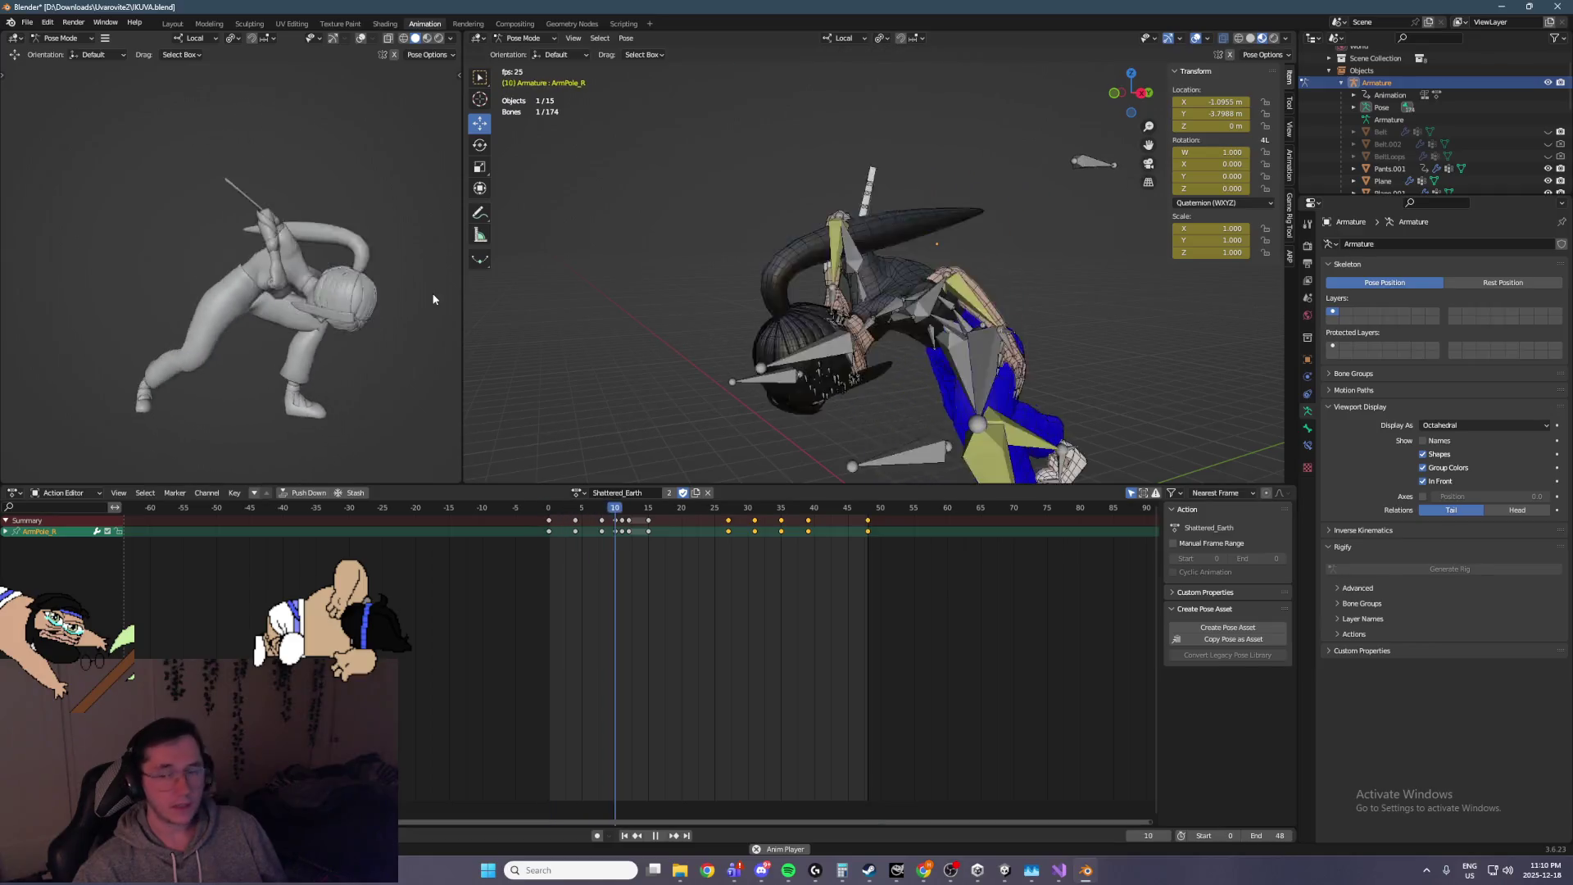
Save IKUVA.blend, stopping the running playback in between
key("ctrl+s")
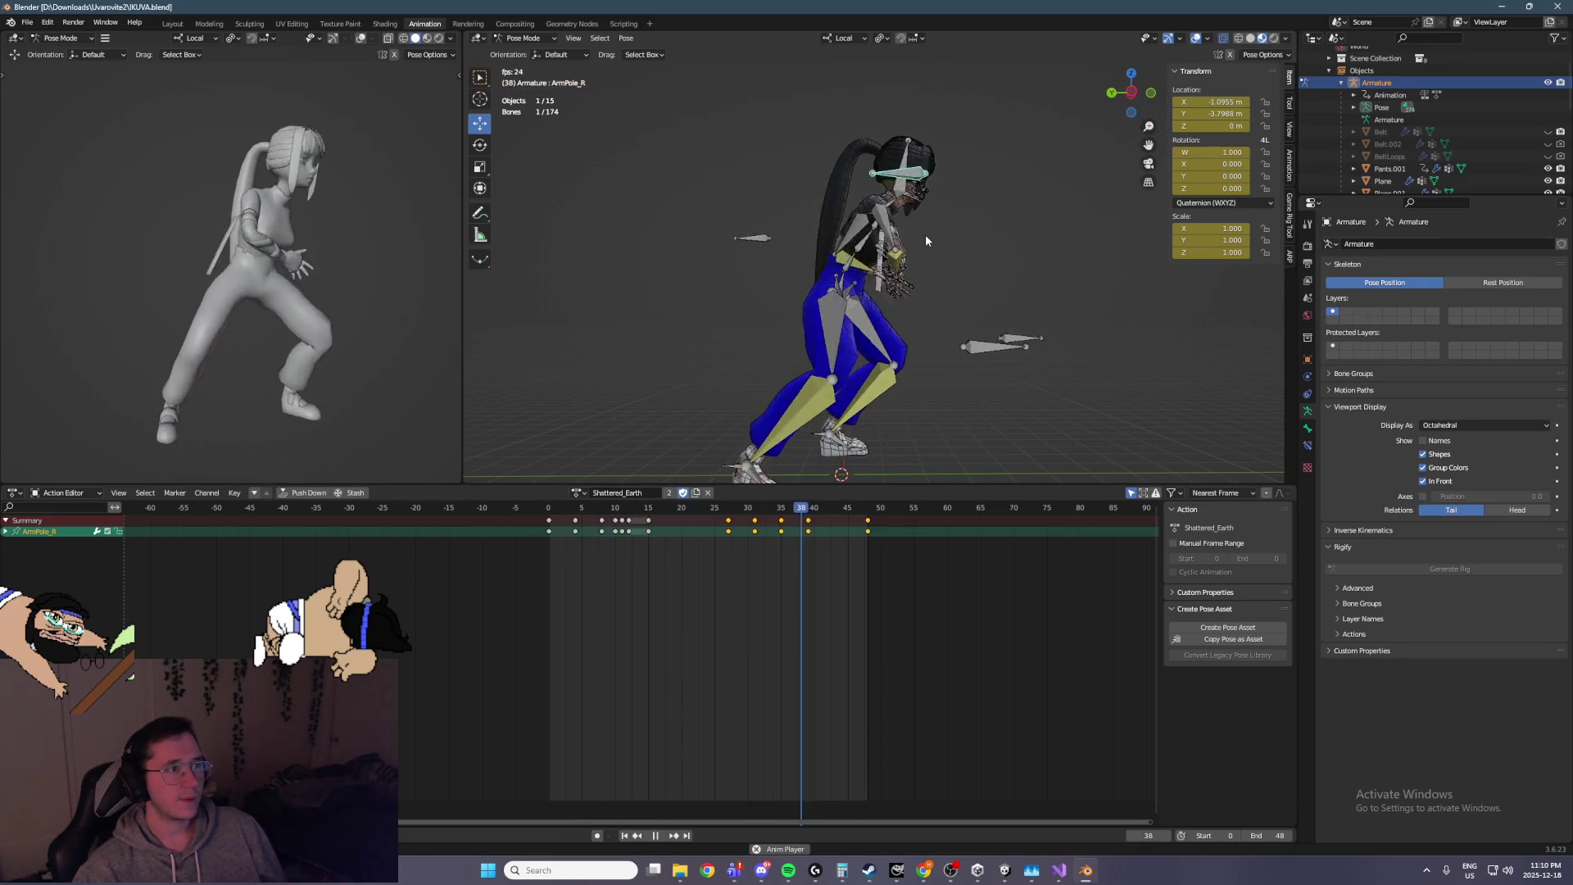
key("space")
key("ctrl+s")
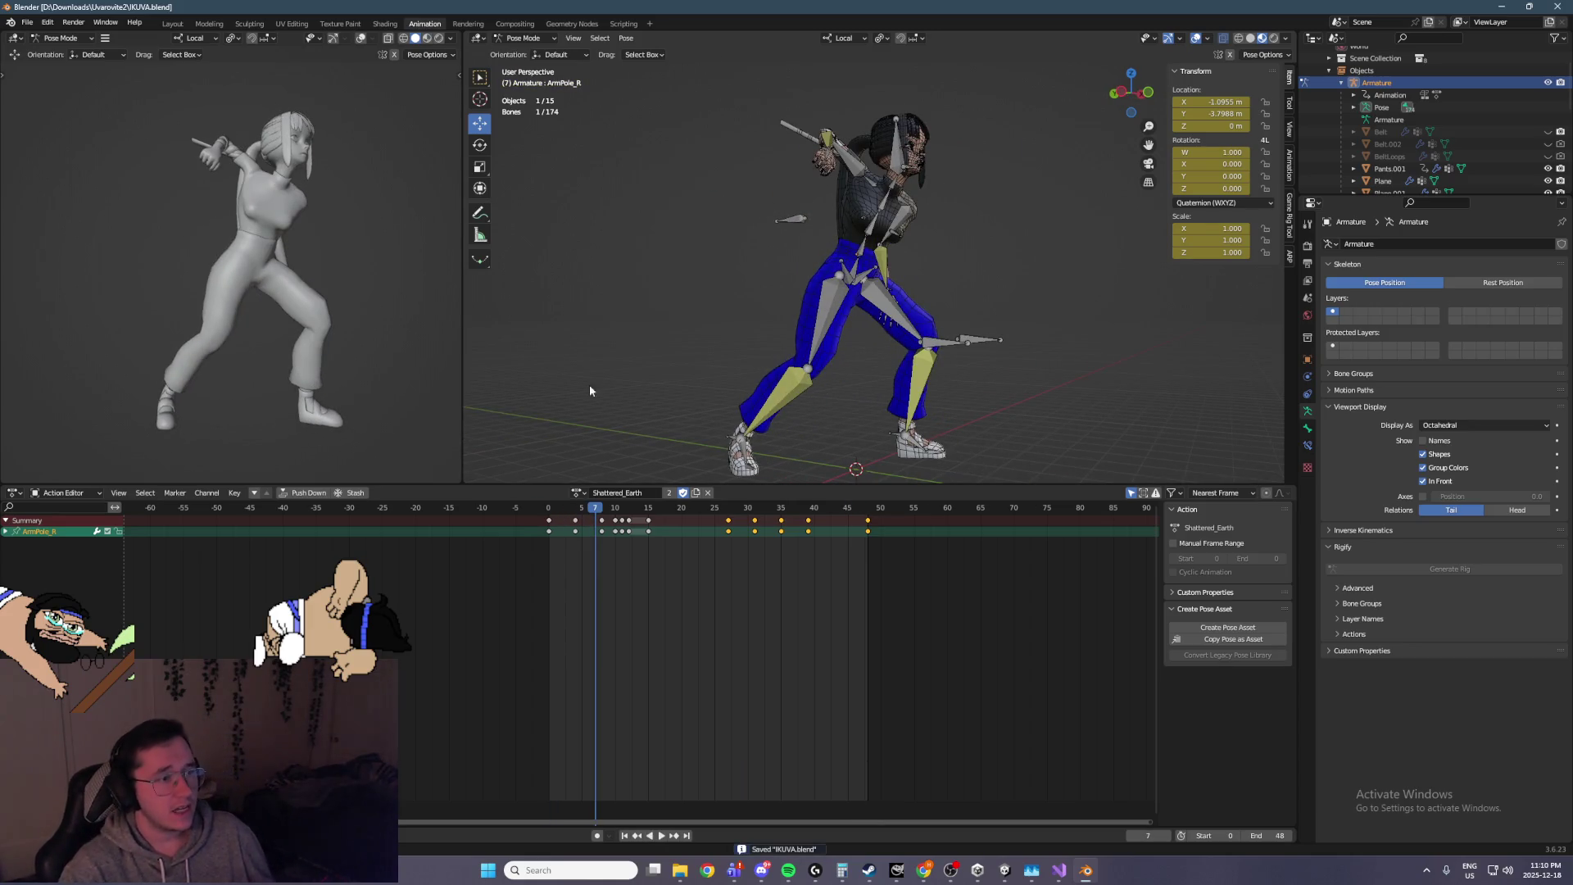
Play the Shattered_Earth action and scrub back from frame 12 to check the crouching strike pose
key("space")
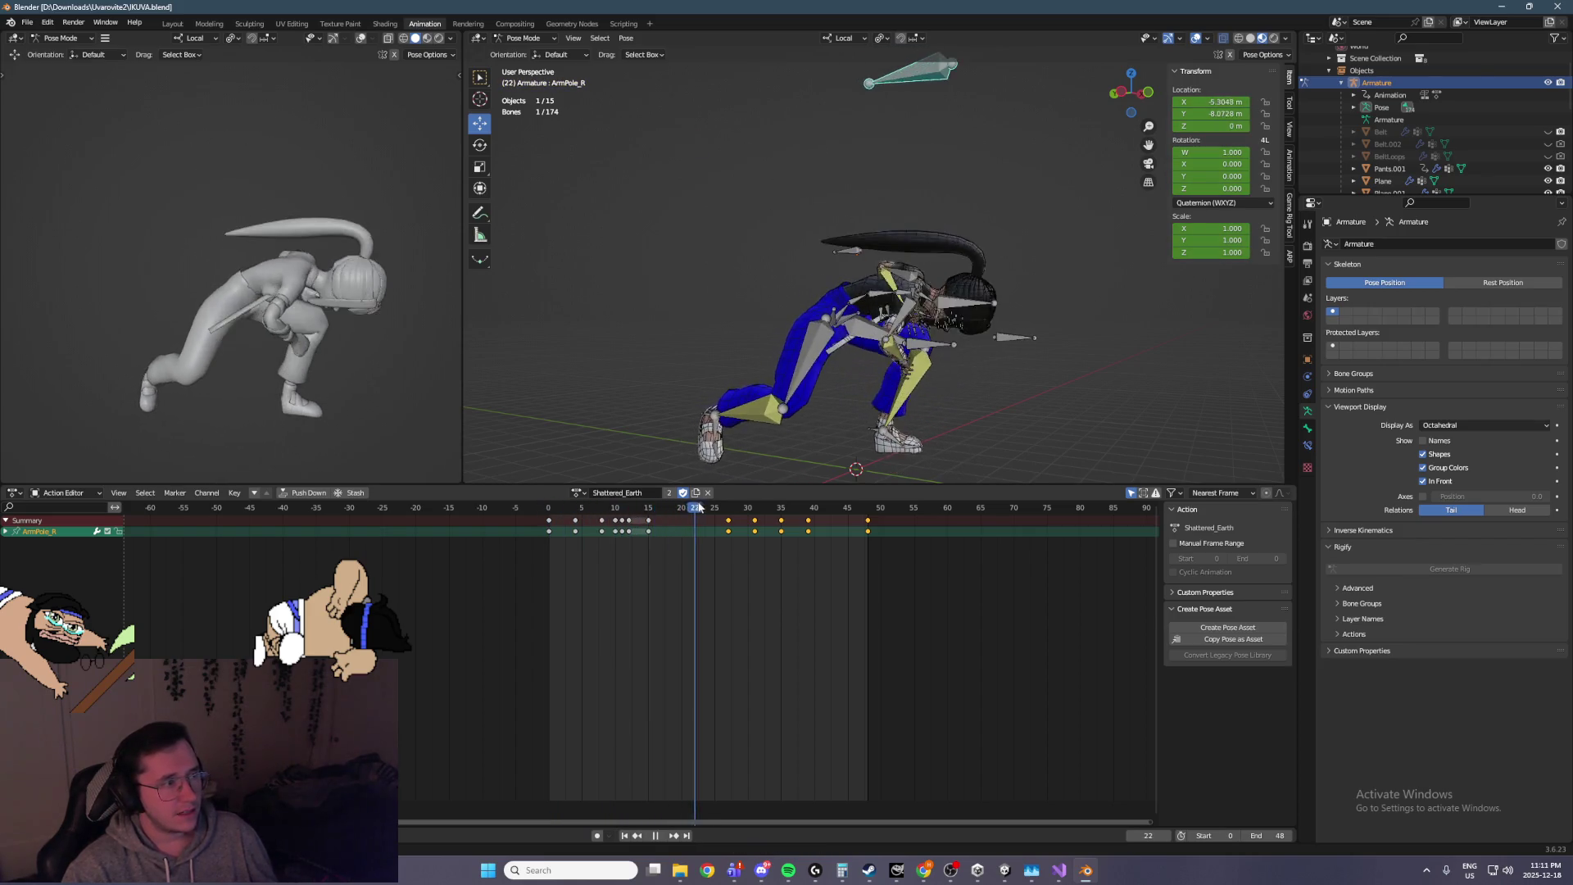
left_click(630, 502)
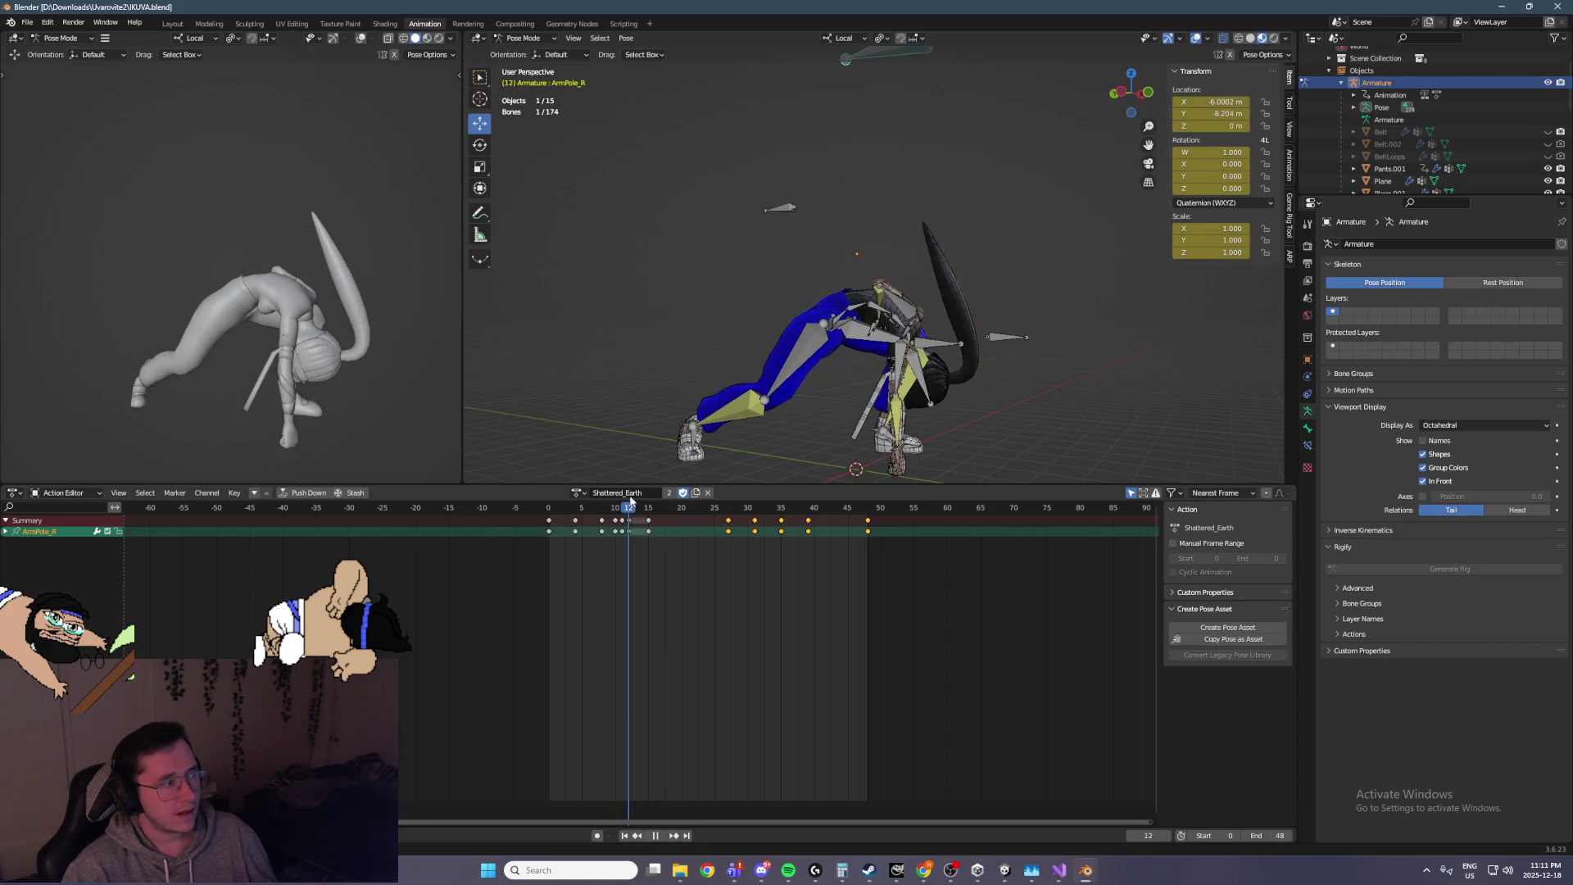
mouse_move(647, 501)
left_mouse_down()
mouse_move(659, 501)
mouse_move(593, 502)
mouse_move(631, 501)
left_mouse_up()
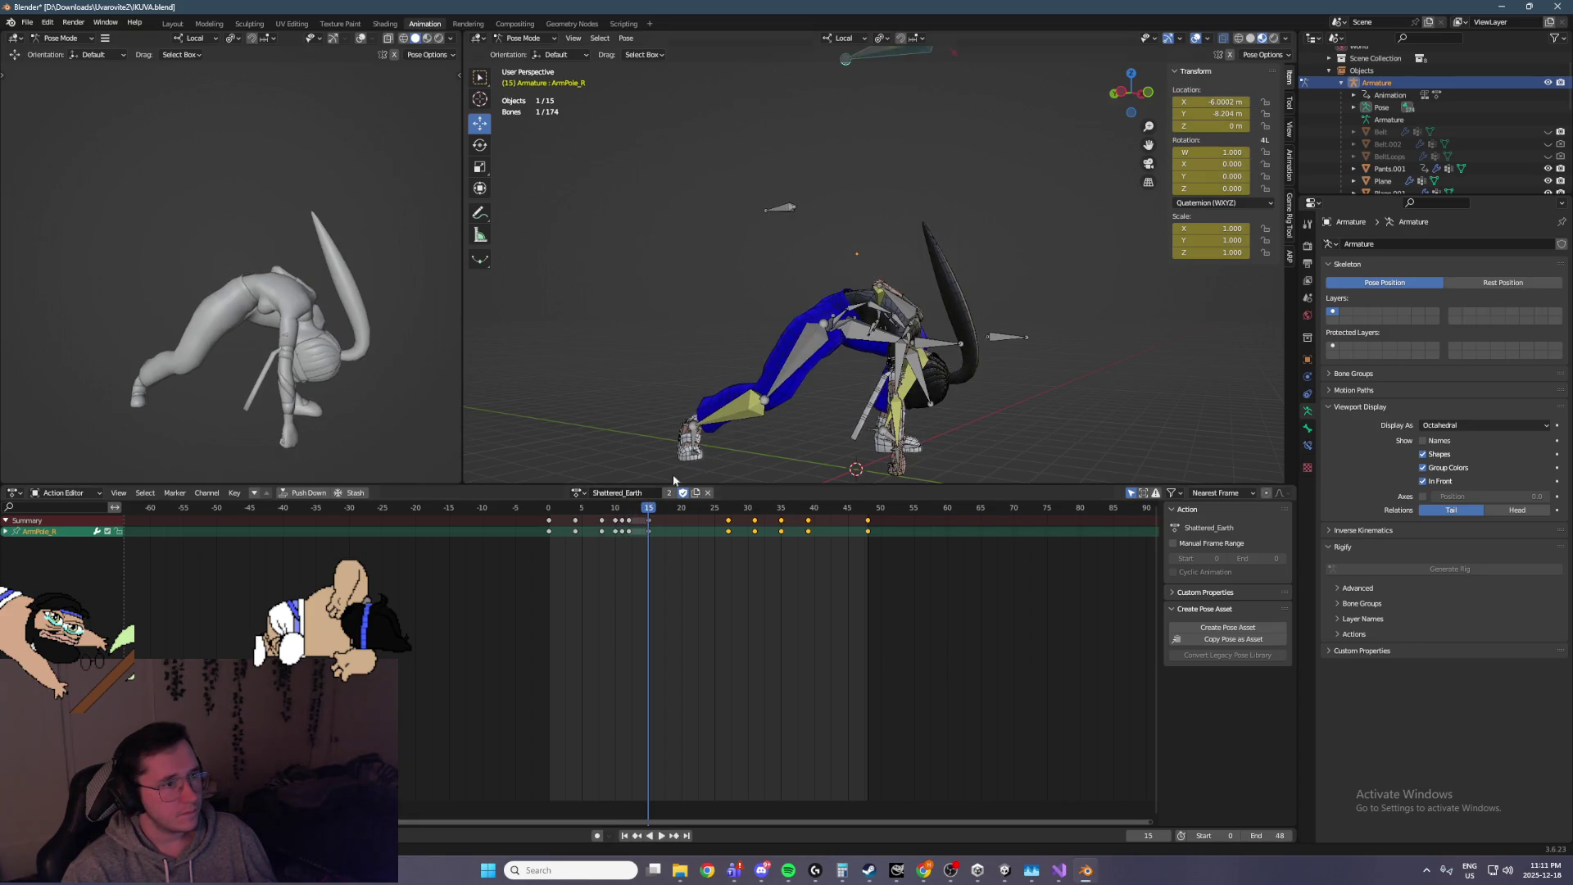
scroll(770, 419, "up", 3)
Key the whole rig's pose at frame 16 and shift those keys to frame 15
key("a")
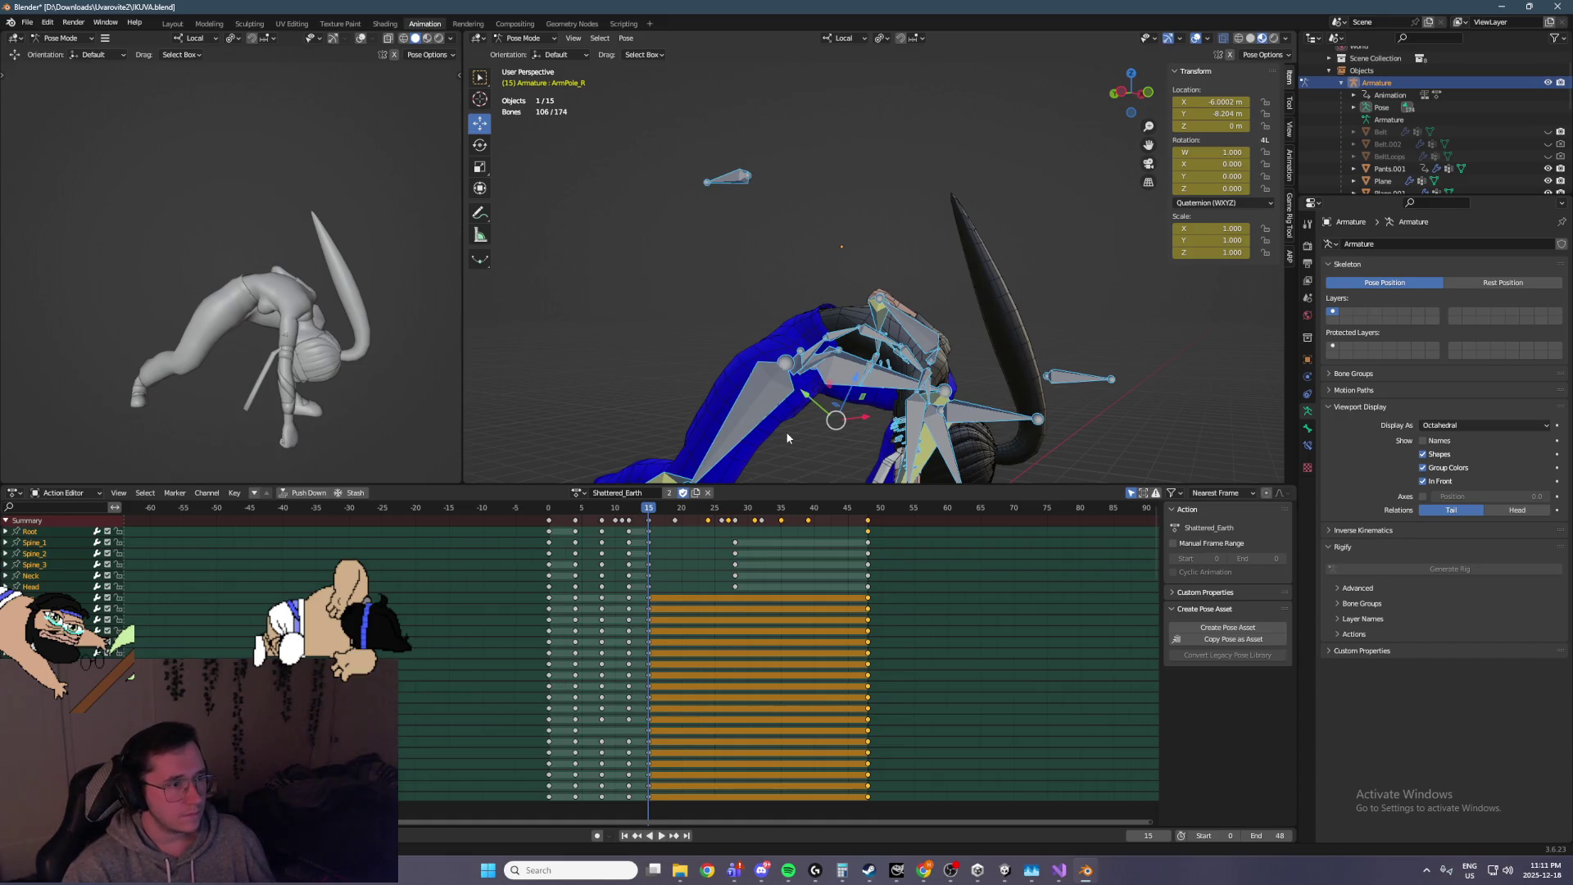
key("Right")
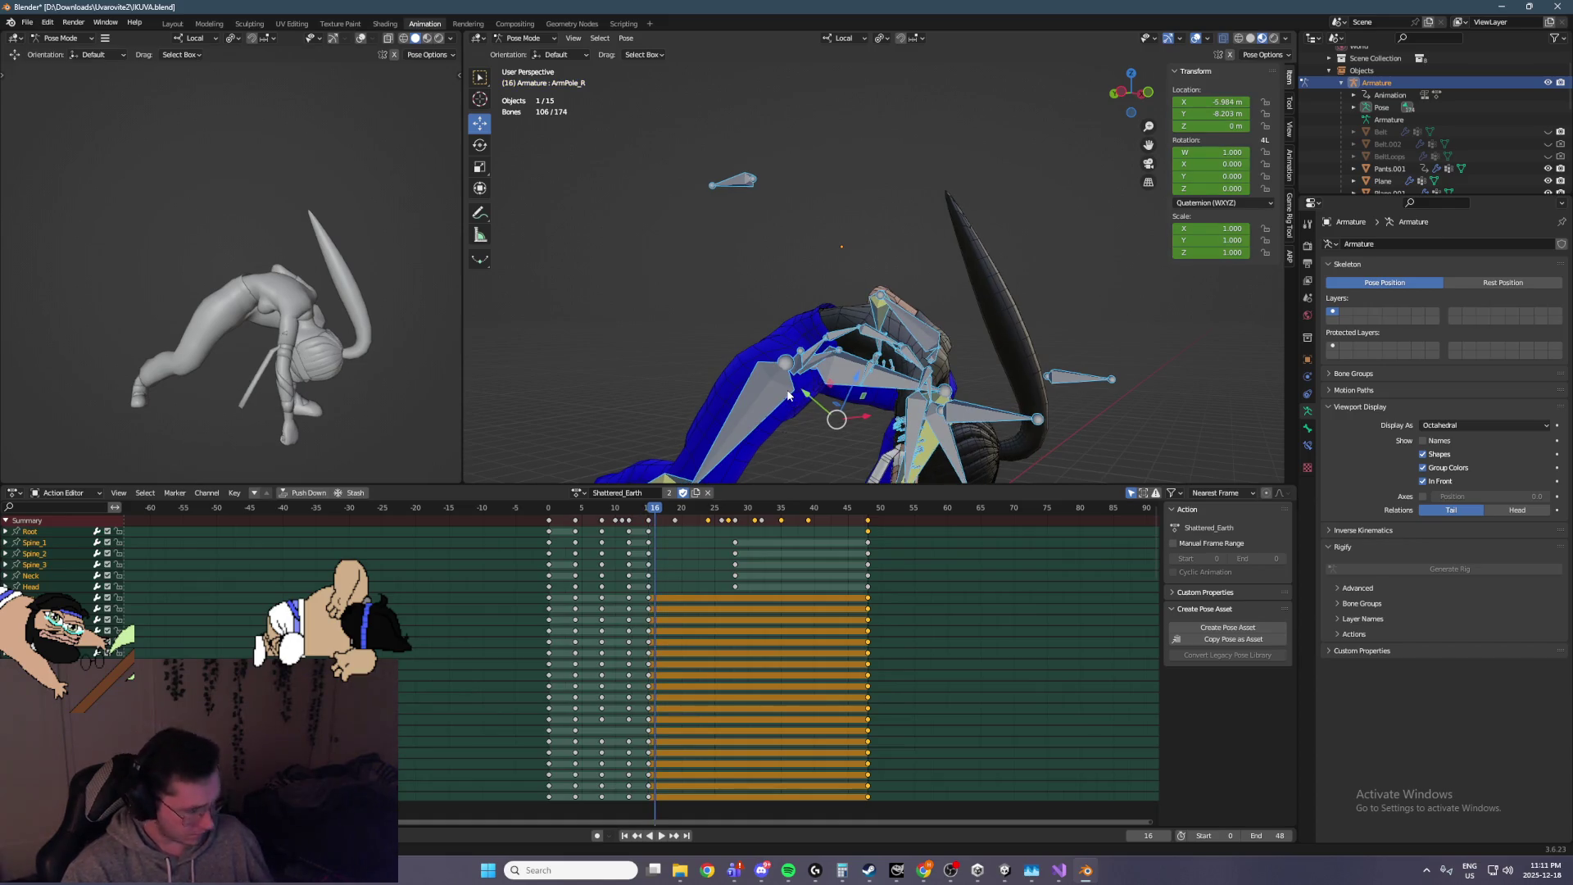
key("i")
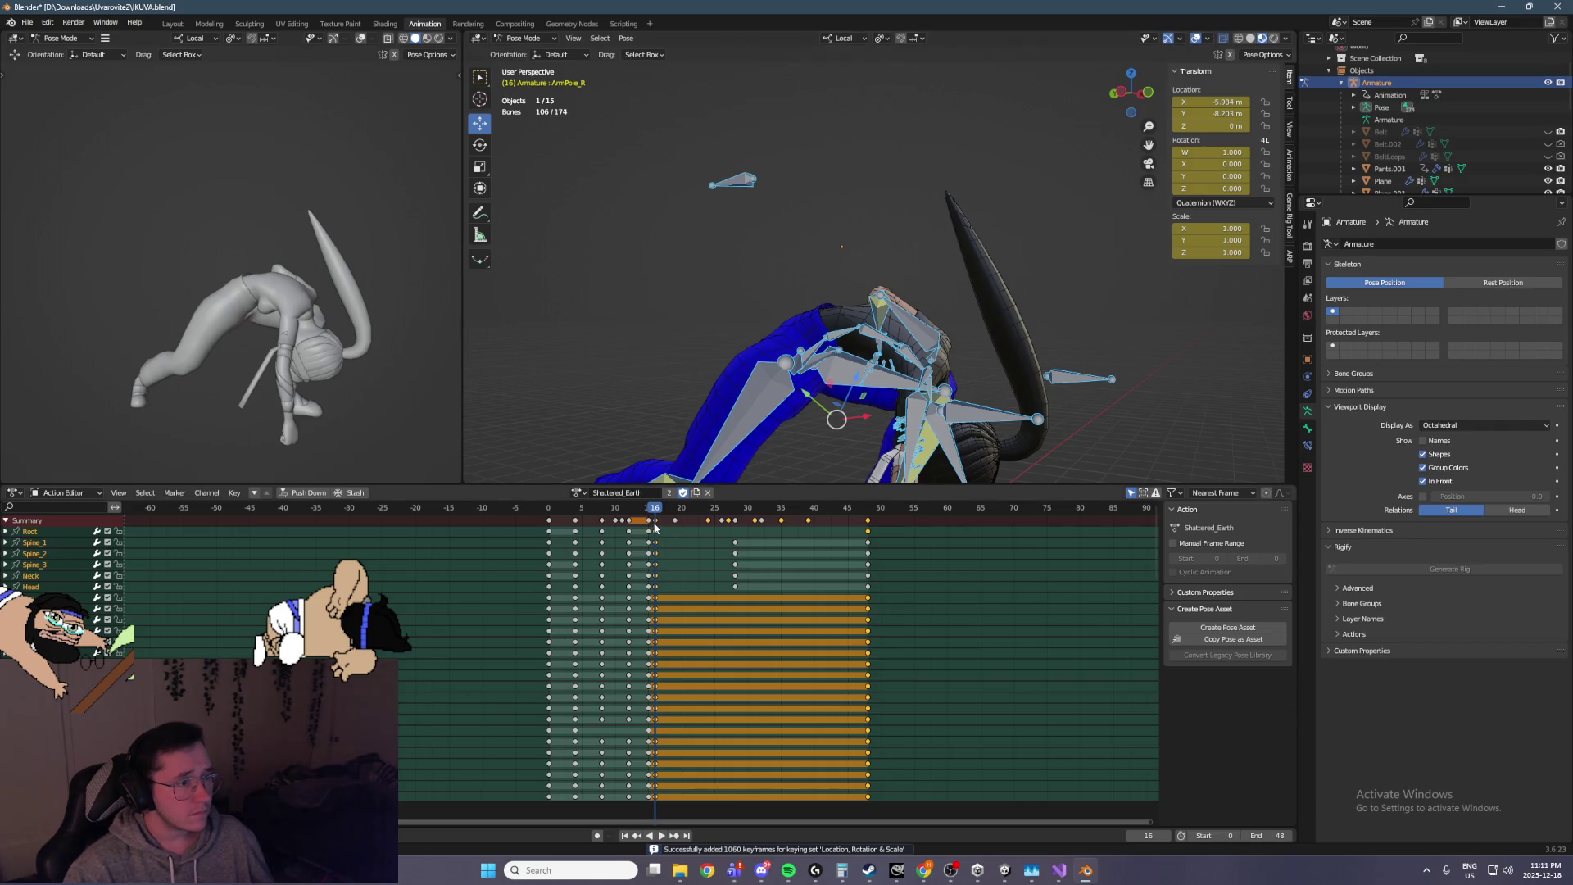
left_click_drag(655, 527, 649, 527)
key("space")
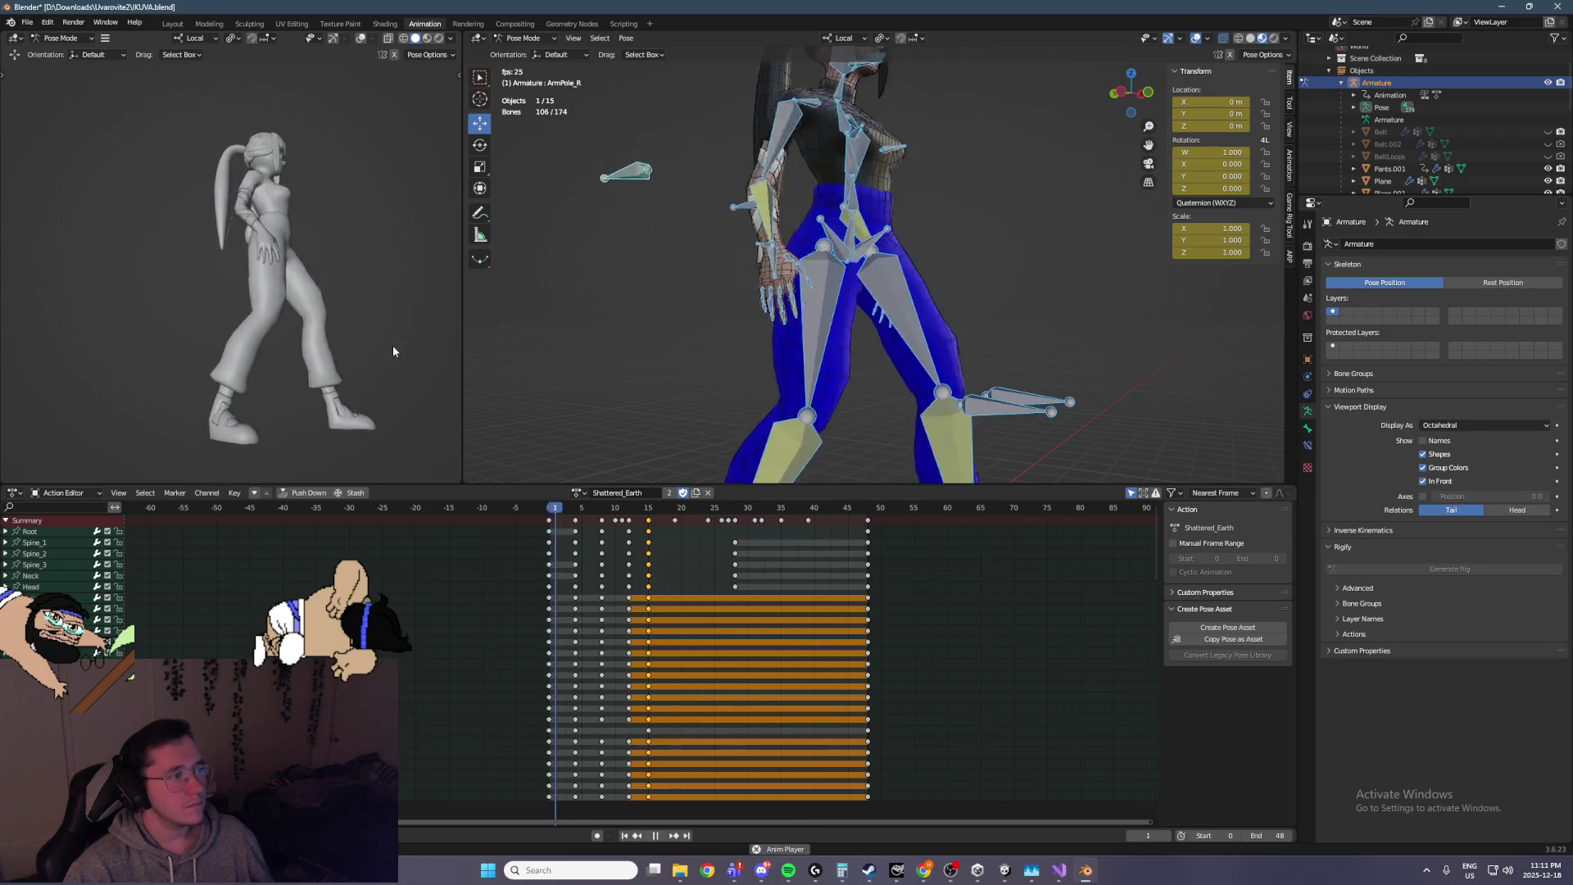
Re-key the full pose around frames 16–17 and slide the selected keys back to frame 15
left_click(598, 511)
left_click_drag(599, 511, 653, 512)
key("i")
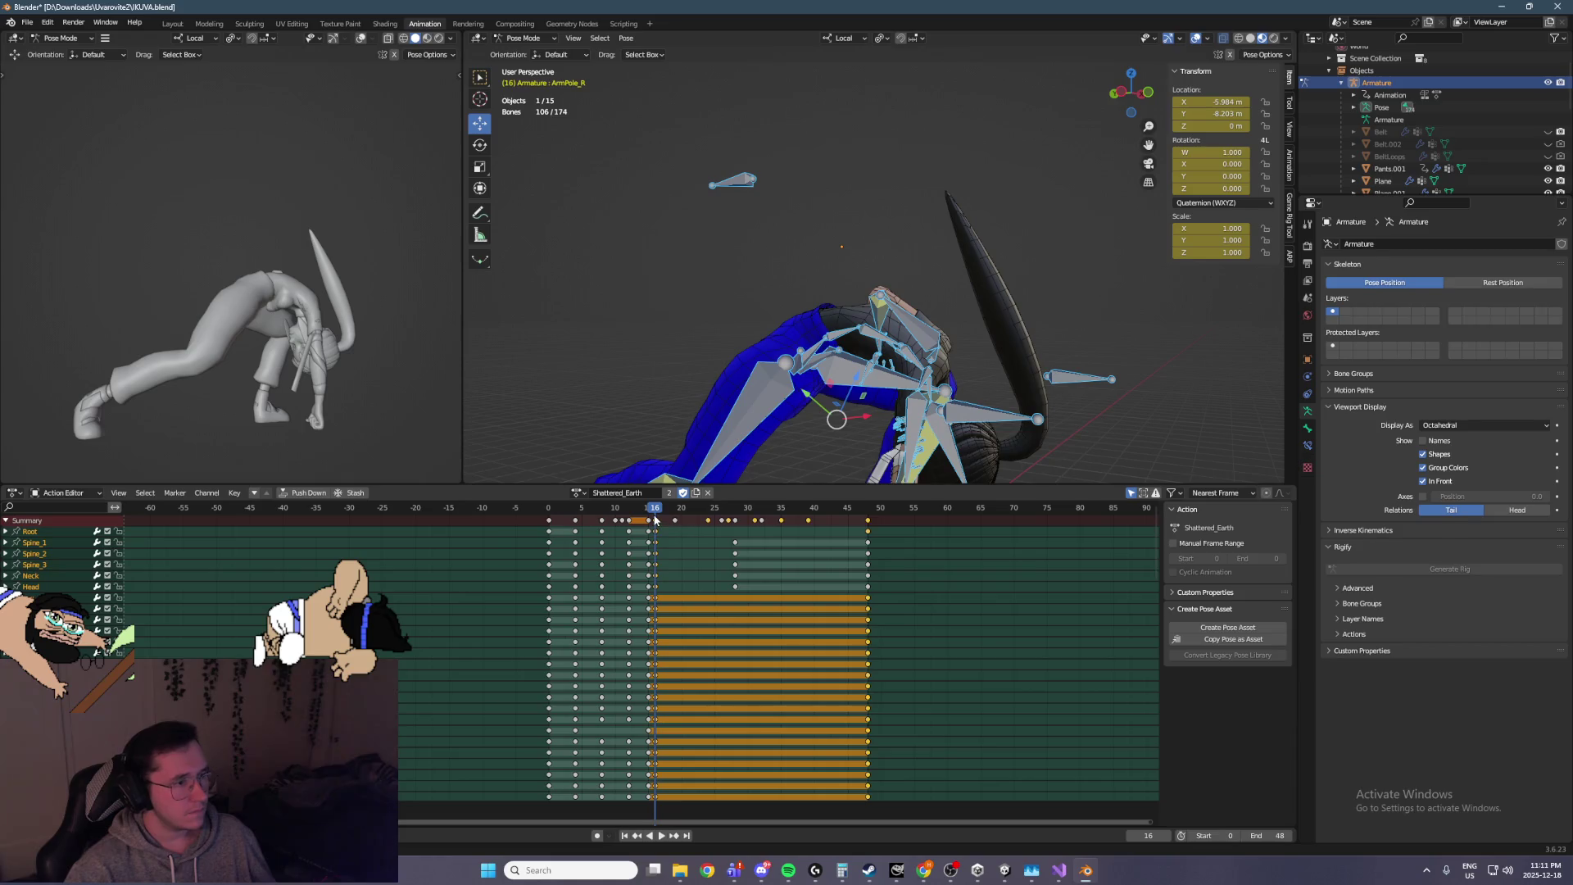
left_click_drag(657, 513, 662, 513)
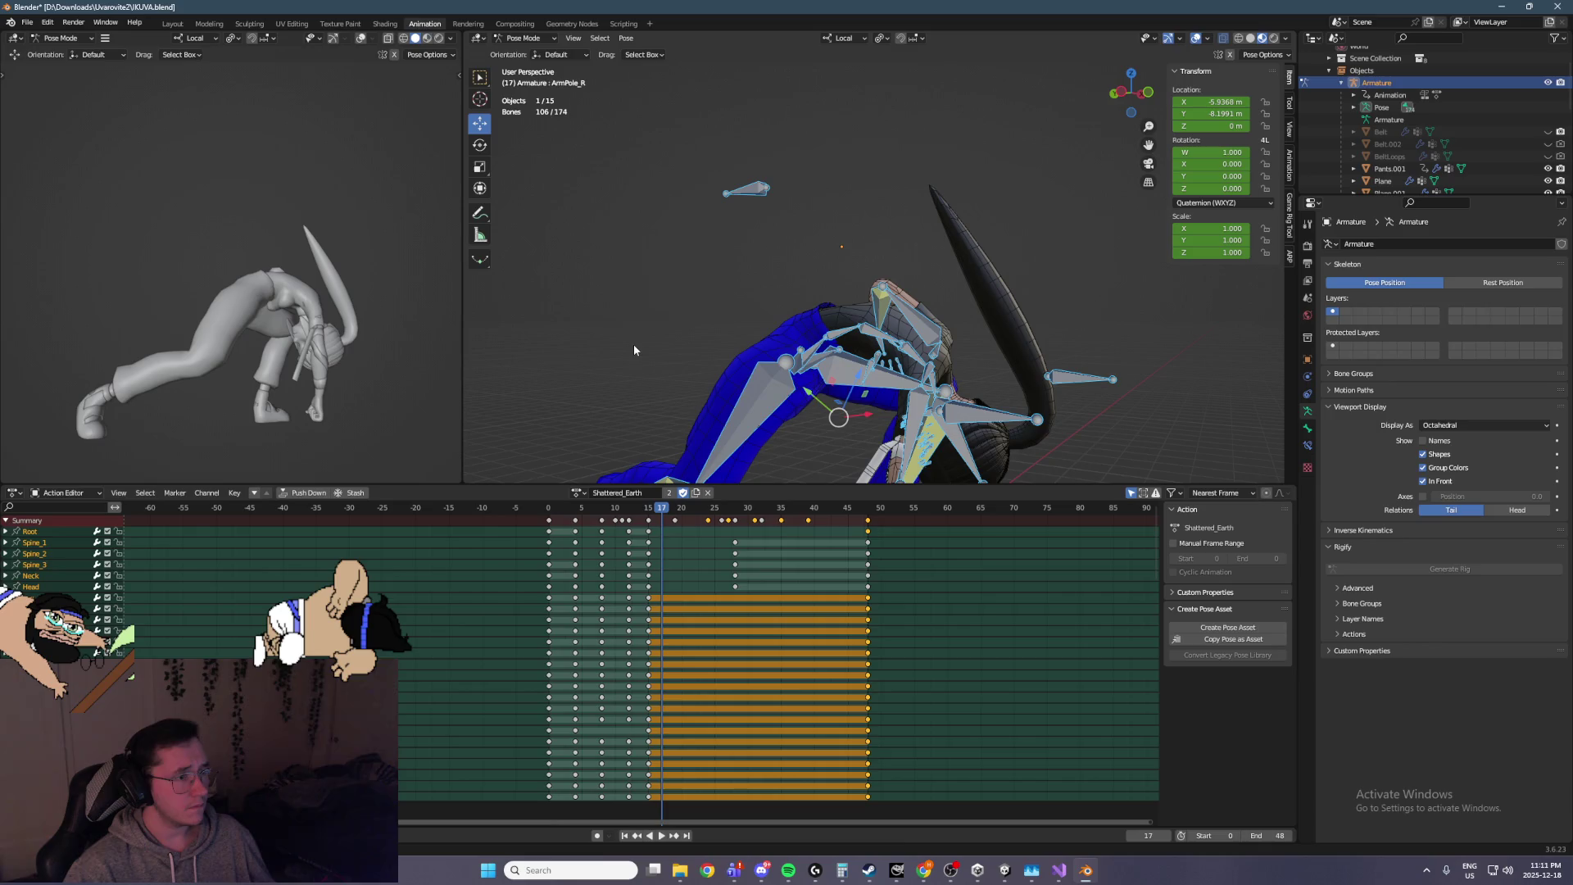
left_click(662, 526)
left_click_drag(657, 519, 647, 520)
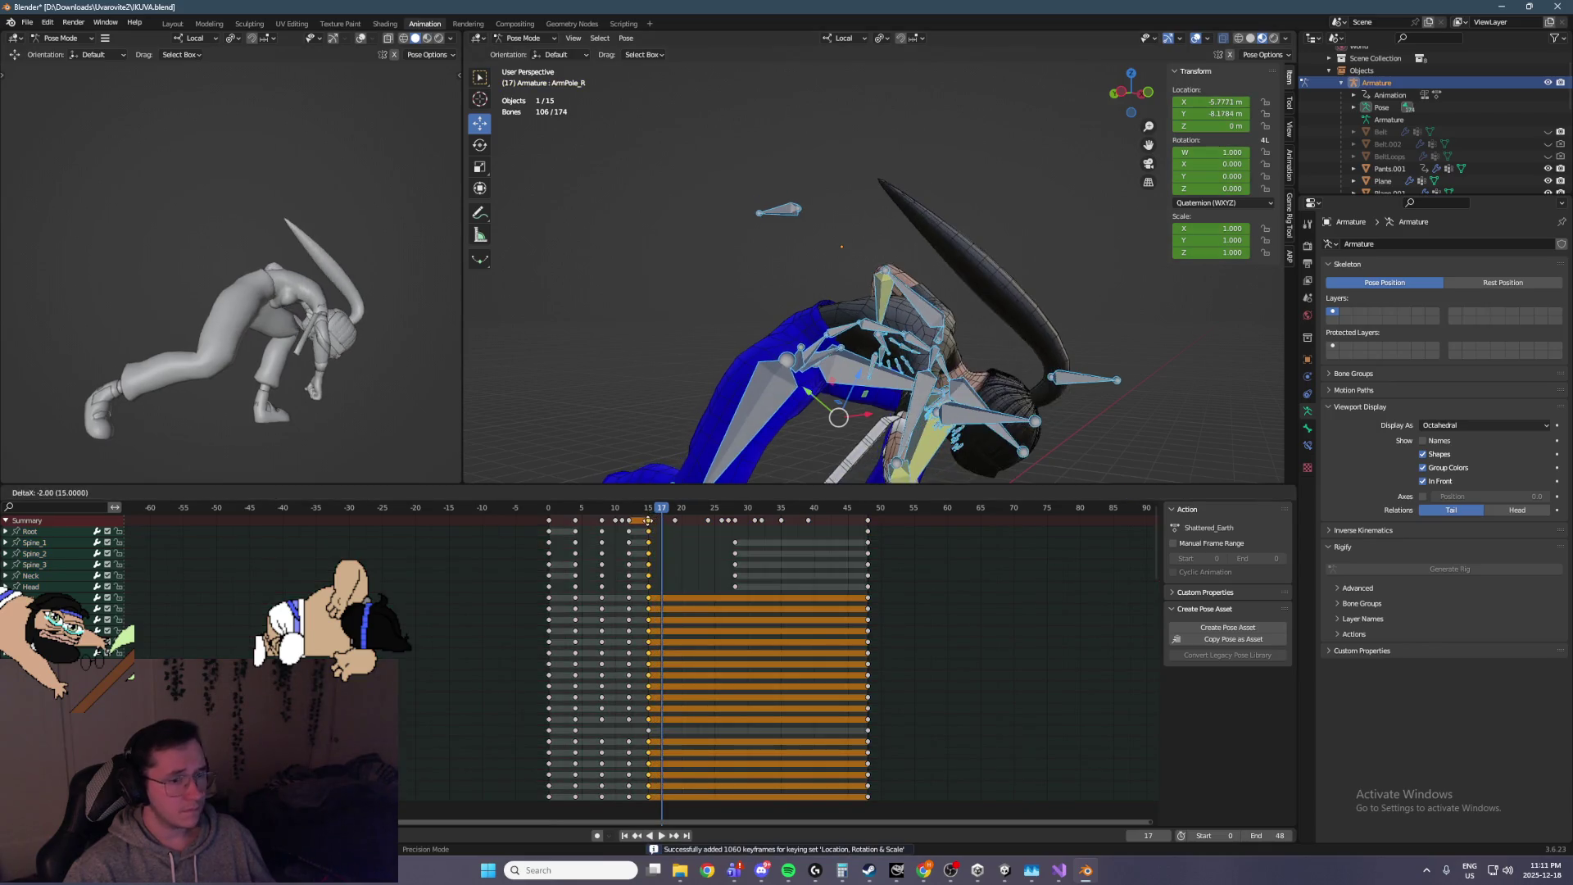
key("space")
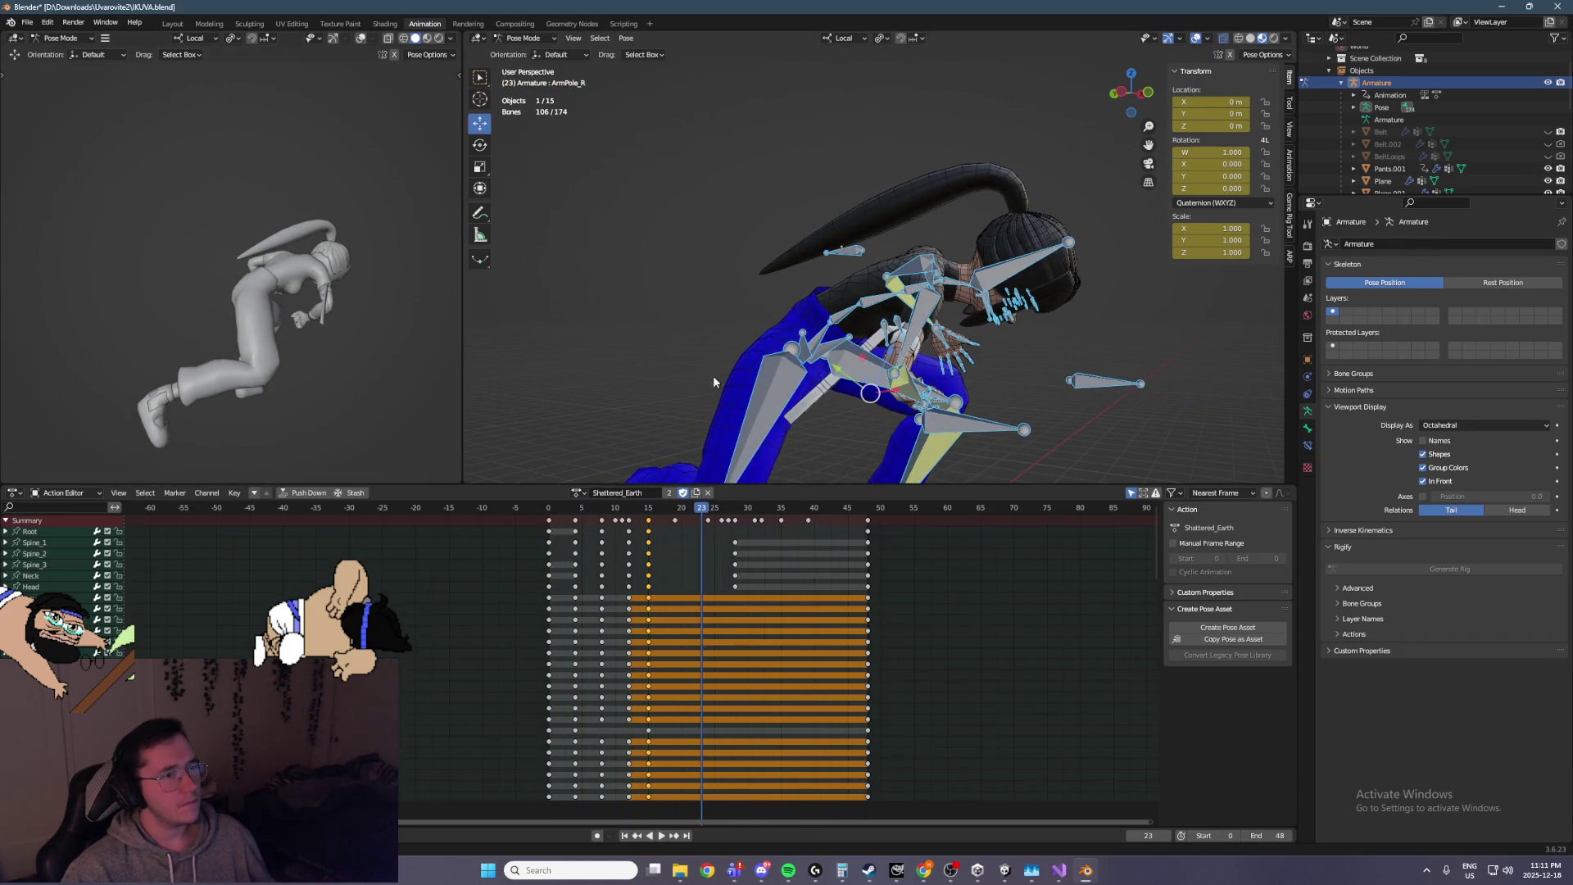
key("space")
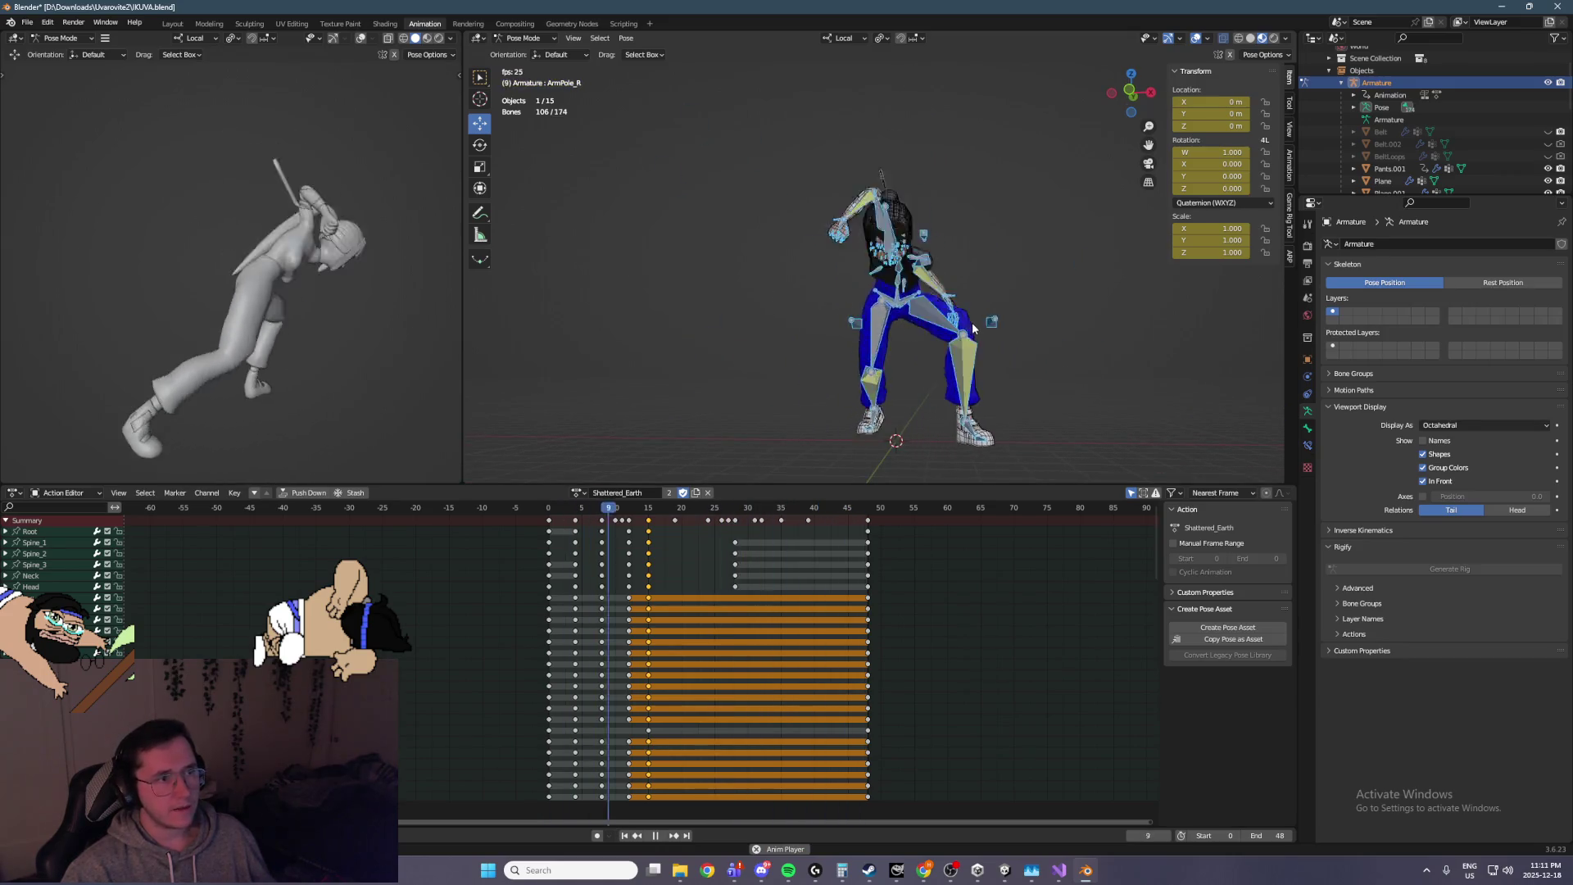
key("space")
scroll(954, 221, "up", 5)
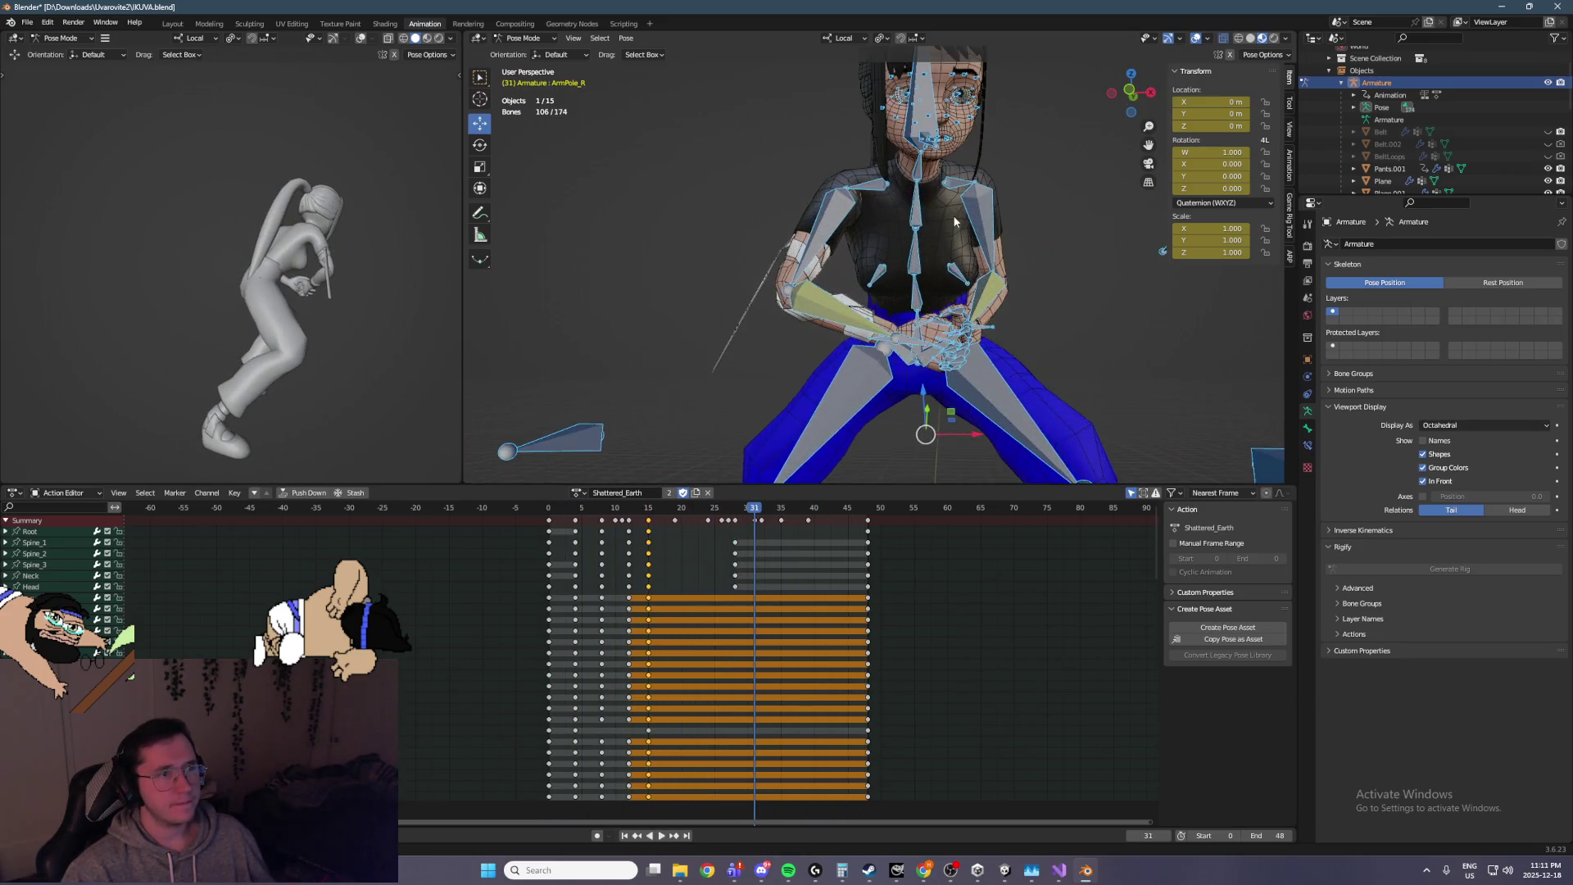
scroll(915, 345, "up", 2)
key("space")
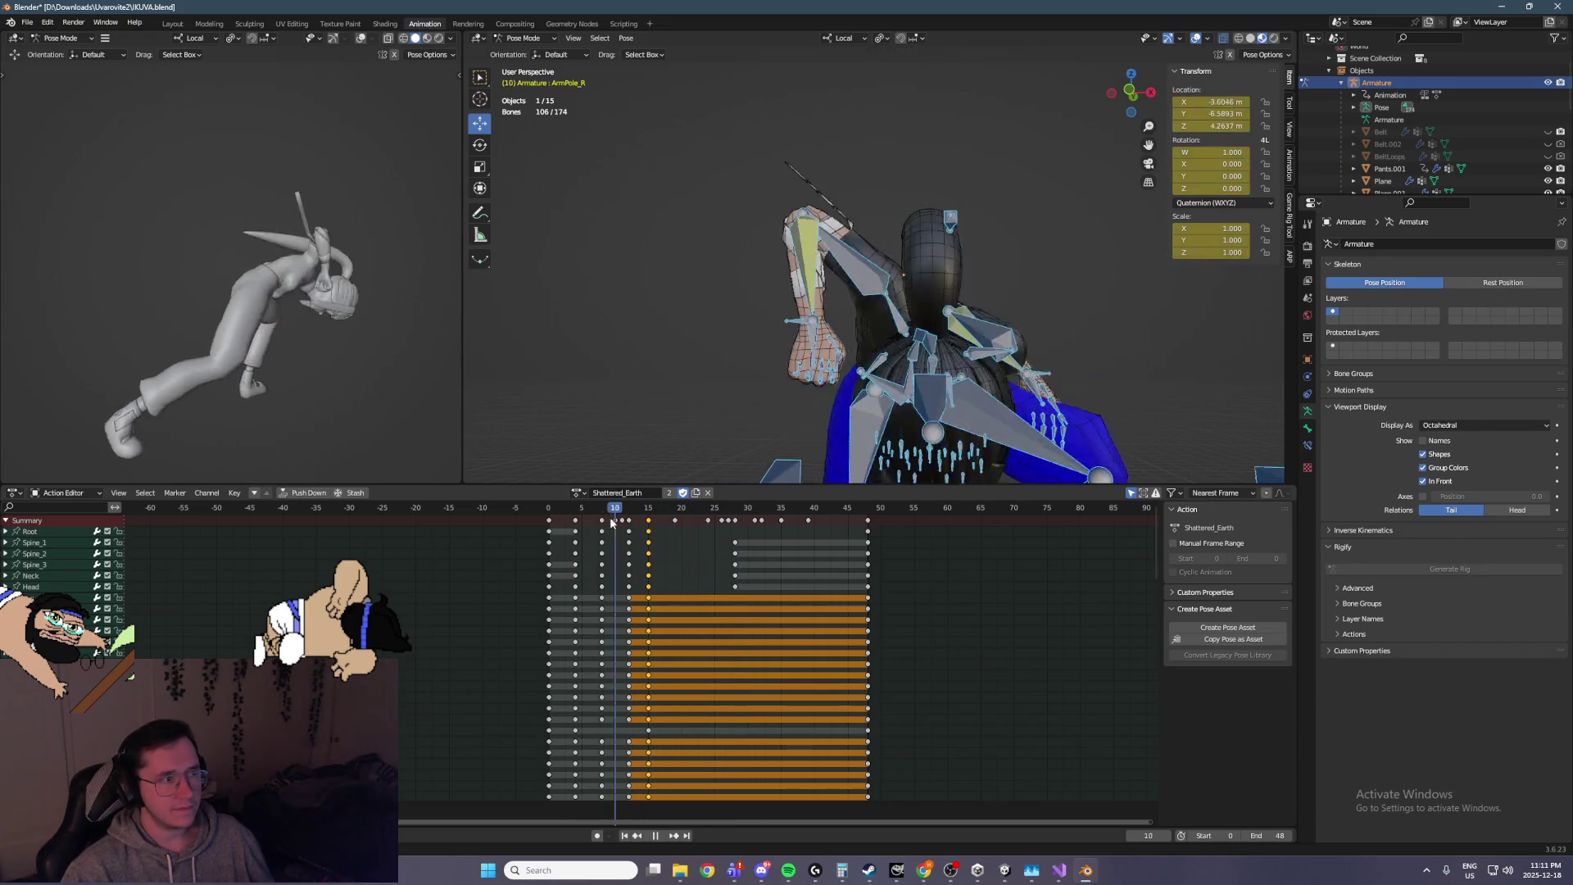
scroll(950, 238, "up", 4)
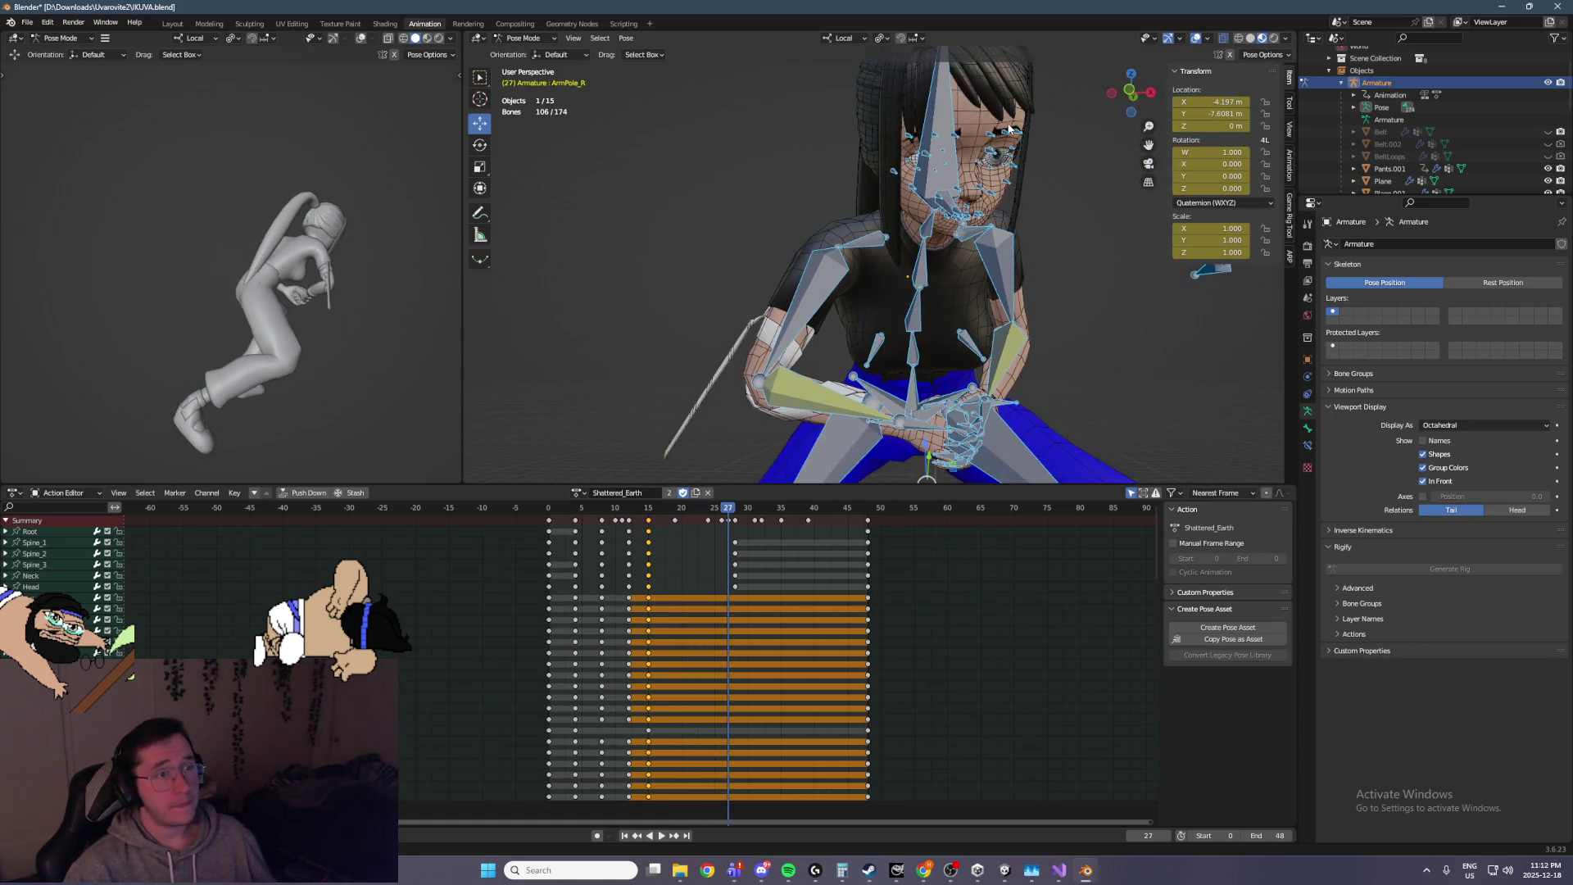
scroll(967, 212, "down", 6)
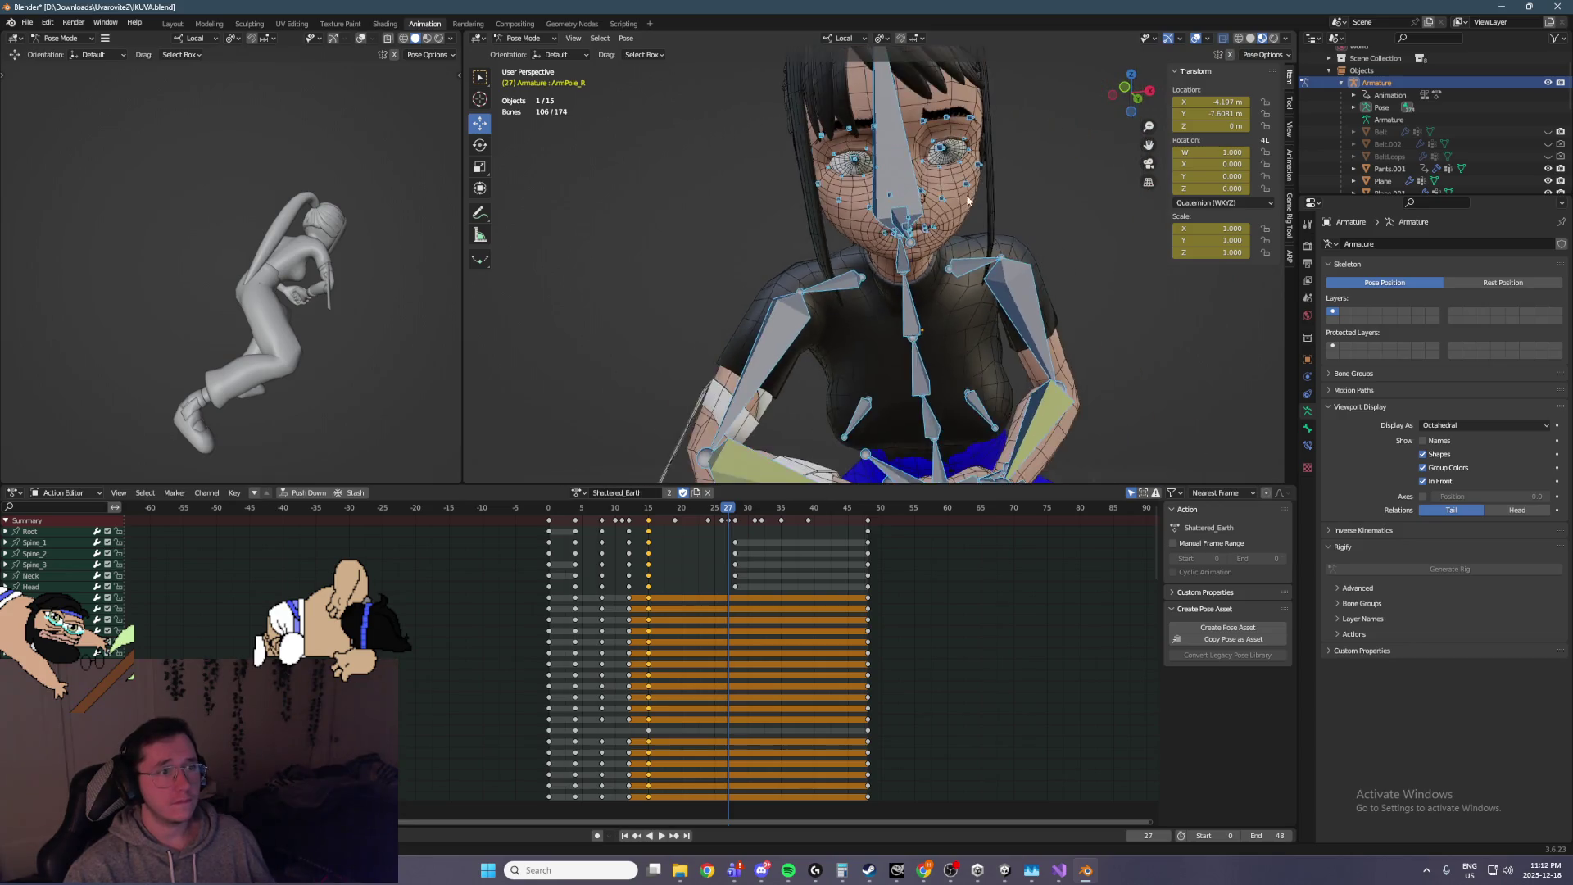
Hide the Head bone and the body bones around the character
left_click(981, 205)
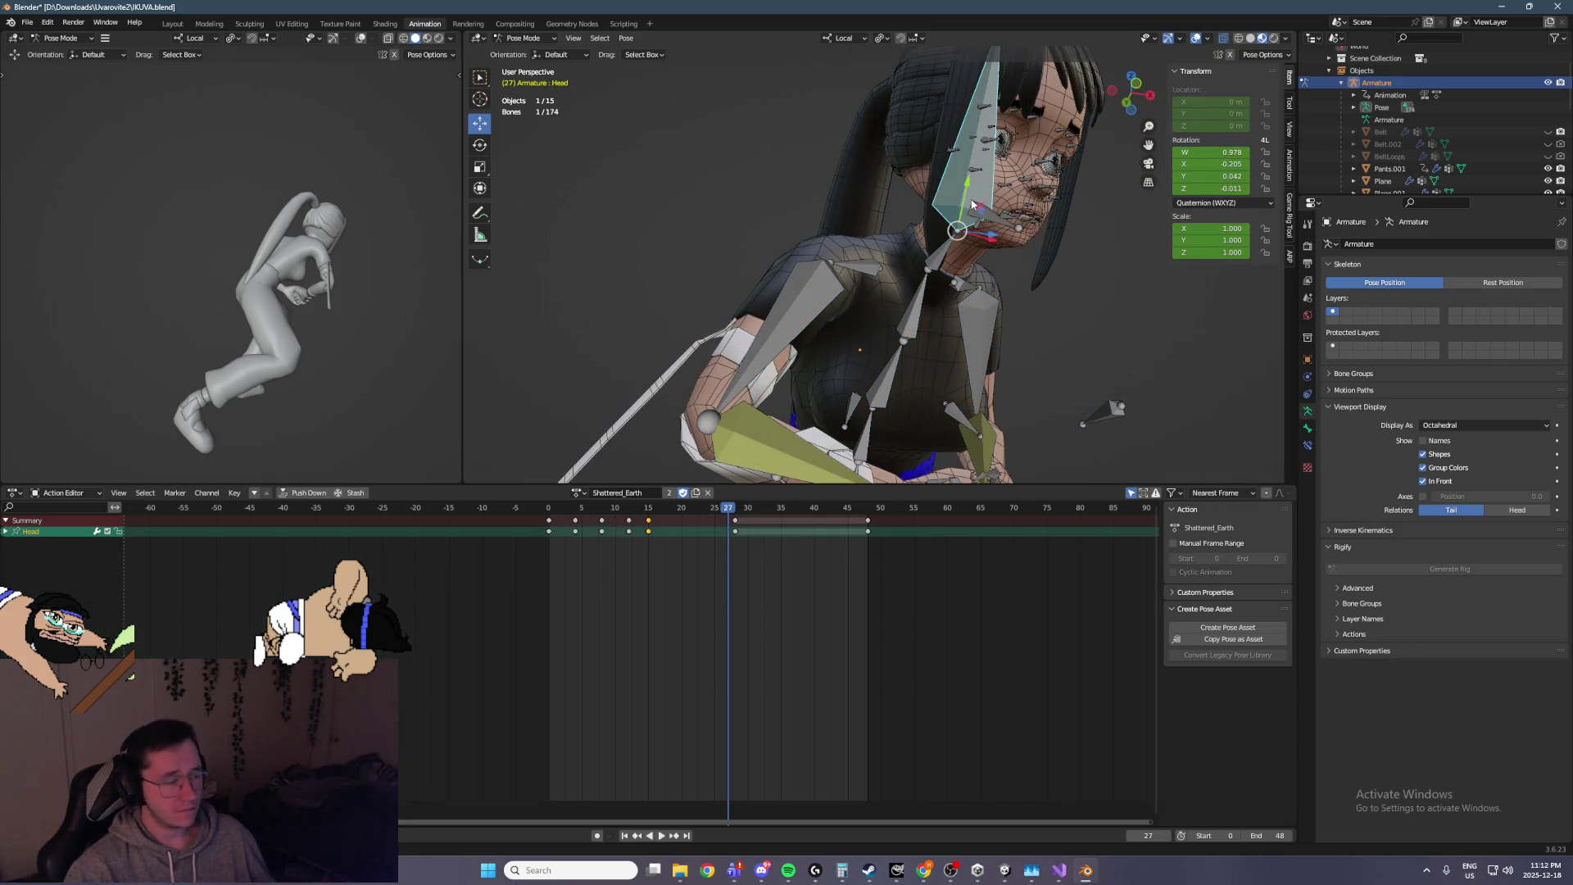
key("h")
scroll(966, 357, "down", 5)
mouse_move(666, 237)
left_mouse_down()
mouse_move(855, 297)
mouse_move(1094, 475)
mouse_move(1085, 390)
left_mouse_up()
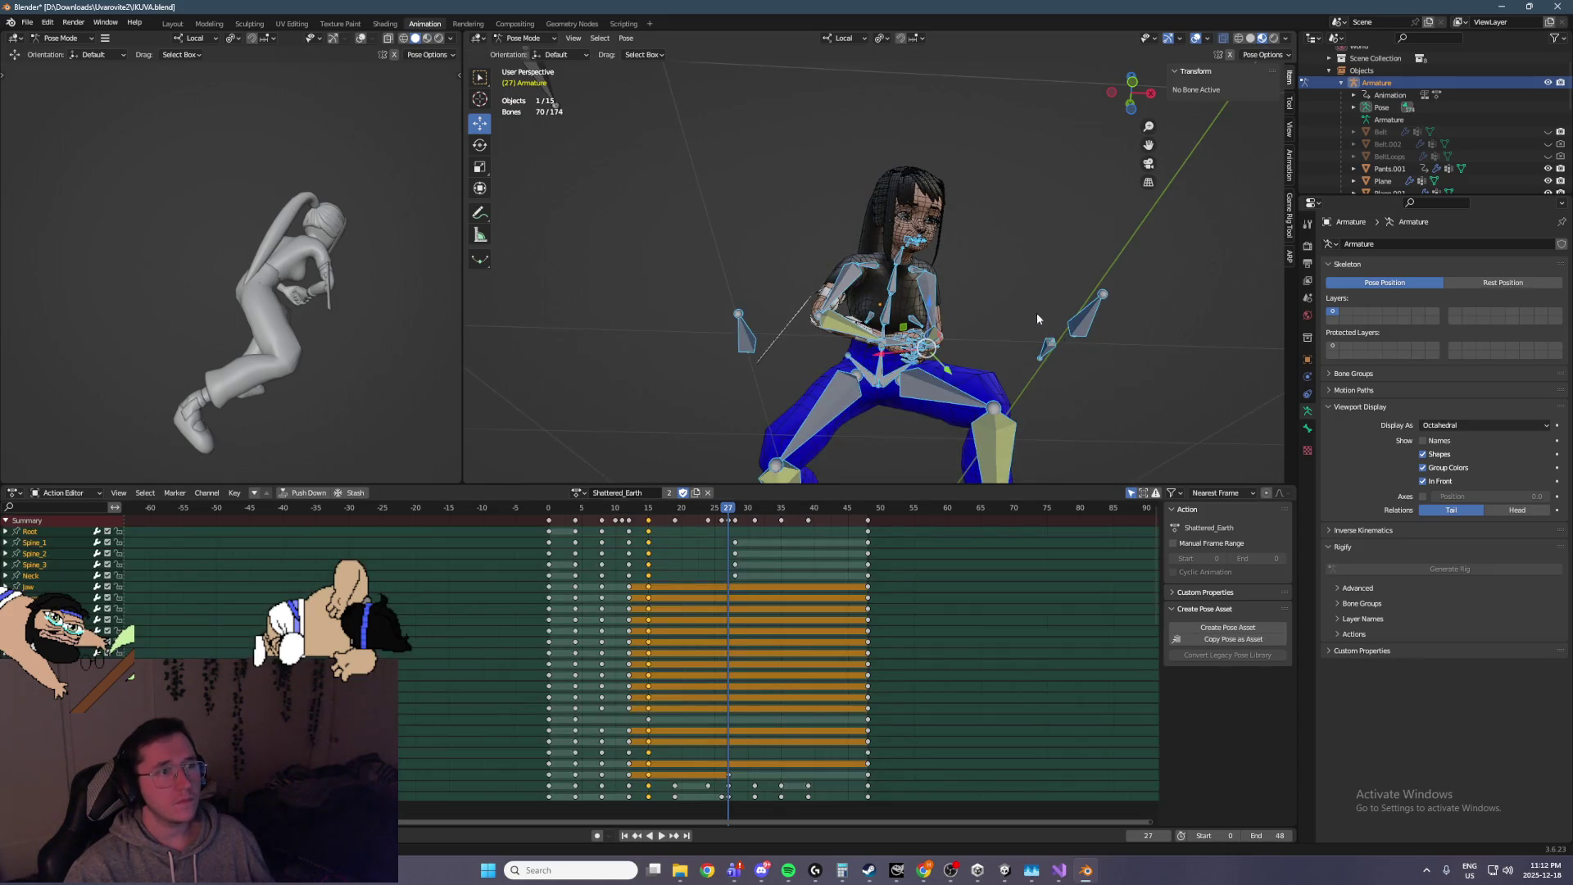
scroll(1038, 319, "up", 4)
left_click_drag(942, 173, 941, 167)
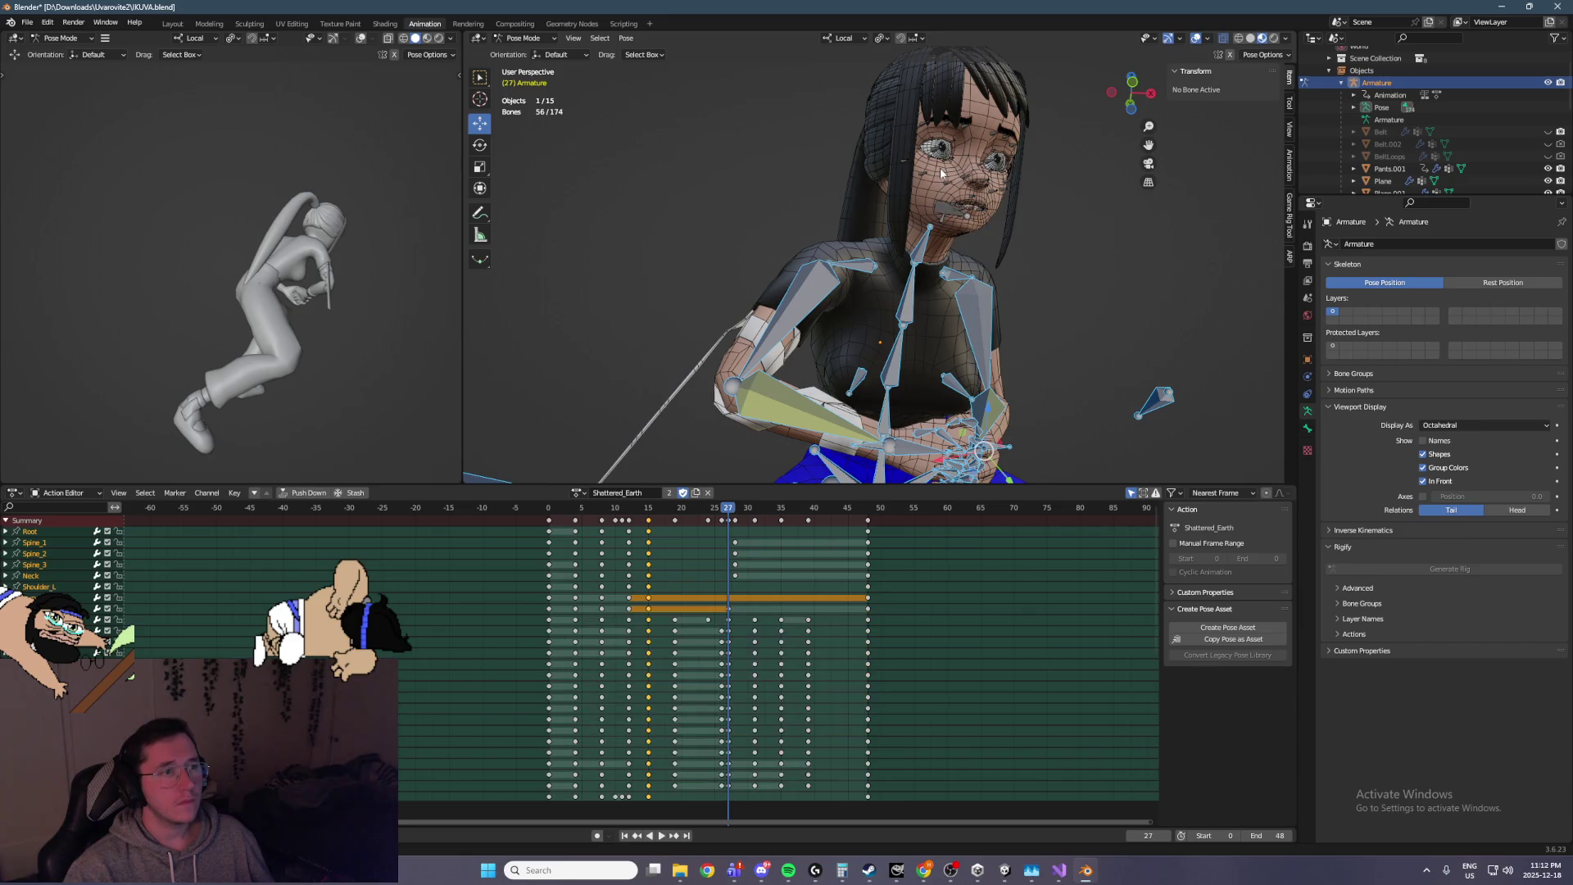
key("h")
Box-select all 42 facial bones
scroll(975, 220, "down", 5)
left_click_drag(975, 297, 678, 211)
left_click(765, 283)
left_click(846, 350)
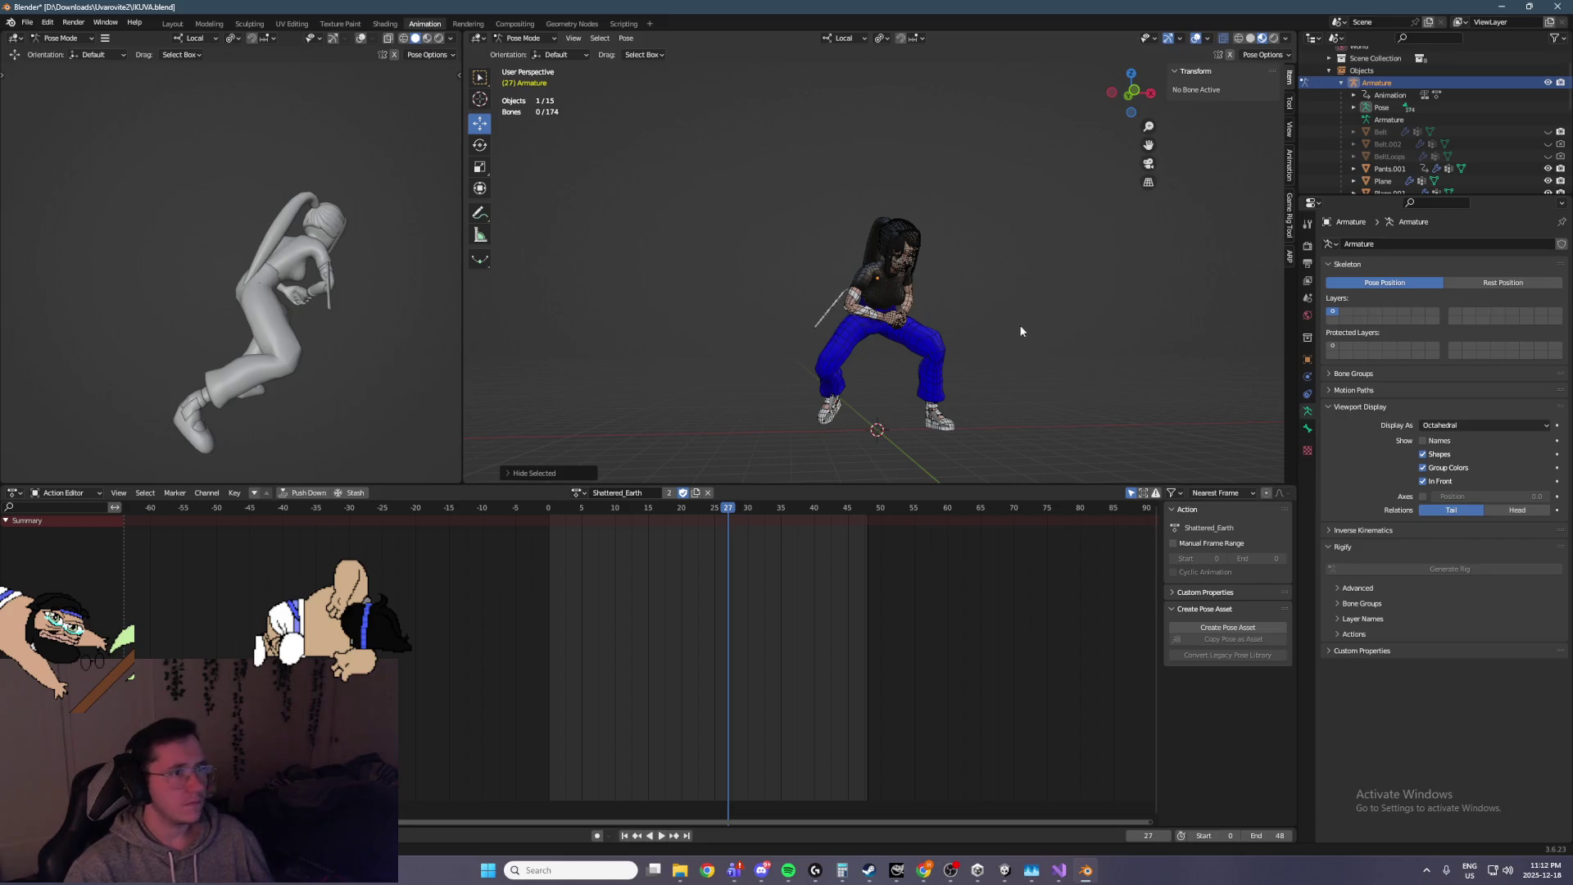
scroll(992, 315, "up", 7)
left_click_drag(762, 88, 1005, 250)
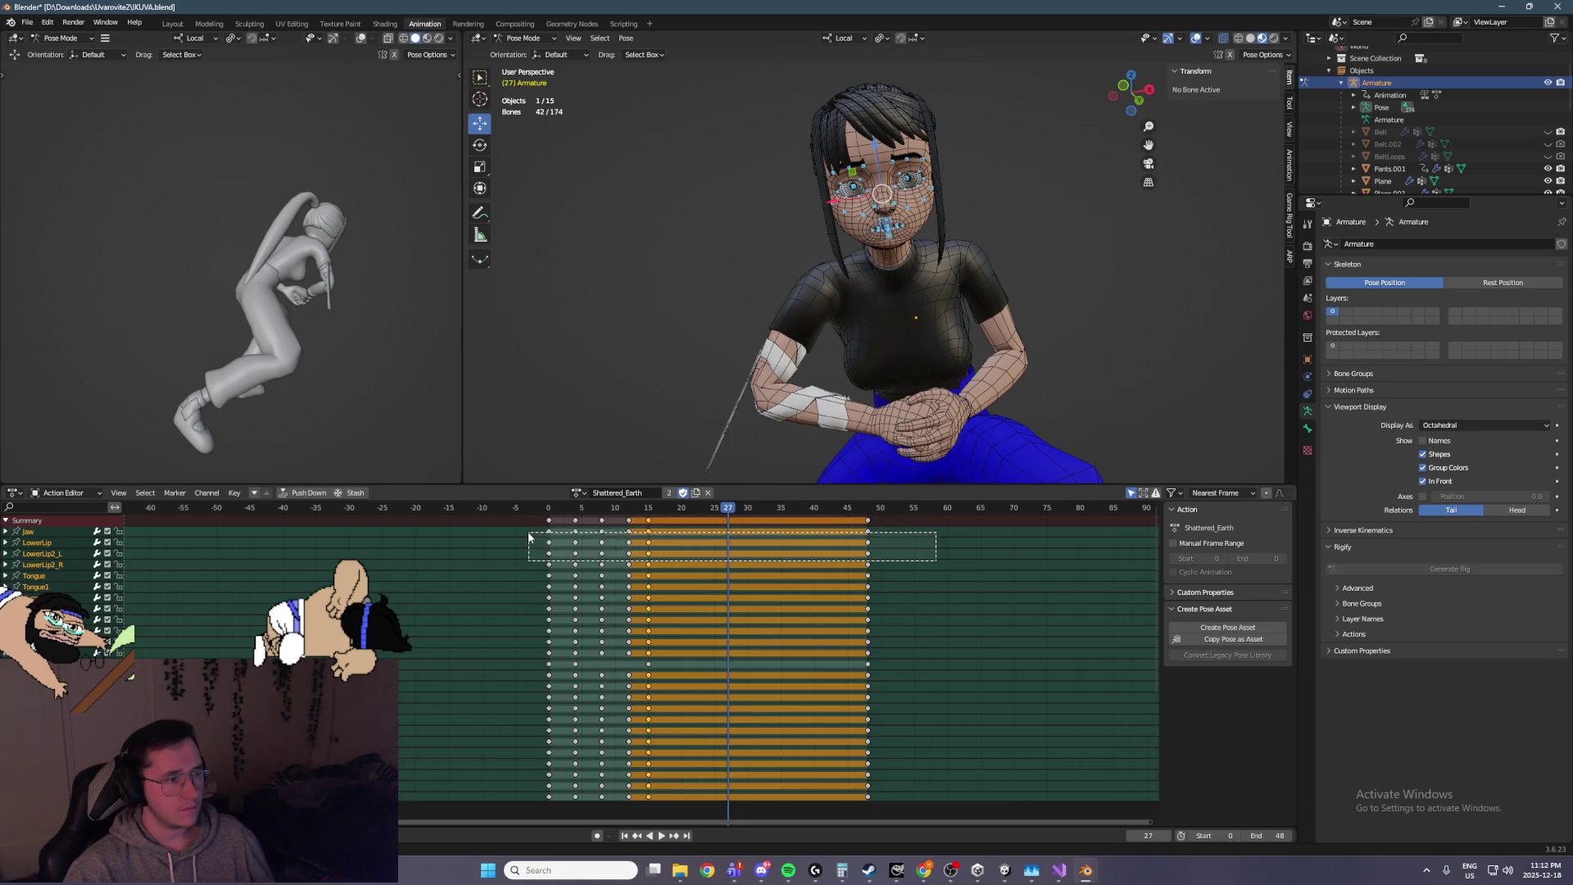
Select the facial bones' keys through frame 48 in the Action Editor and delete them
left_click_drag(528, 537, 528, 531)
left_click_drag(898, 541, 847, 526)
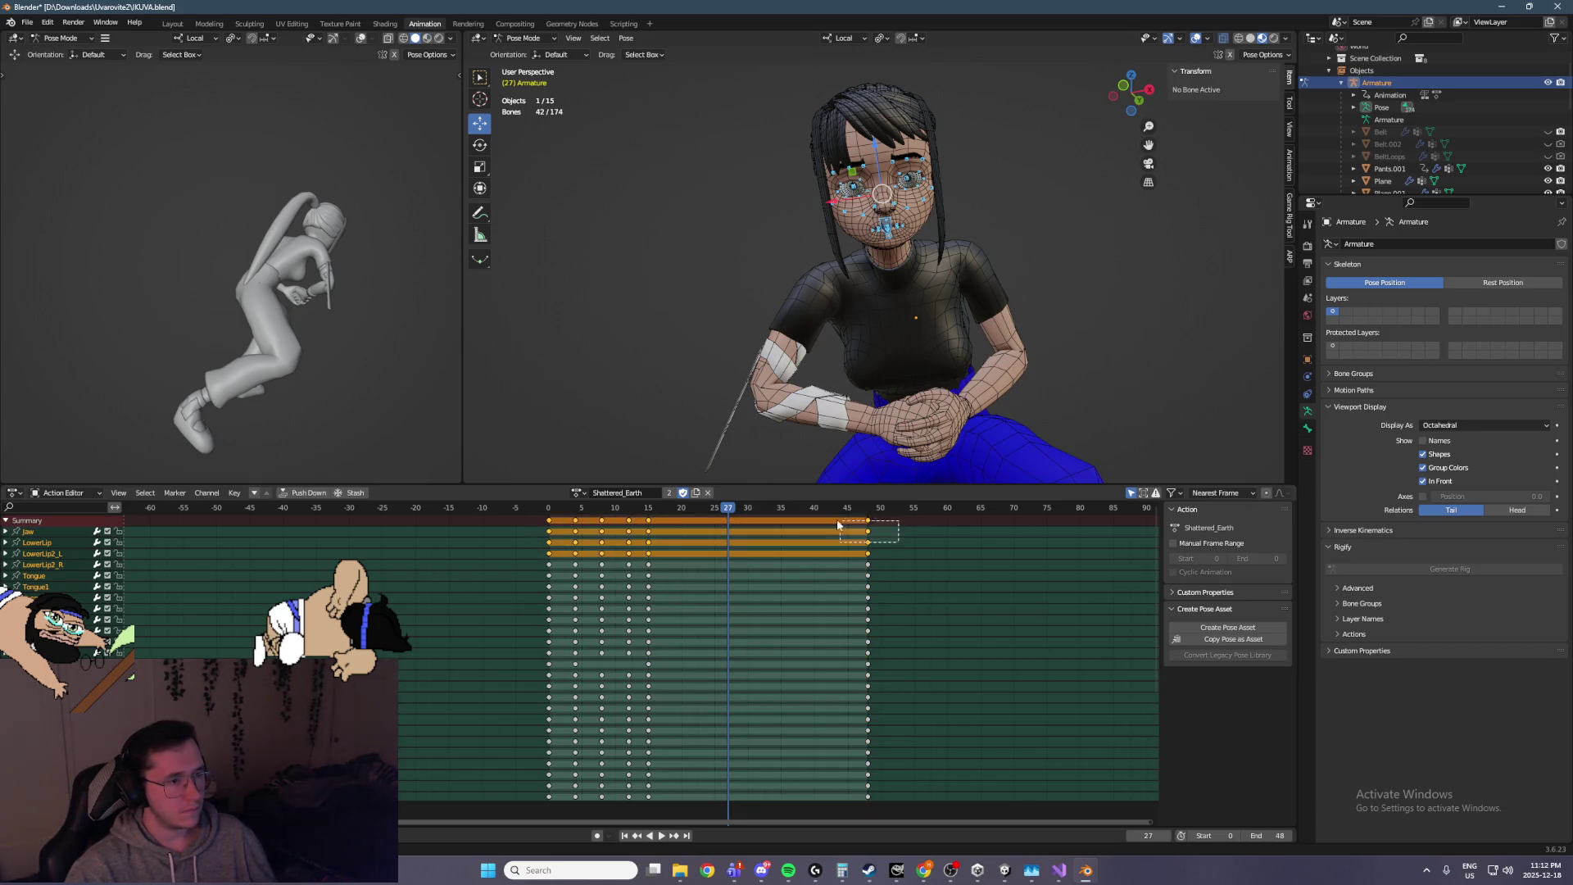
left_click_drag(531, 518, 530, 518)
key("Delete")
key("space")
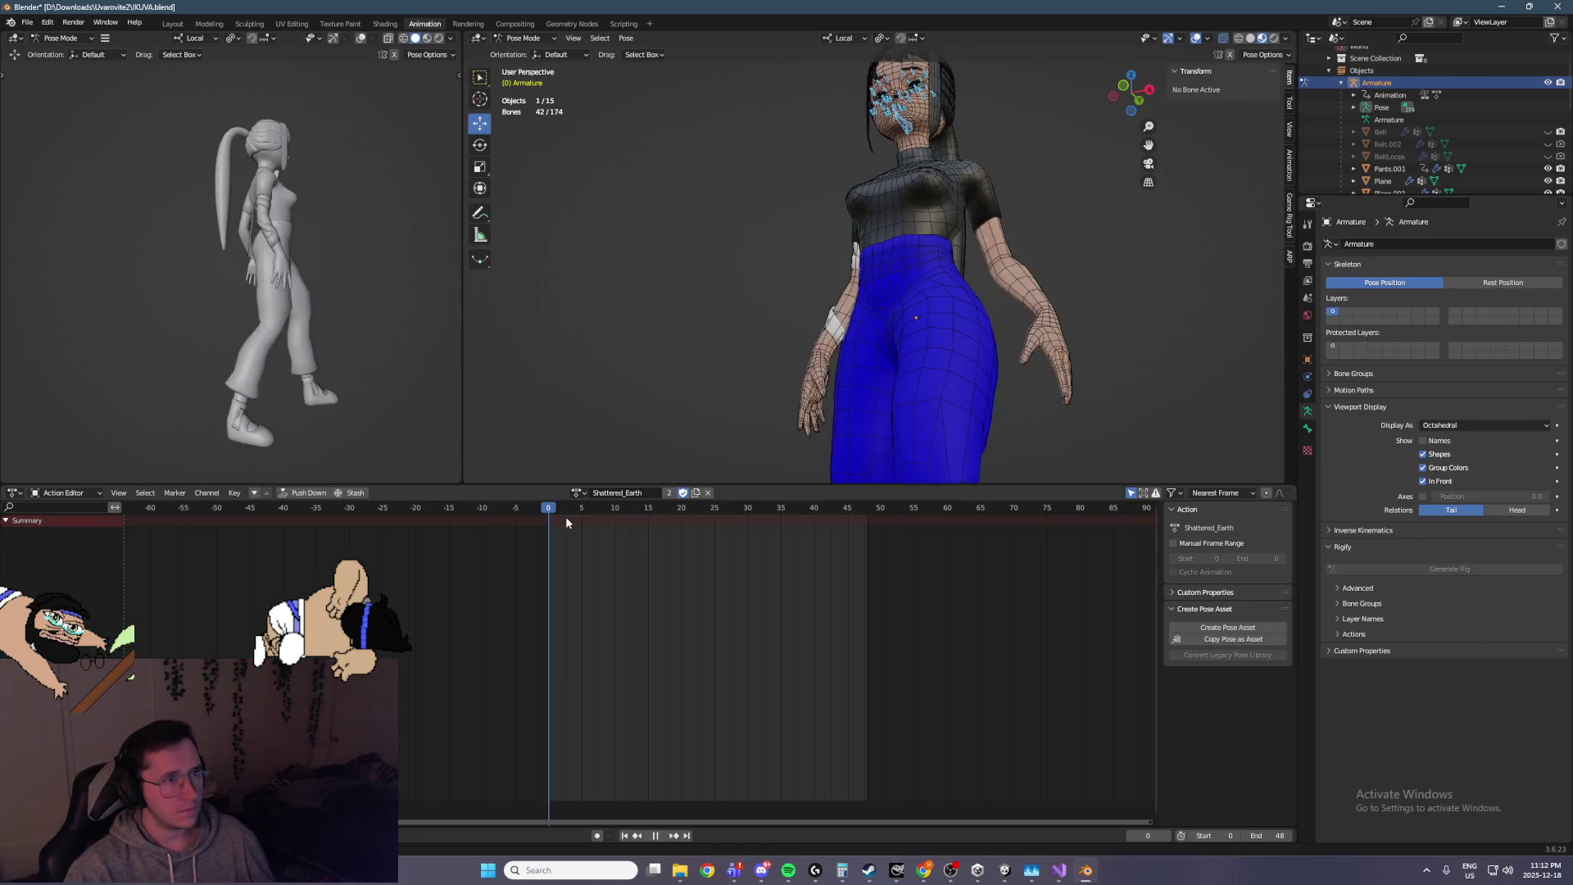
Play the action from the start and stop at frame 6 to check the unkeyed face
key("space")
key("space")
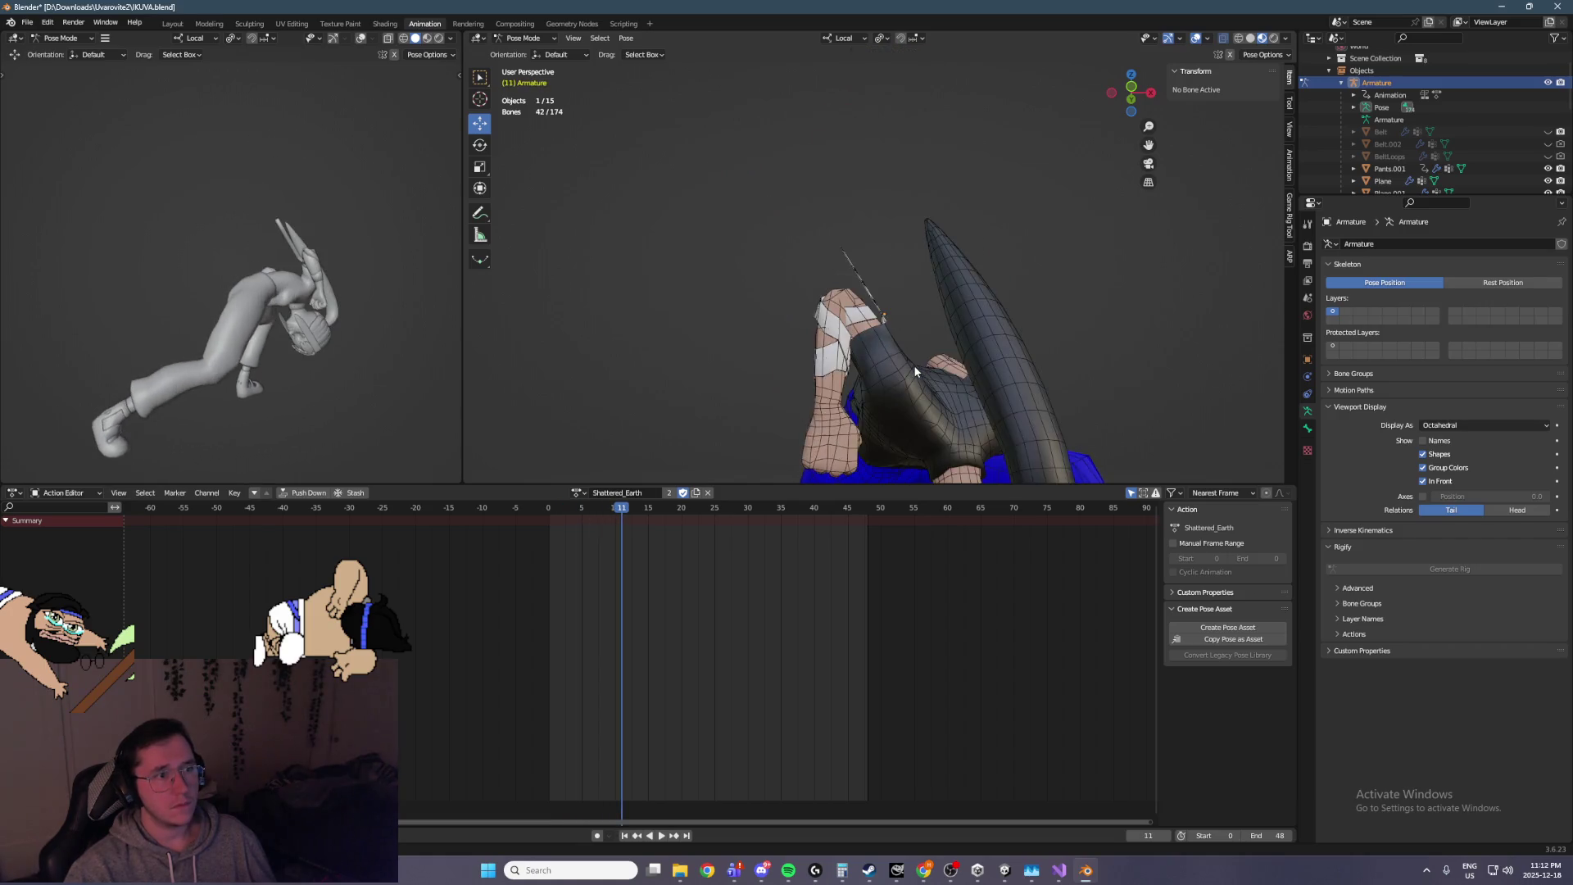
key("space")
key("Down")
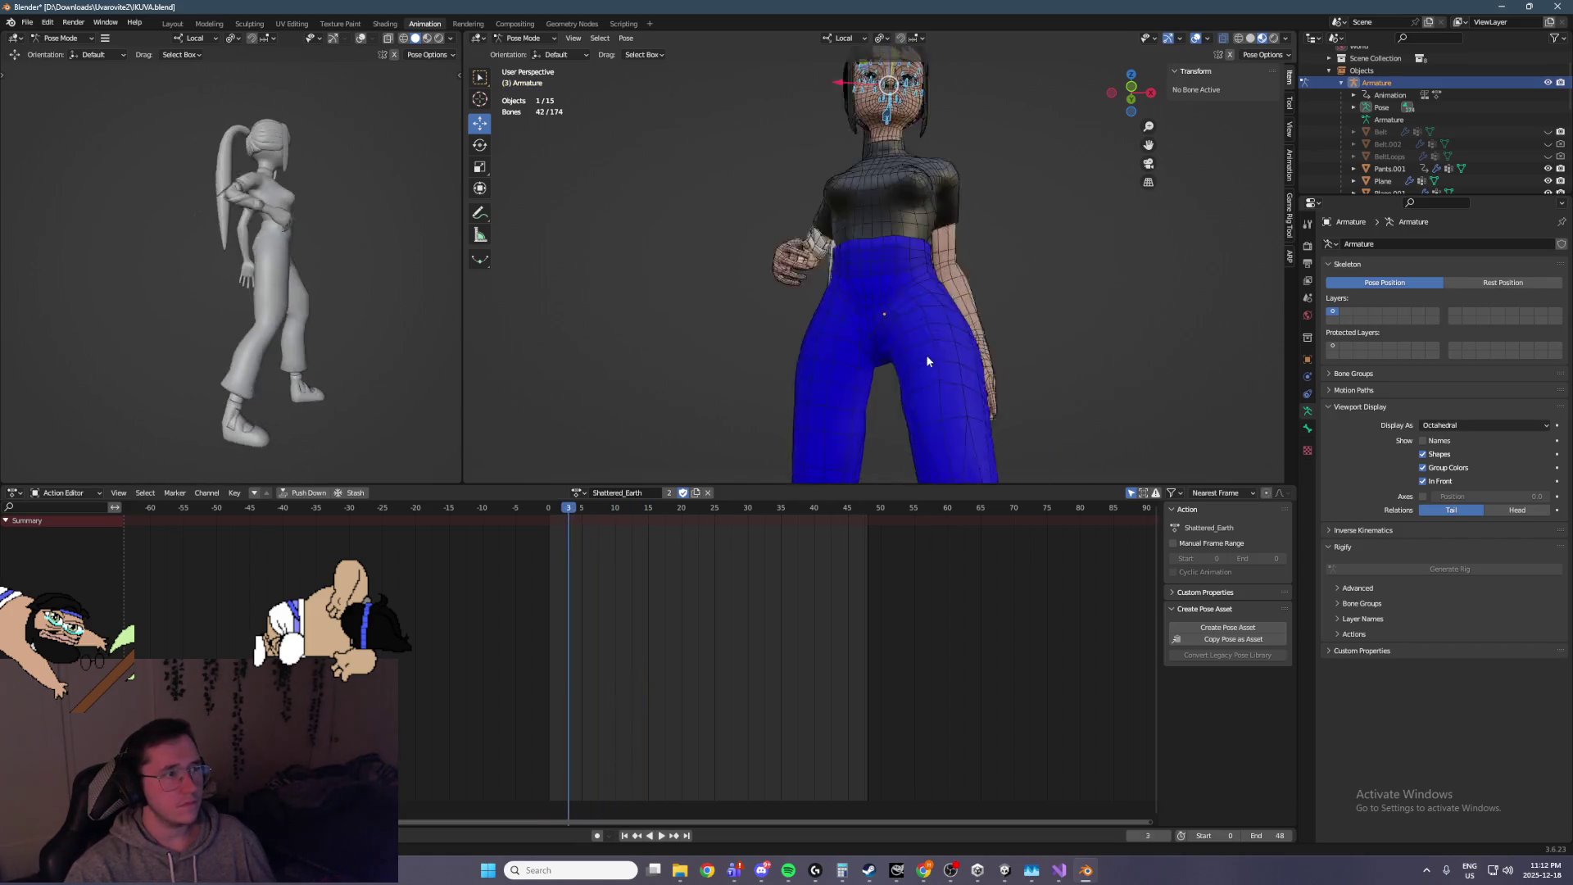
key("space")
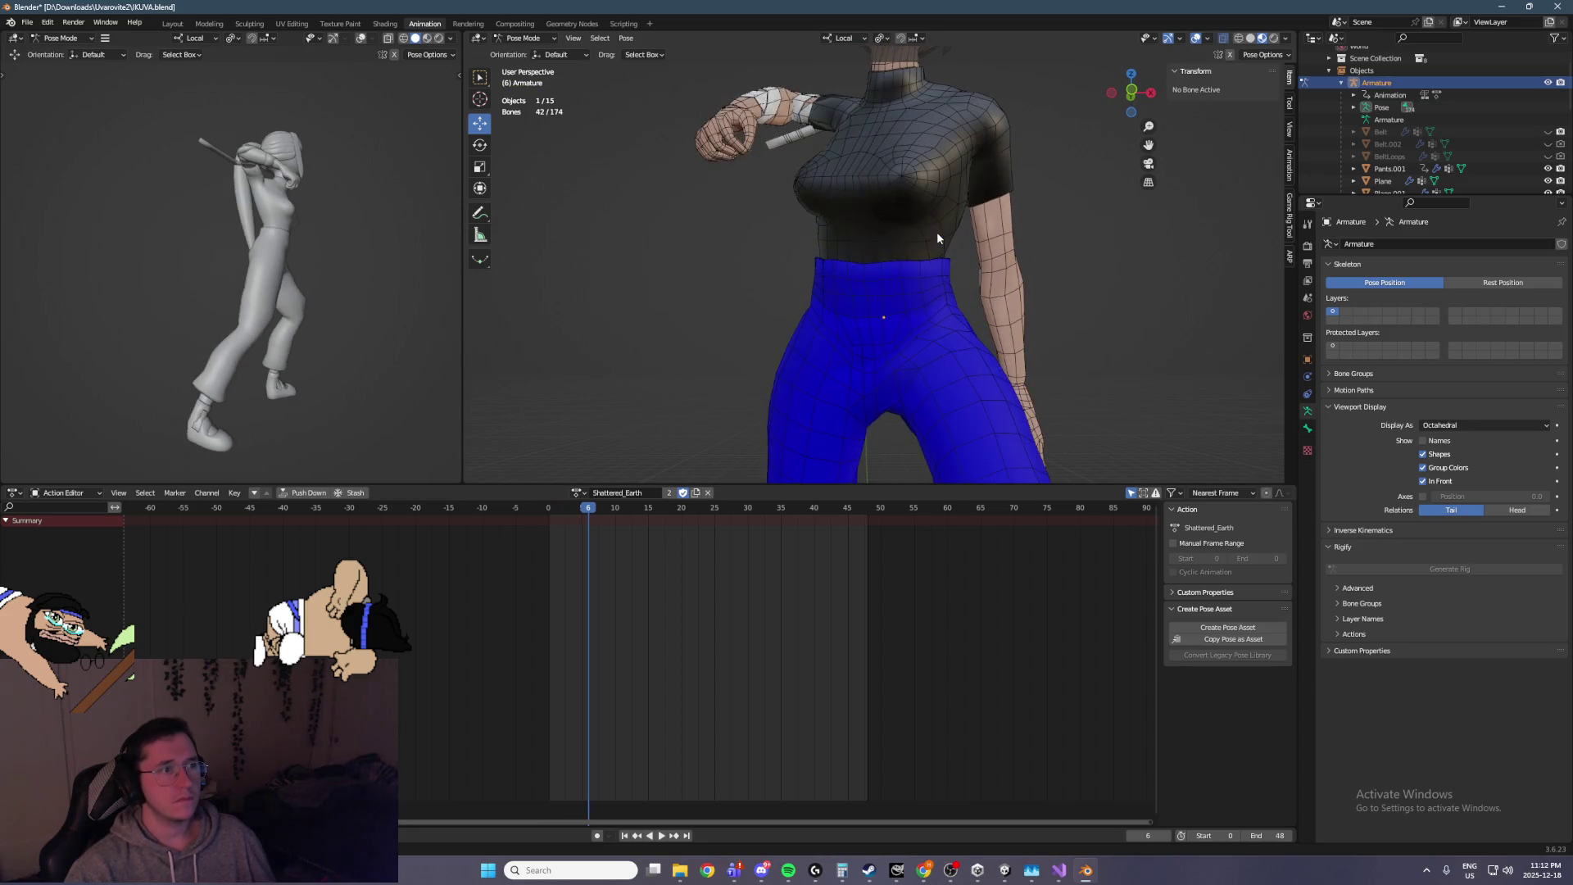
Zoom the 3D viewport in close on the character's face
scroll(937, 233, "up", 5)
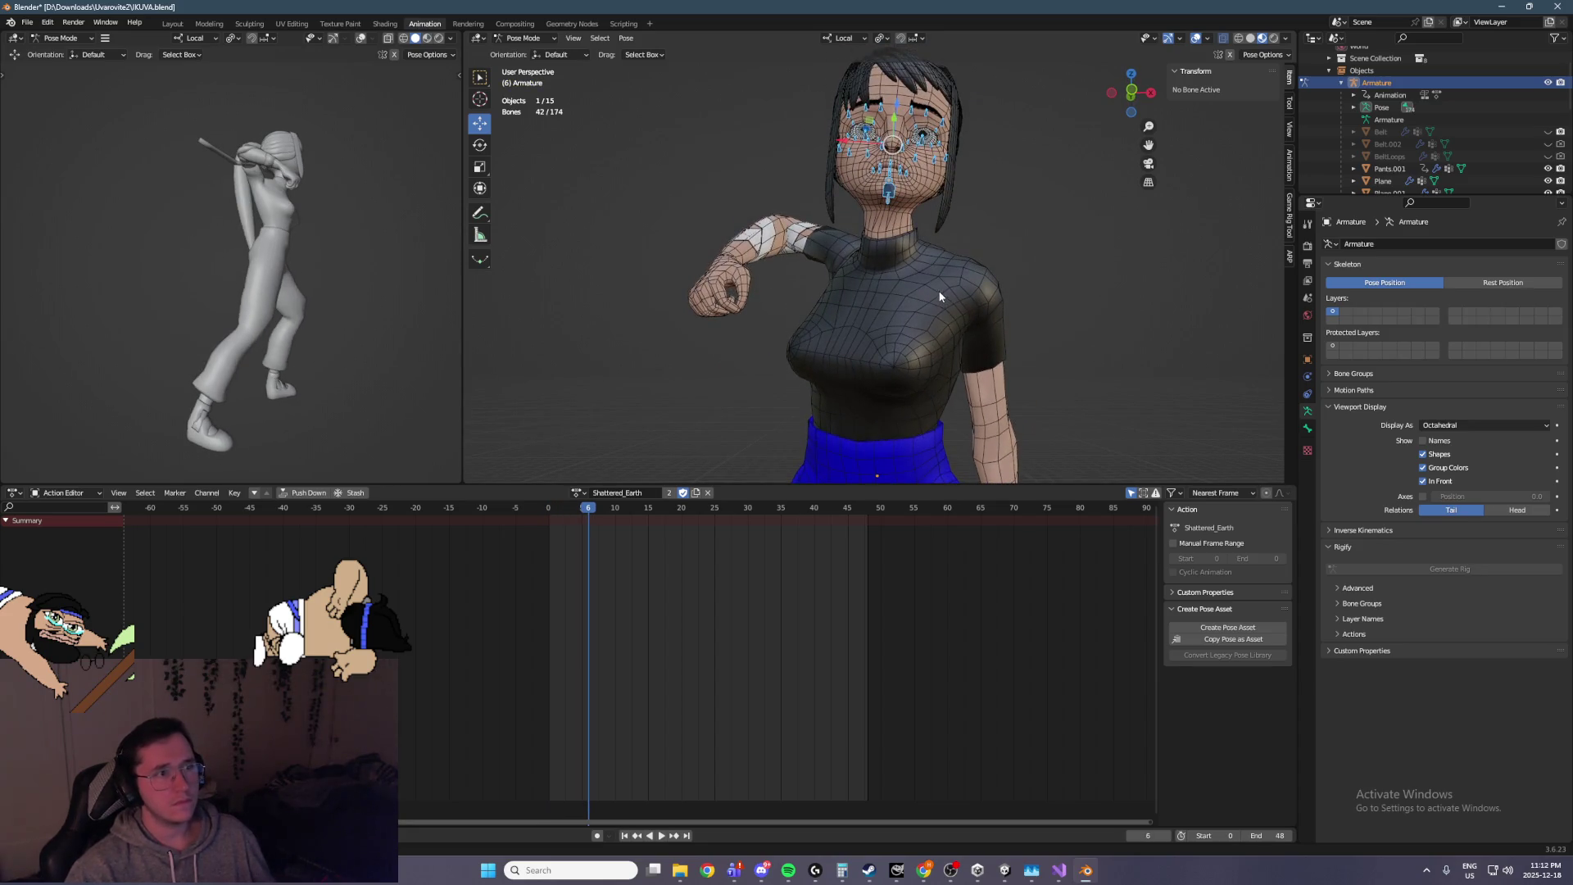
scroll(918, 242, "up", 3)
scroll(916, 243, "down", 4)
scroll(916, 250, "up", 5)
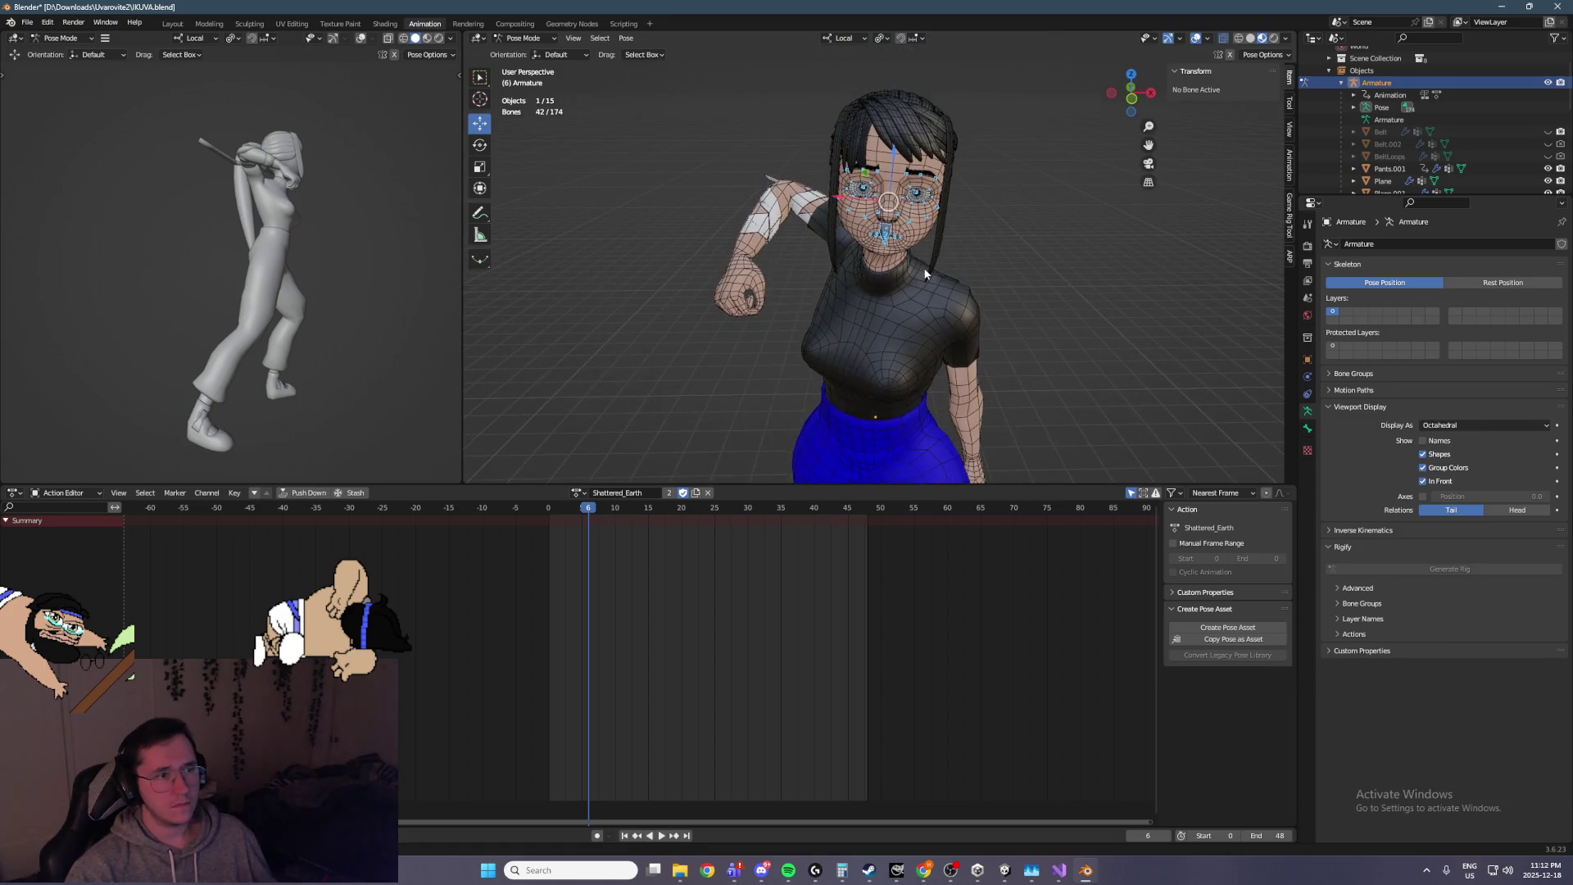
scroll(916, 254, "up", 5)
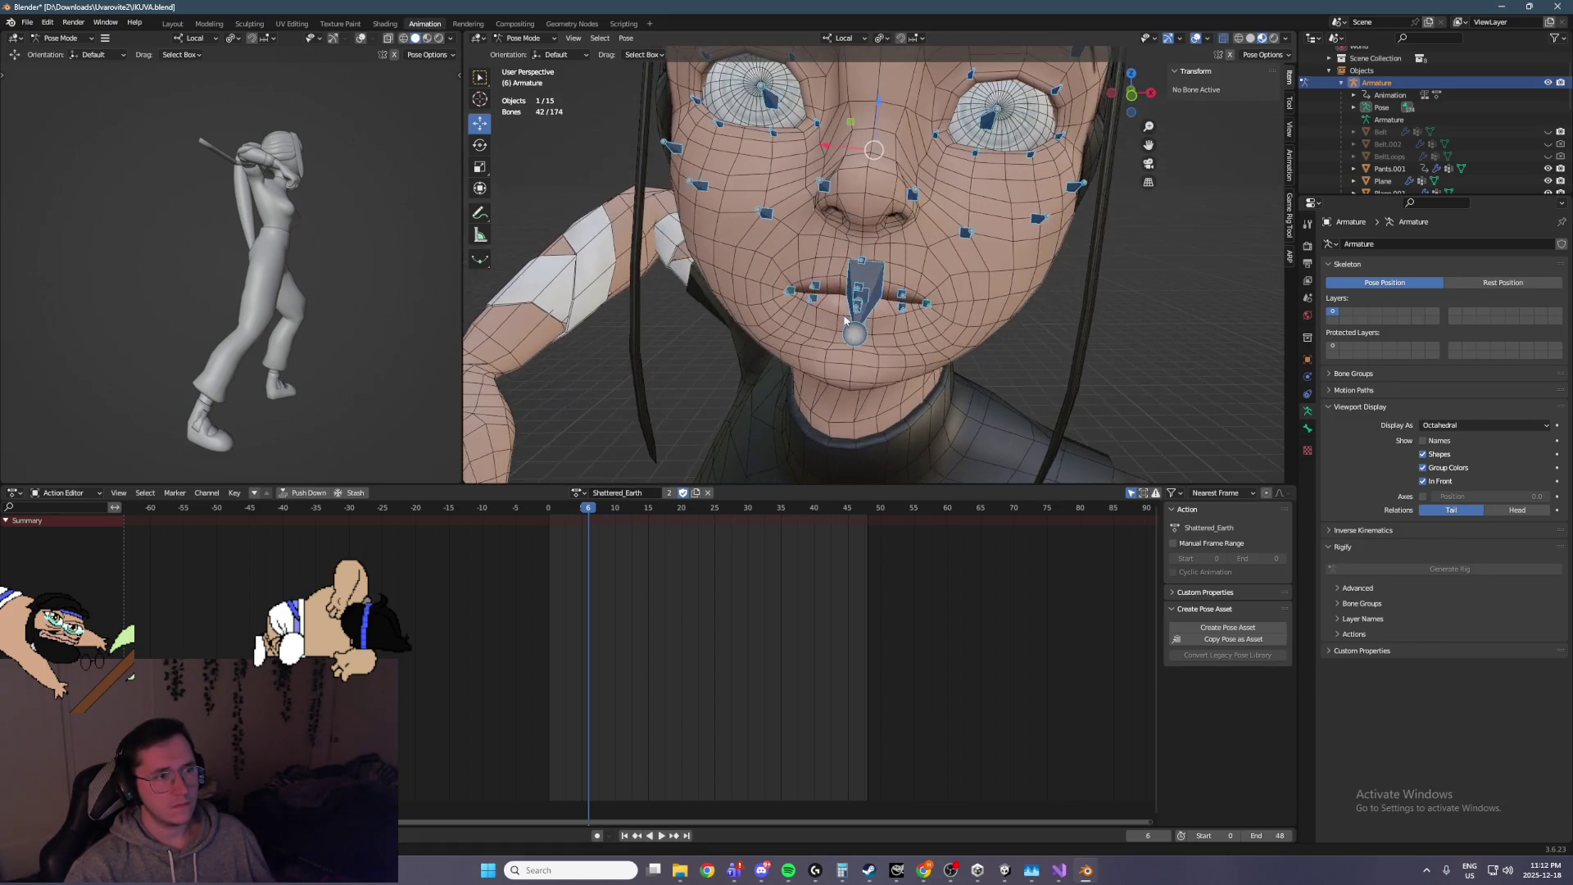
Lower the right lower lip, shift the mouth corner and raise the upper lip bones
left_click(916, 266)
left_click_drag(819, 263, 814, 270)
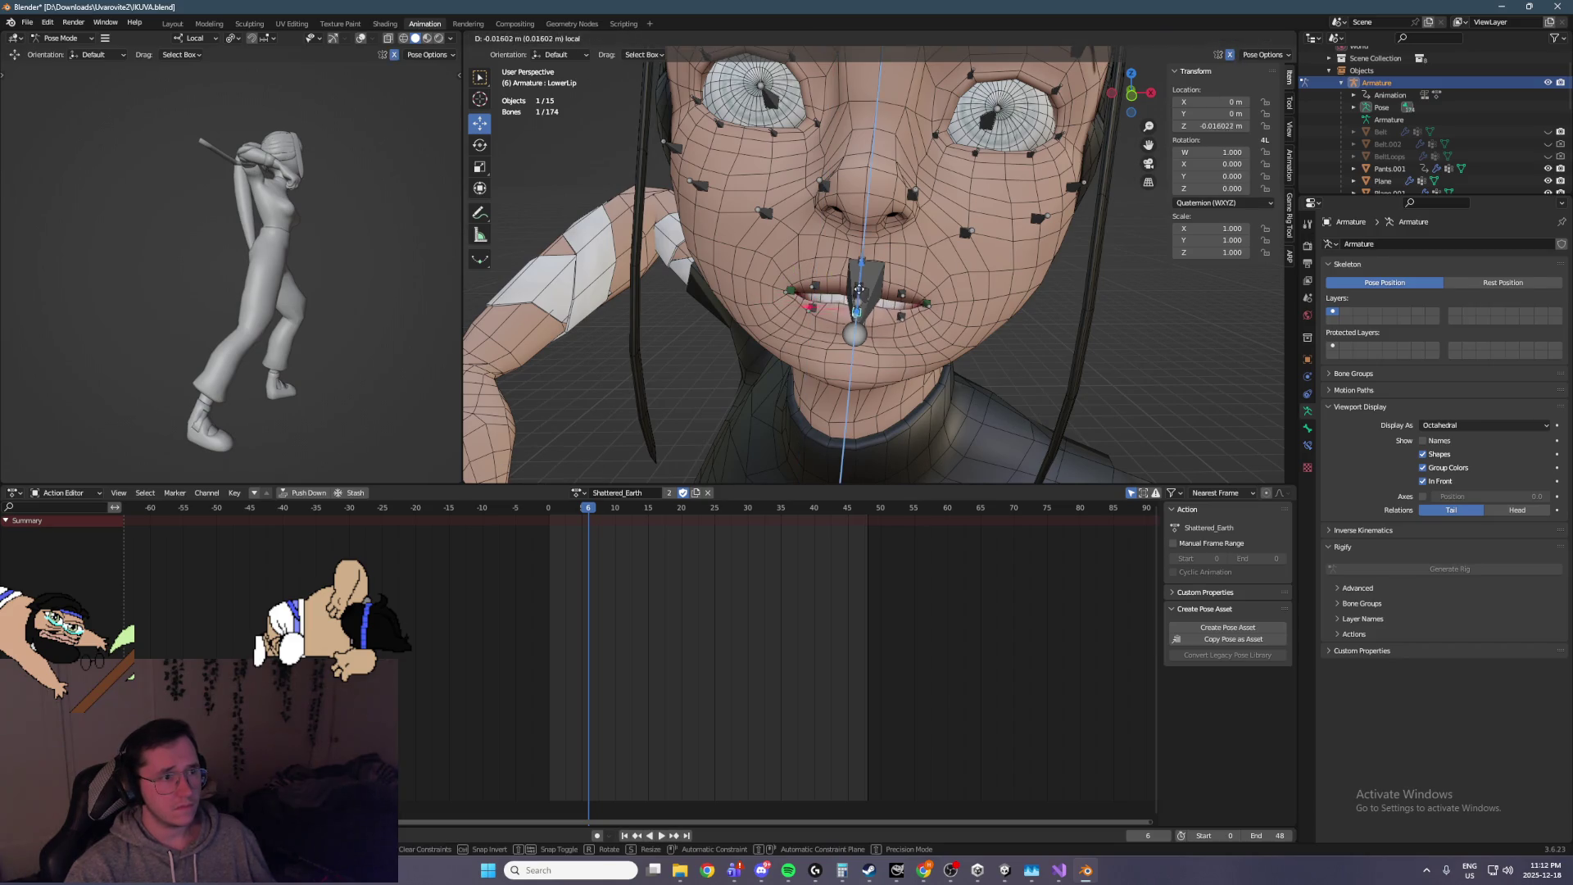
left_click_drag(797, 289, 922, 154)
mouse_move(791, 277)
left_mouse_down()
mouse_move(780, 252)
mouse_move(818, 285)
mouse_move(842, 238)
left_mouse_up()
left_click_drag(840, 316, 906, 306)
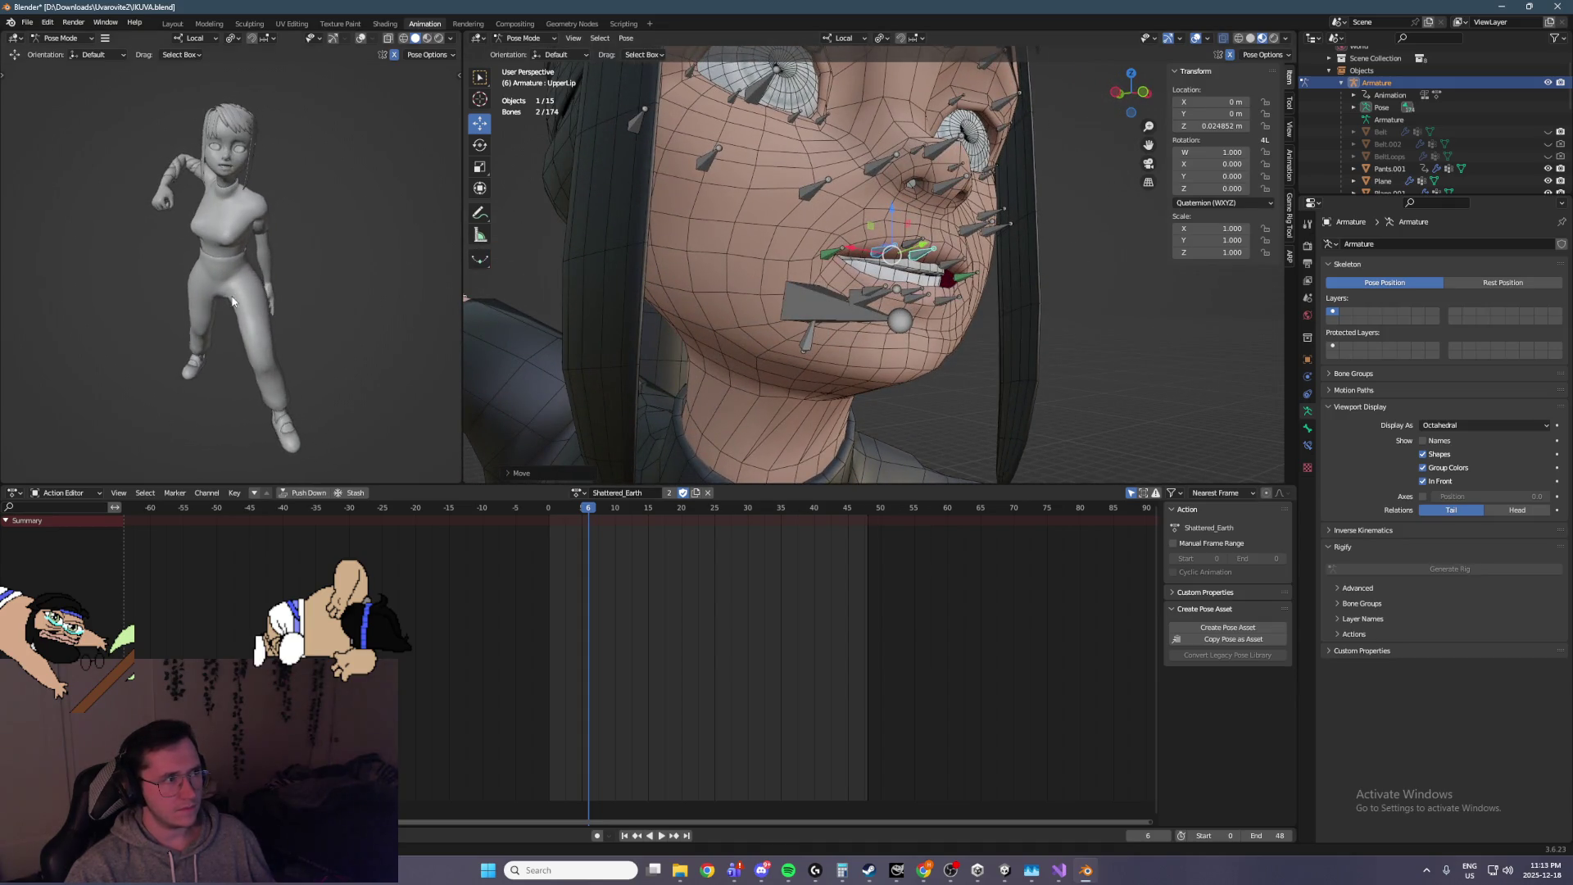
left_click_drag(695, 312, 828, 302)
left_click_drag(859, 237, 860, 213)
Pull Lip_R outward, lift Cheek1_R, and rotate Lip_R to W 0.962, Y −0.273
left_click(772, 252)
left_click_drag(772, 253, 745, 252)
mouse_move(752, 185)
left_mouse_down()
mouse_move(689, 157)
mouse_move(689, 170)
mouse_move(713, 149)
mouse_move(690, 150)
left_mouse_up()
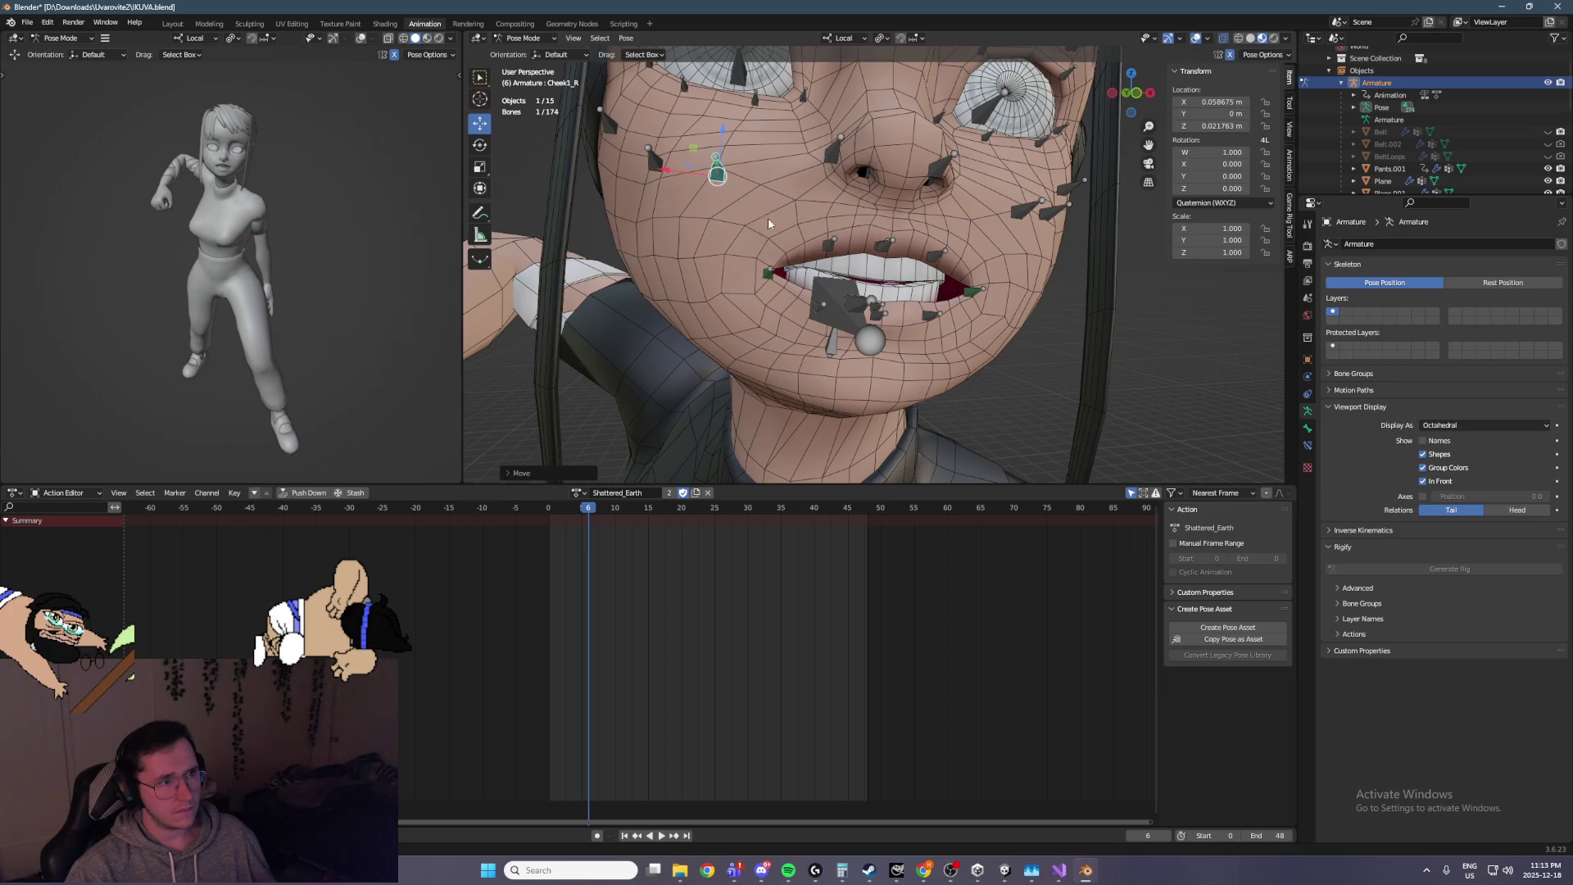
mouse_move(744, 250)
left_mouse_down()
mouse_move(716, 206)
mouse_move(721, 219)
left_mouse_up()
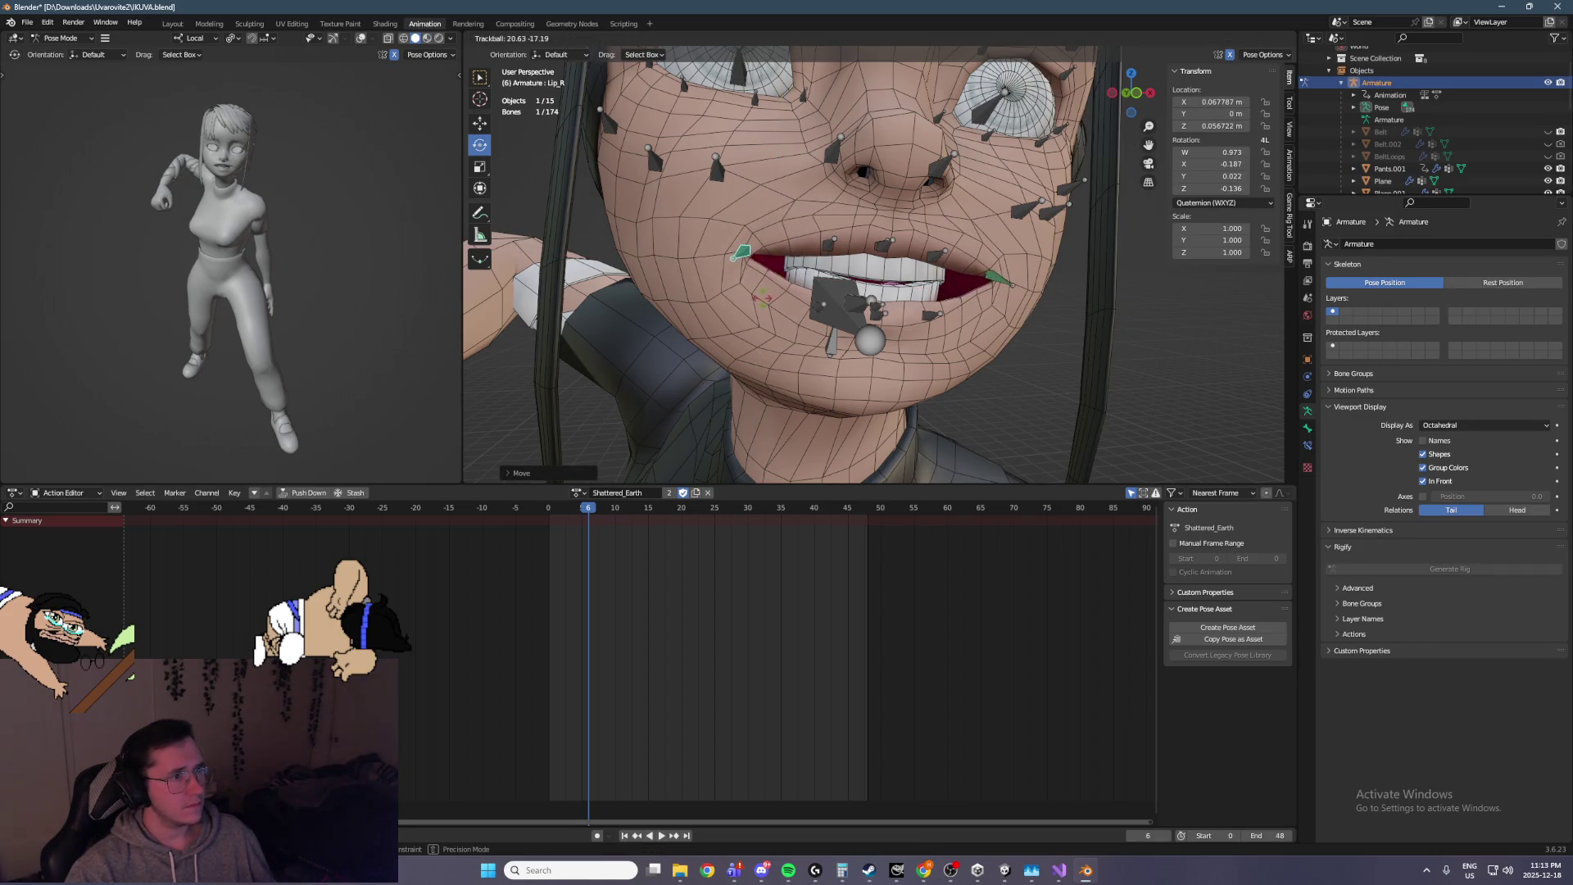
key("ctrl+z")
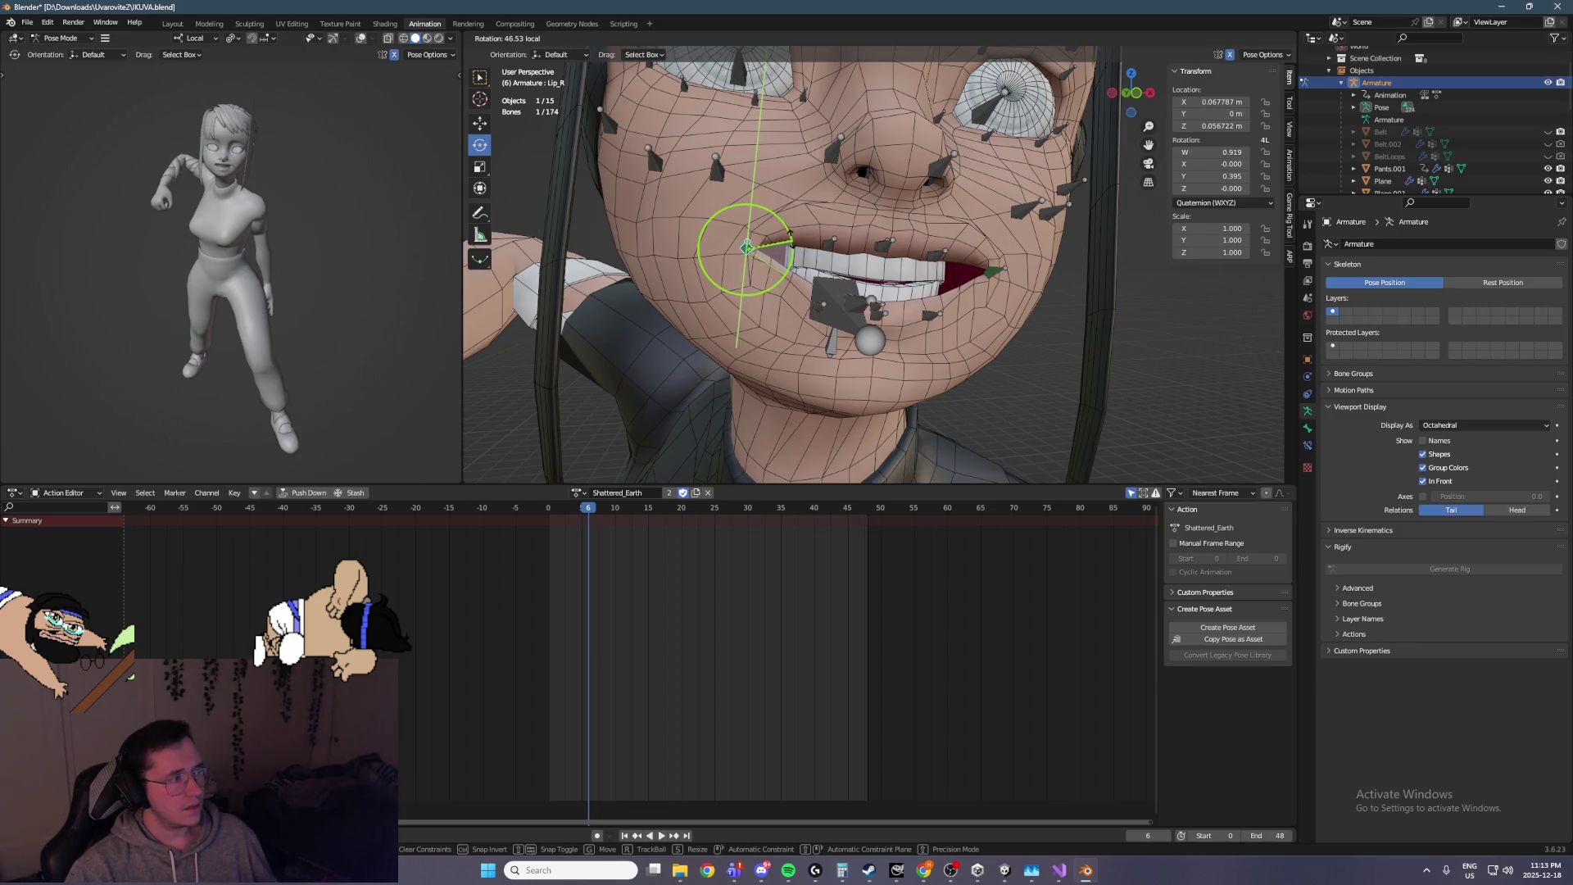
left_click(767, 295)
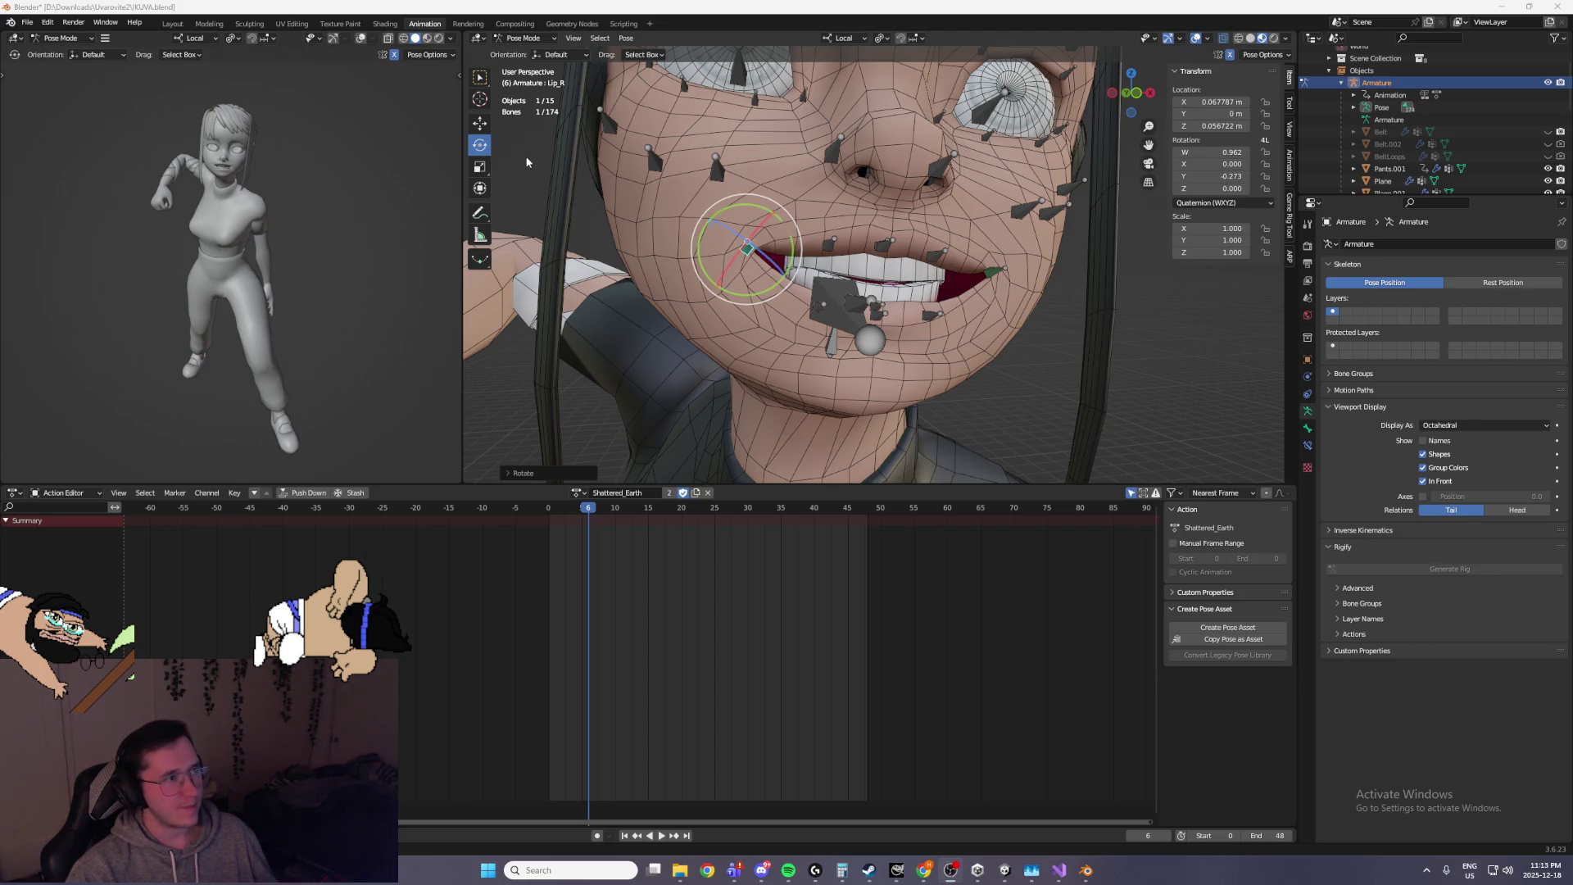
left_click(481, 128)
mouse_move(743, 220)
left_mouse_down()
mouse_move(745, 254)
mouse_move(734, 228)
left_mouse_up()
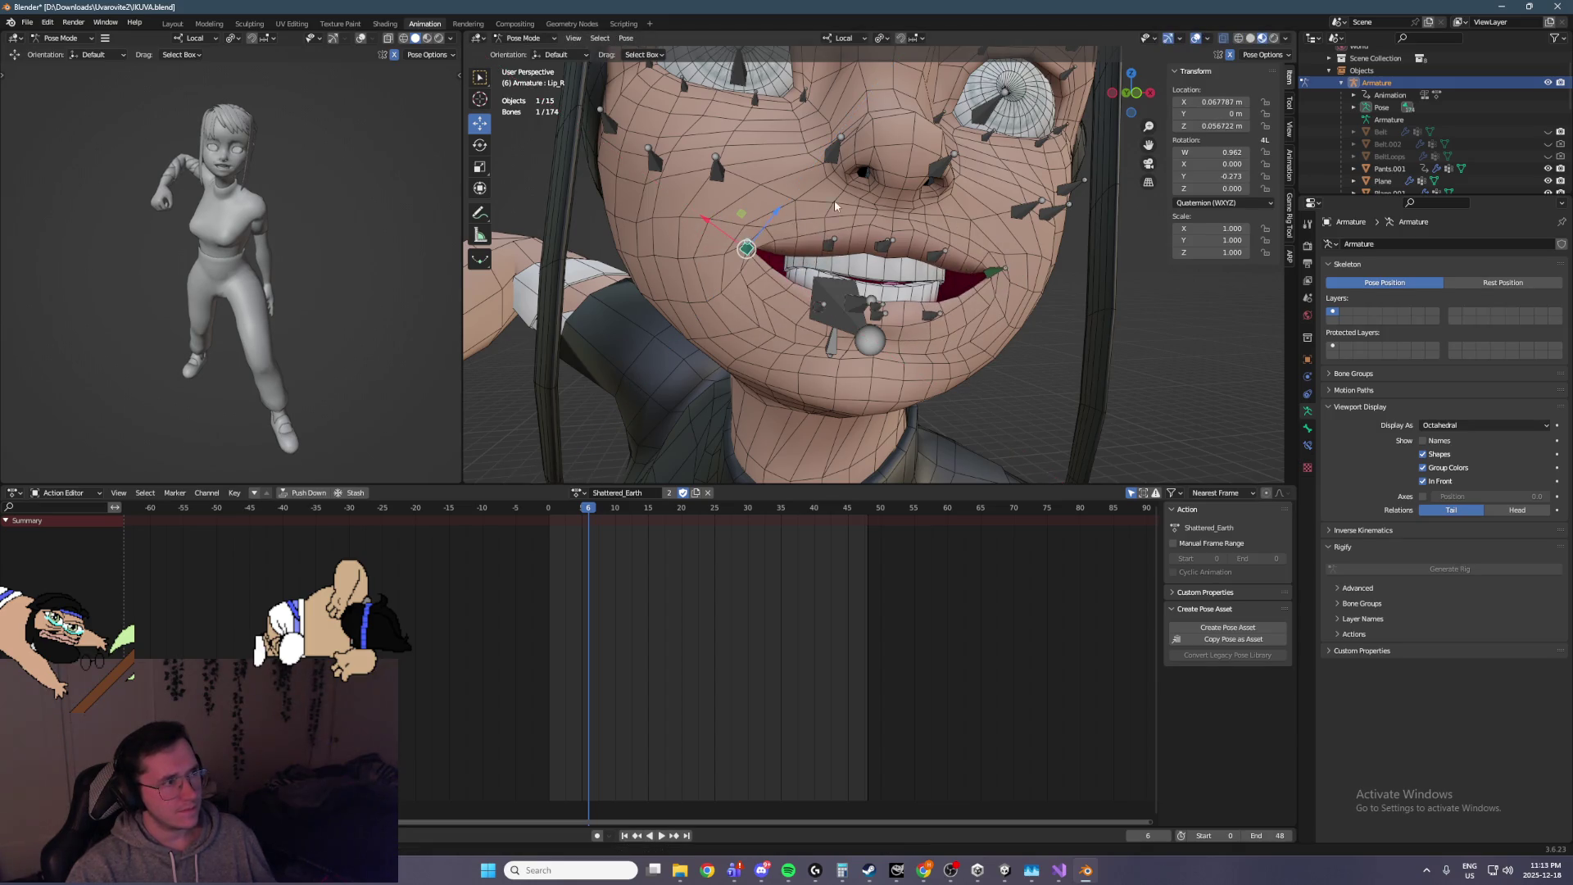
scroll(824, 209, "down", 5)
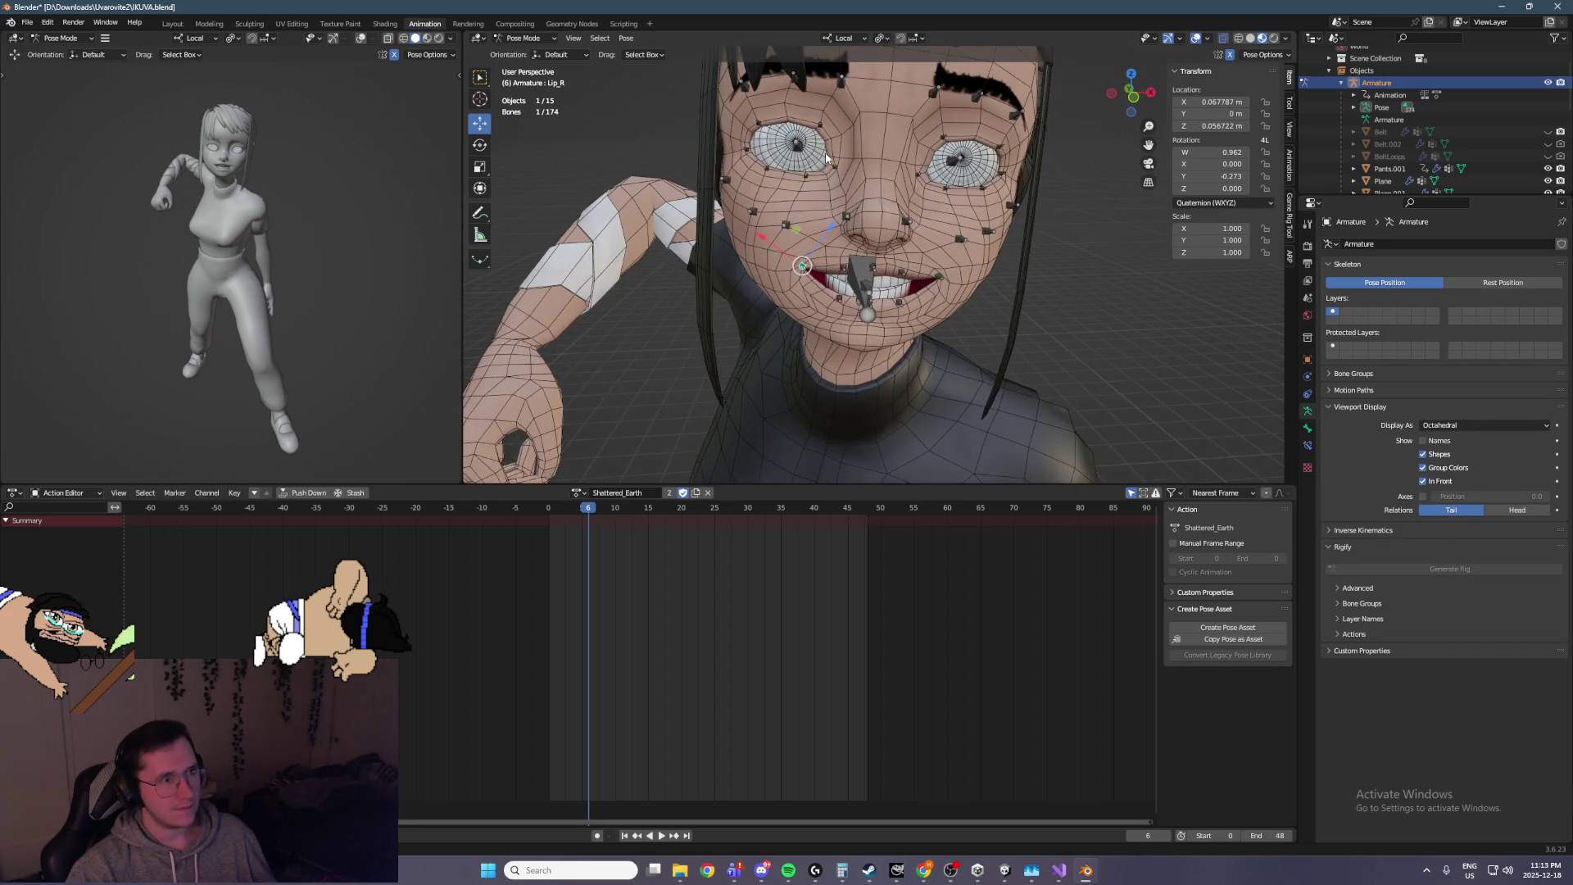
Raise the right lower eyelid bone and push it forward
scroll(826, 157, "up", 3)
mouse_move(902, 130)
left_mouse_down()
mouse_move(906, 87)
mouse_move(846, 164)
mouse_move(845, 201)
left_mouse_up()
key("ctrl+z")
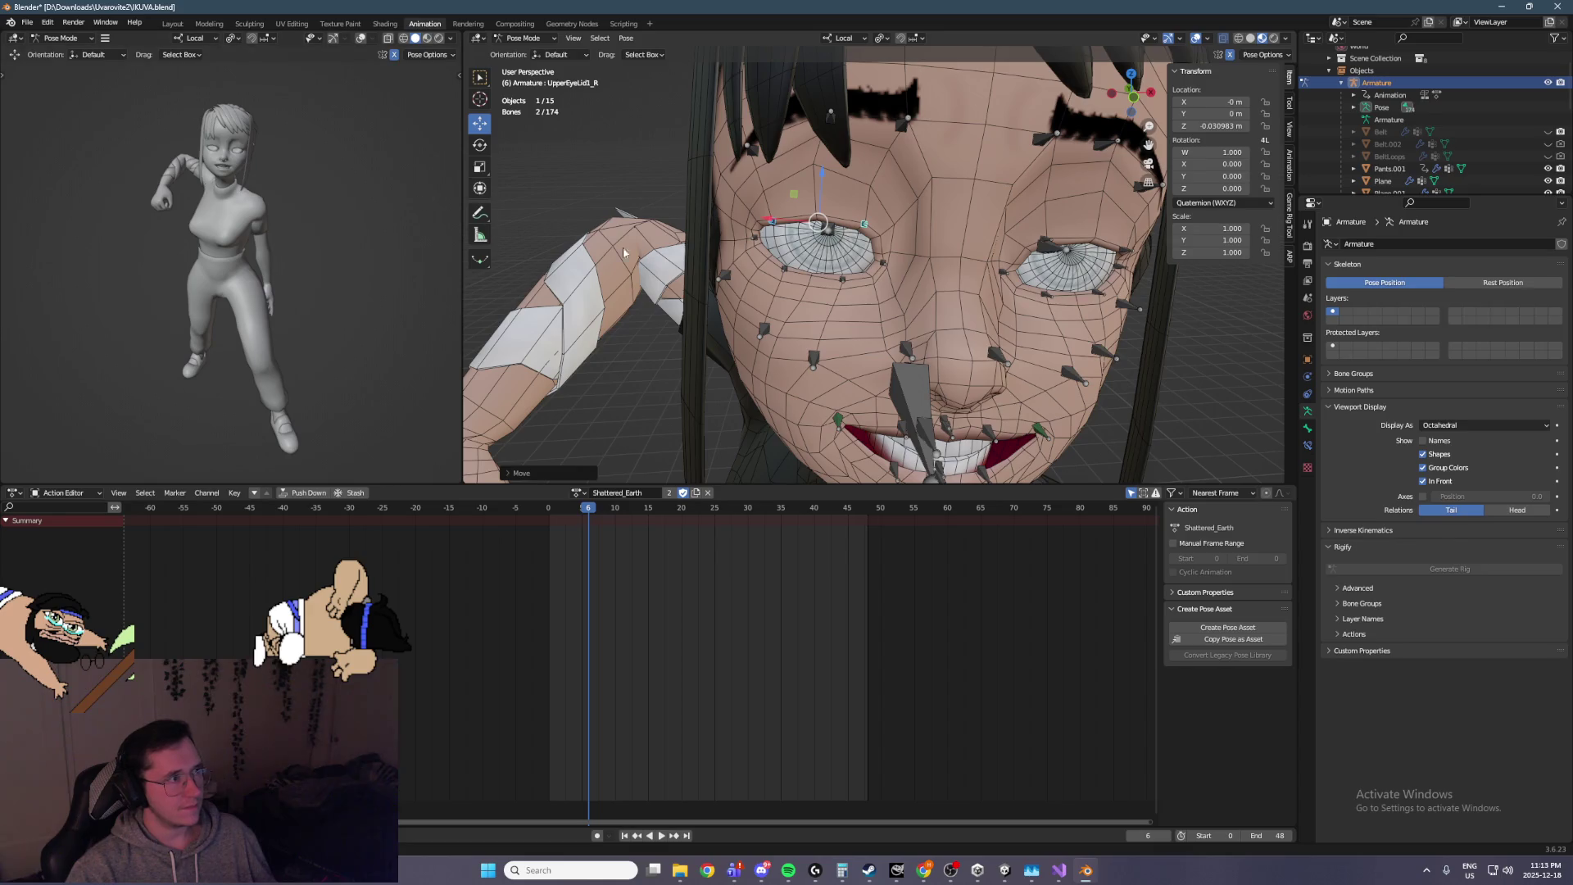
key("ctrl+z")
key("ctrl+z")
key("ctrl+z")
key("ctrl+z")
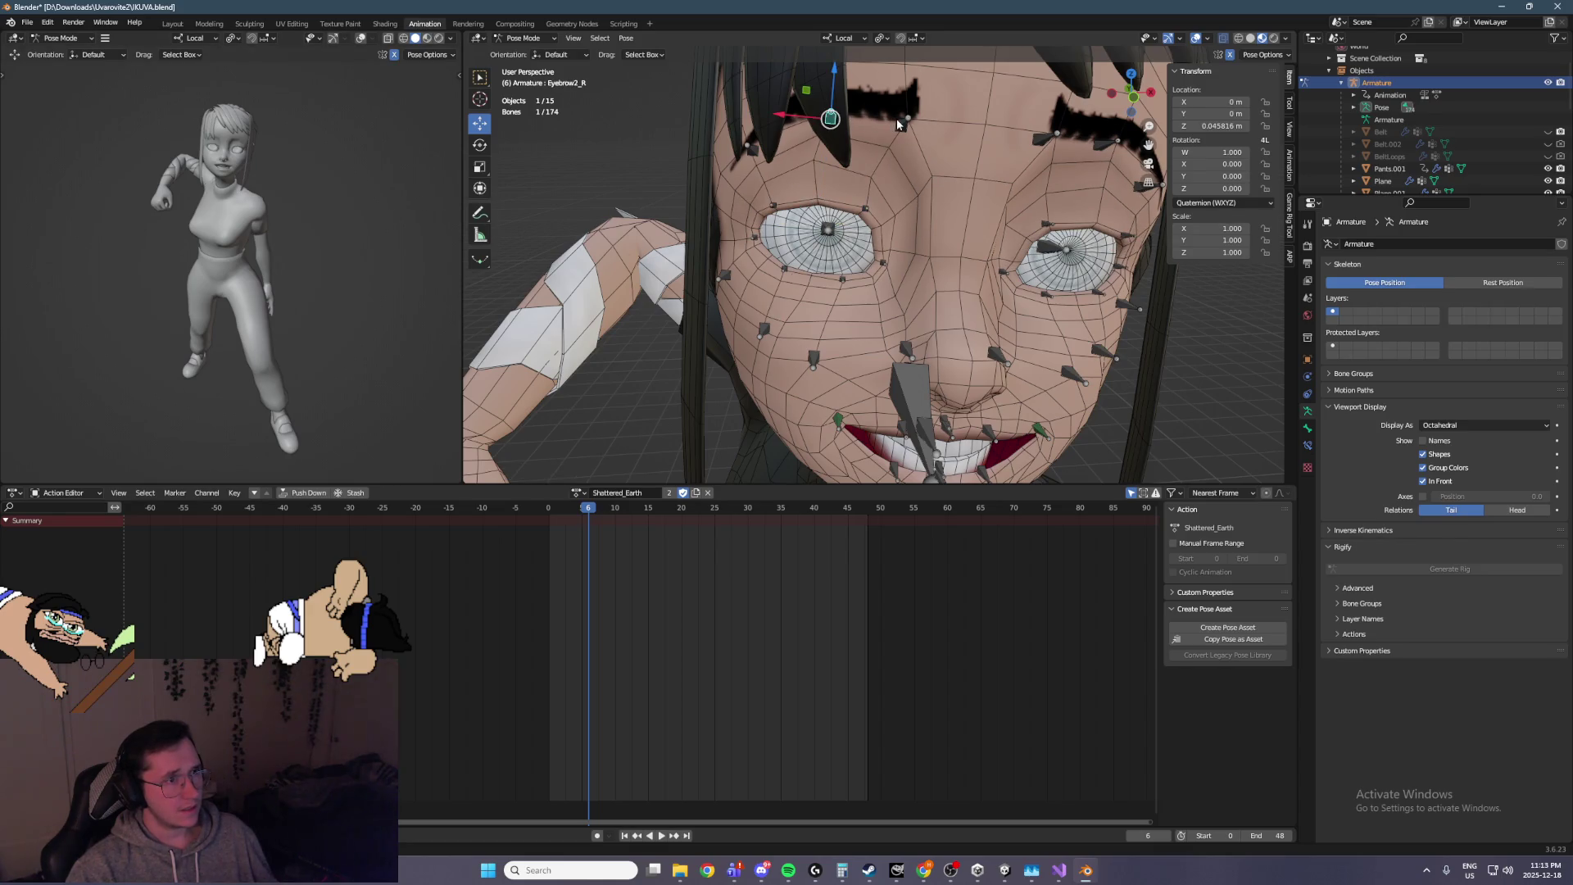
left_click(818, 279)
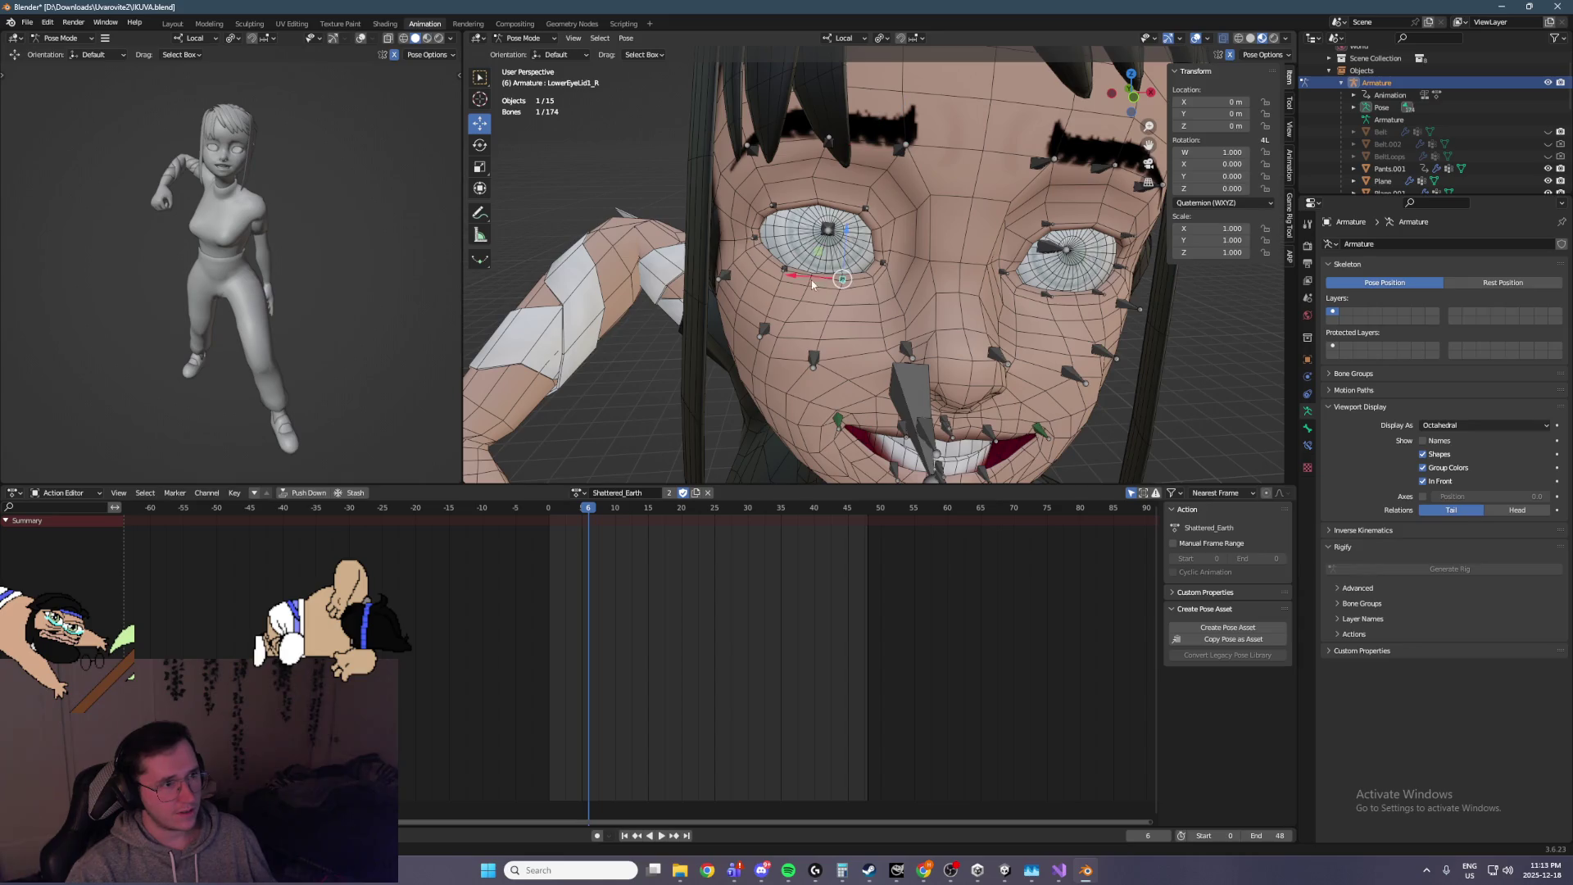
key("KP_3")
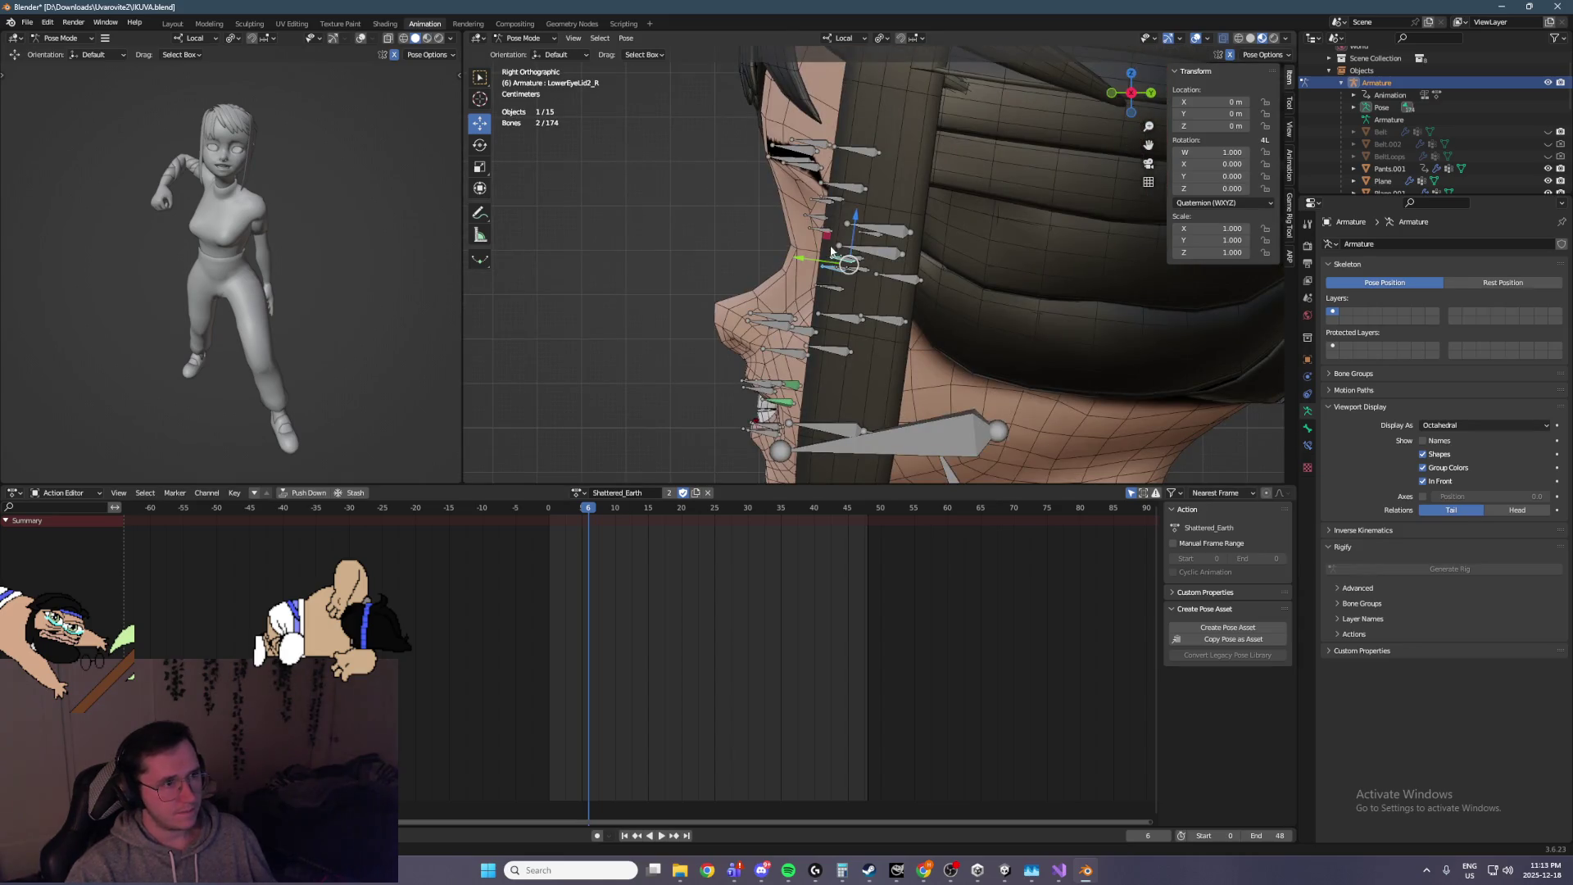
left_click_drag(855, 240, 854, 218)
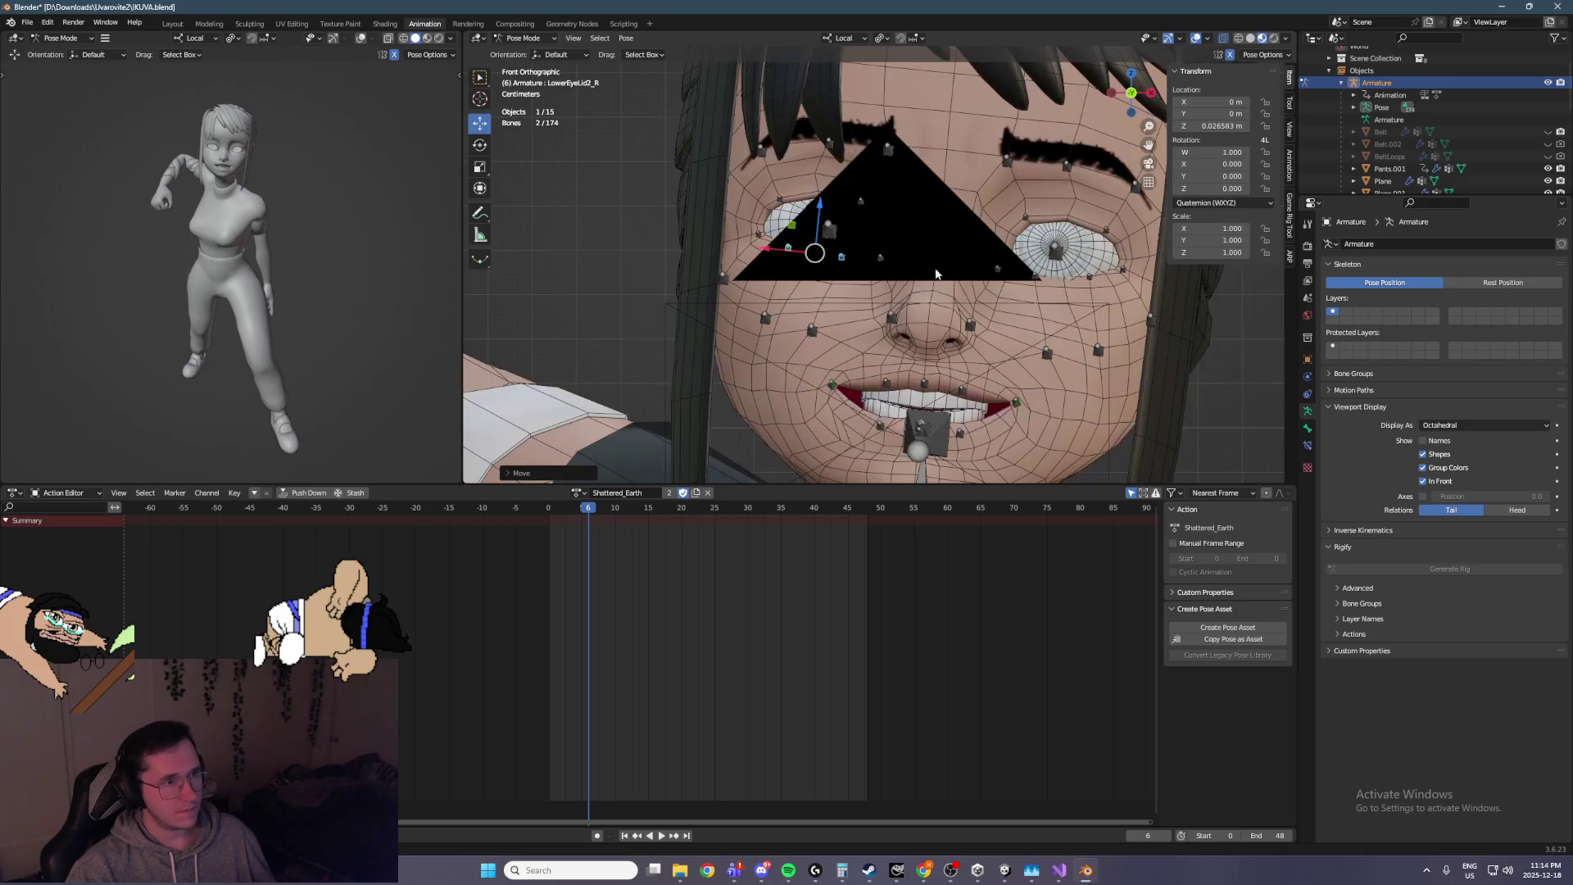
left_click_drag(927, 300, 1027, 300)
mouse_move(908, 273)
left_mouse_down()
mouse_move(867, 195)
mouse_move(916, 269)
mouse_move(891, 274)
mouse_move(852, 249)
mouse_move(889, 353)
mouse_move(866, 323)
left_mouse_up()
left_click(915, 275)
left_click(892, 276)
scroll(866, 323, "up", 5)
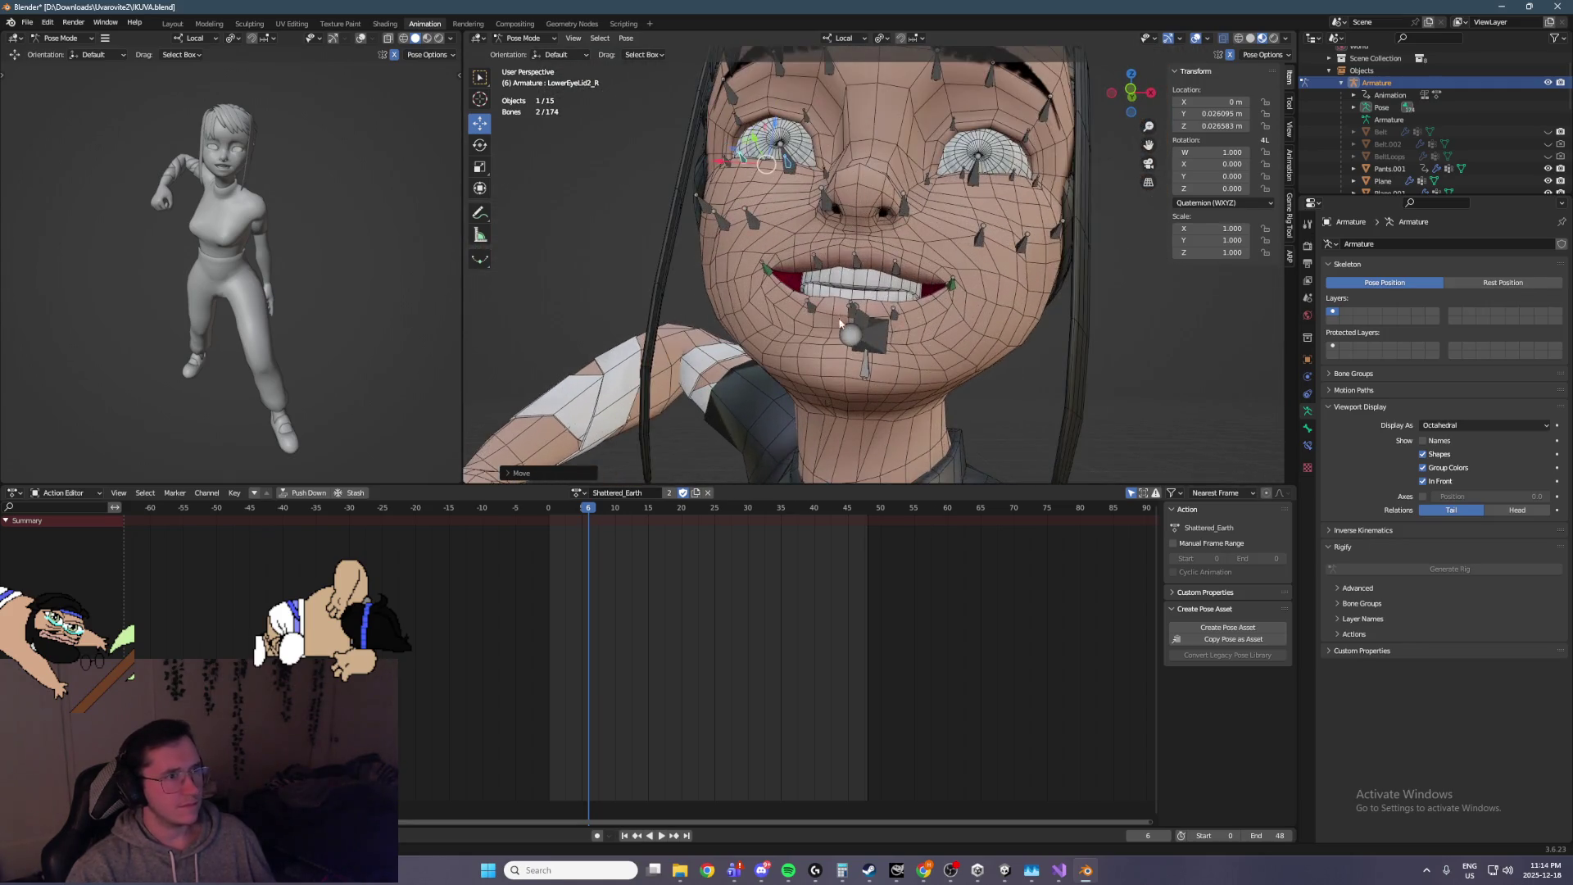
scroll(813, 274, "down", 2)
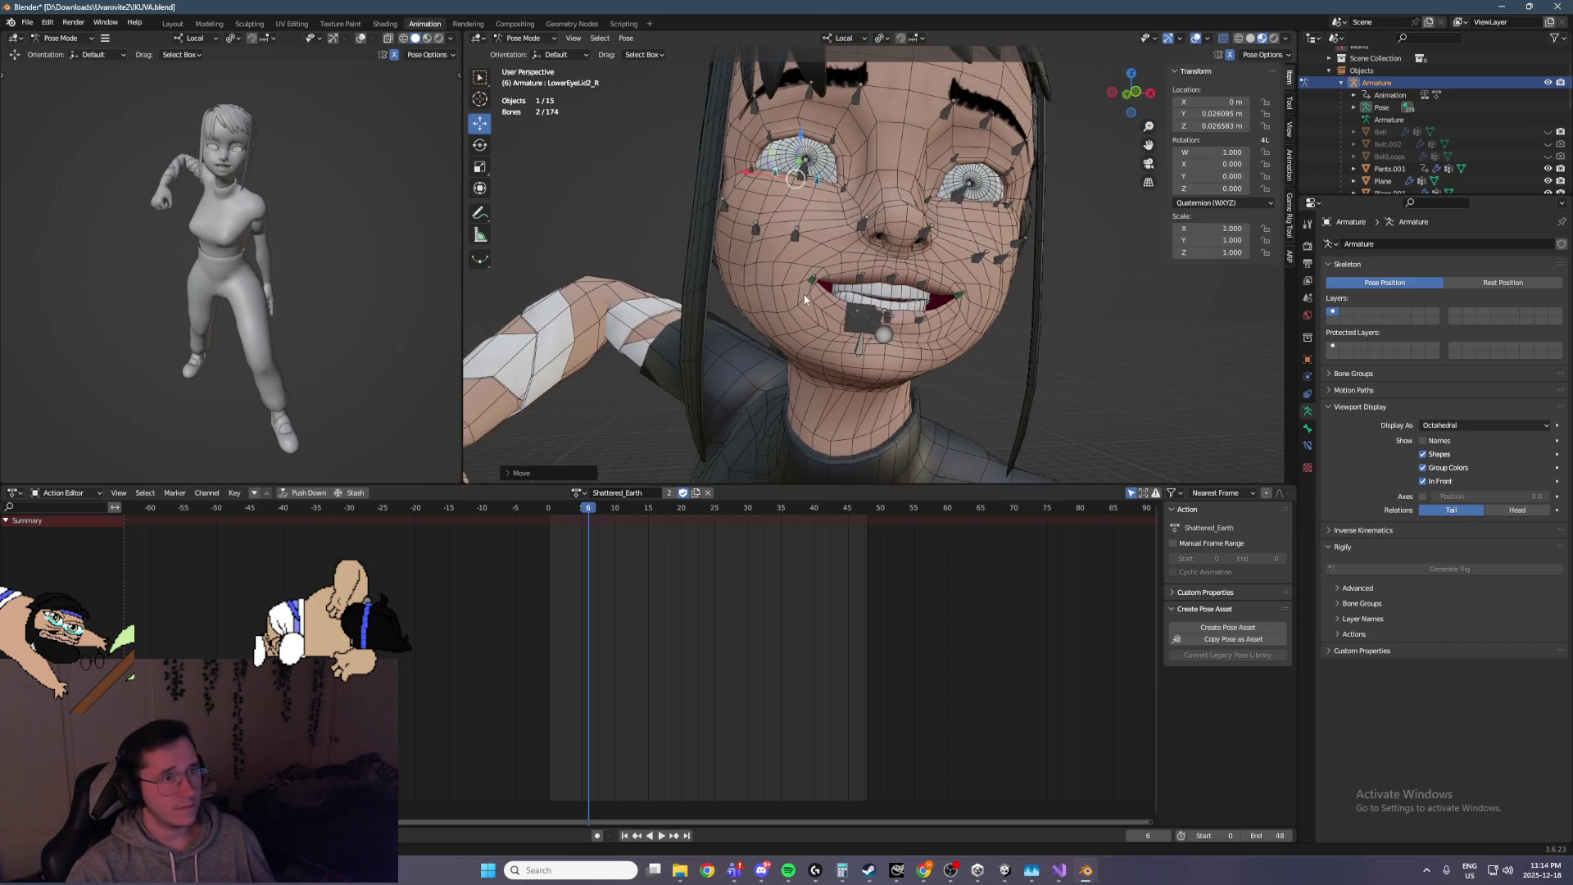
Reposition the right mouth corner and lower the Jaw bone to open the mouth
left_click(836, 337)
key("g")
key("x")
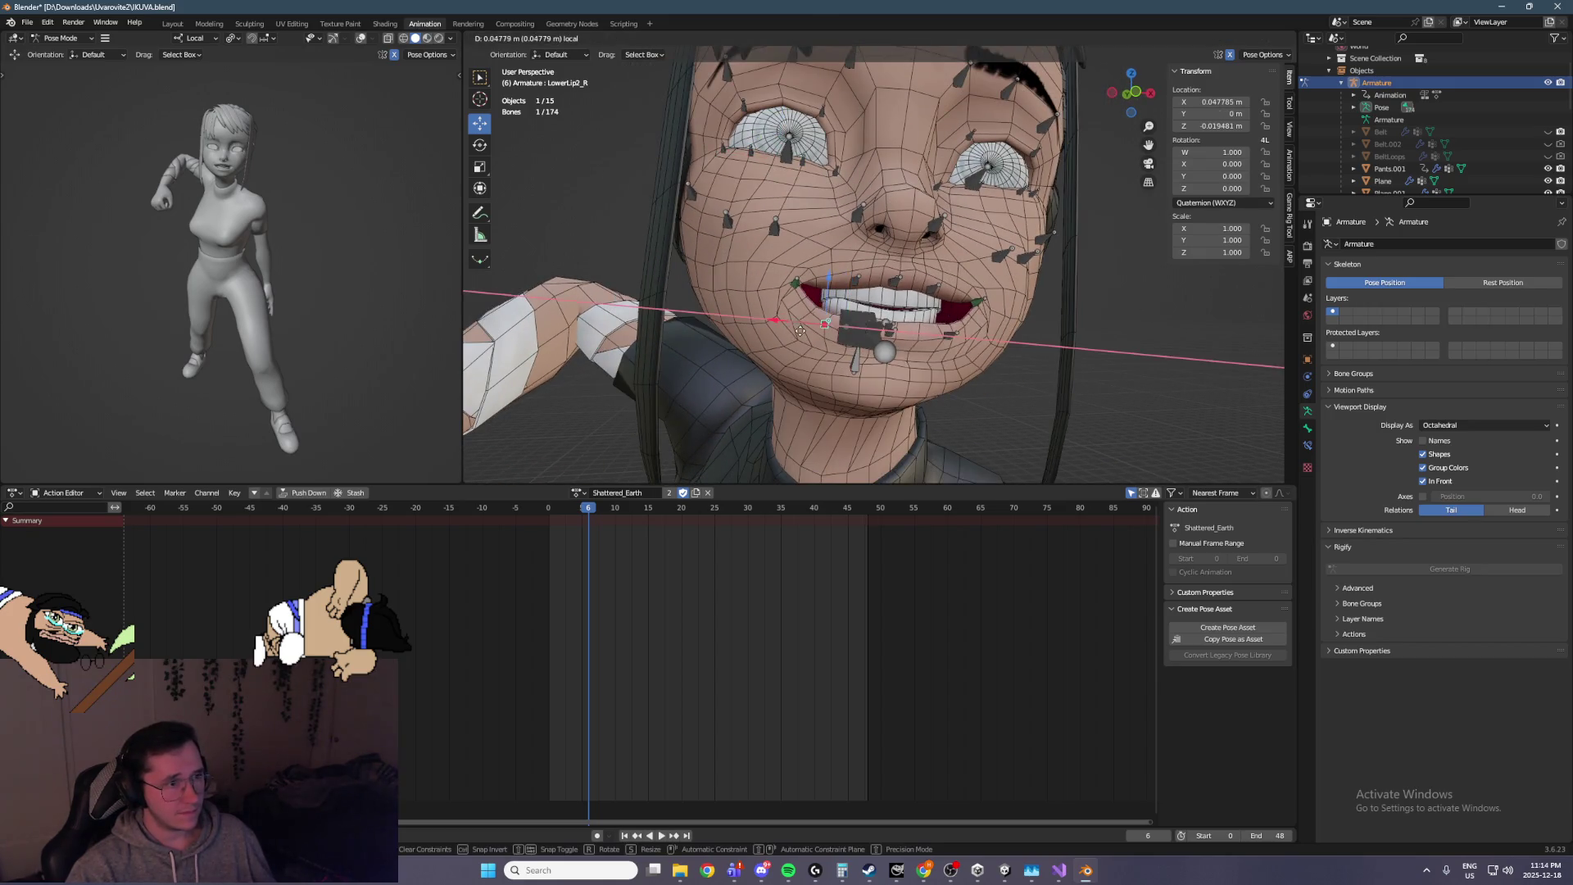
key("Escape")
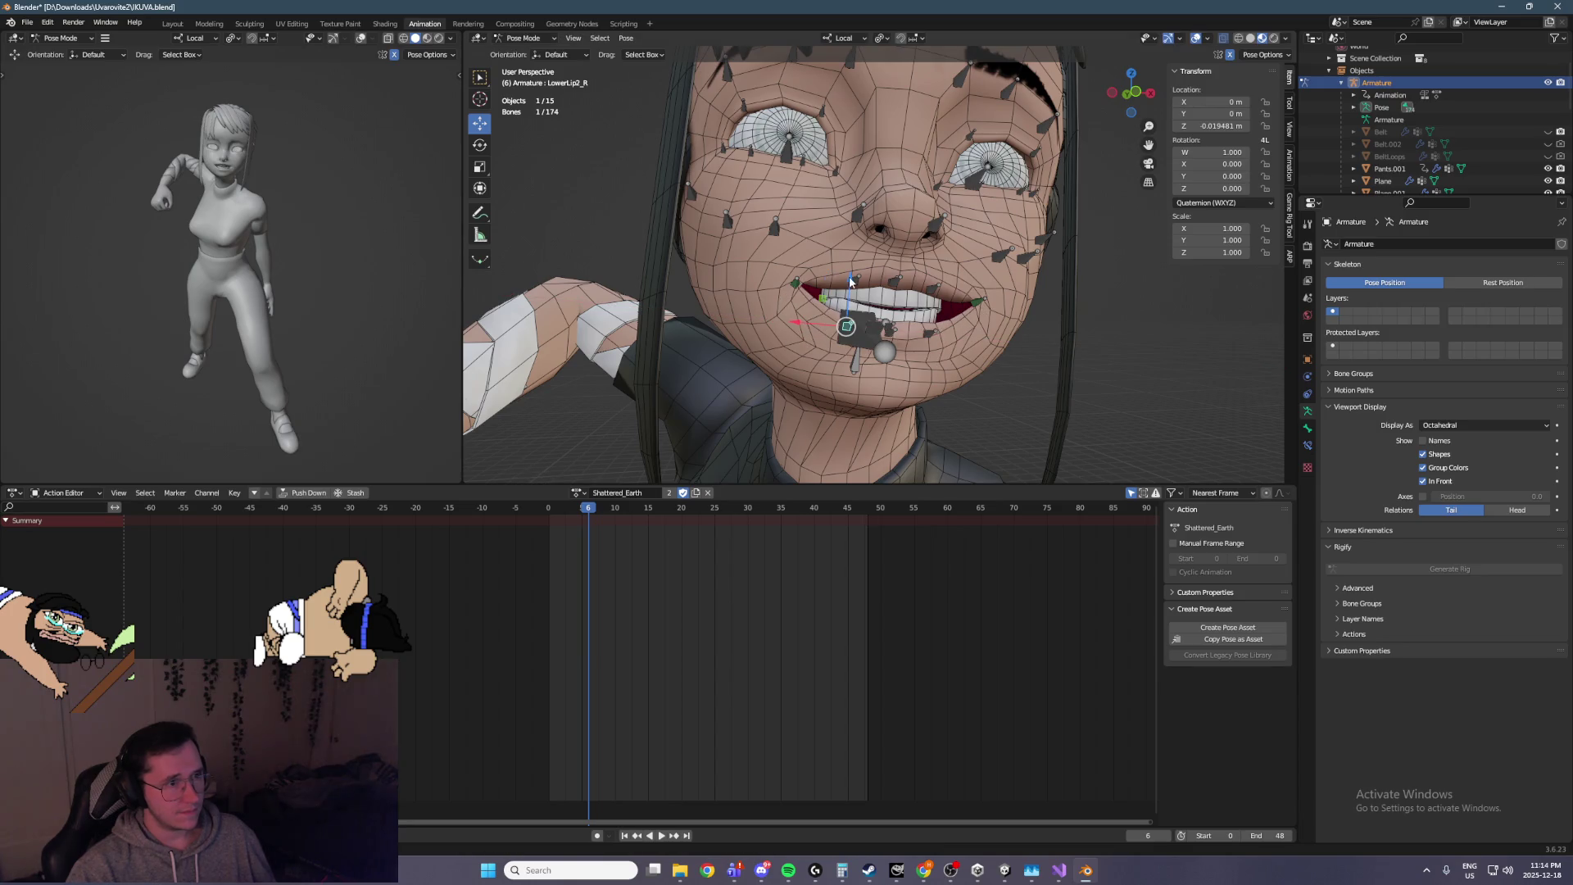
left_click_drag(825, 260, 803, 255)
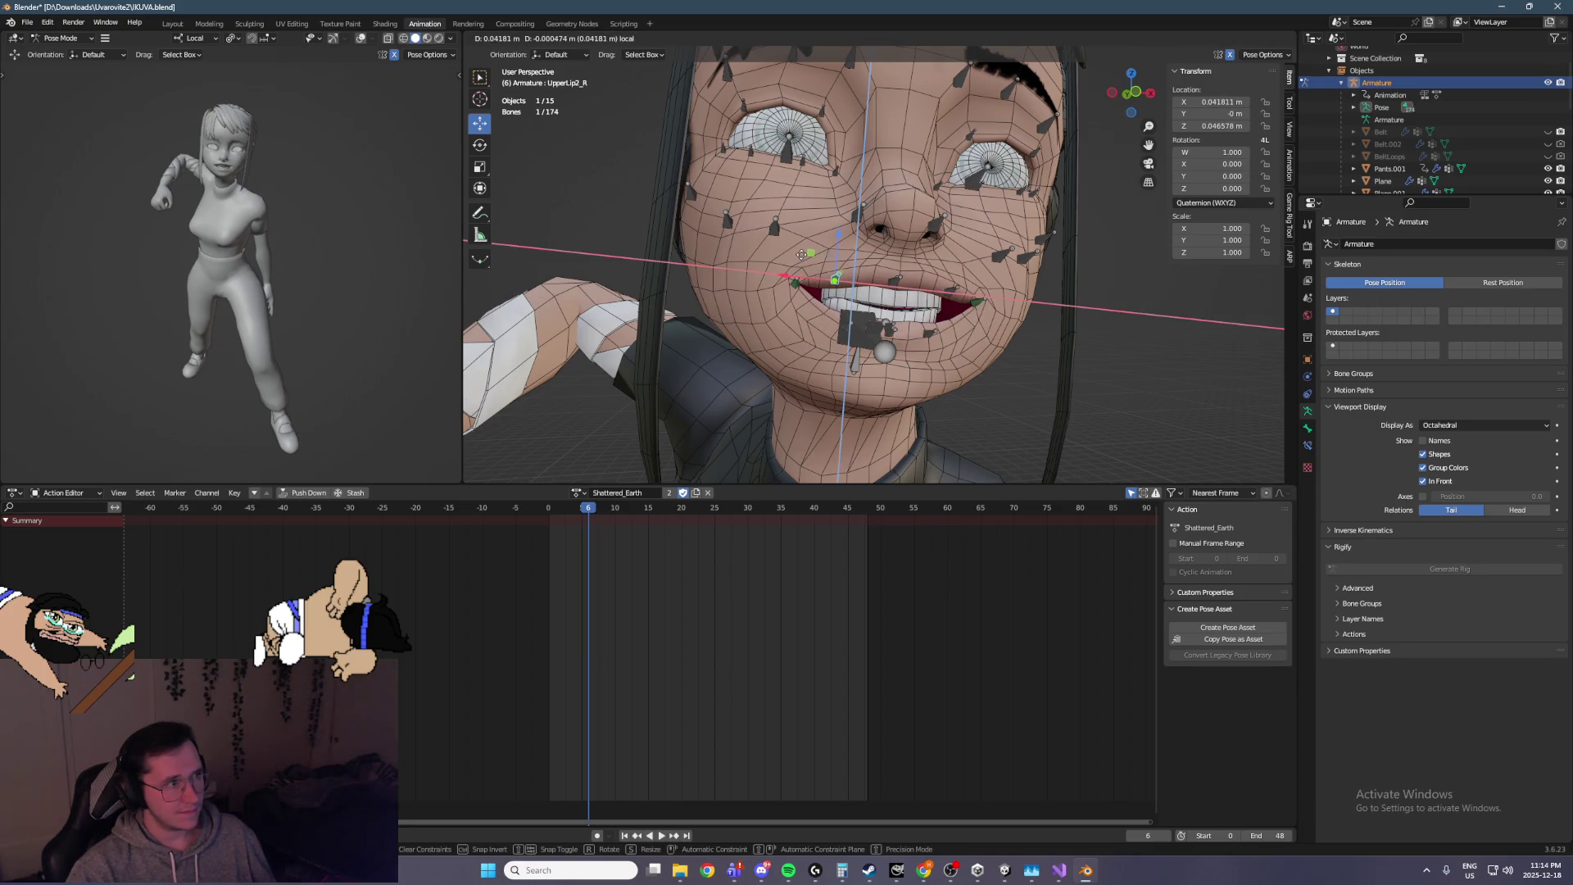
key("Escape")
left_click_drag(785, 255, 795, 285)
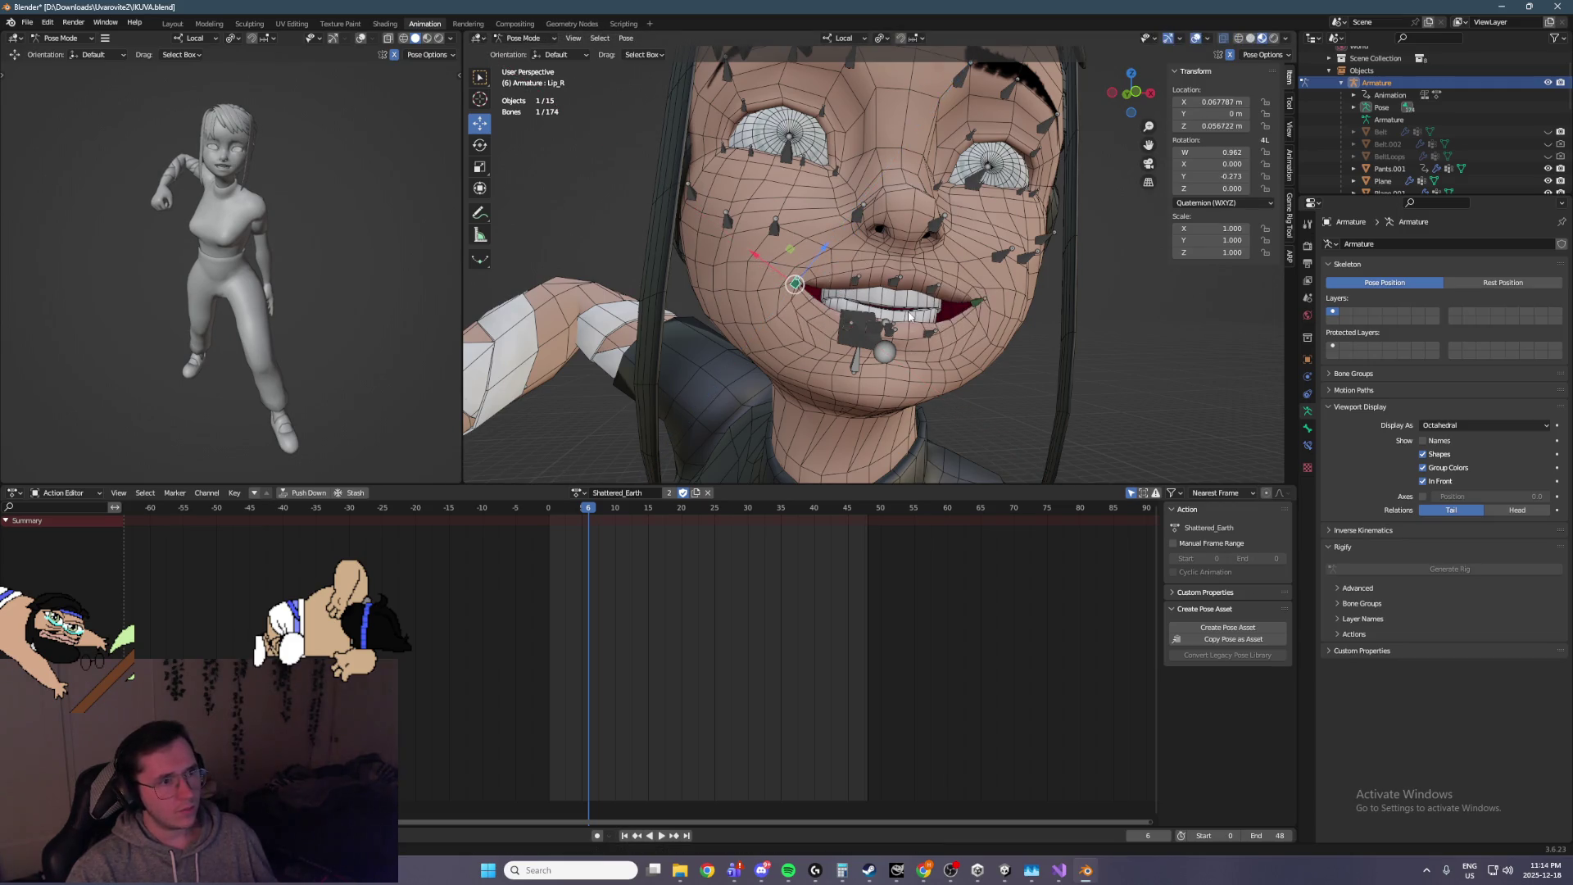
scroll(892, 350, "up", 8)
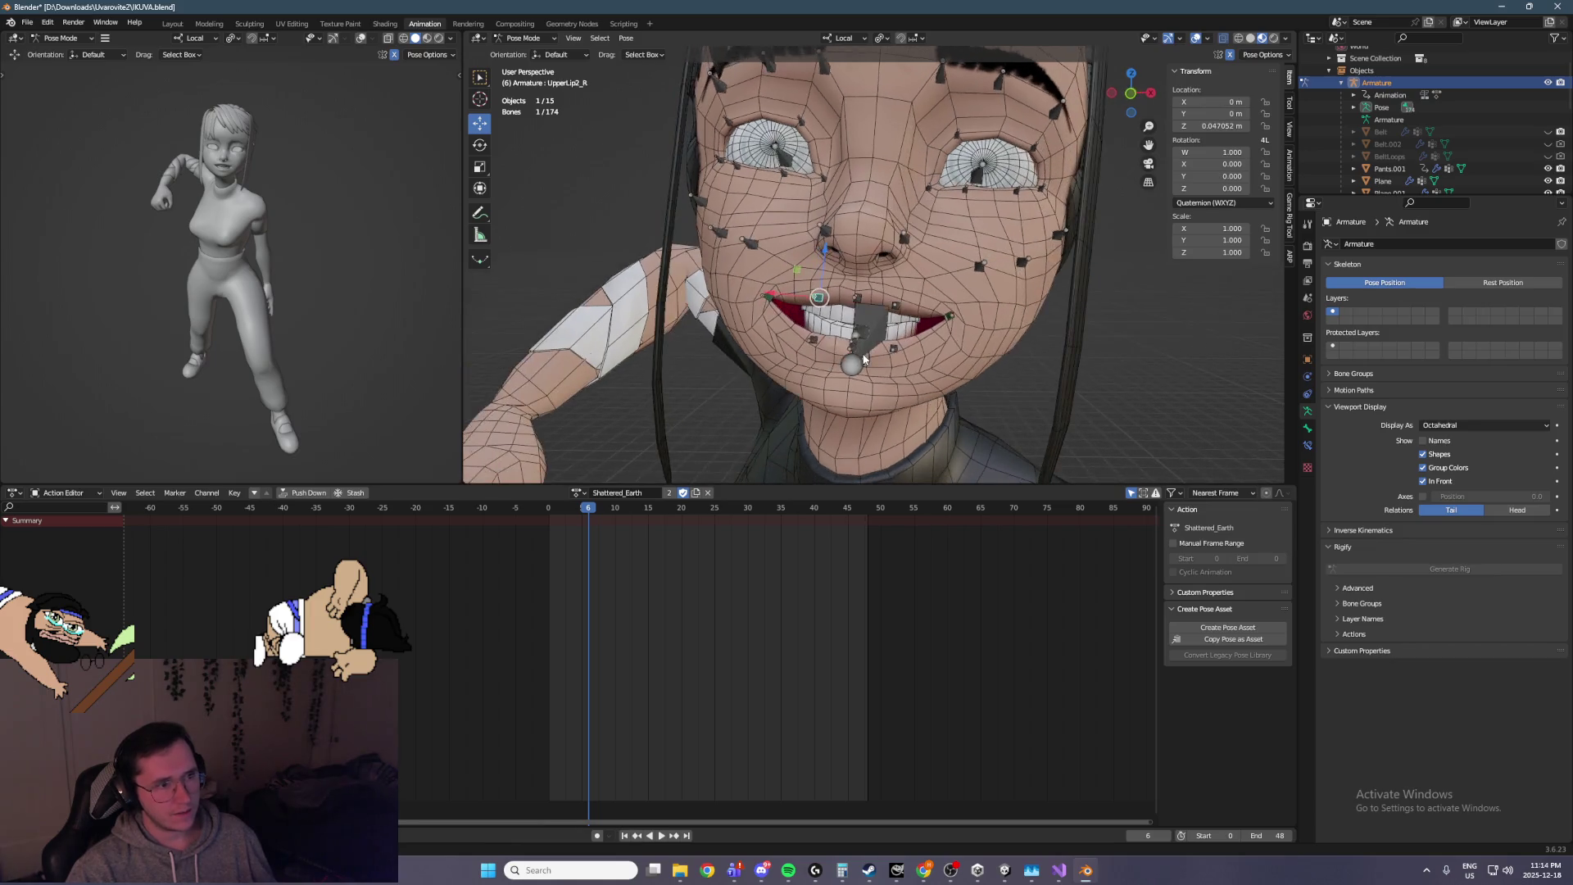
left_click_drag(765, 299, 617, 331)
left_click(661, 359)
left_click_drag(954, 359, 849, 339)
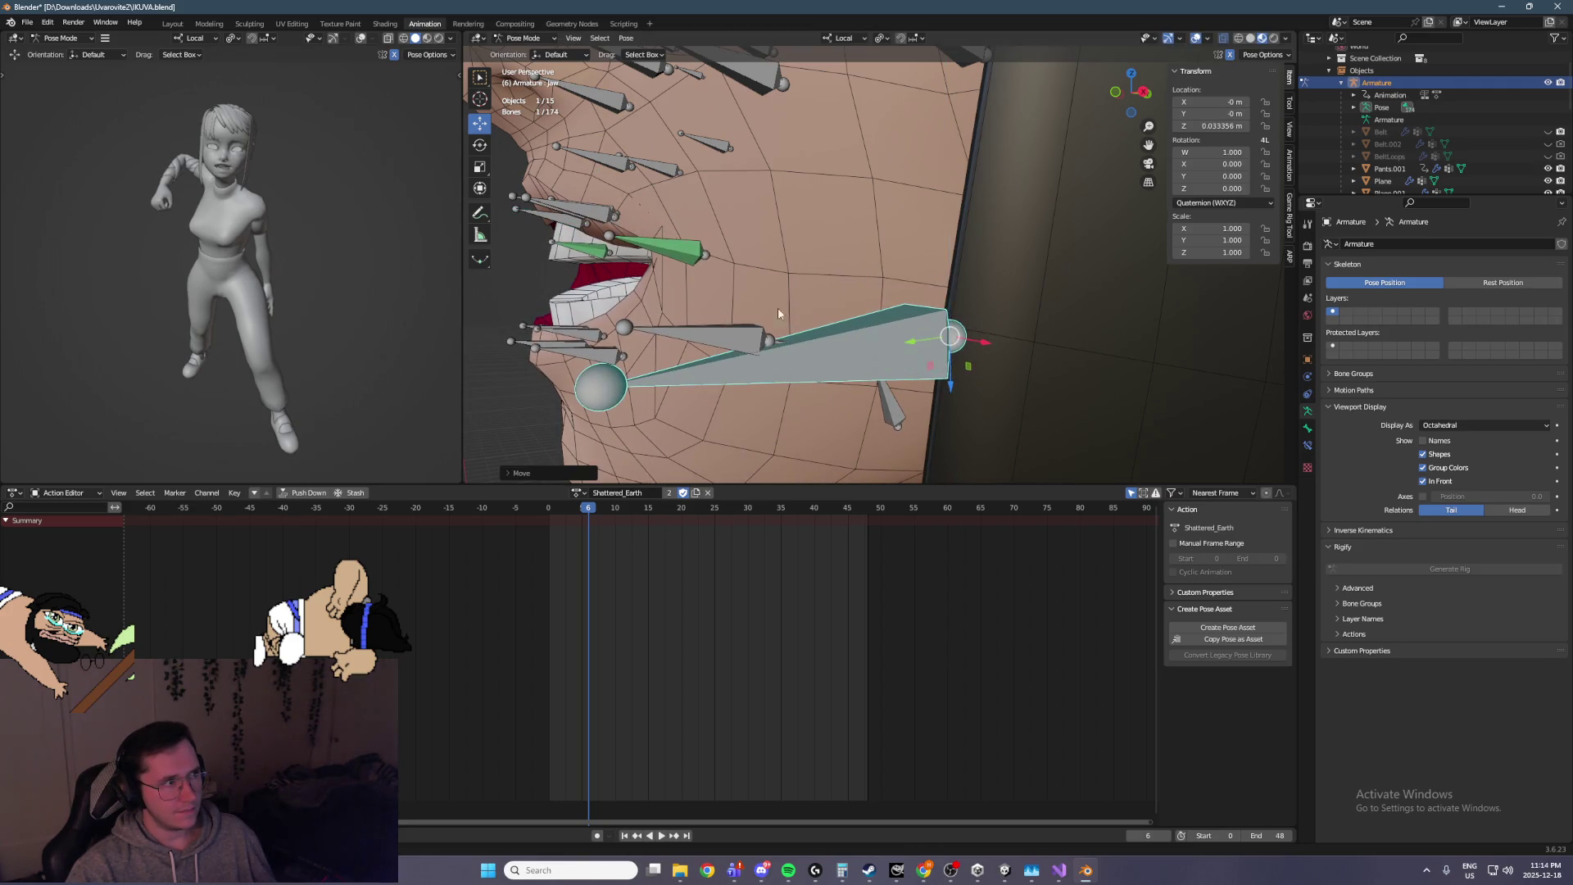
From a front view, pull the left eyebrow down and inward
scroll(303, 235, "up", 6)
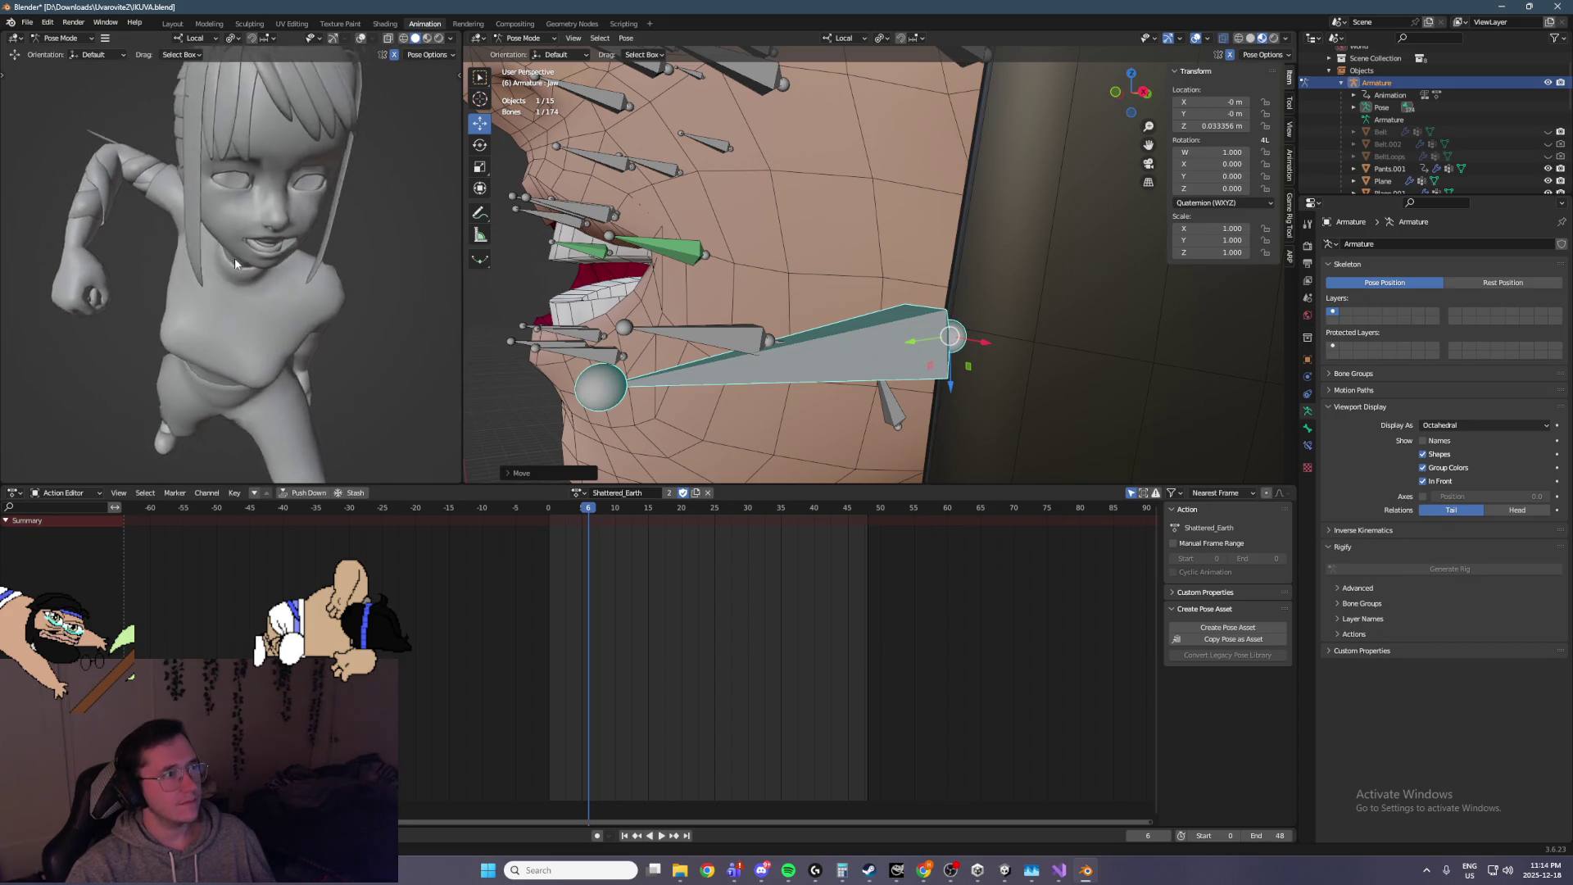
scroll(221, 238, "down", 6)
left_click_drag(524, 213, 770, 214)
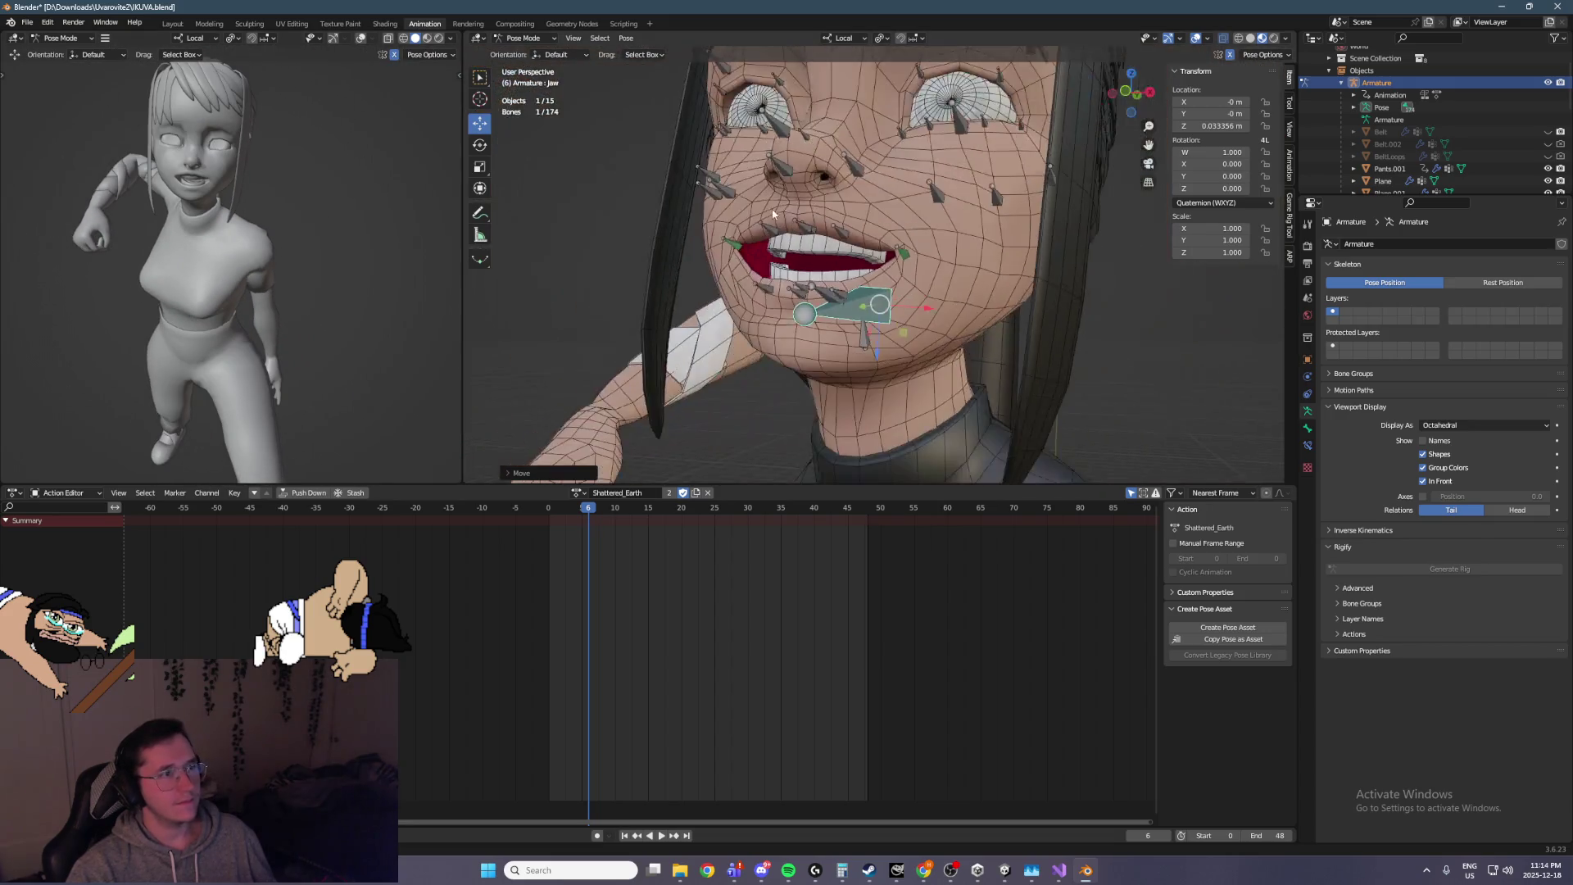
scroll(893, 189, "up", 3)
mouse_move(894, 190)
left_mouse_down()
mouse_move(1001, 261)
mouse_move(1001, 190)
left_mouse_up()
left_click(993, 255)
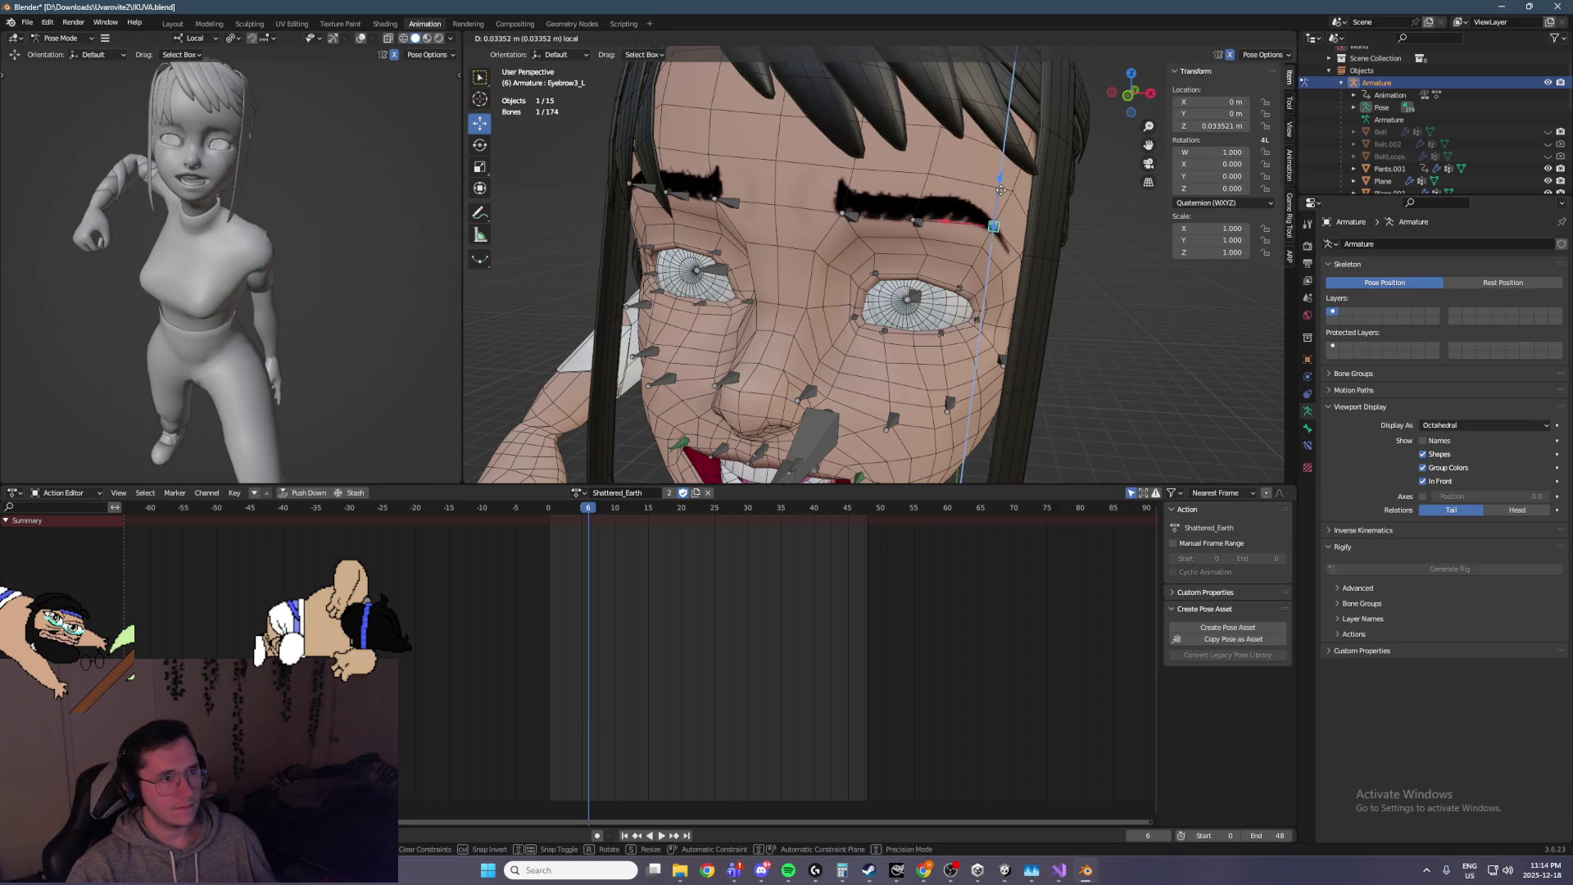
key("Escape")
left_click(853, 211)
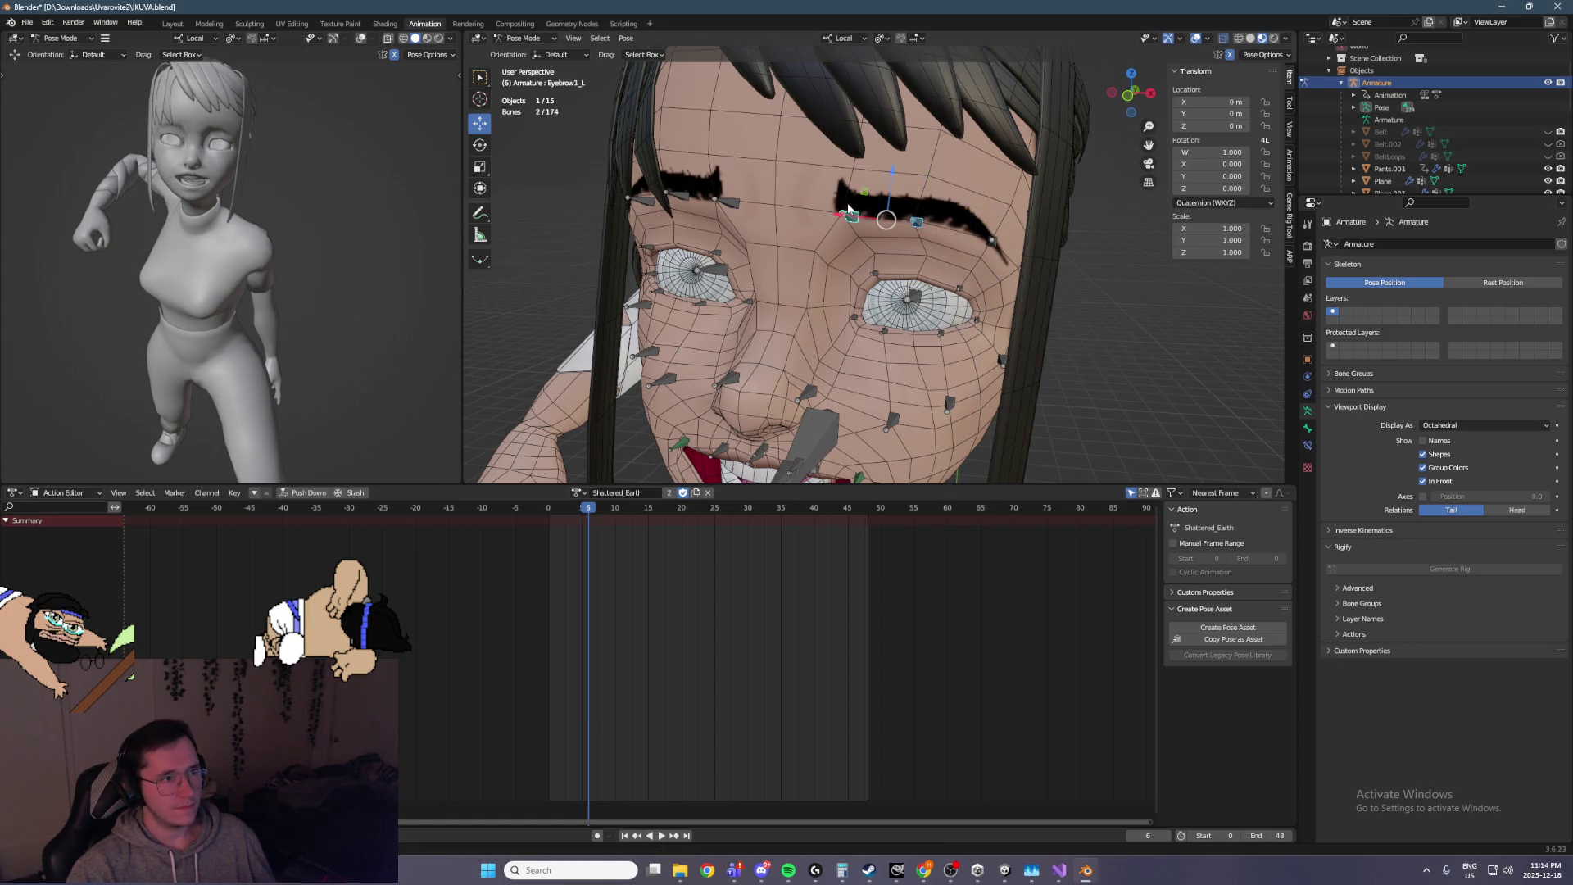
left_click_drag(842, 213, 816, 235)
Slide another left eyebrow bone along X toward the nose to knit the brow
left_click(897, 218)
key("g")
key("x")
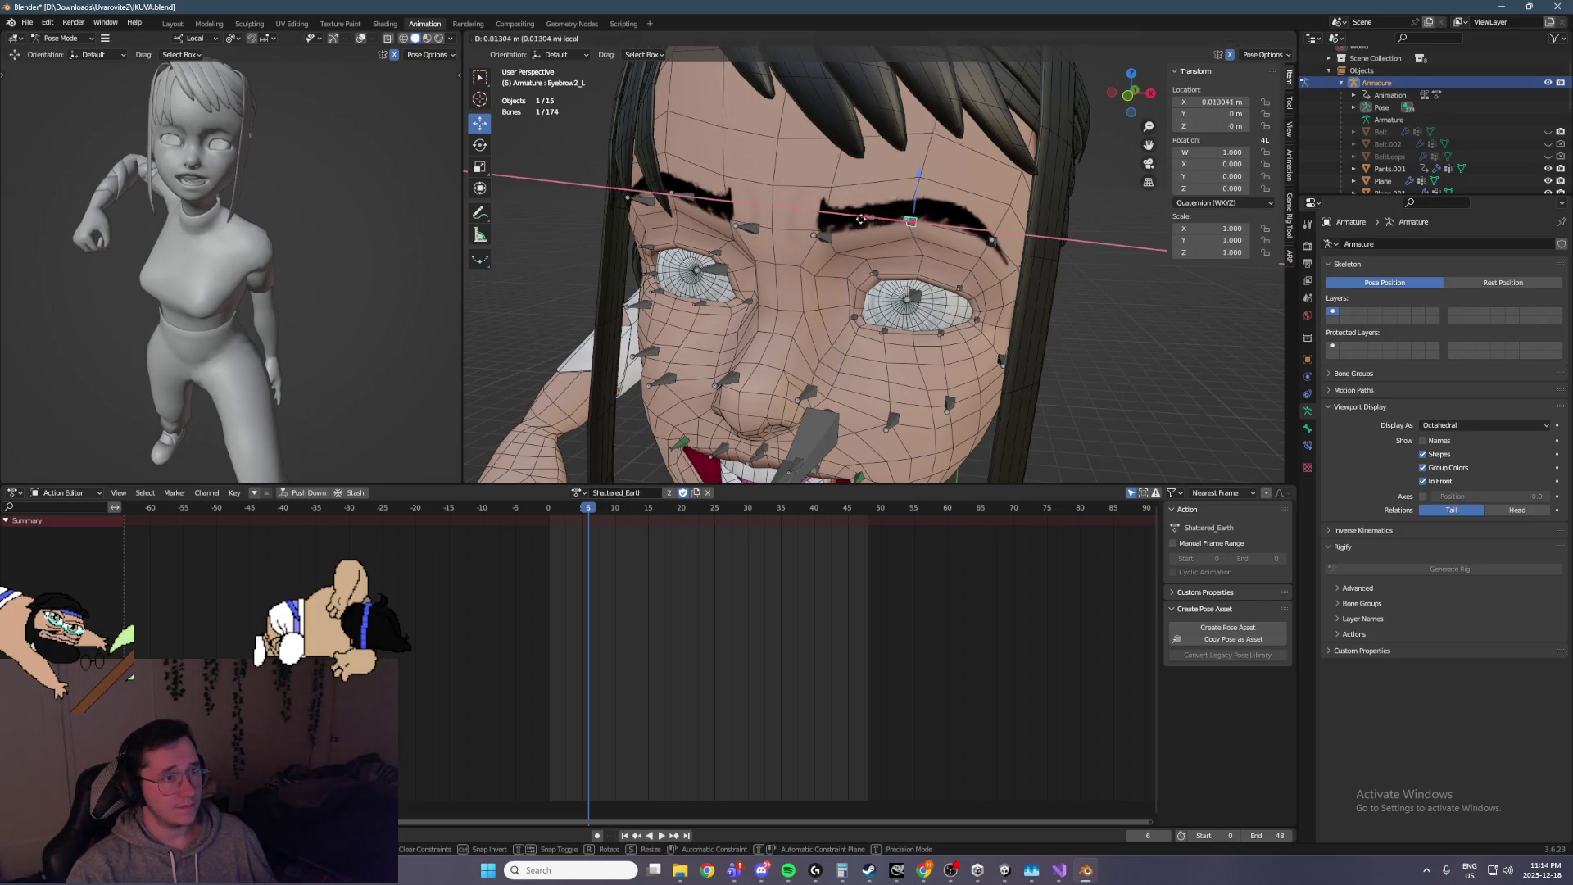
left_click(794, 248)
scroll(799, 249, "down", 5)
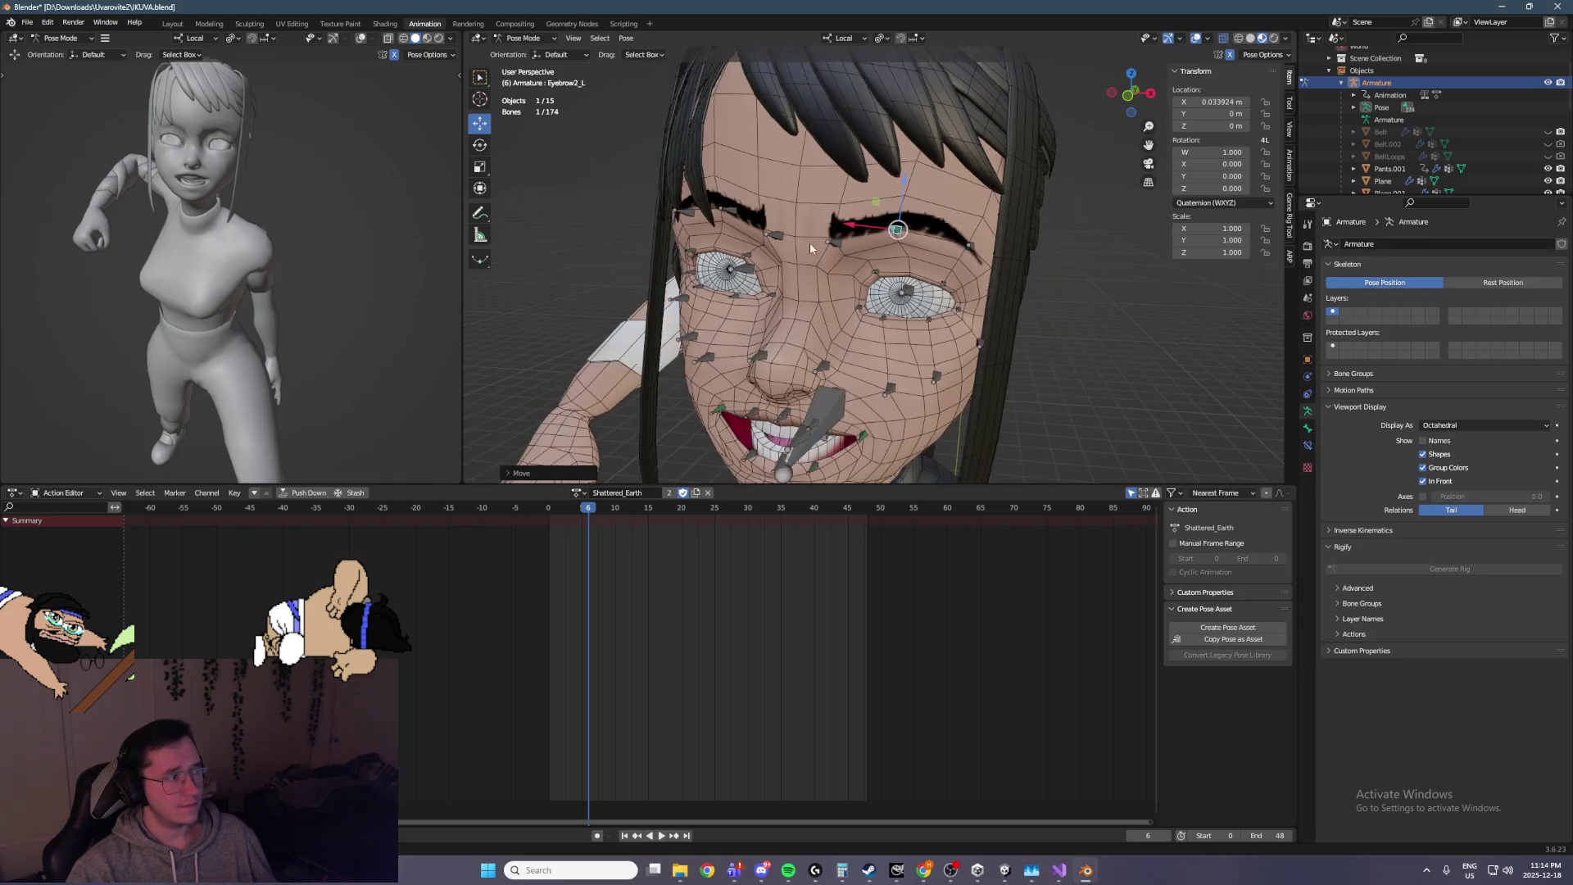
scroll(839, 221, "down", 3)
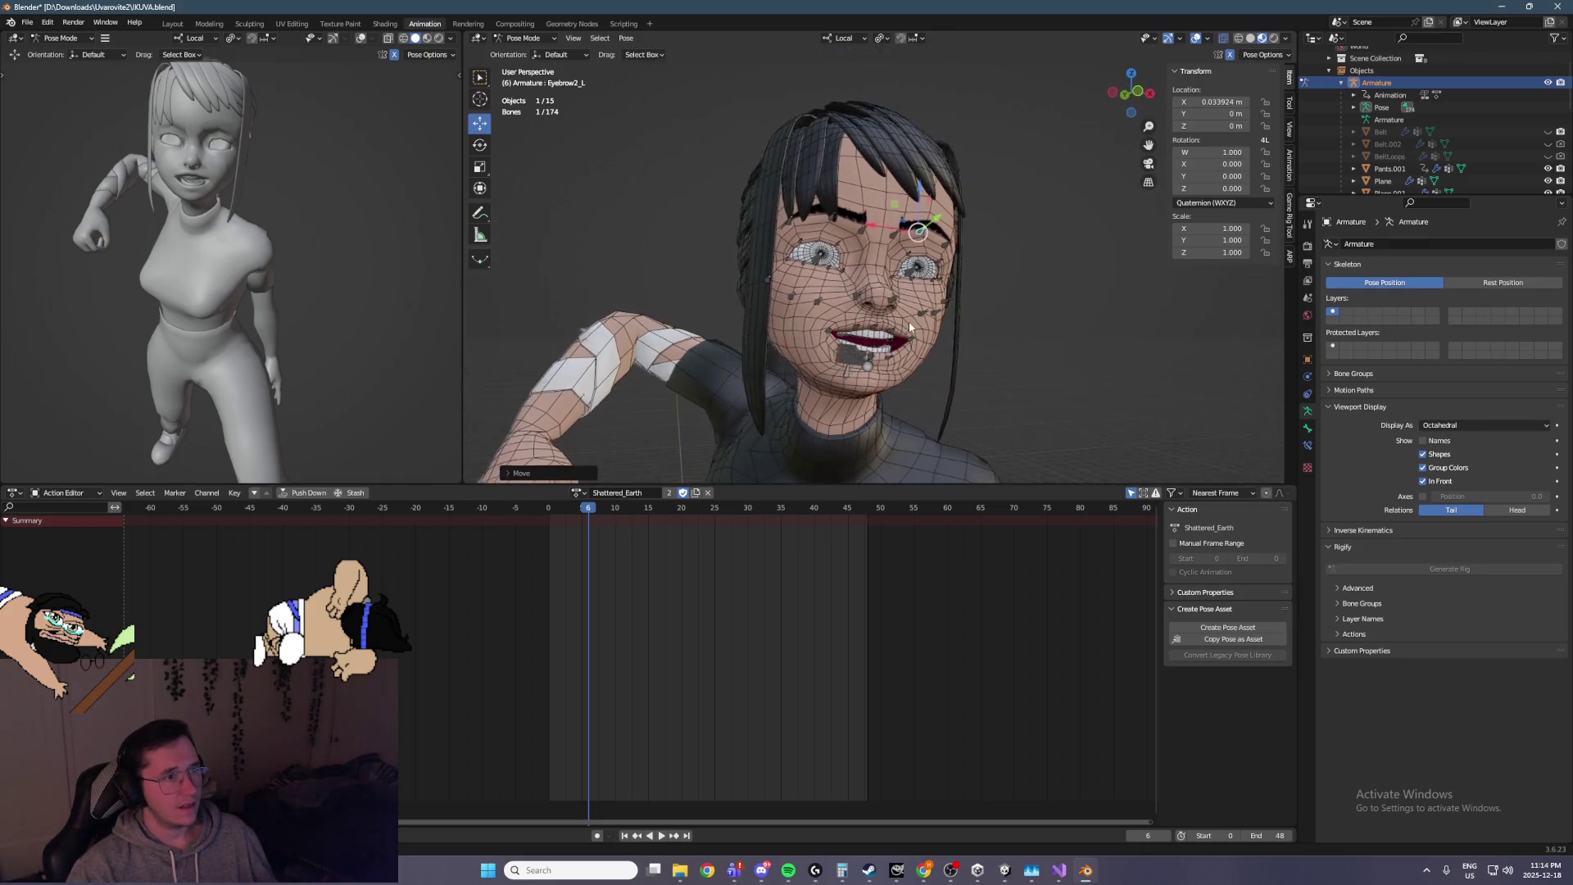
key("a")
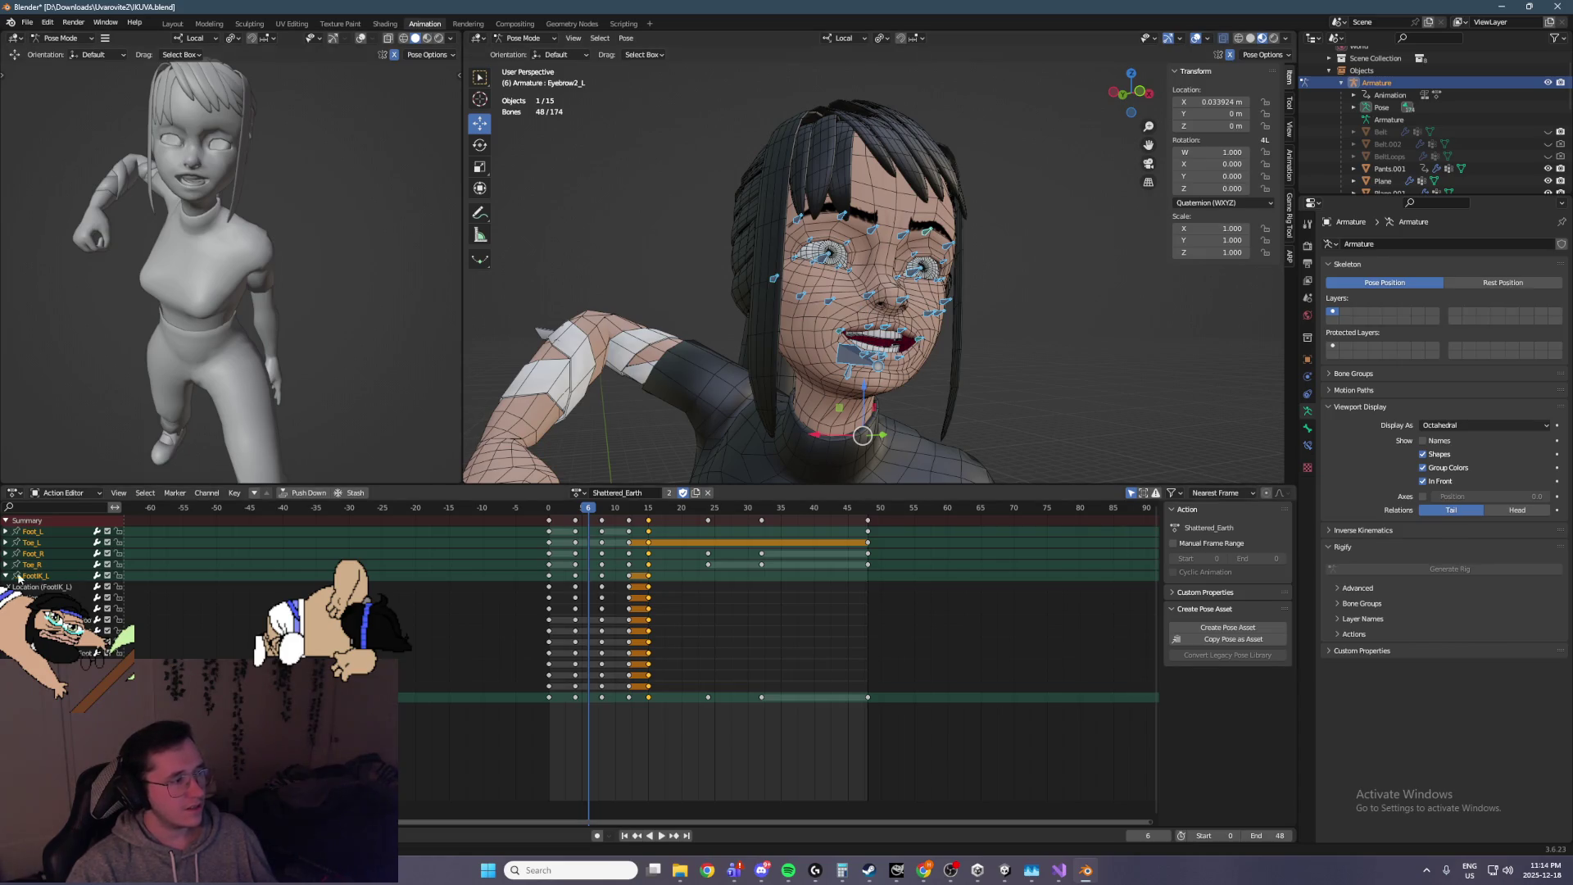
Select all face bones, save the file, and key the grimace at frame 6
left_click(7, 576)
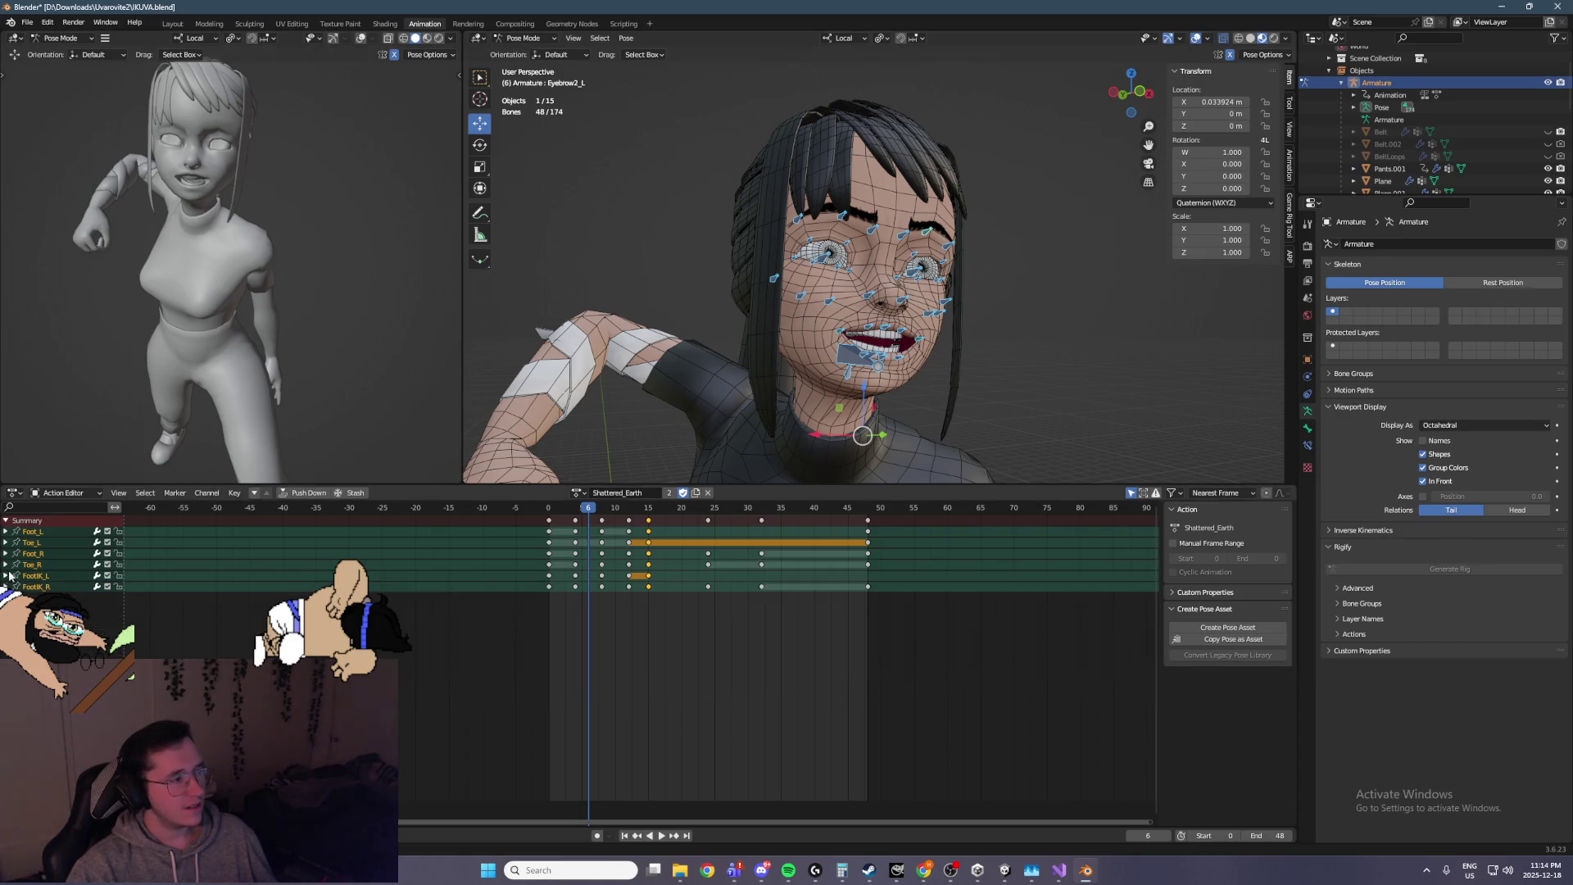
left_click(795, 280)
left_click_drag(686, 109, 1004, 411)
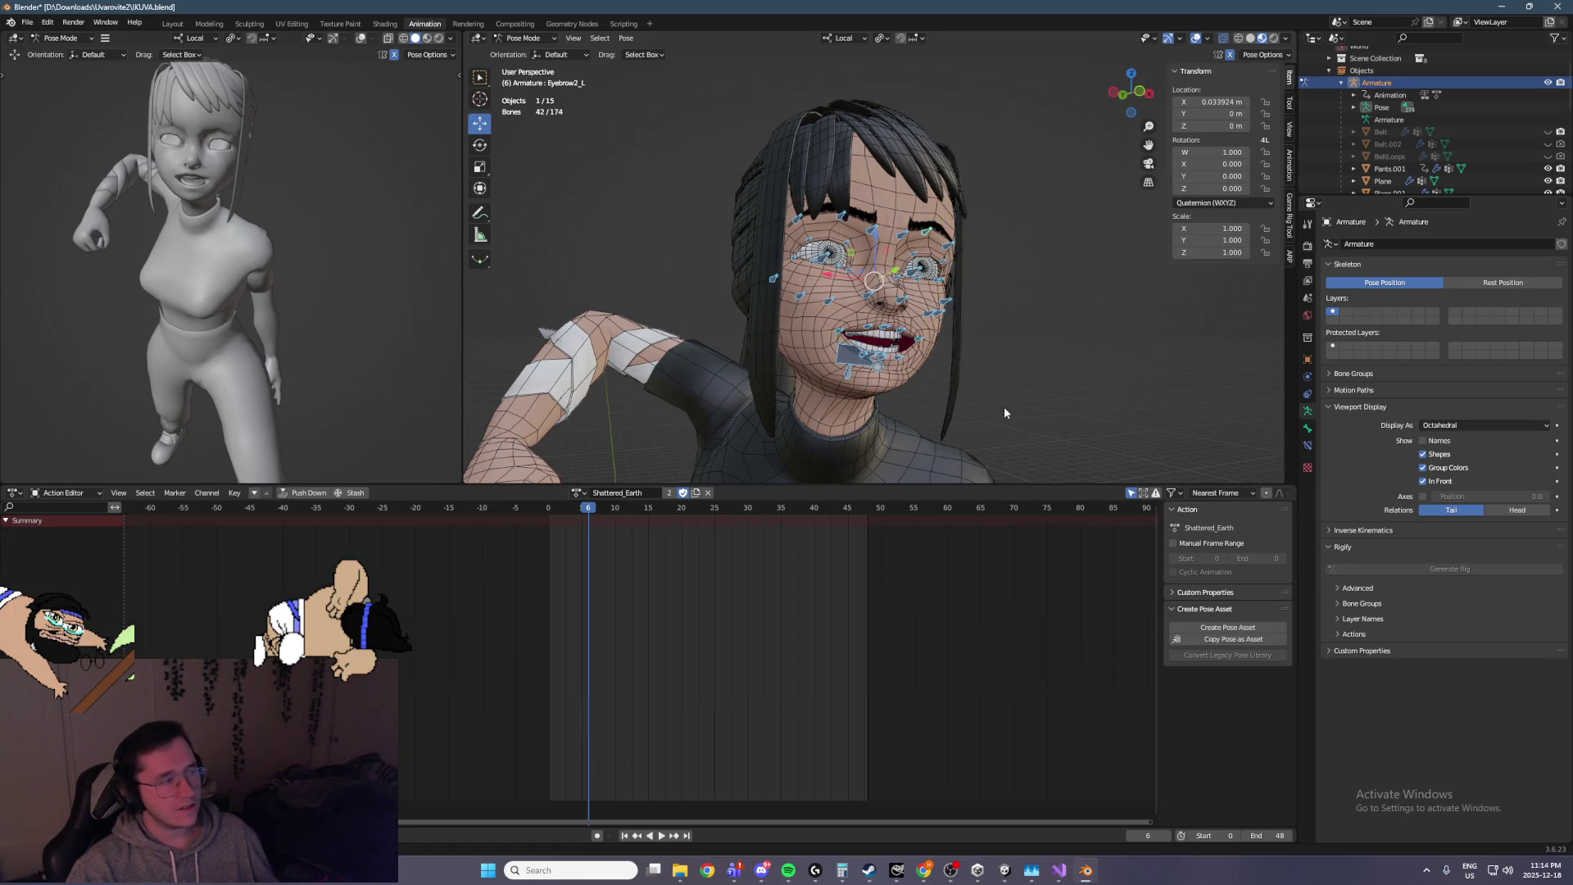
key("ctrl+s")
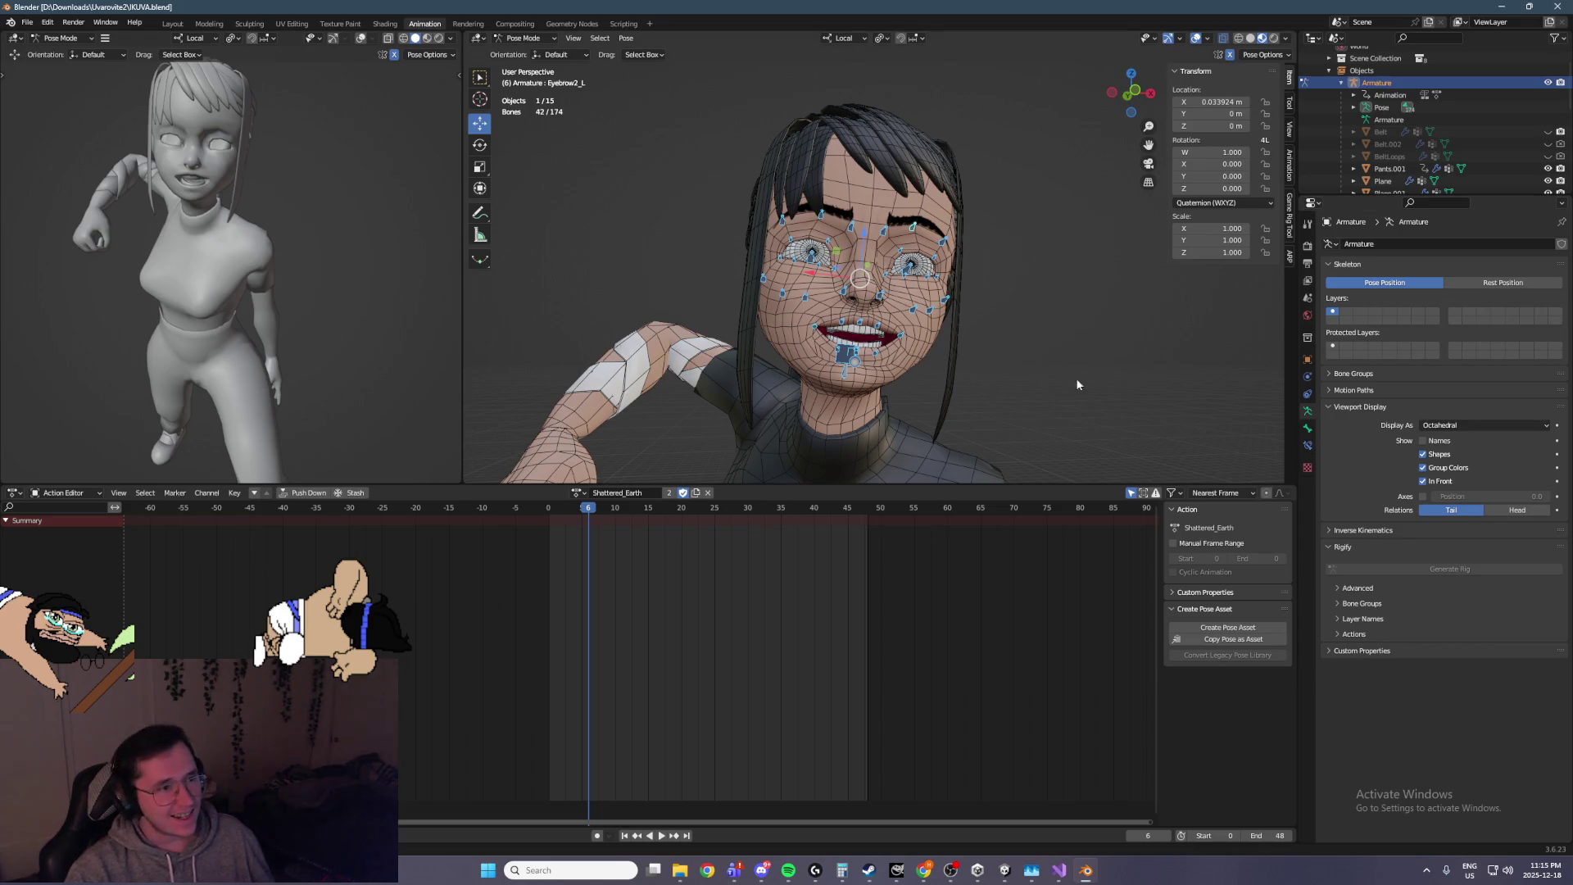
key("ctrl+v")
key("i")
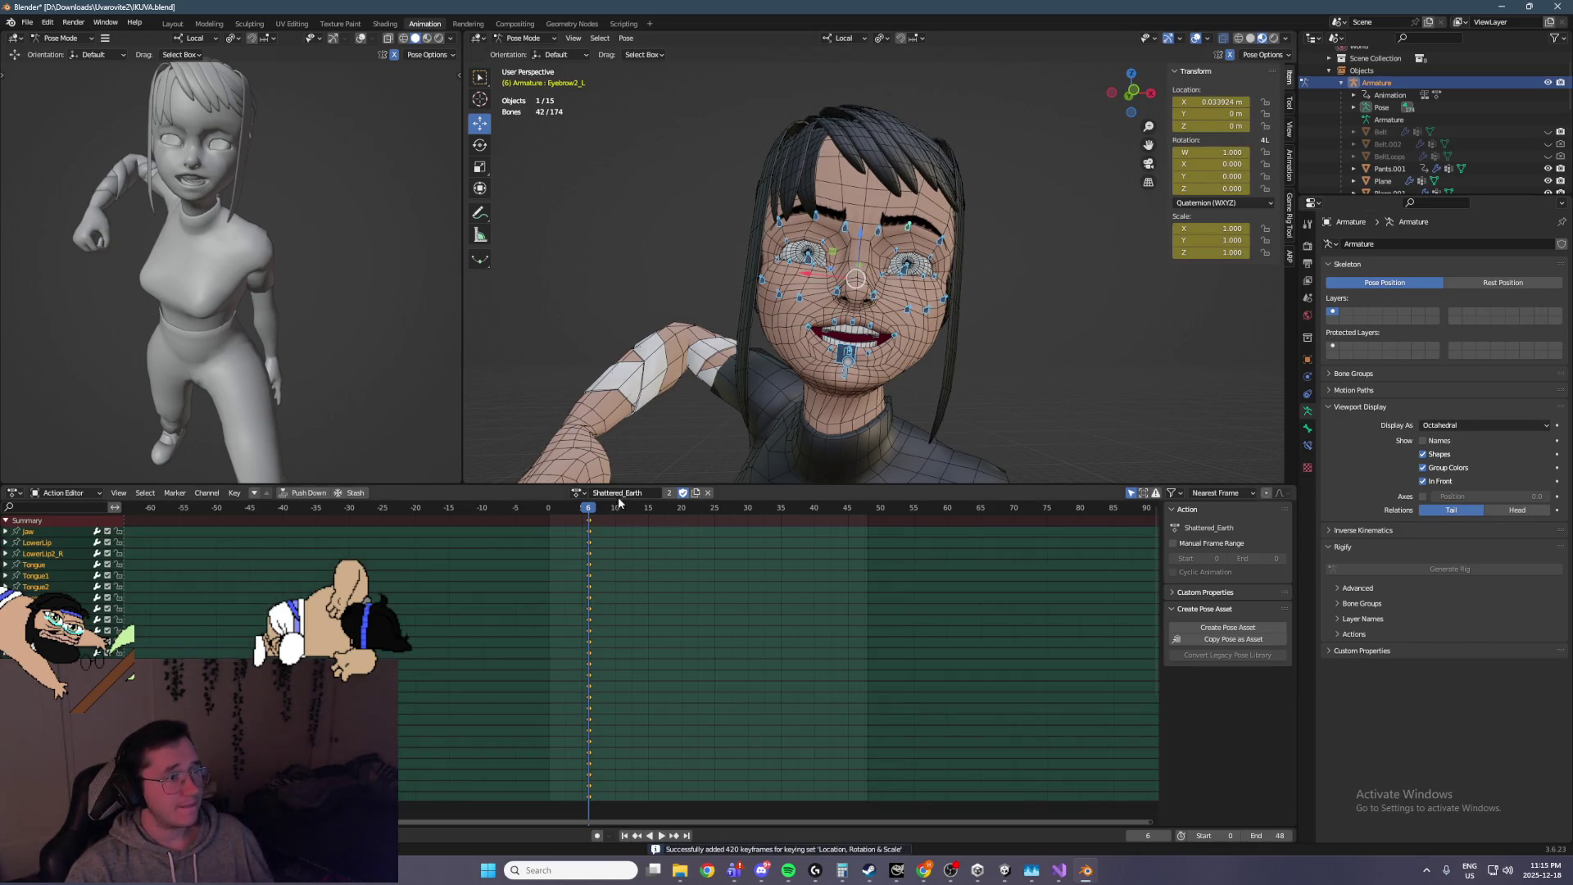
At frame 0, clear all face bone transforms and key the neutral face, then play back
left_click_drag(585, 514, 549, 514)
key("space")
key("Escape")
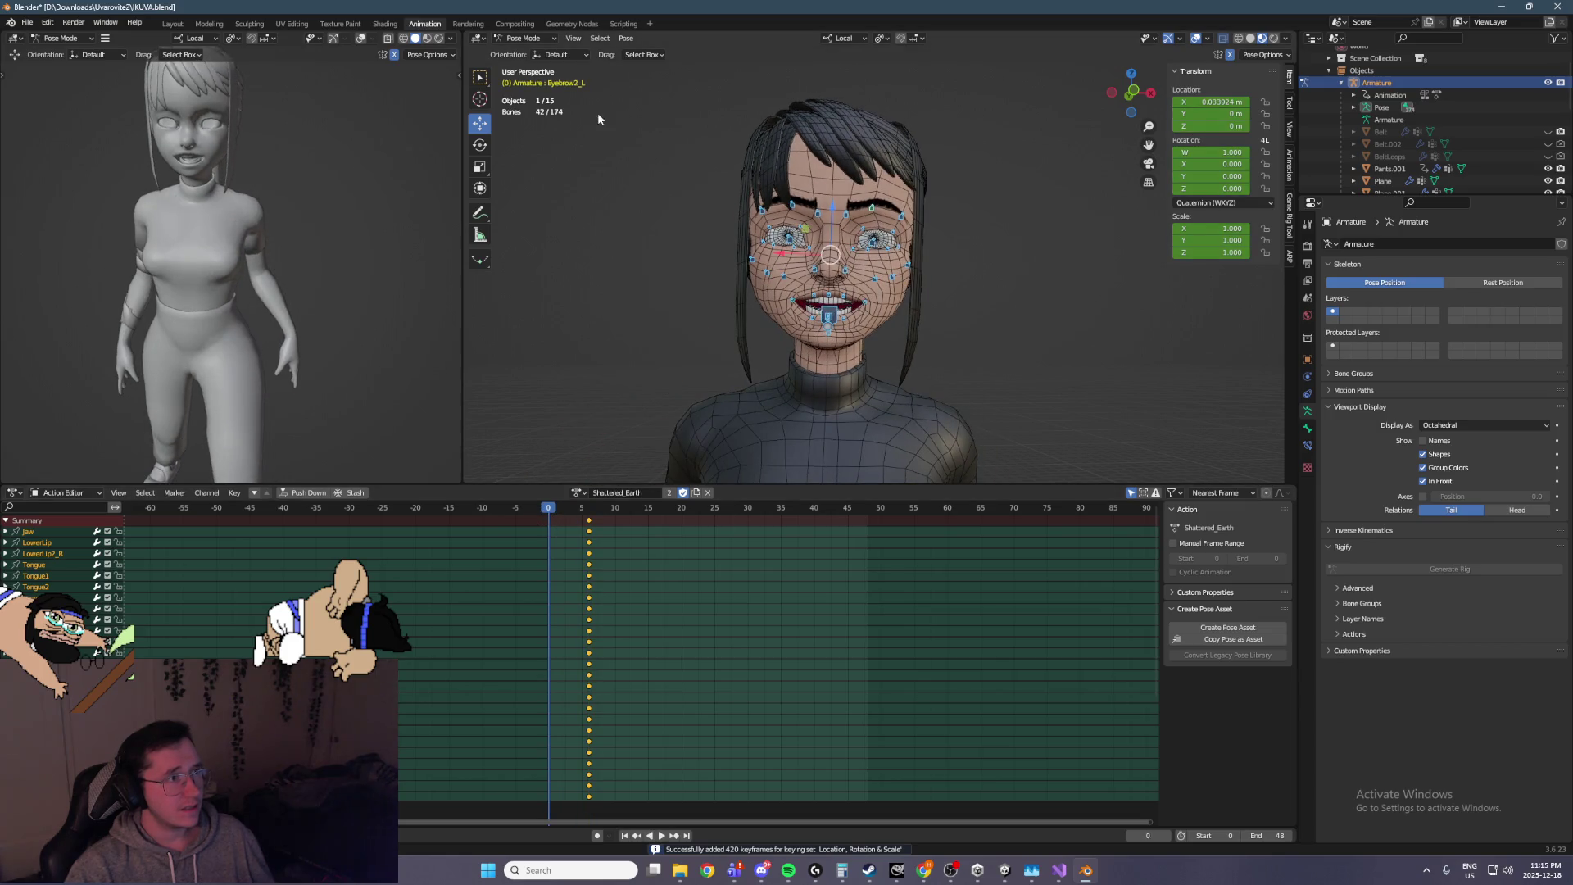
left_click(625, 38)
mouse_move(680, 65)
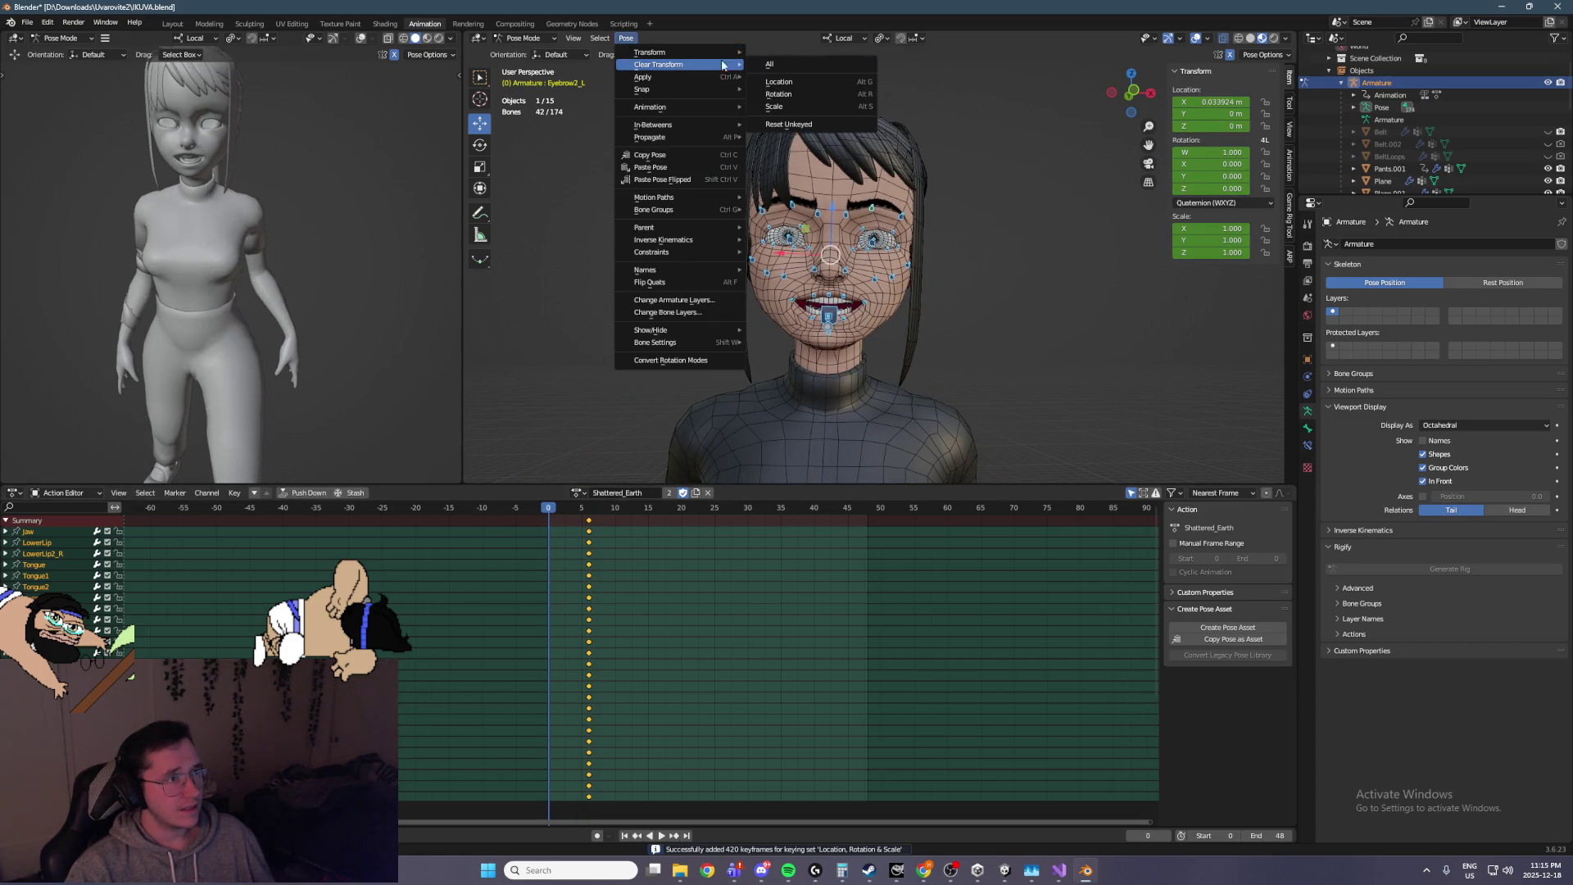
left_click(804, 66)
key("i")
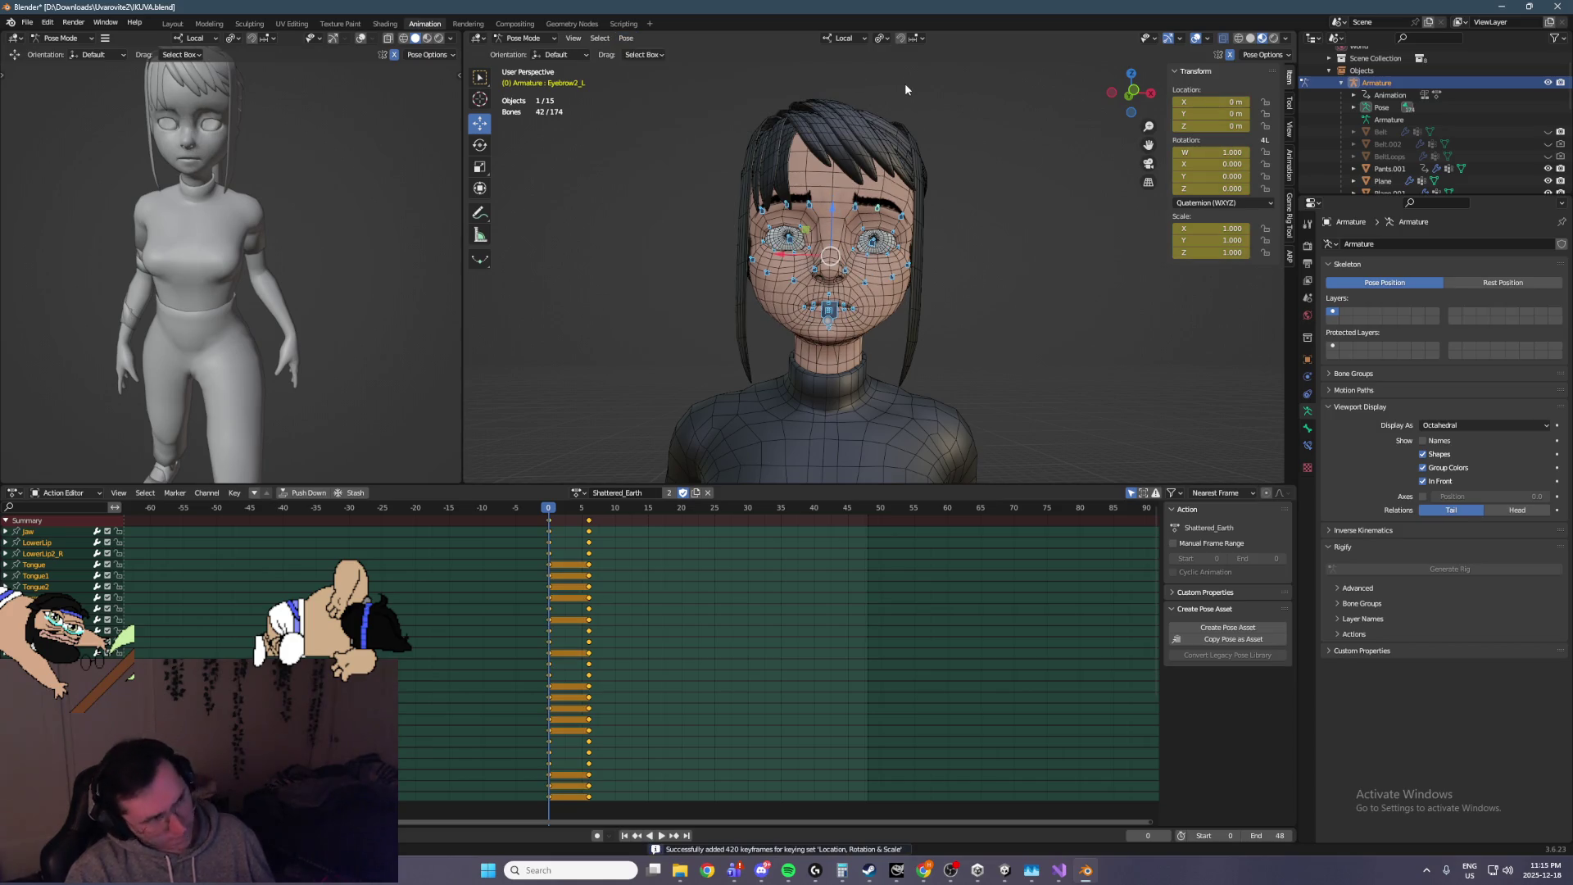
key("space")
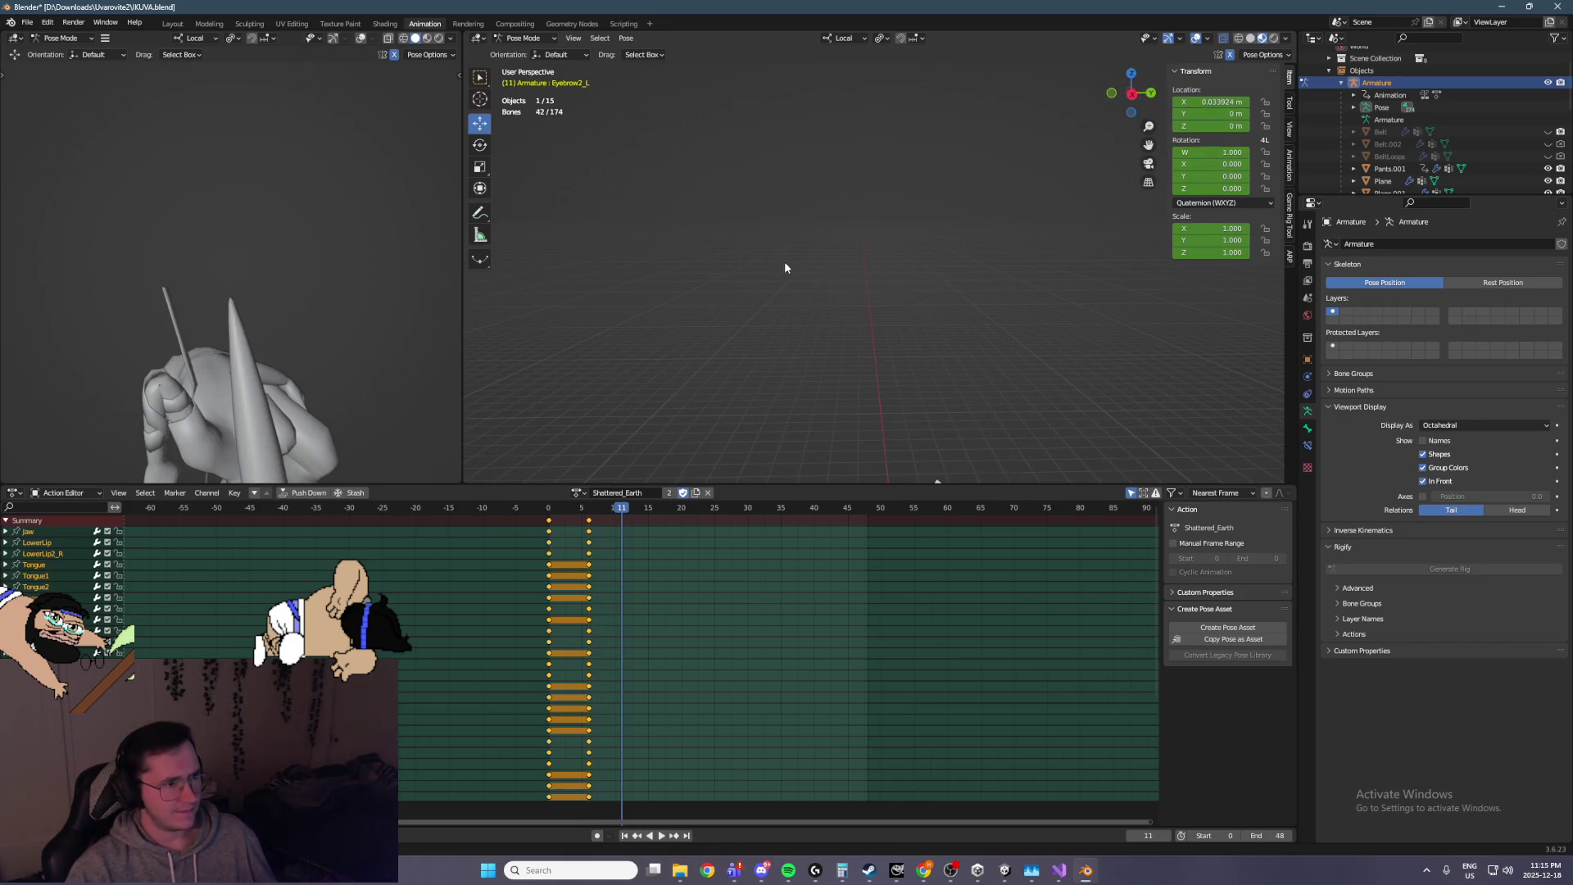
Step to frame 12, orbit to the side of the head, and select the Eyebrow1_R bone
mouse_move(908, 465)
left_mouse_down()
mouse_move(941, 366)
mouse_move(944, 200)
left_mouse_up()
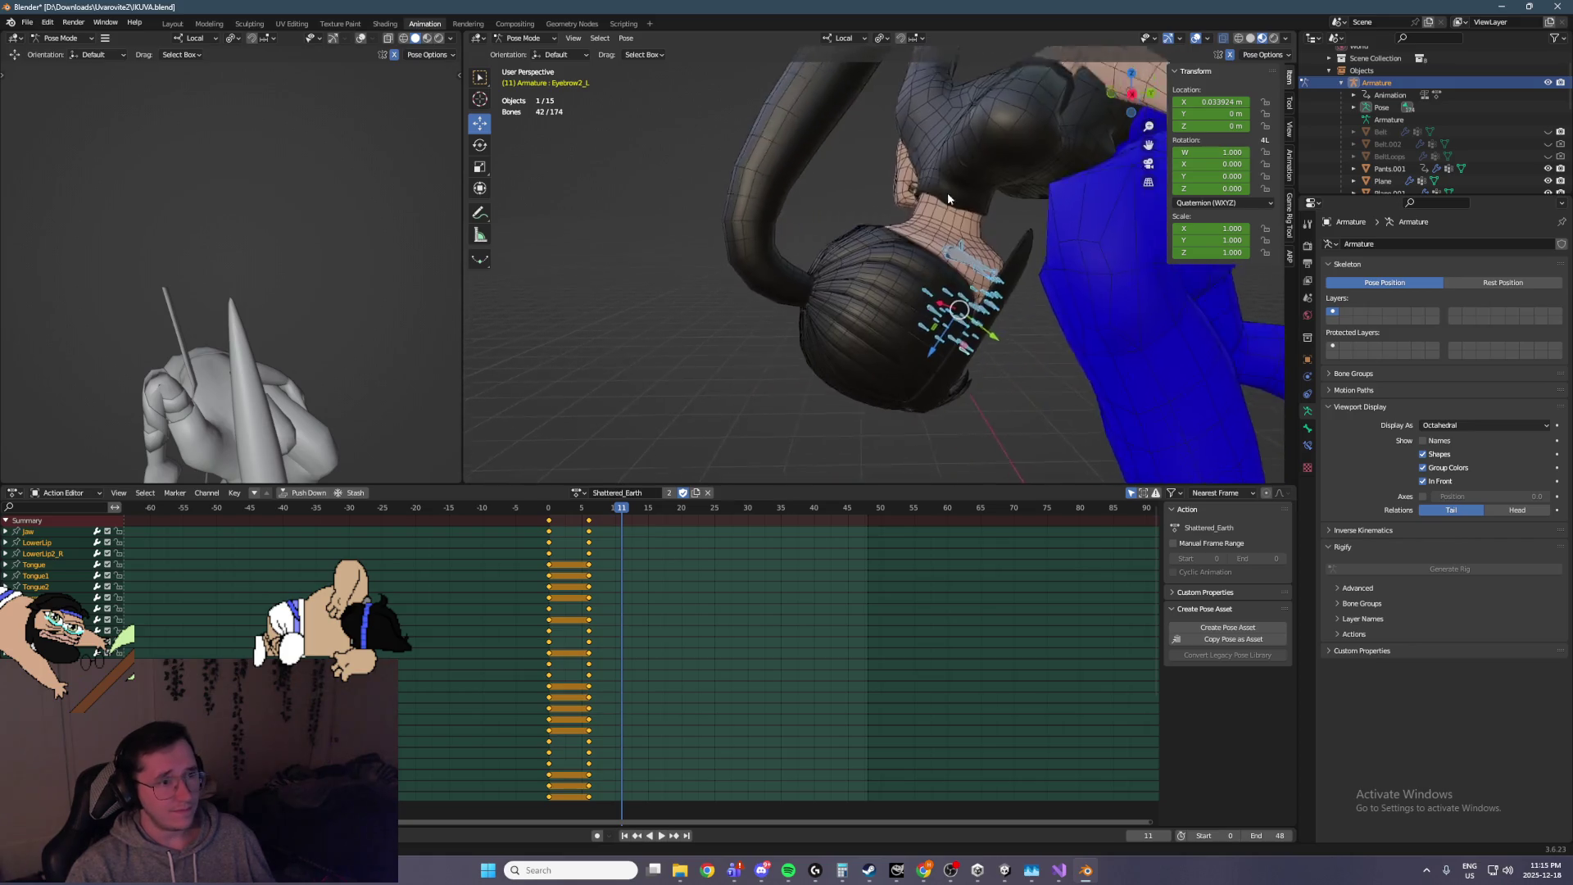
key("Left")
mouse_move(974, 269)
left_mouse_down()
mouse_move(980, 126)
mouse_move(1010, 236)
mouse_move(795, 252)
mouse_move(1016, 254)
mouse_move(1016, 234)
mouse_move(867, 165)
mouse_move(897, 156)
mouse_move(867, 288)
mouse_move(854, 288)
mouse_move(856, 237)
mouse_move(829, 267)
left_mouse_up()
mouse_move(758, 331)
left_mouse_down()
mouse_move(775, 315)
mouse_move(660, 357)
mouse_move(895, 154)
mouse_move(935, 184)
left_mouse_up()
left_click(918, 166)
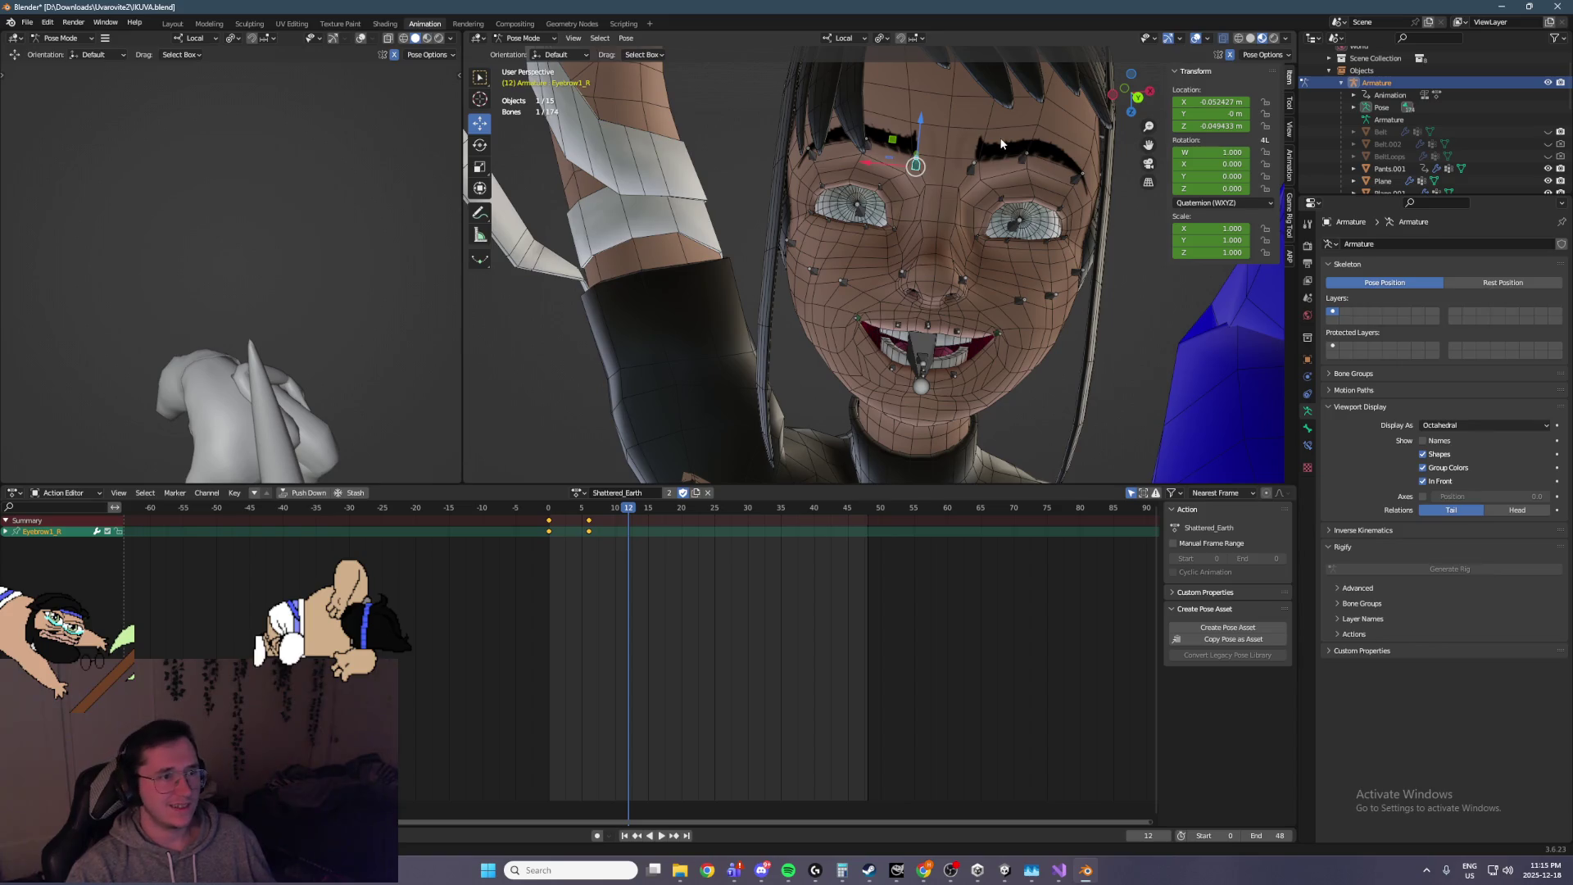
Clear all transforms on the face bones to reset the face to neutral at frame 12
left_click_drag(801, 138, 1100, 412)
left_click(624, 39)
mouse_move(697, 61)
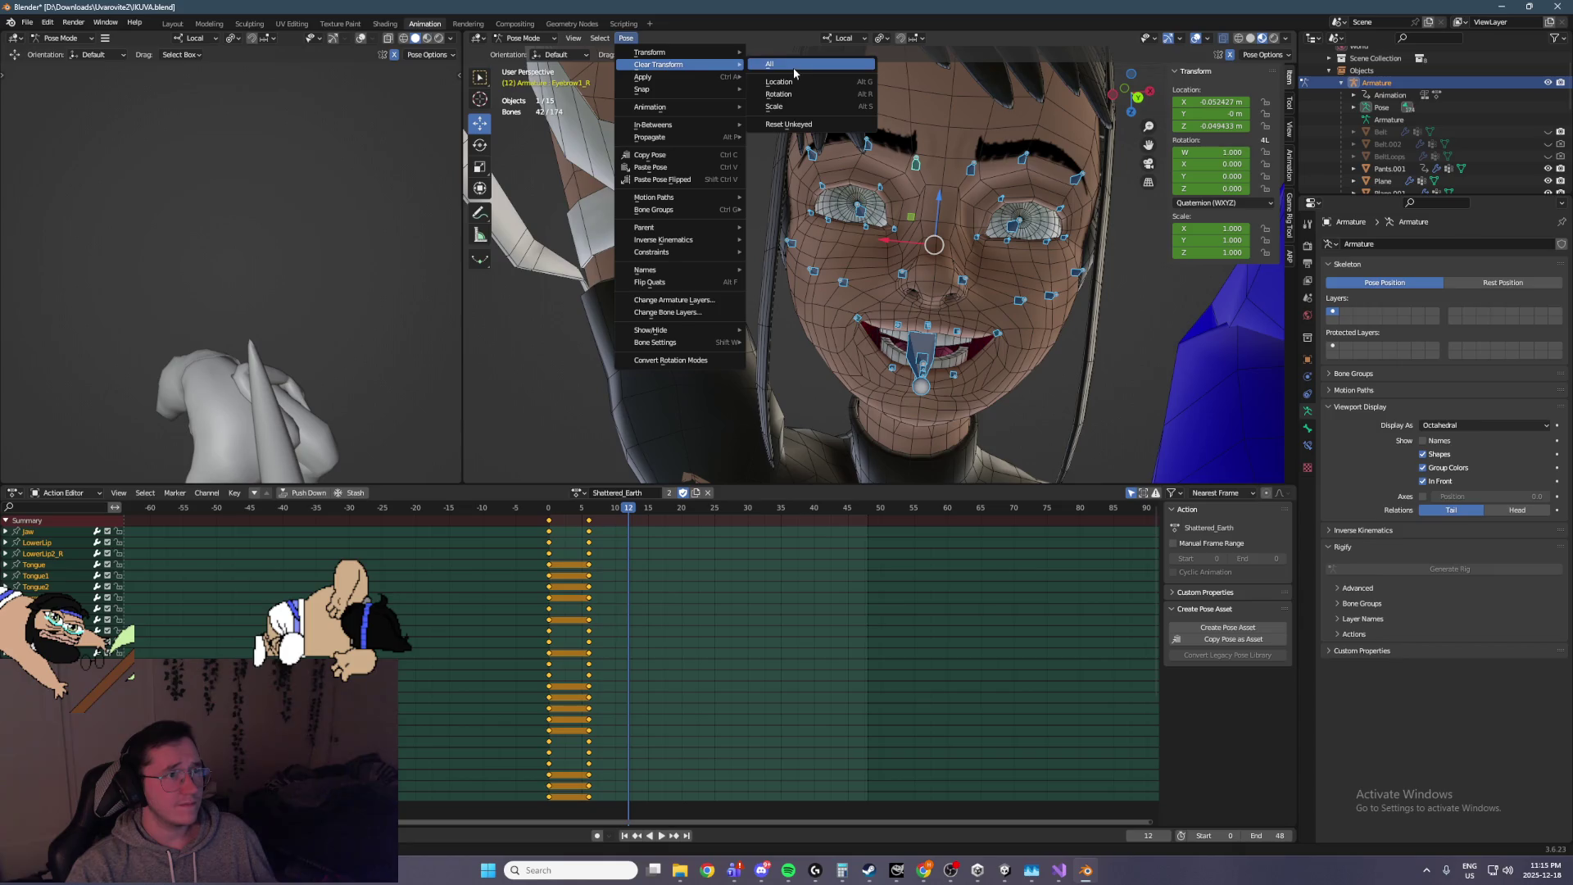
left_click(799, 70)
Move the right eyelid bones UpperEyeLid1_R and LowerEyeLid2_R on a local plane
left_click(885, 176)
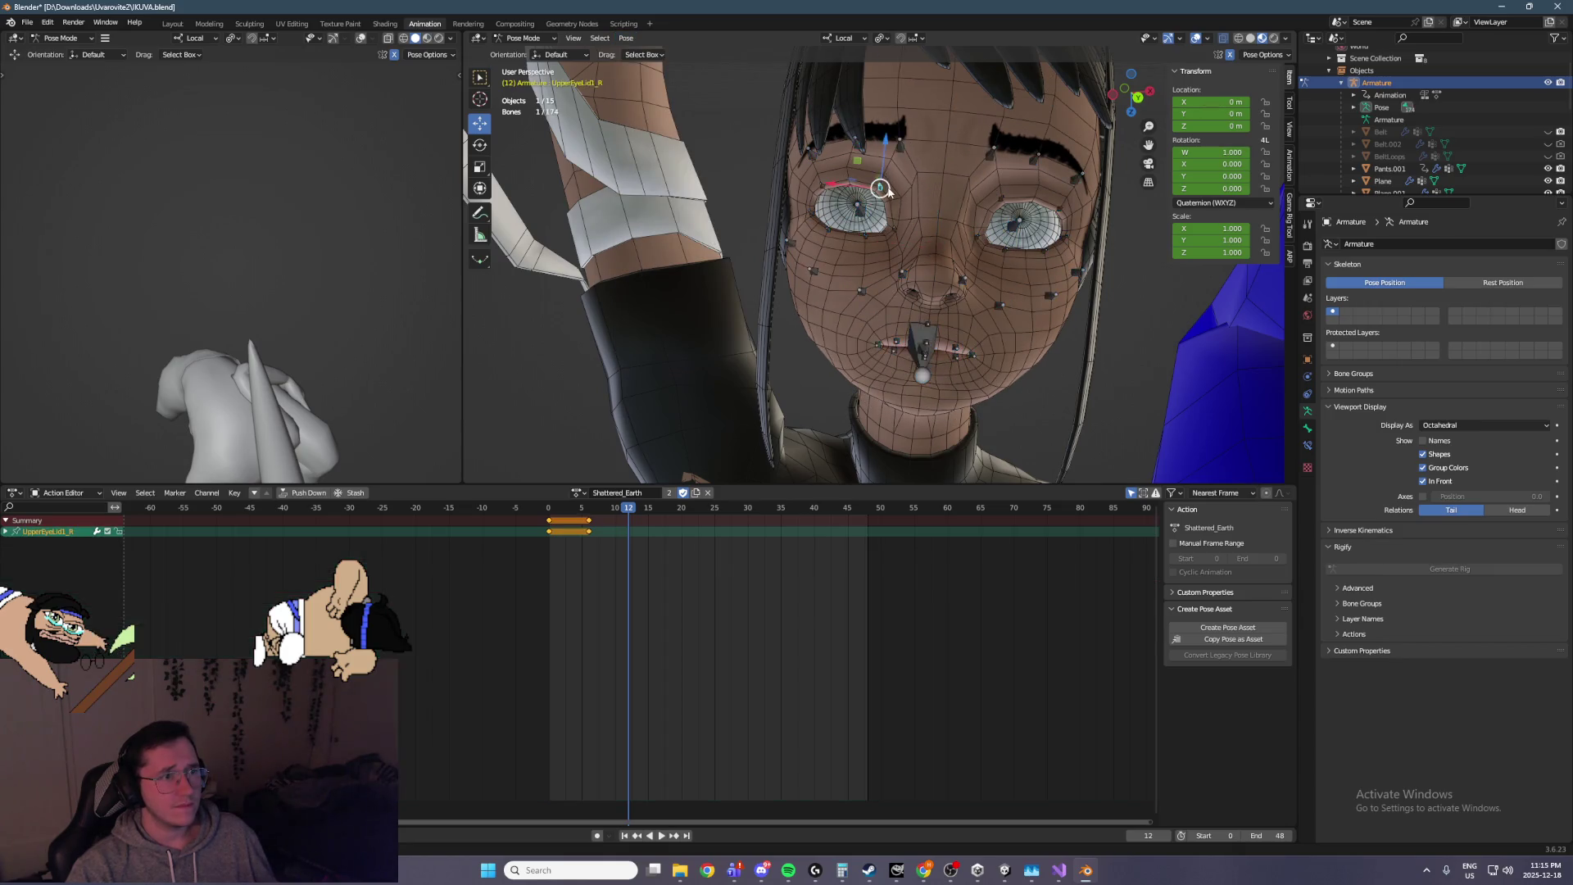
scroll(881, 185, "up", 3)
left_click(829, 250, "shift")
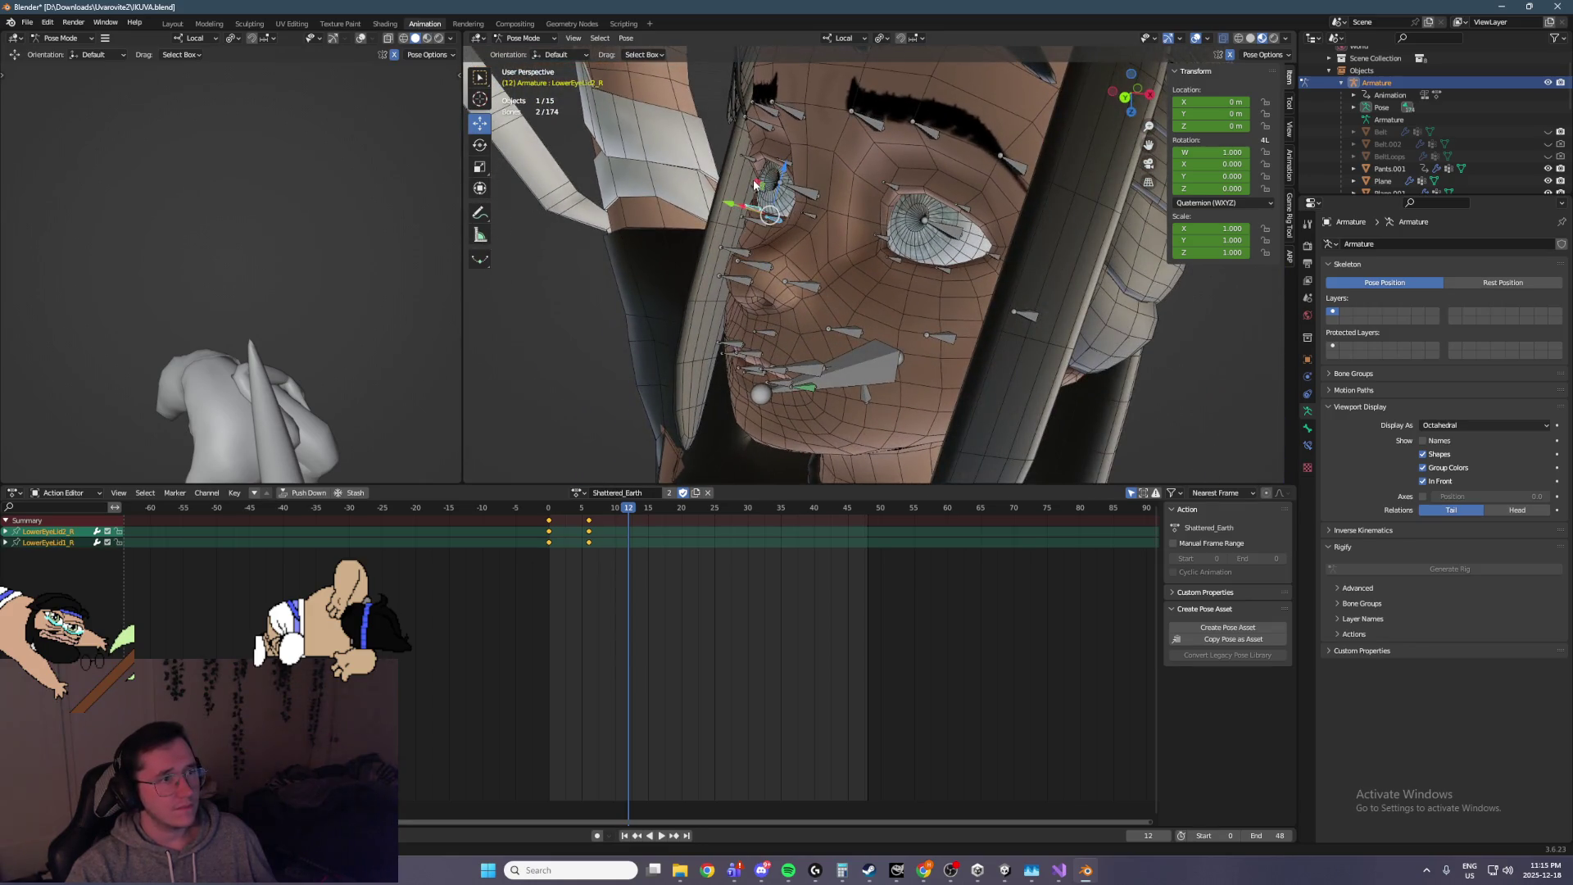
key("g")
key("shift+x")
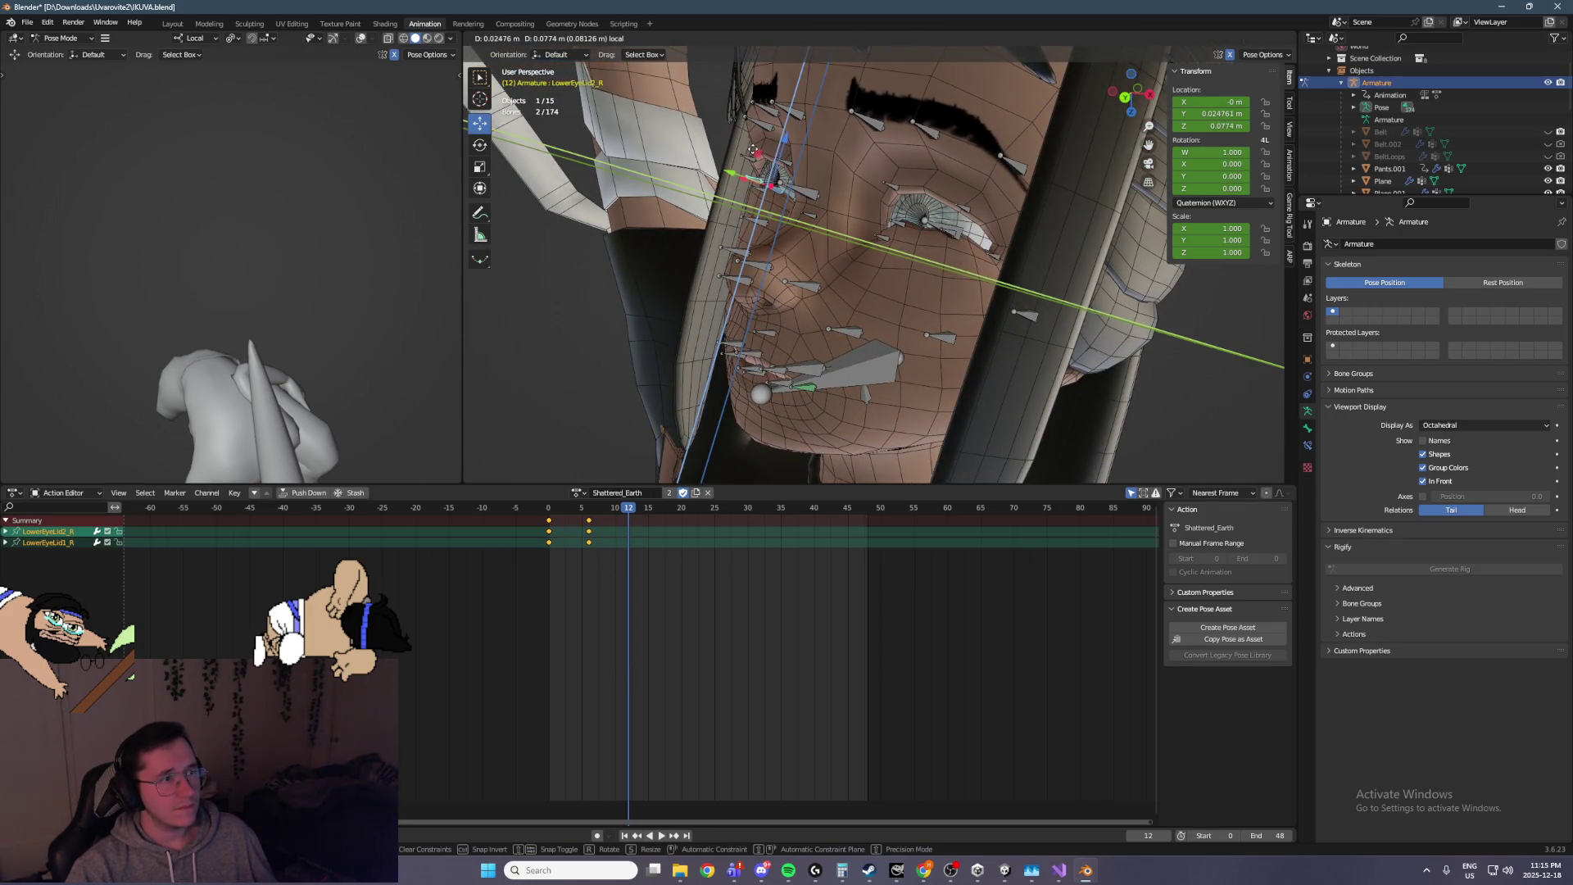
left_click(752, 150)
Lower UpperEyeLid2_R and UpperEyeLid1_R along Z to close the right eye
scroll(872, 189, "up", 4)
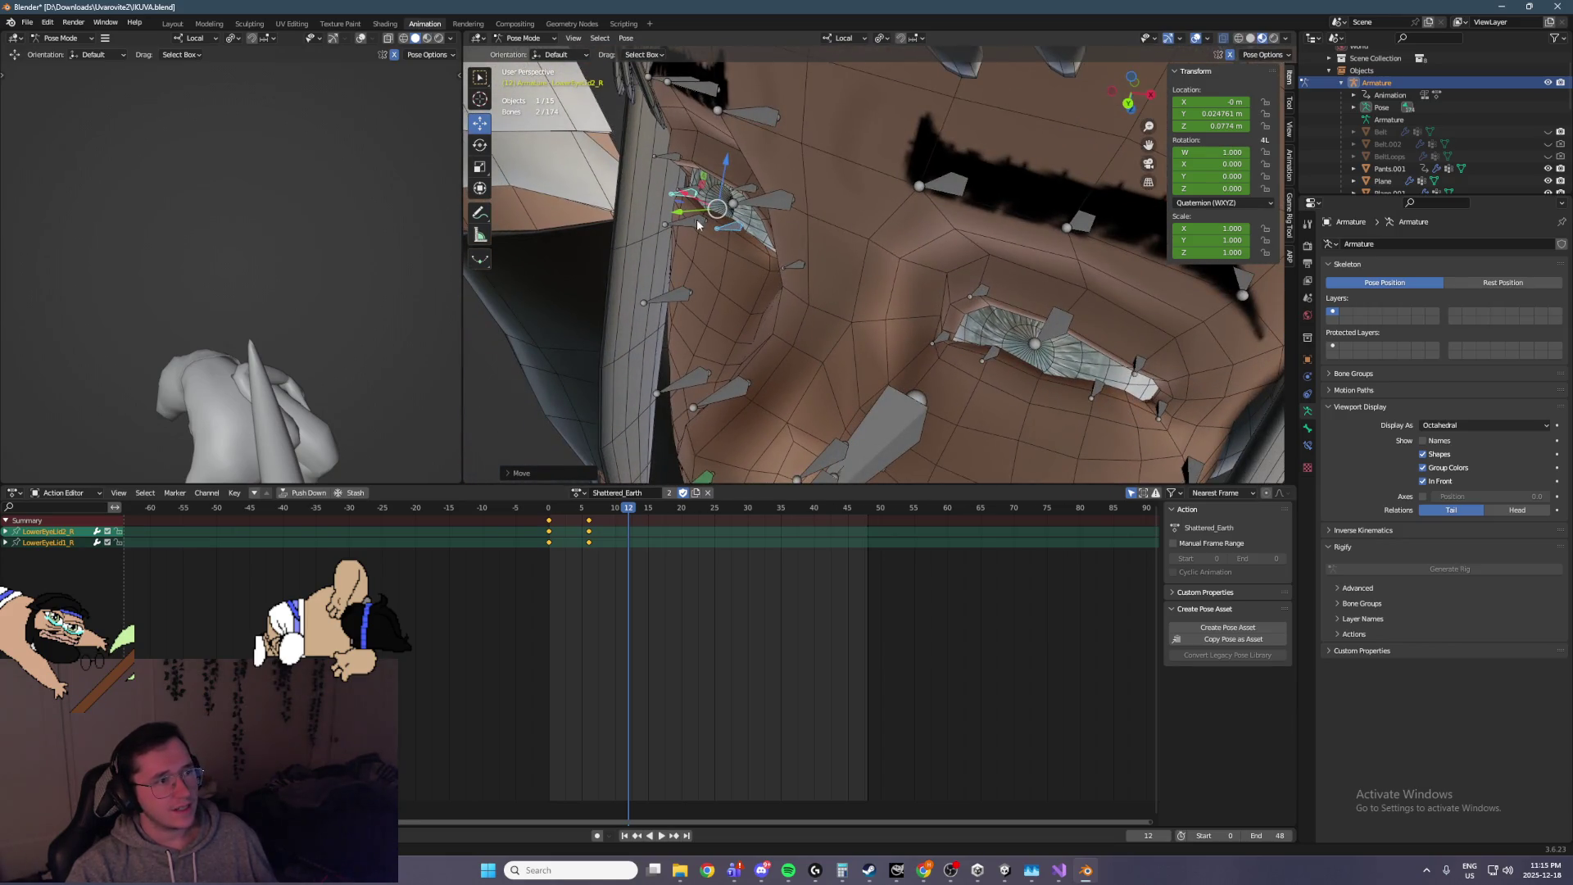
left_click(729, 150)
left_click(816, 153, "shift")
key("g")
key("z")
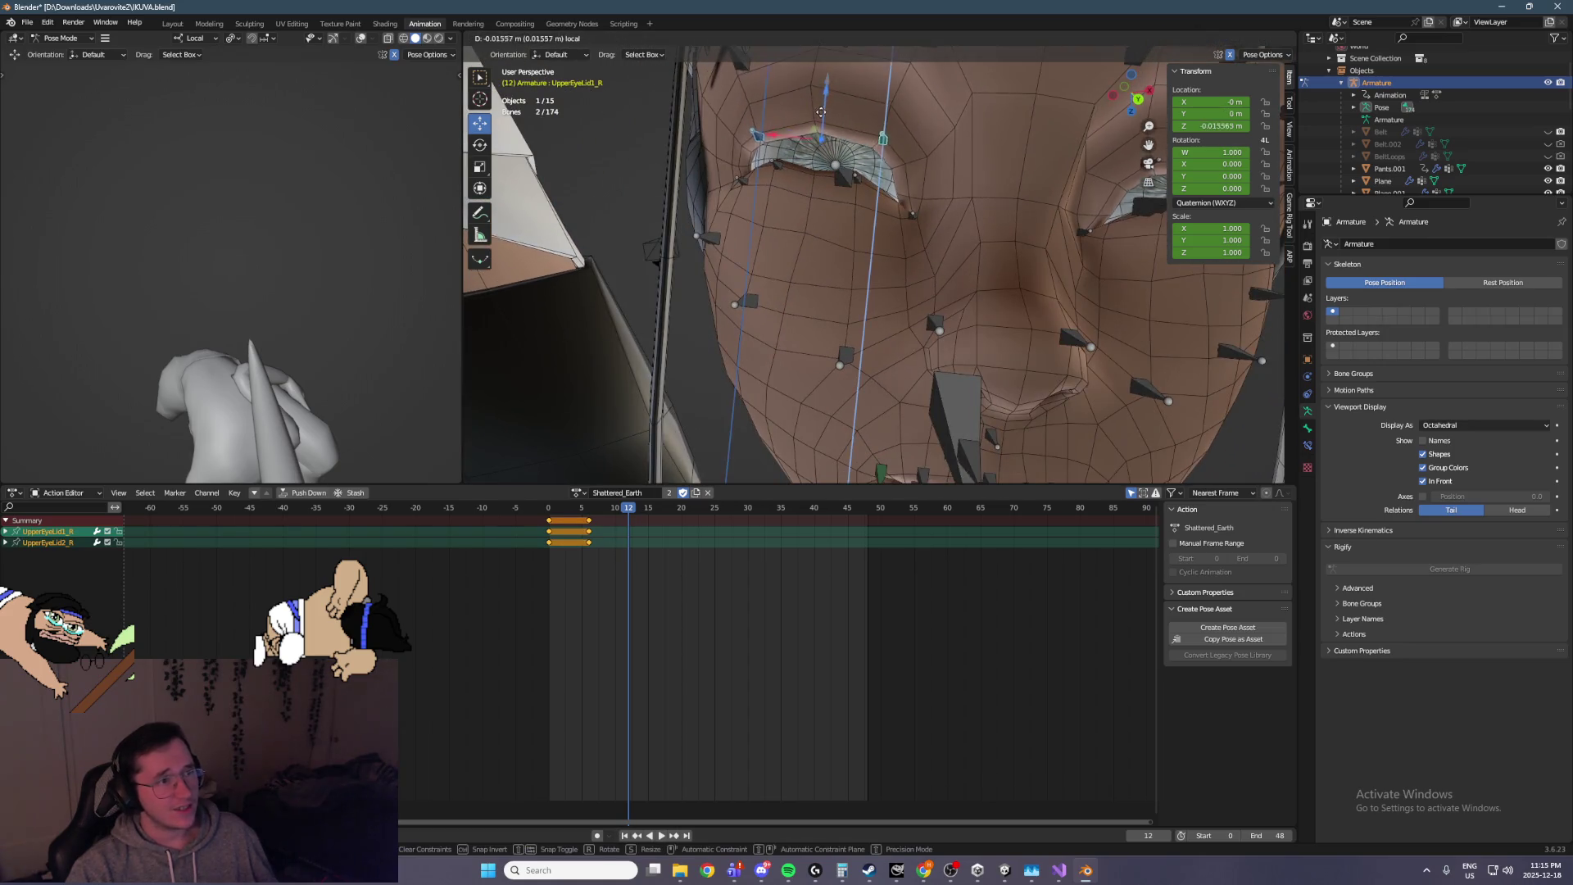
left_click(816, 146)
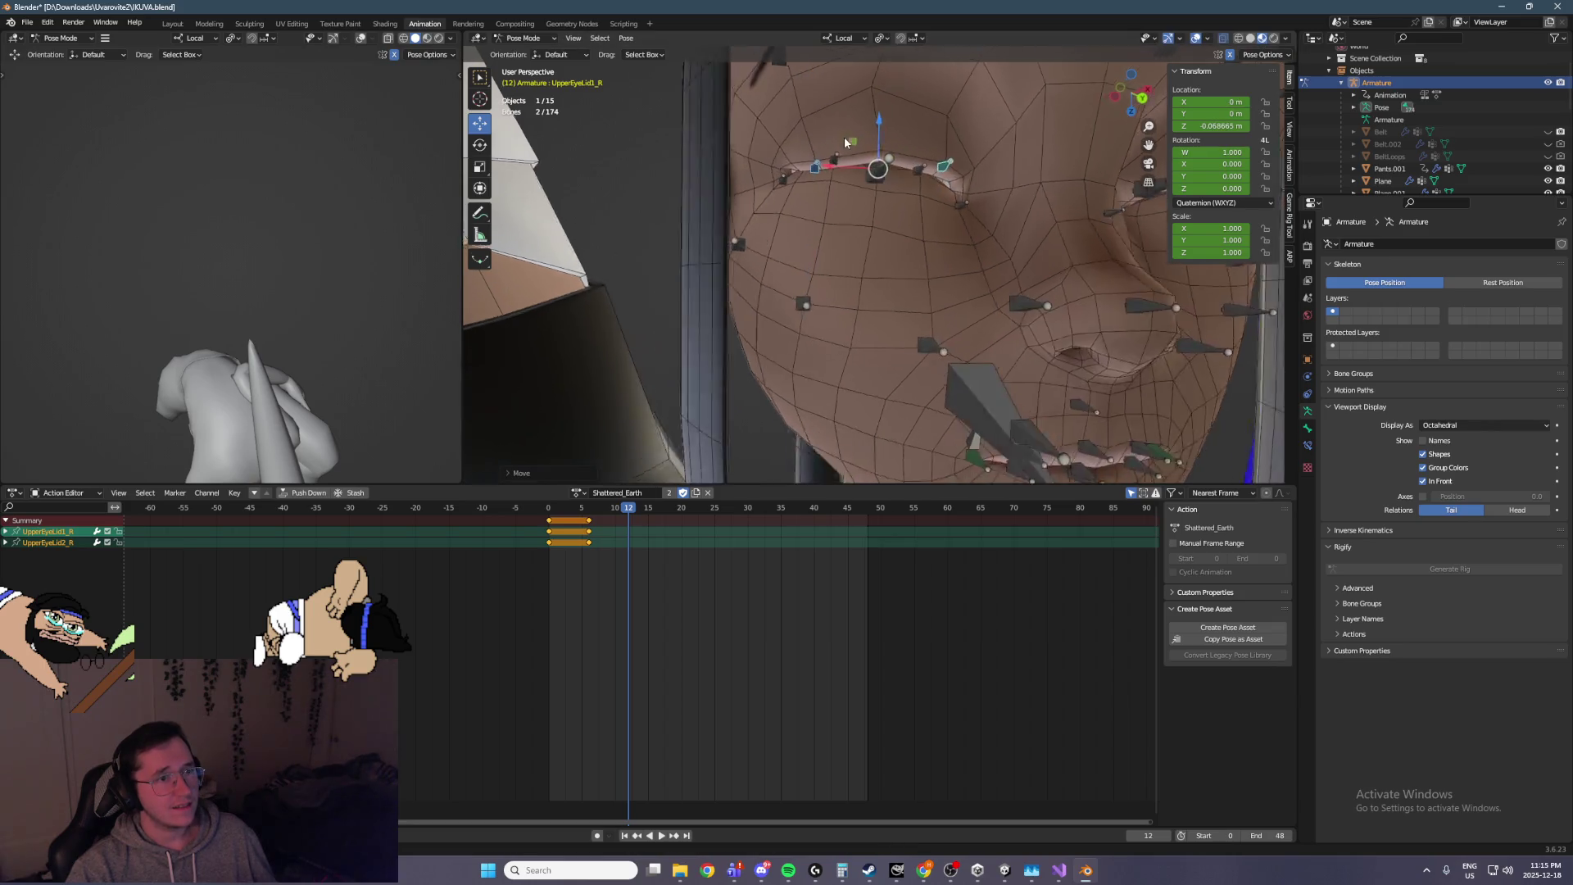
Lower Eyebrow1_R along Z and shift Eyebrow1_R and Eyebrow2_R sideways along X
scroll(852, 127, "down", 3)
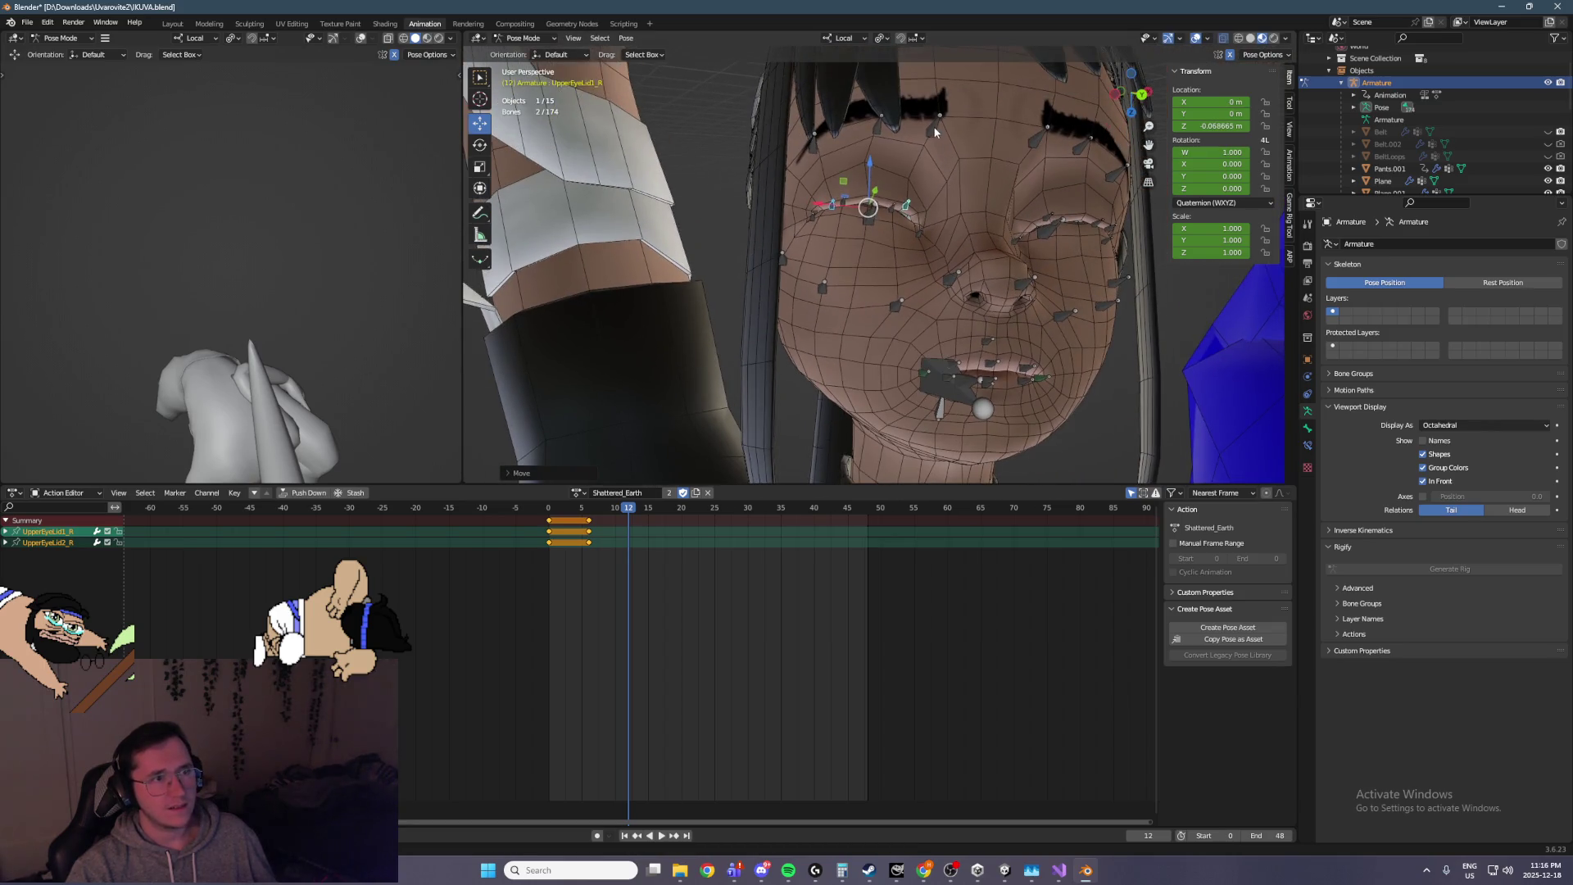
left_click(923, 121)
key("g")
key("z")
key("z")
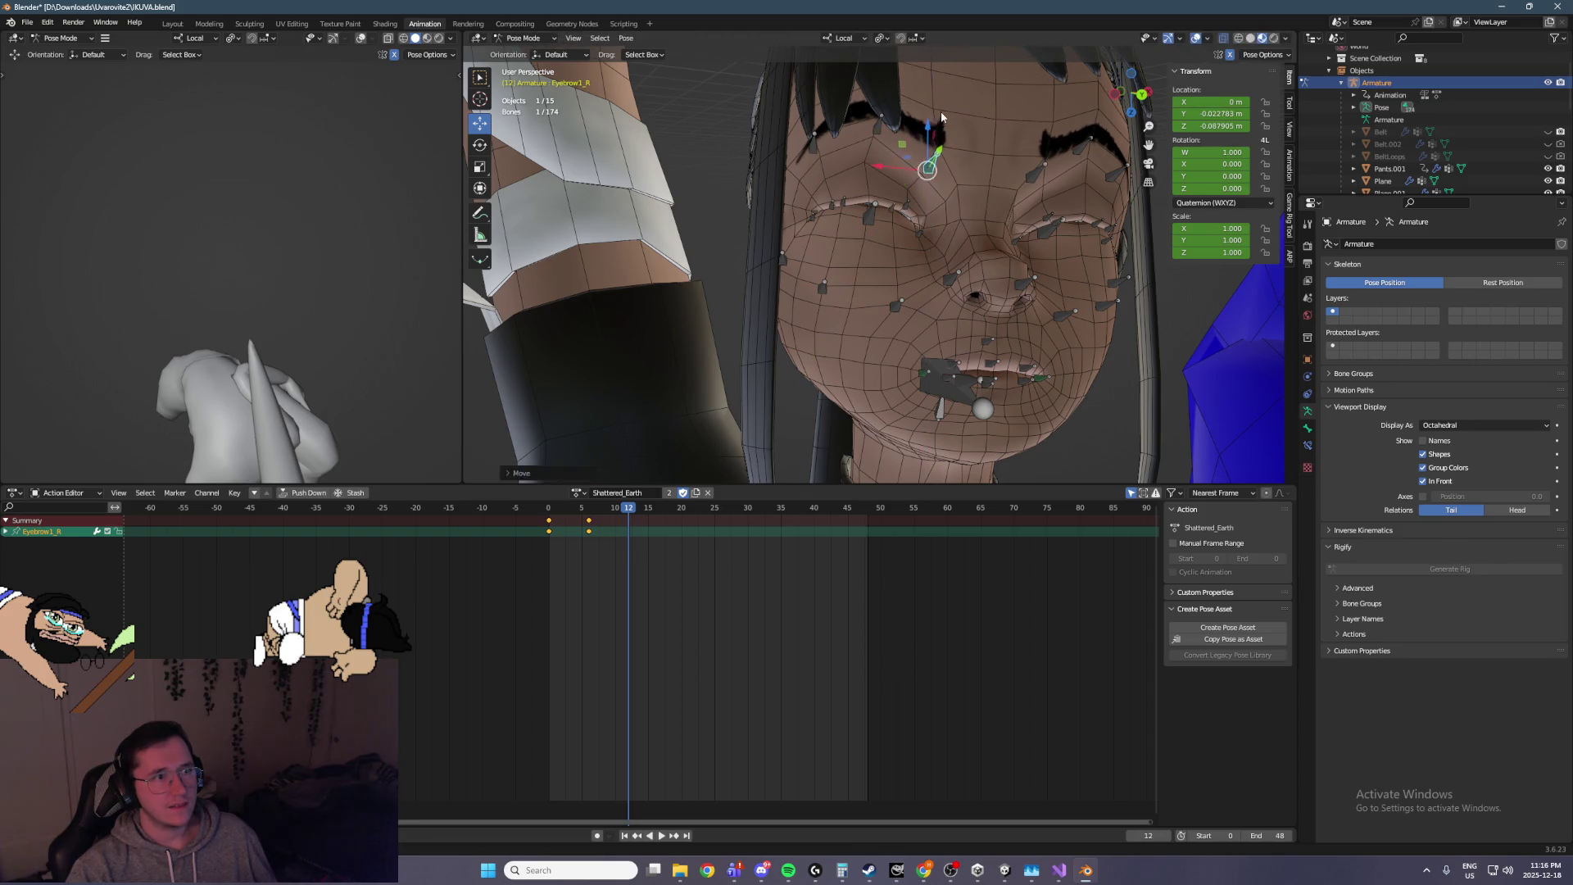
left_click(922, 131)
key("g")
key("x")
key("x")
left_click(897, 150)
left_click(879, 133)
key("g")
key("x")
key("x")
left_click(871, 136)
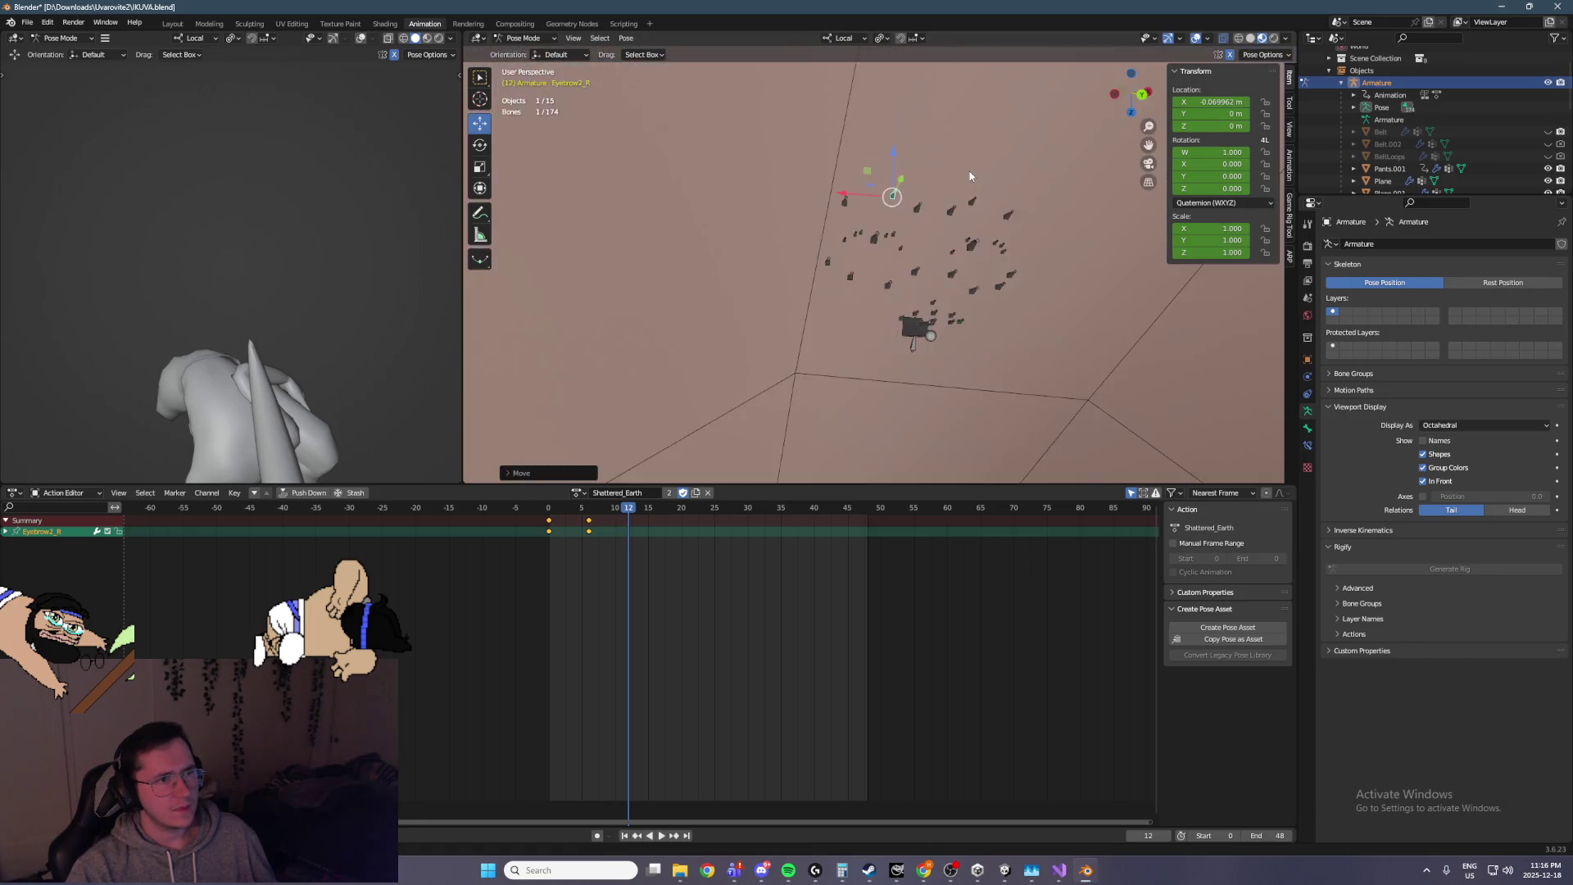
Pull the Lip_L mouth corner bone down
scroll(901, 246, "down", 4)
scroll(975, 325, "up", 5)
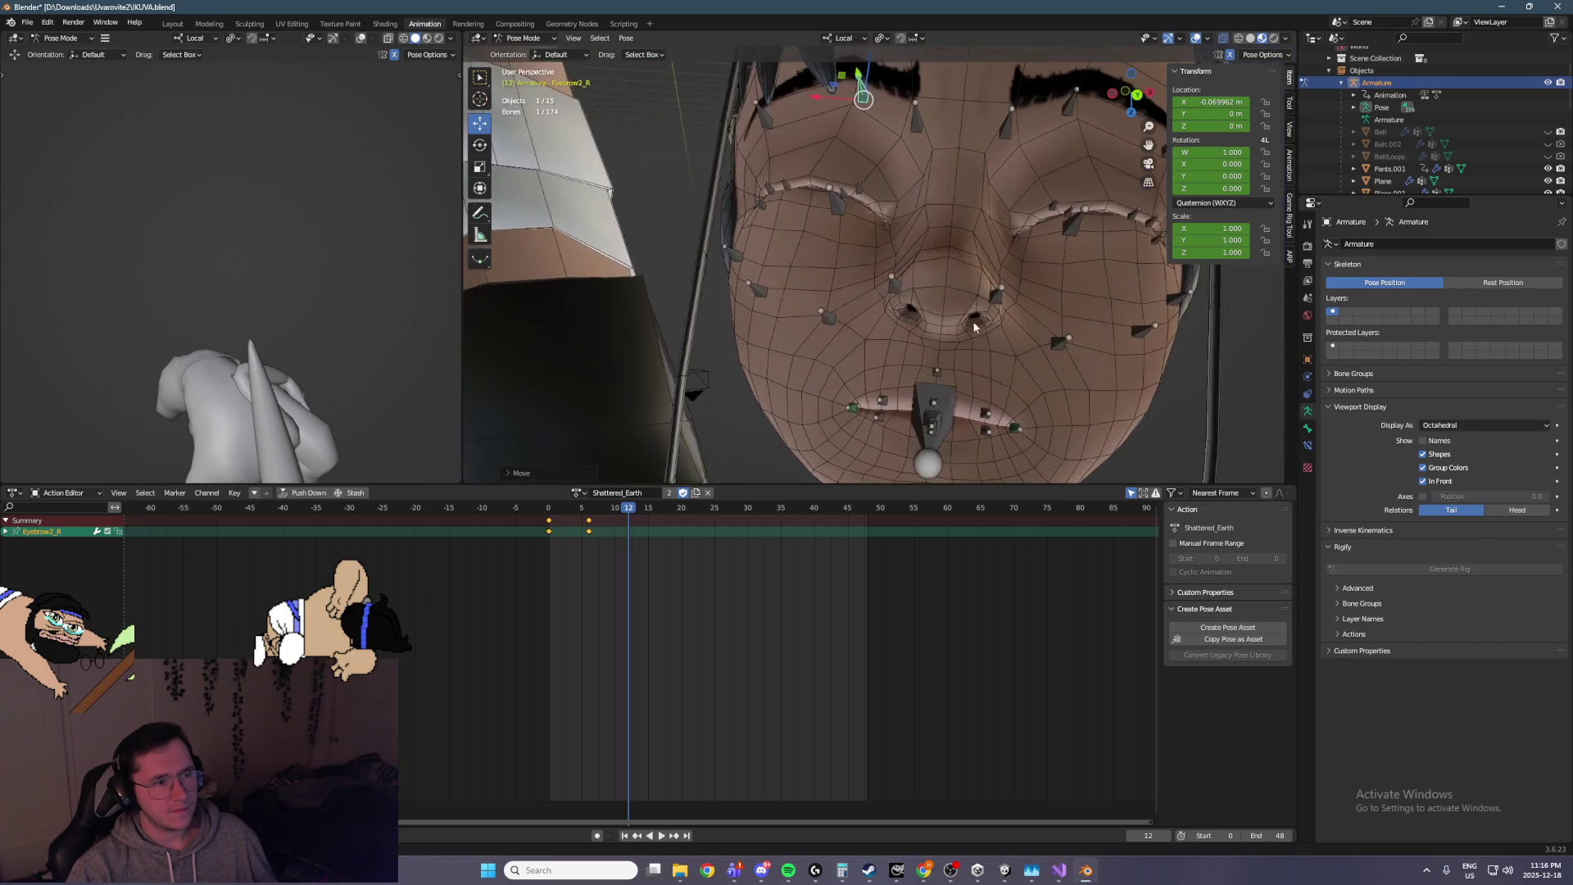
left_click_drag(986, 305, 983, 323)
Raise the UpperLip2_L bone along Z to open the mouth
left_click(952, 317)
key("g")
key("z")
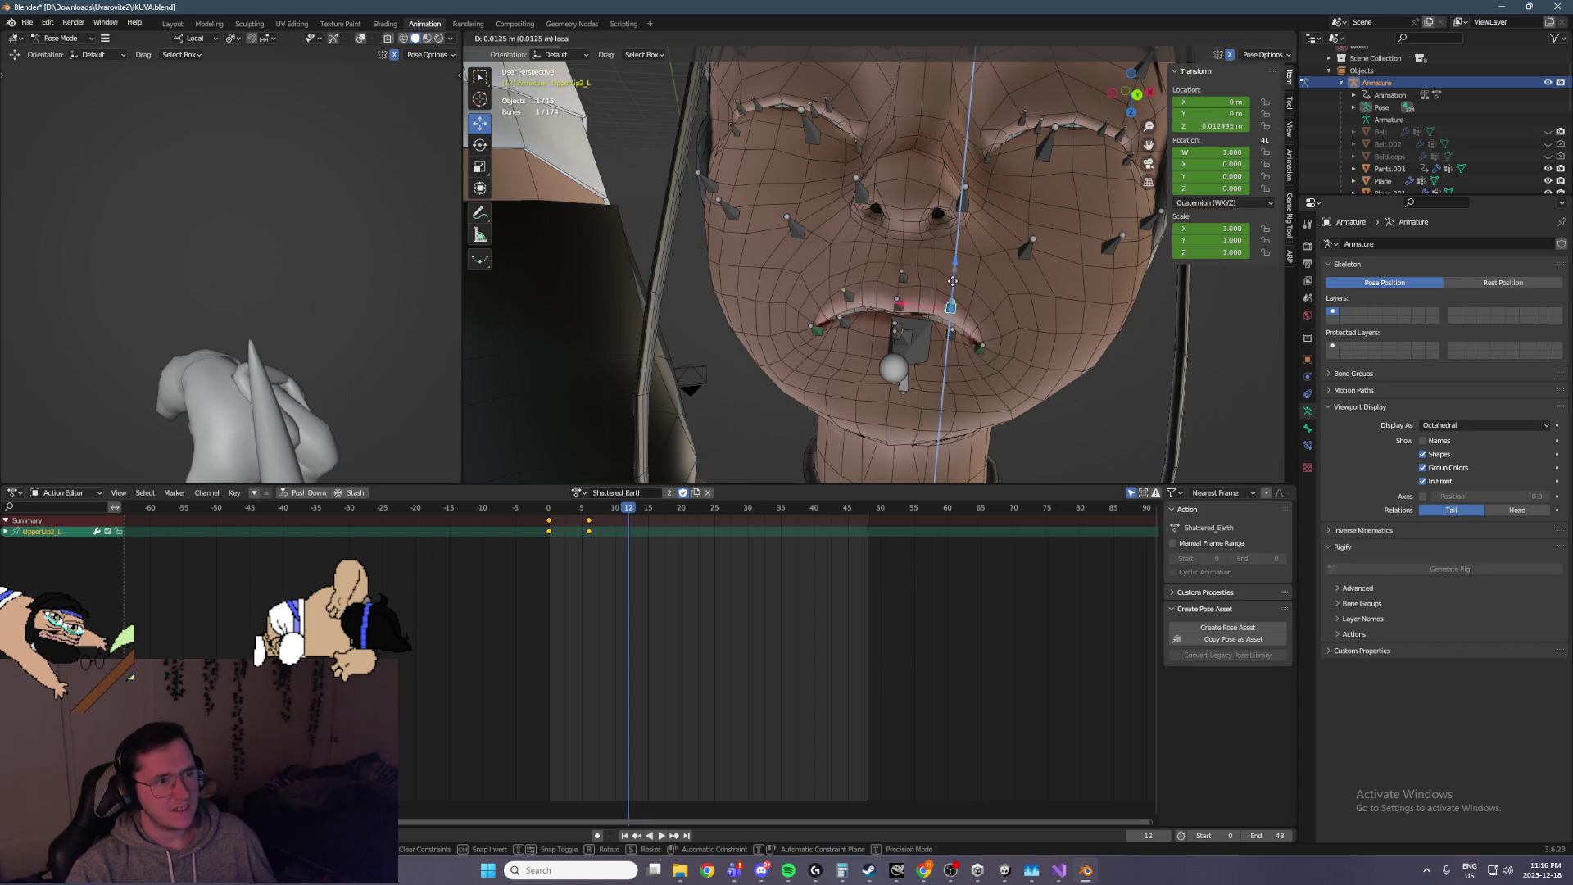
left_click(911, 299)
key("g")
key("z")
left_click(893, 288)
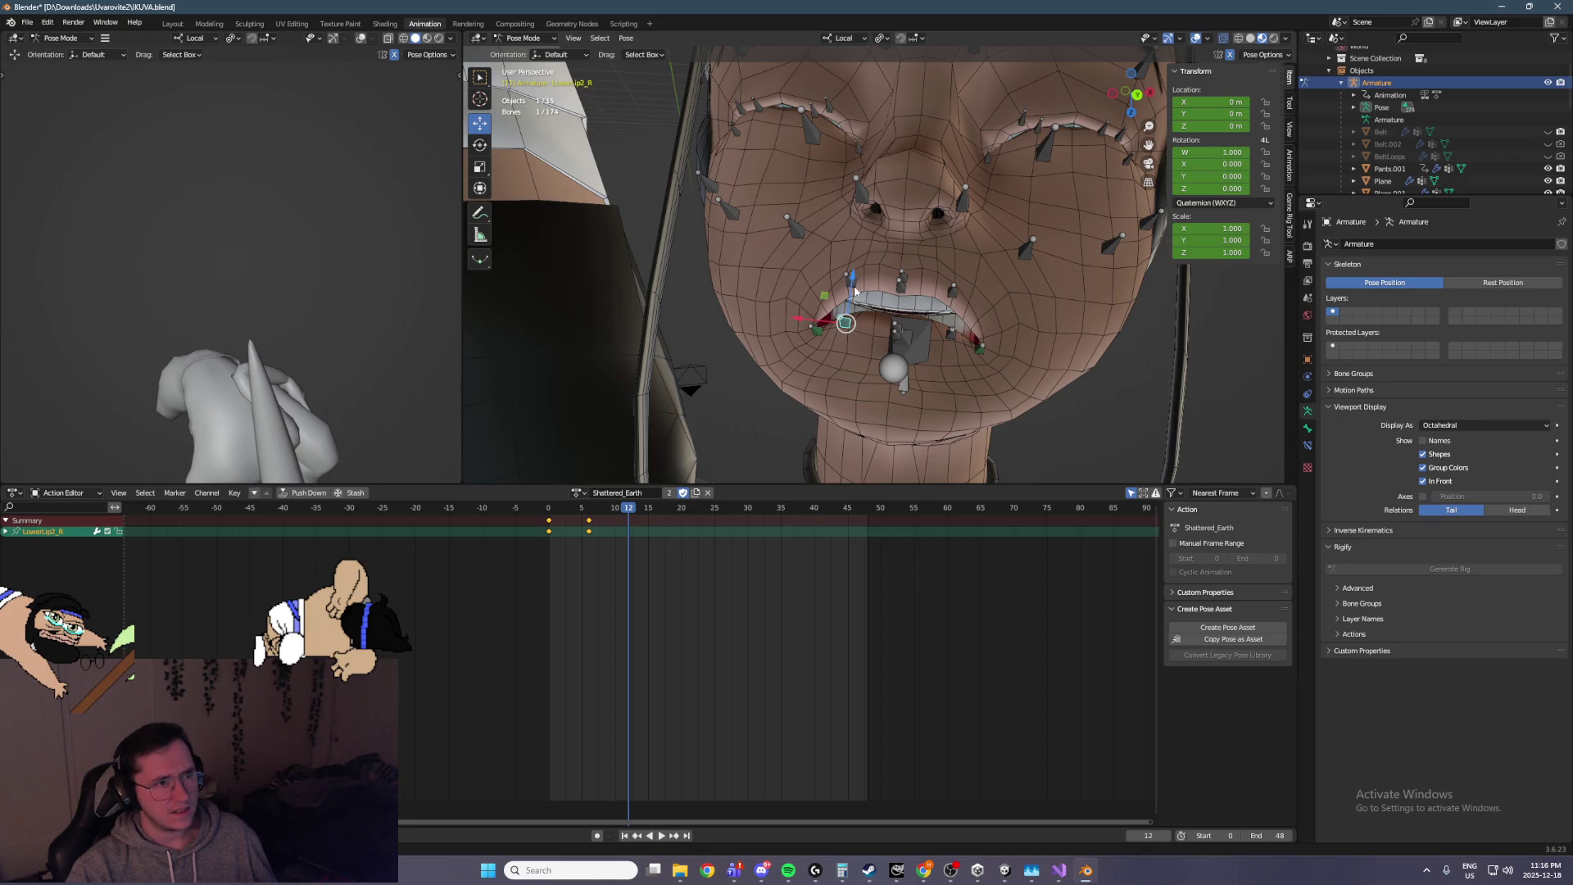
Lower the LowerLip2_R and lower lip bones along Z
key("g")
key("z")
left_click(904, 336)
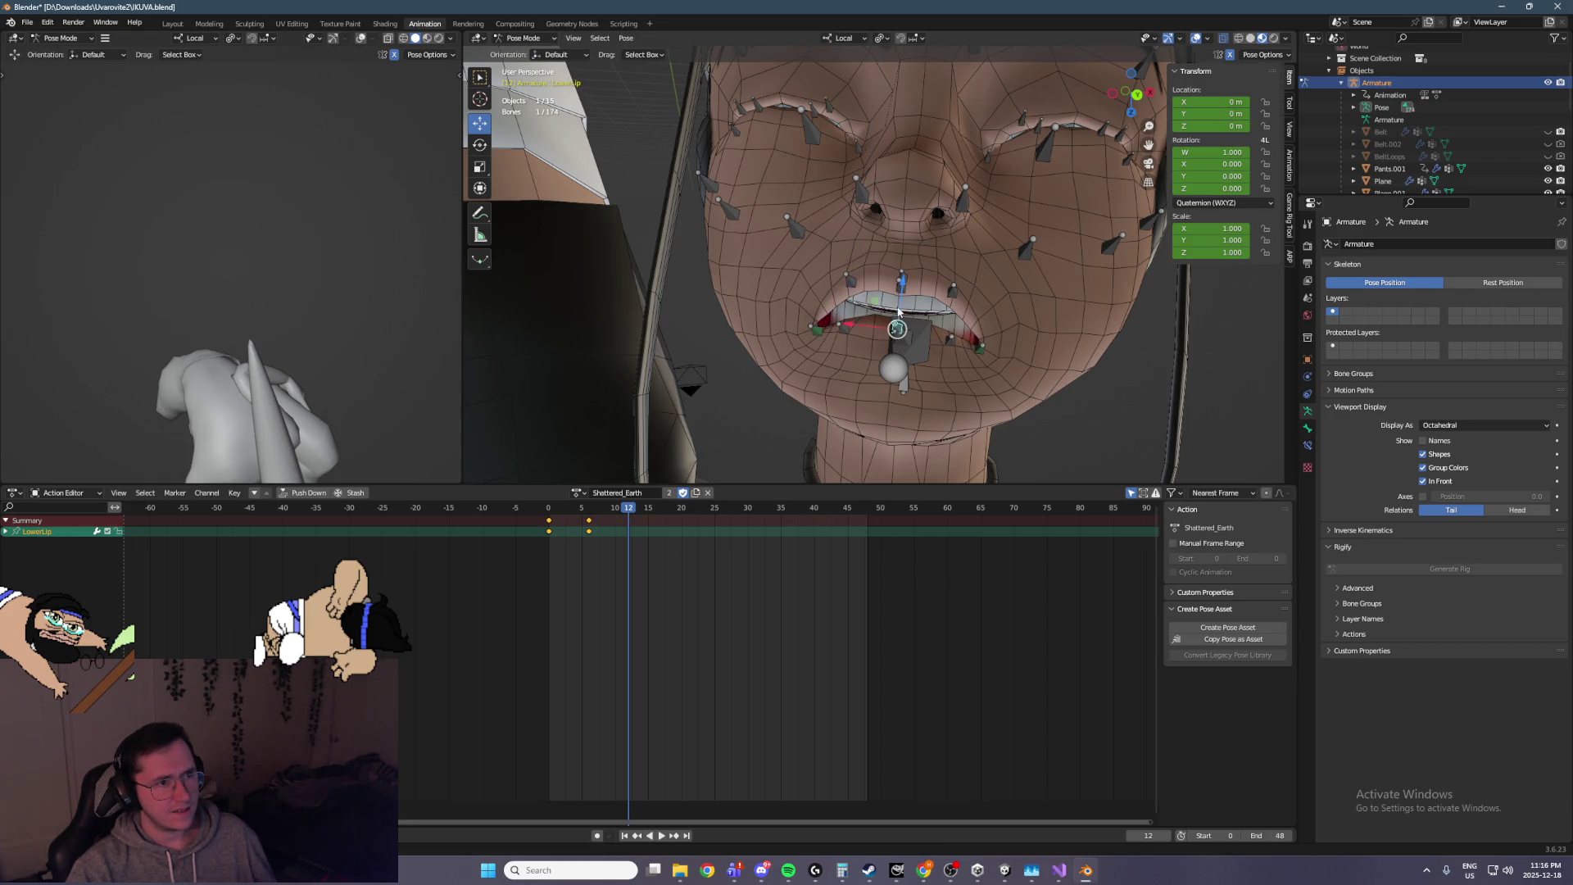
key("g")
key("z")
left_click(905, 311)
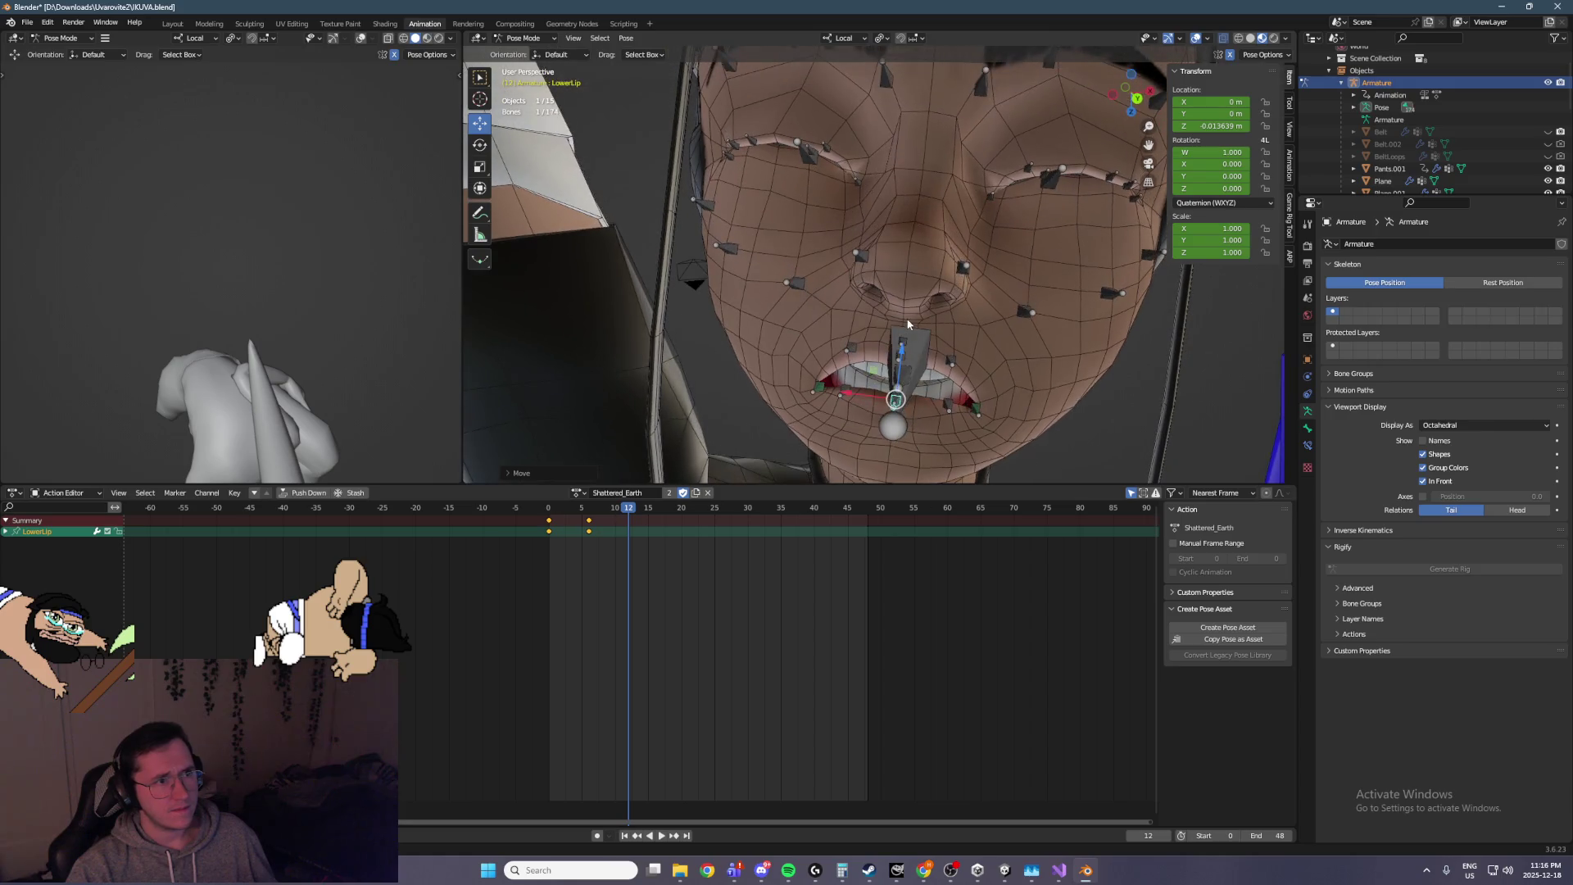
Raise the Cheek1_R bone on the right cheek
left_click(728, 248, "shift")
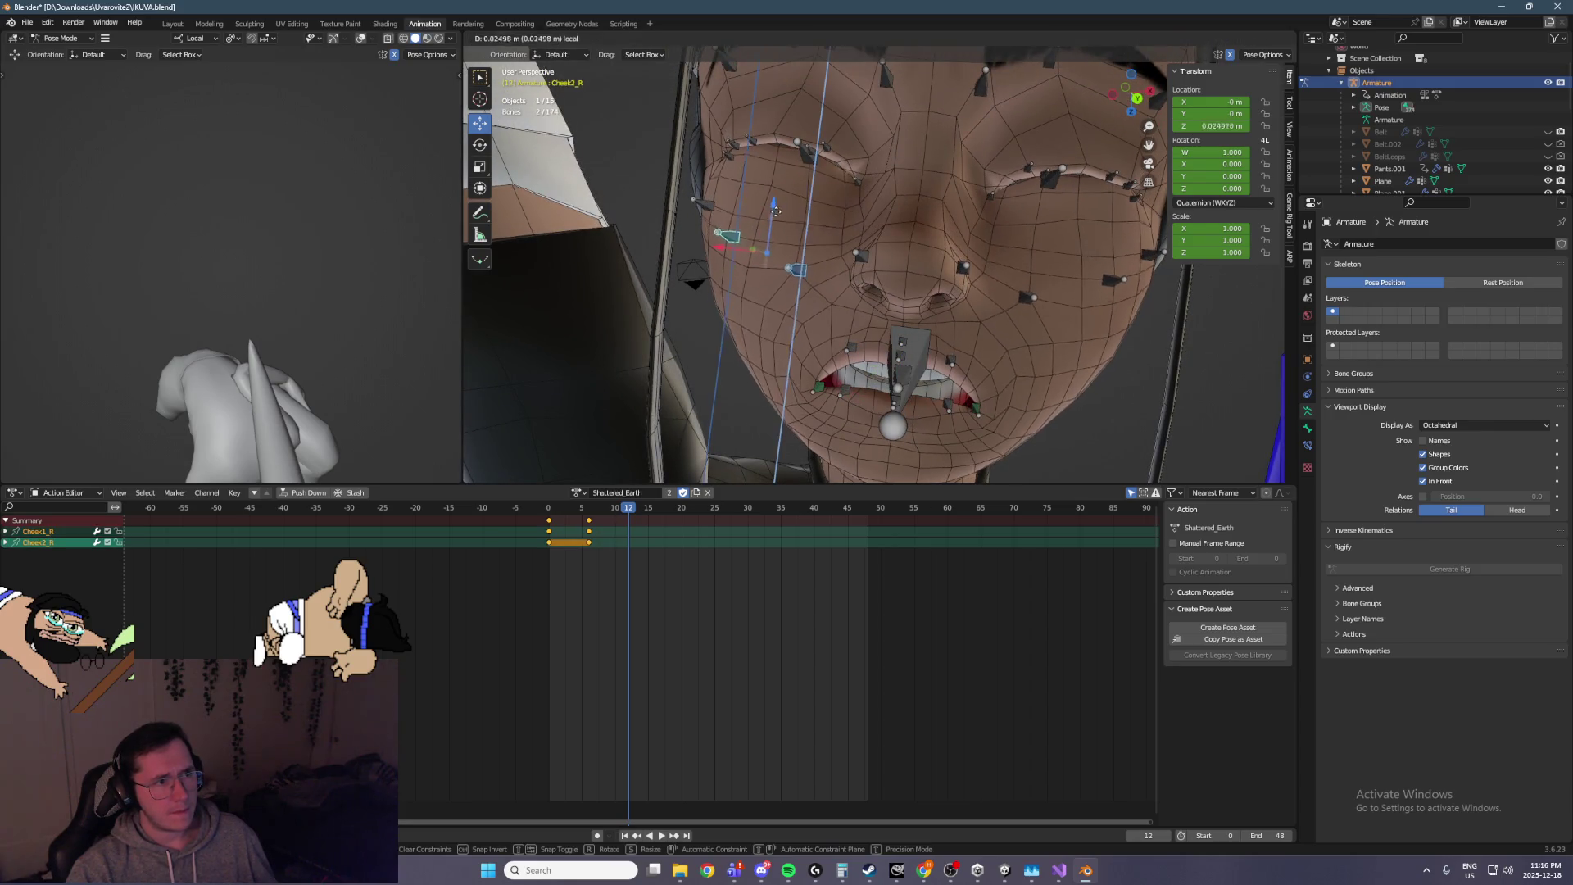
left_click(731, 244)
key("g")
right_click(739, 200)
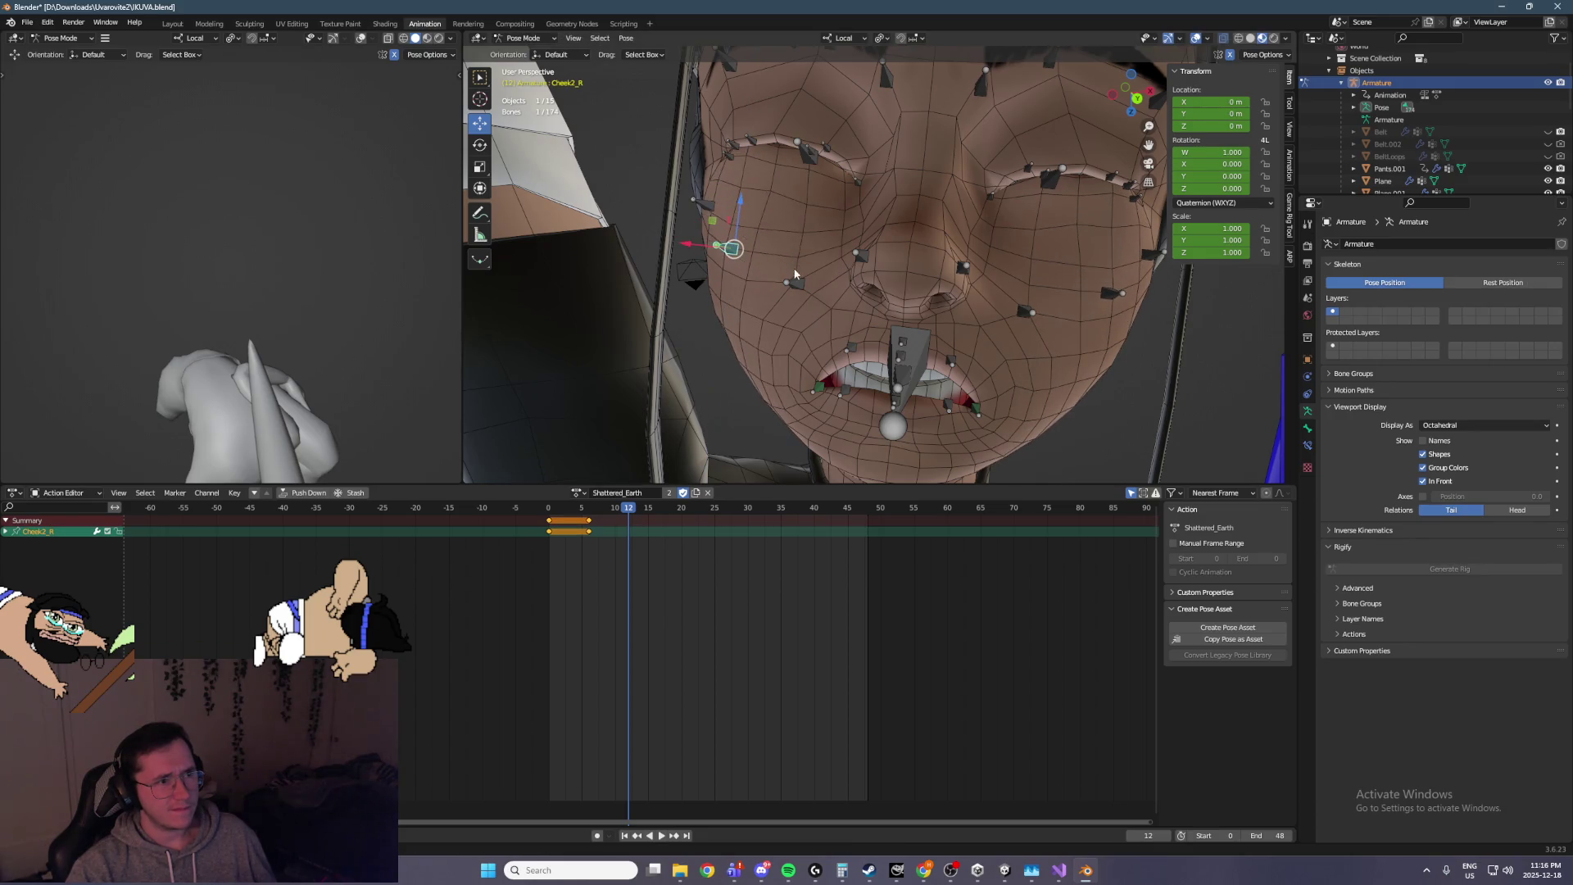
left_click_drag(803, 244, 804, 204)
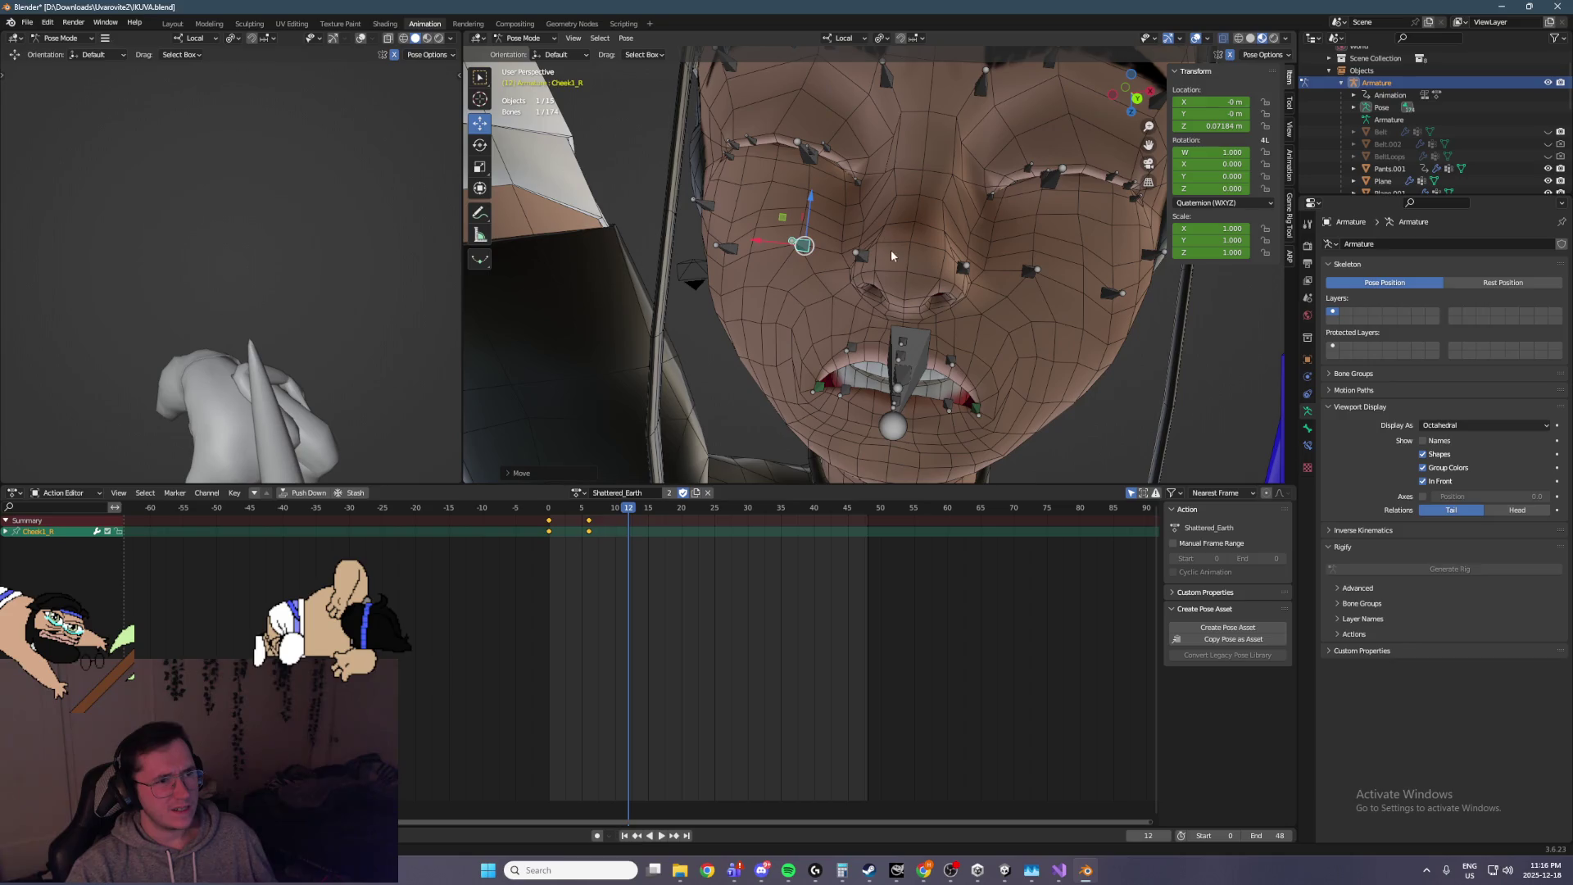
scroll(900, 251, "down", 5)
Lower the outer left eyebrow bone Eyebrow3_L along local Z
mouse_move(749, 99)
left_mouse_down()
mouse_move(955, 210)
mouse_move(1080, 369)
left_mouse_up()
left_click(942, 177)
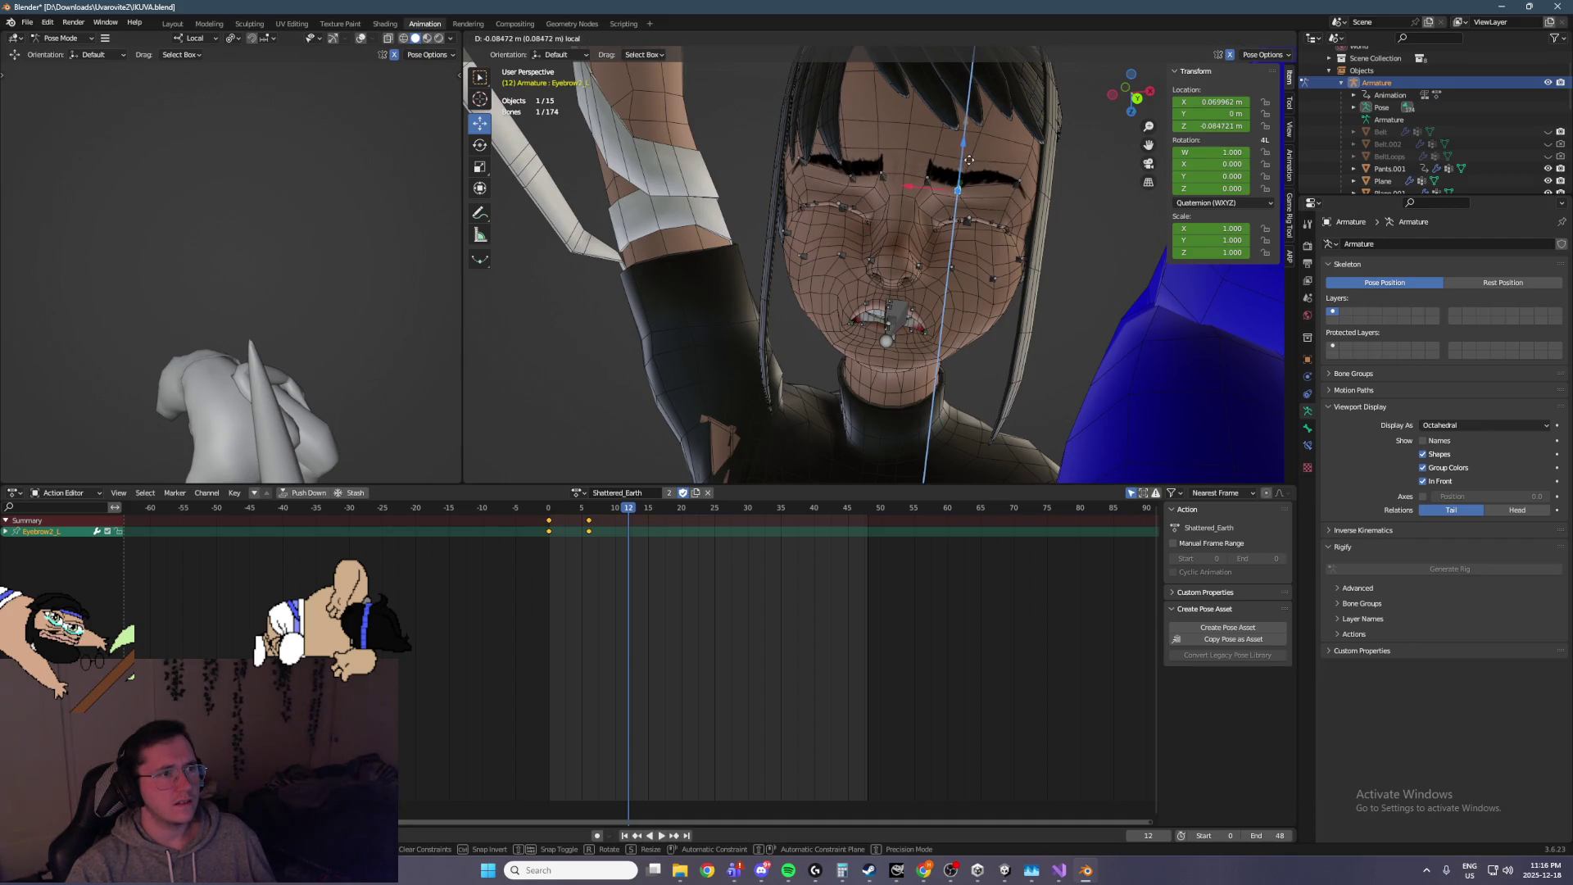
left_click(1018, 172)
key("g")
key("z")
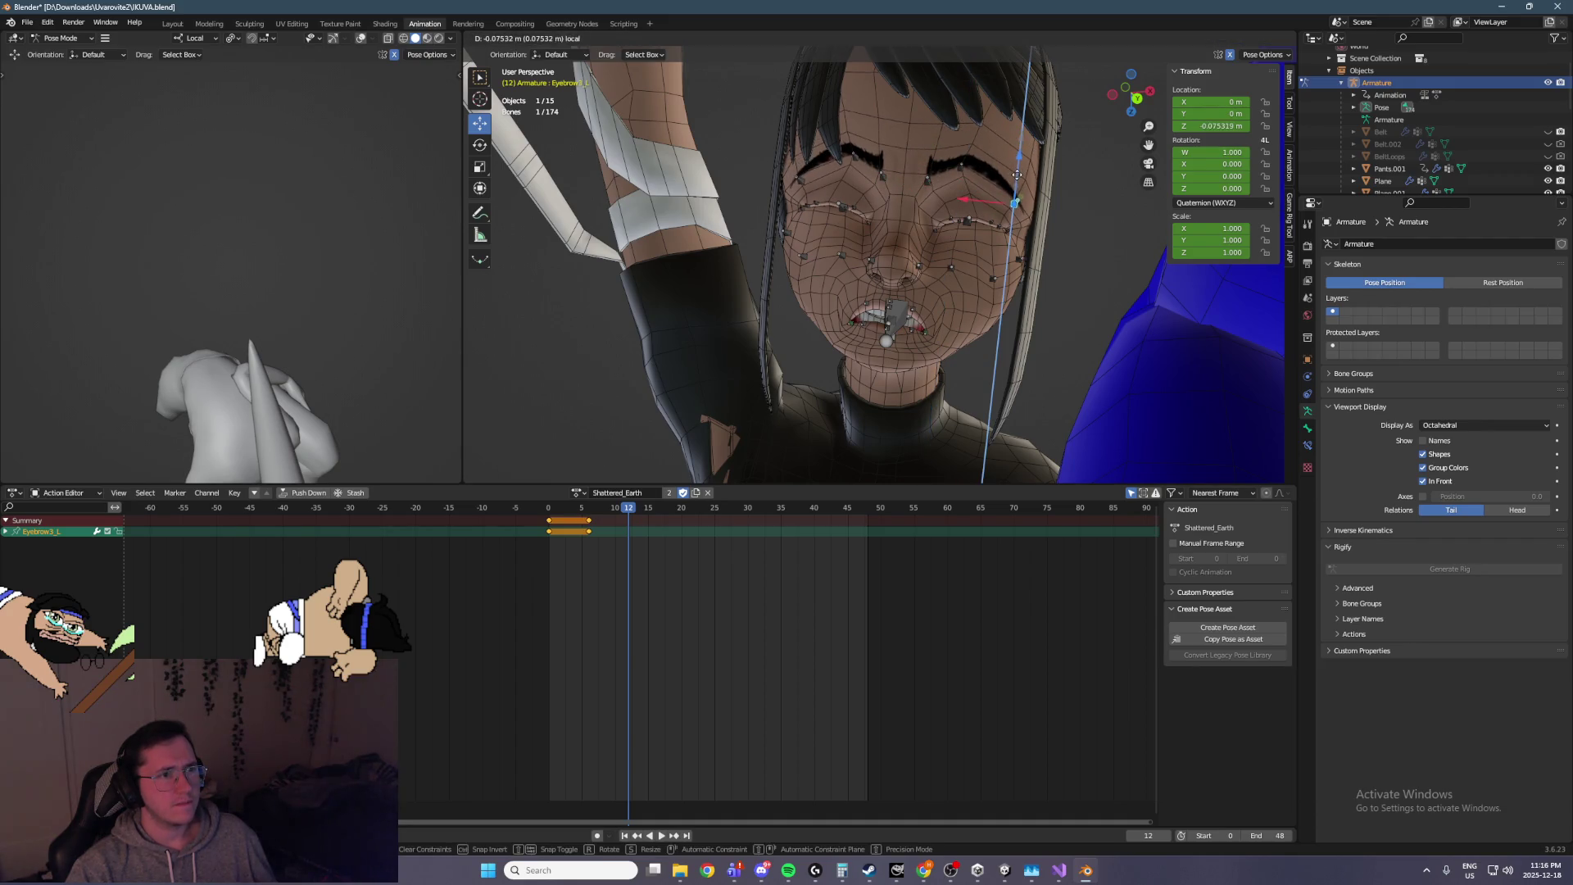
left_click(1024, 141)
Lower Eyebrow2_L and Eyebrow1_L along Z, then select all 42 facial bones
left_click(968, 157)
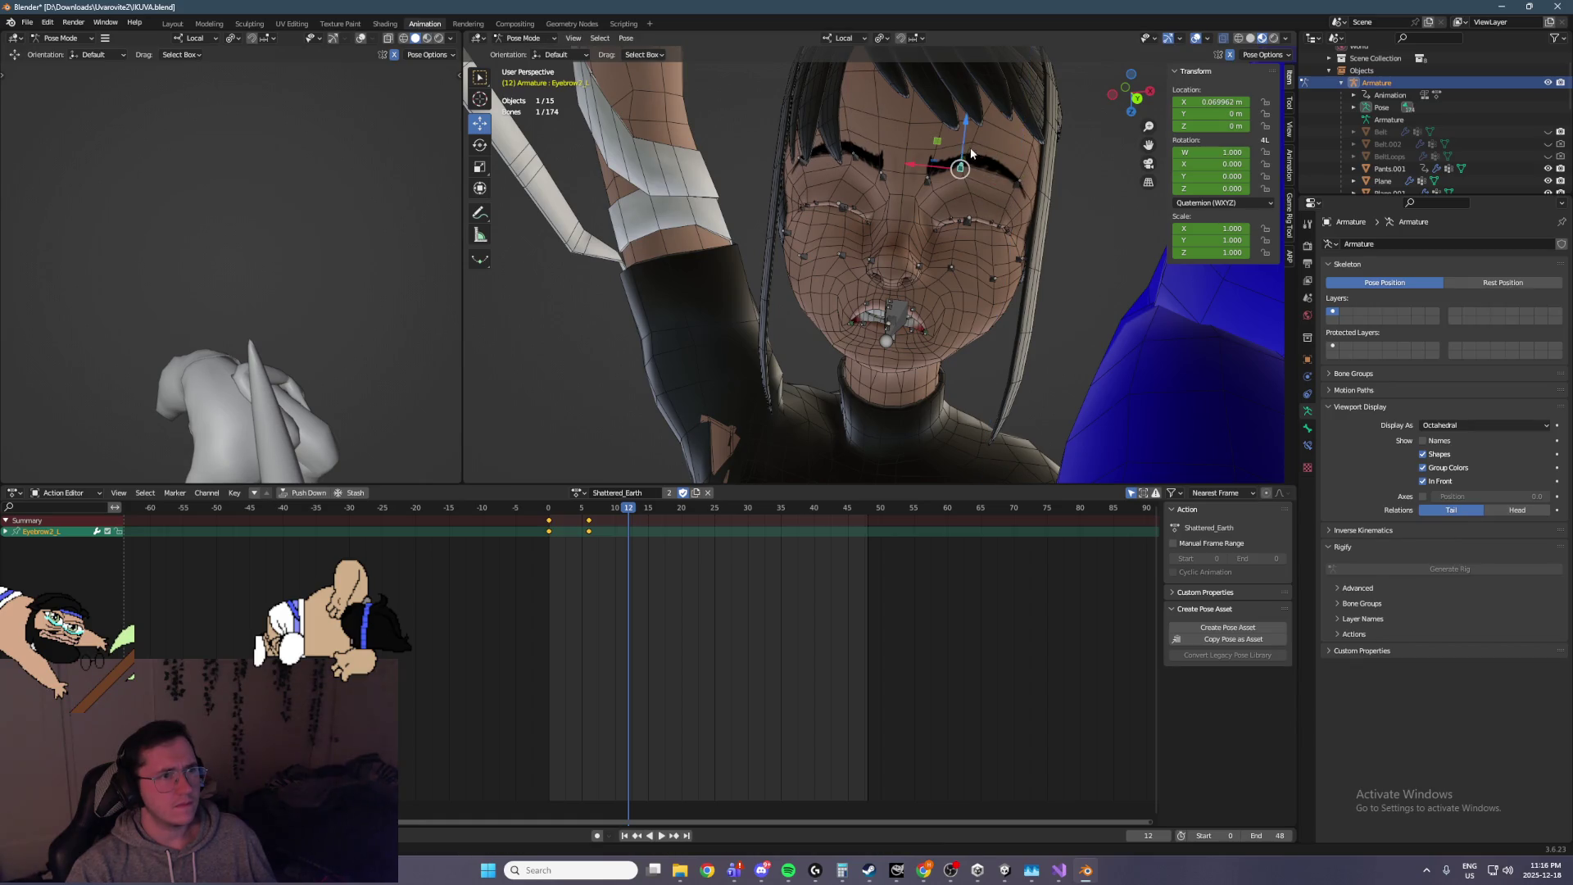
left_click_drag(967, 146, 967, 160)
left_click(967, 160)
left_click(936, 190)
key("g")
key("z")
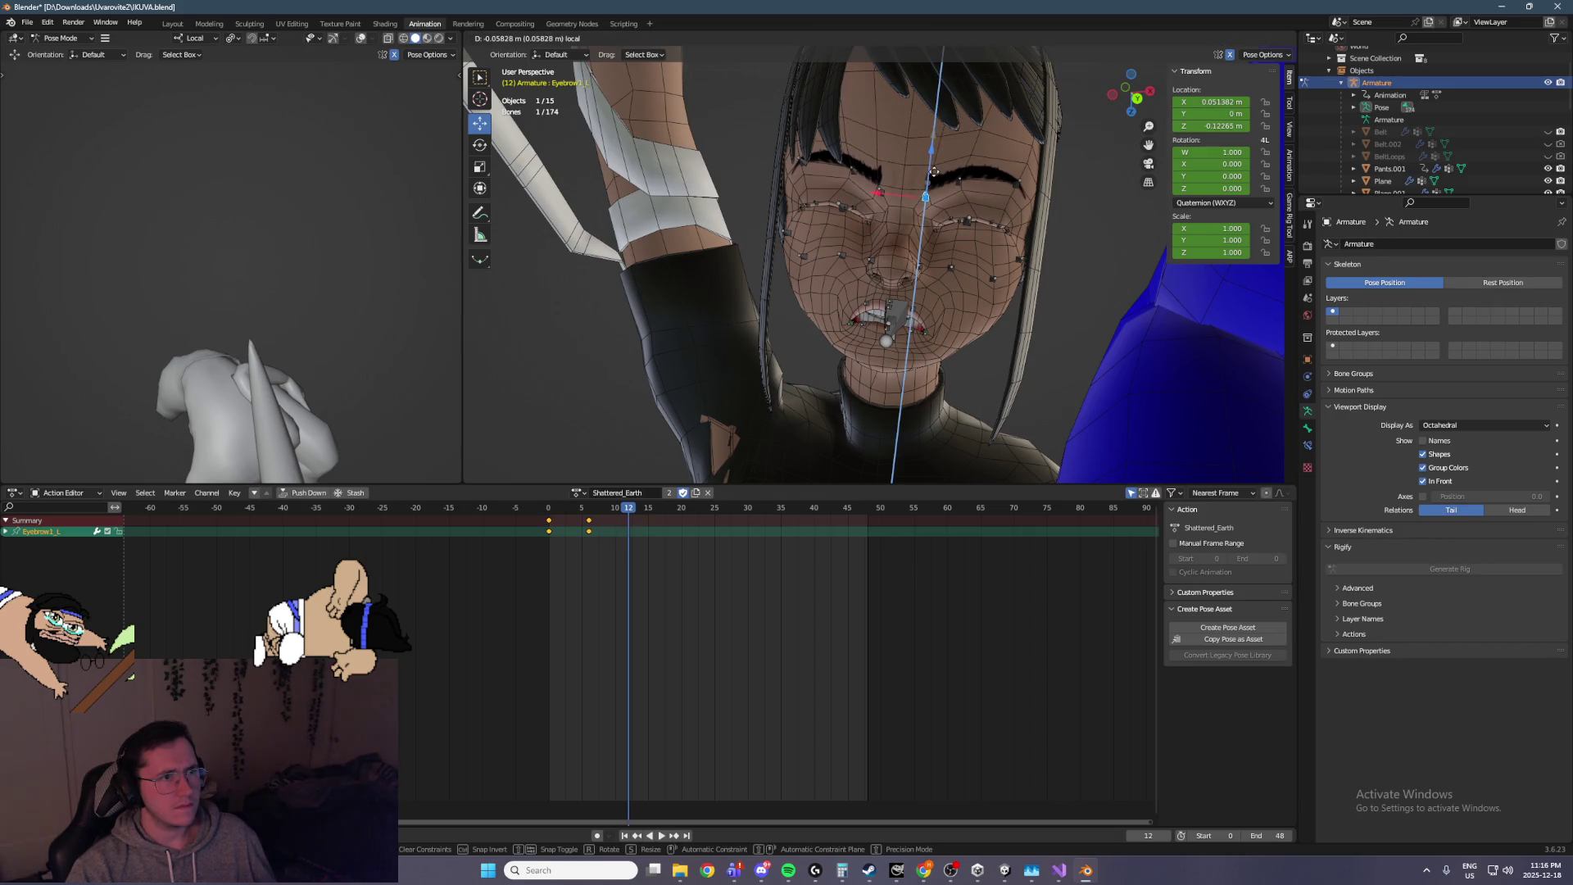
left_click(936, 173)
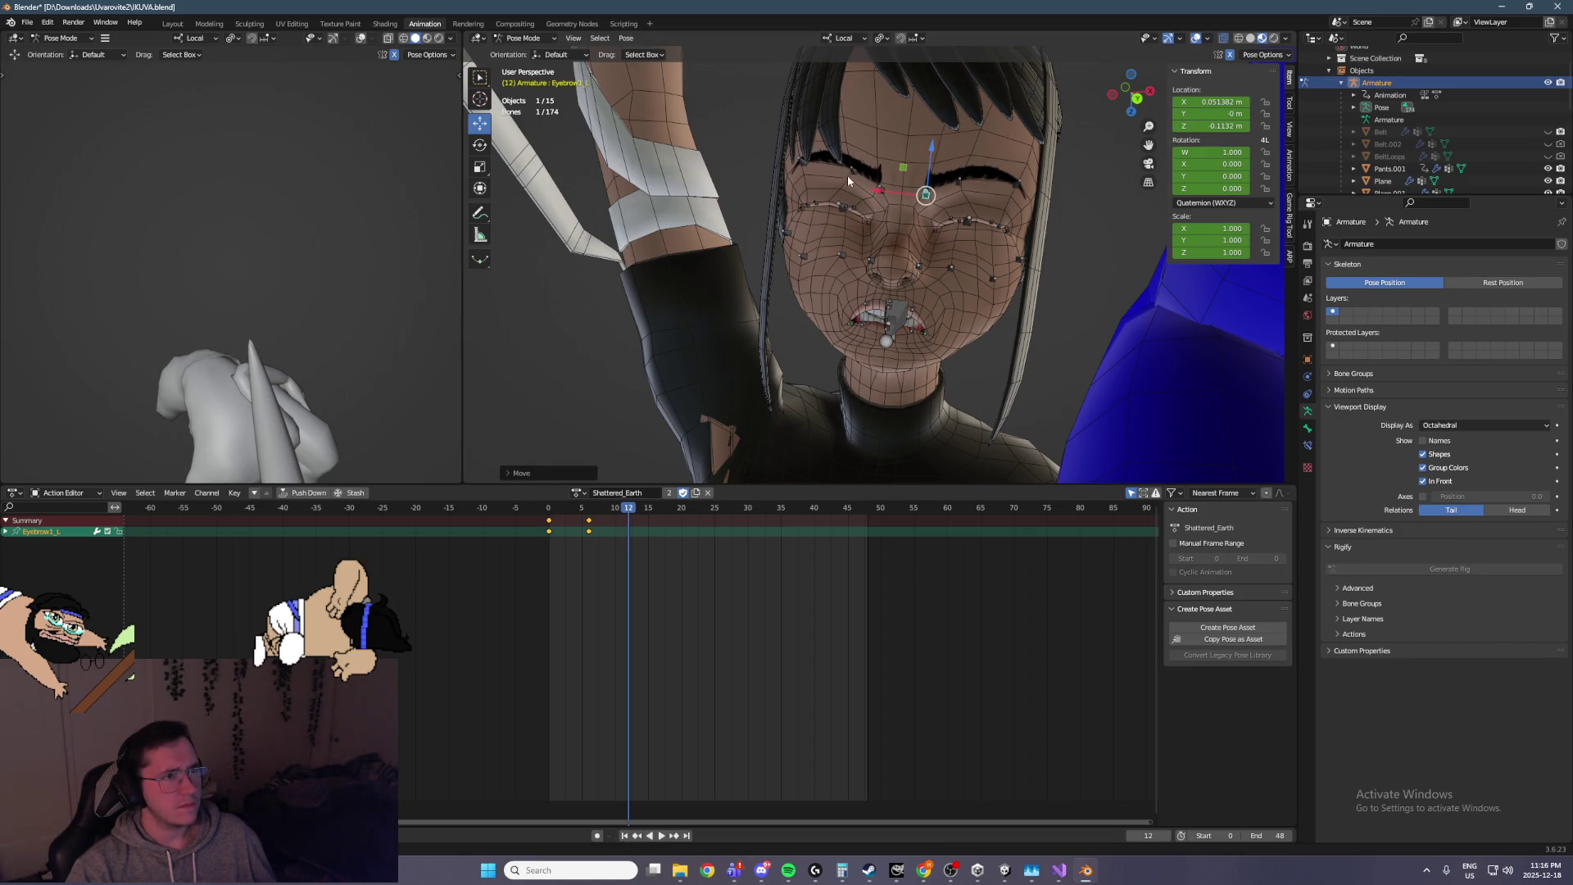
left_click_drag(755, 130, 1054, 366)
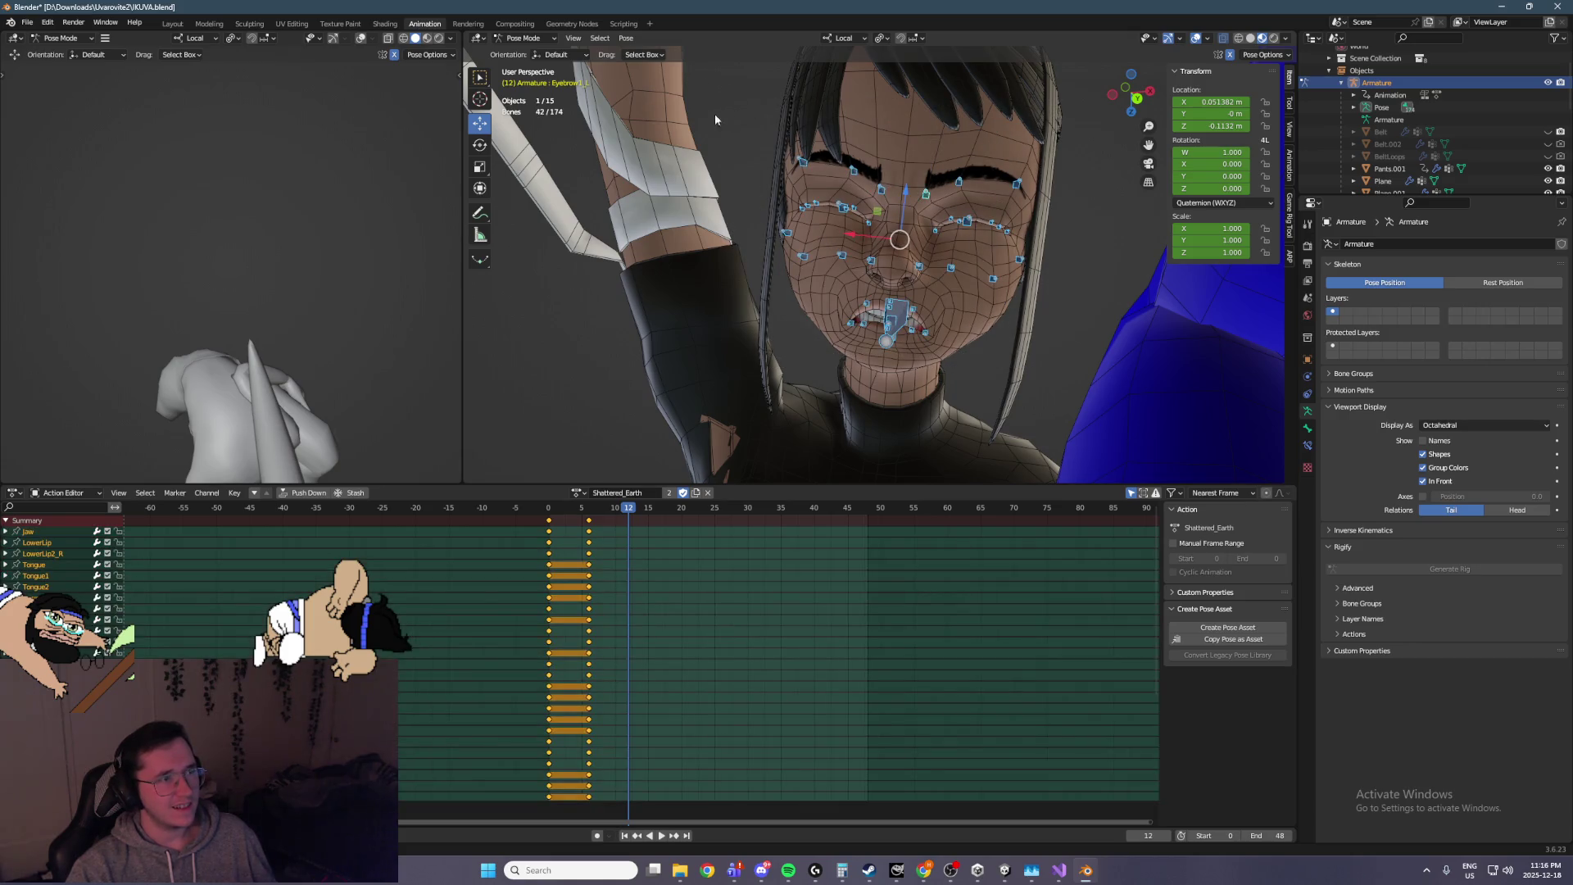
Insert keyframes for all selected face bones at frame 12 and play back from frame 6
key("i")
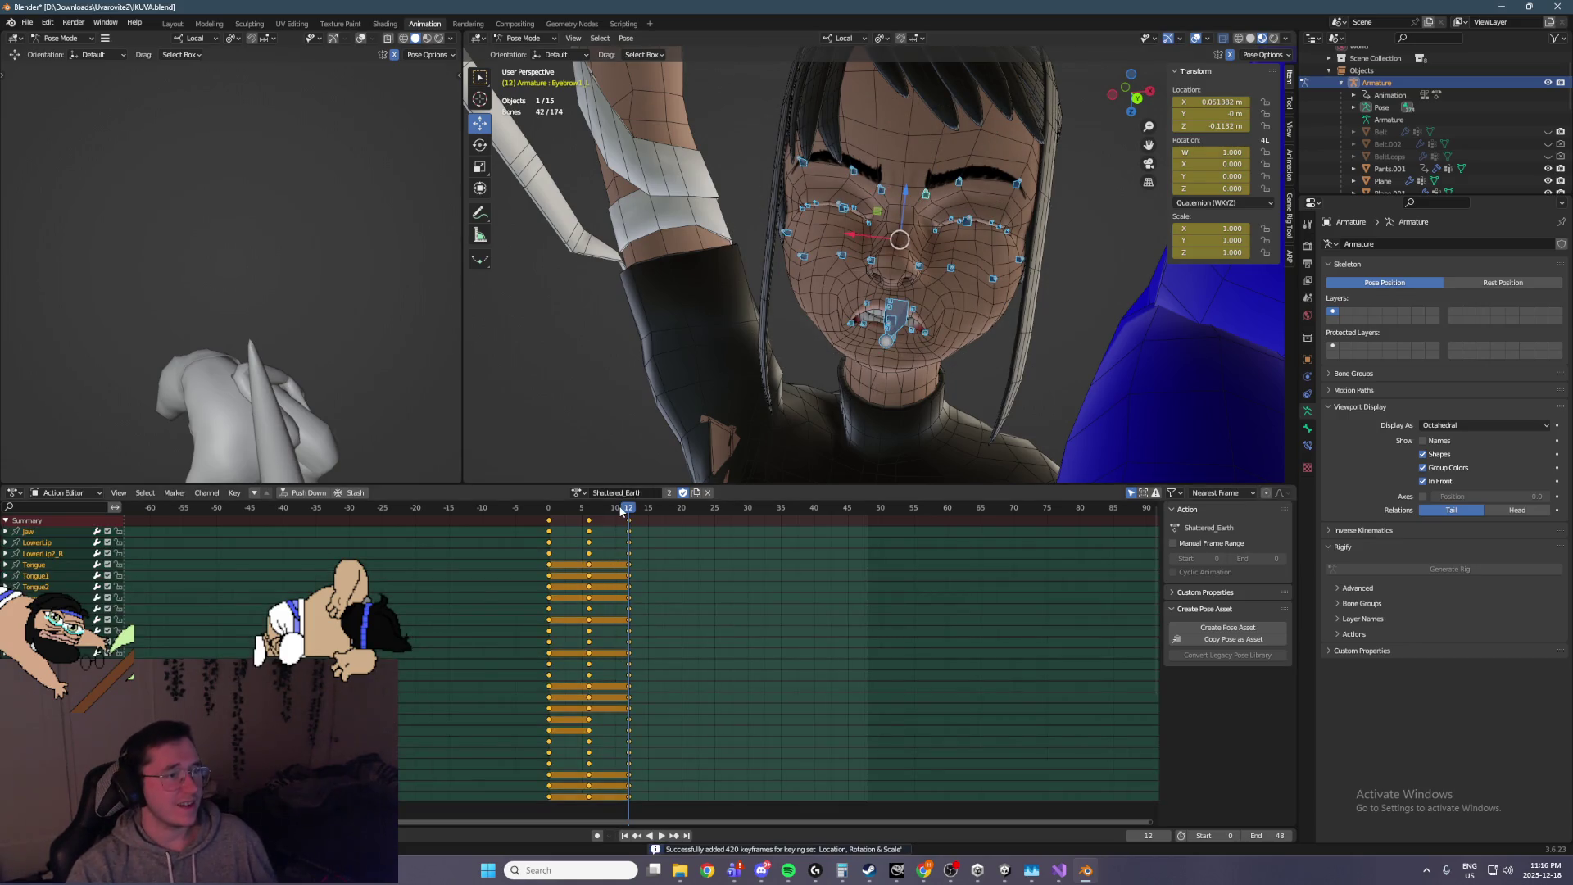
left_click(586, 512)
key("space")
key("Escape")
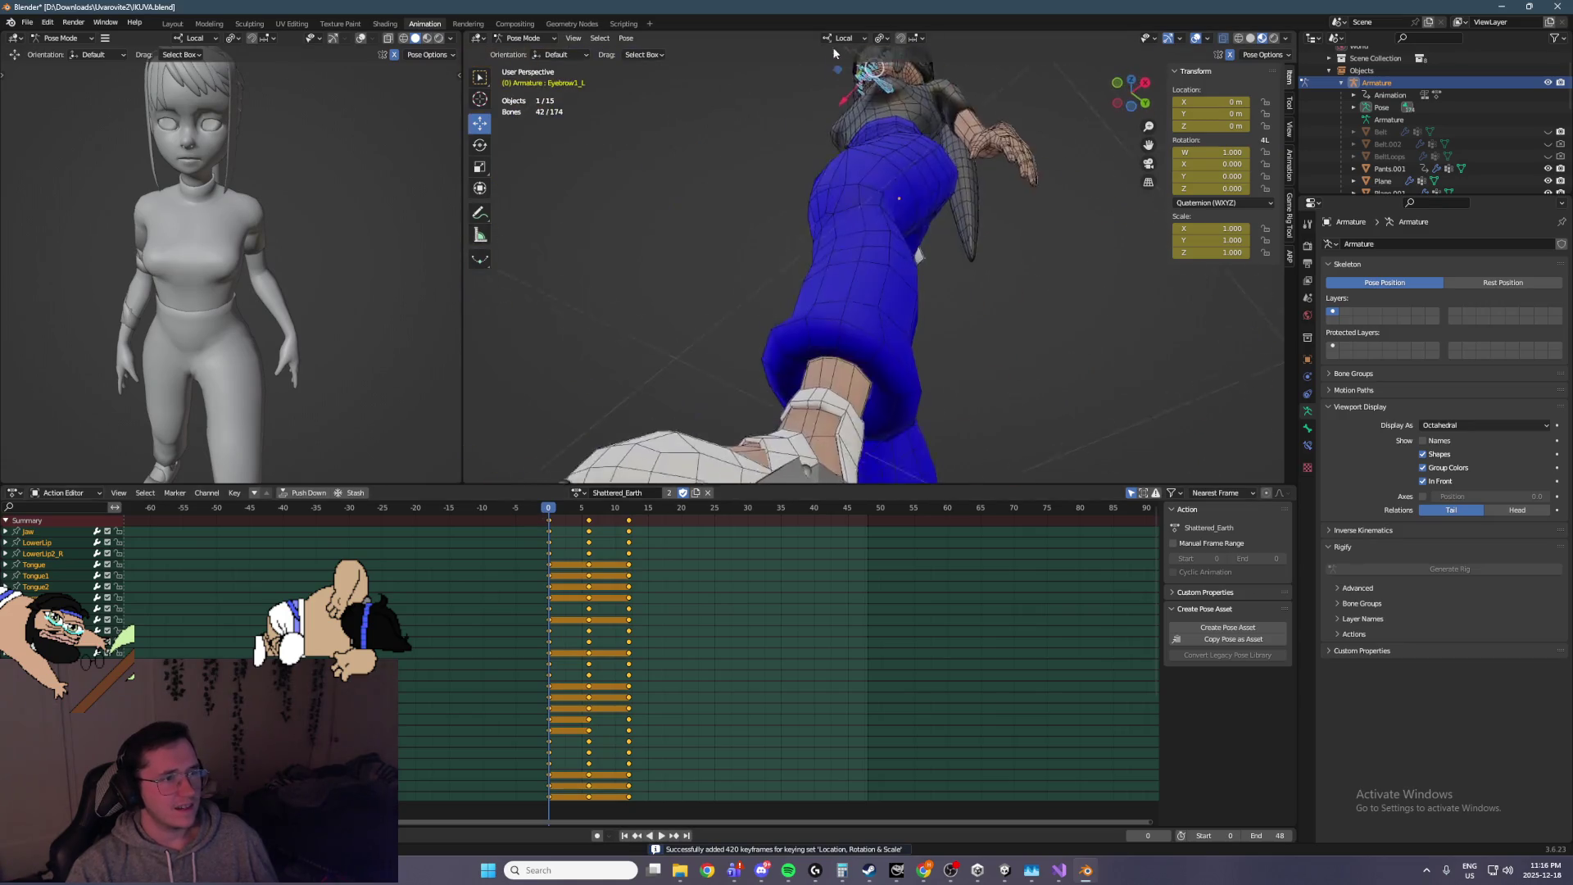
scroll(857, 239, "down", 5)
key("space")
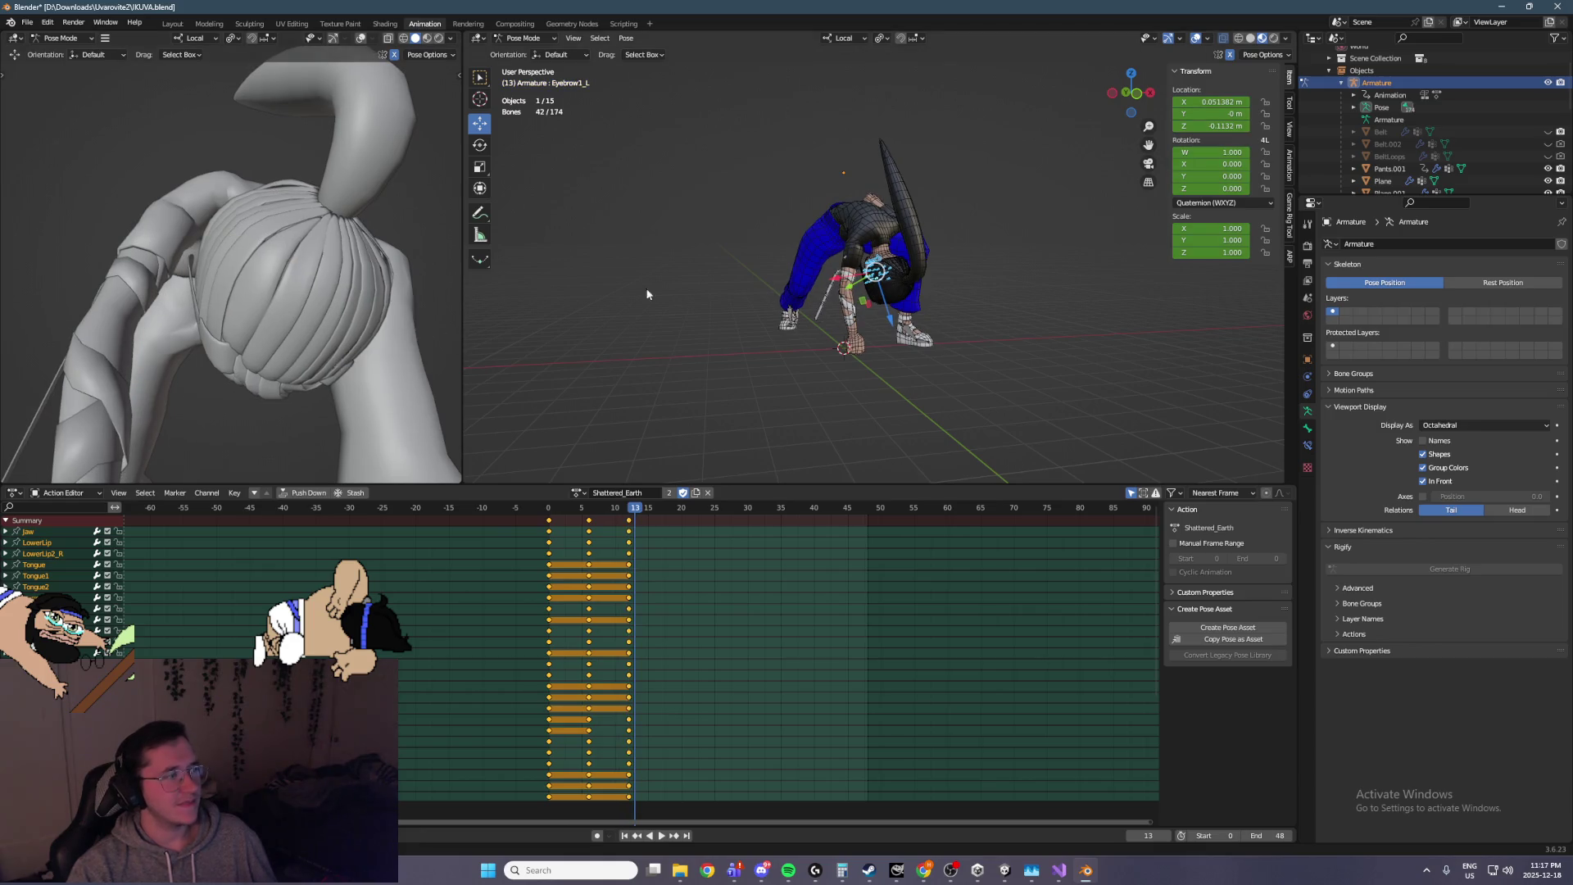
Save IKUVA.blend, return to frame 0 and switch the rig to Object Mode
key("ctrl+s")
left_click_drag(770, 213, 774, 289)
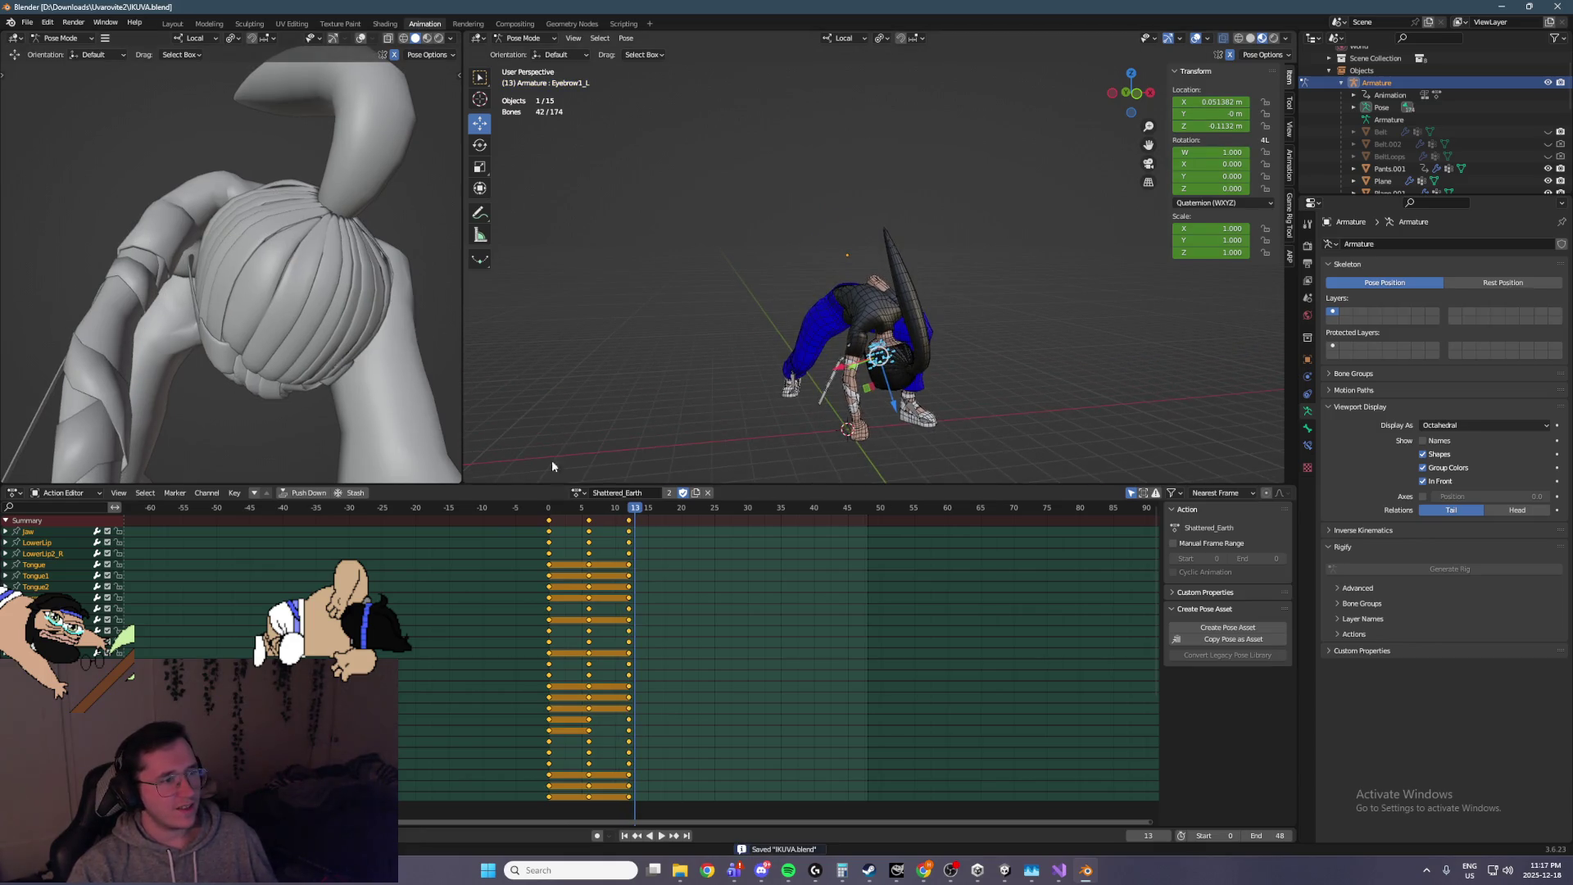
key("shift+Left")
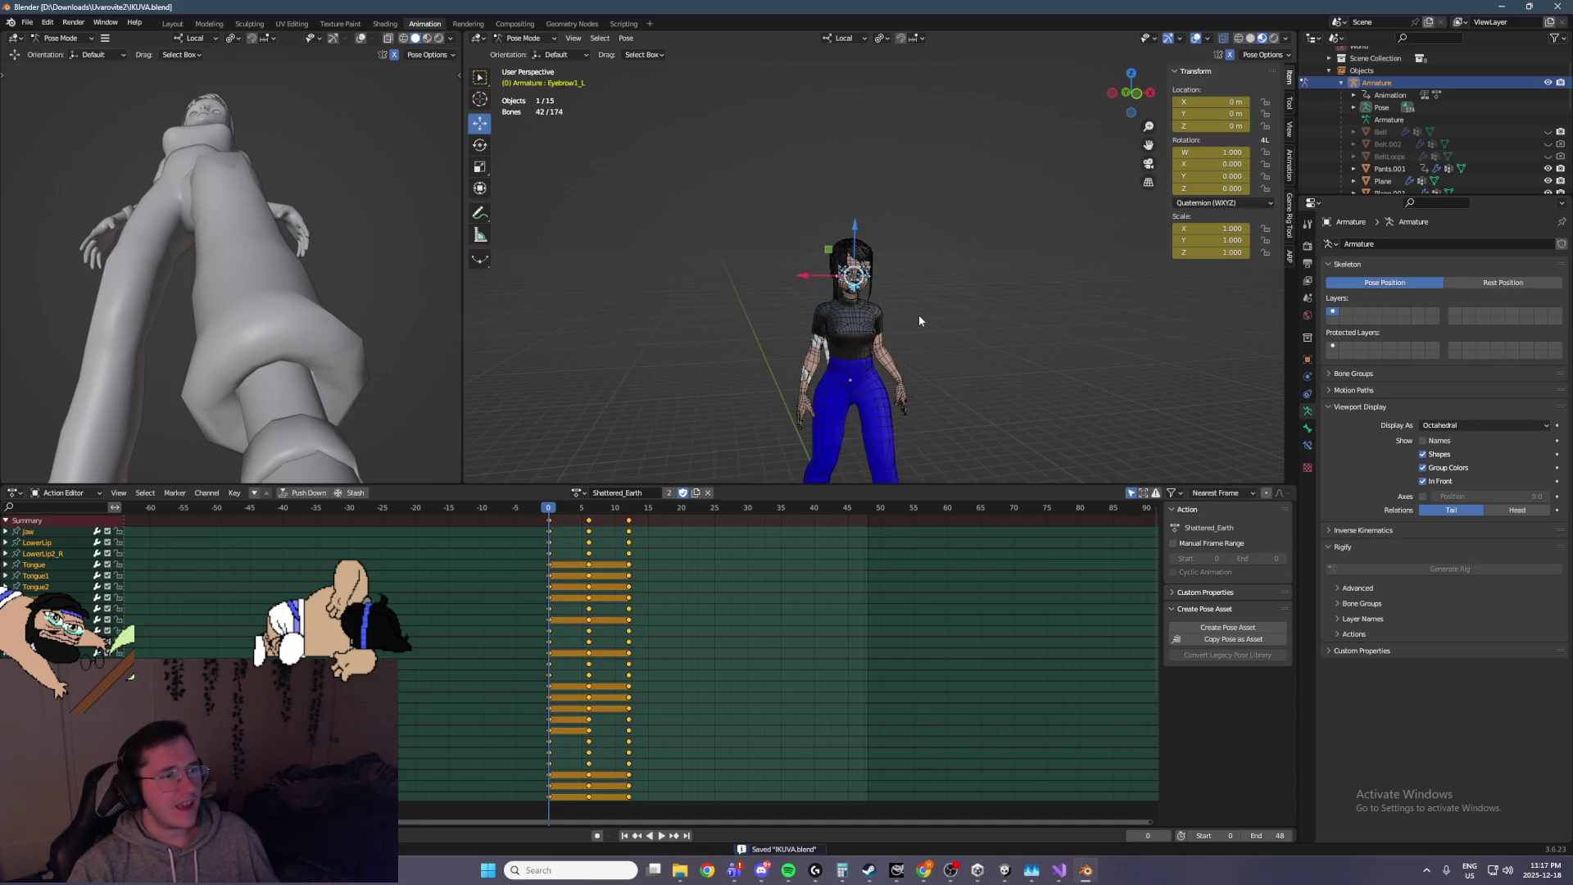
scroll(918, 318, "up", 5)
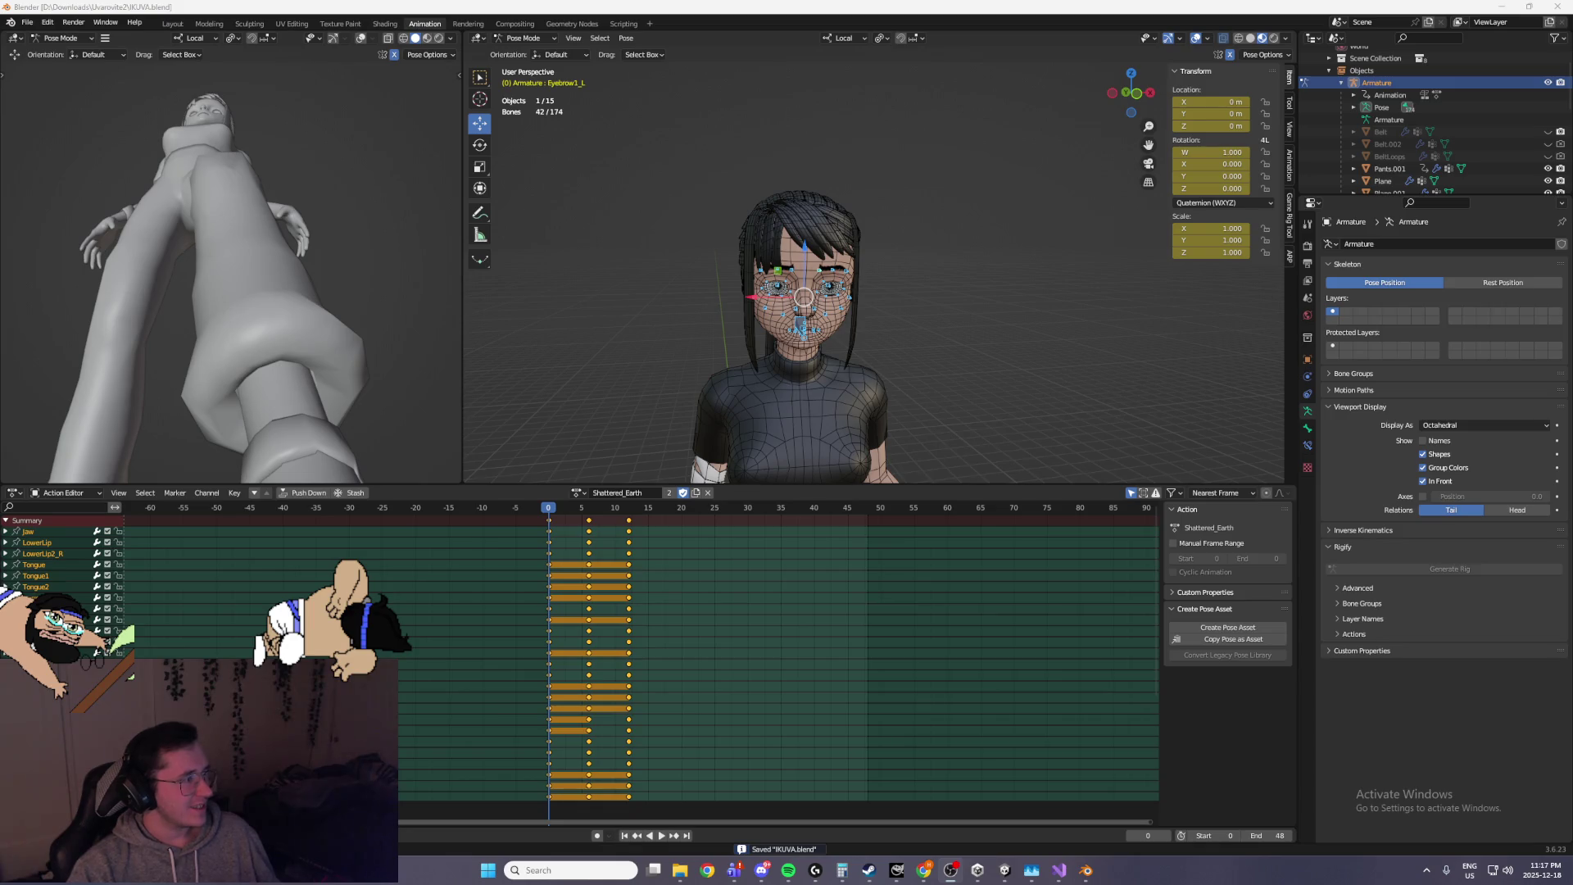
left_click(525, 38)
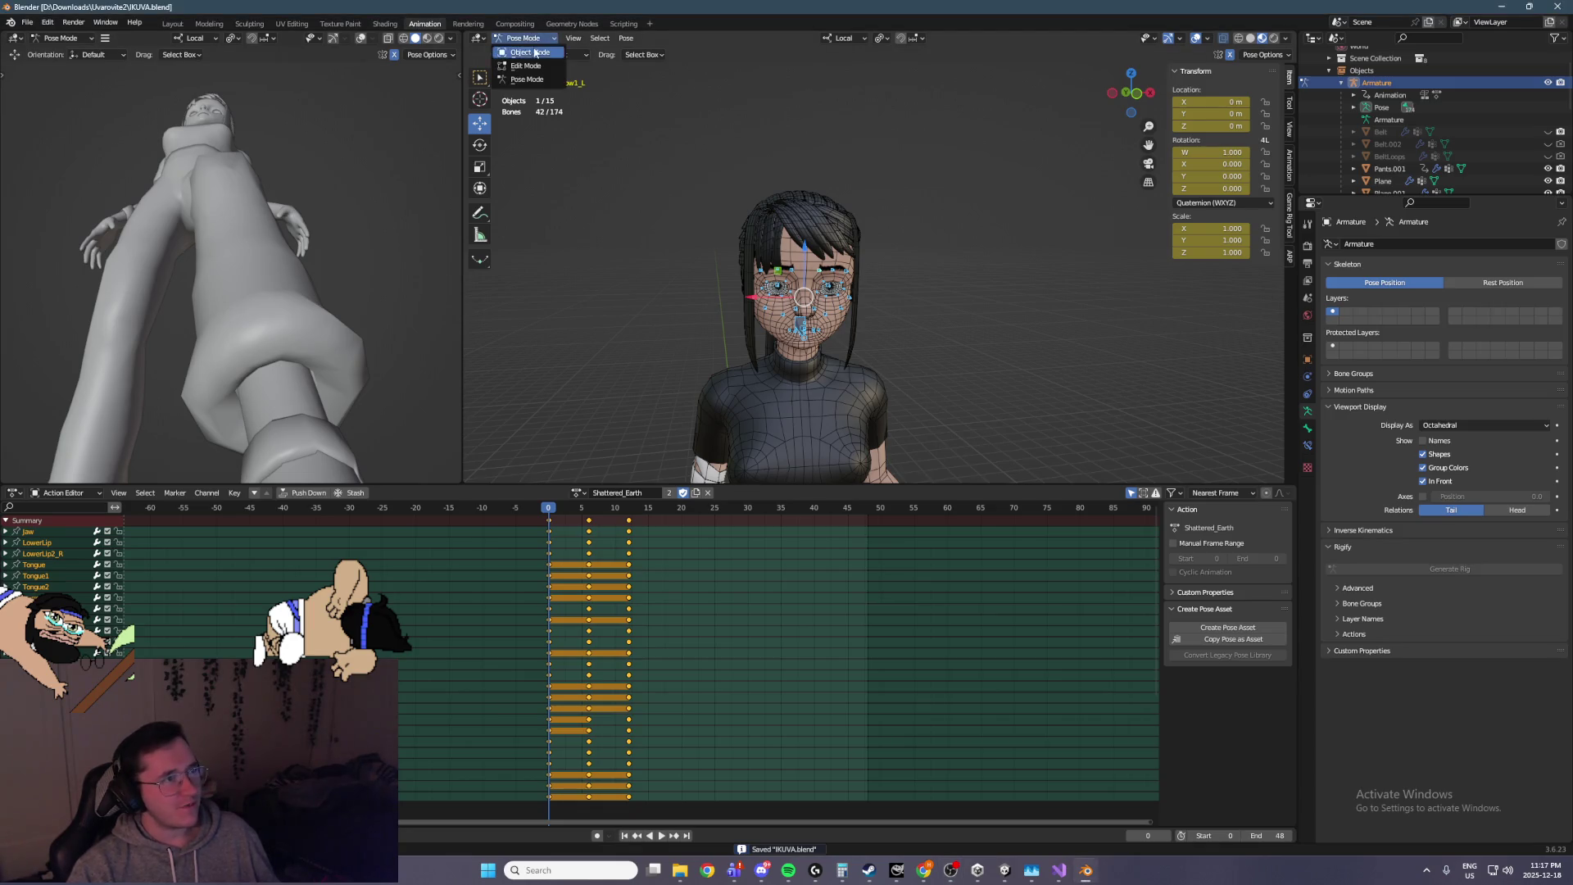
left_click(525, 53)
scroll(799, 243, "down", 3)
Hide the shirt and skirt to view the body from behind, unhide them, then select the armature
key("h")
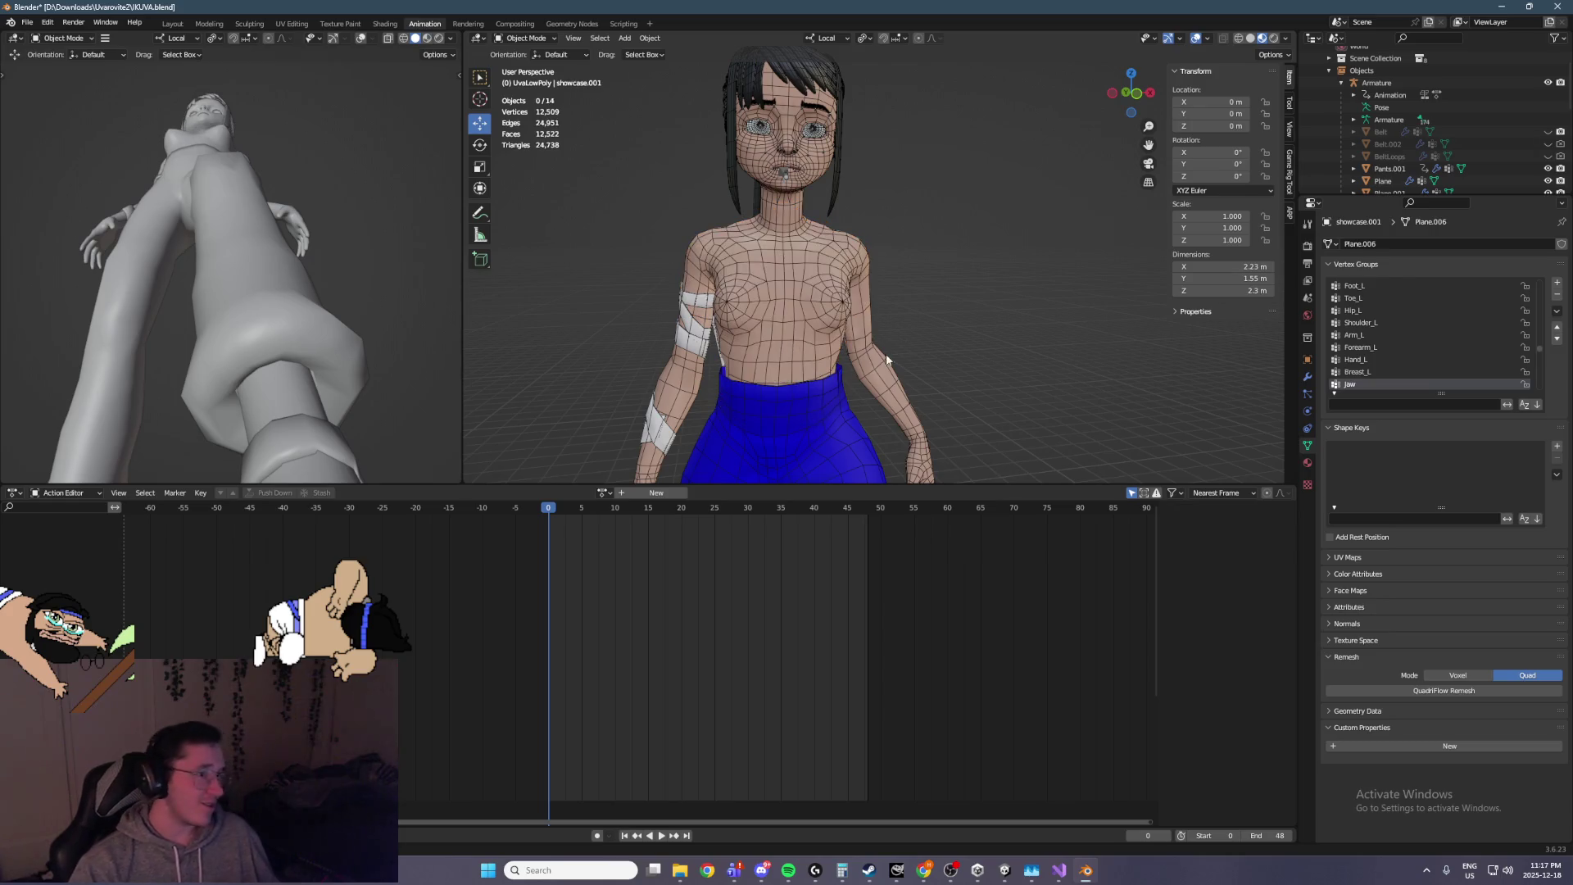
left_click(824, 427)
key("h")
scroll(856, 407, "down", 3)
mouse_move(856, 402)
left_mouse_down()
mouse_move(784, 350)
mouse_move(994, 337)
mouse_move(865, 309)
left_mouse_up()
scroll(995, 337, "up", 3)
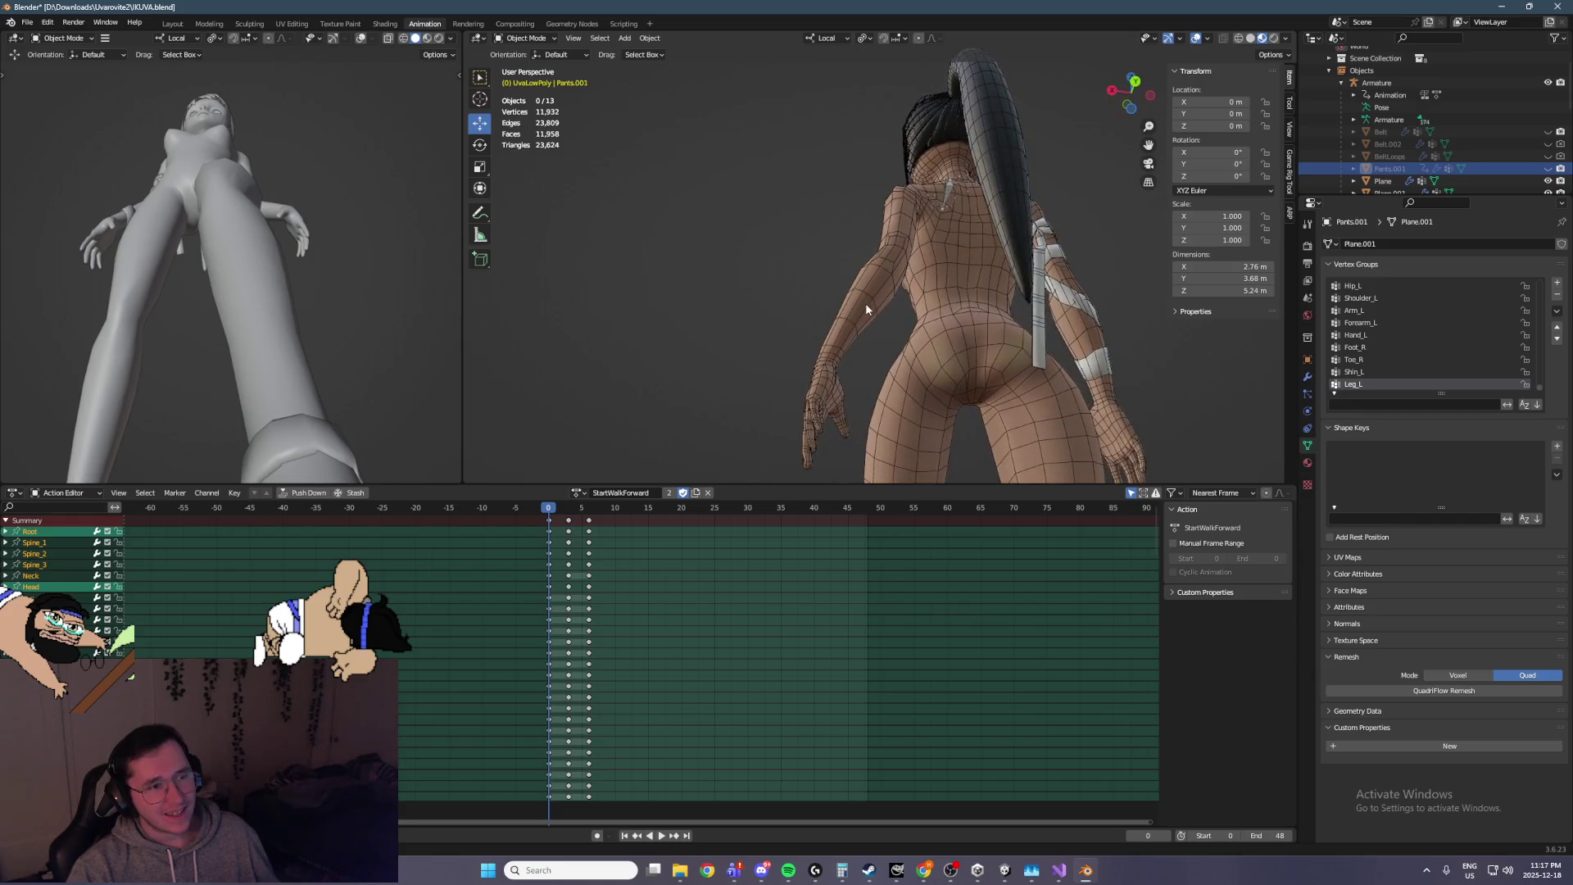
mouse_move(994, 357)
left_mouse_down()
mouse_move(848, 371)
mouse_move(758, 402)
mouse_move(730, 390)
left_mouse_up()
key("alt+h")
left_click(745, 387)
key("alt+h")
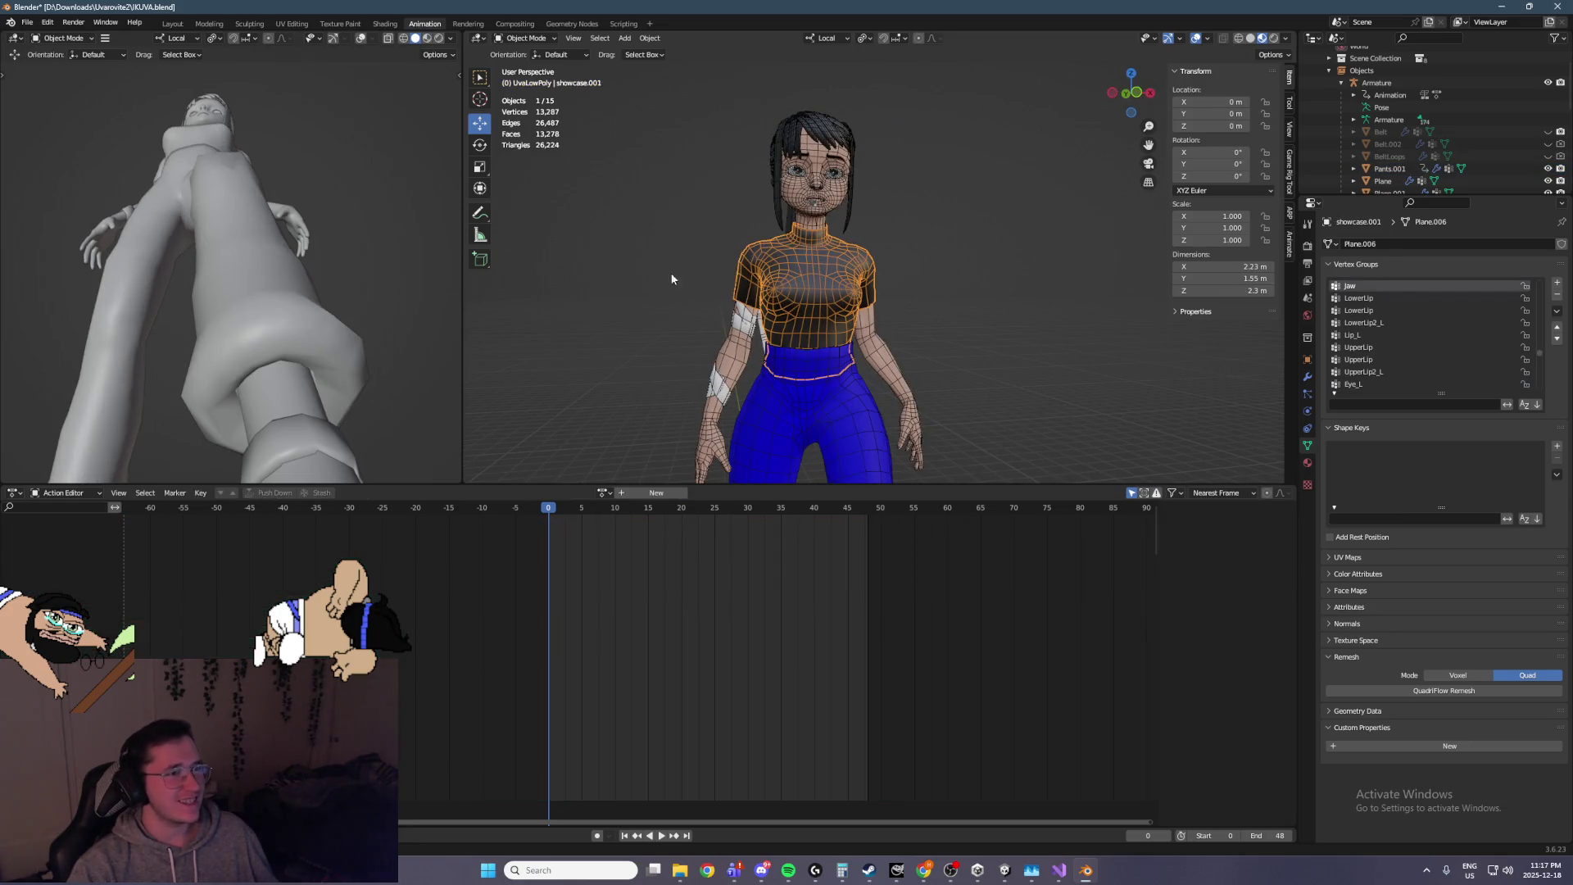
left_click(515, 38)
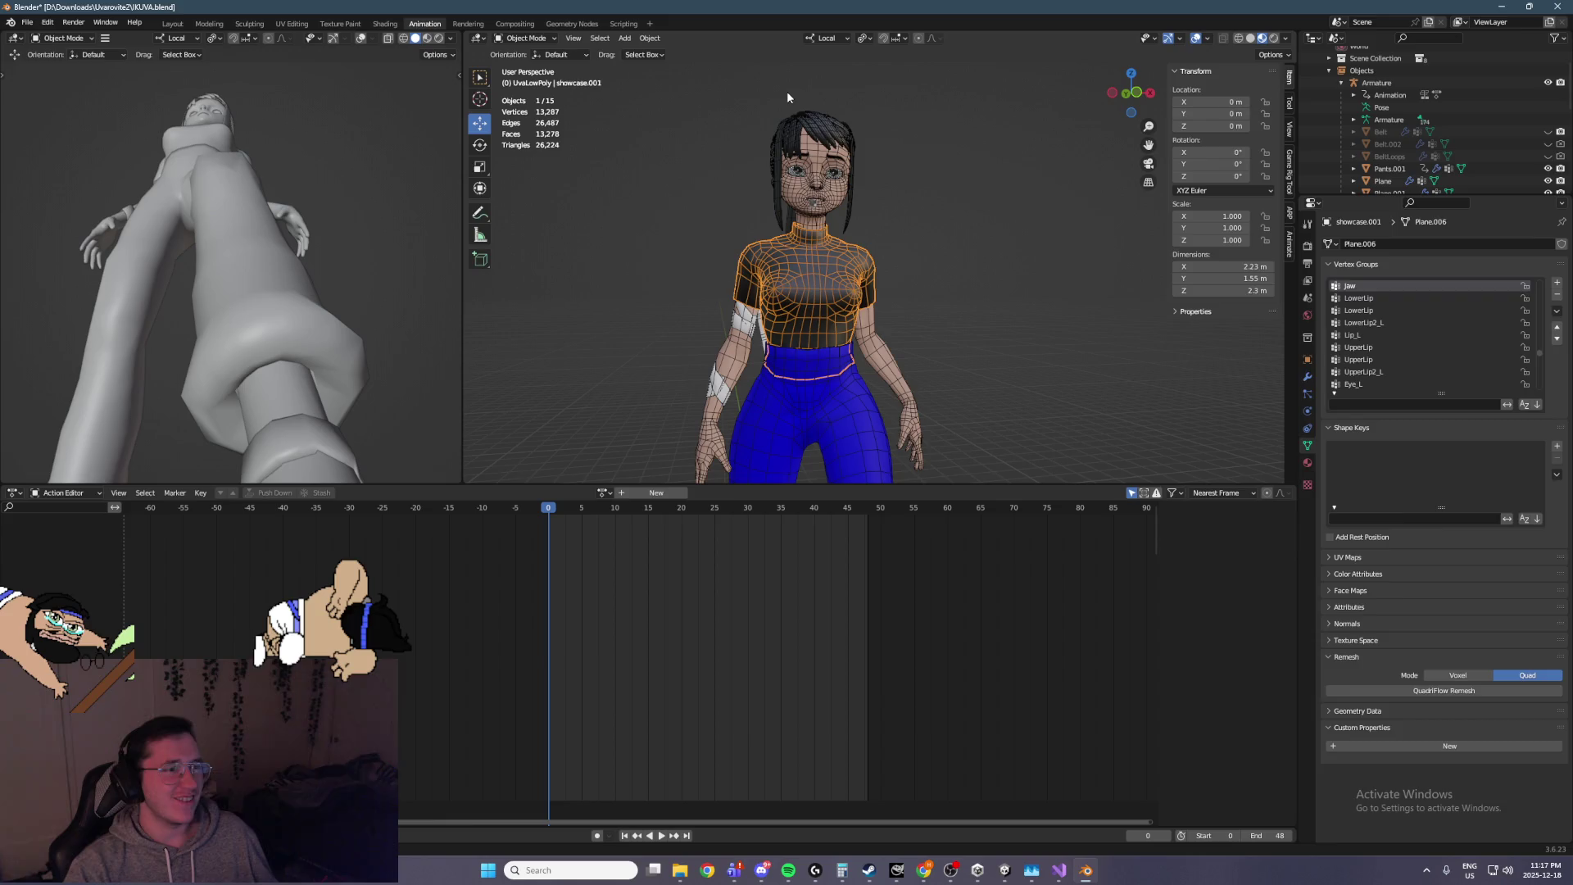
left_click(822, 180)
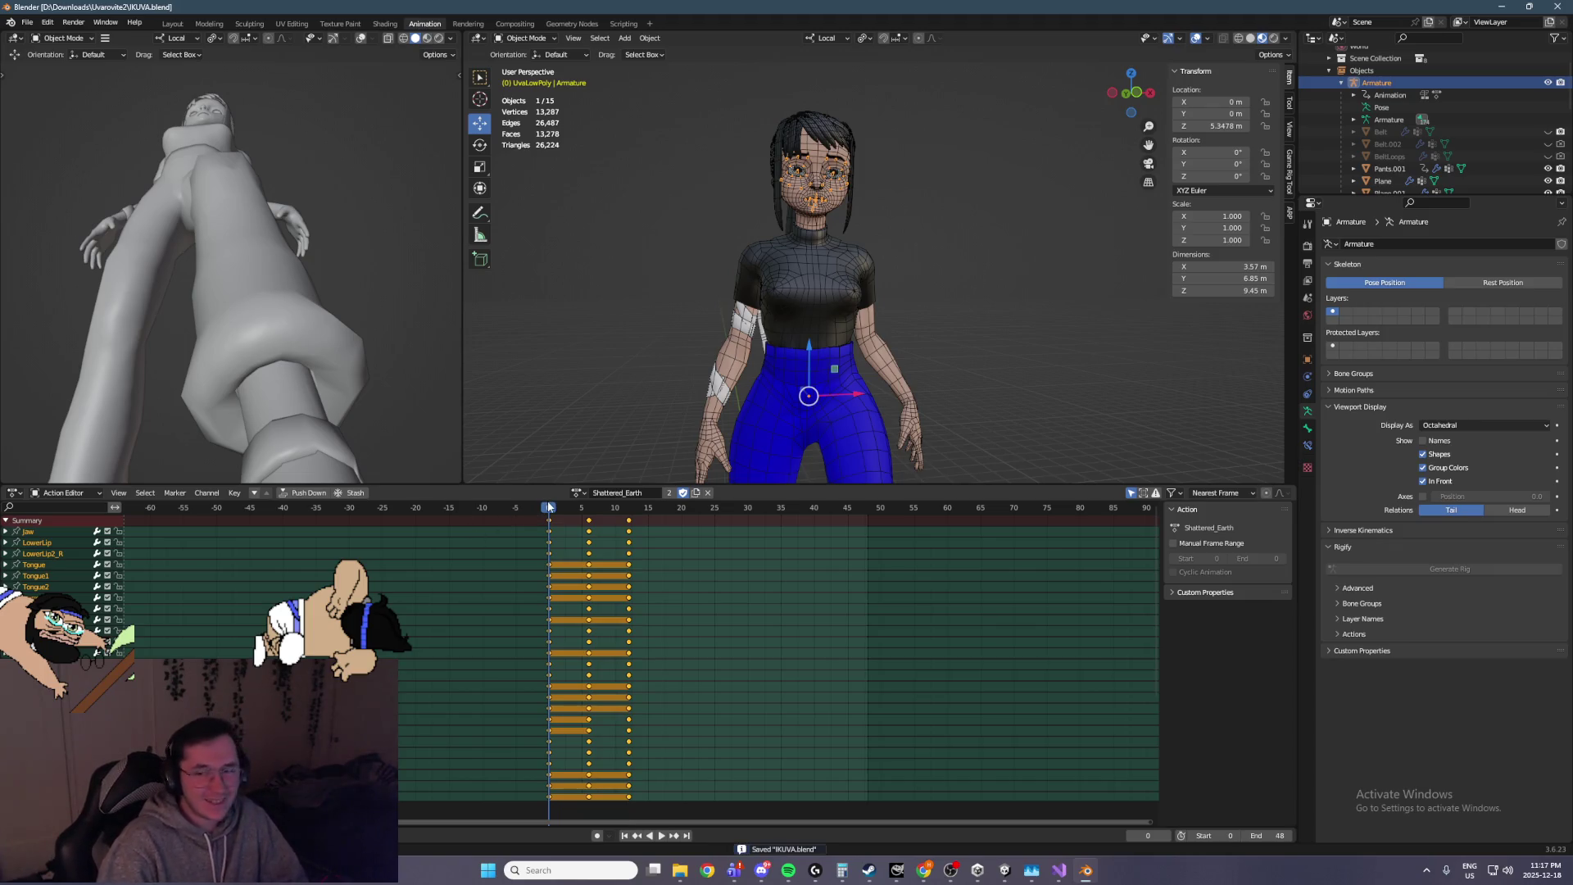
Play Shattered_Earth, stop at frame 22 and orbit both viewports to inspect the face
key("space")
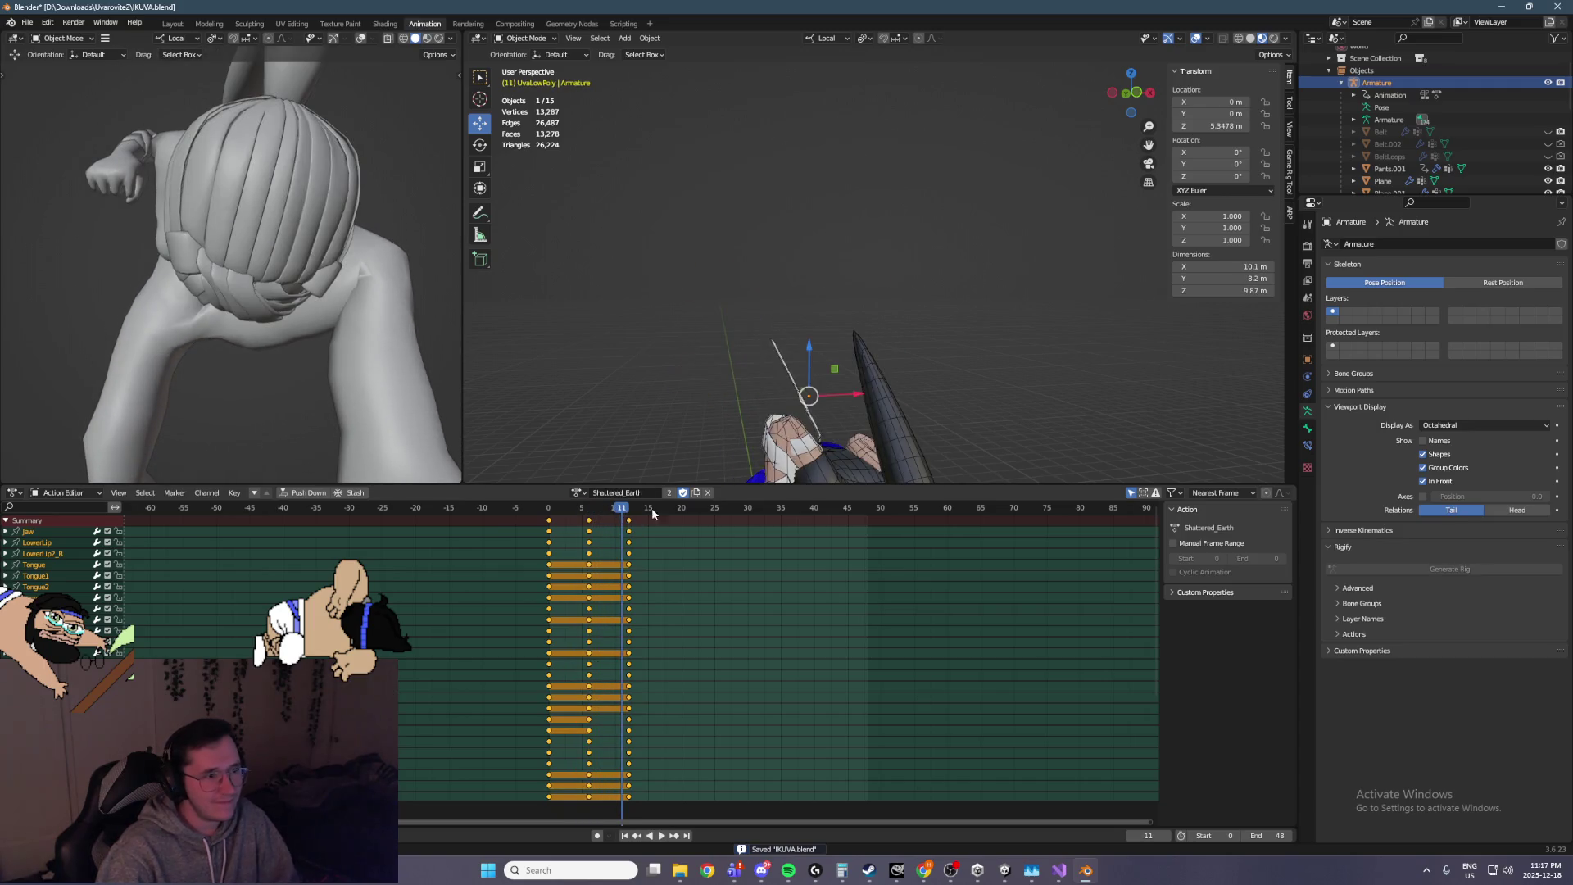
key("space")
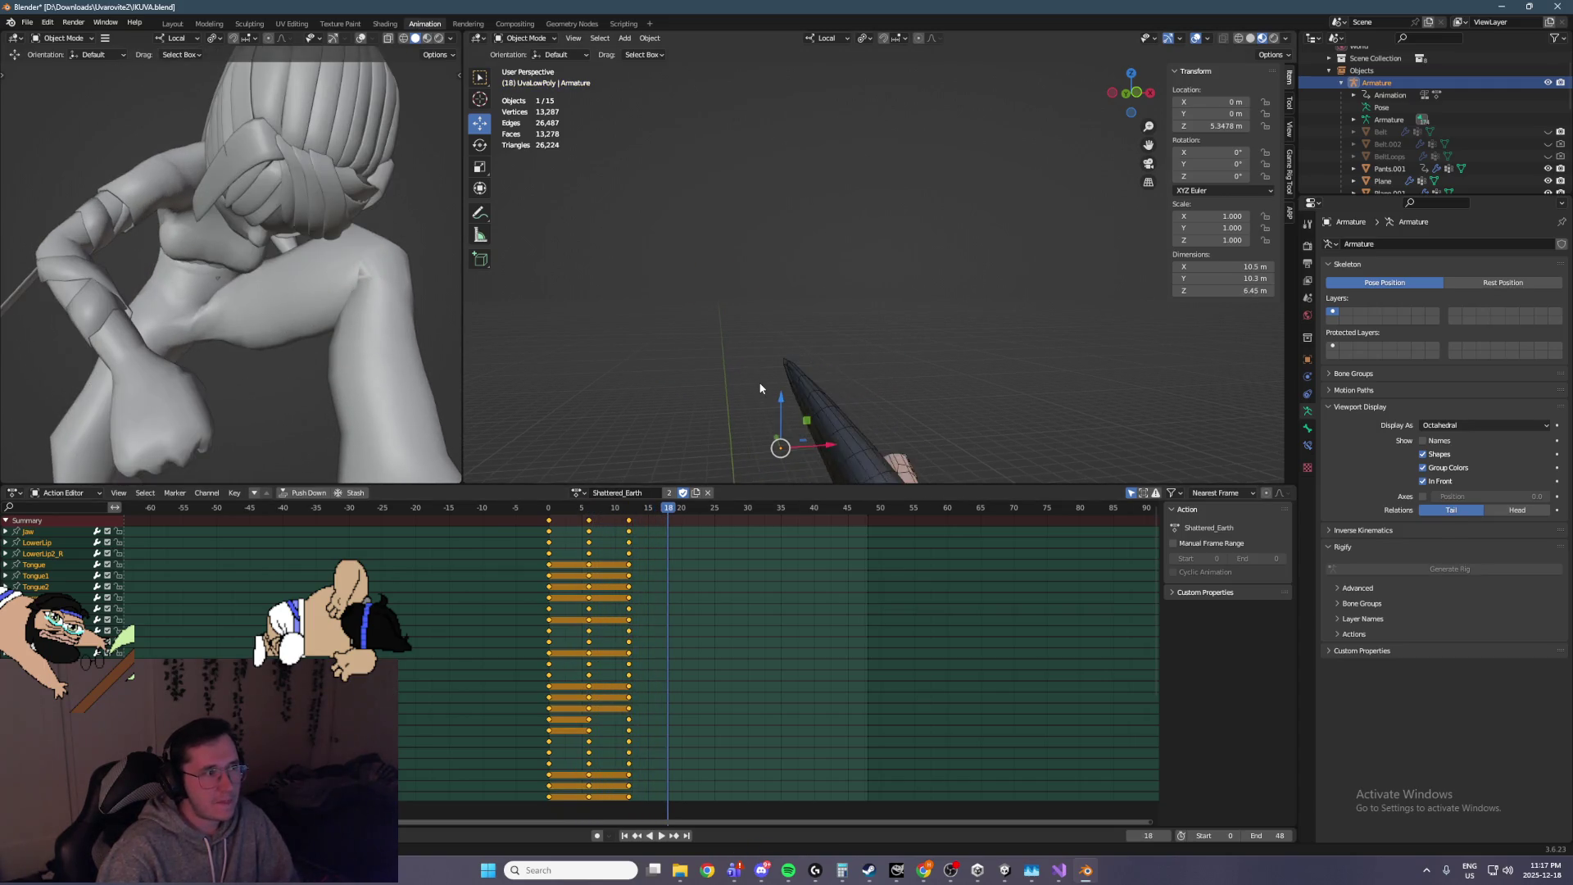
key("Right")
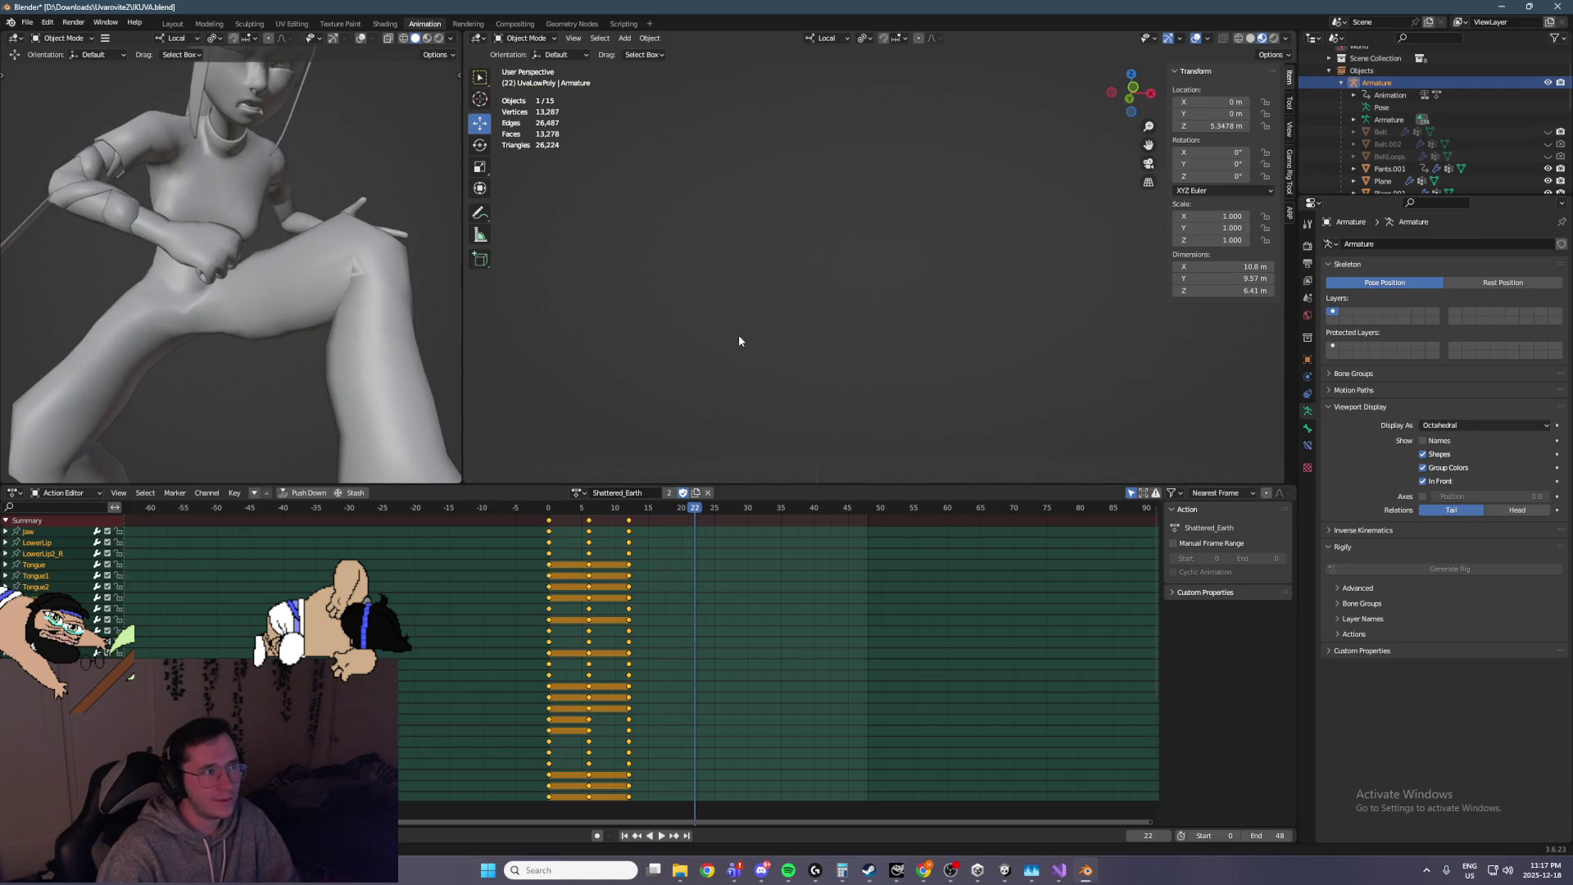
mouse_move(344, 386)
left_mouse_down()
mouse_move(279, 361)
mouse_move(226, 254)
left_mouse_up()
mouse_move(680, 331)
left_mouse_down()
mouse_move(790, 369)
mouse_move(780, 246)
mouse_move(754, 207)
left_mouse_up()
Save IKUVA.blend again and orbit back to the face
key("ctrl+s")
mouse_move(902, 318)
left_mouse_down()
mouse_move(877, 239)
mouse_move(847, 387)
left_mouse_up()
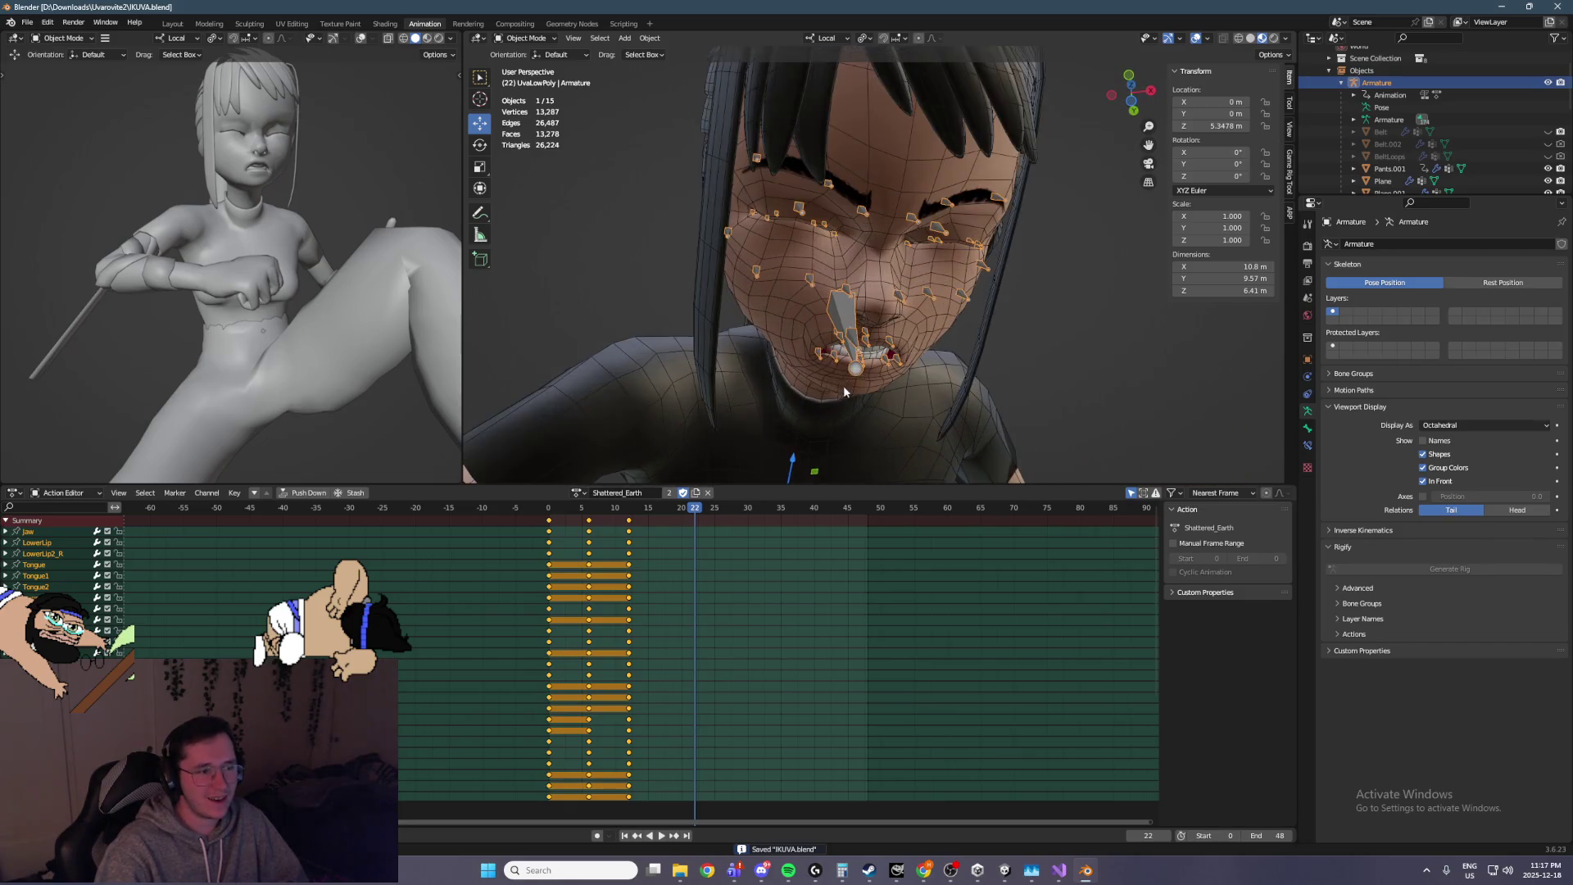
left_click(650, 39)
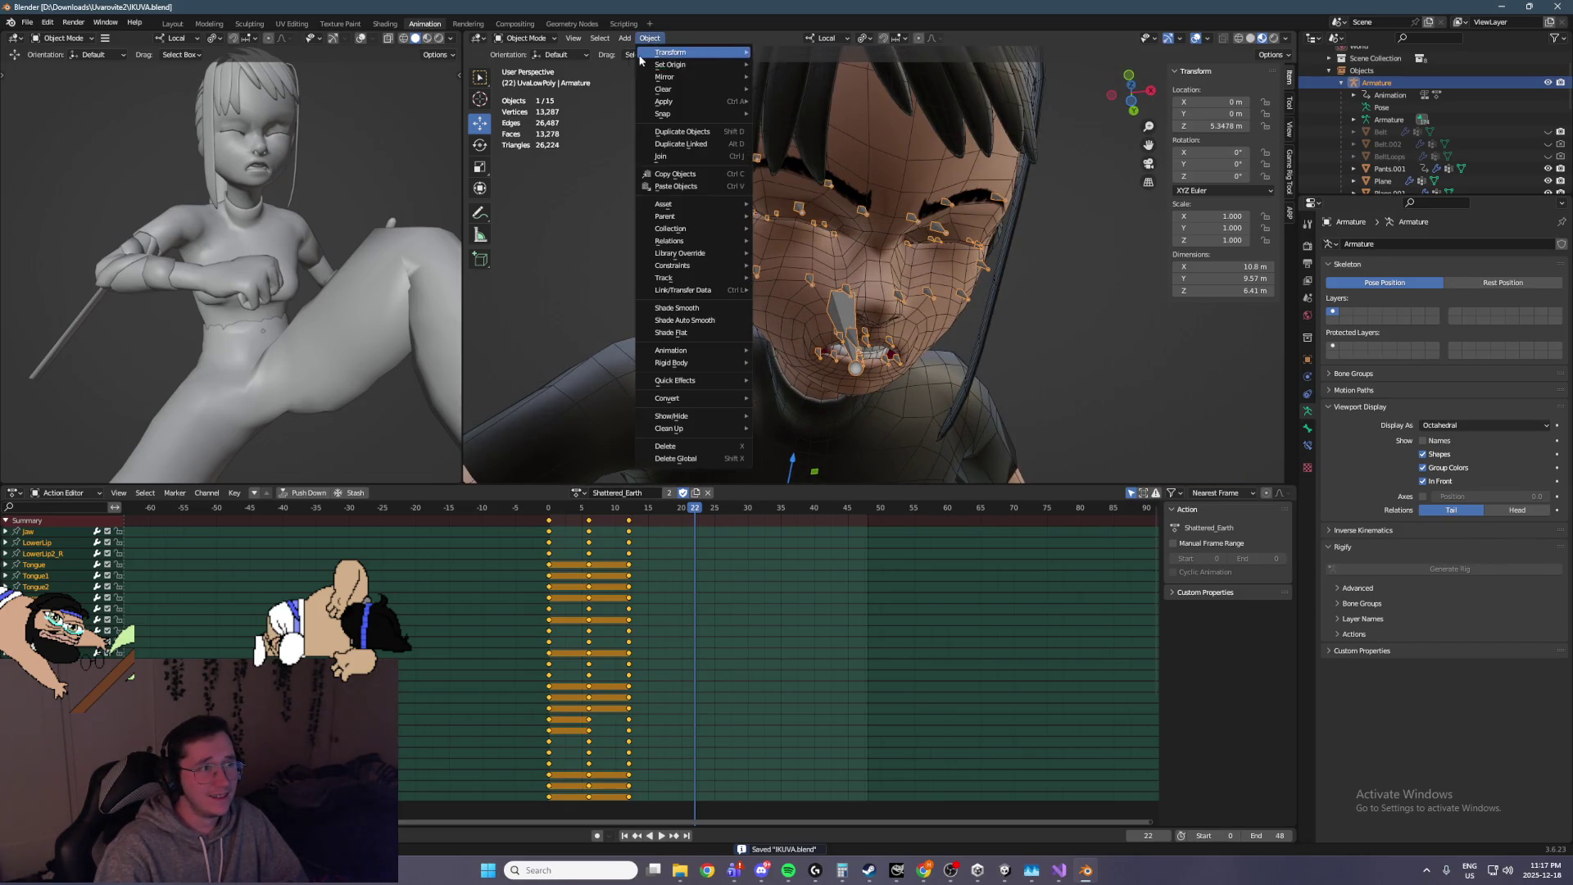
Switch the armature to Pose Mode and clear all face bone transforms at frame 22
left_click(541, 37)
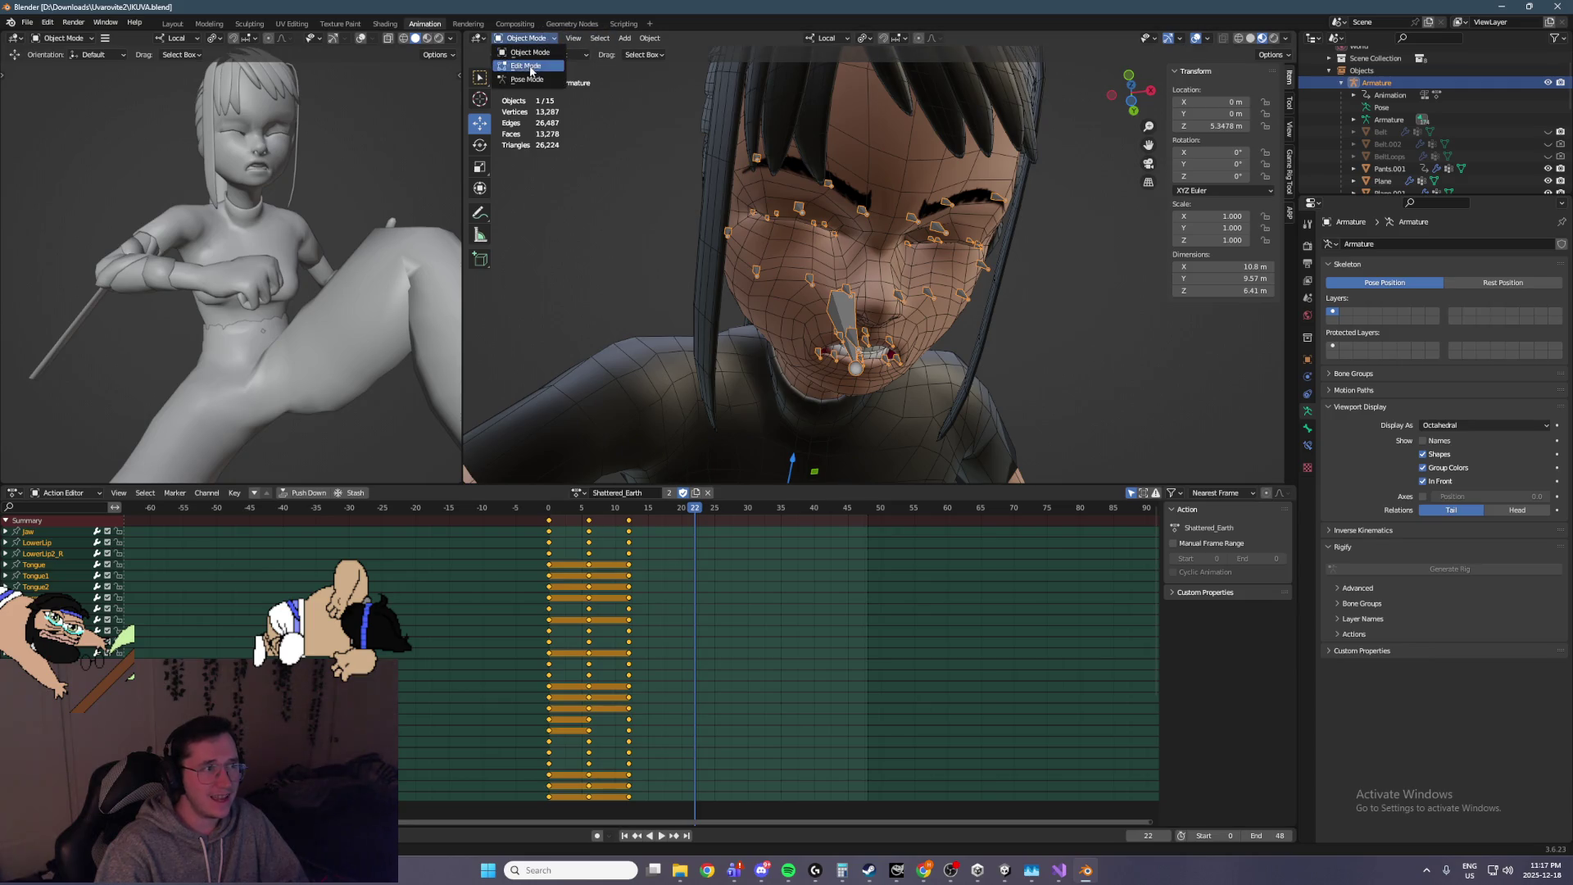
left_click(529, 71)
left_click(626, 38)
mouse_move(681, 68)
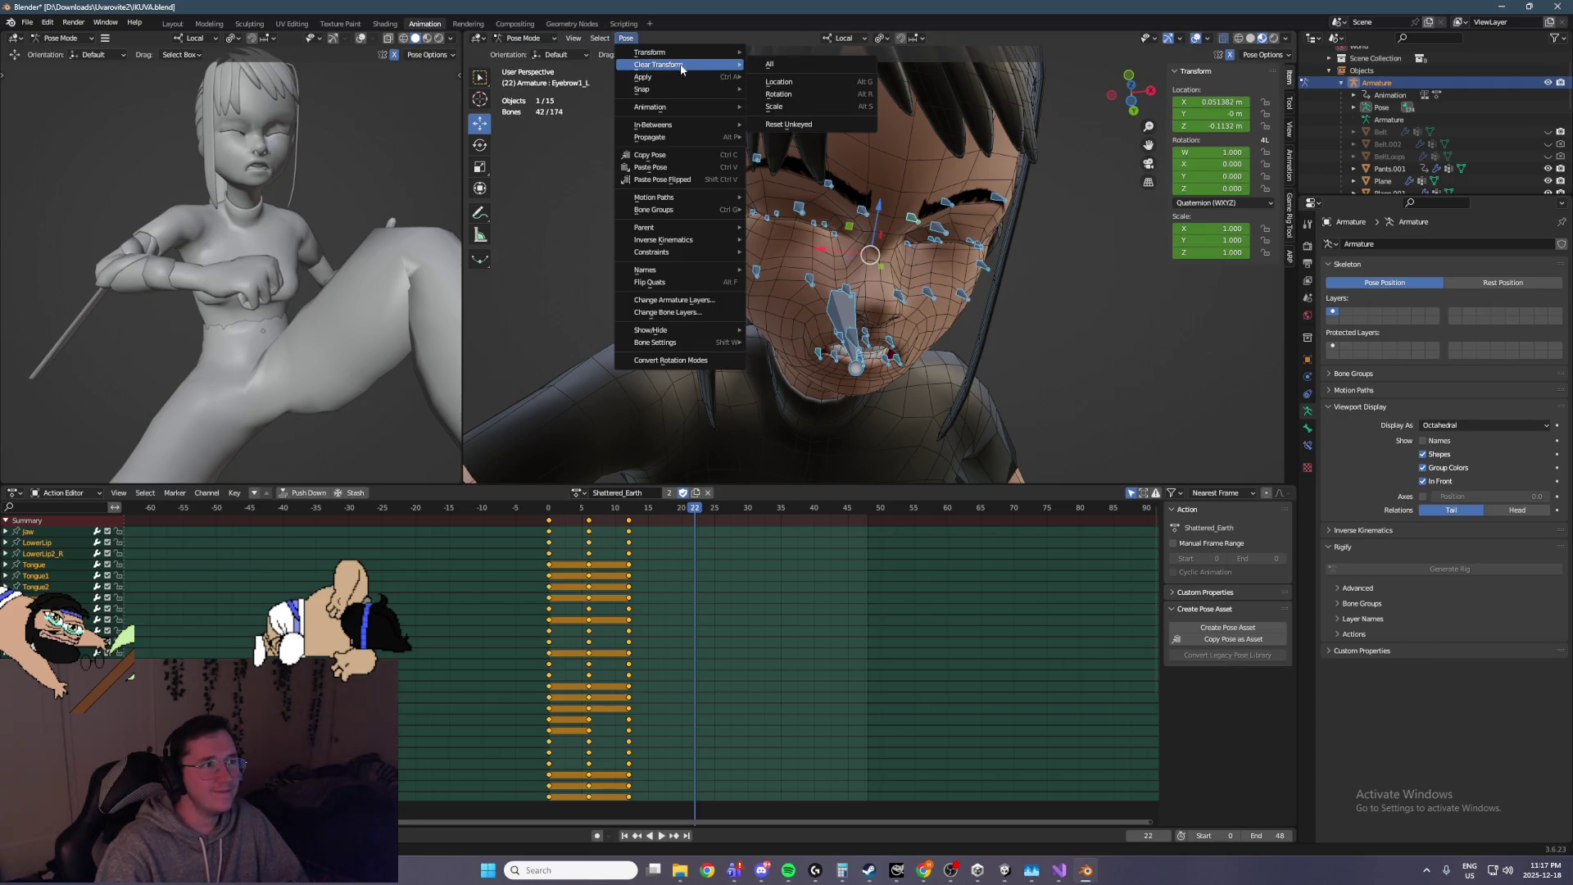
left_click(771, 64)
scroll(798, 282, "up", 2)
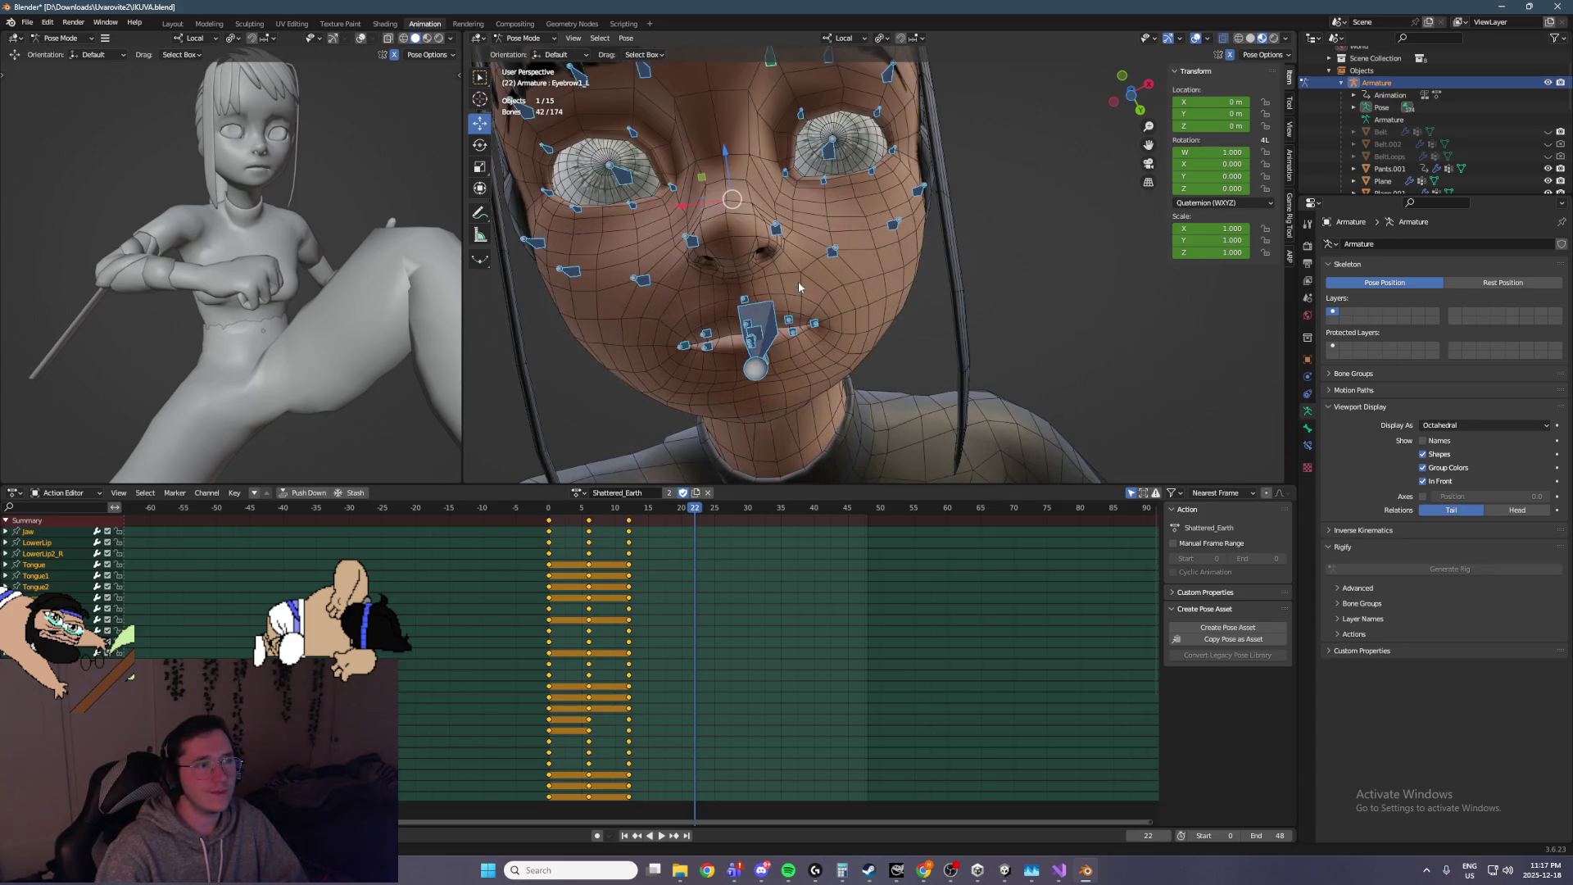
Slide the Lip_L mouth corner outward and pull the lower lip down
left_click(790, 319)
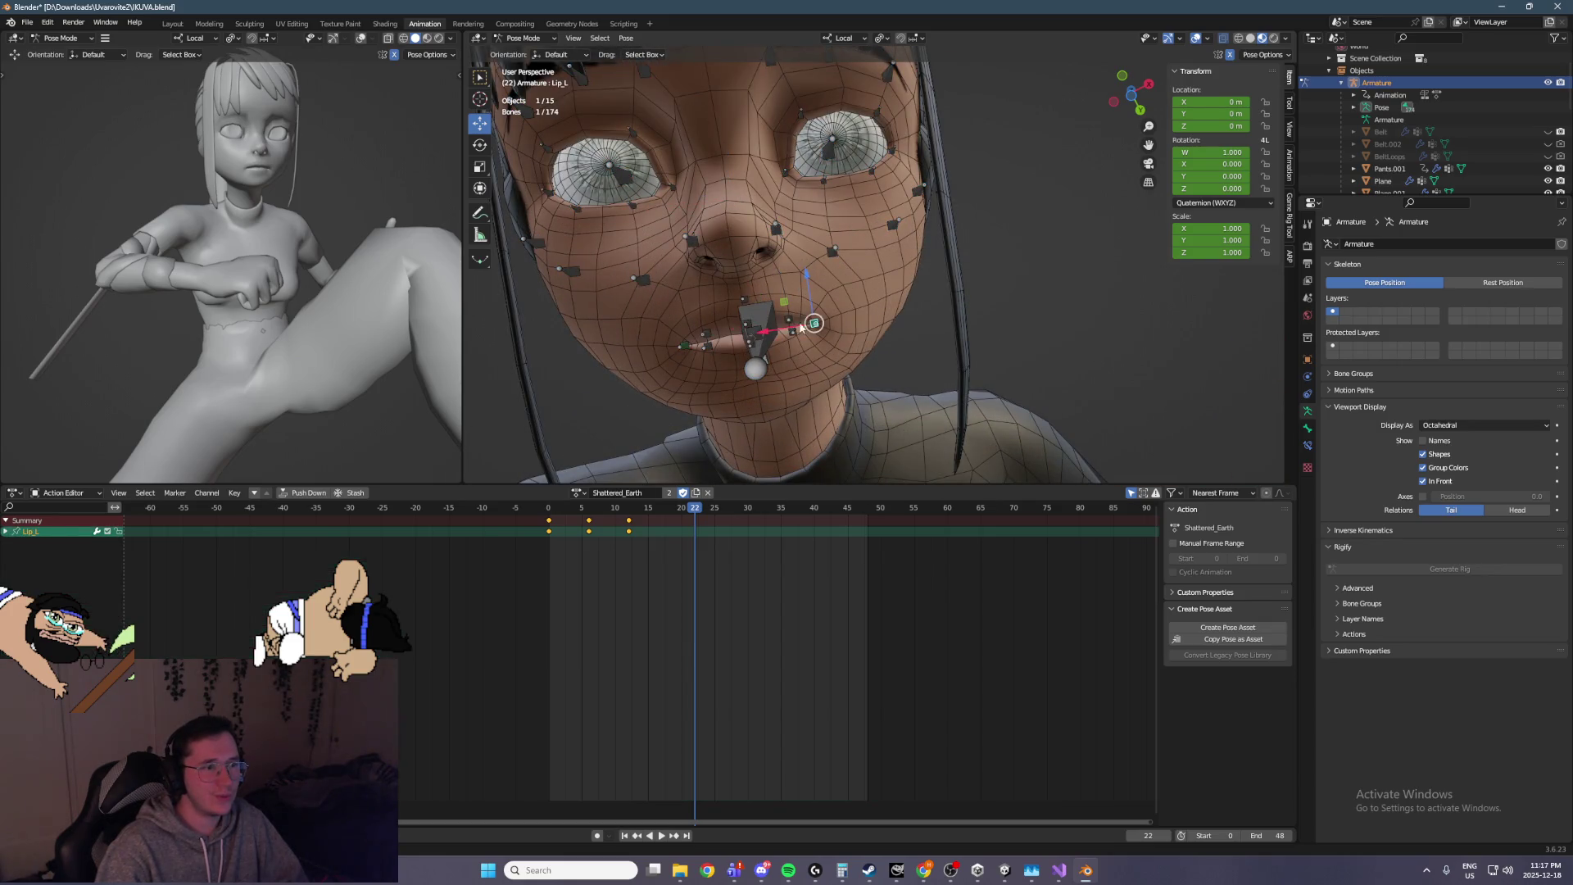
mouse_move(776, 332)
left_mouse_down()
mouse_move(754, 336)
mouse_move(776, 336)
left_mouse_up()
left_click(789, 320)
left_click(713, 343)
left_click(755, 328)
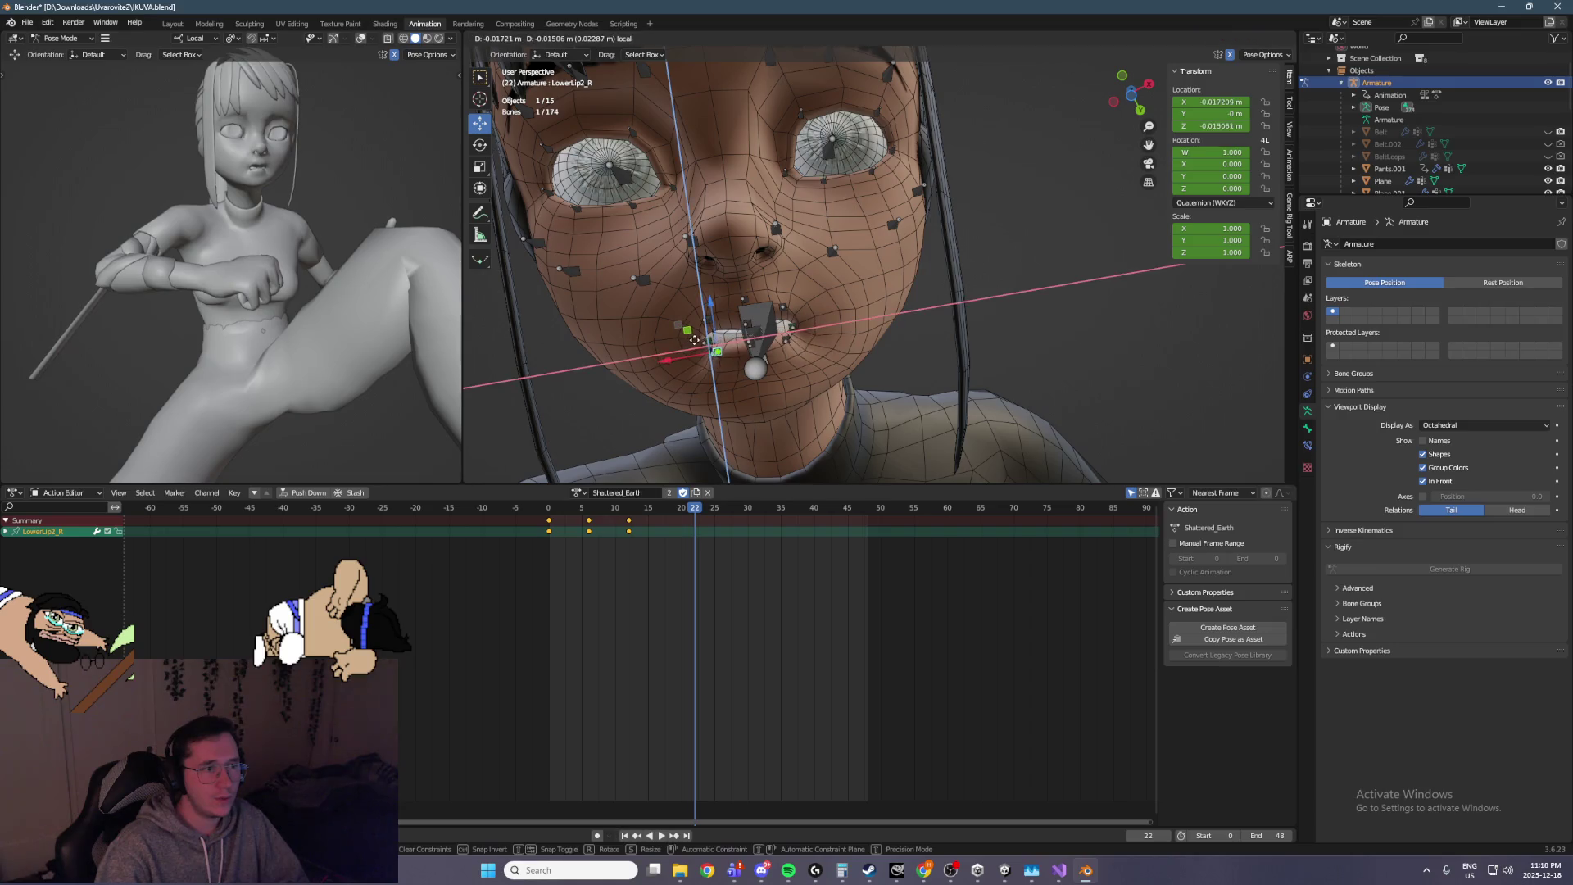
scroll(822, 326, "up", 3)
mouse_move(808, 313)
left_mouse_down()
mouse_move(828, 366)
mouse_move(737, 200)
mouse_move(778, 309)
mouse_move(942, 195)
mouse_move(885, 251)
mouse_move(1005, 120)
mouse_move(992, 211)
mouse_move(919, 348)
mouse_move(982, 363)
mouse_move(962, 402)
mouse_move(1019, 445)
mouse_move(892, 141)
left_mouse_up()
scroll(992, 218, "down", 5)
scroll(864, 253, "up", 5)
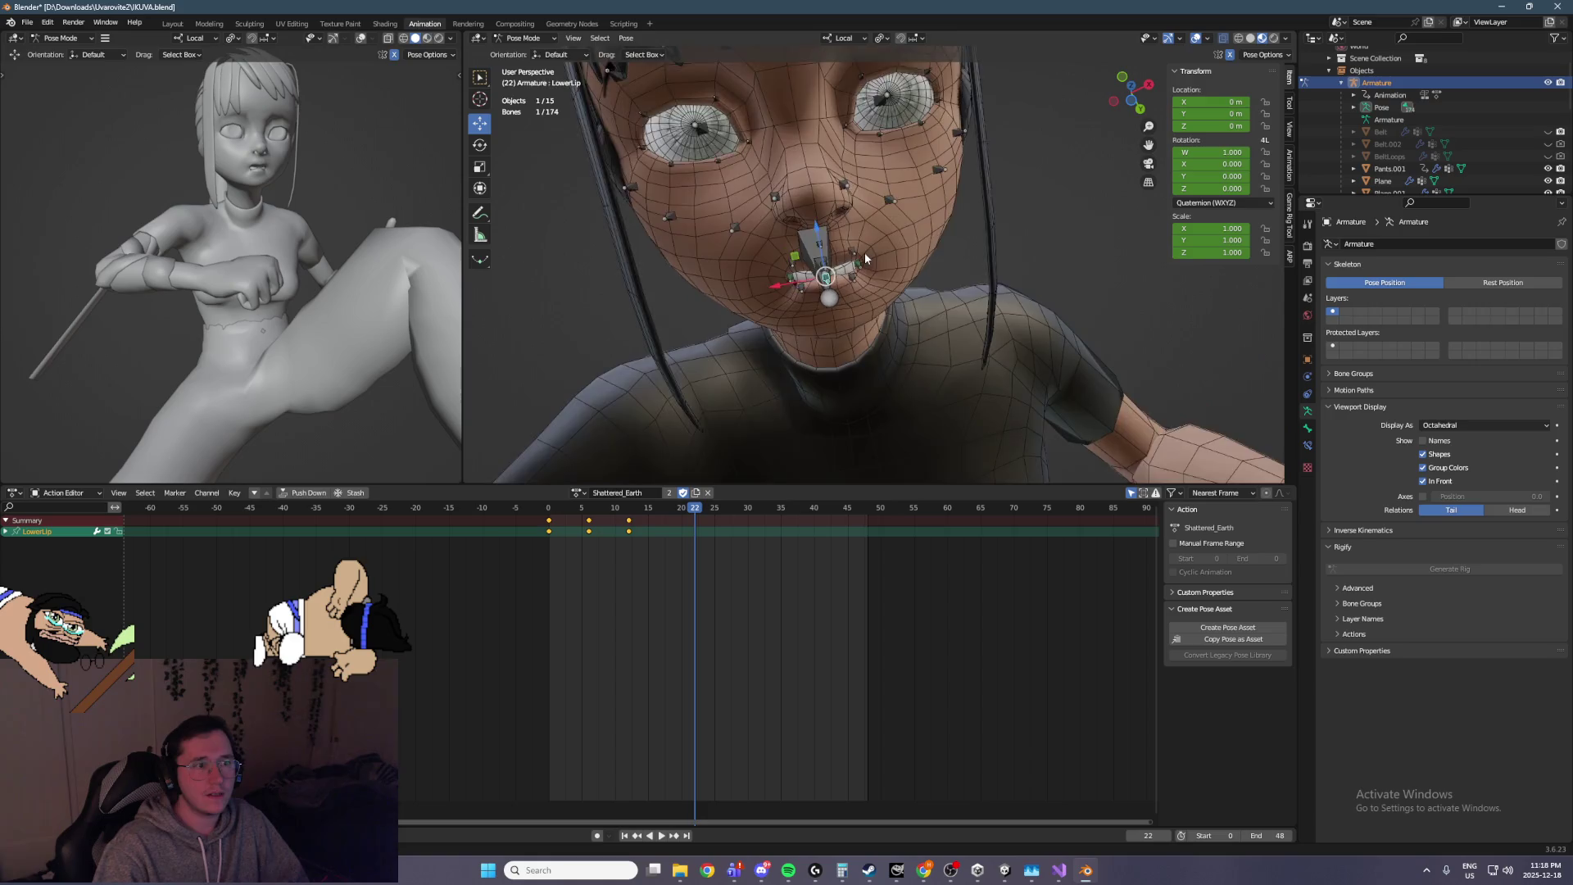
left_click_drag(787, 250, 792, 267)
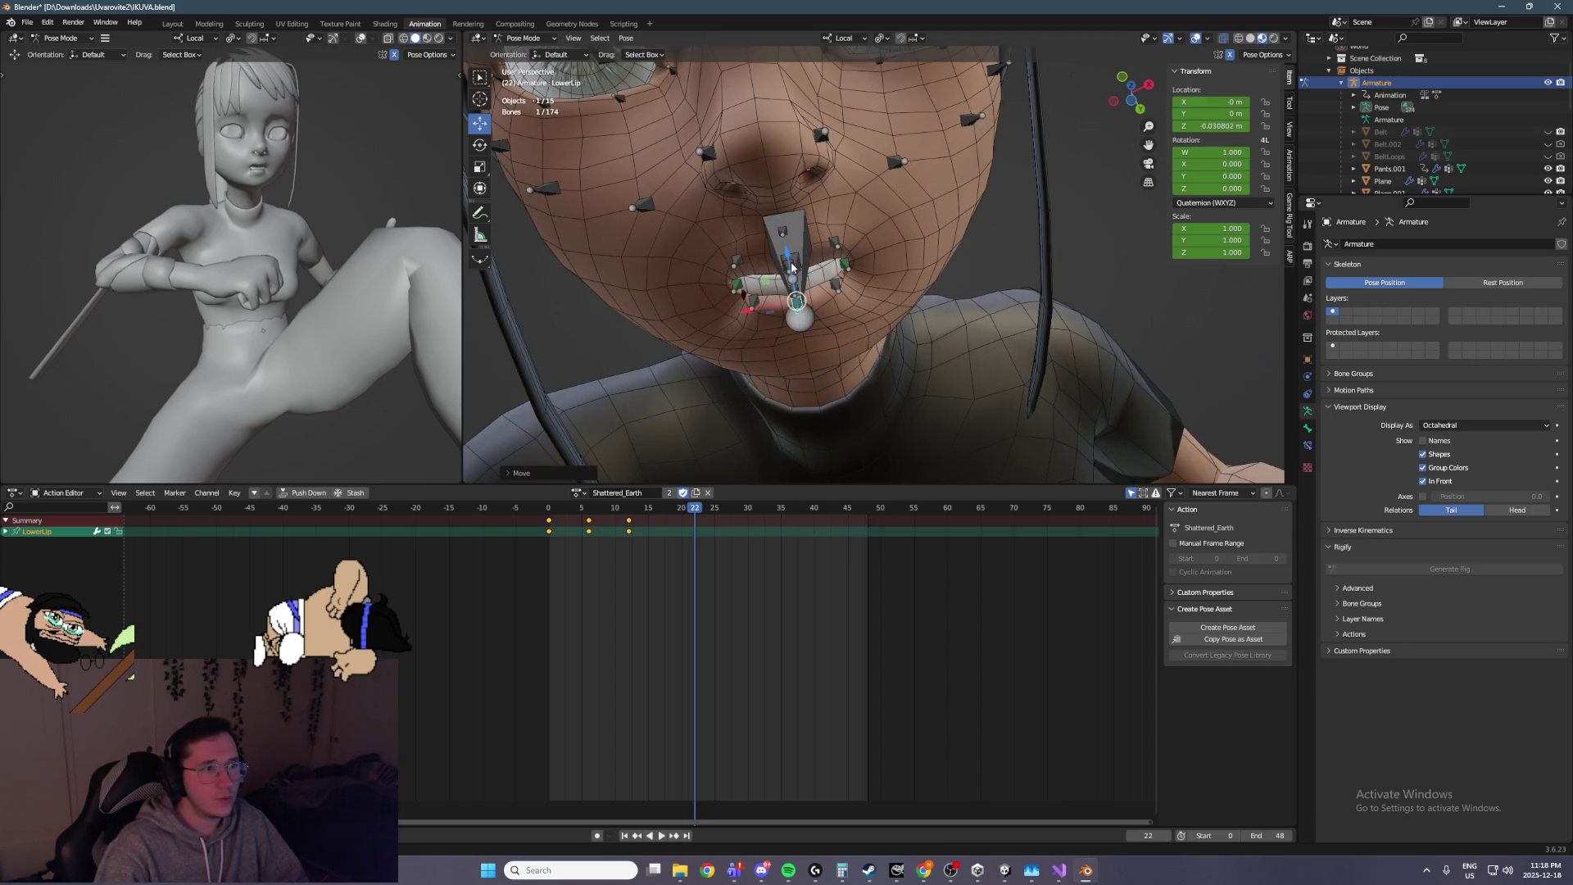
Move the Lip_R corner sideways, raise UpperLip and UpperLip2_R, and pull Lip_R up and out
left_click(736, 283)
left_click_drag(743, 283, 647, 247)
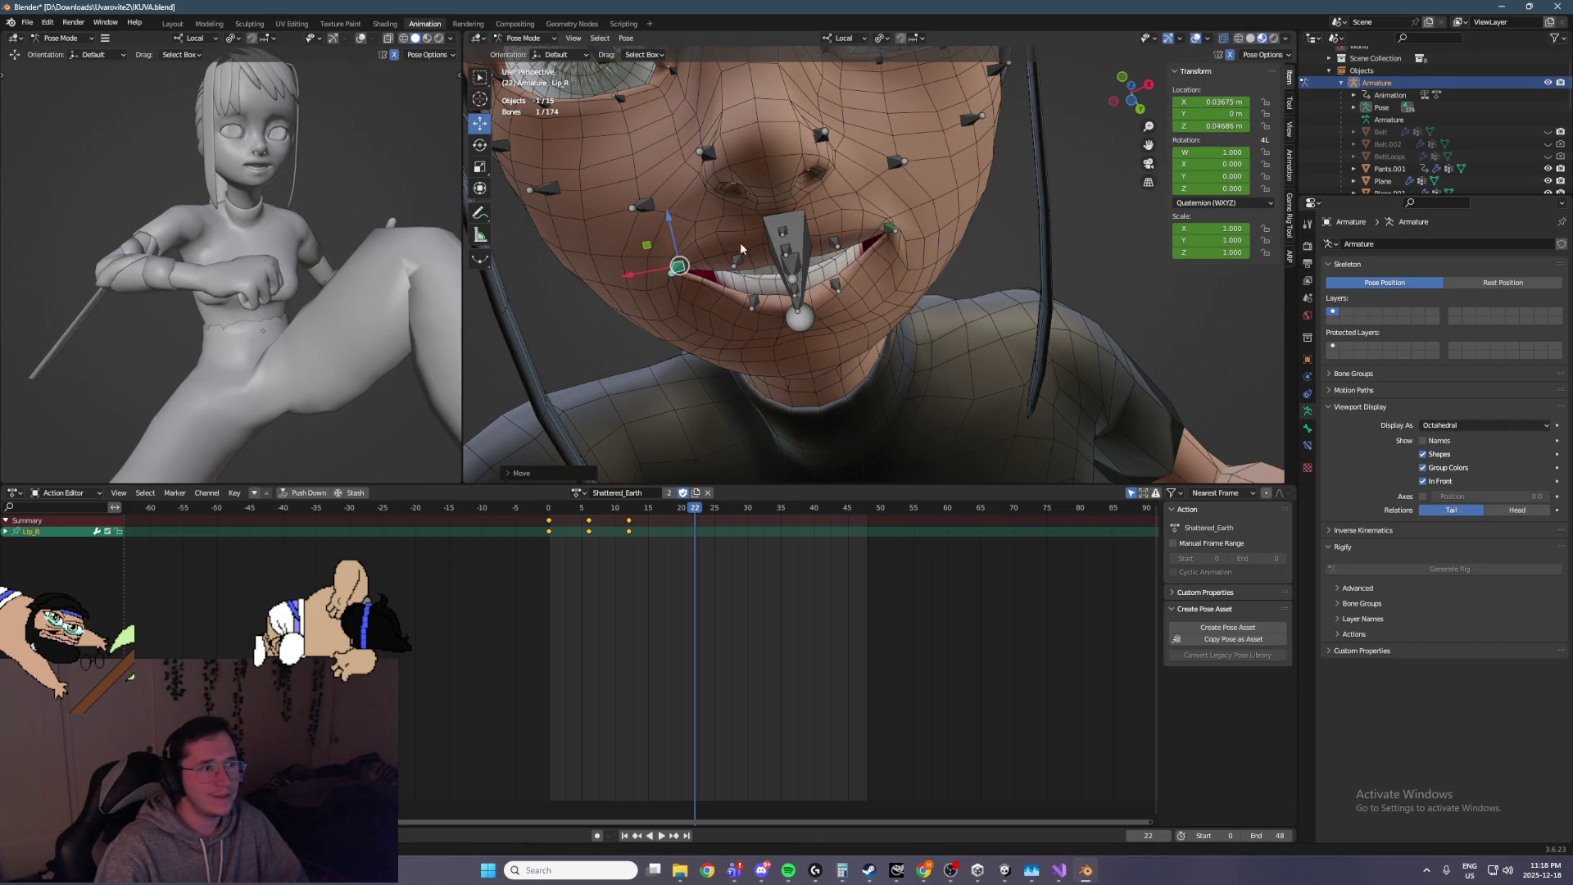
left_click(738, 260)
left_click(785, 259, "shift")
left_click_drag(755, 230, 751, 210)
left_click(752, 305)
left_click(795, 306, "shift")
left_click(677, 272)
left_click_drag(678, 280, 744, 297)
Rotate the Jaw bone down to open the mouth
left_click(795, 271)
mouse_move(792, 273)
left_mouse_down()
mouse_move(800, 193)
mouse_move(814, 336)
mouse_move(842, 232)
left_mouse_up()
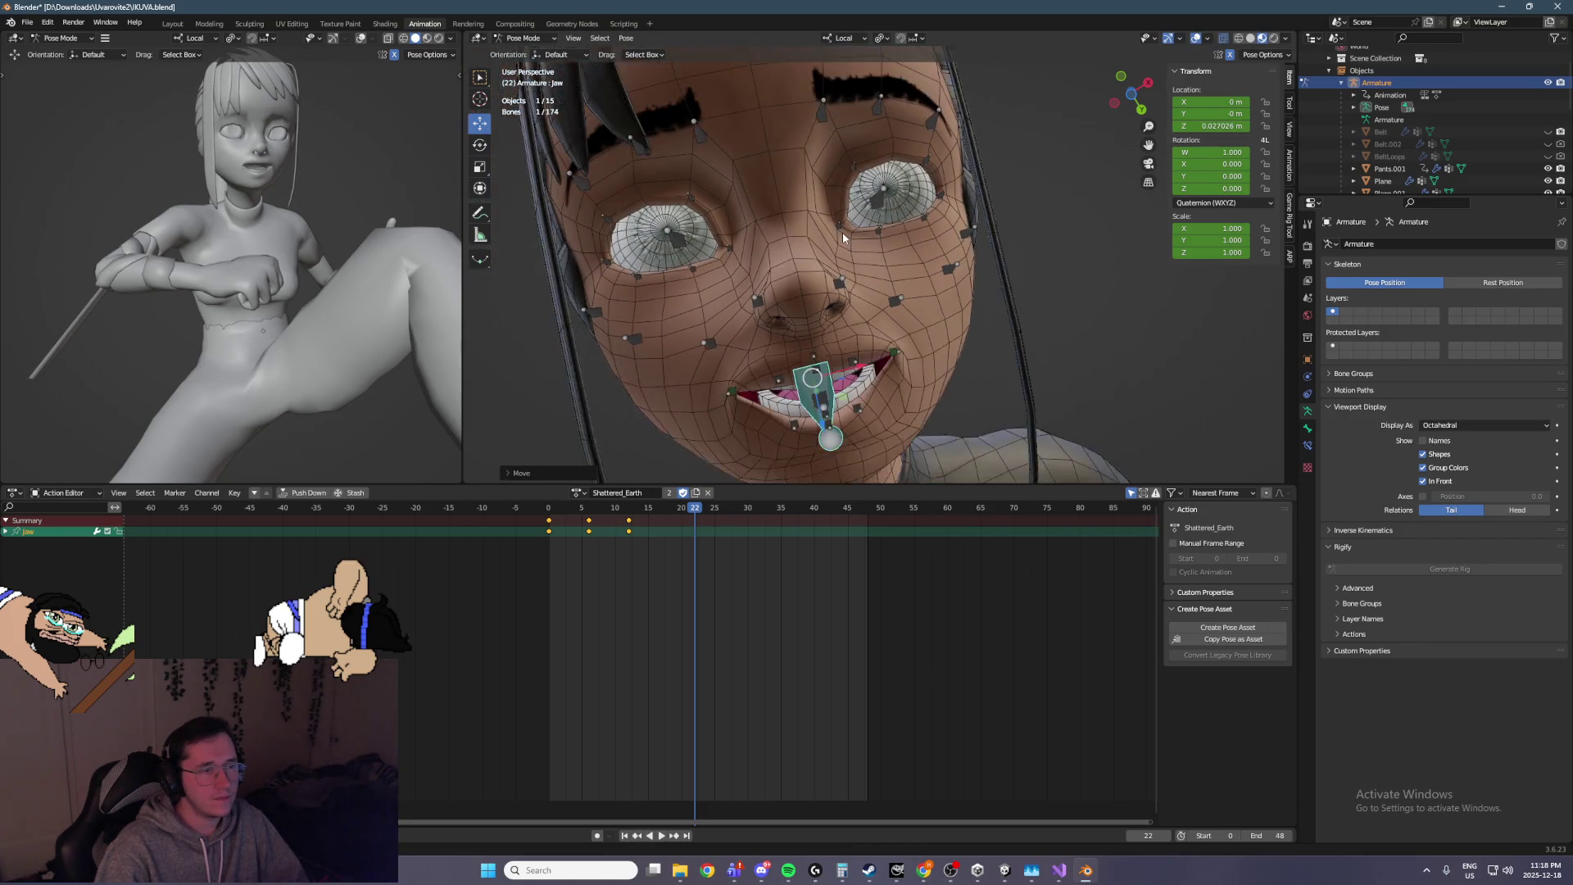
scroll(842, 233, "down", 2)
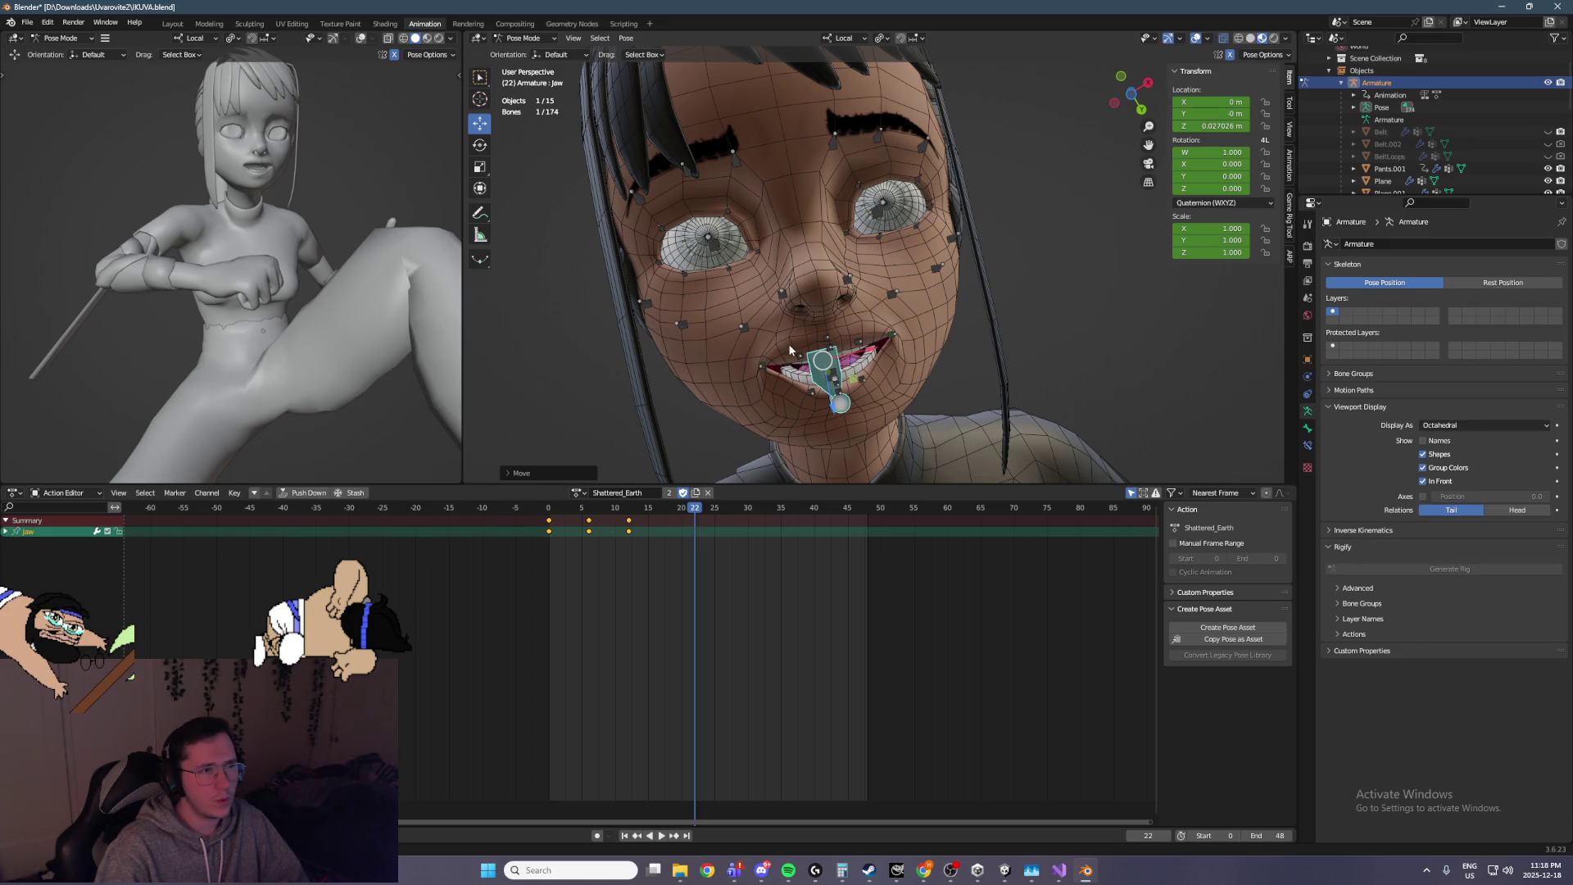
left_click(835, 141)
Raise the Eyebrow1_L and Eyebrow2_L bones along their local Z axis
key("g")
key("z")
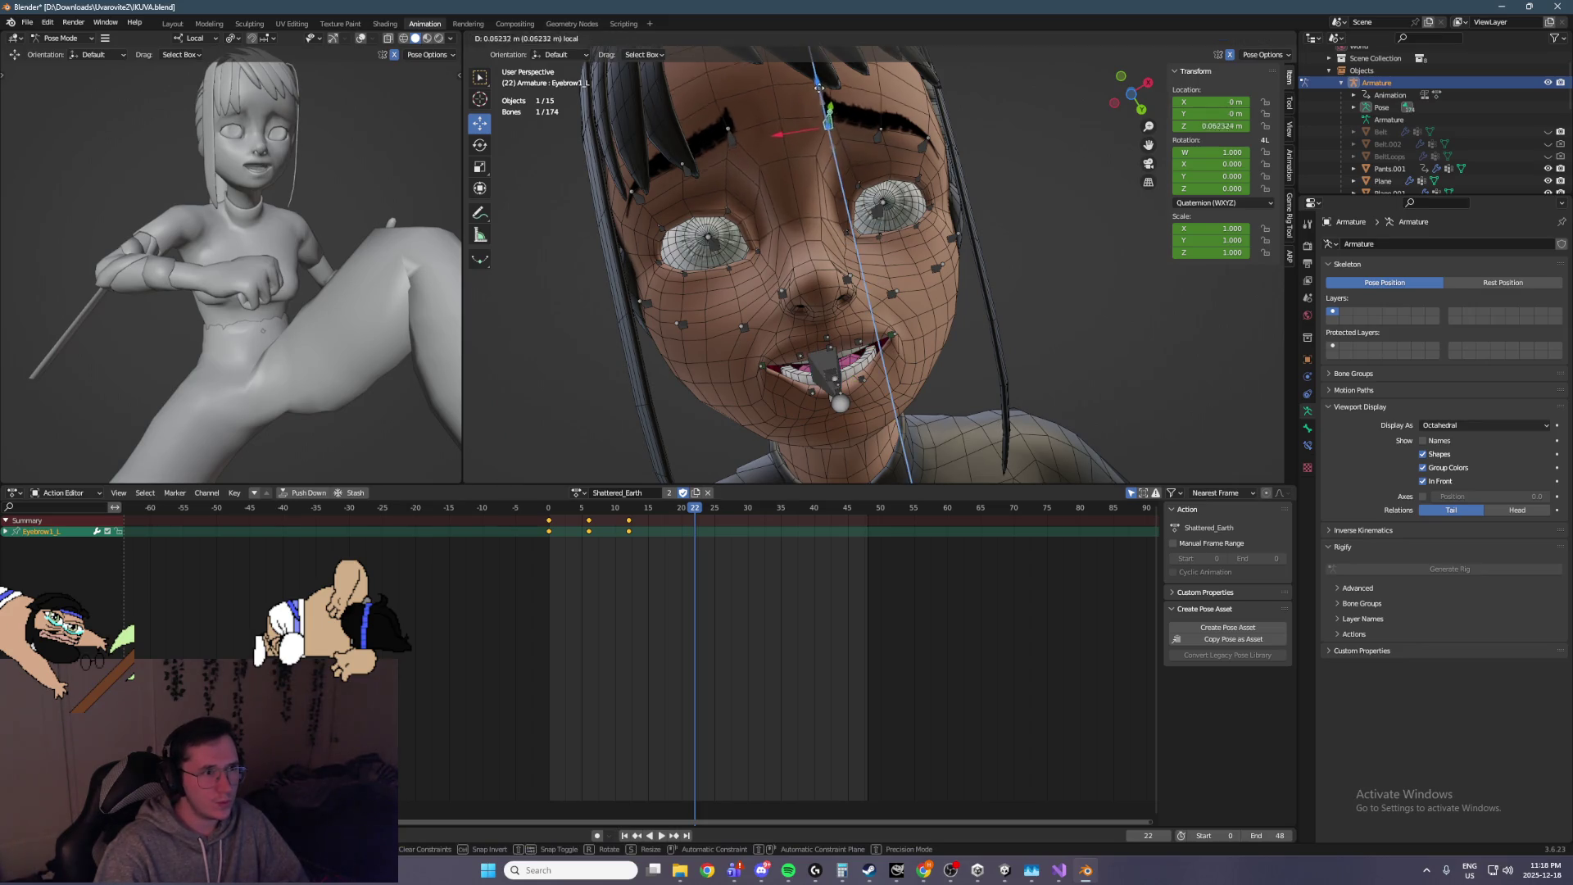
left_click(818, 82)
left_click(881, 121)
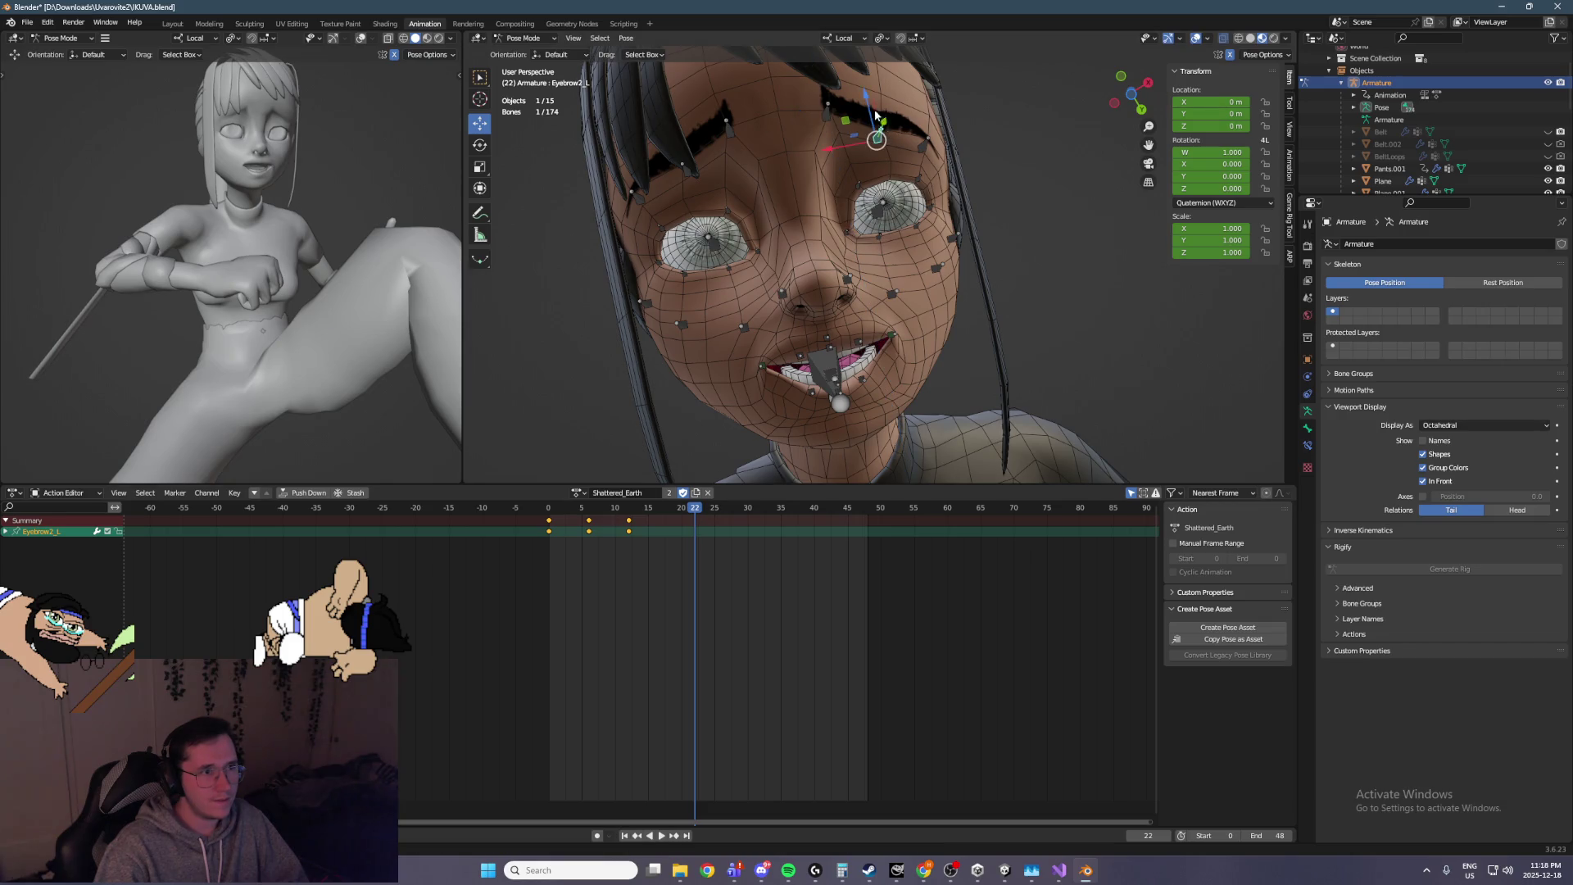
key("g")
key("z")
left_click(867, 88)
scroll(923, 219, "up", 6)
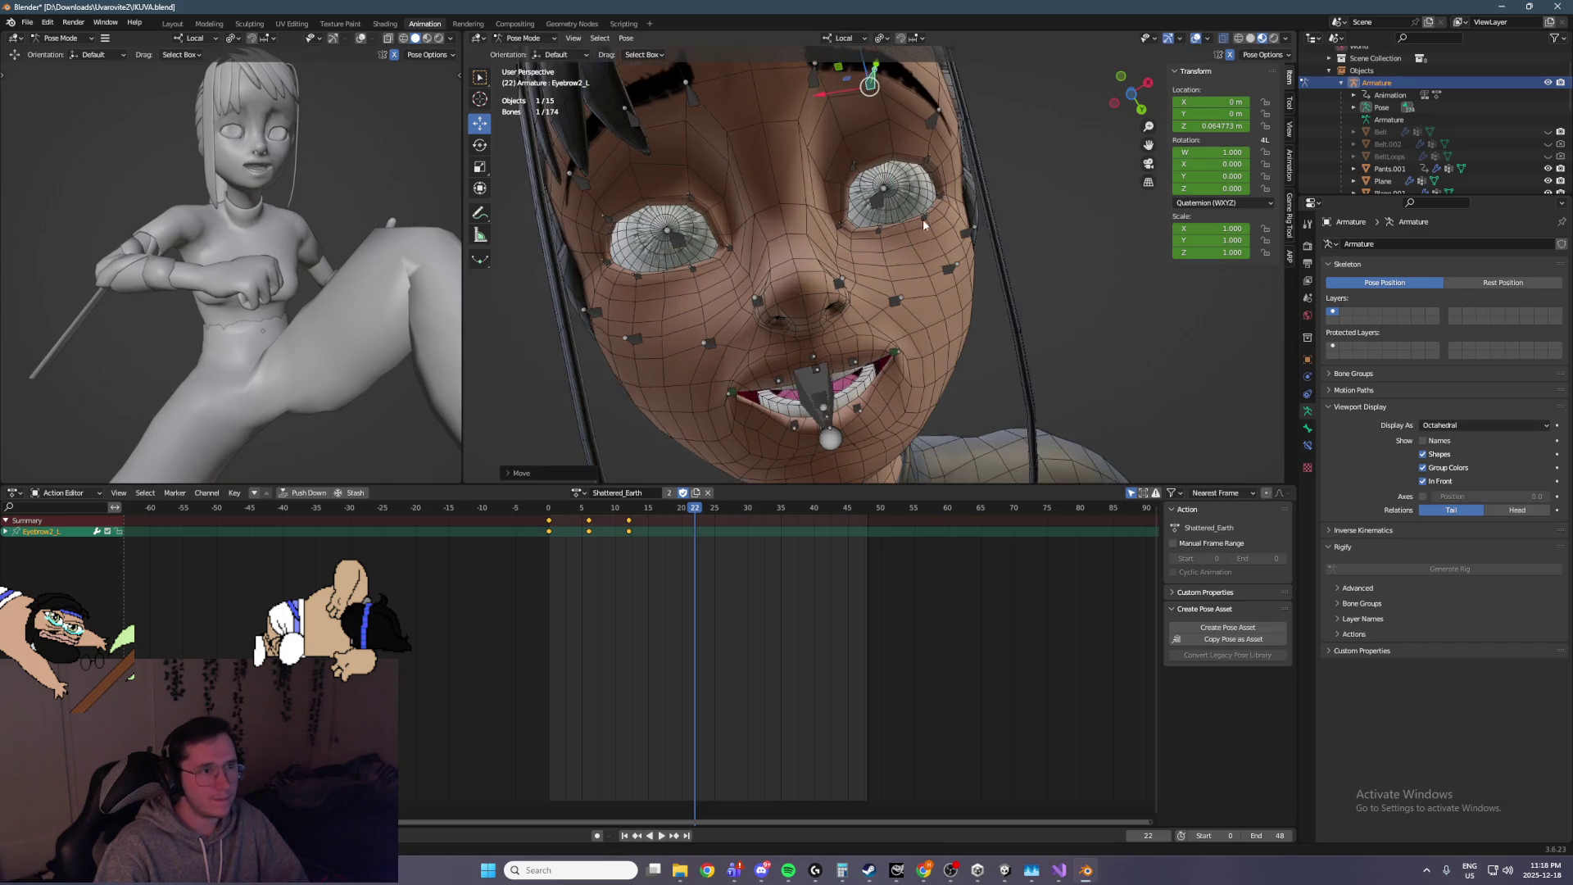
Raise the left upper eyelid bones to widen the eye, adjusting them along Y
left_click(842, 254)
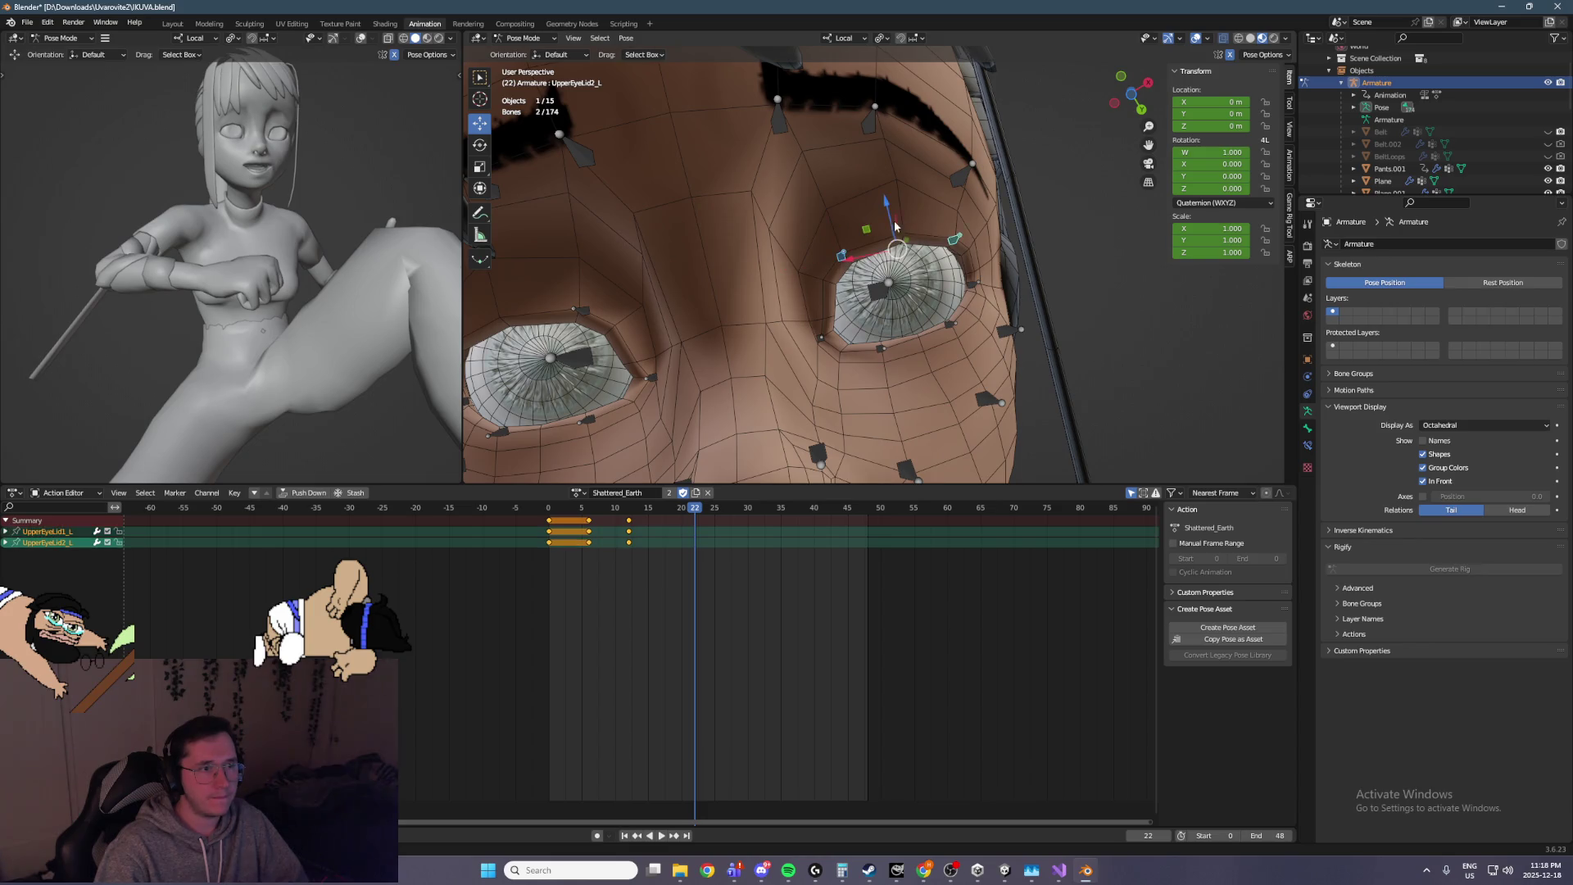
left_click(951, 246, "shift")
left_click_drag(881, 217, 893, 363)
left_click(882, 348)
left_click(932, 328, "shift")
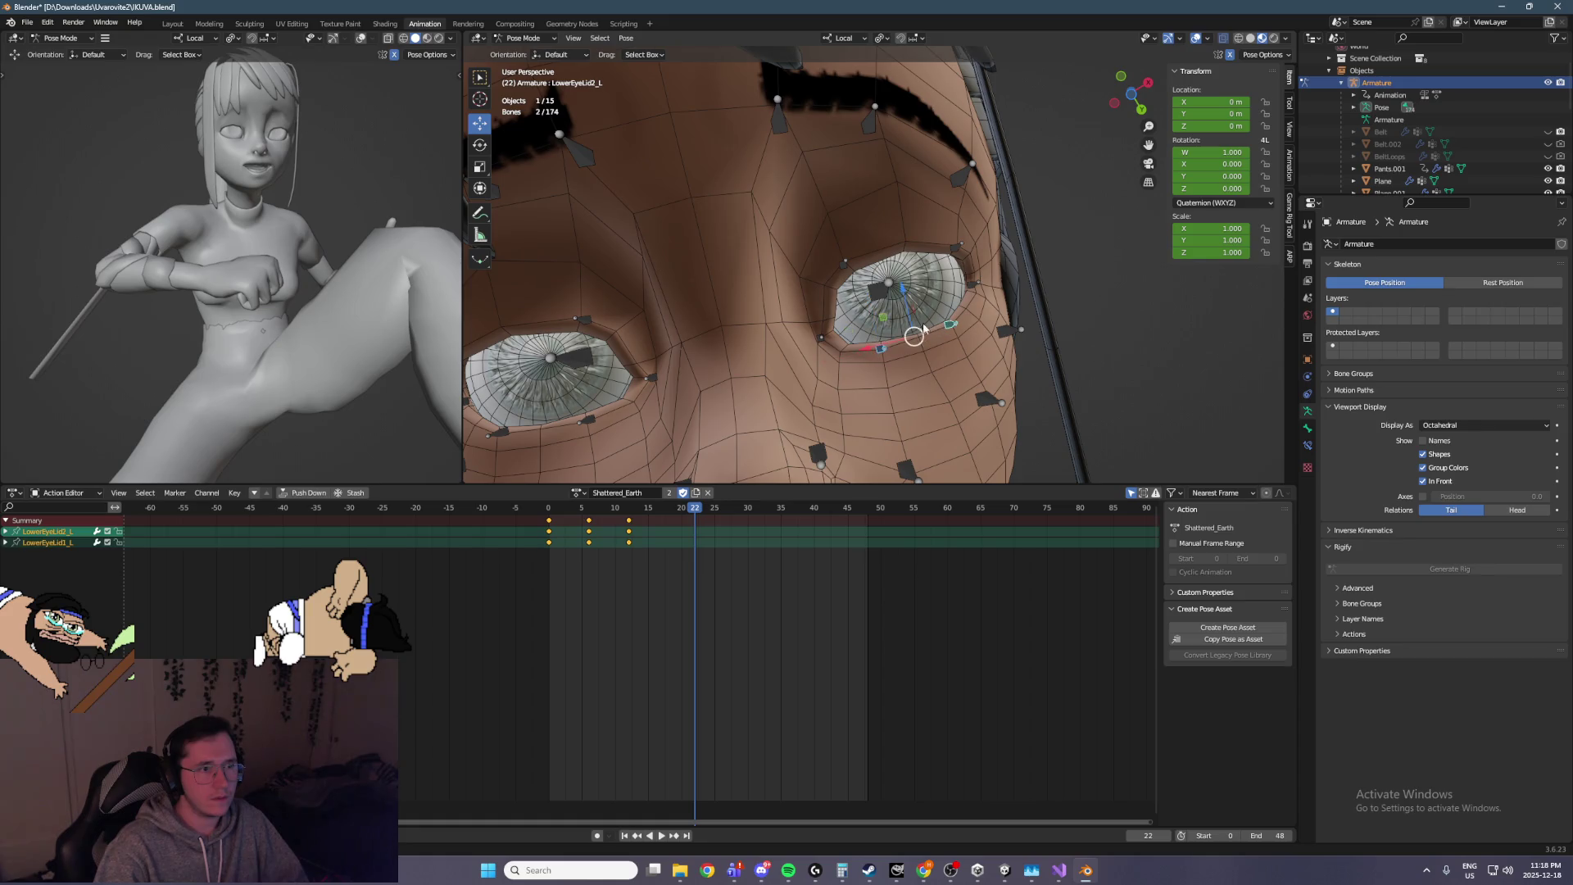
key("g")
key("z")
key("z")
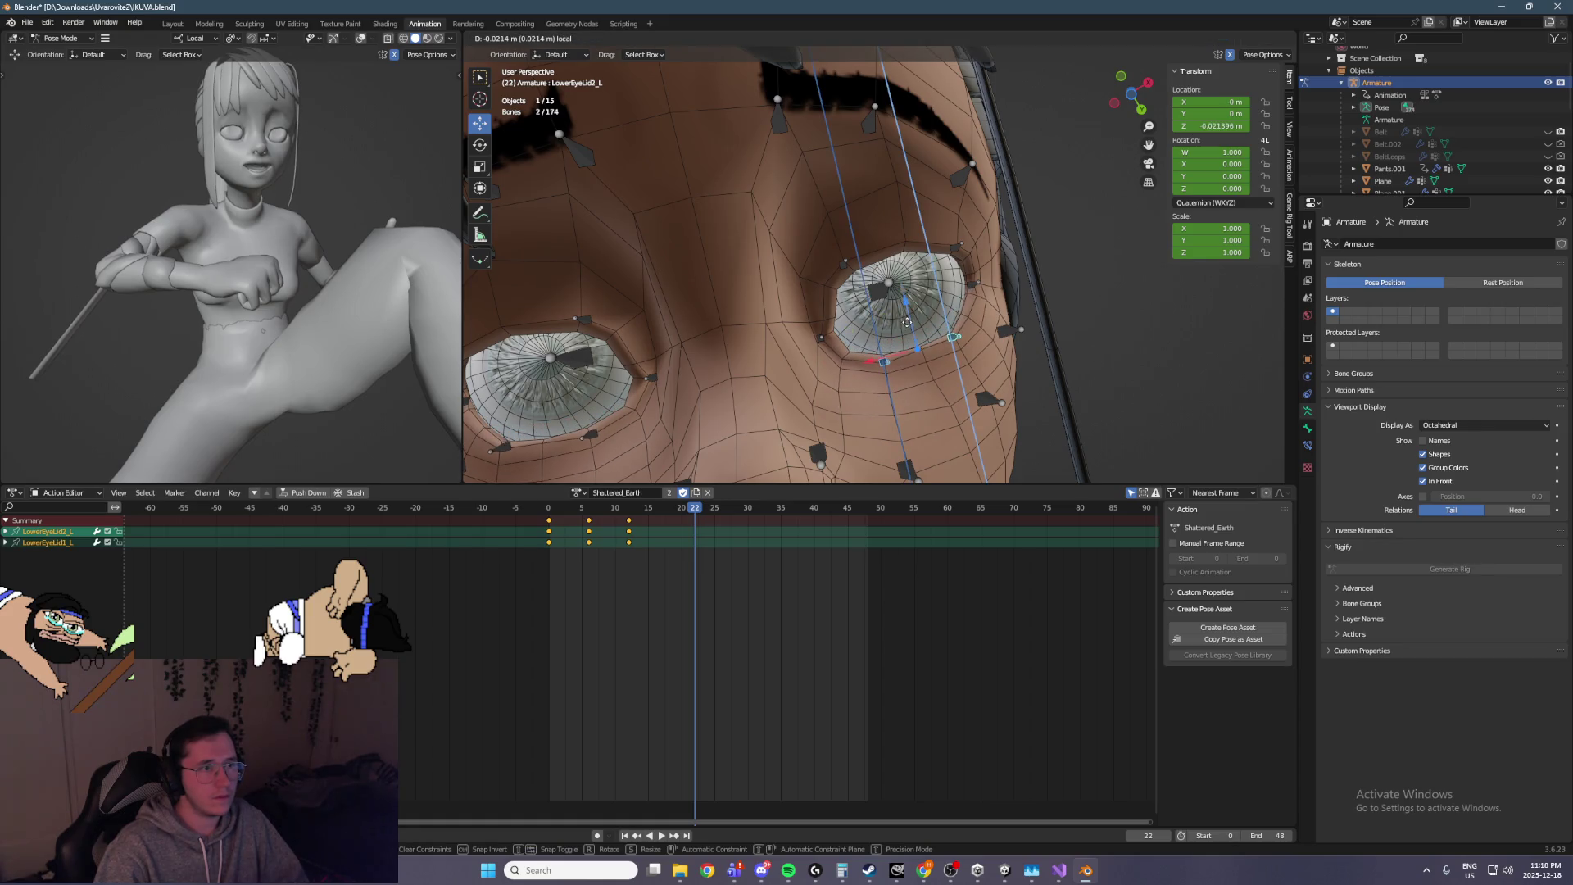
key("Escape")
key("ctrl+z")
key("ctrl+z")
mouse_move(887, 235)
left_mouse_down()
mouse_move(976, 195)
mouse_move(915, 243)
mouse_move(822, 276)
mouse_move(841, 340)
mouse_move(910, 320)
mouse_move(988, 258)
mouse_move(867, 395)
mouse_move(819, 416)
left_mouse_up()
key("g")
key("y")
key("y")
left_click(840, 370)
Shift LowerEyeLid1_L and LowerEyeLid2_L with an X-excluded plane constraint
left_click(867, 380)
left_click(926, 375, "shift")
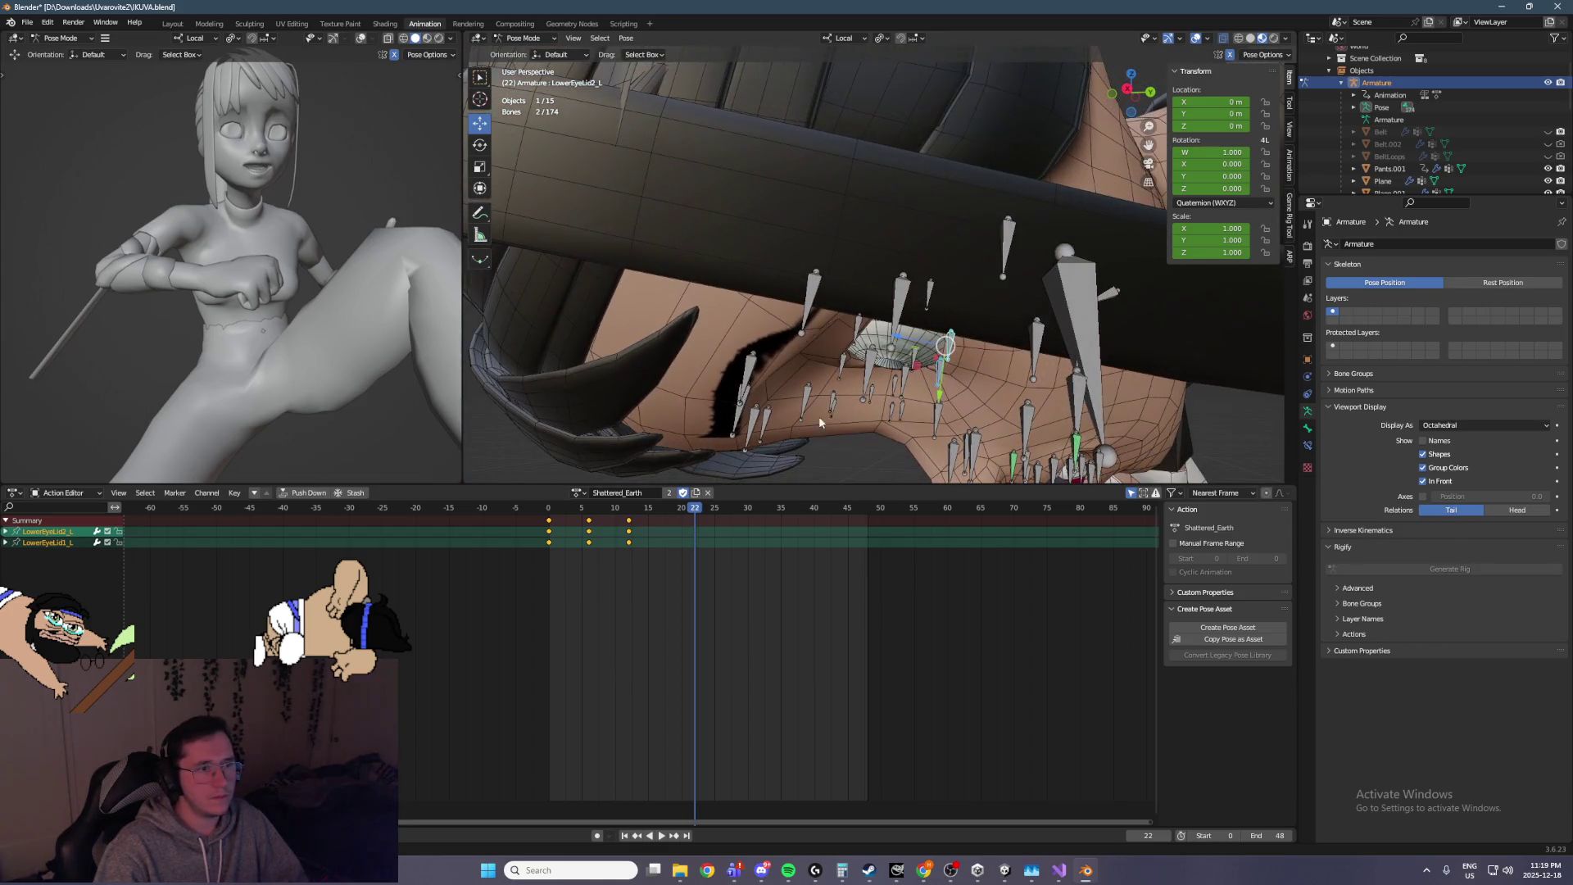
key("g")
key("shift+x")
left_click(904, 374)
mouse_move(904, 374)
left_mouse_down()
mouse_move(985, 333)
mouse_move(824, 346)
mouse_move(857, 273)
mouse_move(814, 276)
left_mouse_up()
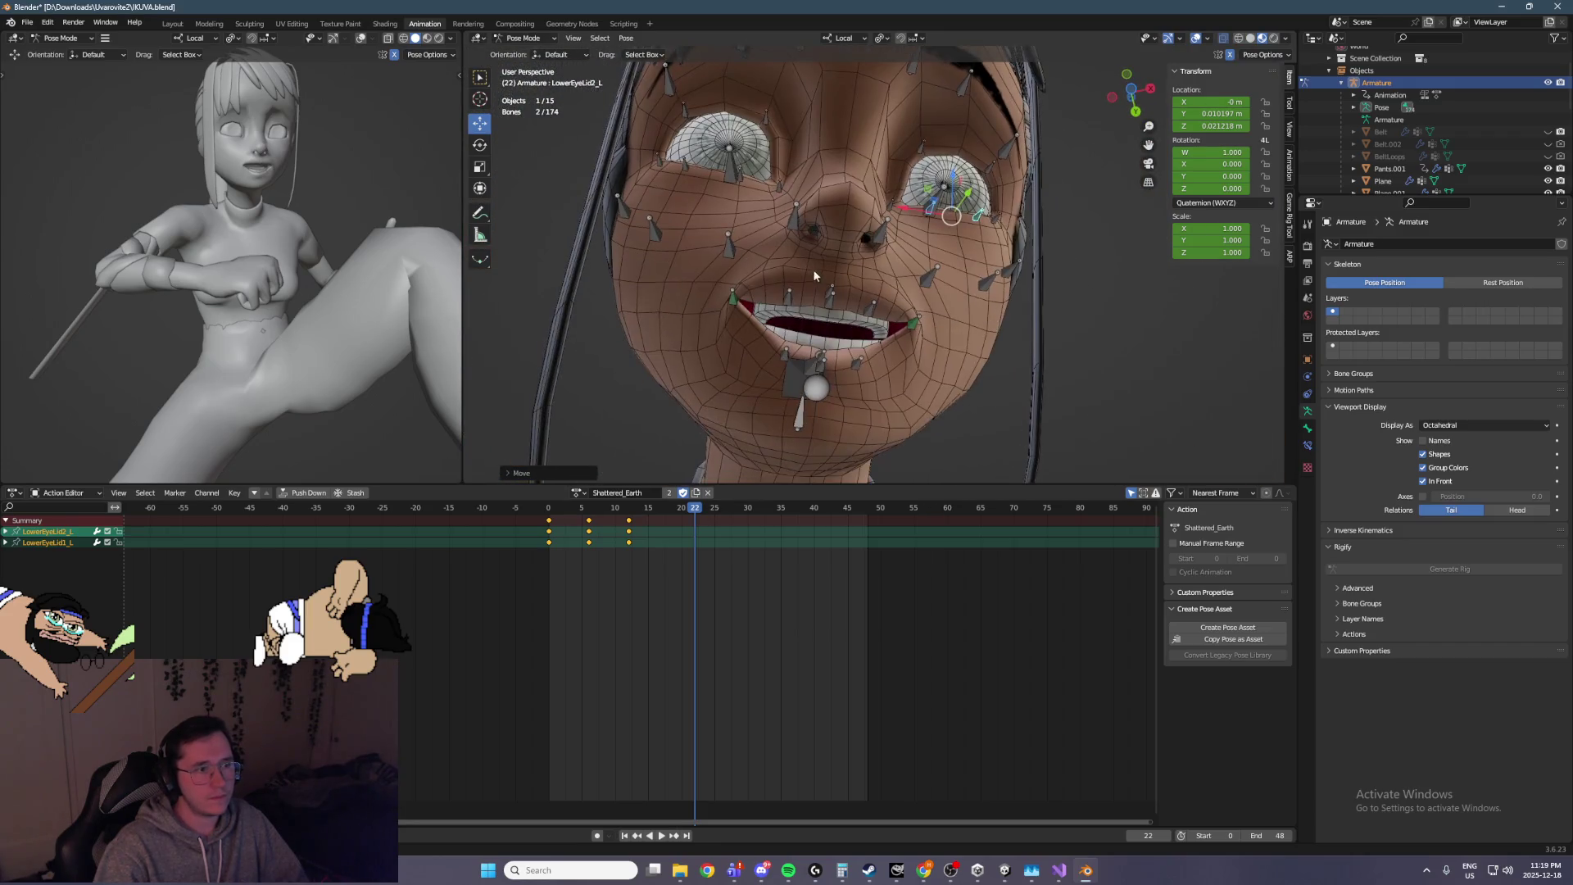
Move the Lip_R mouth corner and Cheek1_R outward on a Y-excluded plane
left_click(732, 305)
key("g")
key("shift+y")
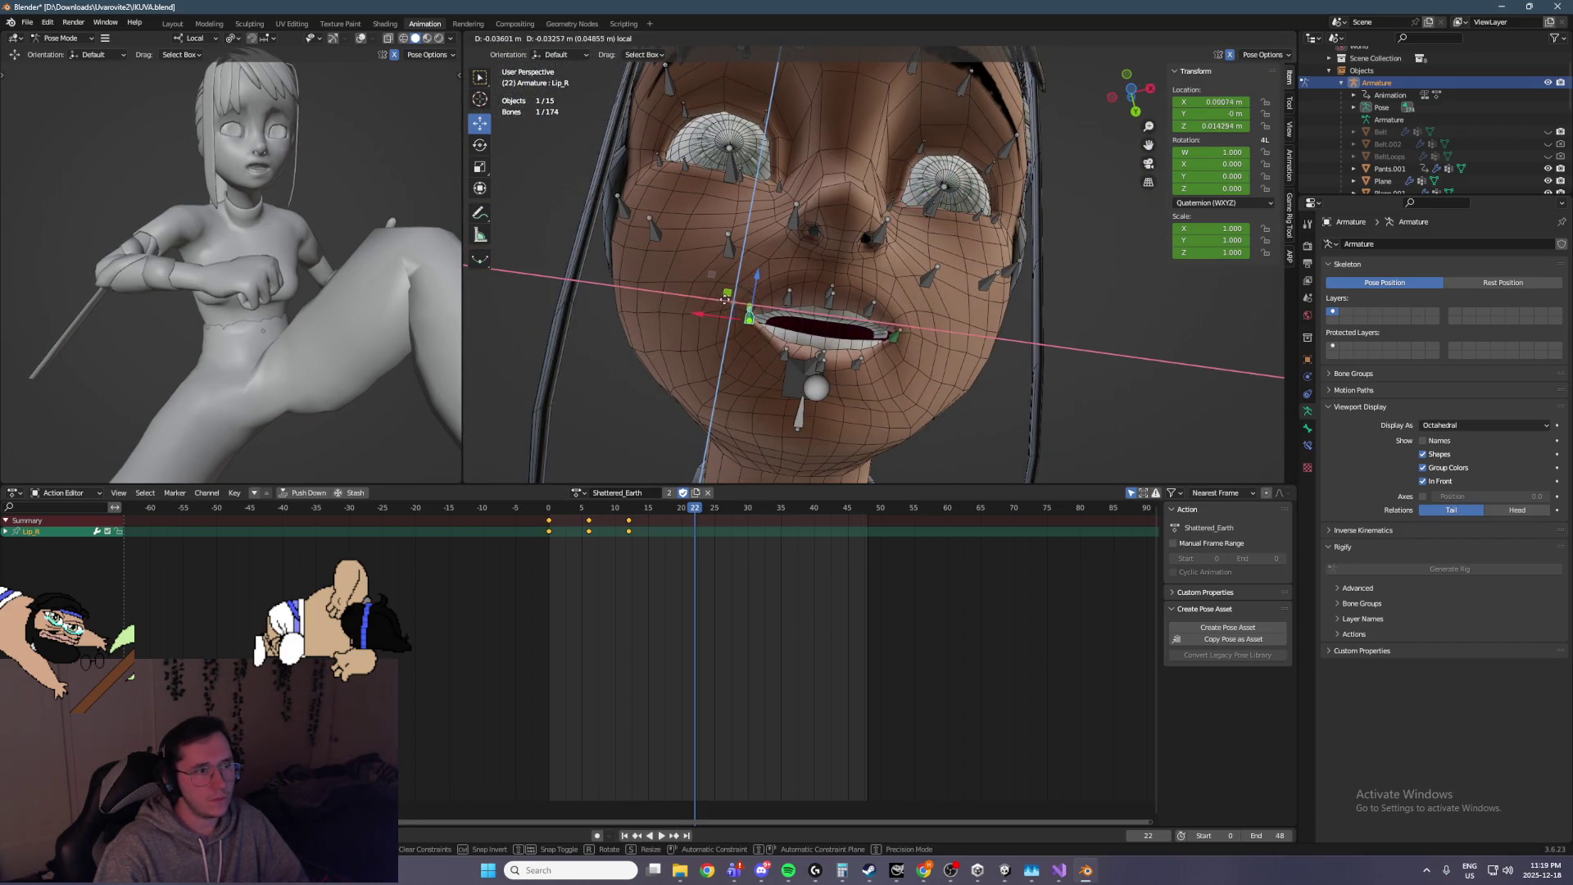
left_click(736, 306)
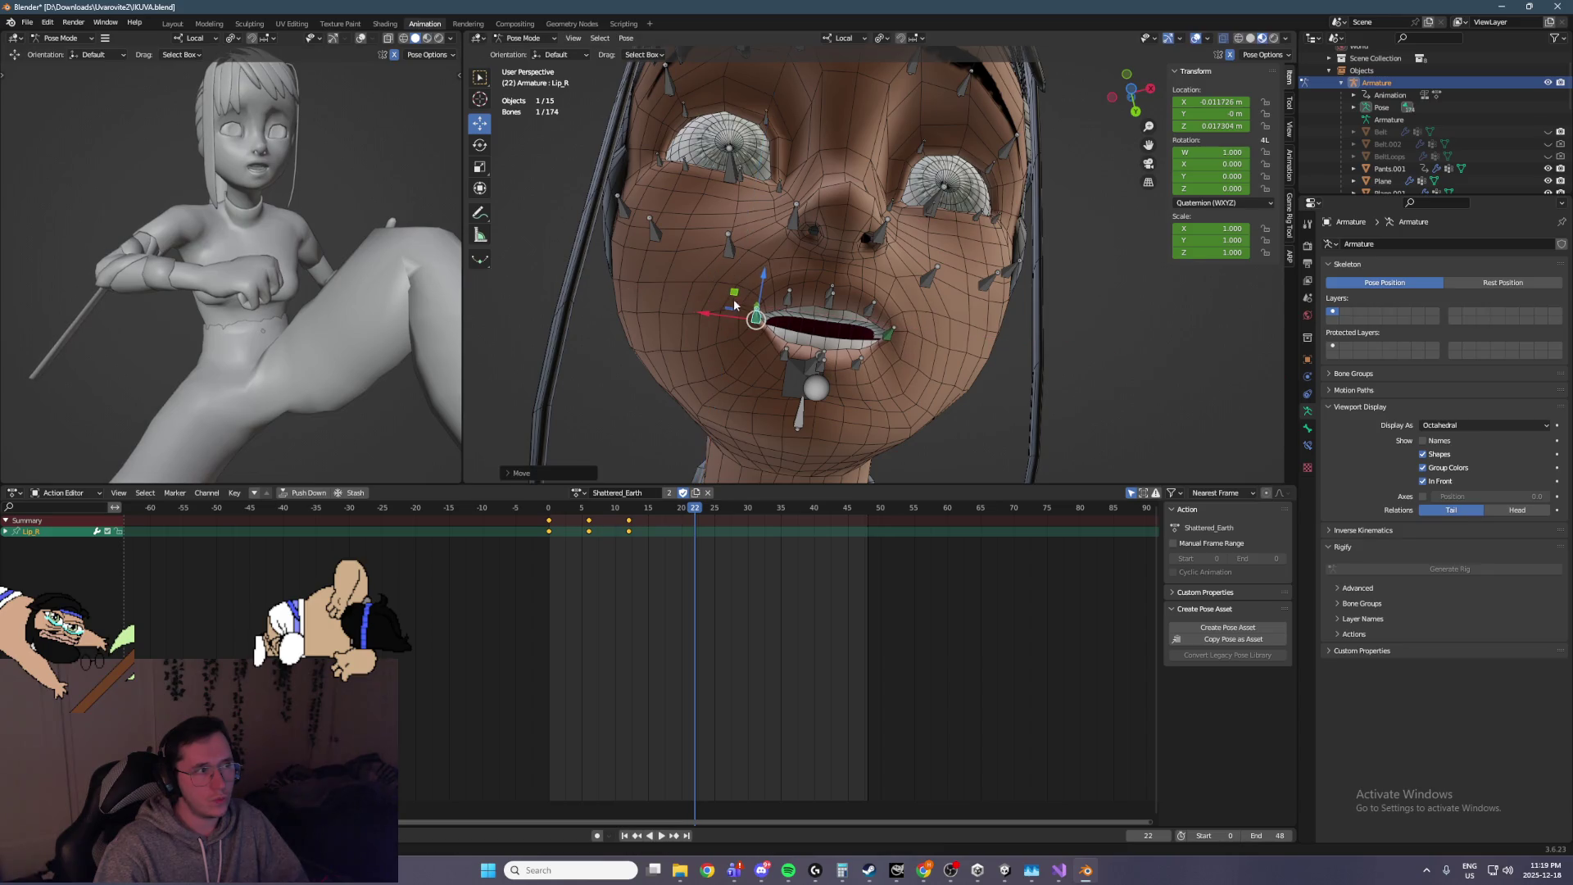
left_click(724, 248)
key("g")
key("shift+y")
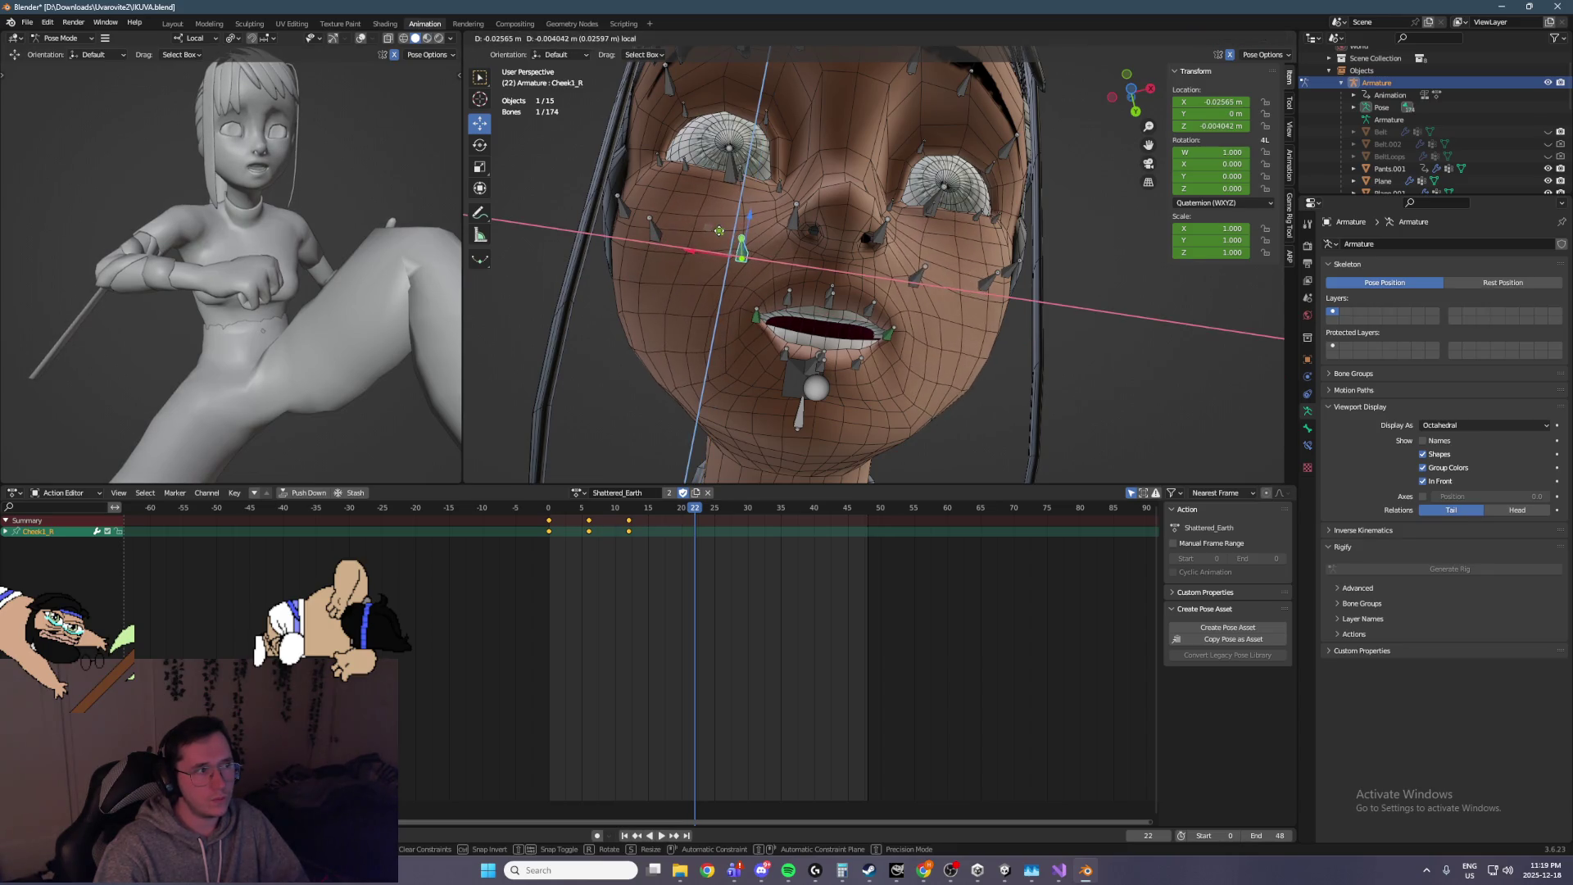
left_click(720, 230)
Box-select all the face bones
scroll(770, 254, "down", 5)
mouse_move(698, 115)
left_mouse_down()
mouse_move(947, 246)
mouse_move(1028, 342)
left_mouse_up()
scroll(1025, 342, "up", 1)
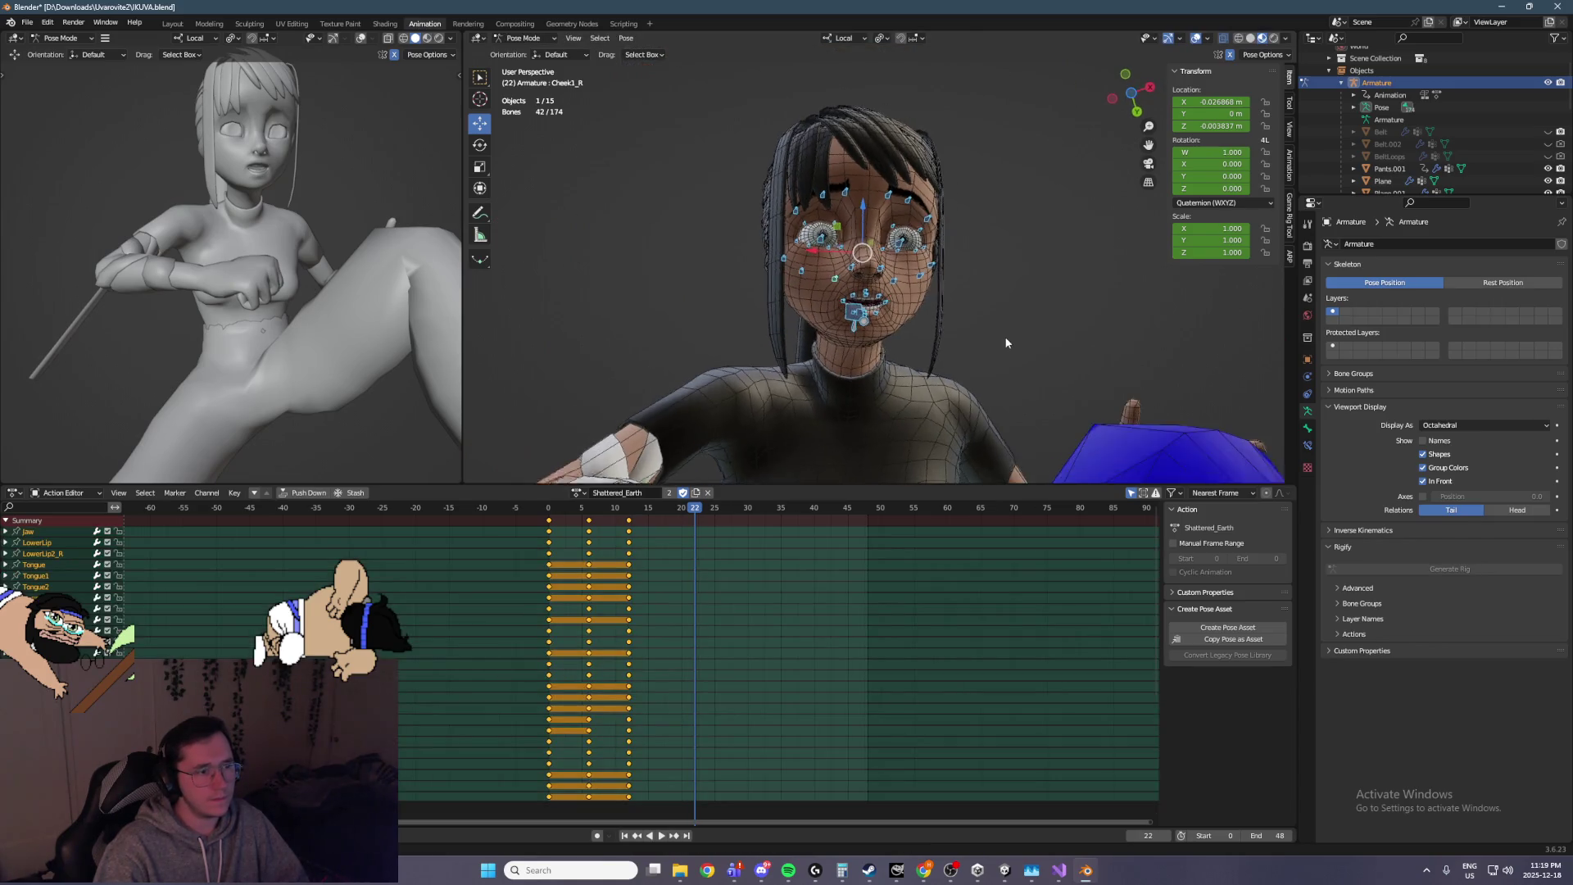
Keyframe the 42 selected face bones at frame 22, then play and step through Shattered_Earth
key("i")
key("space")
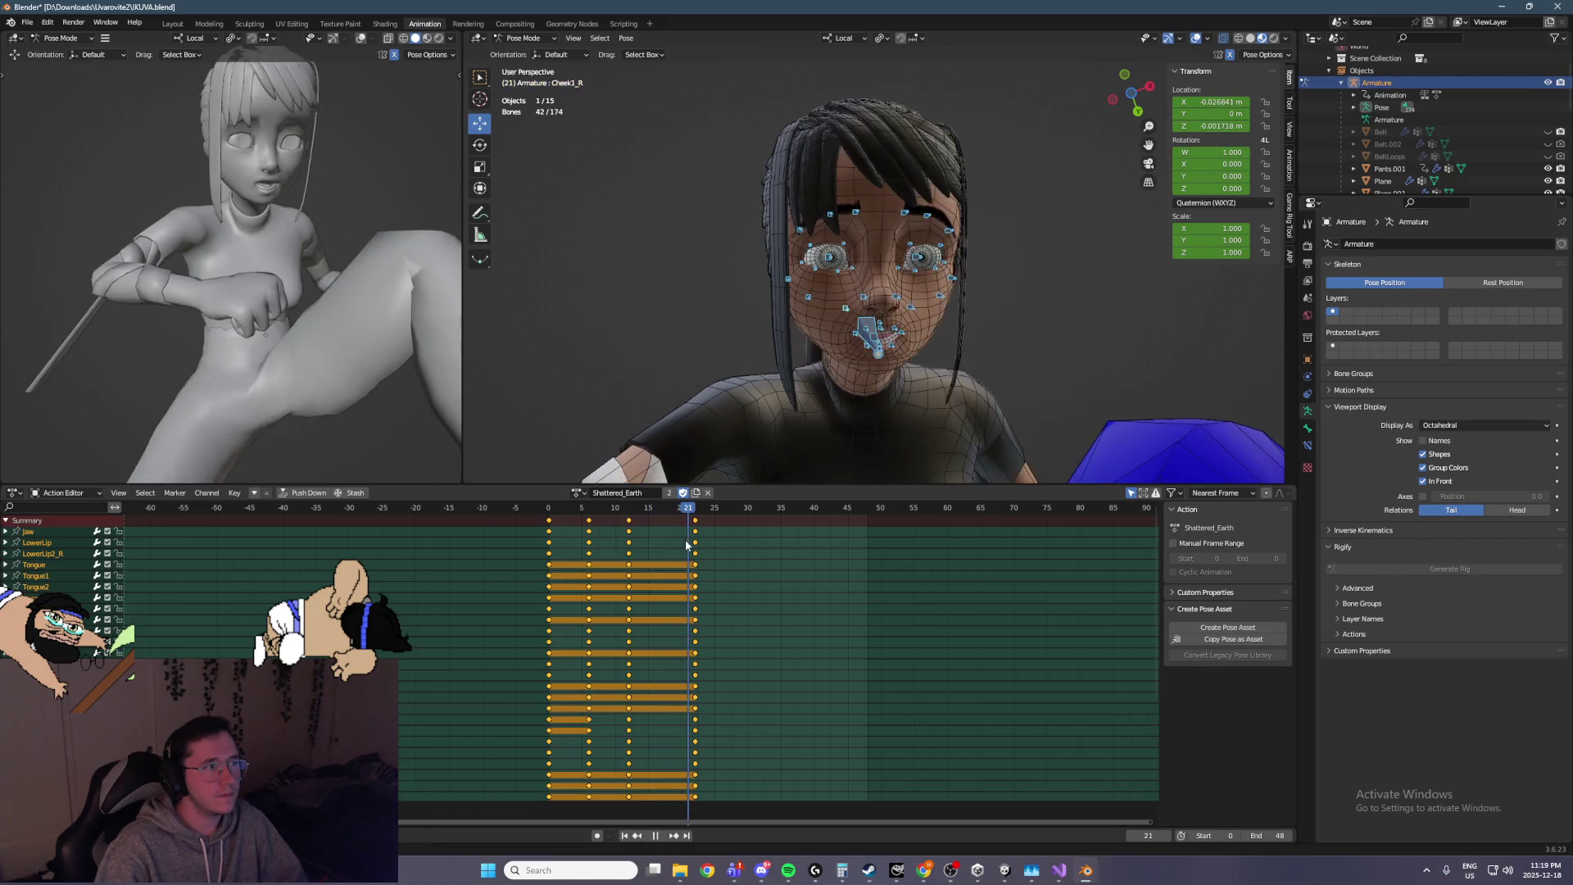
key("space")
key("space")
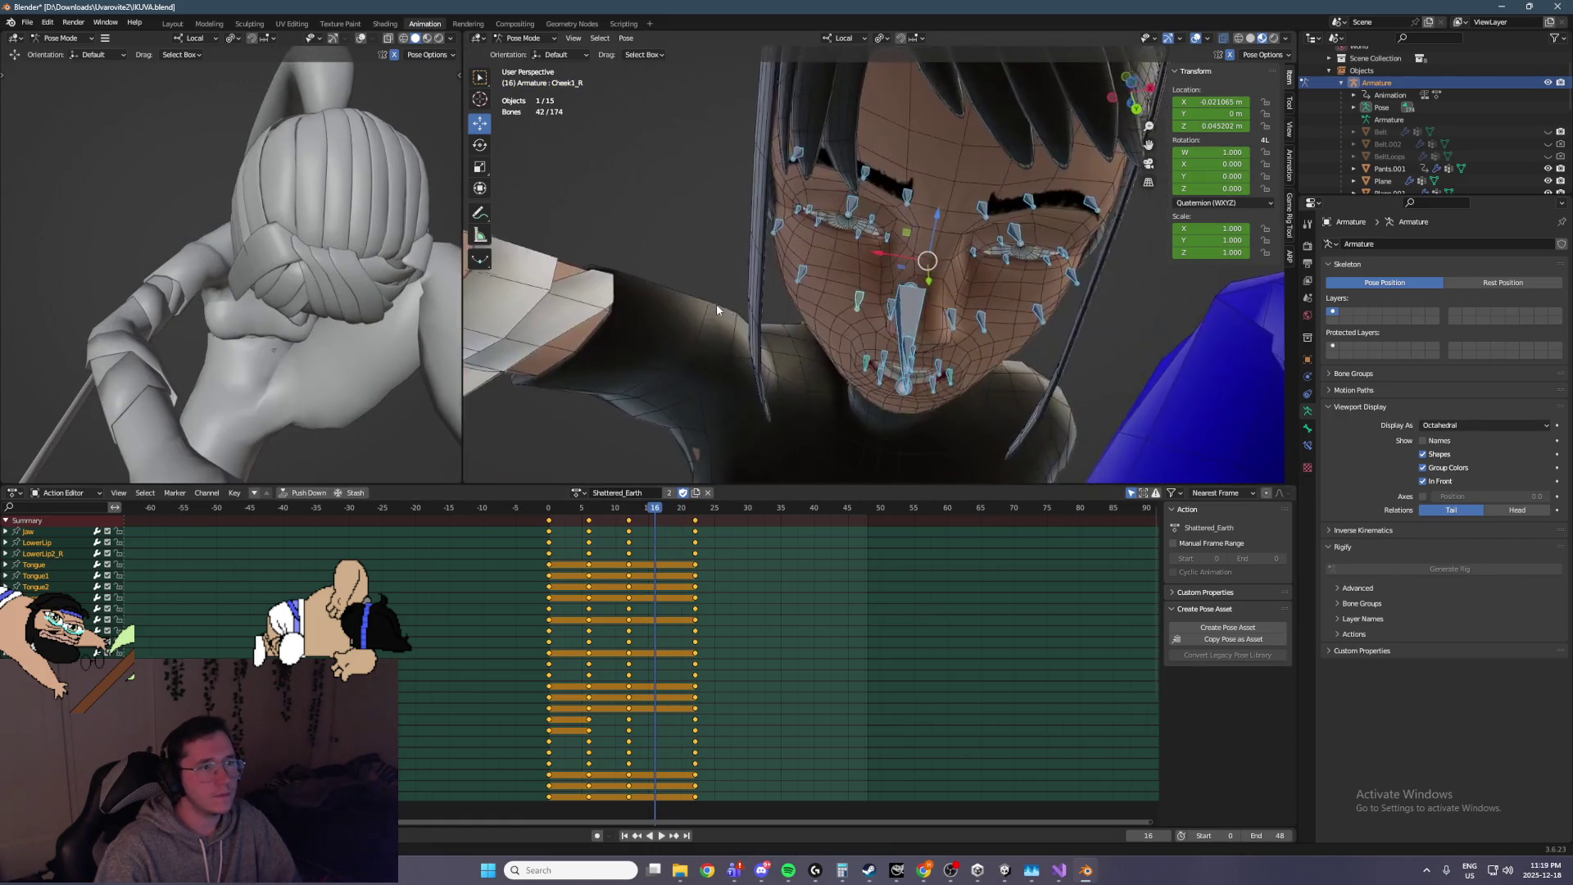
key("space")
key("space")
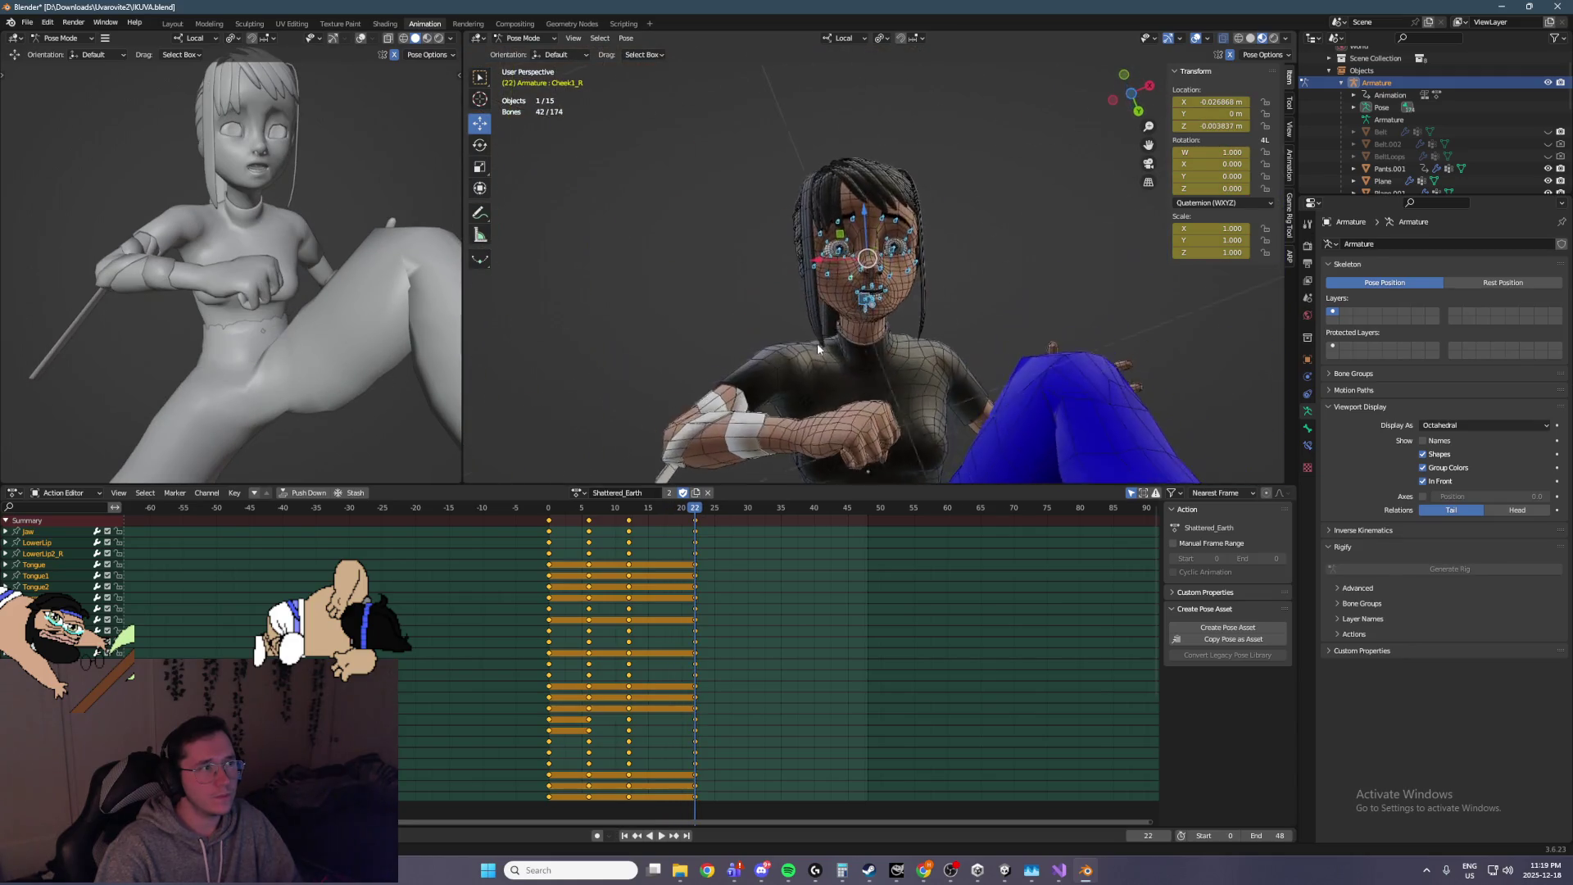
key("space")
key("space")
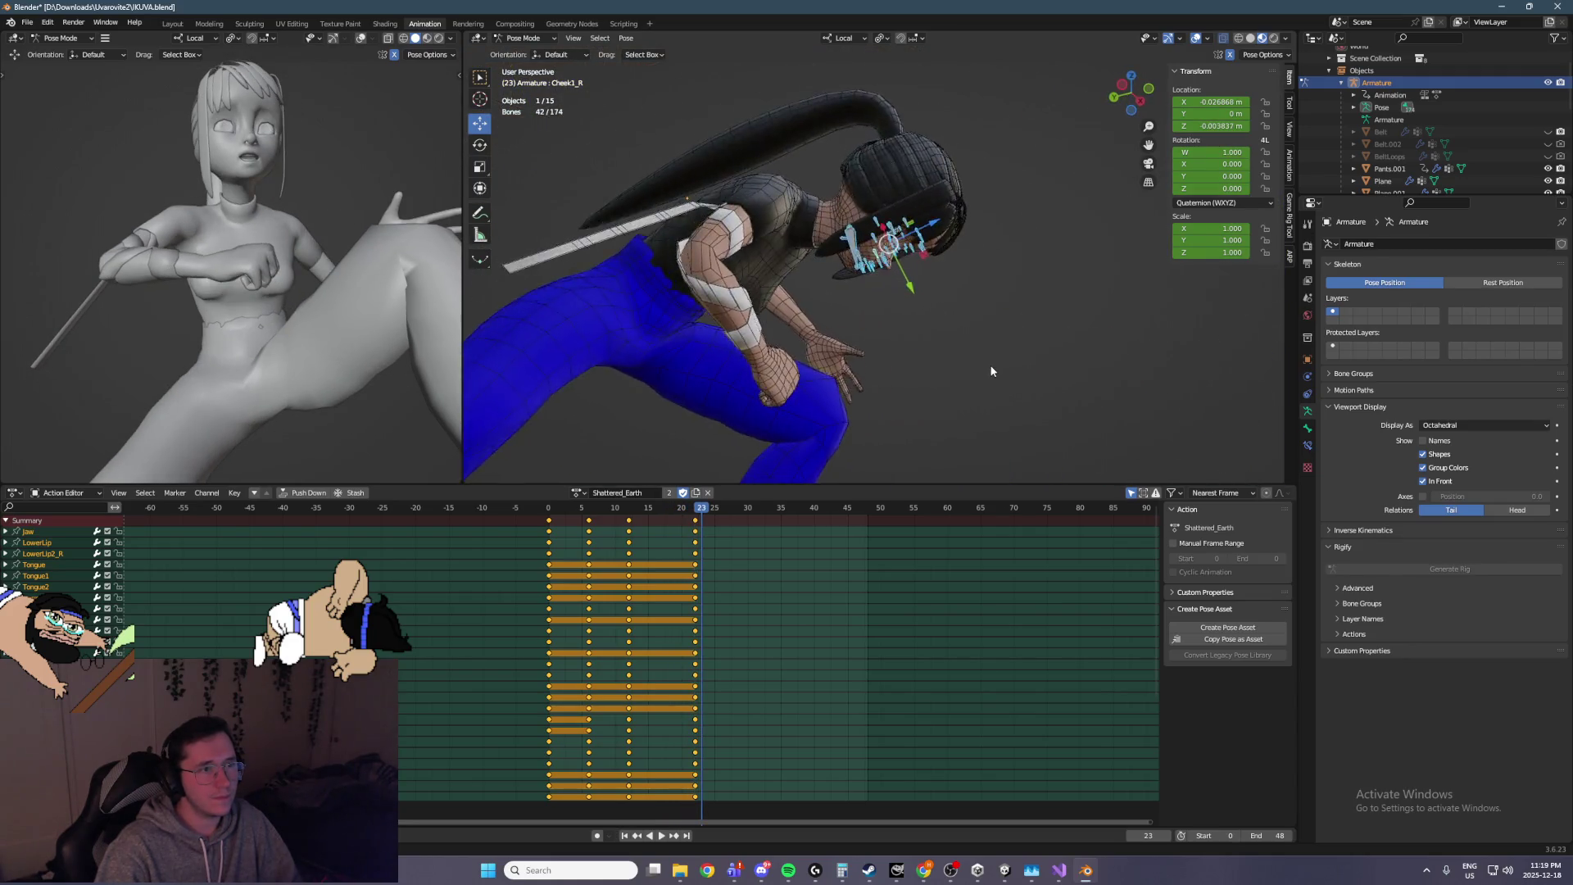
key("space")
key("space")
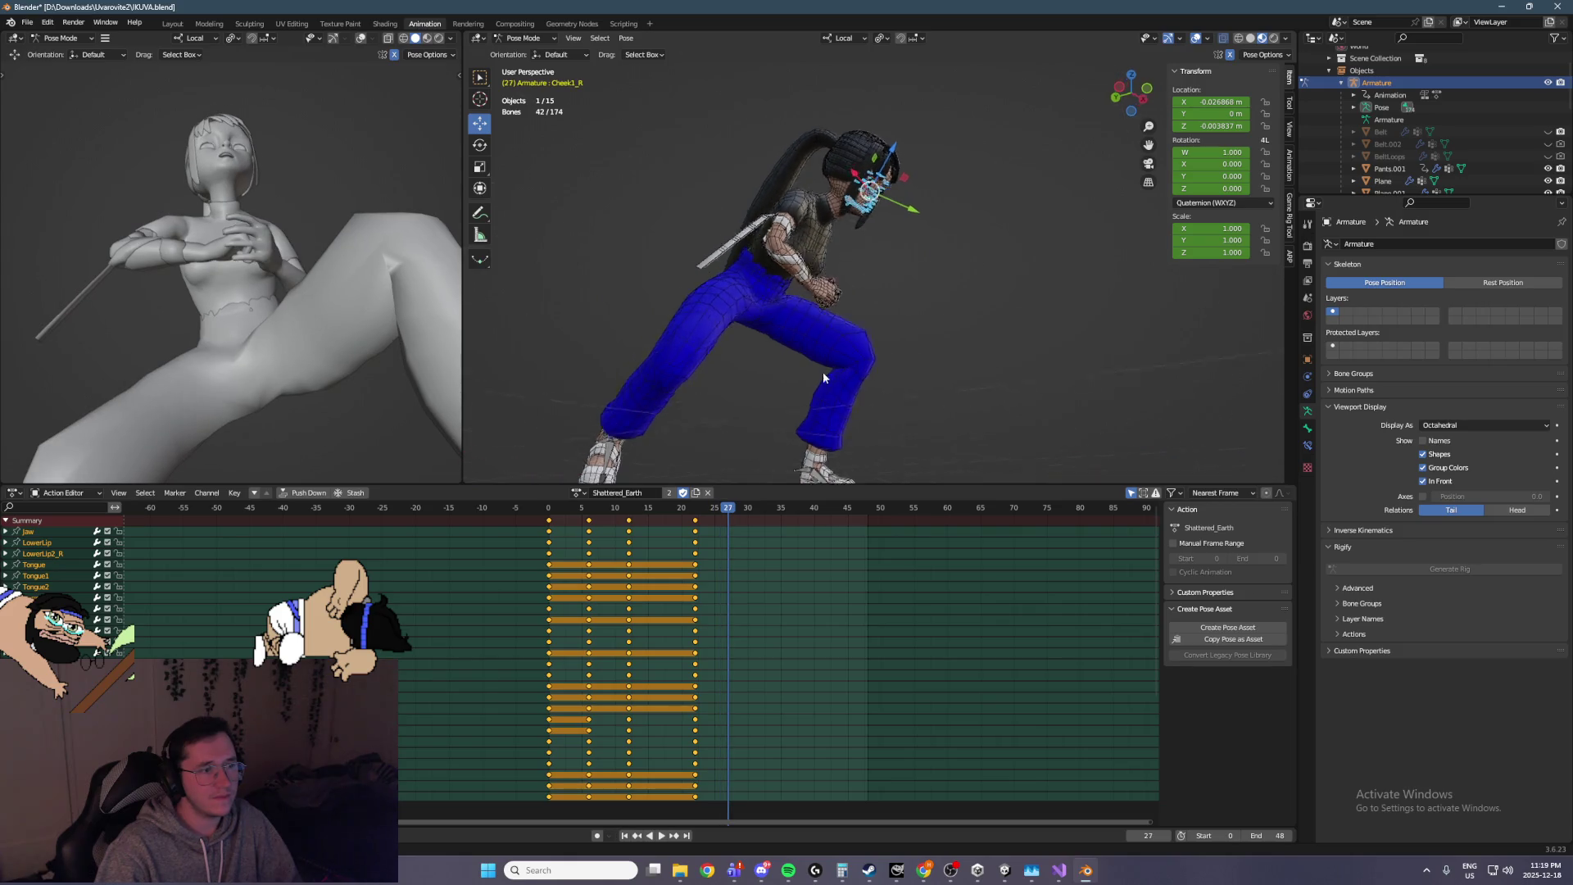
key("space")
key("space")
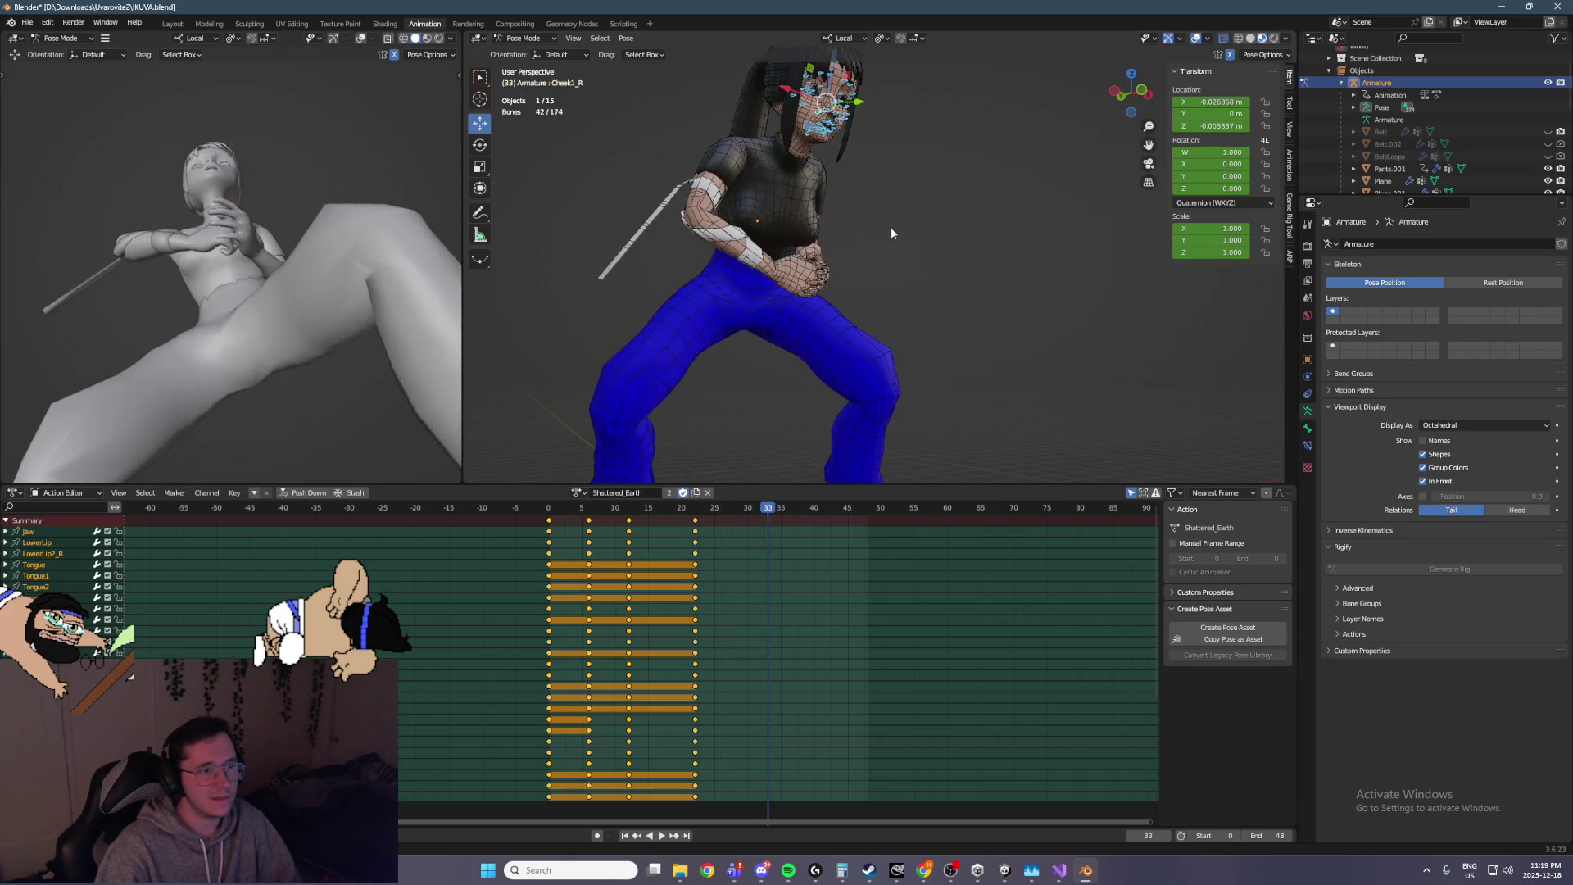
scroll(867, 272, "up", 8)
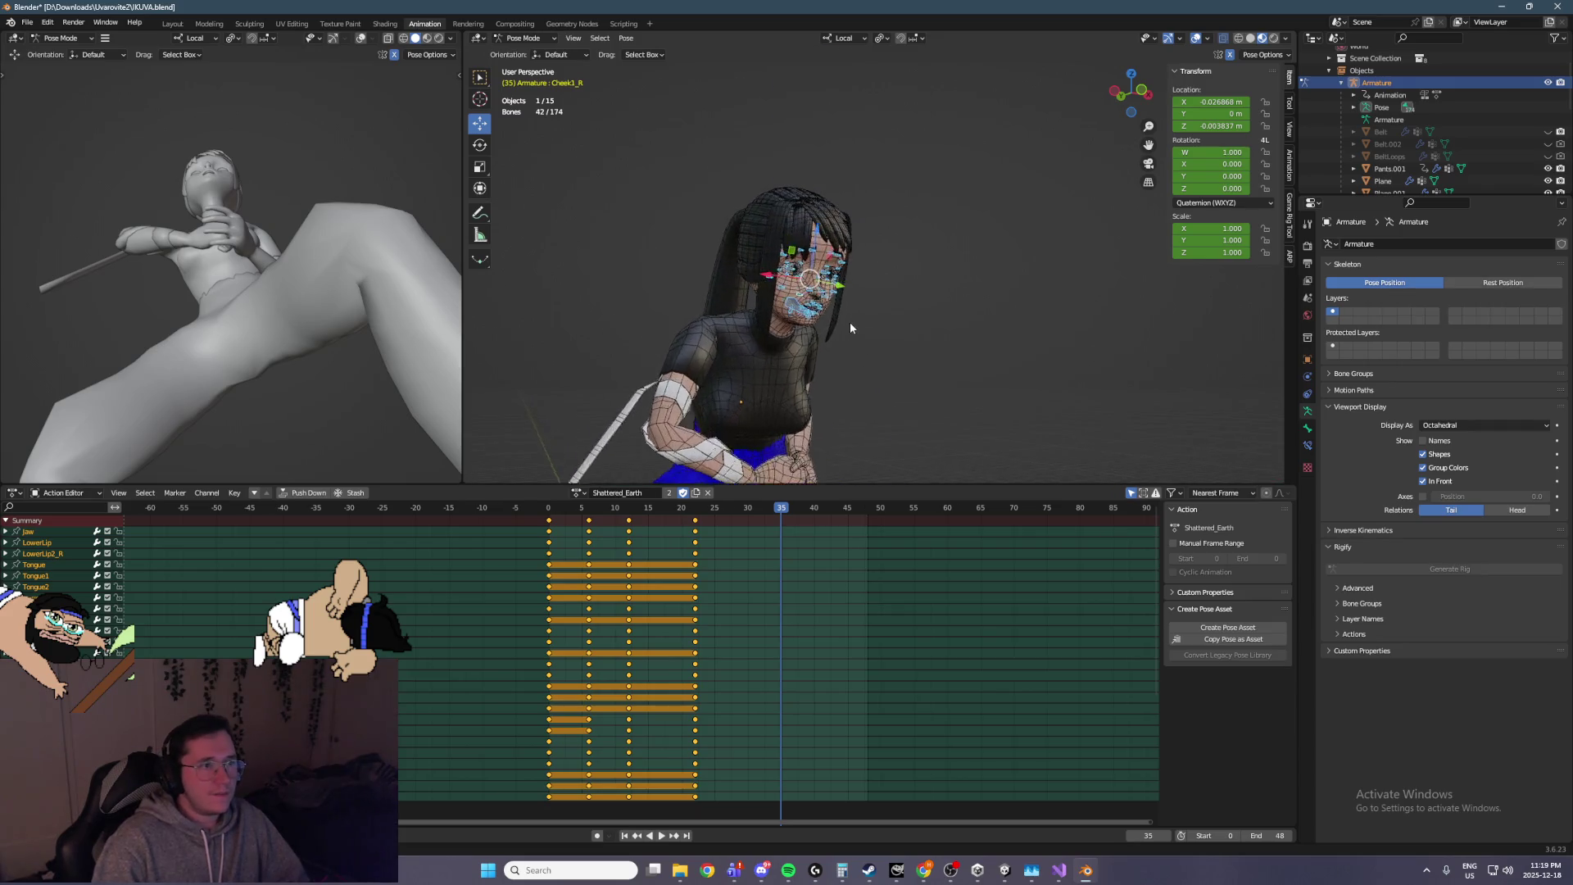
scroll(817, 318, "up", 5)
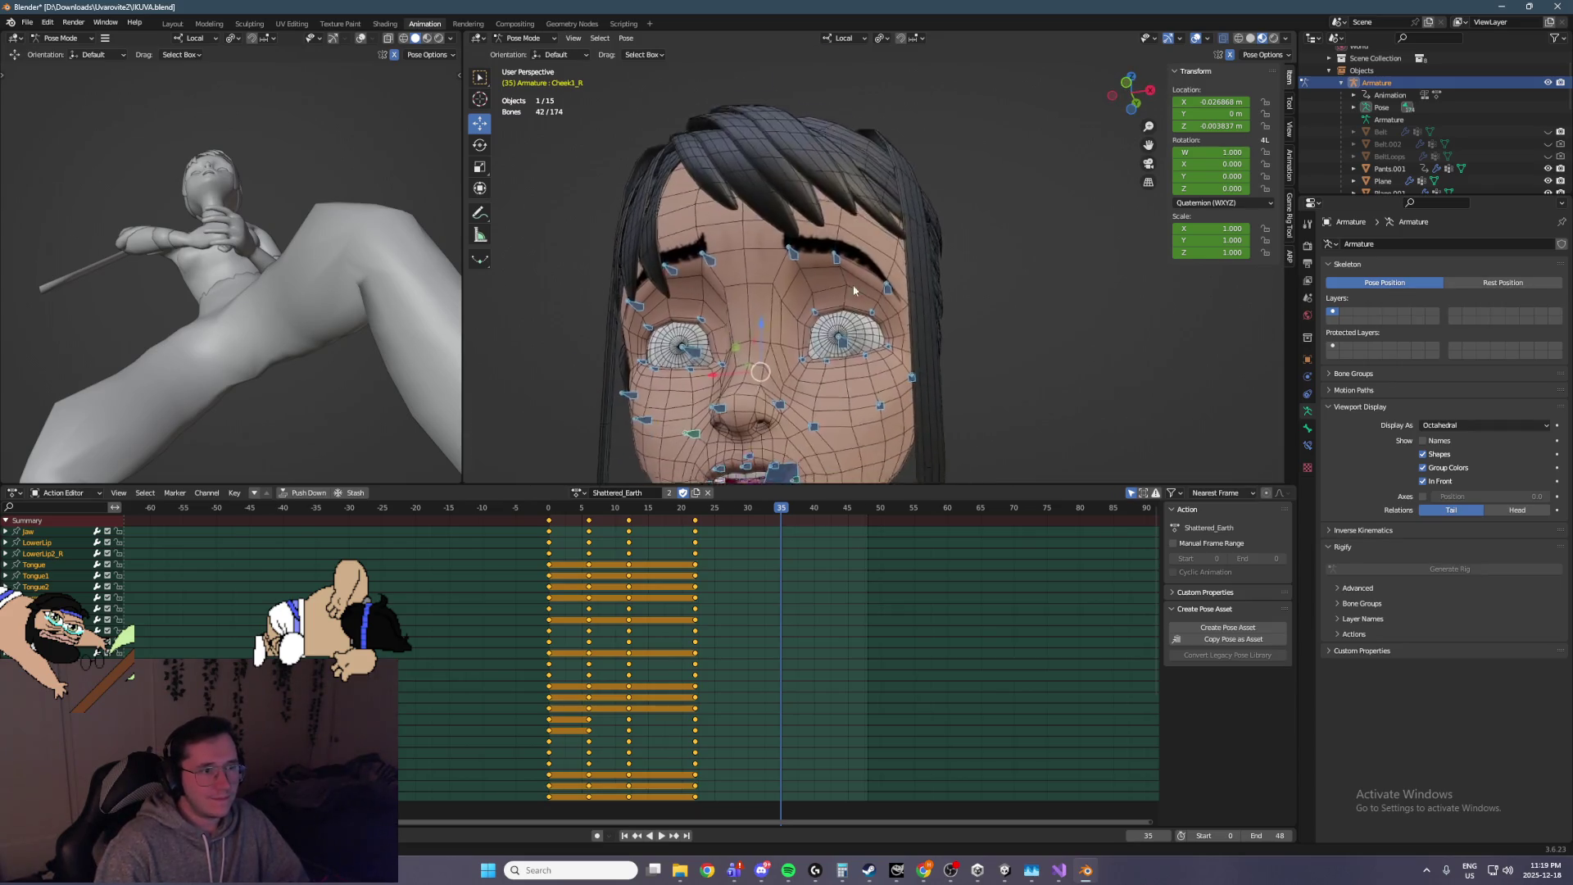
Clear the Jaw bone's transform to close the mouth and save IKUVA.blend
left_click(858, 379)
scroll(879, 348, "up", 3)
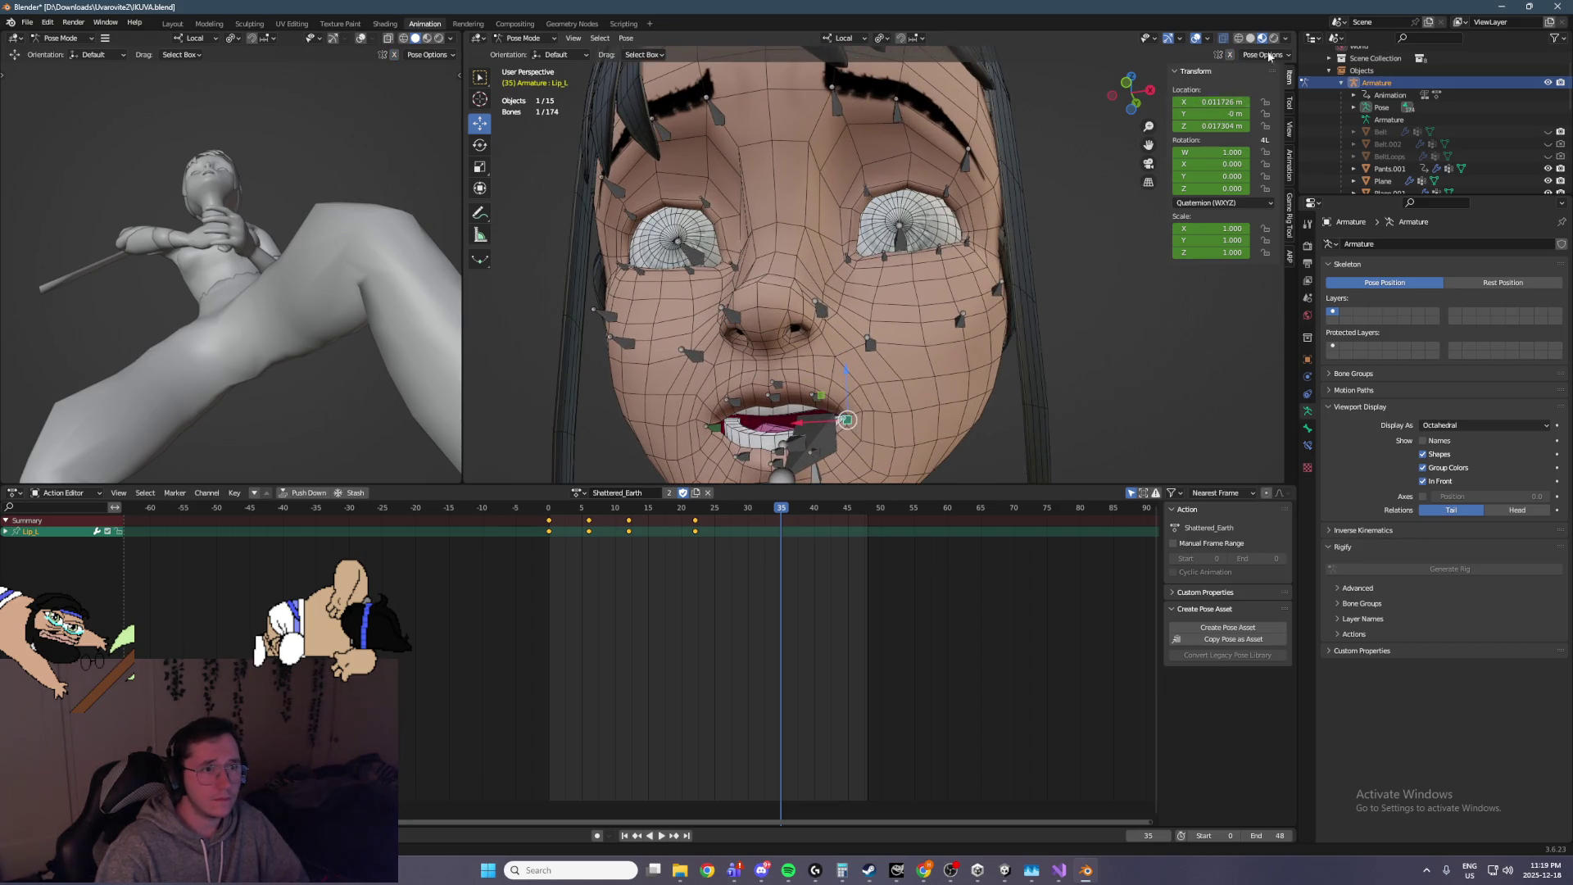
left_click(797, 466)
left_click(627, 38)
mouse_move(695, 67)
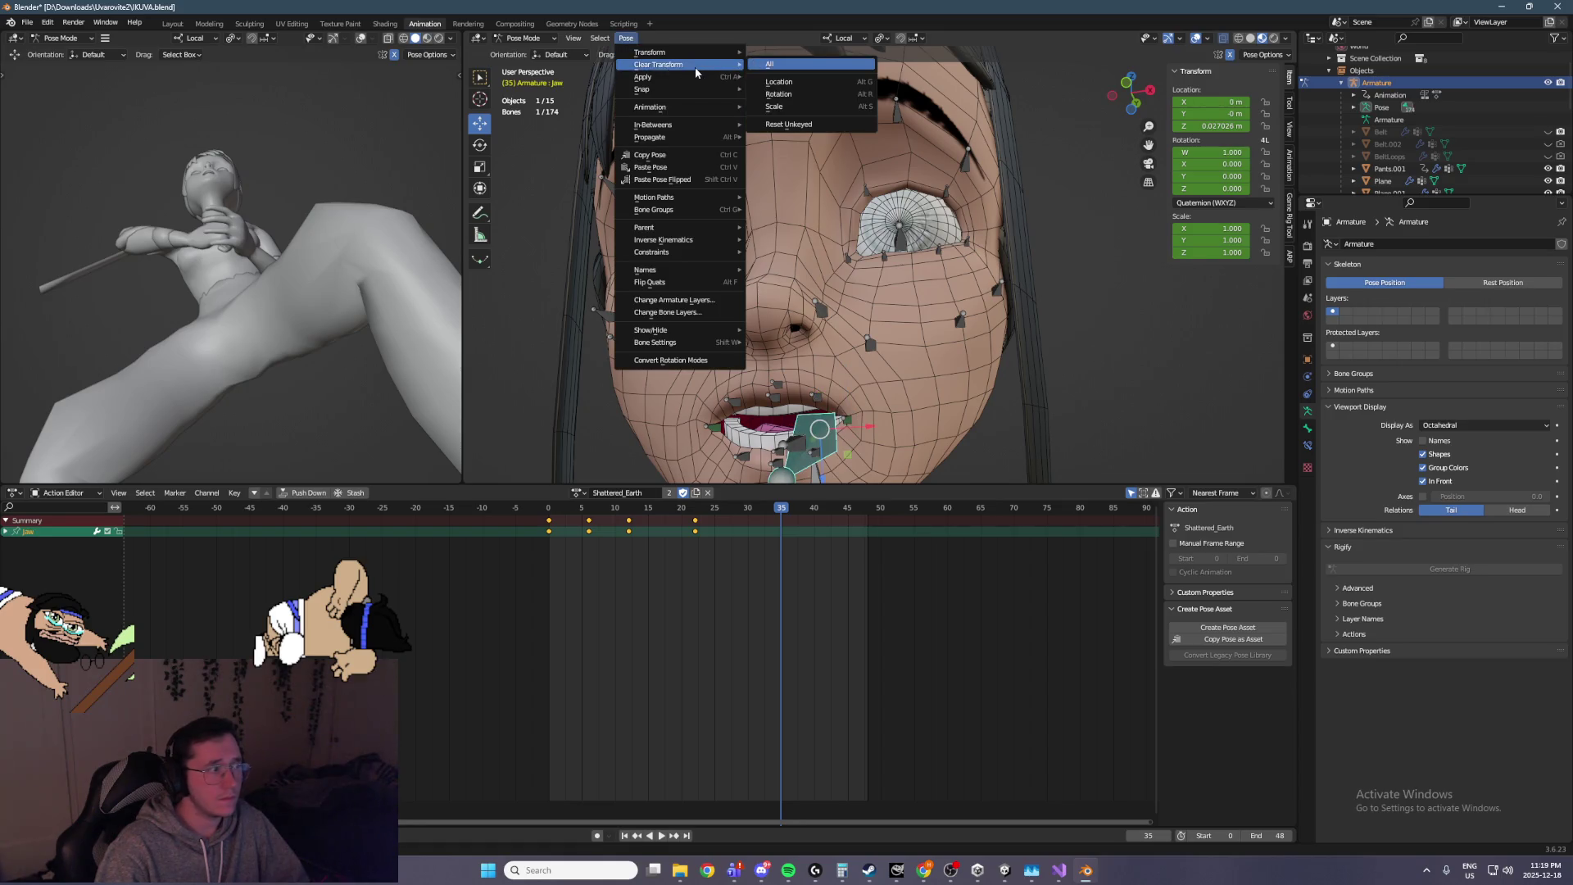
left_click(768, 63)
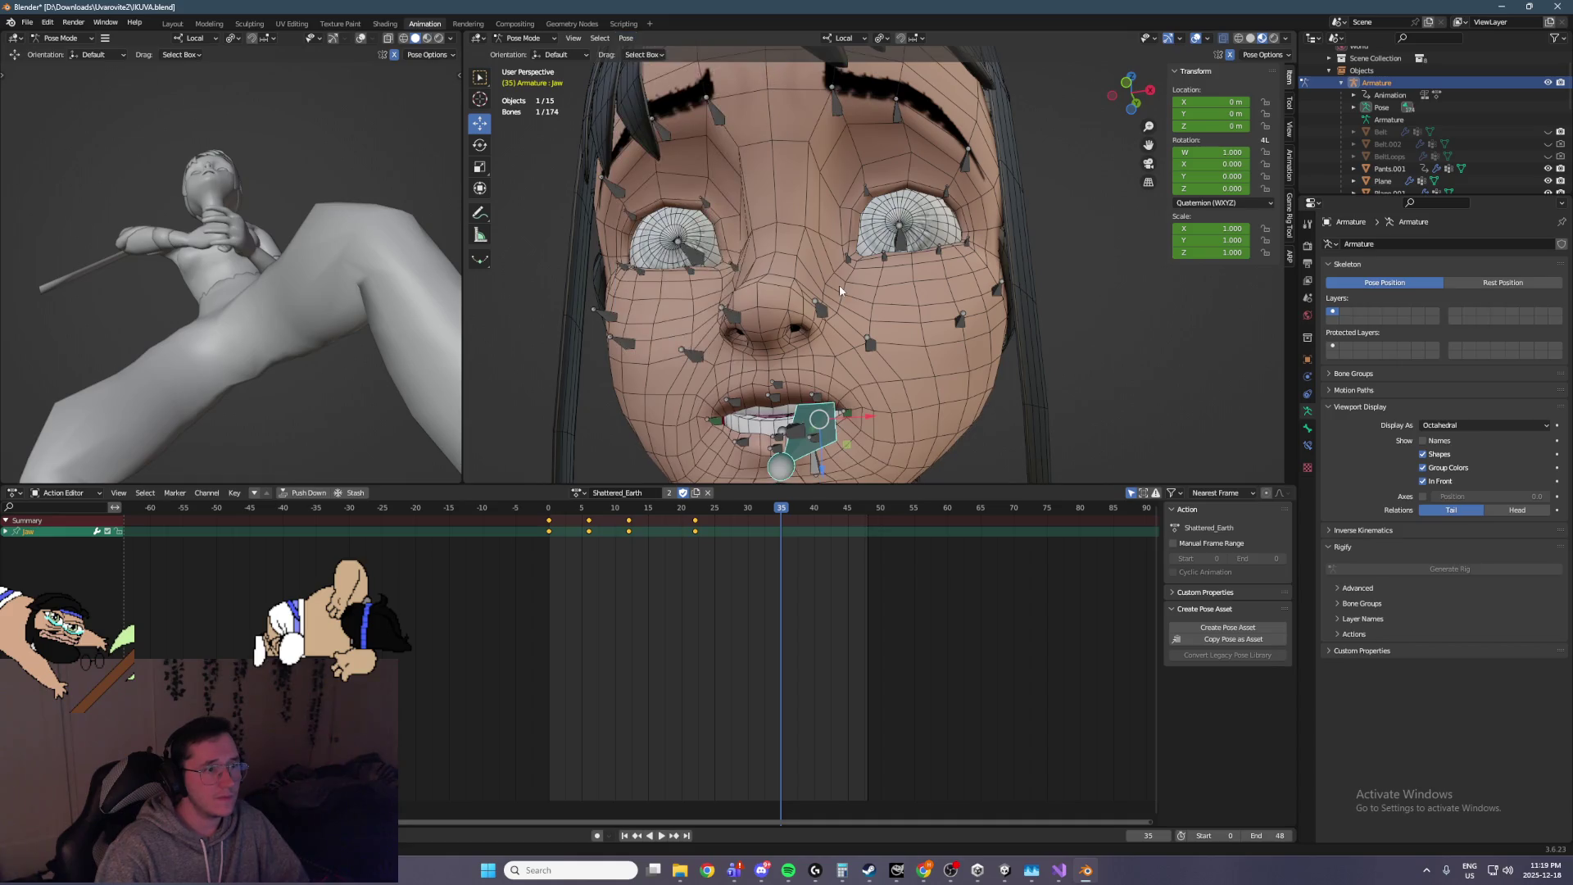
key("ctrl+s")
Raise the right lip corner by moving Lip_R and UpperLip2_R on a Y-excluded plane
mouse_move(825, 307)
left_mouse_down()
mouse_move(867, 272)
mouse_move(857, 398)
mouse_move(758, 369)
mouse_move(842, 416)
mouse_move(623, 205)
mouse_move(528, 200)
mouse_move(534, 185)
mouse_move(624, 213)
left_mouse_up()
left_click(821, 365)
left_click(682, 285)
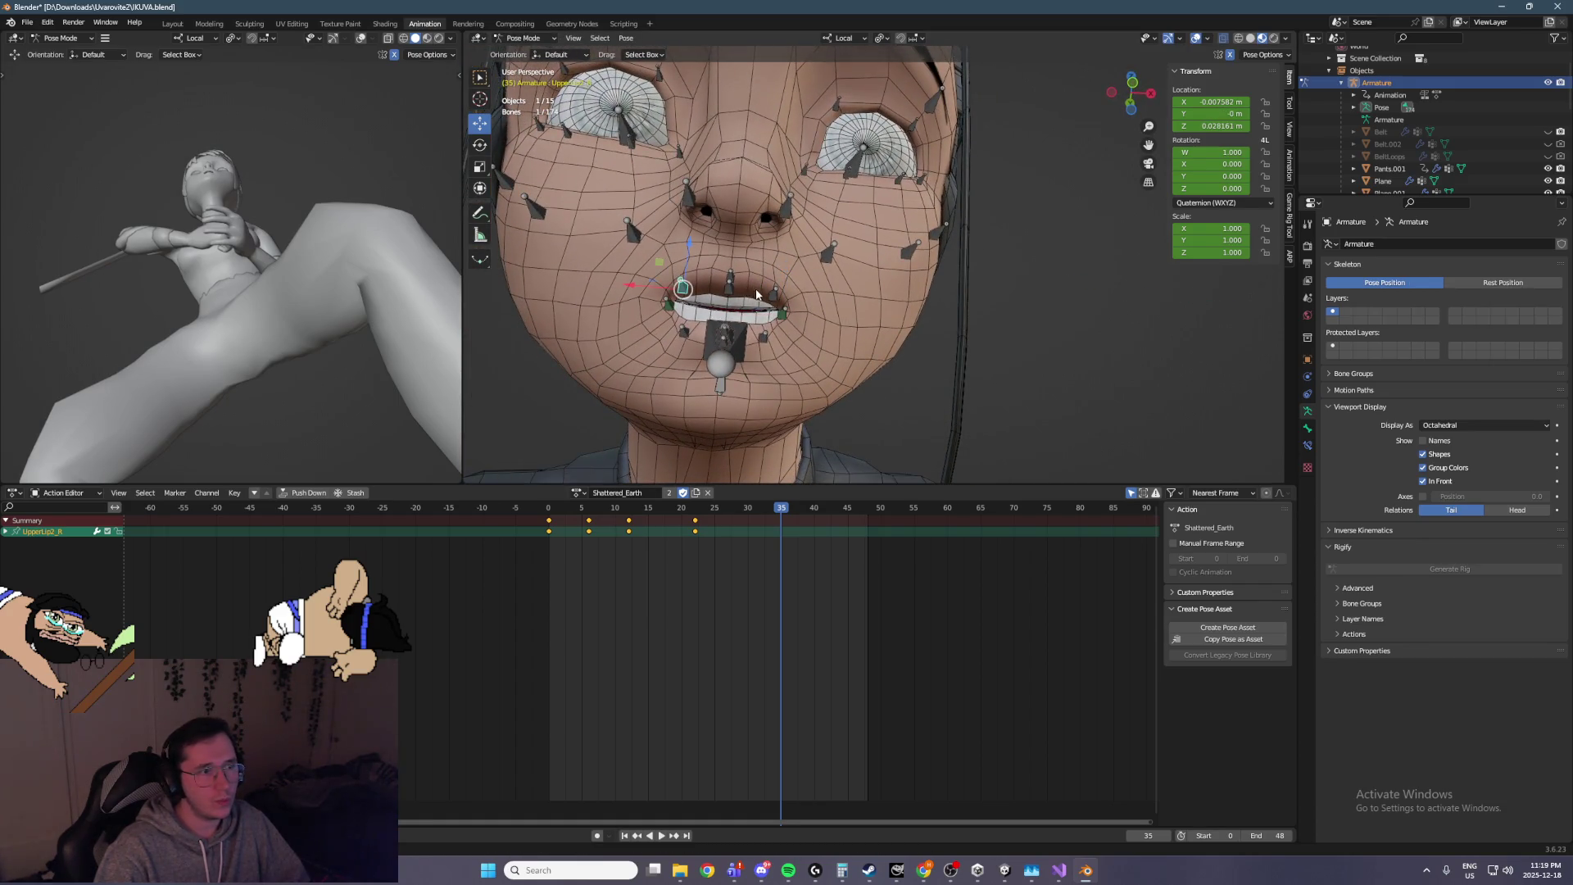
left_click(789, 315)
left_click(776, 293, "shift")
left_click(671, 304)
left_click(681, 285, "shift")
key("g")
key("shift+y")
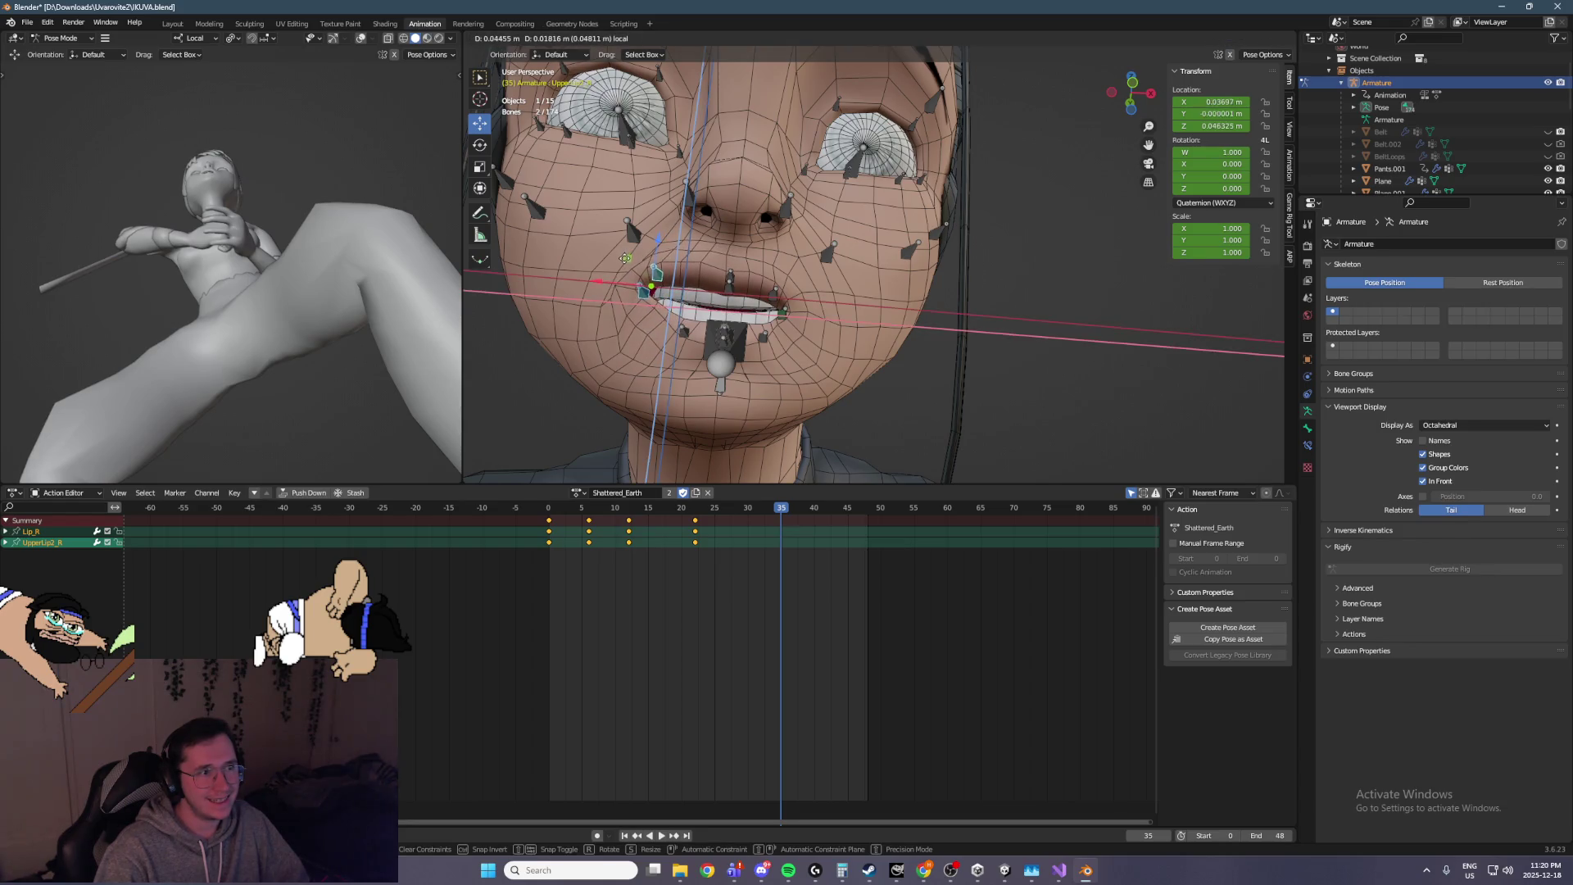
left_click(627, 284)
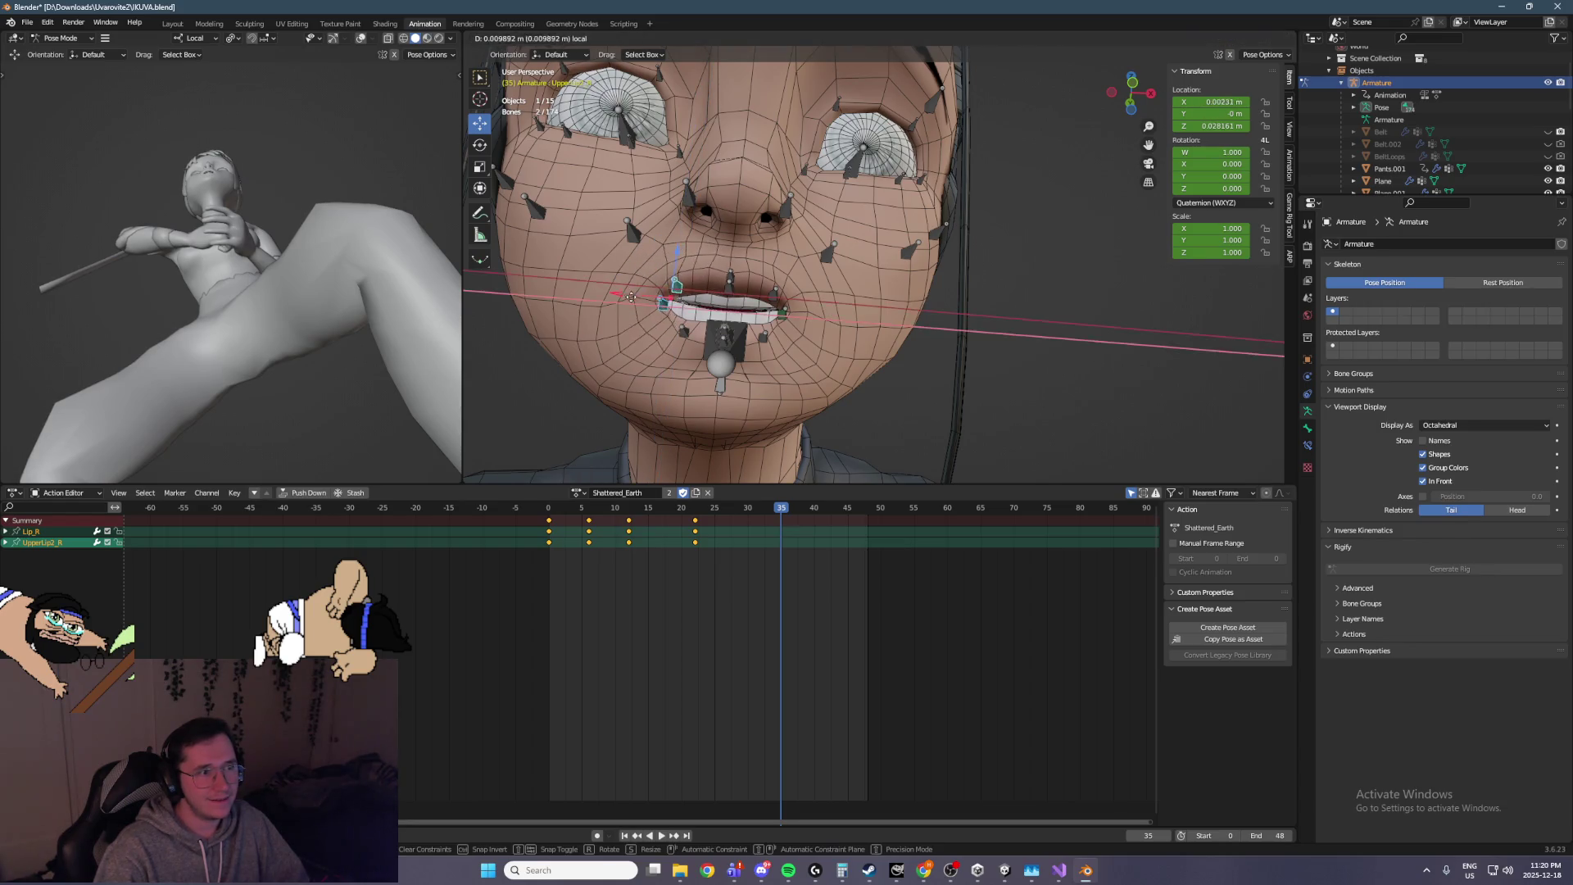
Raise the Cheek1_R bone and lift the Lip_R mouth corner along Z
left_click(647, 303)
left_click(633, 234)
key("g")
key("shift+y")
left_click(642, 287)
left_click(642, 286)
key("g")
left_click(643, 269)
key("g")
key("z")
left_click(643, 254)
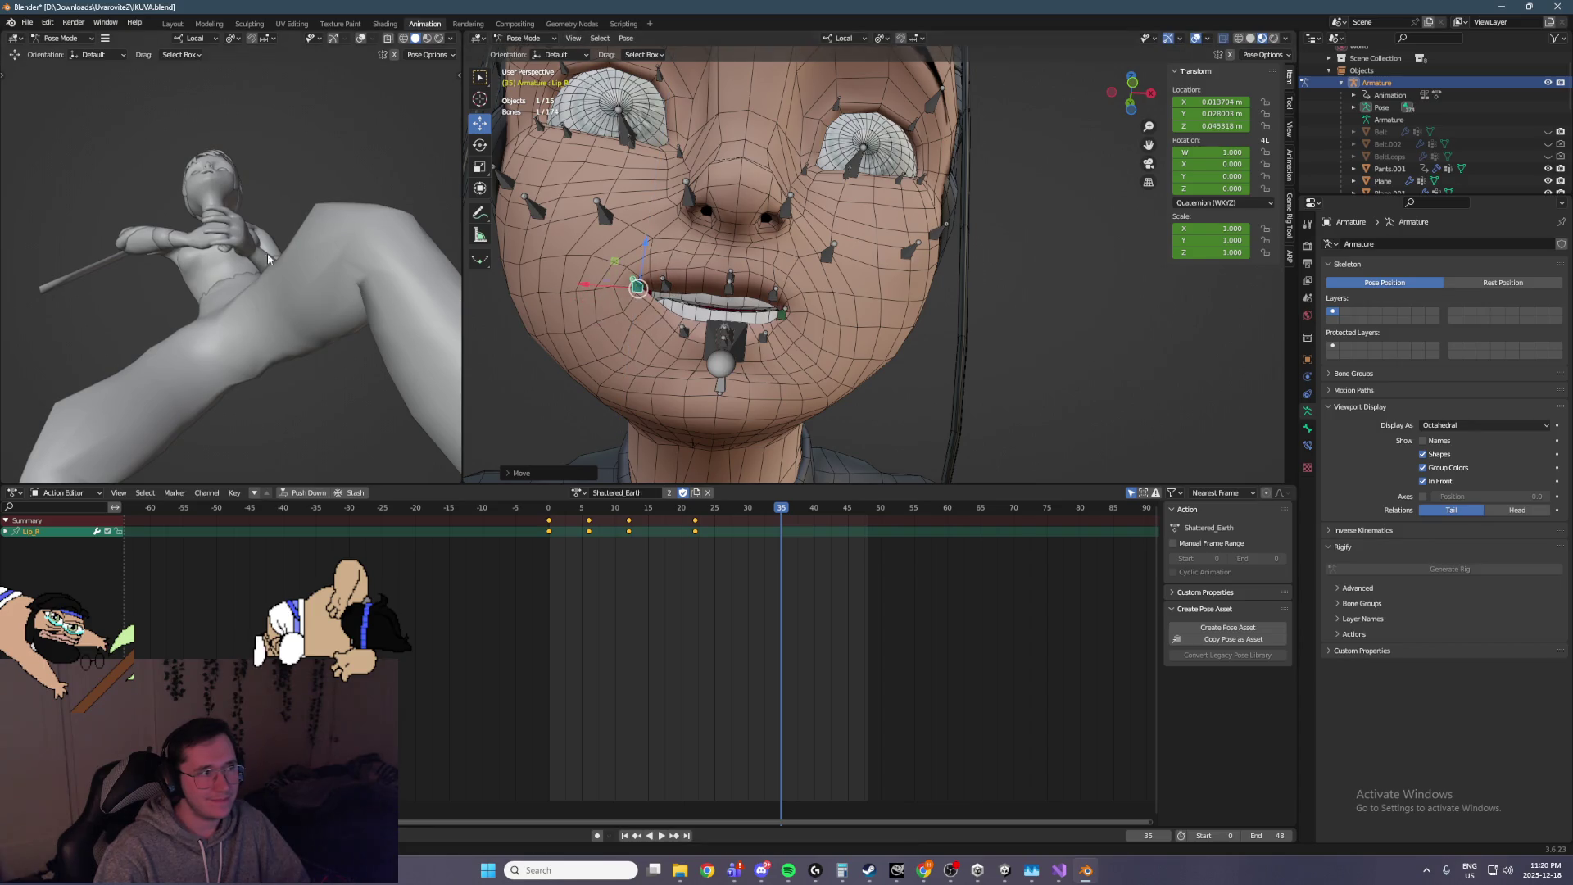
Switch to front view and box-select the three Eyebrow_L bones
key("KP_1")
scroll(698, 279, "up", 3)
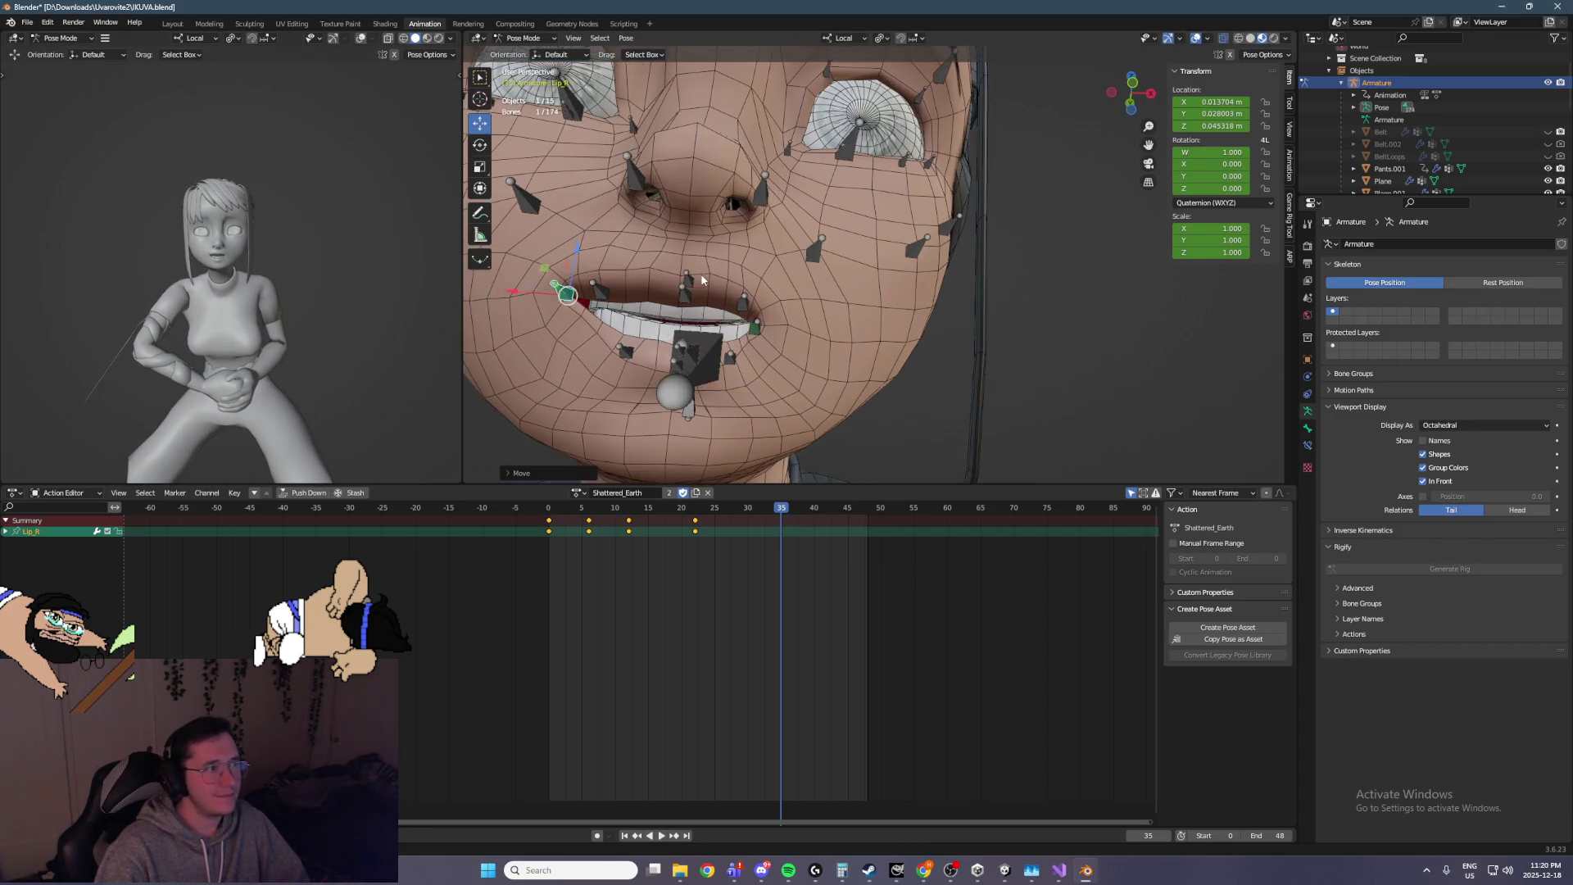
left_click(740, 339)
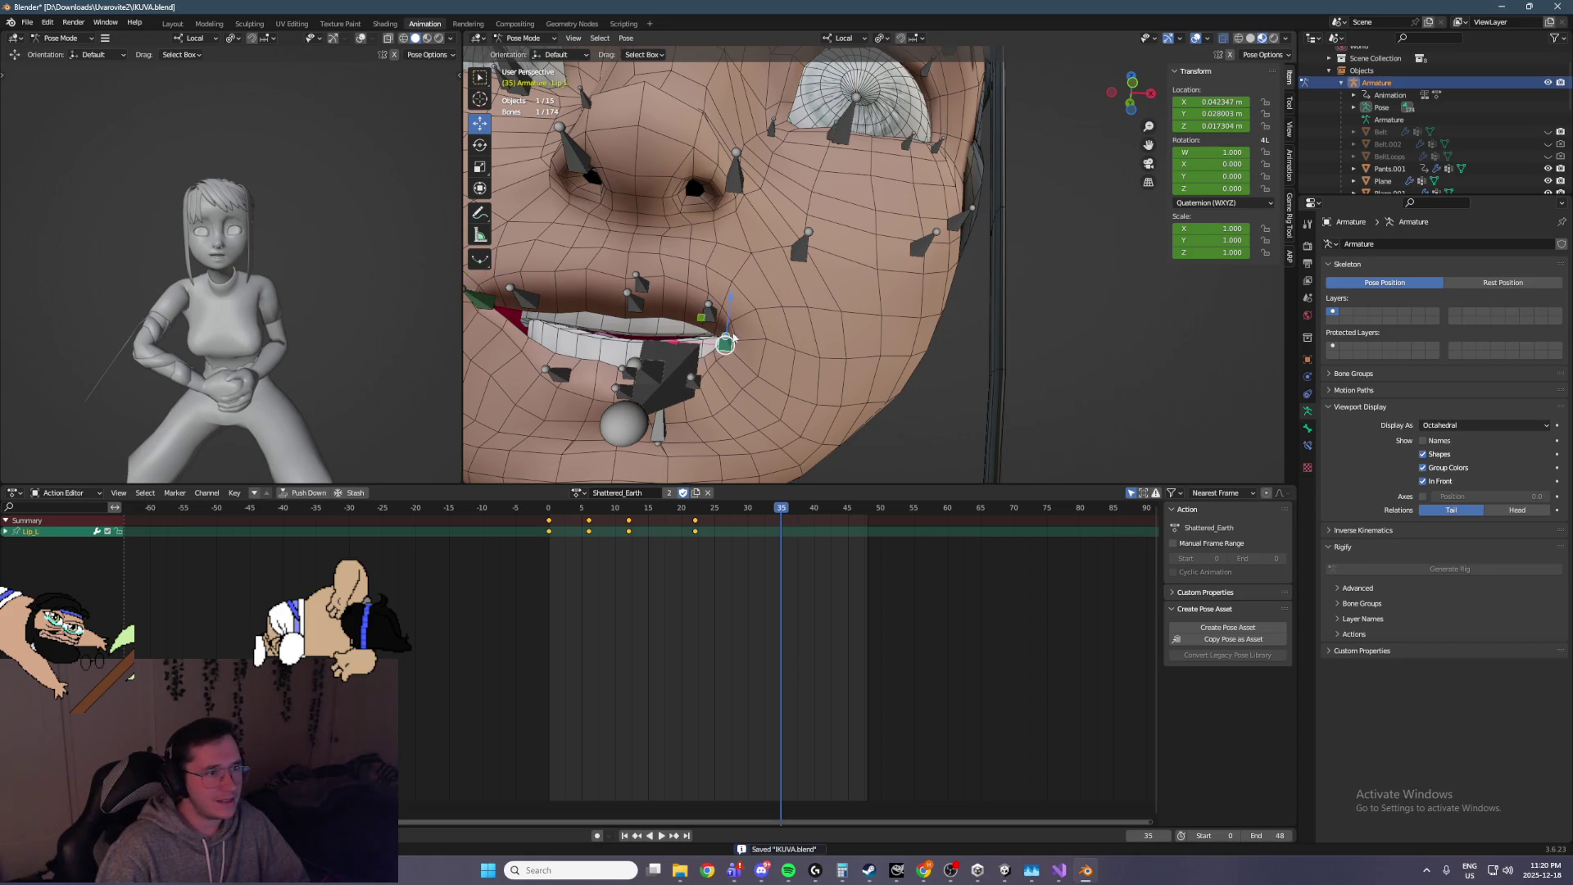
scroll(639, 391, "down", 4)
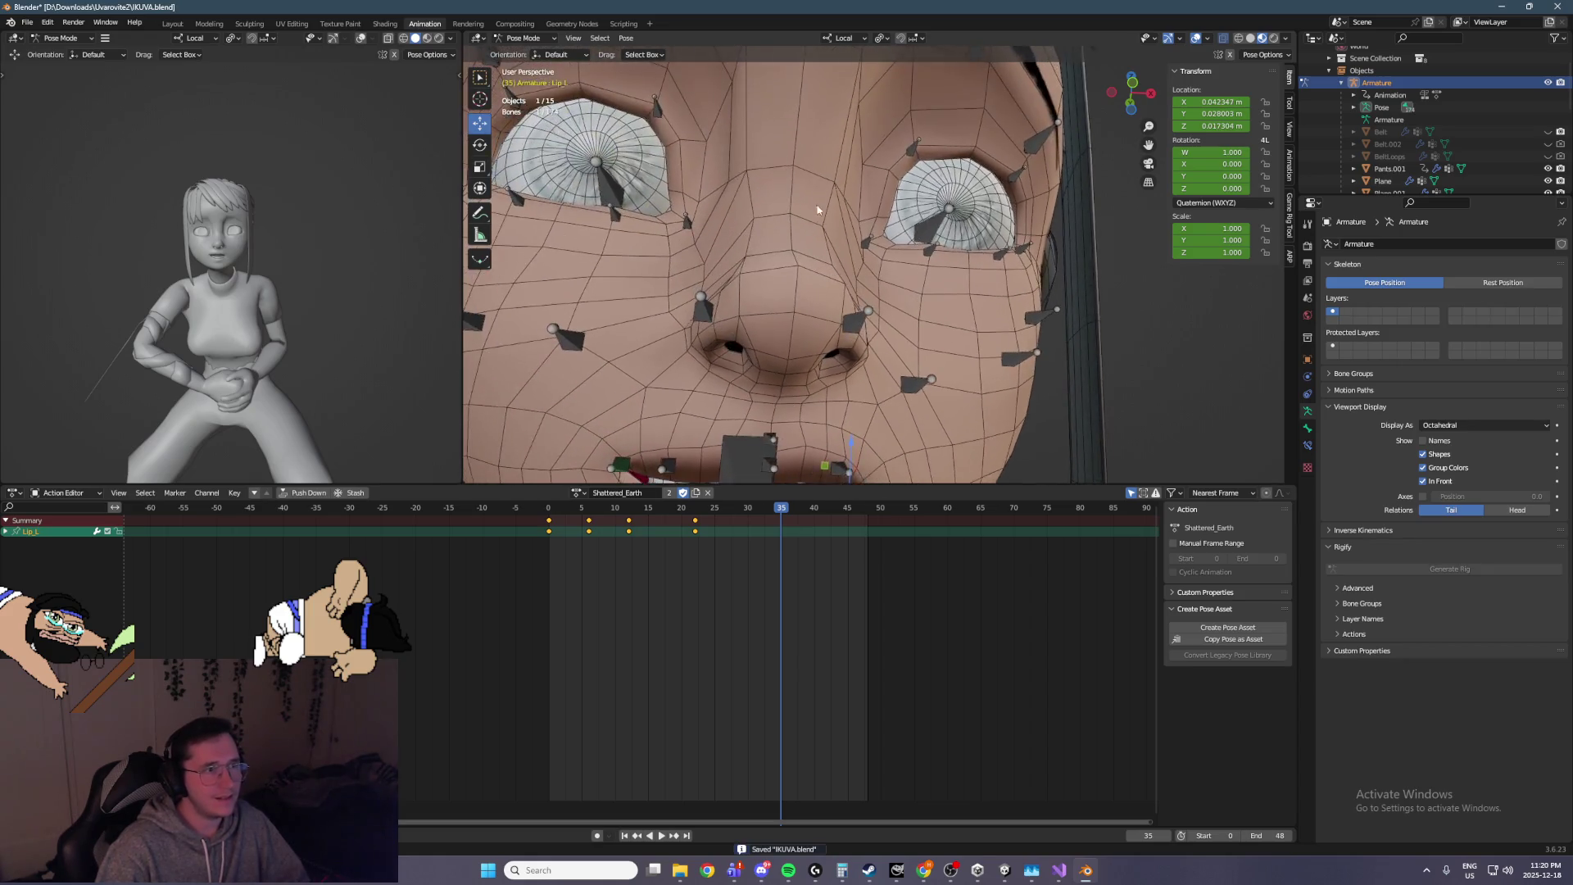
left_click_drag(891, 91, 1010, 190)
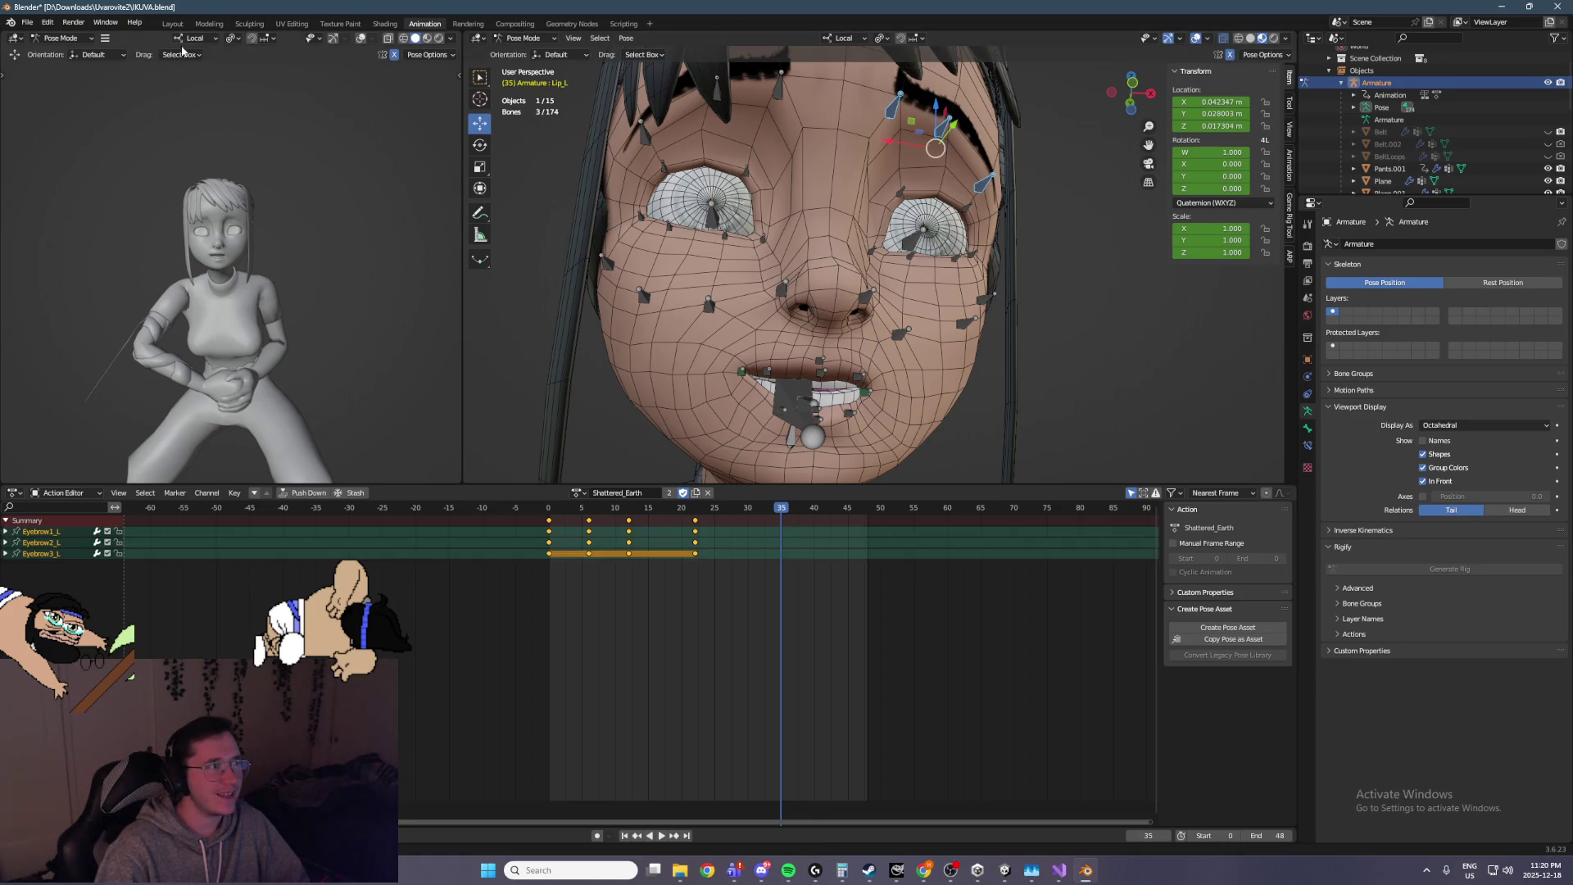
Clear all transforms on the left eyebrow bones
left_click(623, 37)
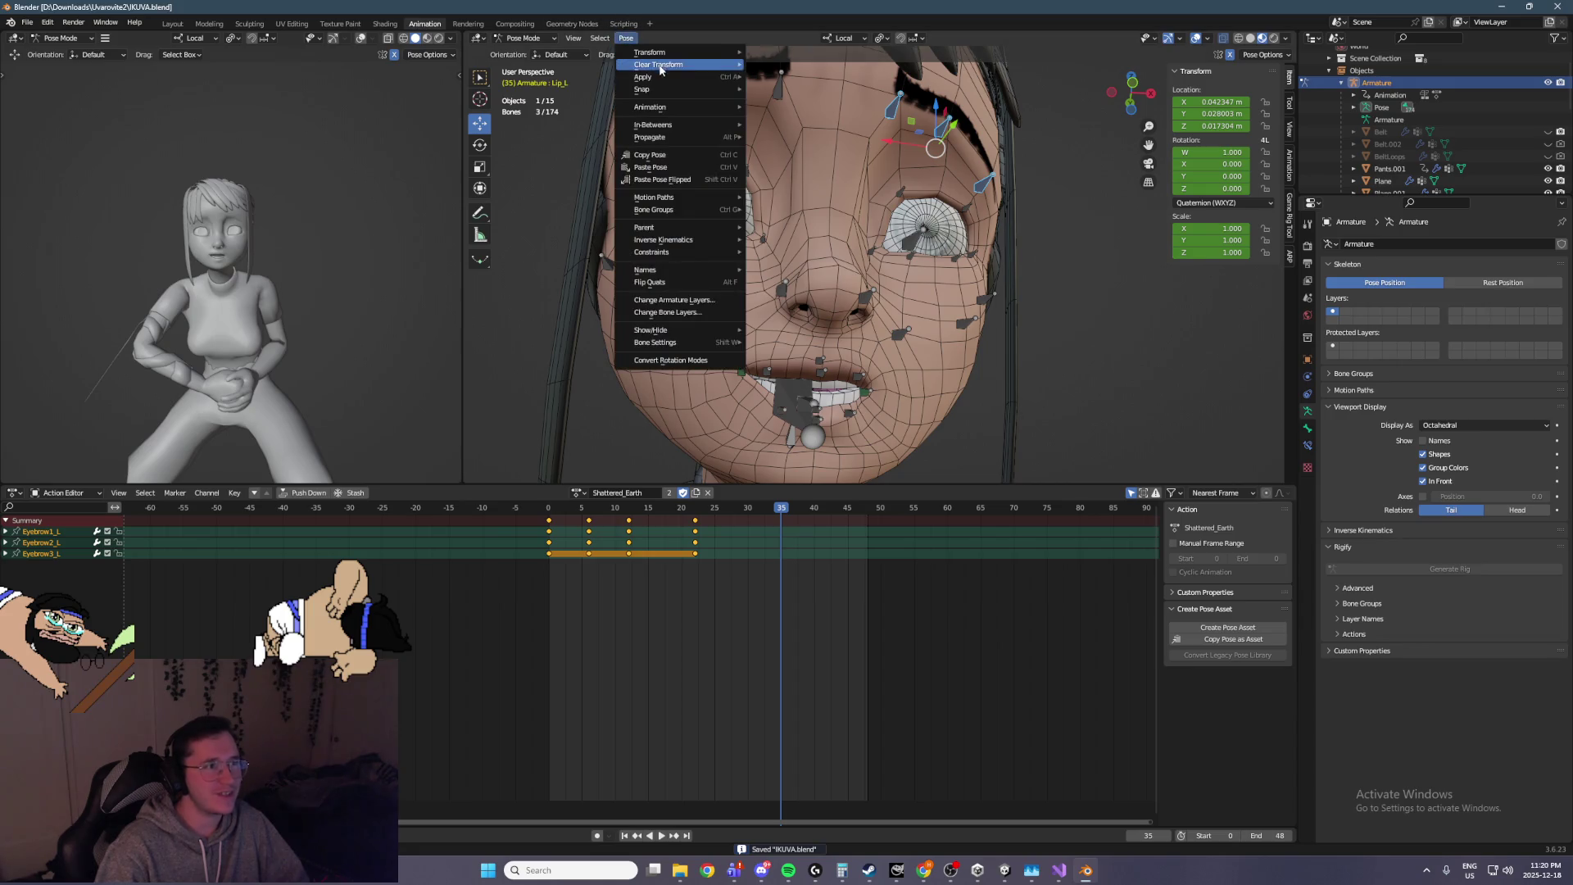
left_click(774, 66)
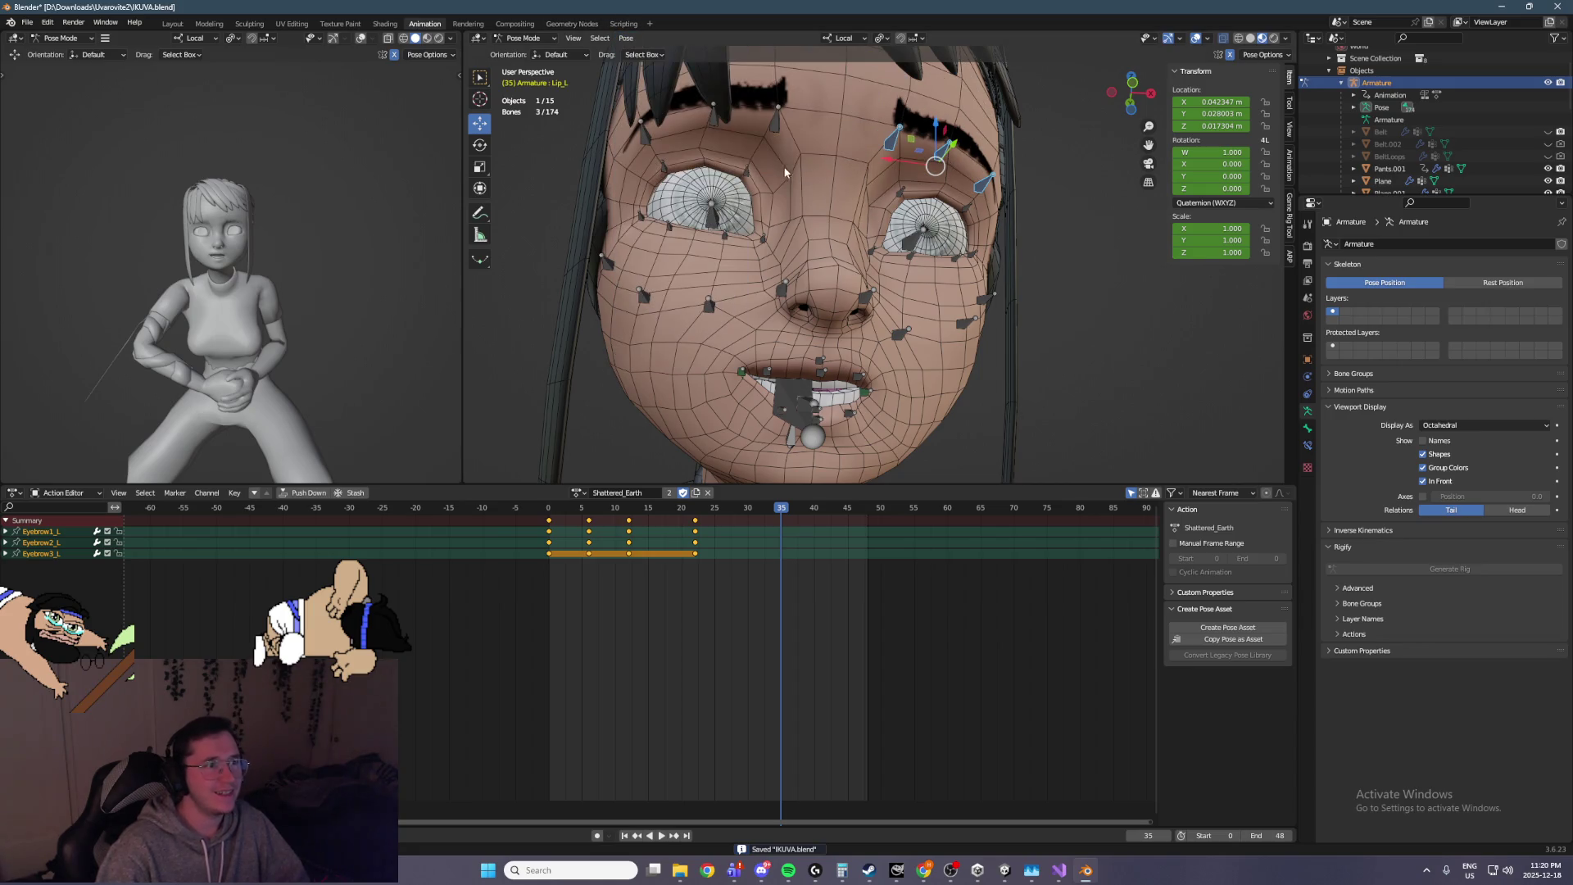
left_click(778, 107)
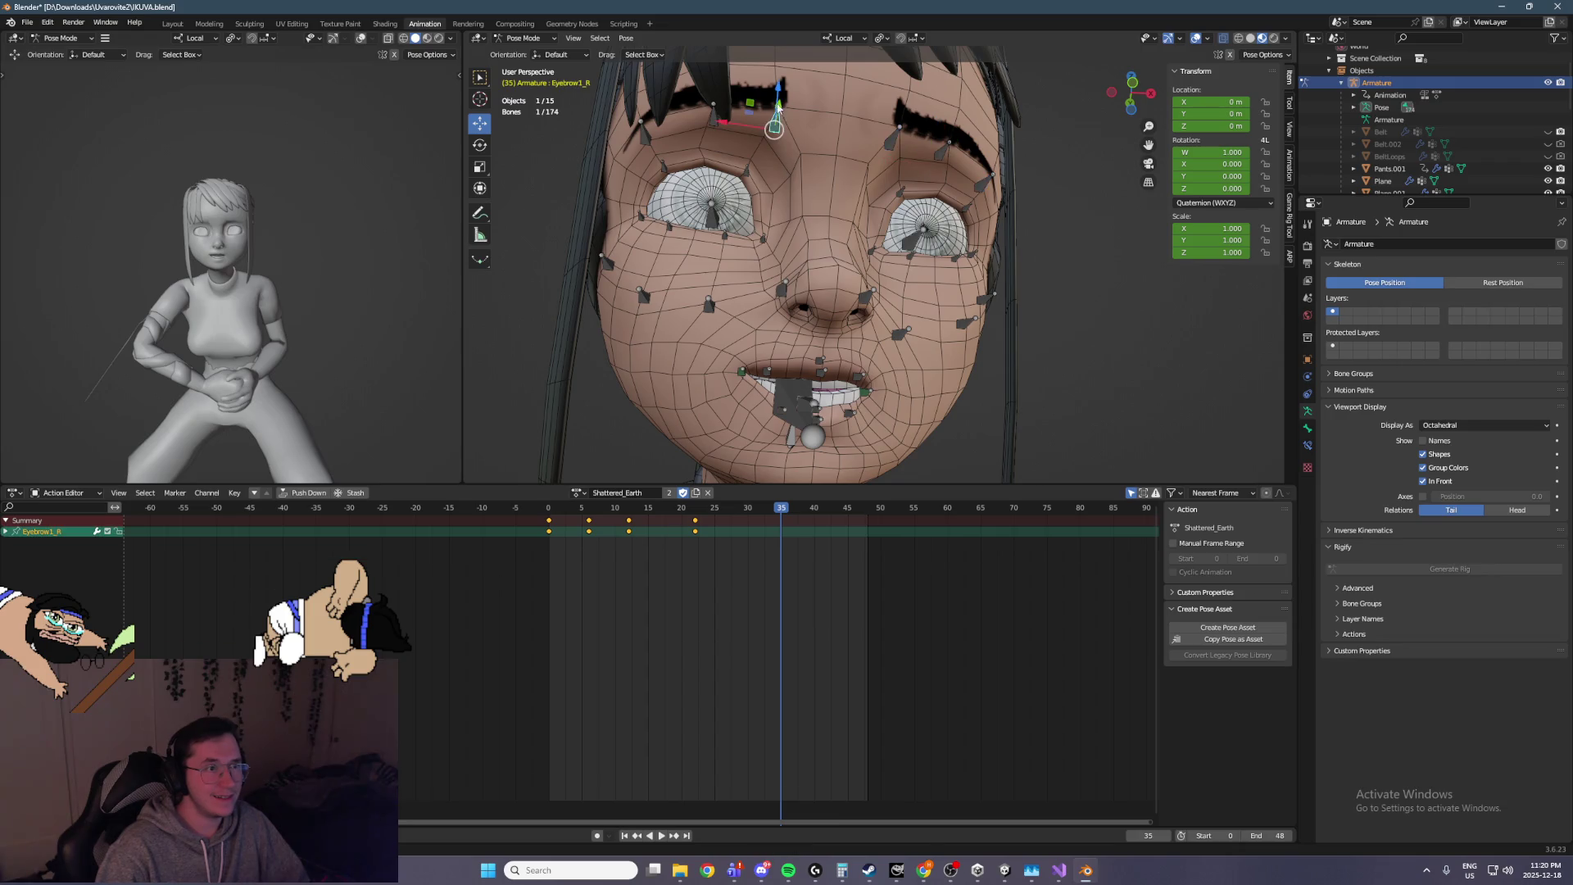
left_click(714, 110)
left_click_drag(714, 85, 720, 51)
key("Escape")
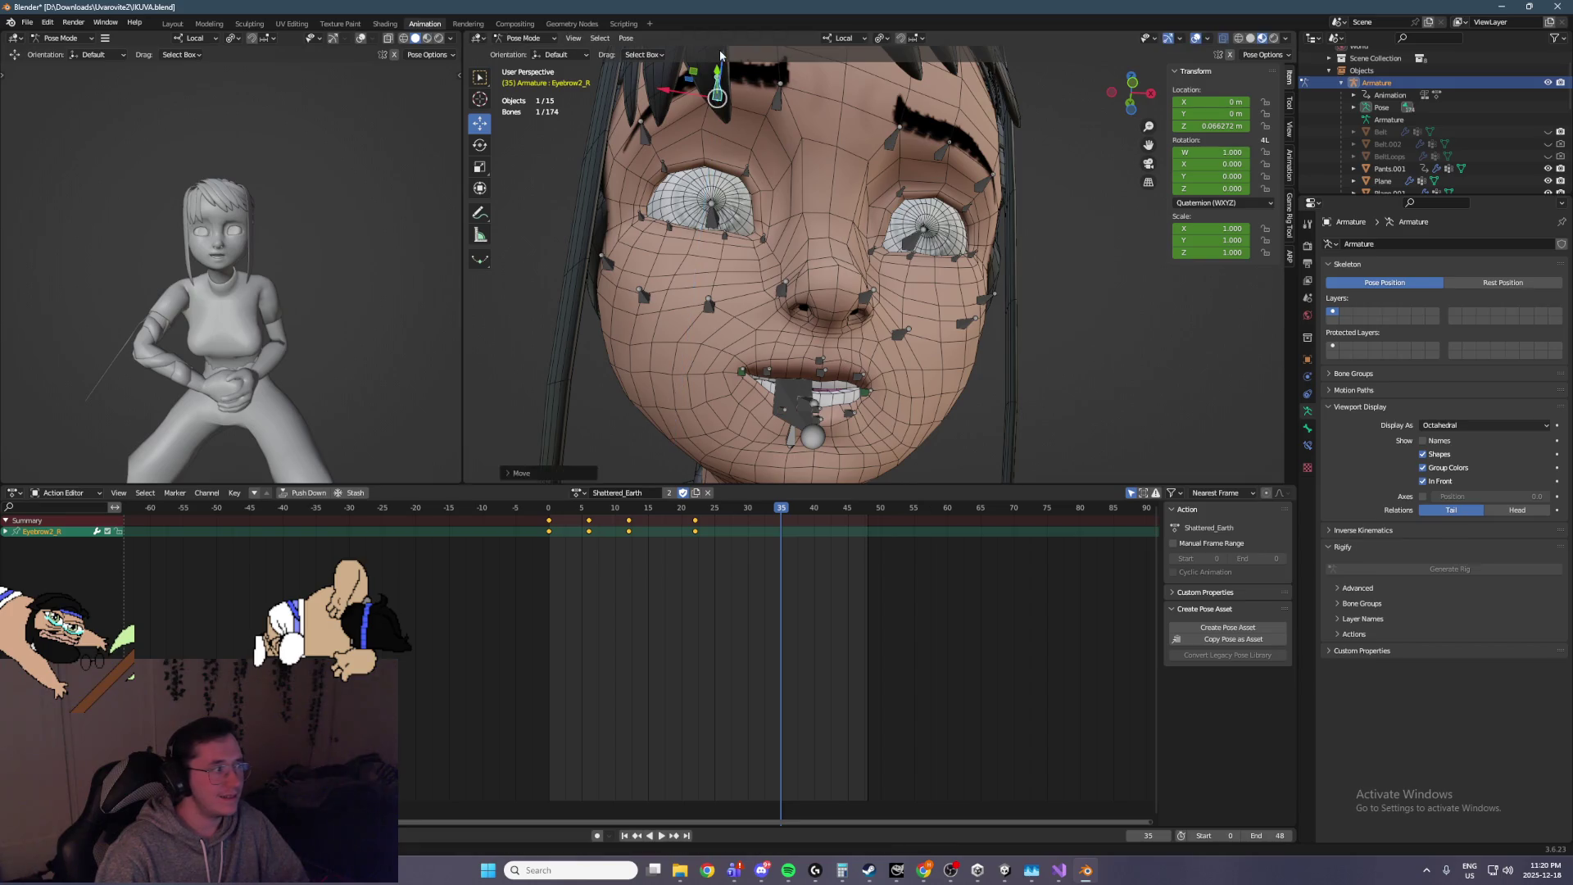
Box-select the bones around the right eye and clear all their transforms
left_click_drag(702, 242, 705, 179)
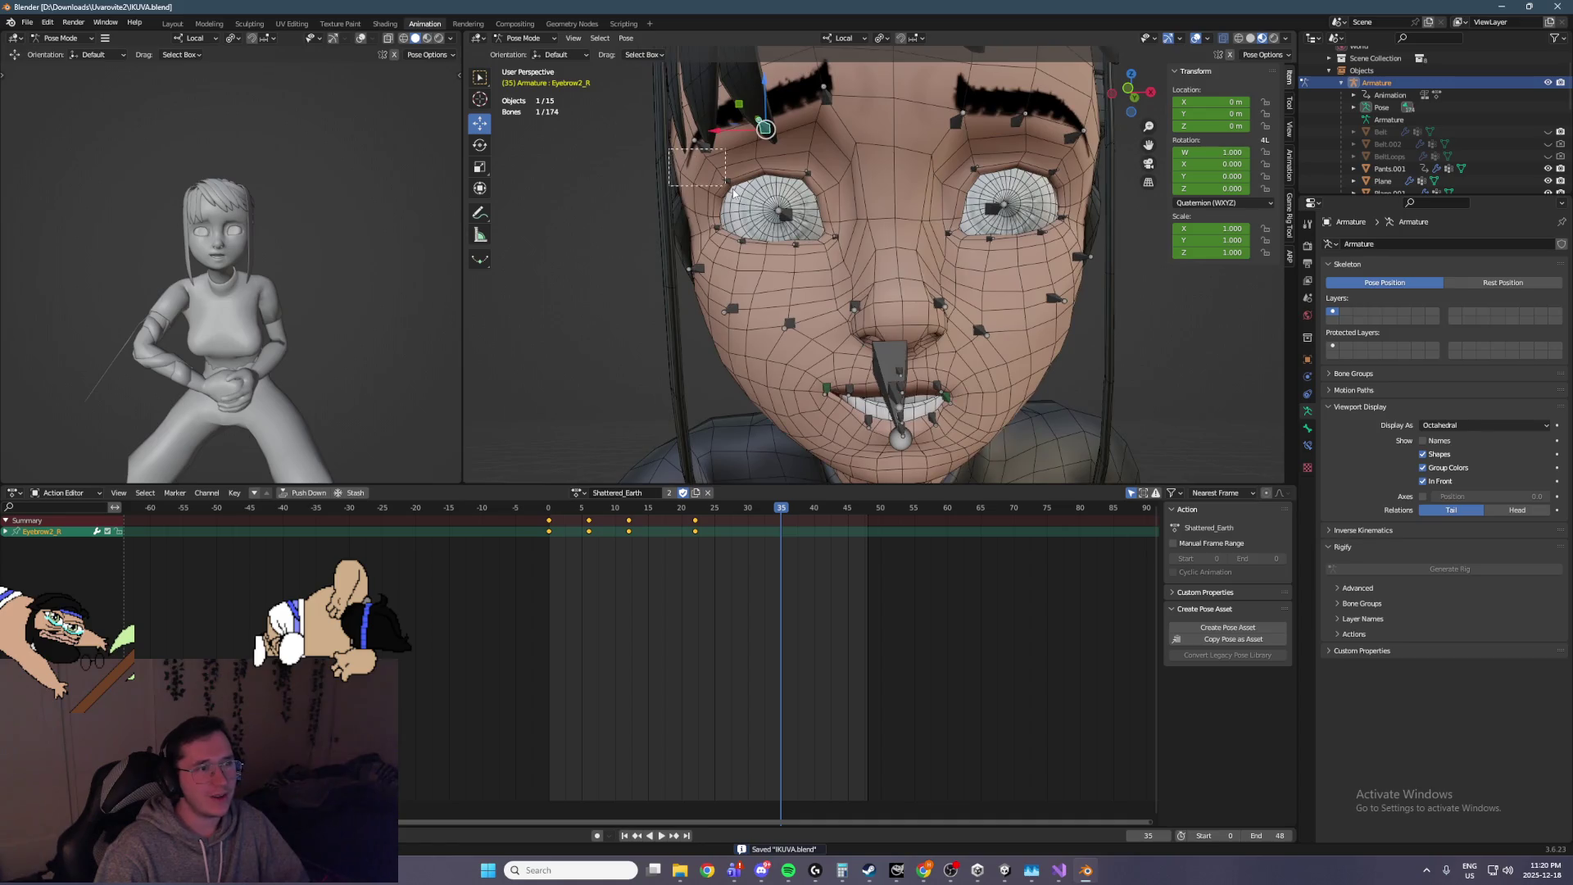
left_click_drag(842, 257, 843, 257)
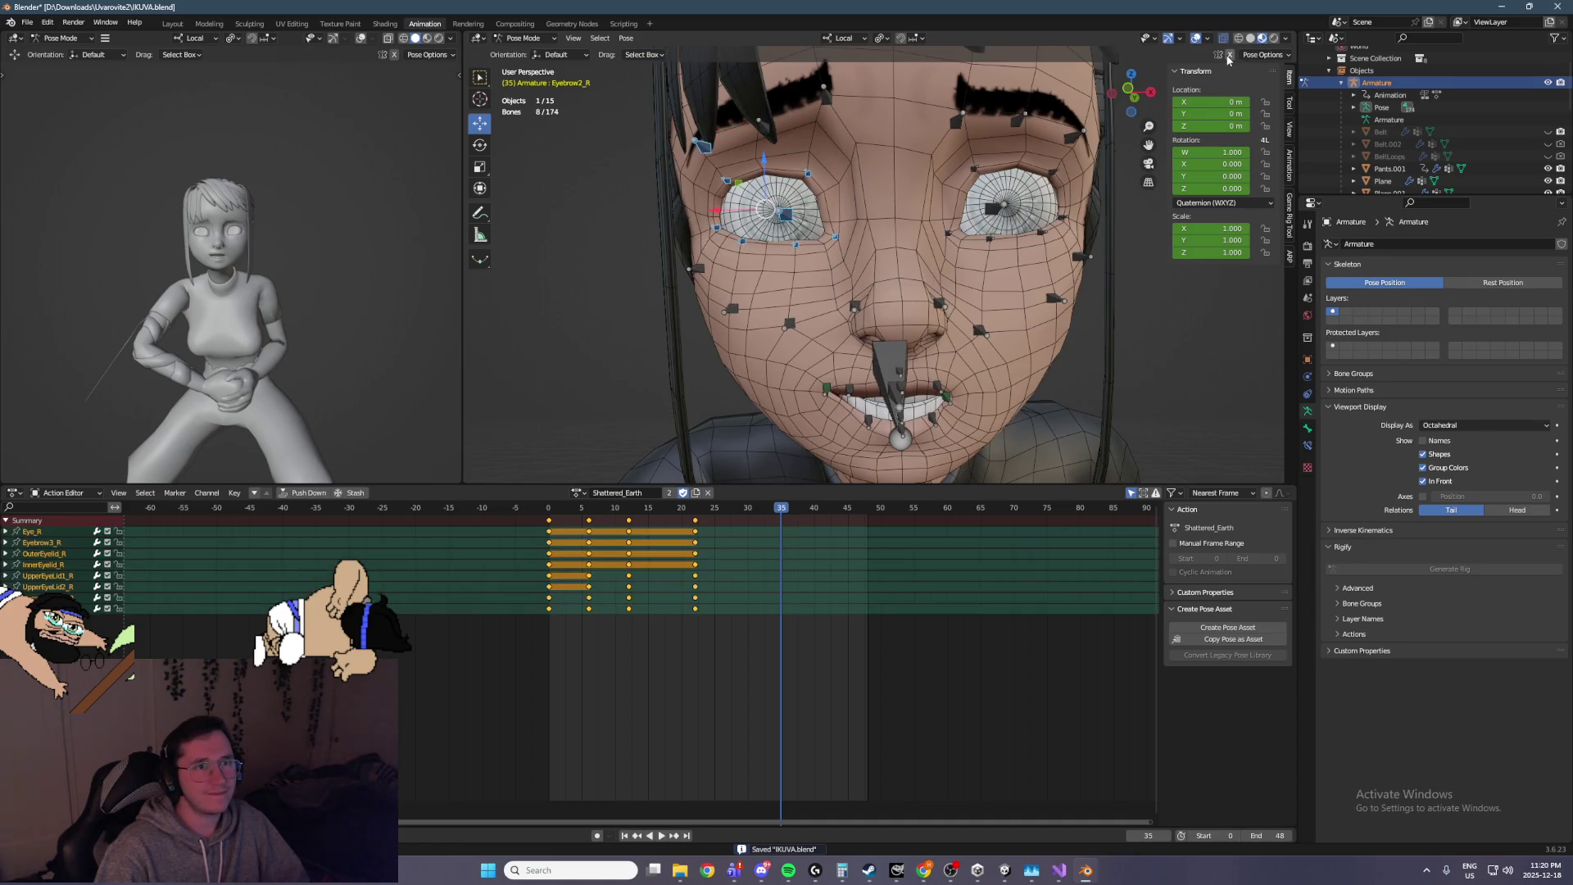
left_click(626, 37)
mouse_move(650, 65)
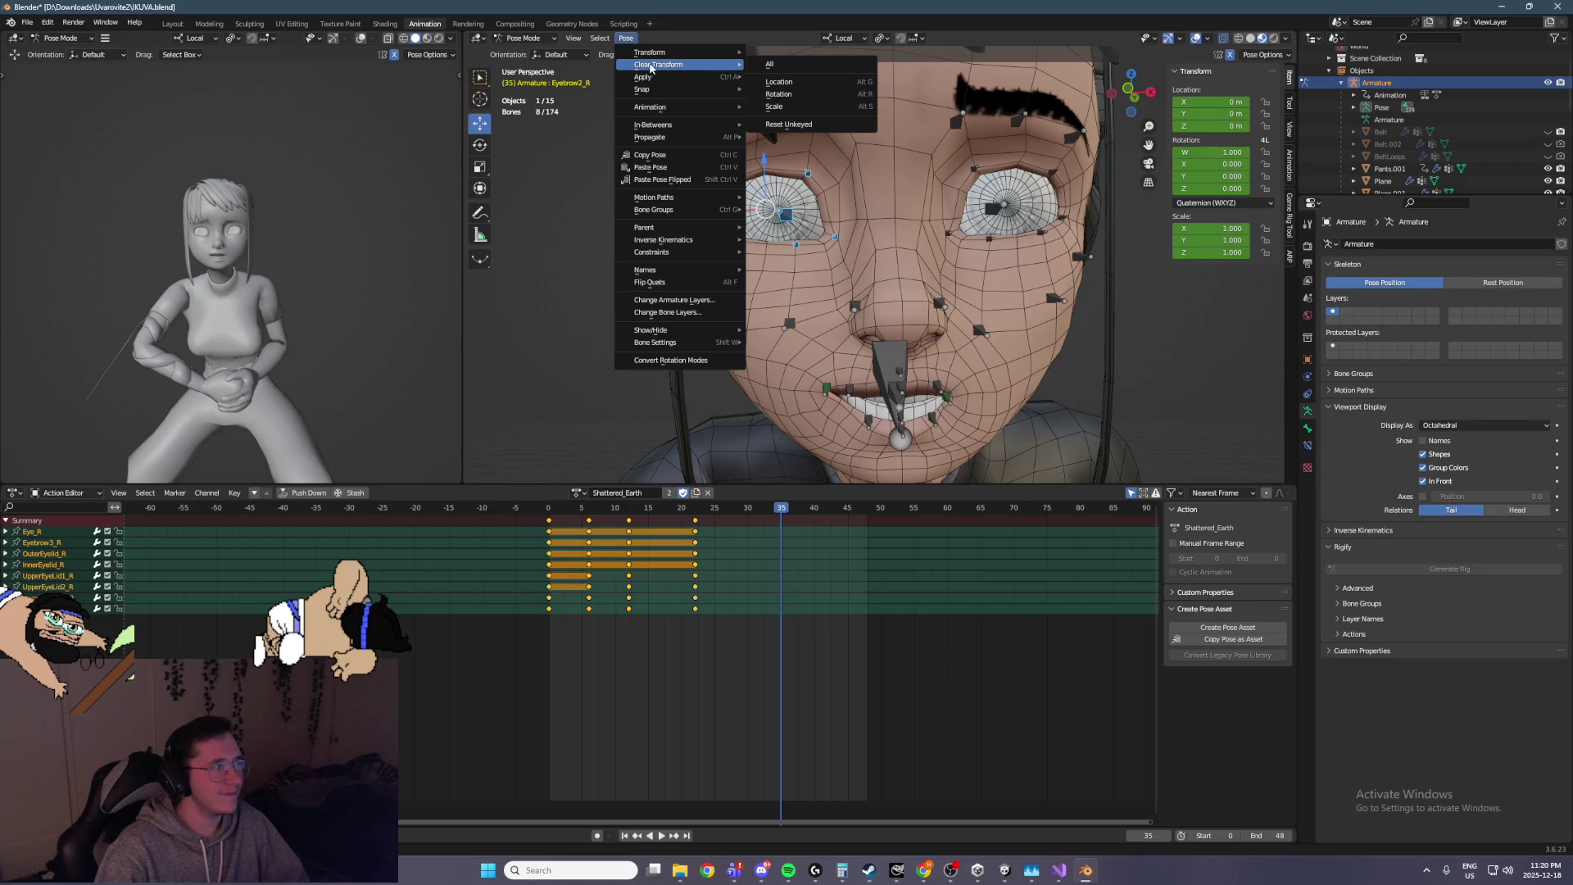
left_click(835, 68)
scroll(836, 144, "up", 4)
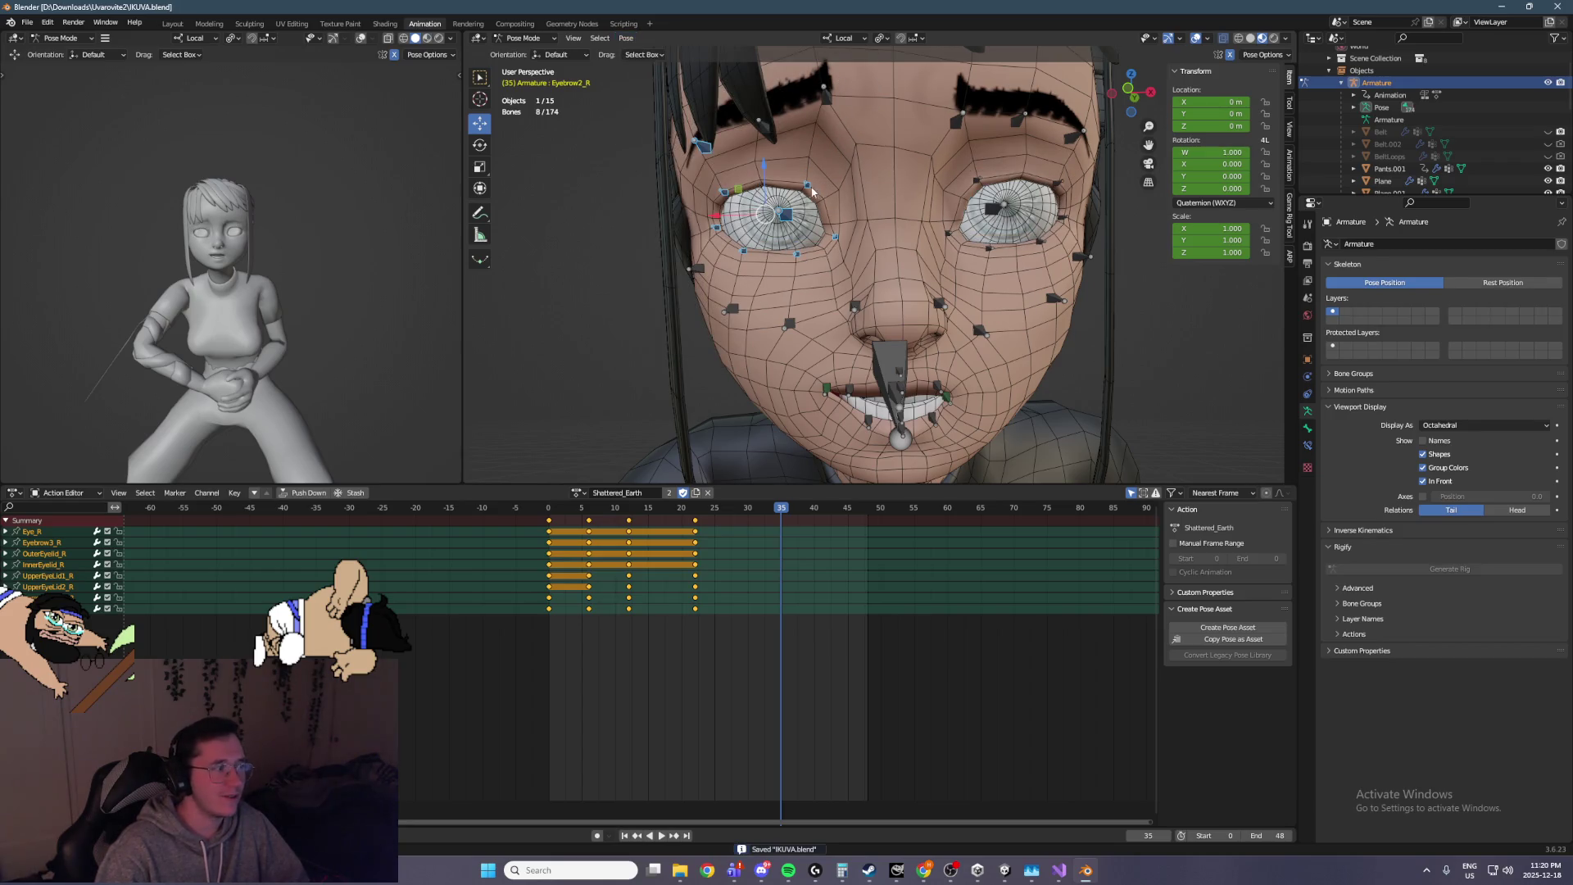
Select the right eye's LowerEyeLid1_R, LowerEyeLid2_R and UpperEyeLid2_R bones
left_click_drag(819, 164, 967, 269)
left_click(911, 216)
mouse_move(911, 215)
left_mouse_down()
mouse_move(853, 240)
mouse_move(1181, 70)
left_mouse_up()
mouse_move(1069, 101)
left_mouse_down()
mouse_move(939, 131)
mouse_move(935, 167)
mouse_move(893, 172)
mouse_move(948, 139)
left_mouse_up()
left_click(813, 197, "shift")
left_click(844, 111)
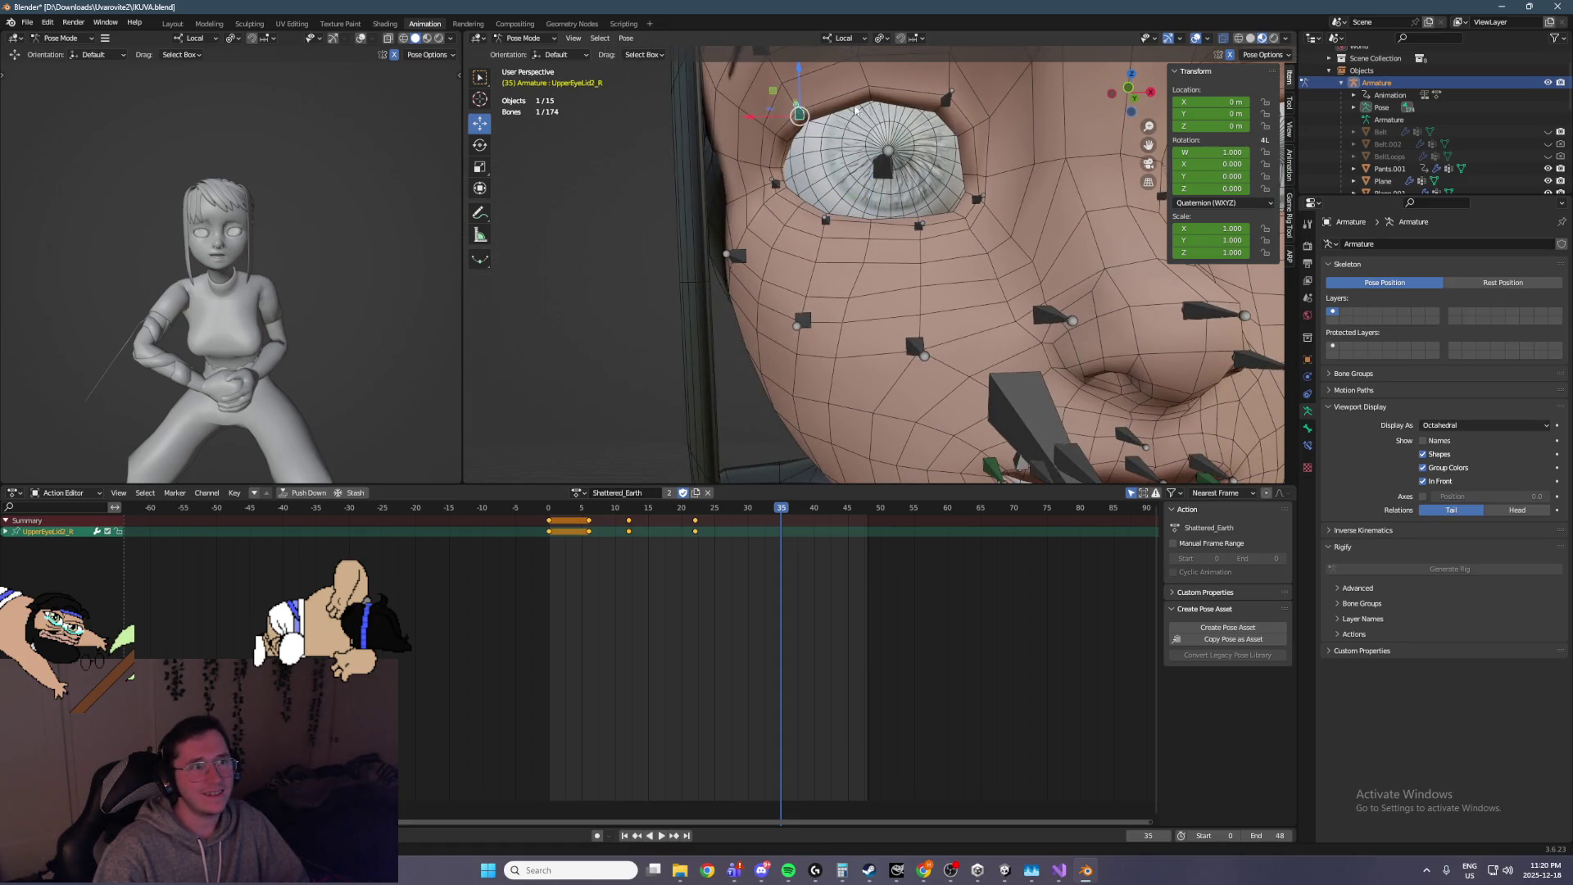
Raise both right upper eyelid bones, undoing the trial moves
left_click(829, 112, "shift")
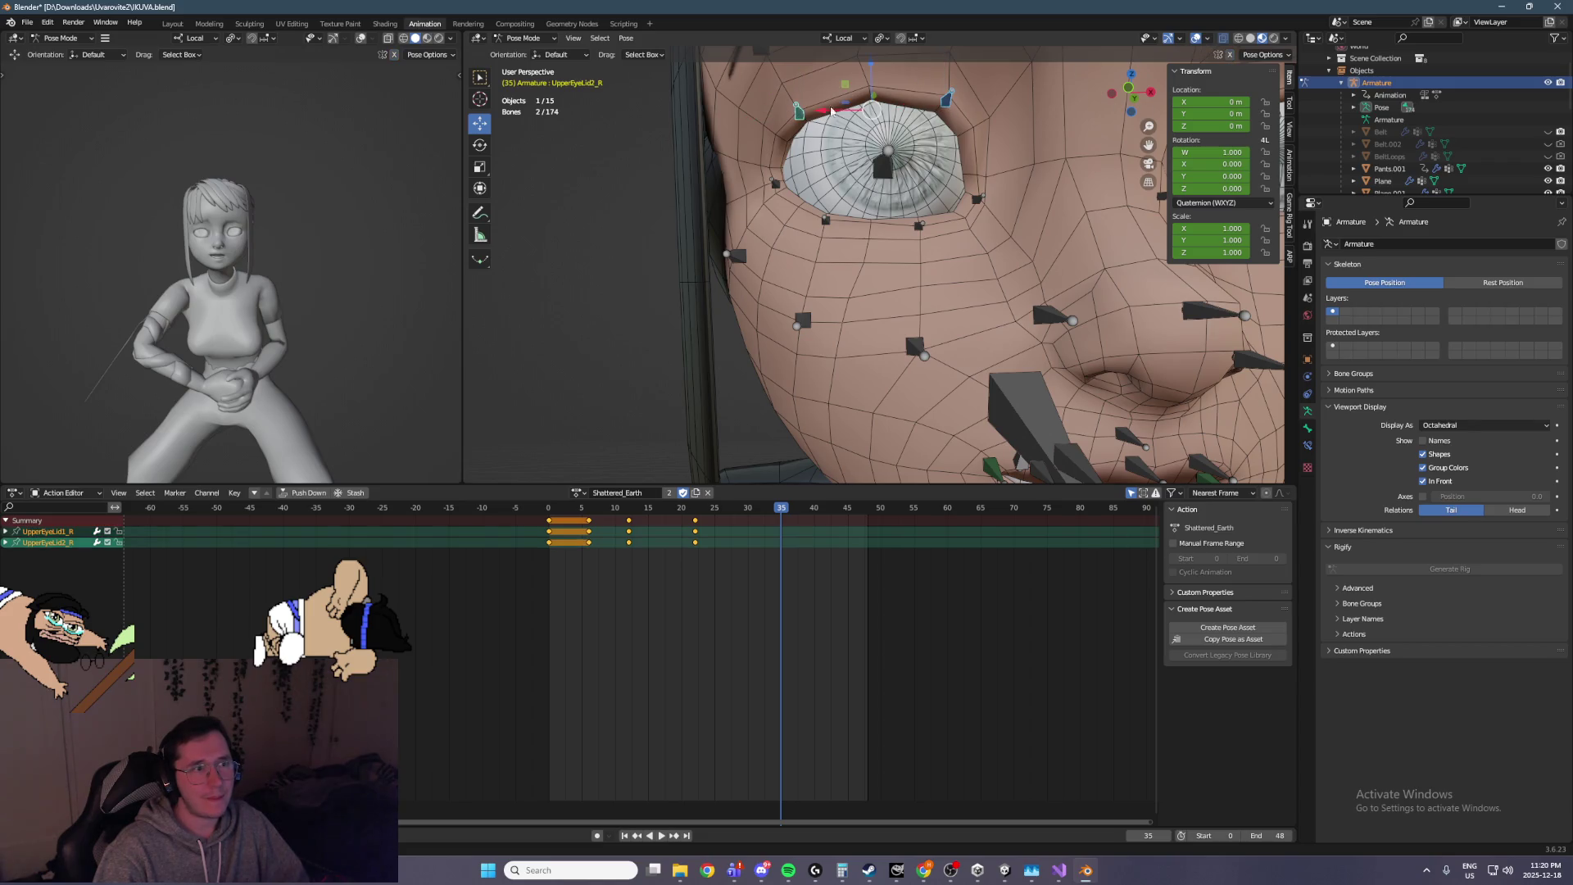
left_click_drag(874, 77, 871, 480)
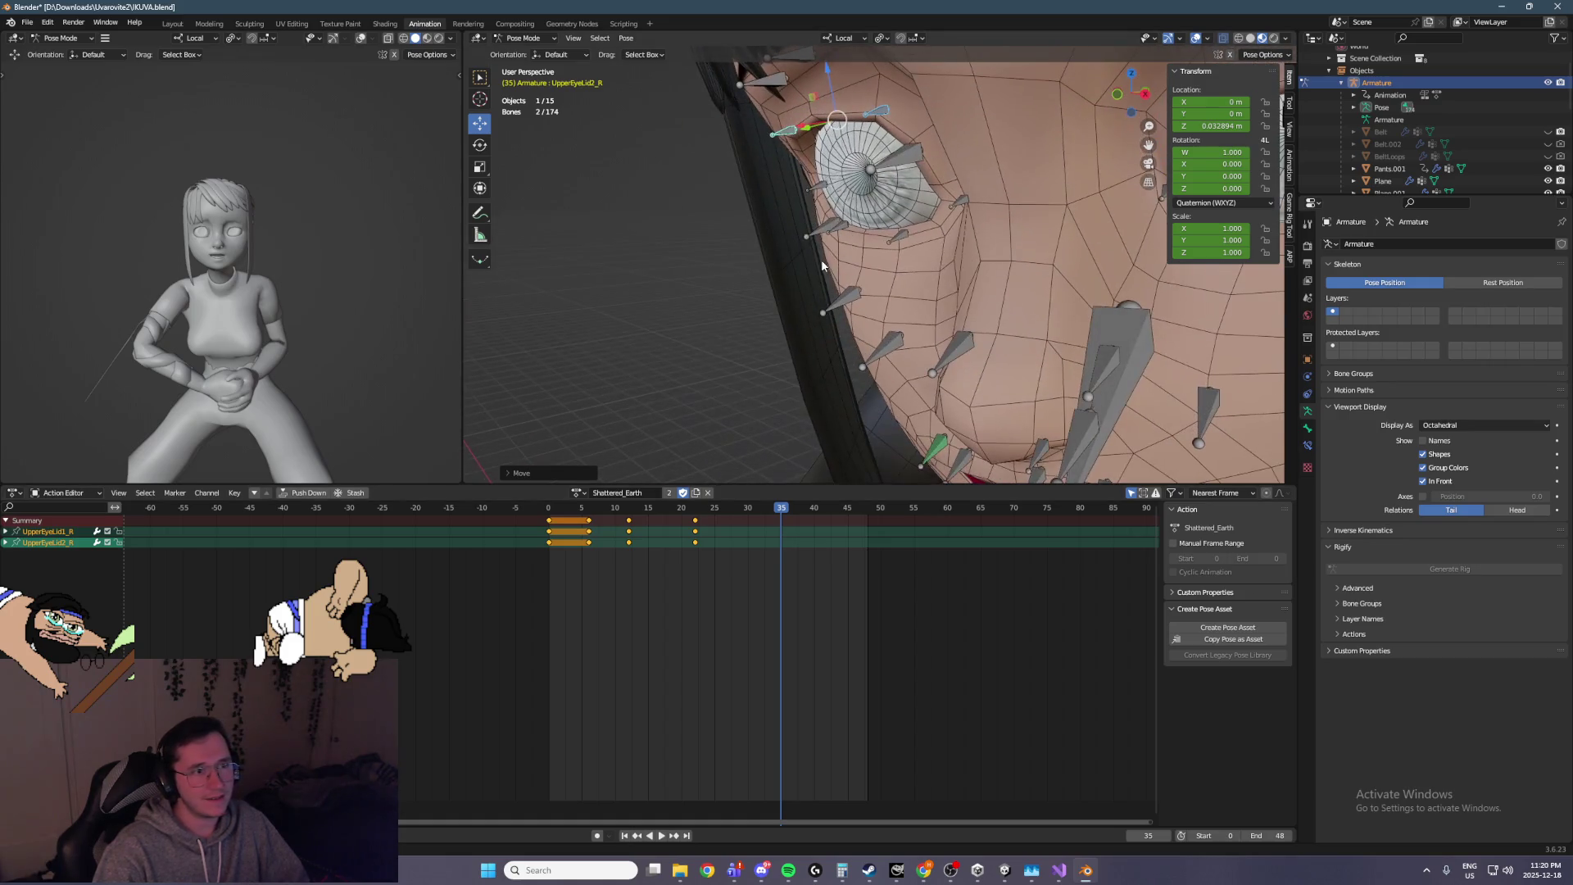
left_click(842, 230)
left_click(914, 235, "shift")
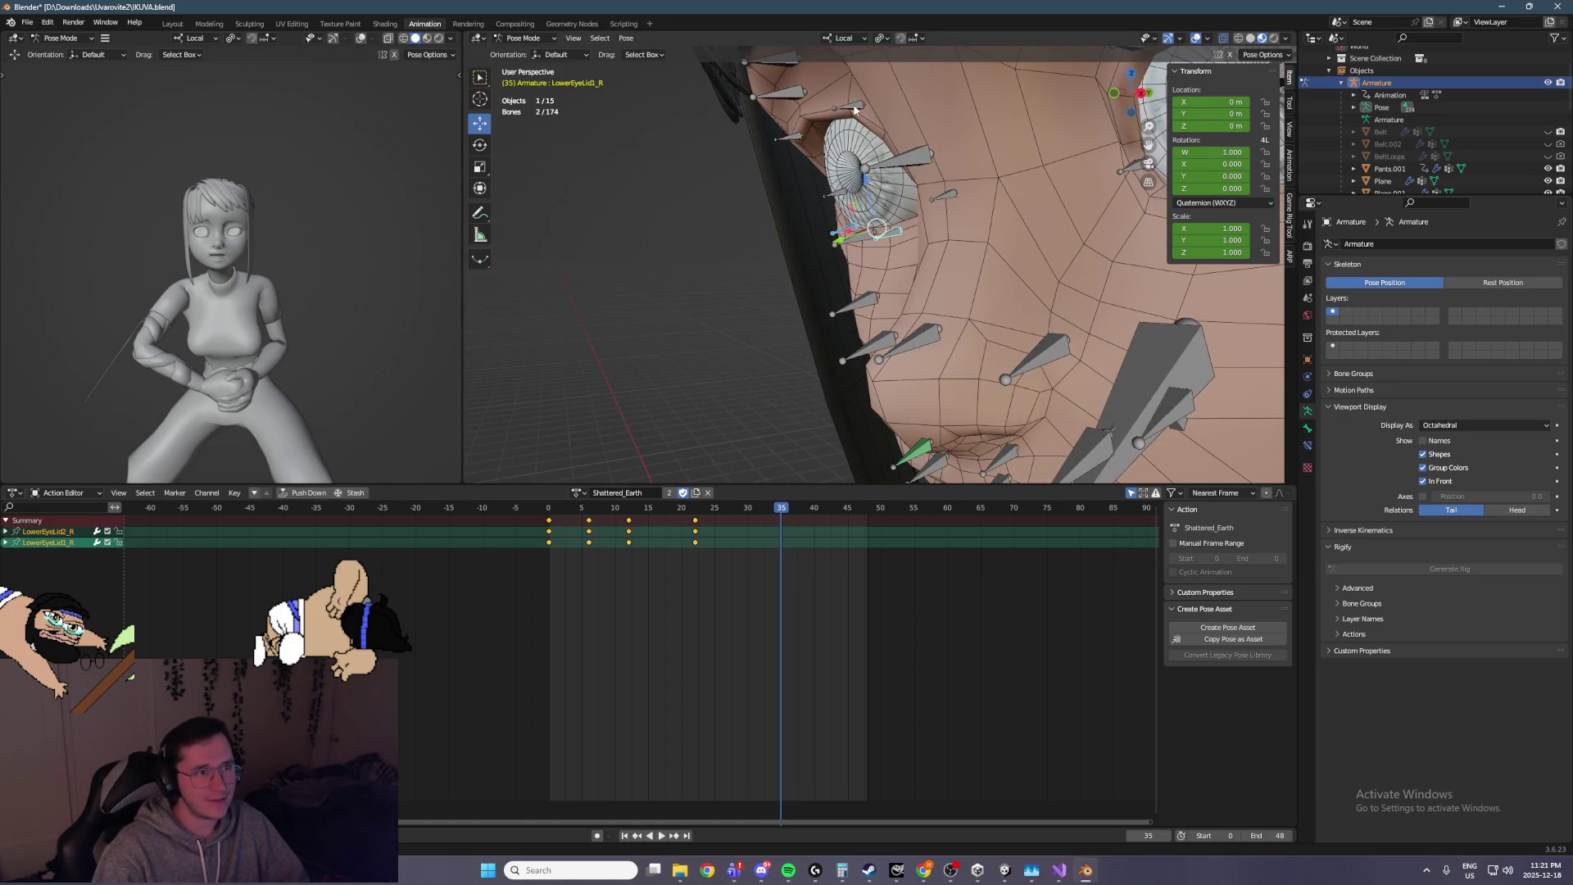
key("ctrl+z")
key("g")
left_click(883, 239)
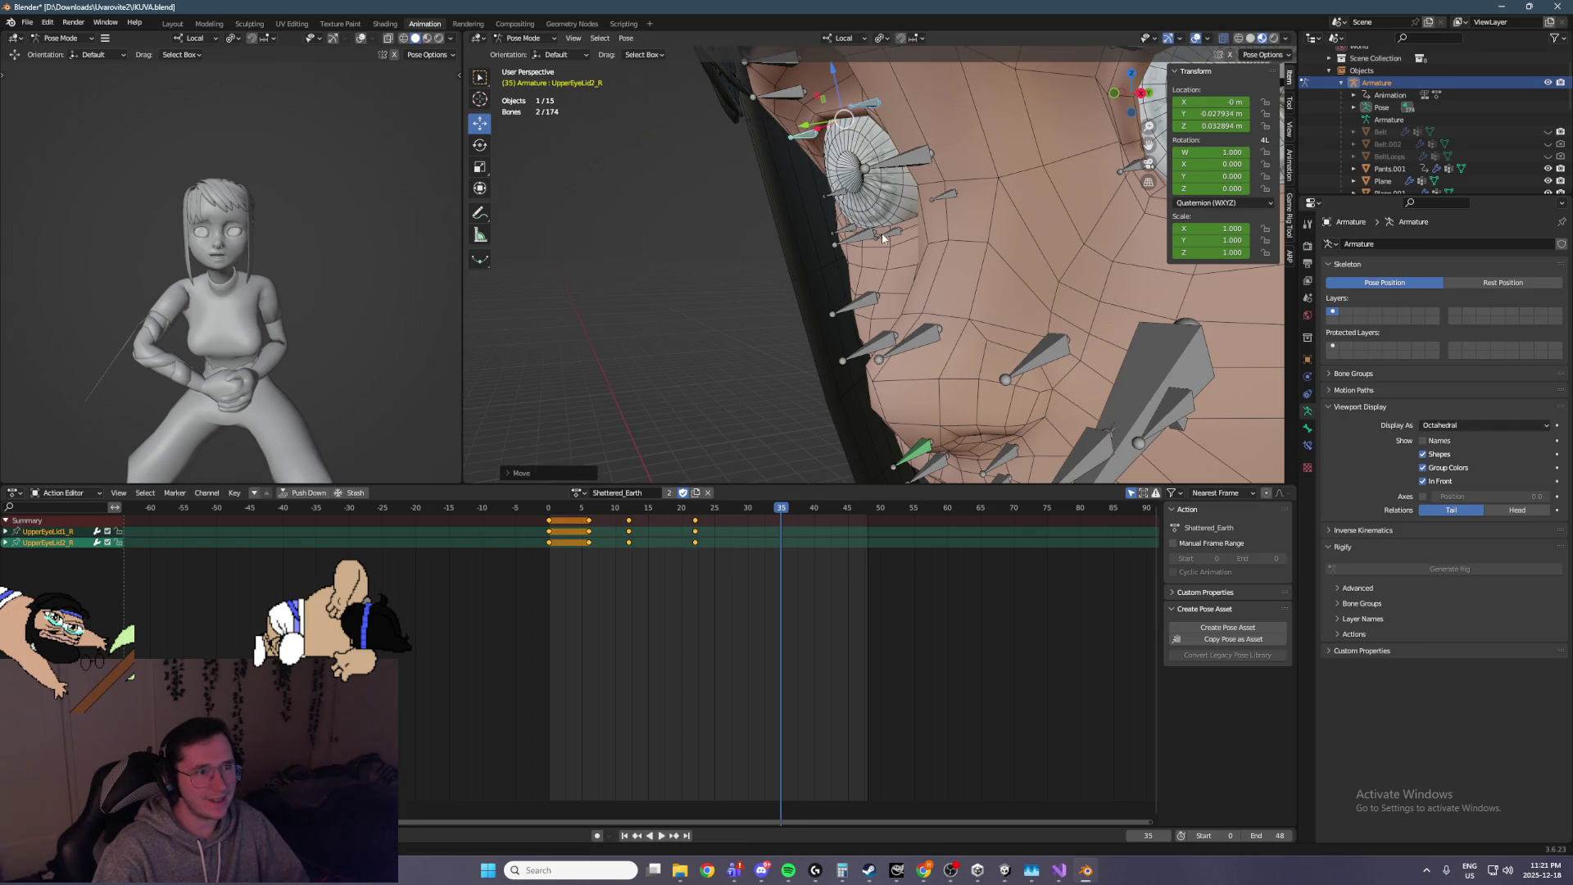
key("ctrl+z")
key("r")
left_click(861, 225)
key("ctrl+z")
Move the right lower eyelid bones upward with an X-excluded constraint
key("g")
key("shift+x")
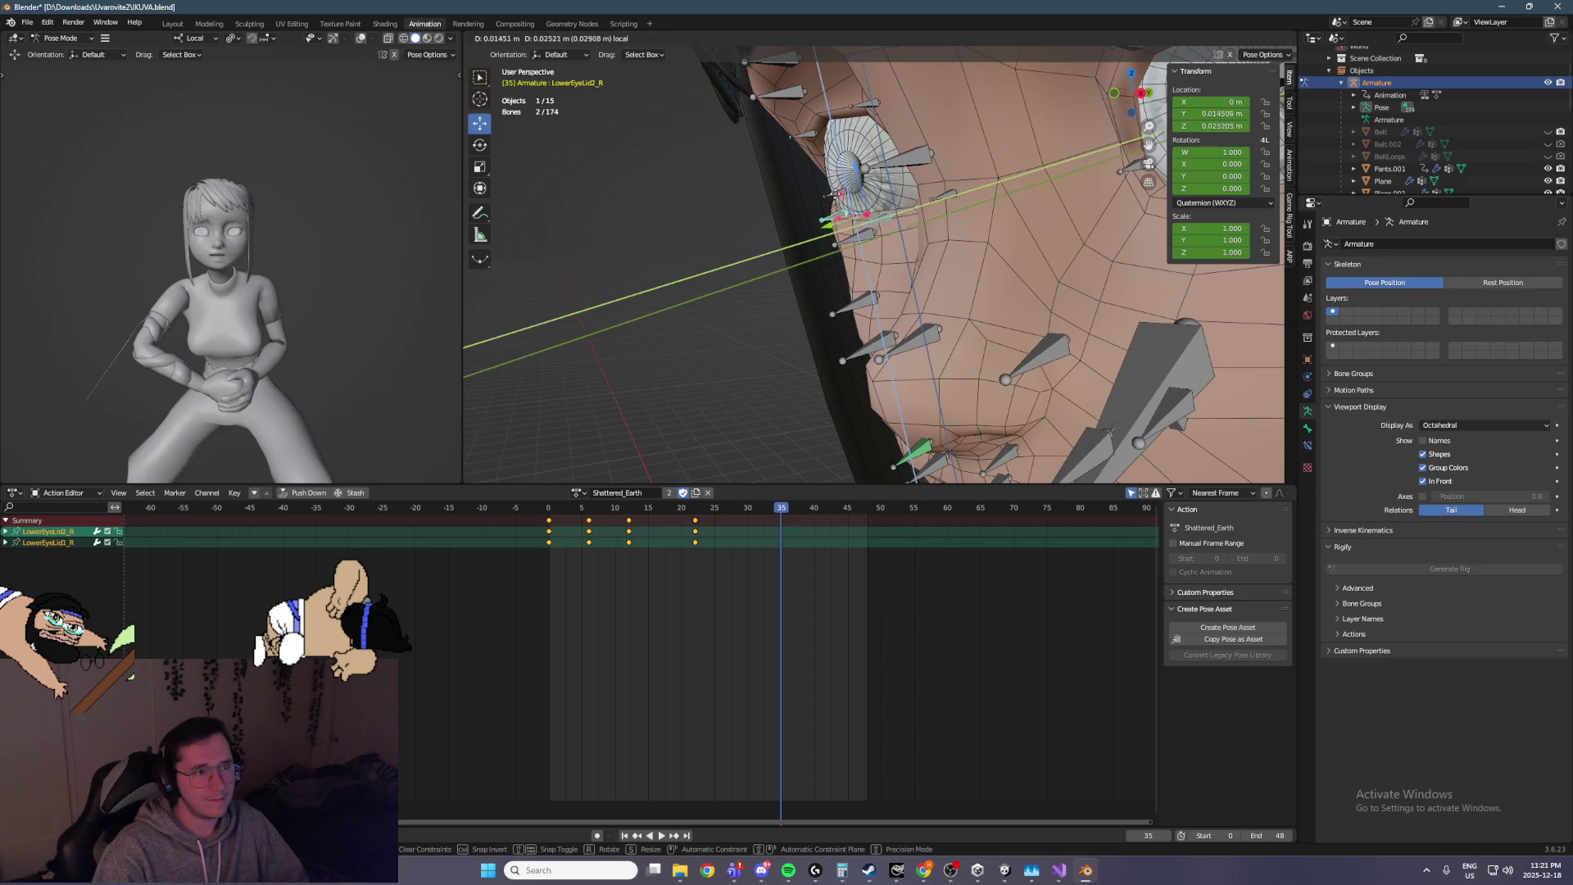
left_click(832, 197)
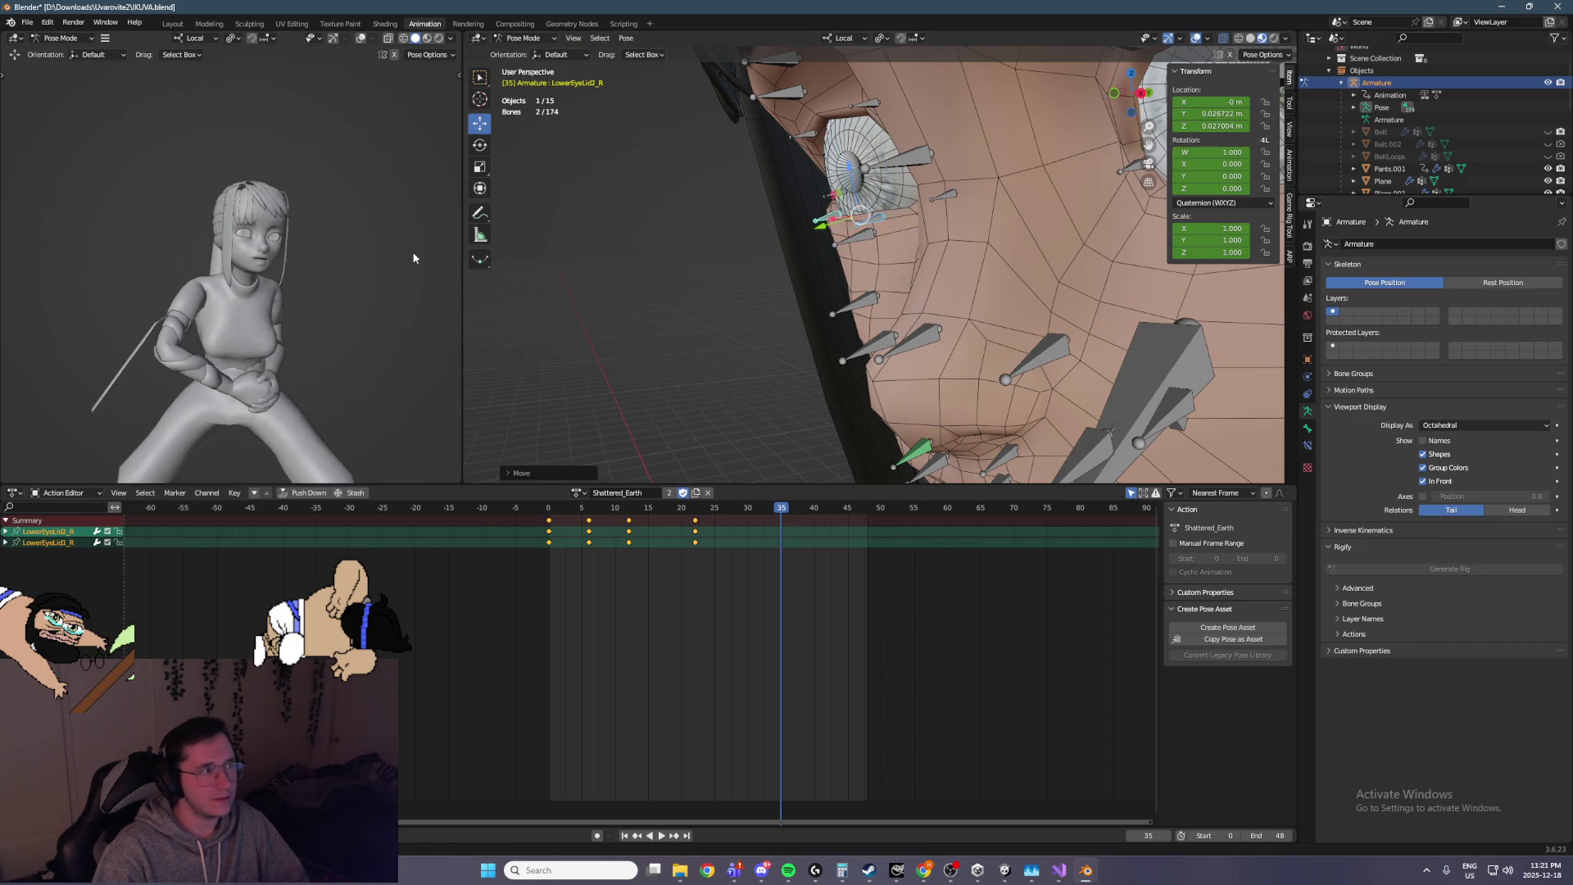
scroll(900, 211, "up", 6)
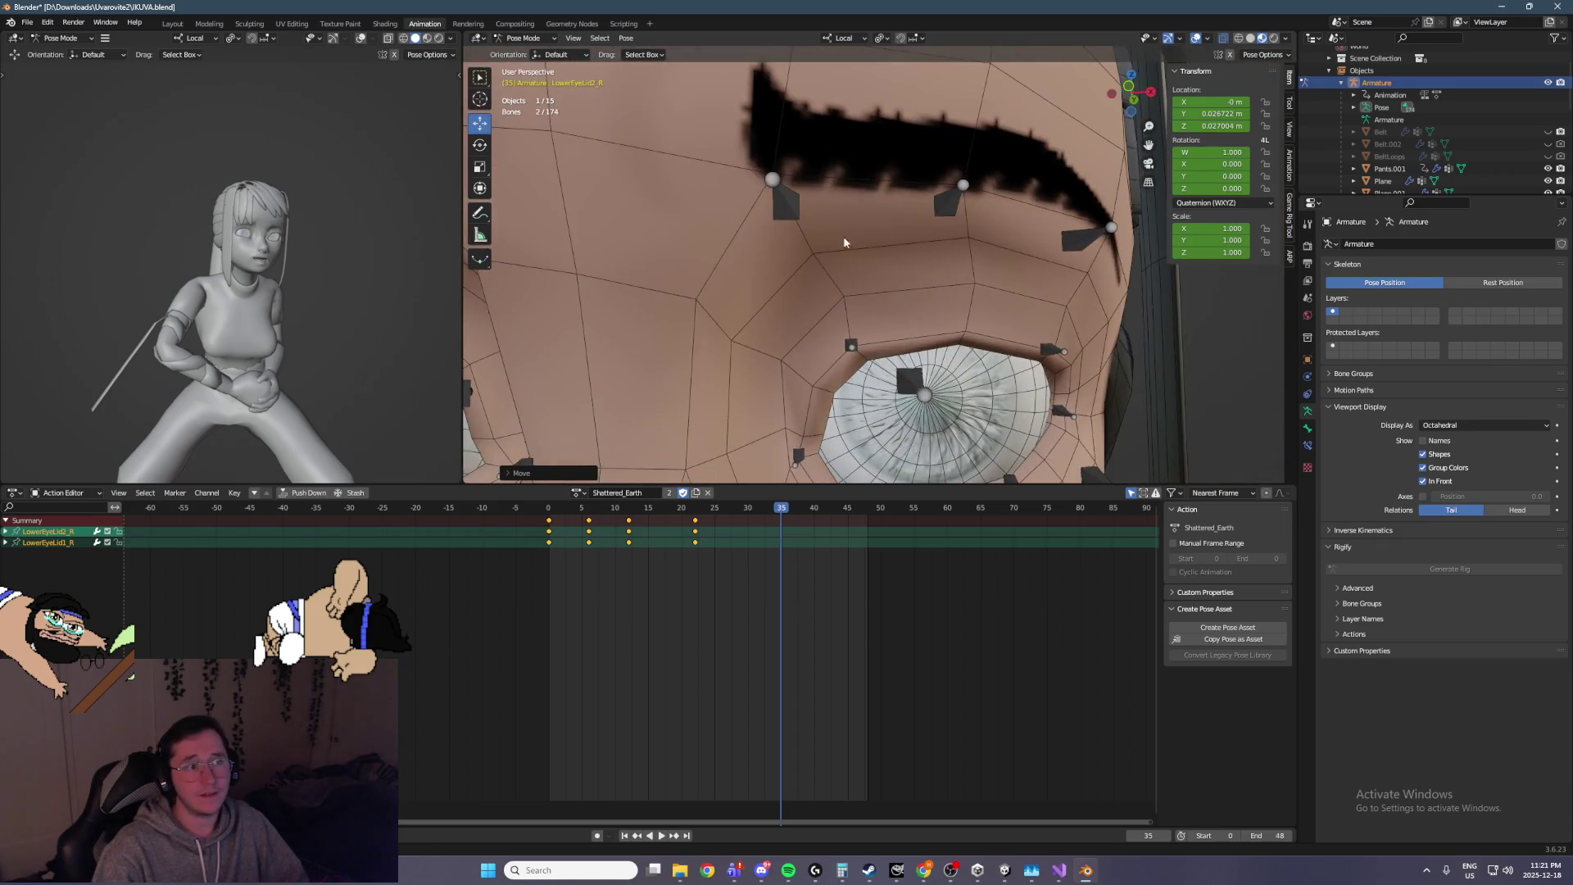
Lower Eyebrow1_L and Eyebrow2_L and raise Eyebrow3_L along local Z
left_click(787, 205)
left_click(947, 201, "shift")
key("g")
key("z")
key("z")
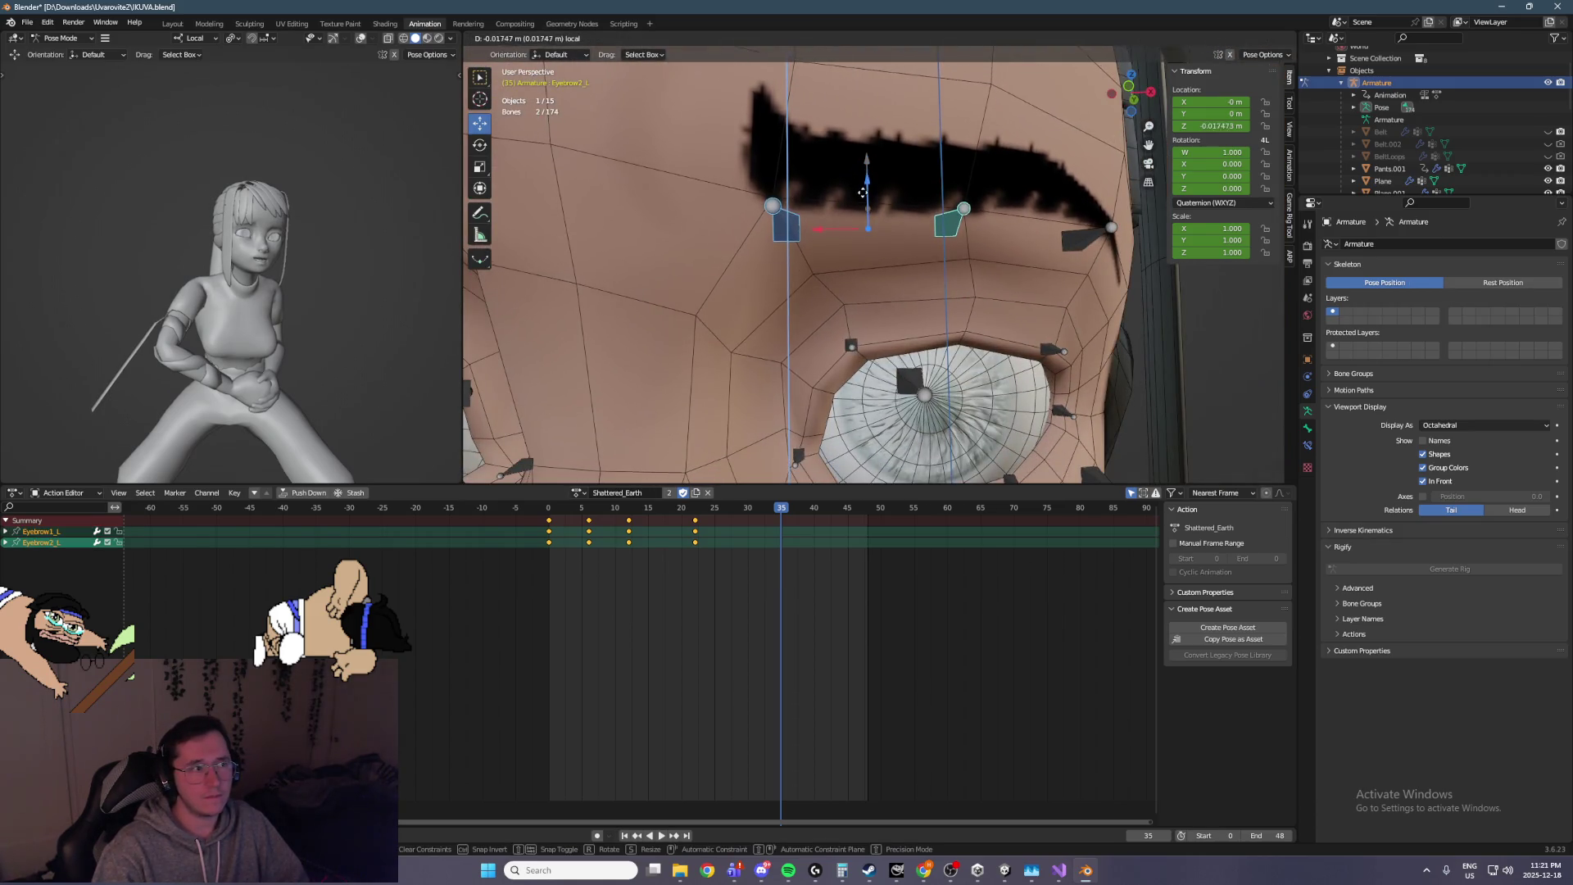
left_click(861, 201)
left_click(1086, 231)
key("g")
key("z")
key("z")
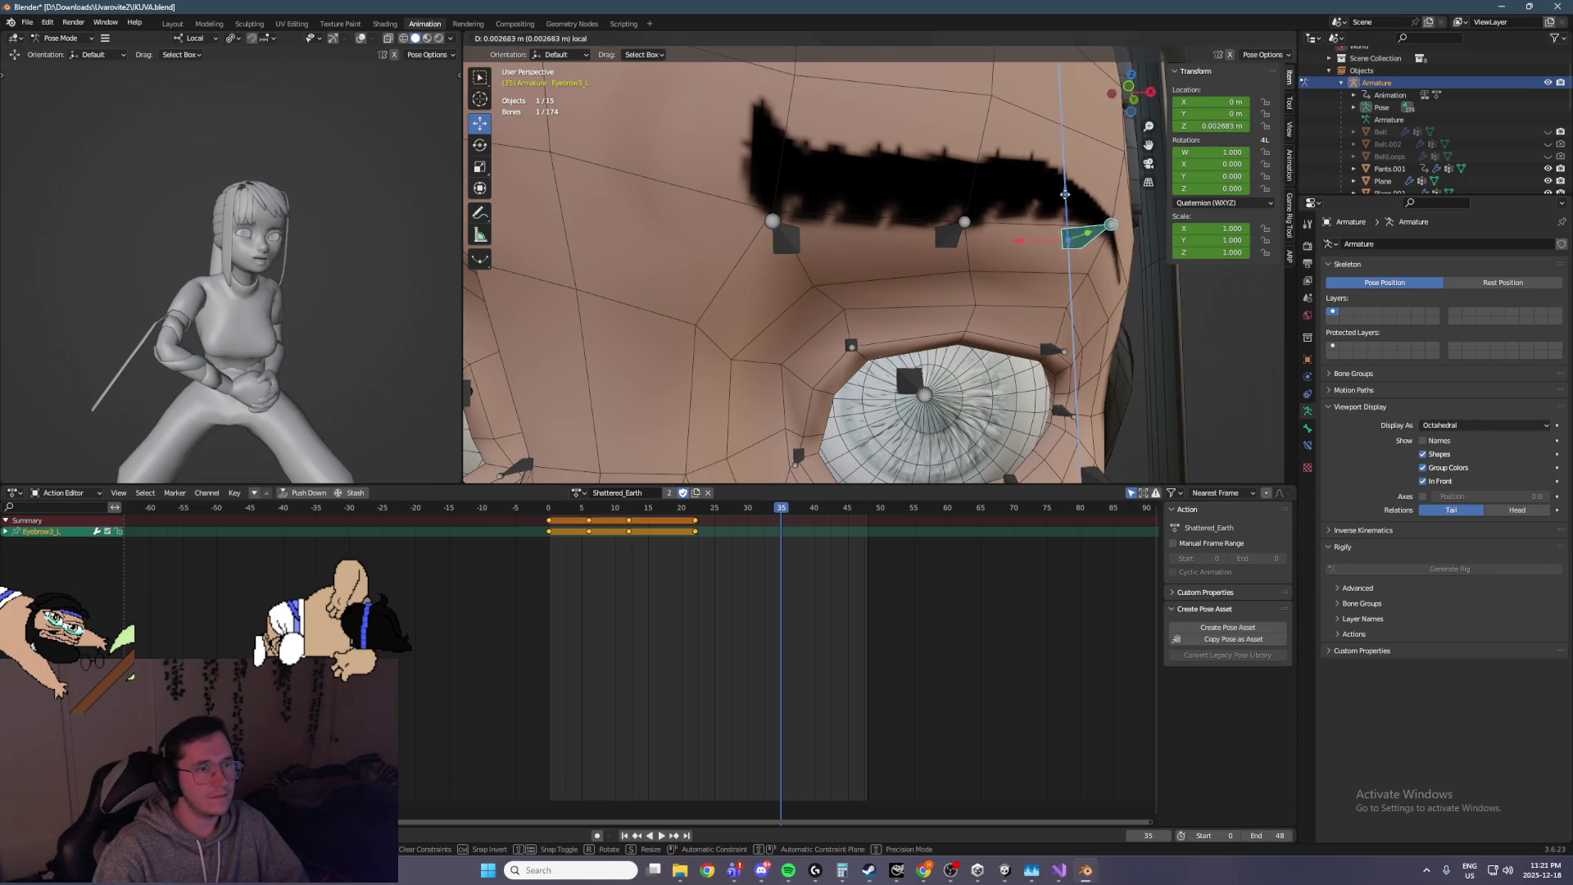
left_click(1064, 168)
scroll(1005, 303, "down", 6)
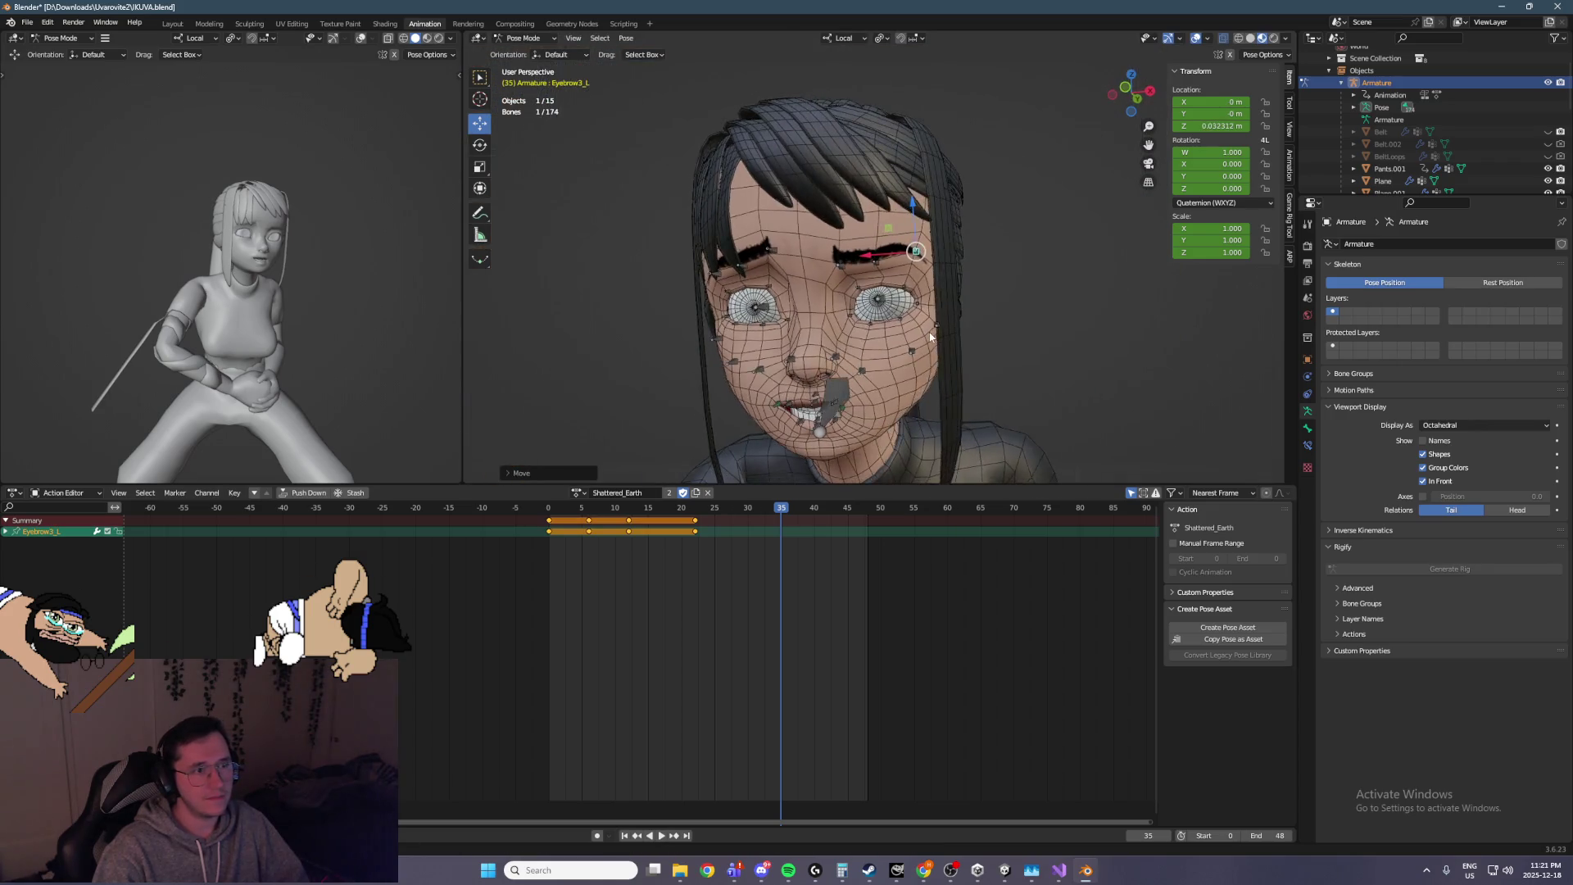
scroll(954, 325, "down", 5)
scroll(921, 331, "up", 5)
scroll(869, 342, "down", 2)
scroll(868, 342, "down", 1)
Key the face expression at frame 35, then clear transforms and key a neutral face at frame 48
left_click_drag(745, 122, 1028, 341)
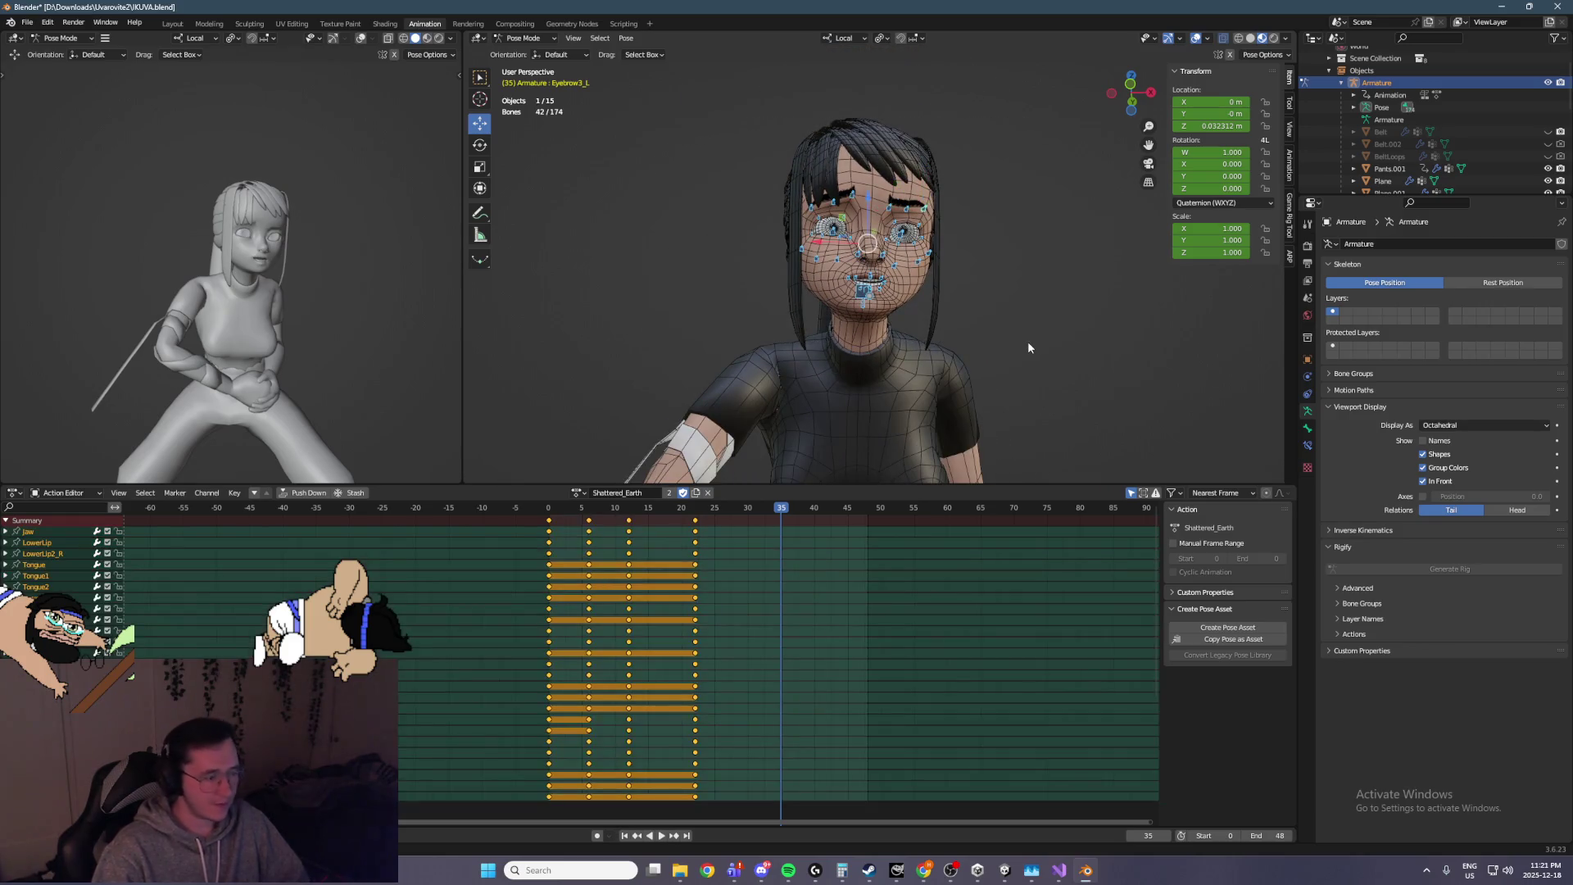
key("i")
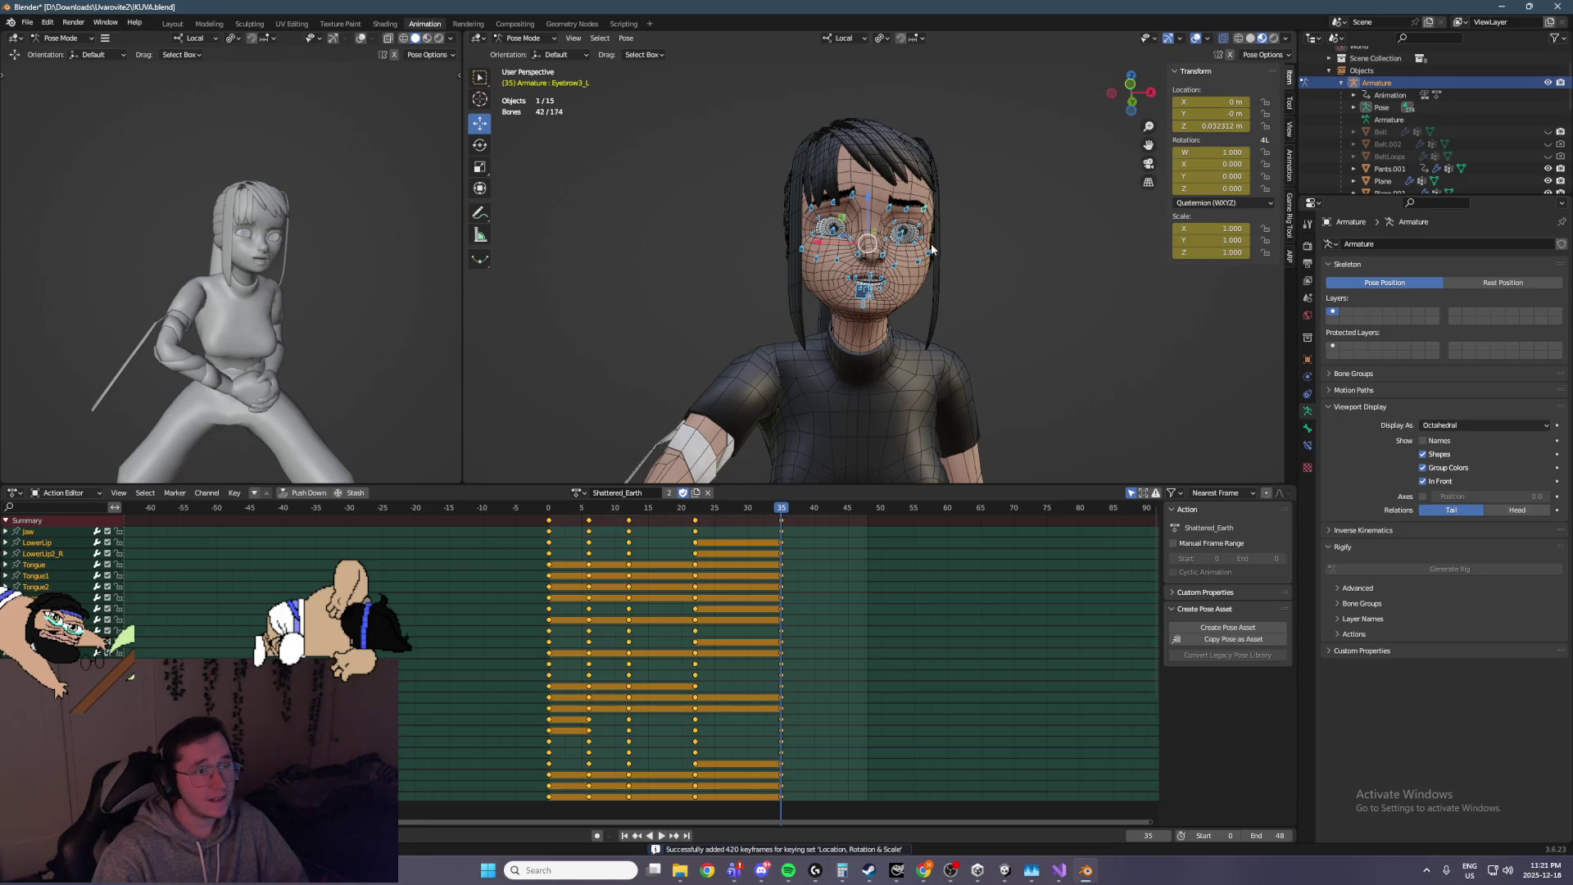
left_click_drag(777, 510, 868, 509)
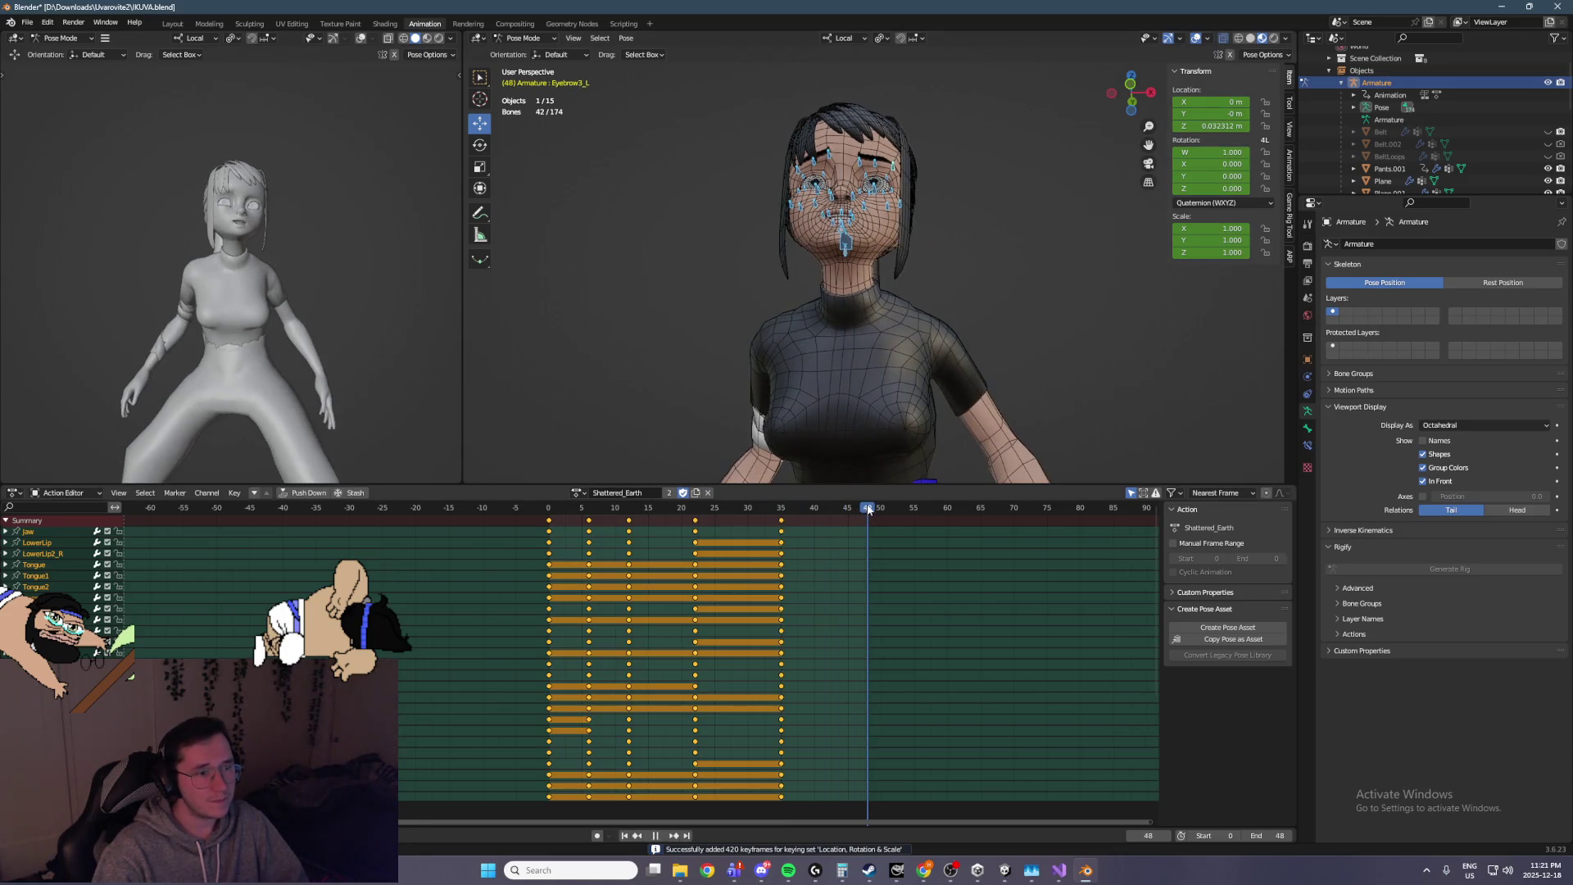
left_click(626, 38)
mouse_move(672, 69)
left_click(795, 105)
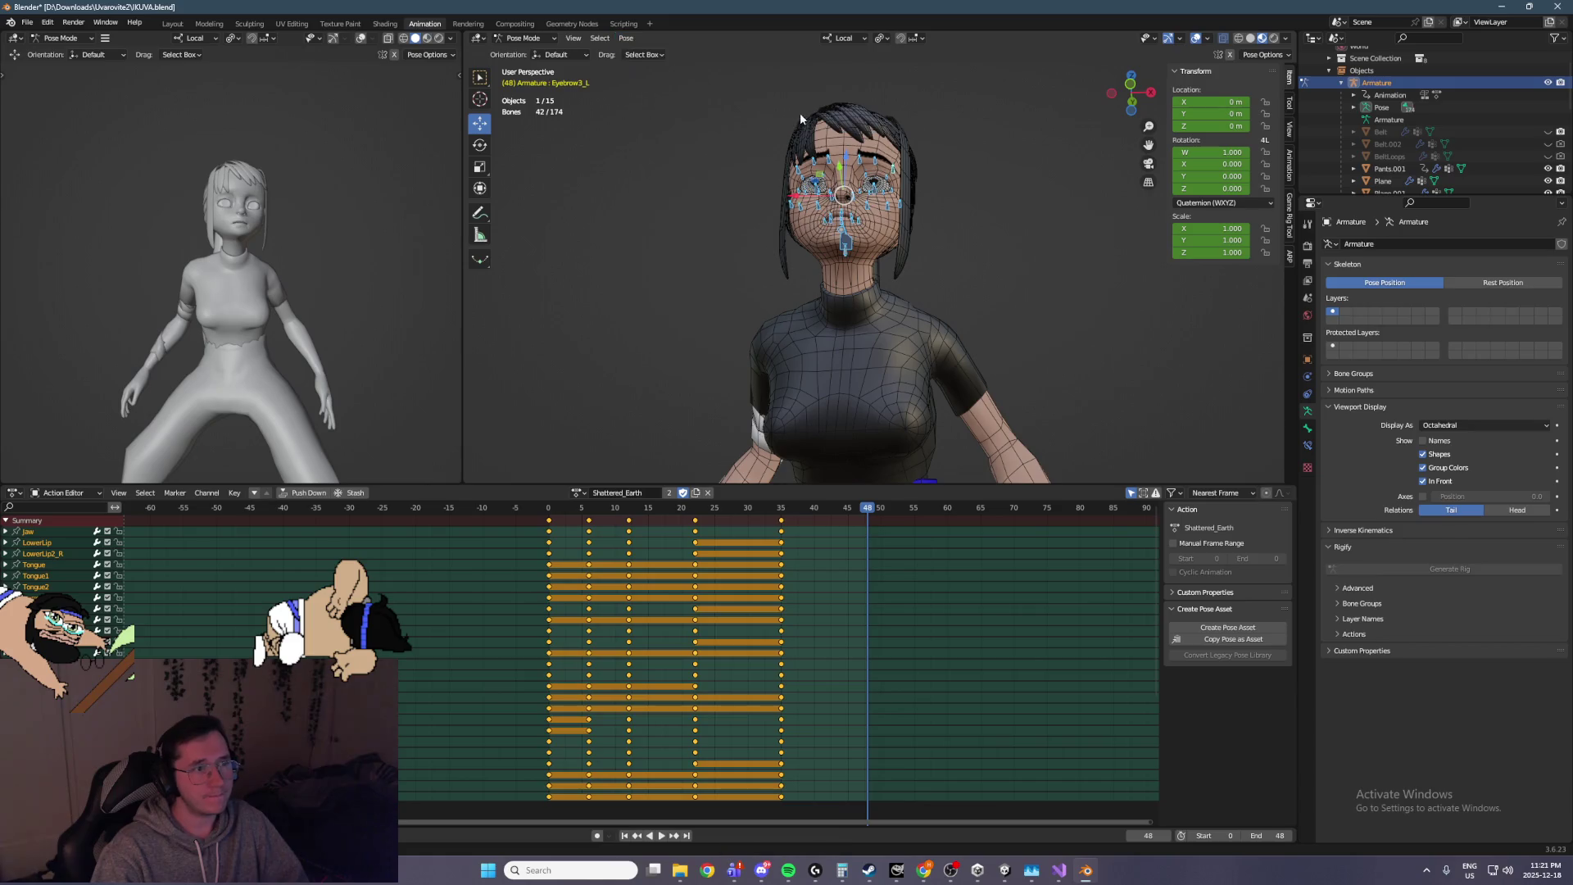
key("i")
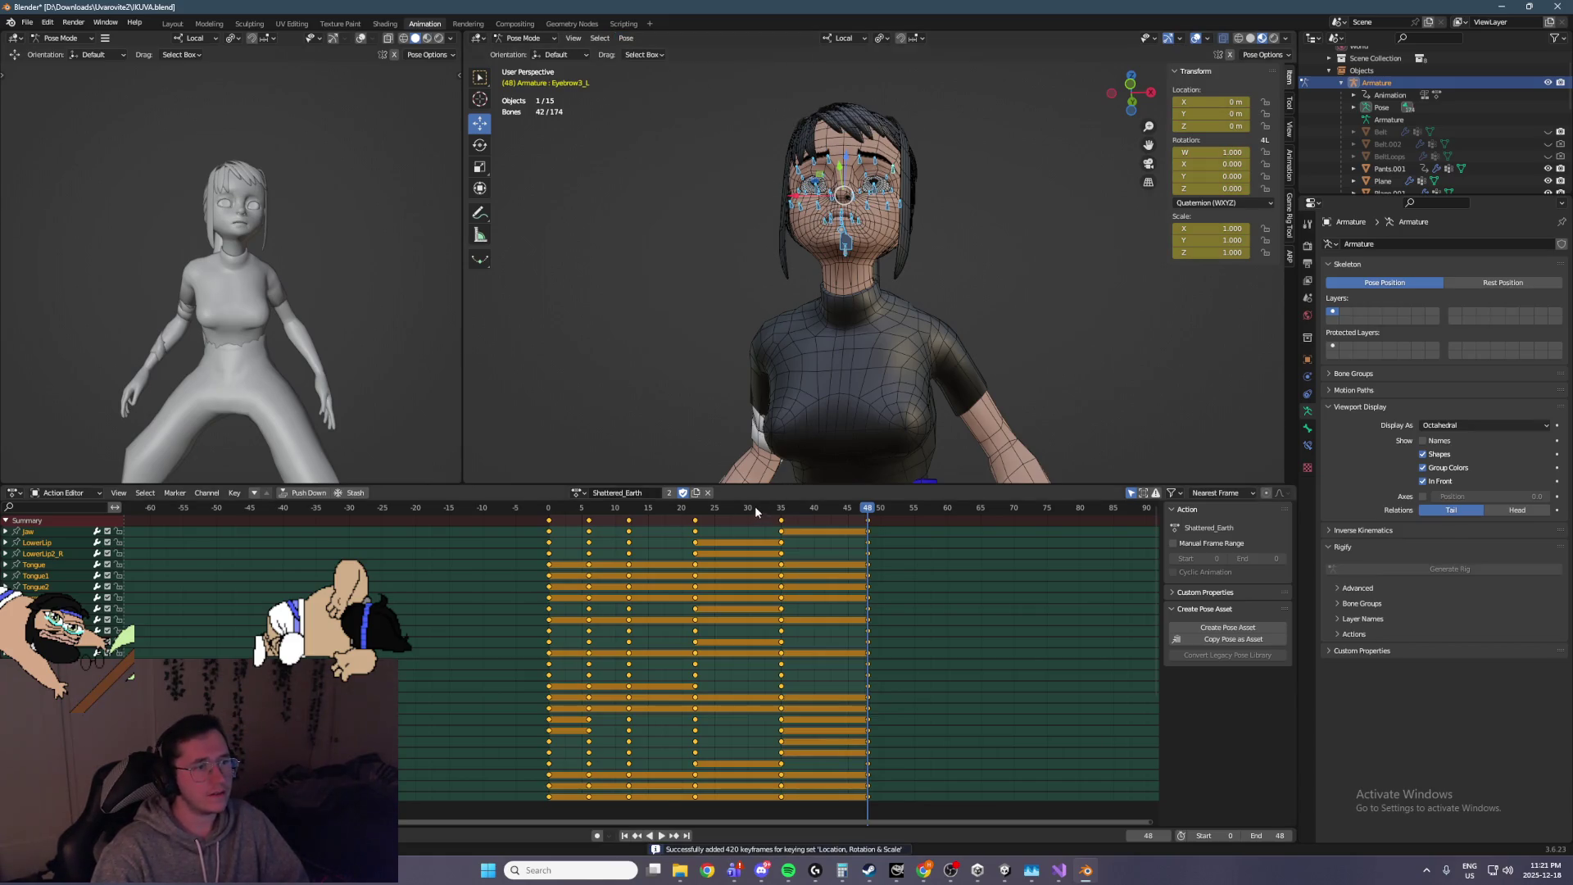
Return to frame 0, save IKUVA.blend and deselect all bones
key("shift+Left")
scroll(744, 285, "down", 4)
key("ctrl+s")
key("alt+a")
scroll(915, 287, "up", 2)
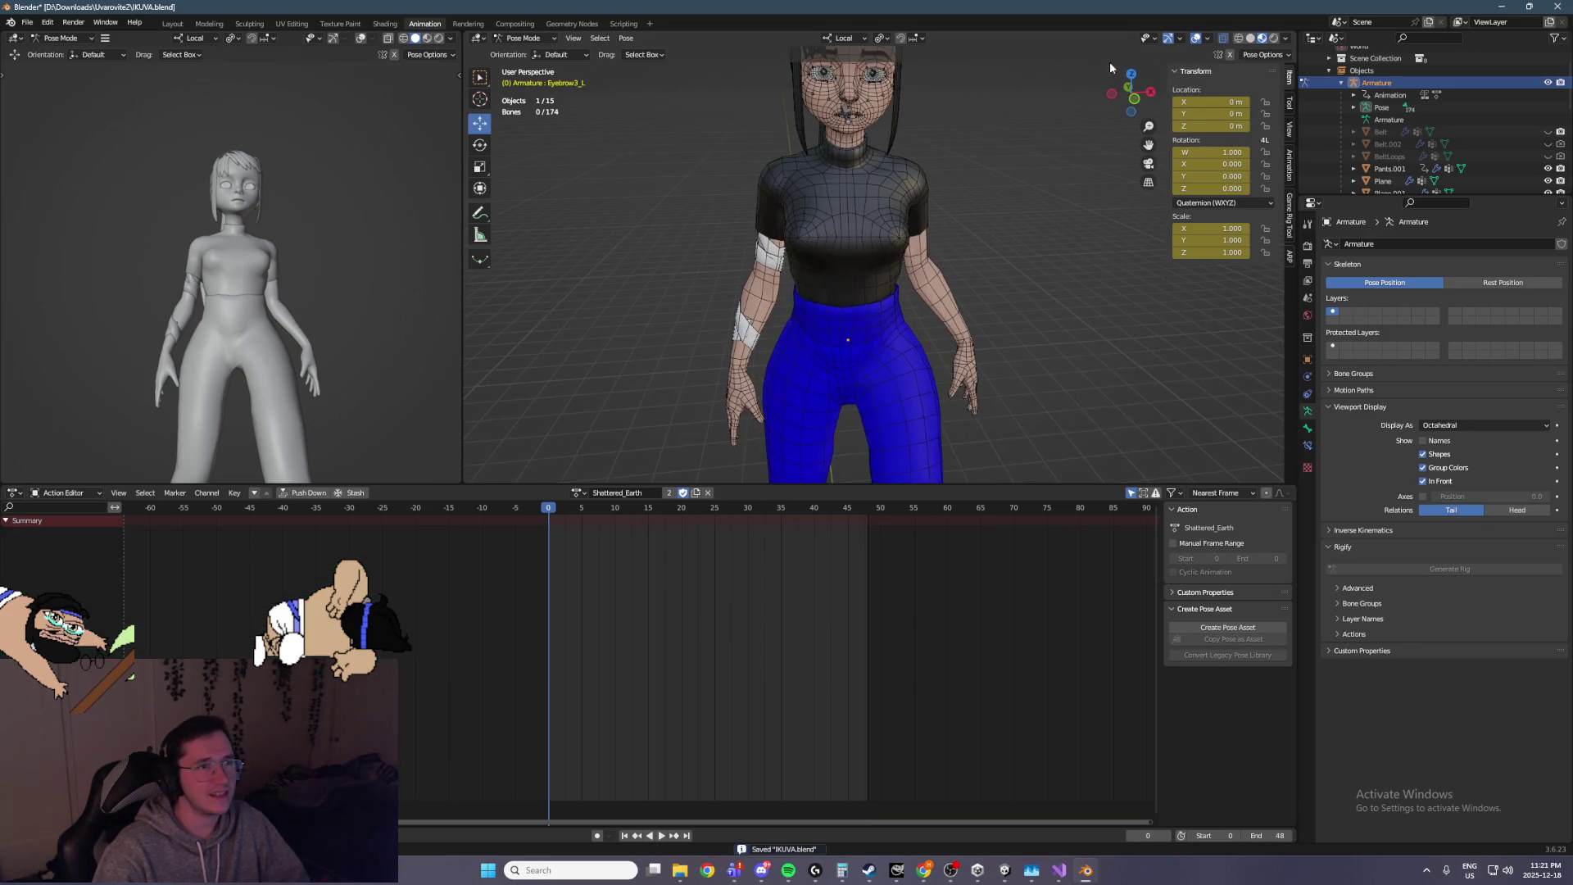
Hide the viewport overlays and toggle from solid shading back to Material Preview
left_click(1199, 39)
scroll(1096, 78, "down", 5)
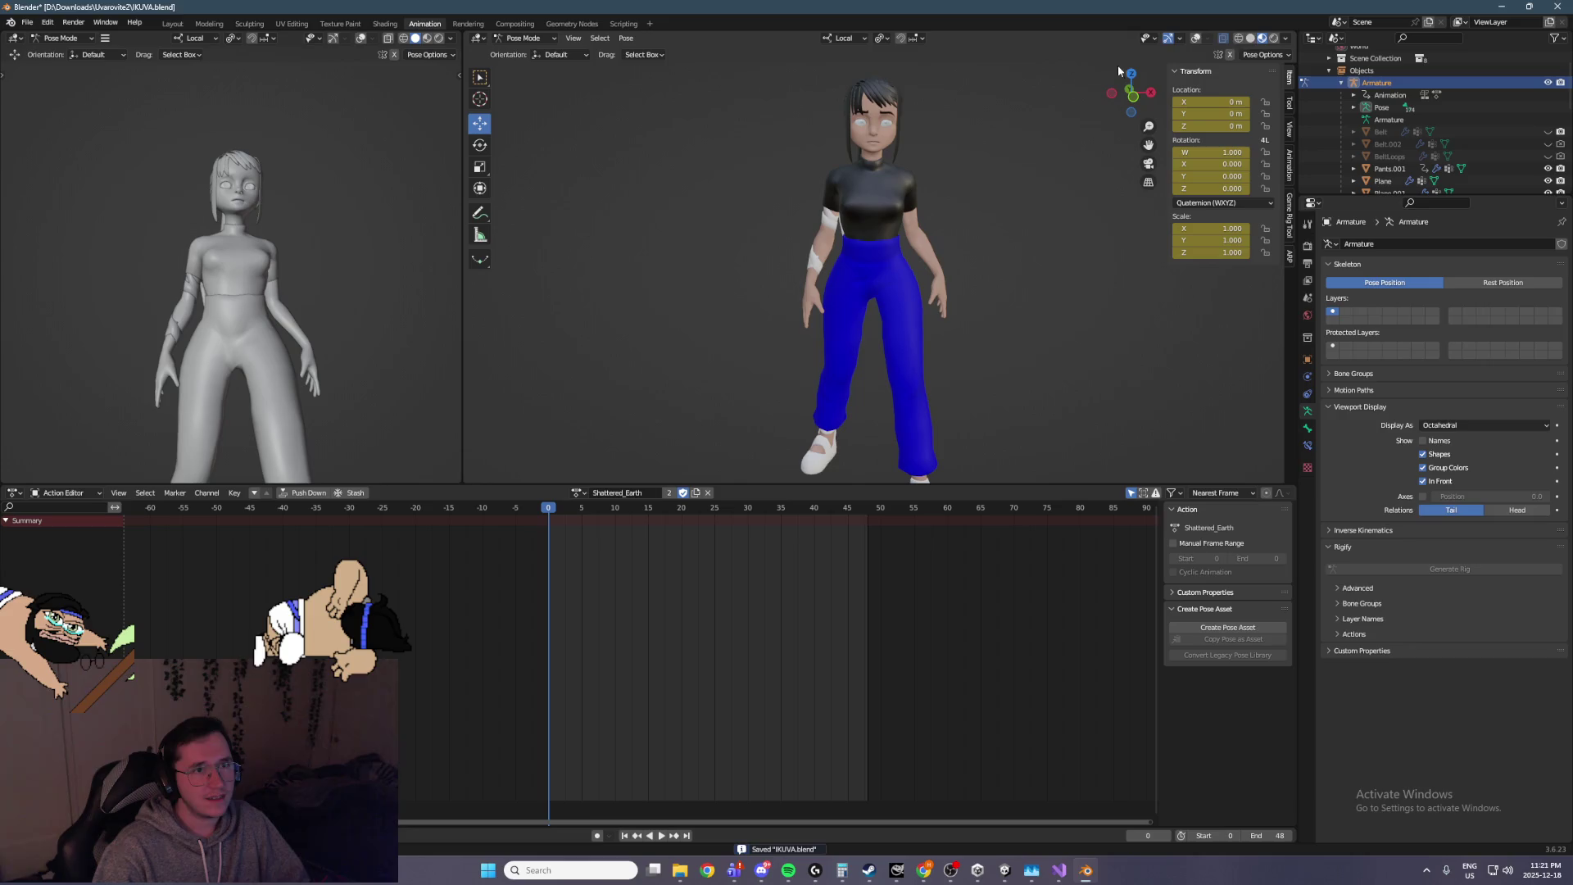
left_click(1251, 38)
left_click(1262, 39)
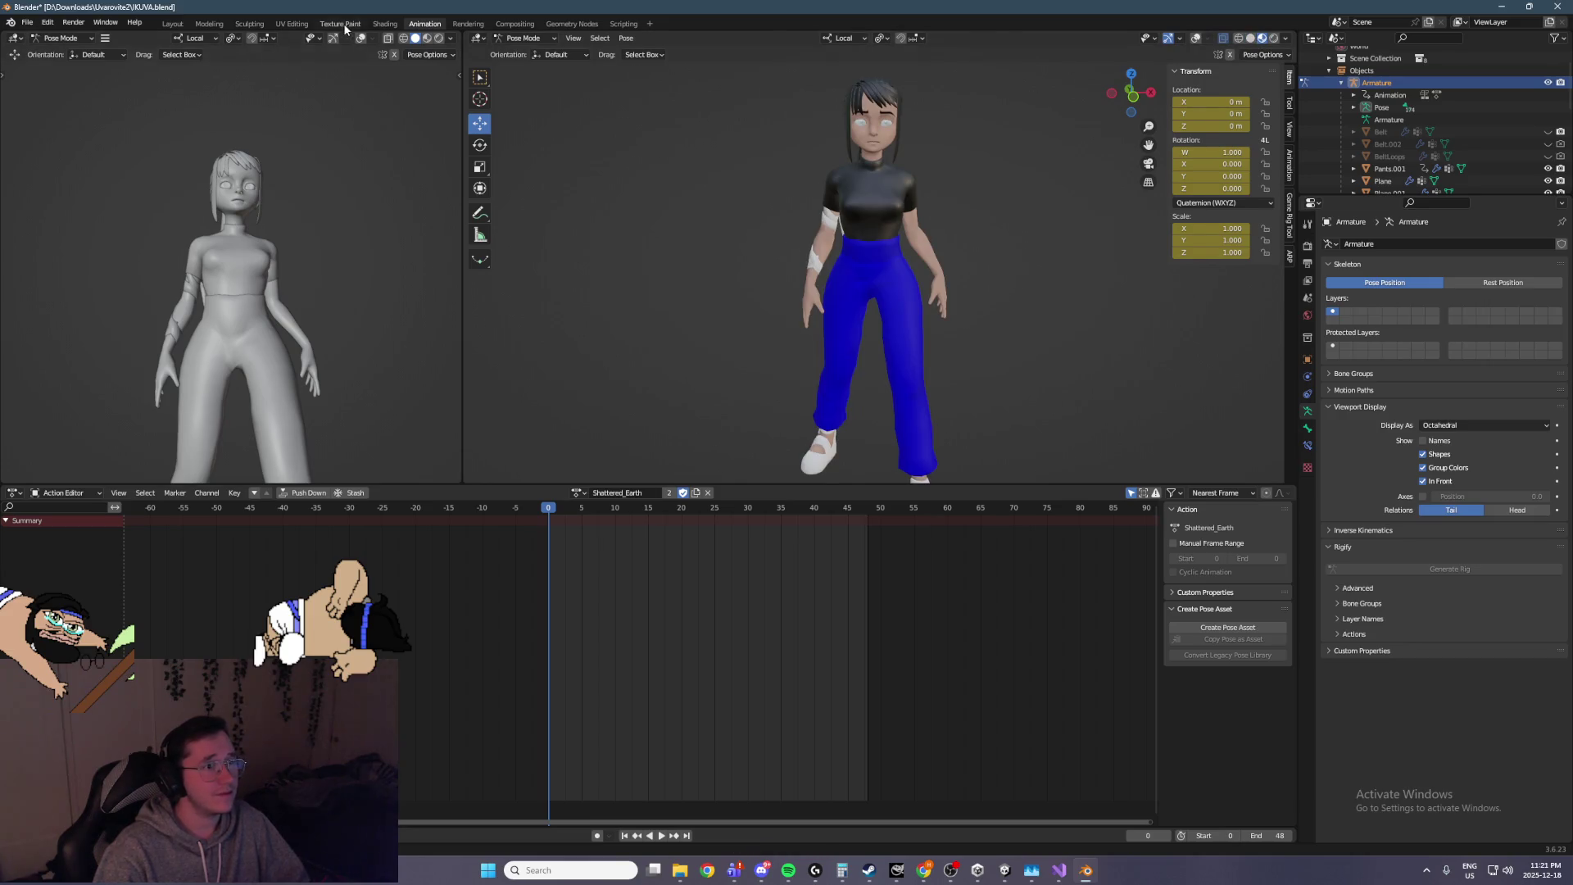
In the Texture Paint workspace, frame the character in front, then three-quarter view
left_click(340, 24)
key("KP_1")
scroll(882, 262, "up", 5)
scroll(968, 217, "down", 4)
key("KP_4")
key("KP_4")
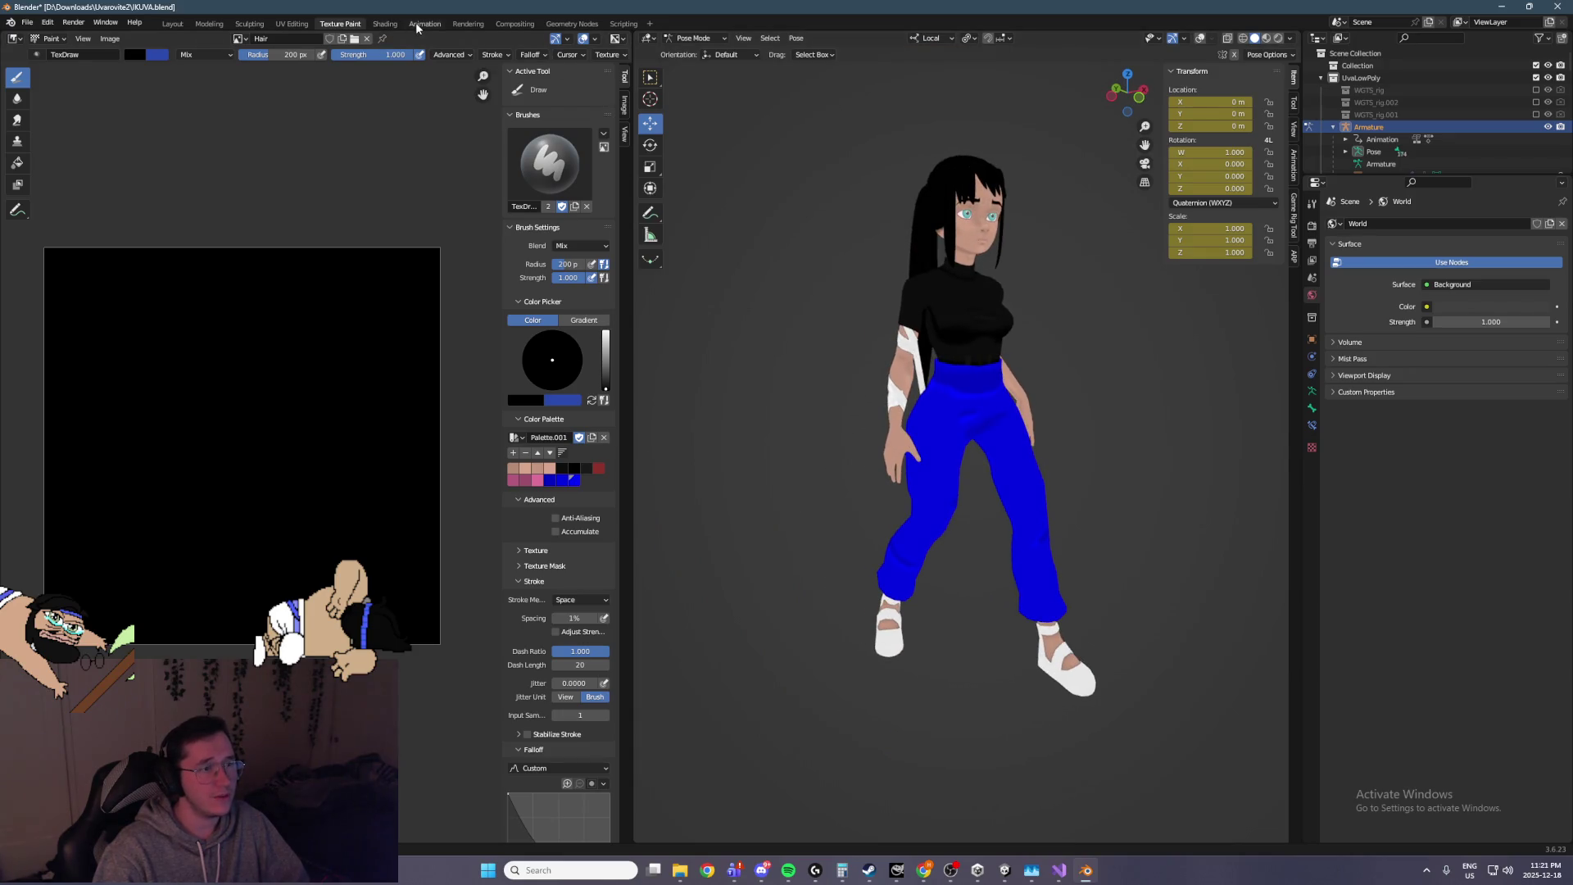
Play the fight animation from front and side angles, save IKUVA.blend, and return to Layout
key("space")
key("KP_1")
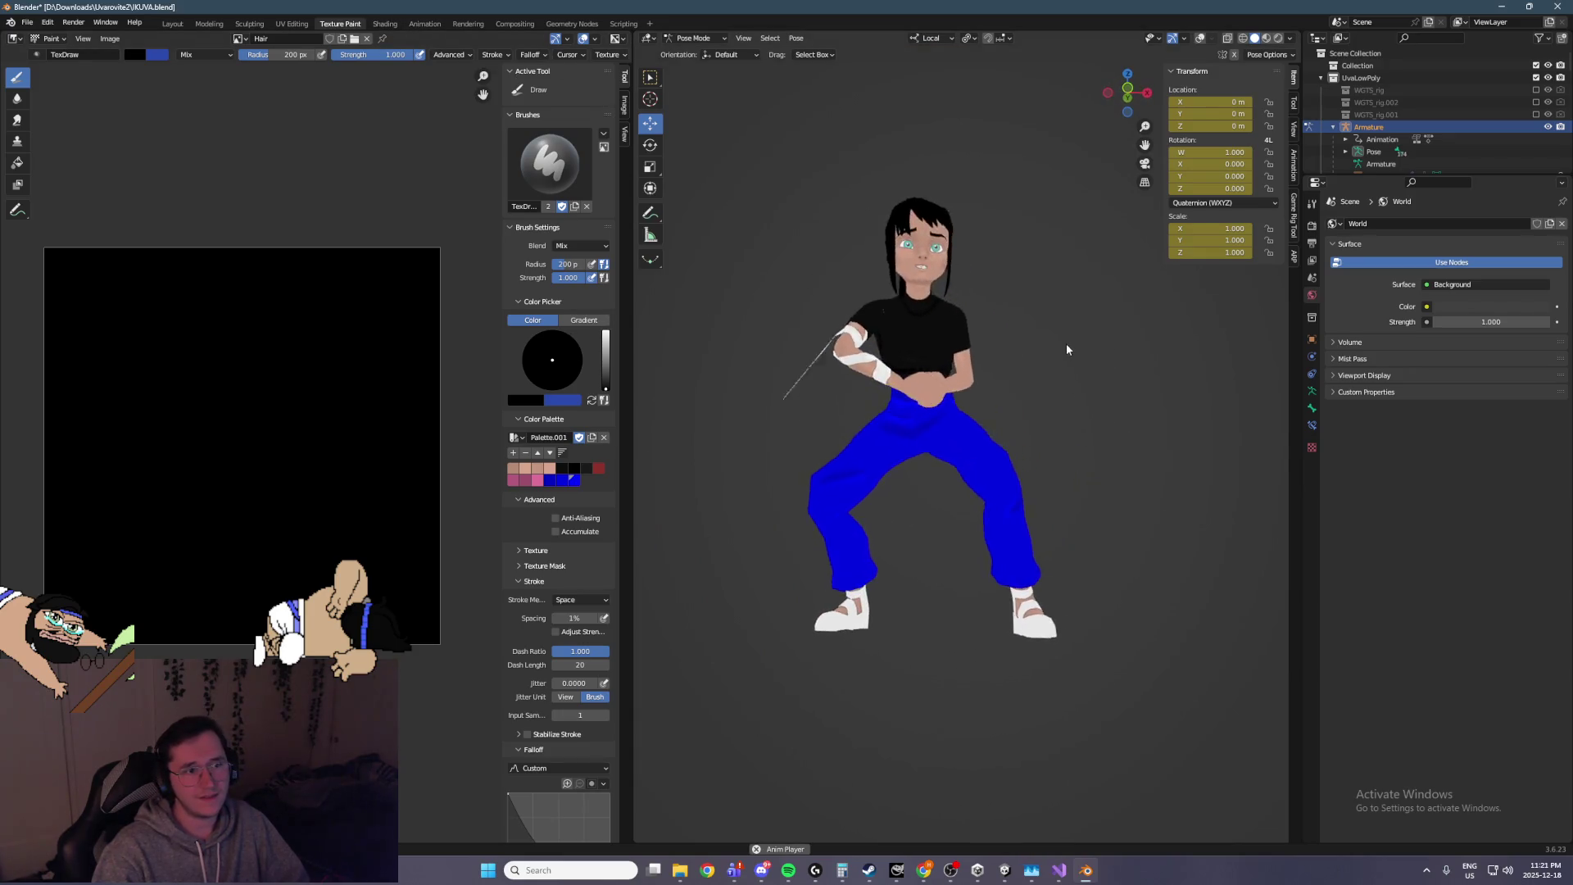
key("KP_6")
key("KP_6")
key("KP_6")
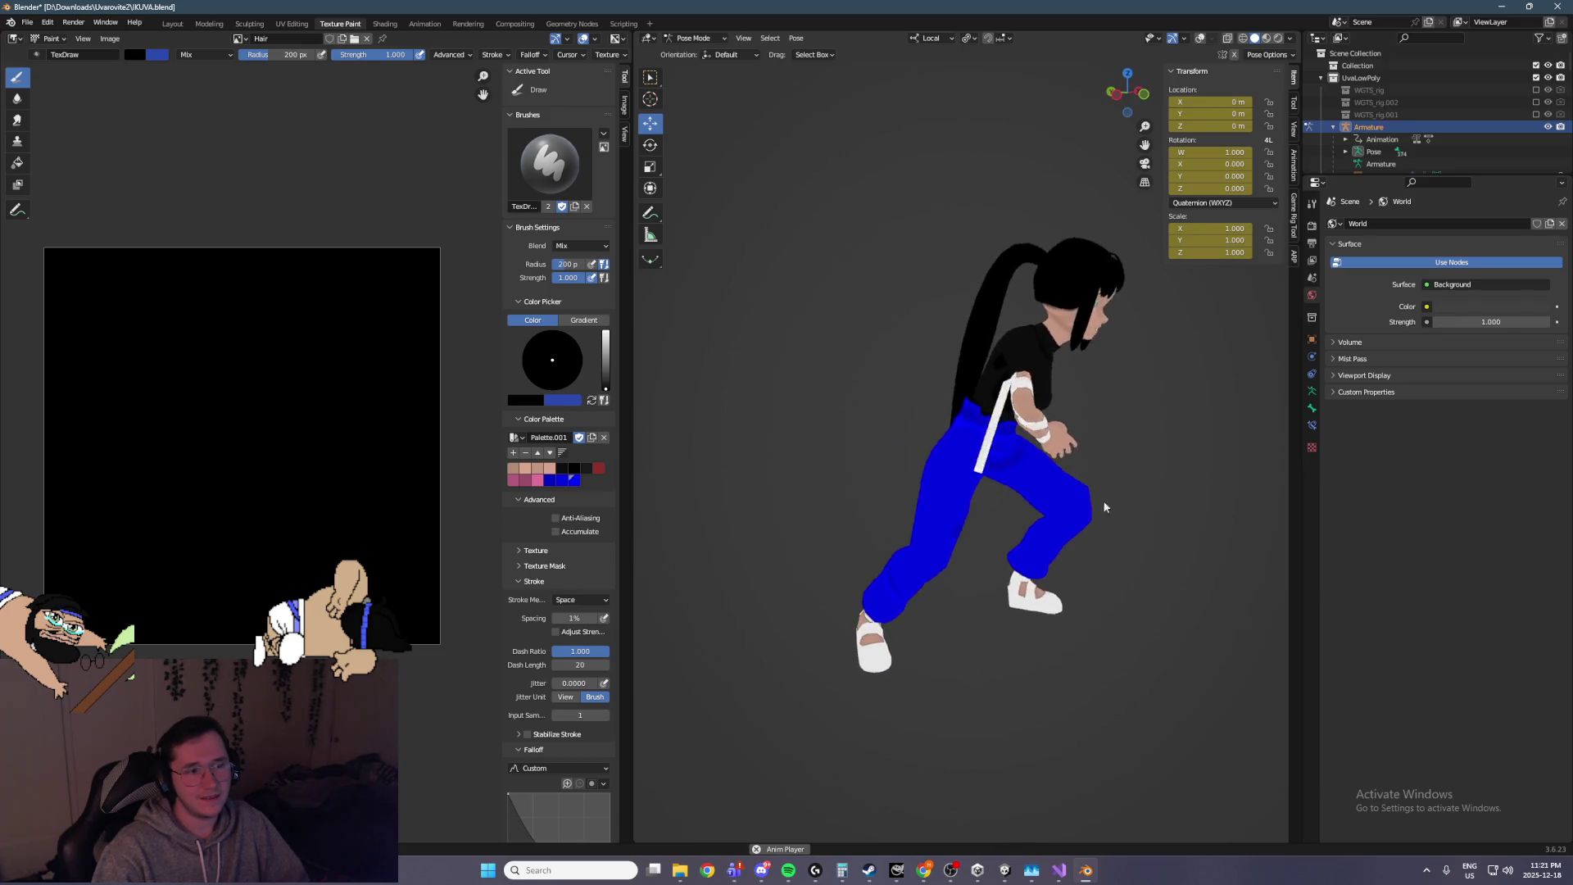
key("KP_4")
key("KP_4")
key("KP_4")
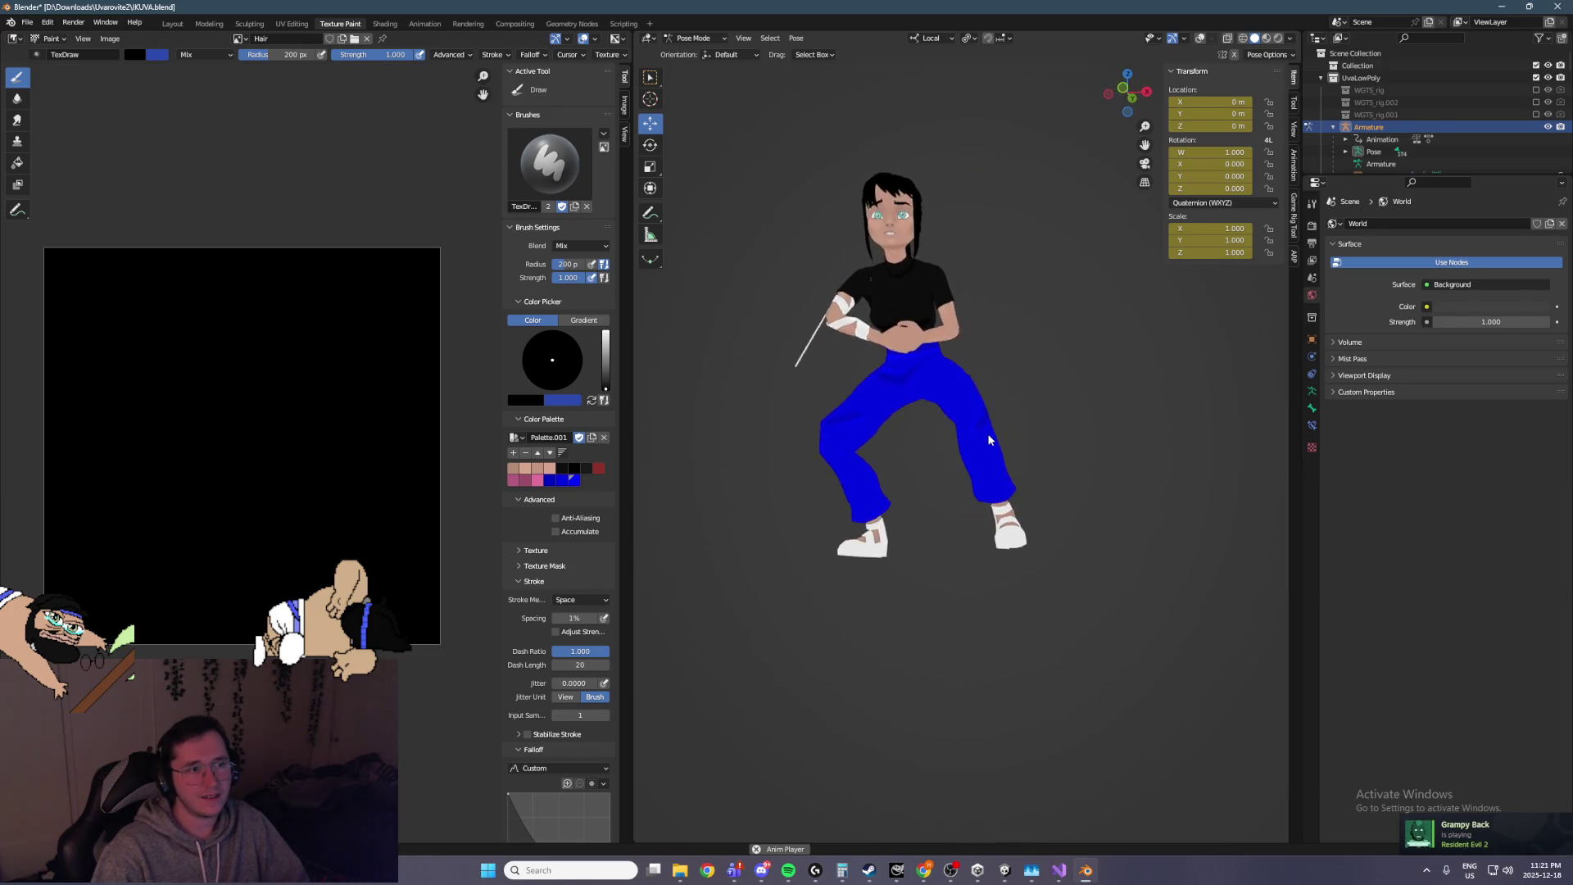
key("KP_4")
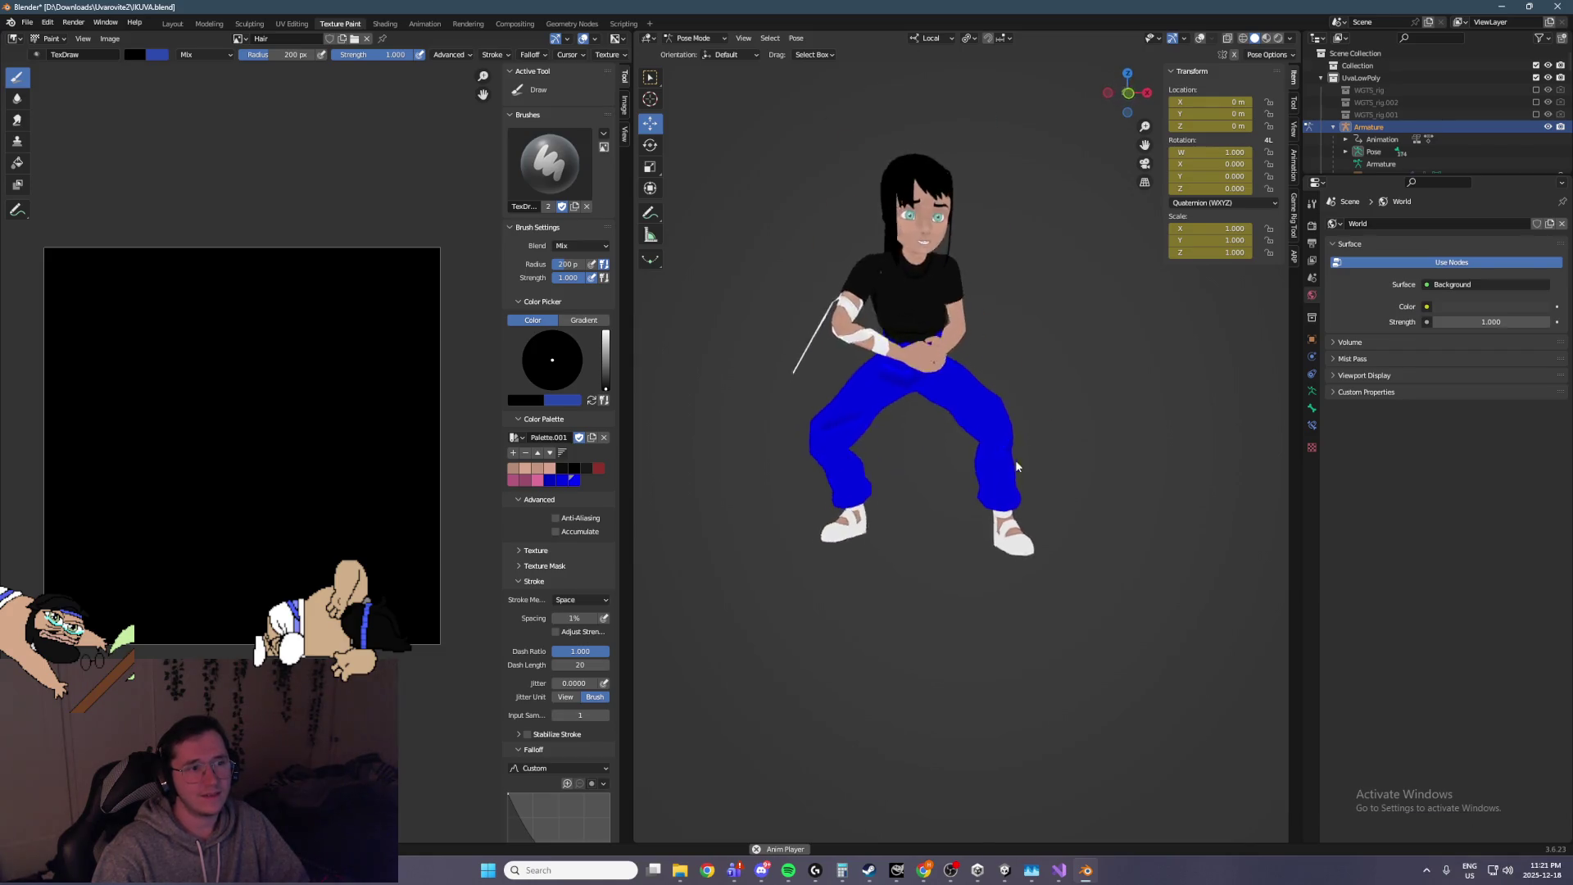
key("KP_3")
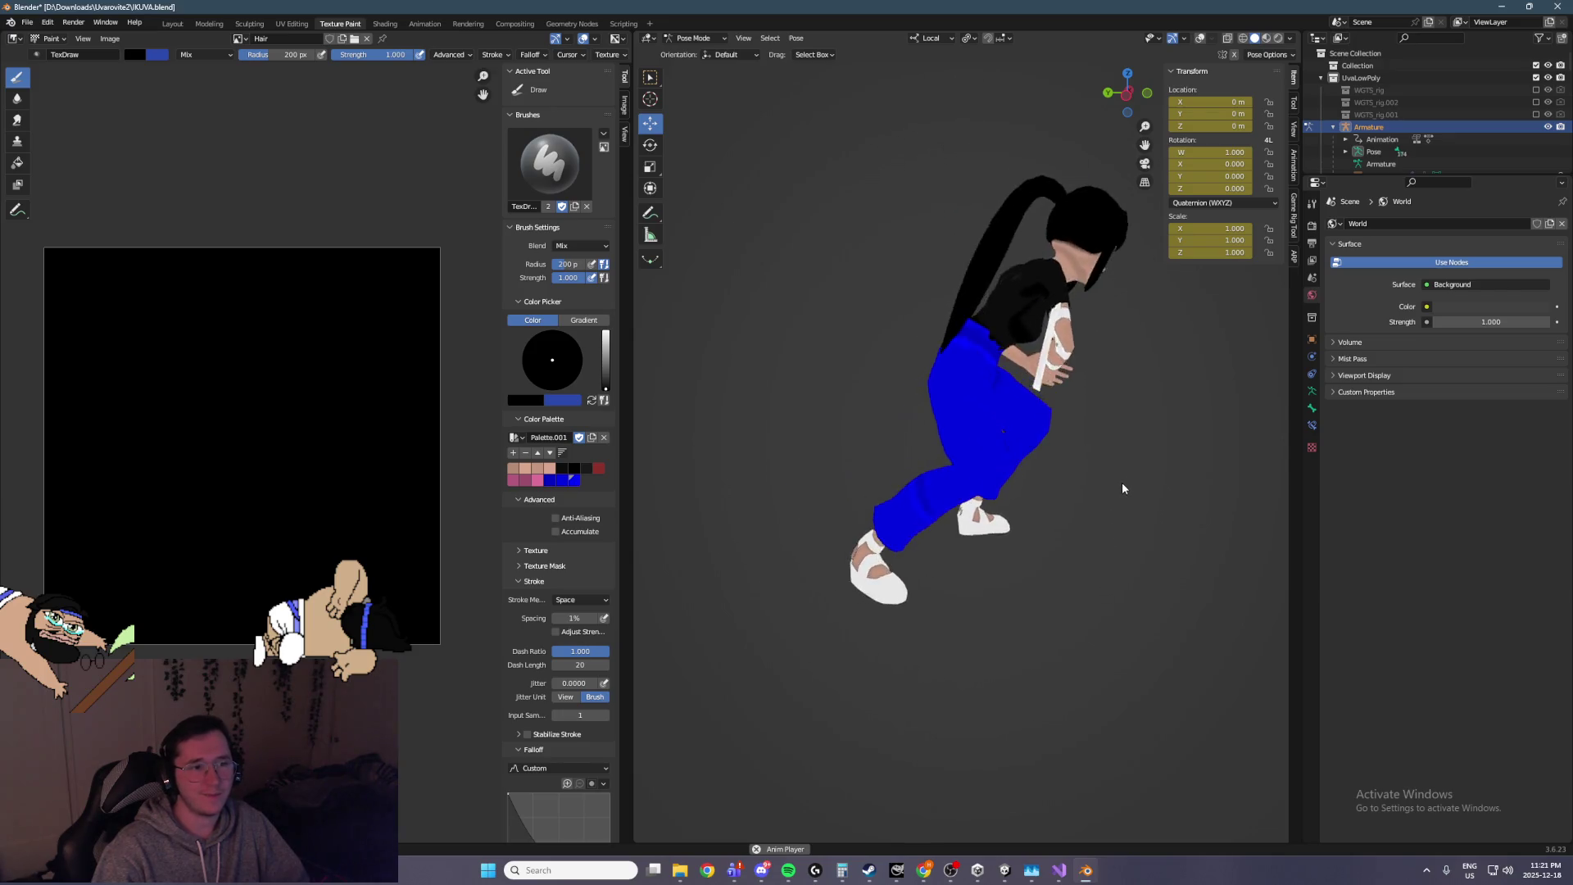
key("ctrl+s")
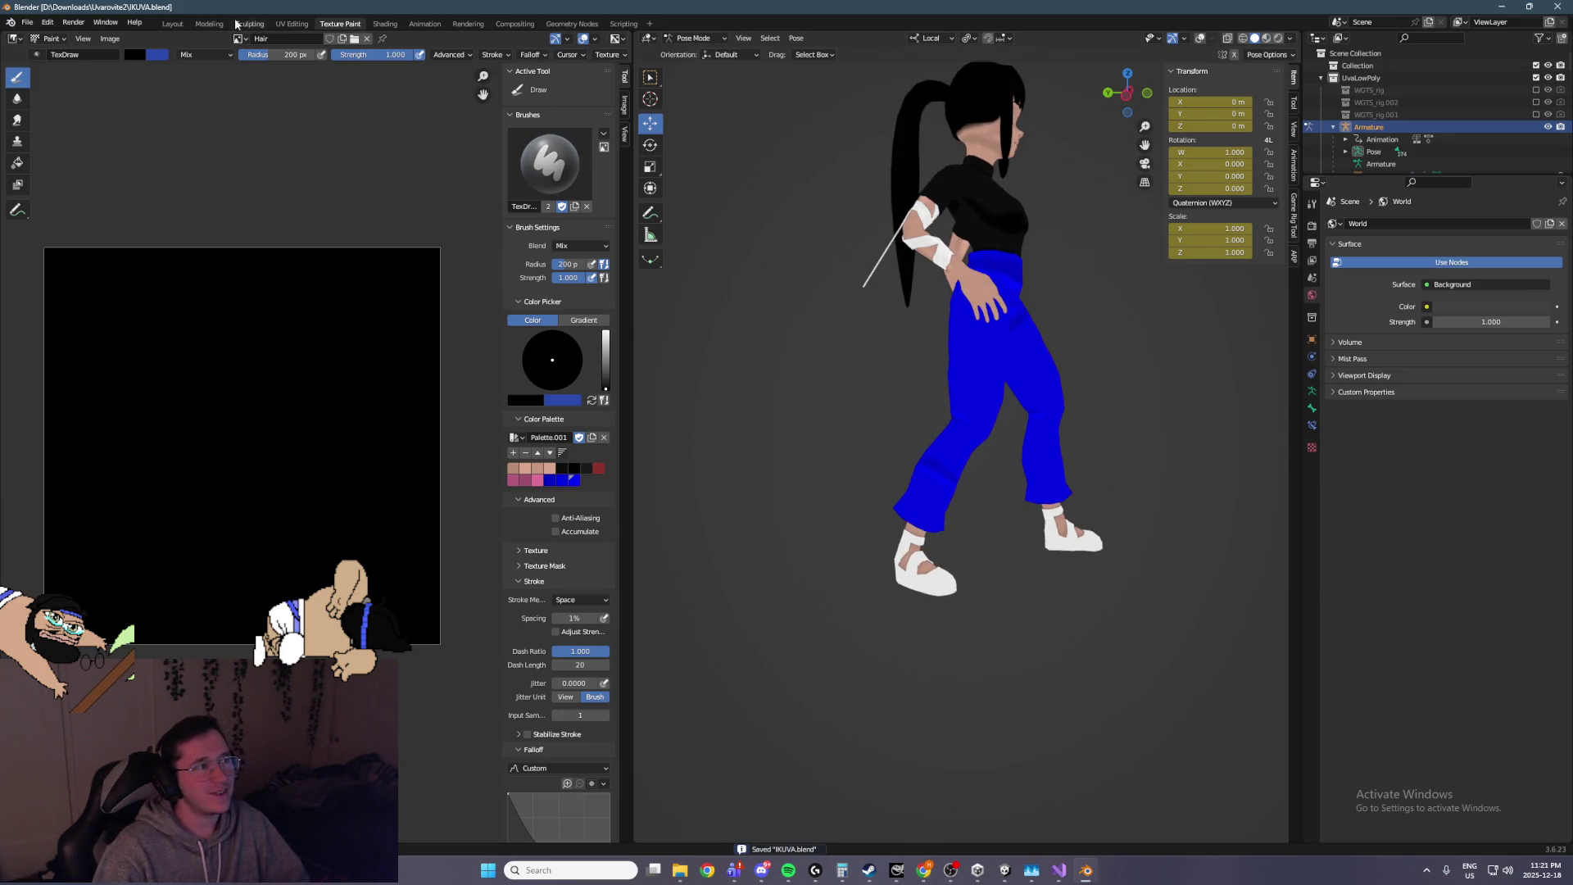
left_click(173, 24)
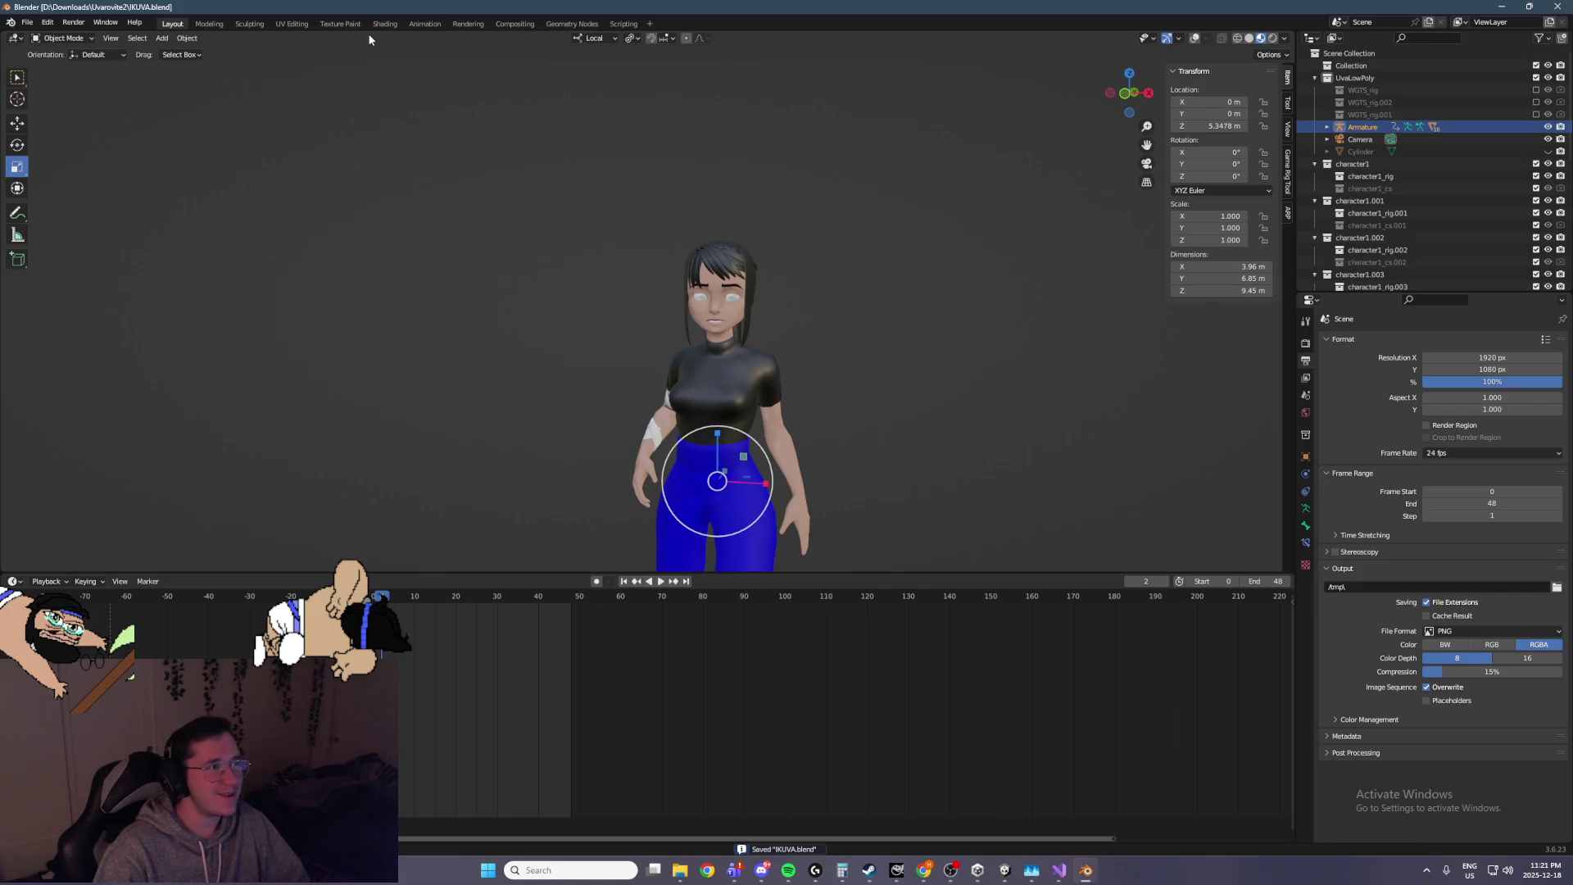
In the Animation workspace, play the action, then scrub it to frames 34 and 38
left_click(425, 24)
key("space")
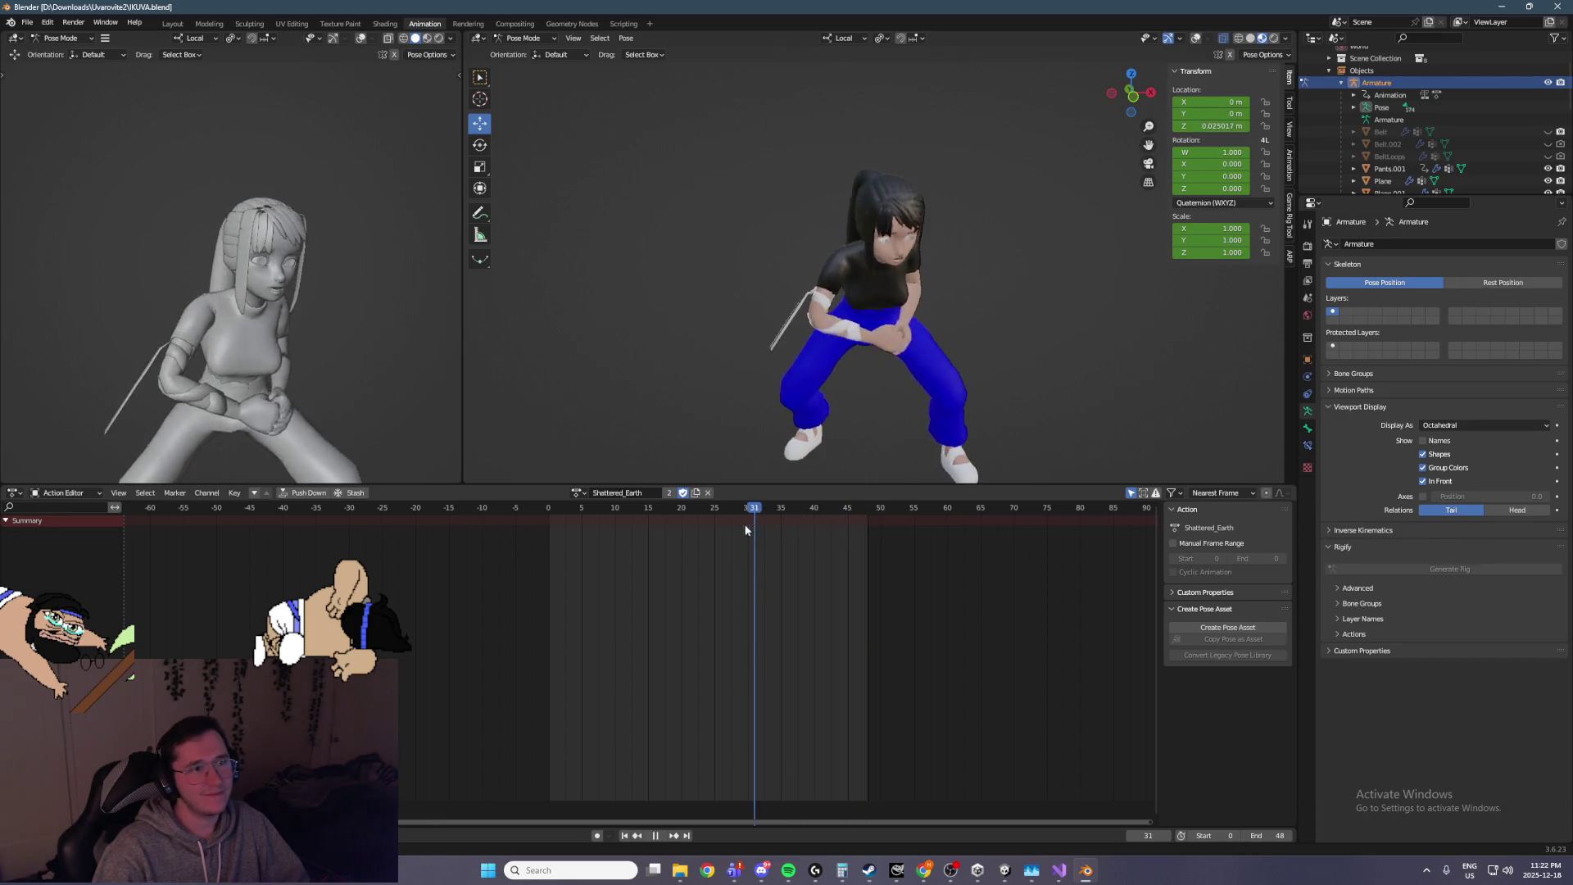
key("space")
mouse_move(878, 384)
left_mouse_down()
mouse_move(807, 279)
mouse_move(762, 248)
mouse_move(750, 271)
left_mouse_up()
left_click_drag(689, 513, 803, 514)
left_click_drag(980, 266, 1038, 297)
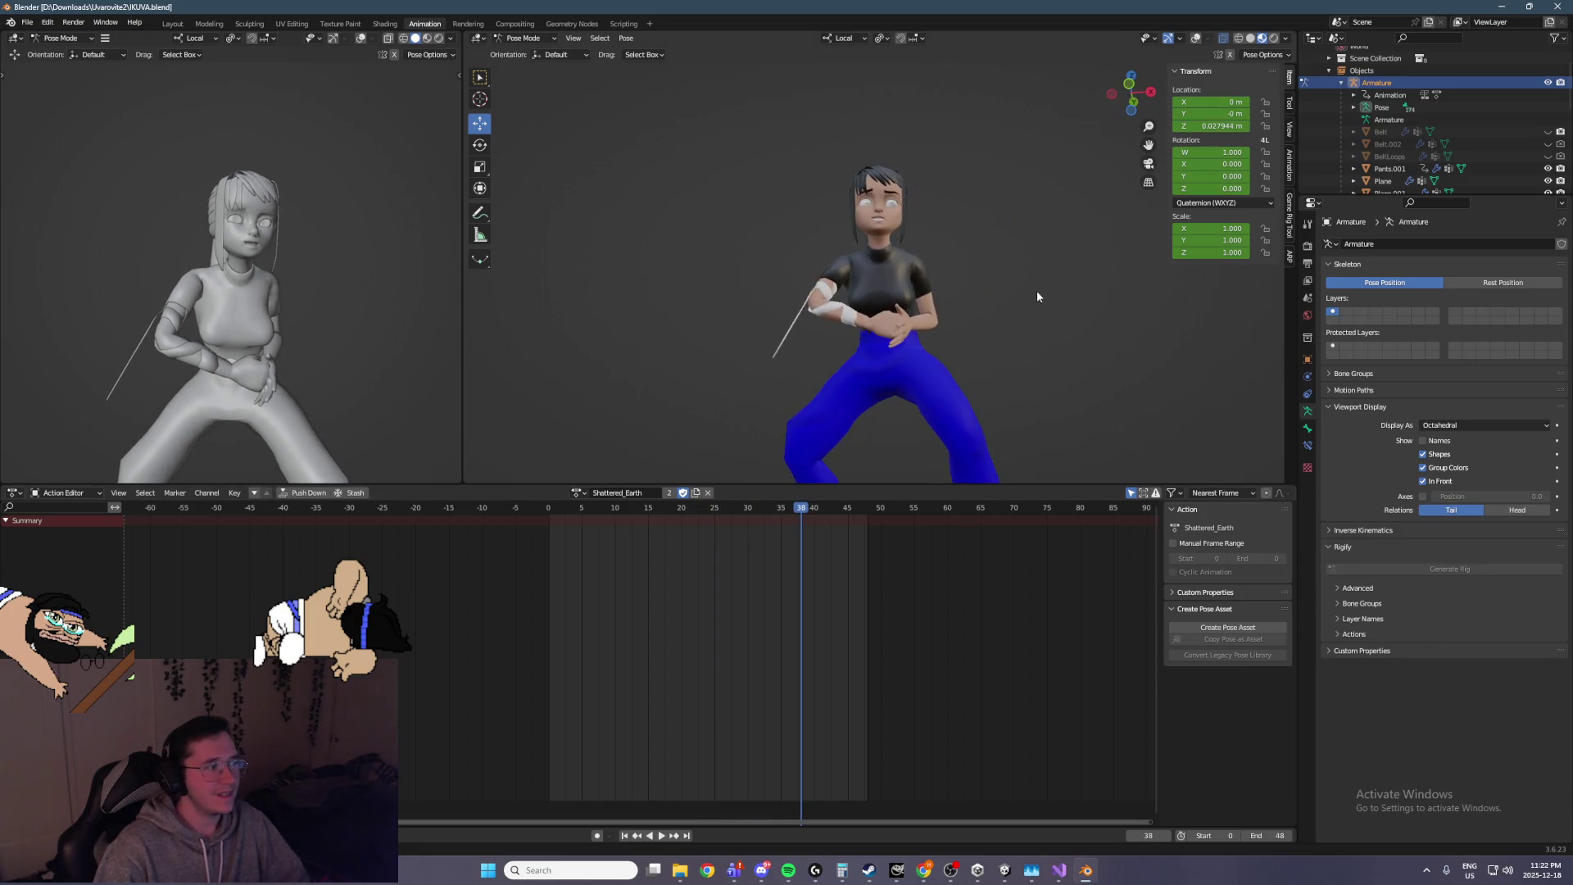
Show wireframe overlays, select LowerEyeLid2_R plus 48 linked face bones, and replay from frame 30
left_click(1198, 38)
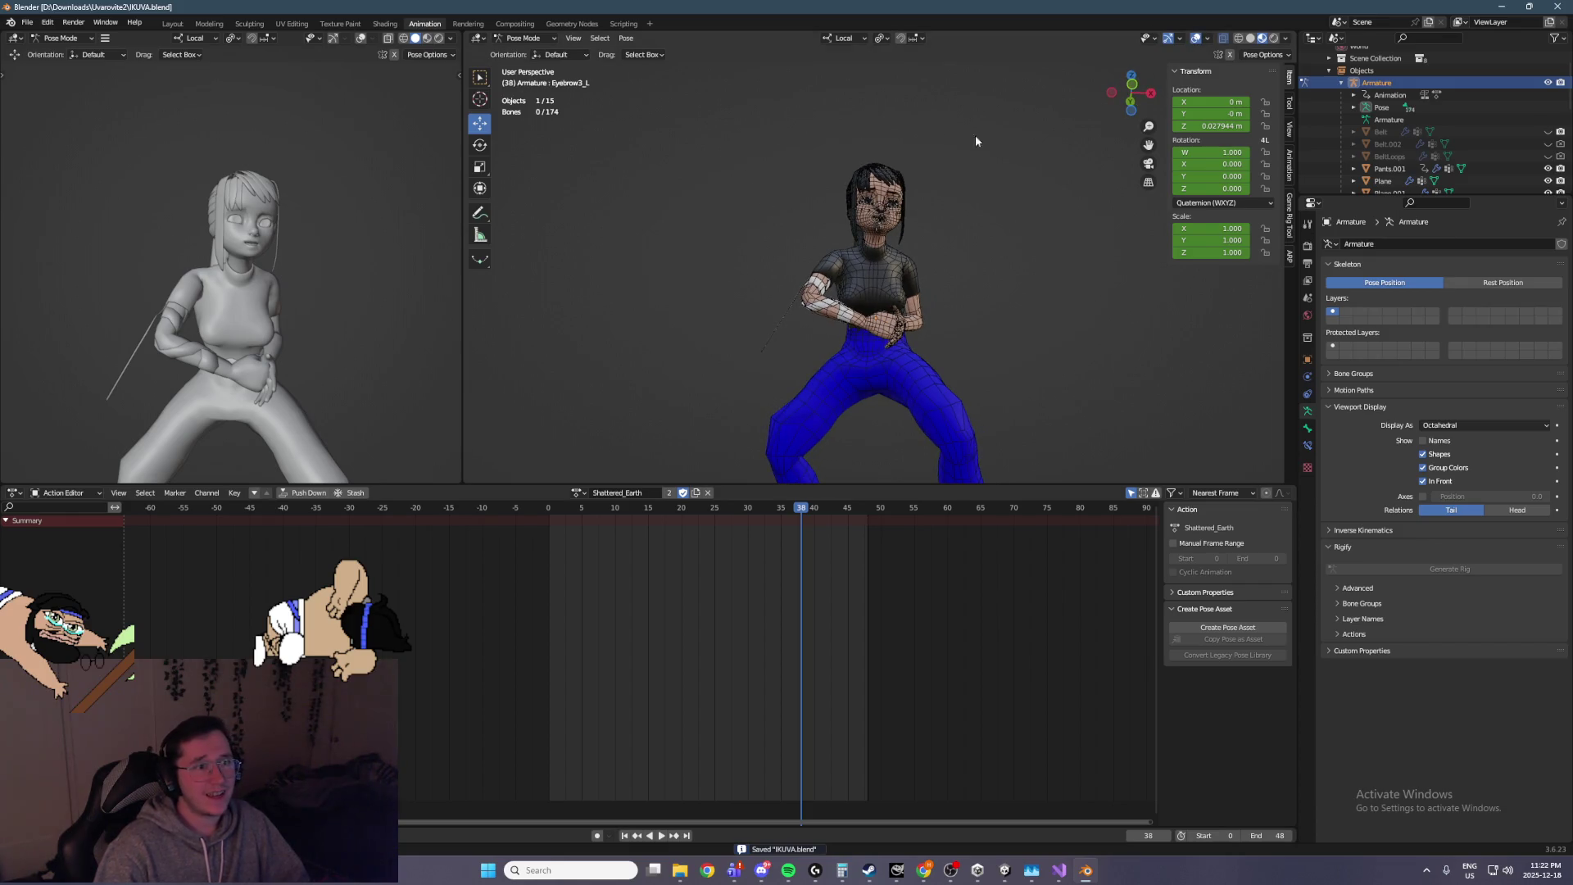
left_click_drag(994, 141, 838, 186)
left_click(866, 201)
key("a")
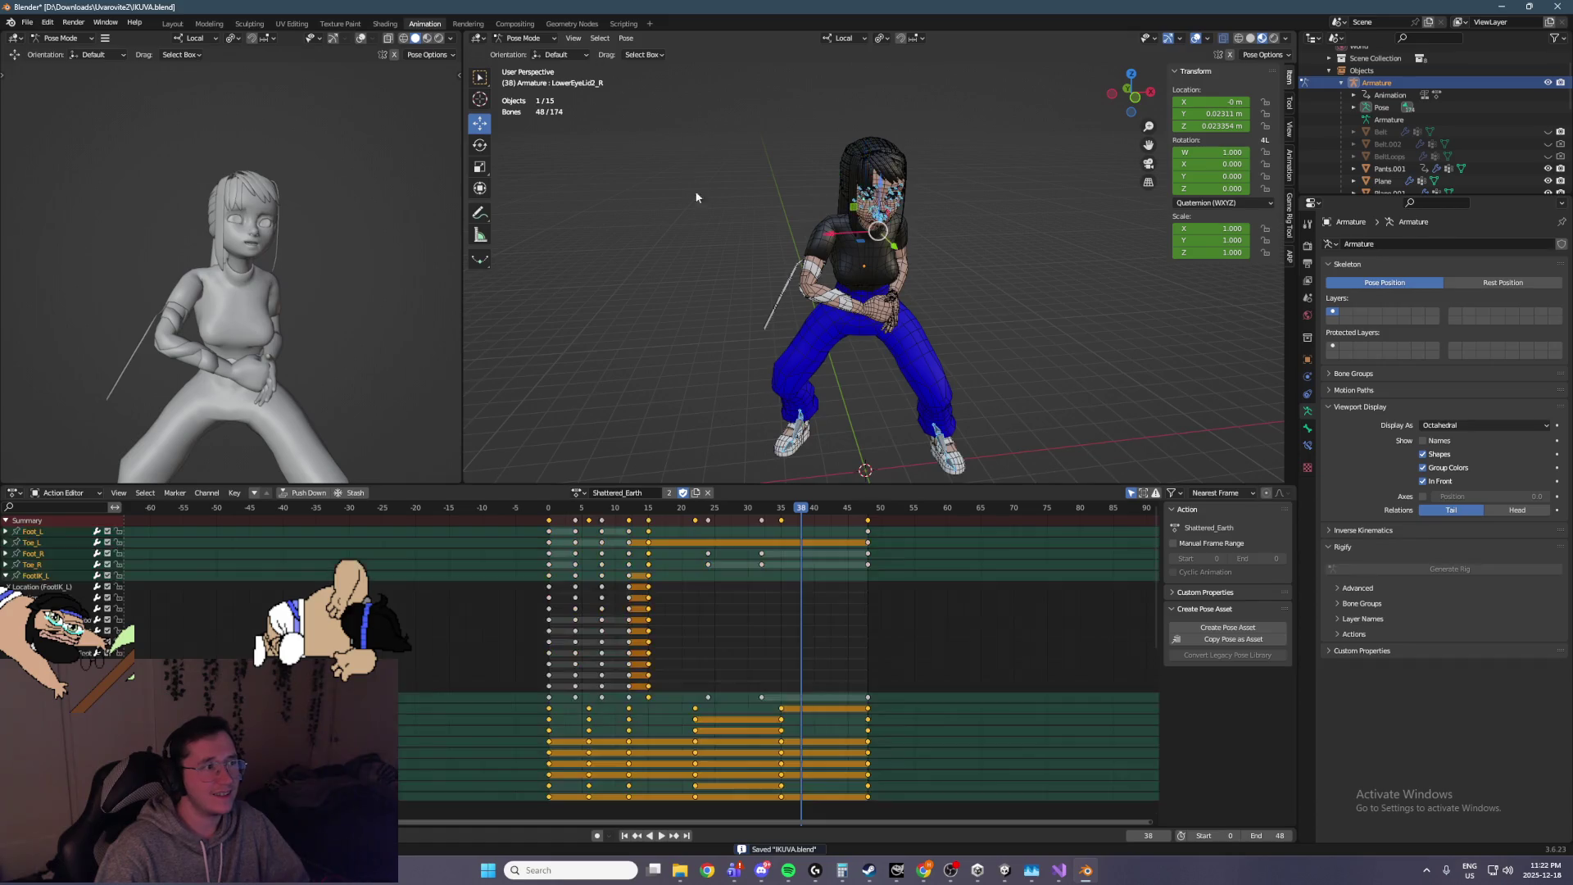
scroll(985, 318, "up", 1)
scroll(986, 324, "up", 2)
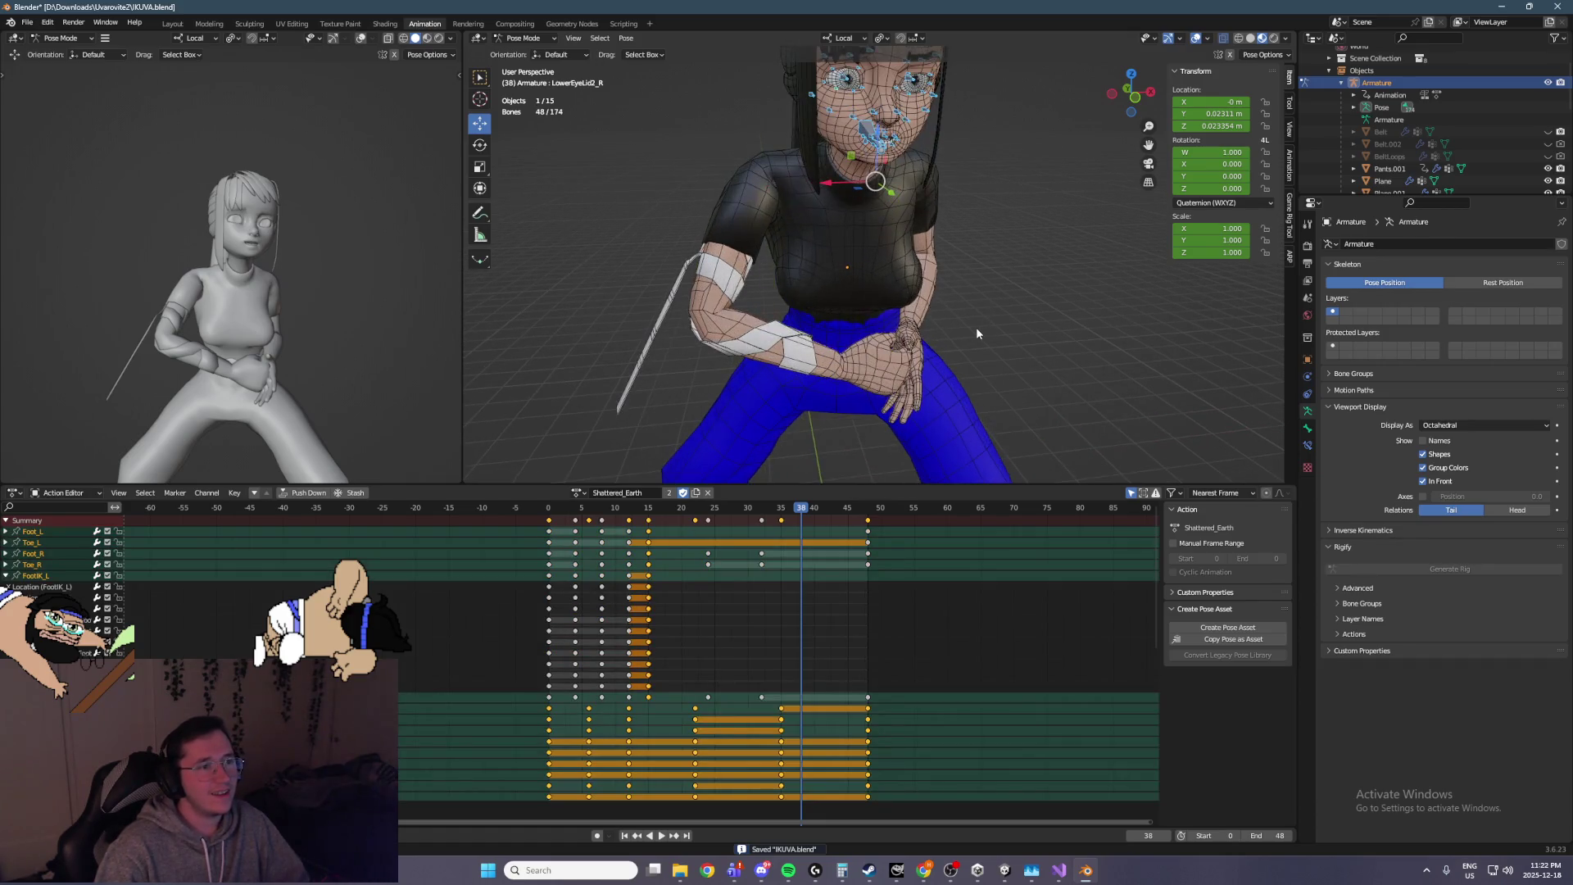
left_click_drag(791, 513, 747, 516)
key("space")
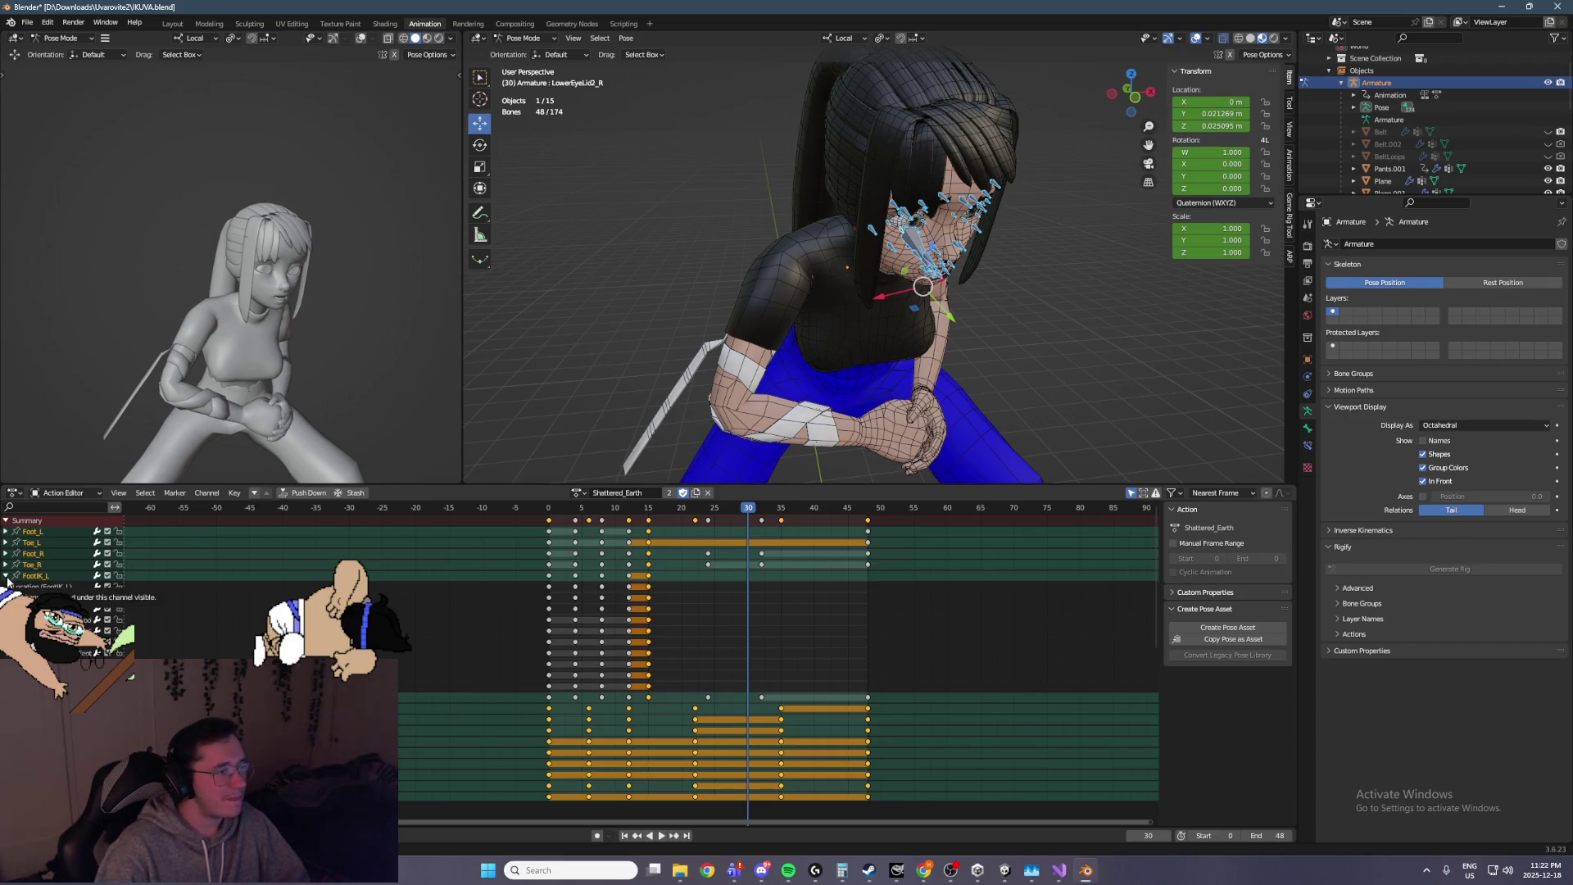
Box-select the 42 face bones and move their frame-35 keyframe column to frame 30
left_click(6, 577)
left_click_drag(808, 360, 805, 247)
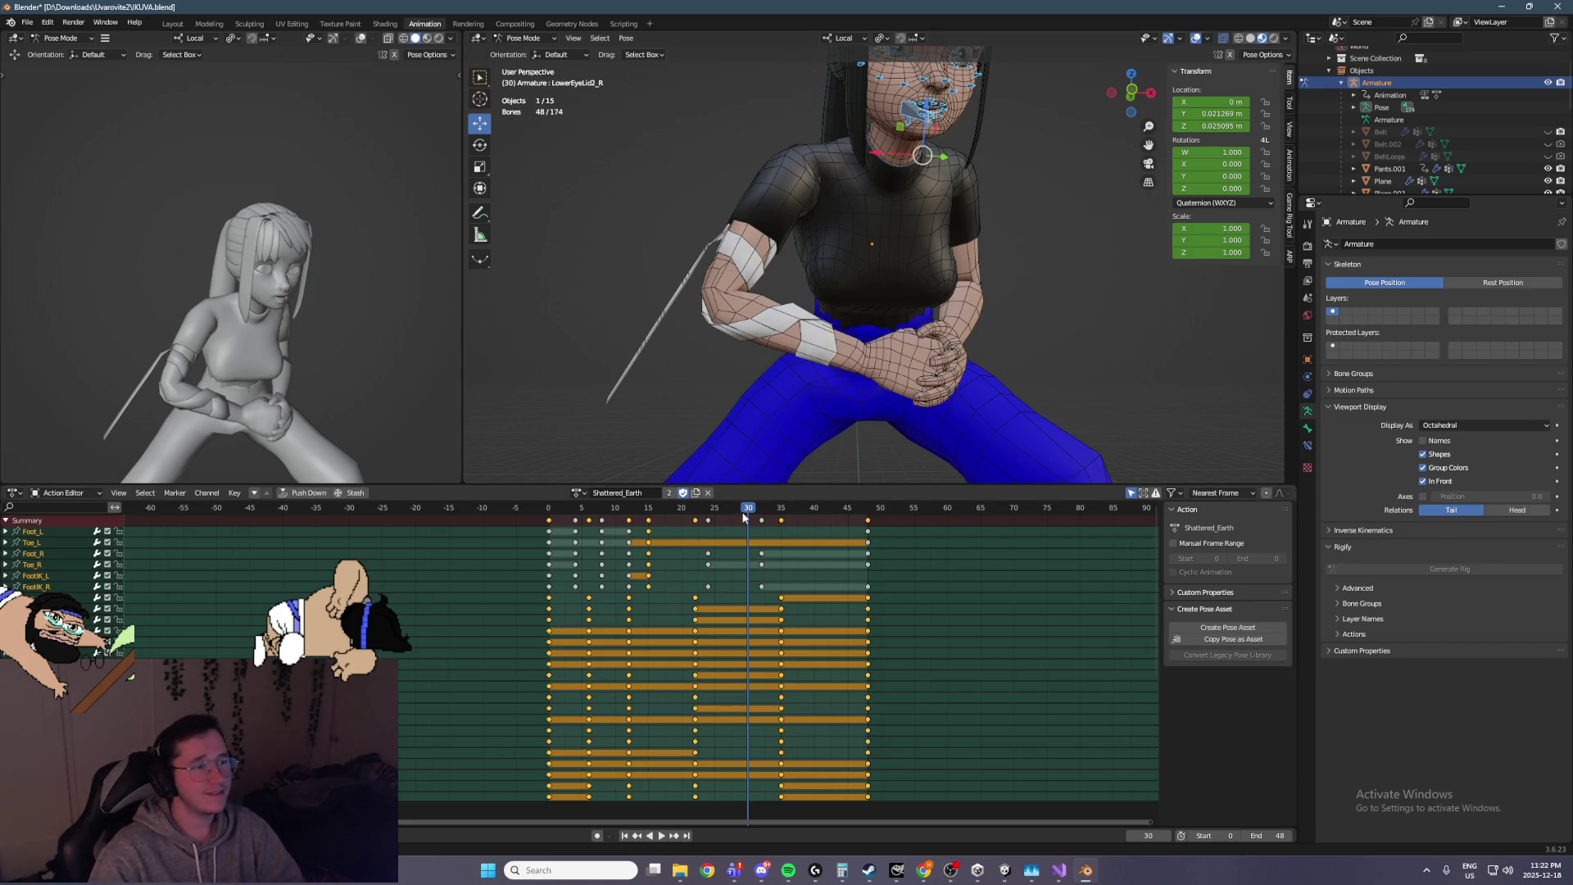
key("space")
left_click_drag(737, 513, 776, 511)
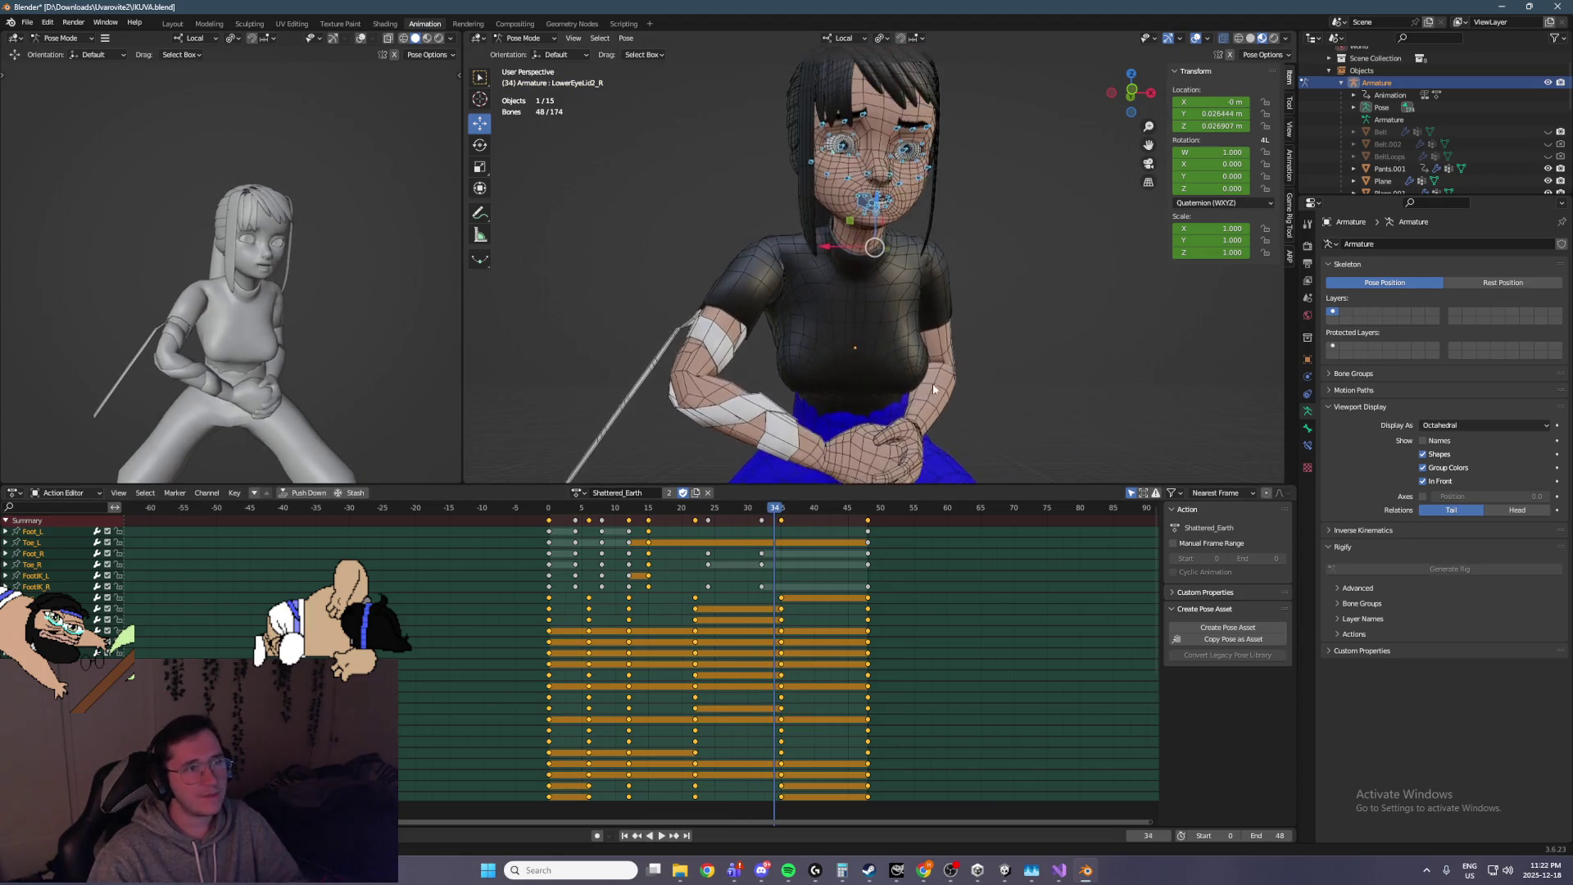
left_click_drag(1010, 298, 818, 134)
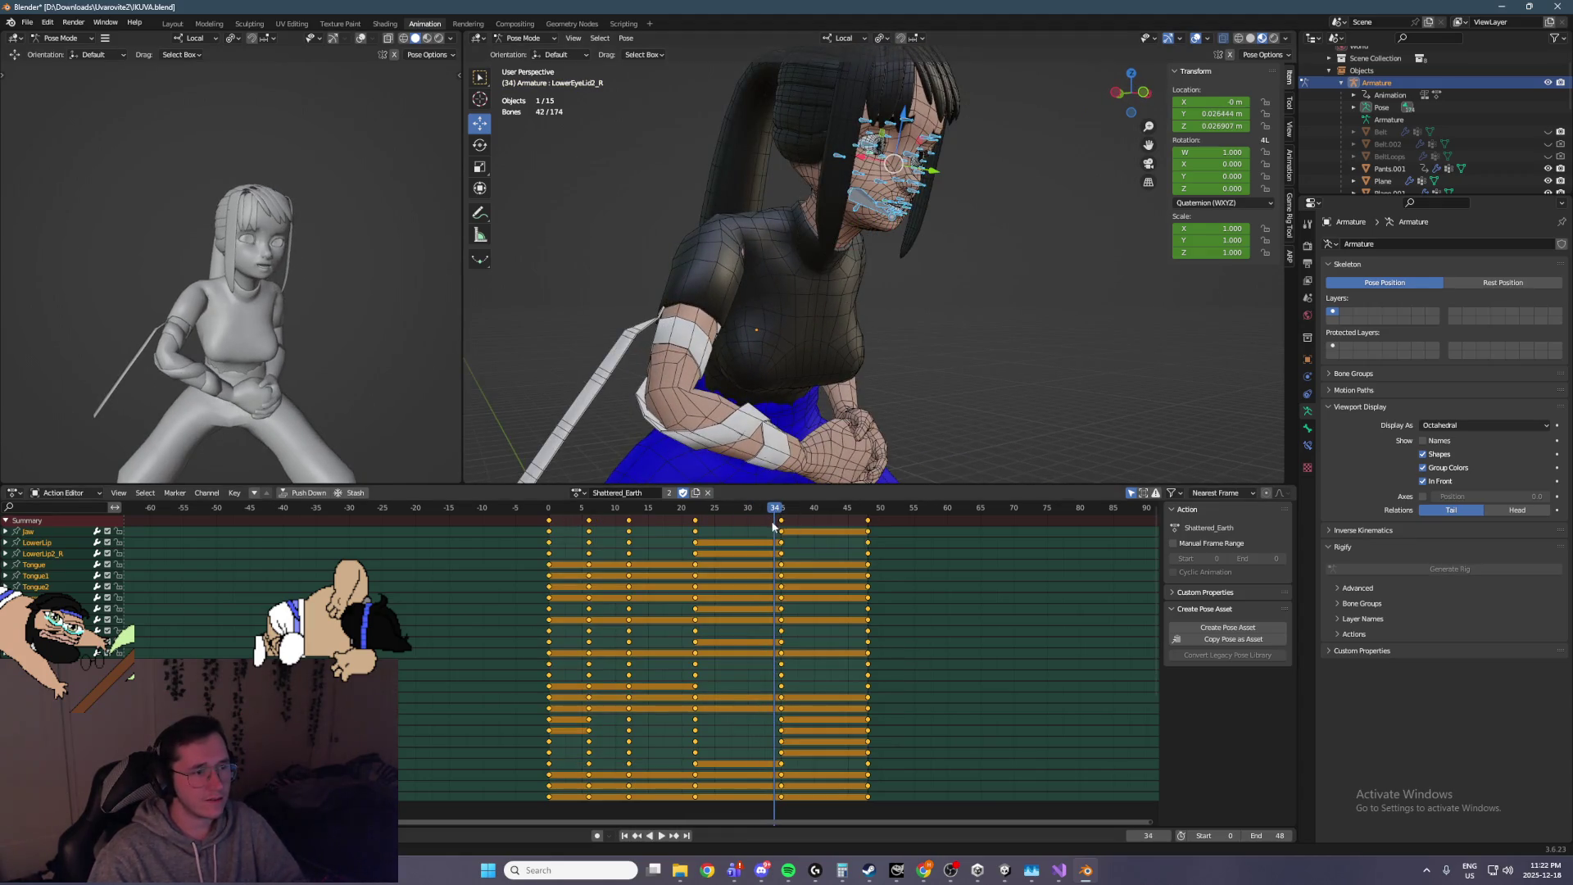
left_click_drag(781, 522, 742, 527)
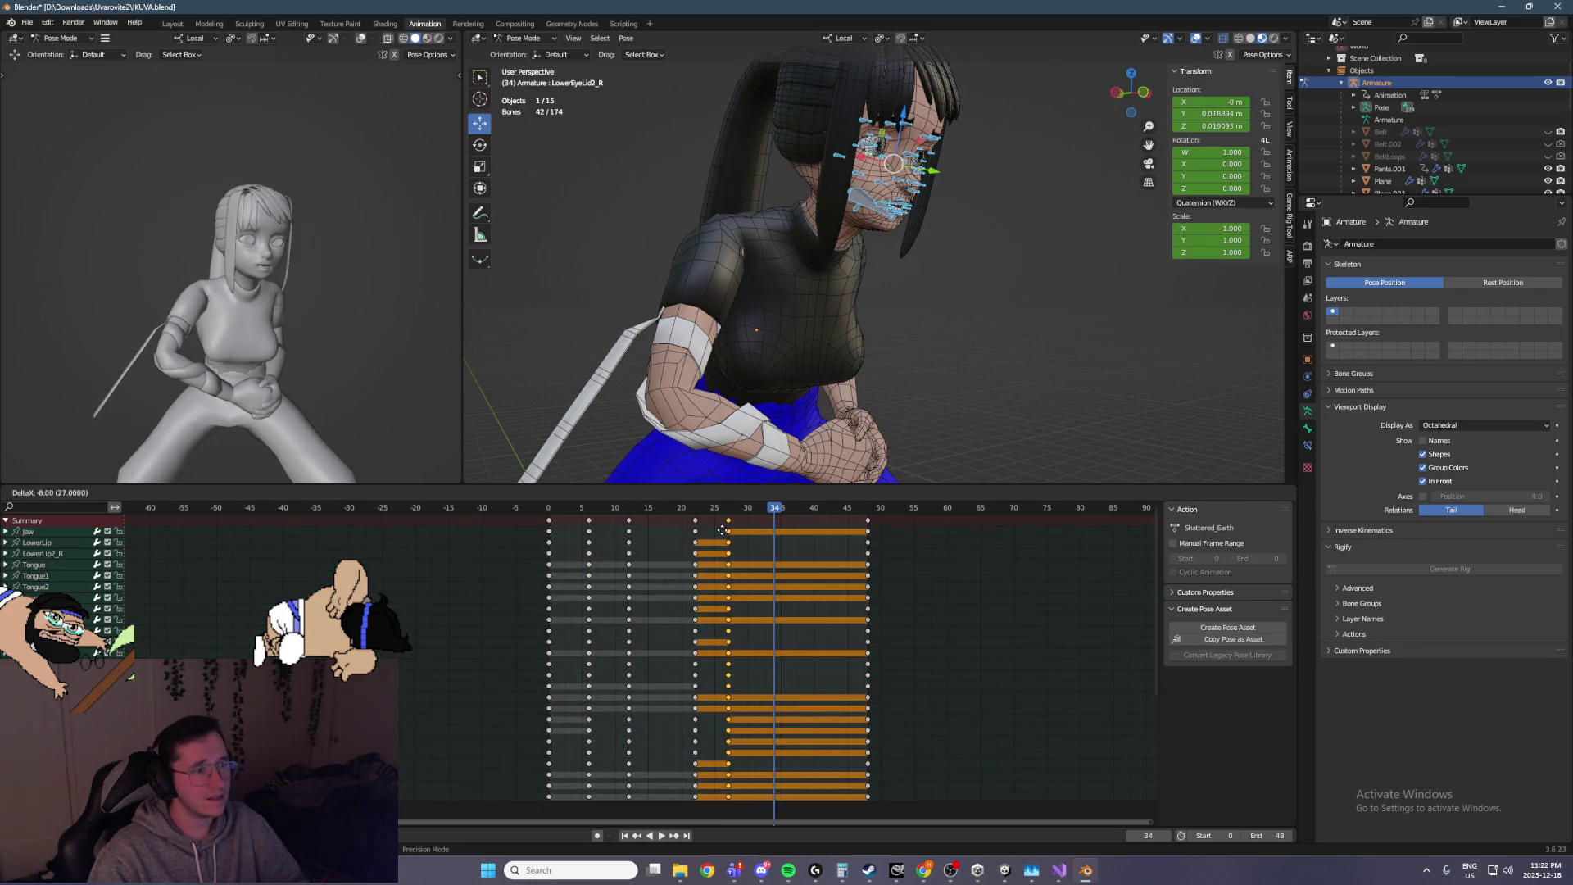
left_click(746, 535)
key("space")
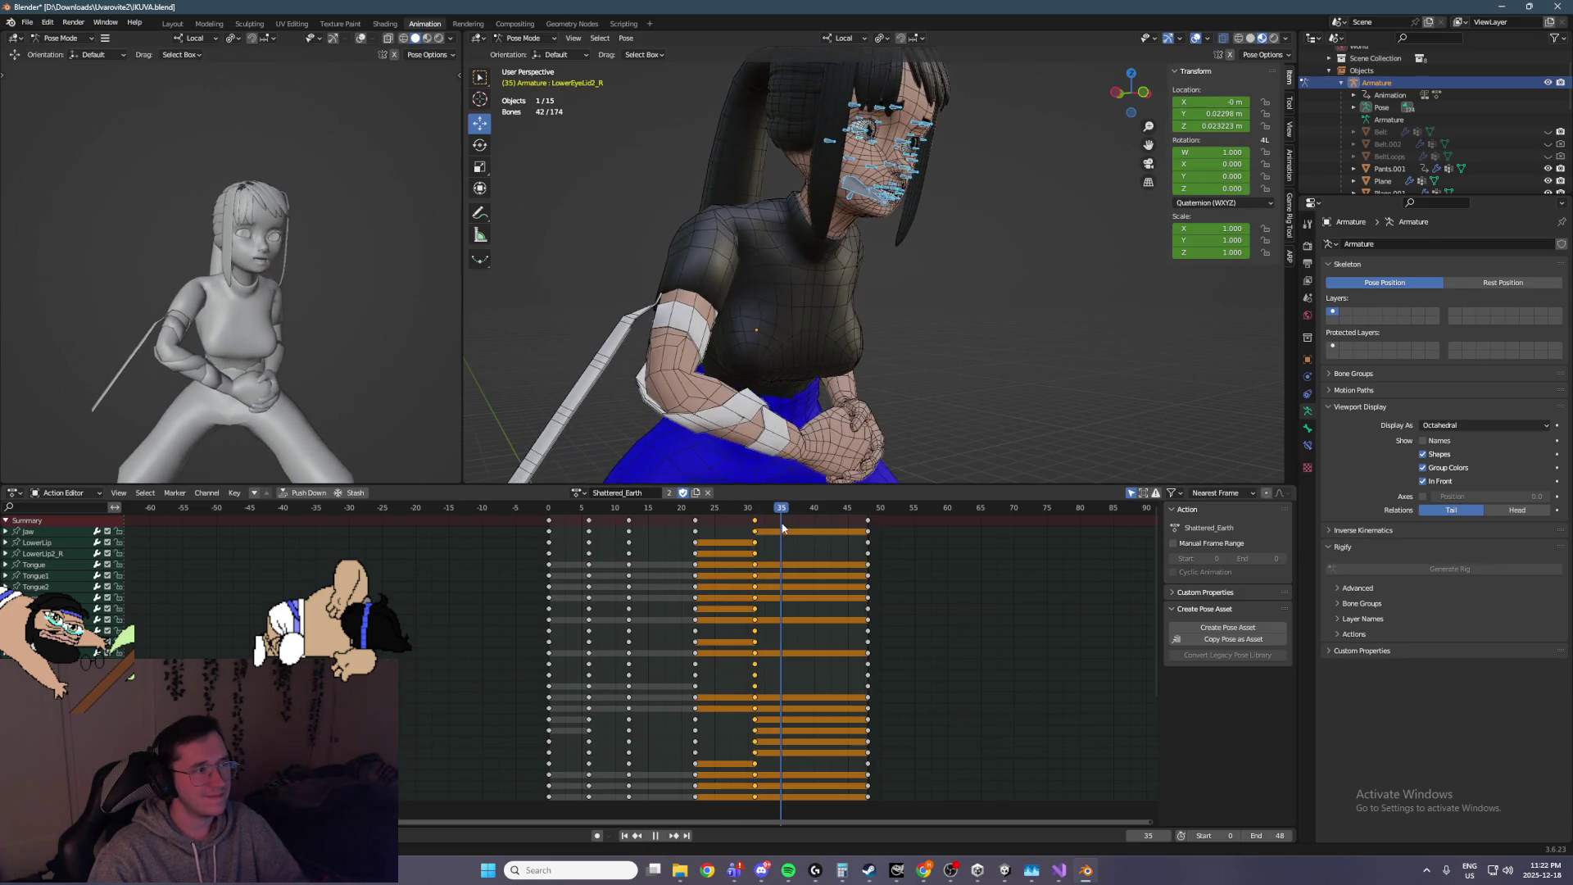
Slide the selected face keyframe column later to about frame 43 and replay the action
key("Escape")
left_click_drag(780, 533, 757, 536)
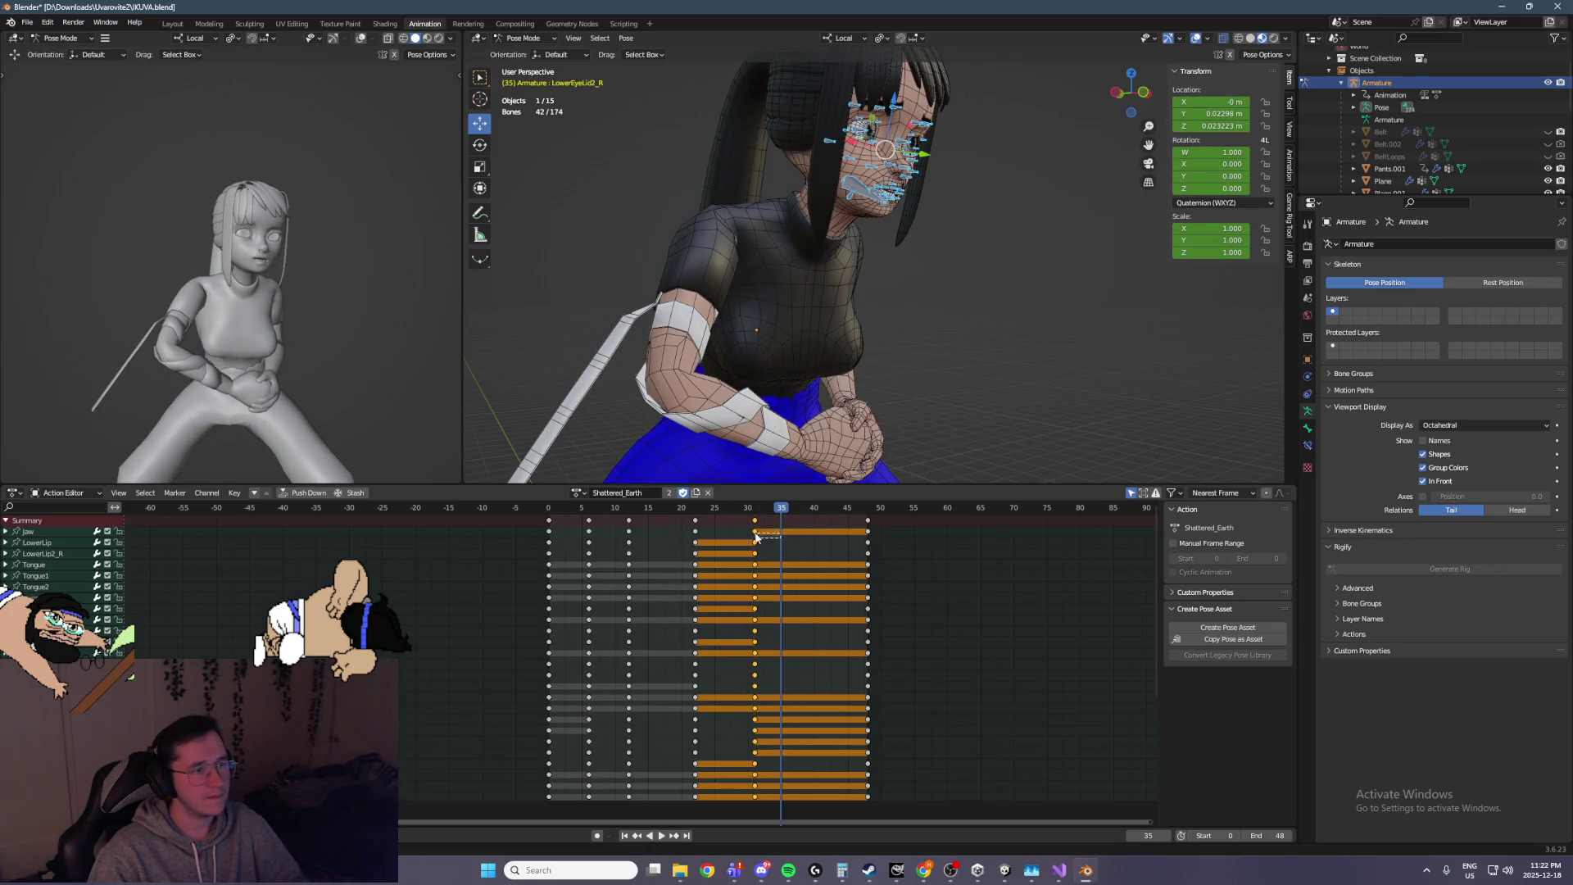
key("g")
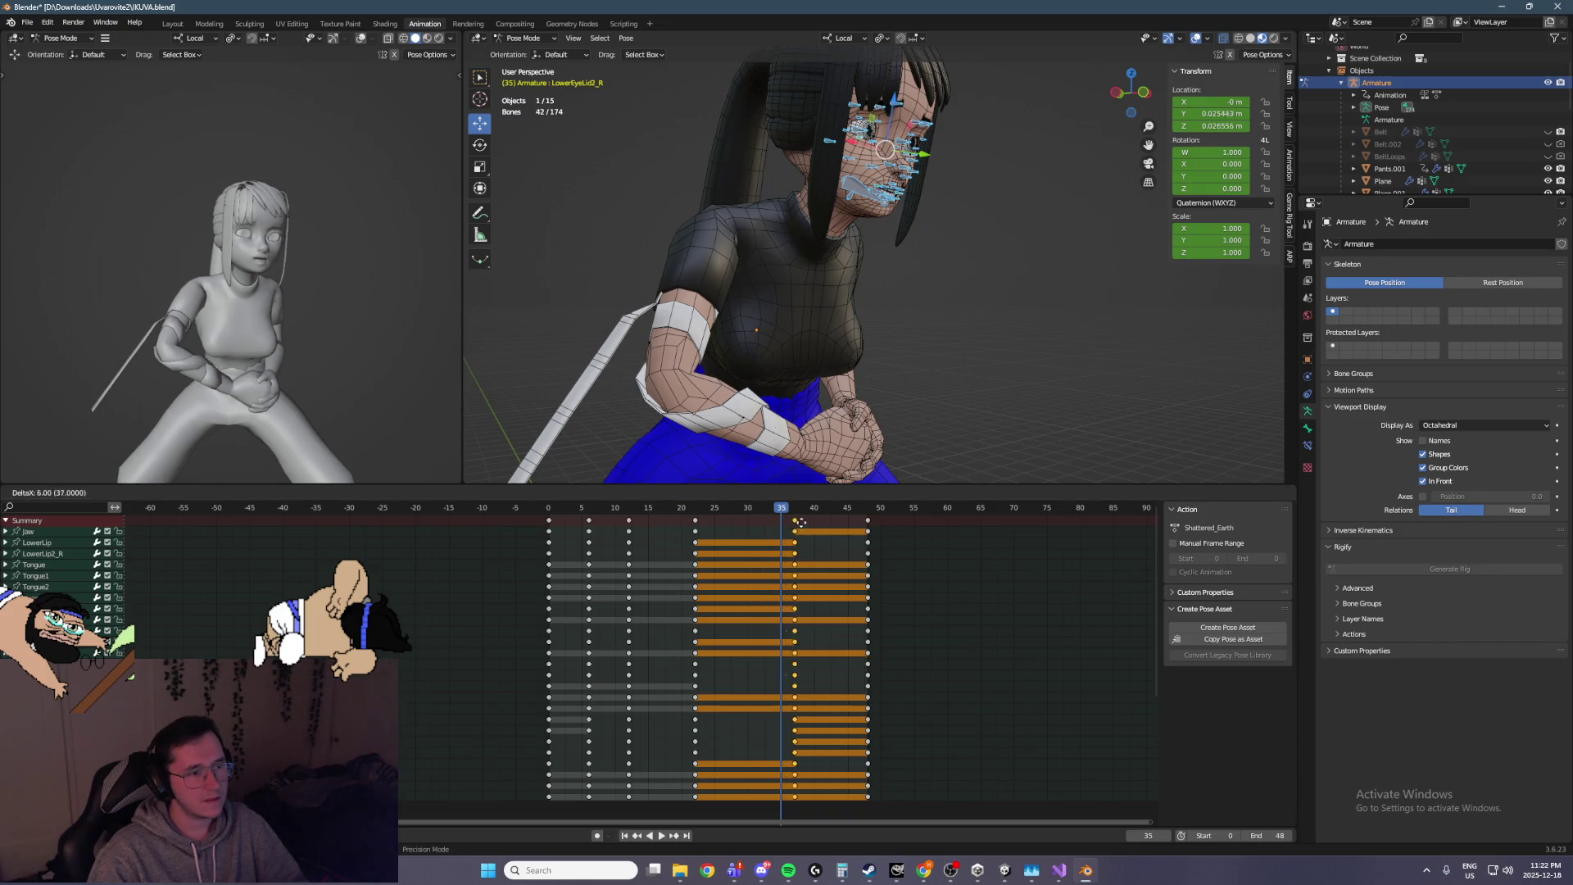
left_click(840, 521)
left_click(721, 509)
key("space")
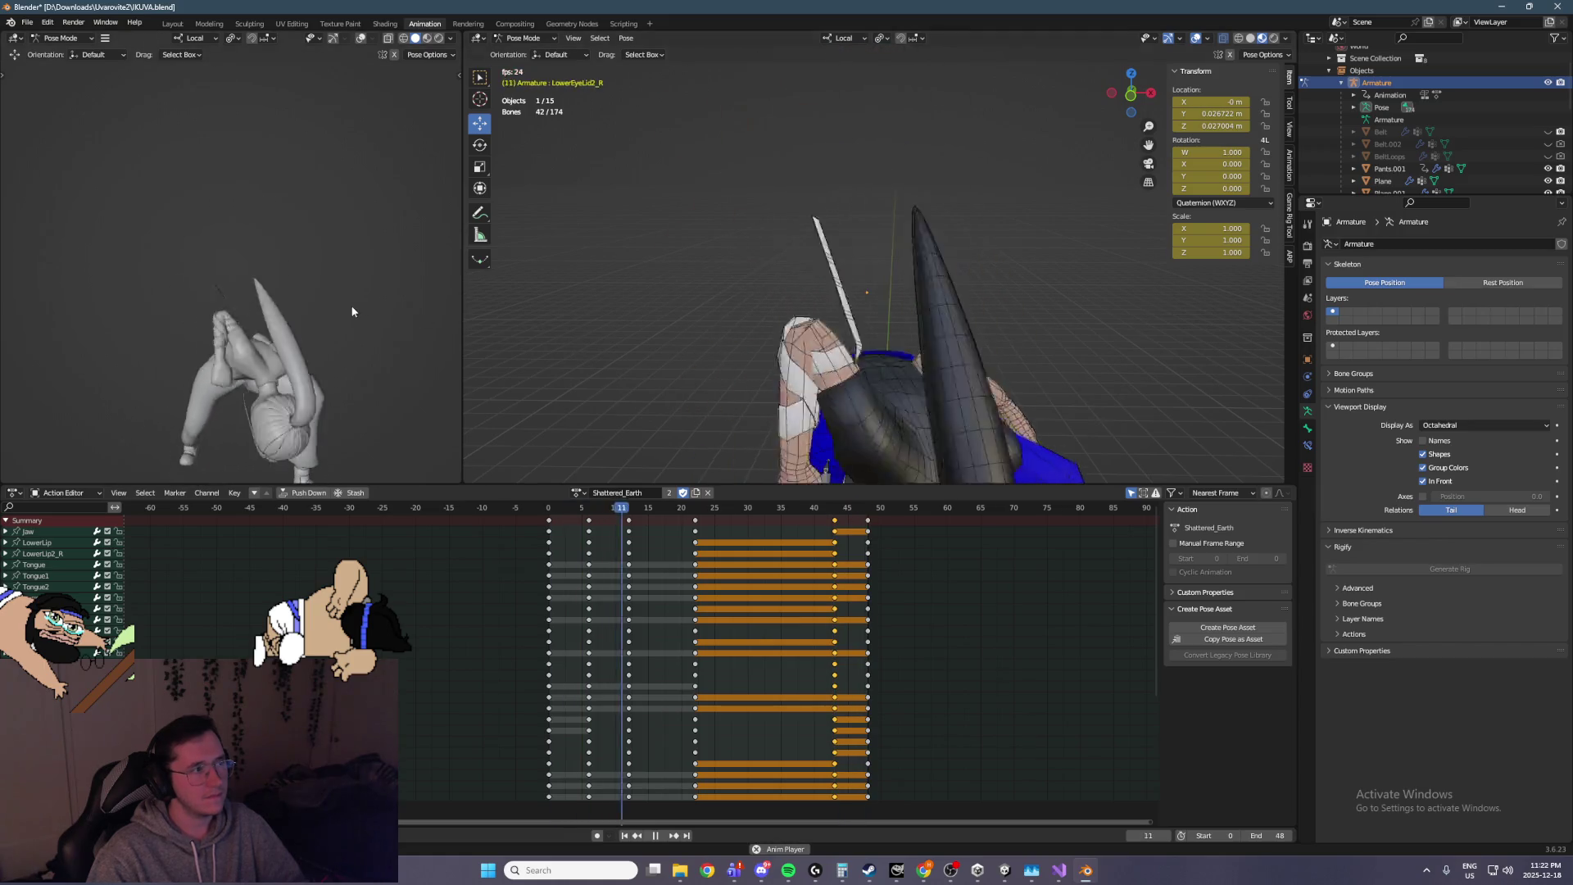
Save IKUVA.blend during playback of the retimed action, then stop and return to frame 0
key("ctrl+s")
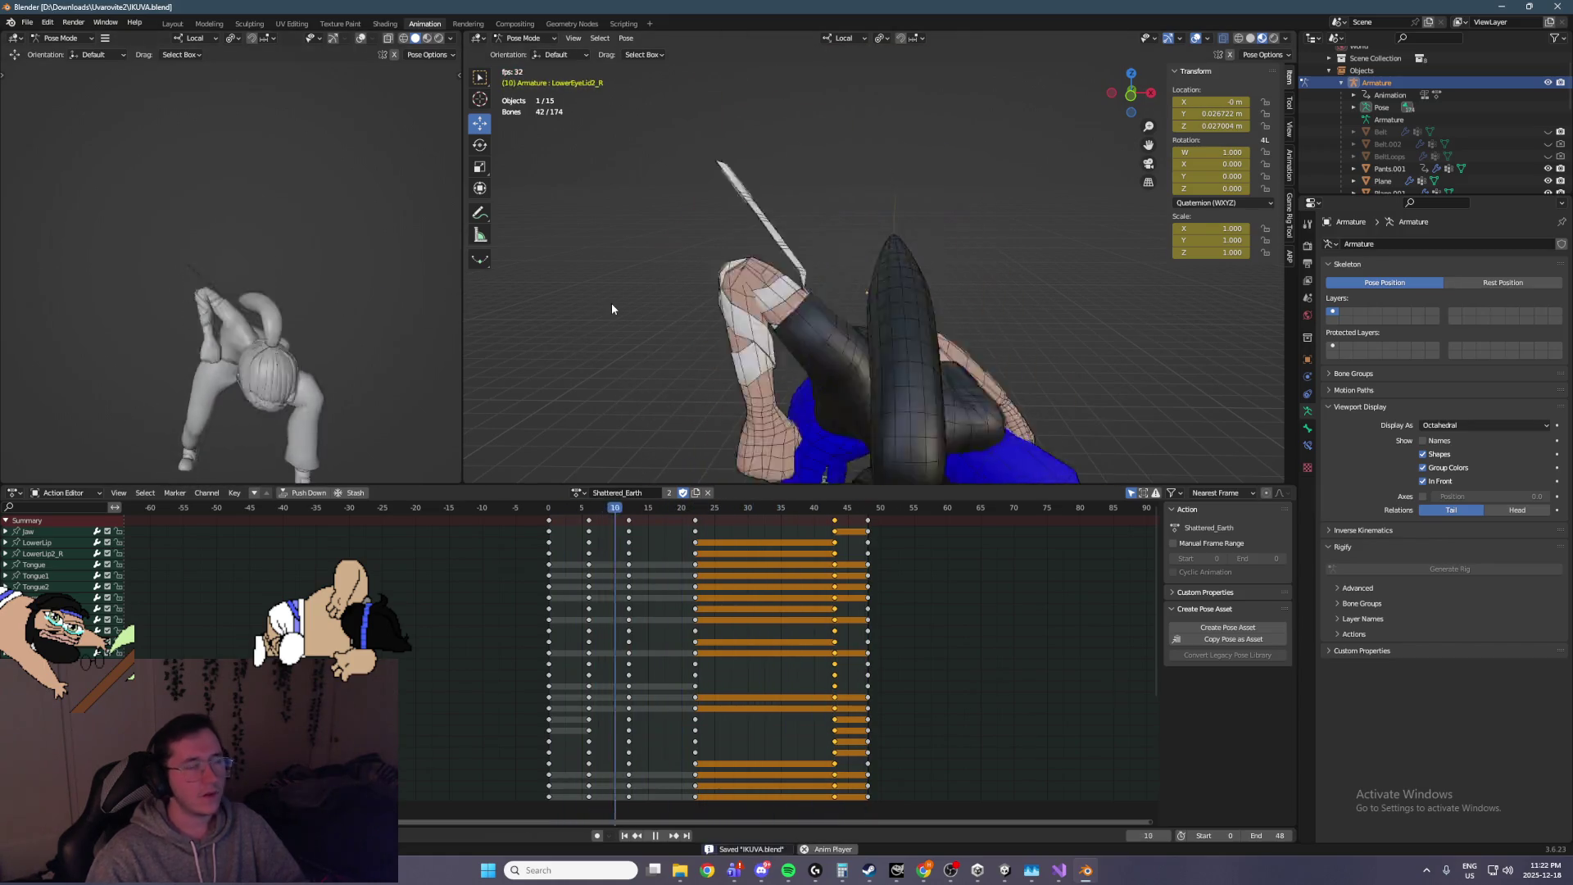
key("space")
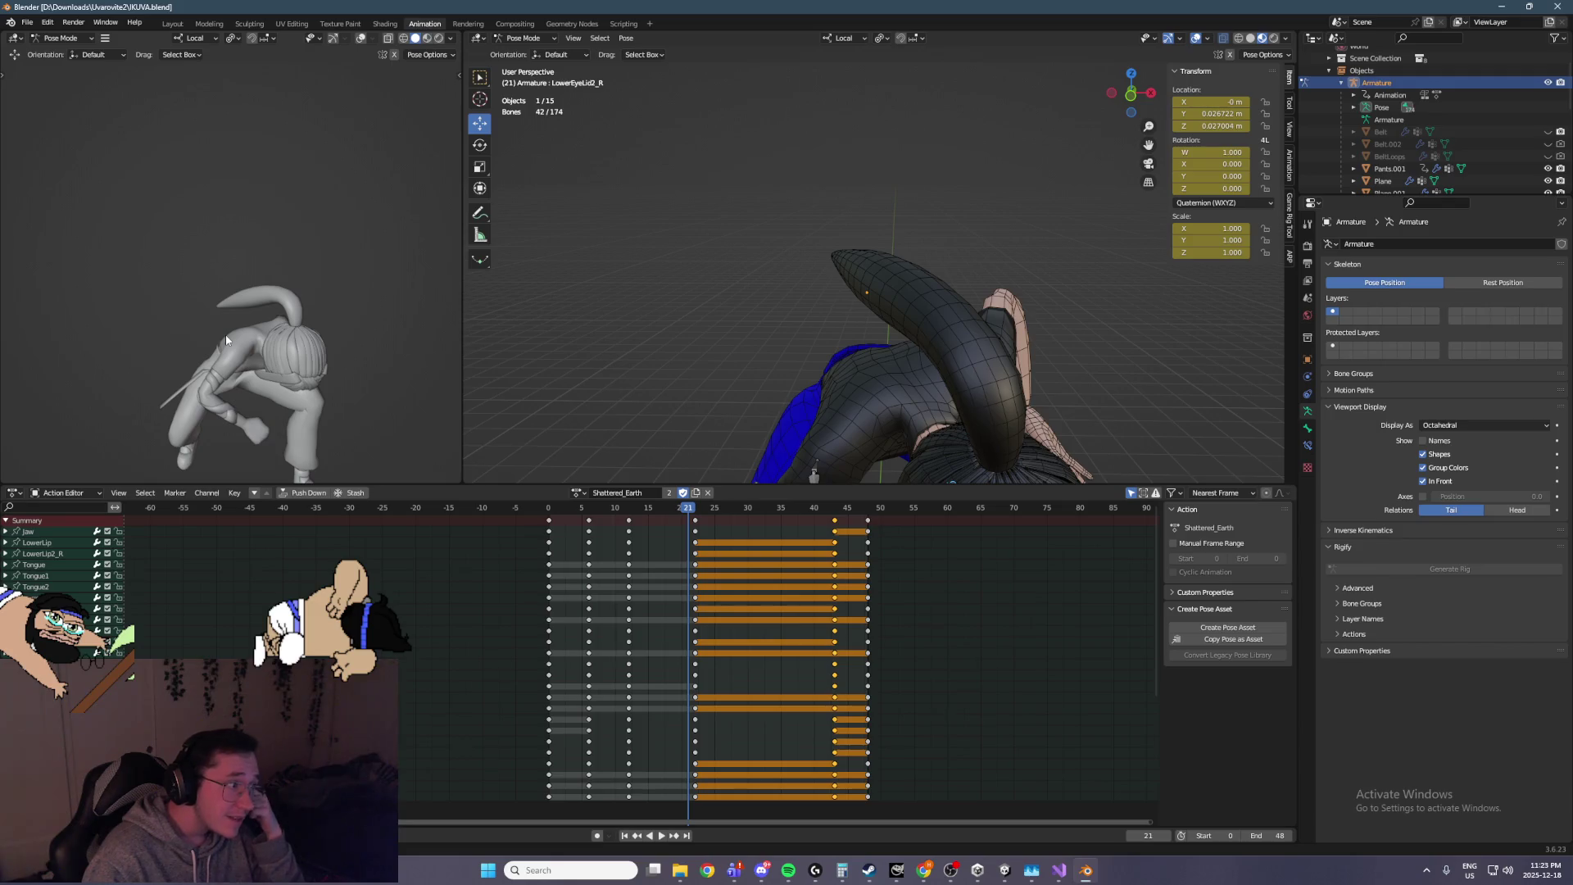
left_click_drag(873, 268, 875, 265)
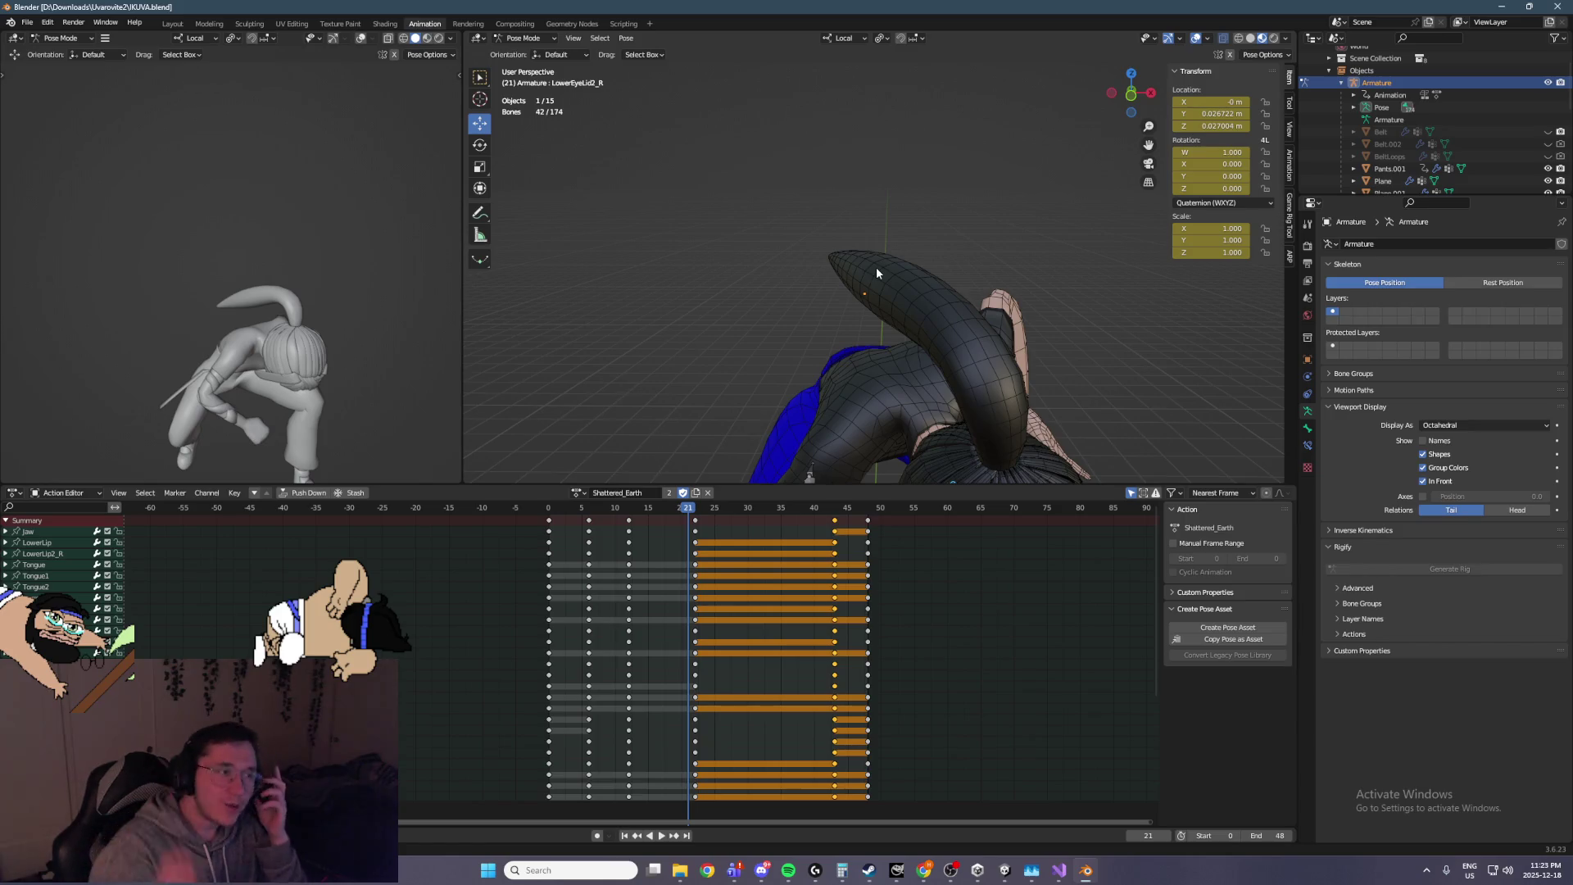
key("Escape")
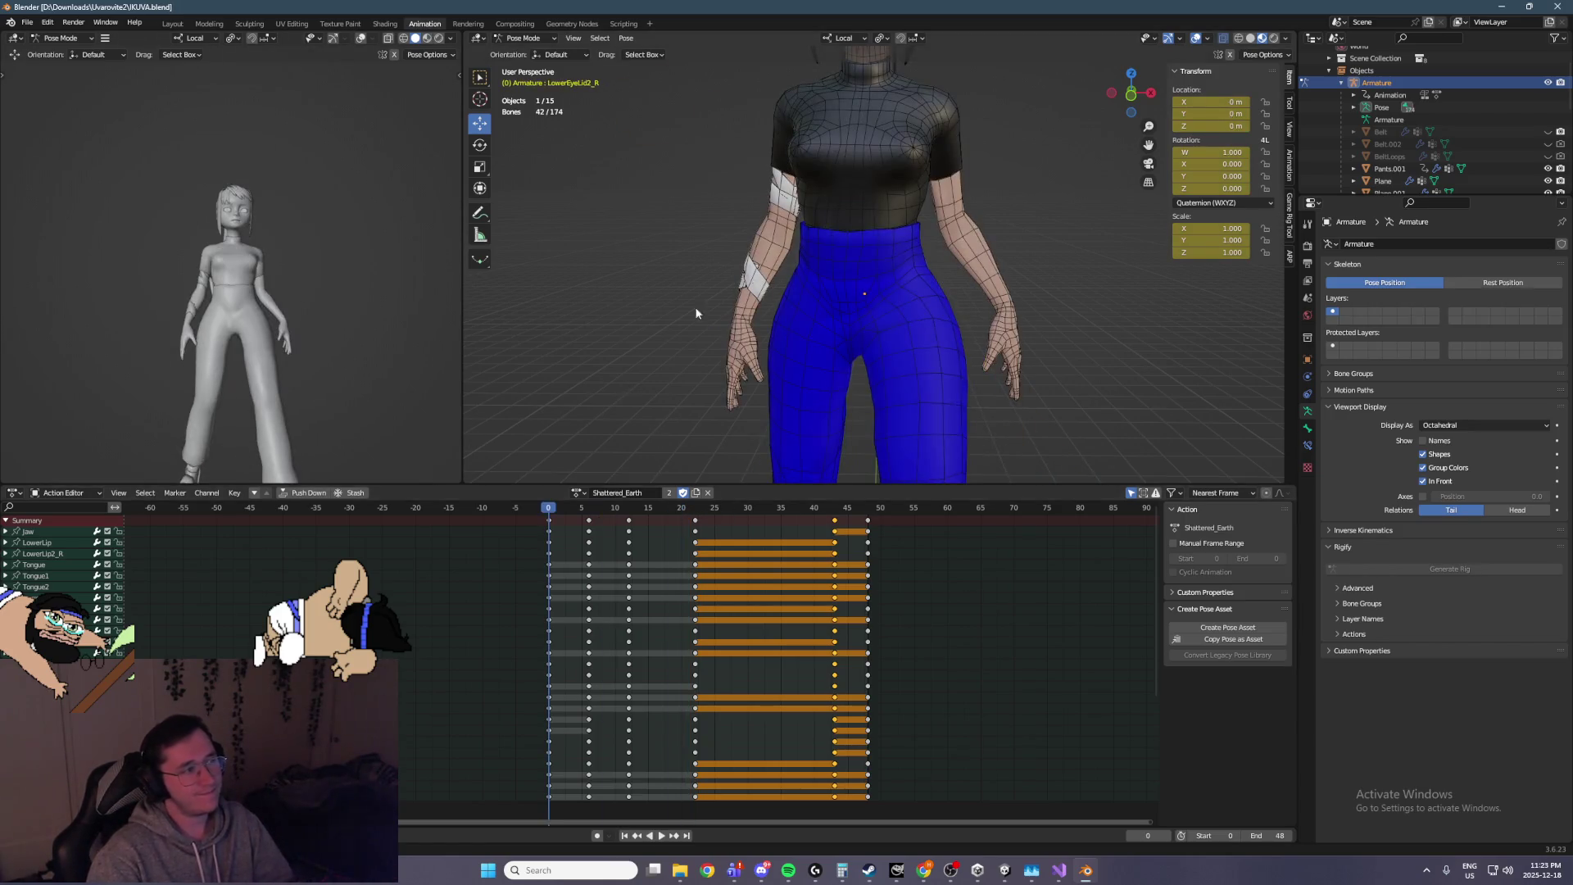
Reveal all hidden bones, switch to Object Mode, and select everything except the camera
left_click(23, 25)
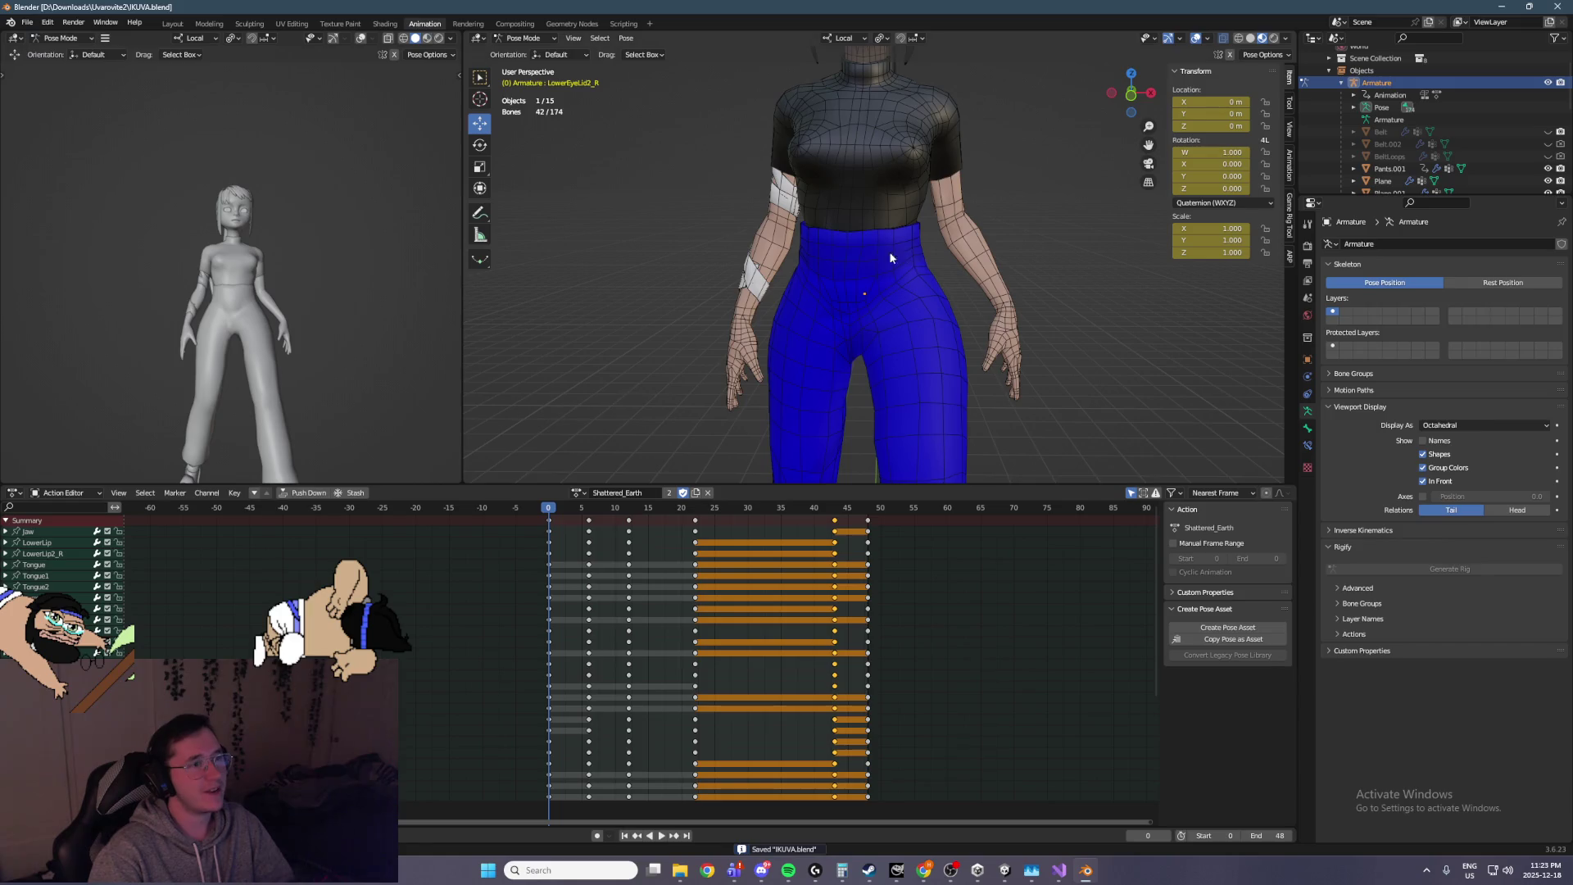
key("alt+h")
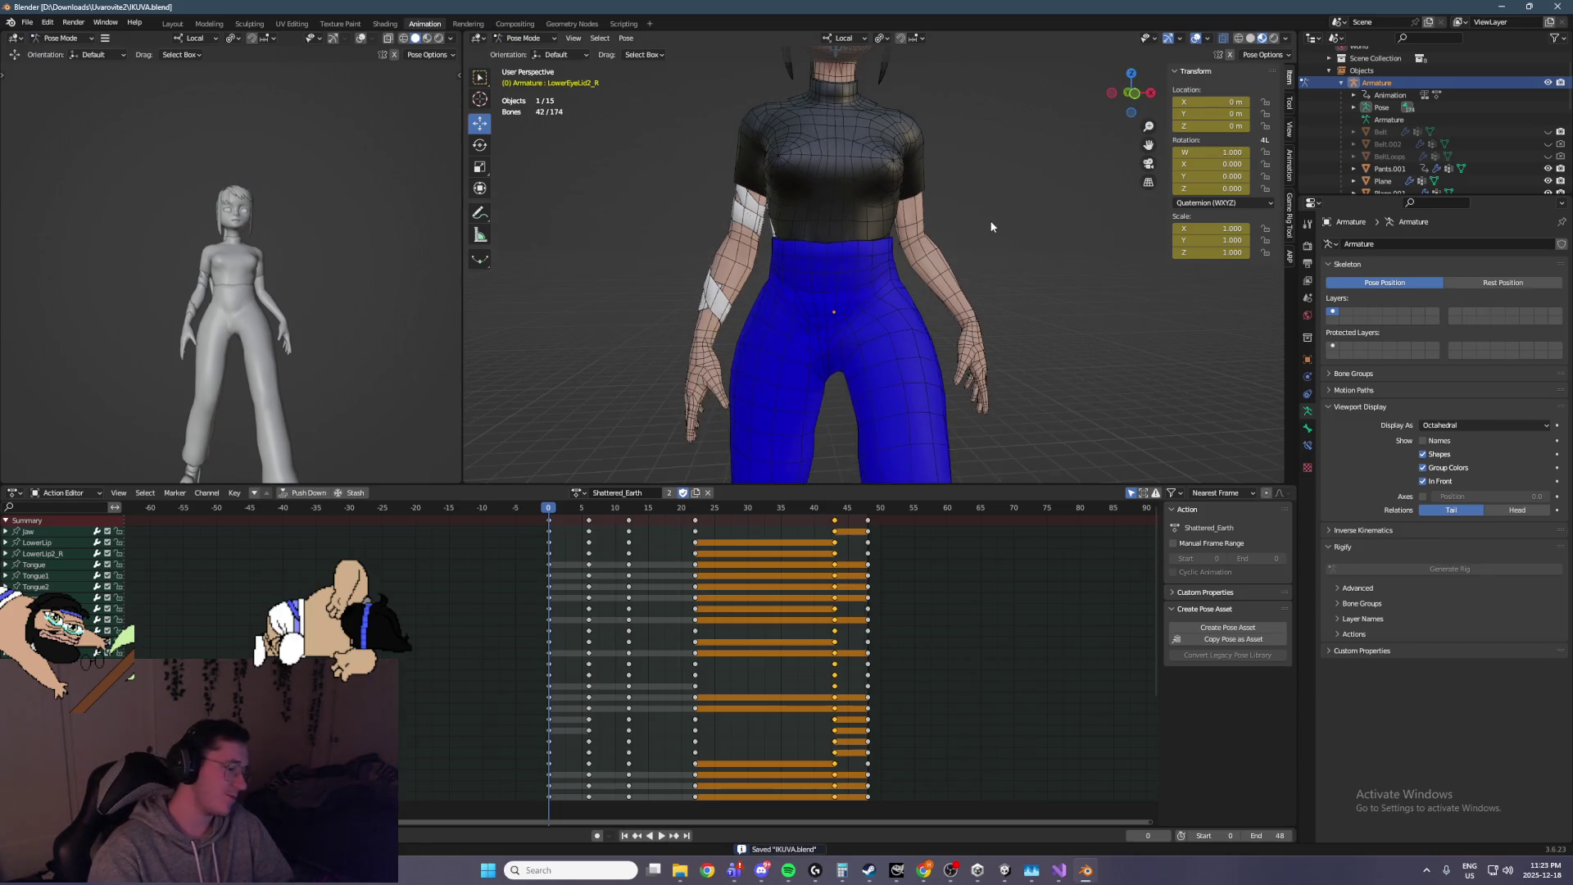
left_click(525, 39)
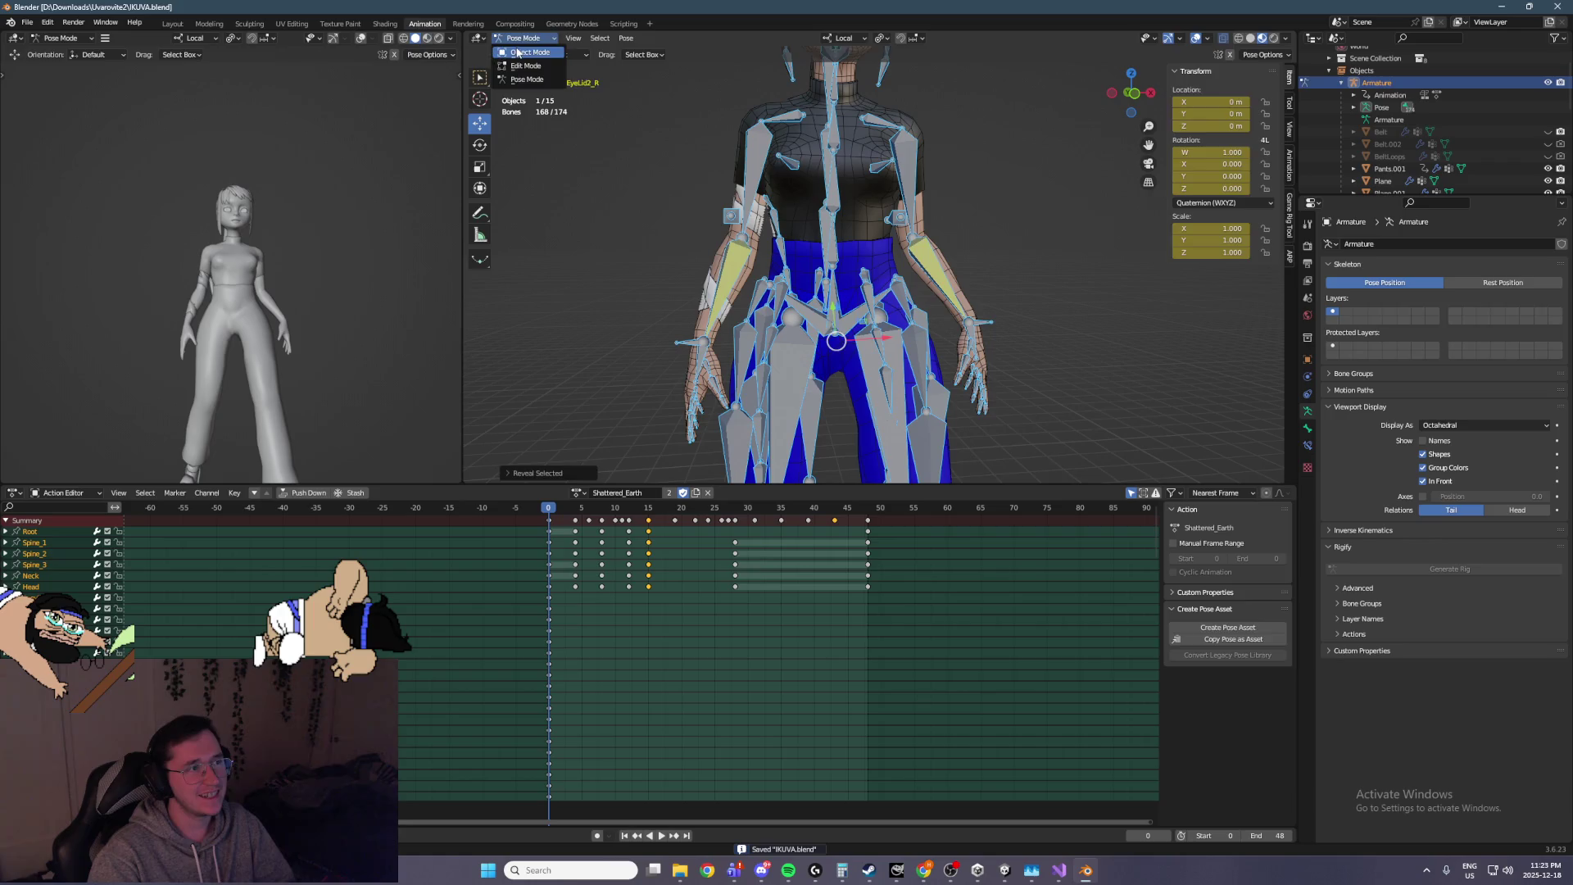
left_click(518, 52)
scroll(981, 228, "down", 8)
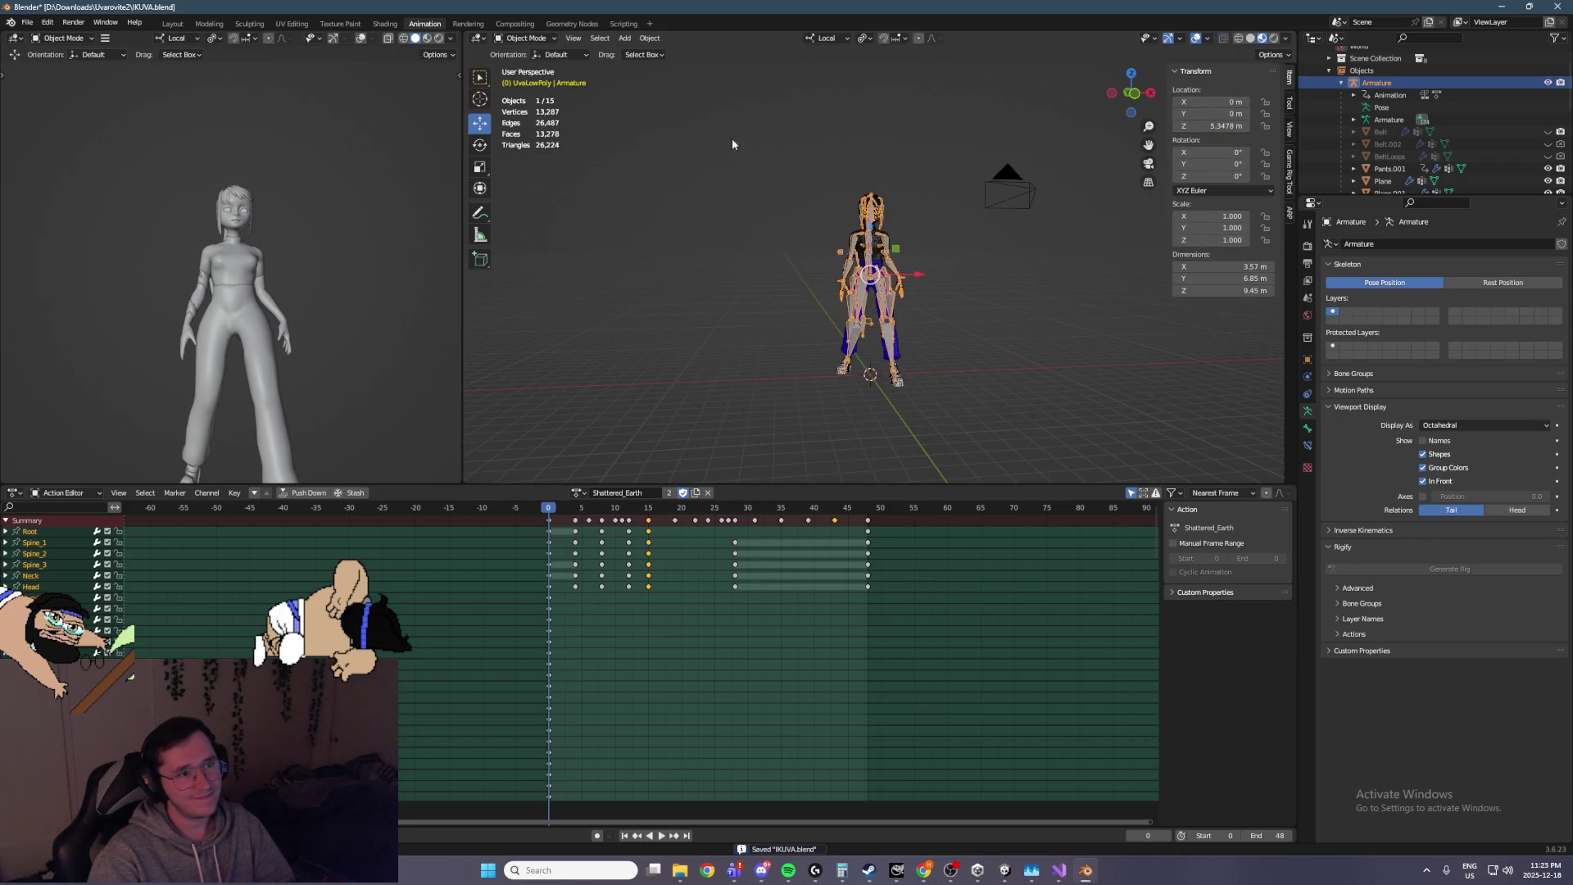
key("a")
left_click(1012, 188, "shift")
left_click(1012, 188, "shift")
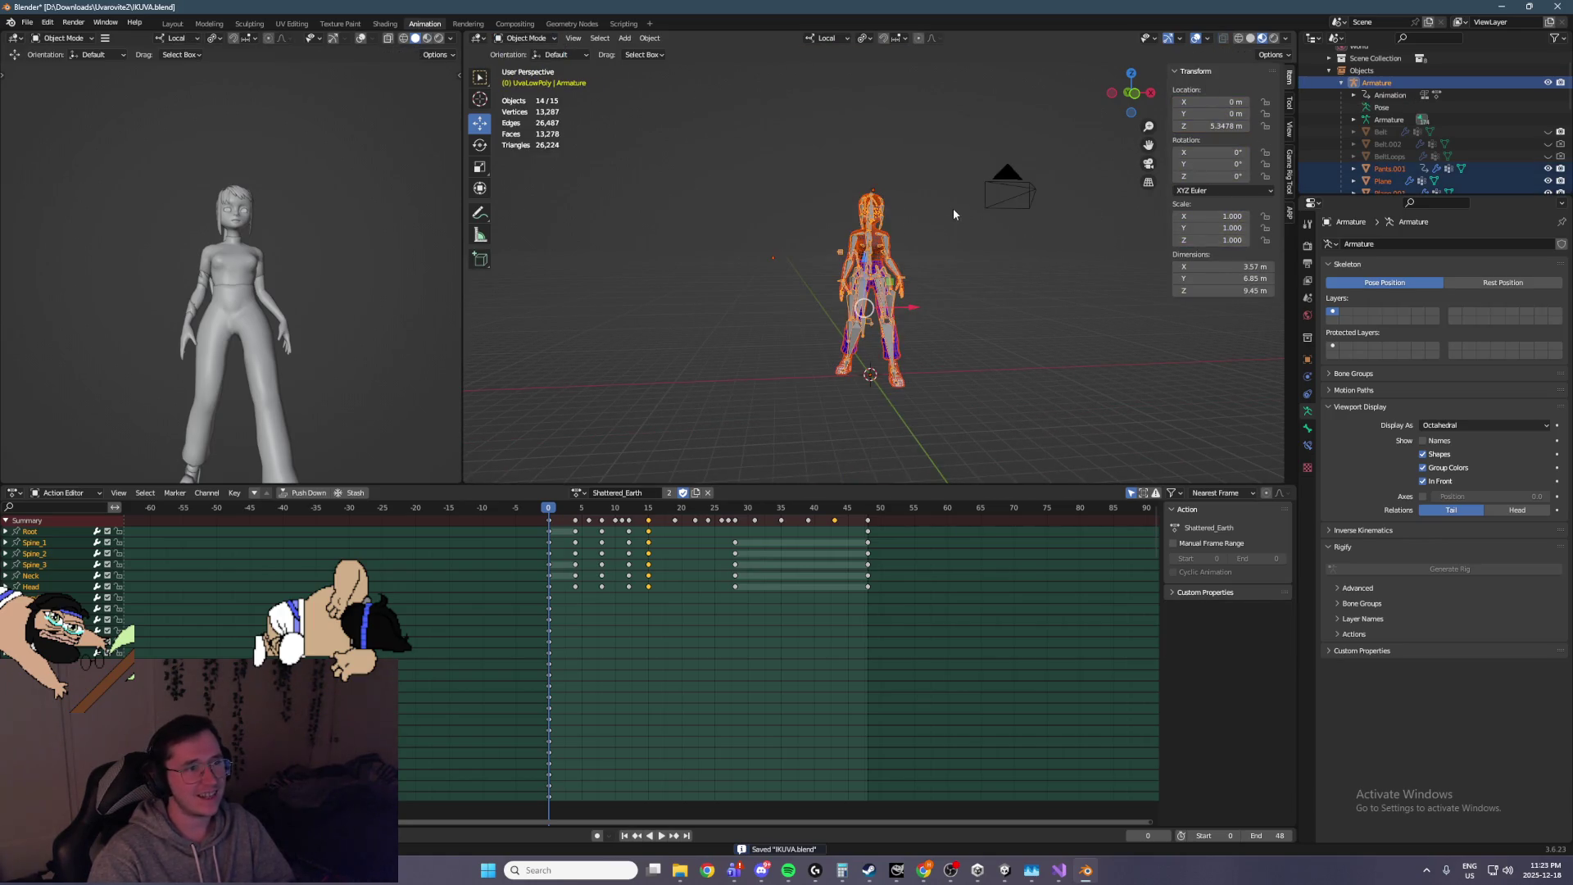
scroll(952, 208, "up", 5)
scroll(945, 211, "up", 4)
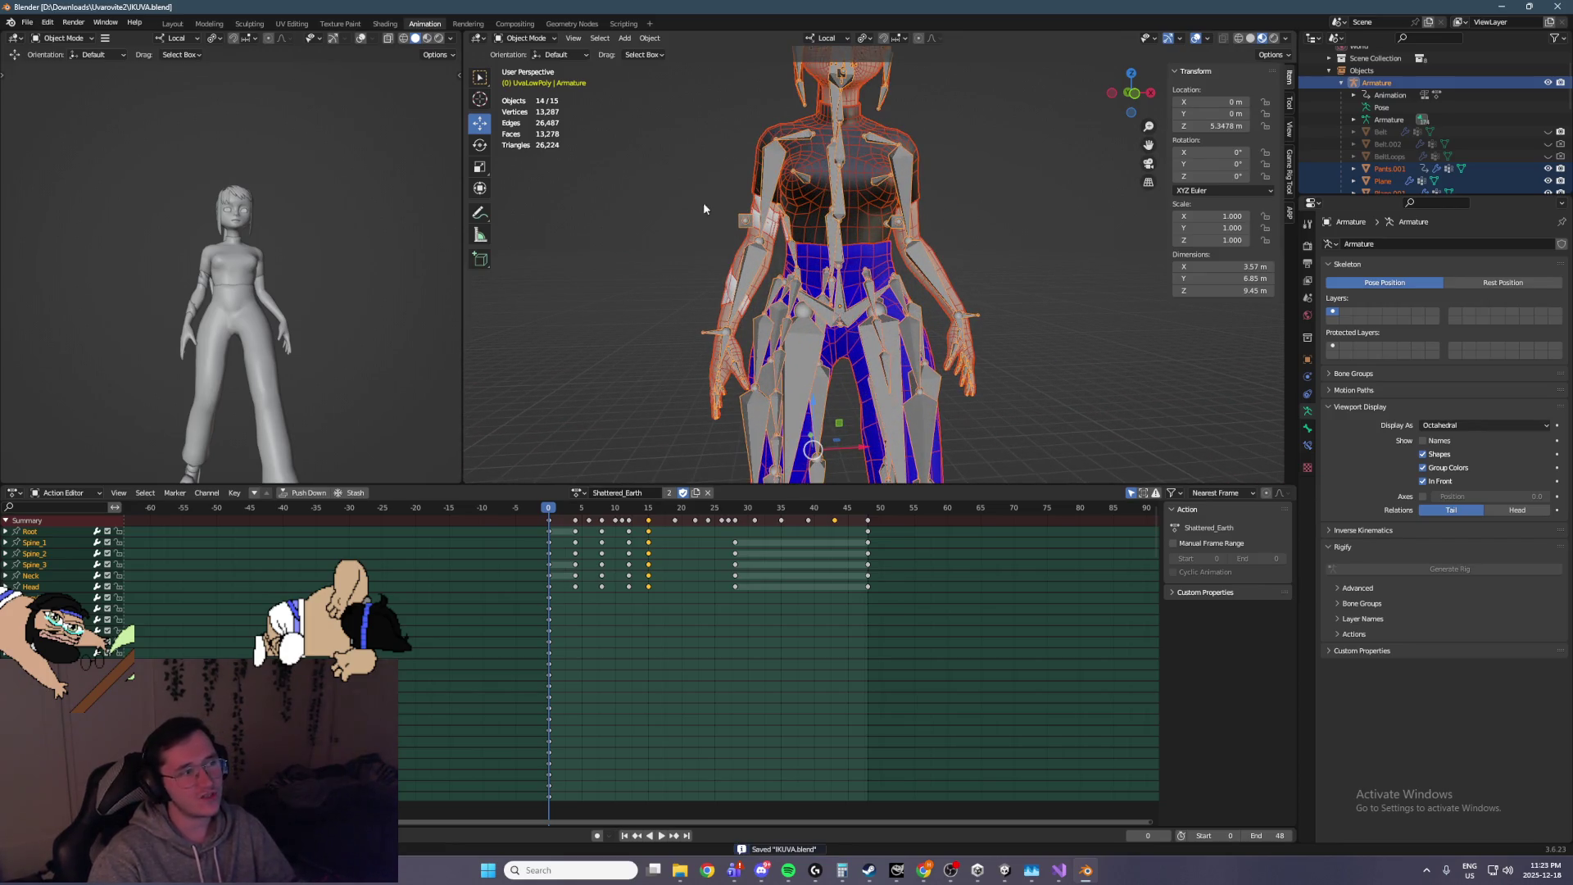
Export the rig as IKUVA.fbx into MultiplayerProject\Assets\Models, then bring up Unity
left_click(27, 23)
mouse_move(96, 203)
left_click(250, 323)
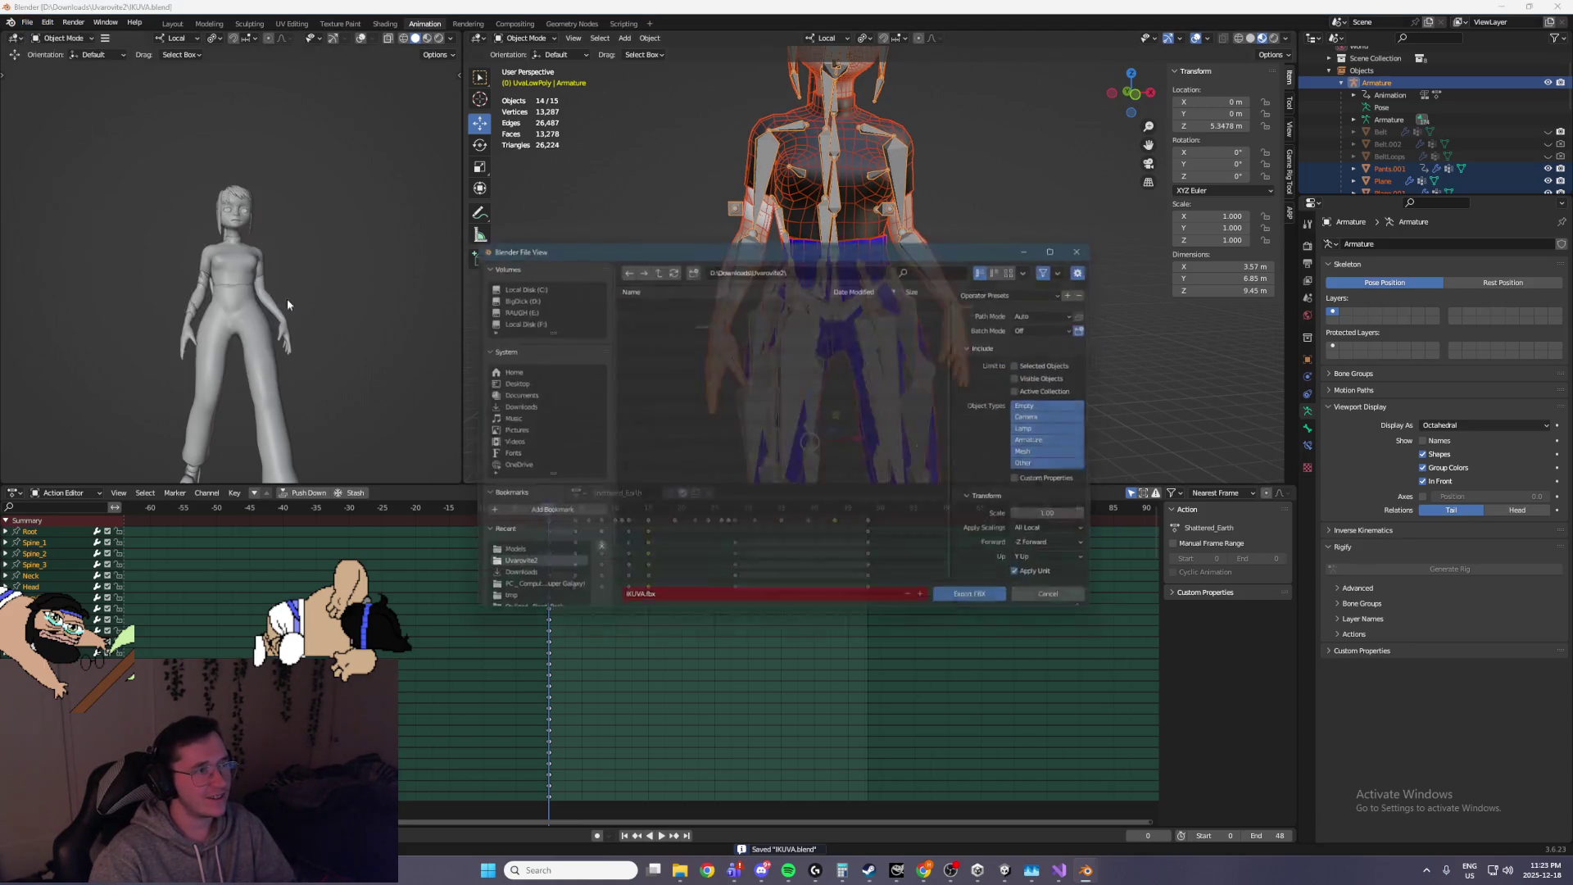
left_click(495, 554)
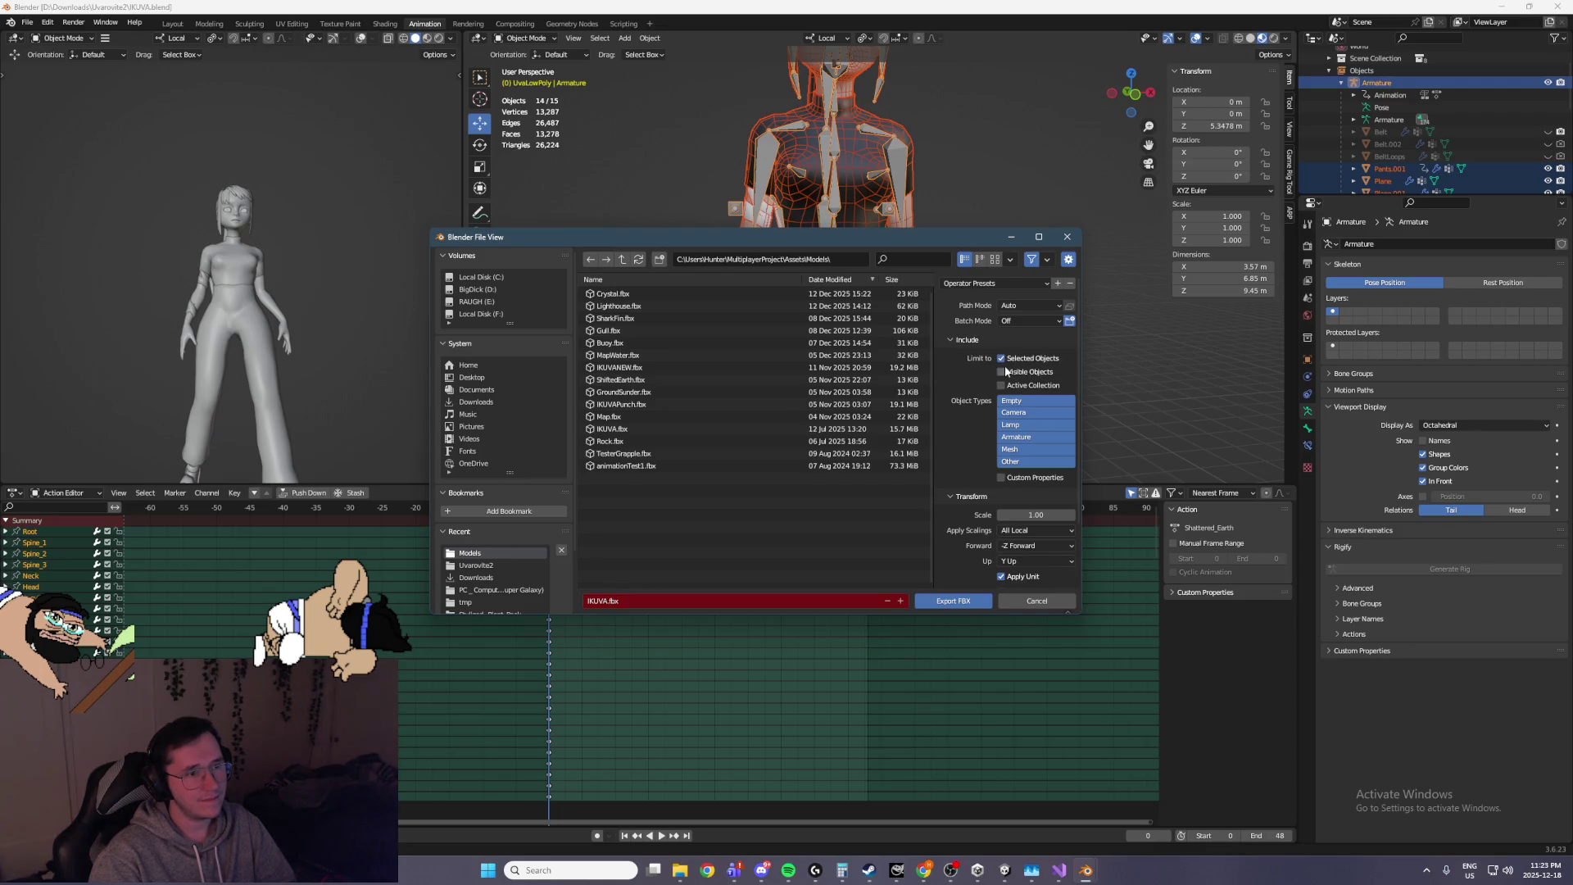
left_click(952, 602)
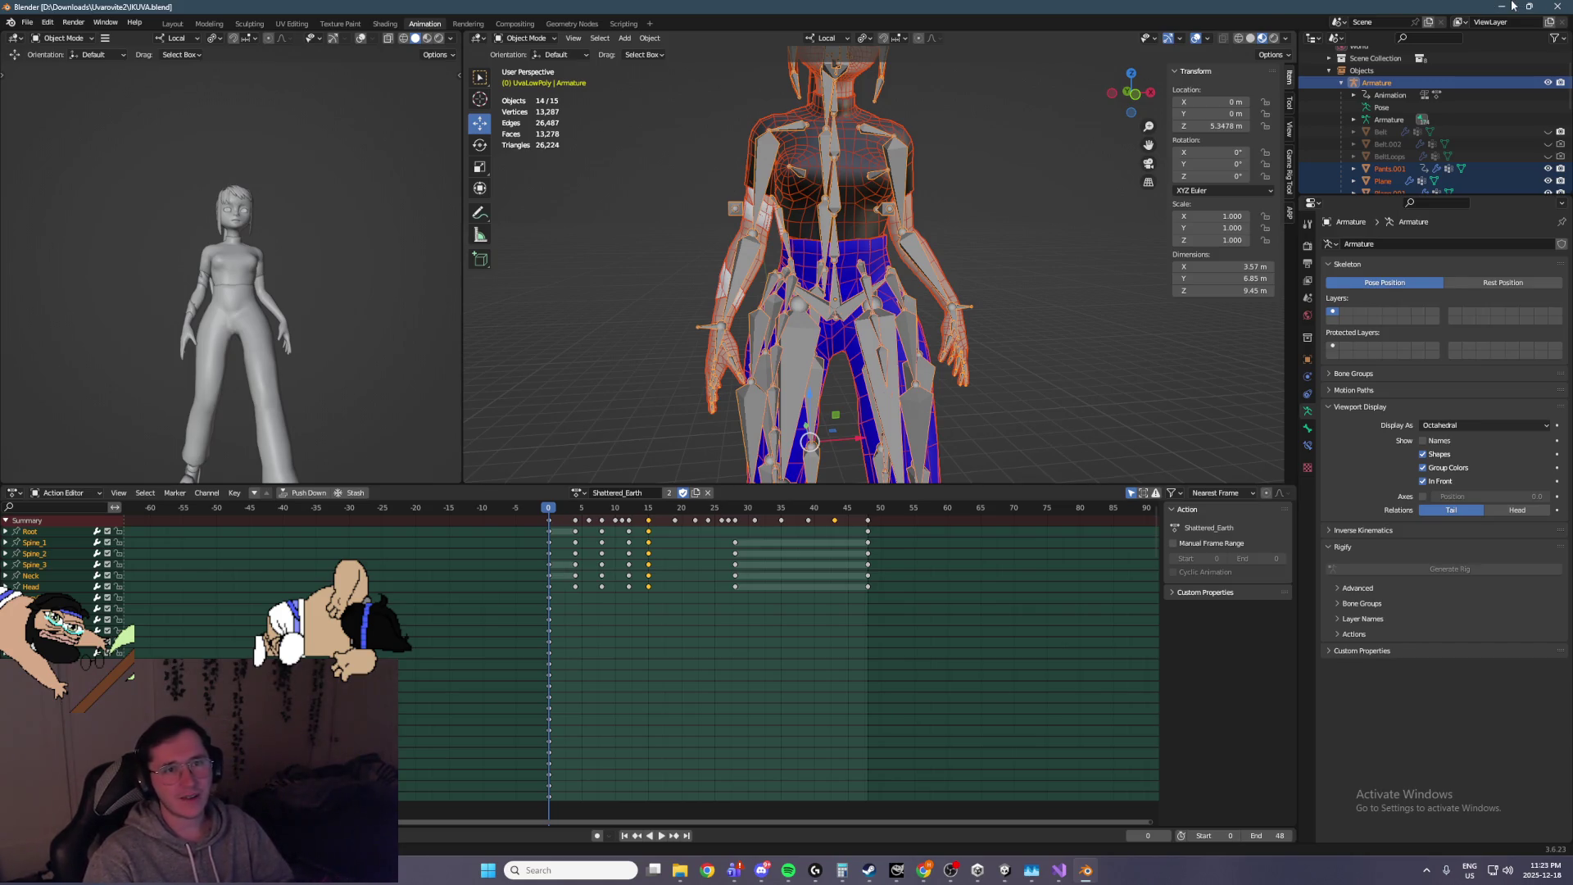
left_click(1006, 870)
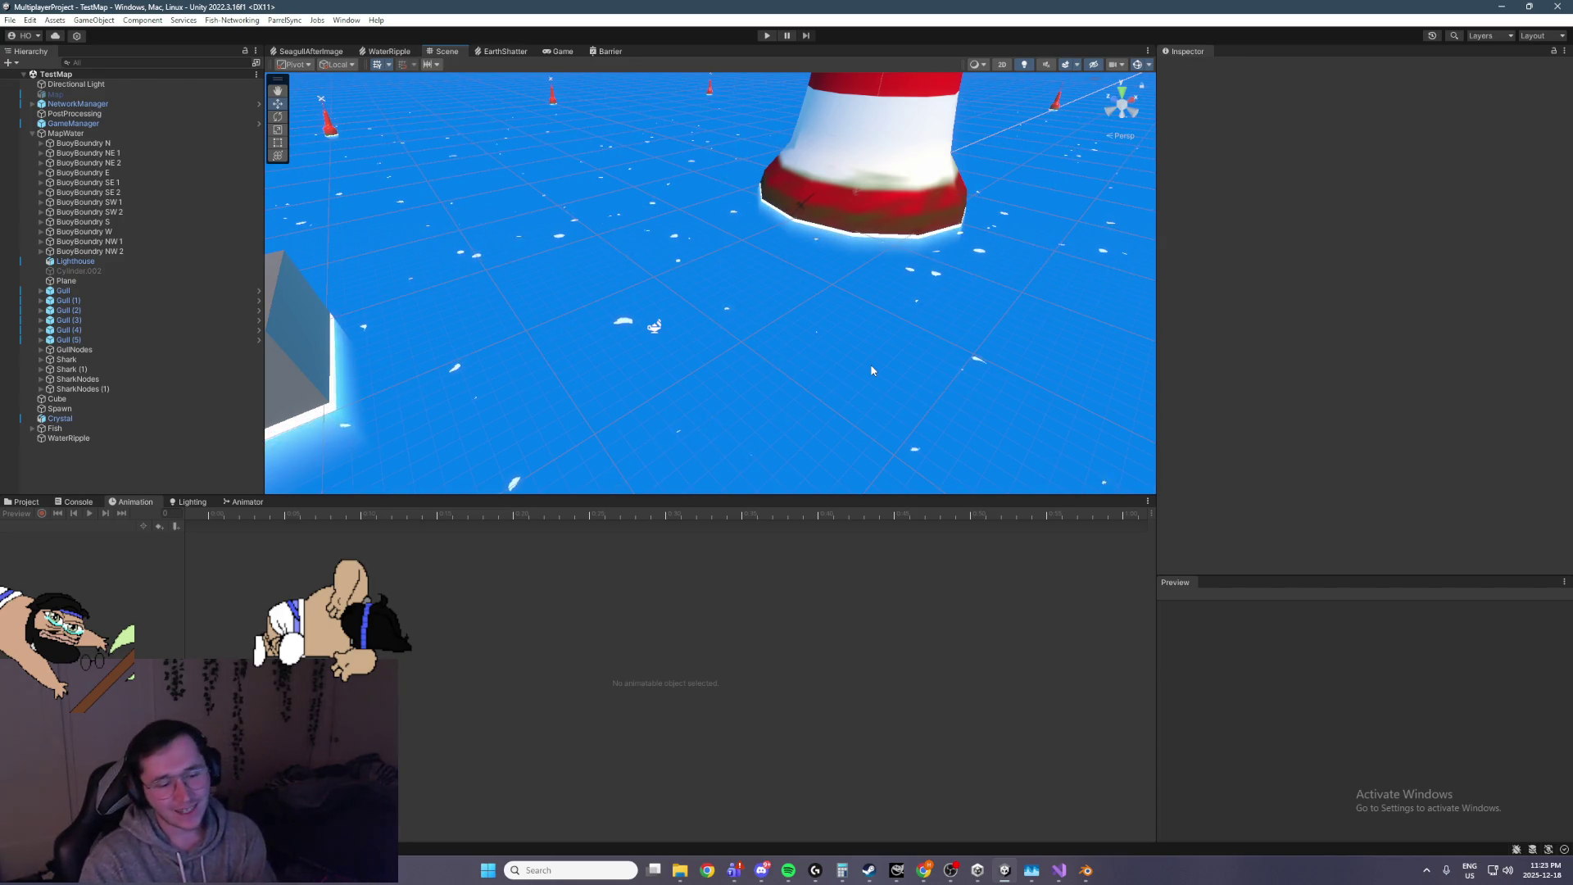
Inspect the PlayerDummy, Player prefab and IKUVA import settings, then clear the search to Assets/Models
mouse_move(626, 404)
left_mouse_down()
mouse_move(642, 148)
mouse_move(671, 152)
left_mouse_up()
scroll(672, 152, "up", 2)
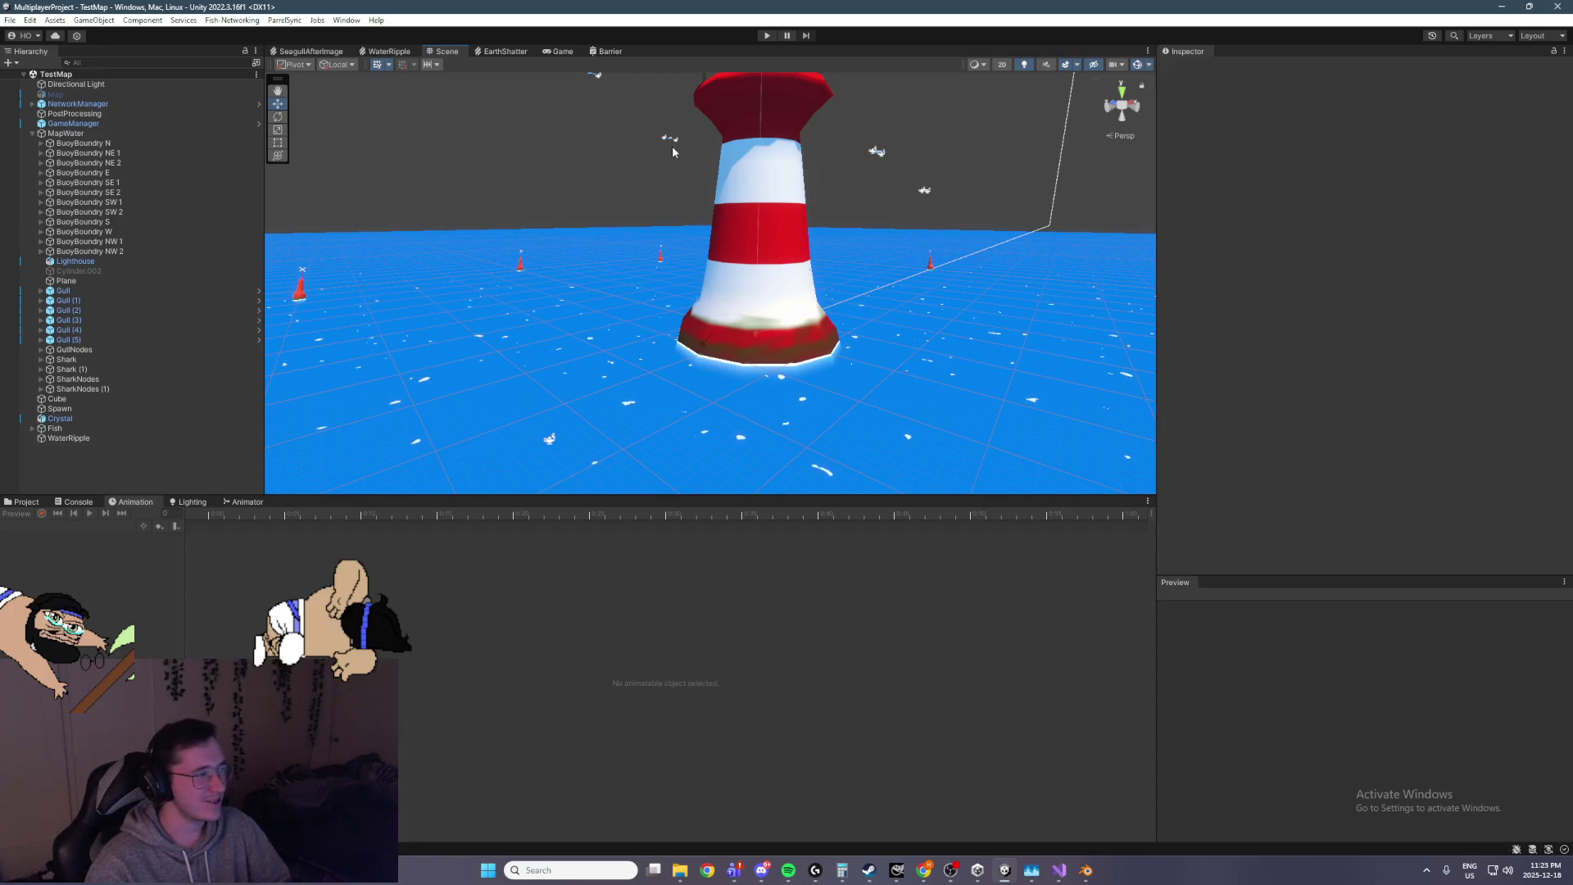
left_click(16, 504)
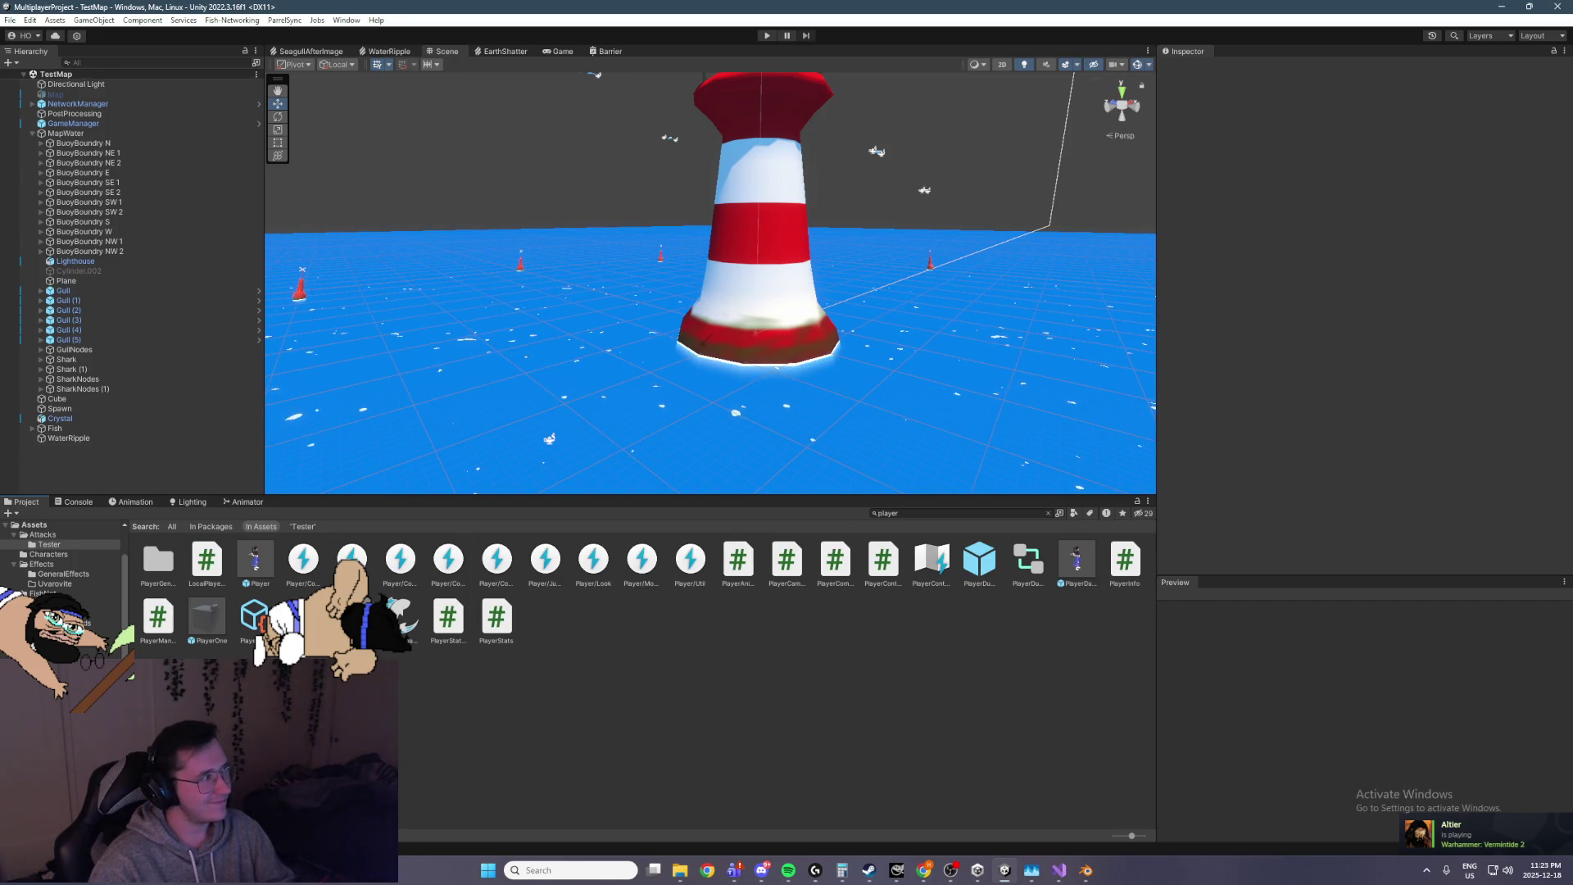
left_click(1087, 551)
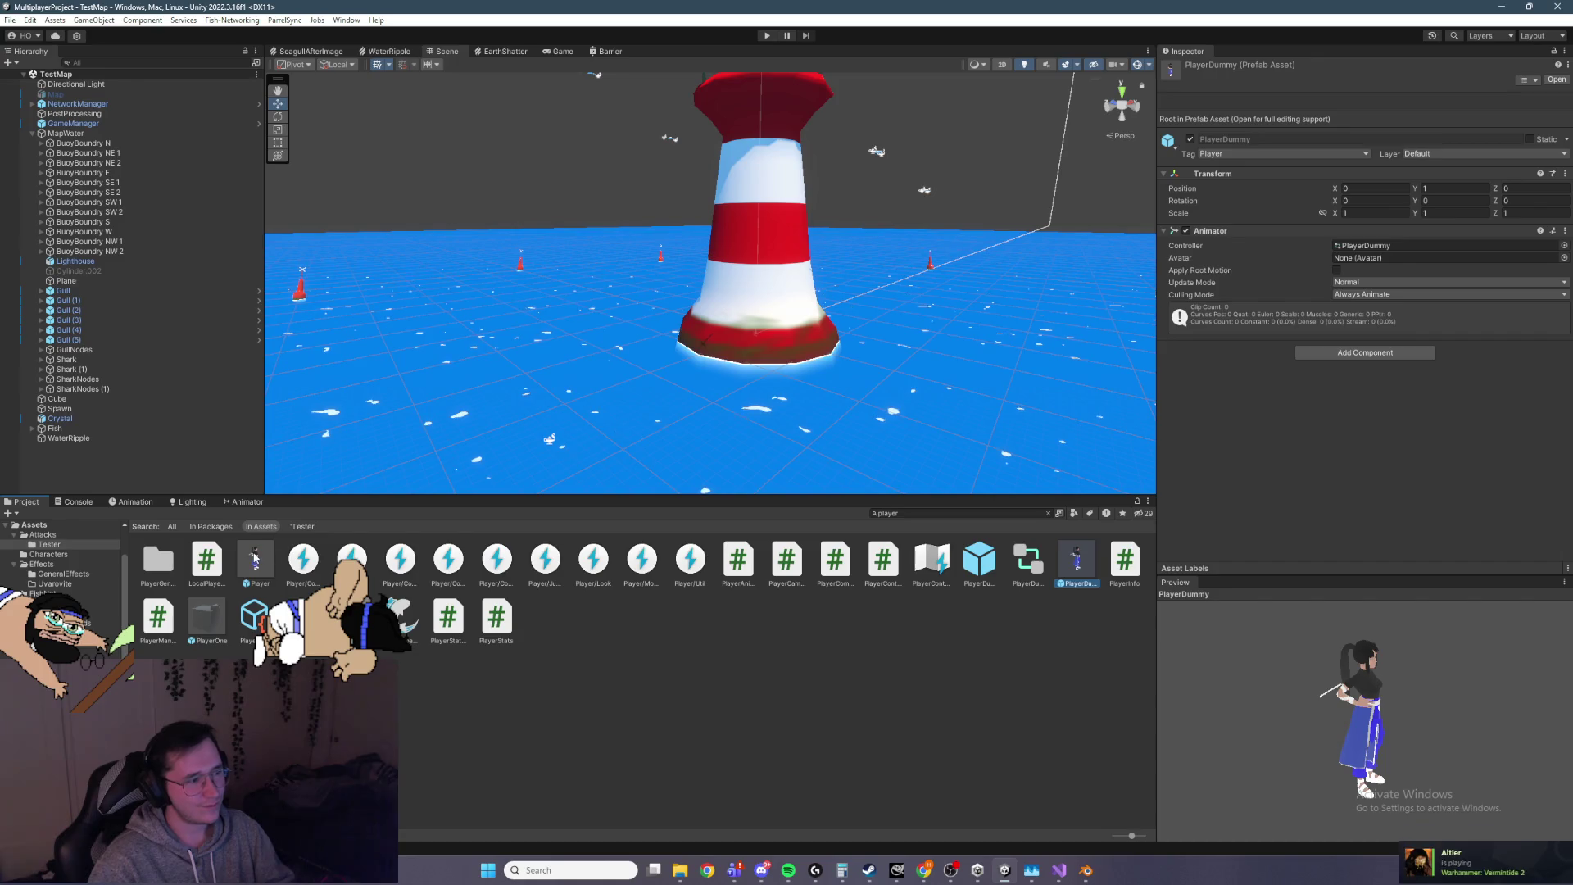
left_click(255, 559)
left_click(1048, 513)
type("uva")
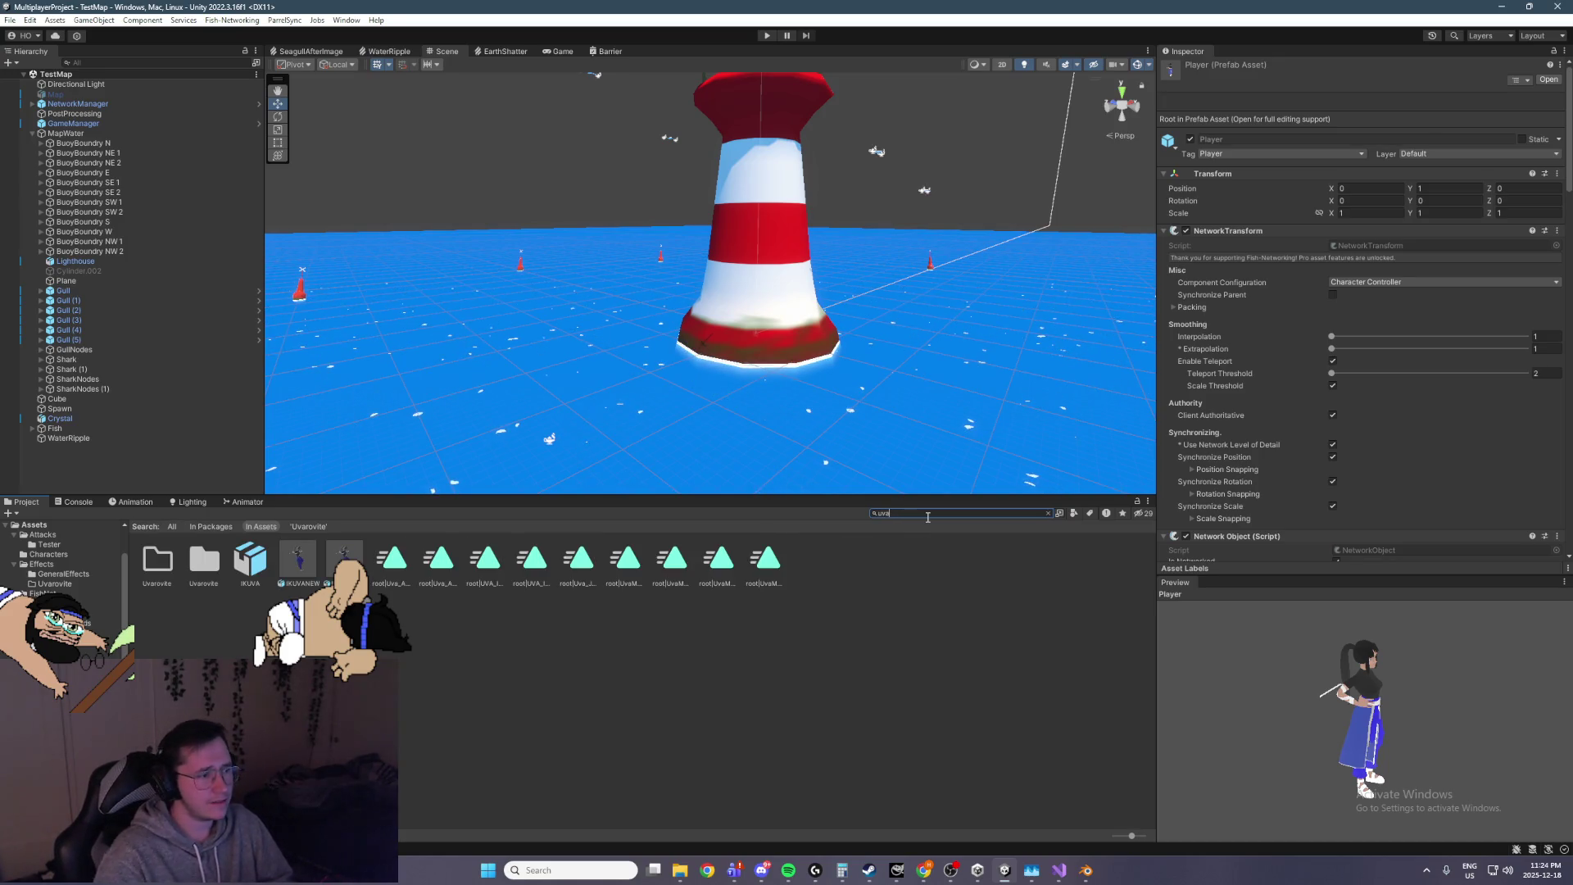
left_click(250, 559)
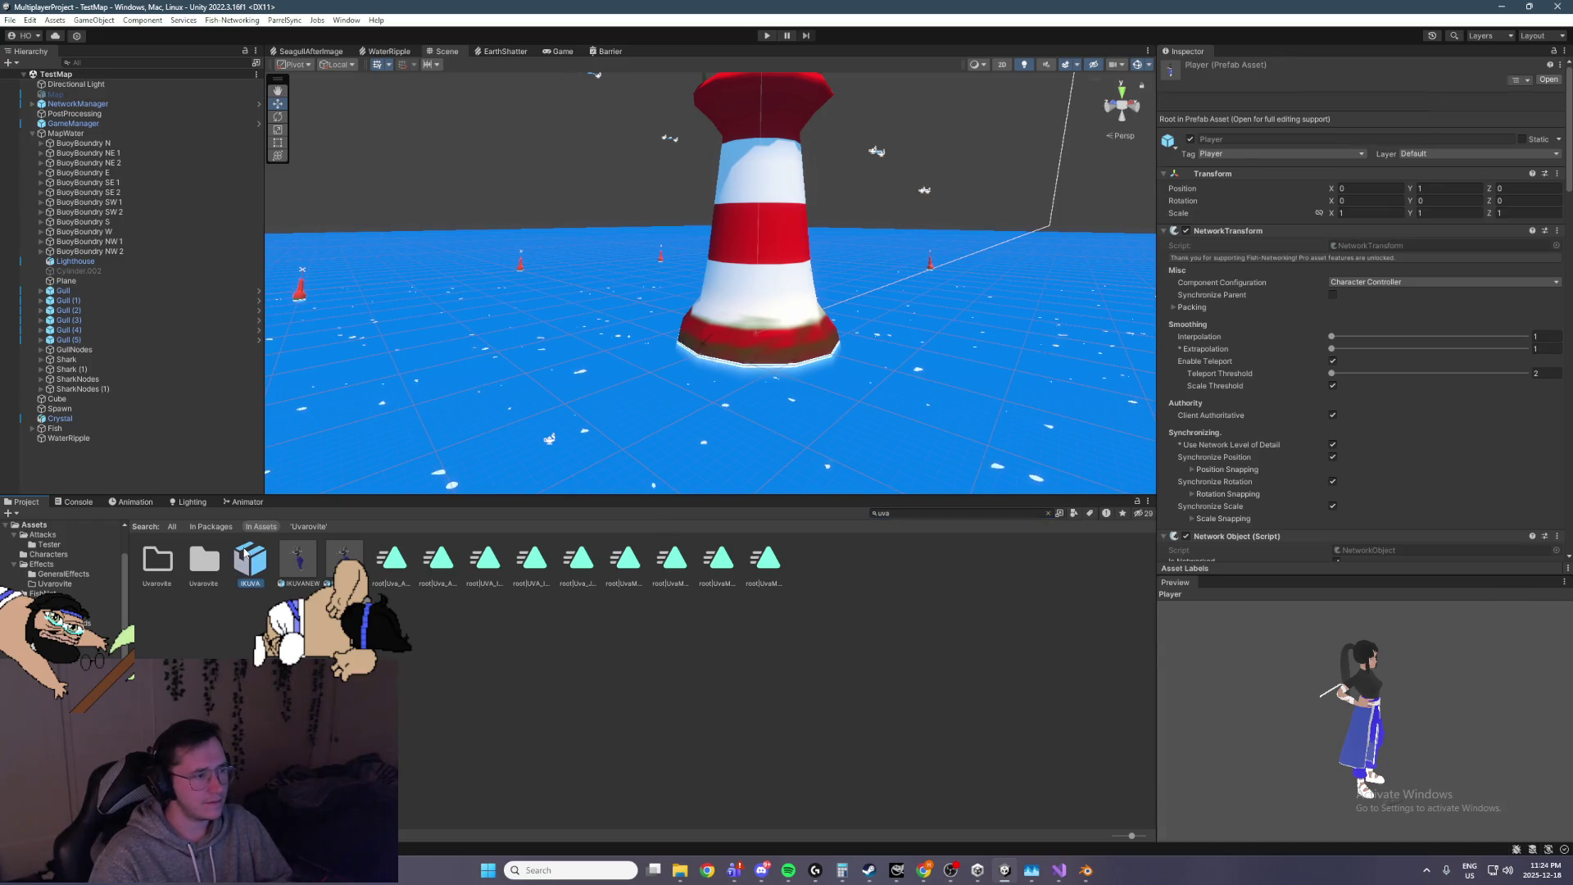
left_click(1049, 512)
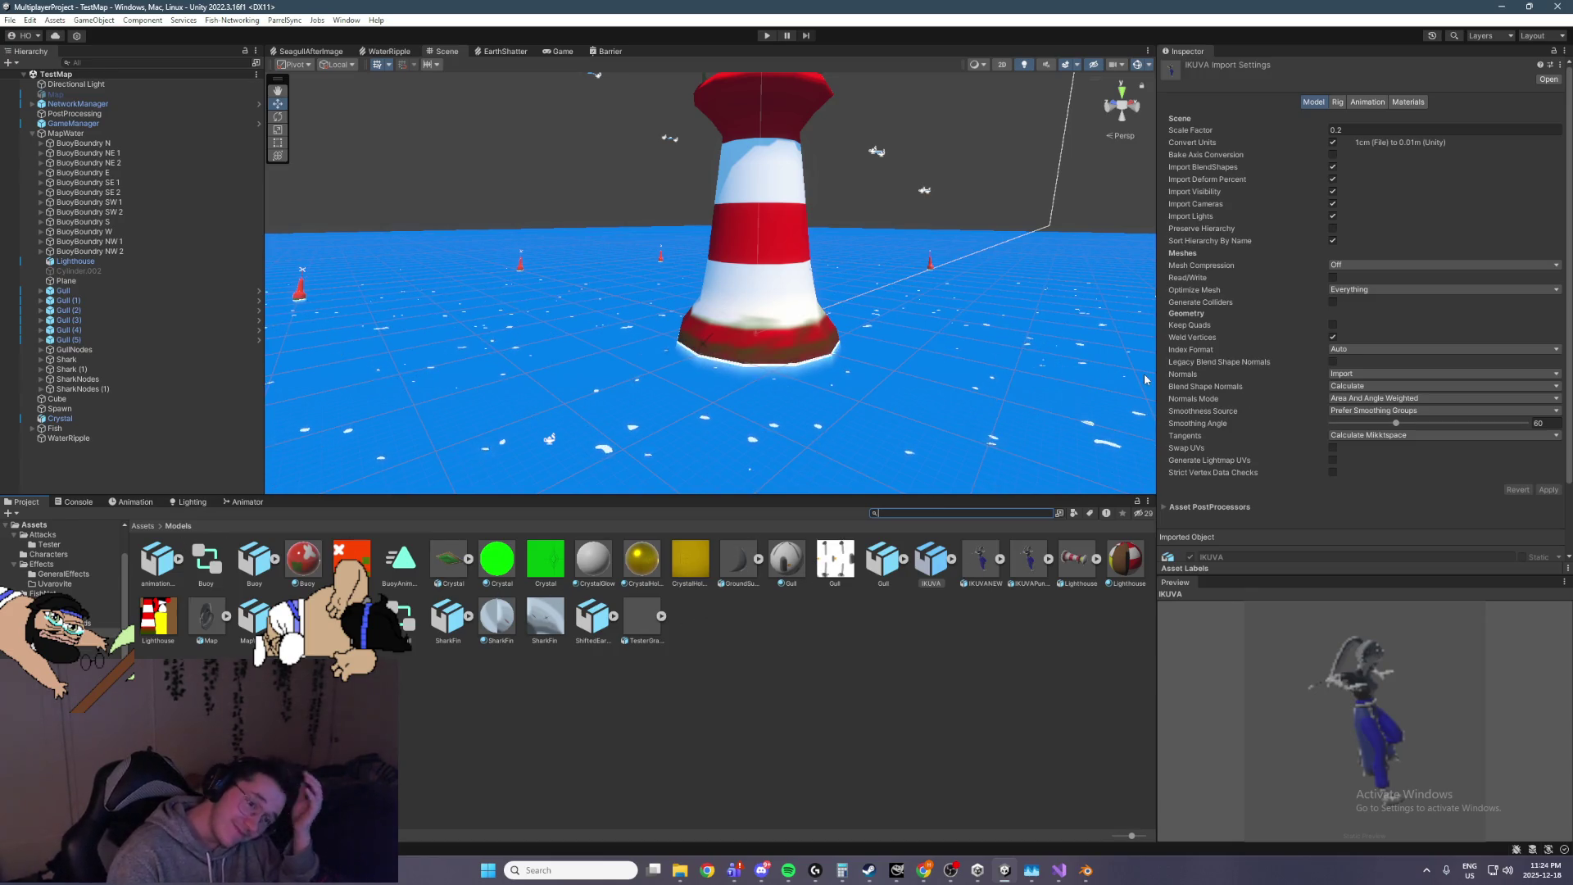
Expand IKUVA and preview its clips, including WalkRight, Metal Crusher, Claws_That_Catch, Earth_Shatter and Kick
left_click(950, 560)
left_click(642, 622)
left_click(304, 616)
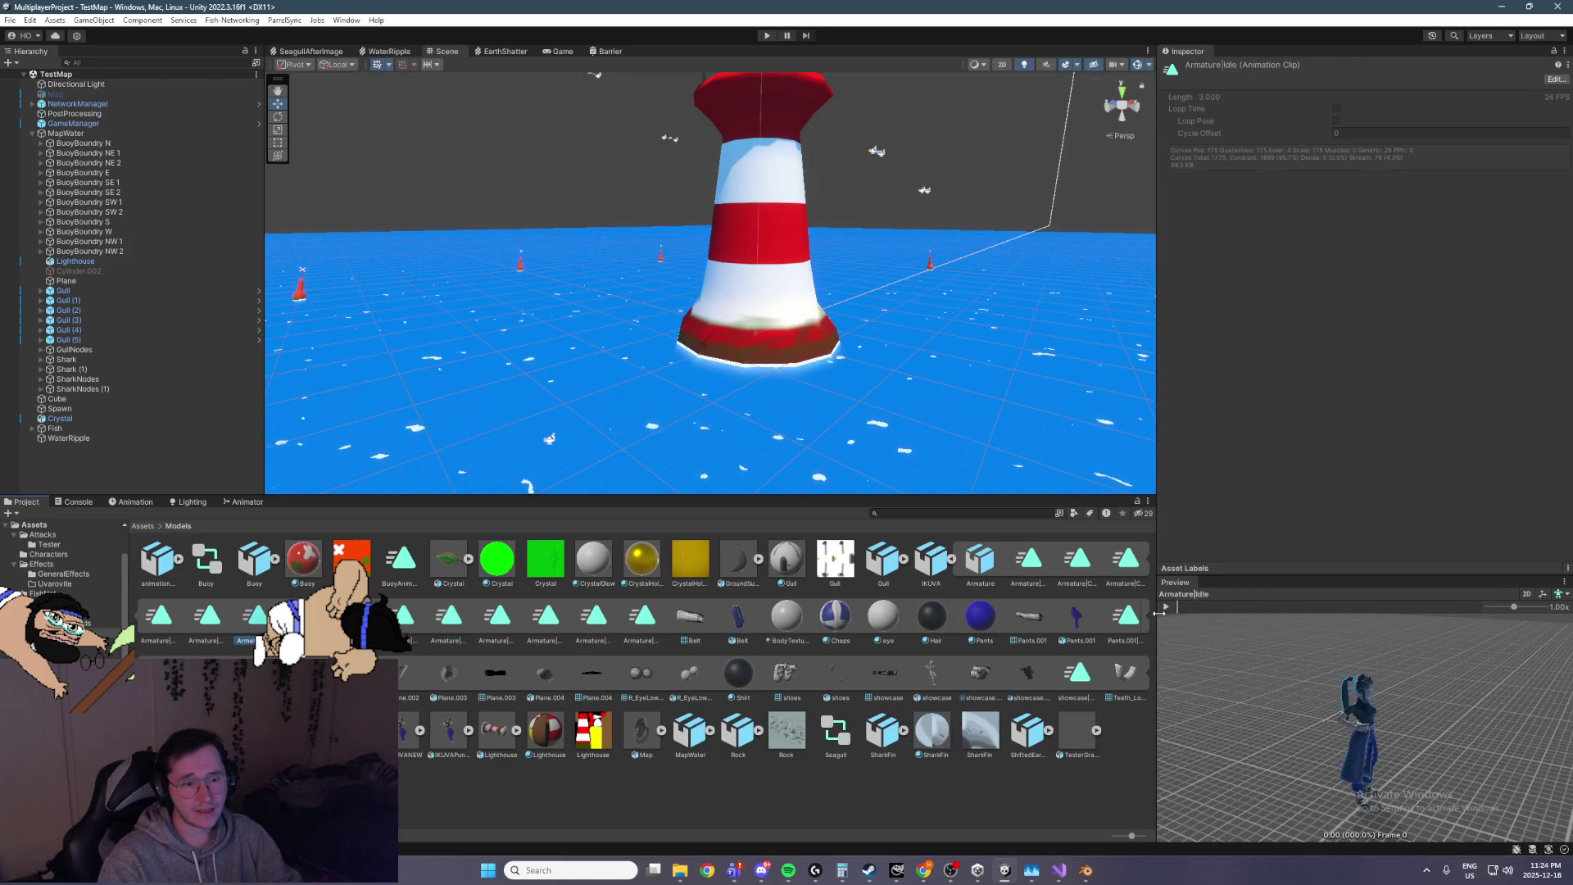
left_click(1126, 561)
key("Right")
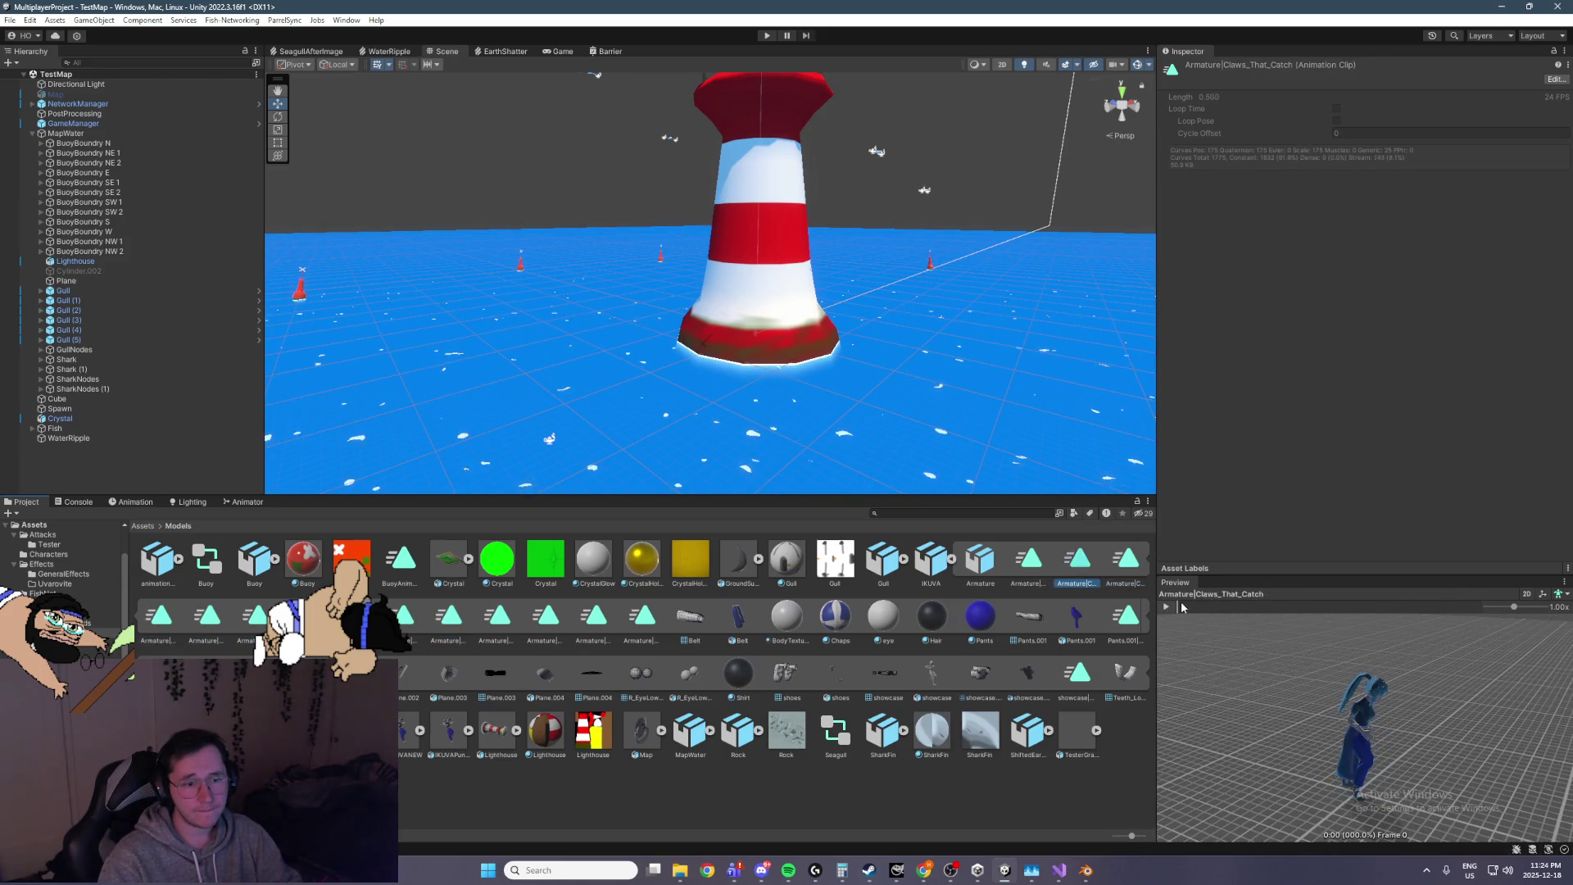
key("Right")
key("Right")
key("Right")
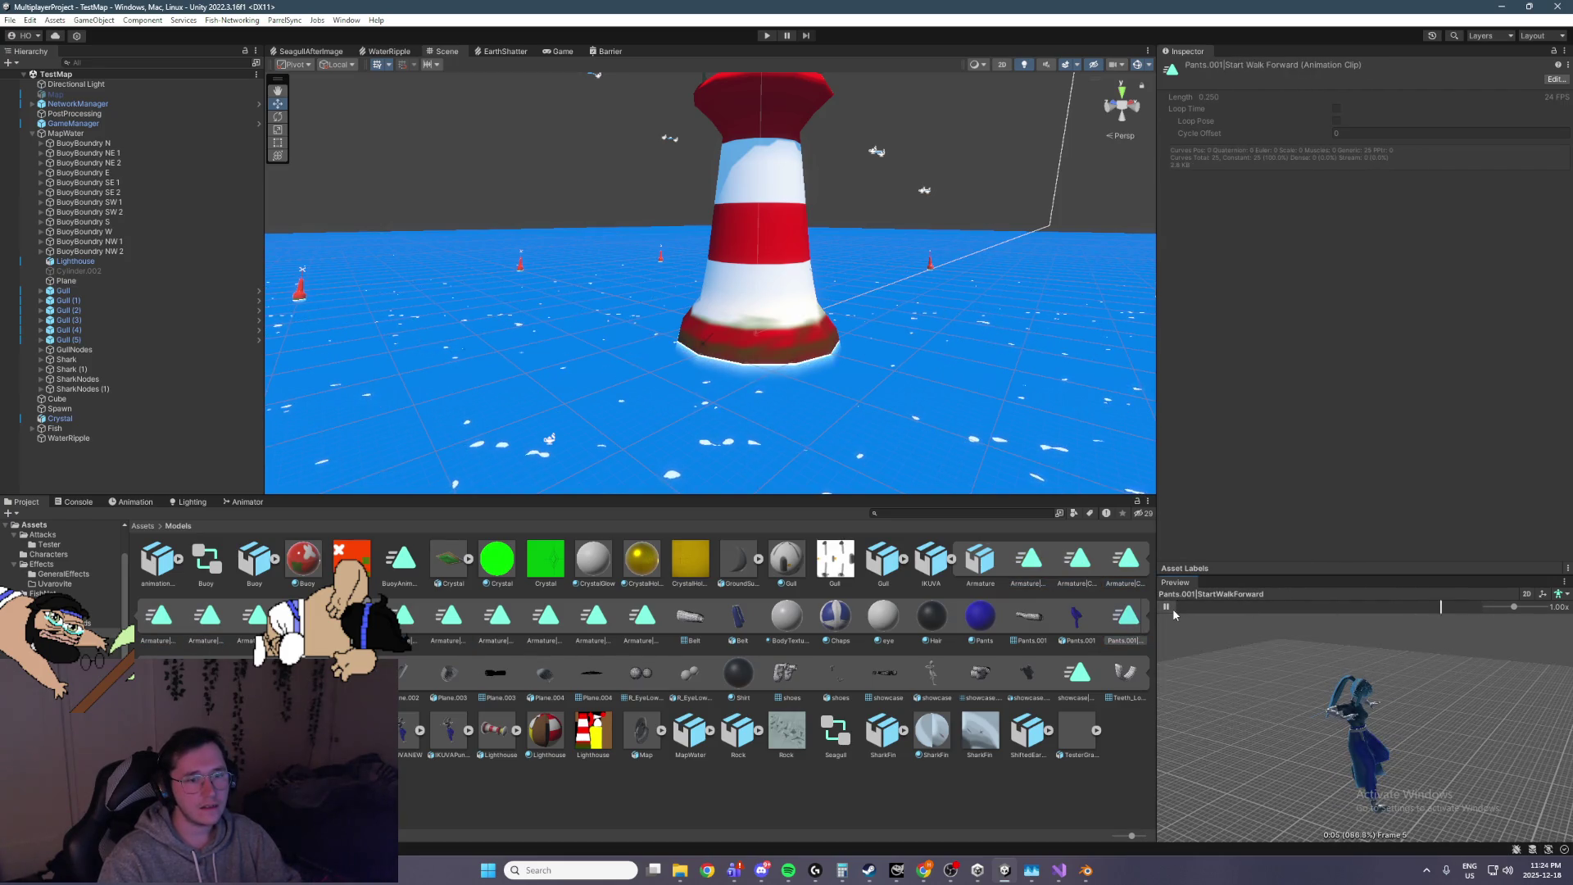
left_click(635, 627)
key("Left")
key("Left")
key("Left")
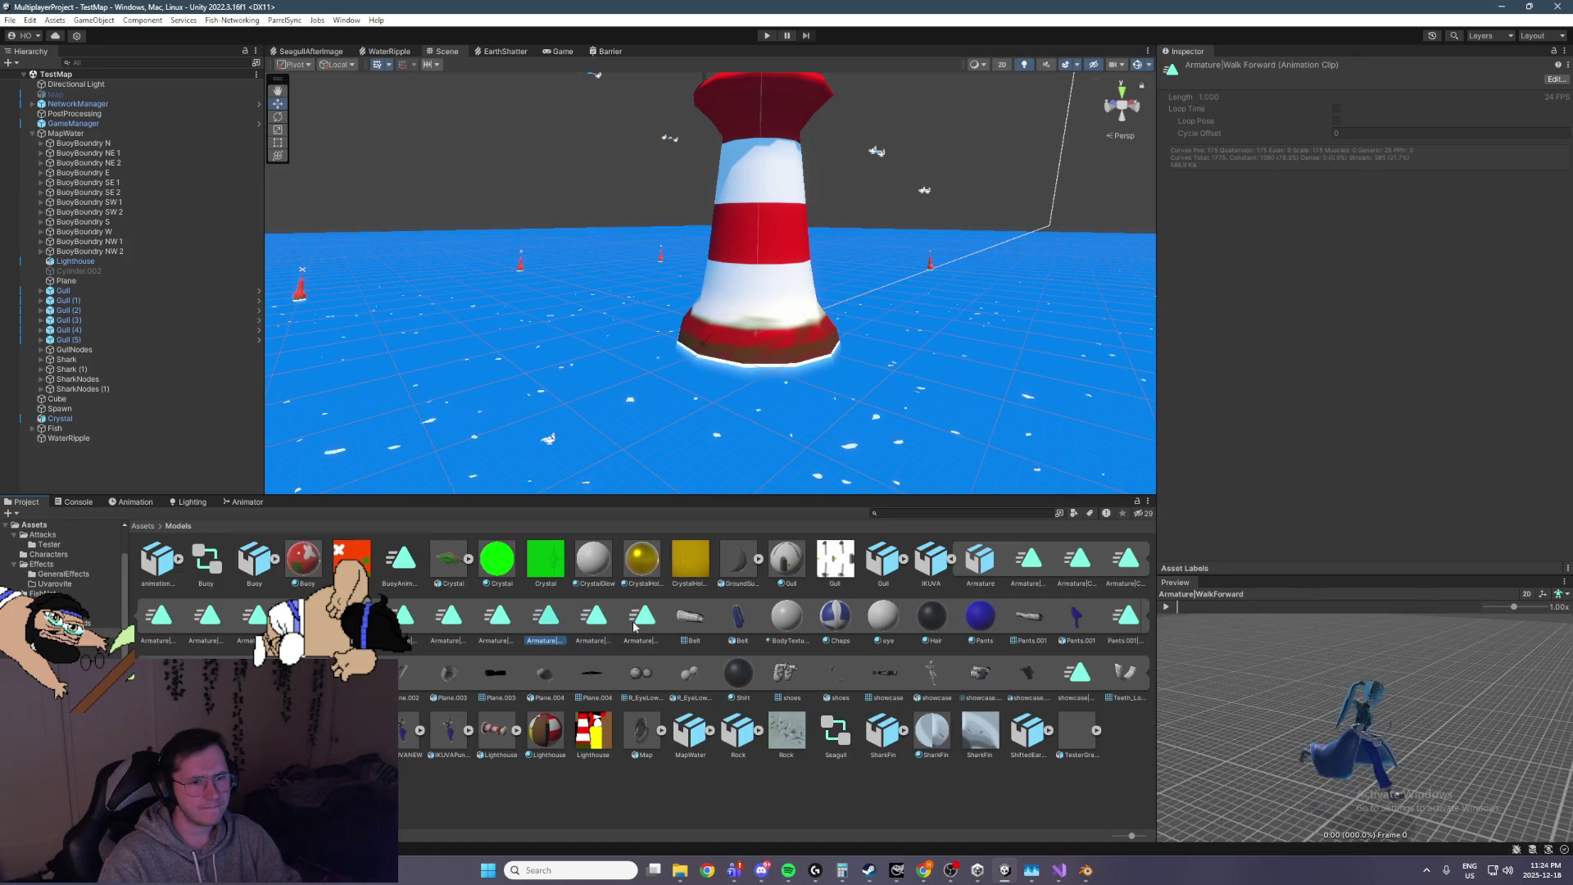
key("Left")
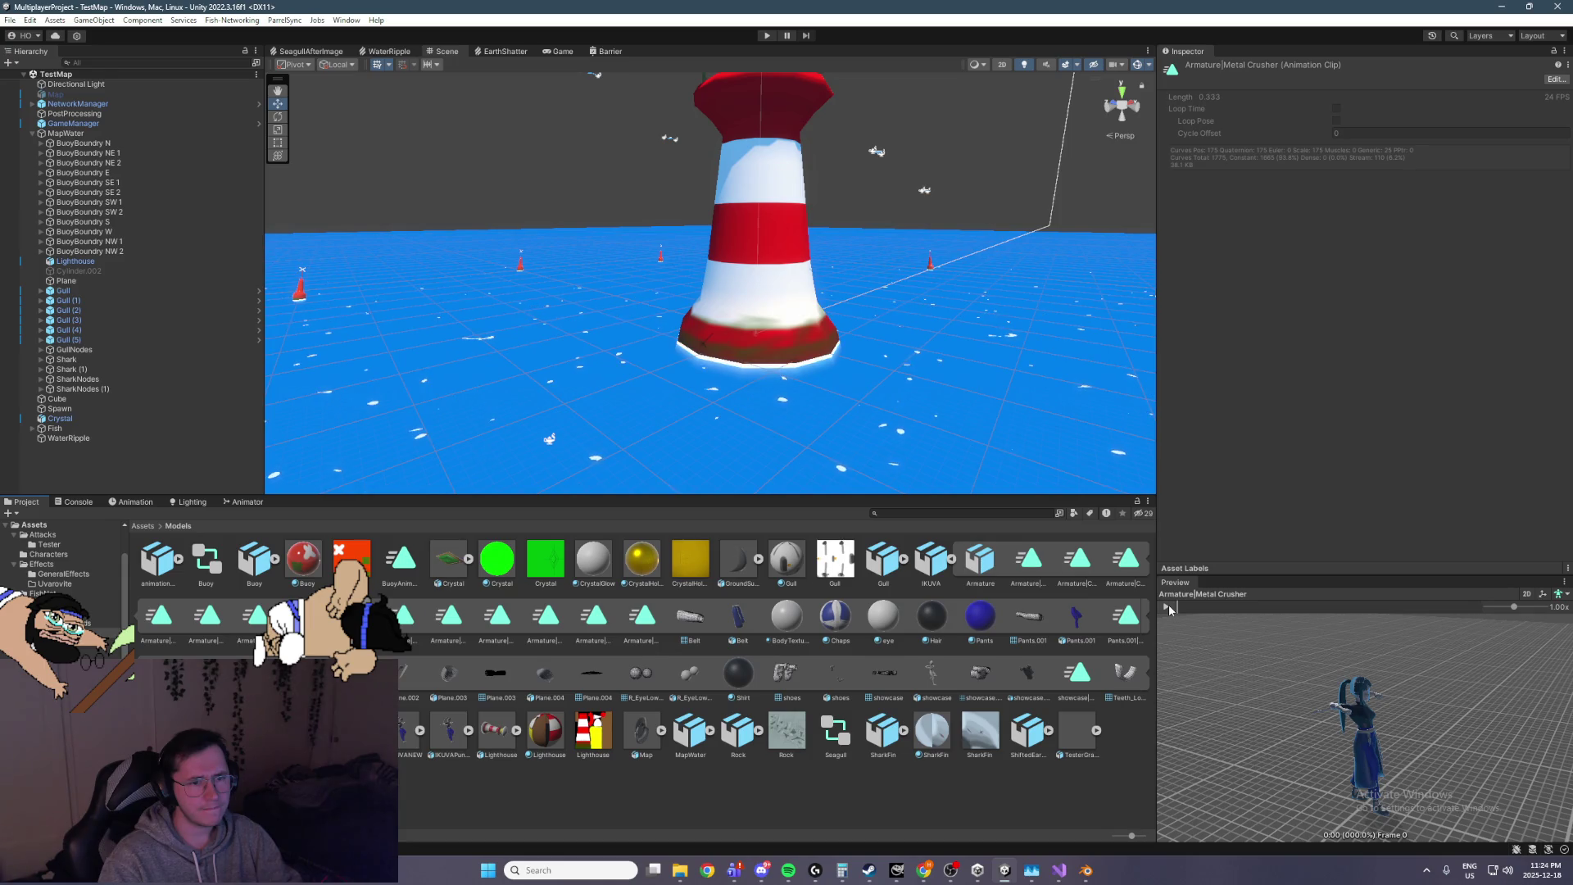
key("Left")
left_click(1065, 867)
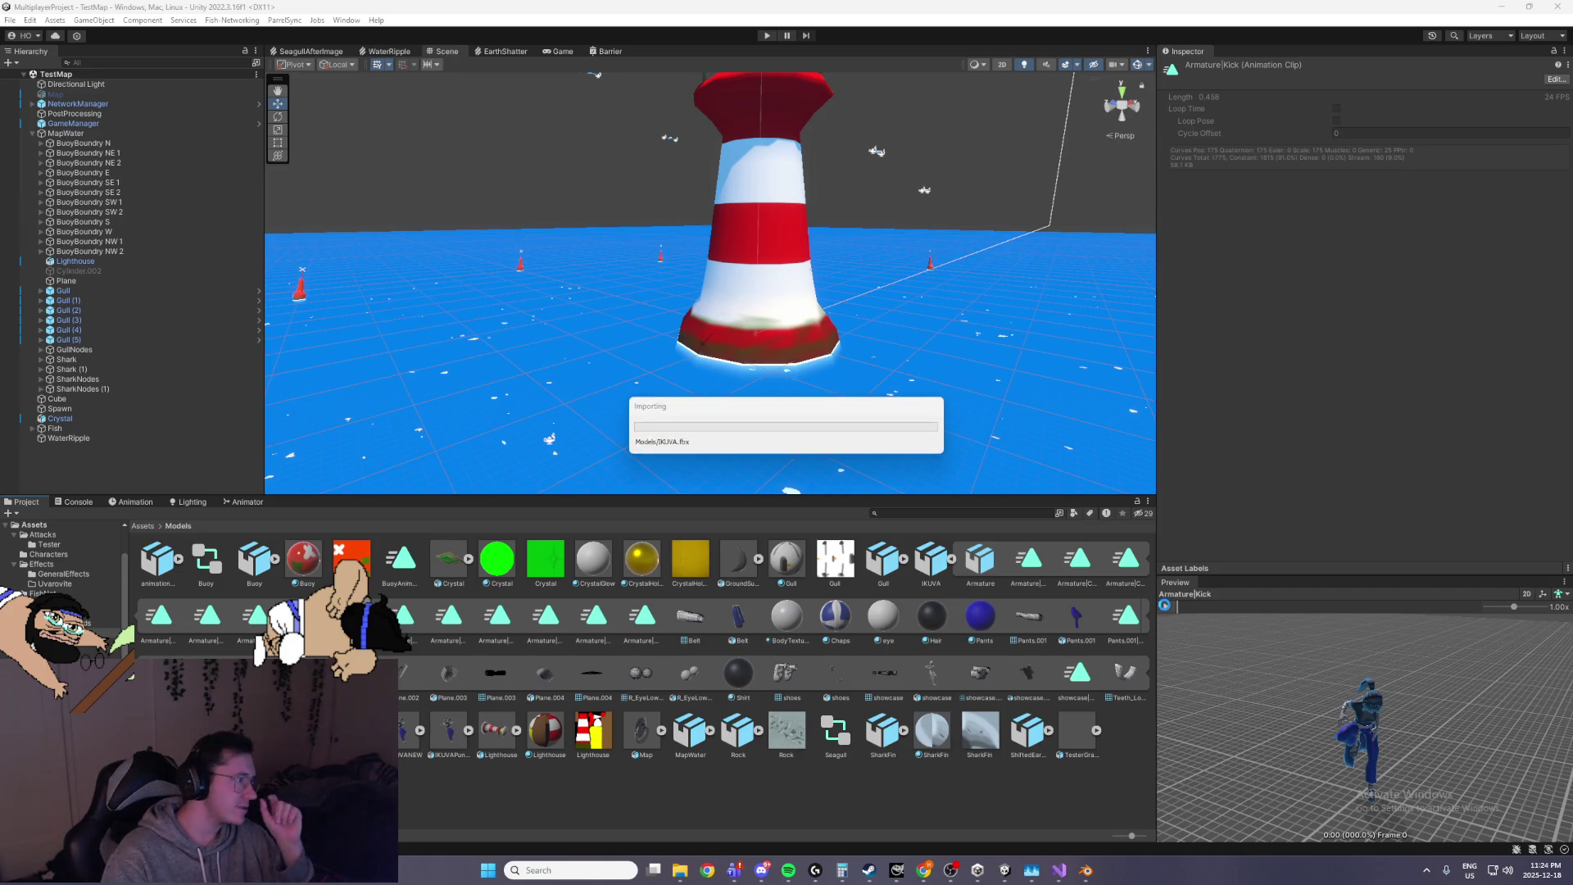
Preview the Kick clip, test TestMap in Play mode, then stop and view the lighthouse top
left_click(1166, 606)
key("ctrl+p")
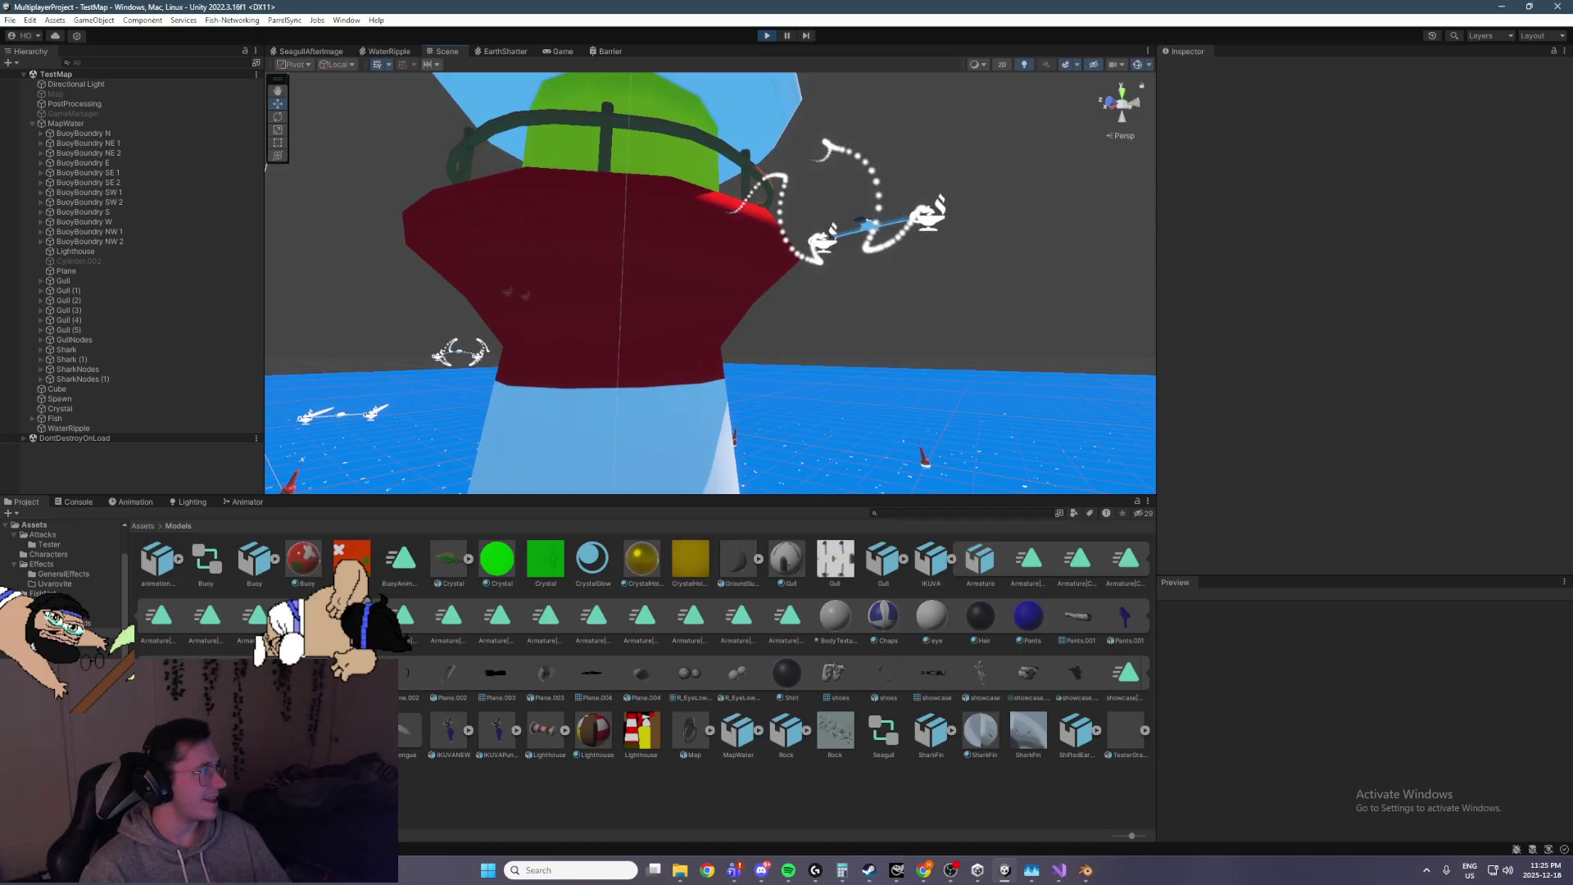
mouse_move(493, 190)
left_mouse_down()
mouse_move(231, 213)
mouse_move(401, 254)
left_mouse_up()
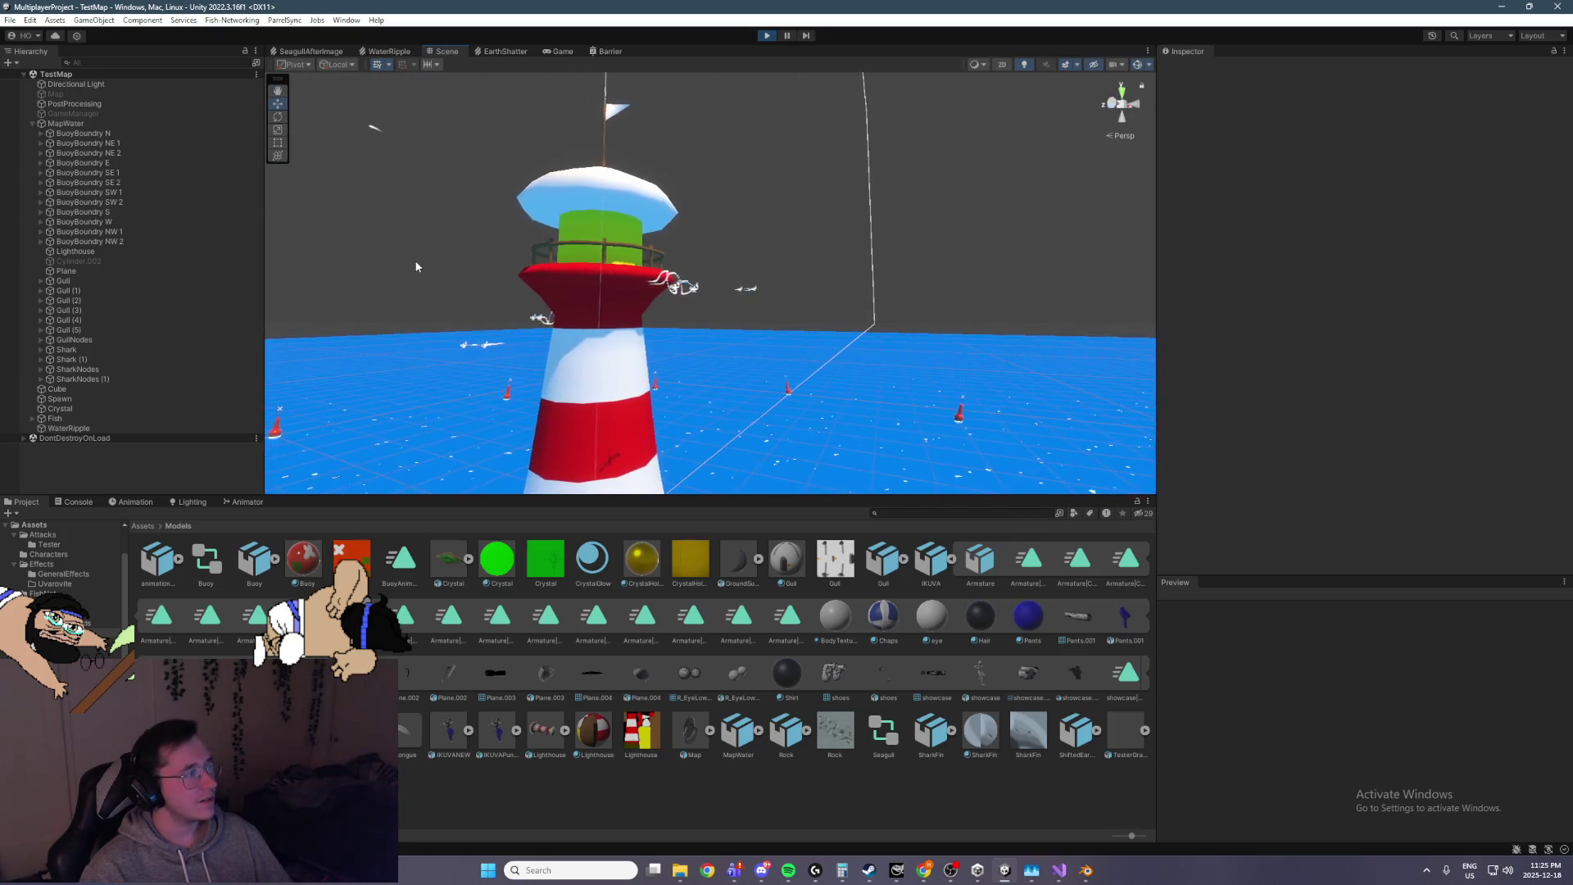
left_click(766, 36)
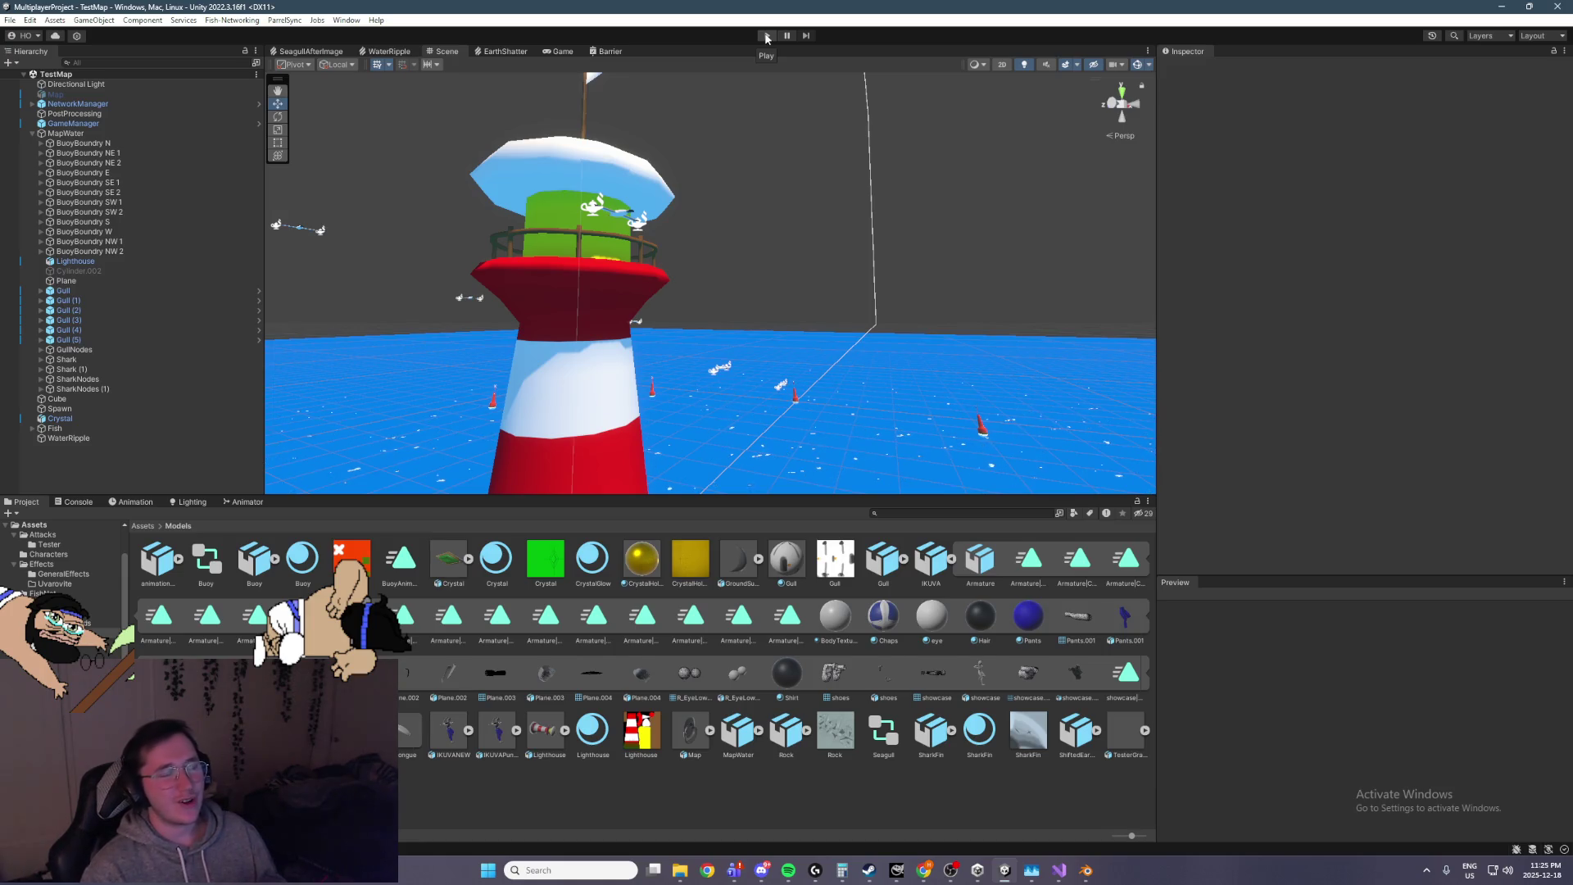
left_click_drag(822, 221, 810, 342)
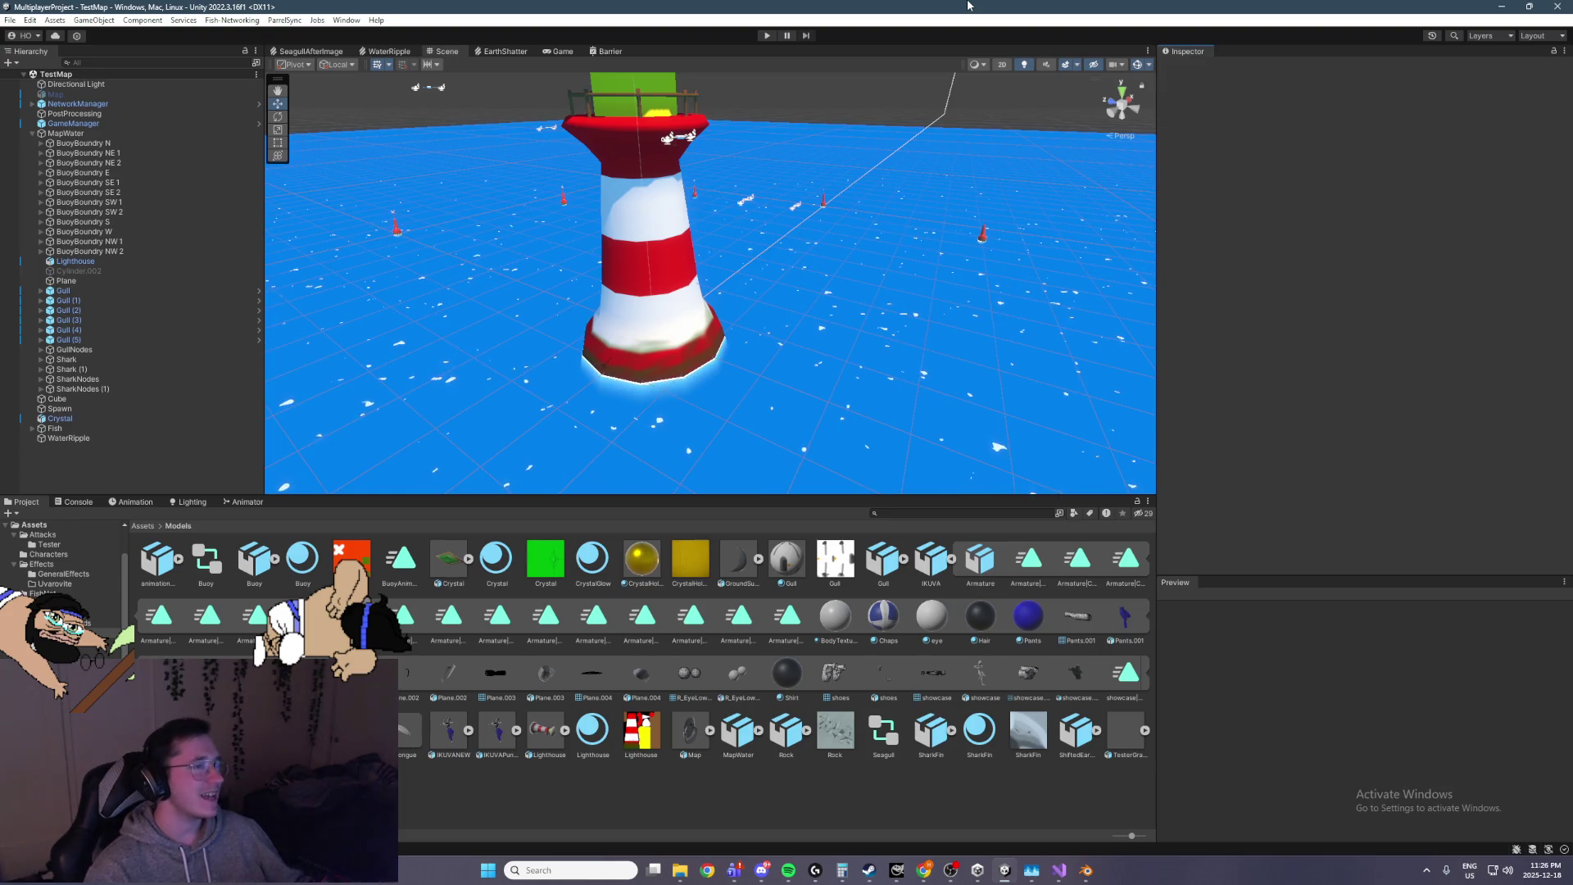
left_click_drag(983, 135, 935, 104)
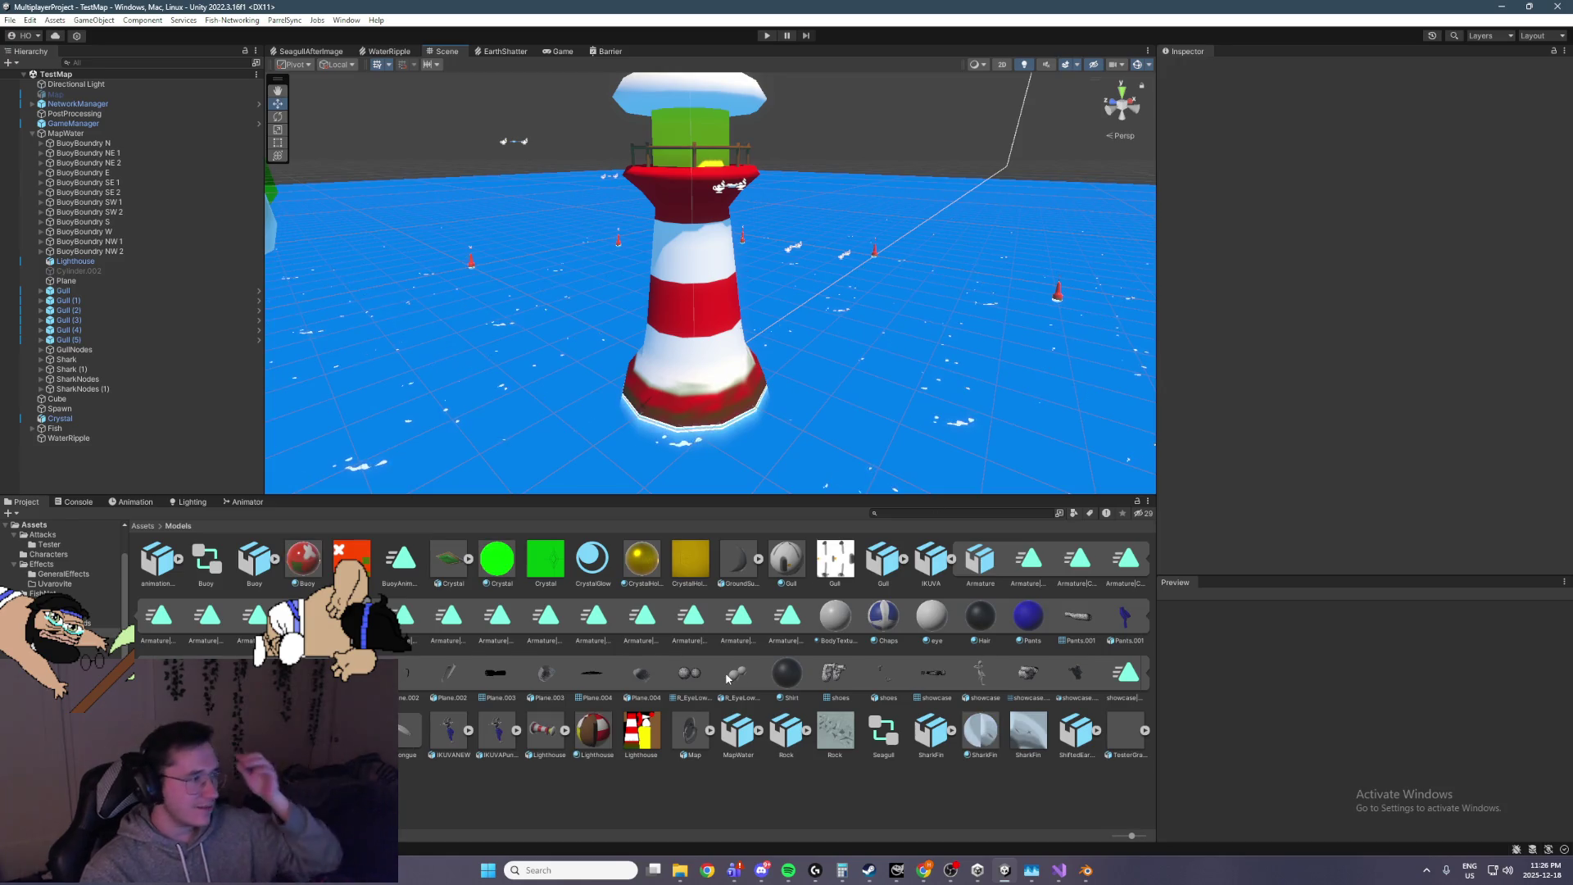
scroll(346, 324, "up", 5)
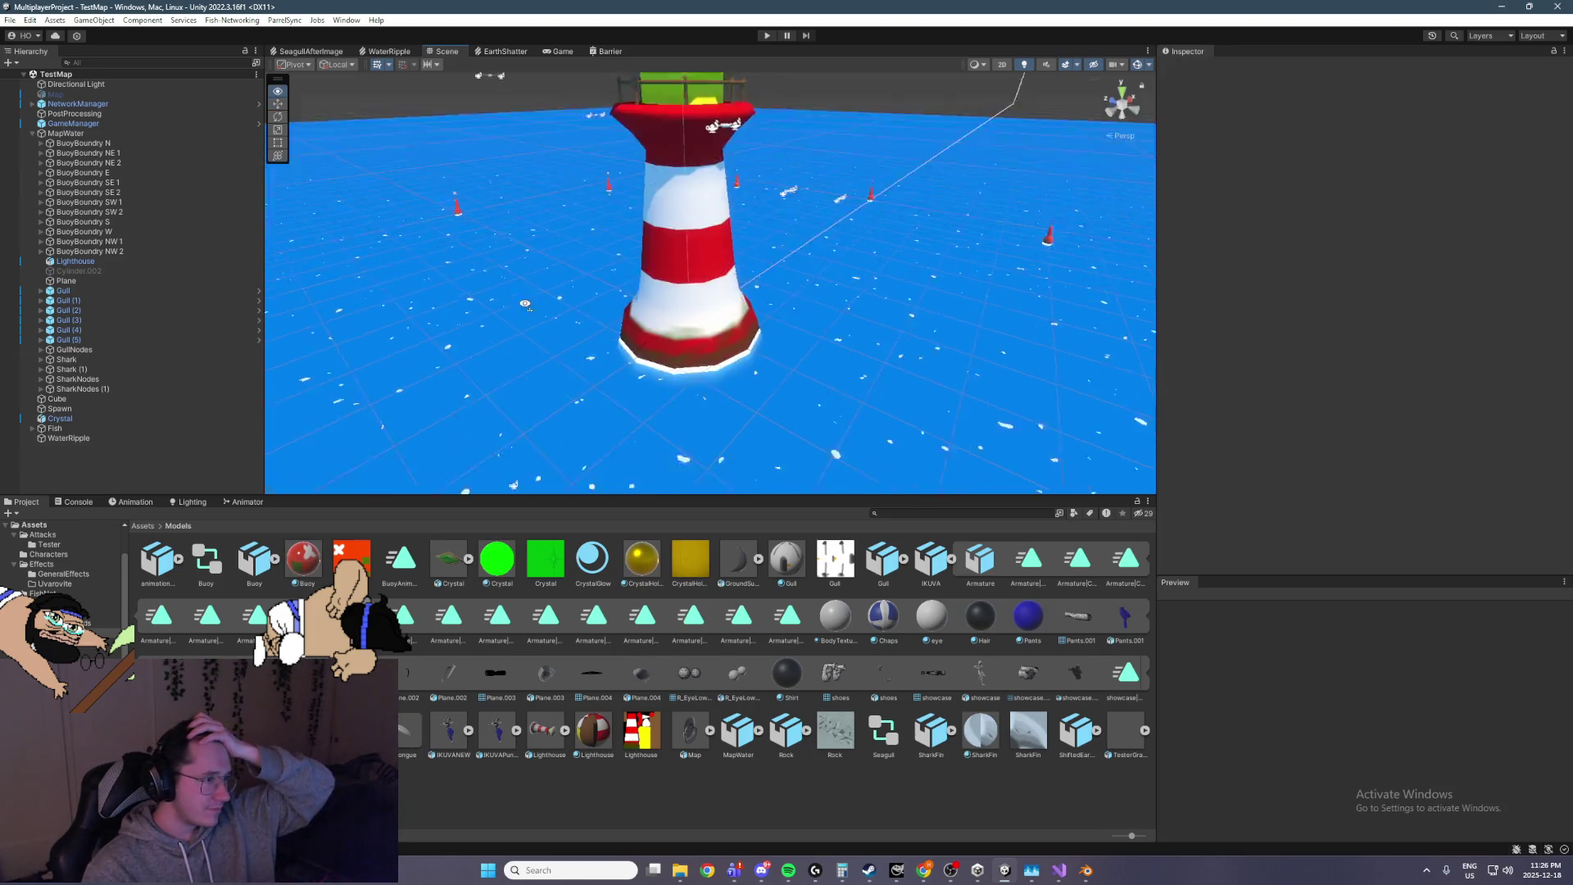
Select the Fish object, frame it in the Scene view, and check the Game view
left_click(106, 399)
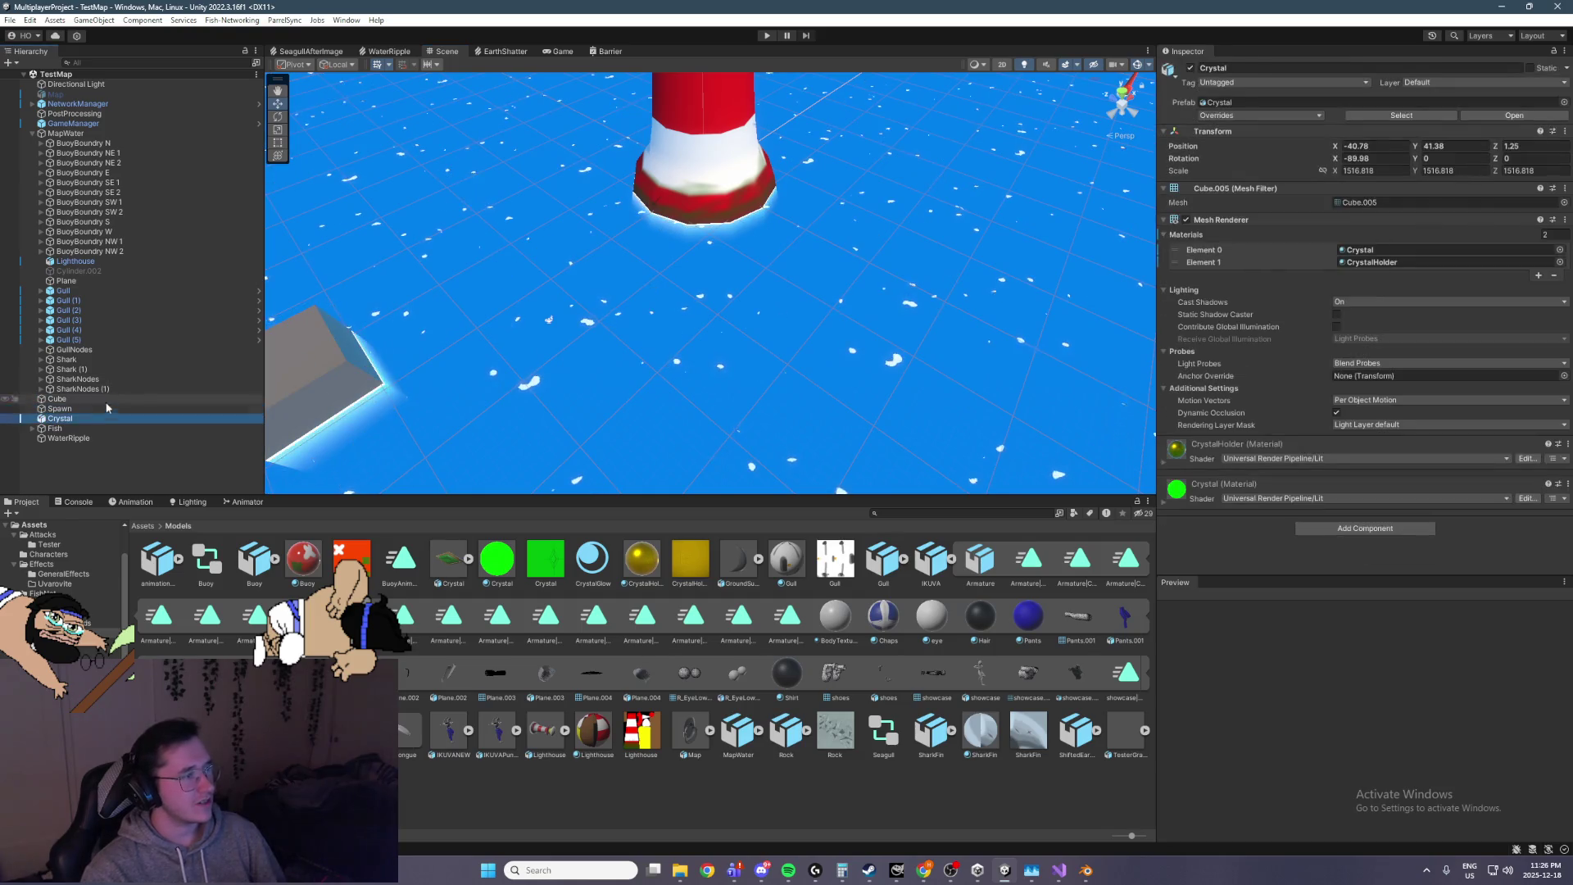
left_click(98, 428)
mouse_move(323, 364)
left_mouse_down()
mouse_move(727, 233)
mouse_move(740, 206)
mouse_move(731, 220)
left_mouse_up()
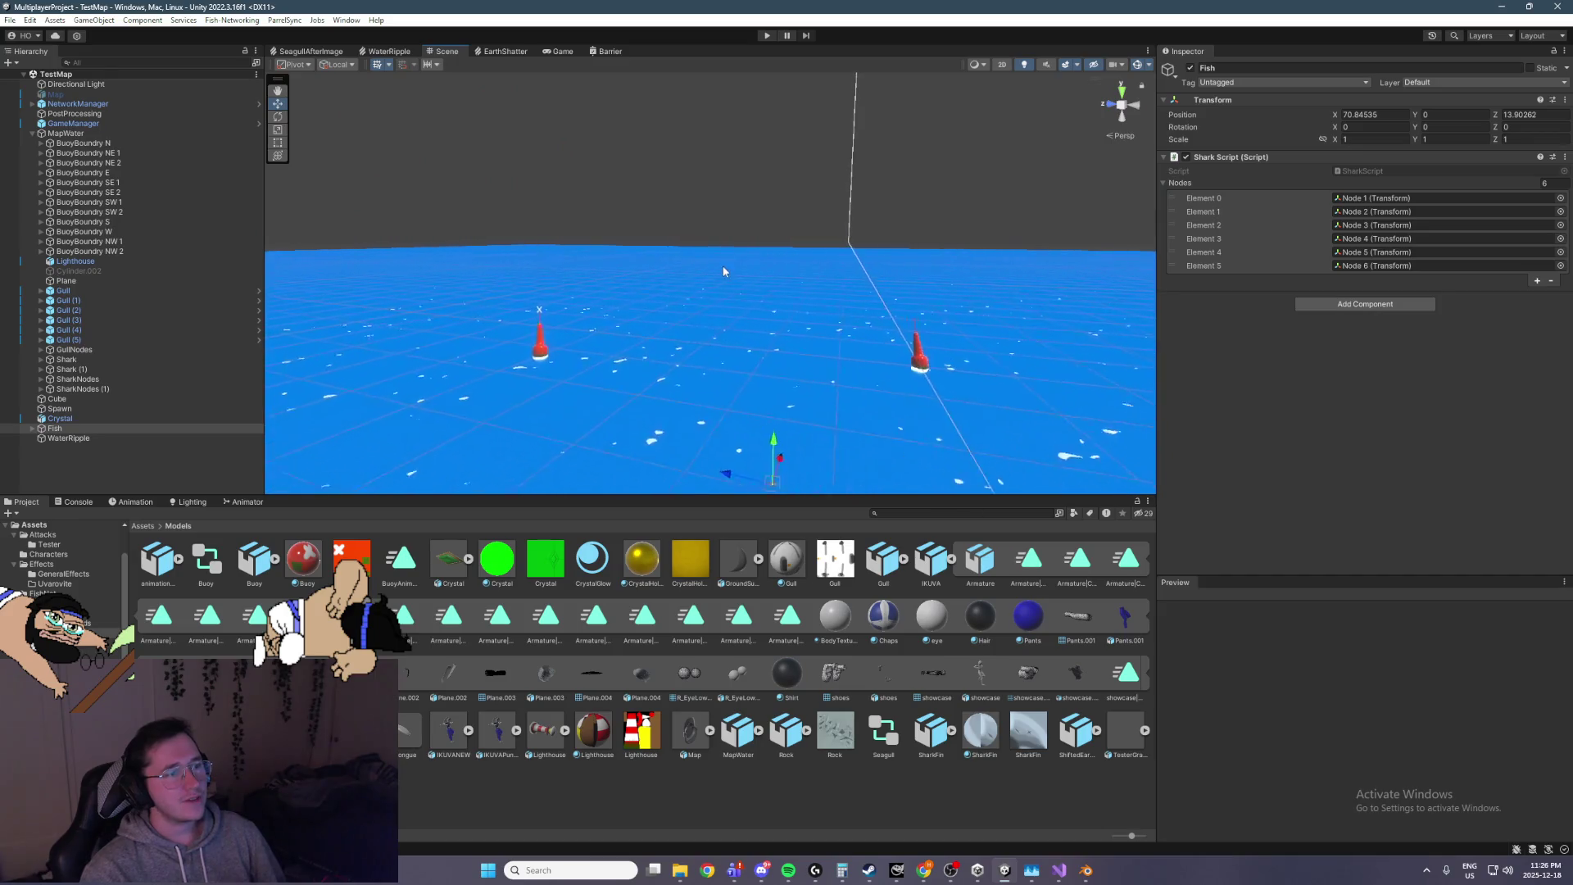
key("f")
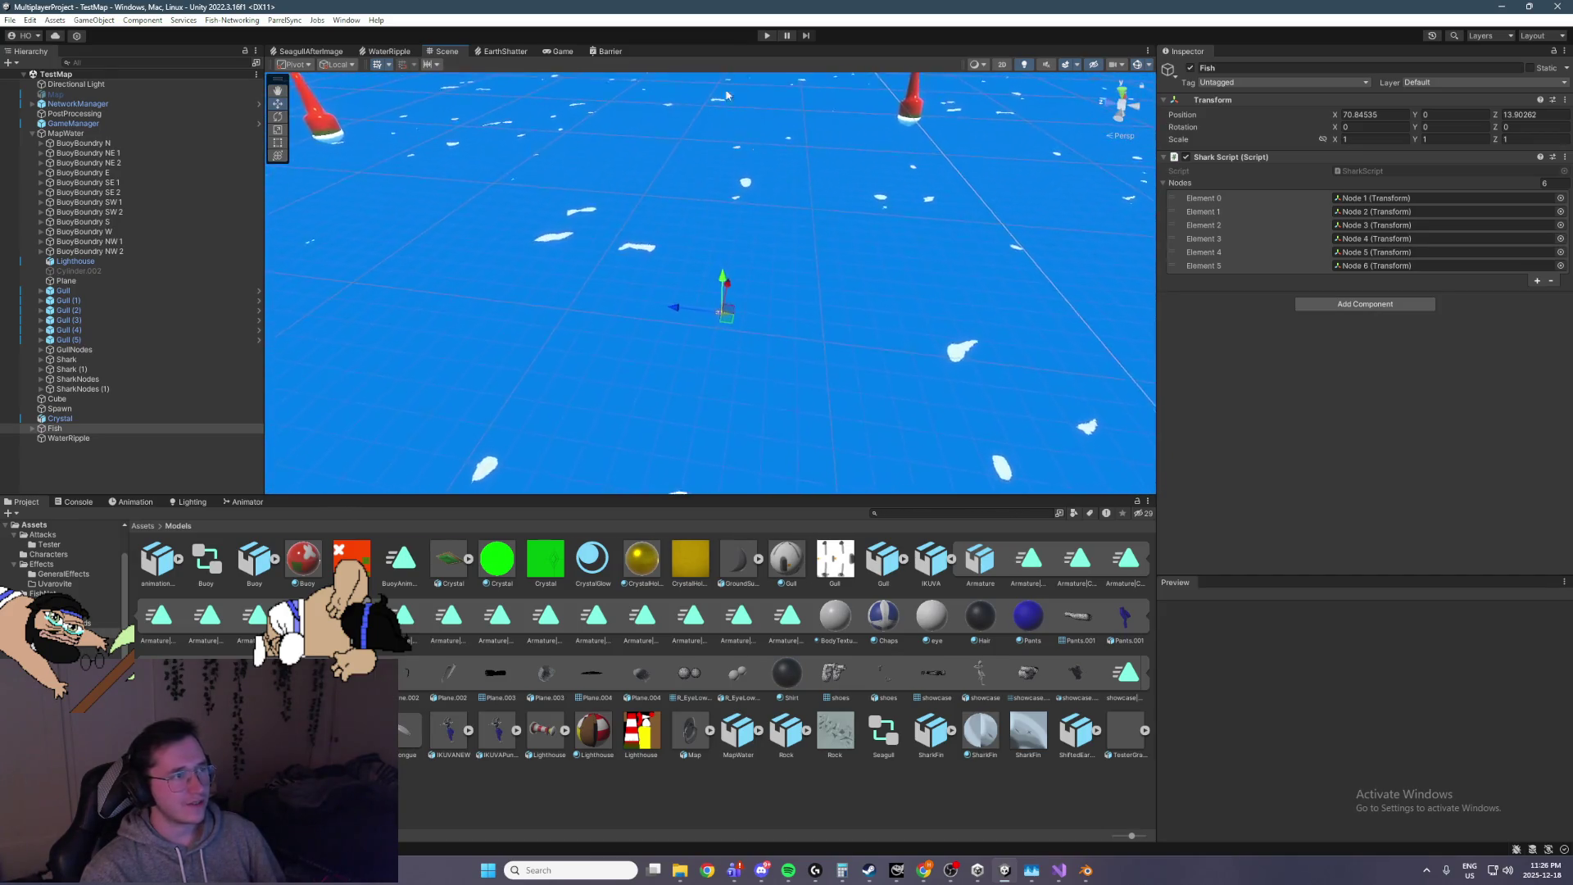
left_click(563, 50)
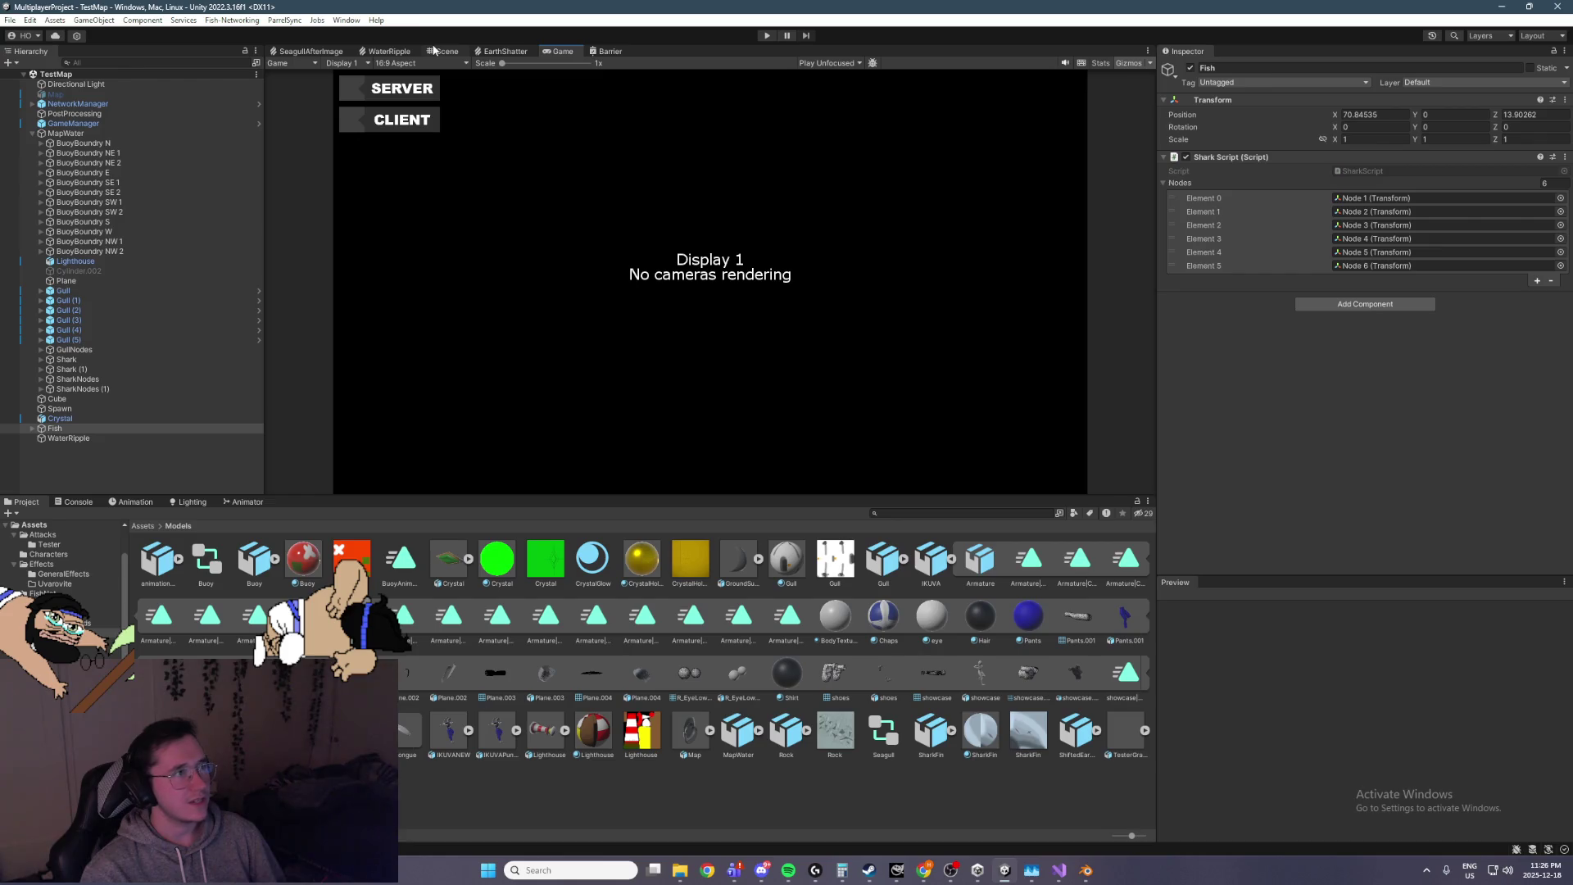
left_click(431, 51)
Run Play mode to watch the Fish swim past the buoys, then stop
left_click(771, 37)
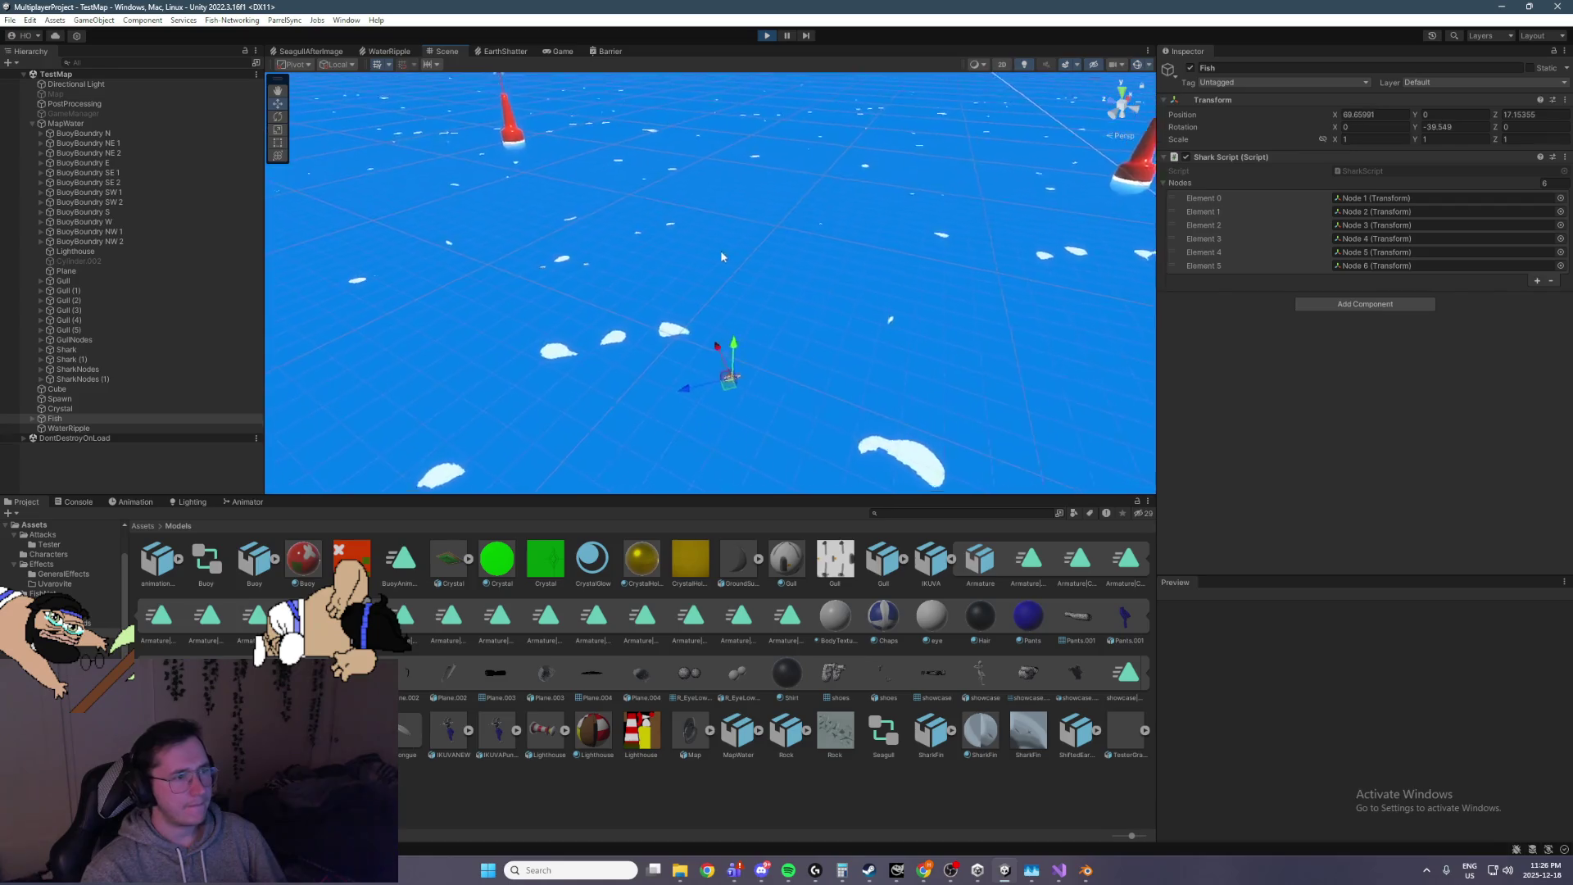
mouse_move(488, 193)
left_mouse_down()
mouse_move(667, 148)
mouse_move(685, 123)
mouse_move(653, 130)
mouse_move(587, 300)
mouse_move(631, 275)
mouse_move(682, 72)
mouse_move(753, 36)
left_mouse_up()
left_click(767, 35)
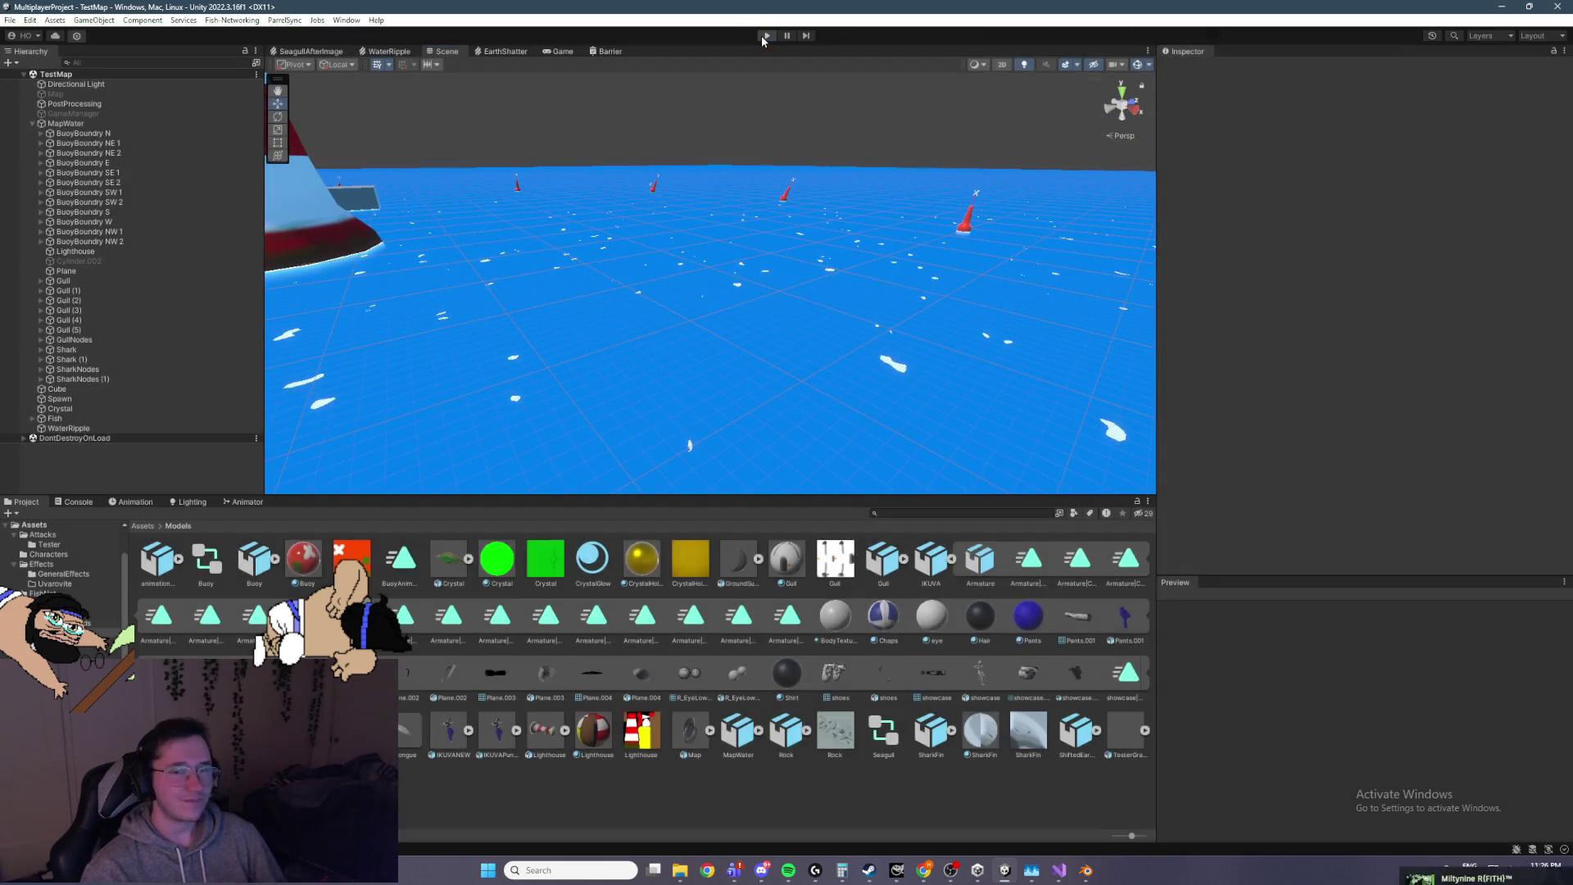
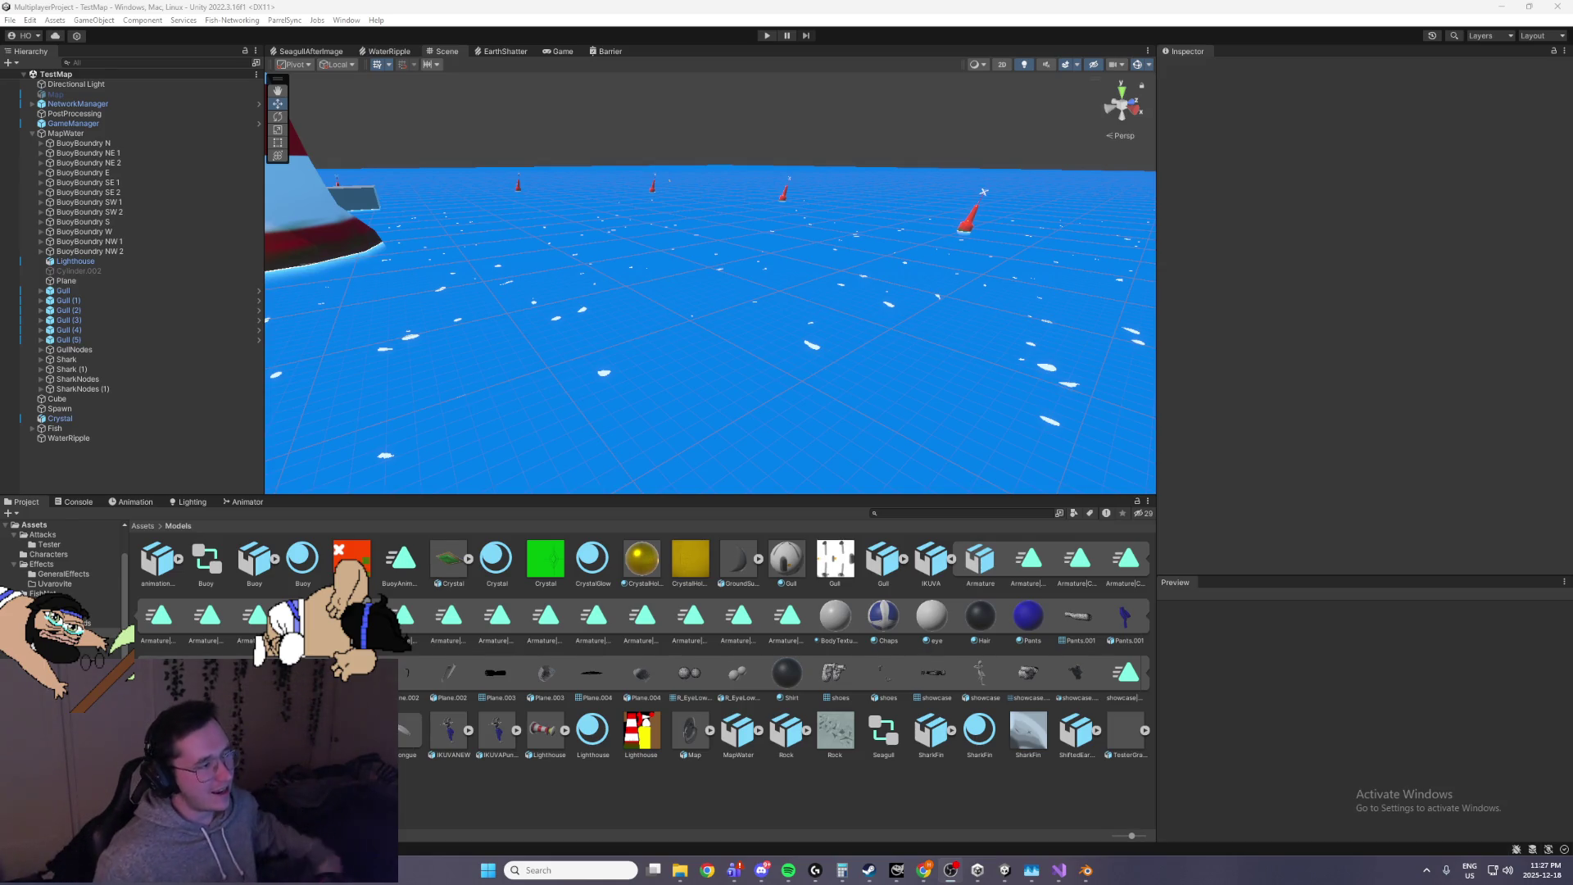
Orbit and fly the scene view toward the lighthouse, horizon and buoys
mouse_move(622, 296)
left_mouse_down()
mouse_move(539, 291)
mouse_move(583, 244)
mouse_move(599, 266)
mouse_move(680, 273)
mouse_move(639, 281)
mouse_move(846, 294)
mouse_move(713, 283)
mouse_move(774, 375)
mouse_move(571, 321)
mouse_move(659, 320)
mouse_move(631, 374)
left_mouse_up()
scroll(724, 278, "down", 5)
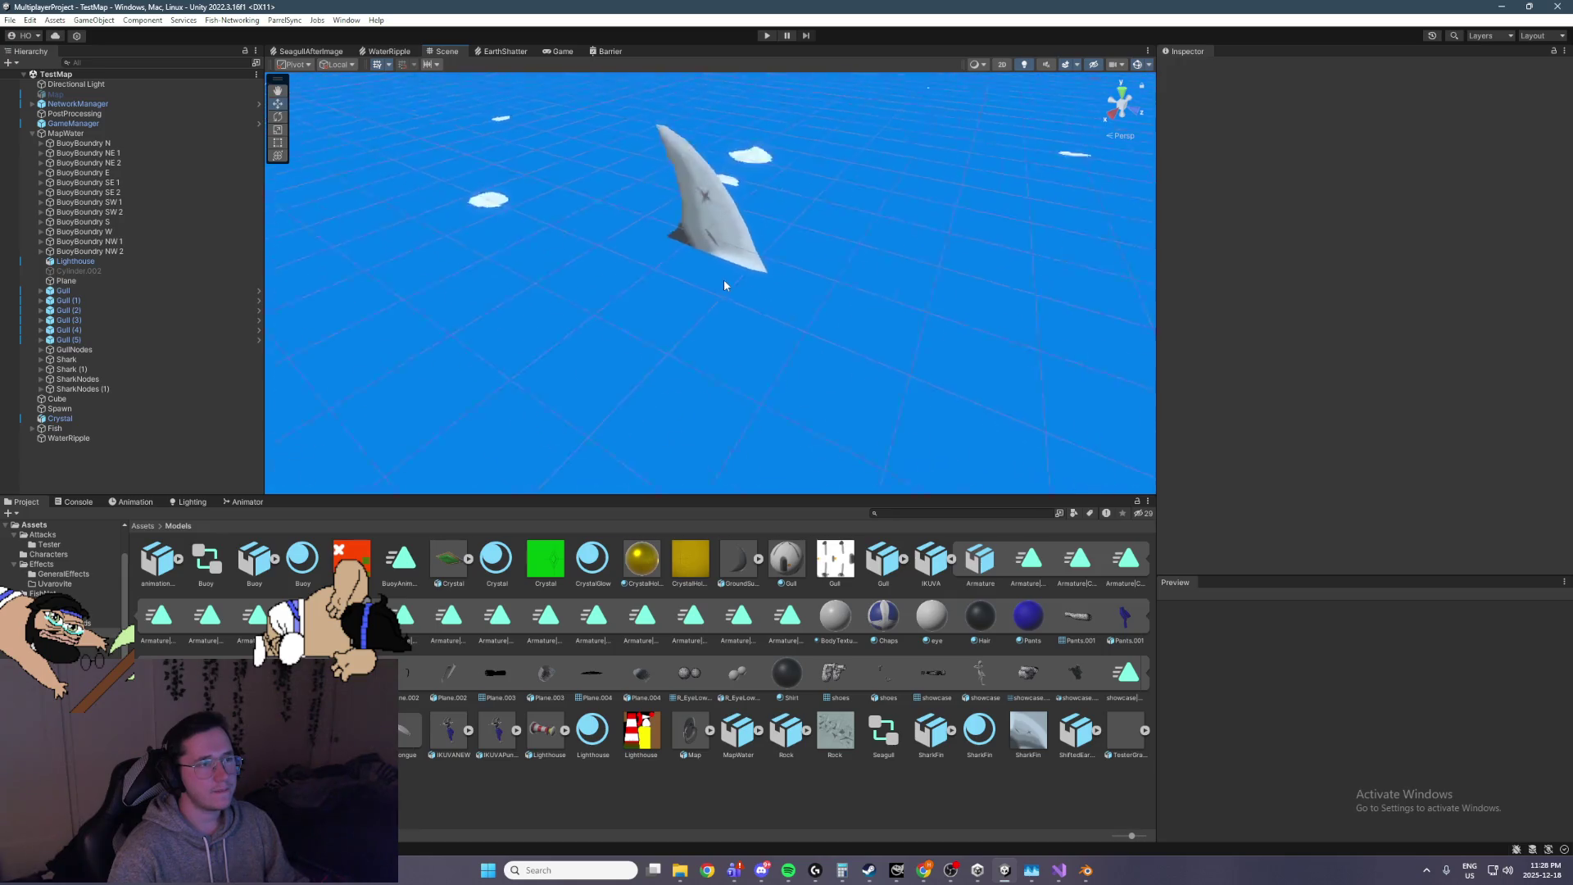
mouse_move(724, 279)
left_mouse_down()
mouse_move(590, 164)
mouse_move(595, 181)
left_mouse_up()
scroll(622, 277, "up", 5)
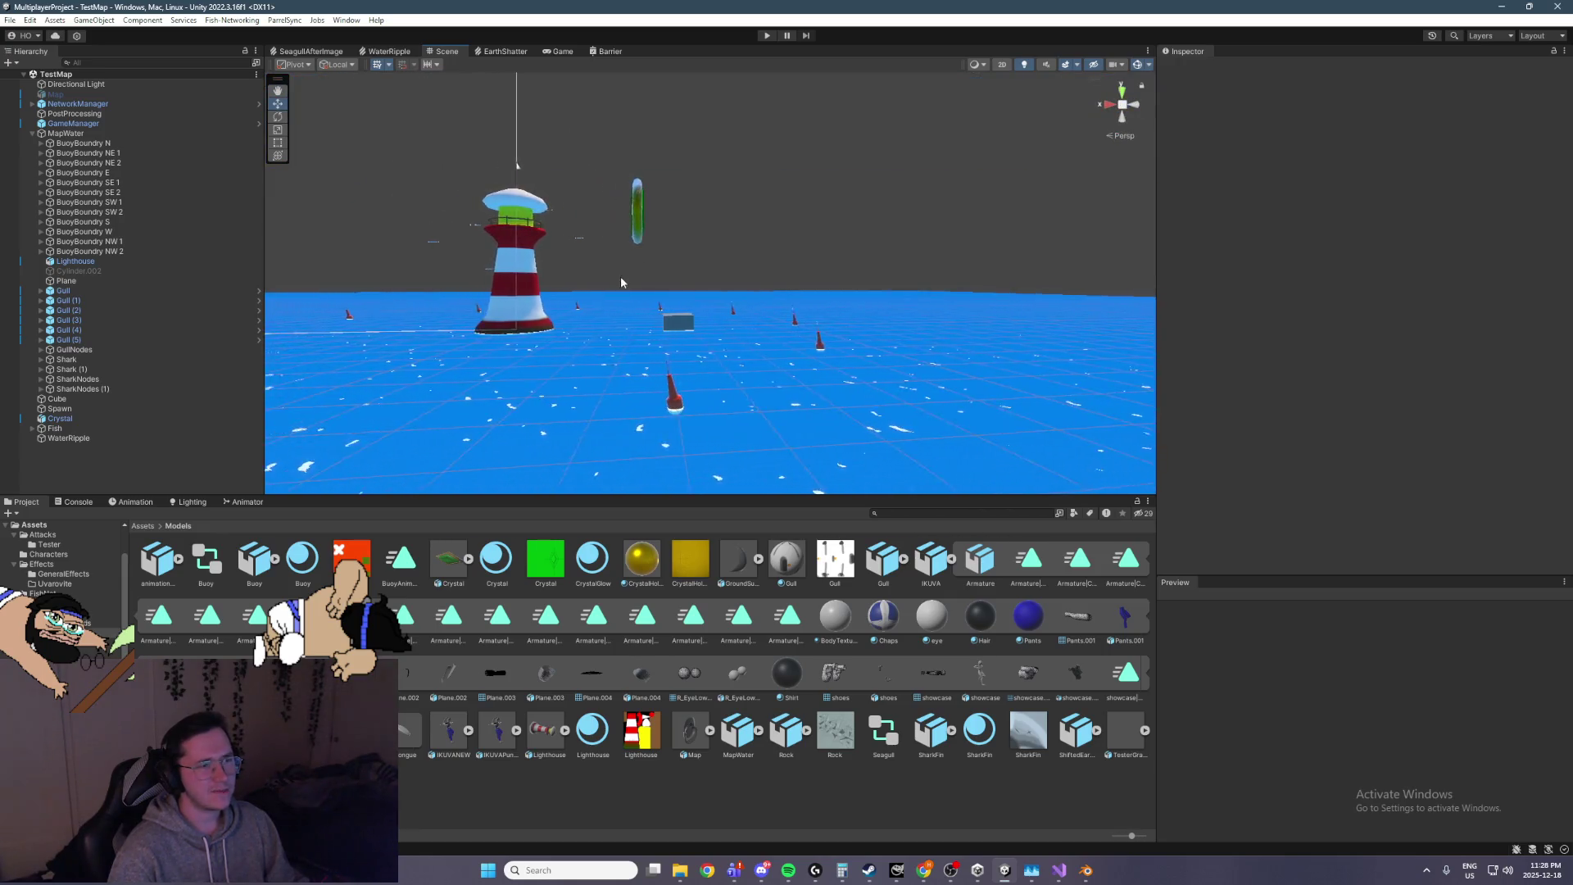
mouse_move(663, 222)
left_mouse_down()
mouse_move(642, 211)
mouse_move(850, 306)
mouse_move(656, 326)
mouse_move(685, 358)
mouse_move(734, 147)
mouse_move(675, 238)
mouse_move(748, 223)
mouse_move(648, 228)
left_mouse_up()
left_click_drag(341, 252, 393, 249)
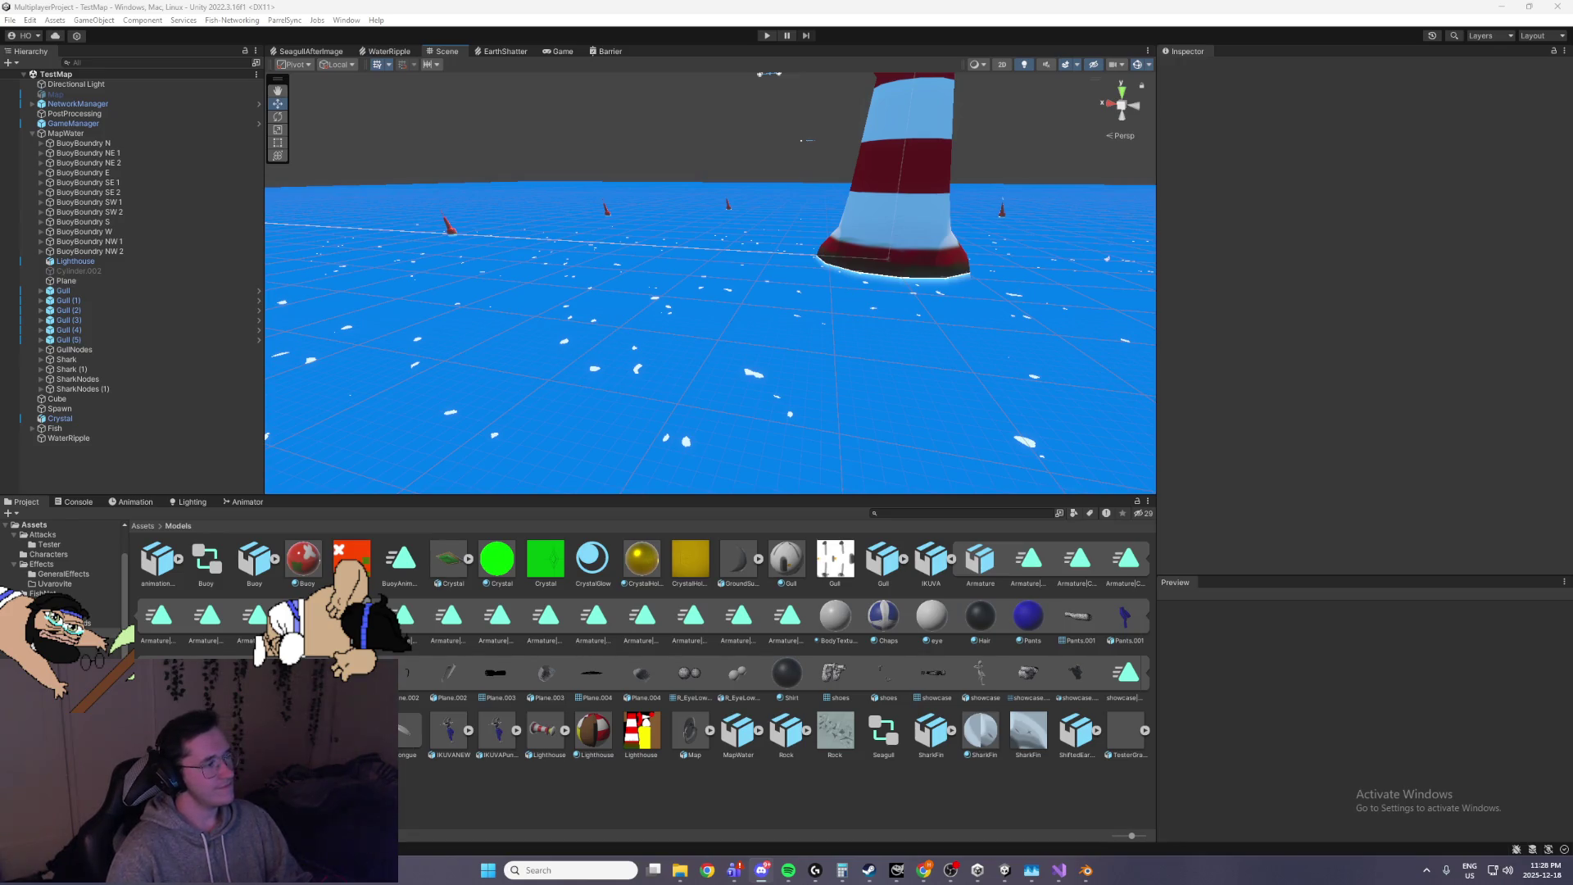
scroll(772, 135, "down", 5)
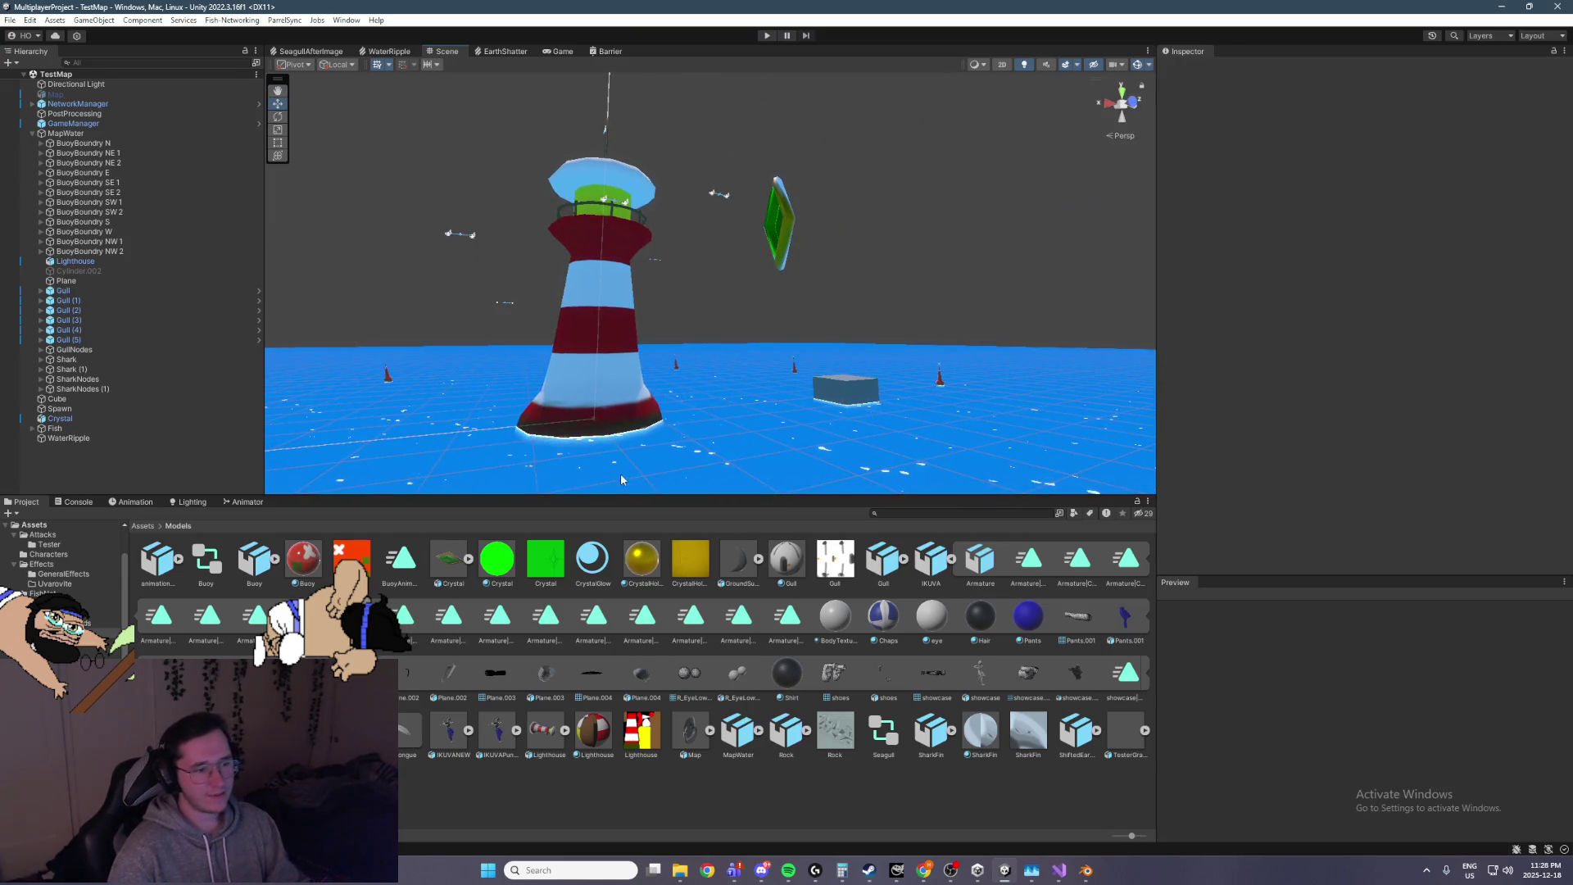
scroll(643, 426, "up", 10)
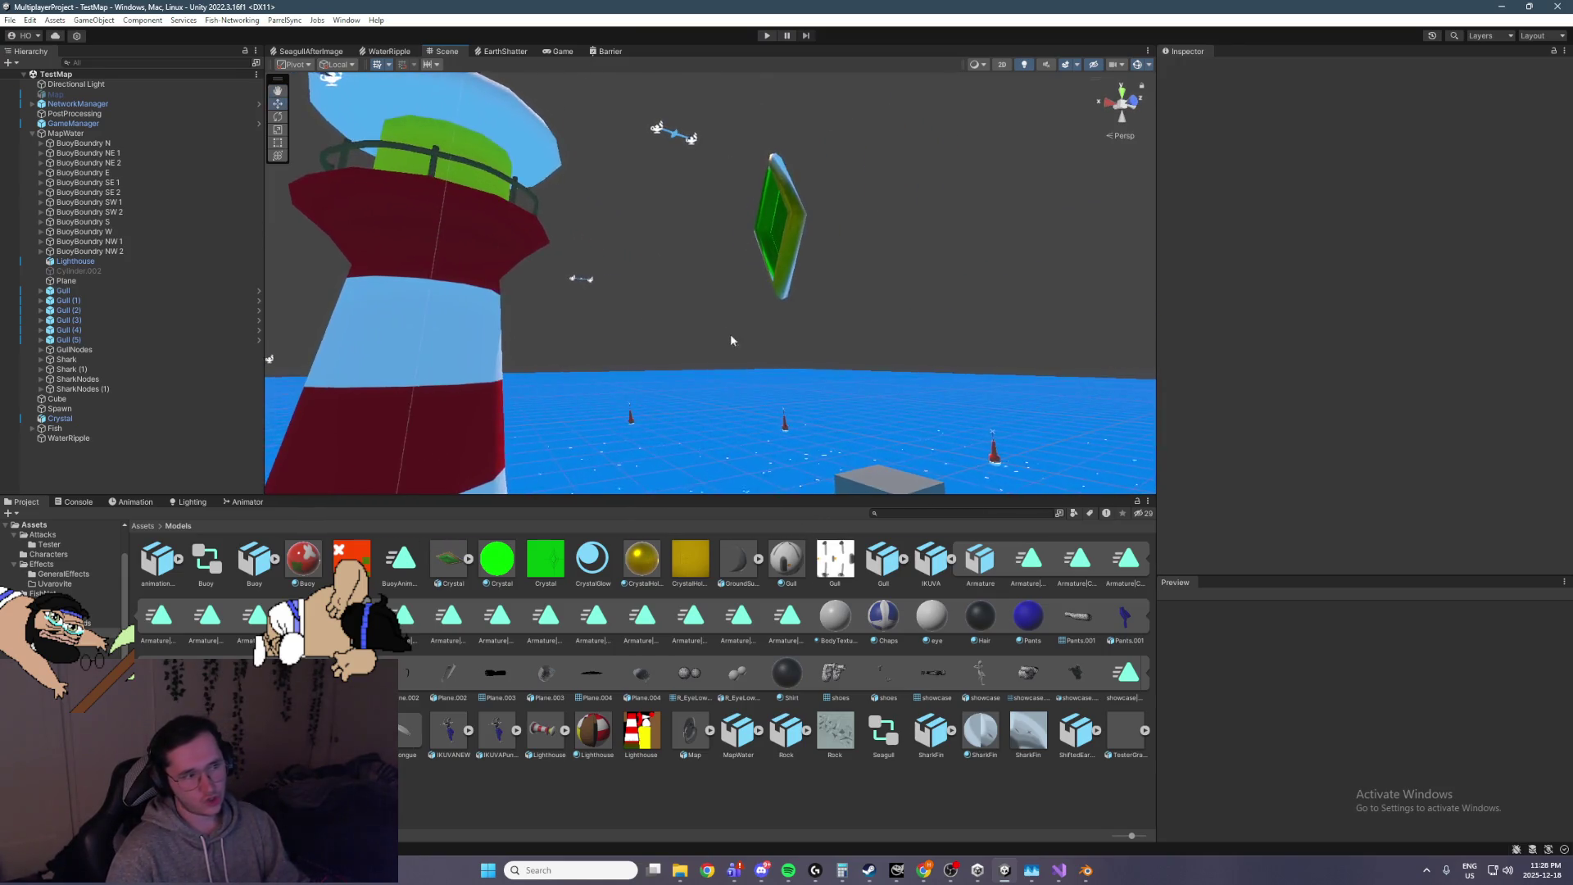
scroll(643, 426, "down", 4)
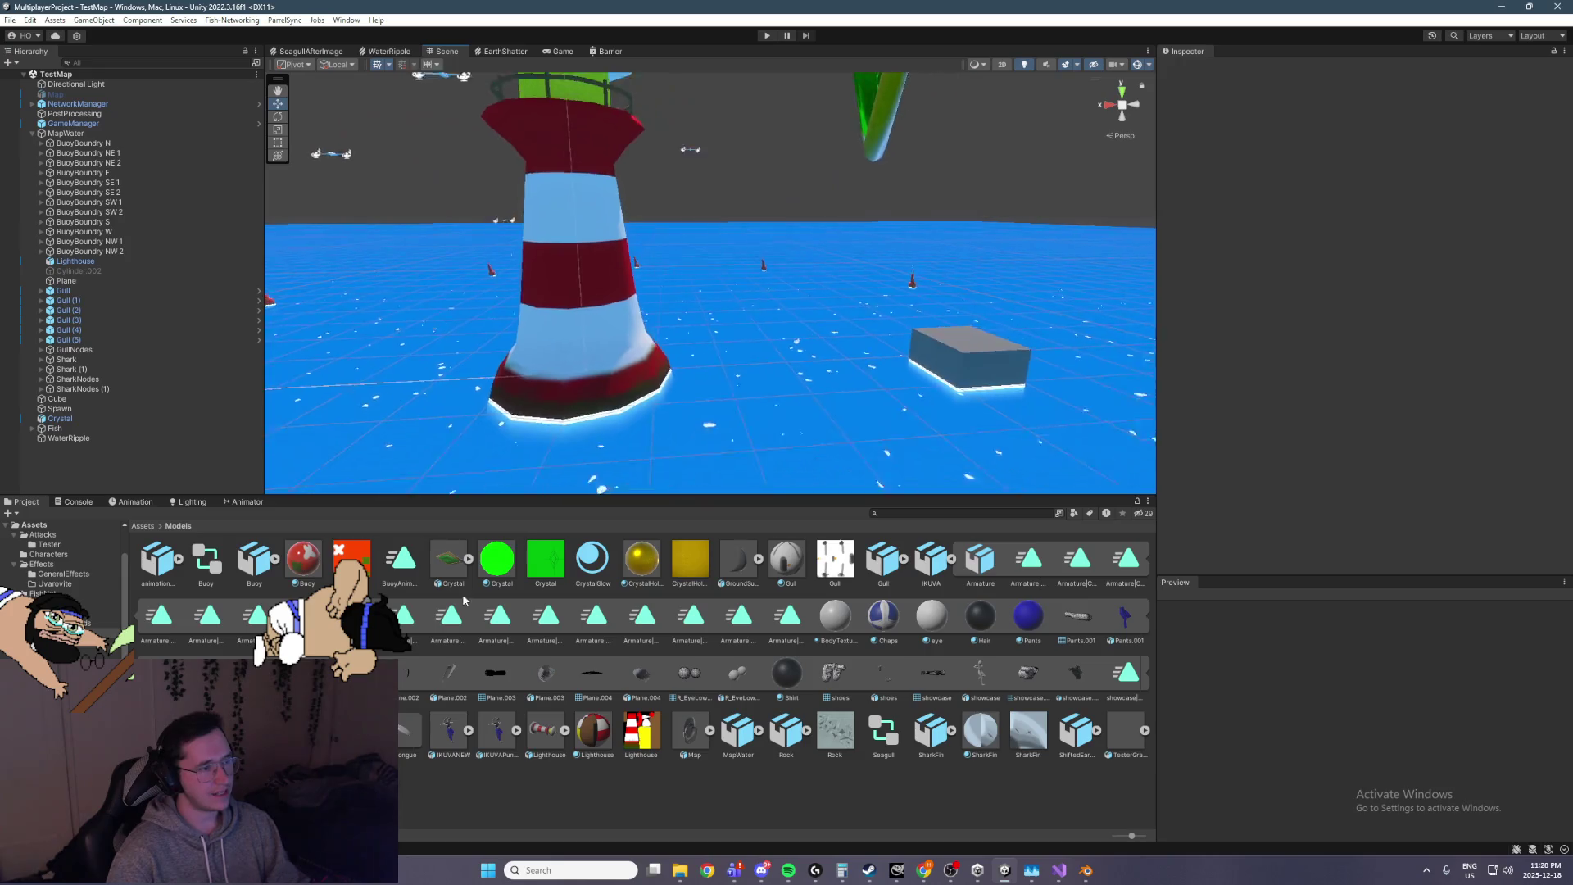
Browse to Assets > Attacks > Tester and search the project for 'player'
left_click(1024, 511)
type("player")
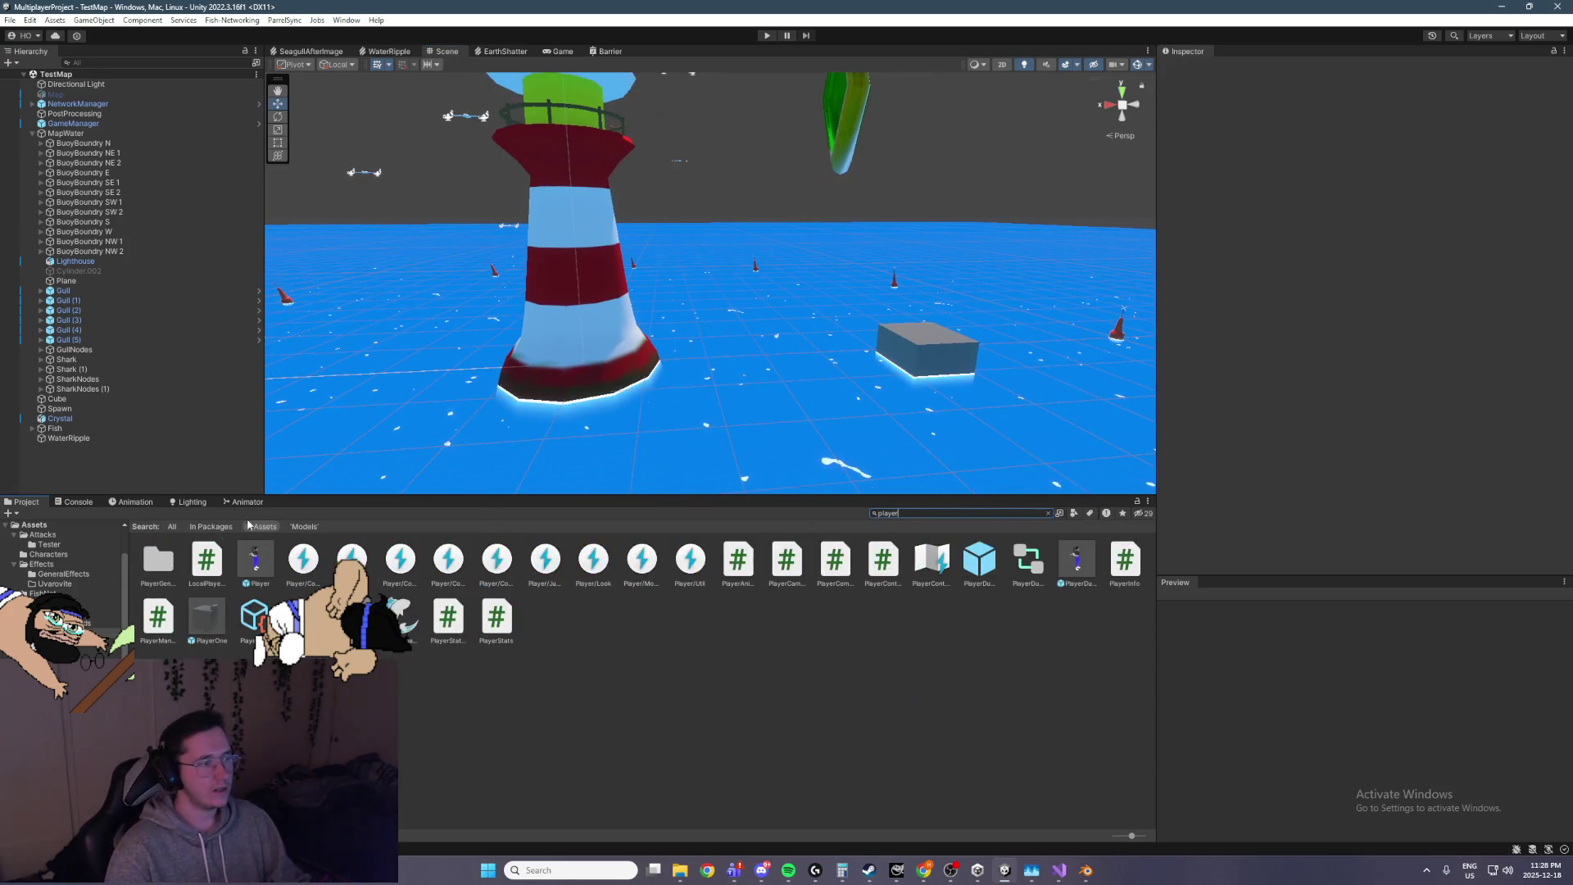
left_click(1048, 513)
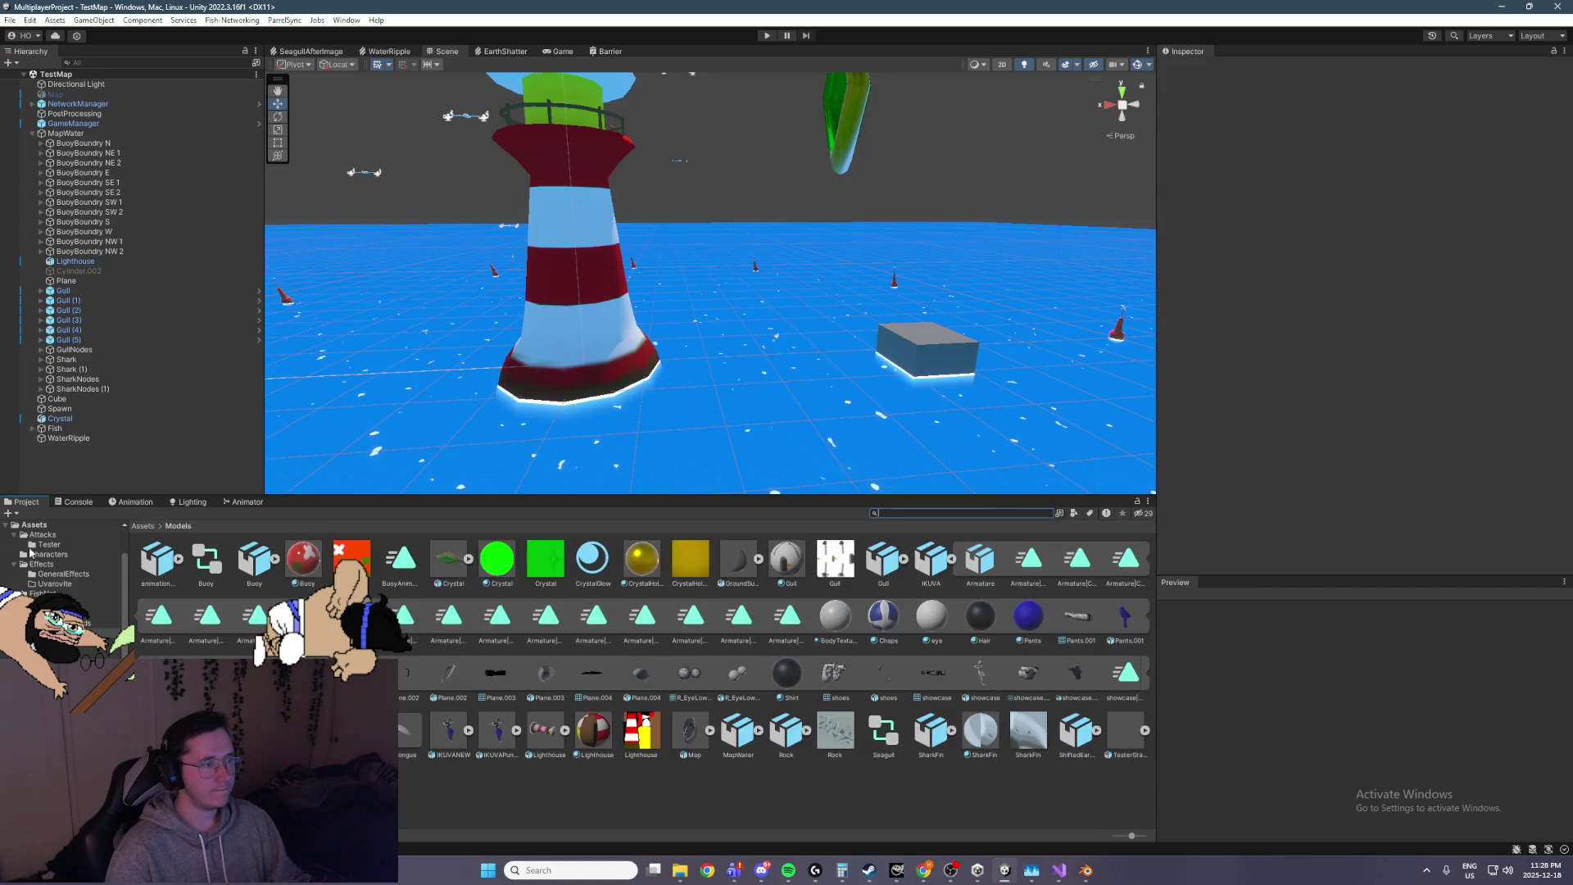
left_click(151, 527)
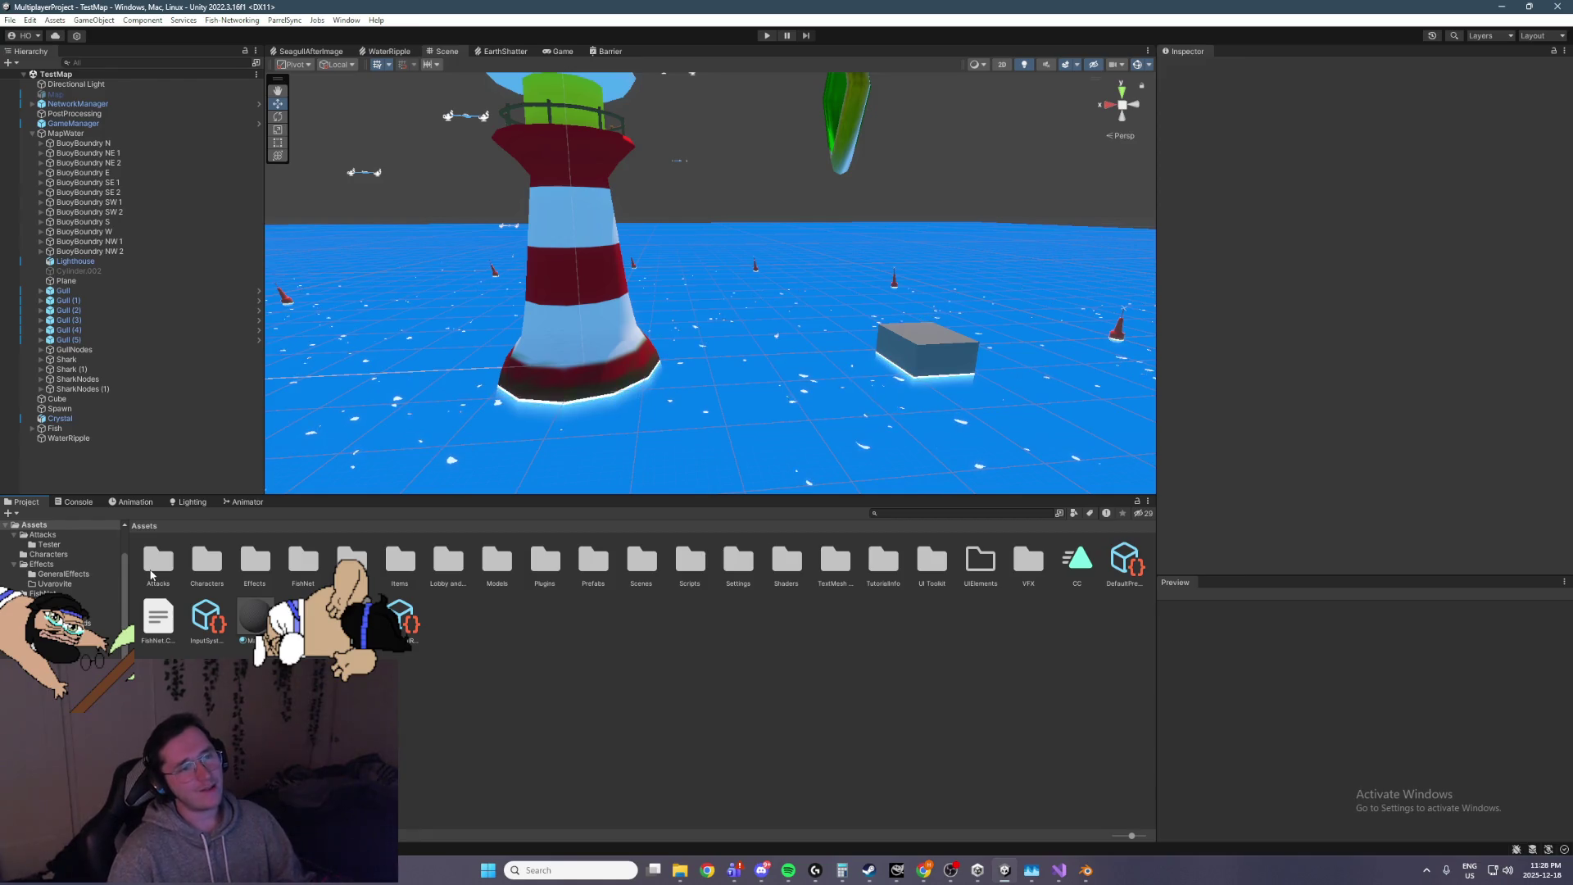
double_click(150, 575)
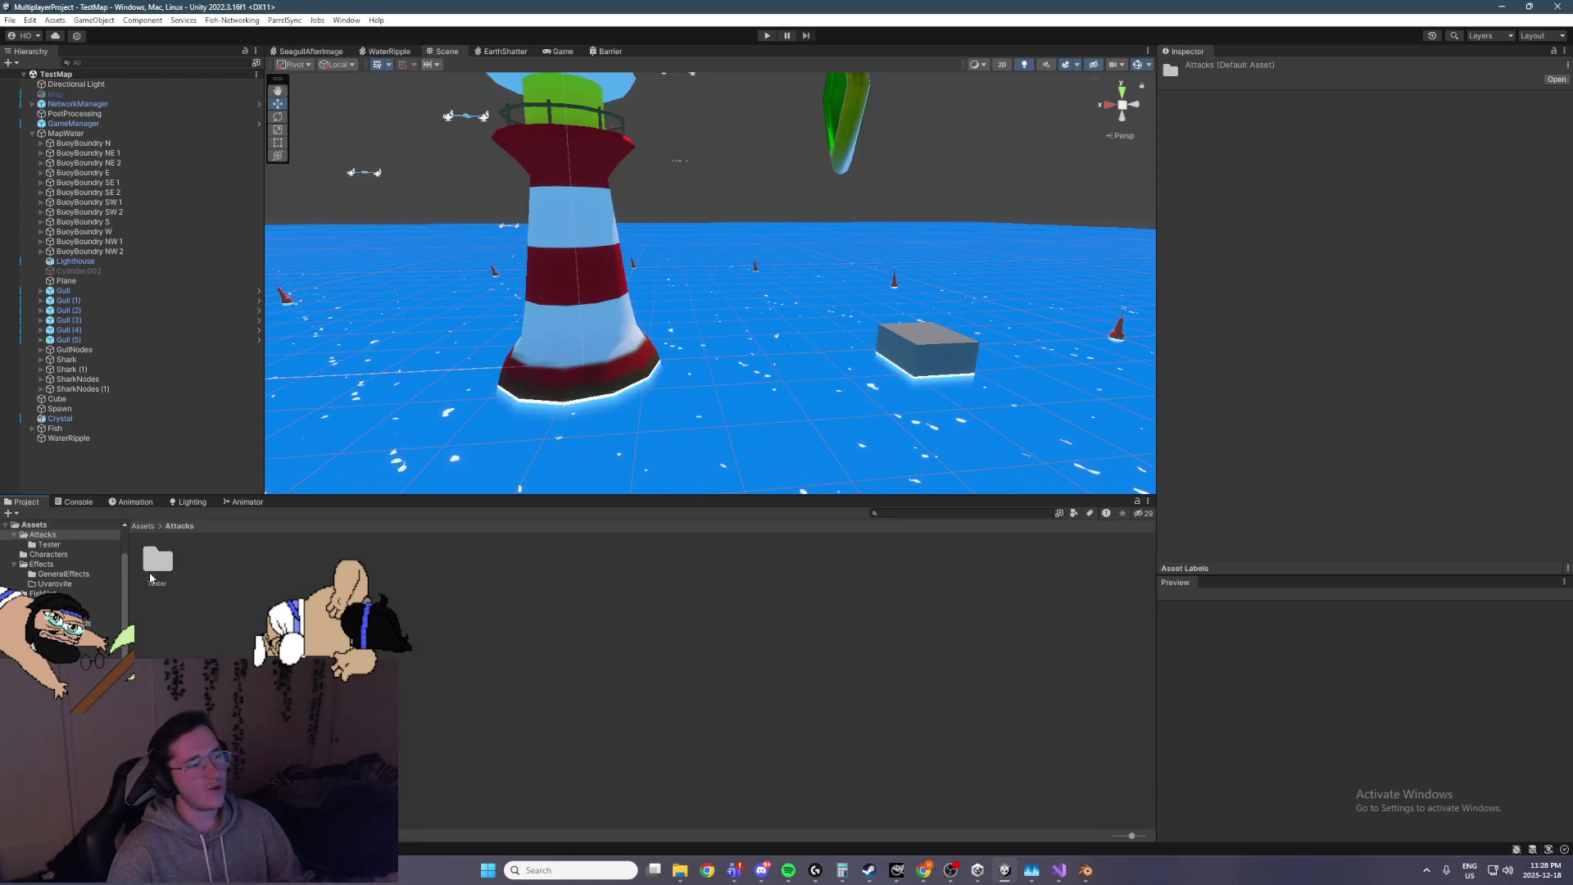
double_click(157, 561)
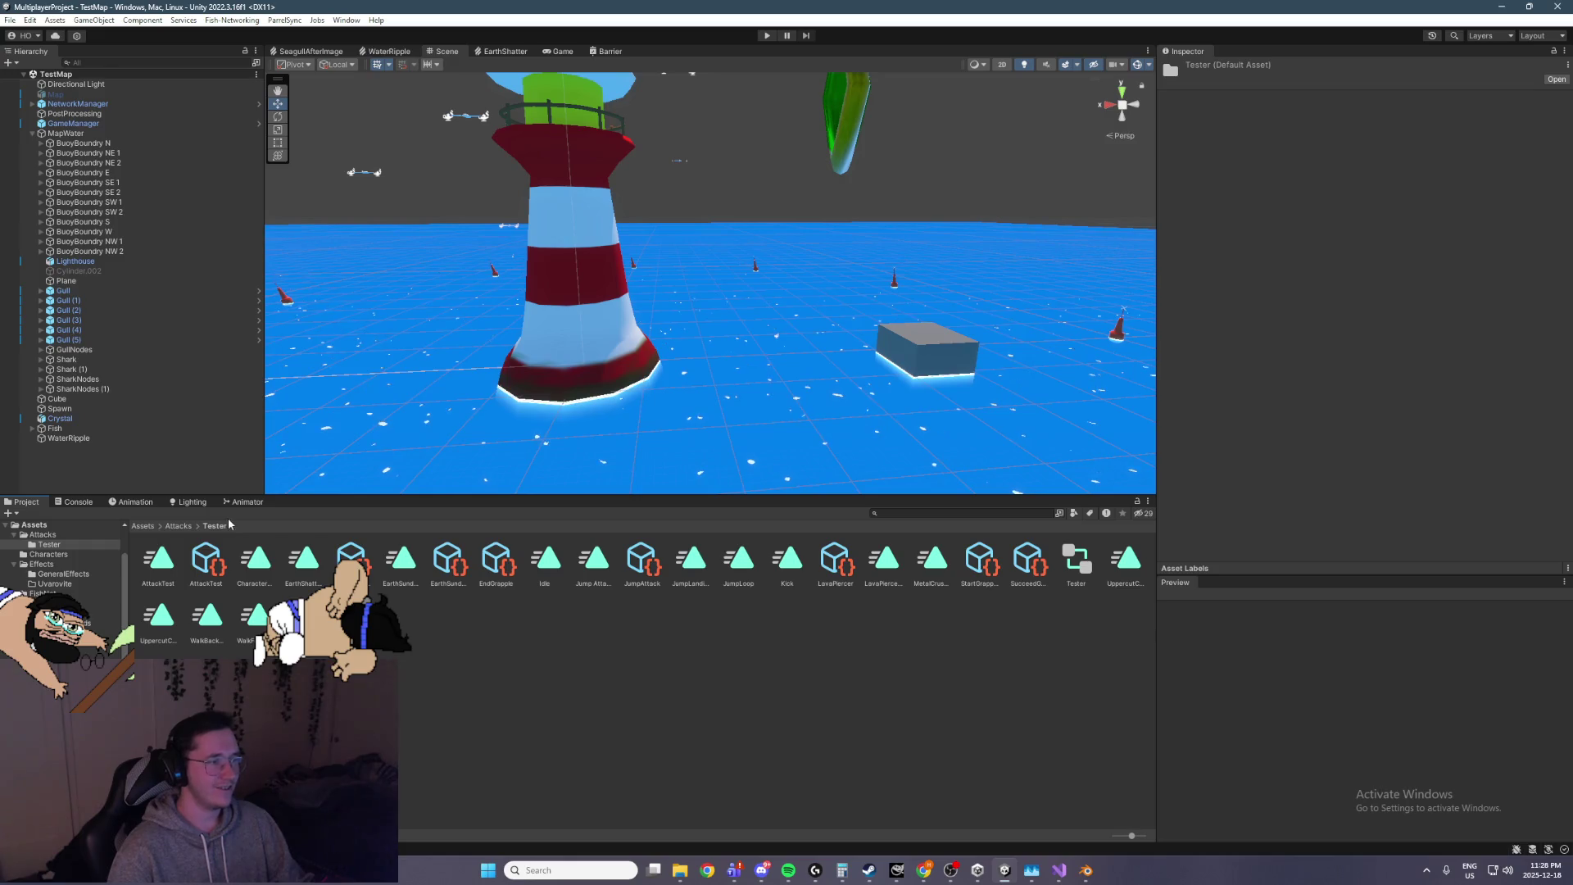
left_click(937, 514)
type("p")
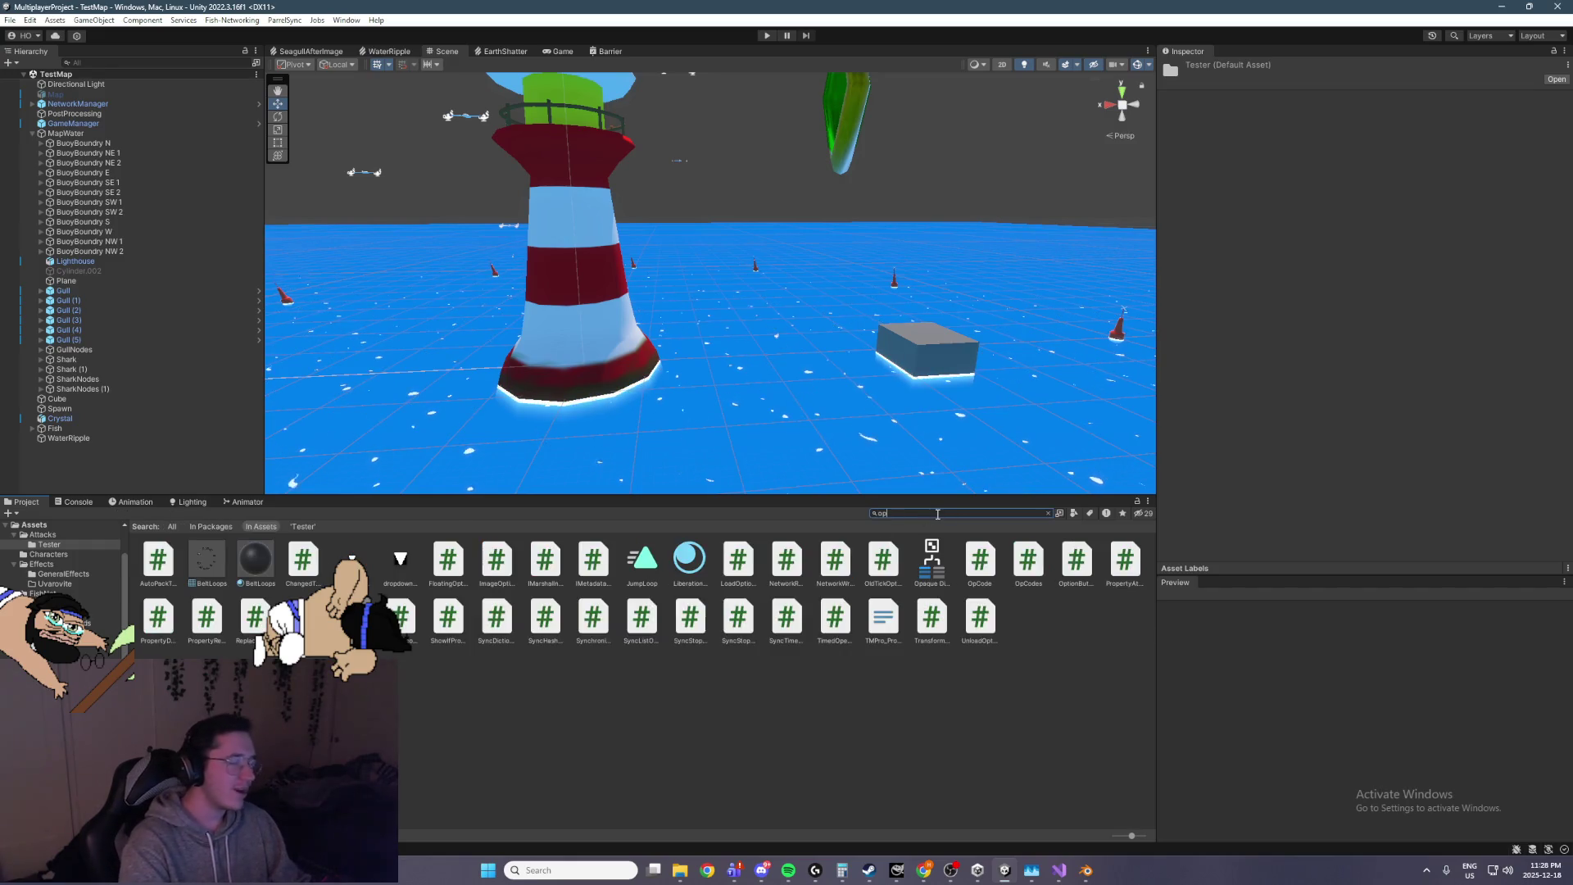
type("layer")
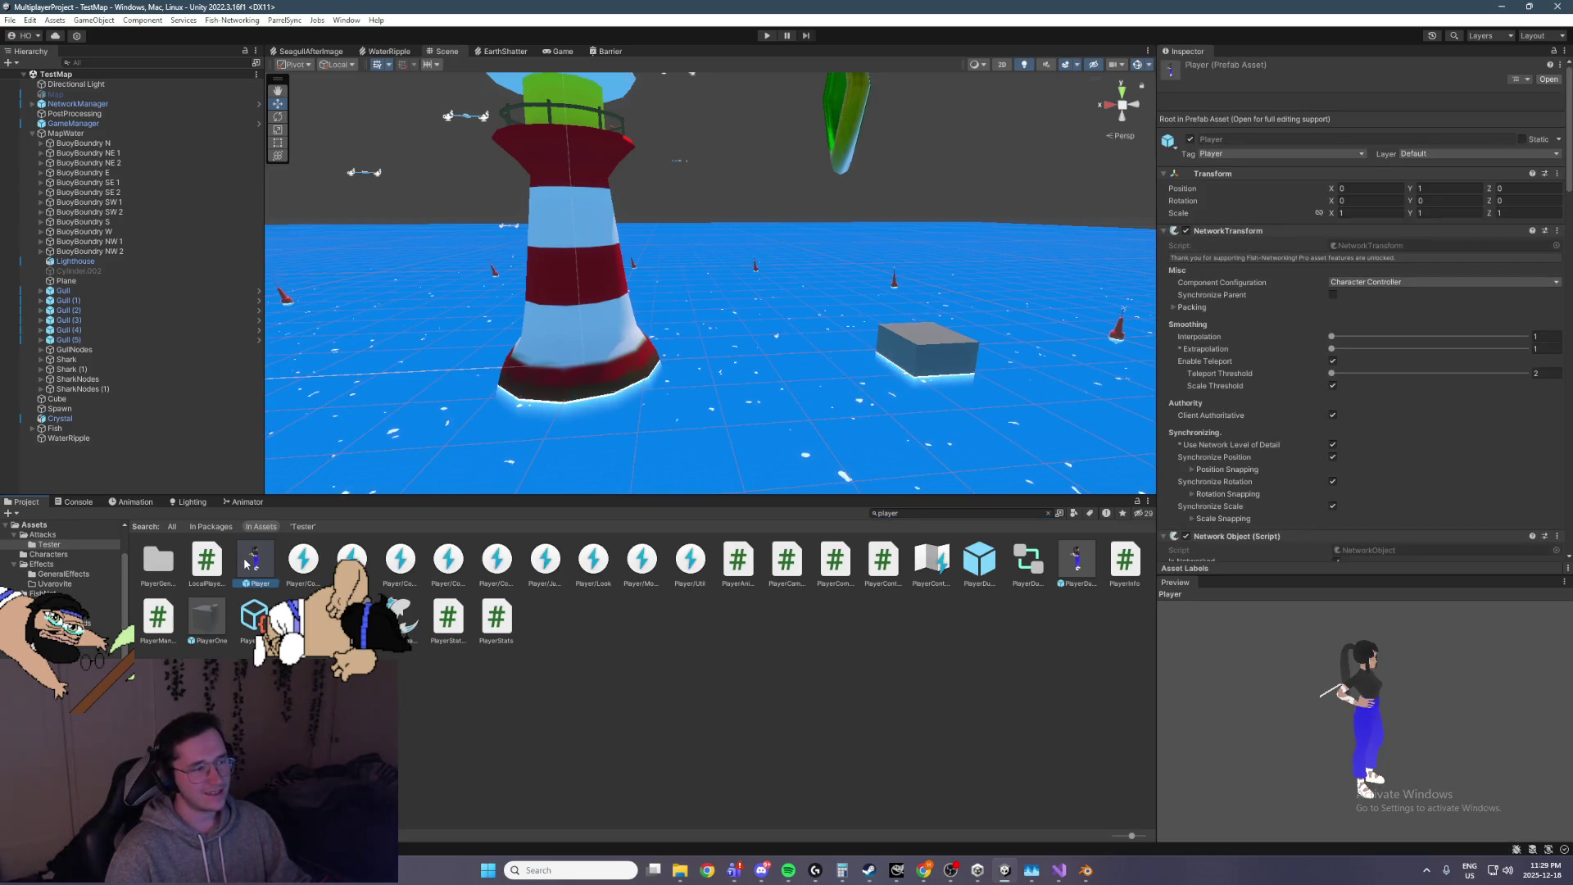
Open the Player prefab for editing and select its root object
double_click(246, 564)
left_click(1048, 513)
left_click(70, 92)
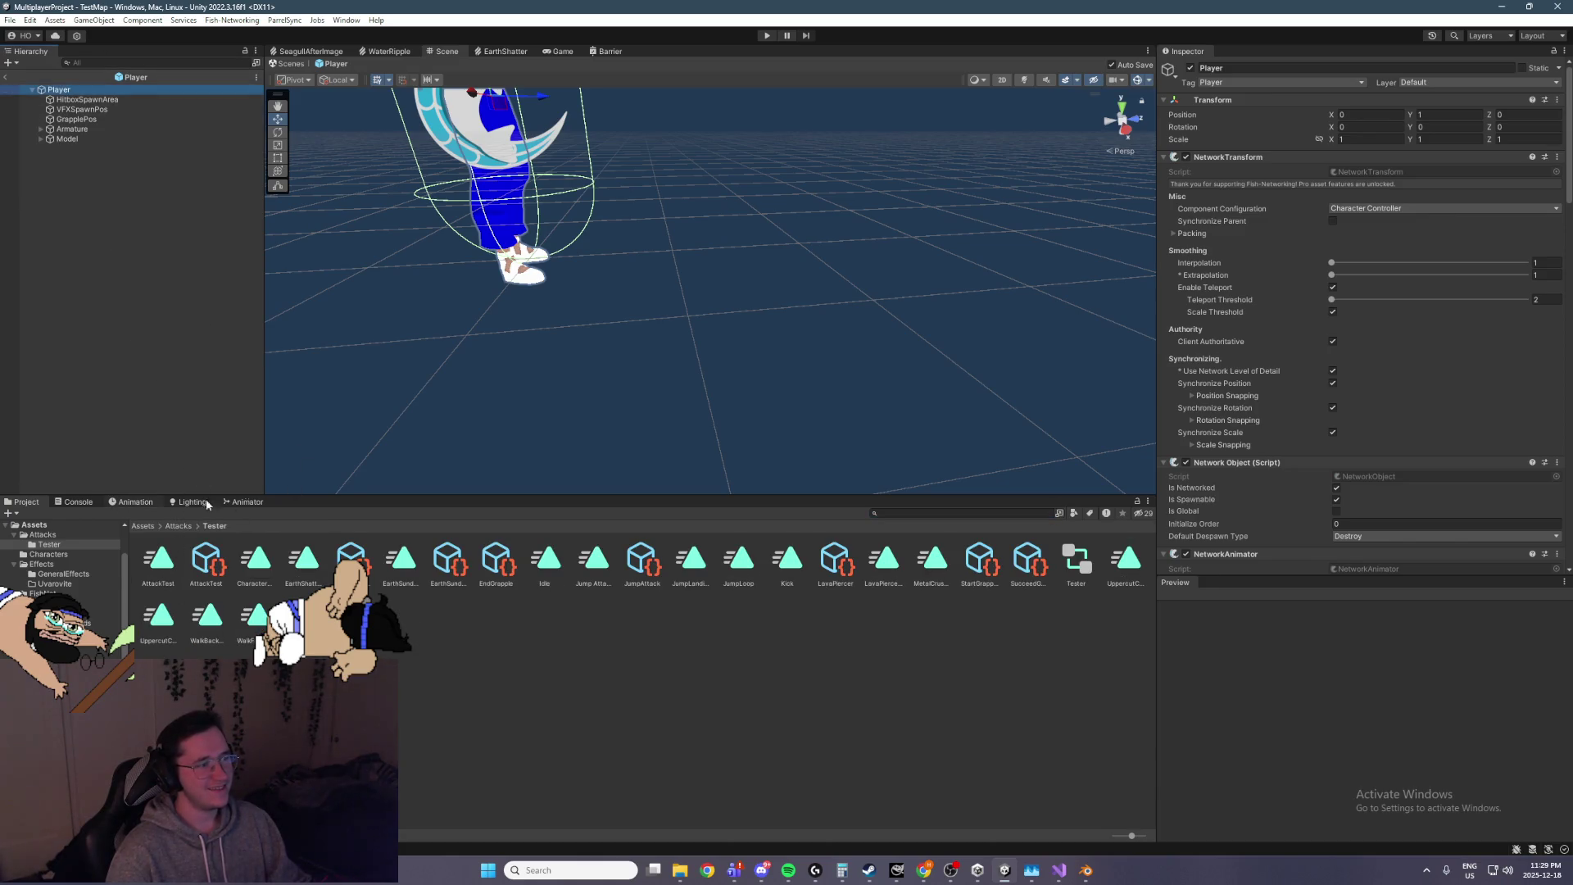
Load the ShatteredEarth clip in the Animation window with preview on, then show the Animator graph
key("alt+Tab")
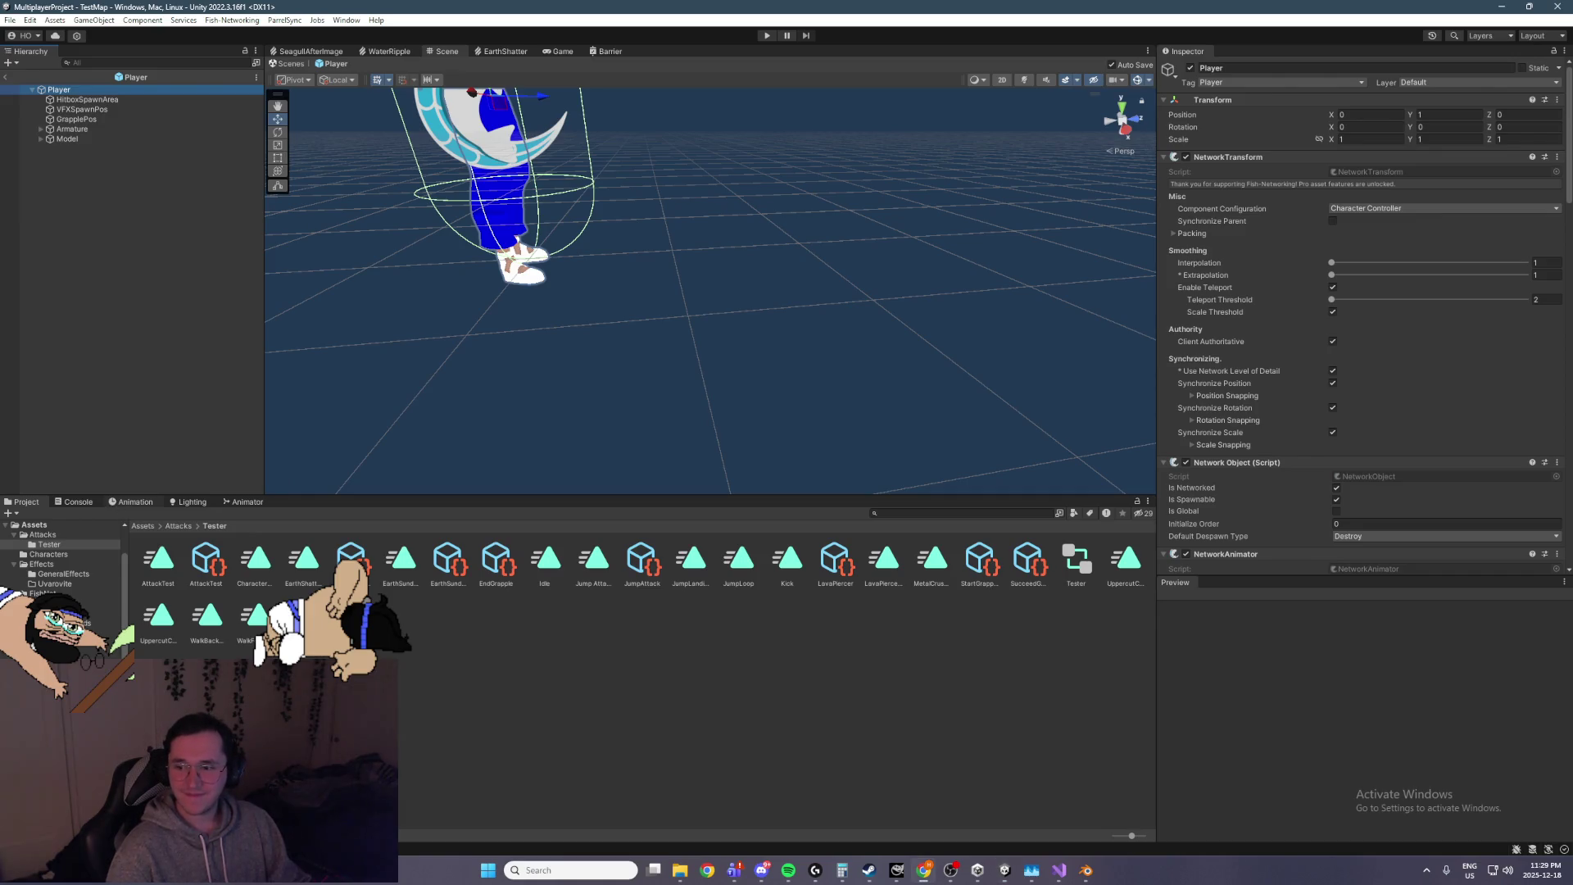
key("ctrl+6")
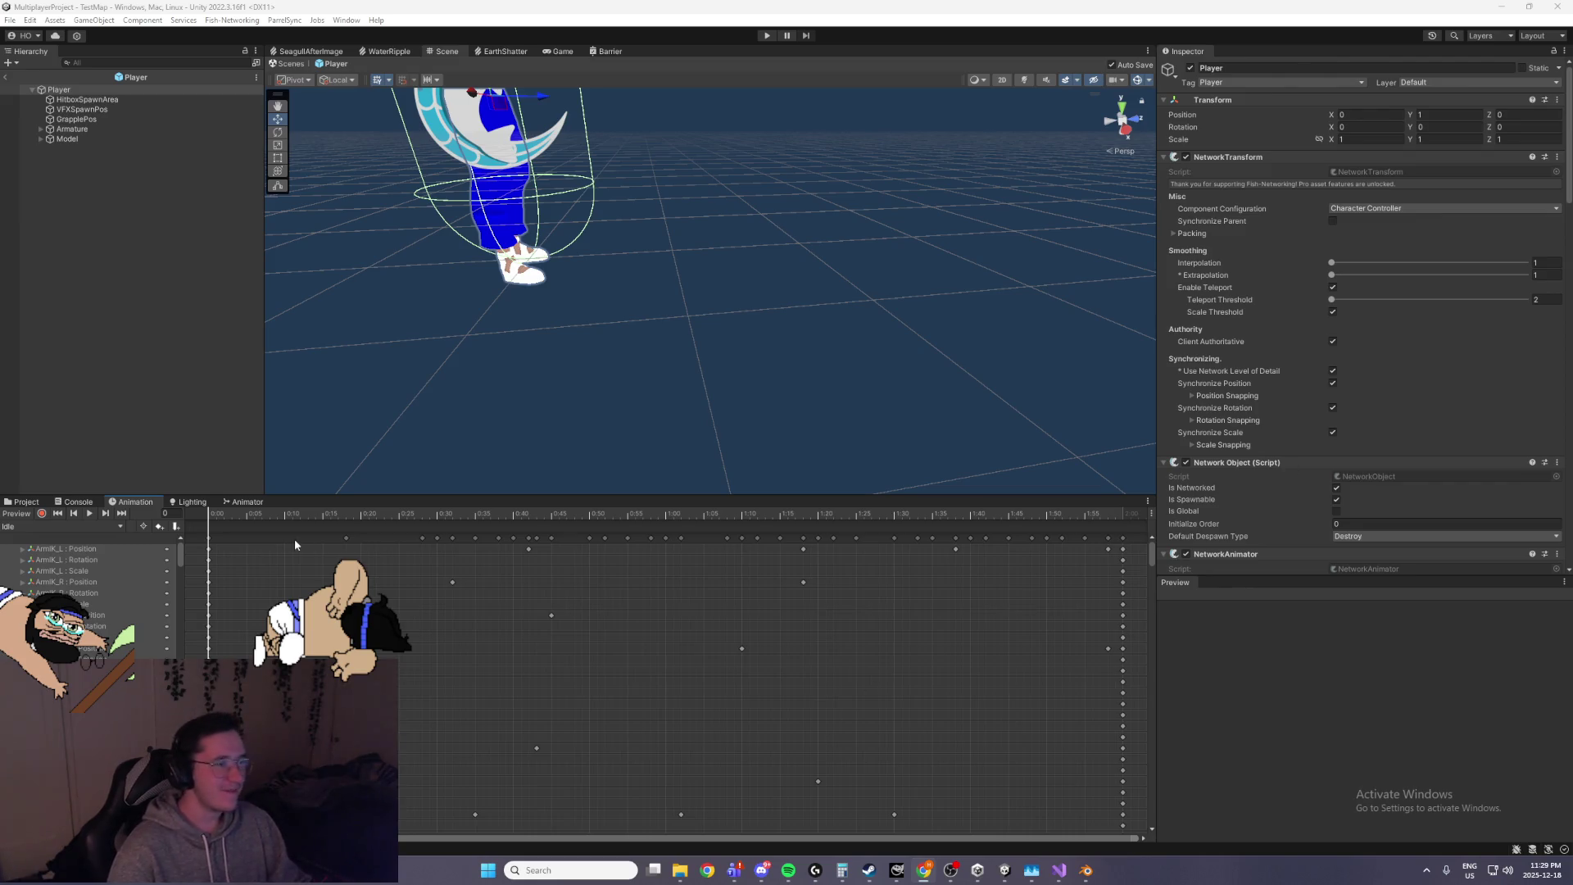
left_click(51, 527)
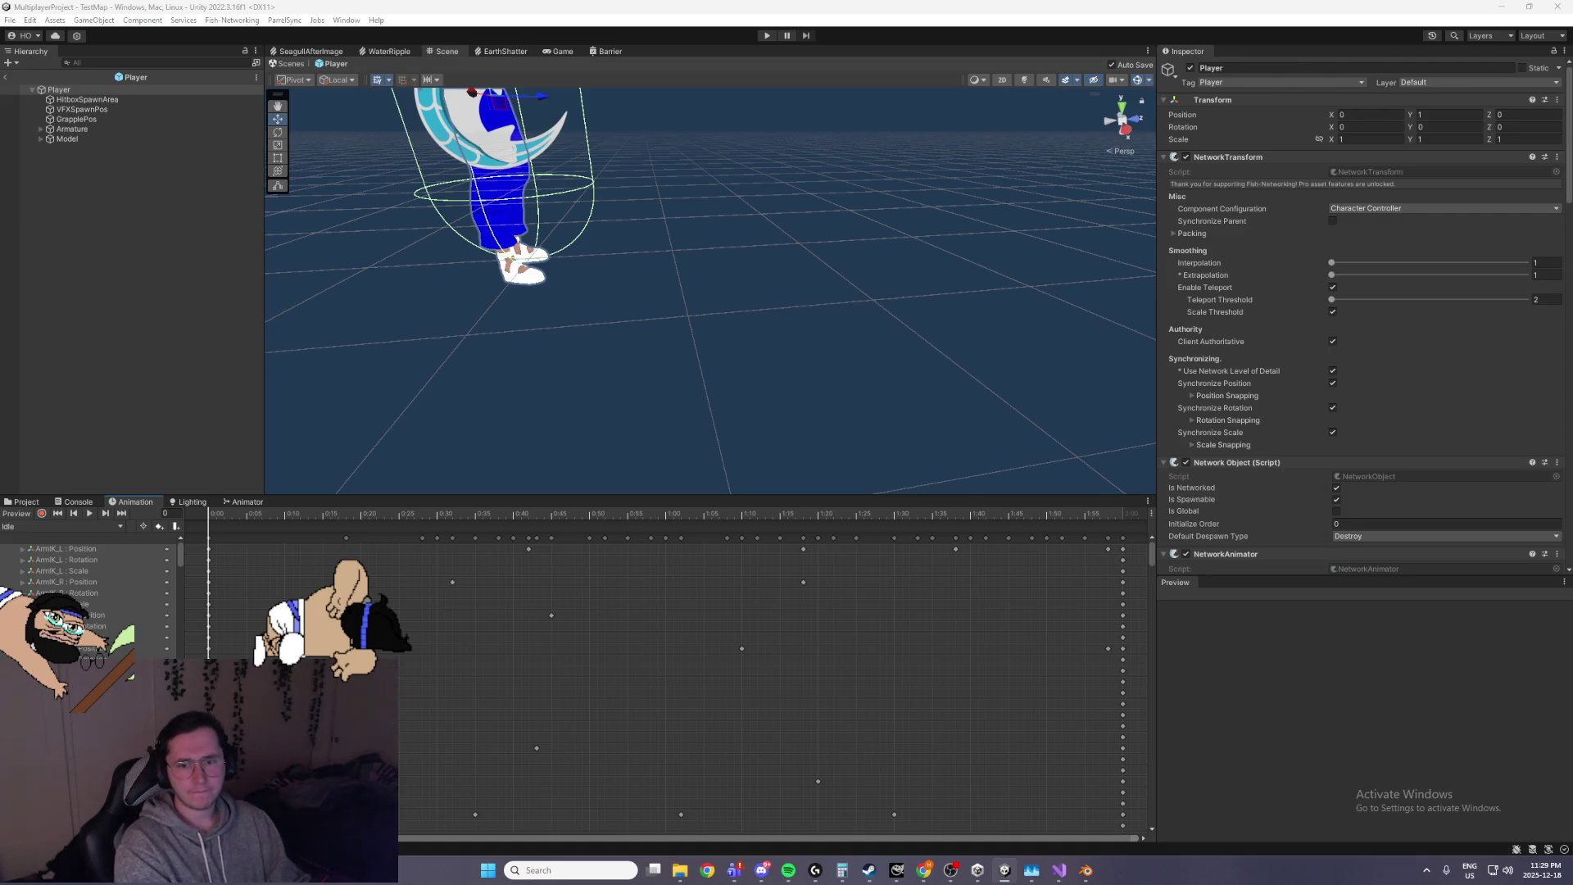
key("alt+Tab")
left_click(234, 527)
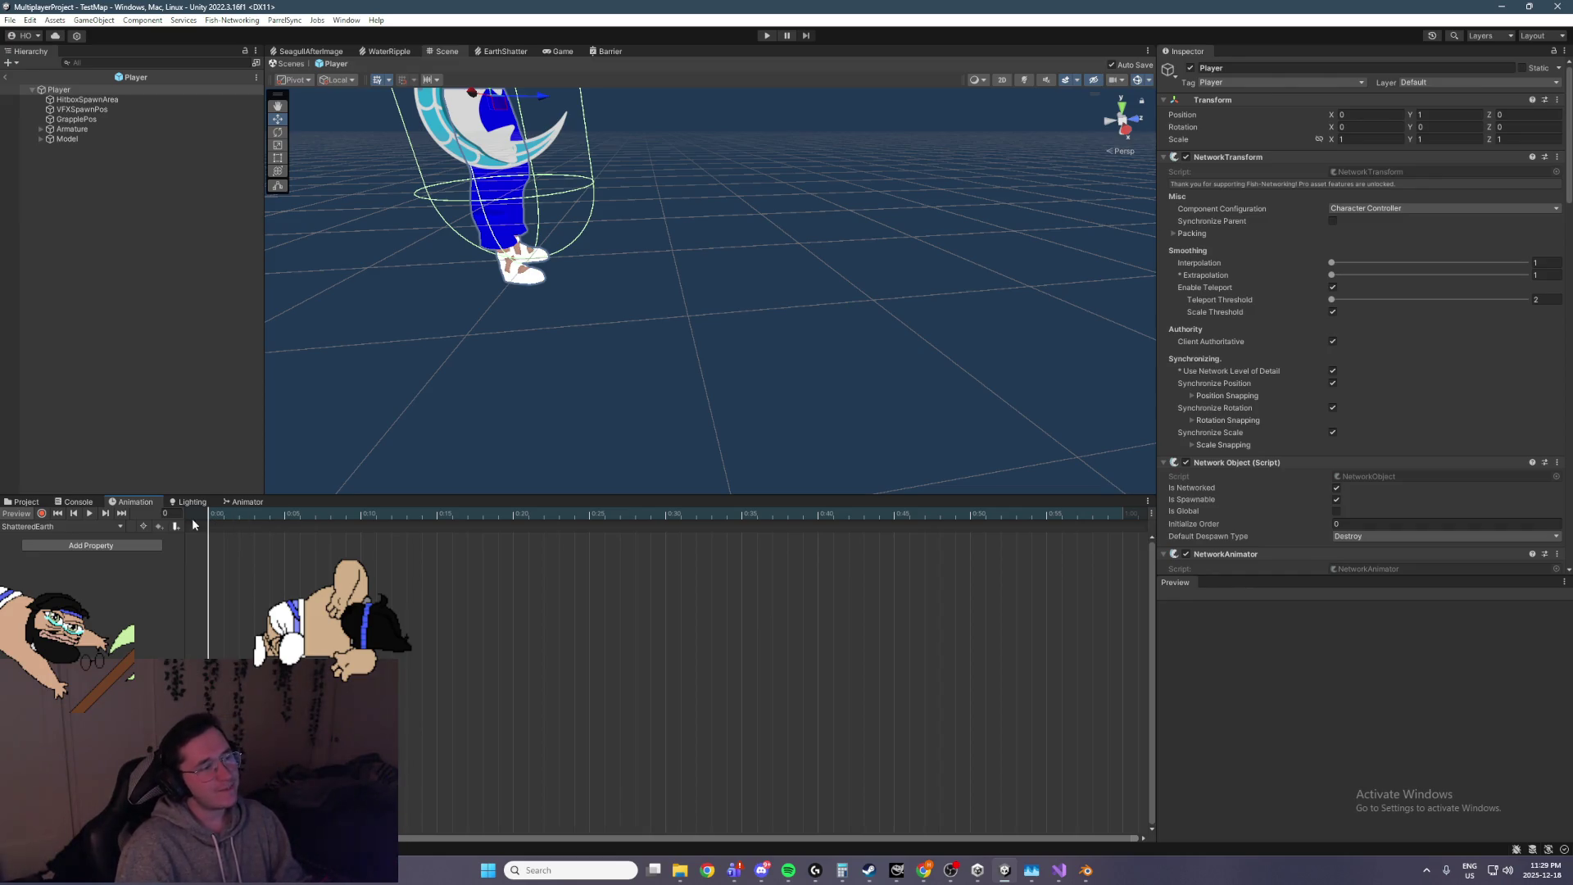
left_click(229, 502)
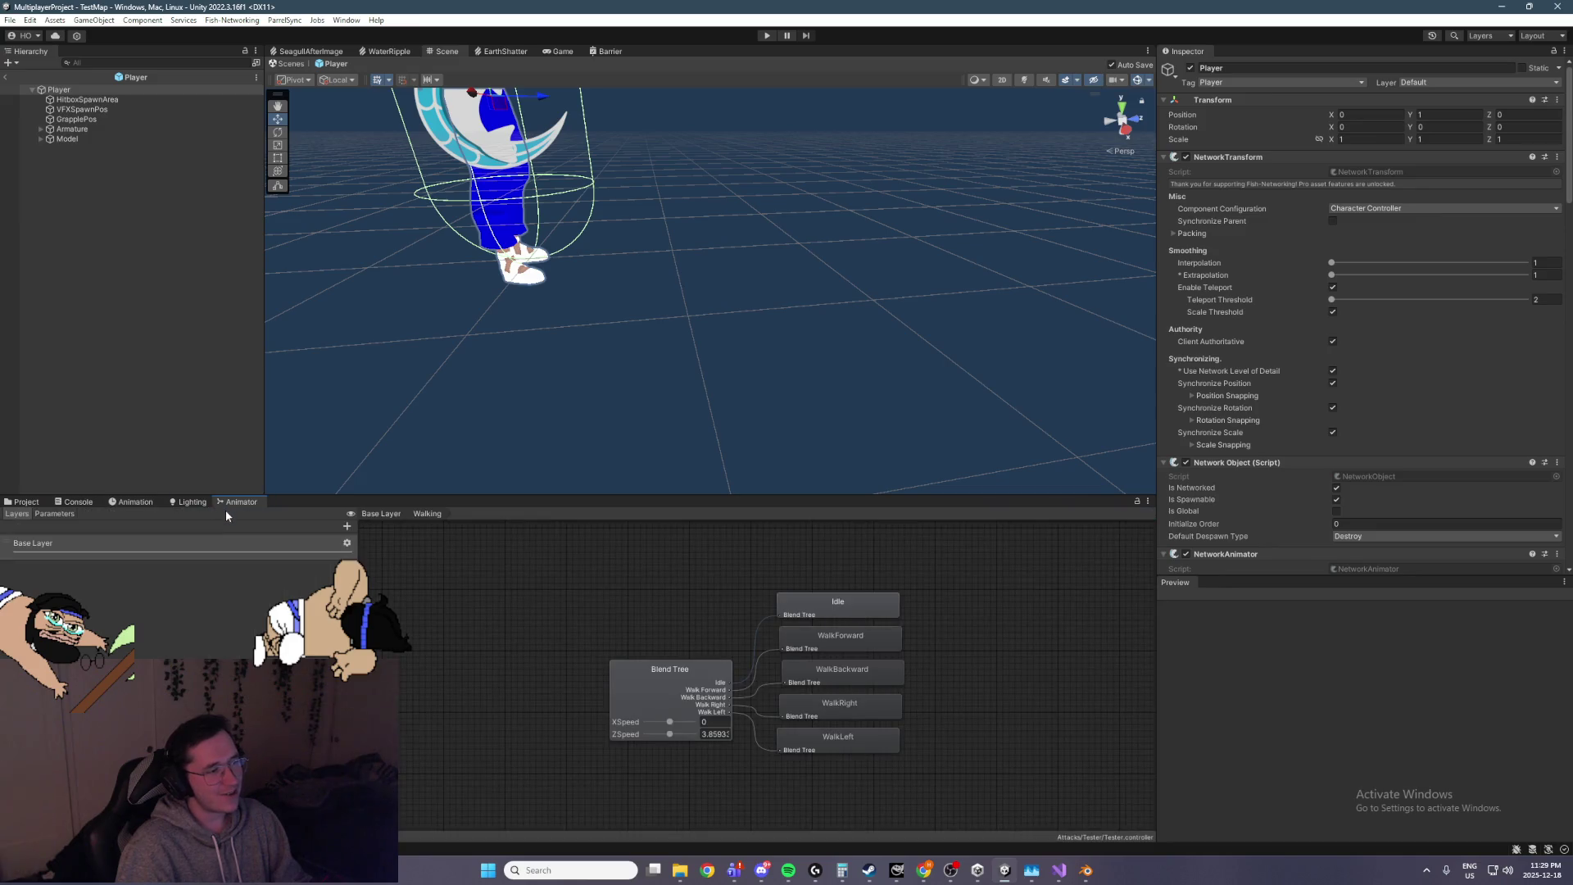
Search for 'auva', select the IKUVA model, then clear the search to reveal its Models folder
left_click(26, 502)
left_click(929, 513)
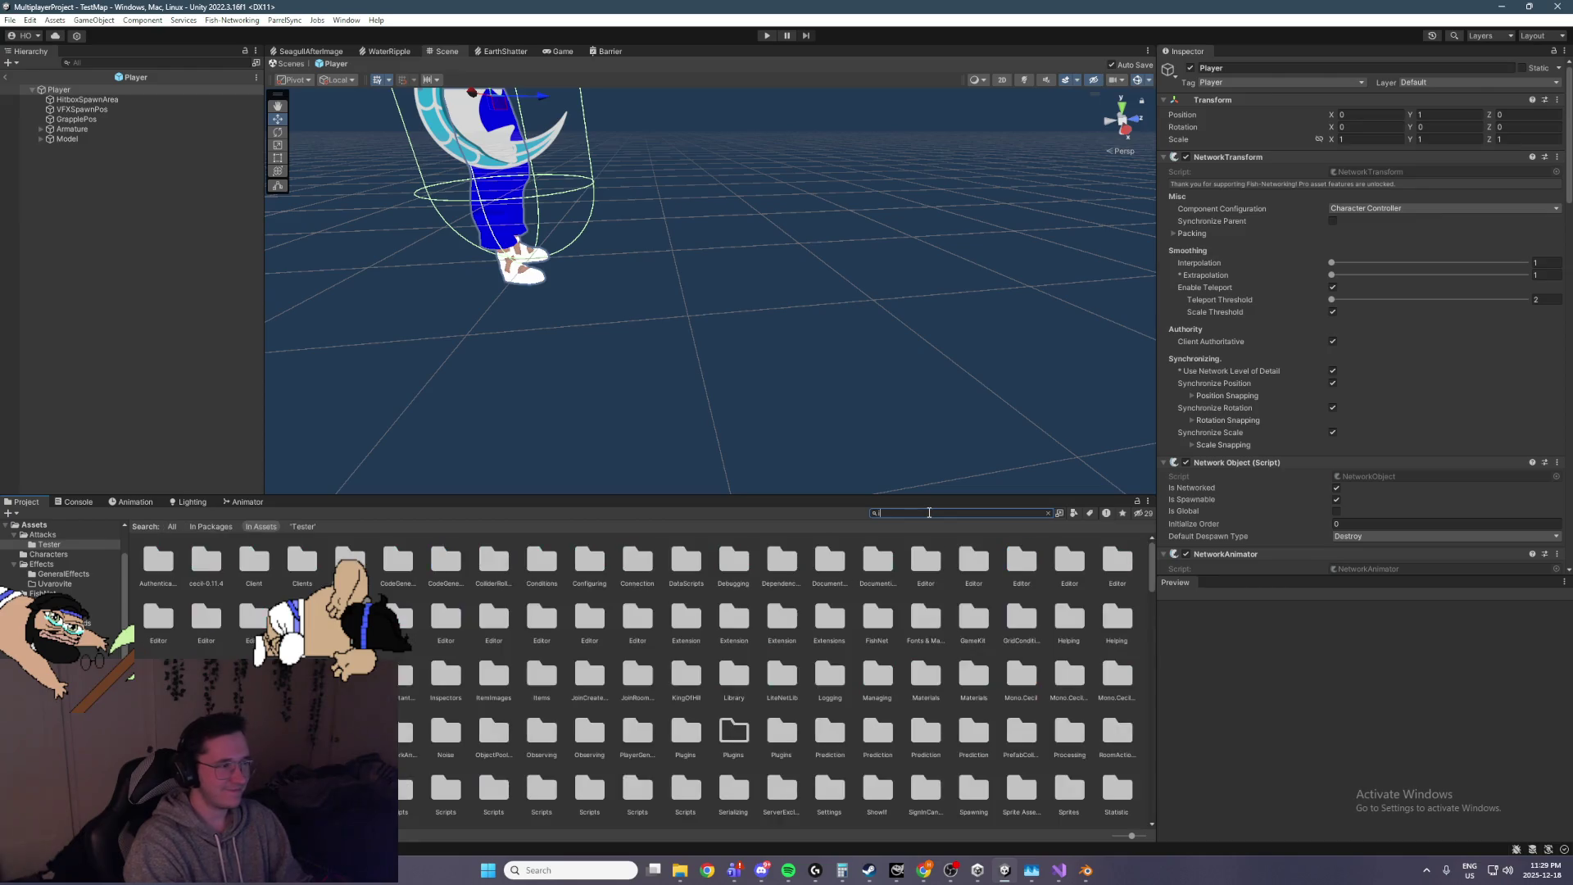
type("uva")
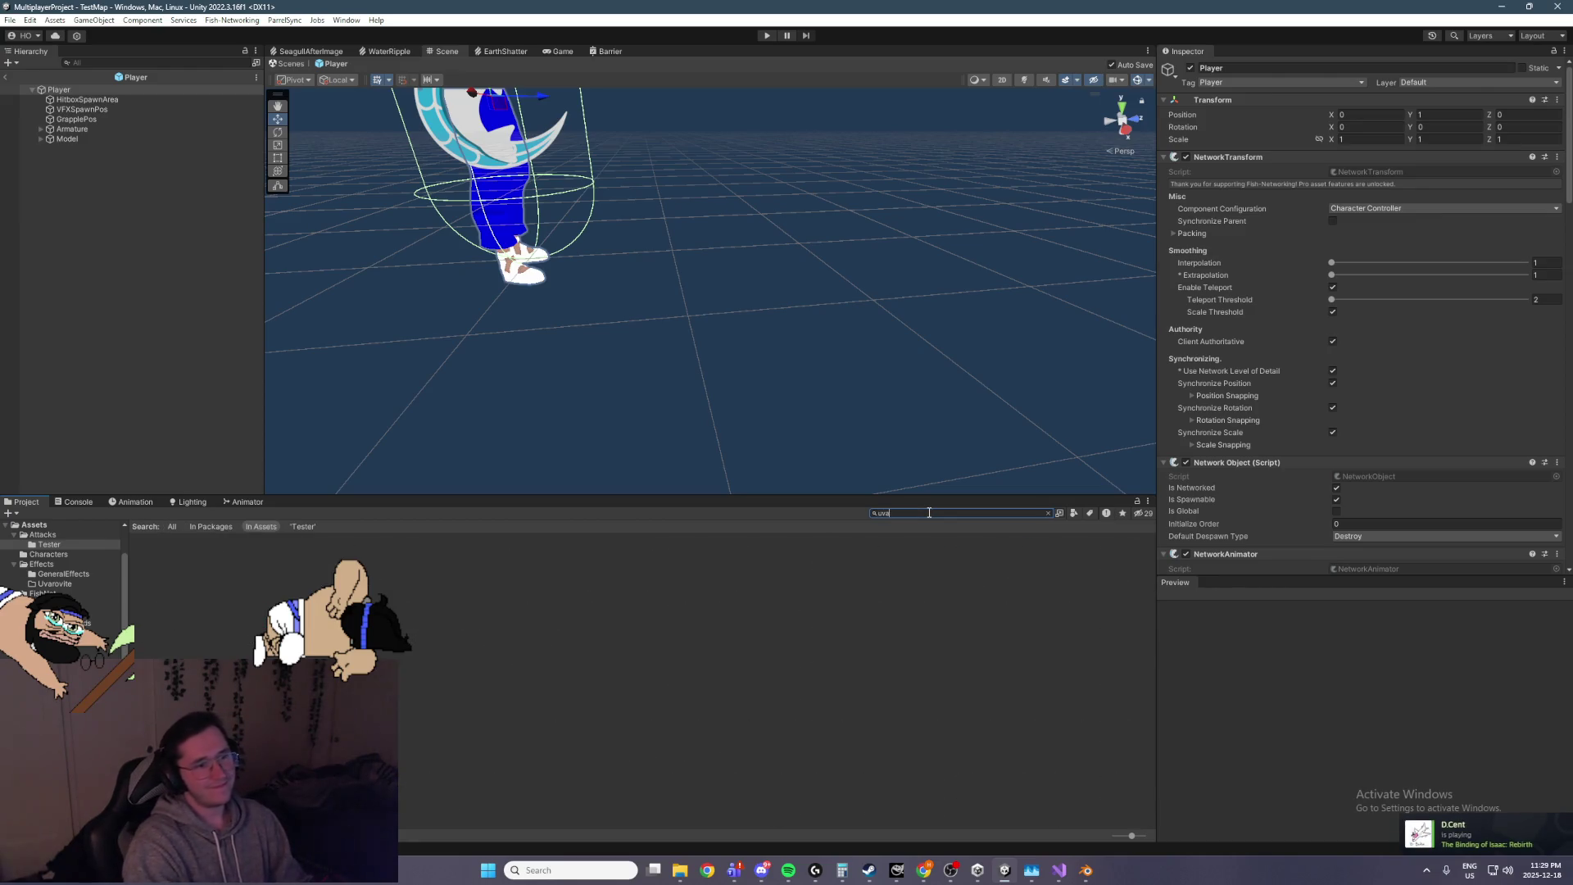
type("uva")
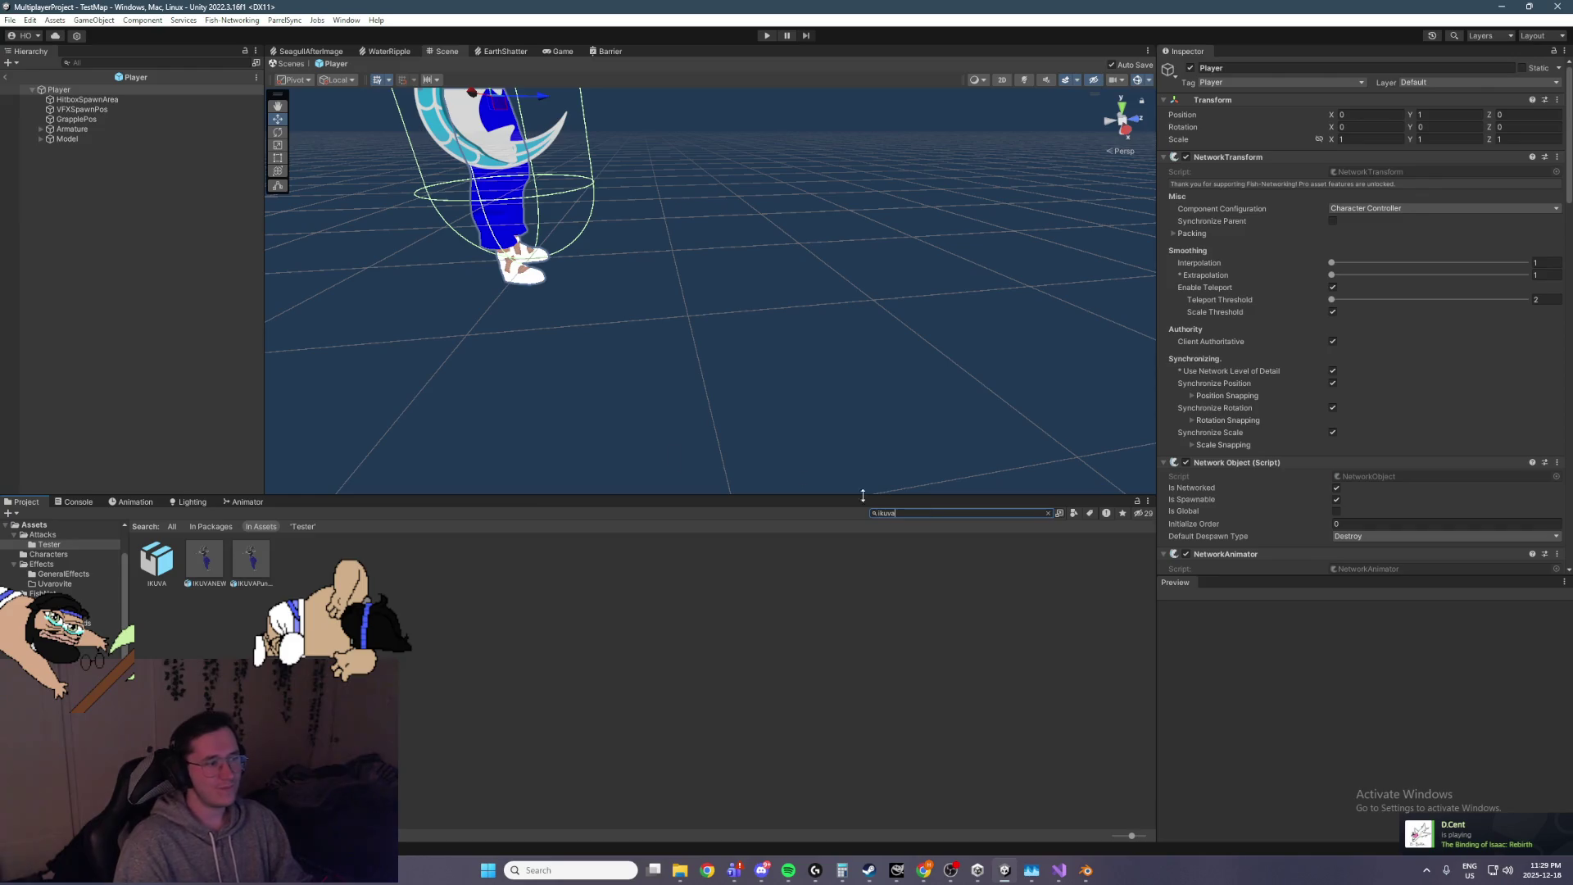
left_click(158, 562)
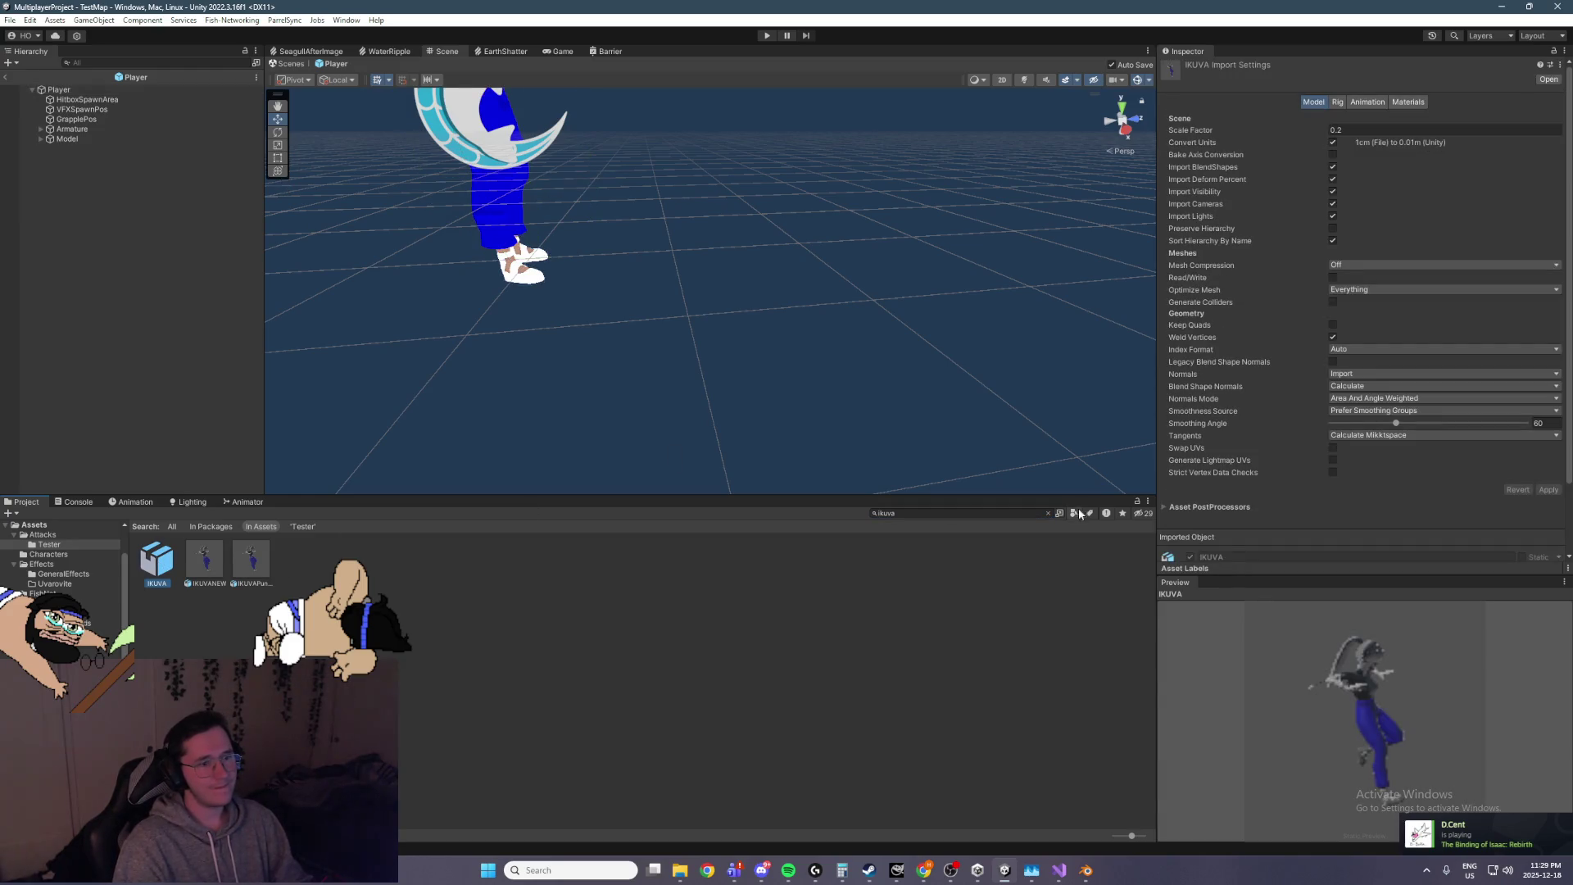
left_click(1048, 513)
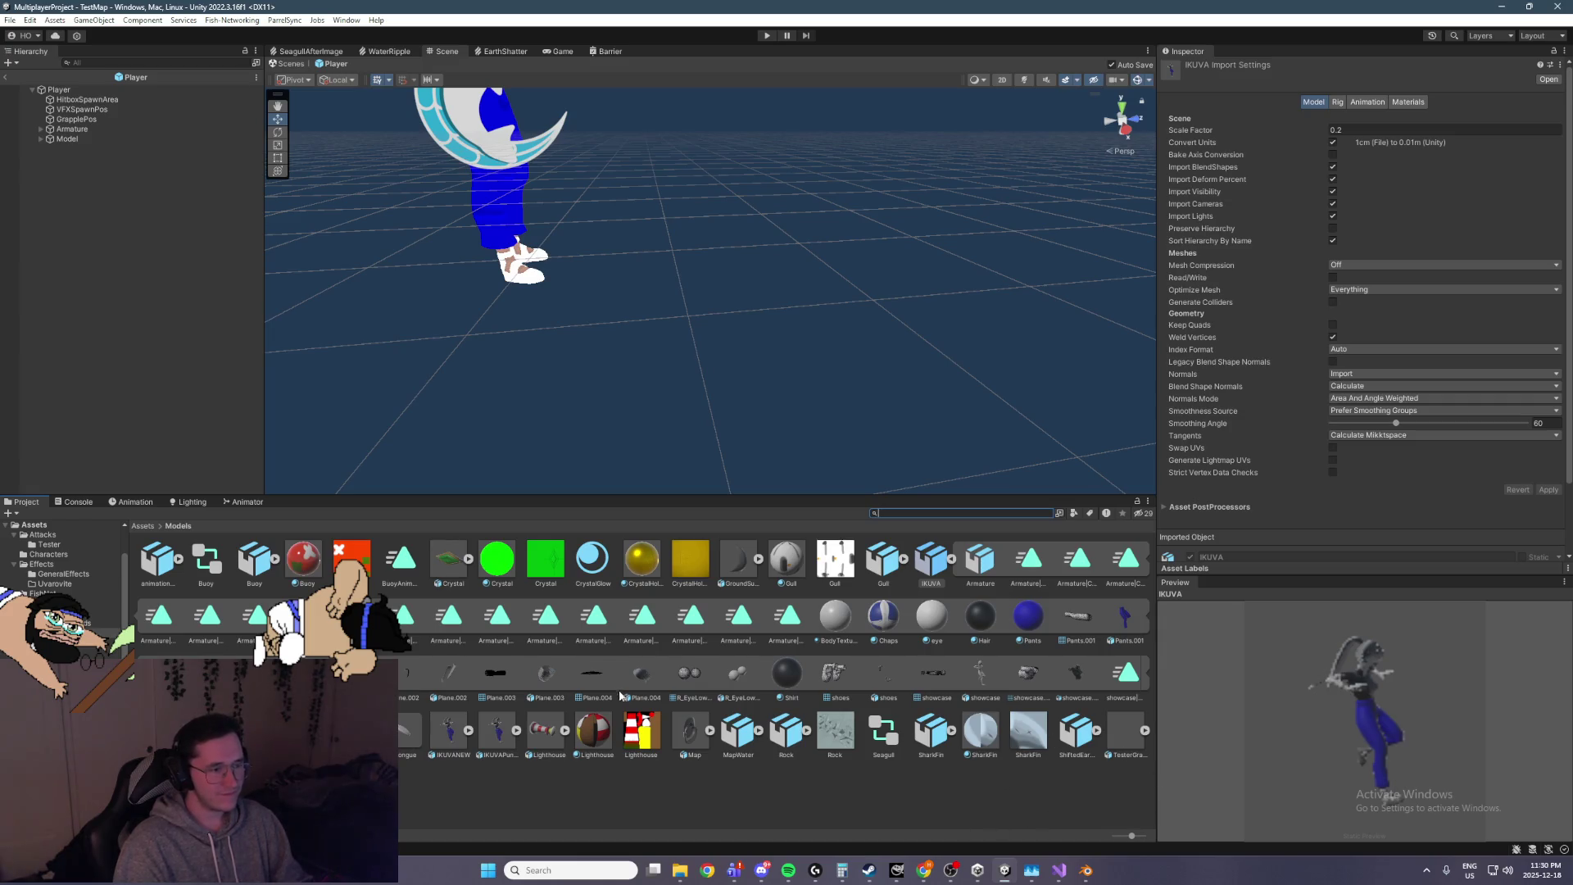
Preview the Armature's Shattered_Earth clip and select its top row of keyframes
left_click(498, 617)
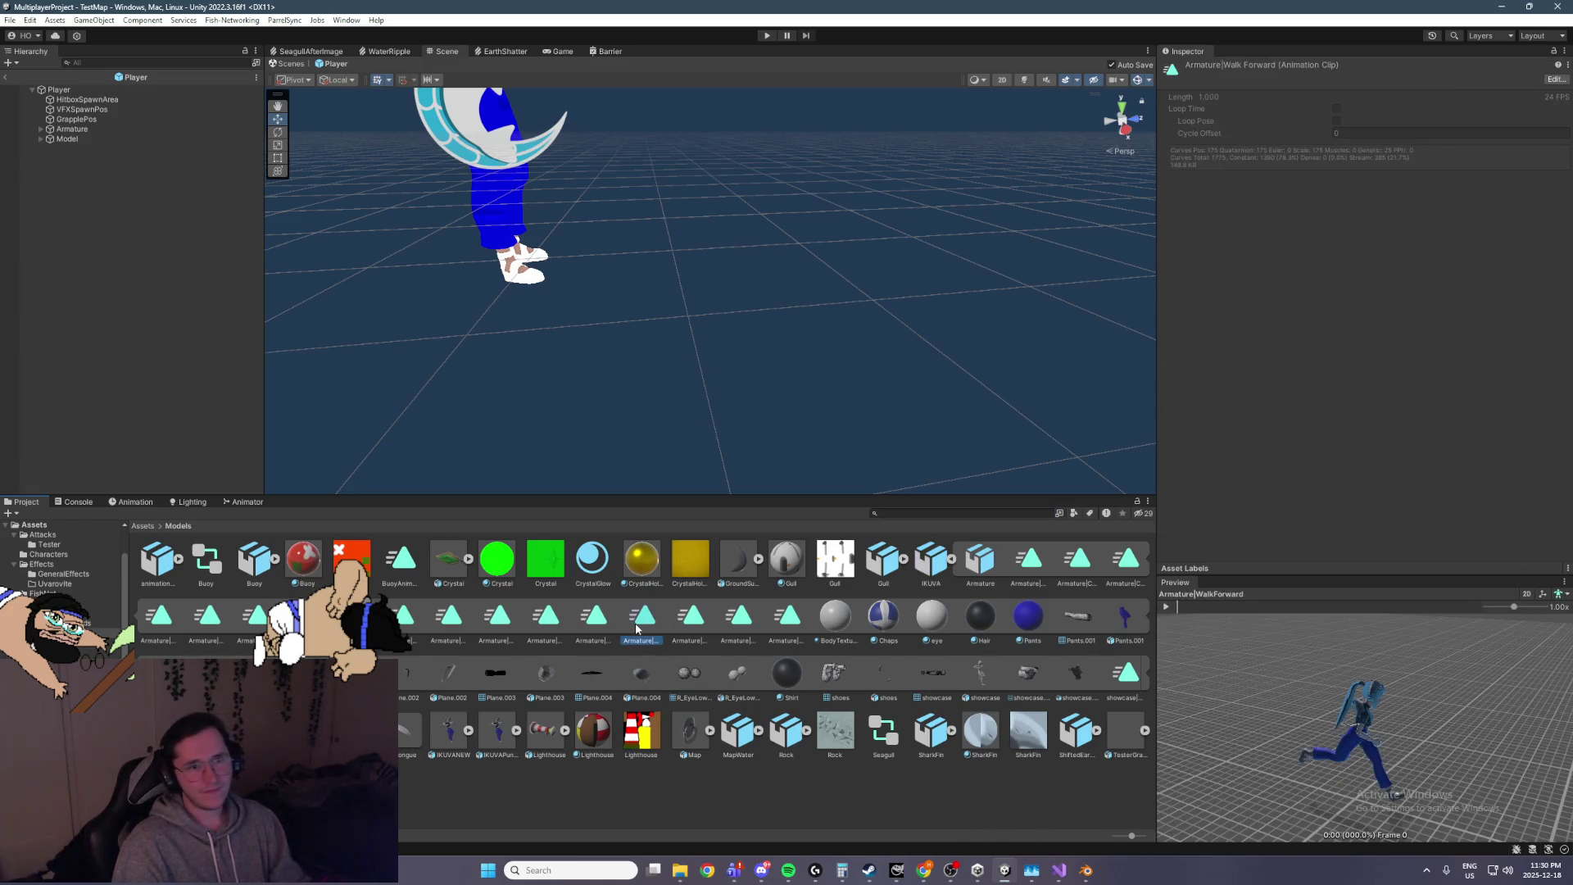
key("Left")
key("Left")
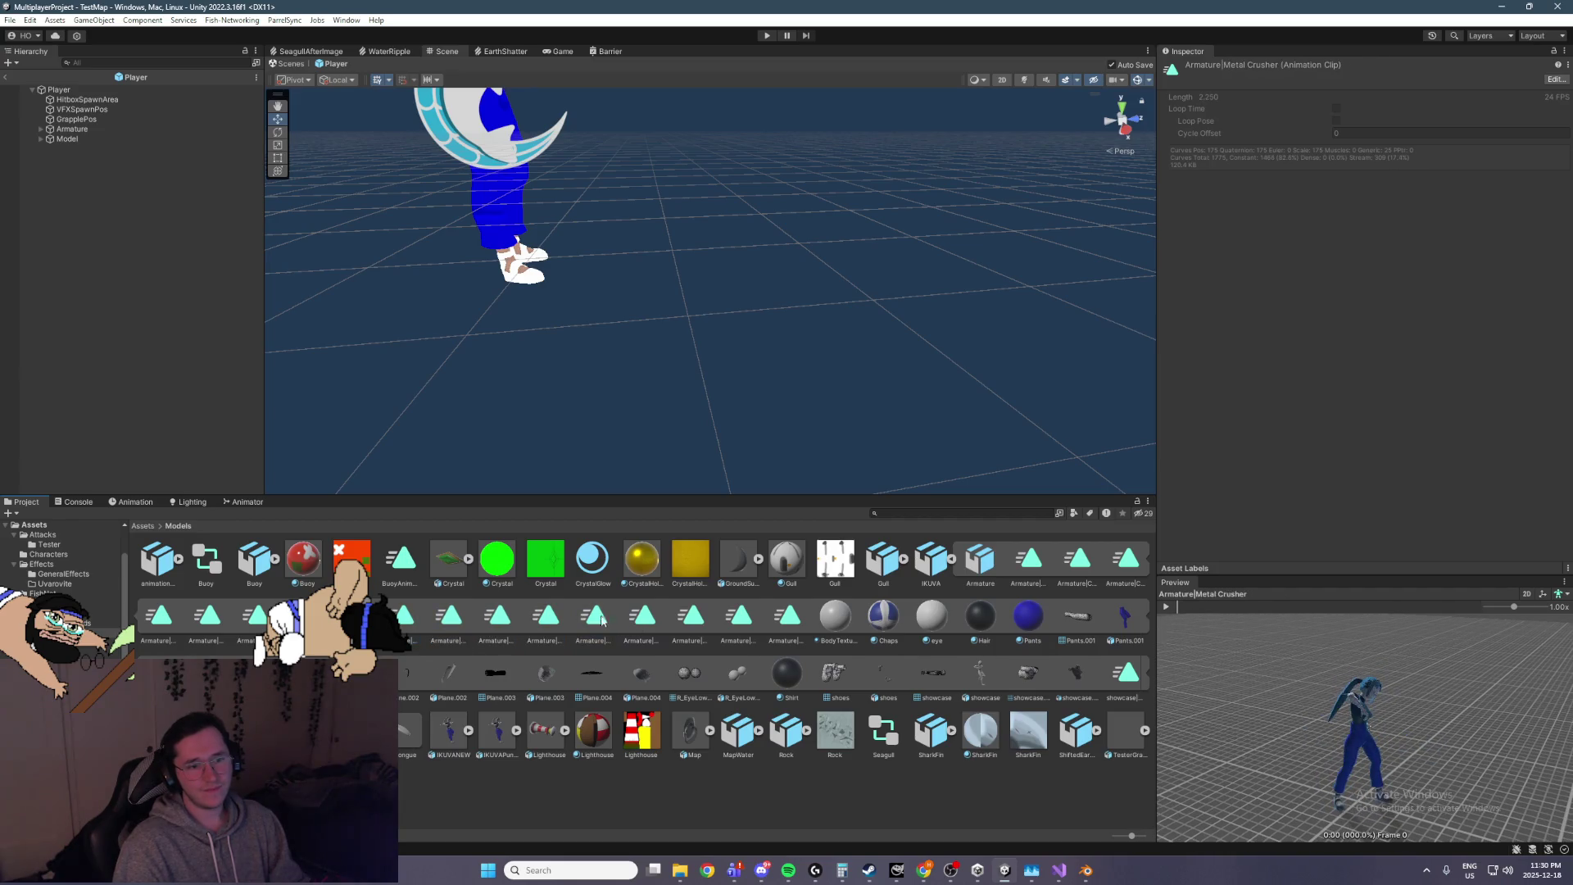
left_click(1167, 607)
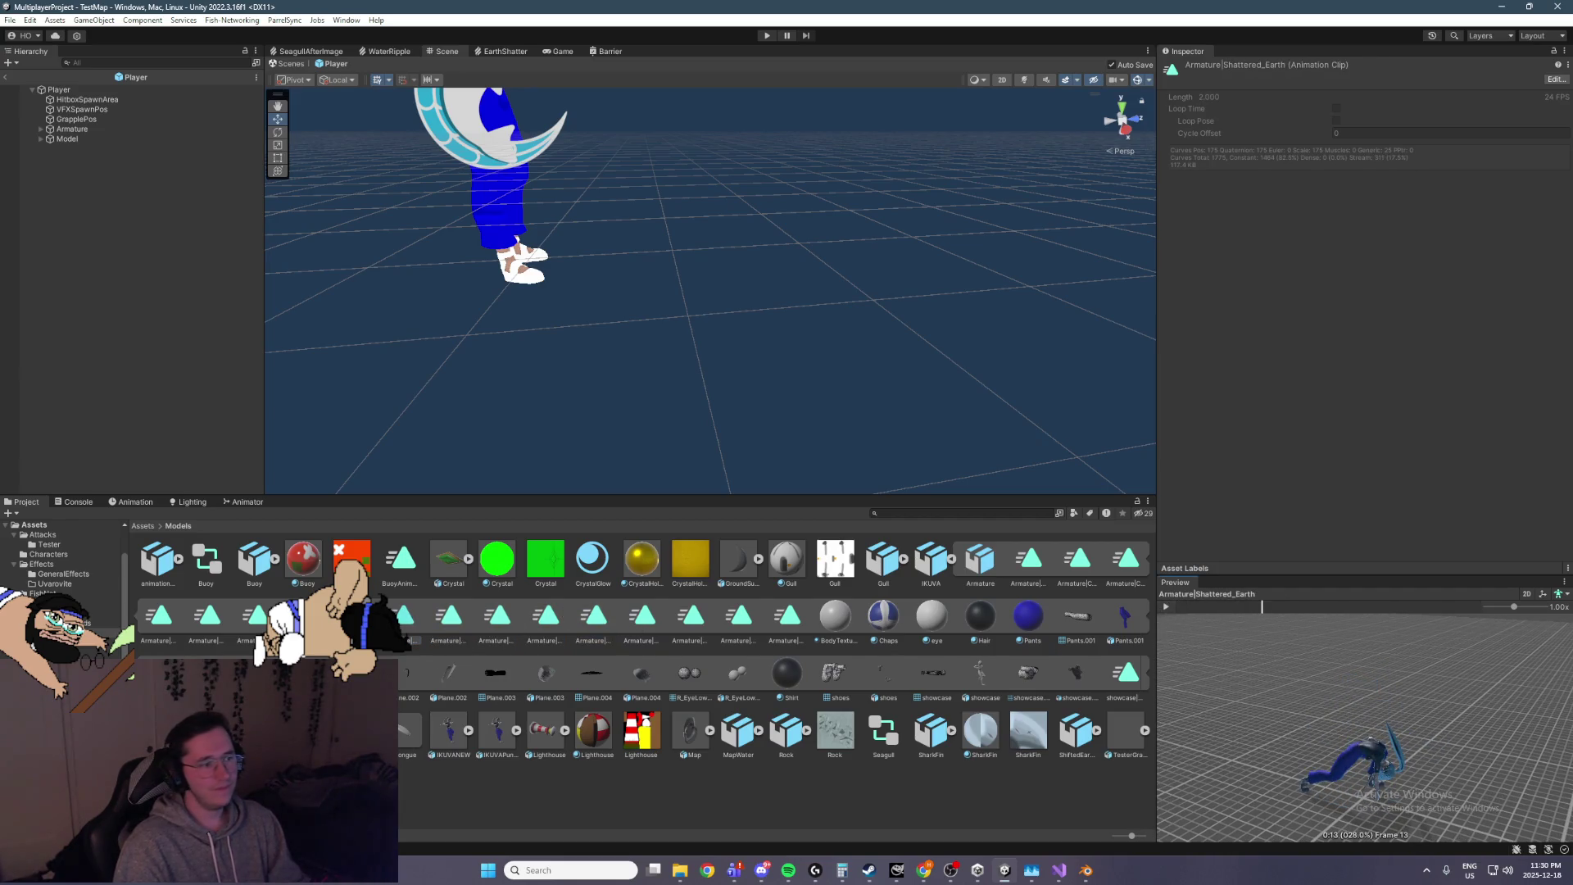
left_click(131, 502)
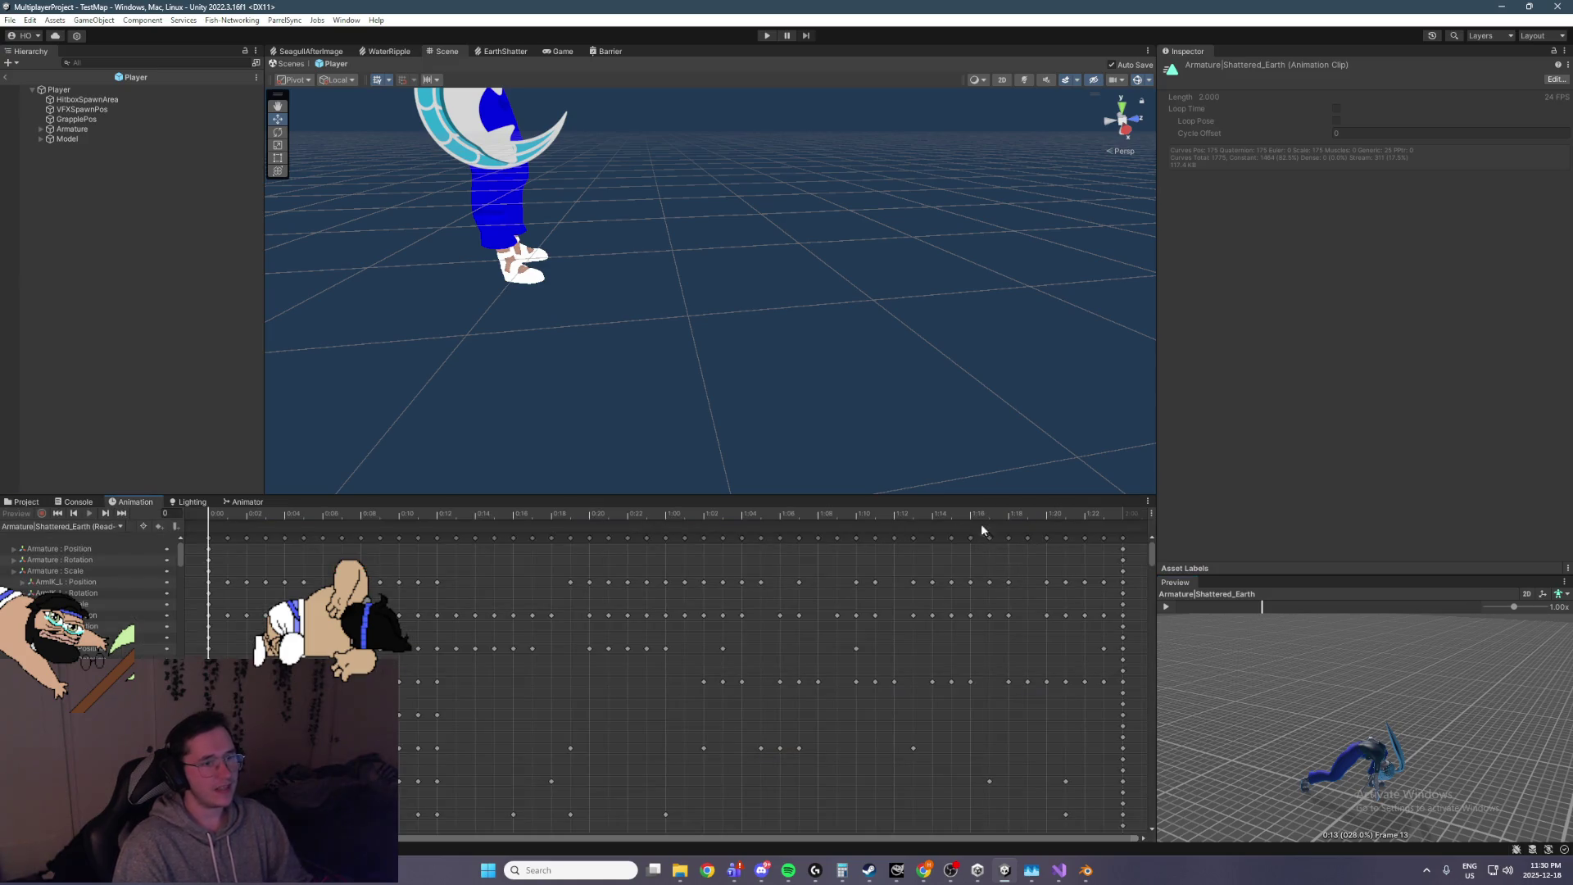
left_click_drag(1130, 541, 205, 540)
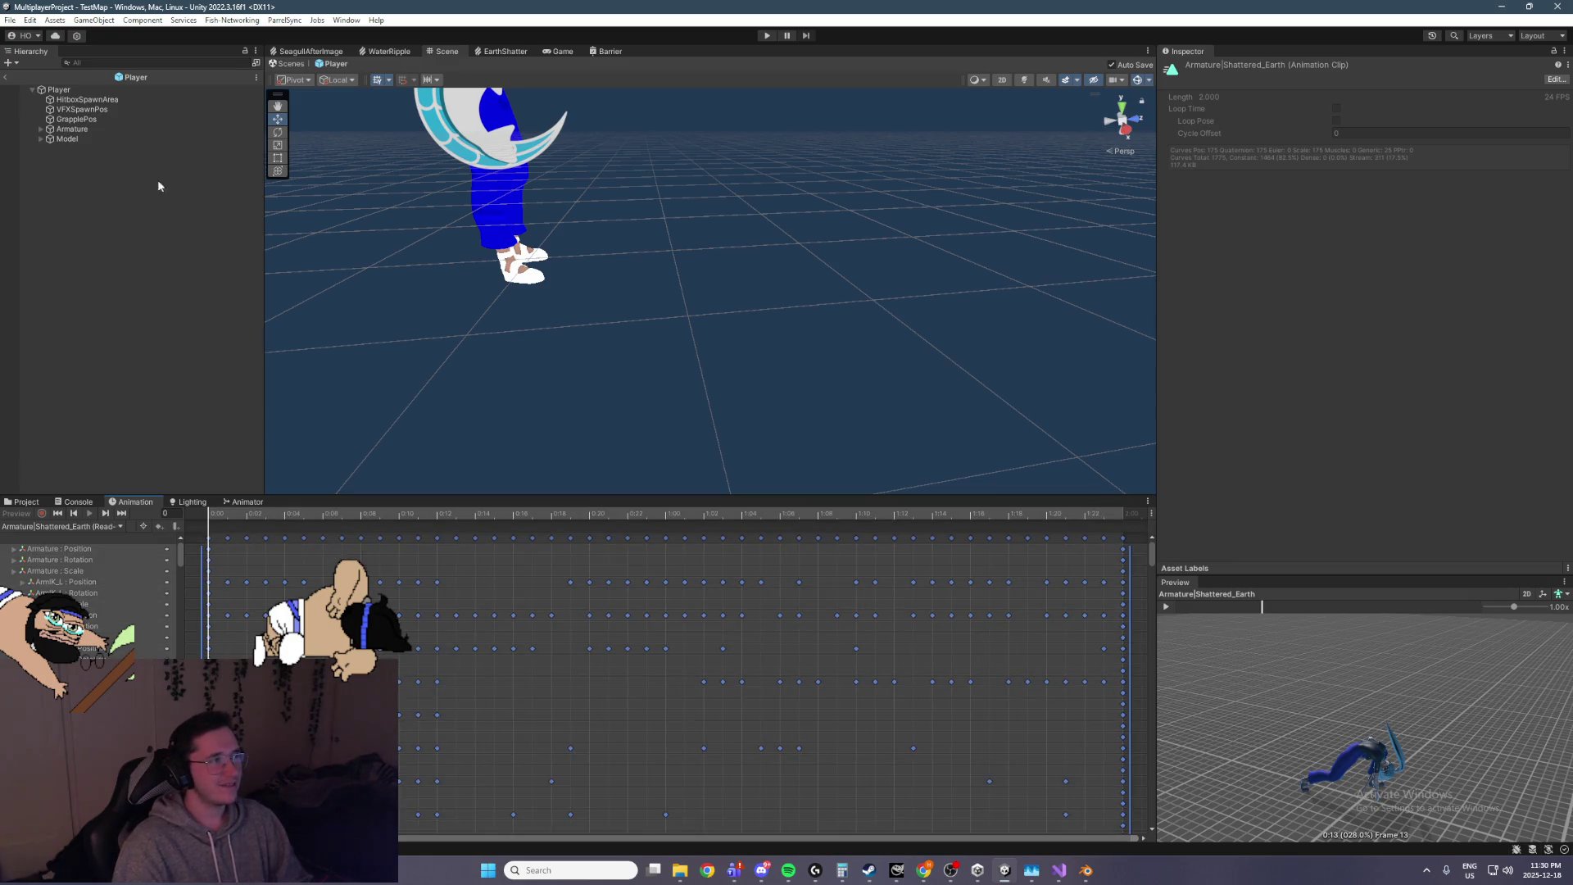
Select HitboxSpawnArea under Player and switch the timeline to the ShatteredEarth clip
left_click(116, 100)
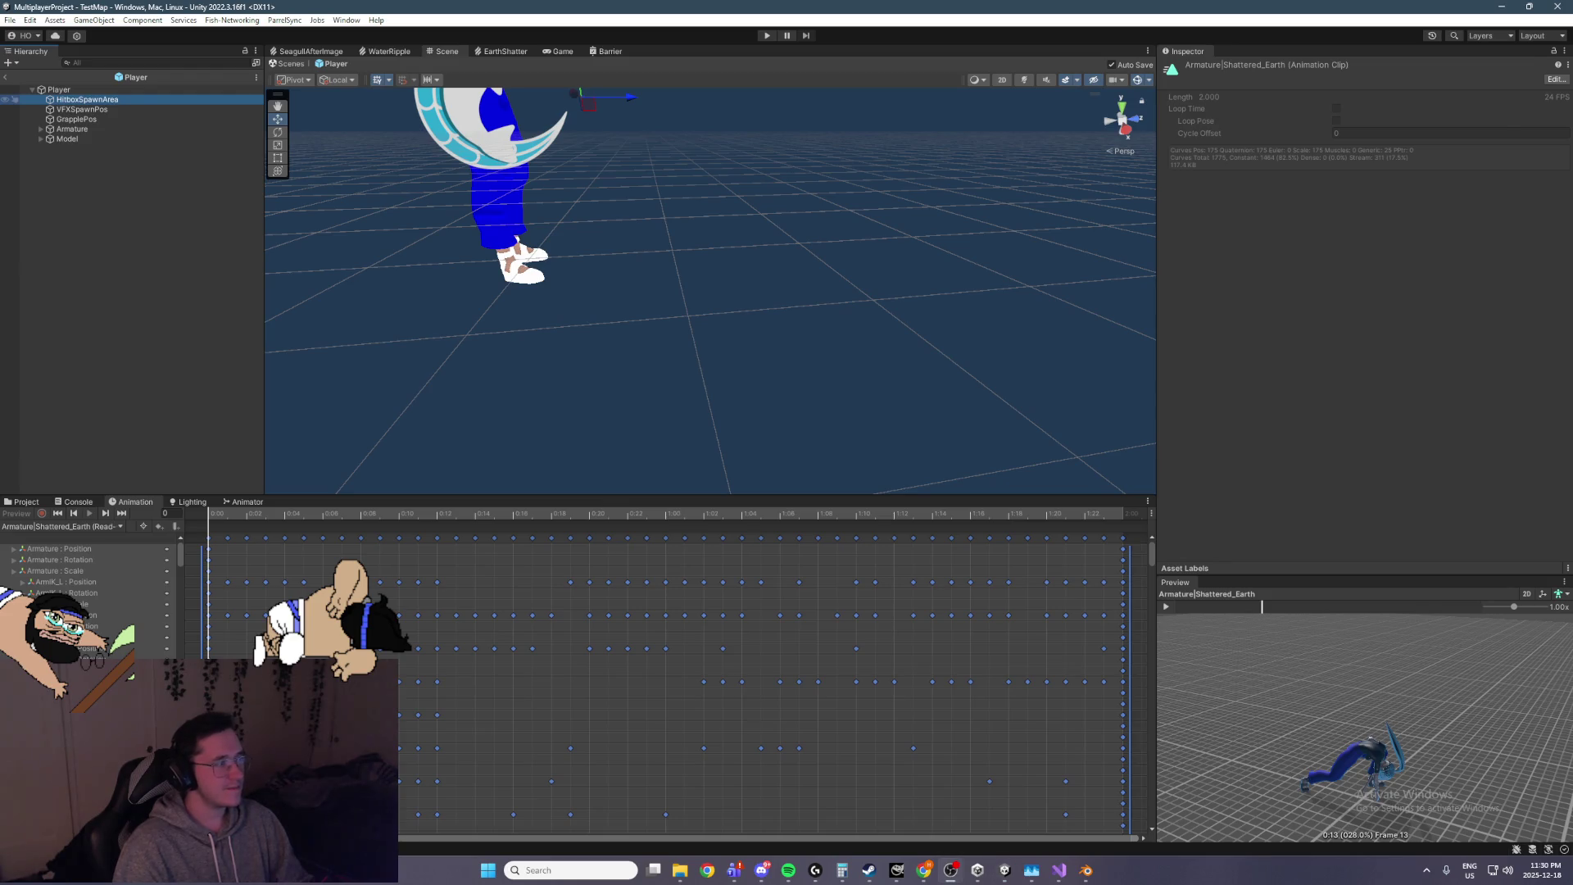
left_click(951, 870)
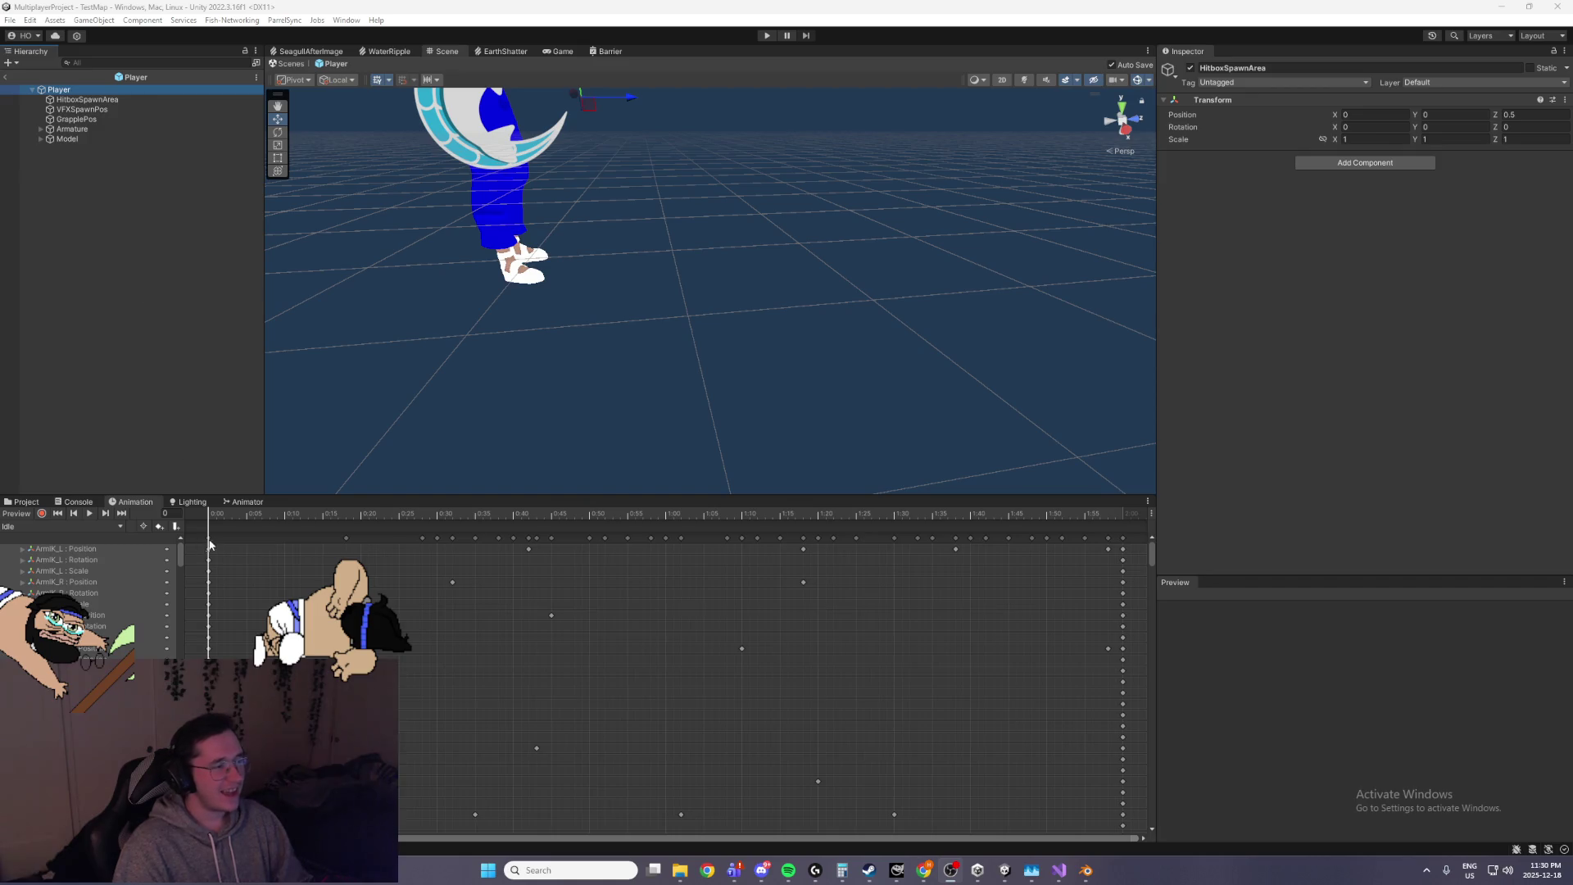
left_click(61, 527)
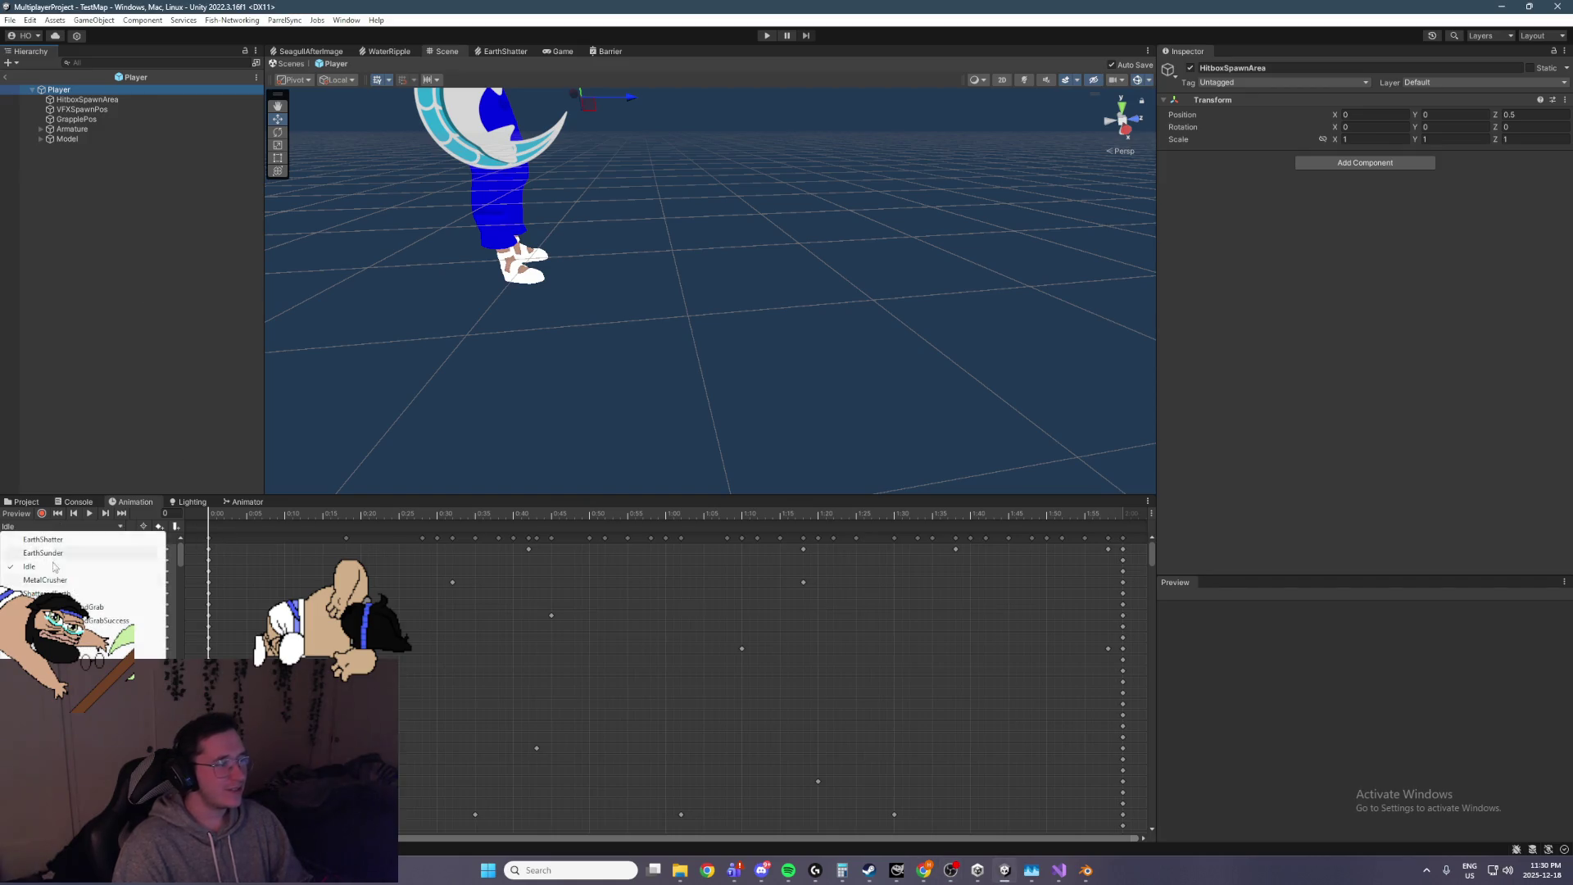
left_click(100, 565)
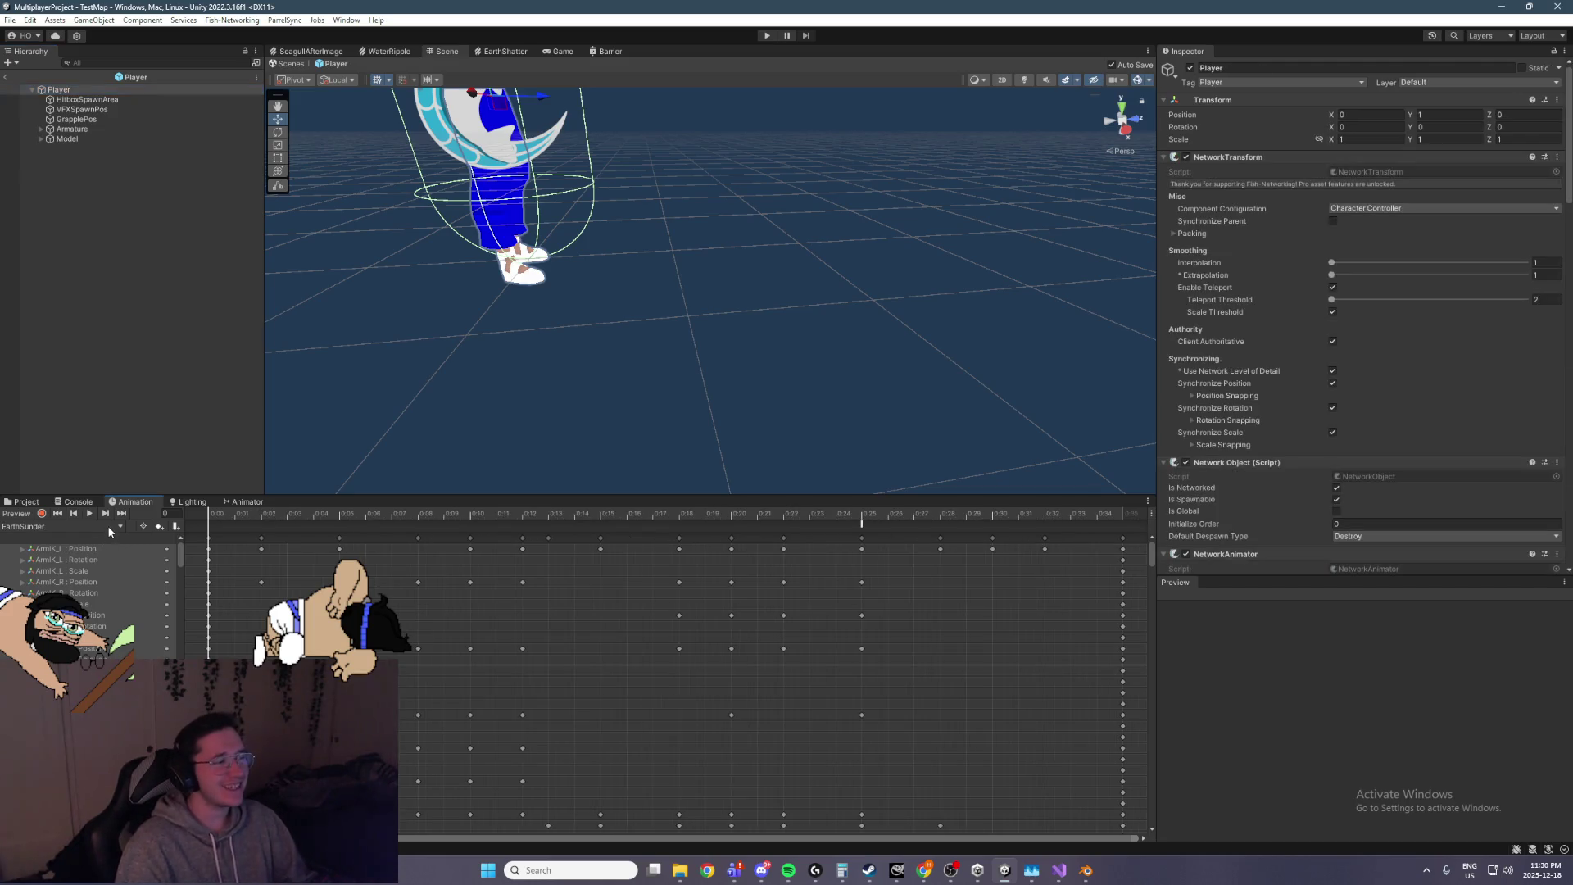
left_click(106, 525)
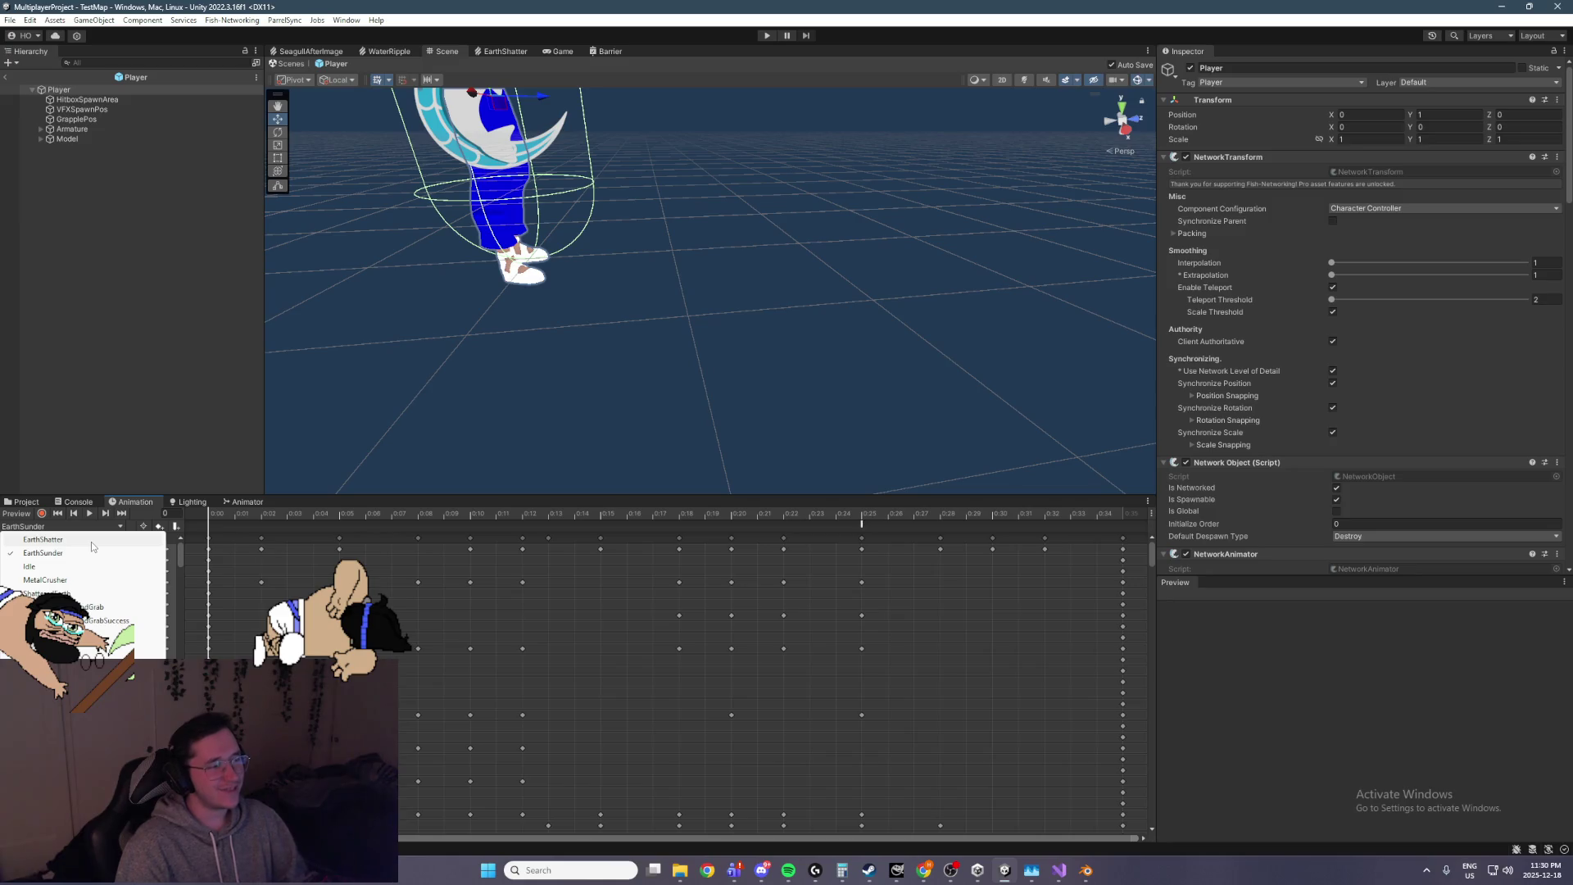
left_click(82, 593)
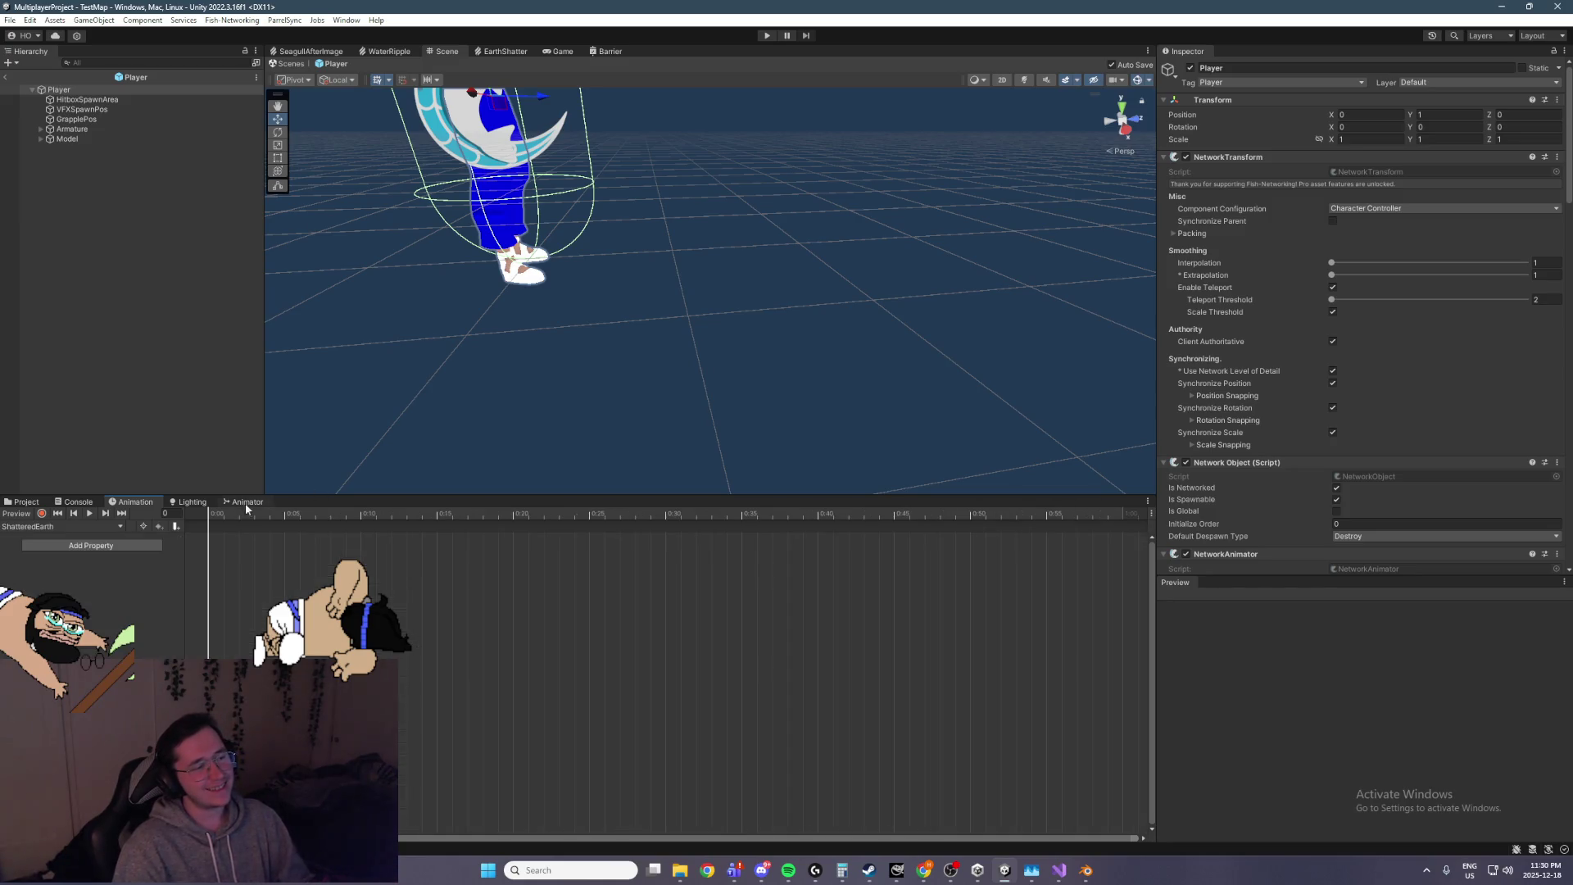
Enable preview so the ShatteredEarth clip plays on the character in the scene
left_click_drag(229, 518, 210, 522)
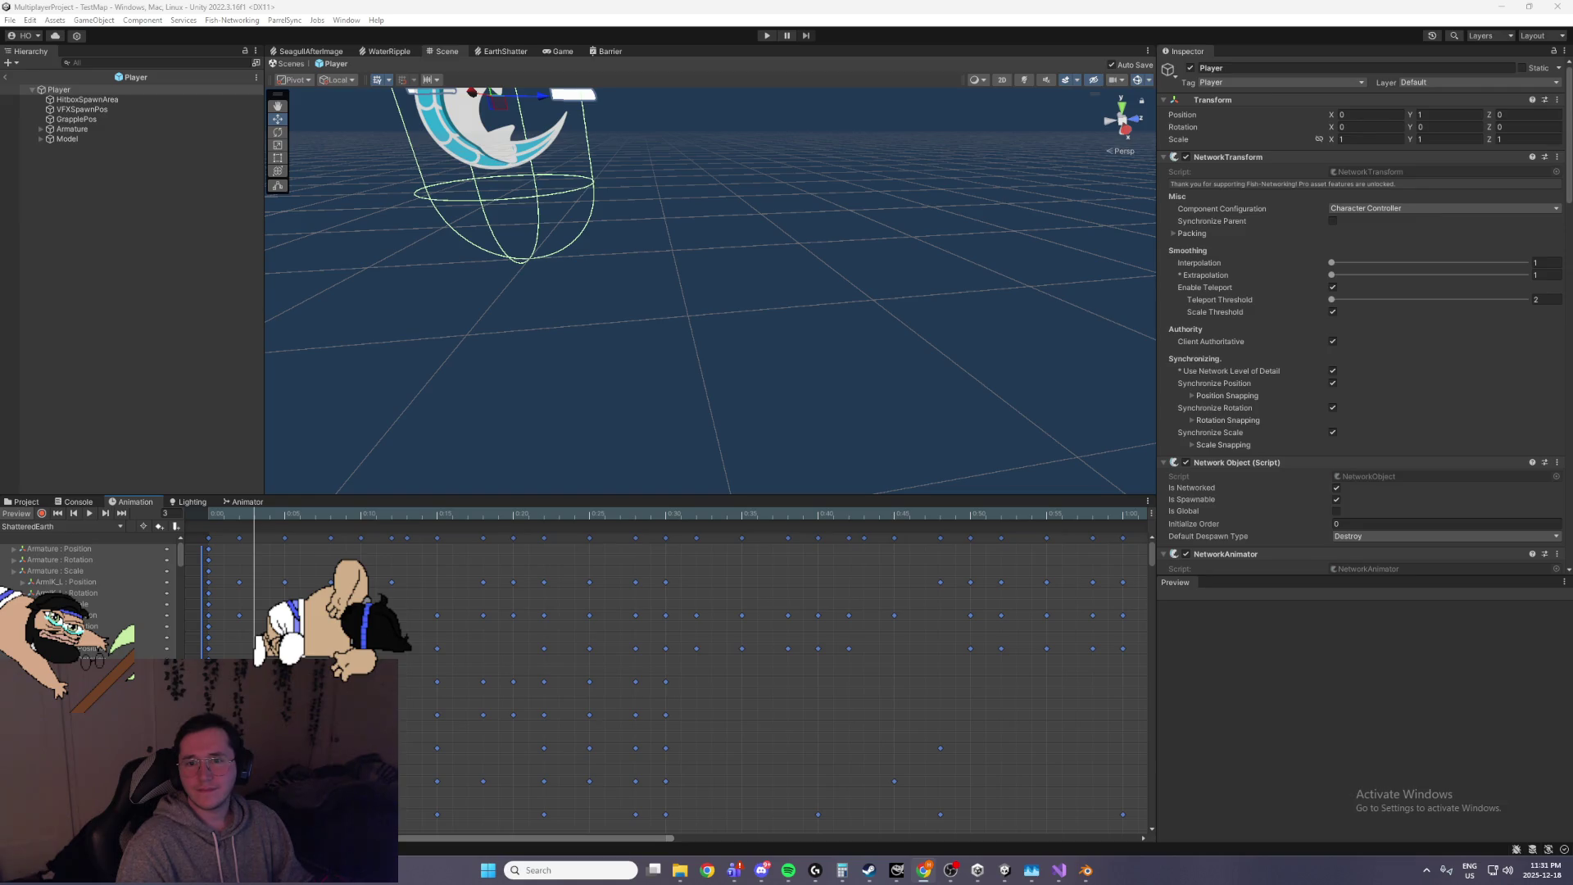
key("alt+Tab")
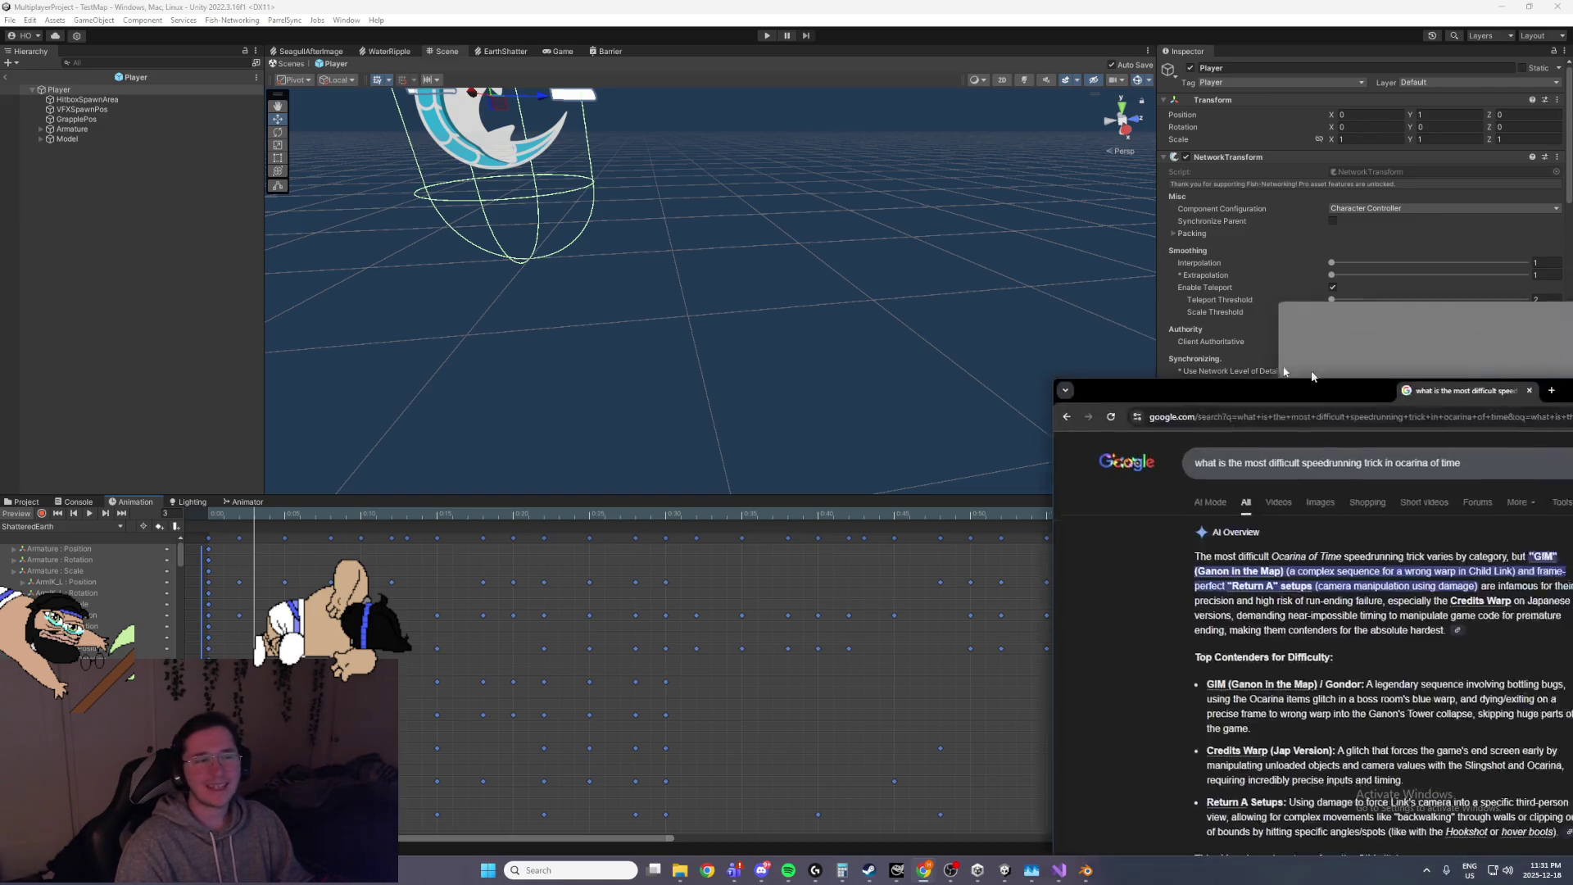
Highlight the AI Overview's opening sentence and the first listed Ocarina of Time trick
left_click_drag(158, 182, 505, 187)
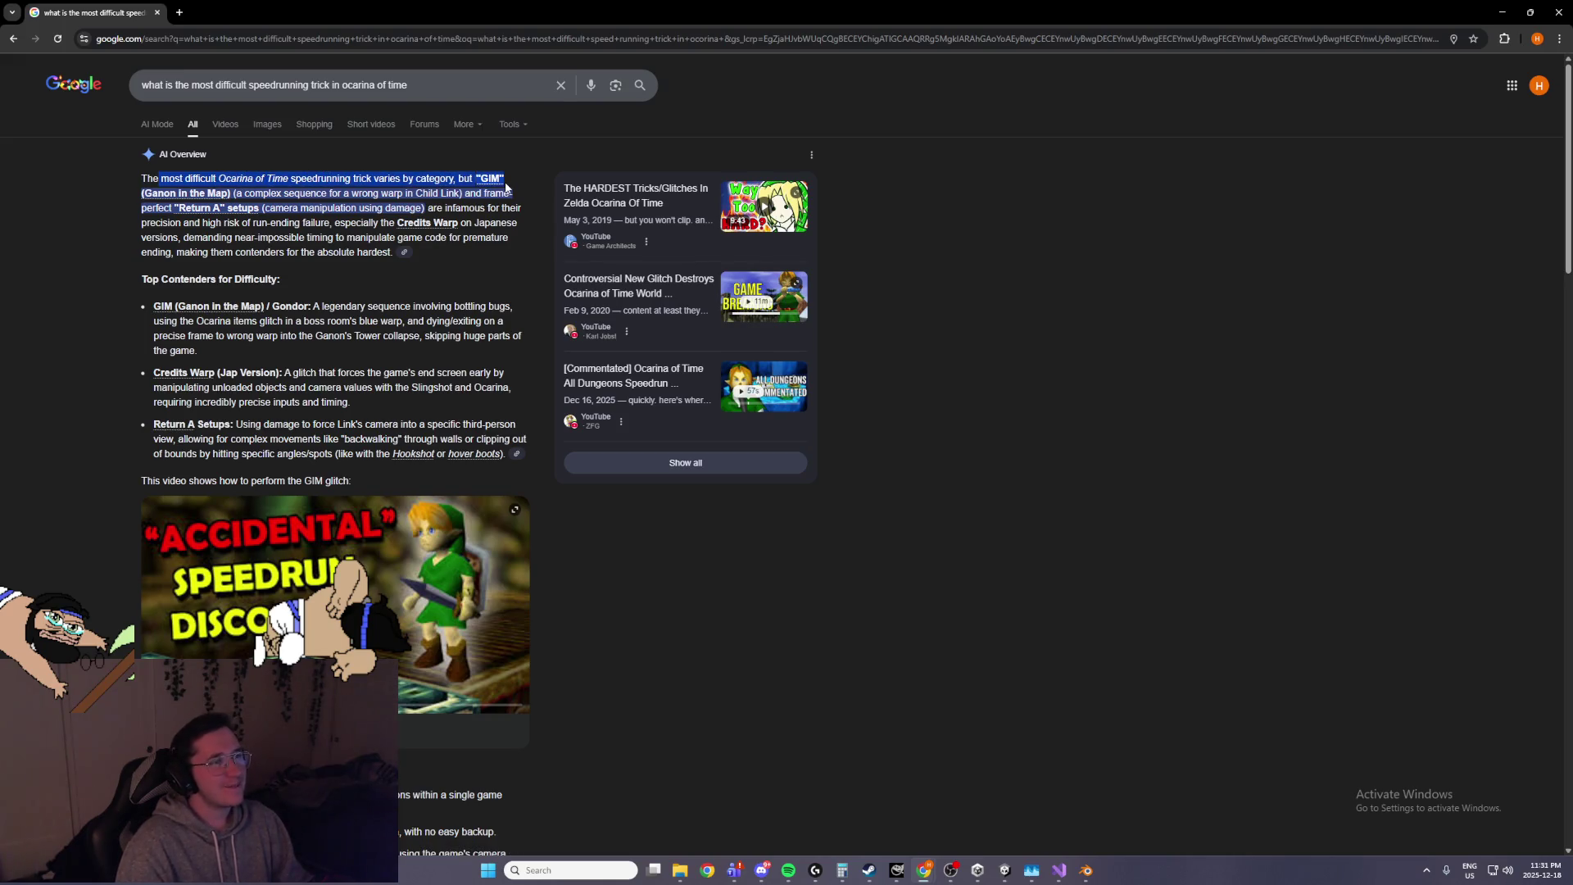
left_click_drag(128, 302, 306, 304)
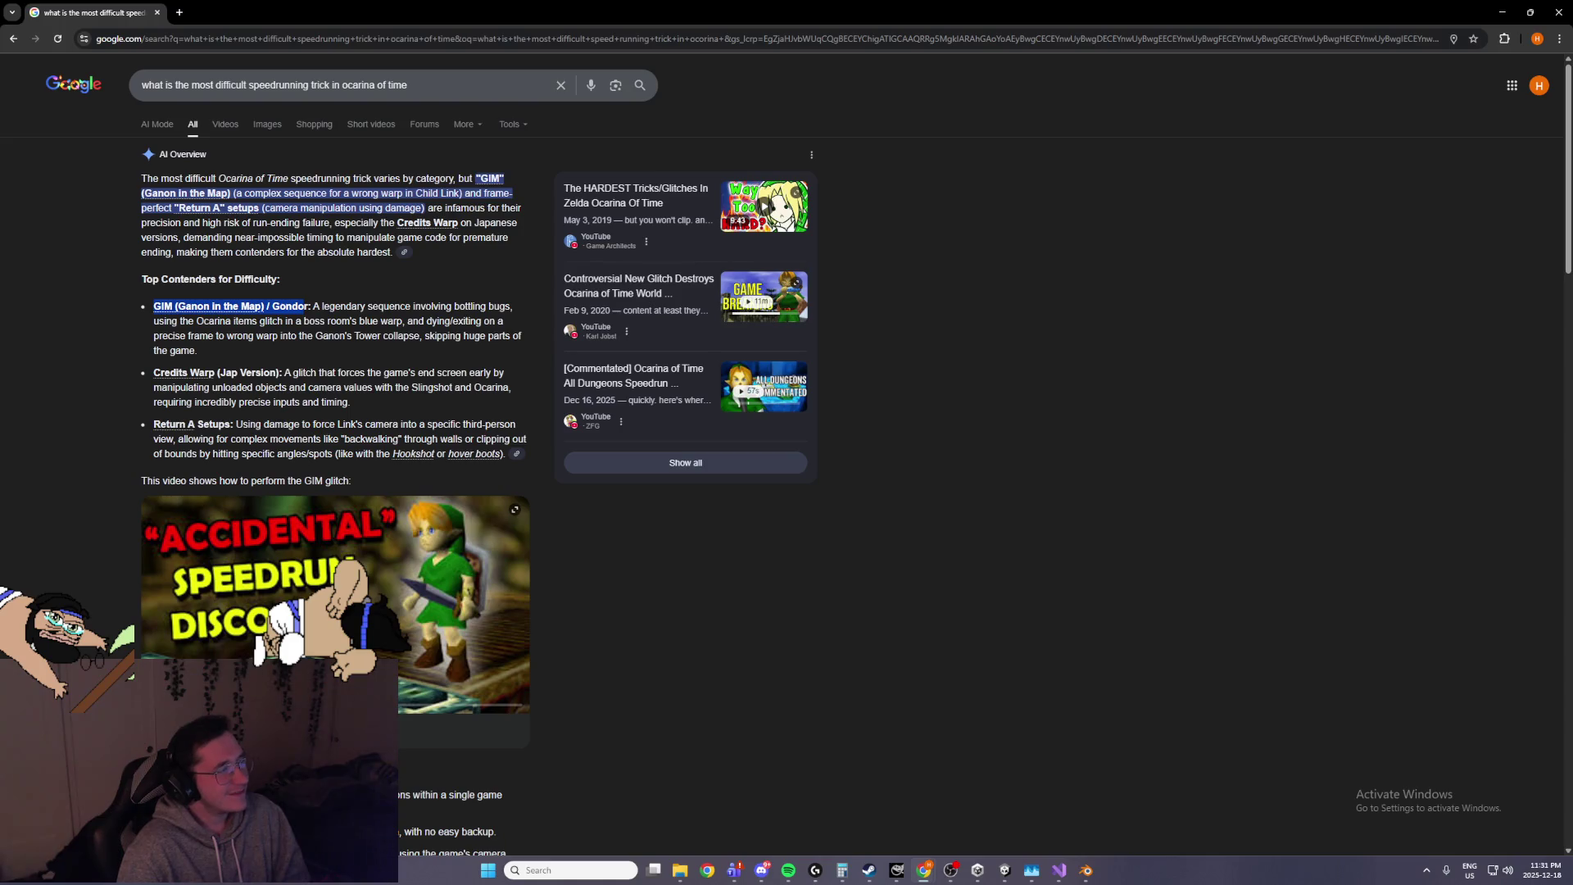
left_click(394, 309)
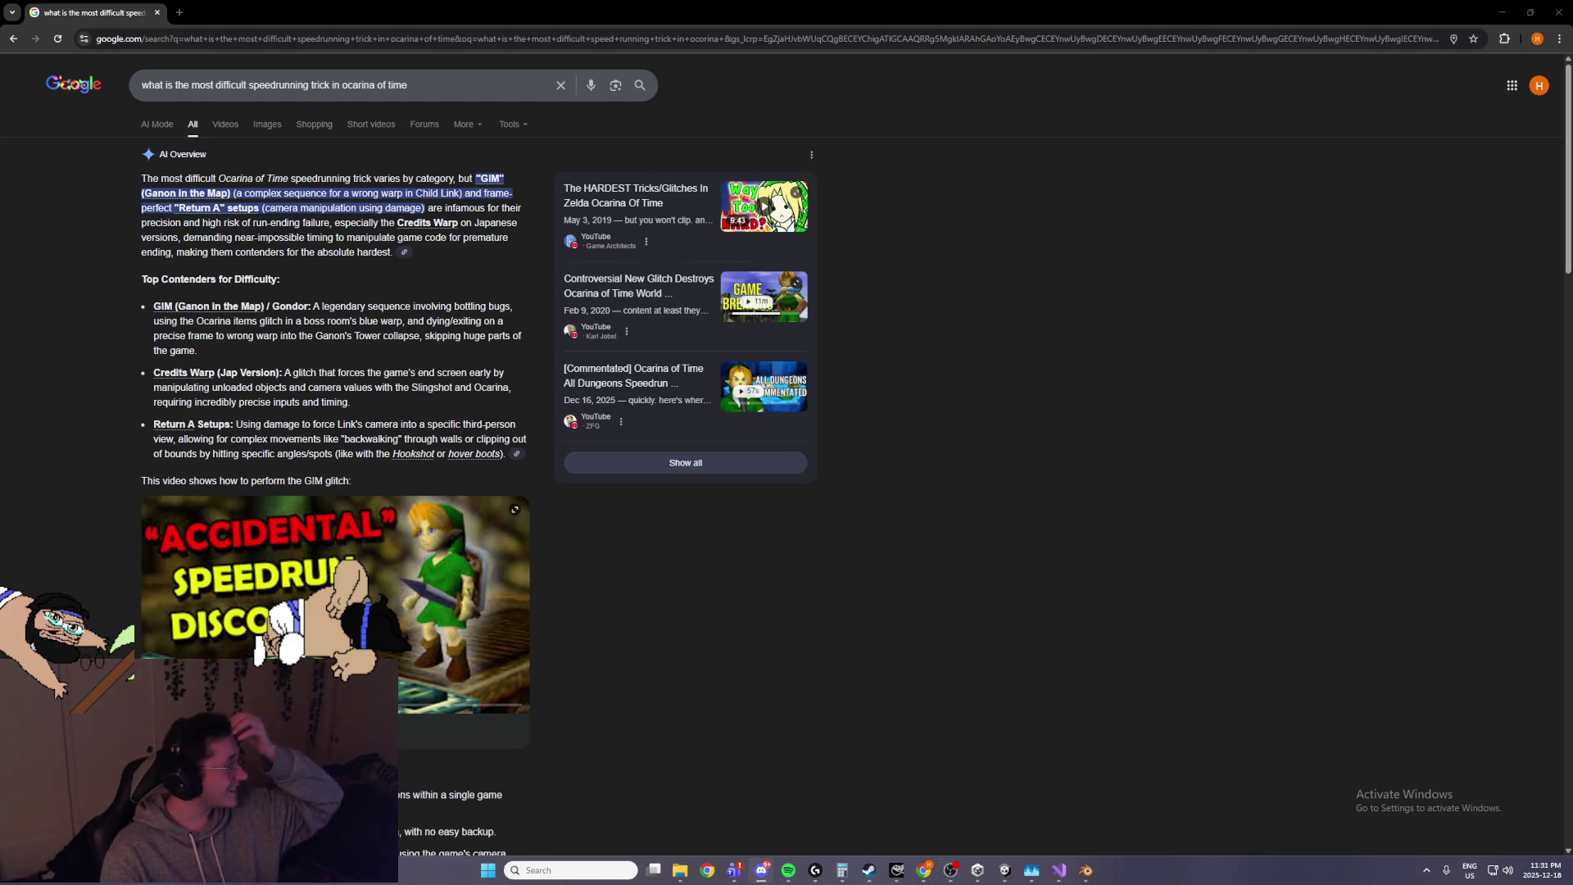
key("alt+Tab")
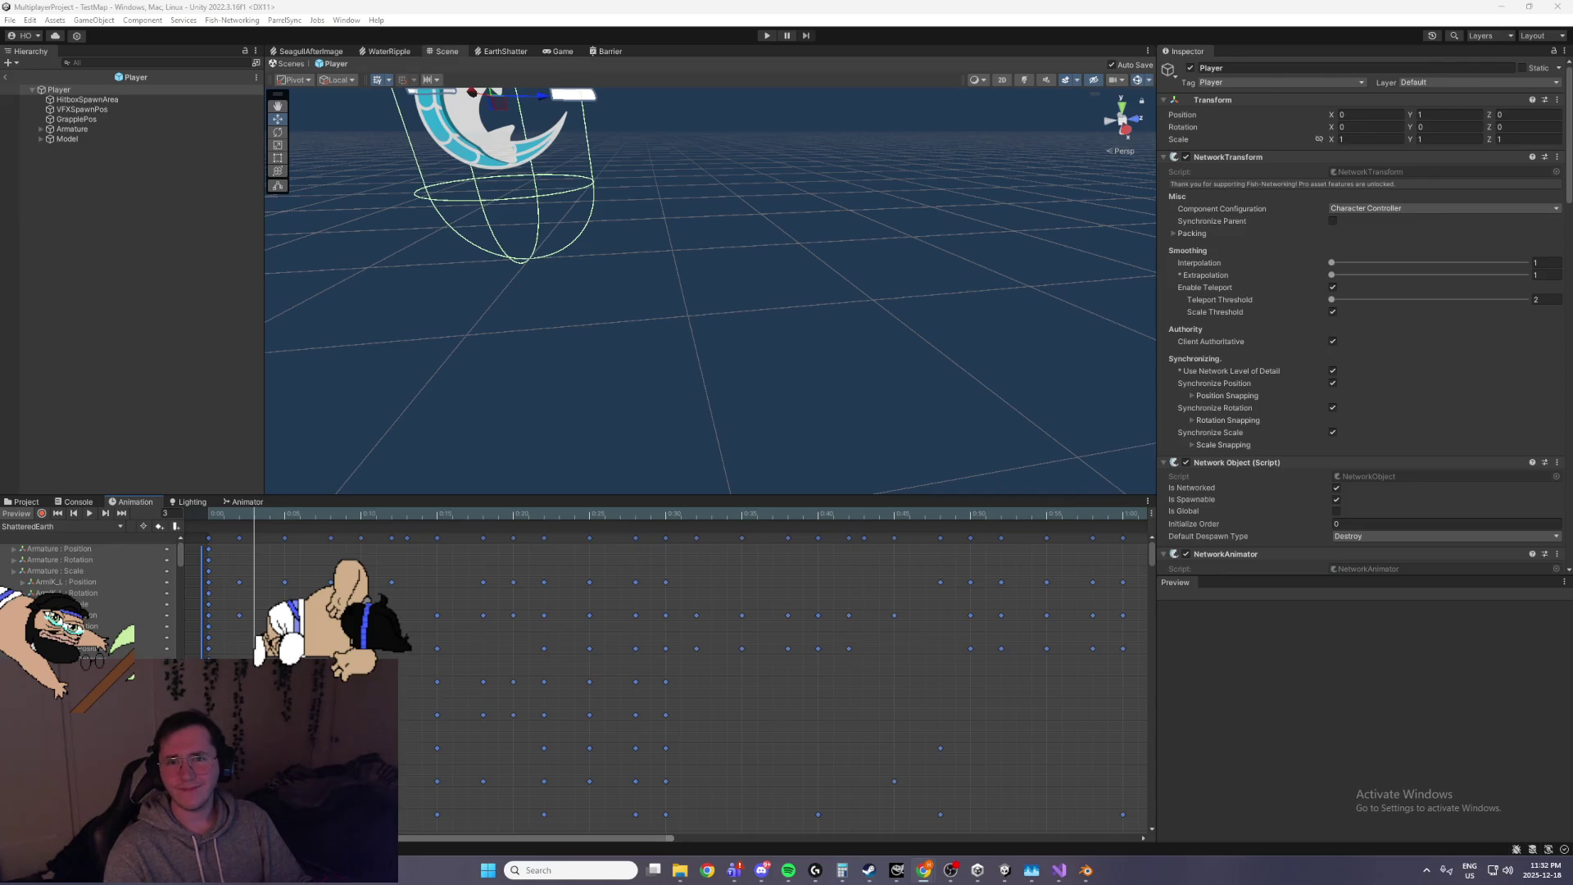
key("alt+Tab")
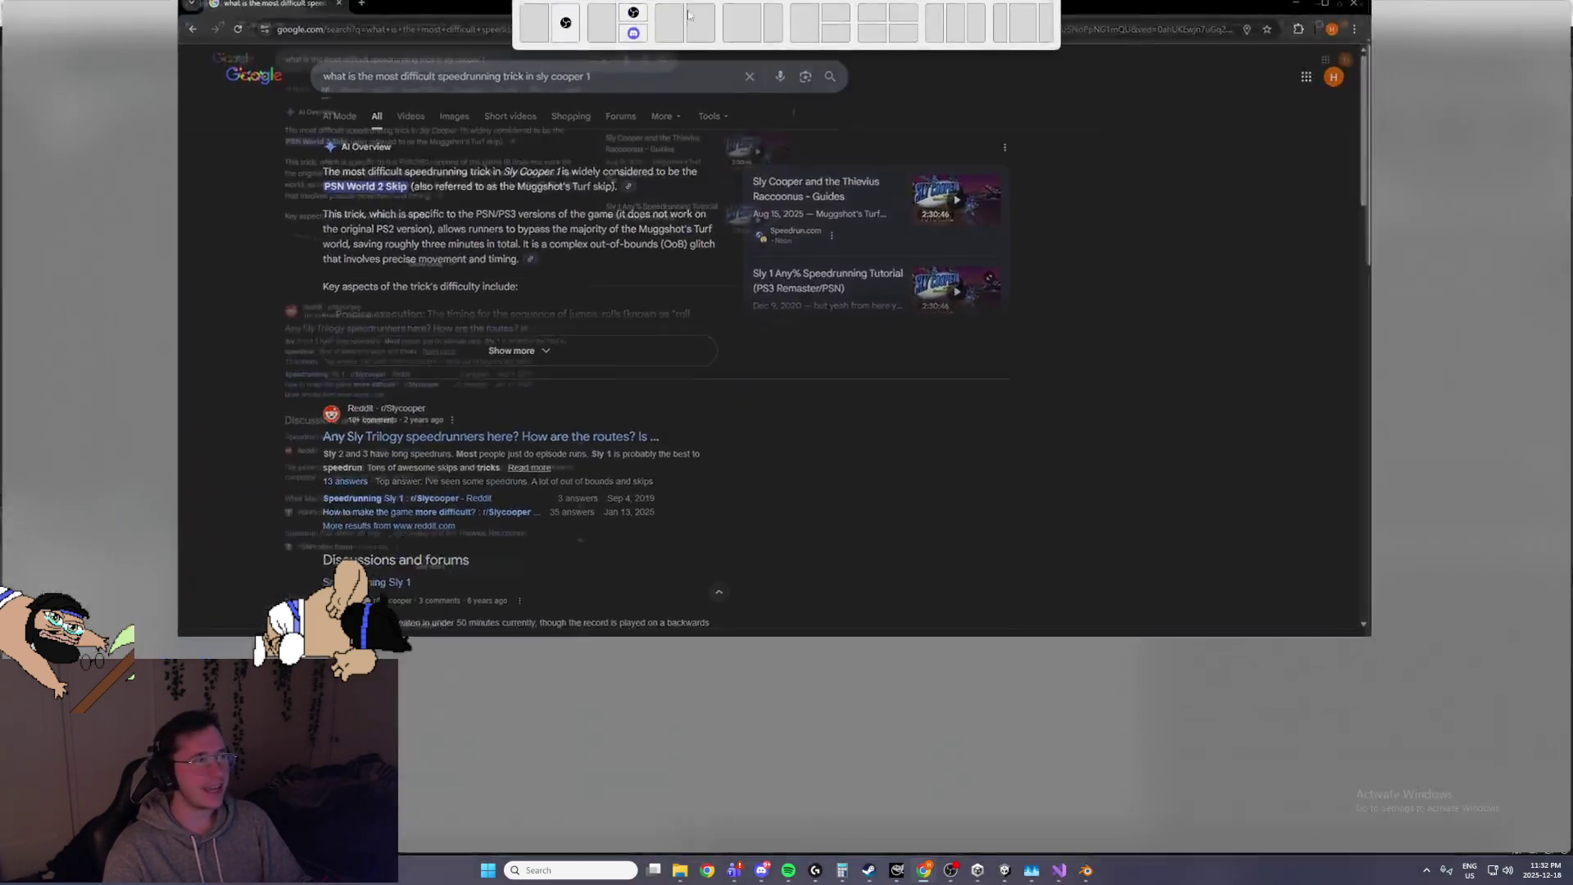
Expand the full AI Overview and highlight the phrase 'Key aspects of the trick'
left_click(376, 356)
left_click_drag(162, 319, 242, 319)
left_click(334, 287)
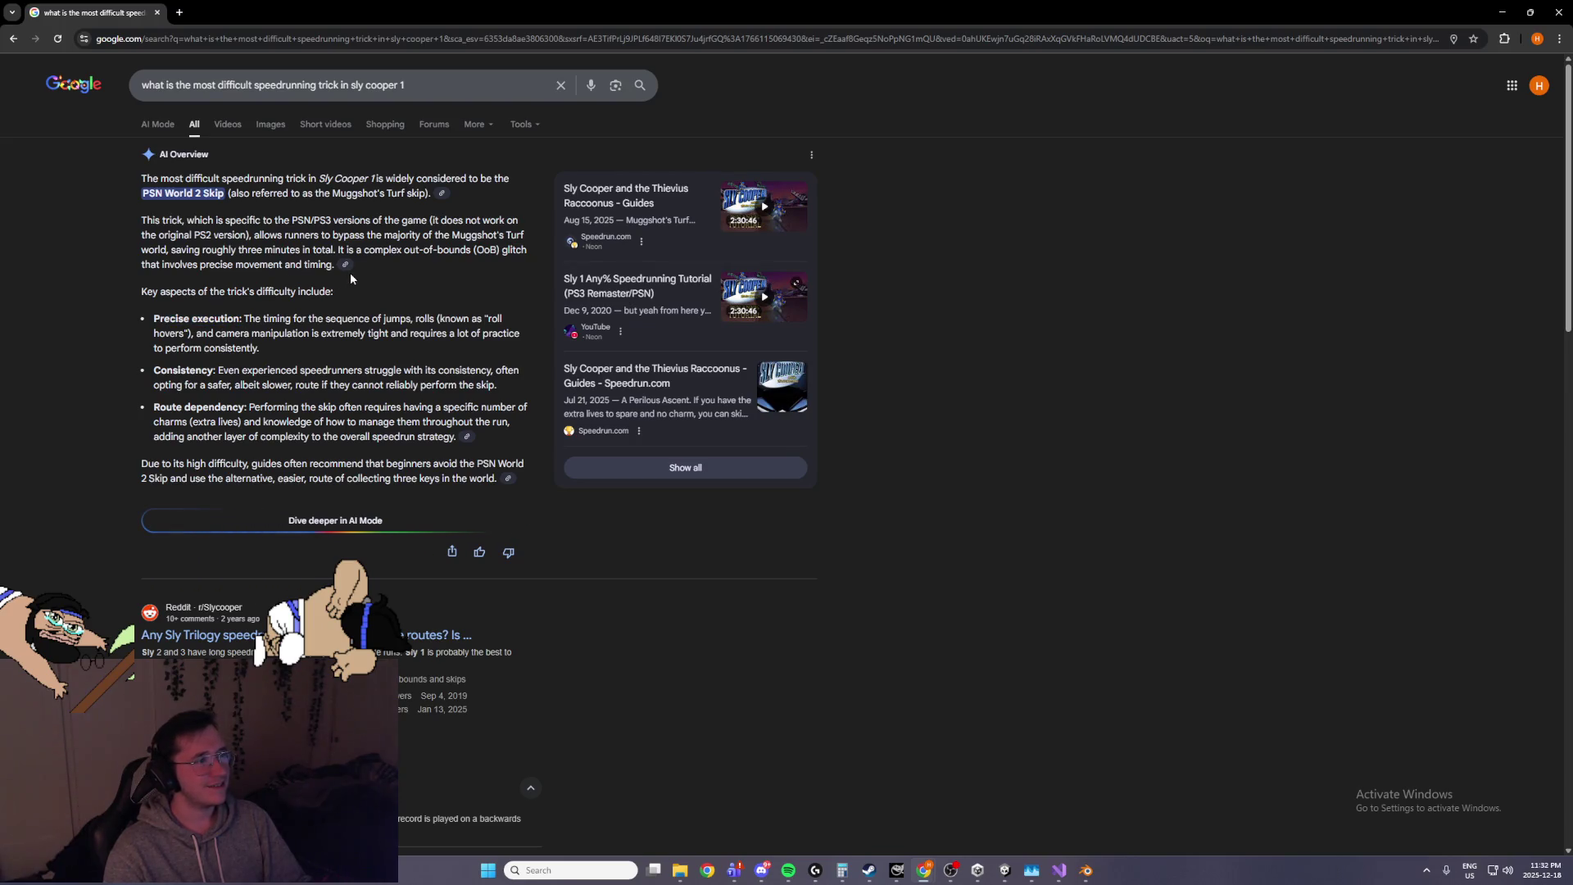
left_click_drag(141, 291, 243, 291)
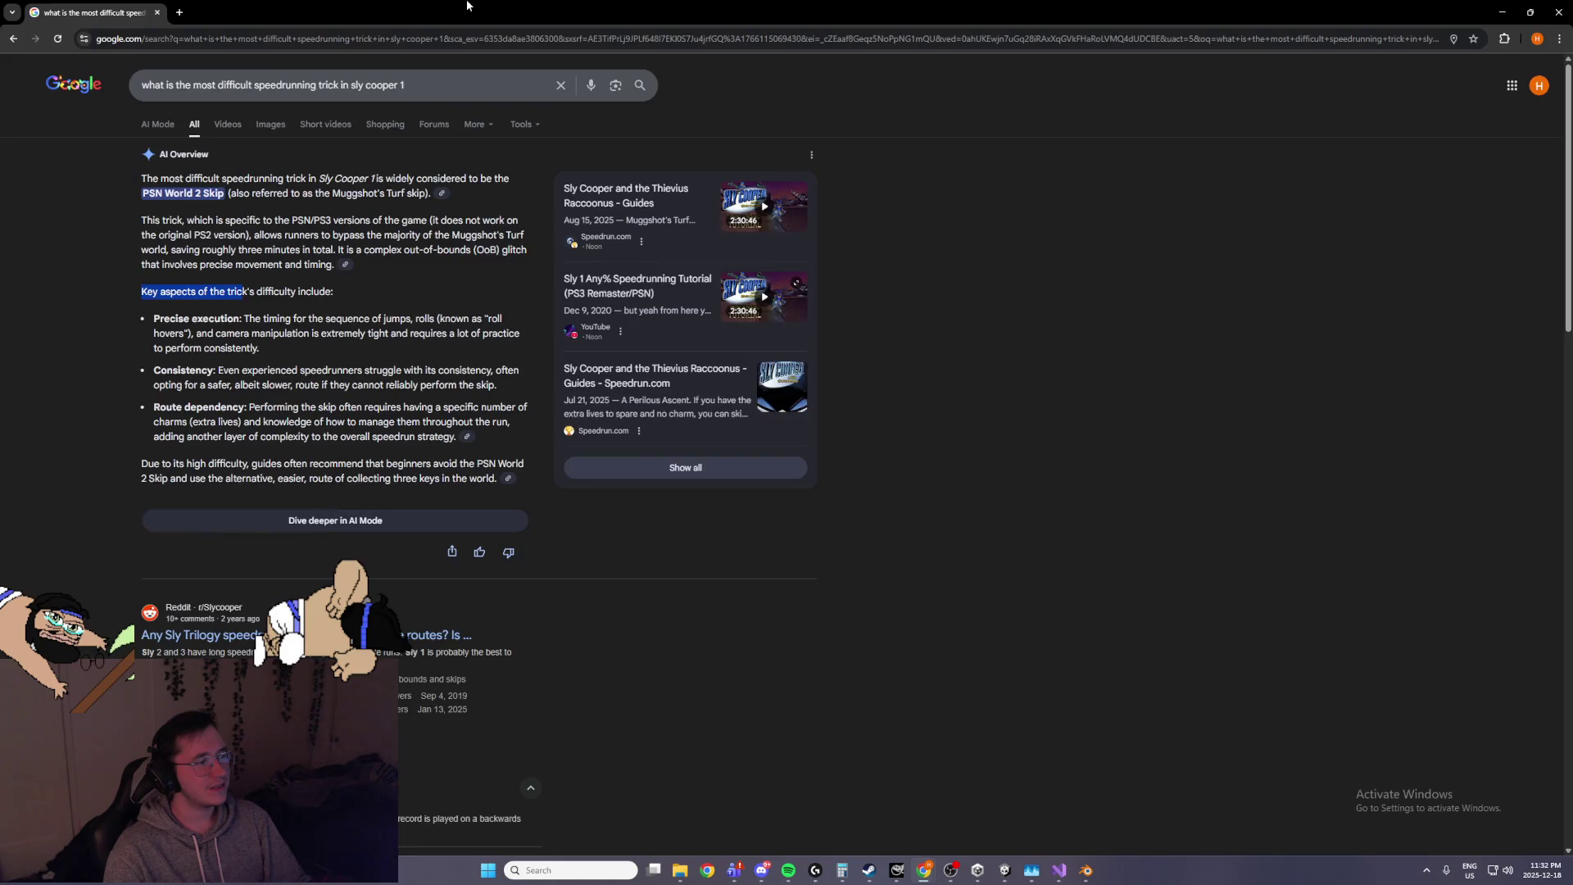
key("alt+Tab")
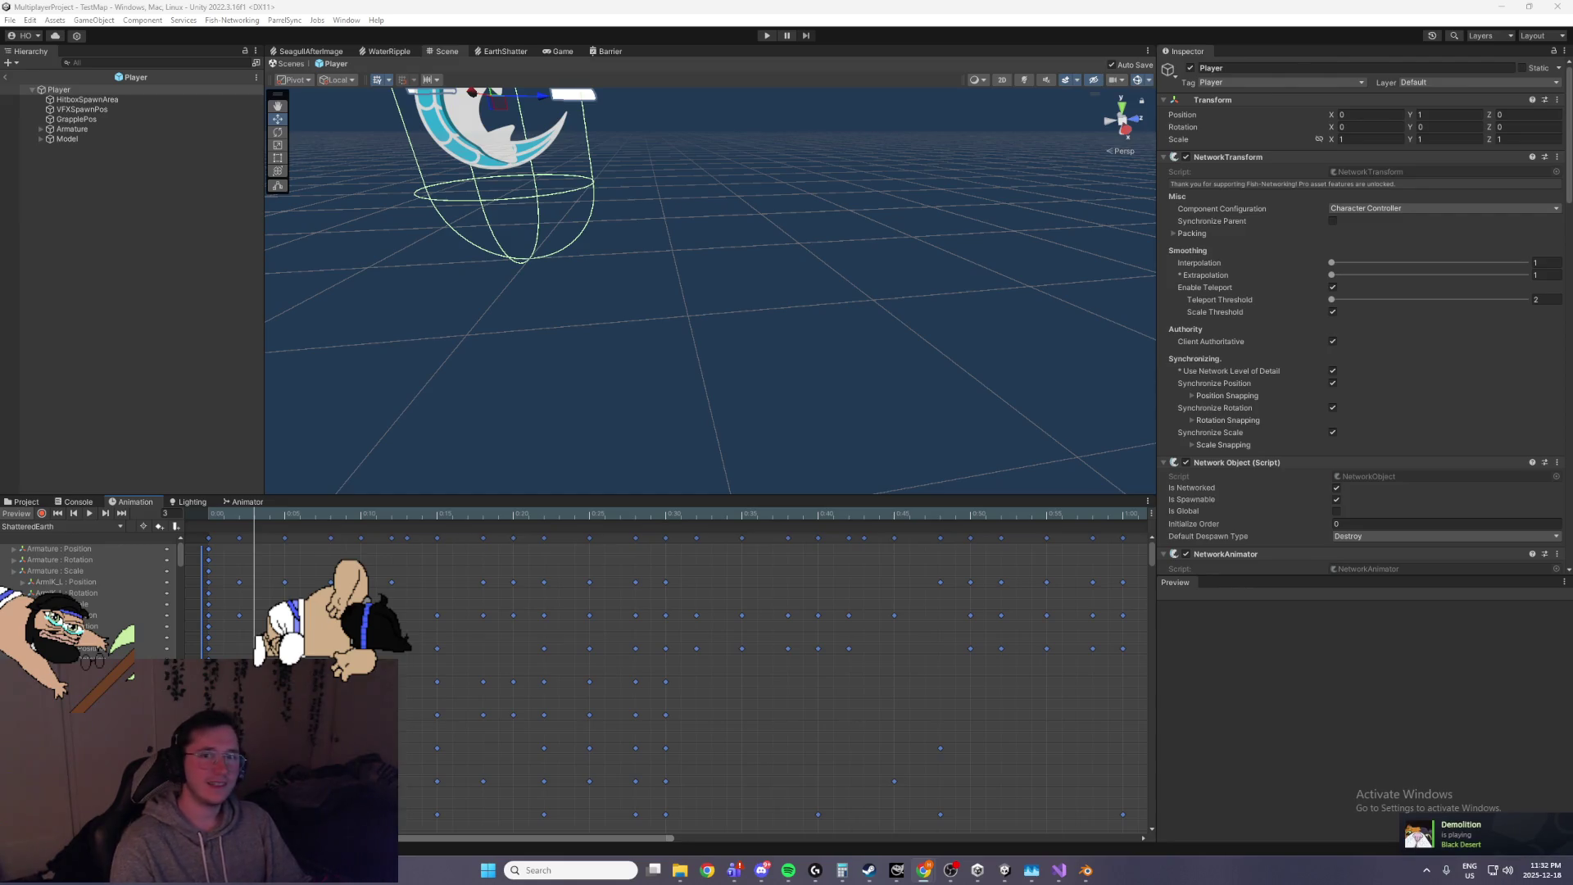
Expand the Majora's Mask AI Overview, highlight the Moon Warp sentence, and return to Unity
key("alt+Tab")
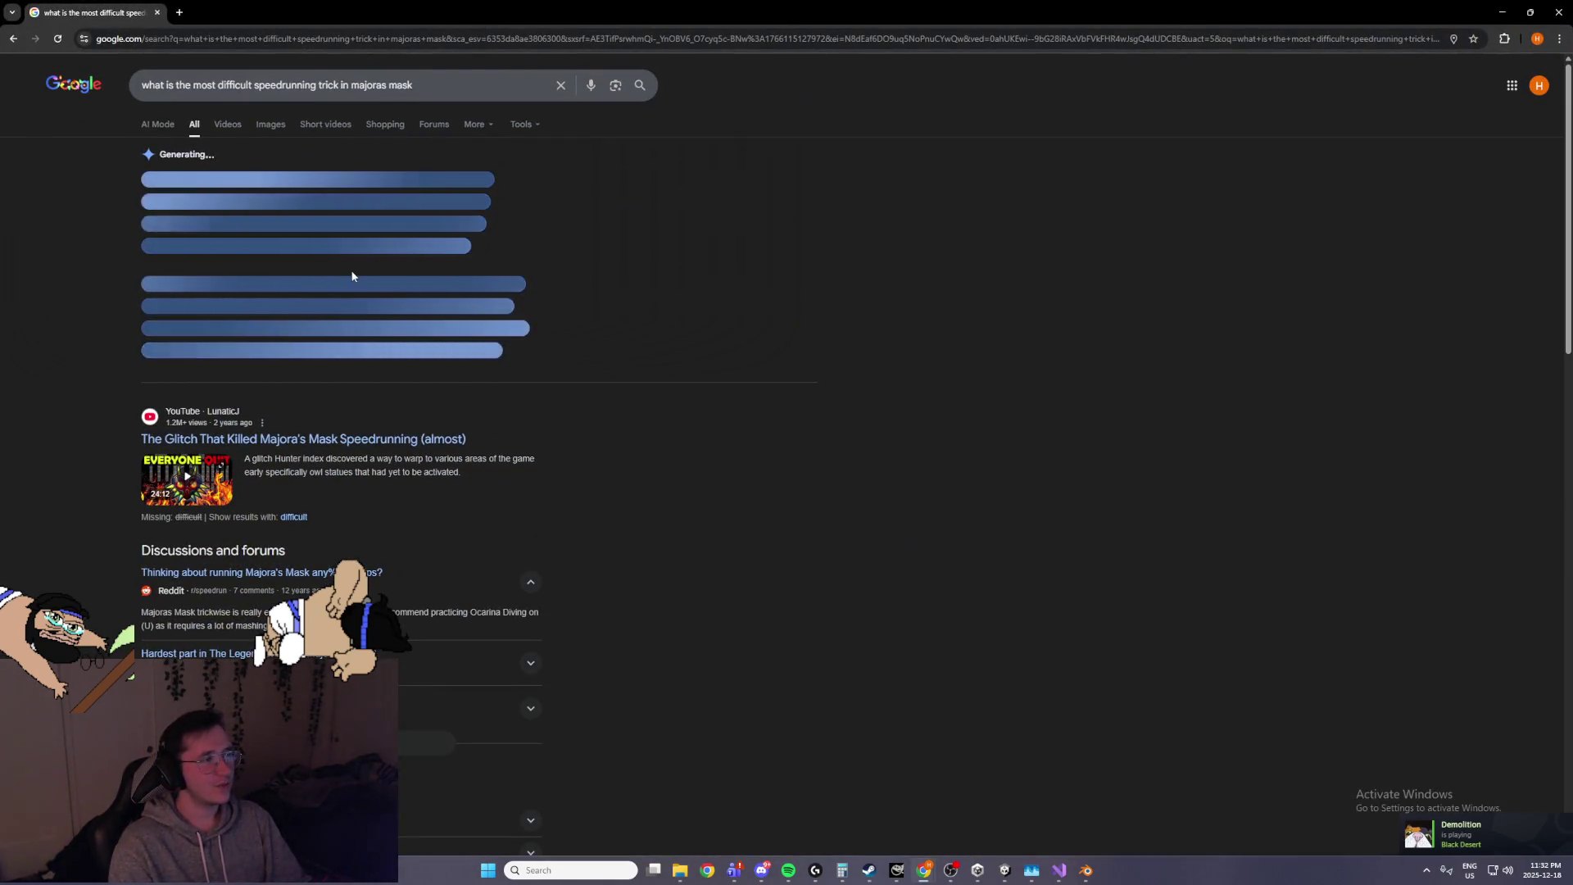
left_click(294, 362)
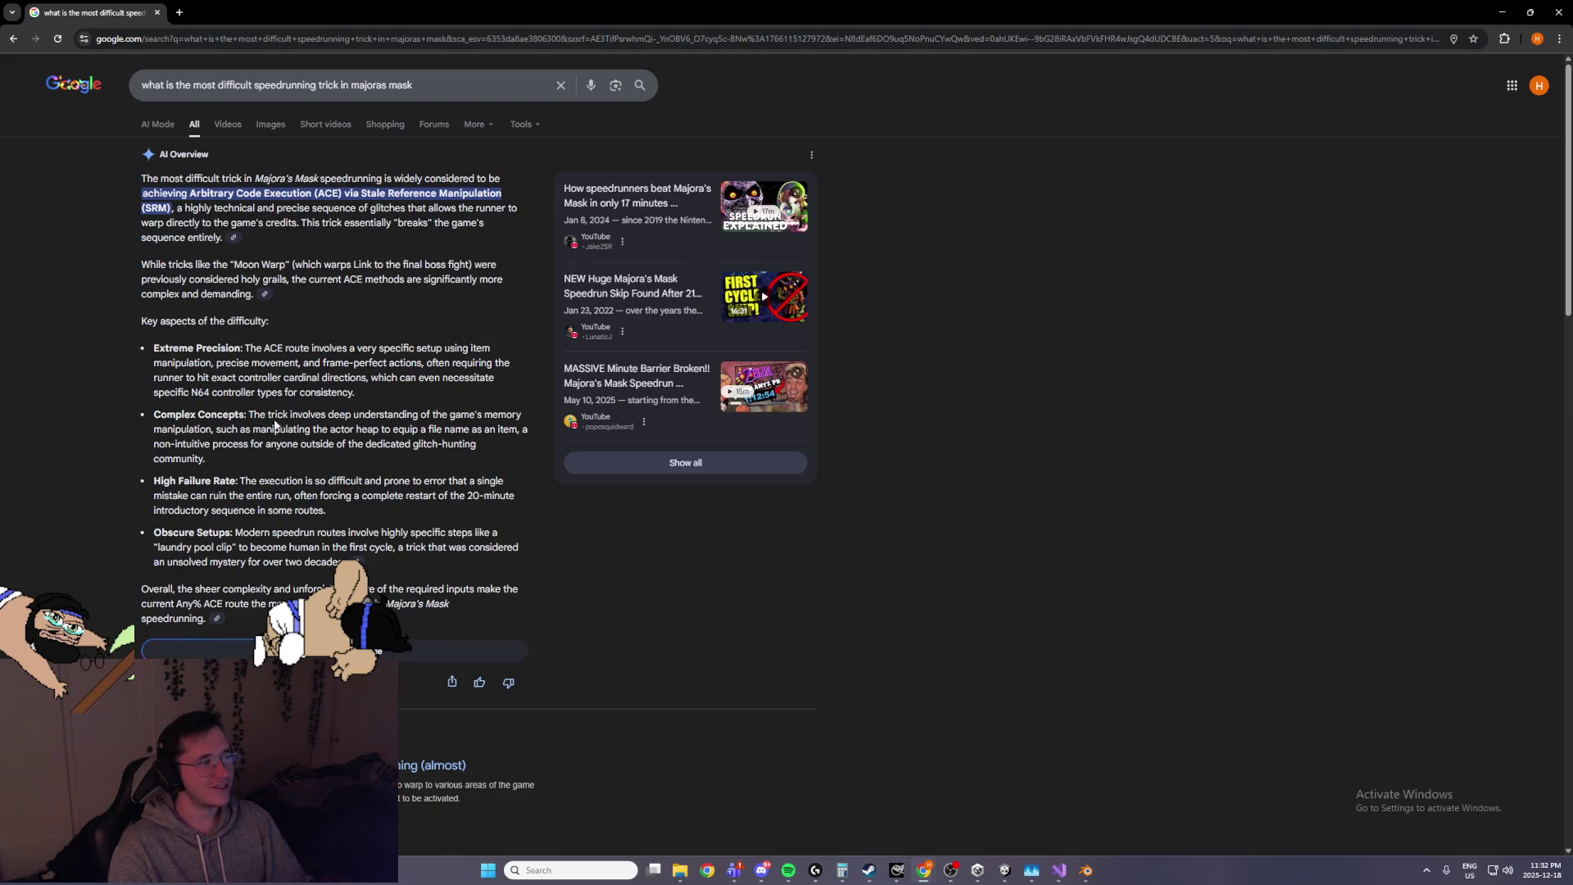
left_click_drag(141, 263, 484, 264)
key("alt+Tab")
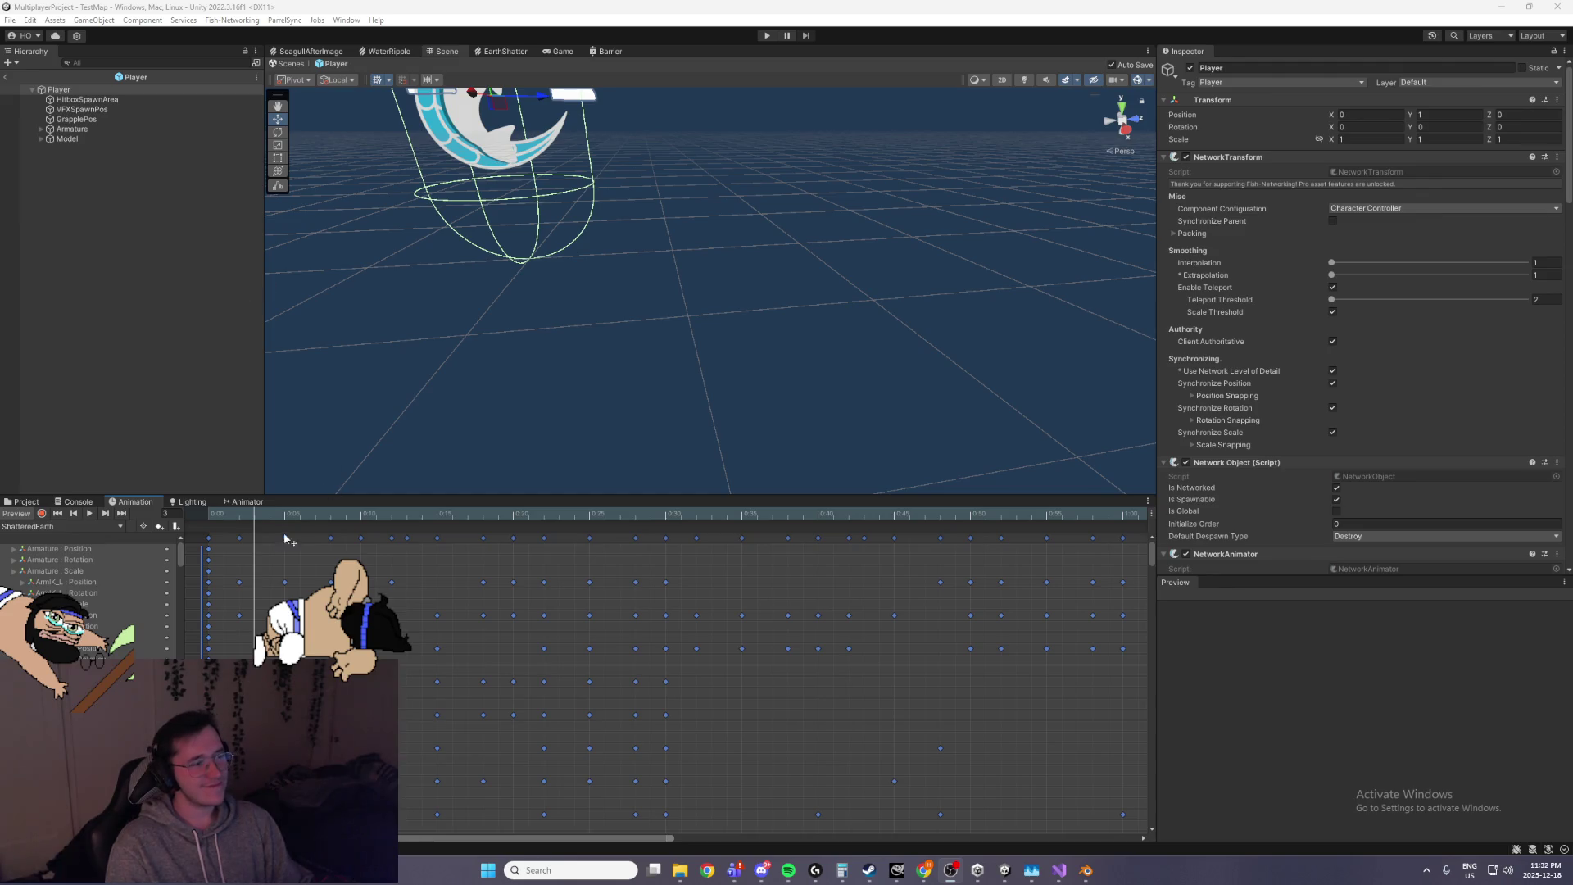
Rewind to frame 0, delete the Armature position, rotation and scale tracks, and play ShatteredEarth
left_click_drag(248, 509, 184, 508)
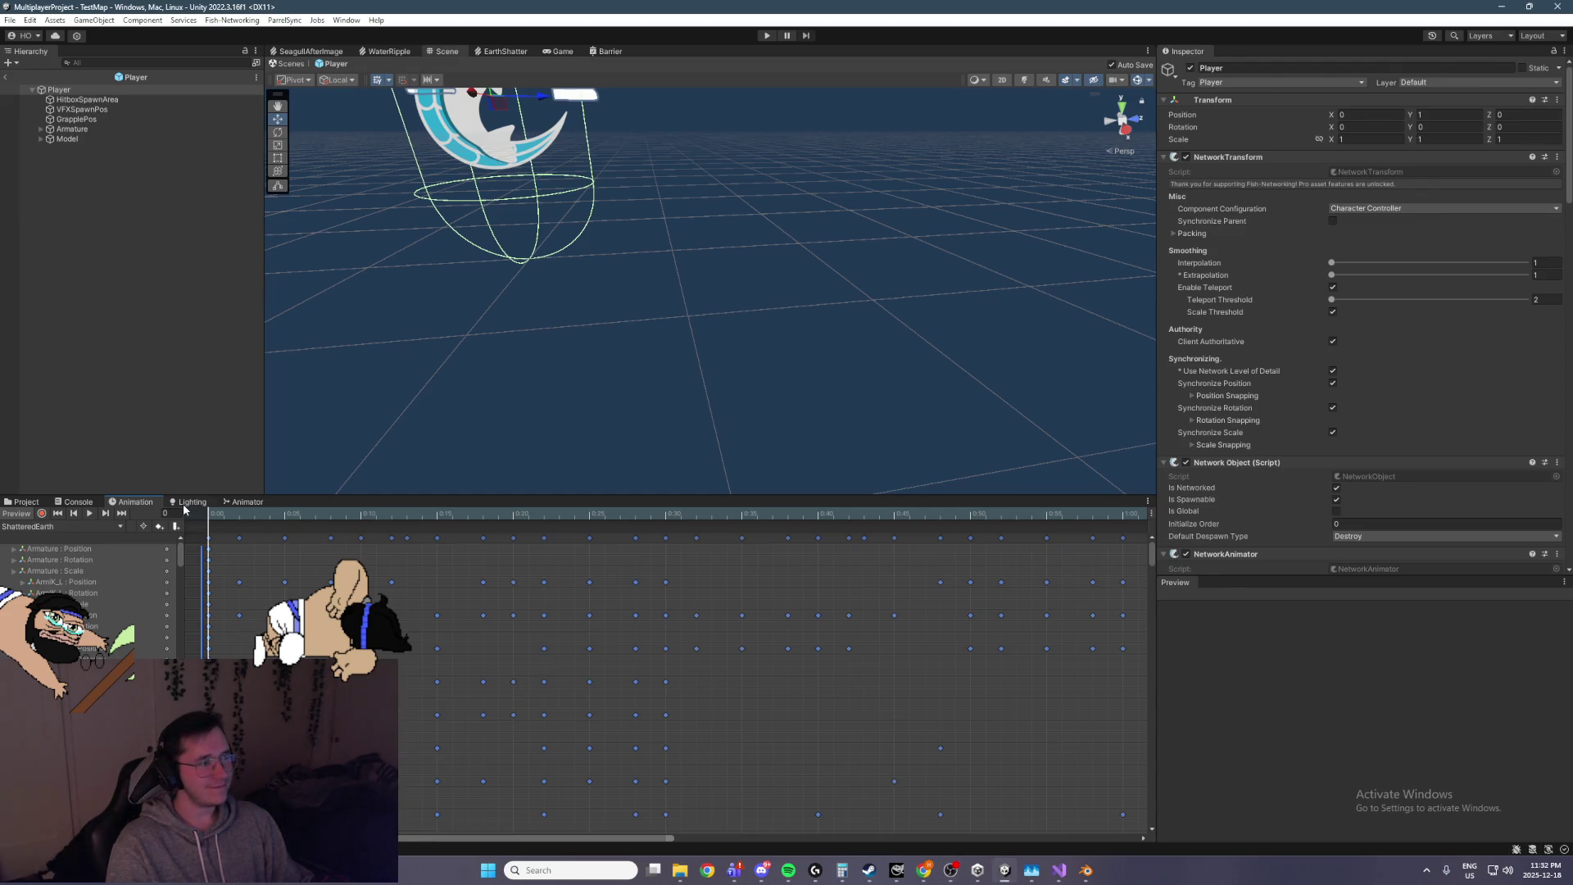
left_click(79, 563)
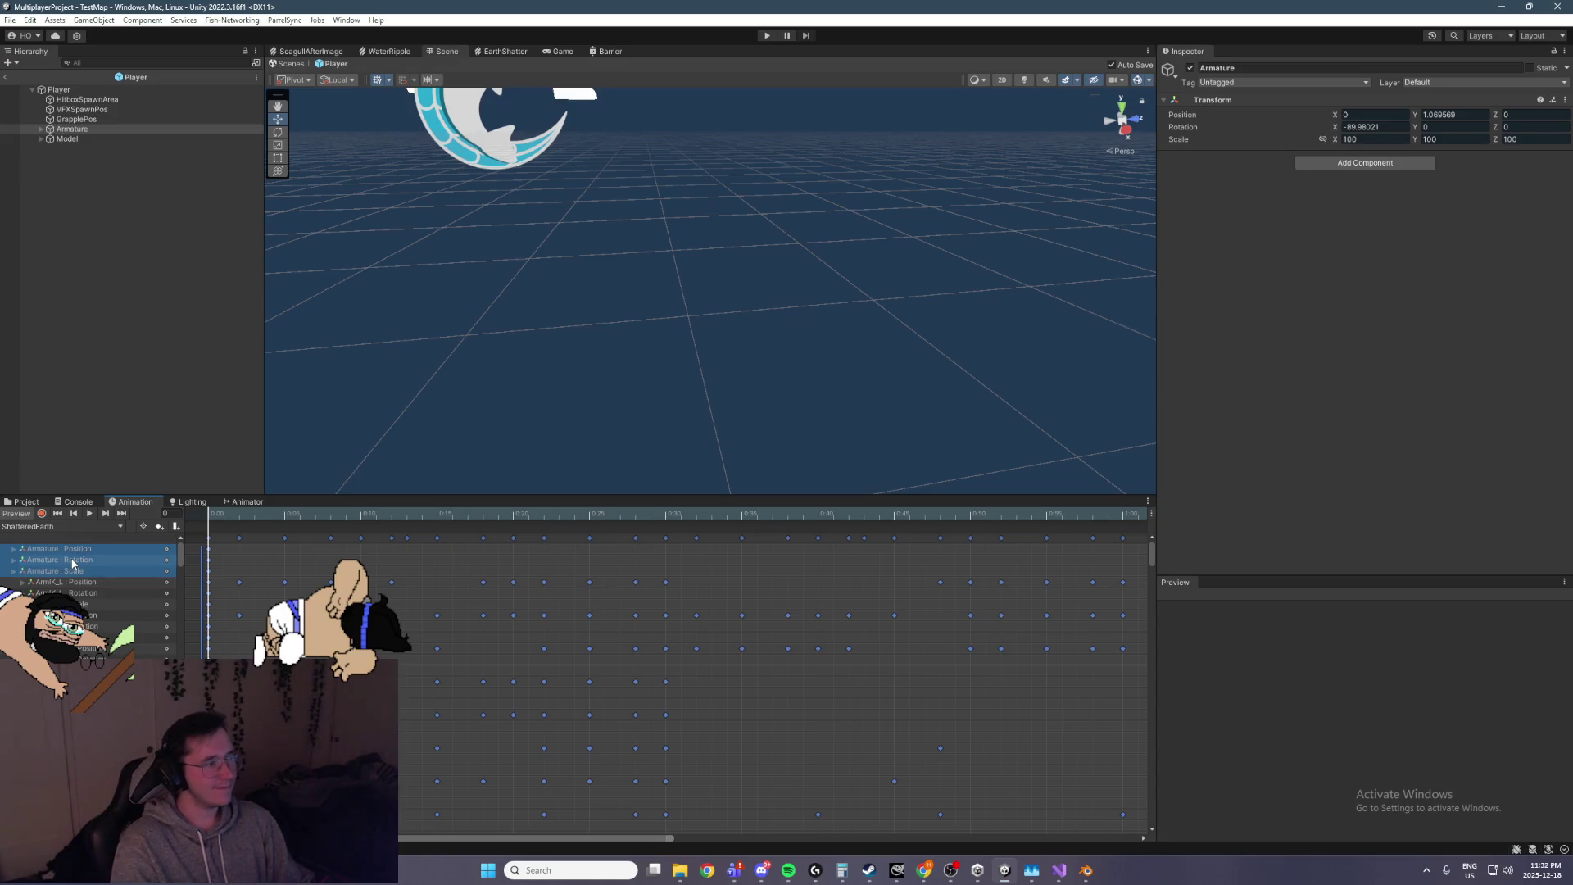
key("Delete")
key("space")
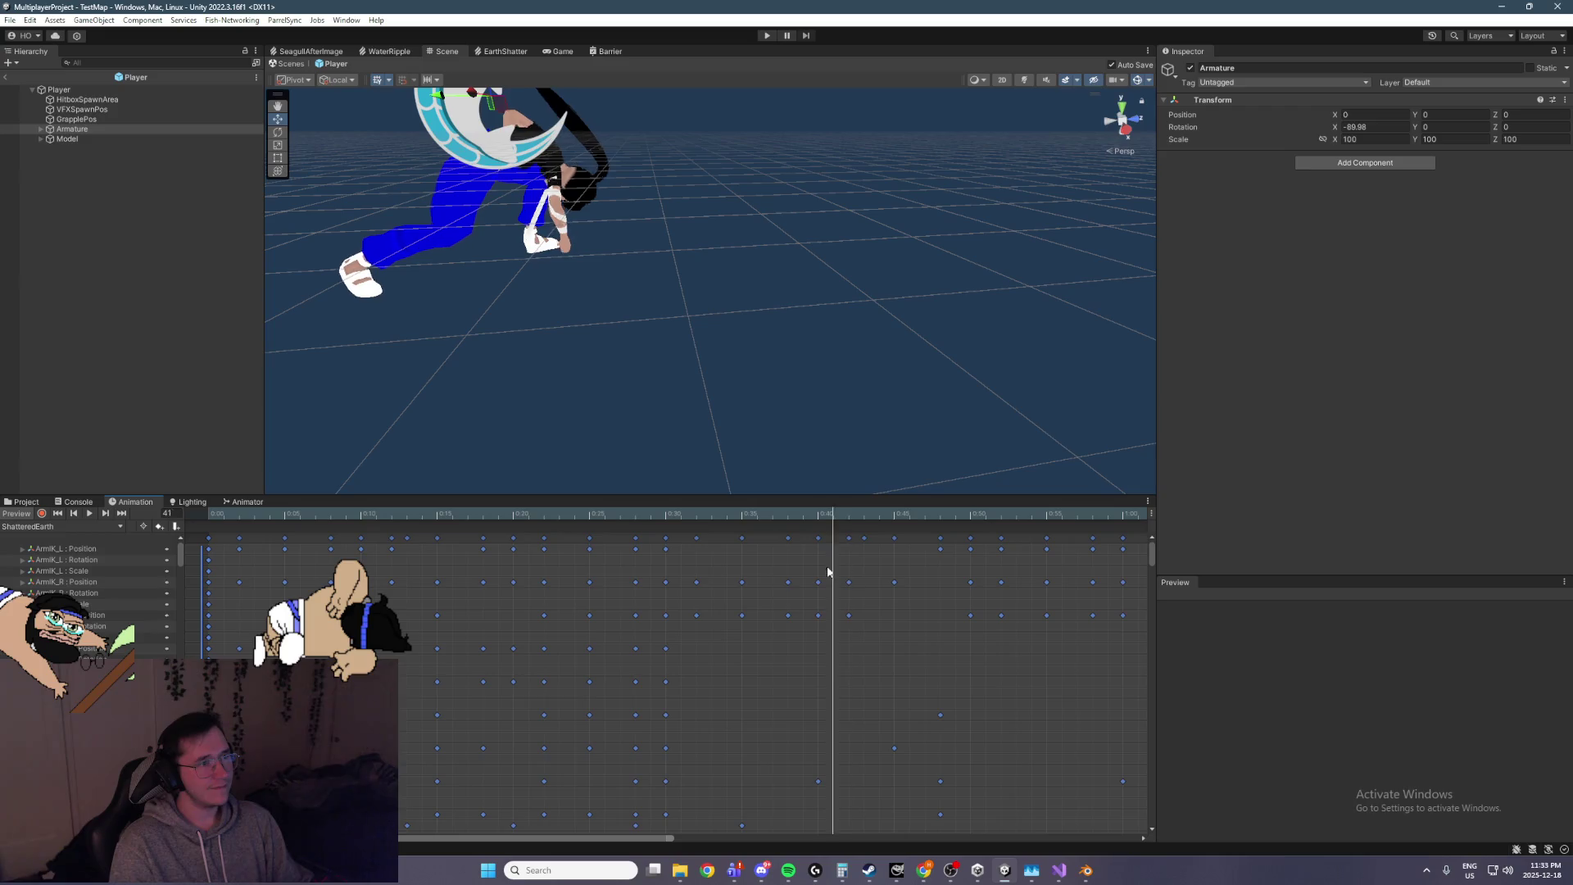
mouse_move(622, 345)
left_mouse_down()
mouse_move(604, 312)
mouse_move(674, 352)
mouse_move(495, 329)
mouse_move(722, 316)
mouse_move(598, 259)
mouse_move(723, 242)
mouse_move(774, 247)
mouse_move(725, 260)
mouse_move(768, 267)
mouse_move(809, 254)
mouse_move(688, 259)
mouse_move(762, 245)
left_mouse_up()
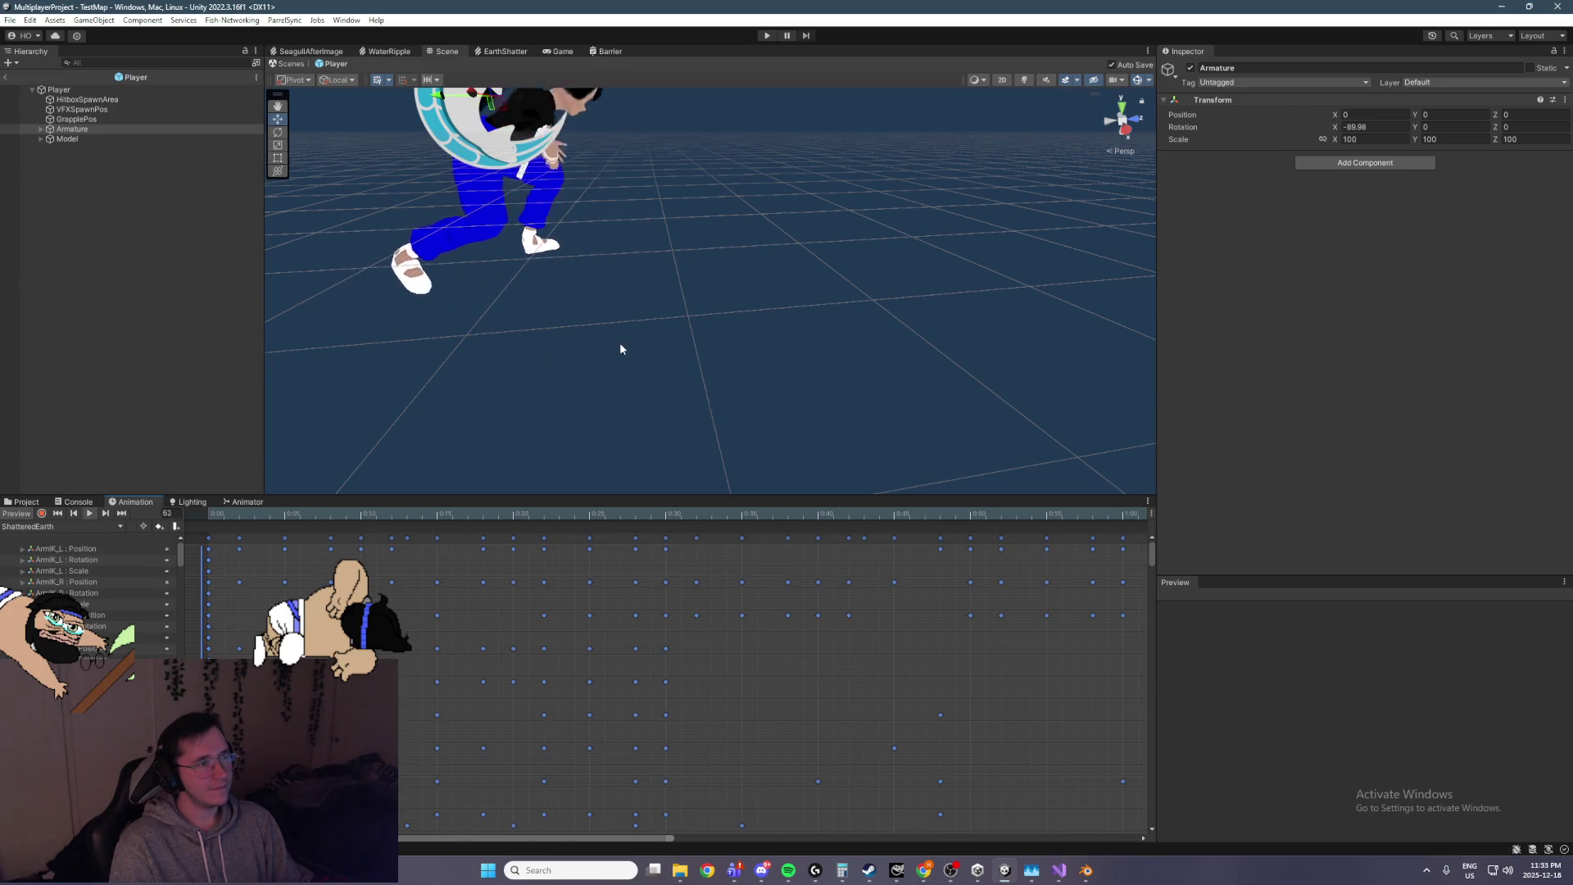
scroll(495, 328, "up", 3)
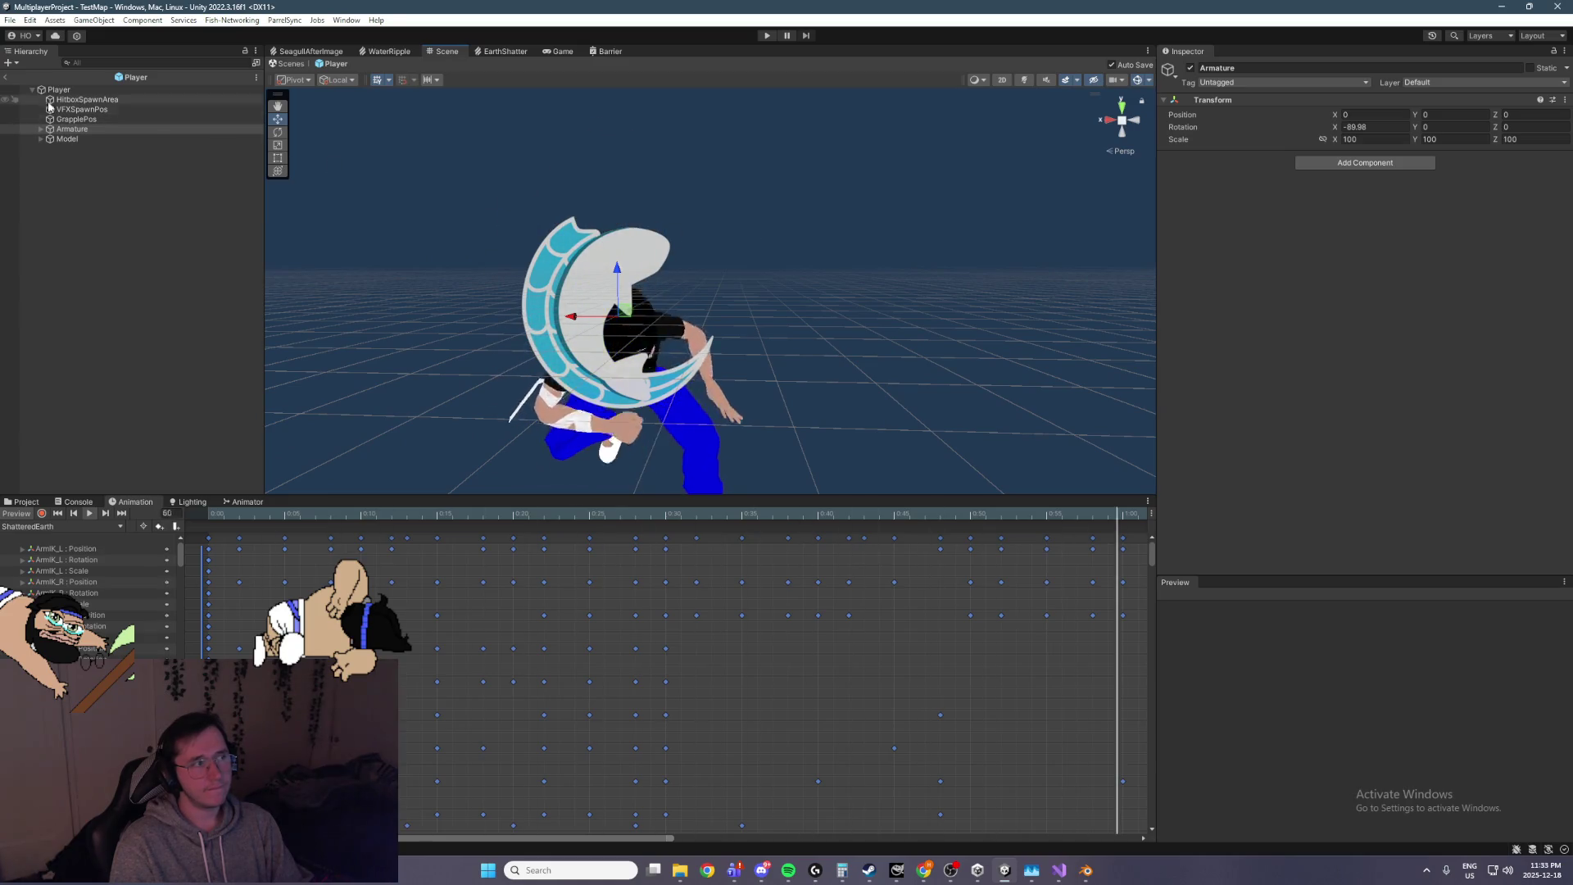
left_click(247, 501)
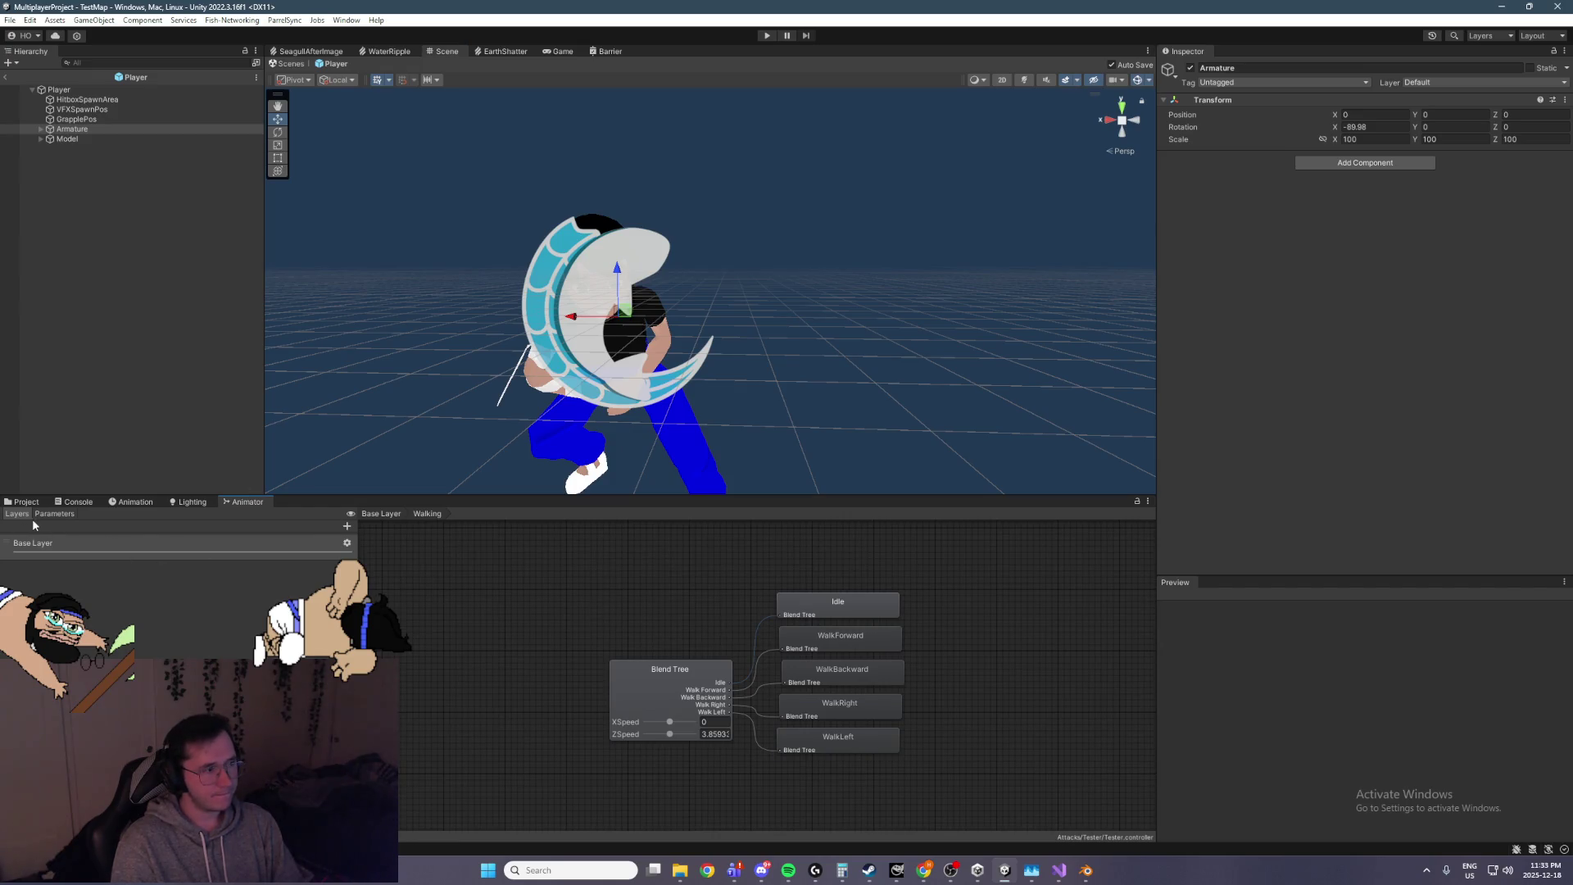
Return to the Base Layer and place the ShatteredEarth state beside the other attack states
left_click(657, 628)
left_click(136, 555)
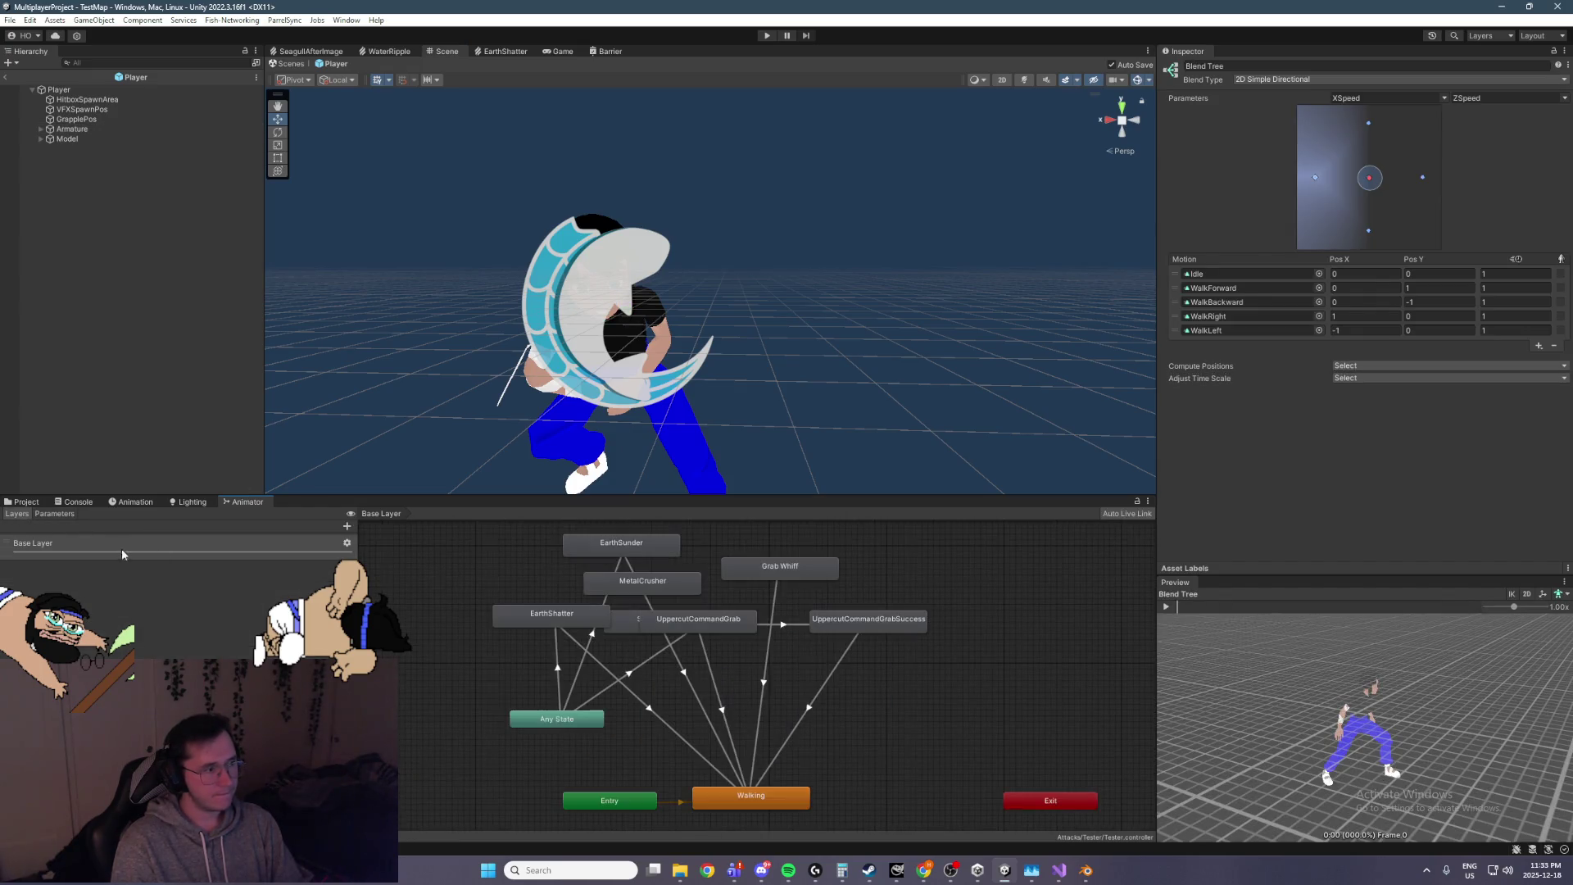
mouse_move(640, 629)
left_mouse_down()
mouse_move(687, 657)
mouse_move(541, 681)
mouse_move(566, 674)
left_mouse_up()
left_click_drag(818, 688, 942, 711)
mouse_move(709, 692)
left_mouse_down()
mouse_move(608, 584)
mouse_move(585, 583)
left_mouse_up()
Inspect the Any State transitions, the EarthShatter state, and the controller's parameters list
left_click(693, 737)
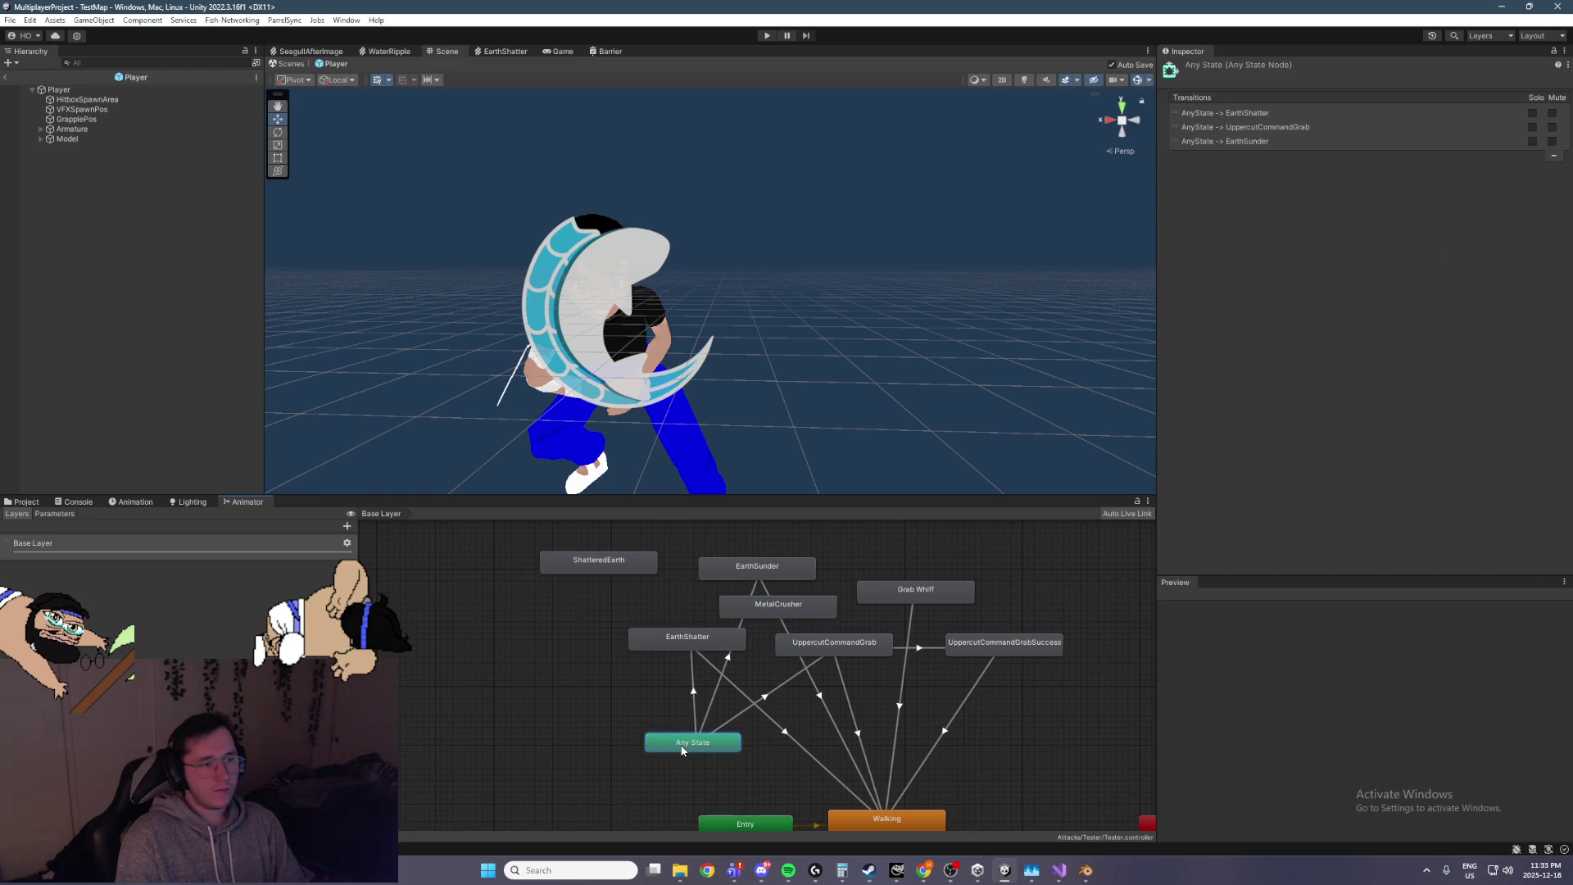
left_click(699, 644)
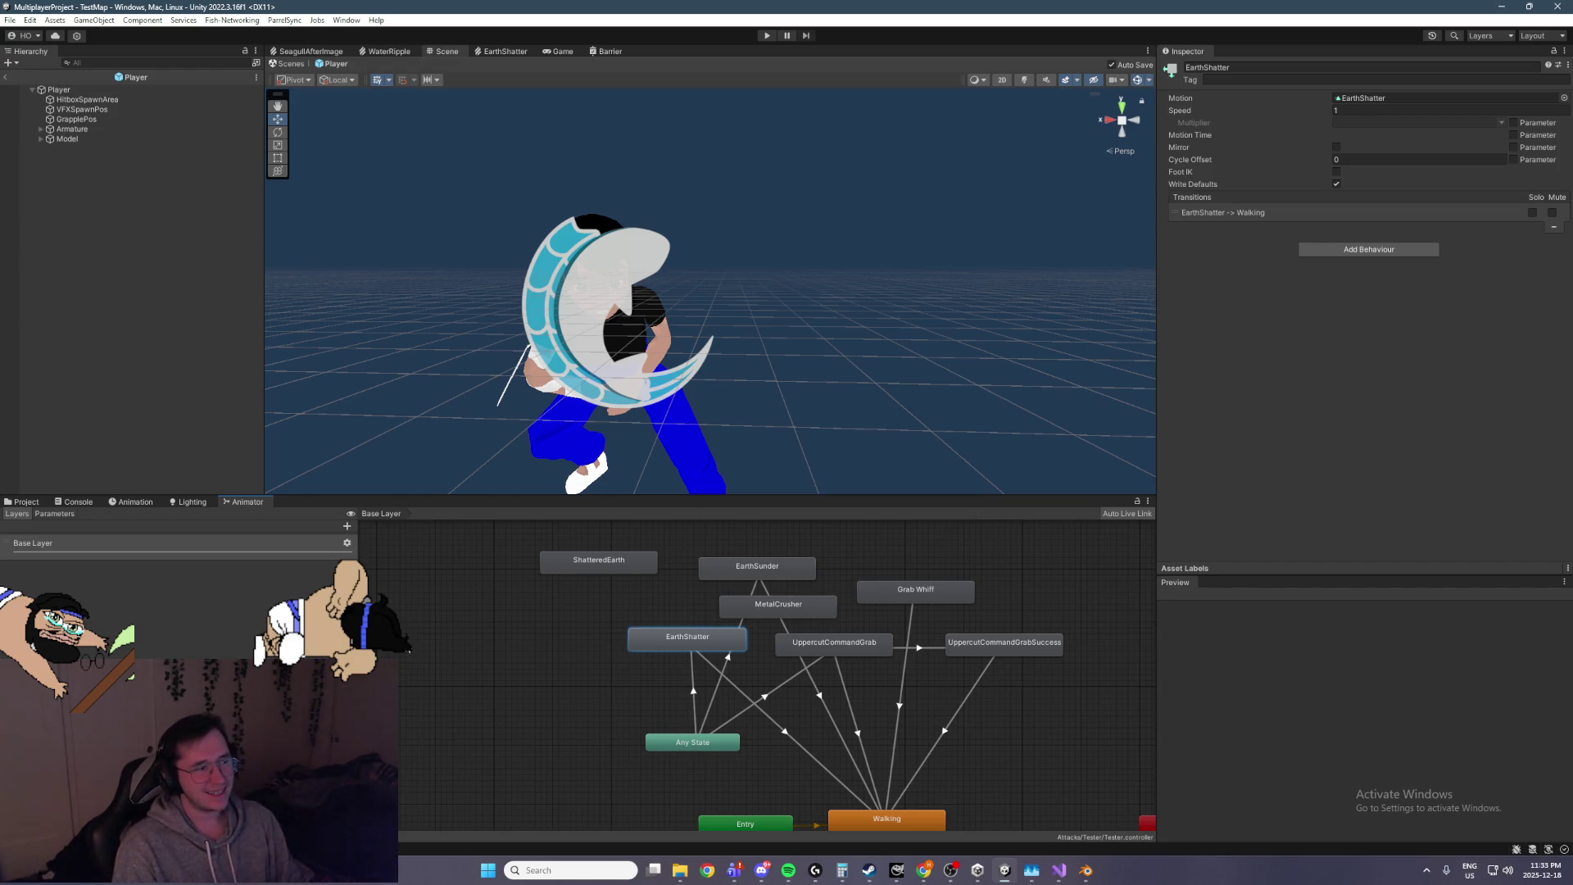
left_click(54, 513)
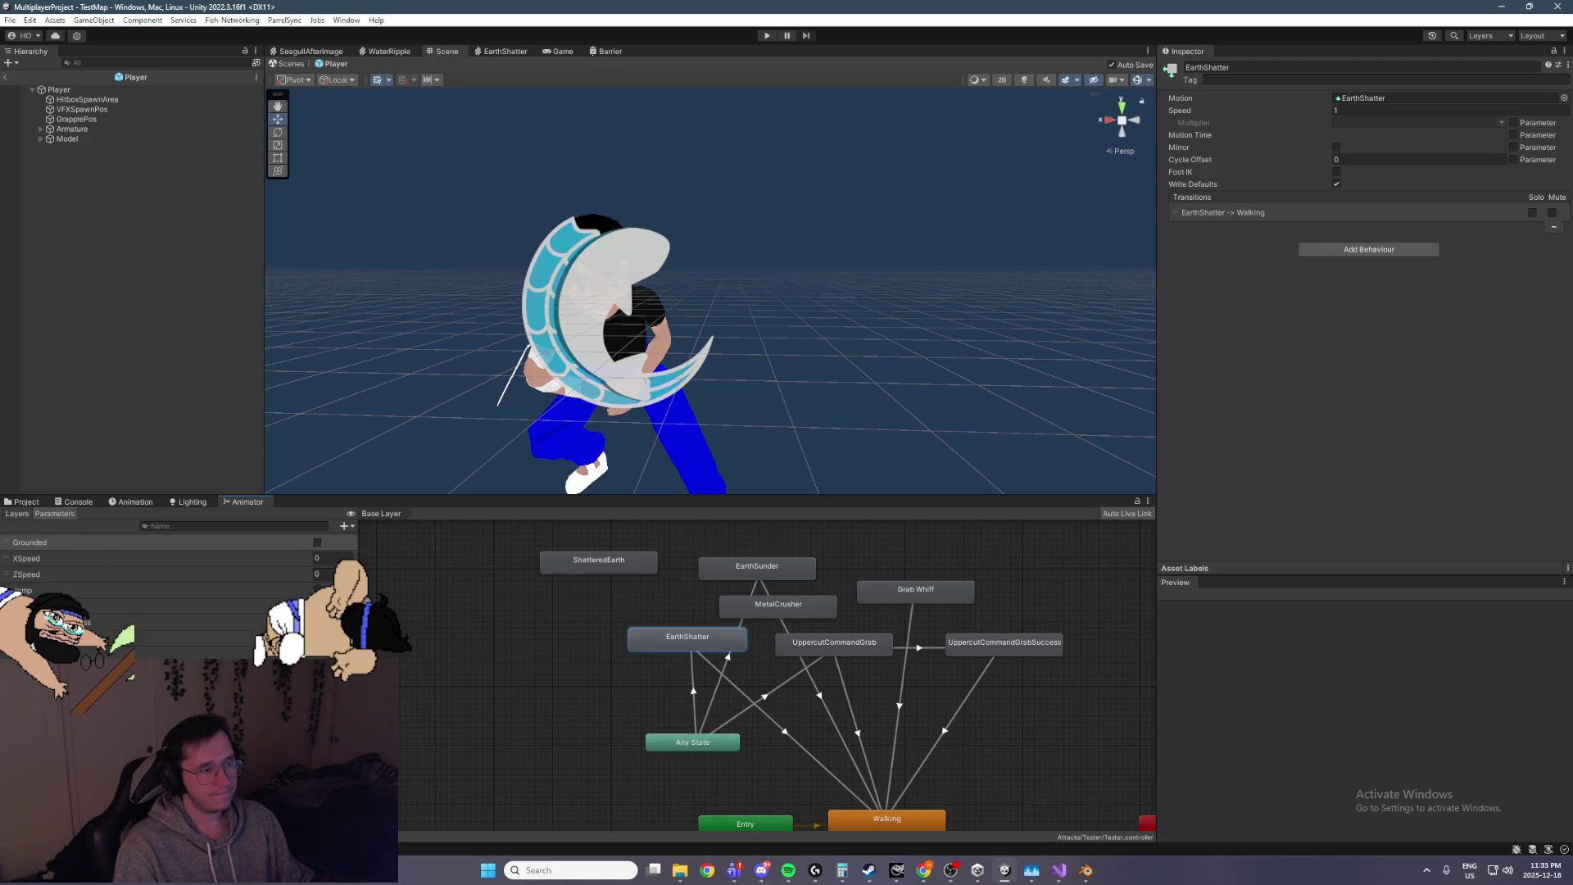
left_click(189, 637)
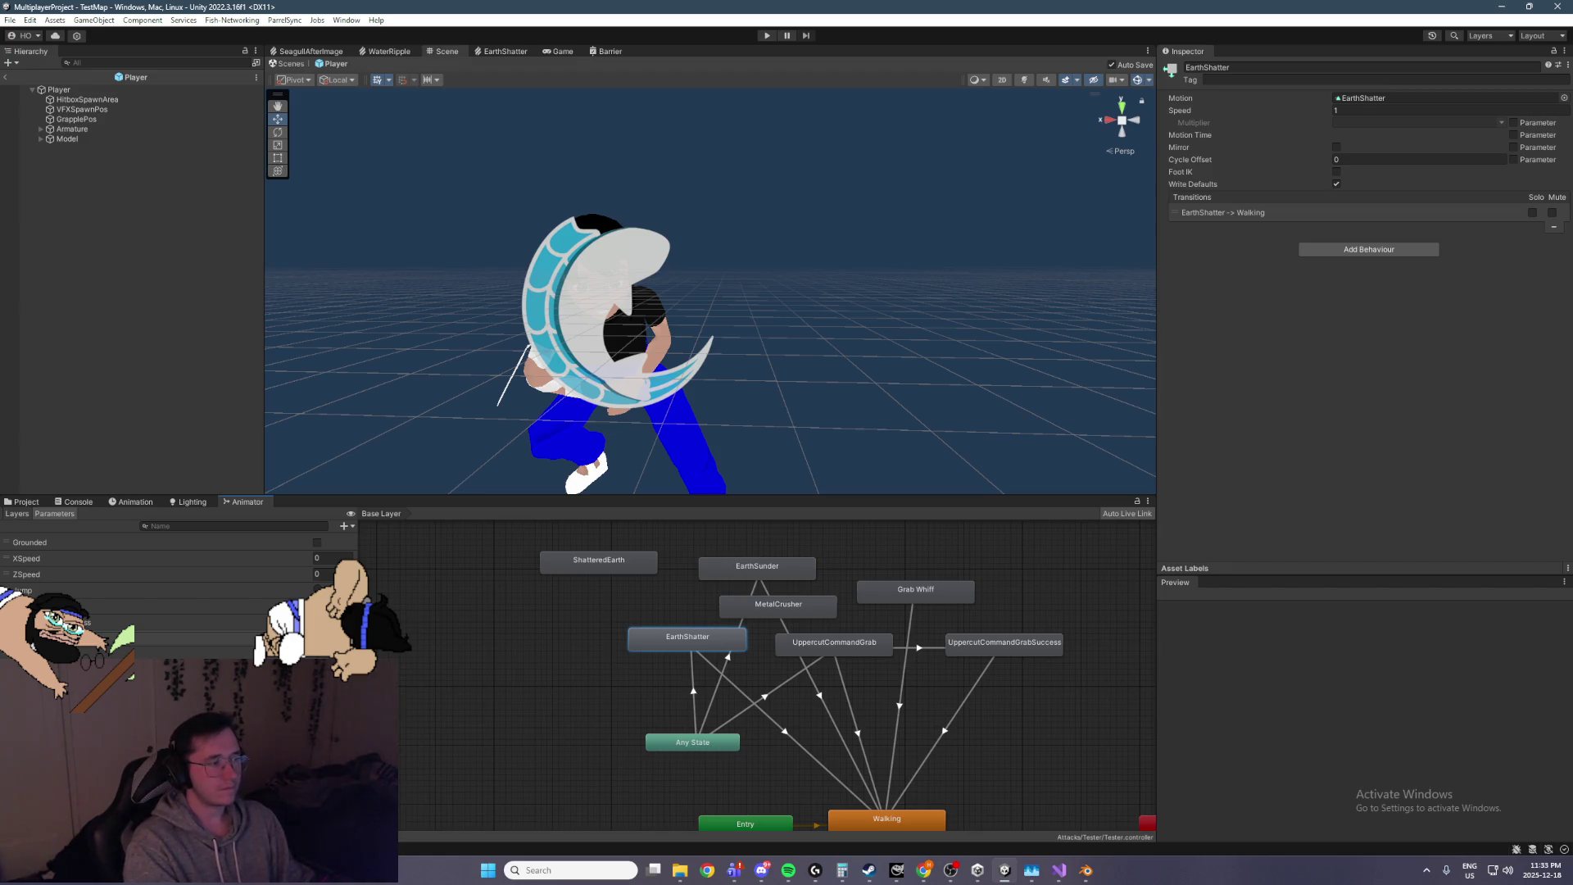
Delete the Any State to EarthShatter transition and the old EarthShatter state
left_click(691, 668)
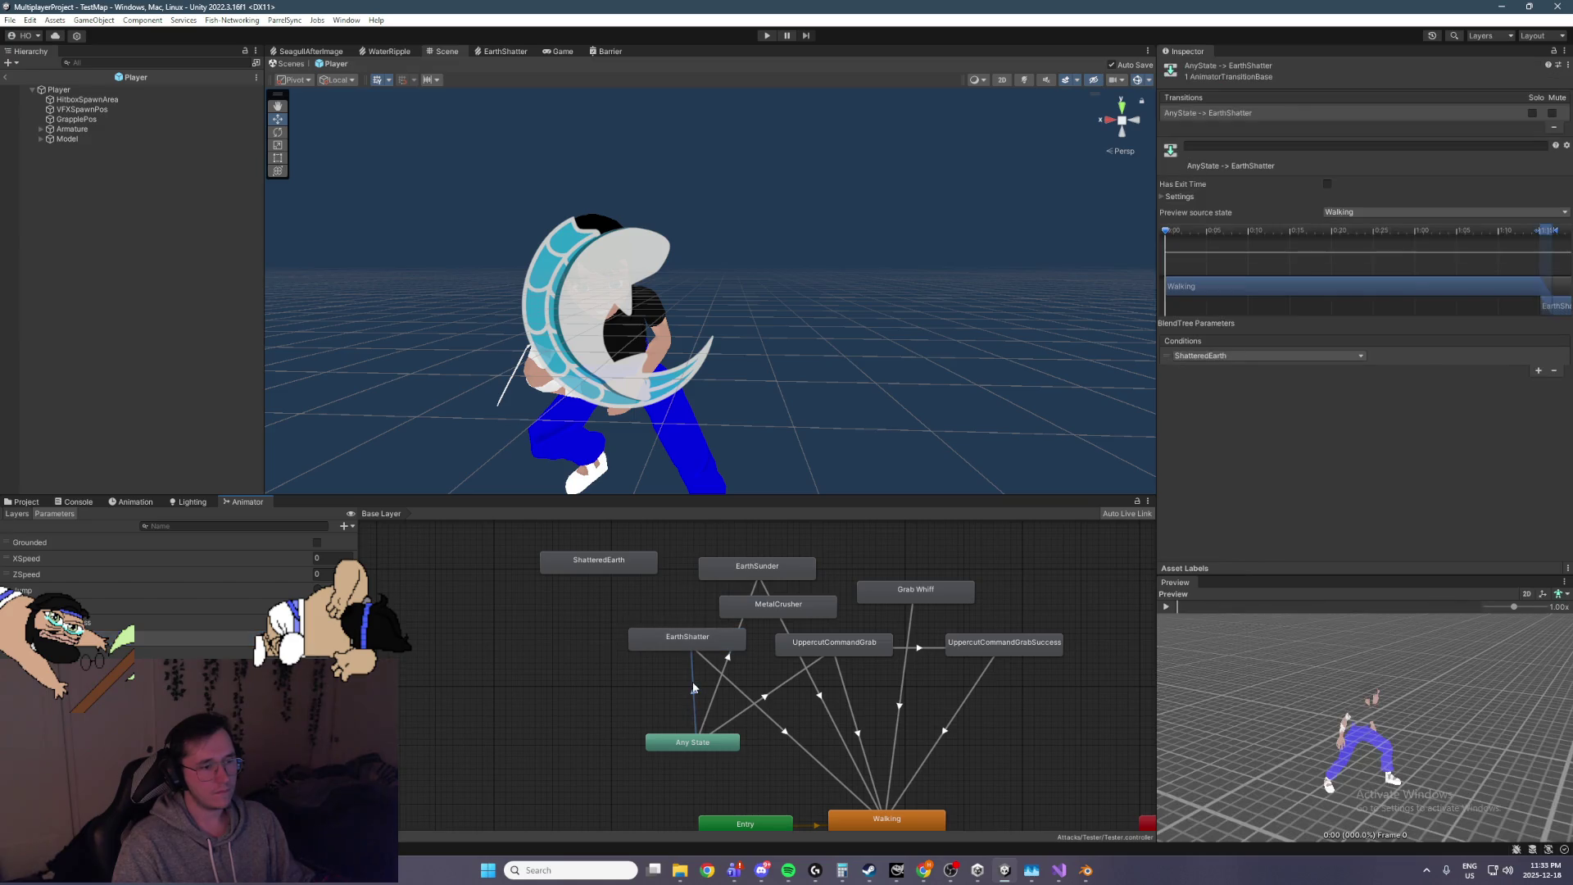
key("Delete")
left_click(702, 649)
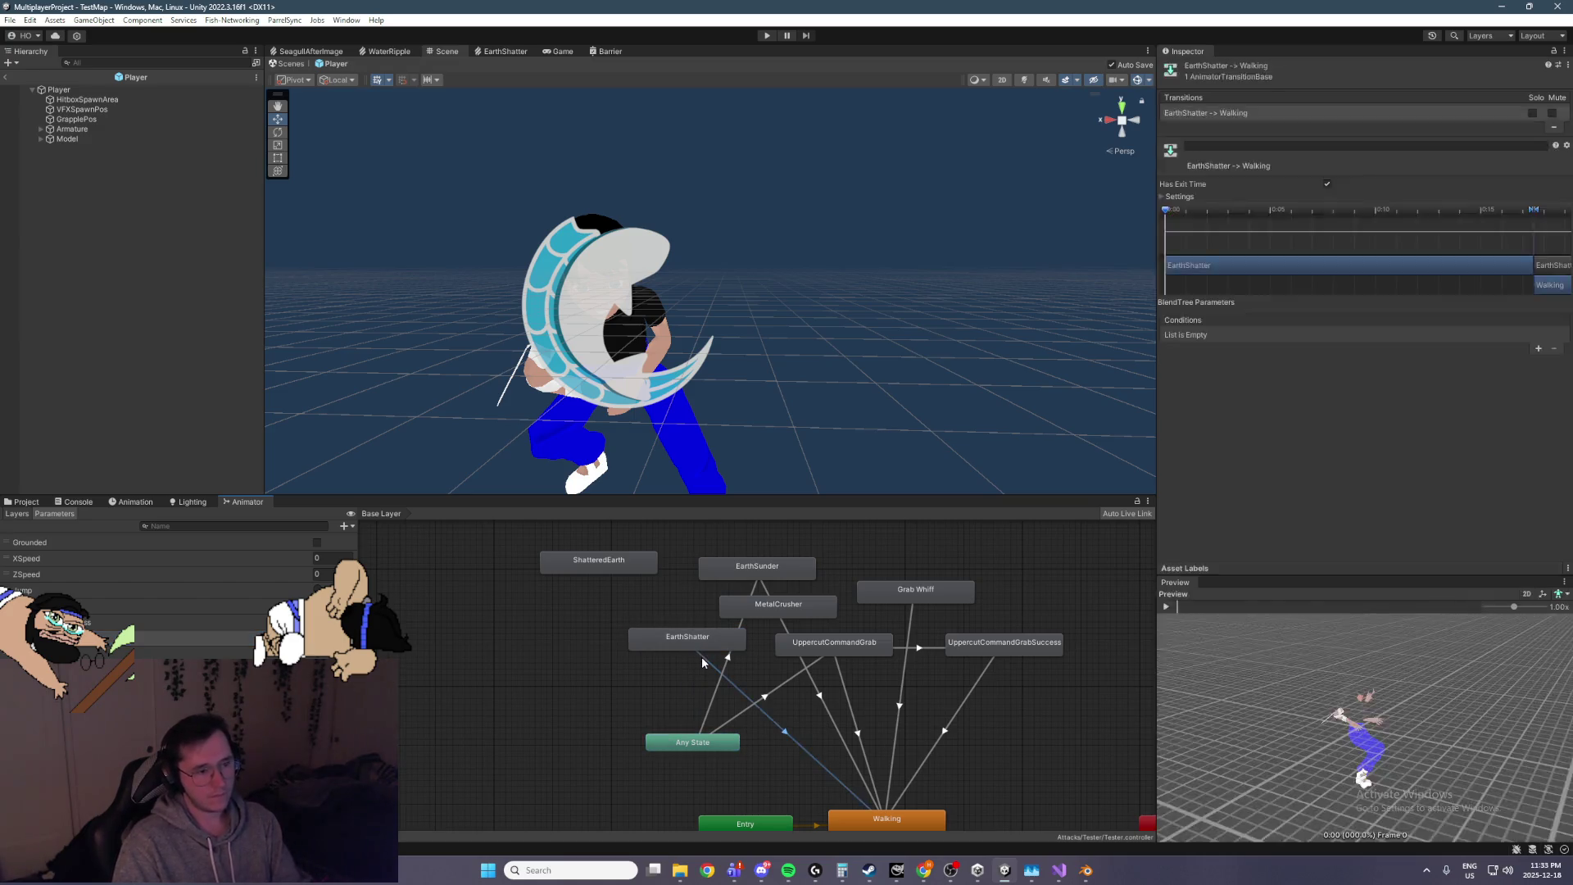
key("Delete")
right_click(681, 743)
Add transitions from Any State to ShatteredEarth and from ShatteredEarth to Walking
left_click(727, 752)
left_click(613, 569)
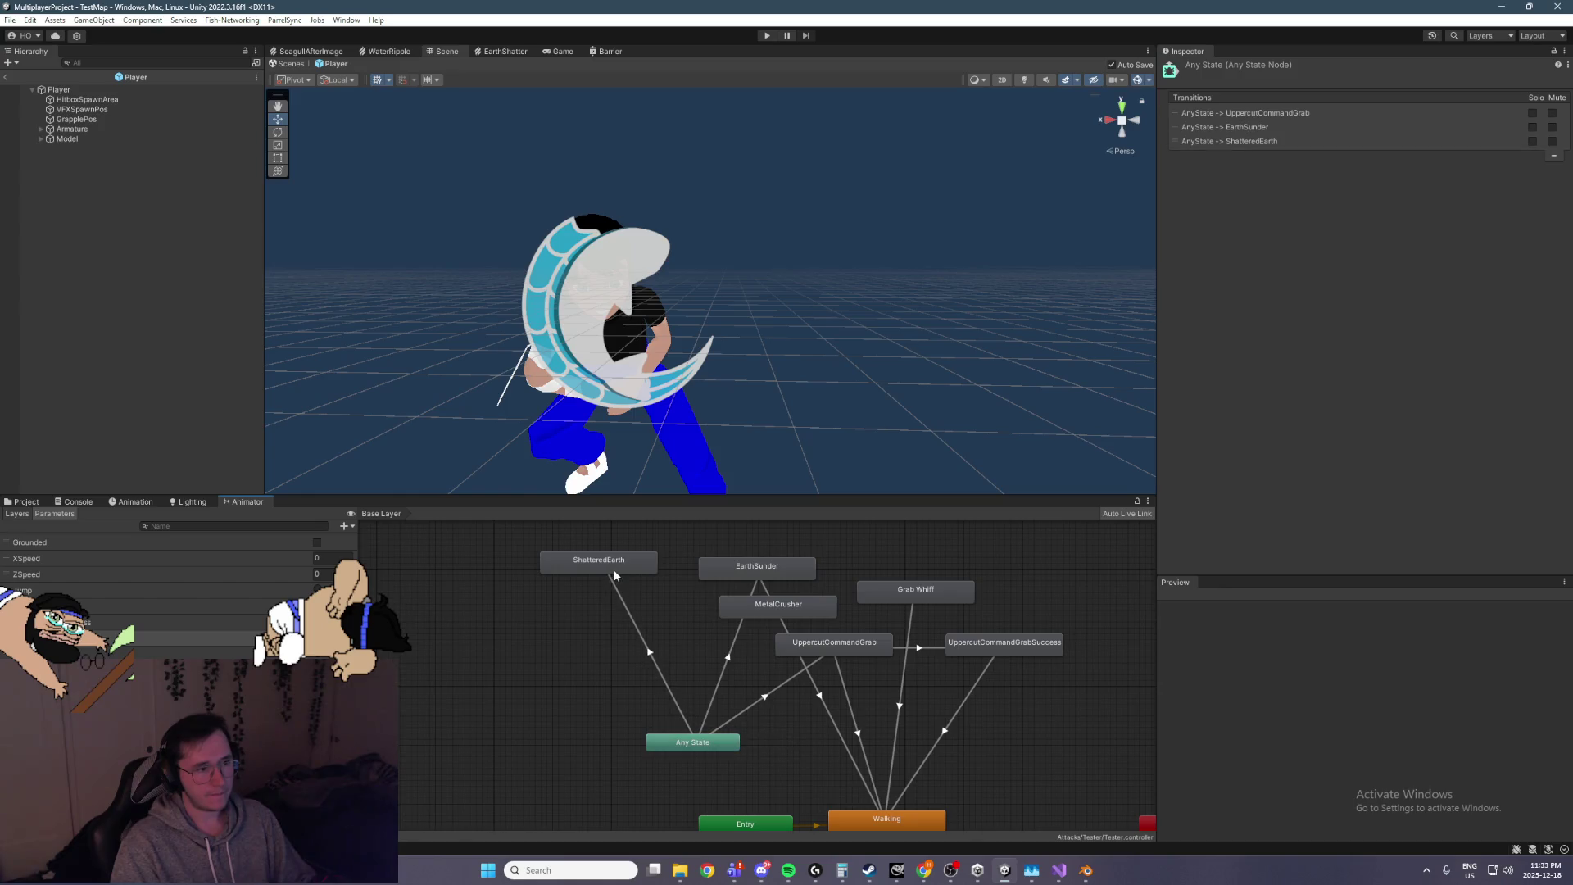
left_click(612, 570)
right_click(611, 570)
left_click(647, 574)
left_click(883, 816)
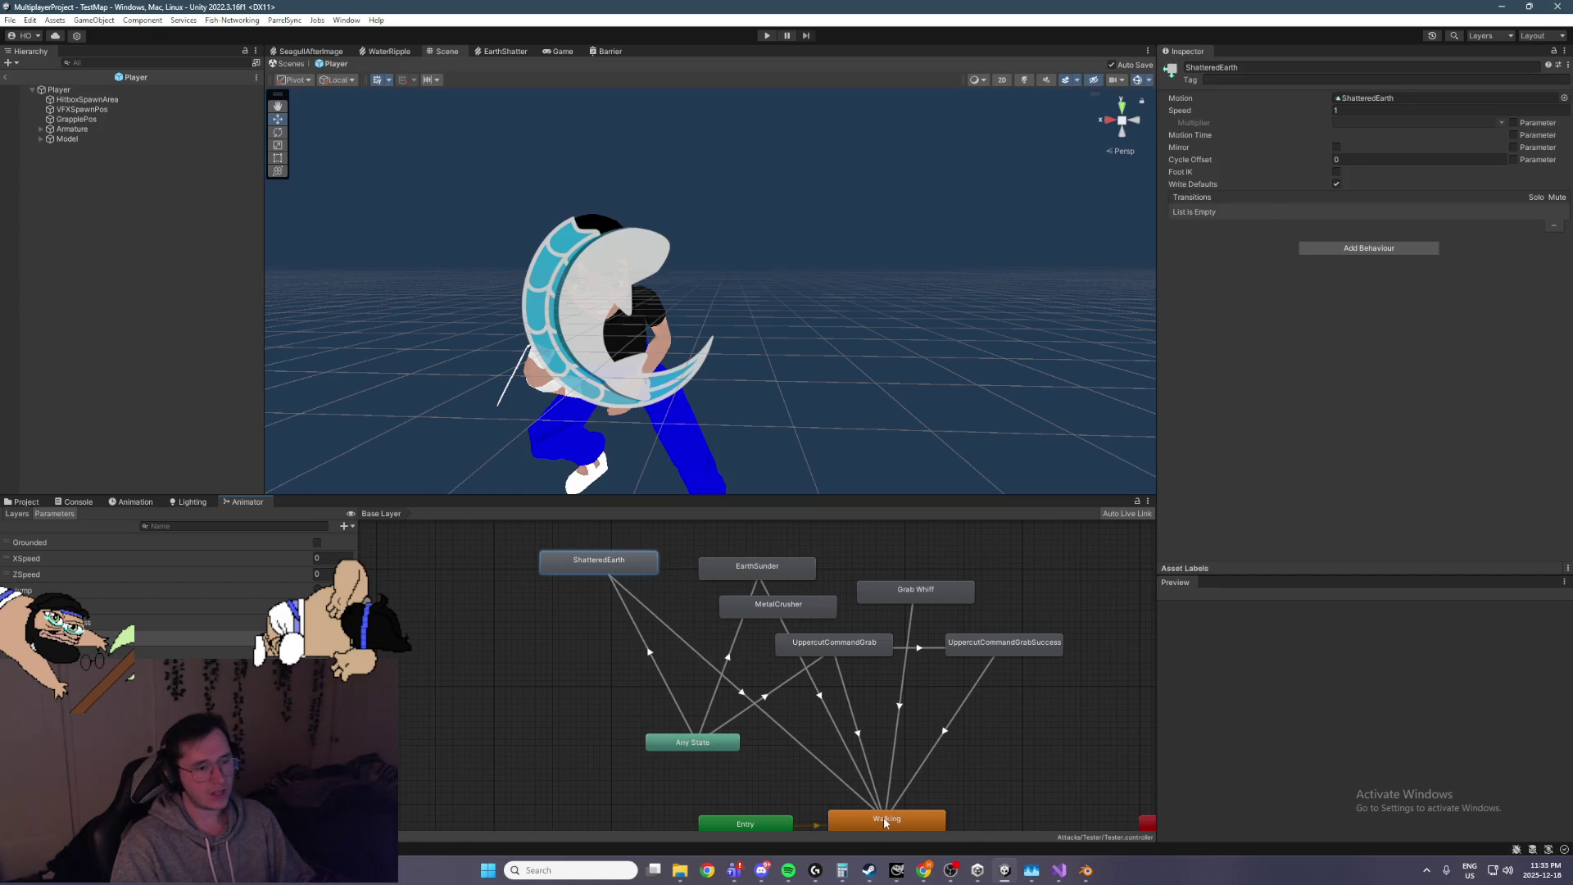
Give the Any State to ShatteredEarth transition a ShatteredEarth condition and 0 duration, then preview it
left_click(676, 680)
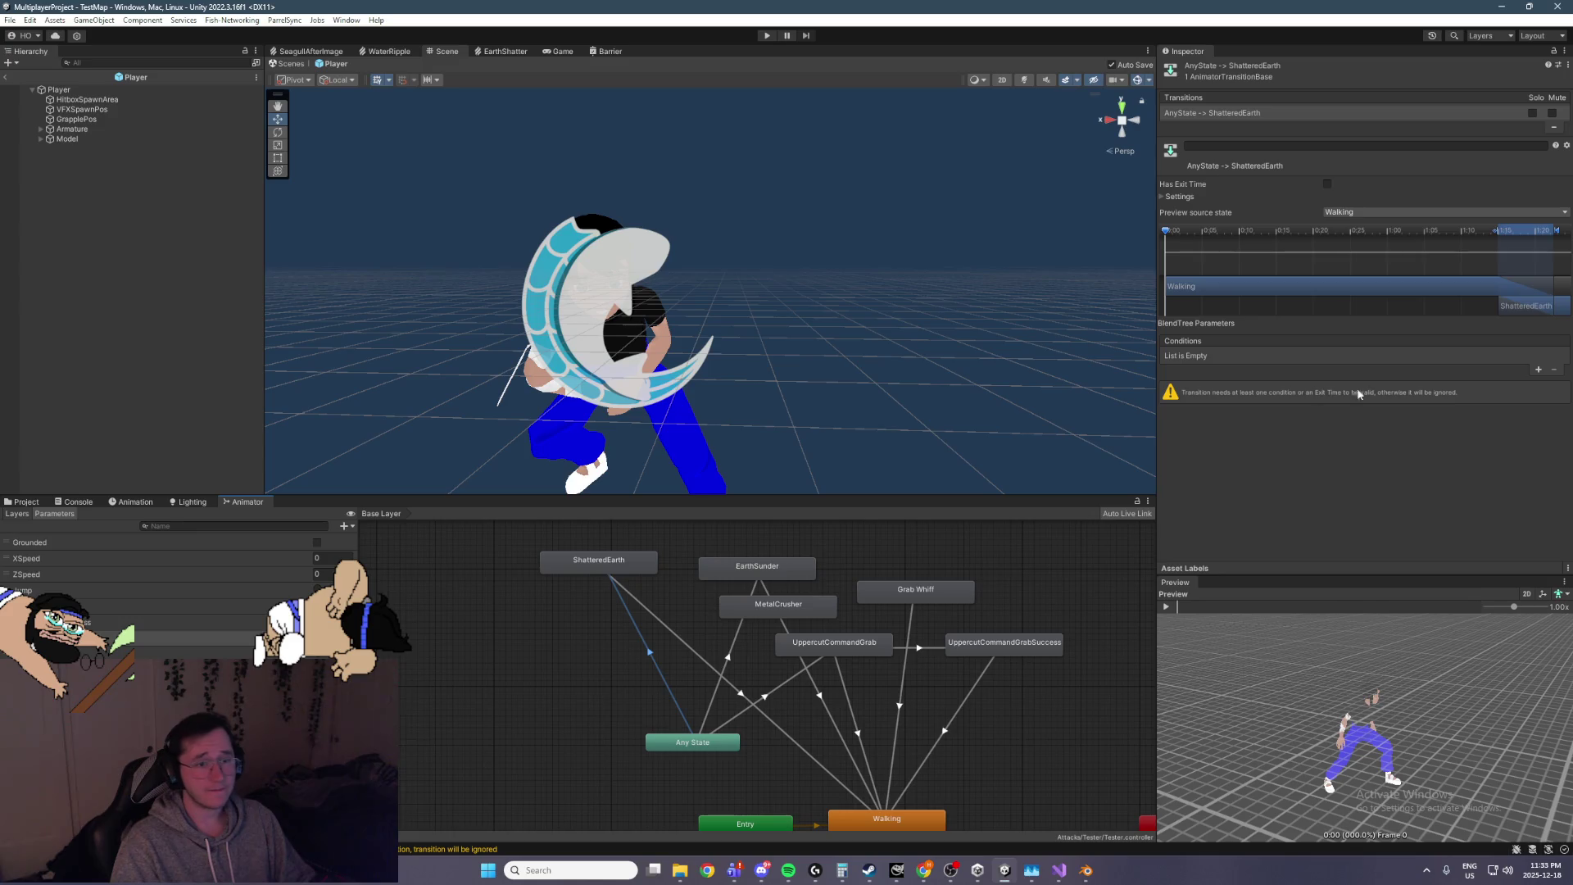
left_click(1538, 369)
left_click(1313, 361)
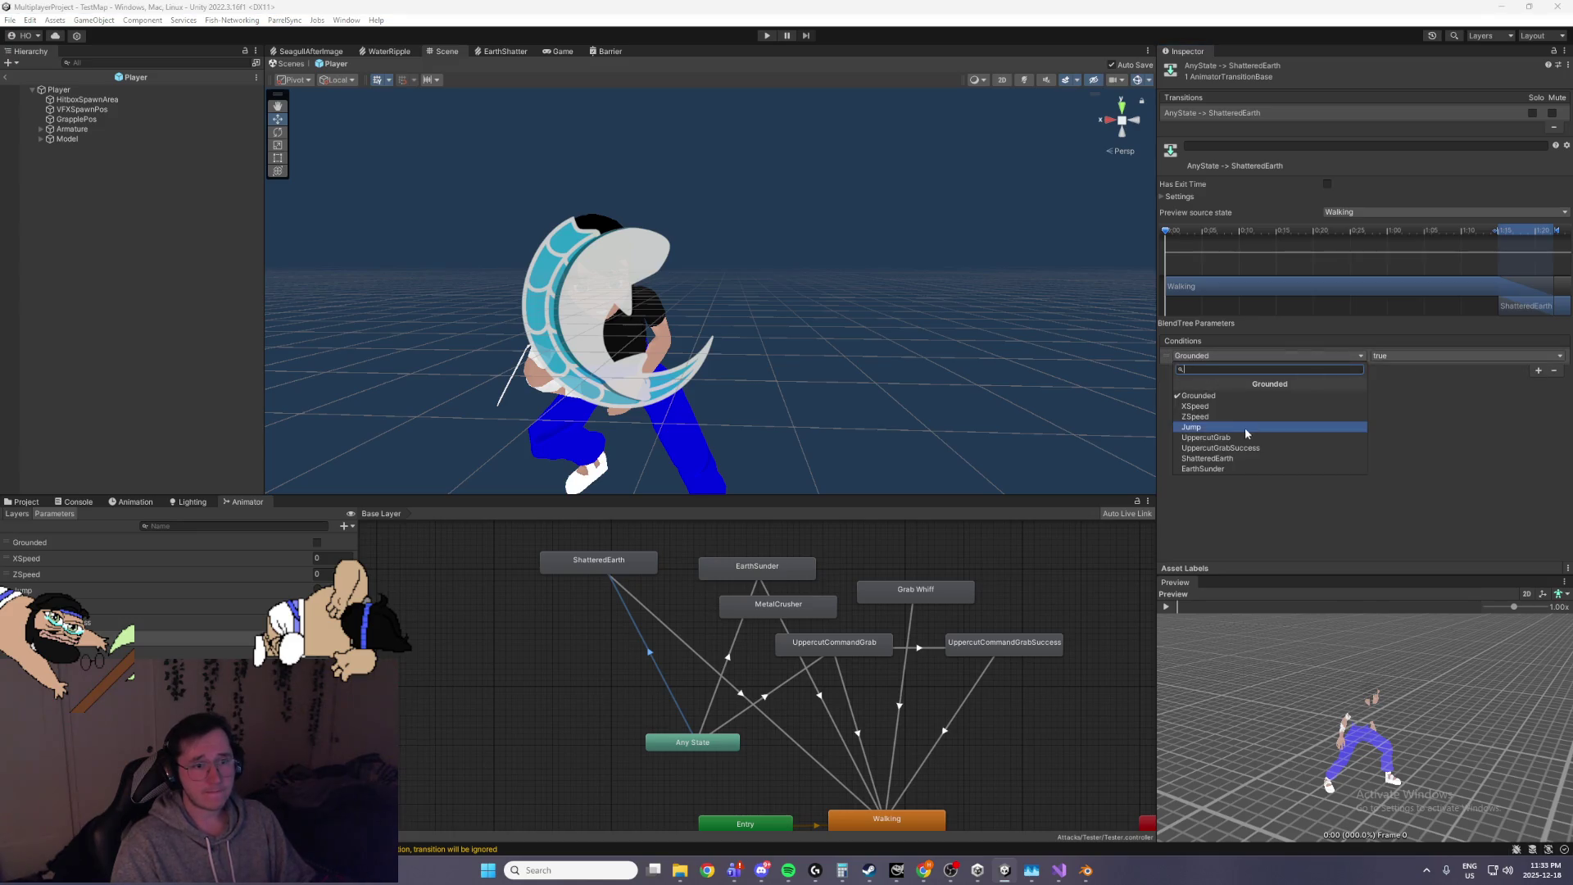
left_click(1241, 459)
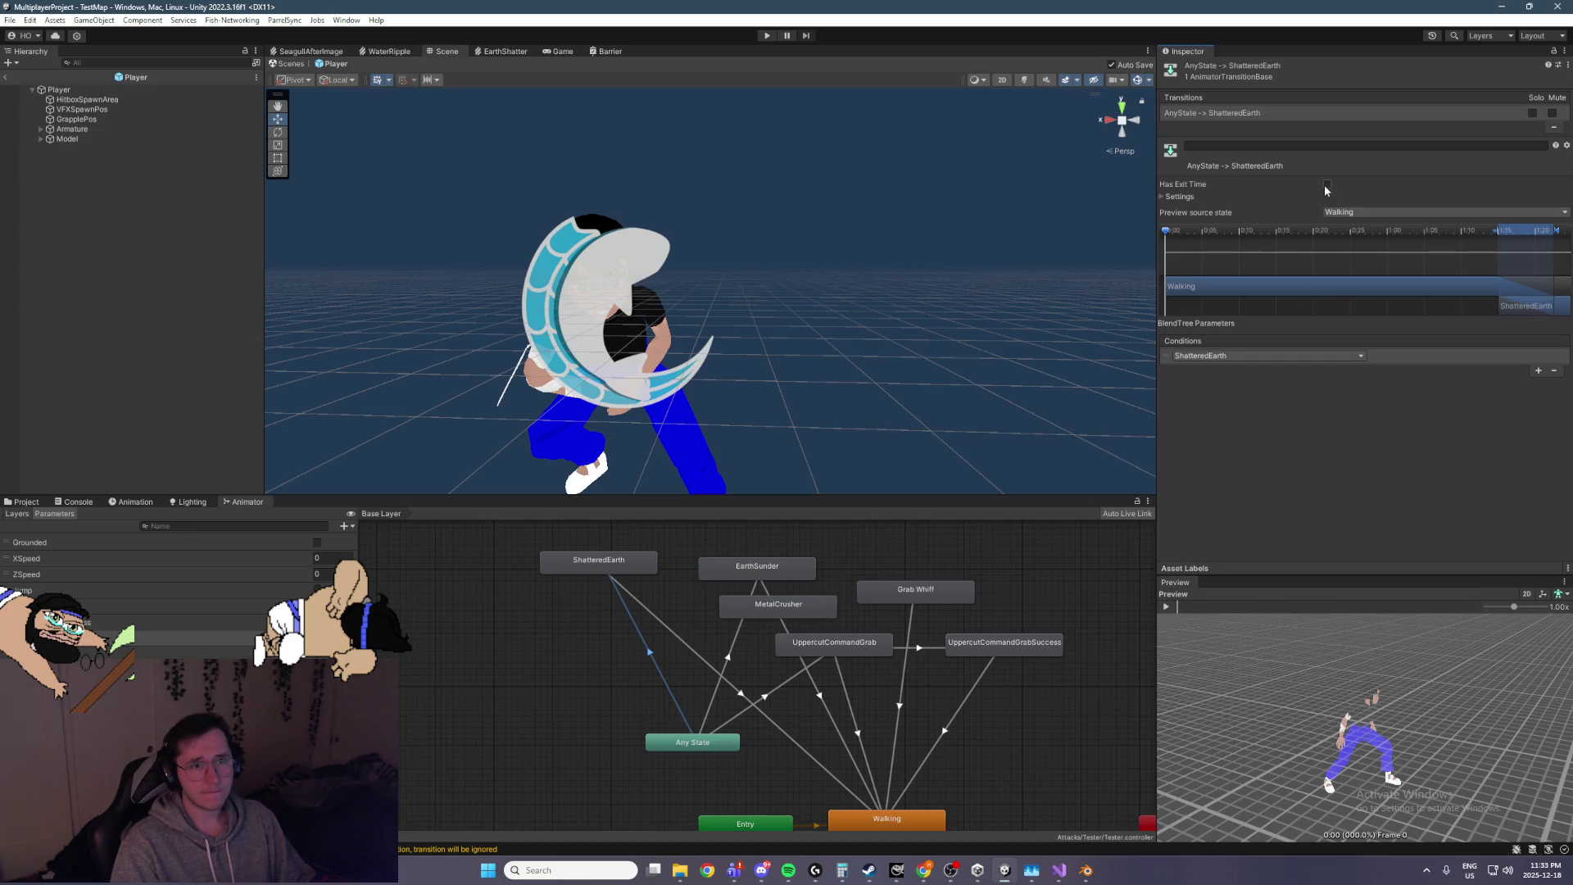
left_click(1163, 197)
left_click_drag(1284, 238, 1303, 241)
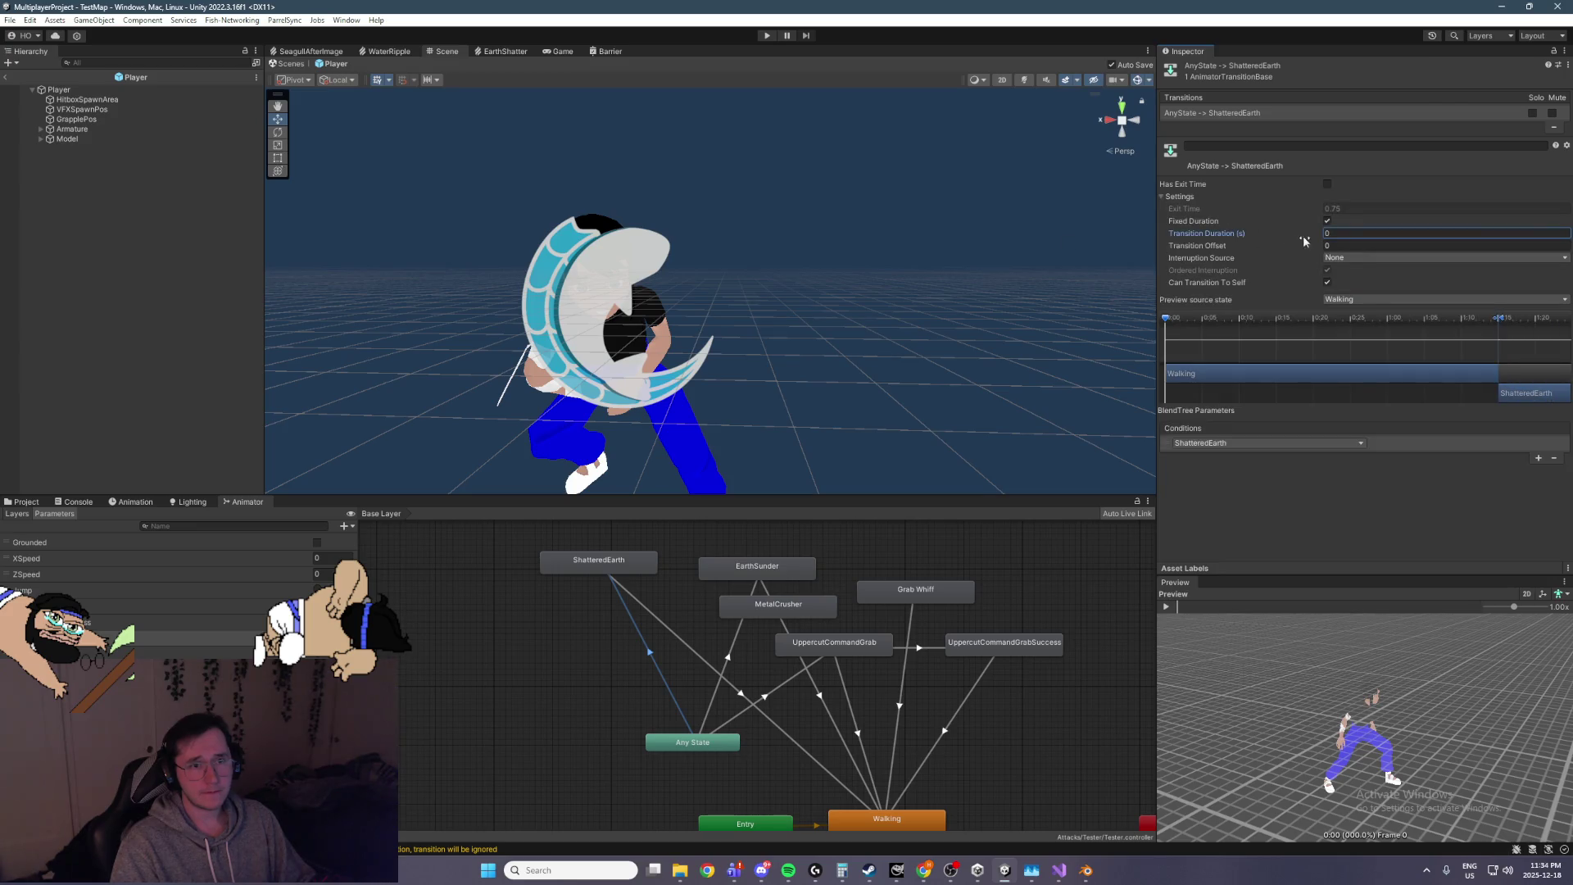
left_click(1168, 607)
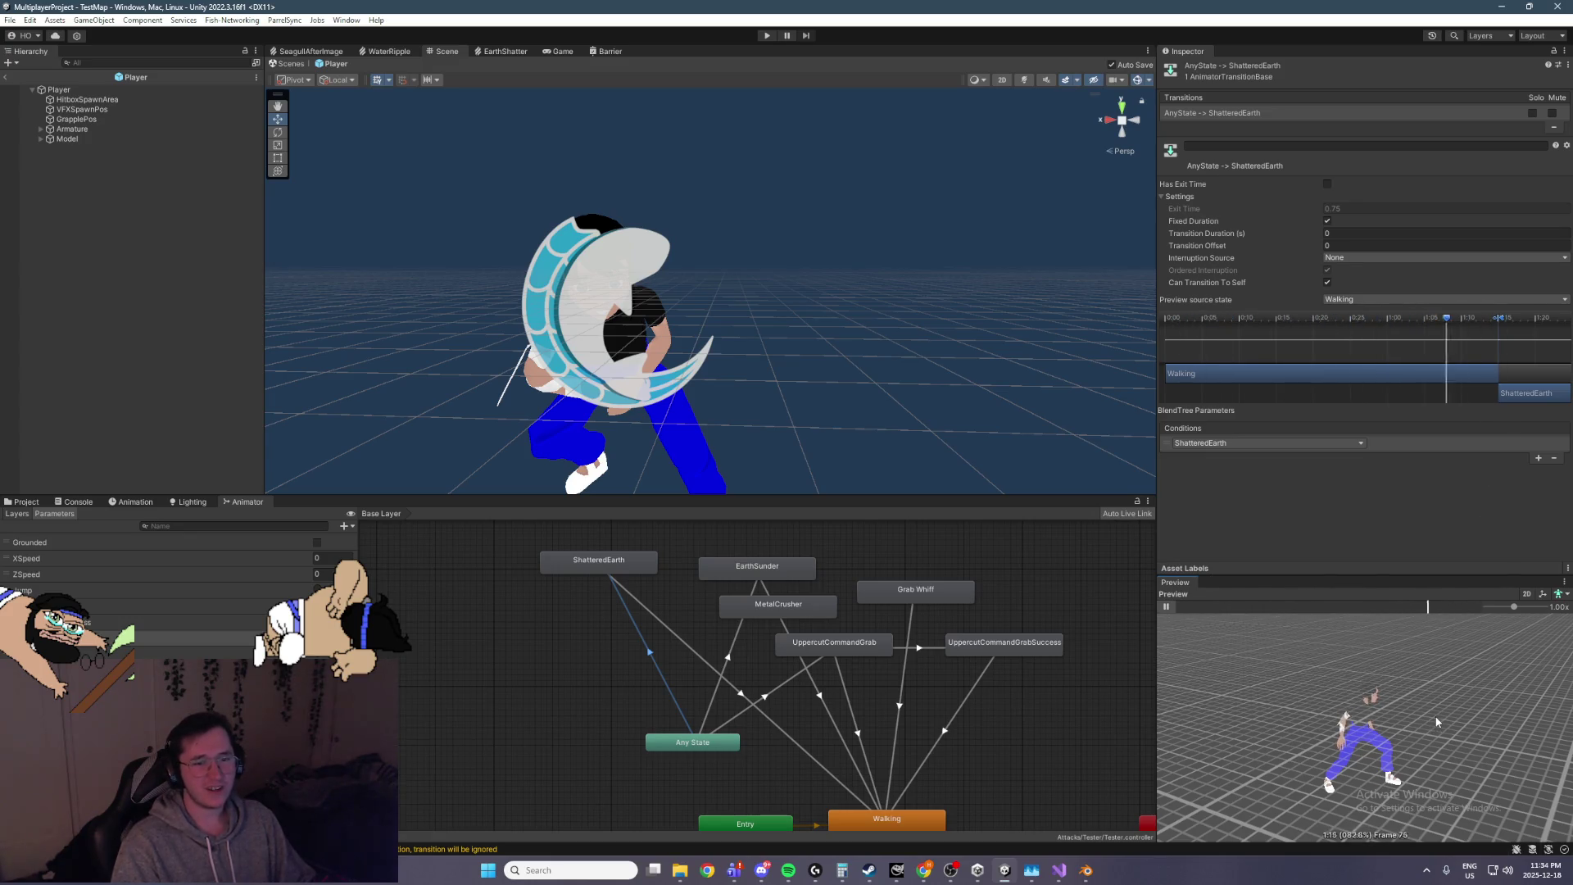
left_click_drag(1434, 720, 1278, 690)
Select the ShatteredEarth→Walking transition and keep Has Exit Time enabled
left_click(742, 692)
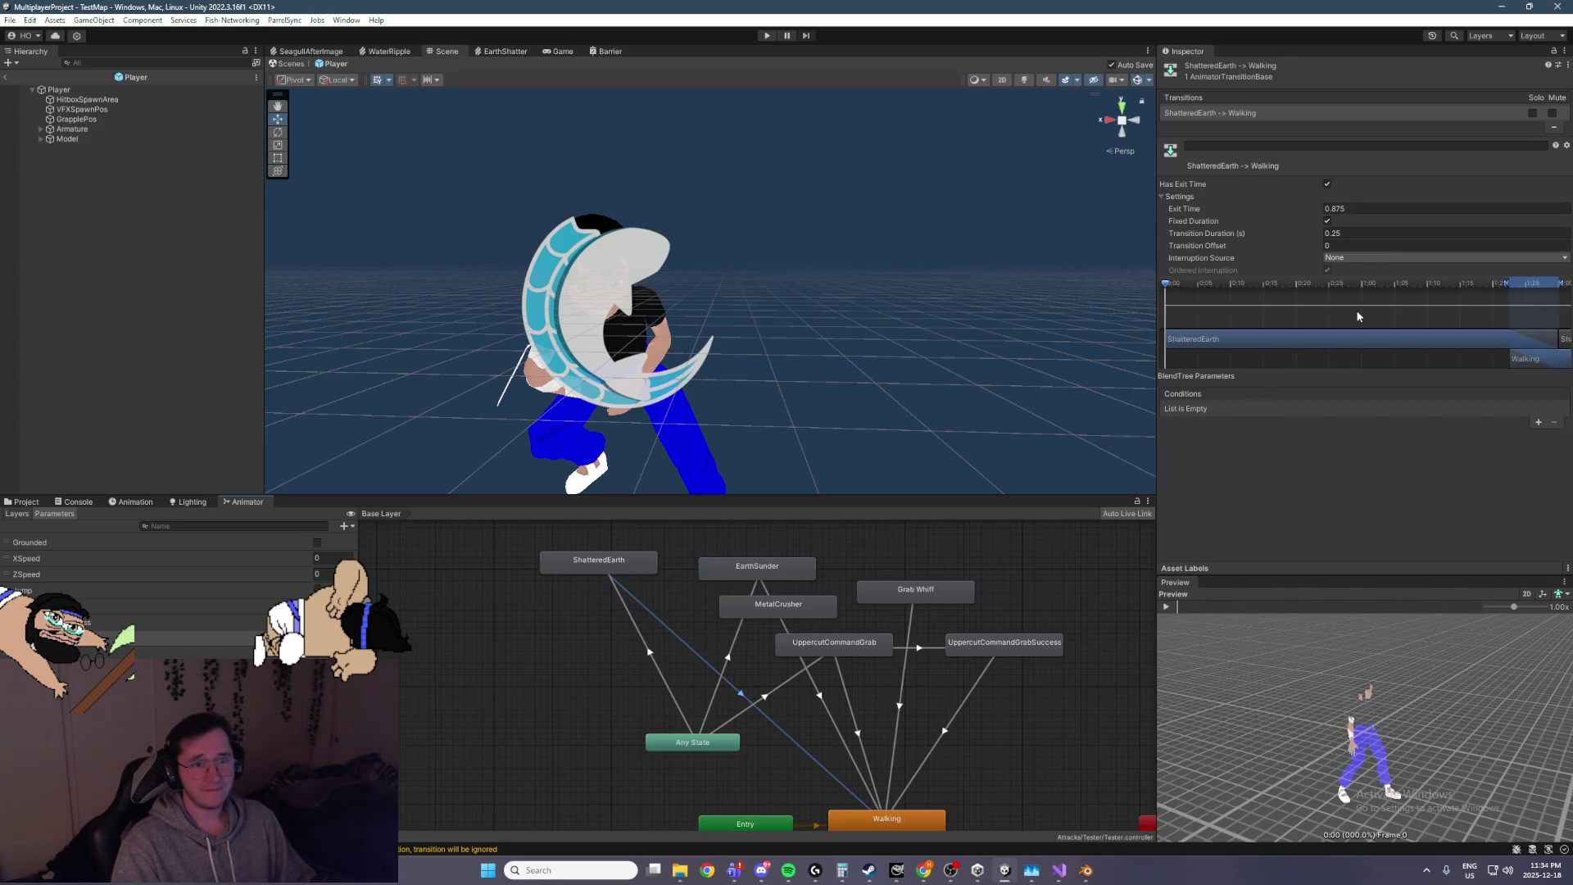
left_click(1328, 184)
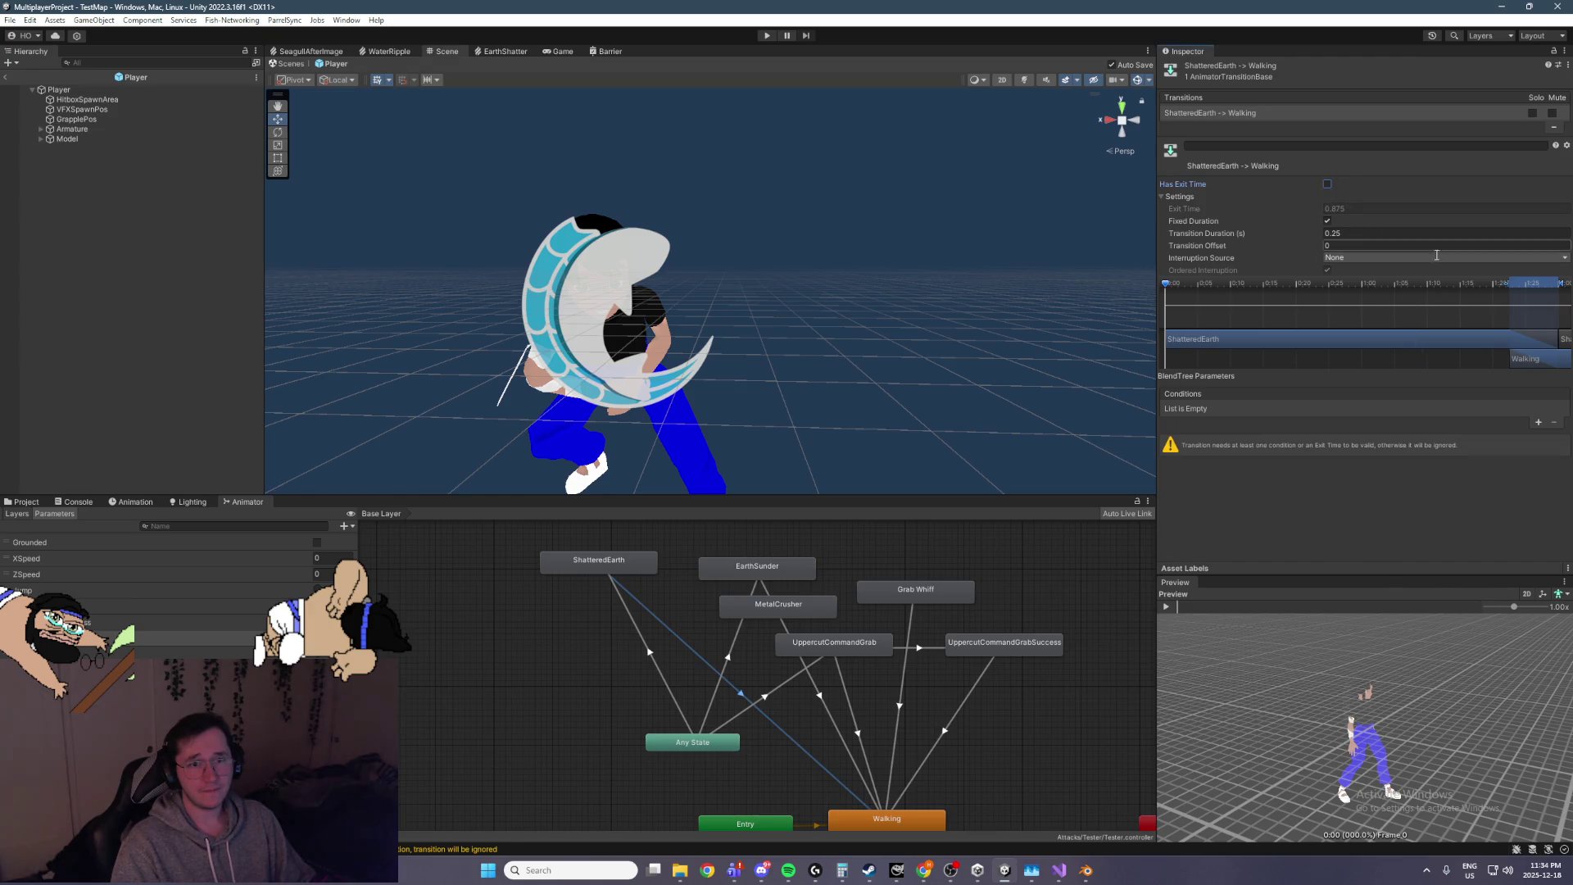
left_click(1328, 183)
Set the transition's Transition Duration to 0 and Exit Time to 0.999
left_click(1337, 233)
type("0")
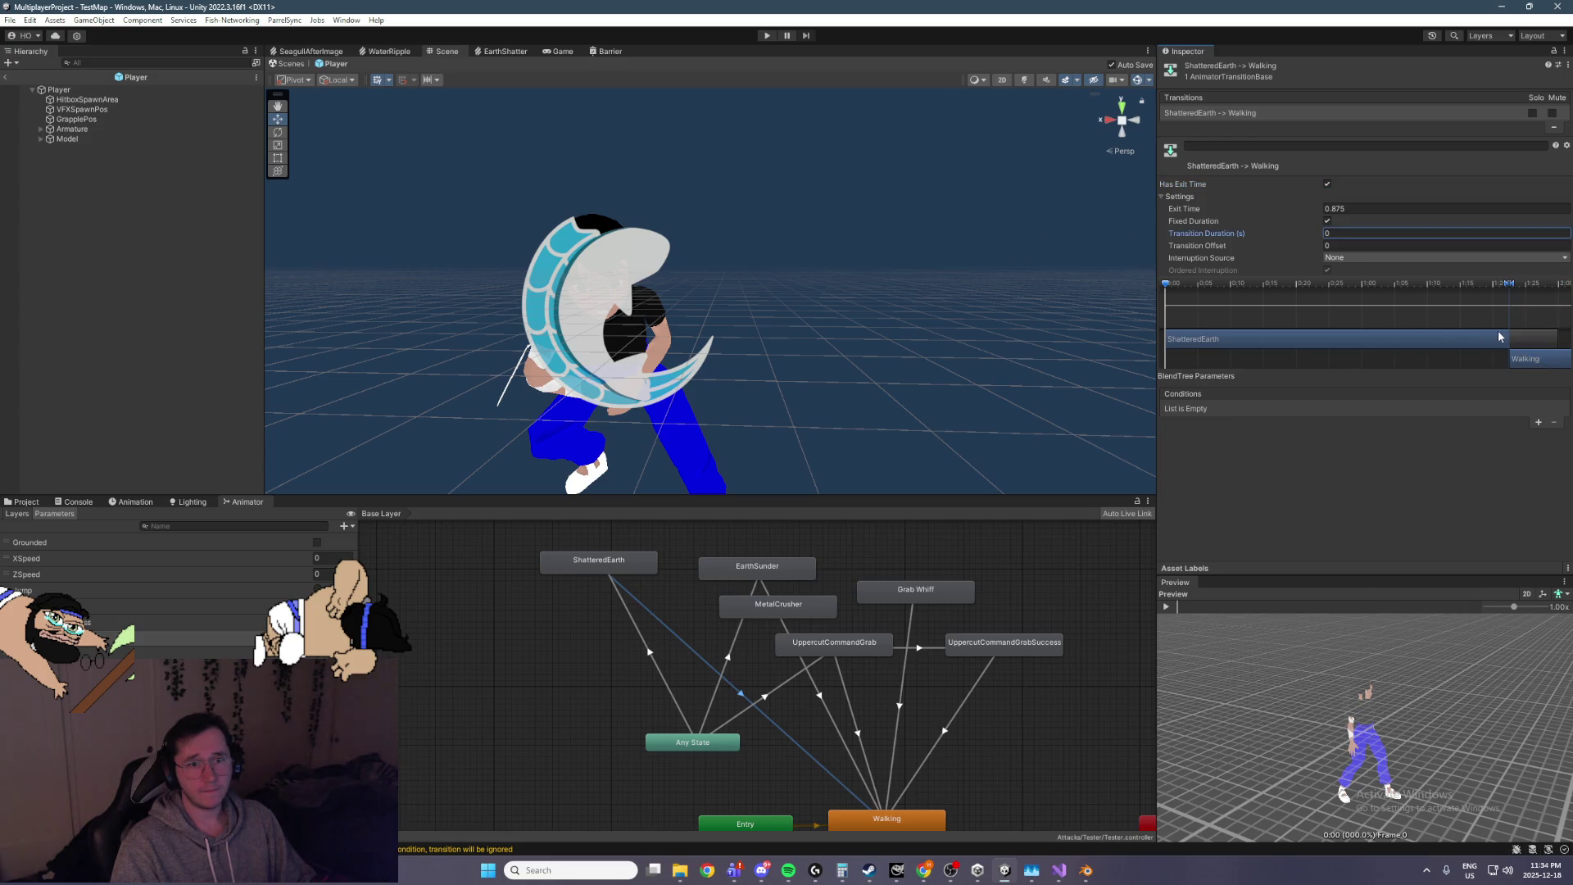
left_click_drag(1211, 204, 1272, 207)
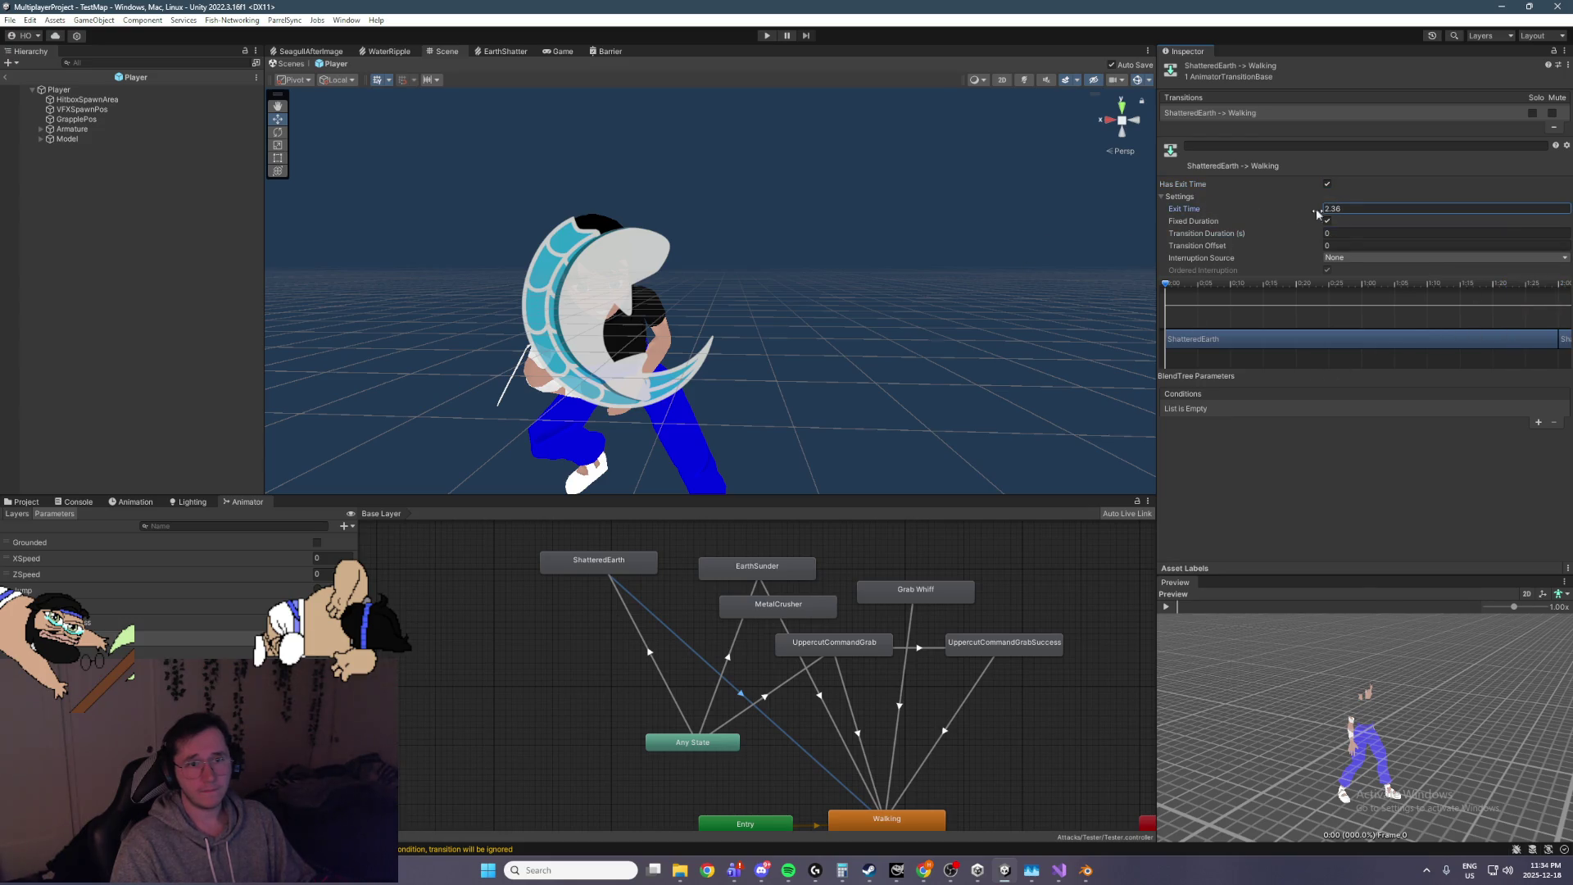
left_click(1347, 207)
key("BackSpace")
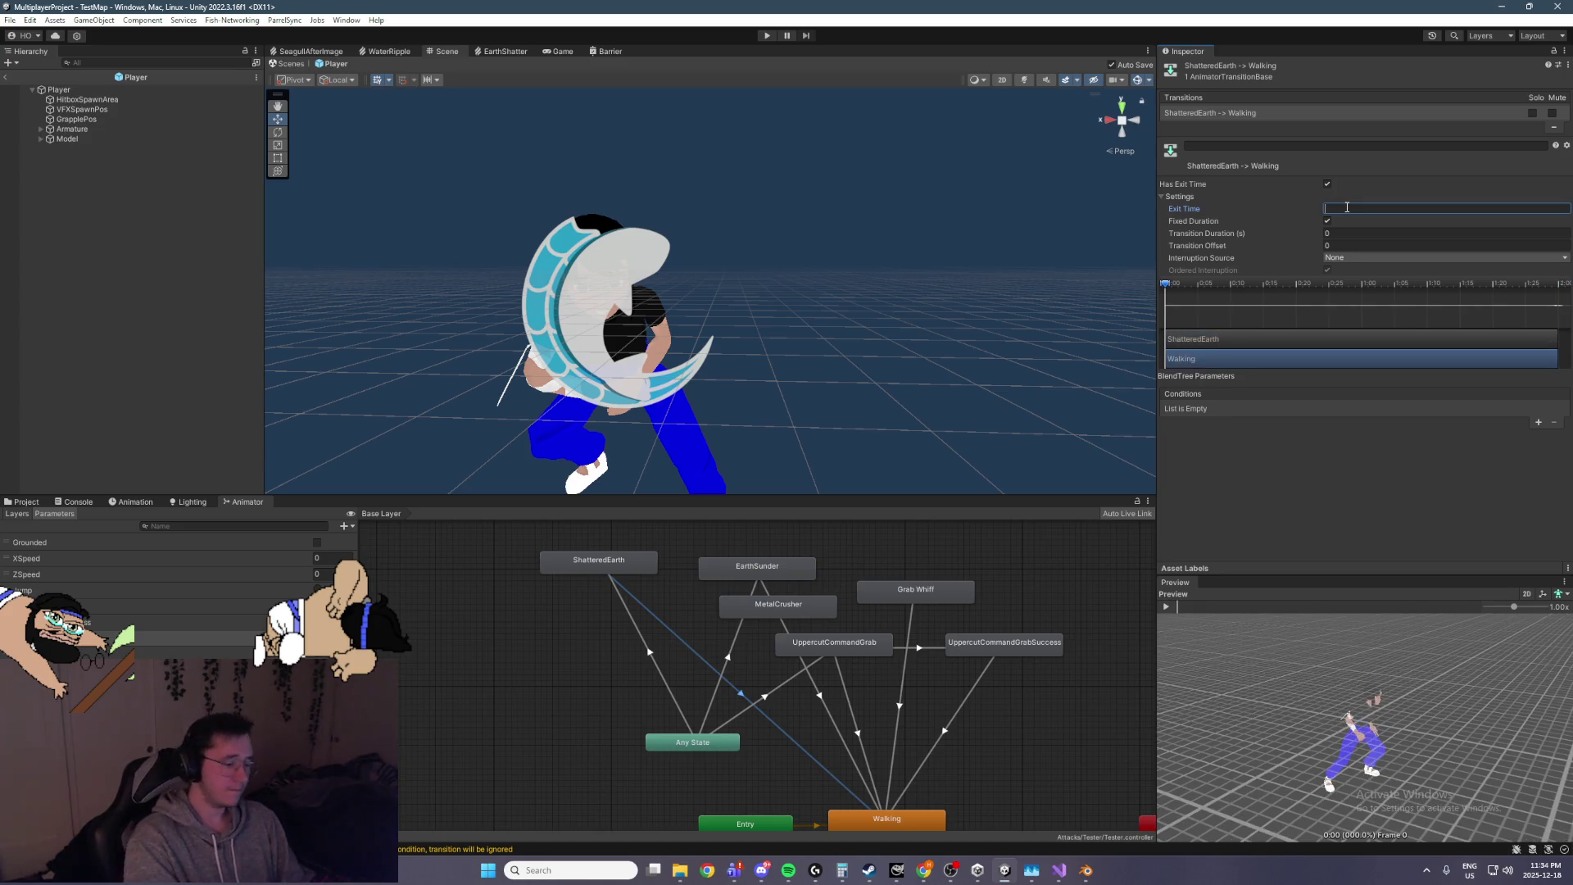
type("0.99")
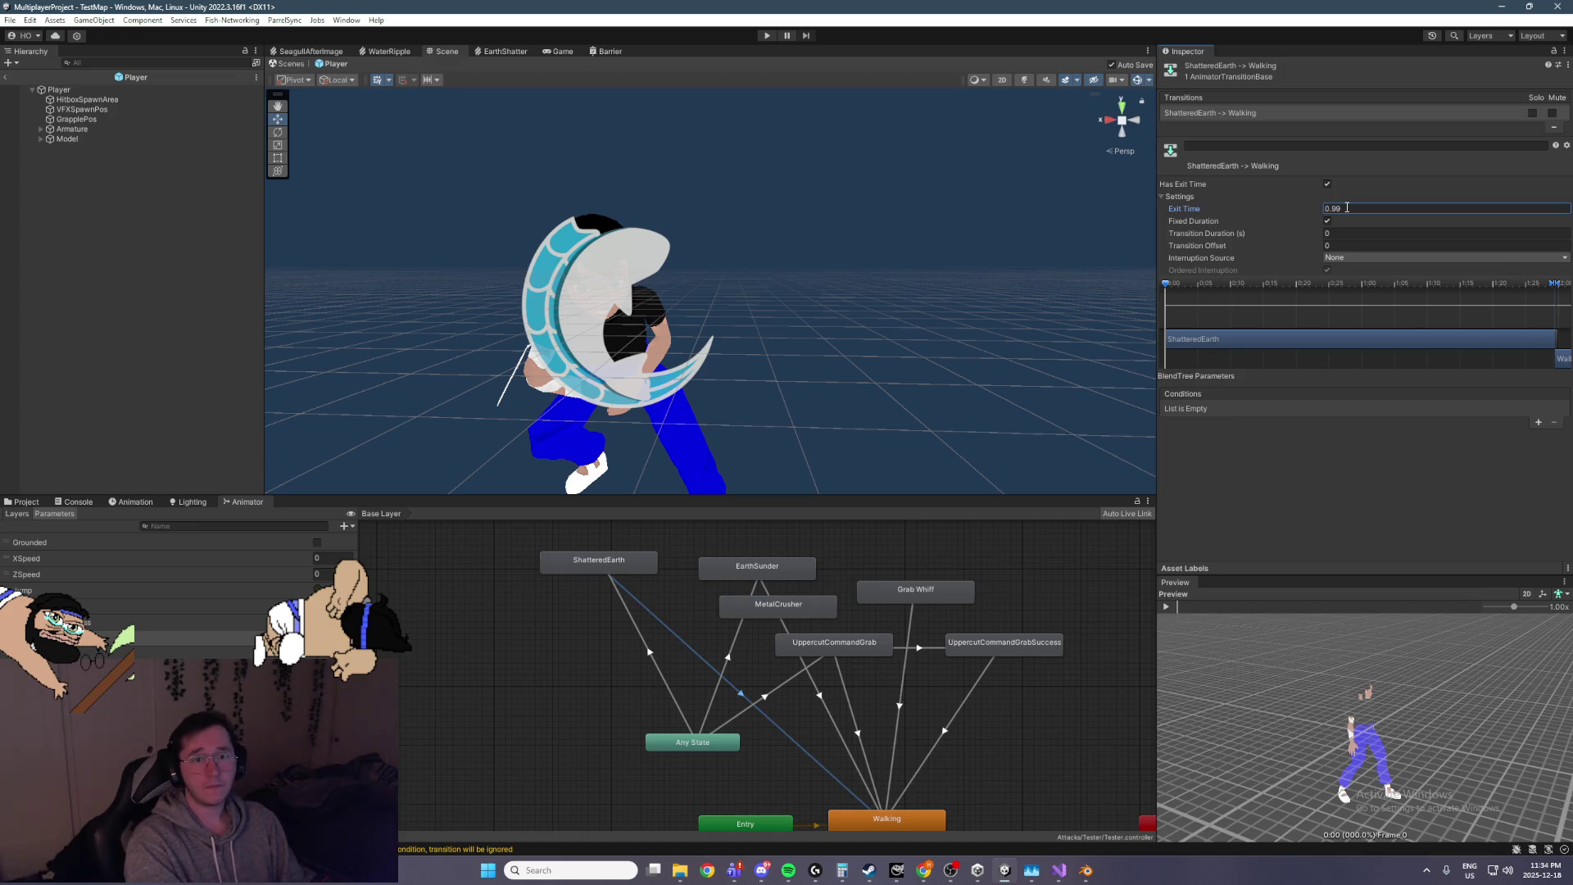
key("Return")
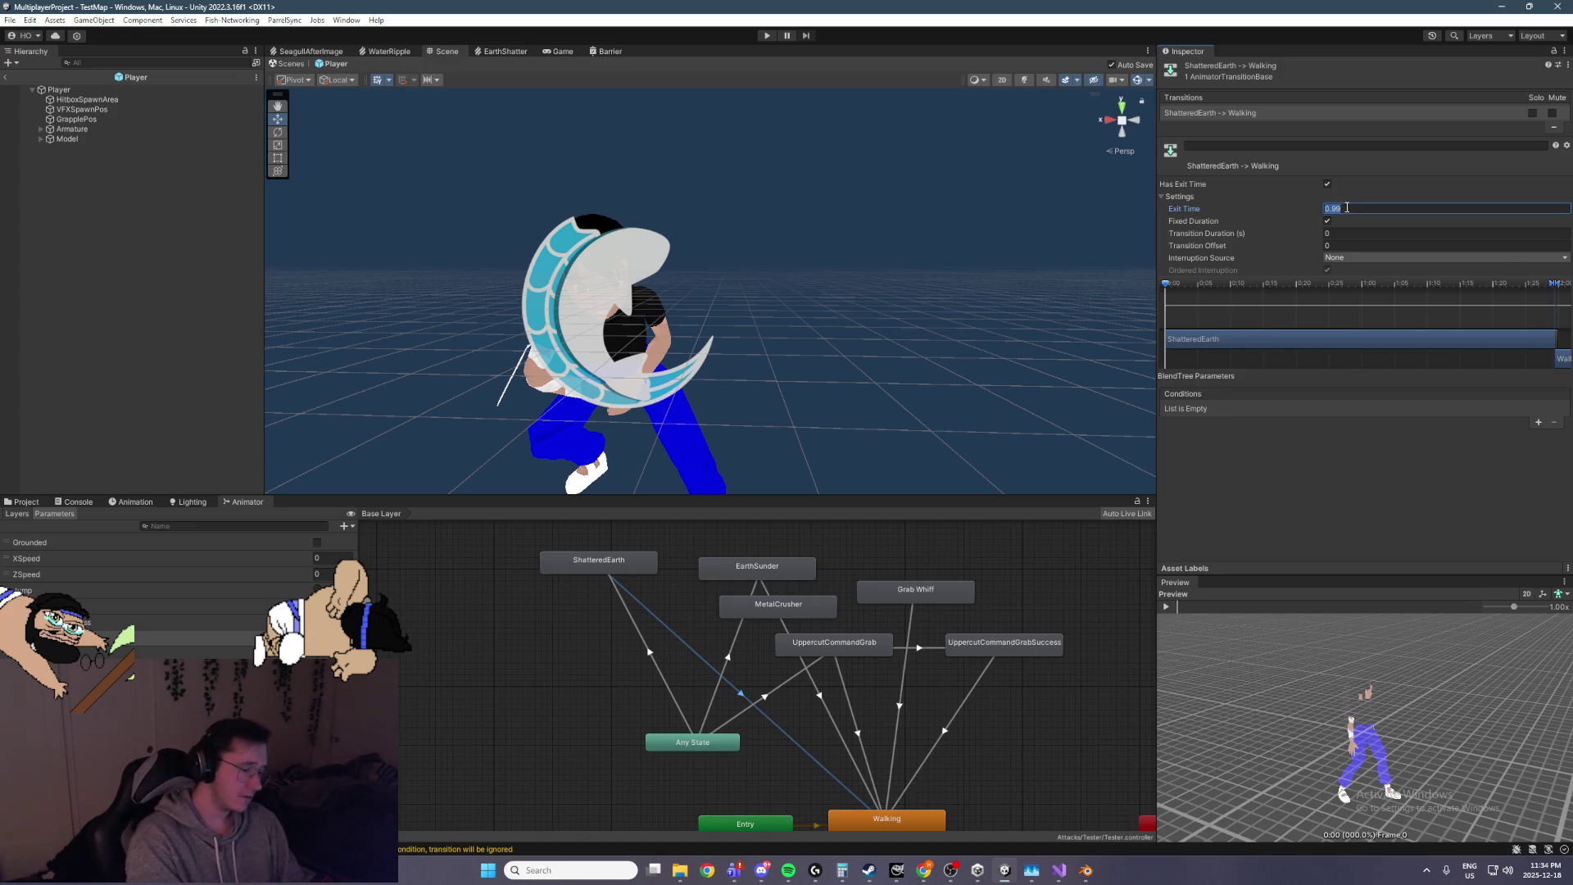
type("9")
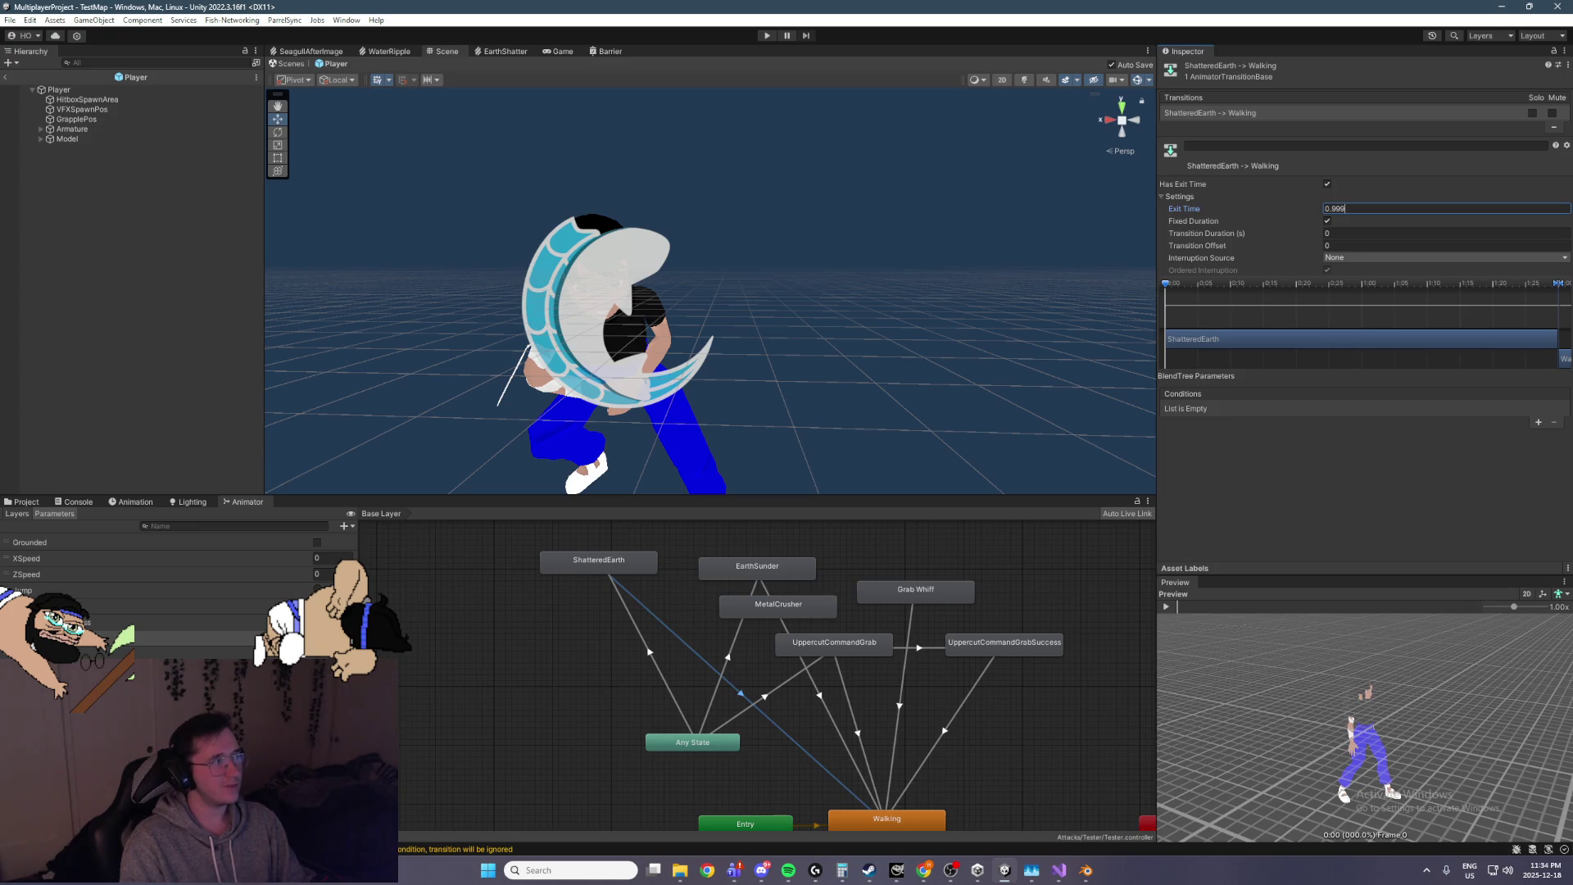
key("alt+Tab")
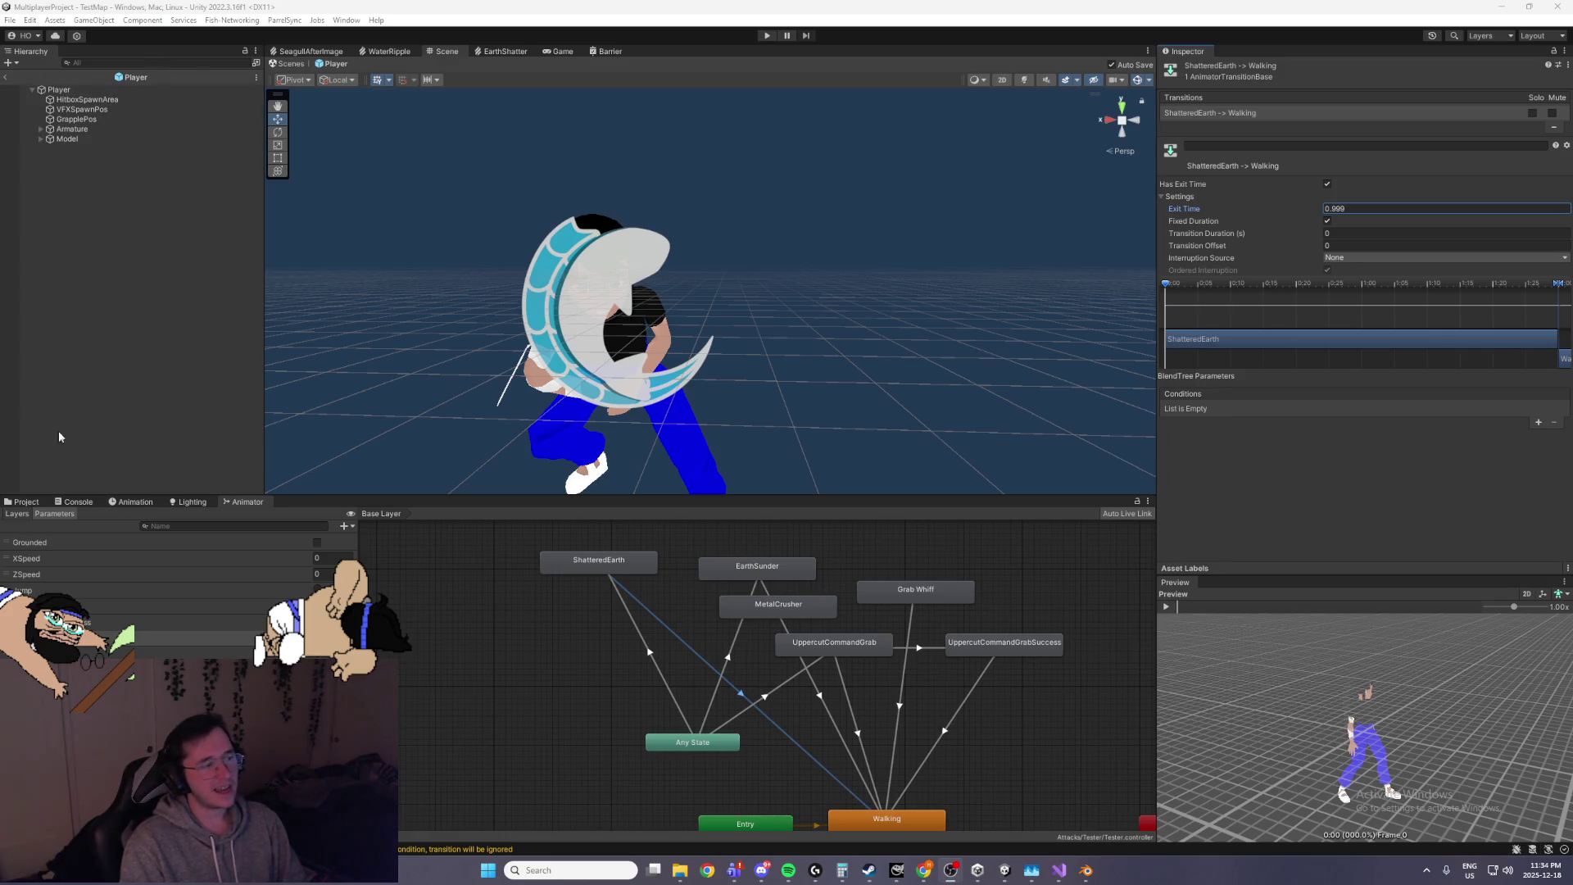
Exit the Player prefab to TestMap and browse the Project to Assets/Attacks/Tester
left_click(7, 77)
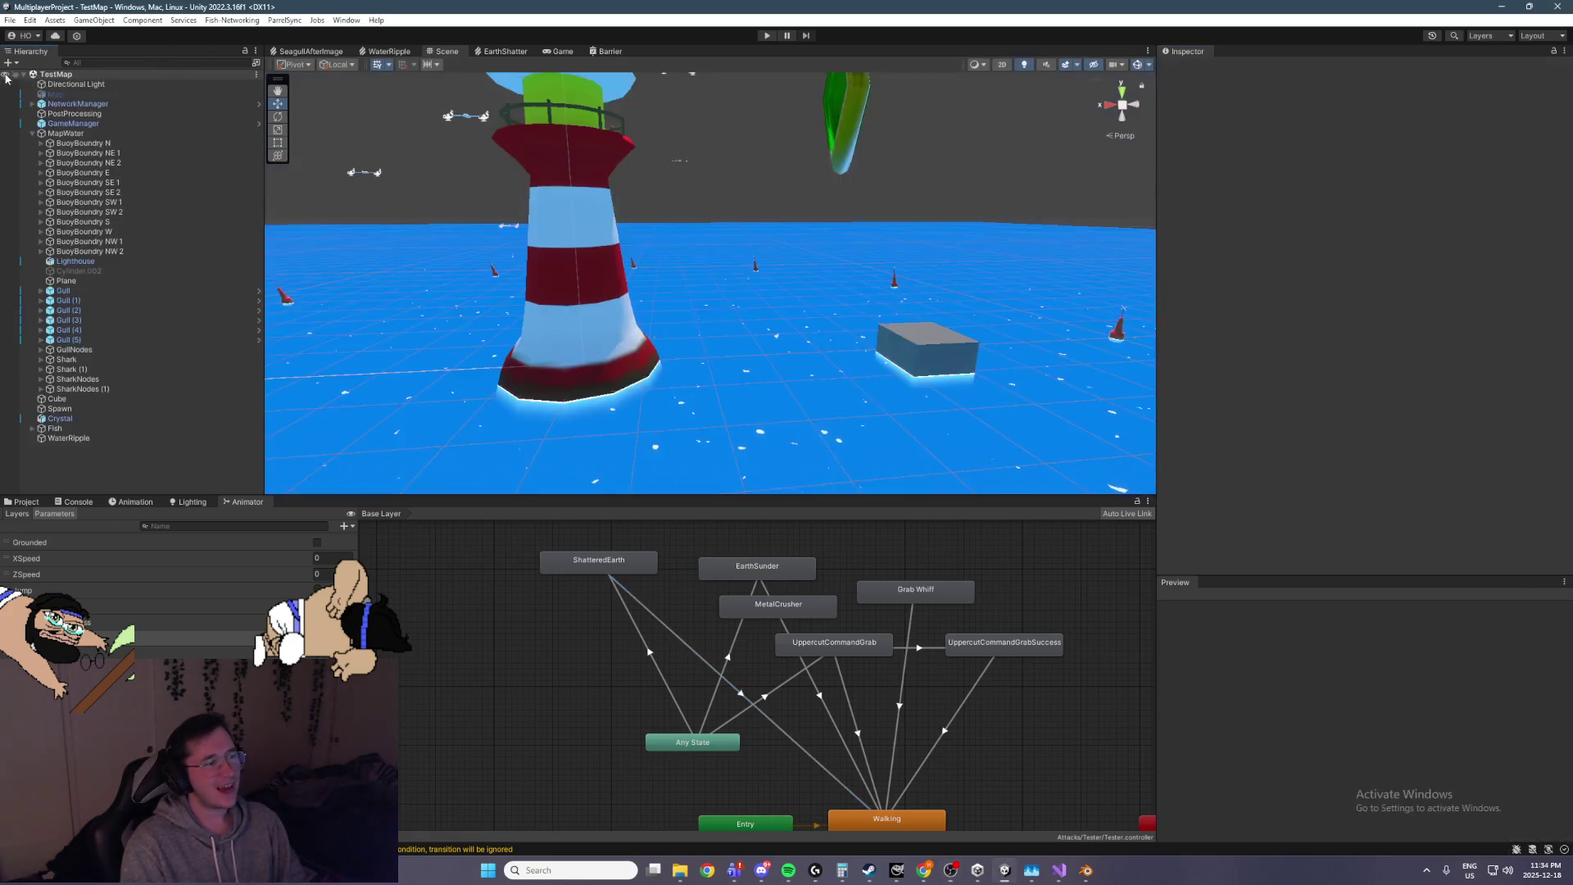
left_click(25, 502)
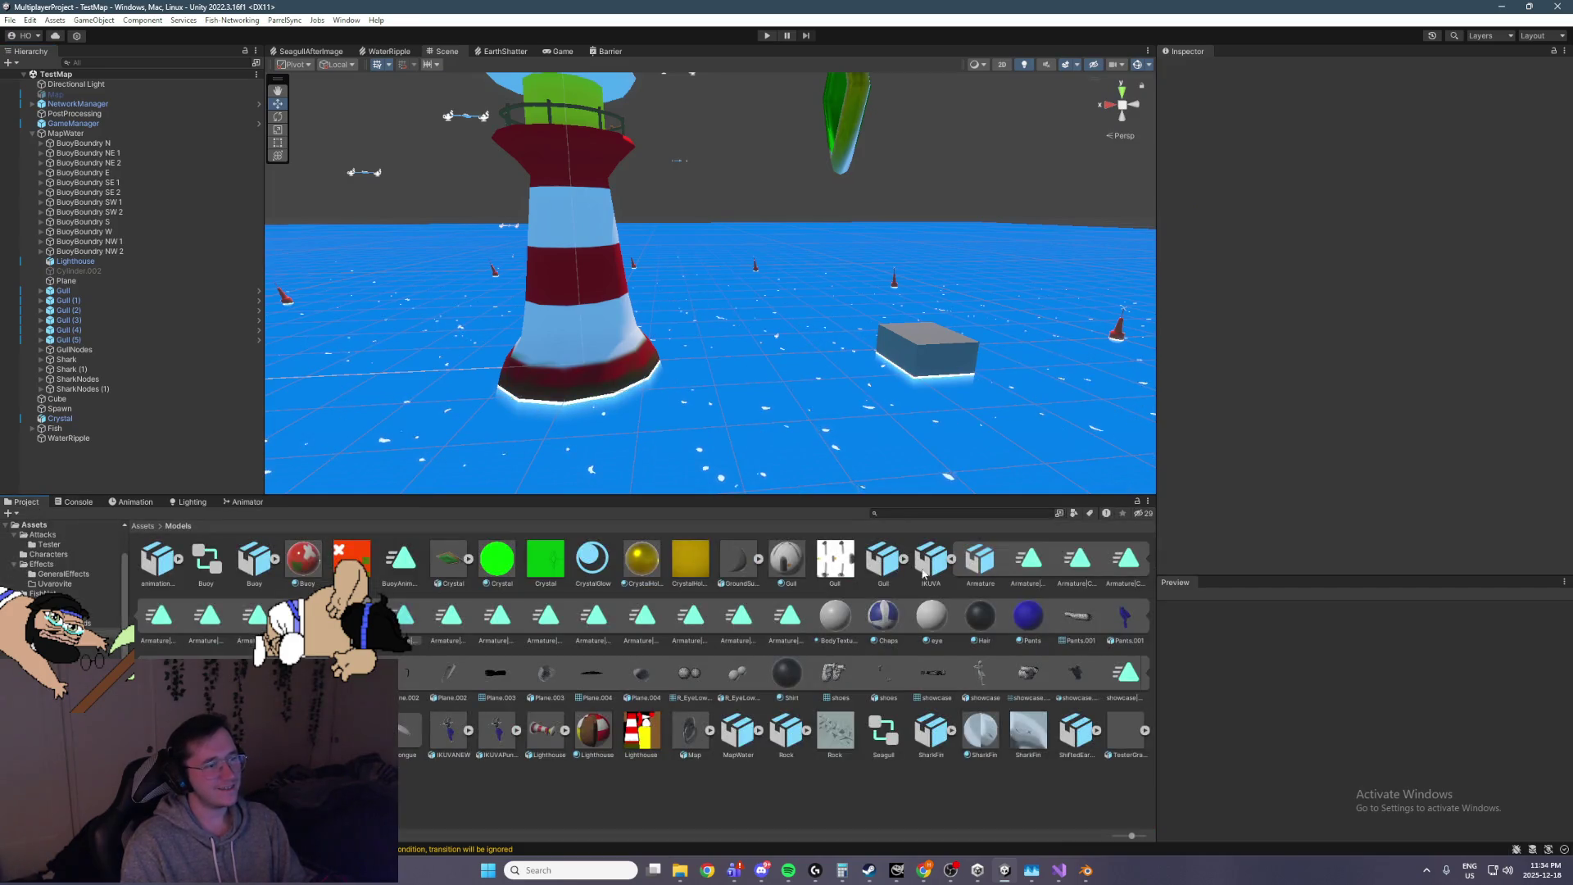
left_click(143, 526)
double_click(158, 559)
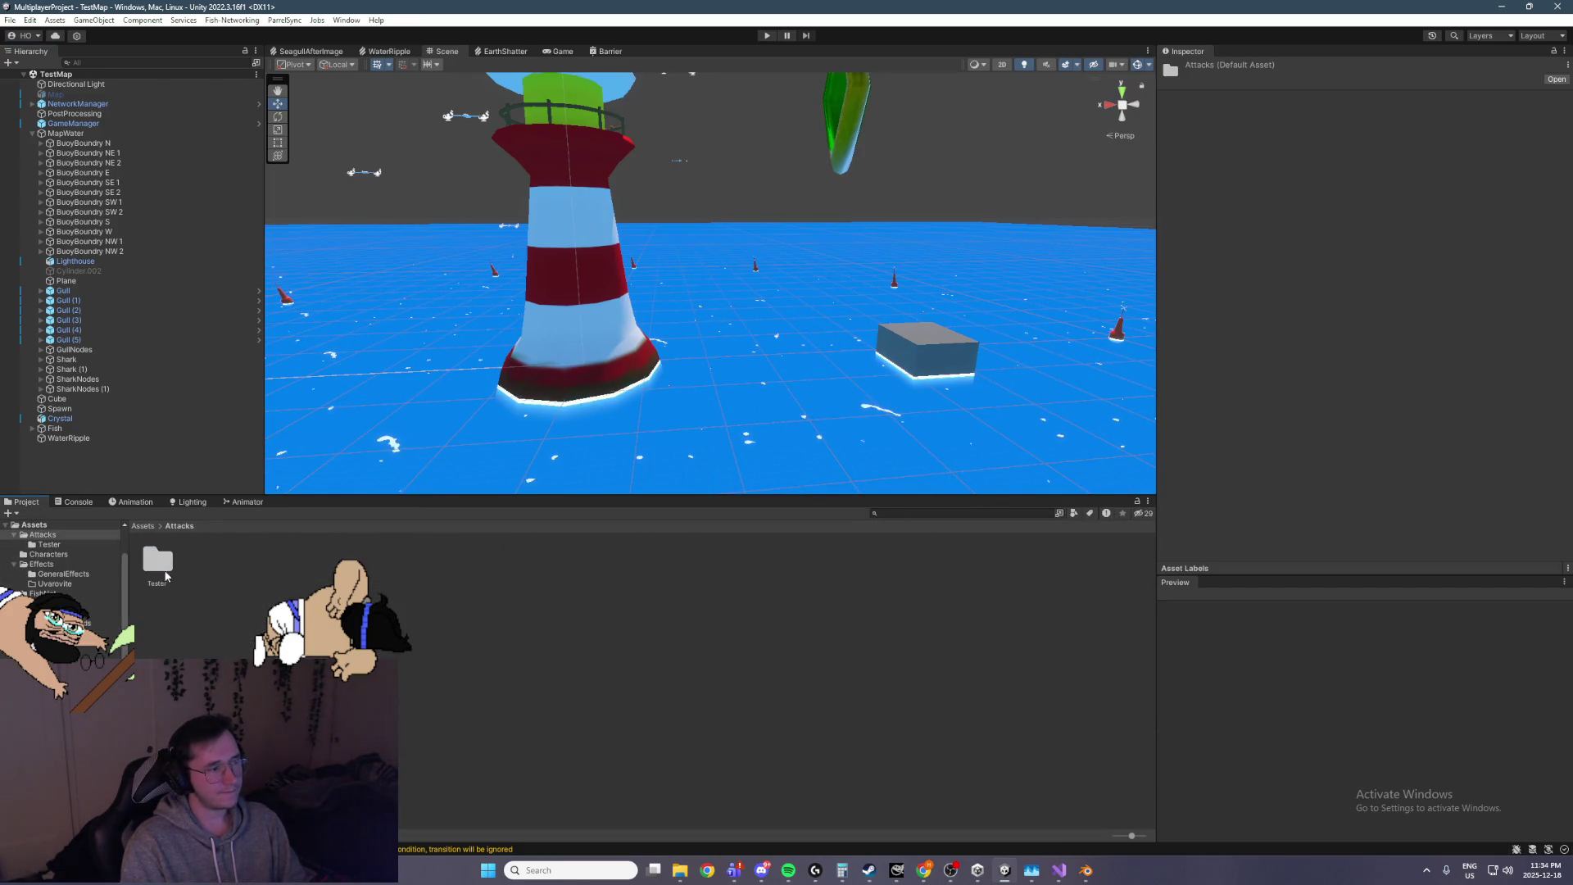
double_click(158, 559)
Bring up the Create menu from empty space in the Tester folder
left_click(572, 651)
right_click(571, 616)
left_click(527, 566)
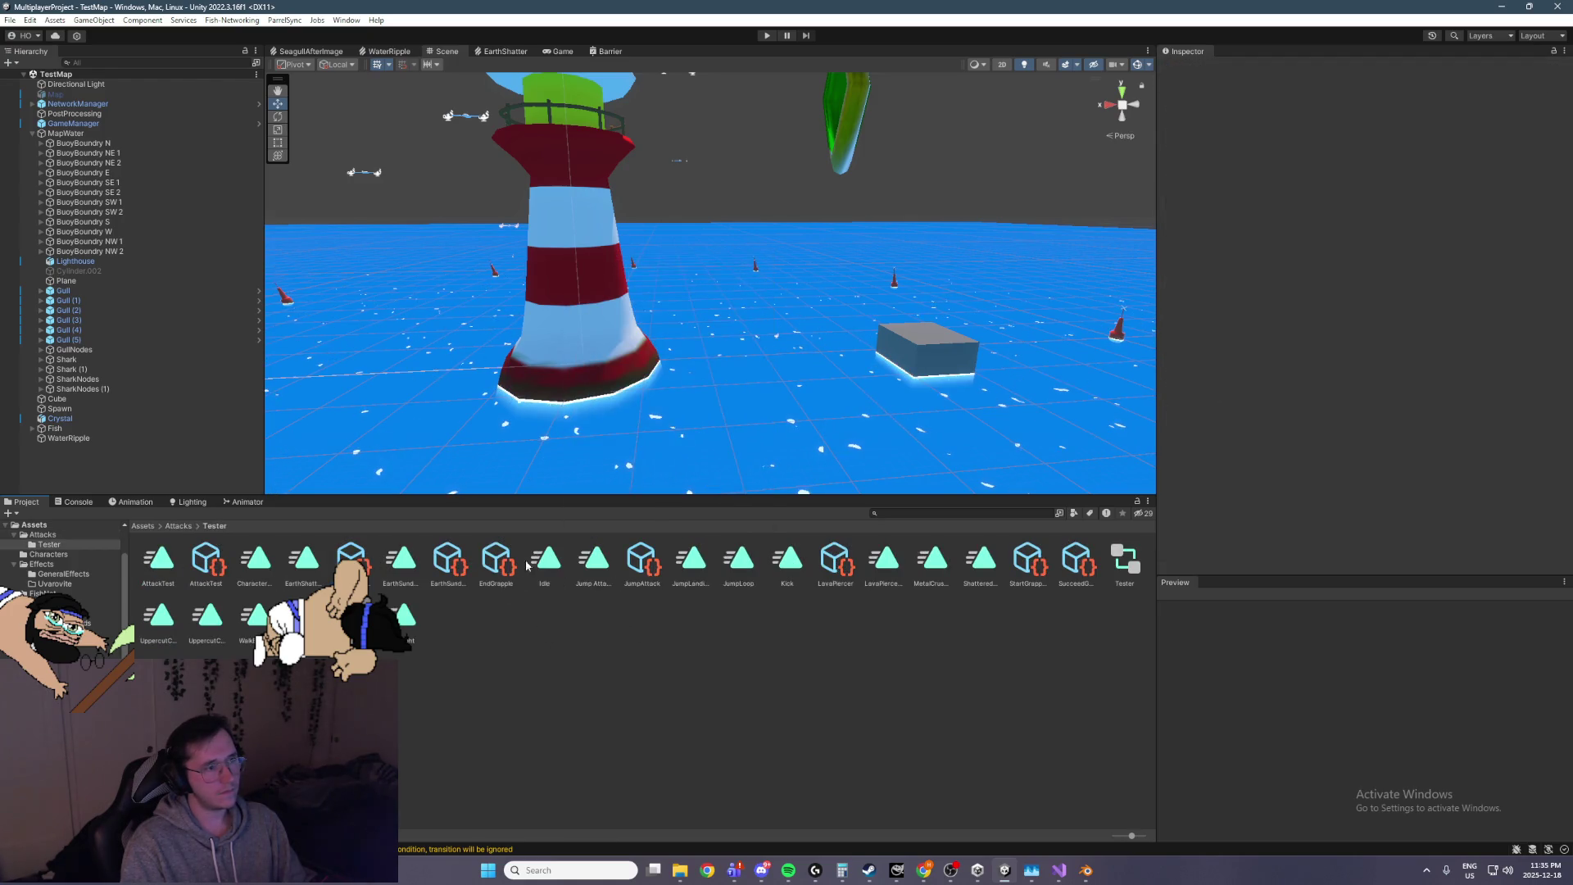
right_click(484, 630)
mouse_move(623, 276)
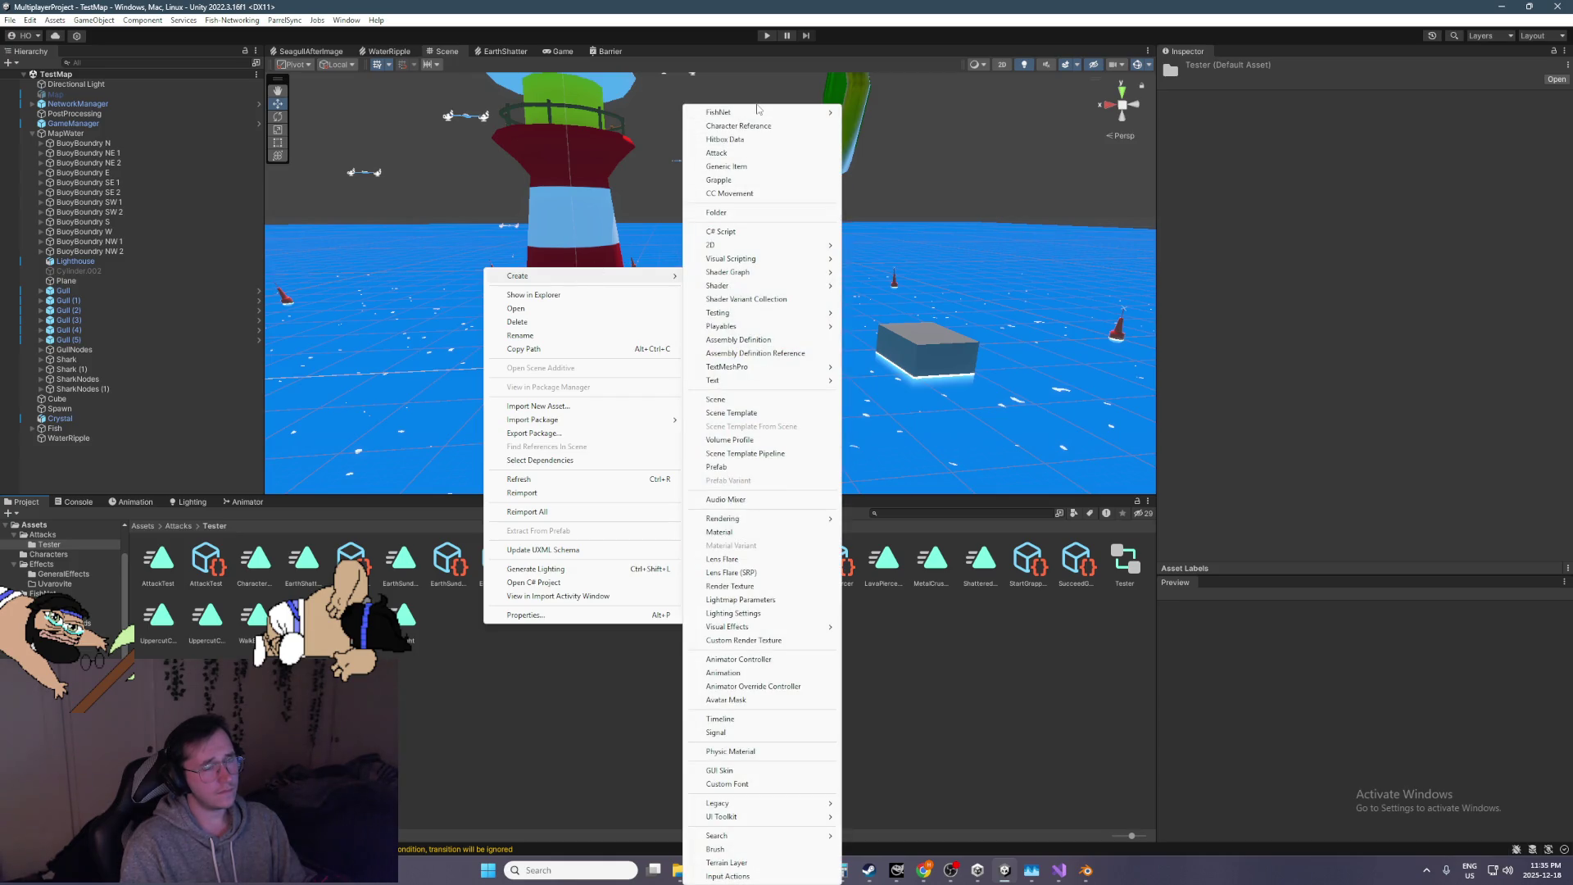
Create a new Attack asset in Tester named Shattered Earth
left_click(734, 152)
type("Shie")
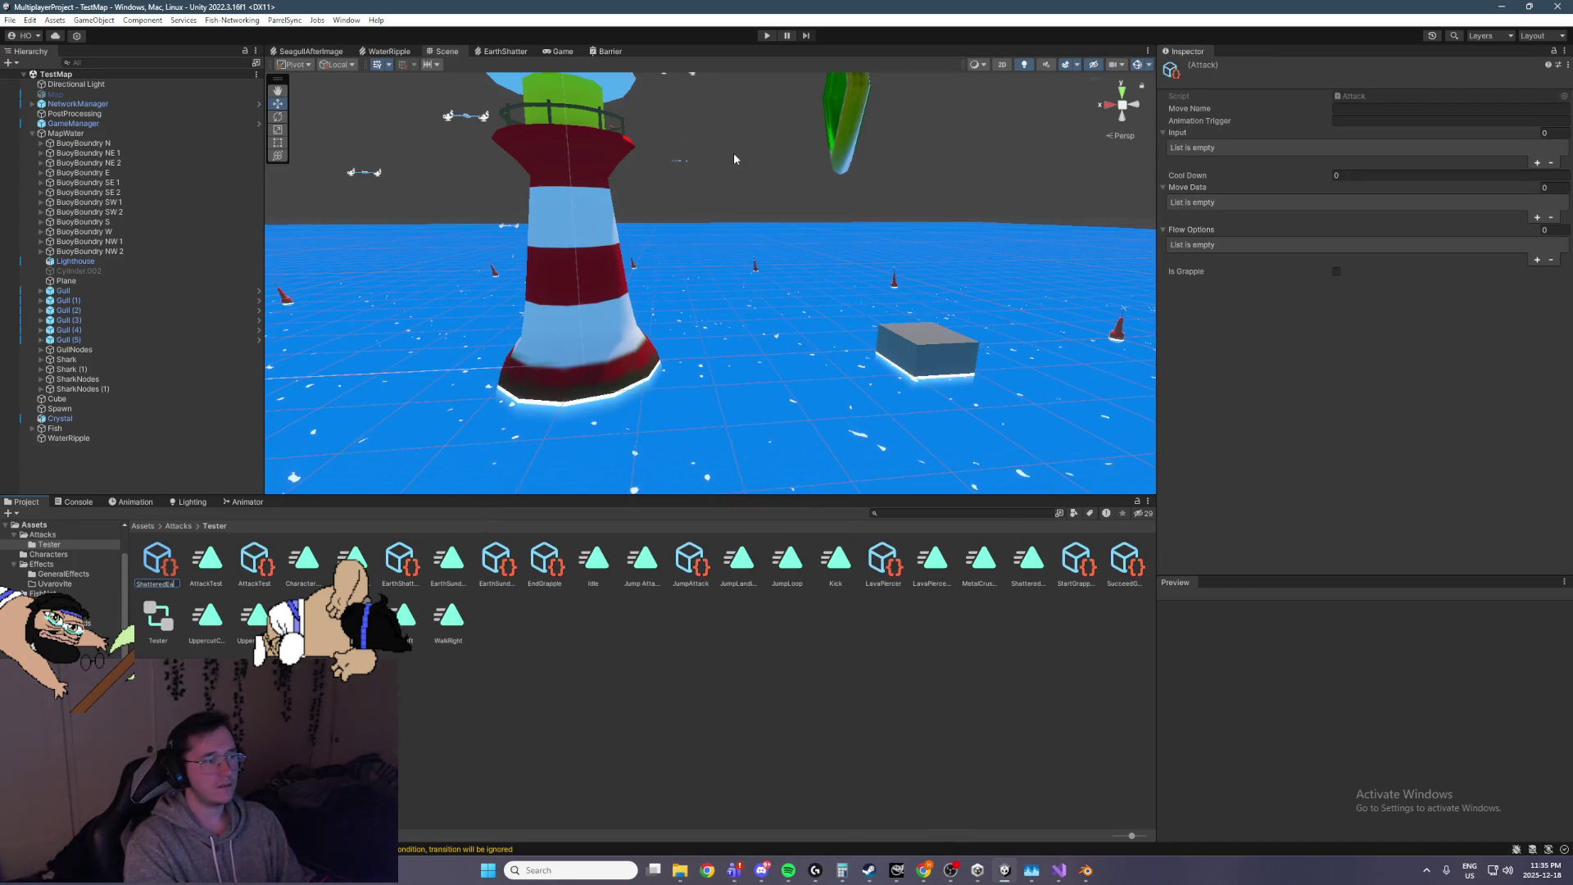
key("Return")
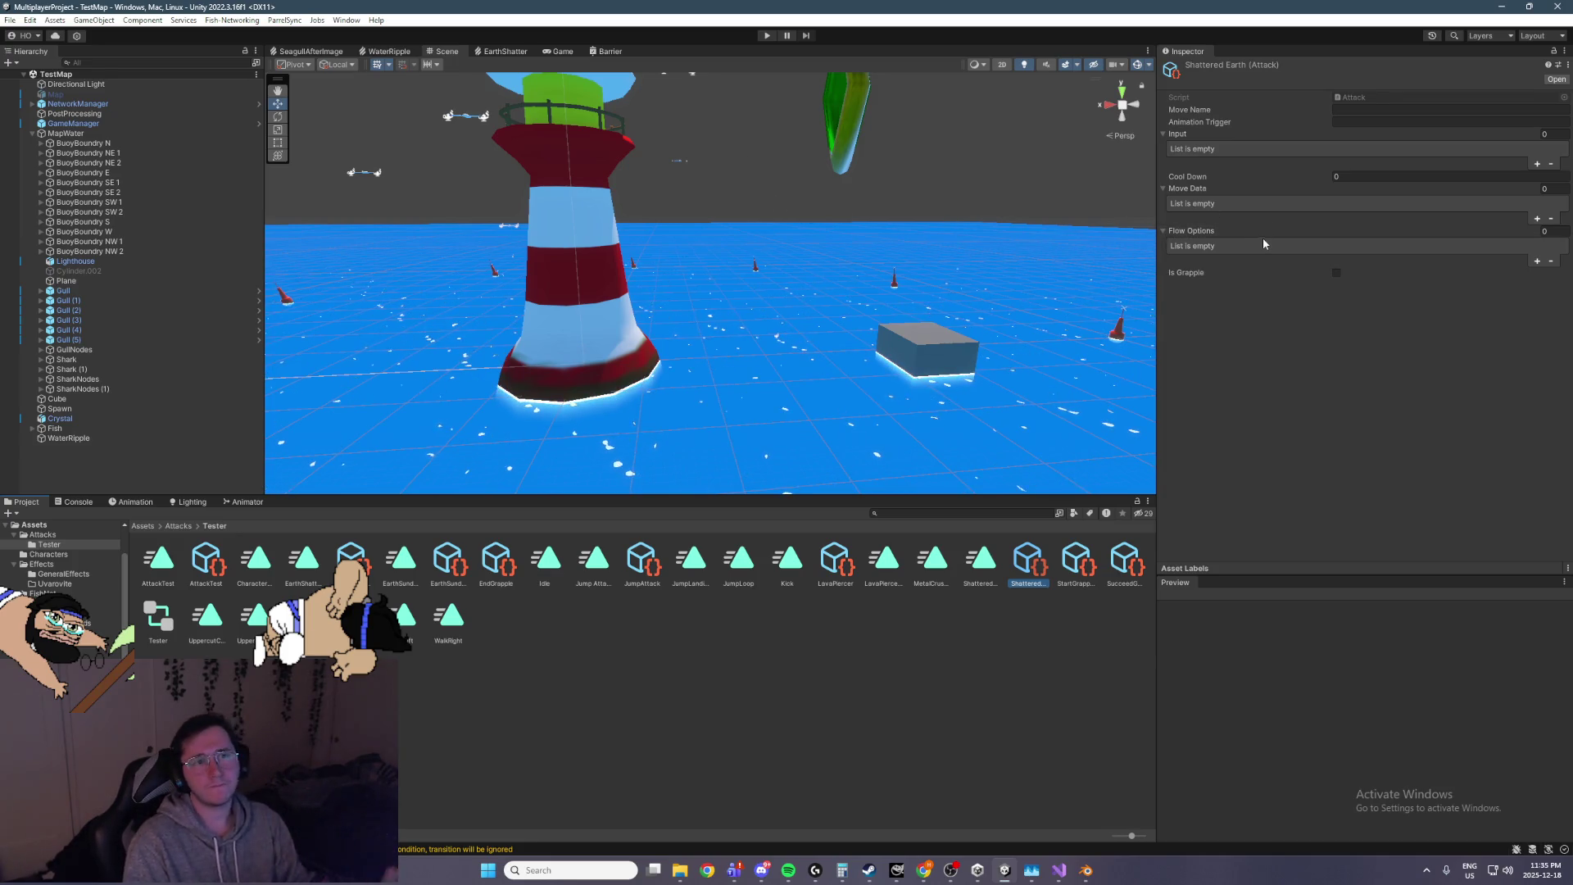
Enter Shattered Earth as Move Name and Animation Trigger, and add one Input entry
type("Shattered Earth")
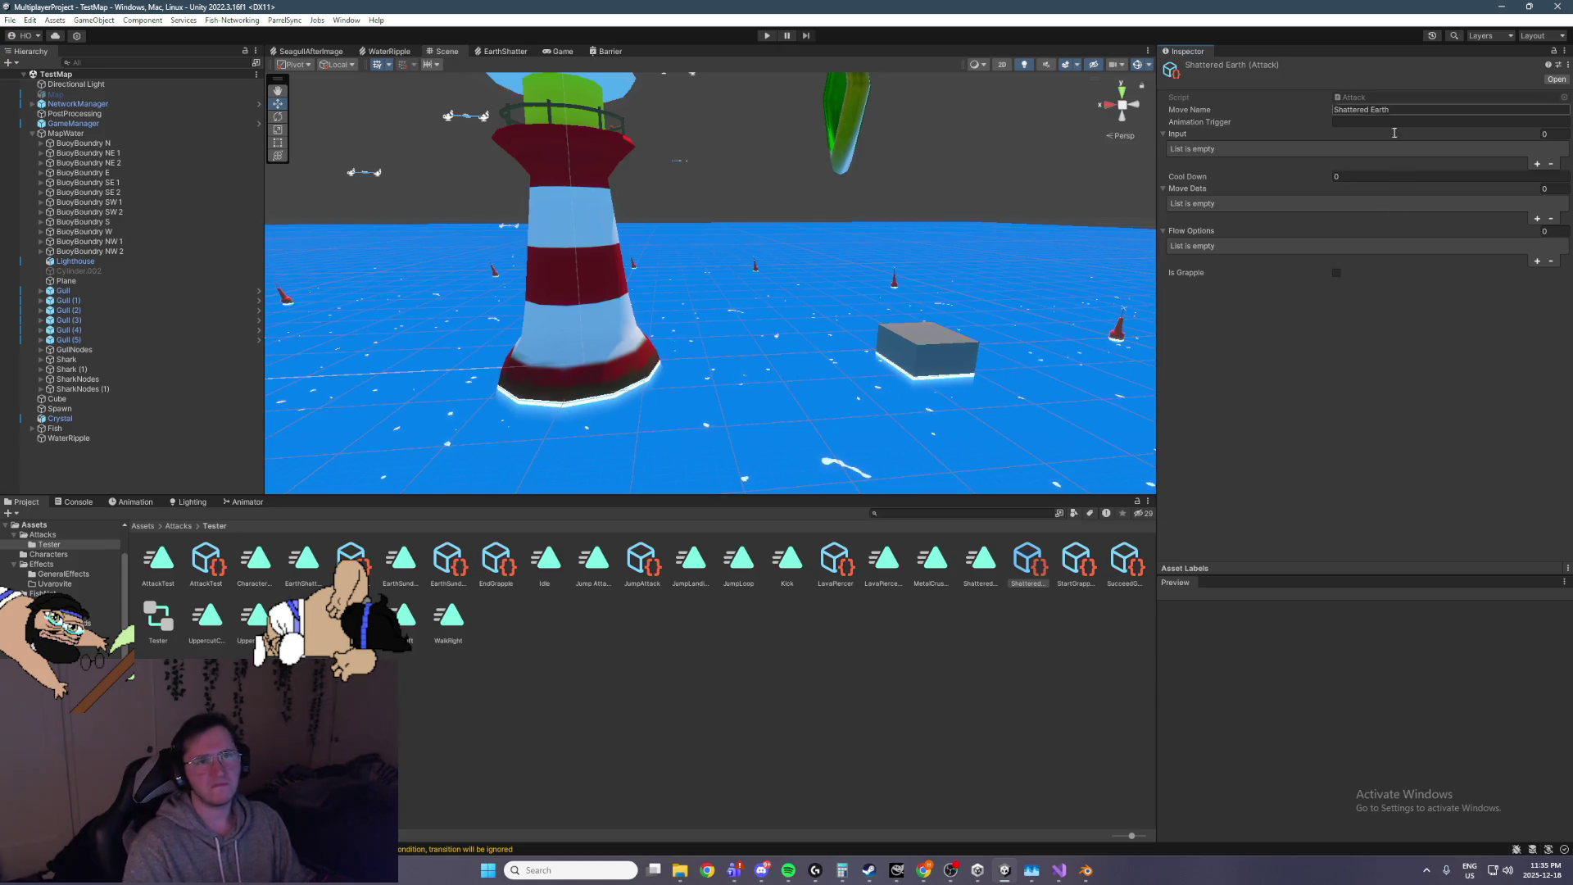
left_click(1371, 121)
type("Sha")
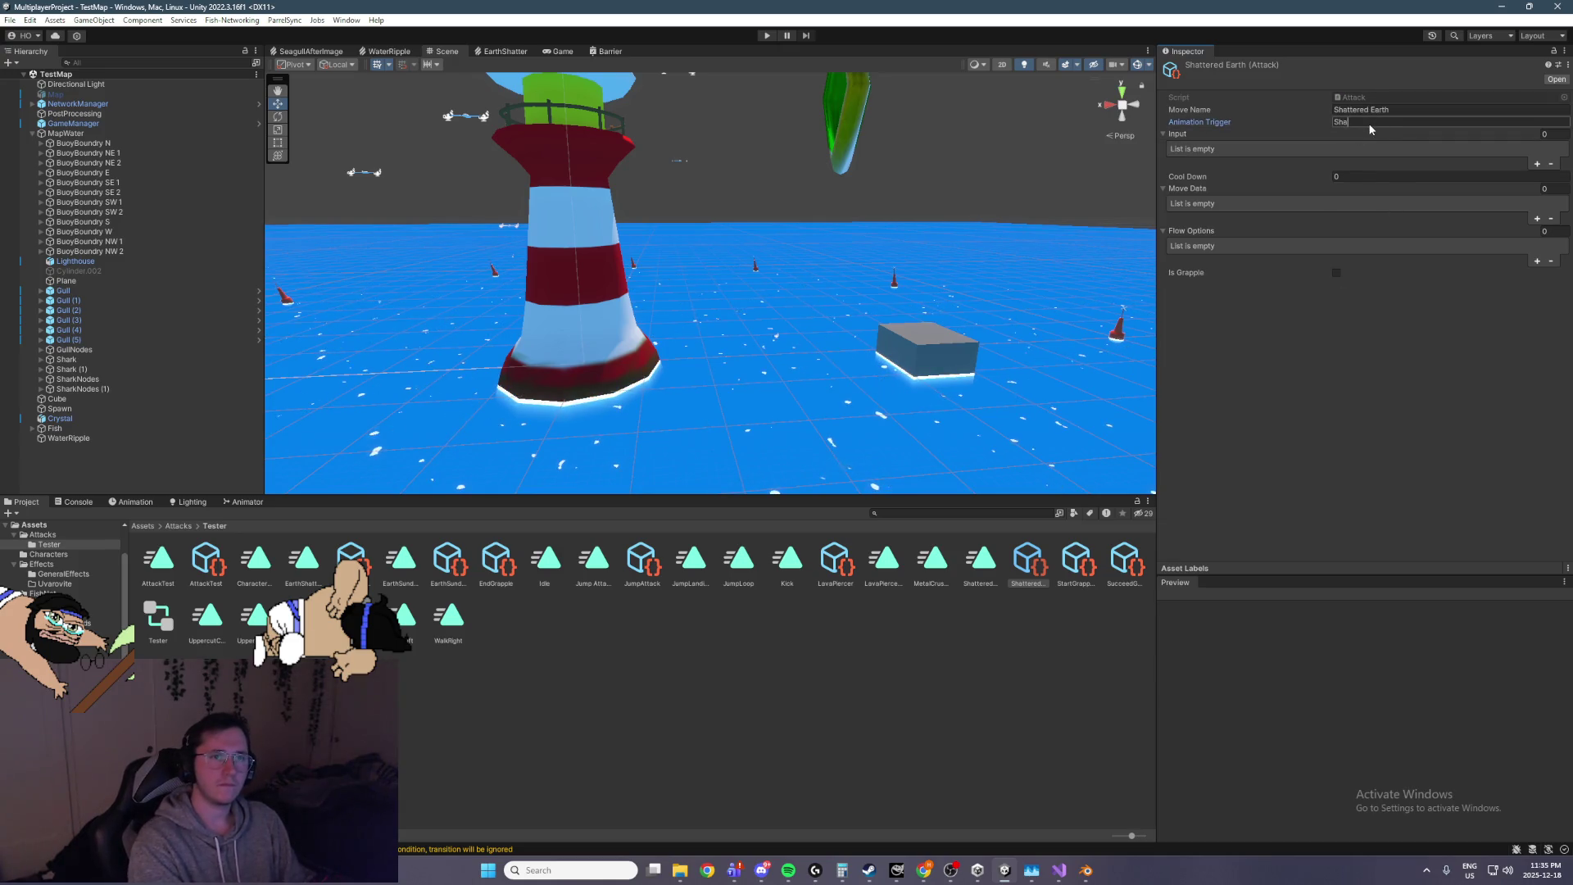
type("h")
left_click(1538, 164)
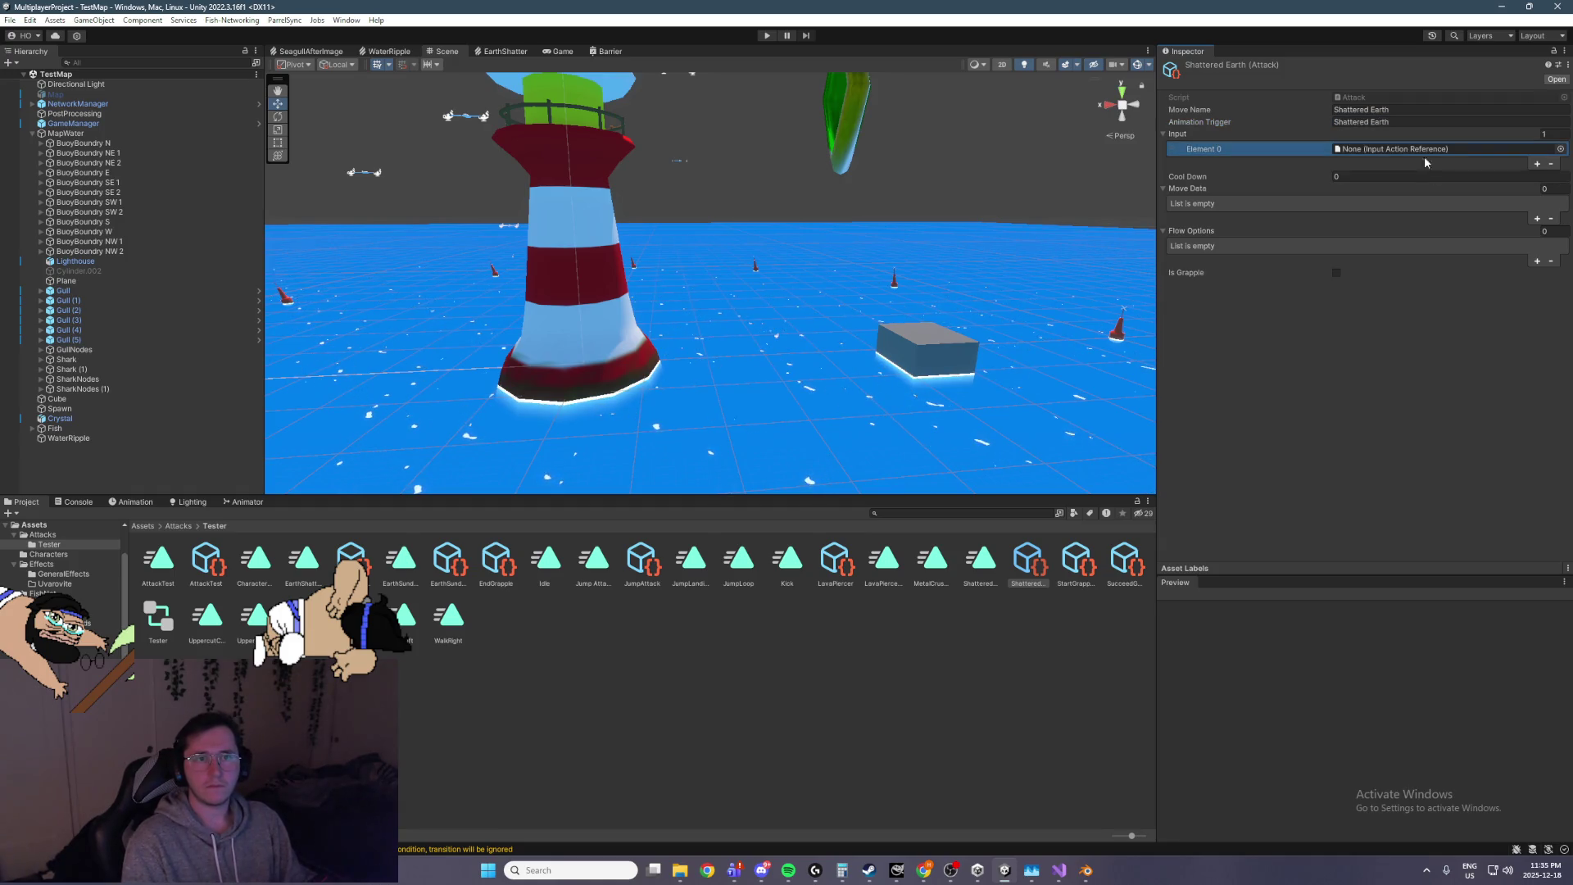
Assign Player/Combat Attack 1 as the attack's Input Element 0
left_click(1537, 164)
left_click(1561, 148)
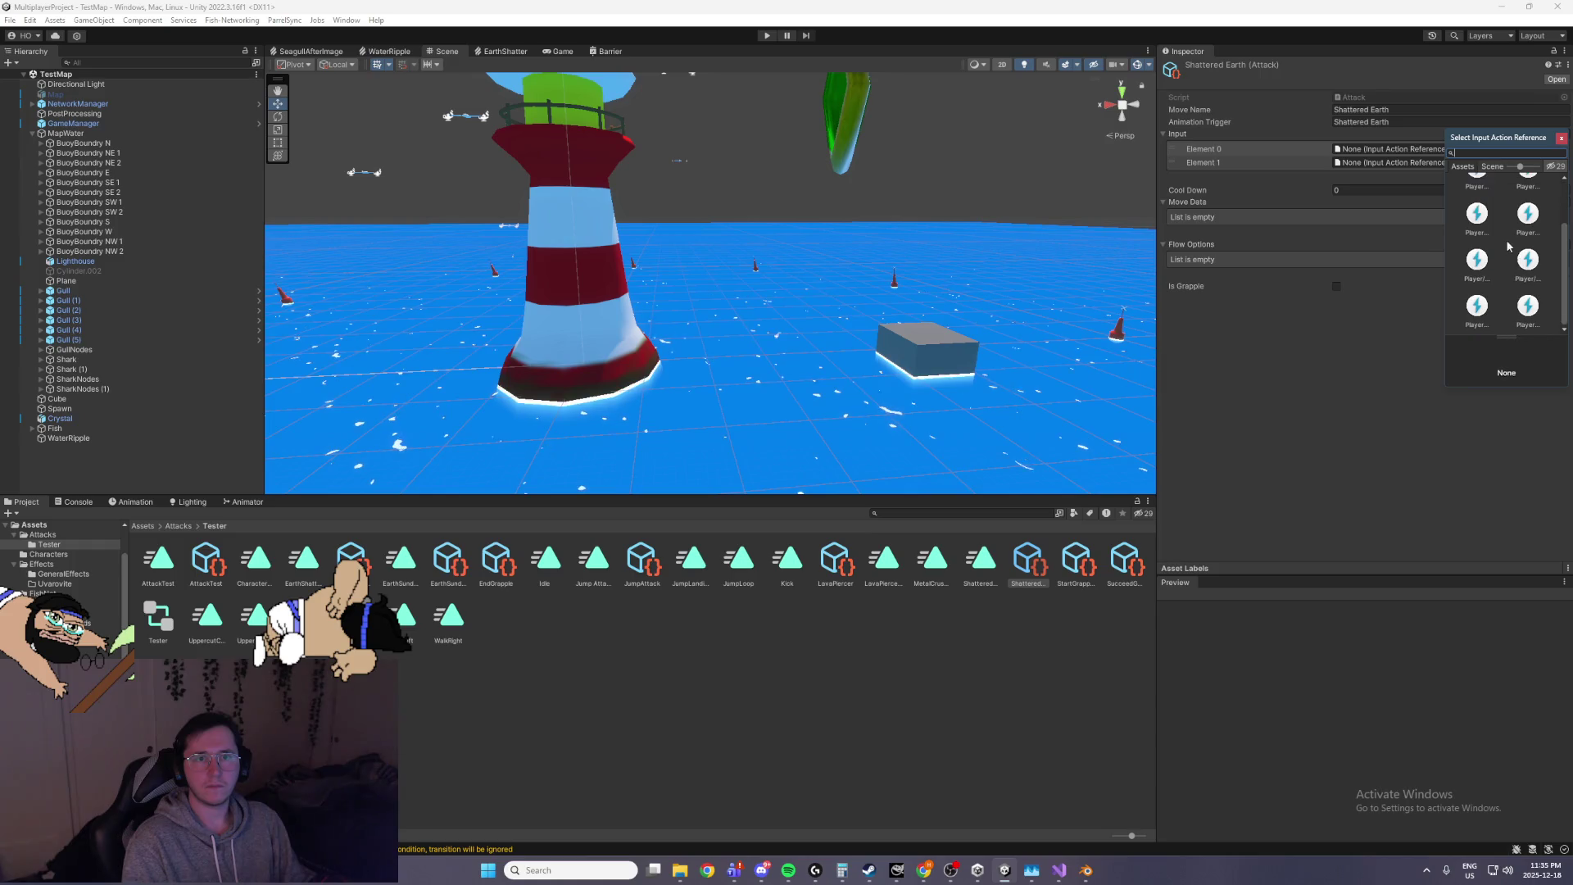
left_click(1526, 280)
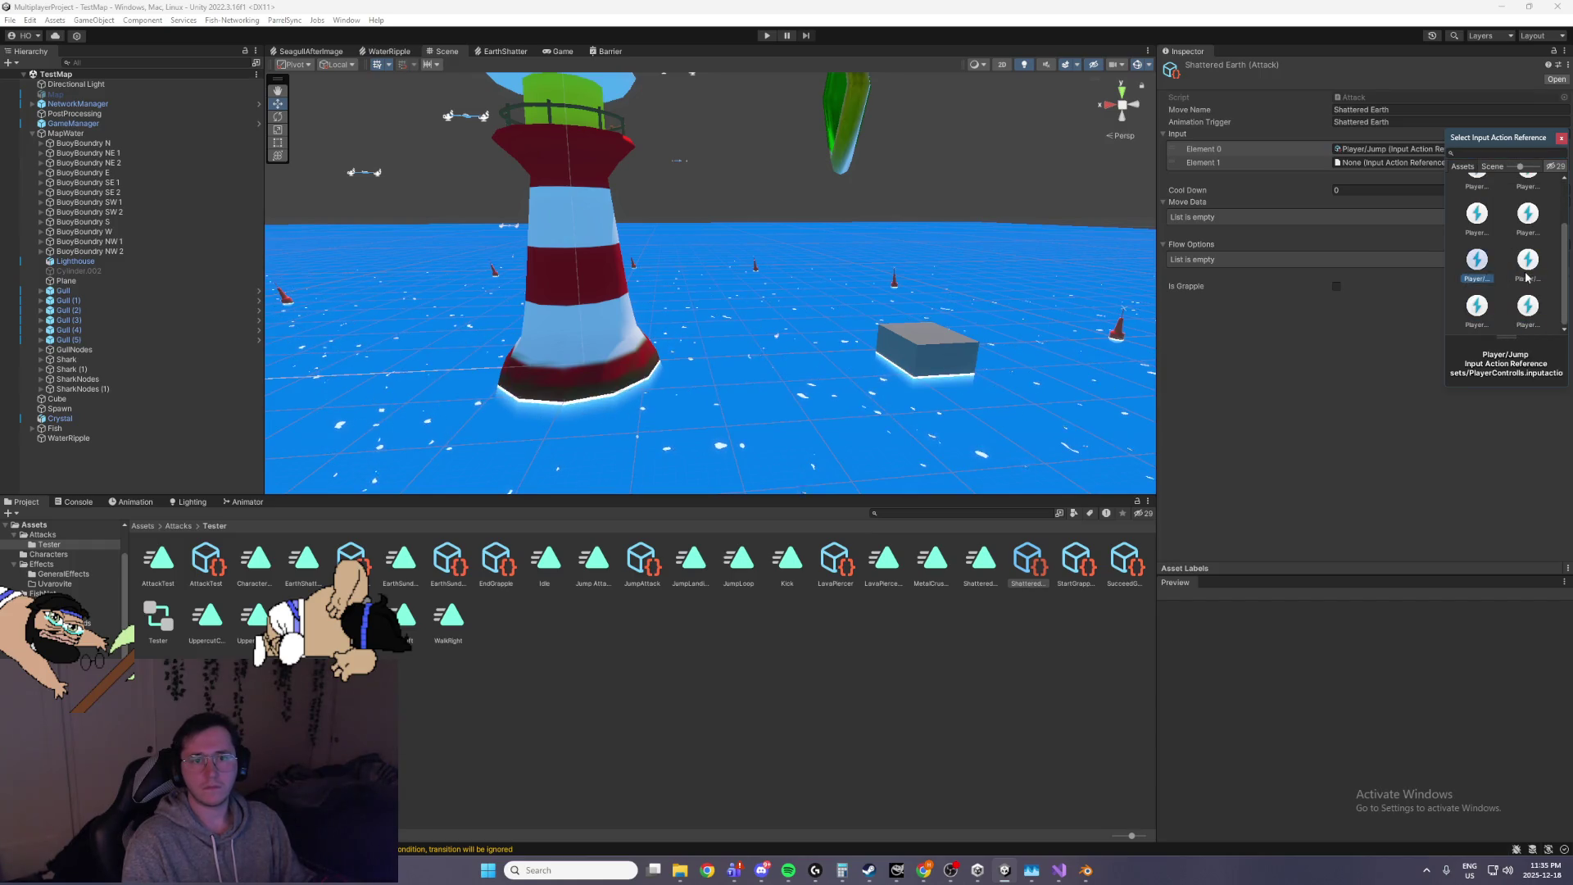
left_click(1526, 250)
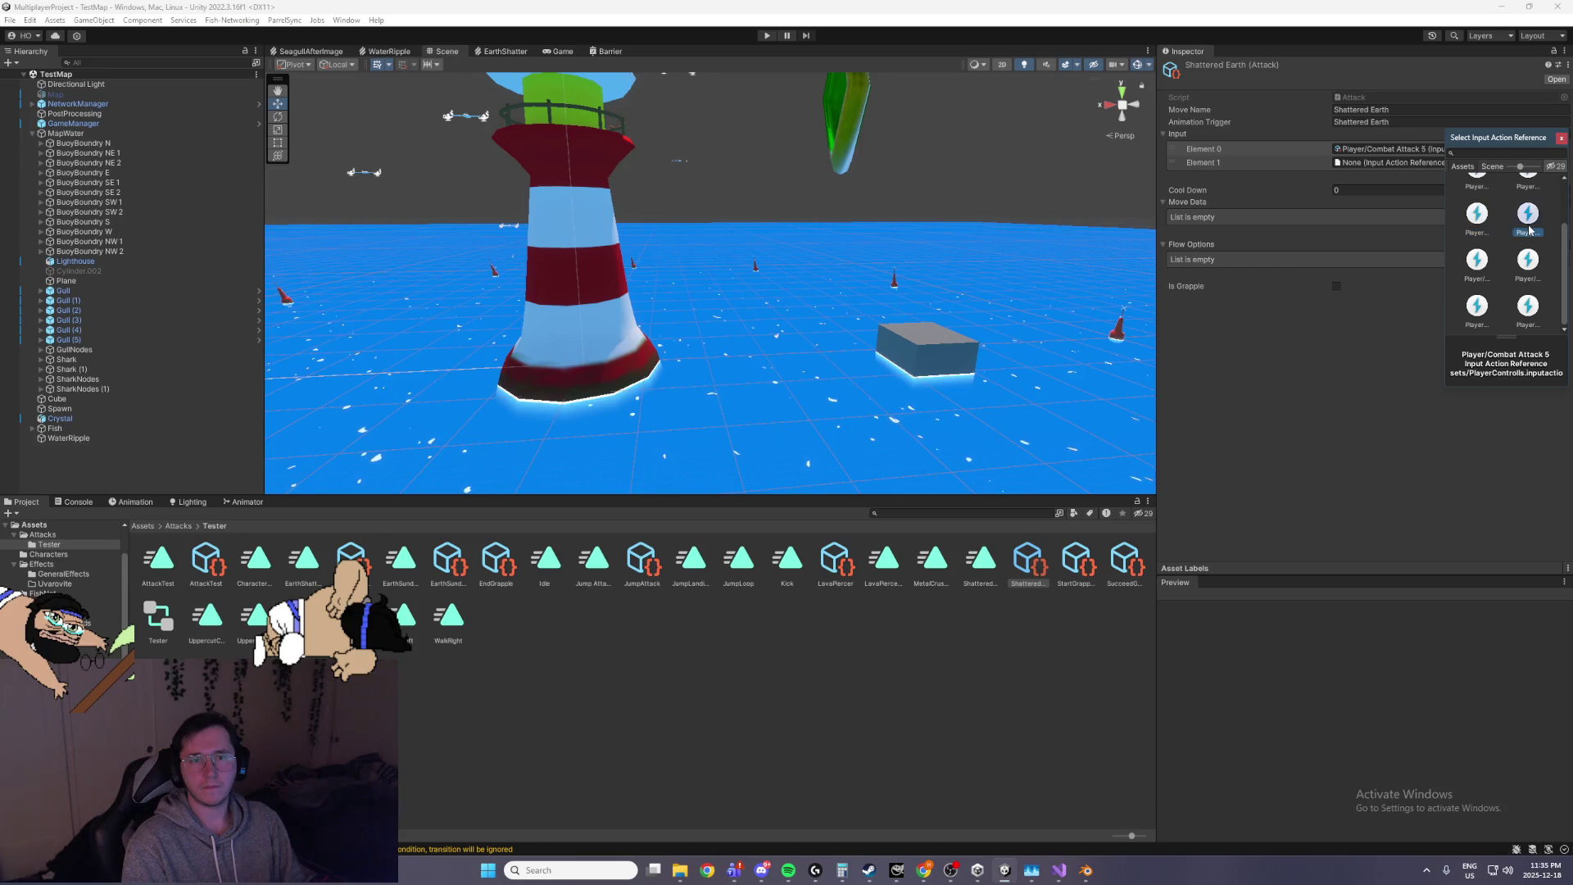
scroll(1530, 230, "up", 1)
scroll(1528, 213, "up", 1)
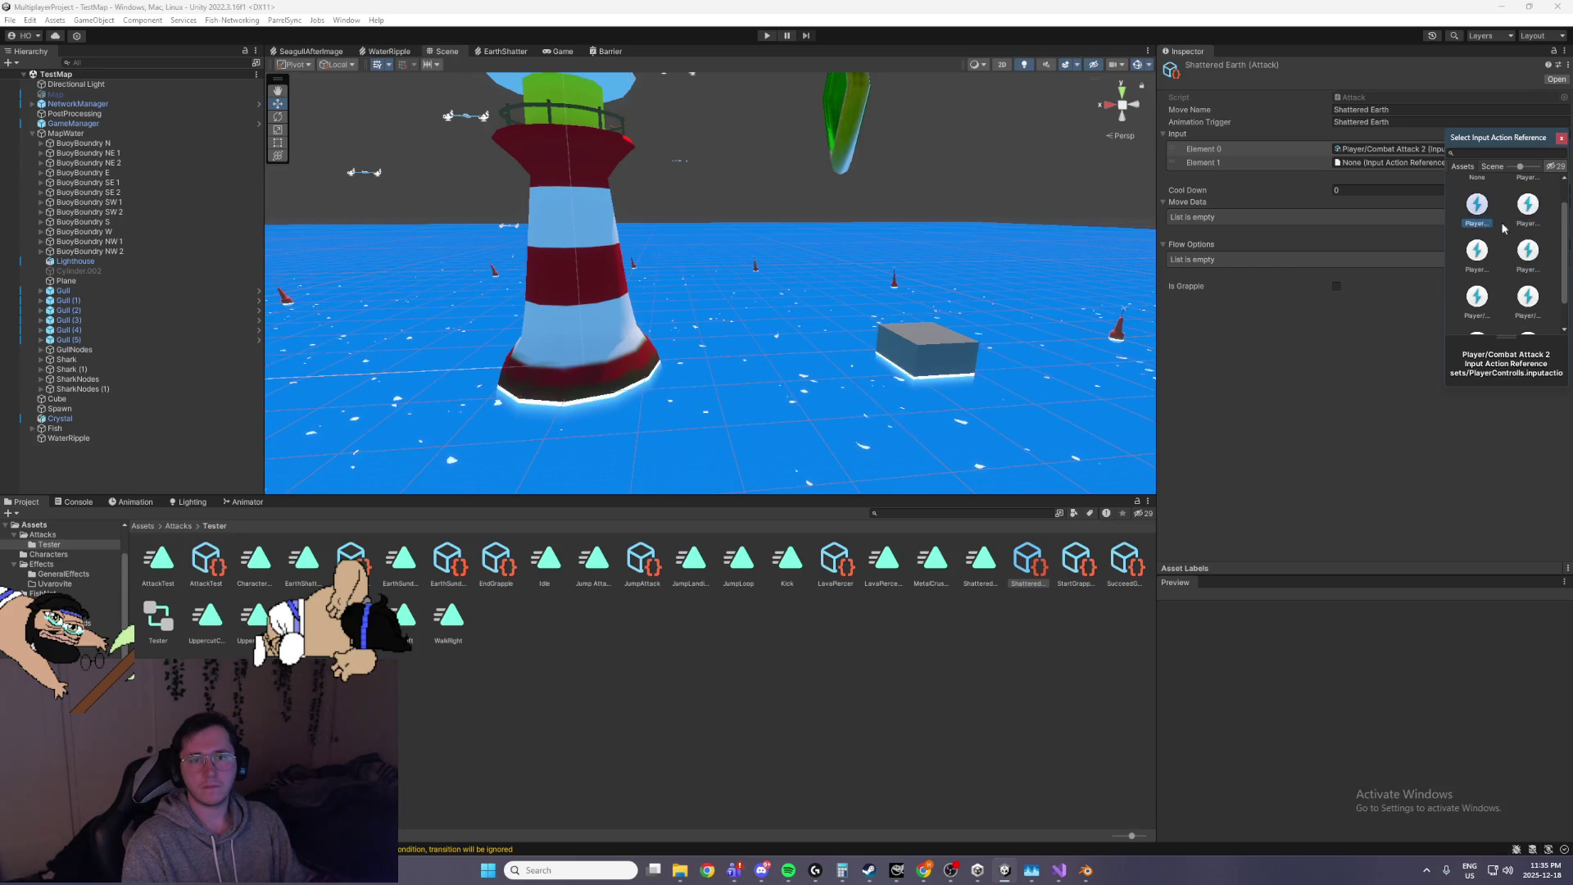
left_click(1485, 236)
left_click(1529, 213)
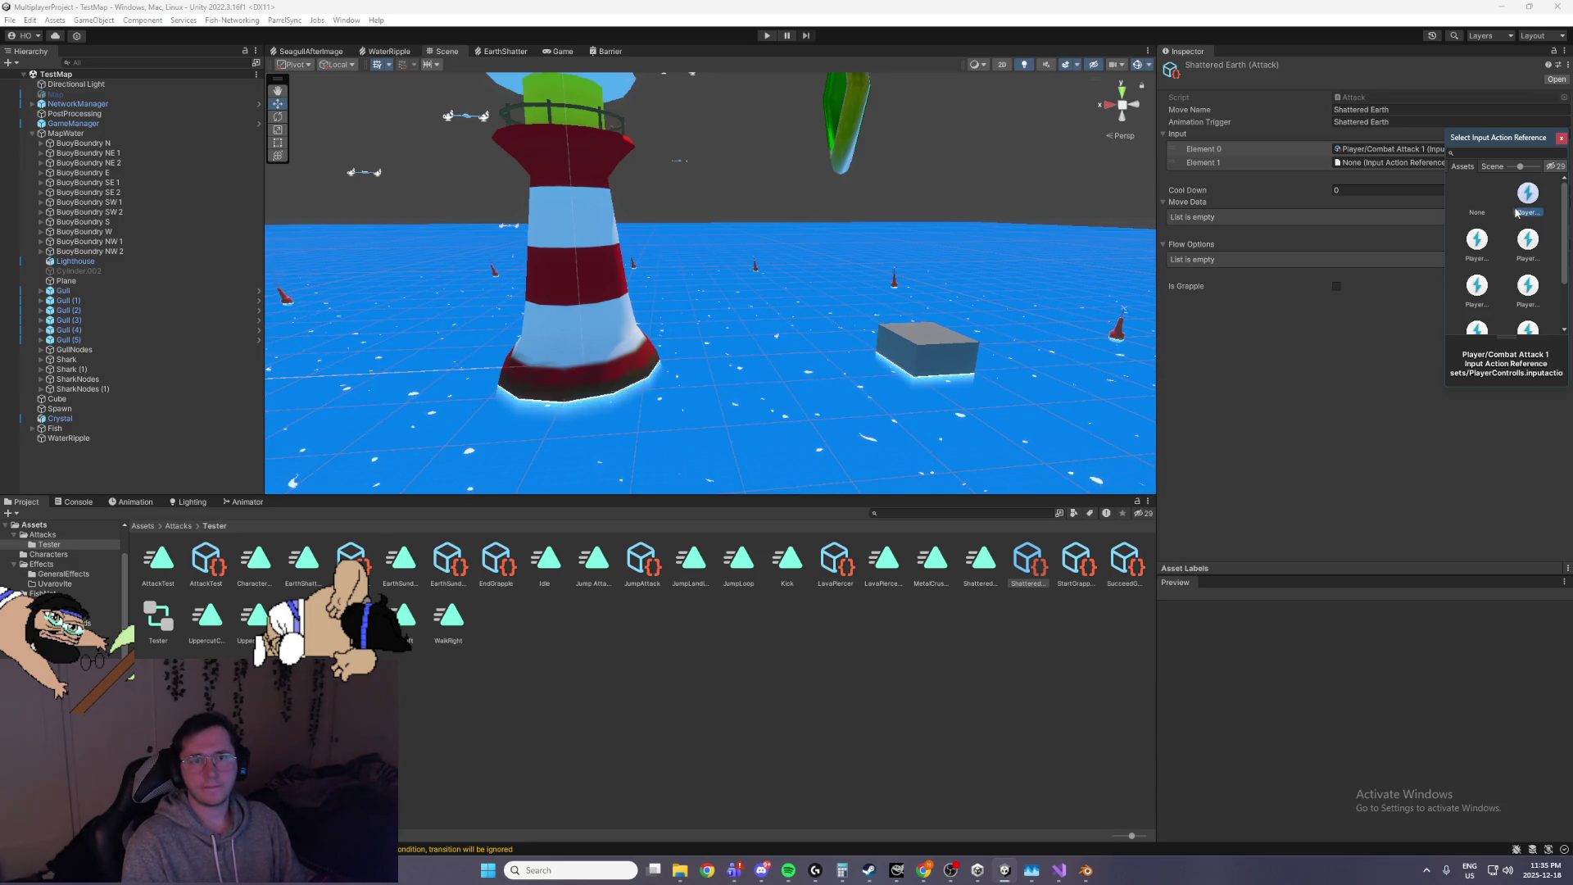
left_click(1485, 240)
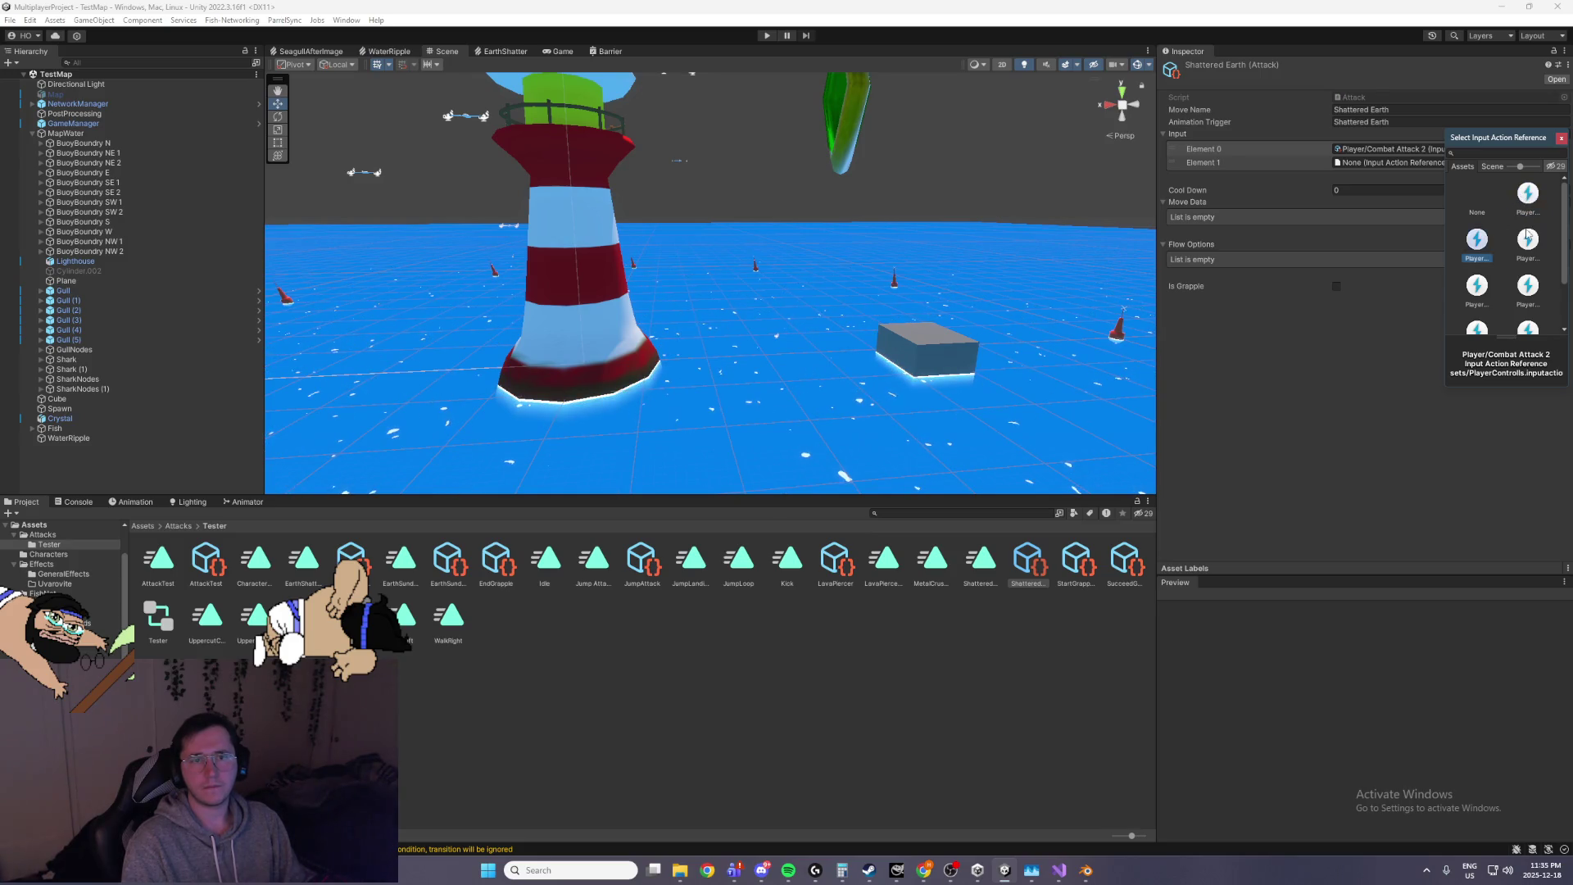
double_click(1530, 200)
Remove the empty second Input entry and add three Move Data elements
left_click(1256, 161)
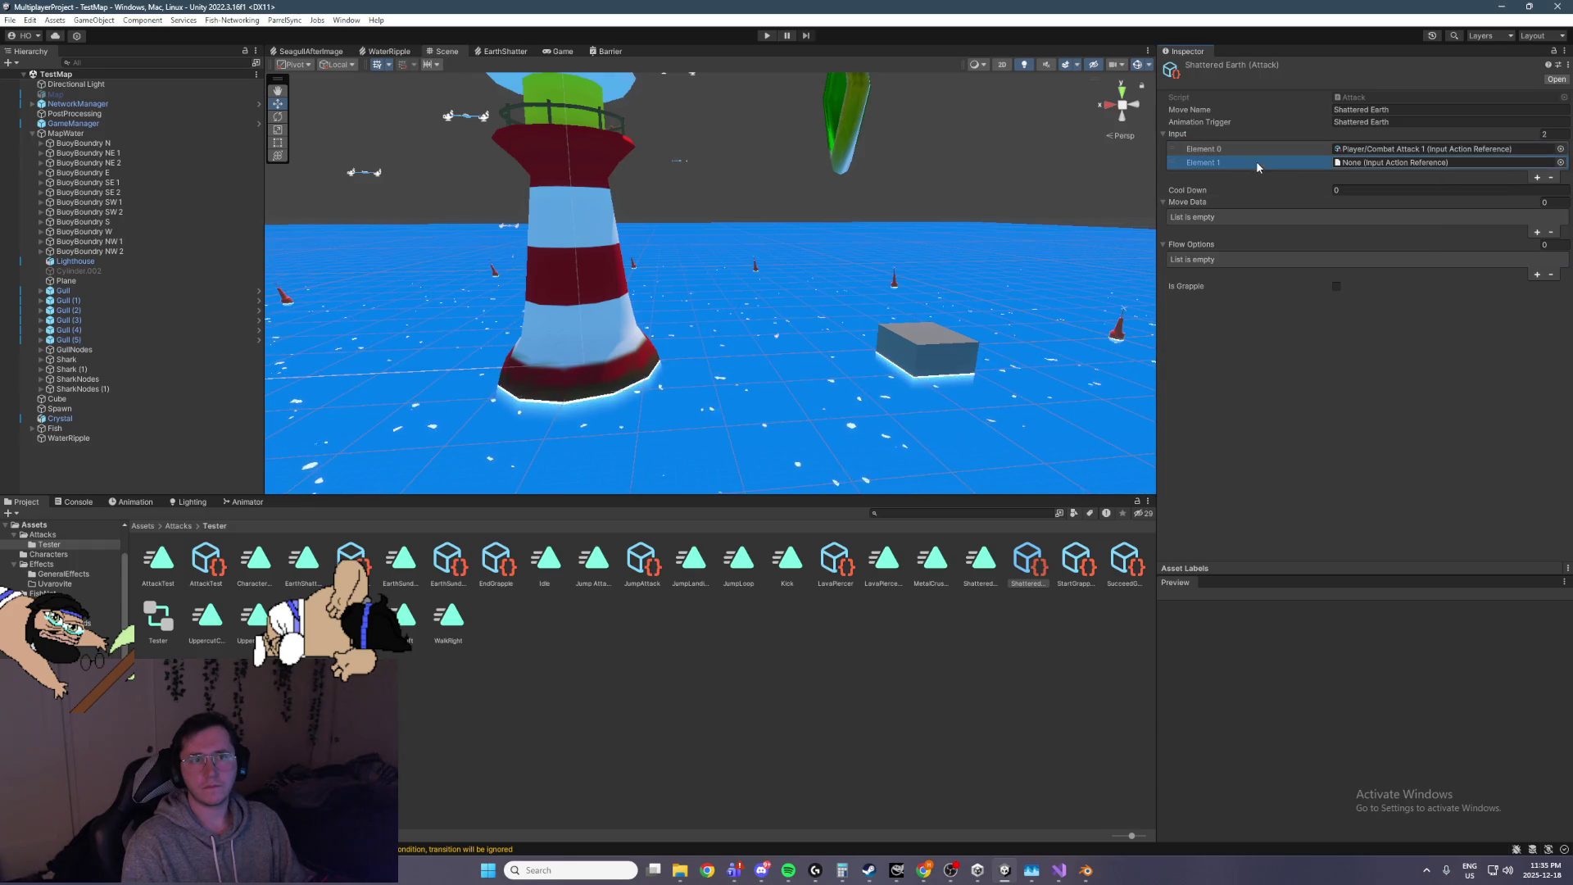
left_click(1551, 177)
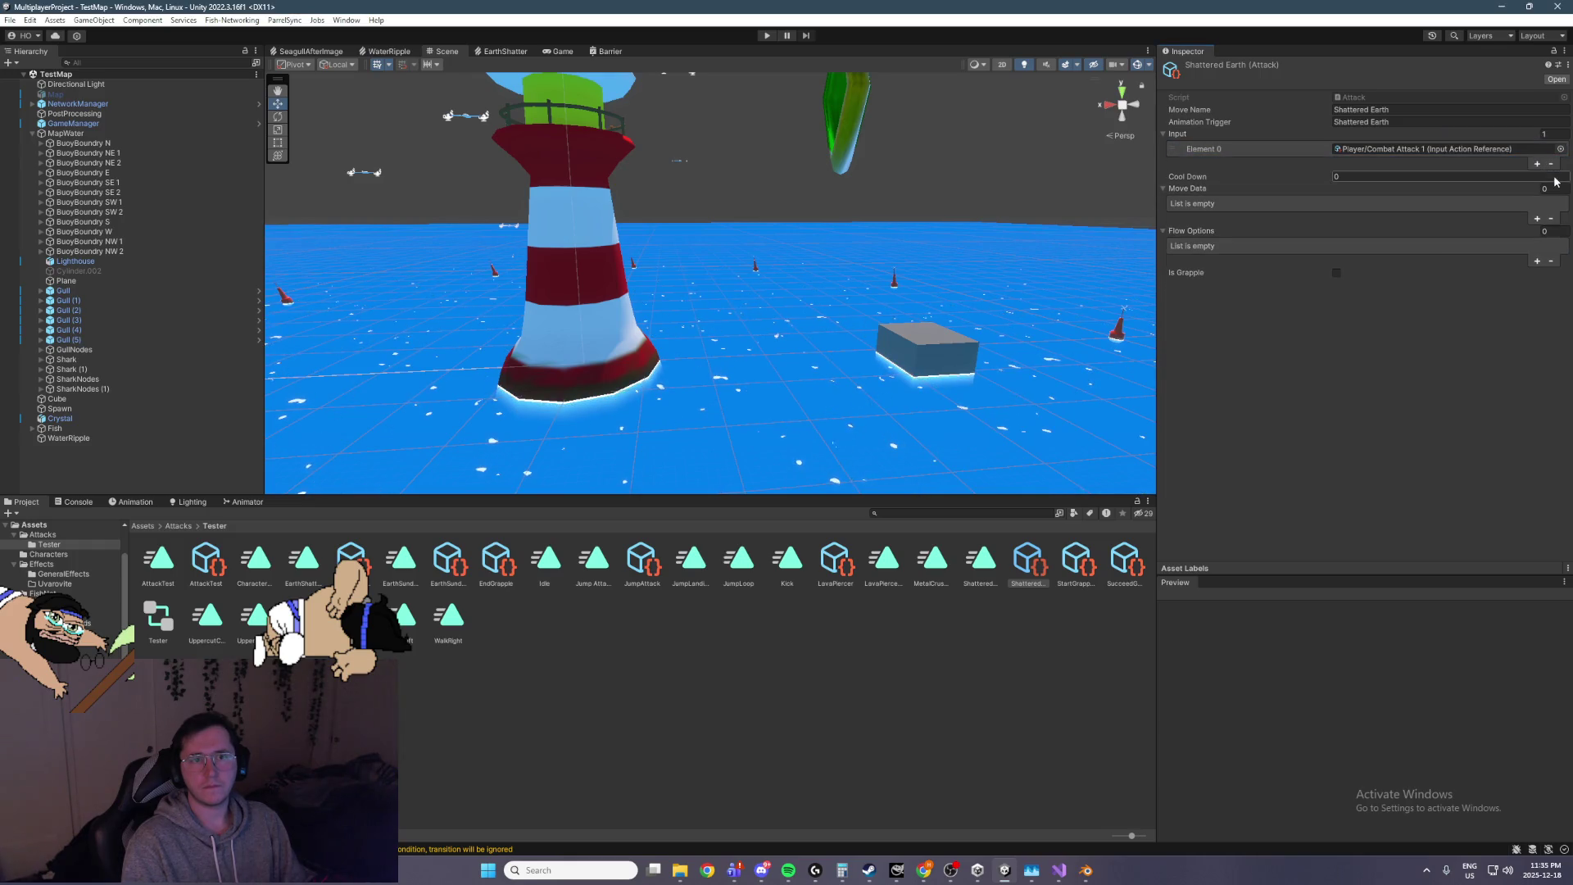
left_click(1537, 219)
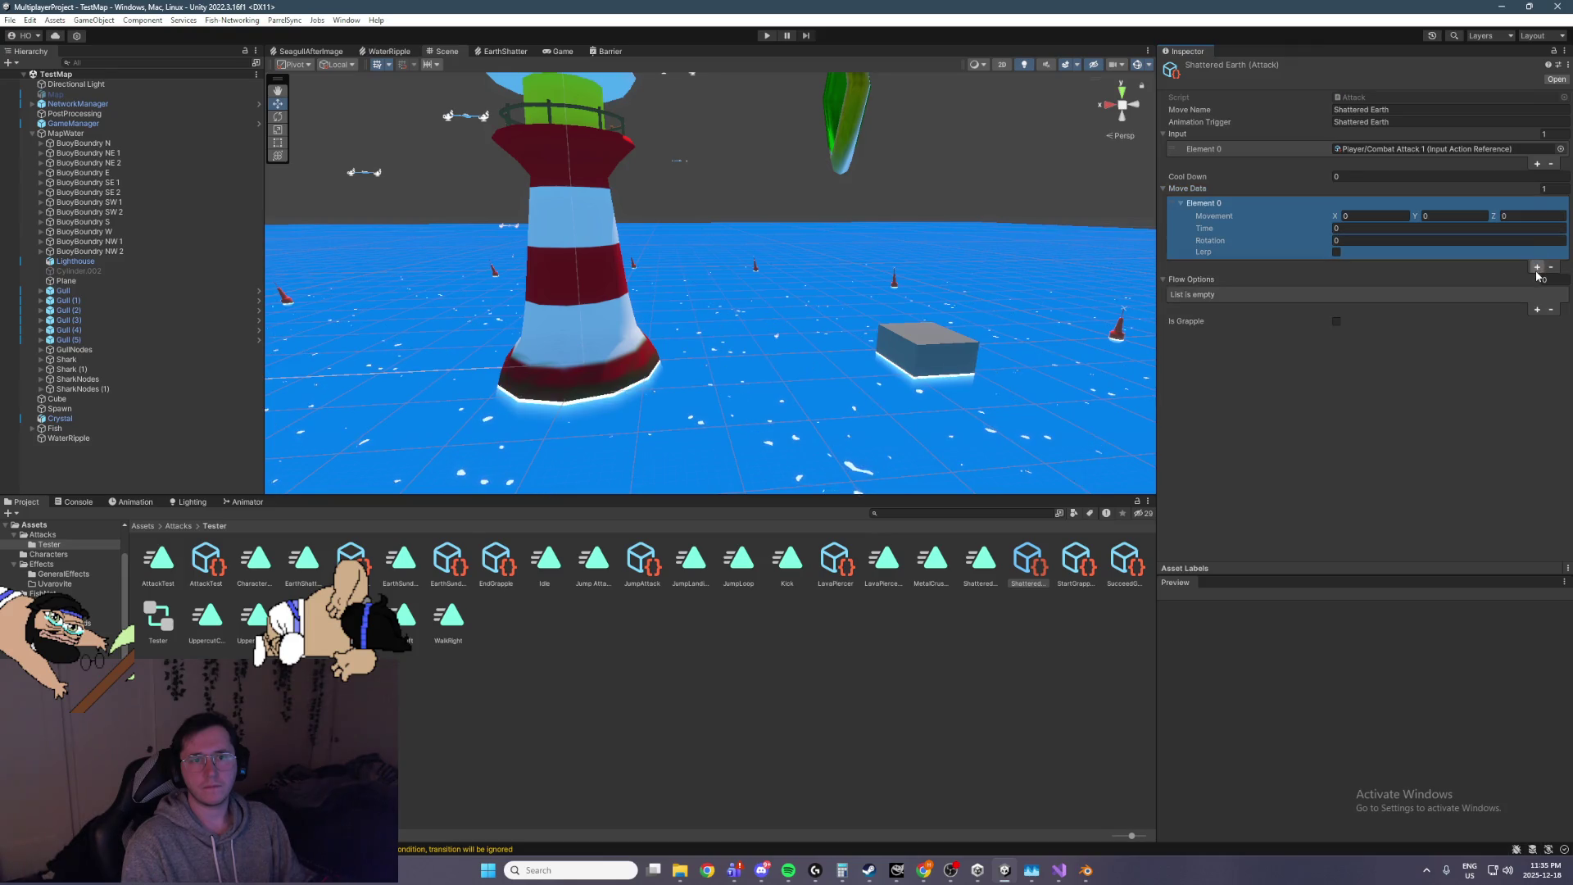
left_click(1536, 268)
left_click(1537, 329)
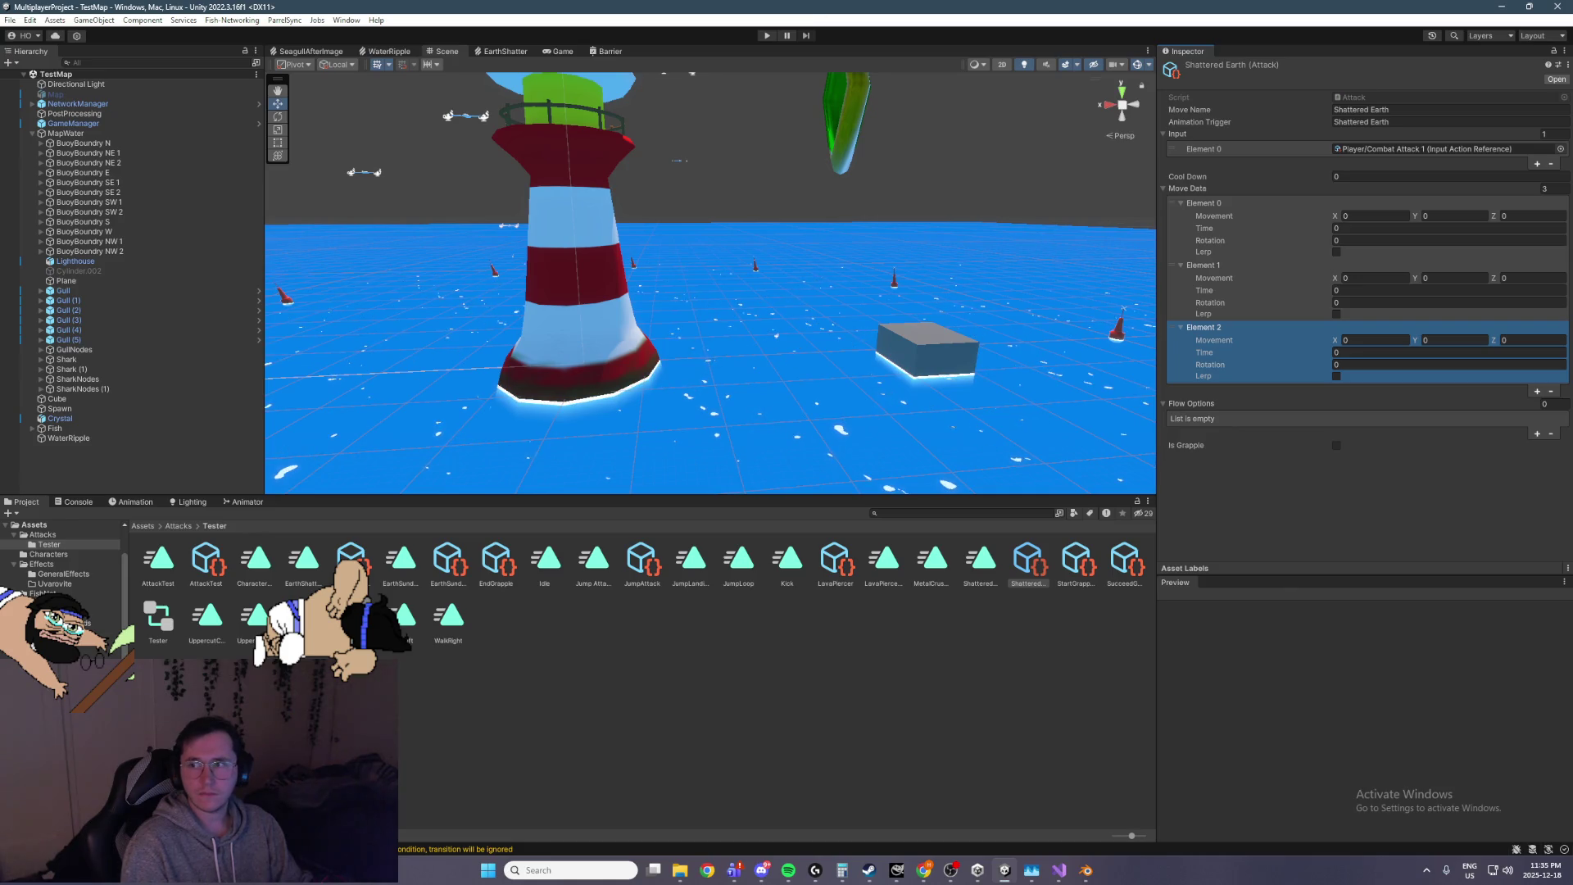
key("alt+Tab")
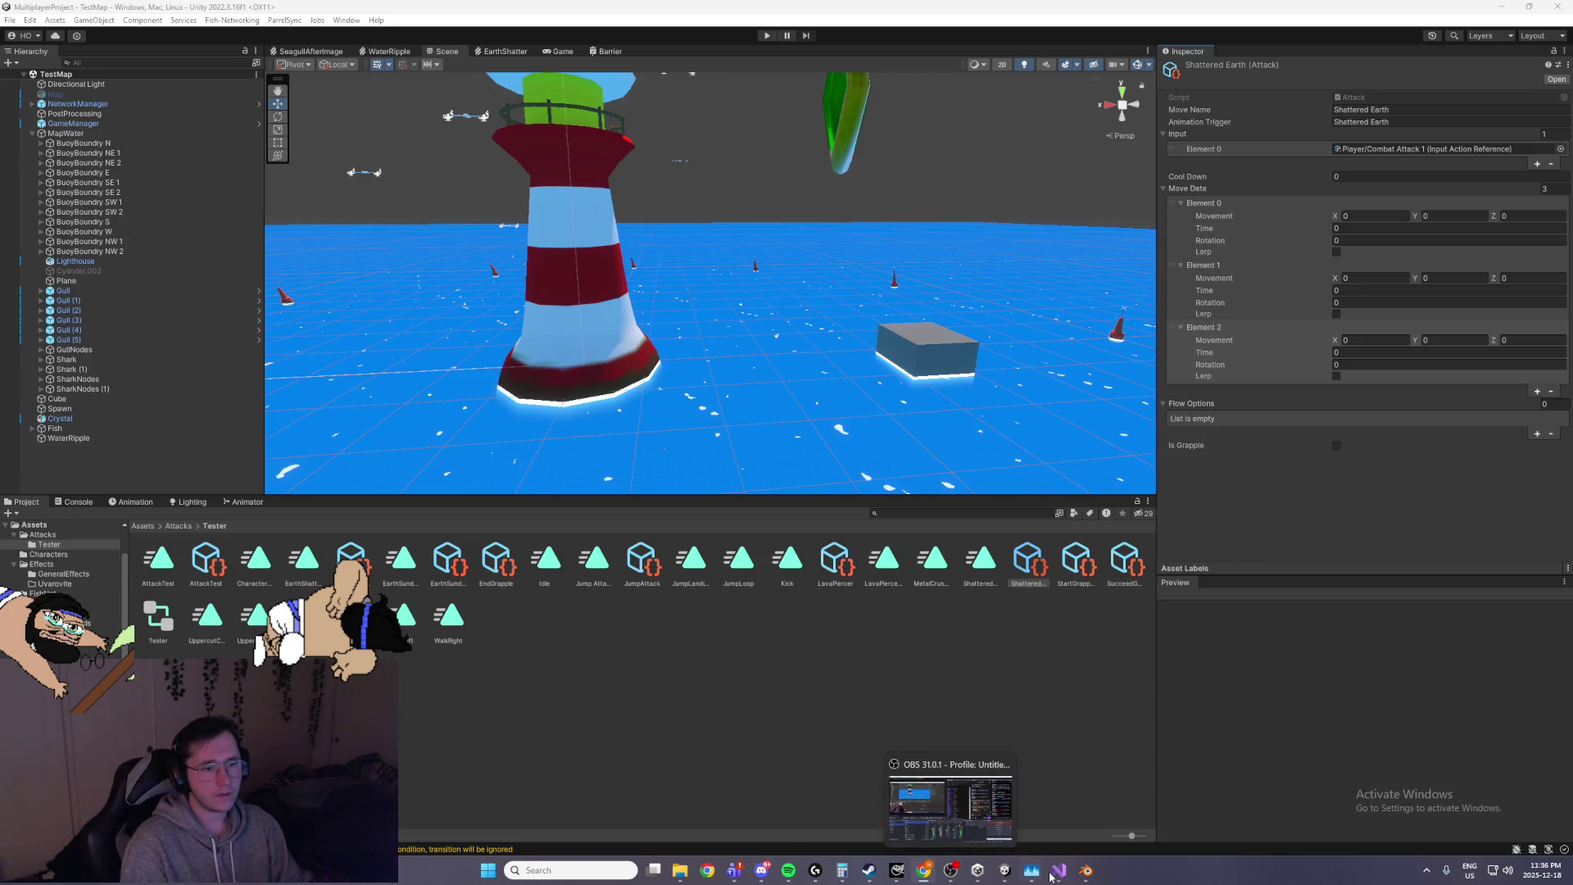
left_click(1086, 870)
Play and stop the Shattered_Earth action, then return to Unity and enter Play mode
key("space")
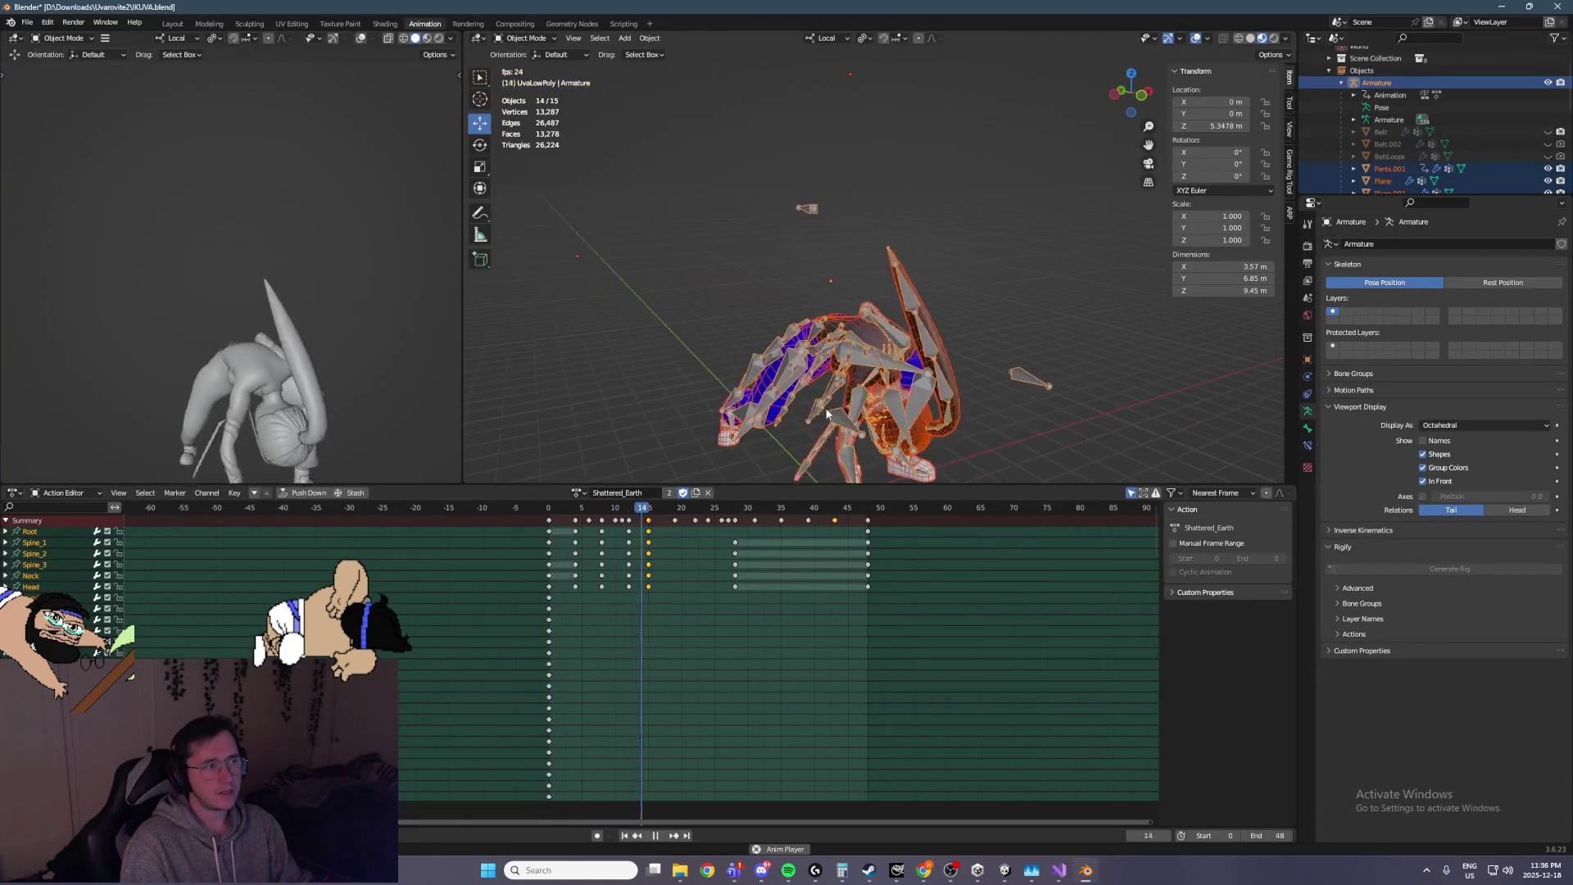
key("Escape")
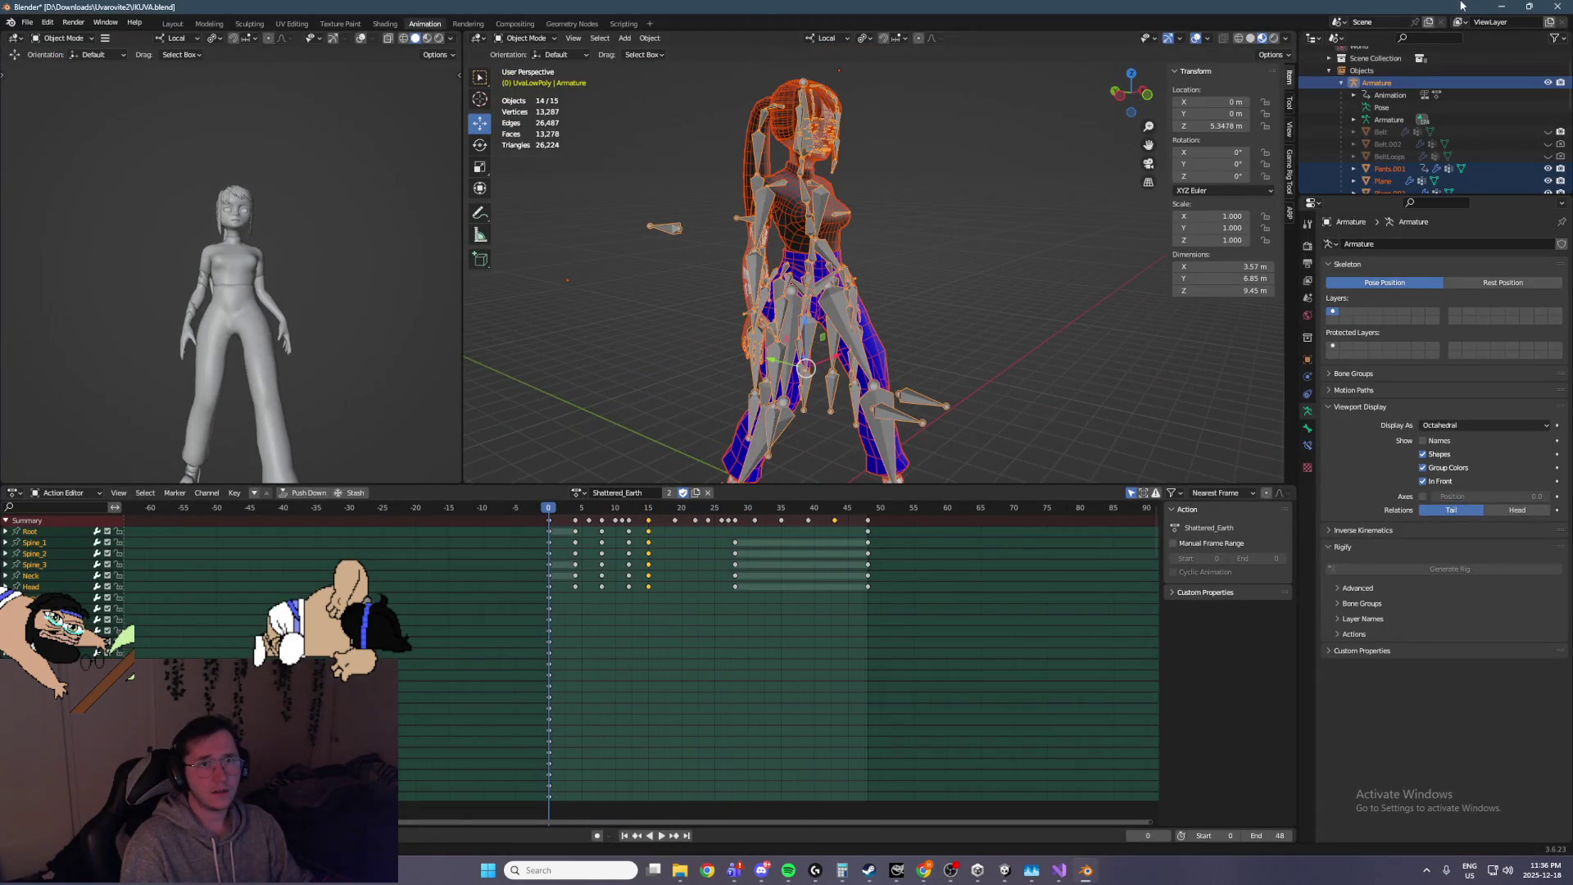
left_click(1501, 7)
key("ctrl+p")
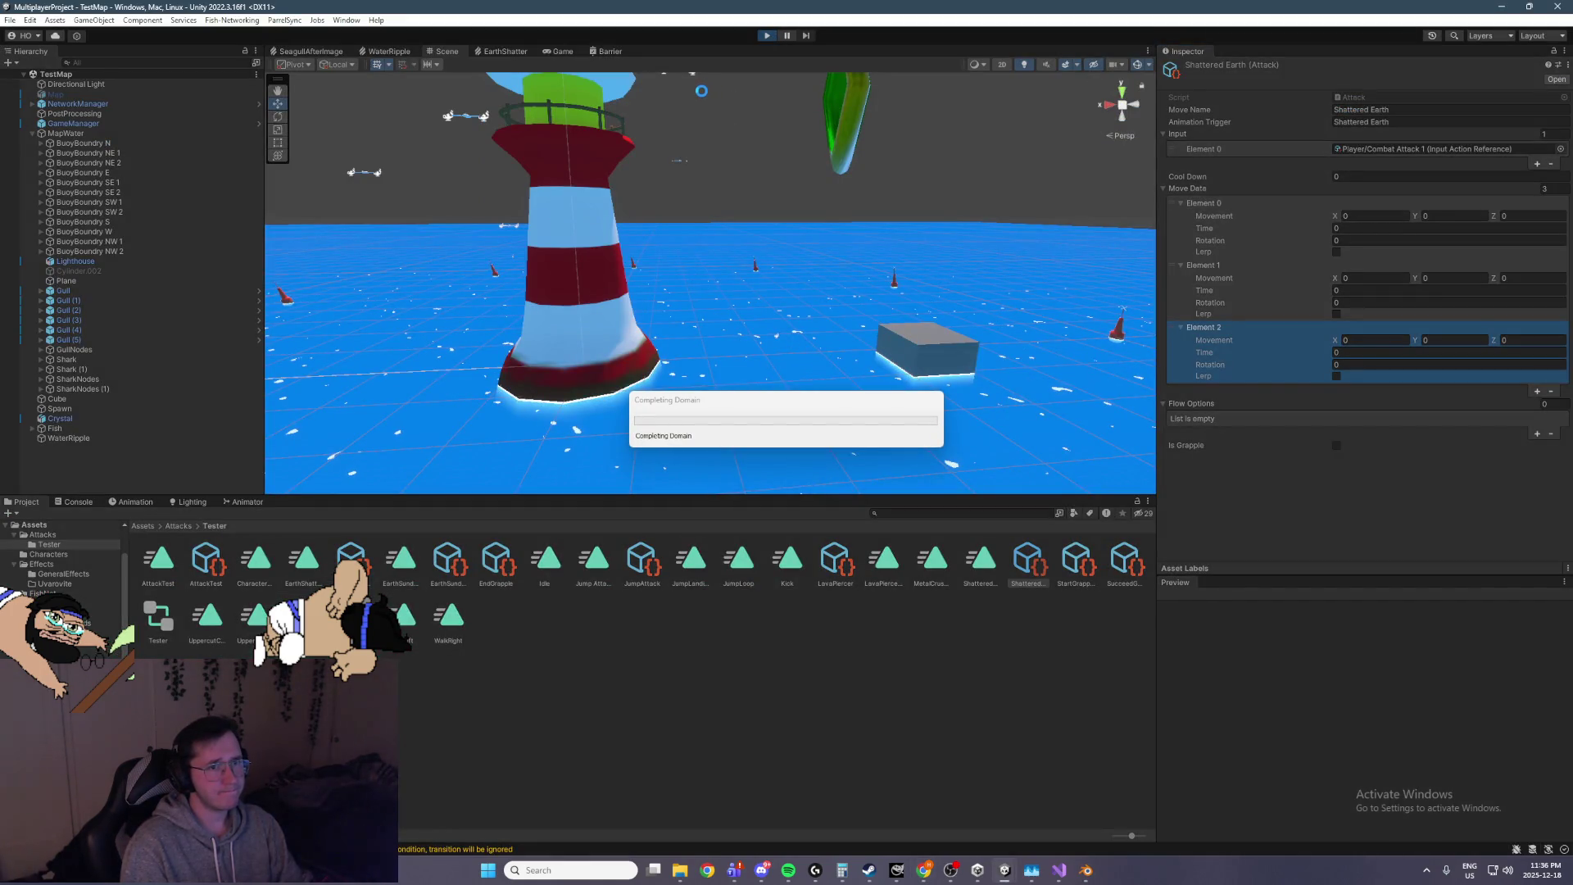
Exit Play mode and select the Player prefab through a 'player' search
left_click(767, 36)
key("ctrl+f")
type("player")
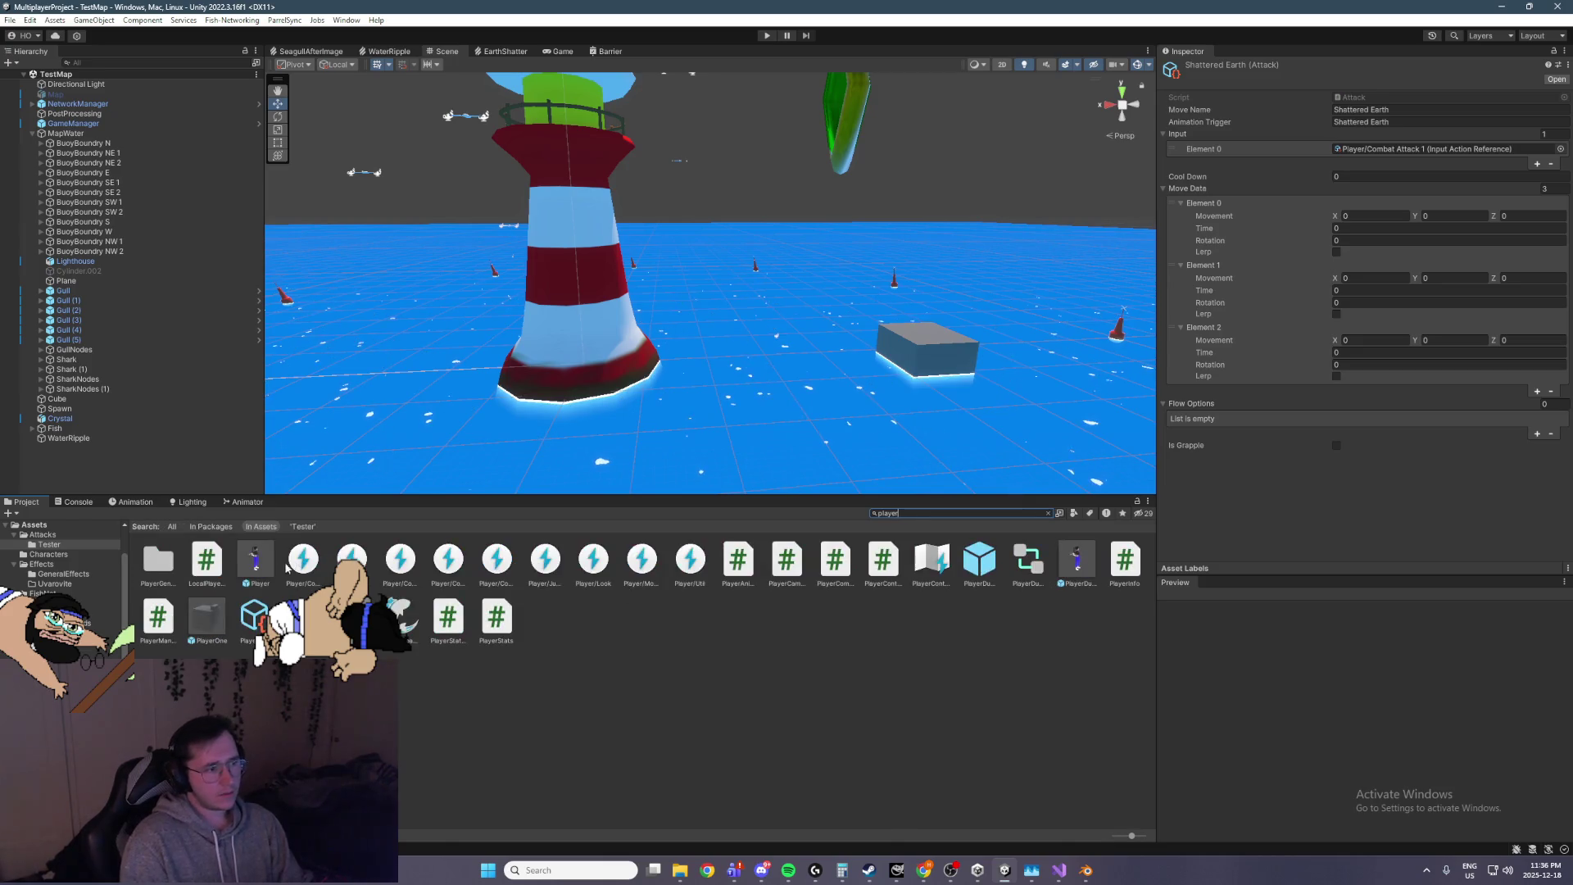
left_click(255, 561)
scroll(1301, 497, "down", 15)
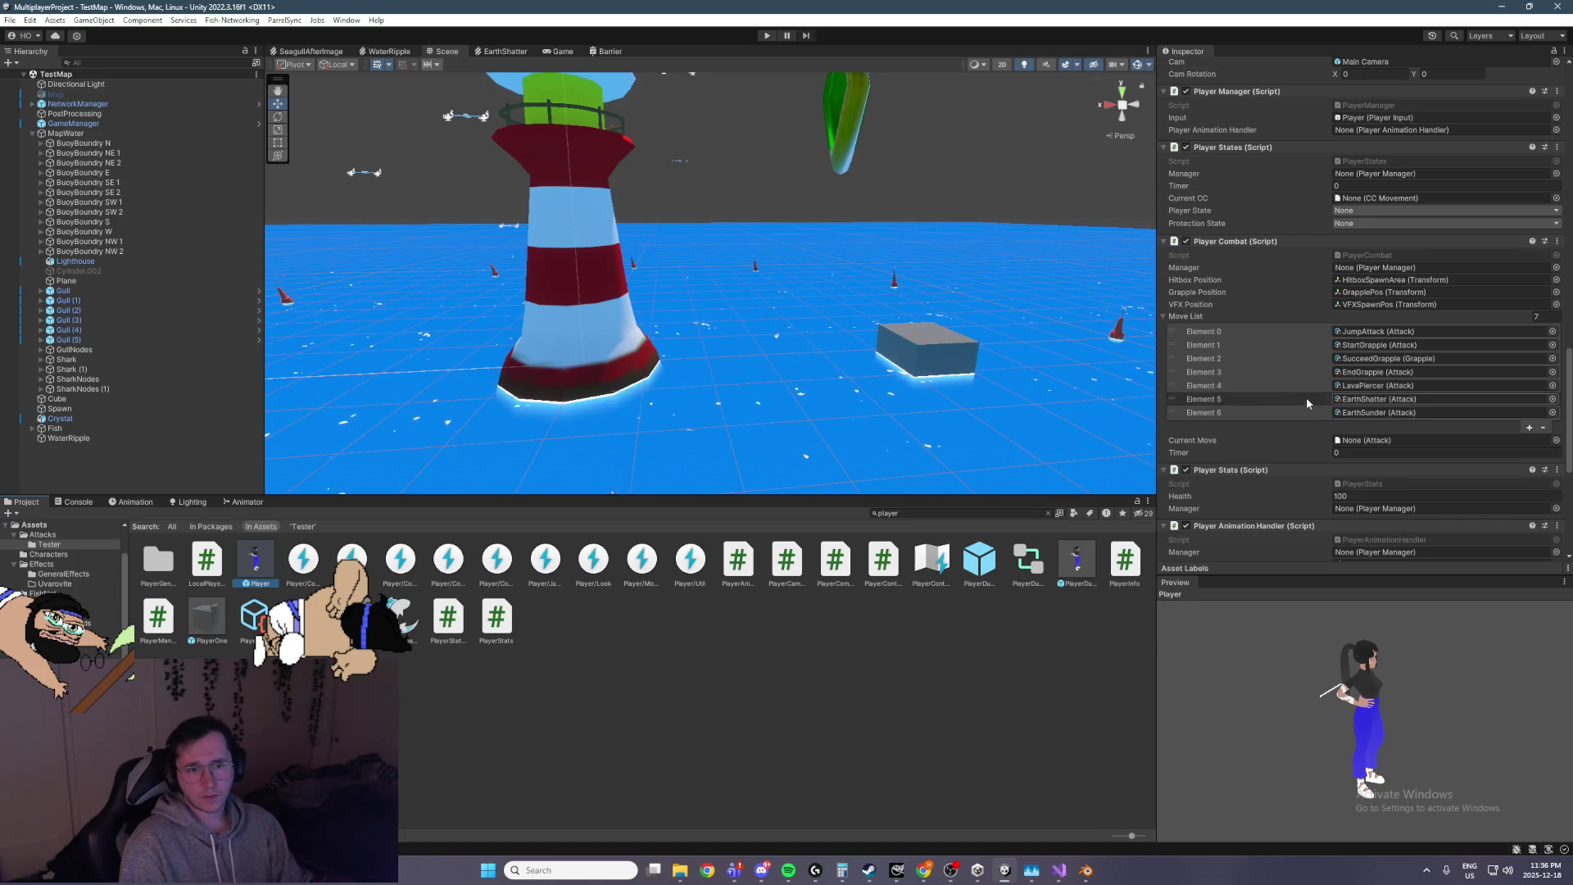
Remove LavaPiercer, EarthShatter and EarthSunder from the Move List
left_click(1281, 387)
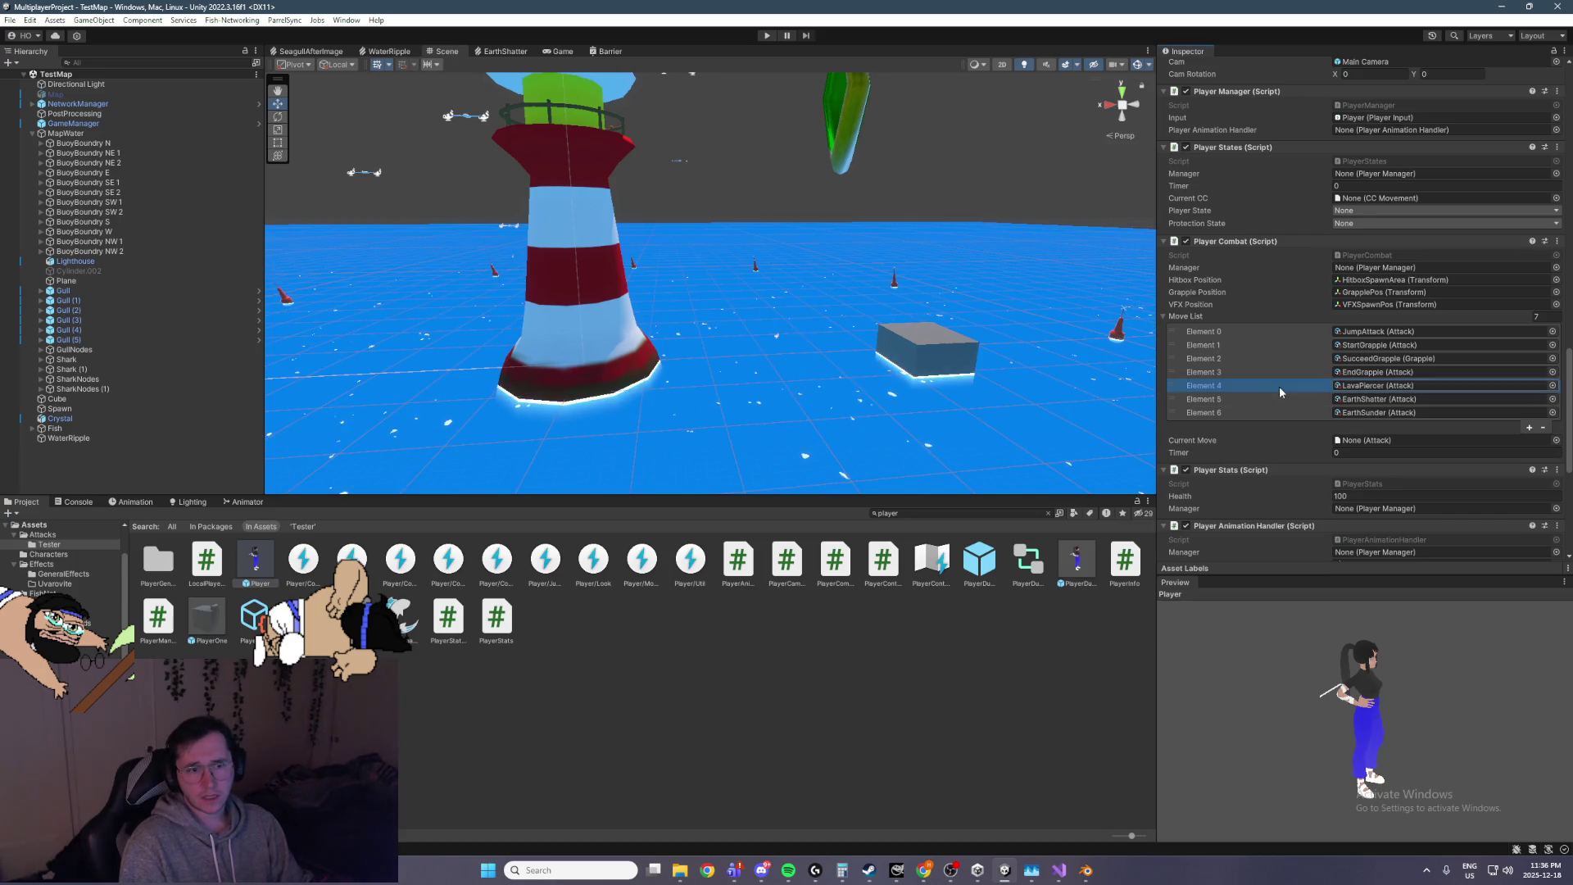
left_click(1543, 428)
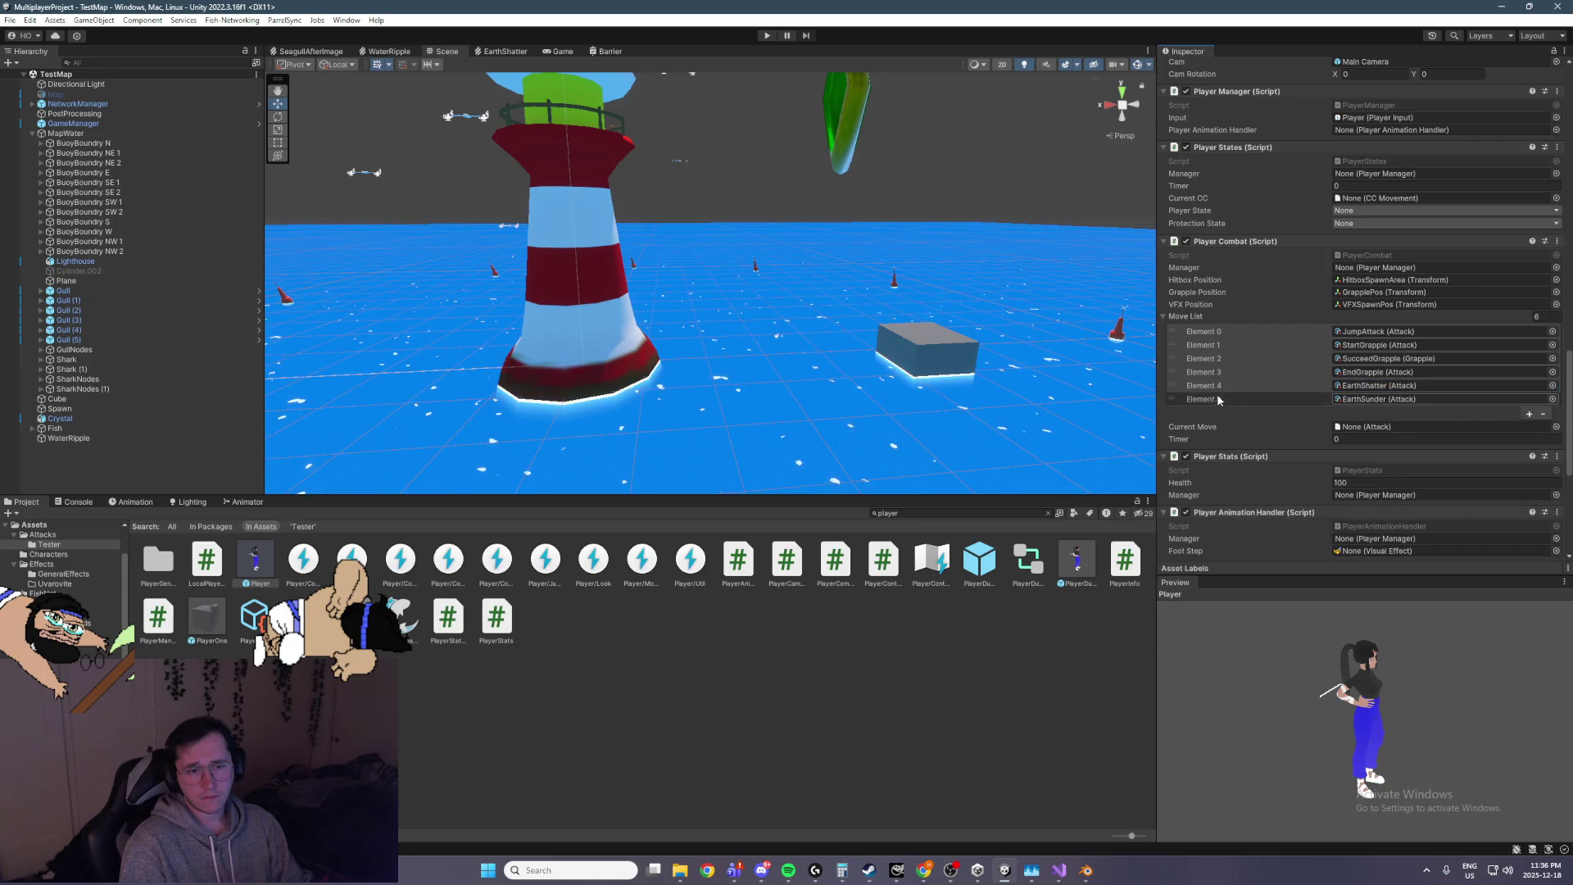
left_click(1543, 414)
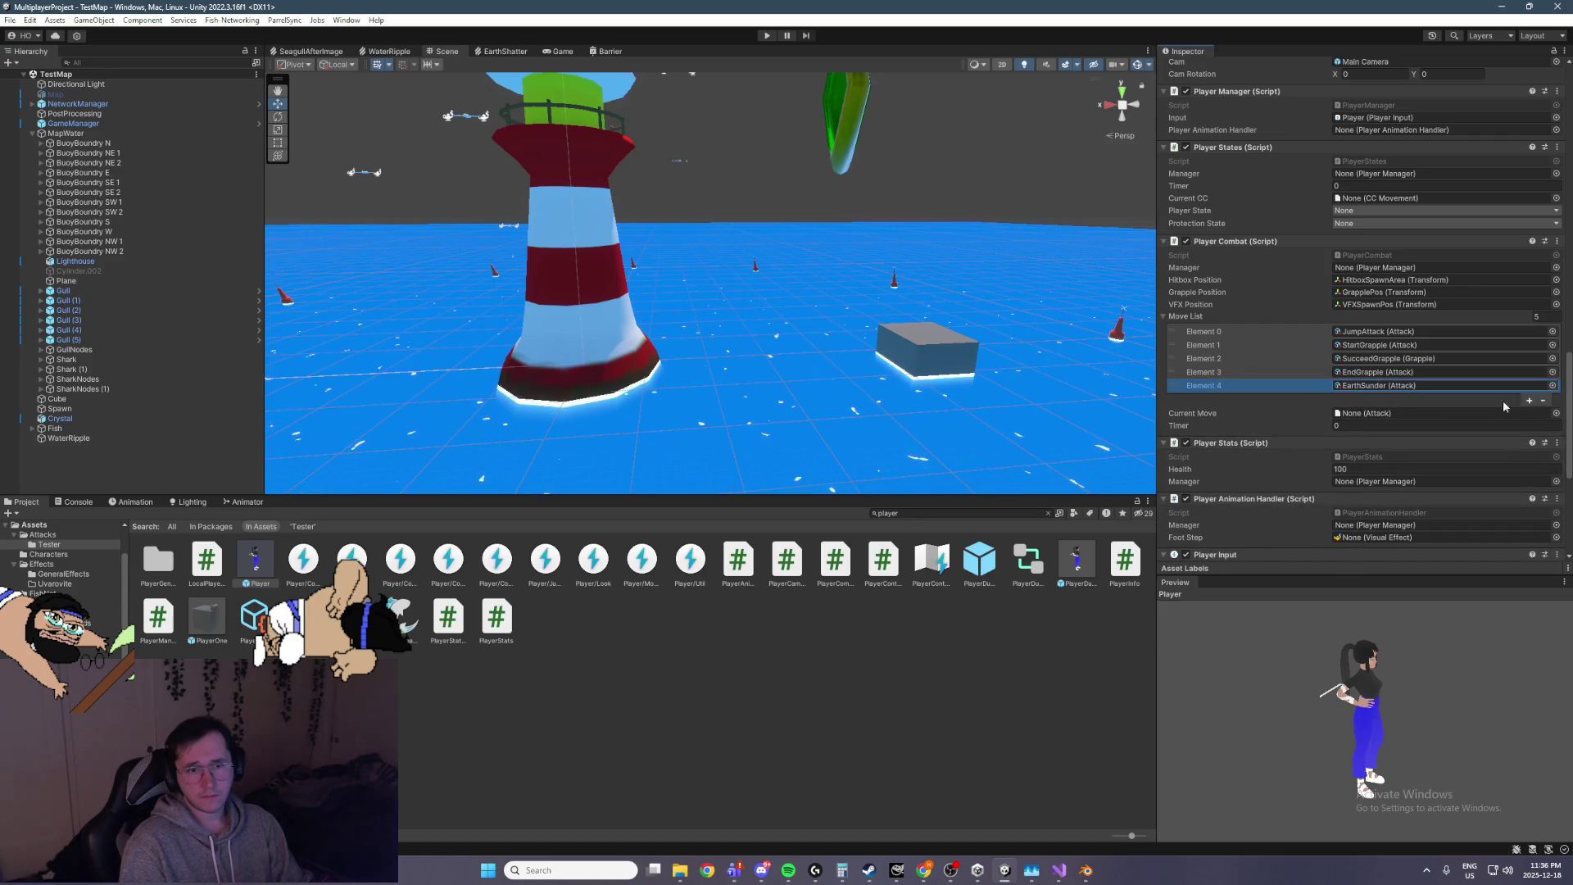
left_click(1542, 401)
Add Element 4 to the Move List and assign the ShatteredEarth attack to it
left_click(1530, 387)
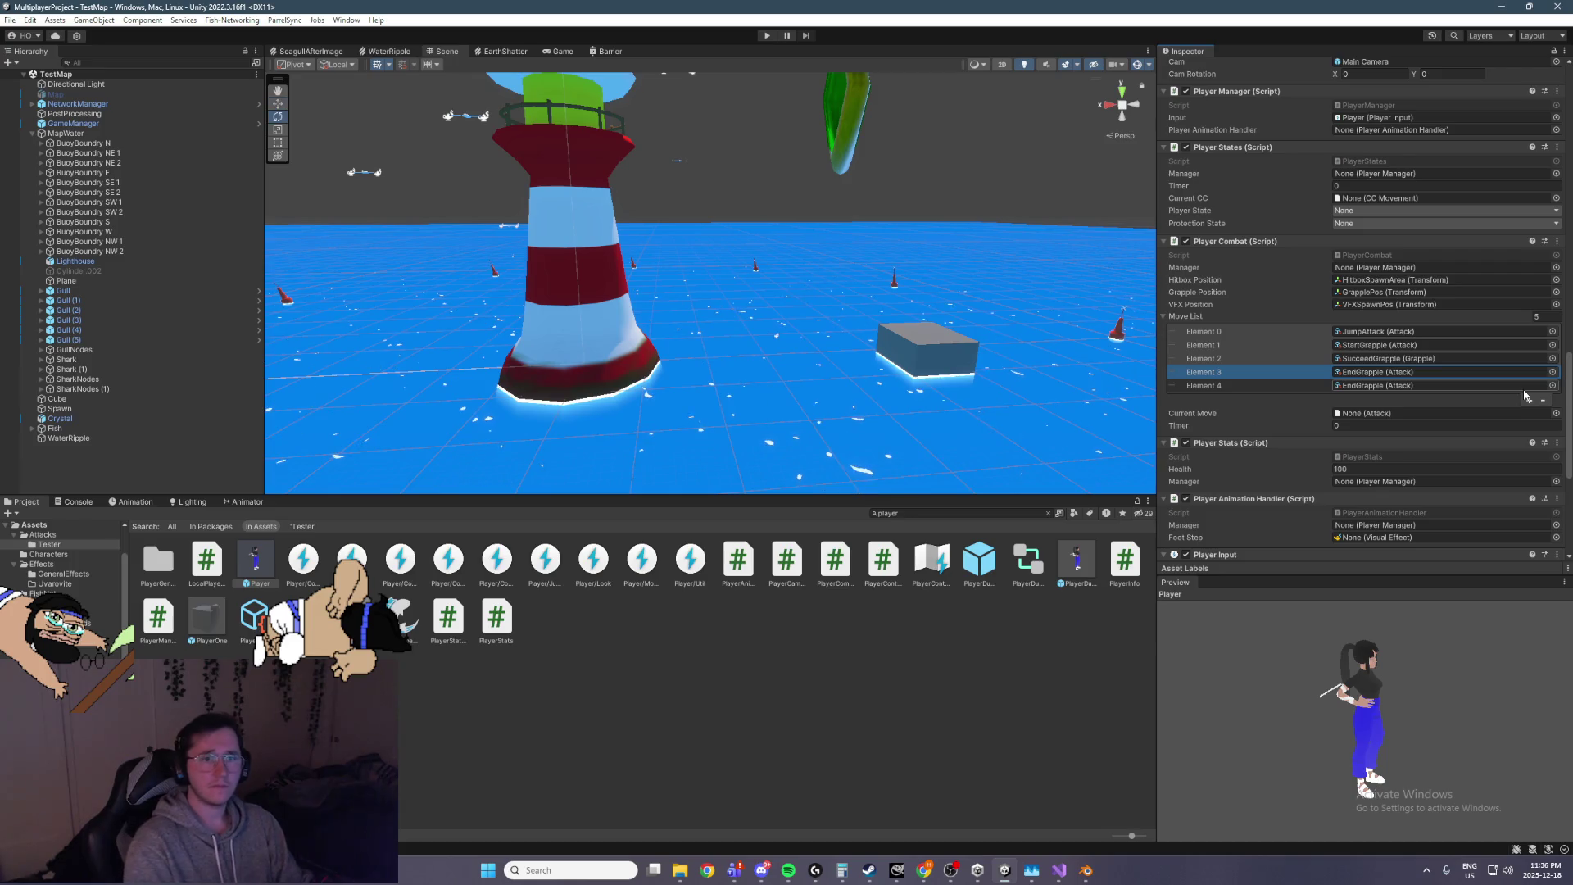
left_click(1552, 385)
type("earth")
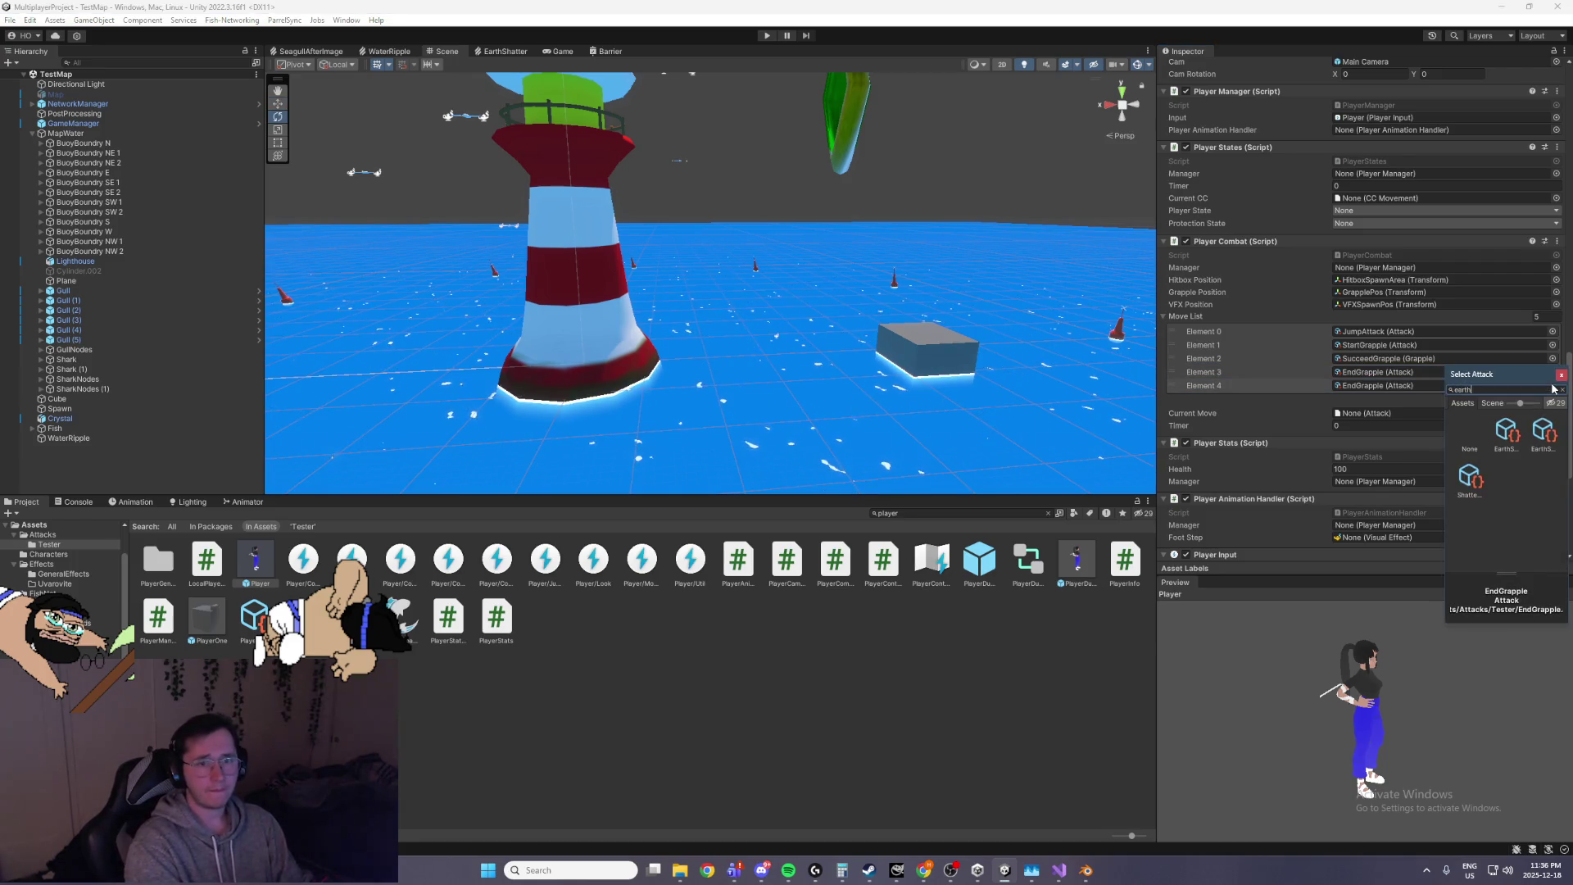
left_click(1543, 430)
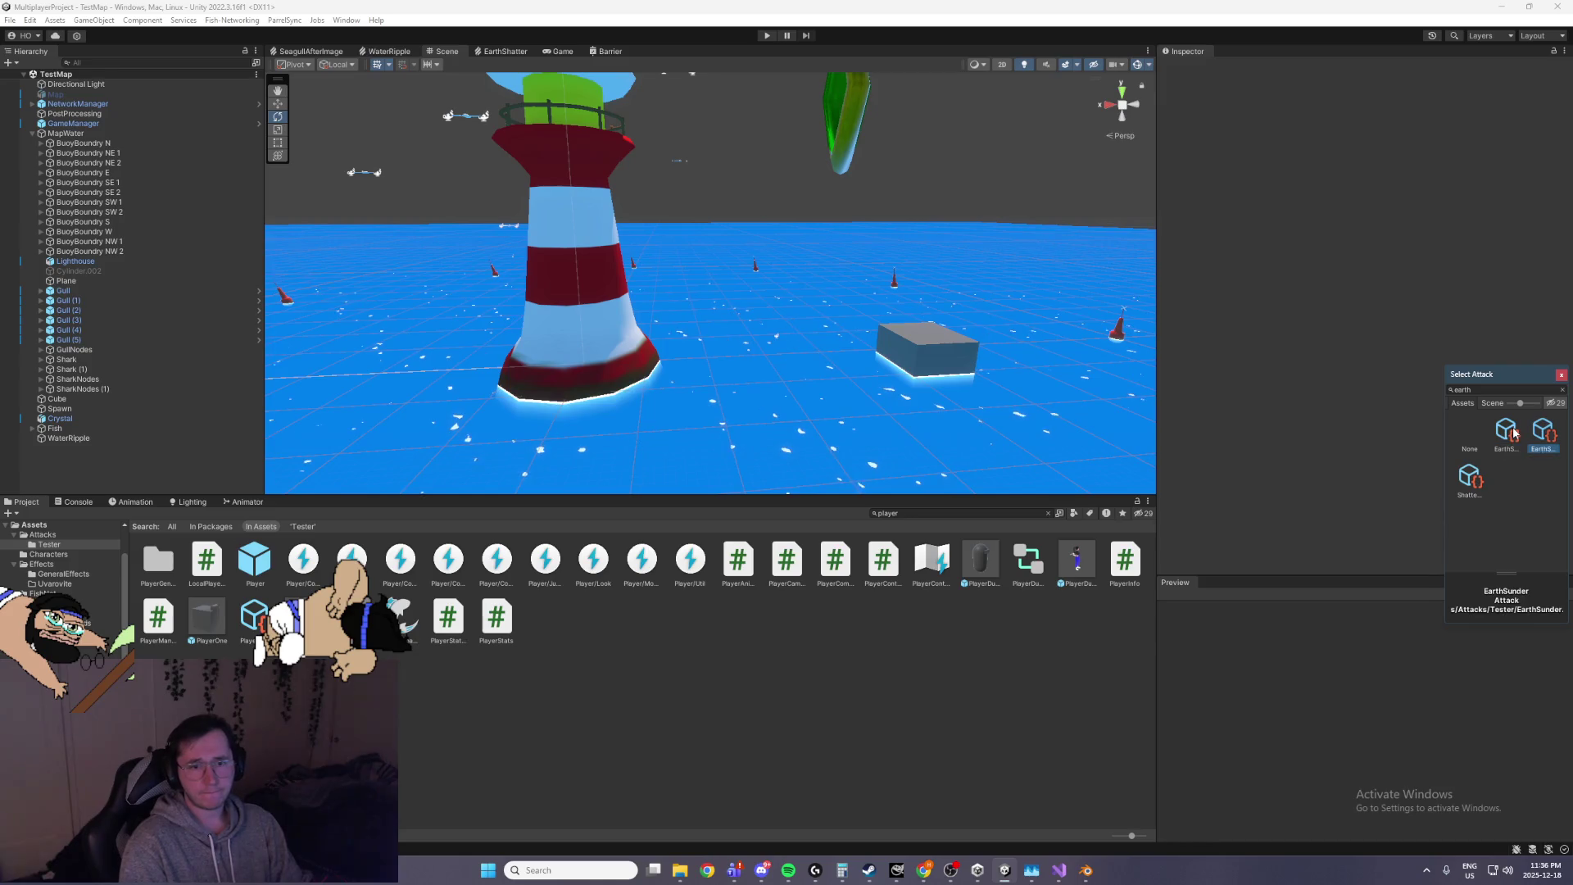
double_click(1555, 440)
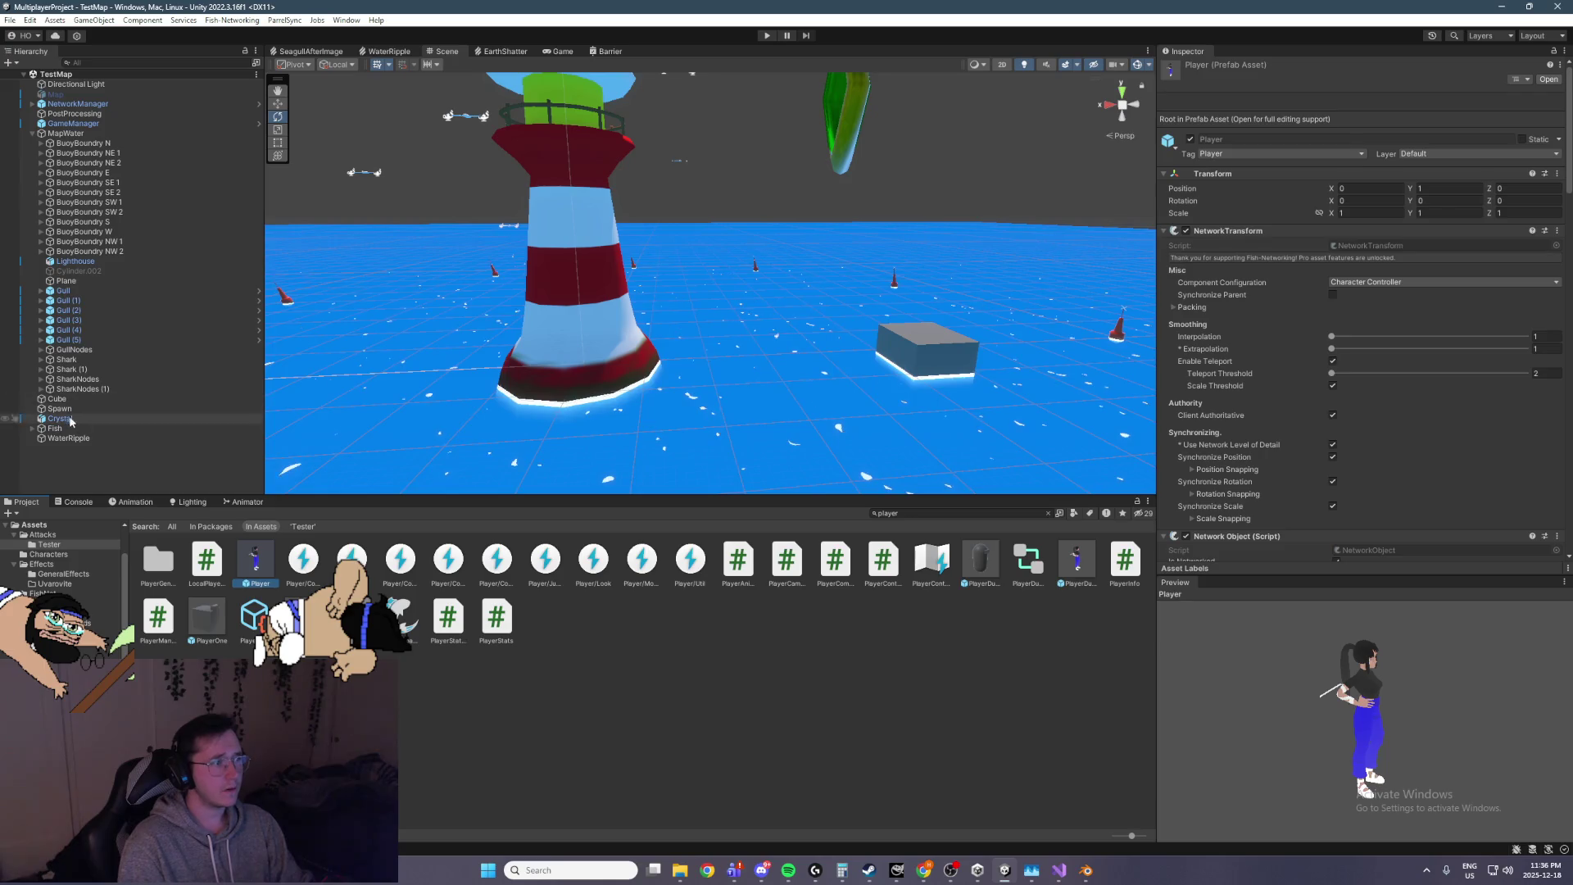
scroll(1537, 430, "down", 3)
scroll(1537, 431, "down", 10)
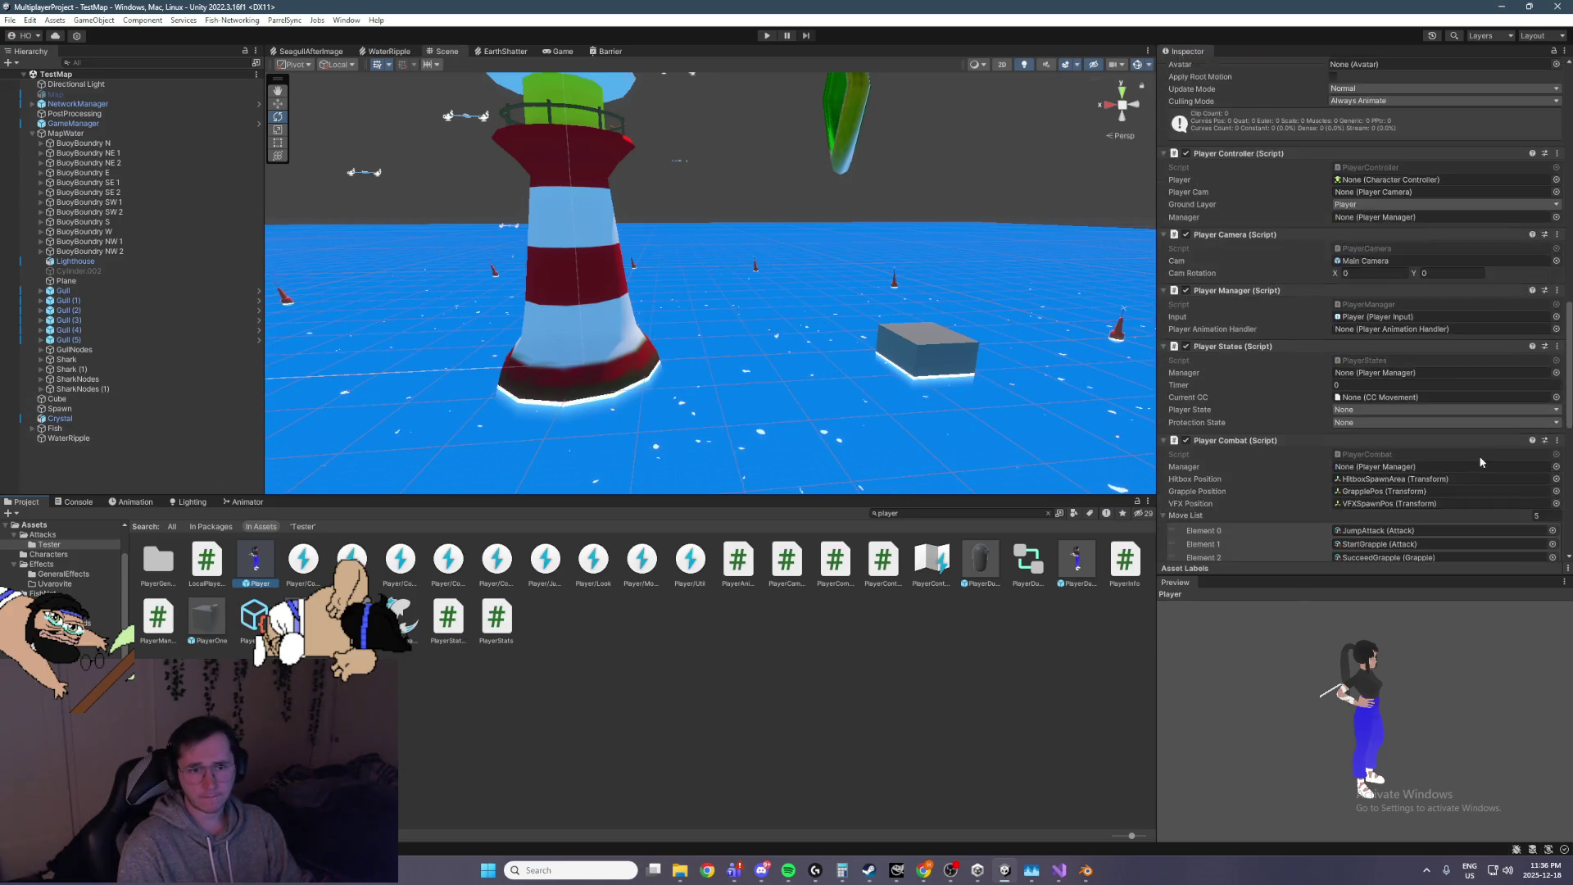
left_click(1552, 419)
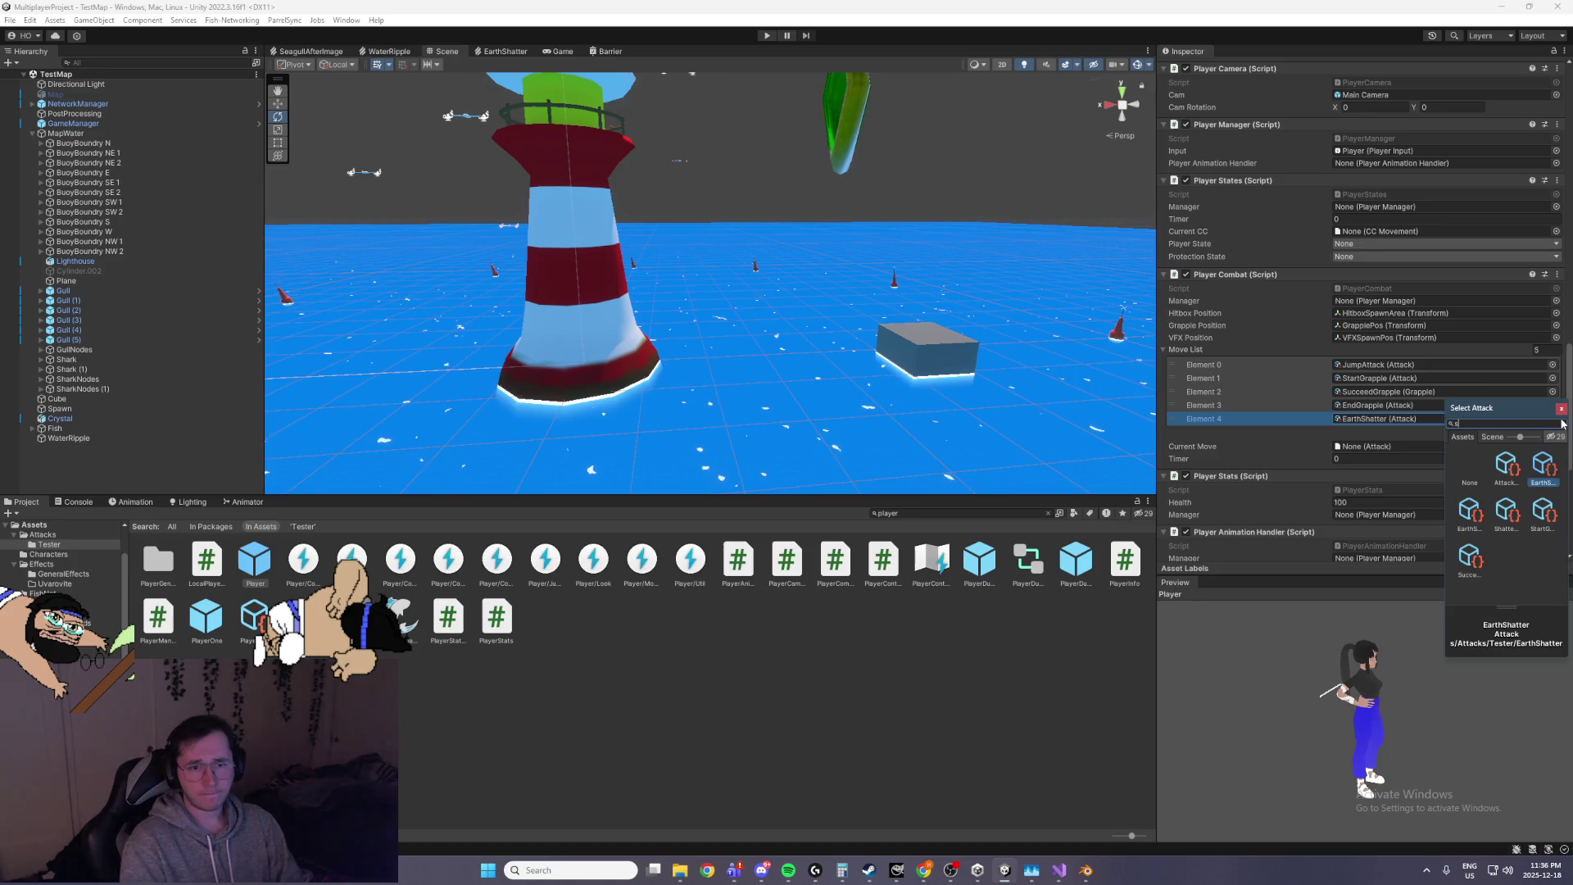
double_click(1506, 512)
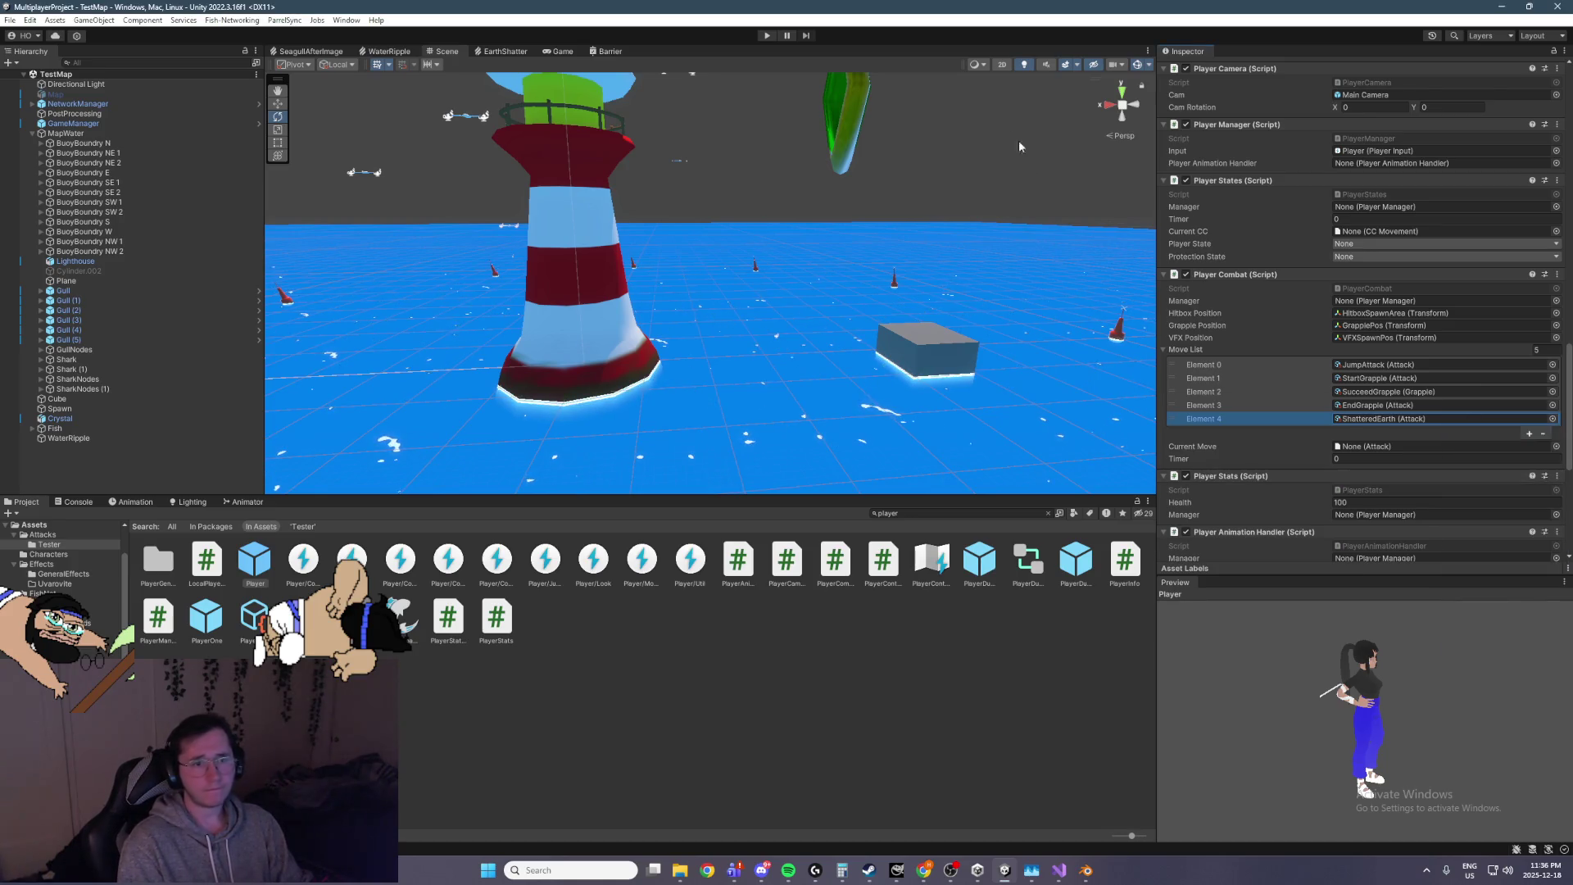
left_click(768, 35)
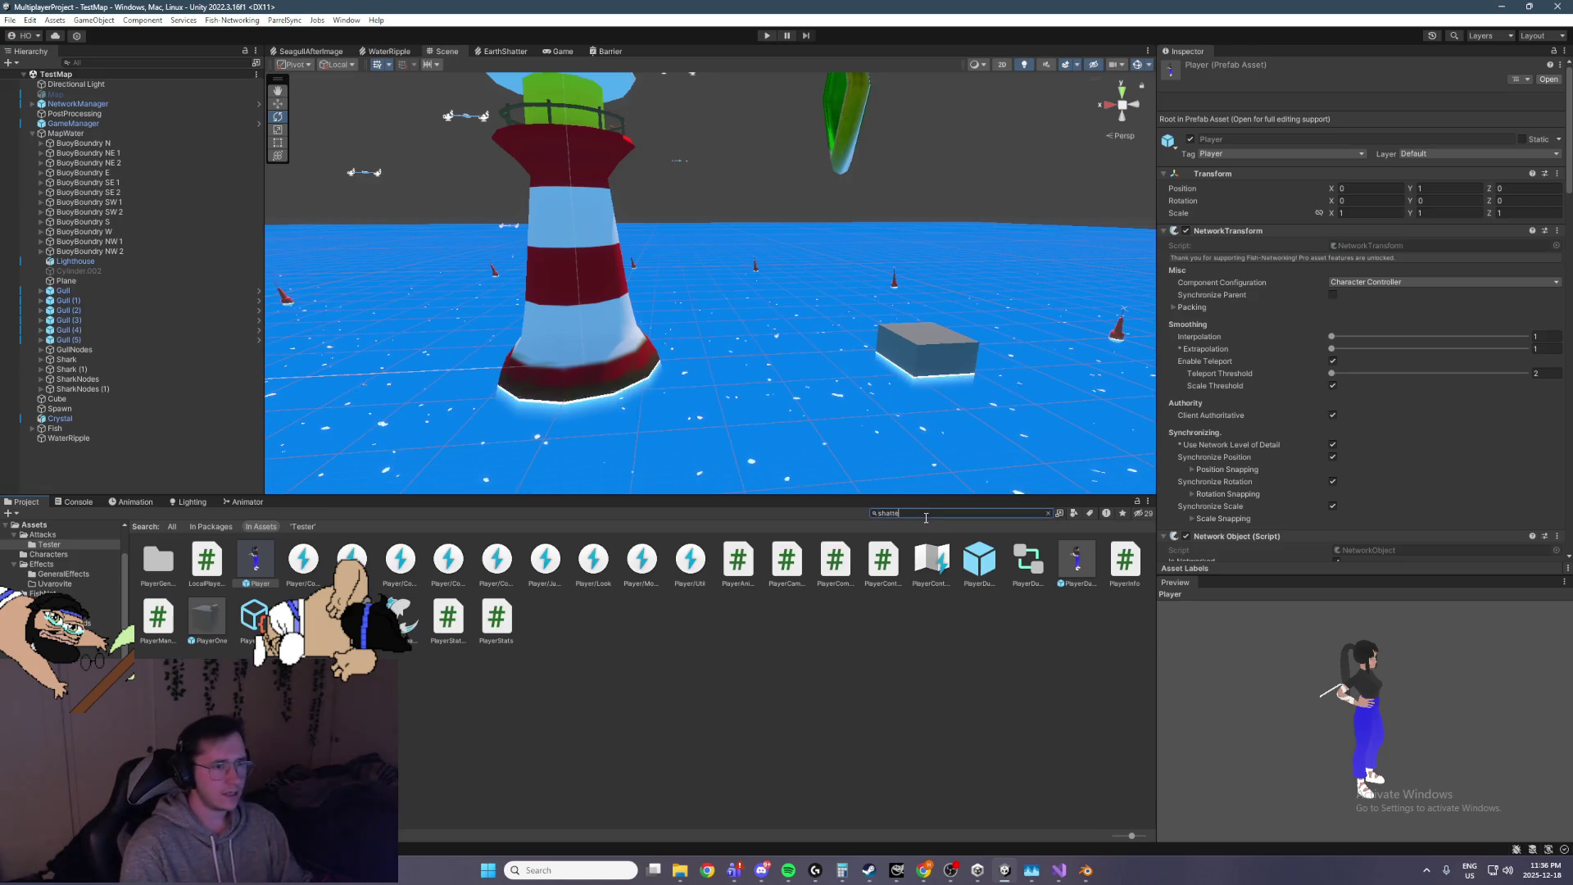
Set the Shattered Earth asset's Input Element 0 to Player/Combat Attack 3 and enter Play mode
type("er")
left_click(168, 633)
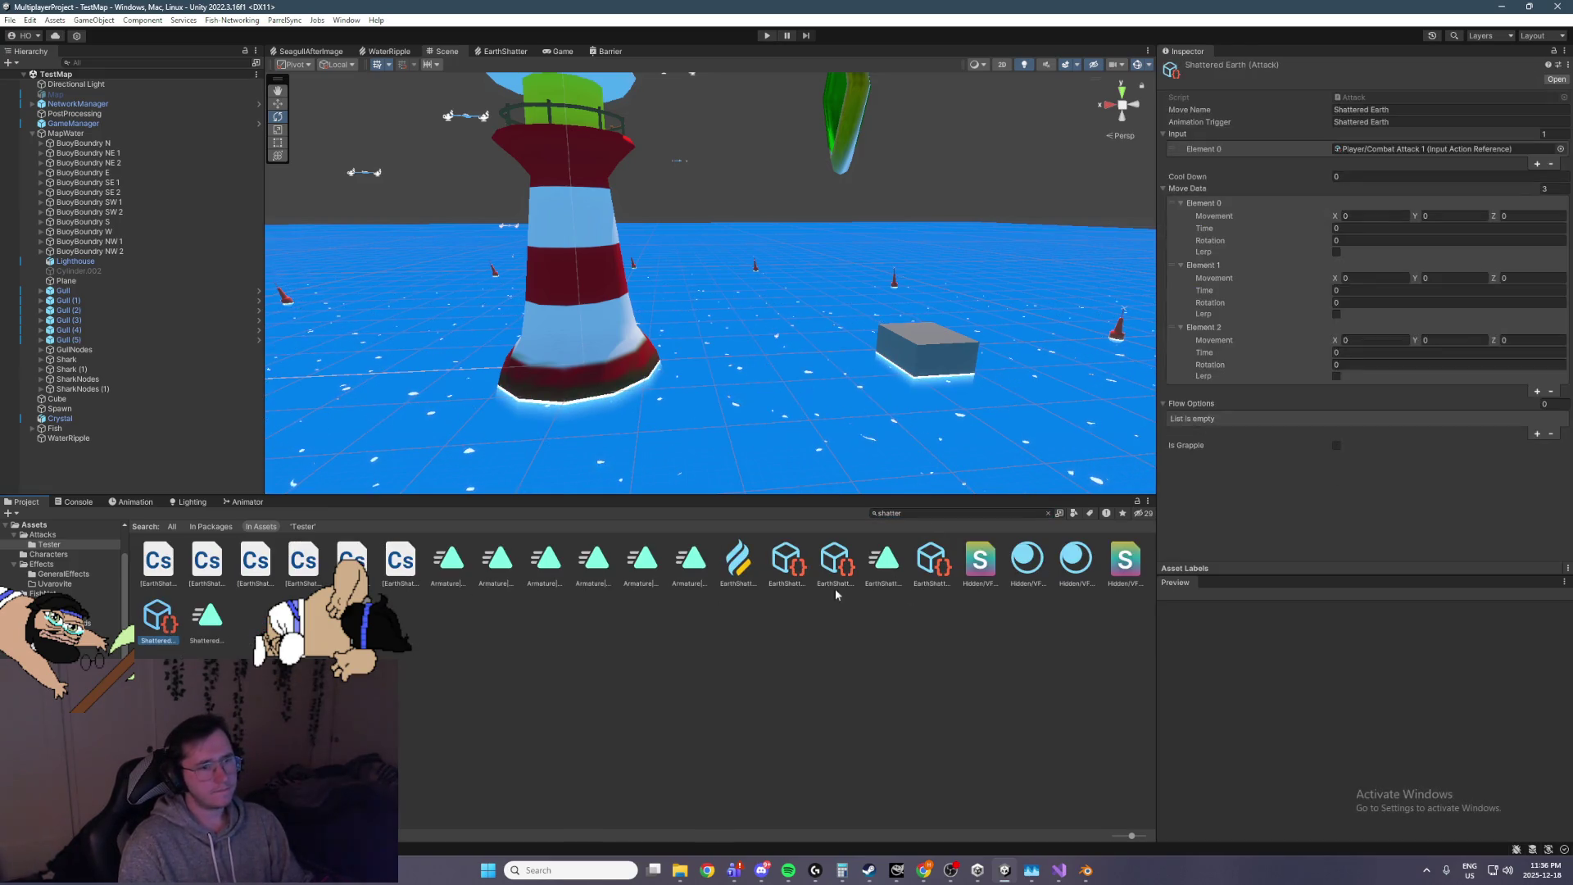
left_click(1562, 149)
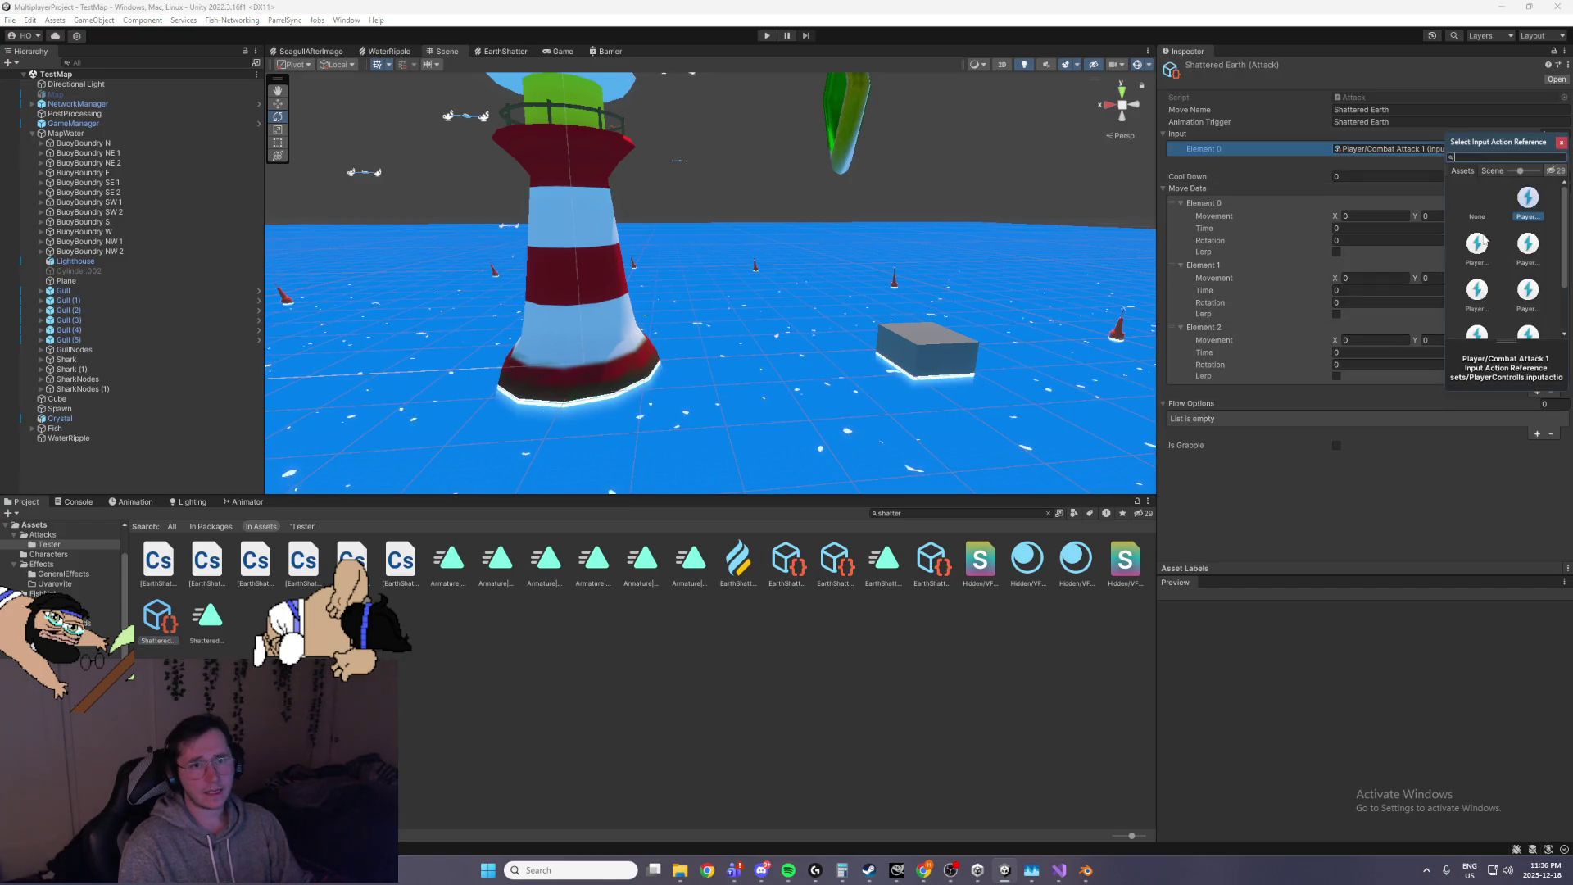
double_click(1528, 244)
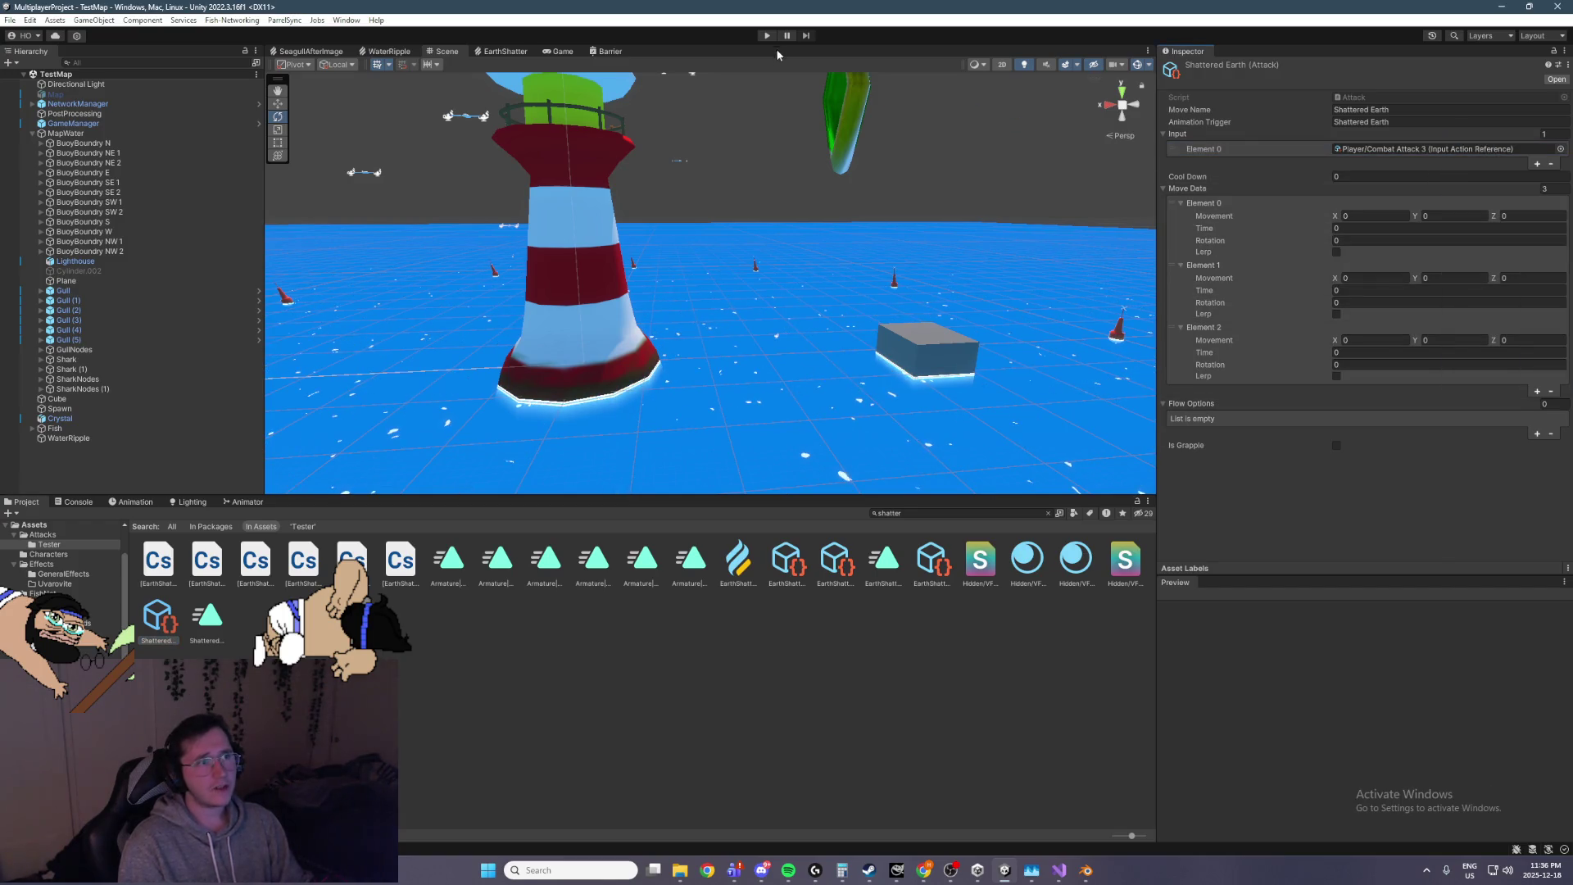
key("ctrl+p")
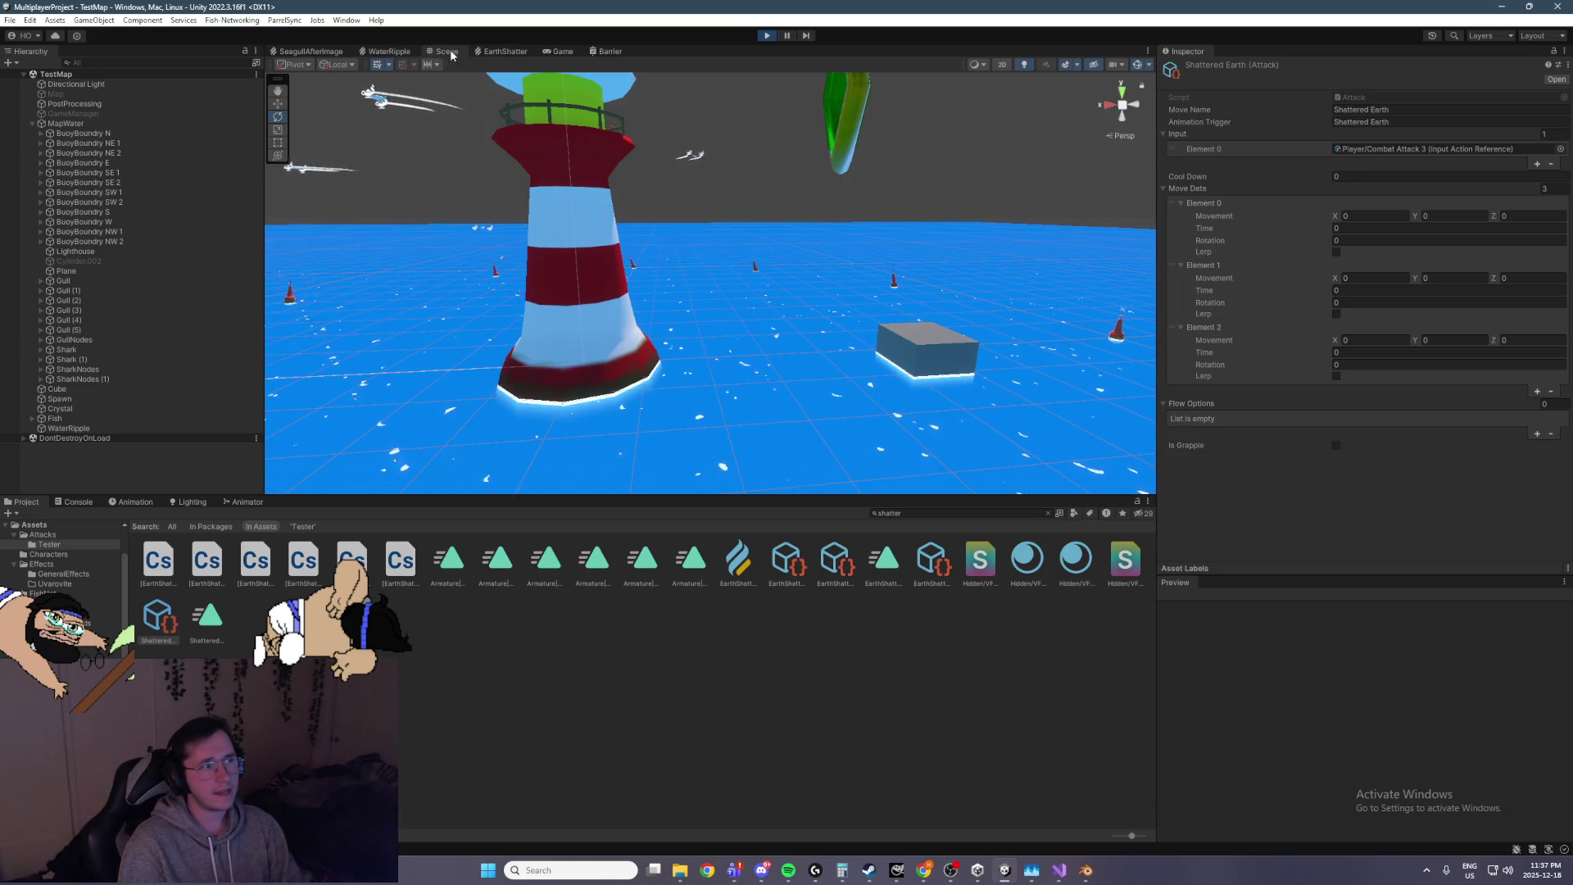
left_click(561, 52)
Start server and client, set Animation Trigger to ShatteredEarth, test, then stop Play mode
left_click(389, 88)
left_click(390, 119)
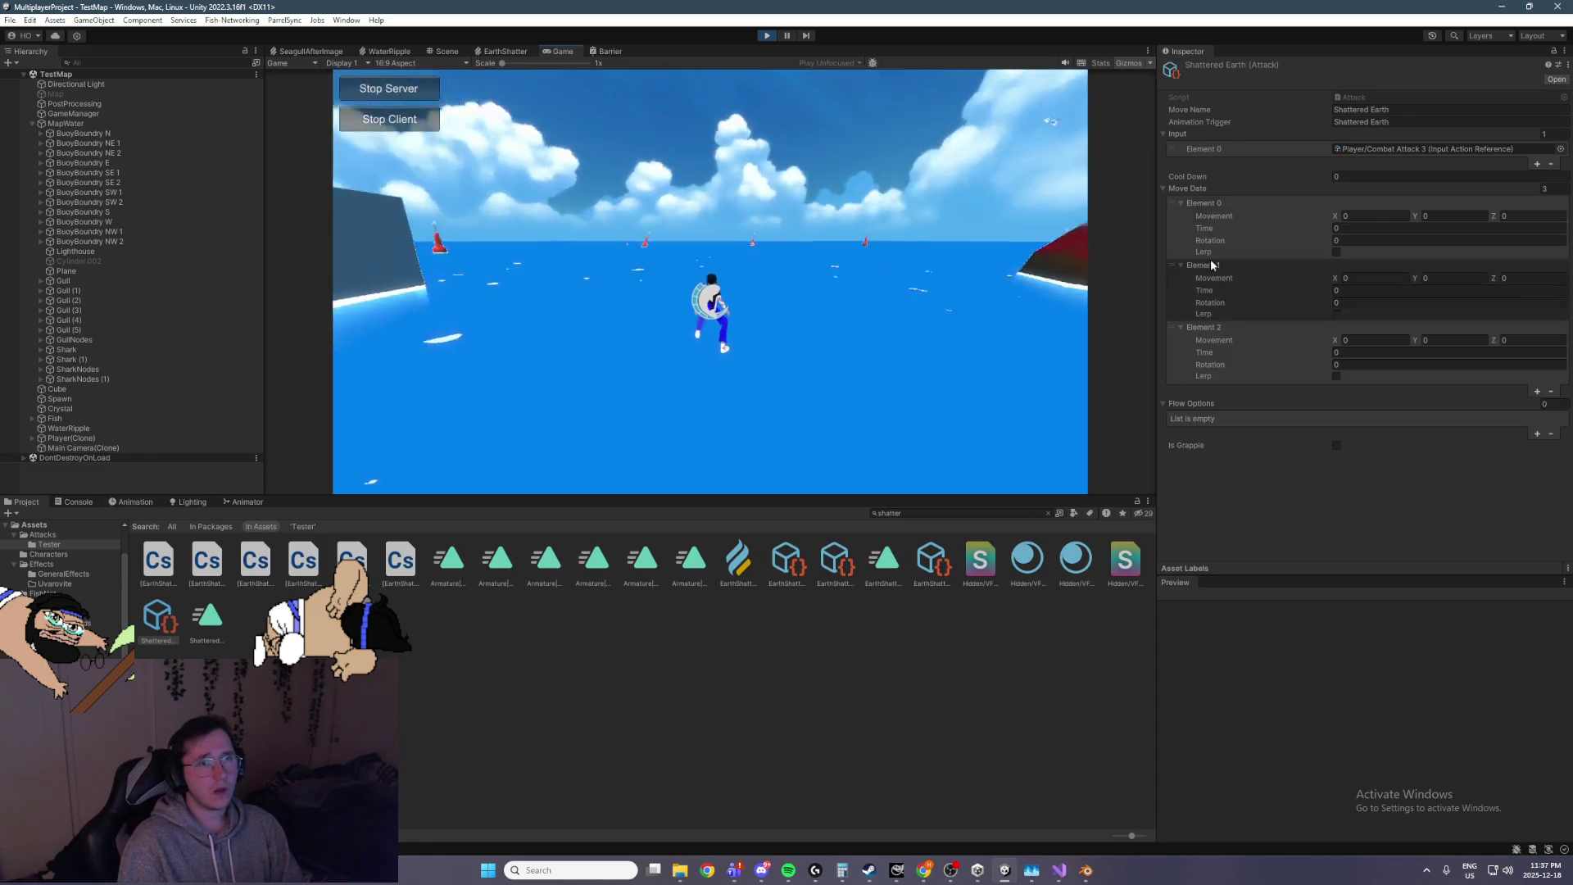
left_click(1370, 121)
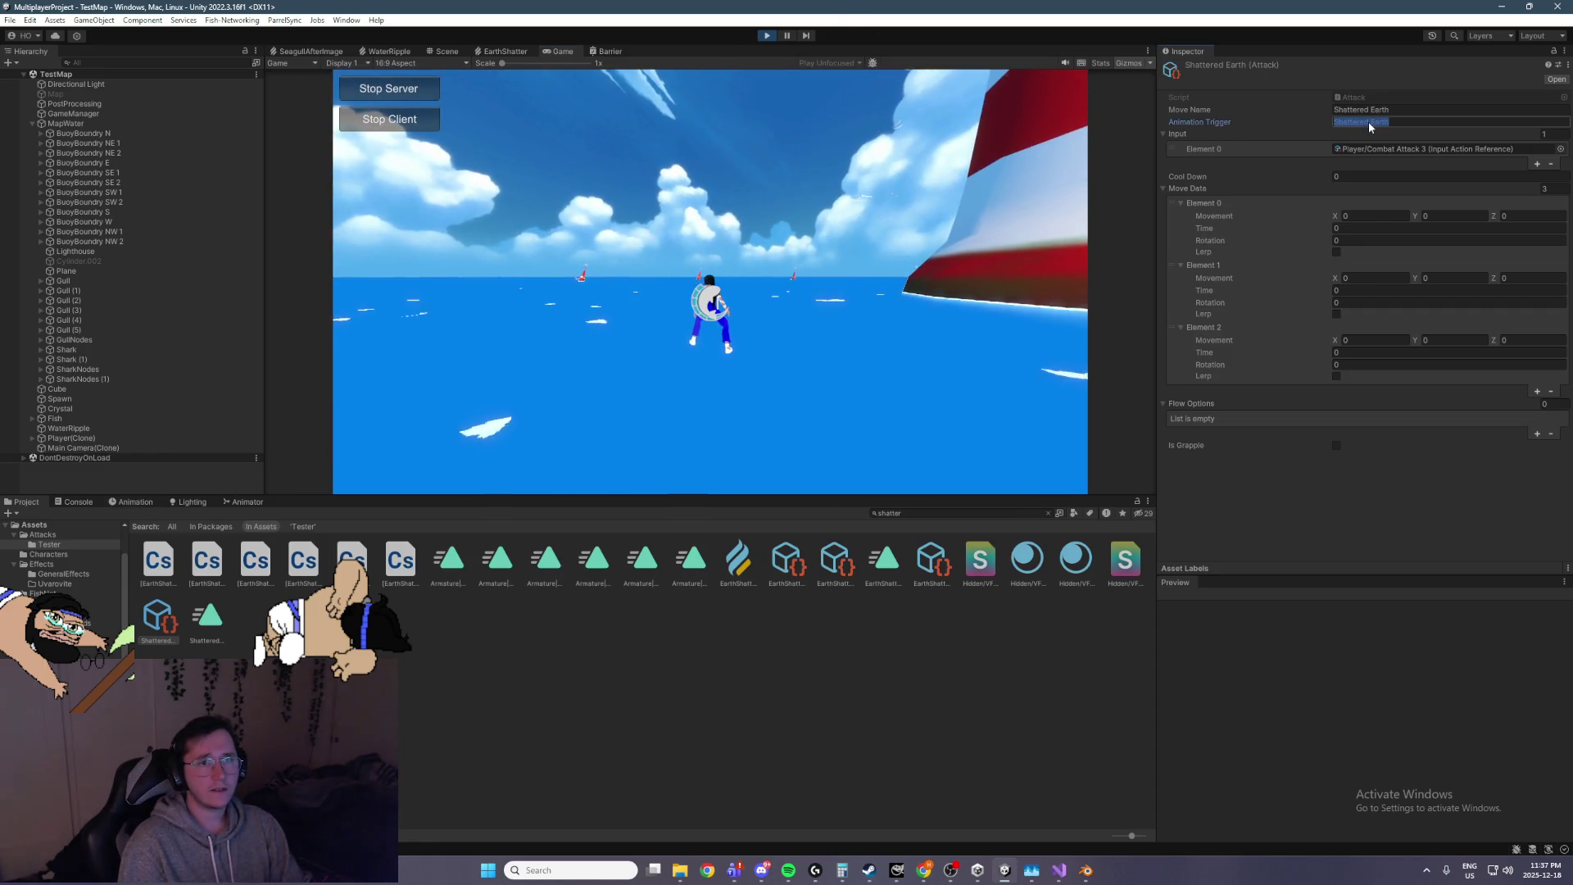
key("BackSpace")
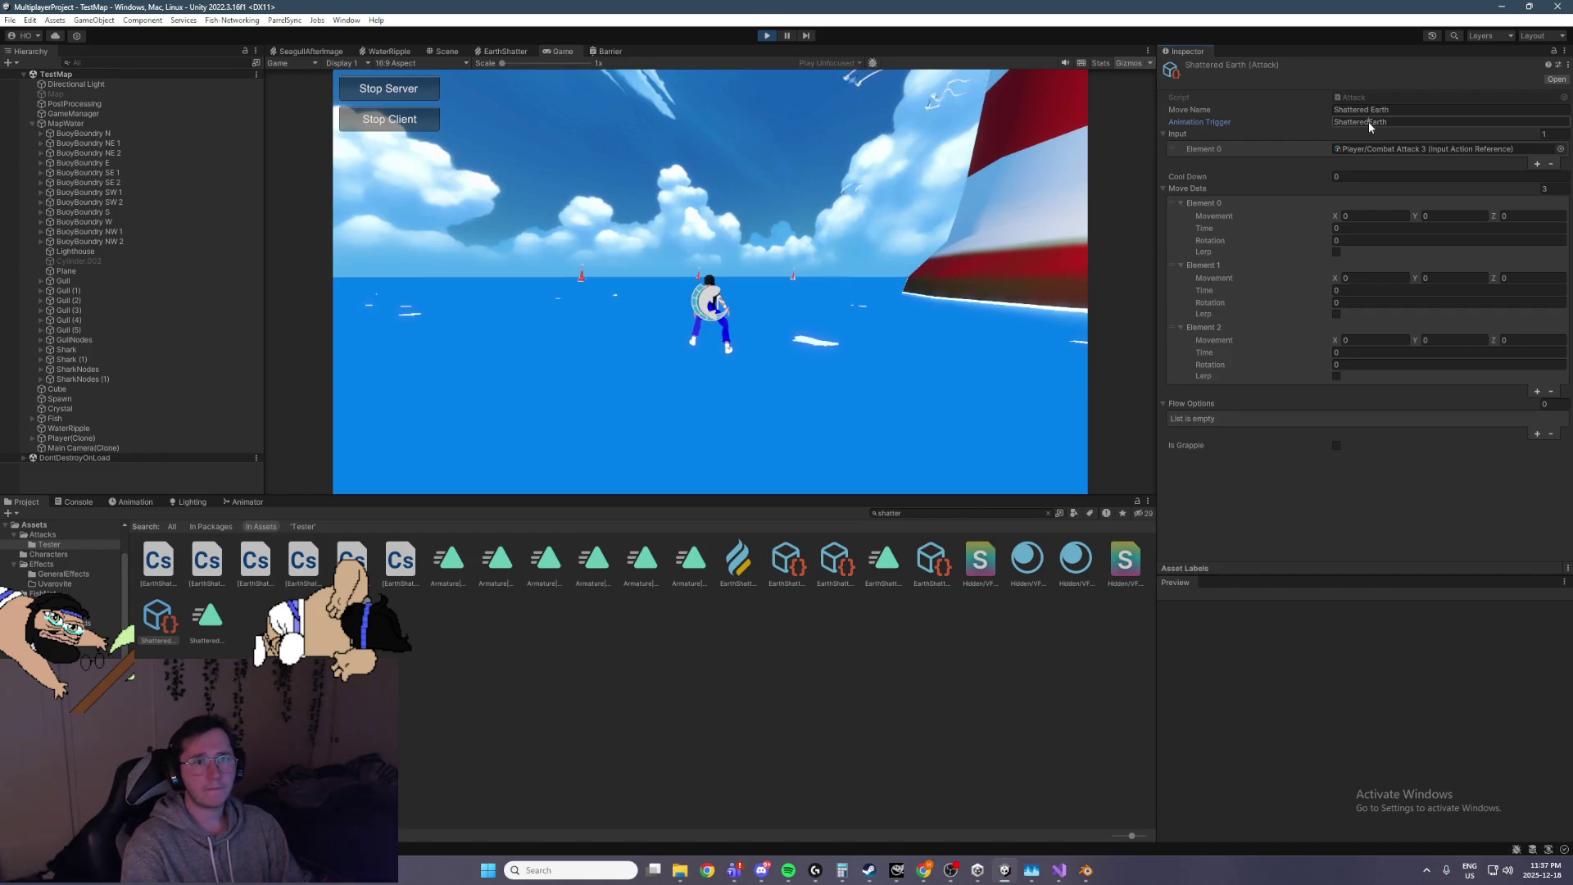
left_click(936, 267)
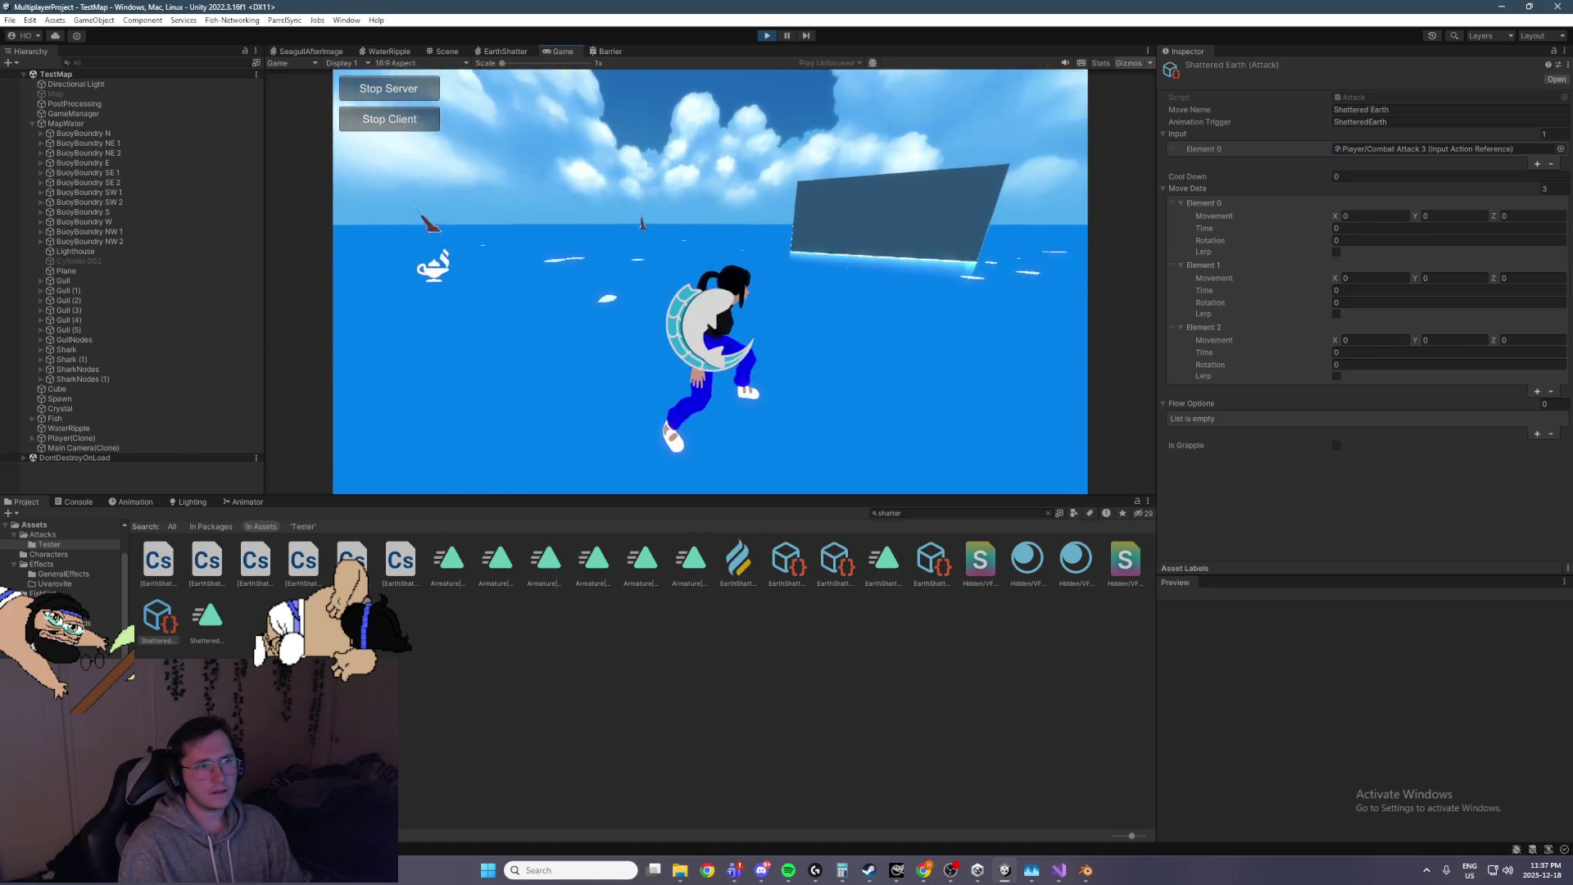
key("ctrl+p")
left_click(1087, 869)
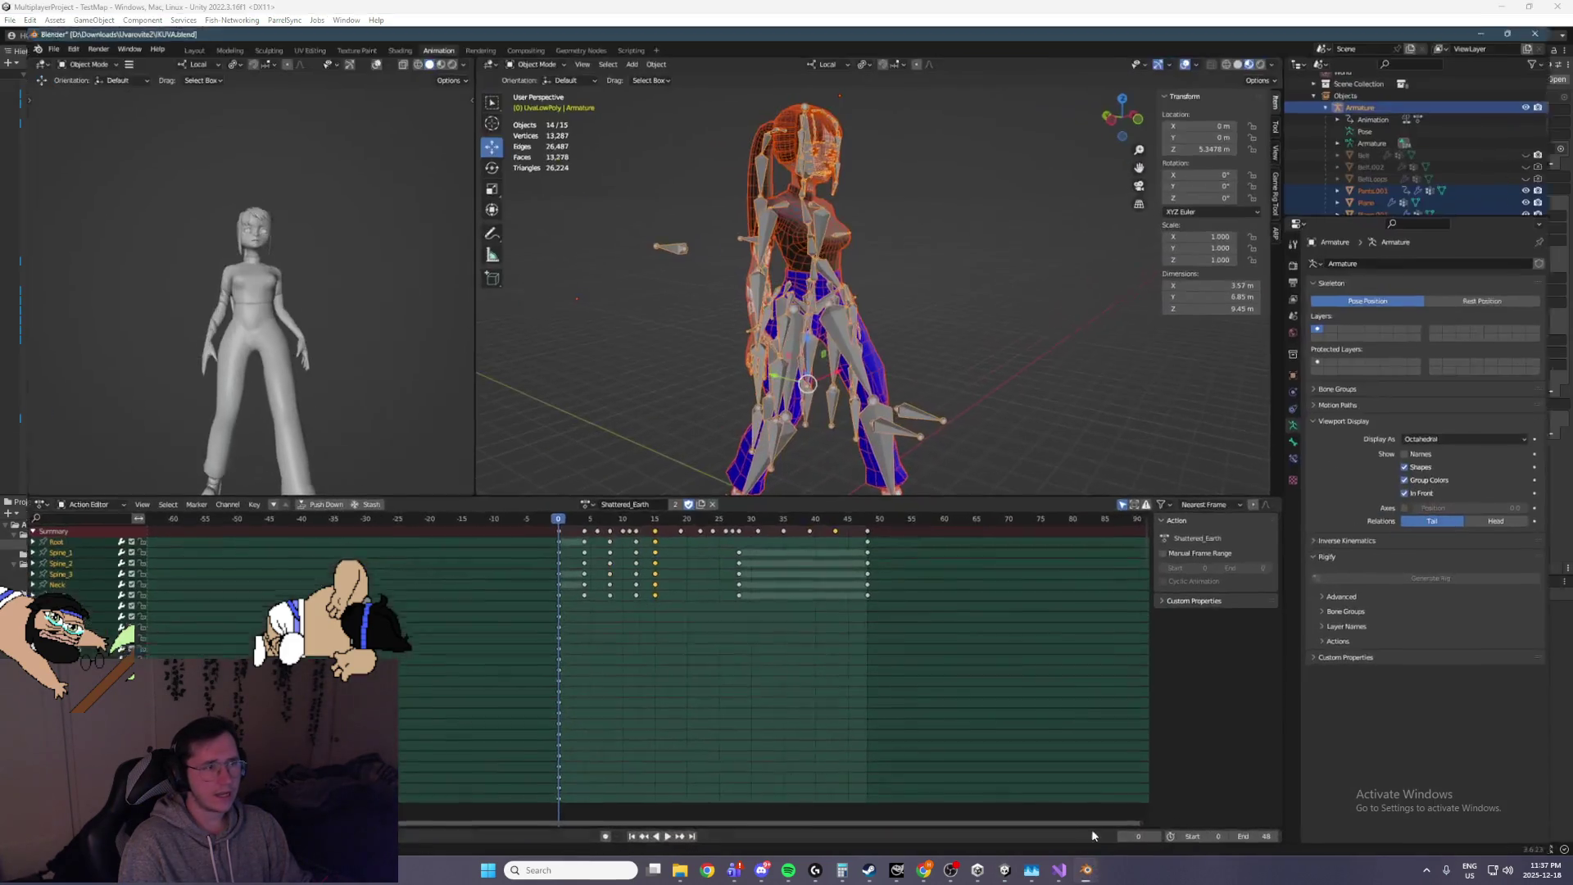
Switch the armature to Pose Mode, watch the foot bones, and move to frame 48
left_click(525, 38)
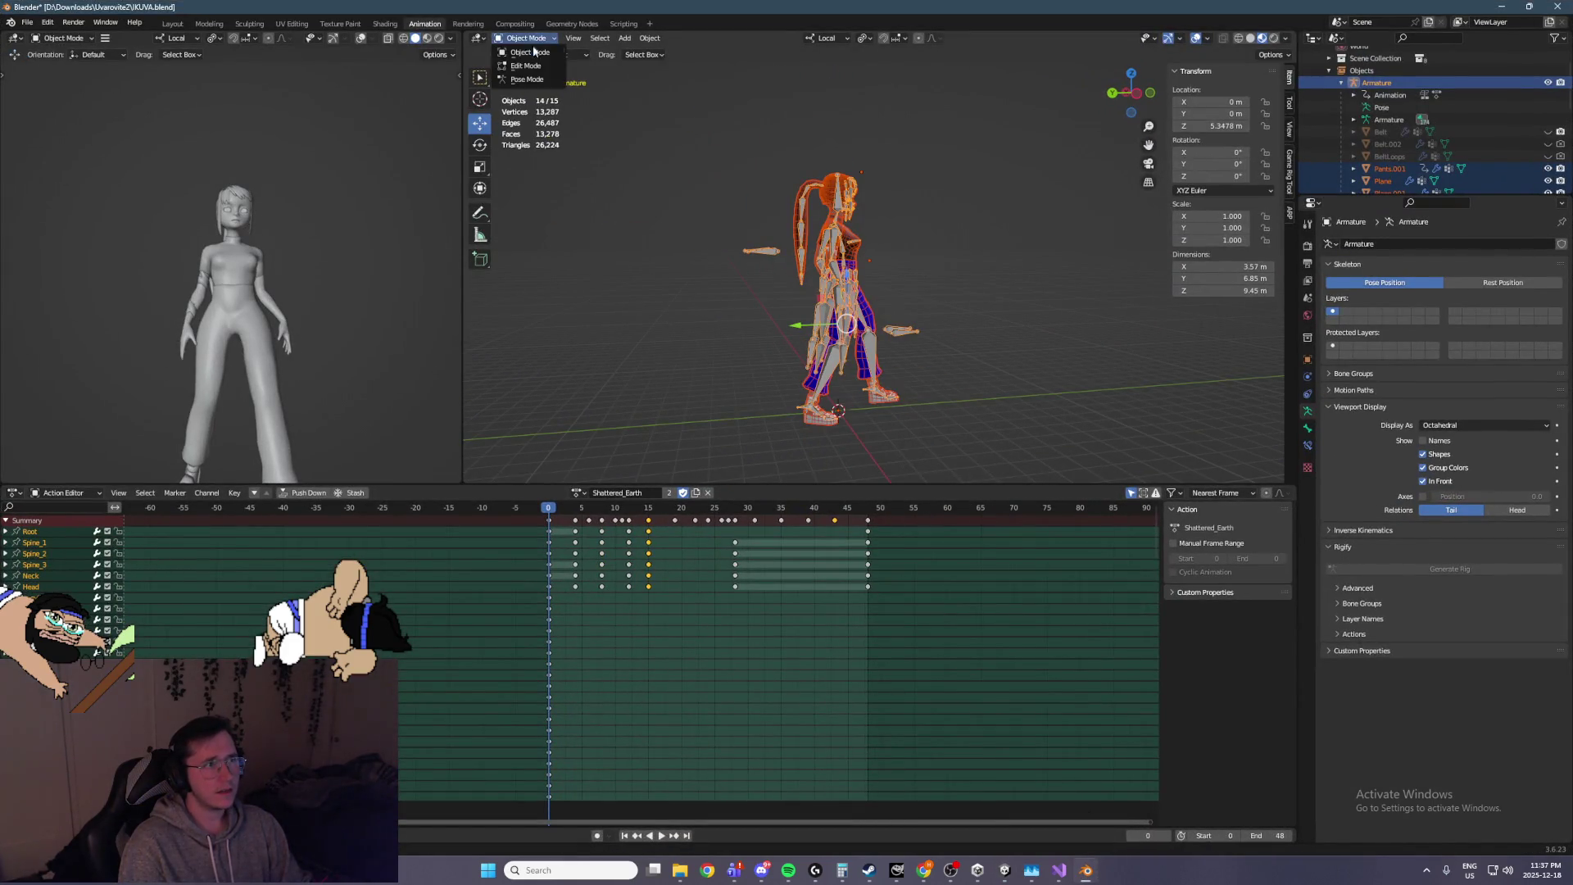
left_click(528, 80)
left_click(868, 397)
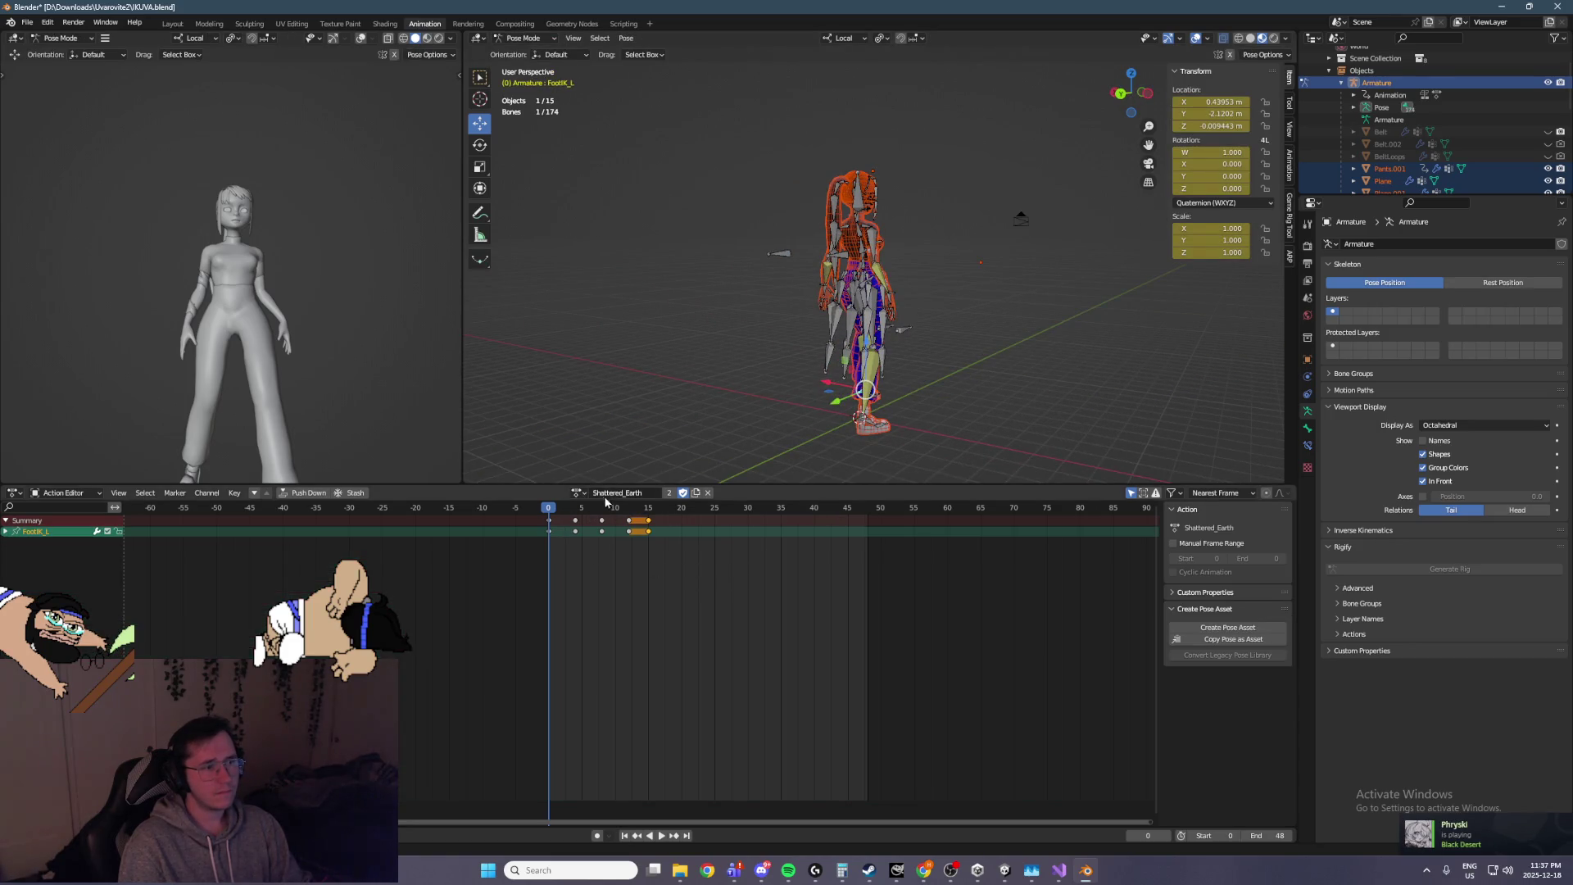
key("space")
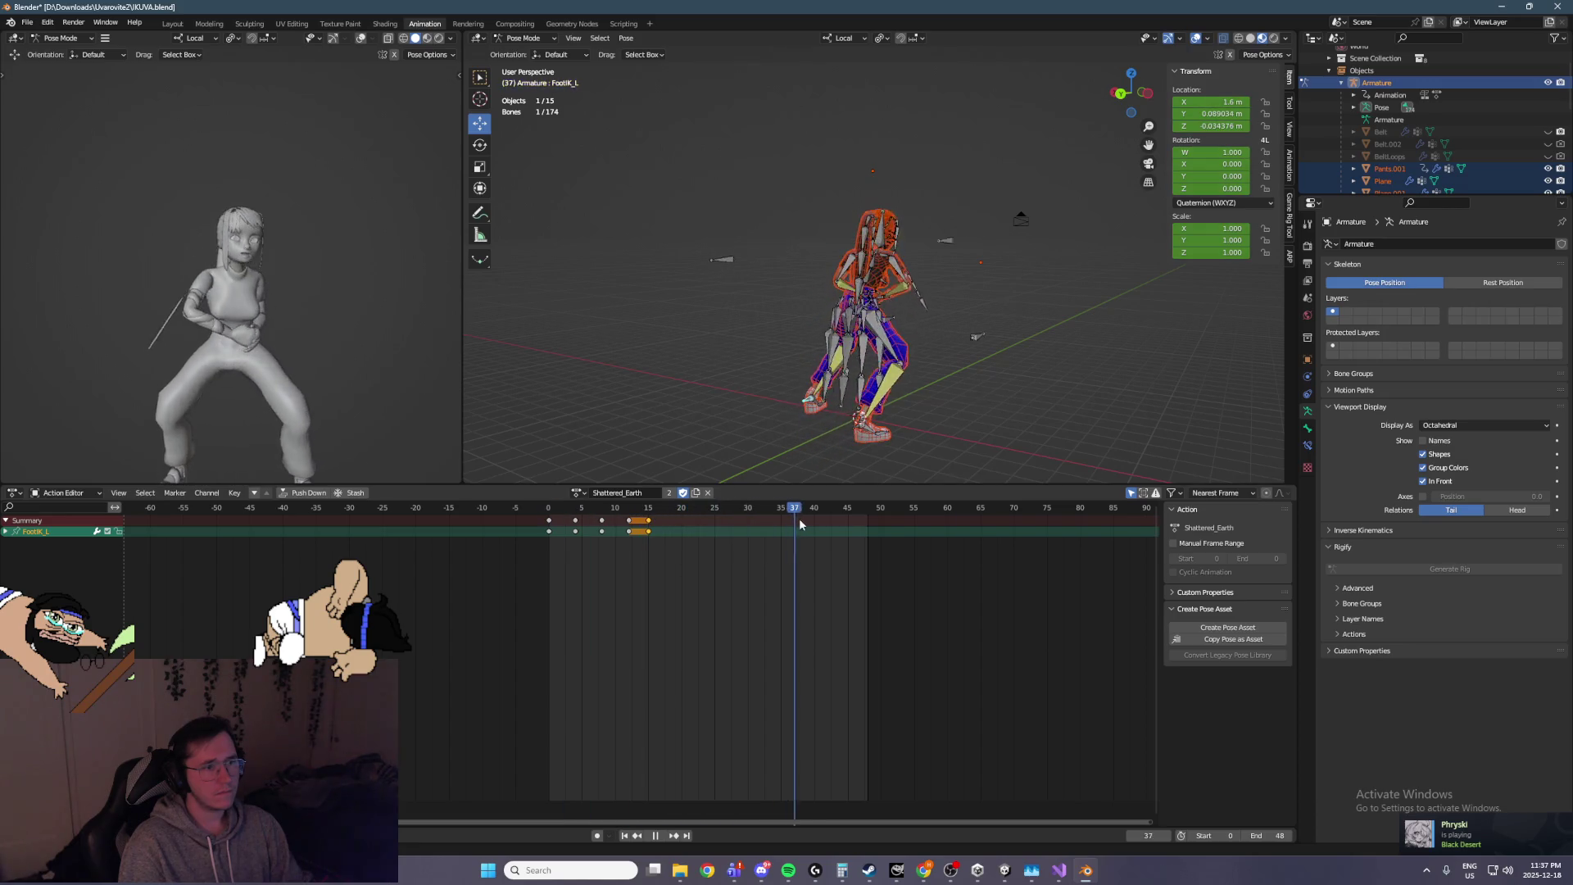
left_click(858, 428)
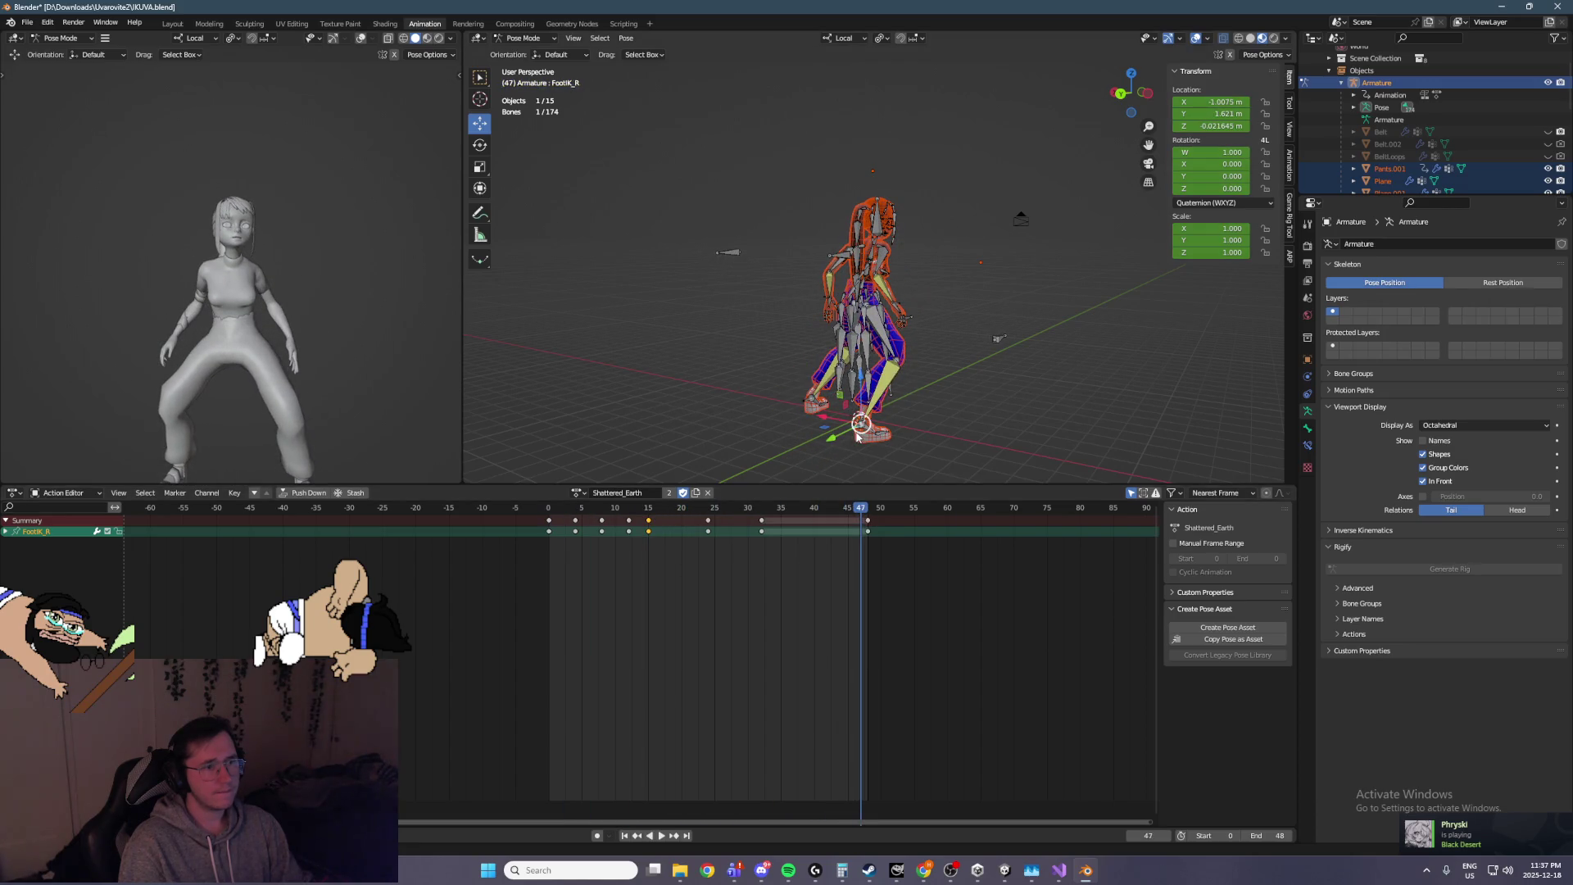
left_click_drag(861, 510, 868, 510)
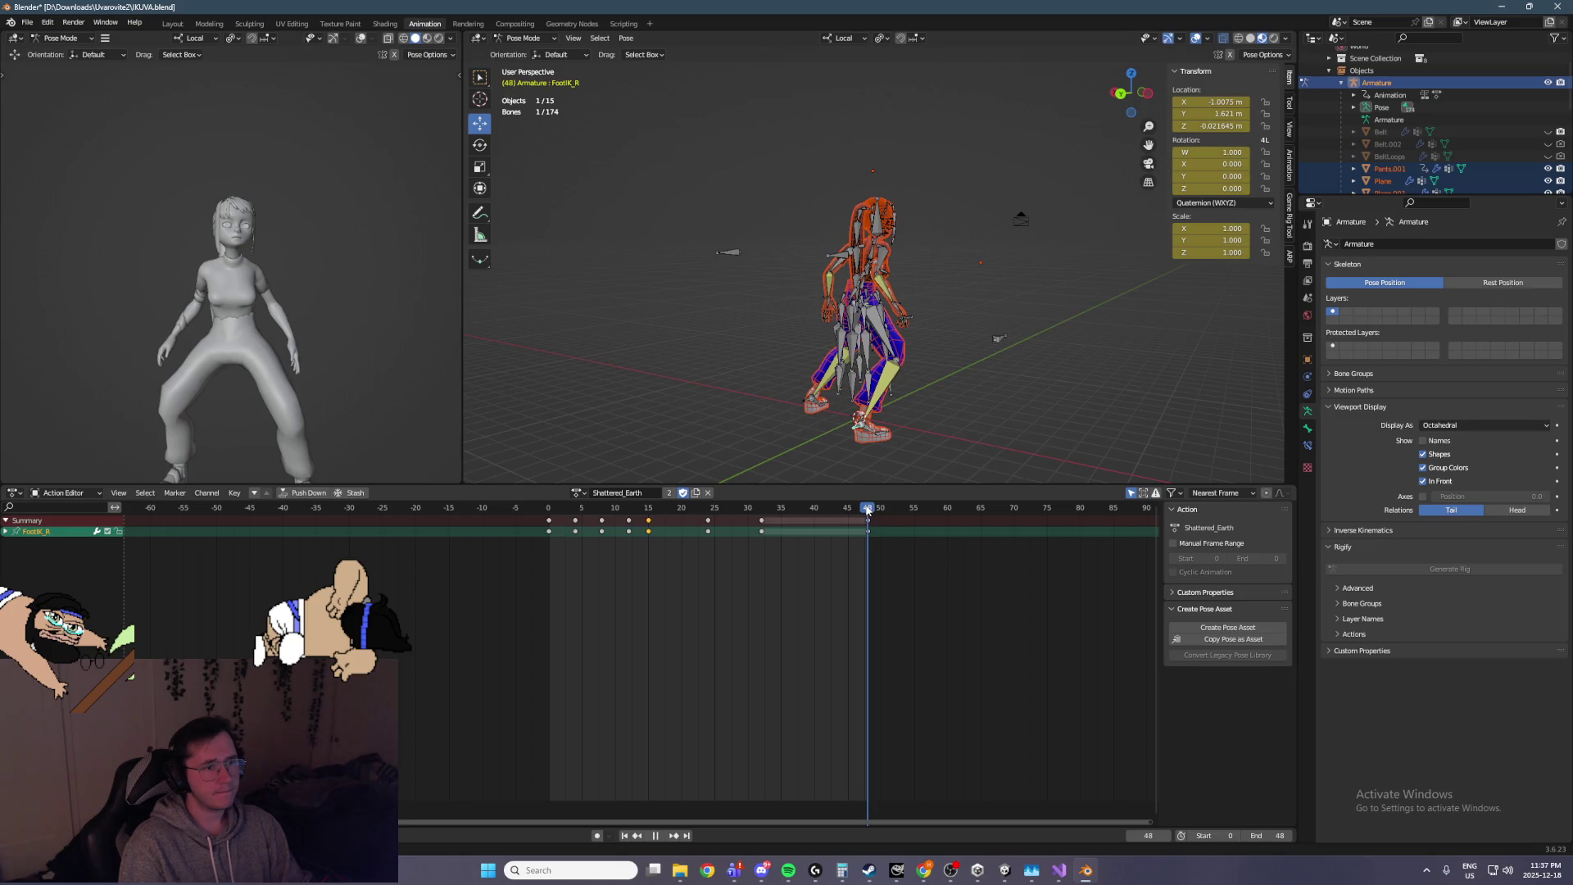
Load the Idle action and inspect FootIK_L's keys around frames 25 and 48
left_click(577, 492)
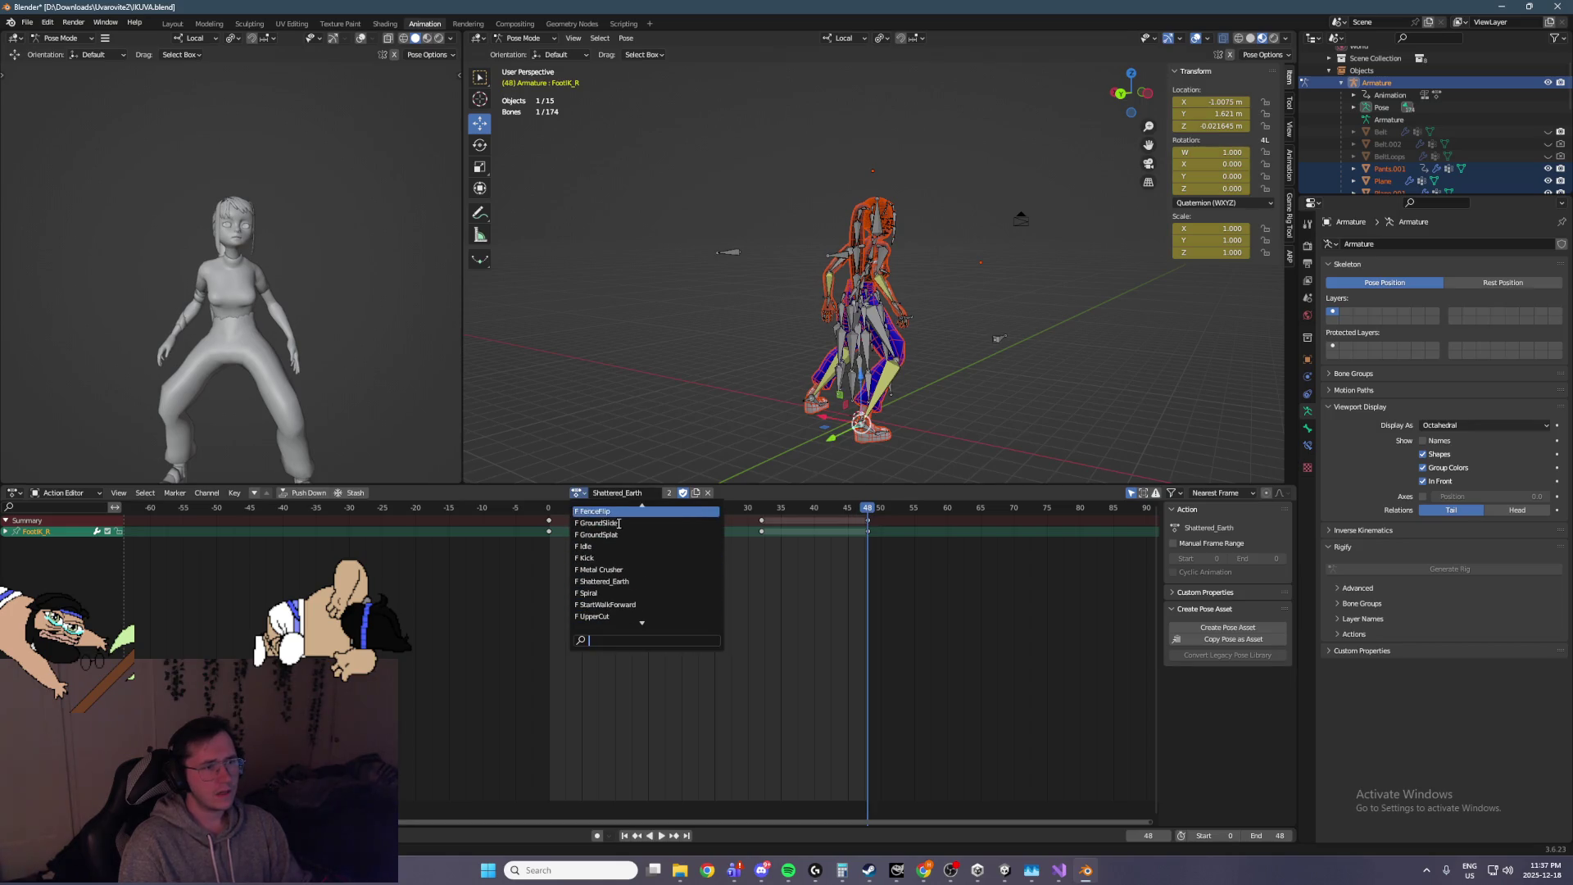
left_click(586, 546)
left_click_drag(915, 585, 845, 512)
mouse_move(848, 443)
left_mouse_down()
mouse_move(815, 436)
mouse_move(856, 433)
left_mouse_up()
left_click(851, 429)
left_click_drag(912, 578, 840, 525)
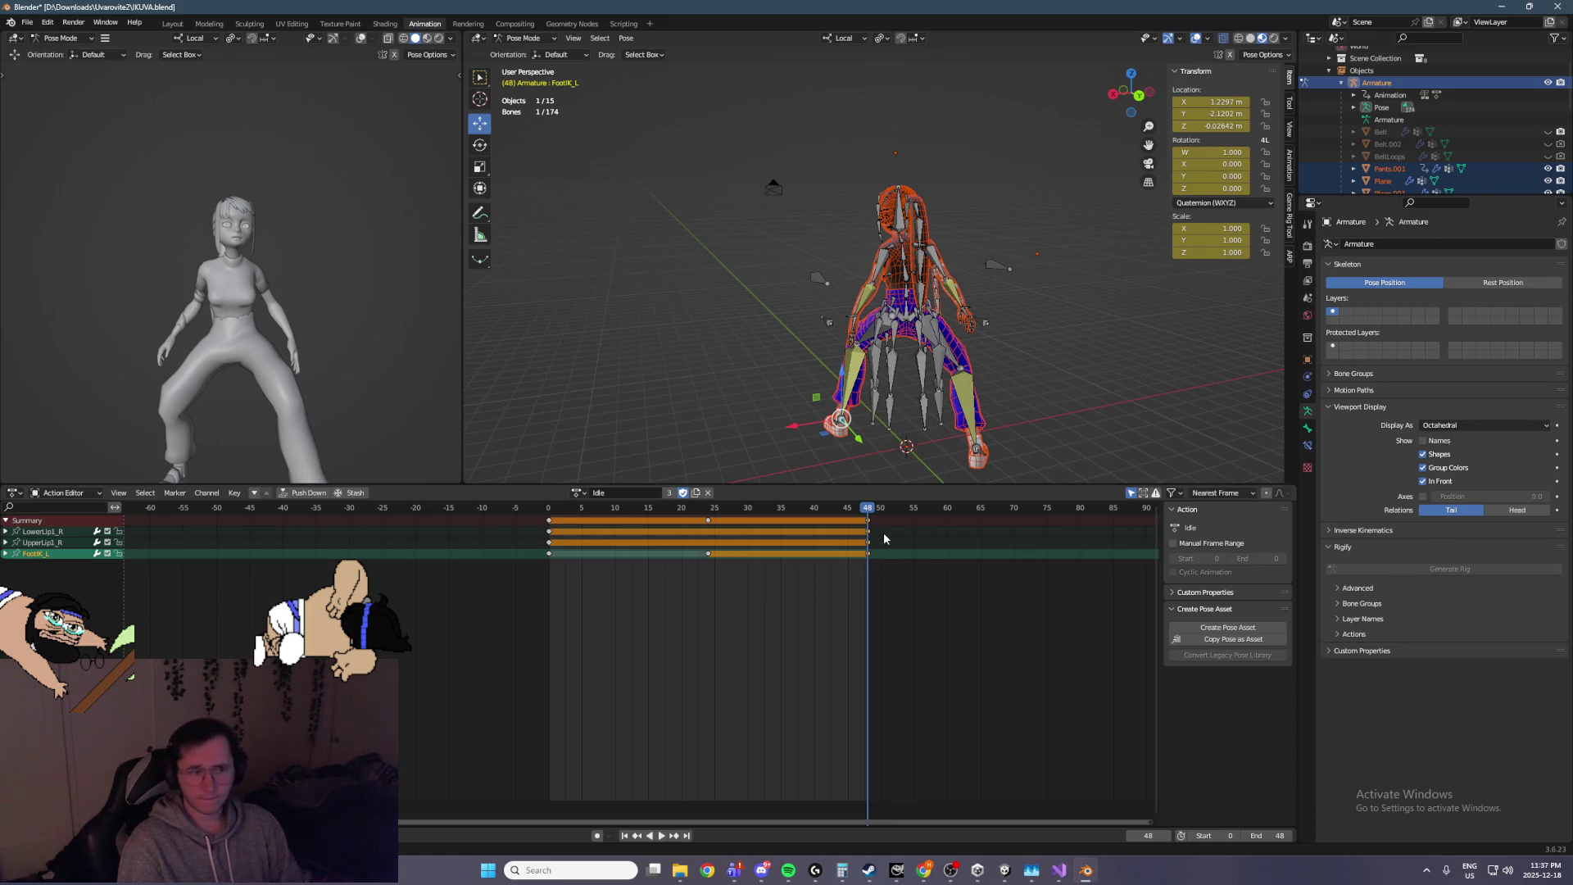
left_click(897, 572)
left_click(850, 555)
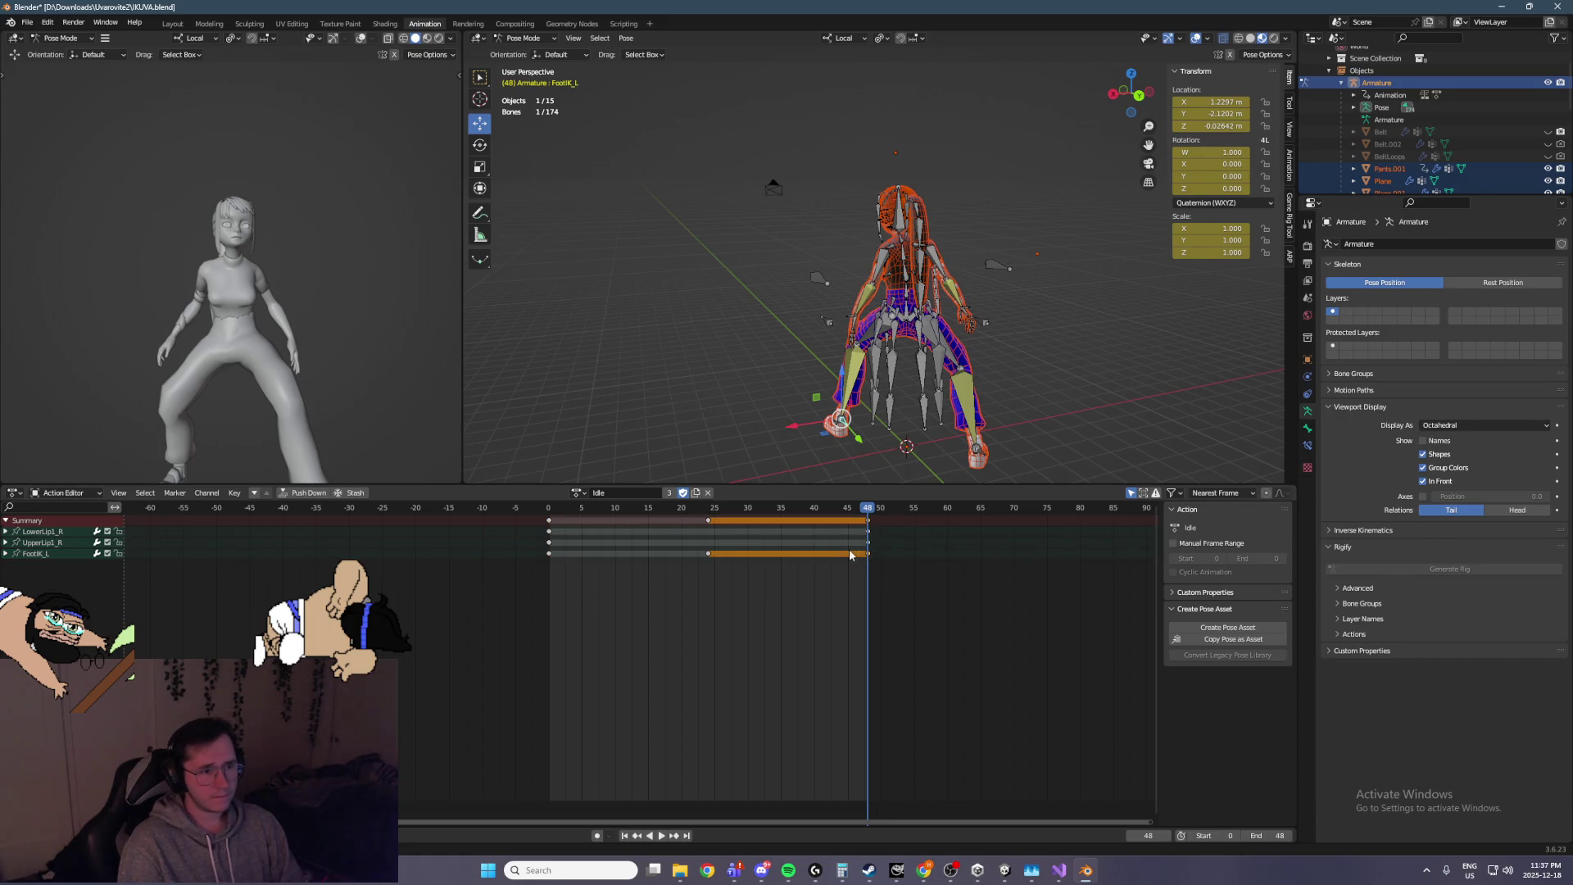
key("a")
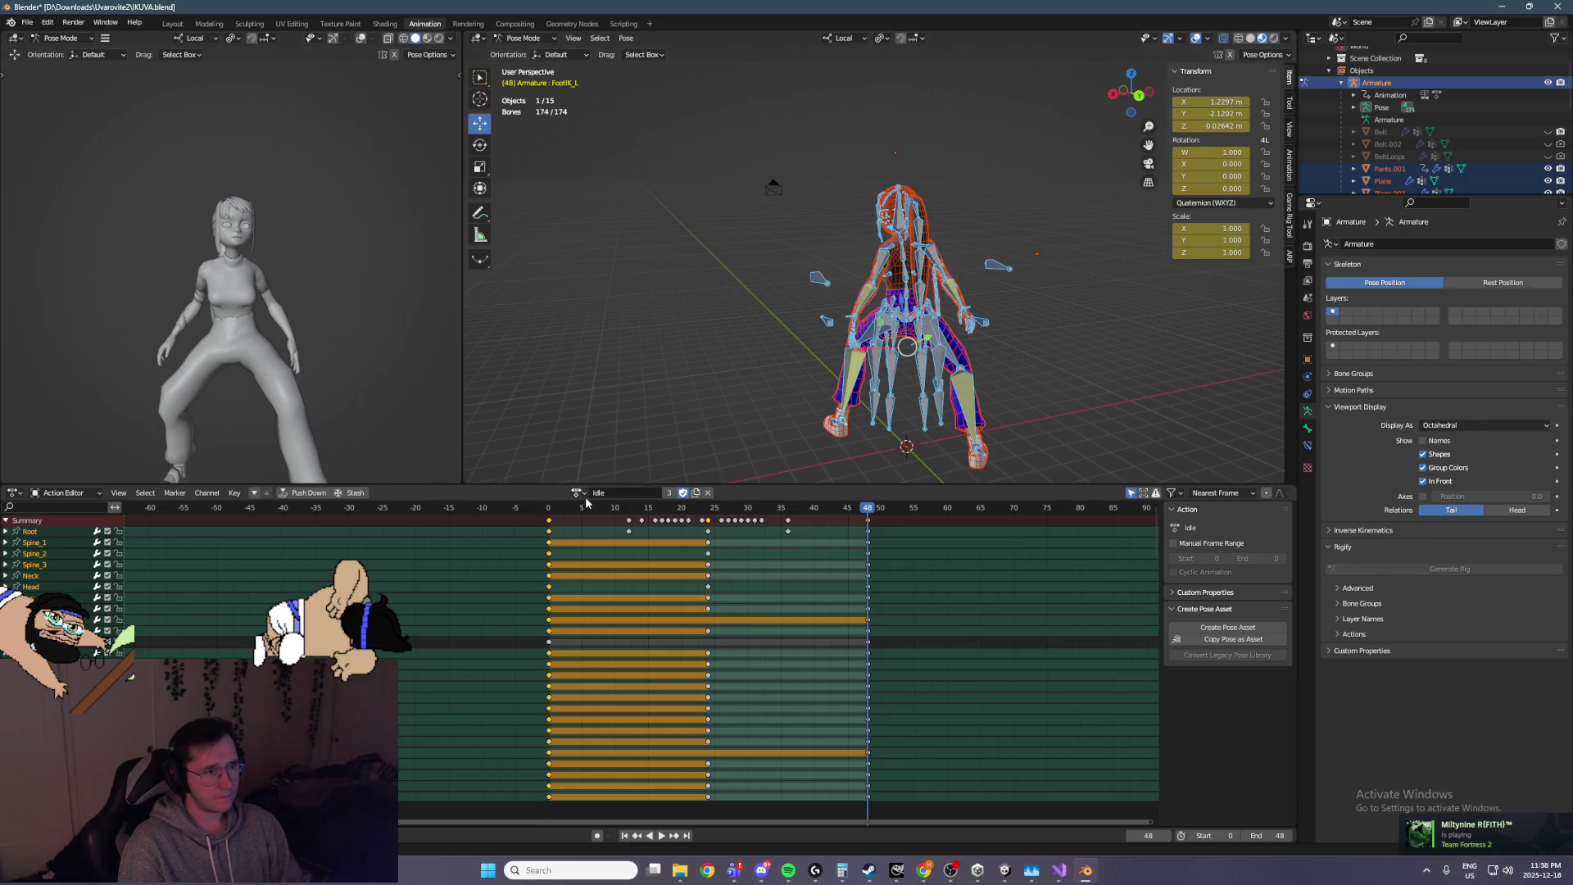
Switch back to the Shattered_Earth action and select only the FootIK_L bone
left_click(578, 493)
scroll(643, 561, "down", 12)
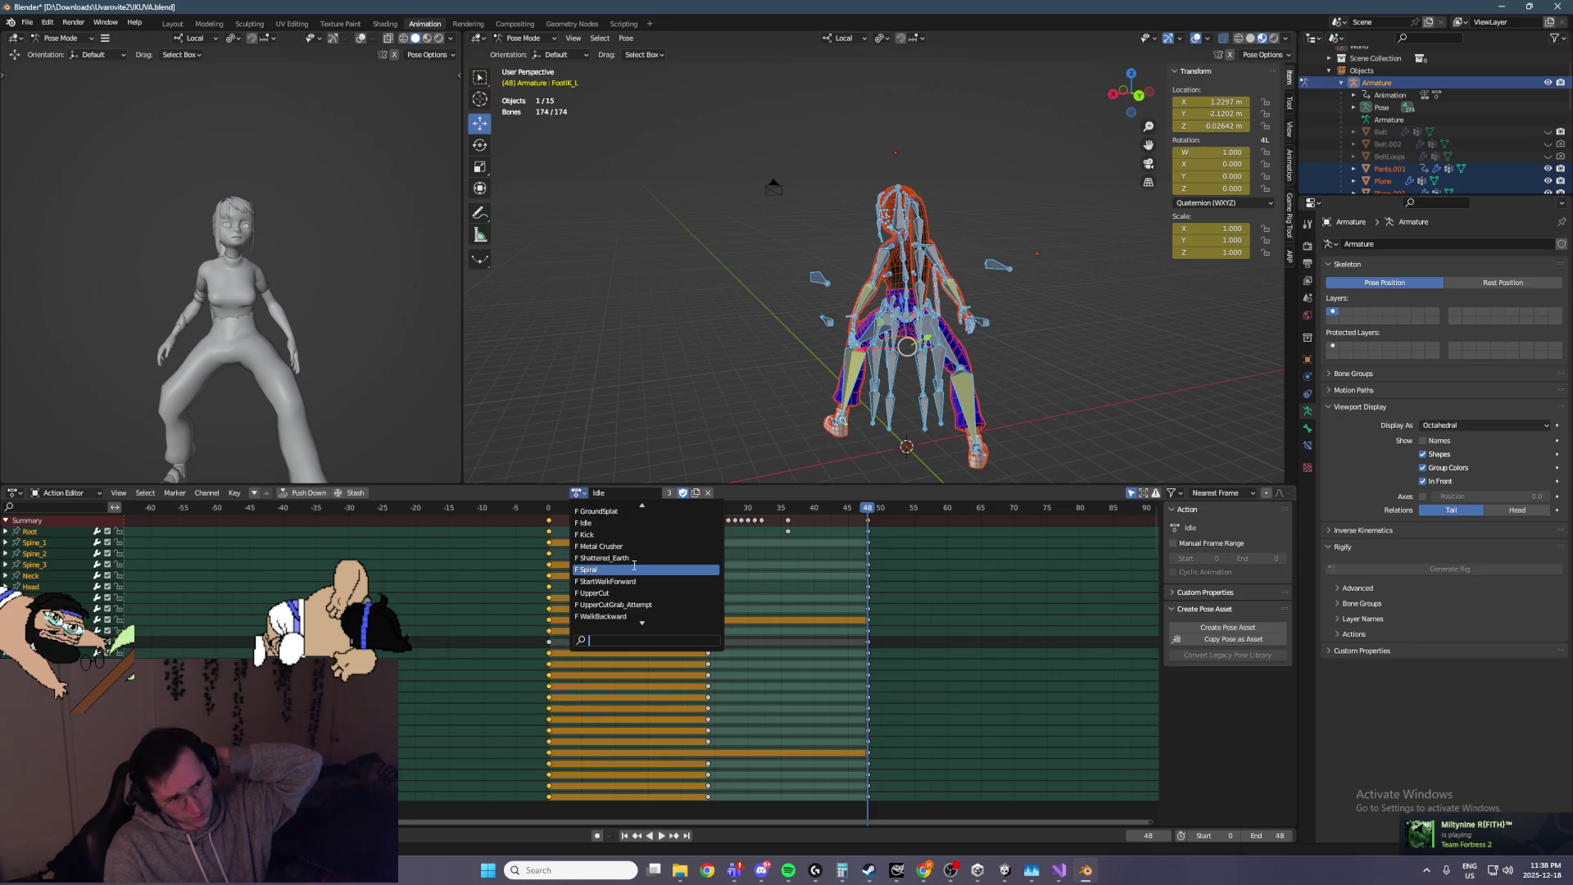
left_click(647, 558)
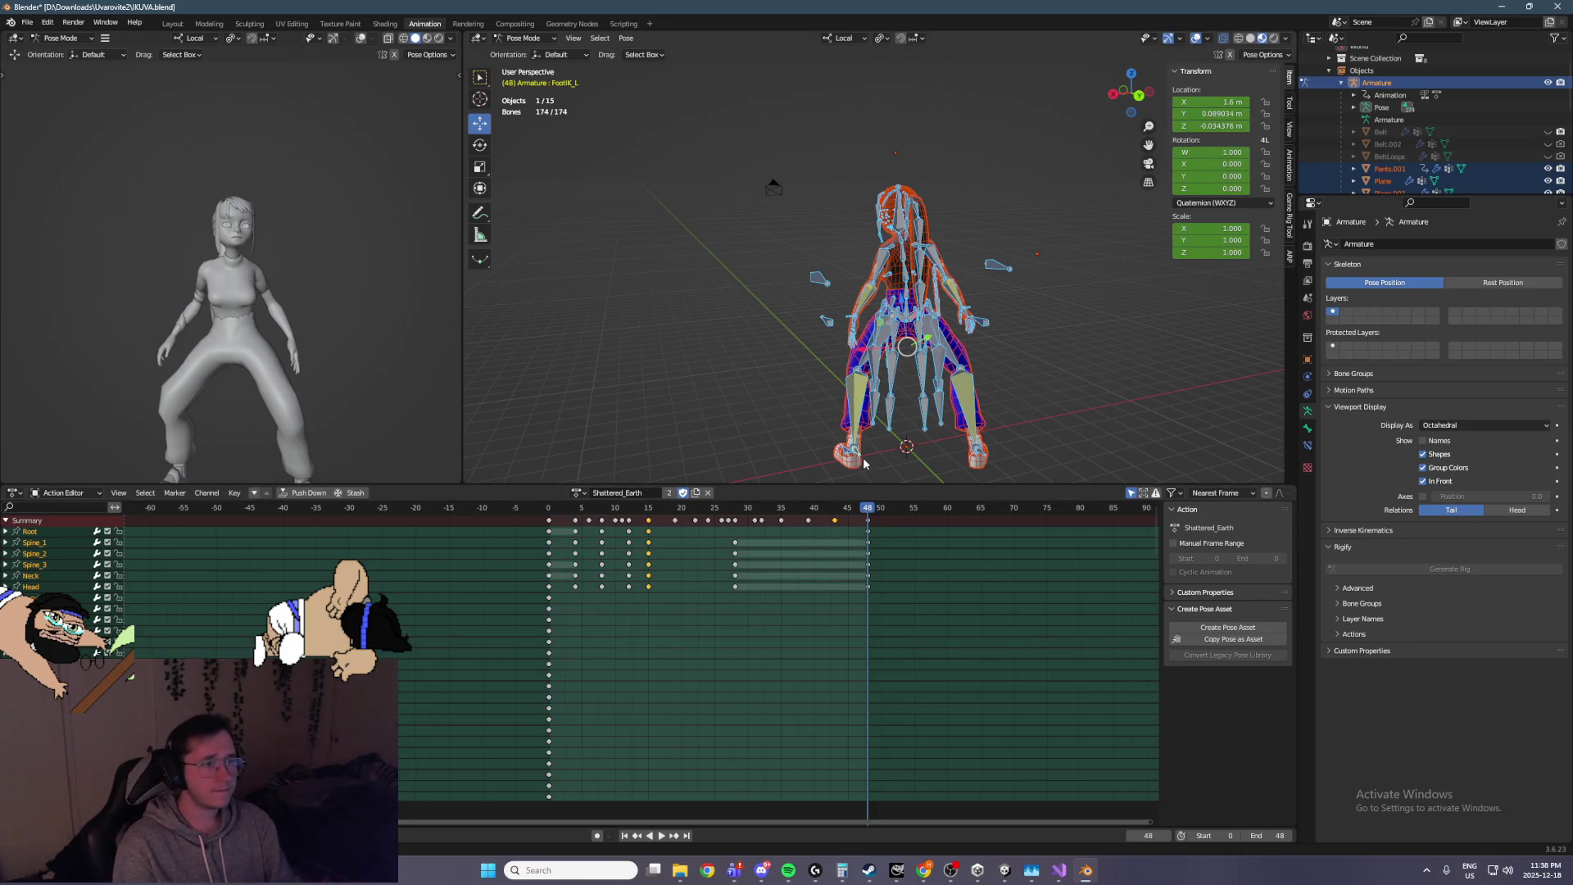
left_click(856, 459)
Key the left foot IK at frame 48 and paste the frame-15 pose at frame 36
key("i")
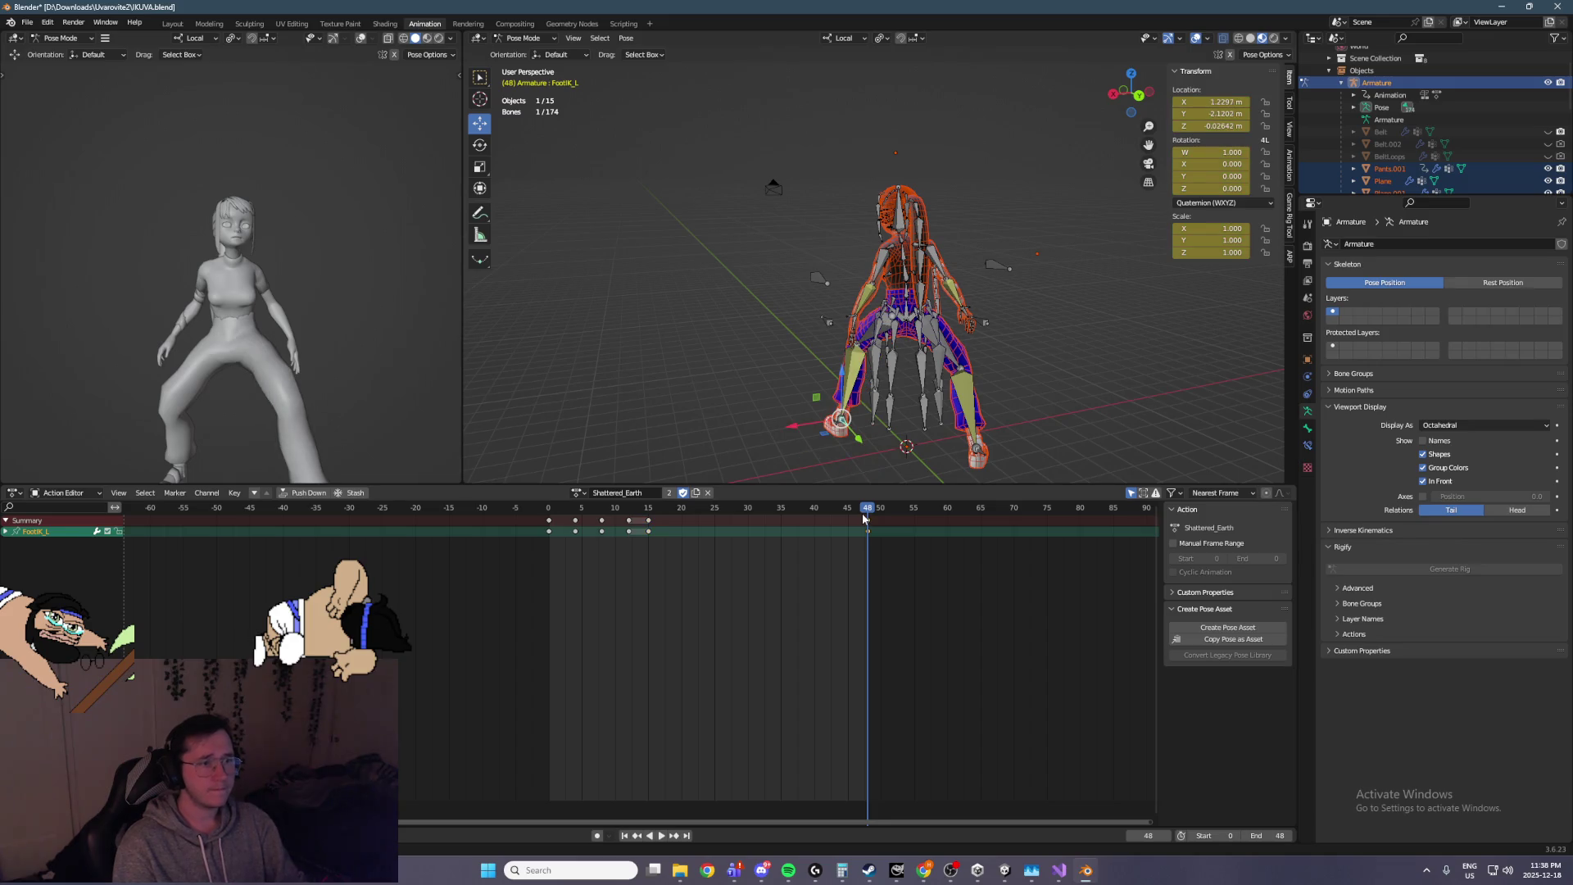
key("space")
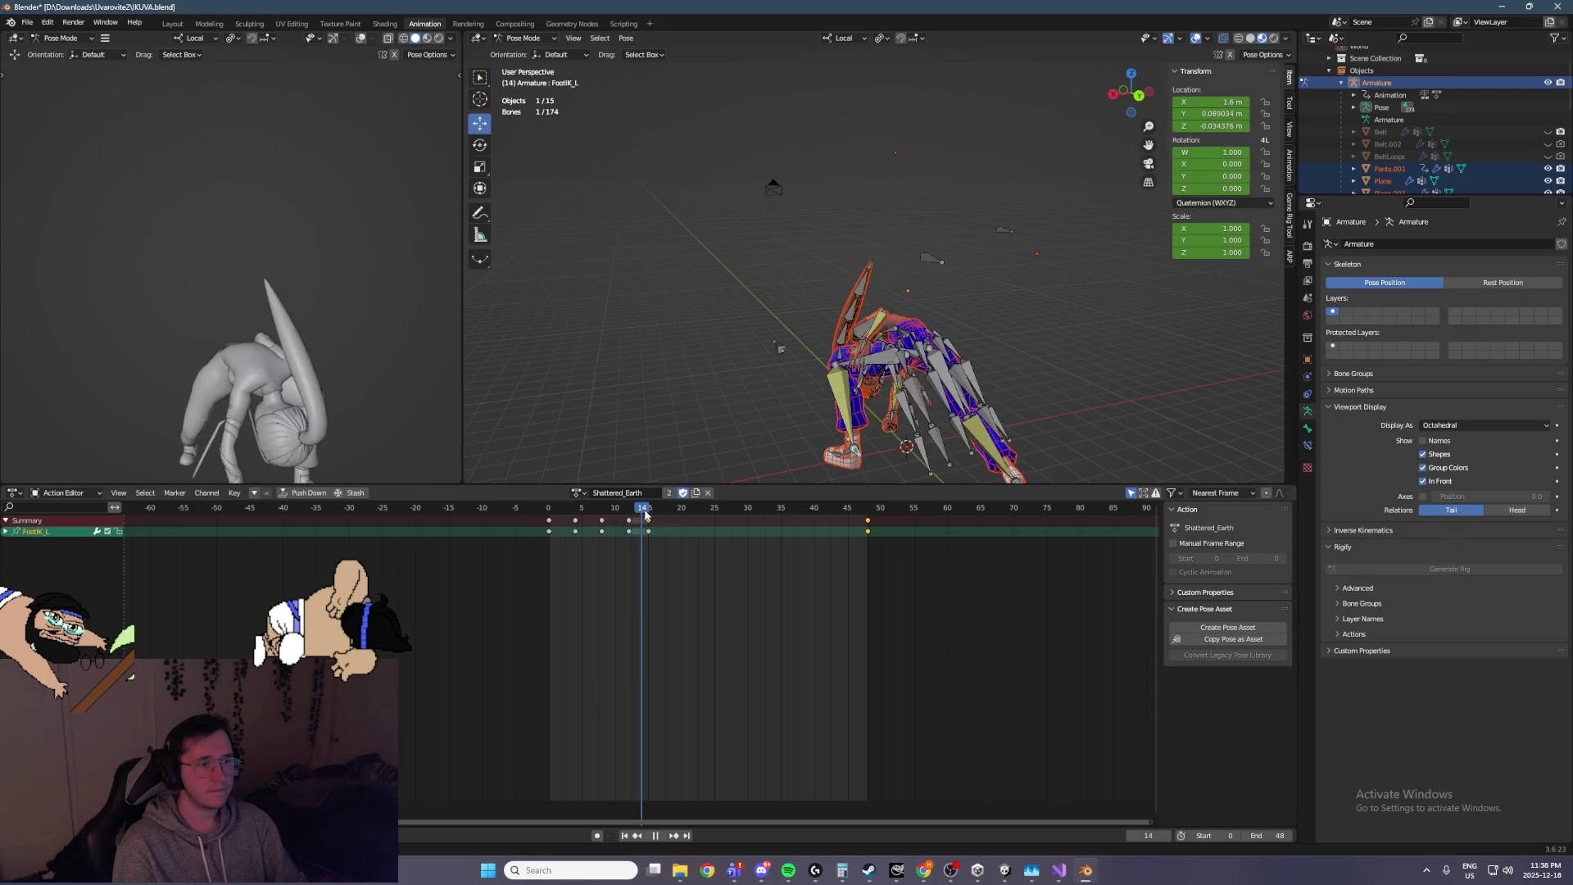
key("space")
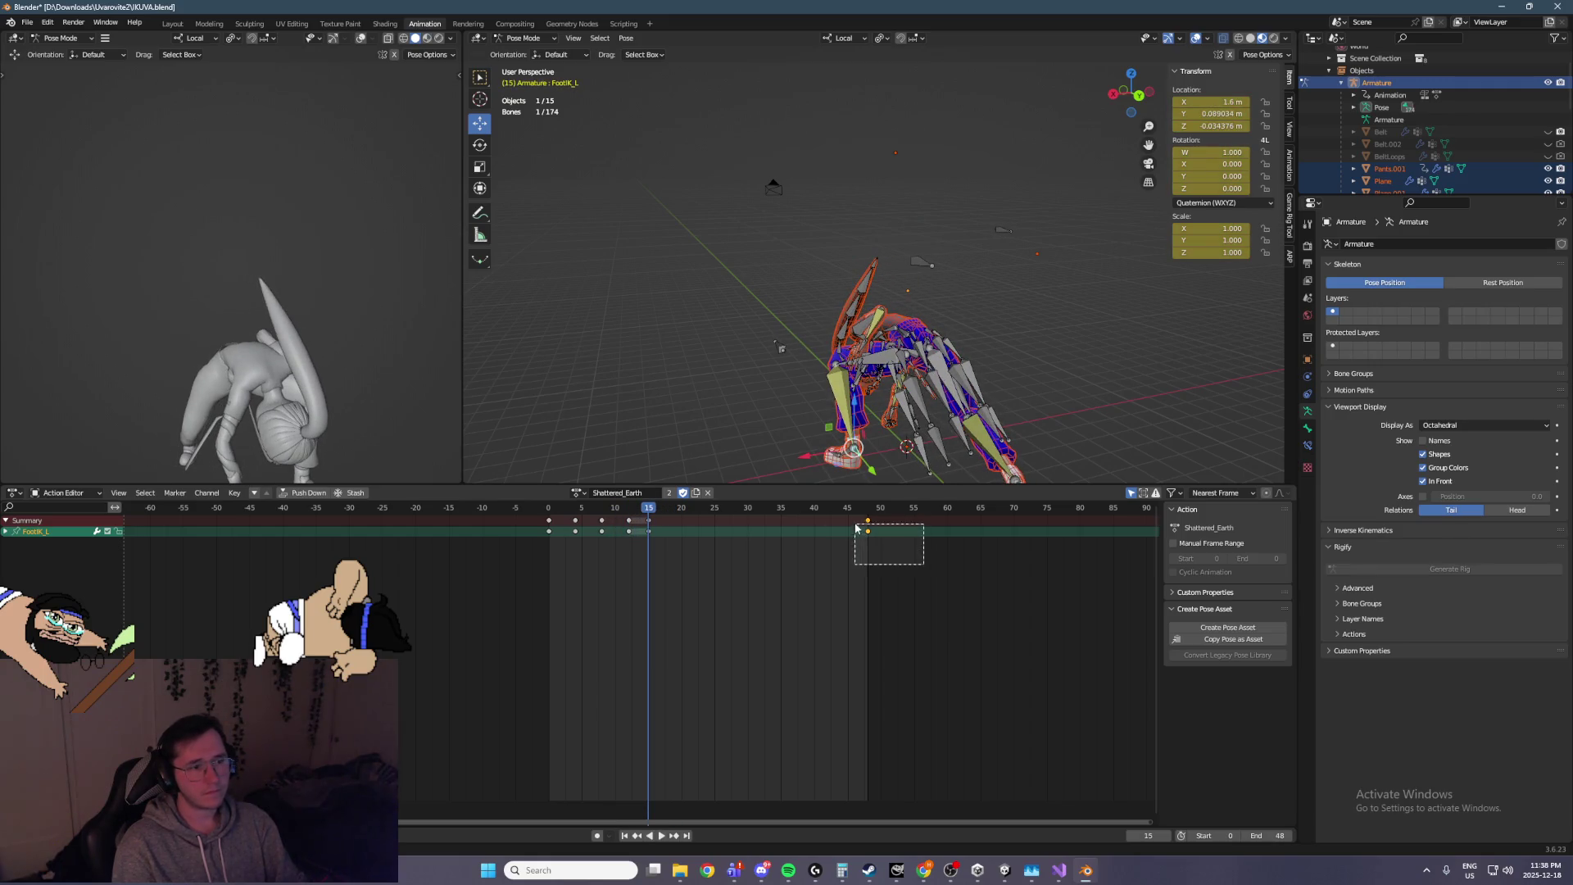
left_click(648, 531)
key("Right")
key("space")
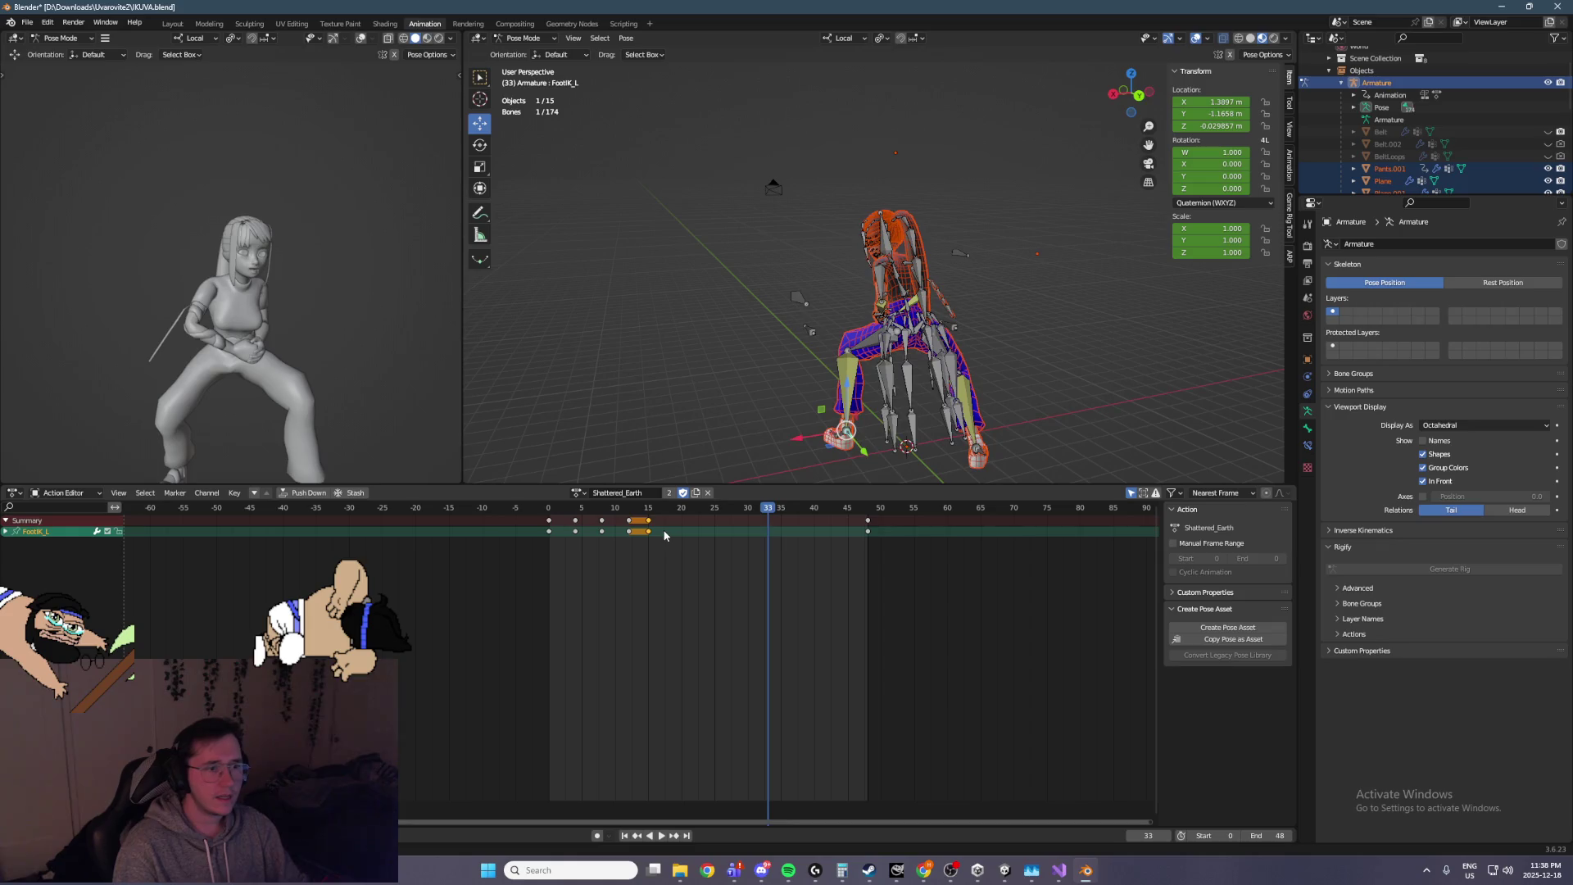
key("ctrl+c")
key("ctrl+v")
Move the frame-48 left-foot key to frame 41 and play back to review timing
mouse_move(942, 352)
left_mouse_down()
mouse_move(1036, 343)
mouse_move(944, 433)
mouse_move(957, 435)
mouse_move(900, 411)
mouse_move(969, 418)
left_mouse_up()
left_click_drag(874, 409, 780, 413)
mouse_move(788, 509)
left_mouse_down()
mouse_move(628, 514)
mouse_move(790, 538)
mouse_move(754, 545)
mouse_move(774, 523)
left_mouse_up()
left_click(769, 524)
key("space")
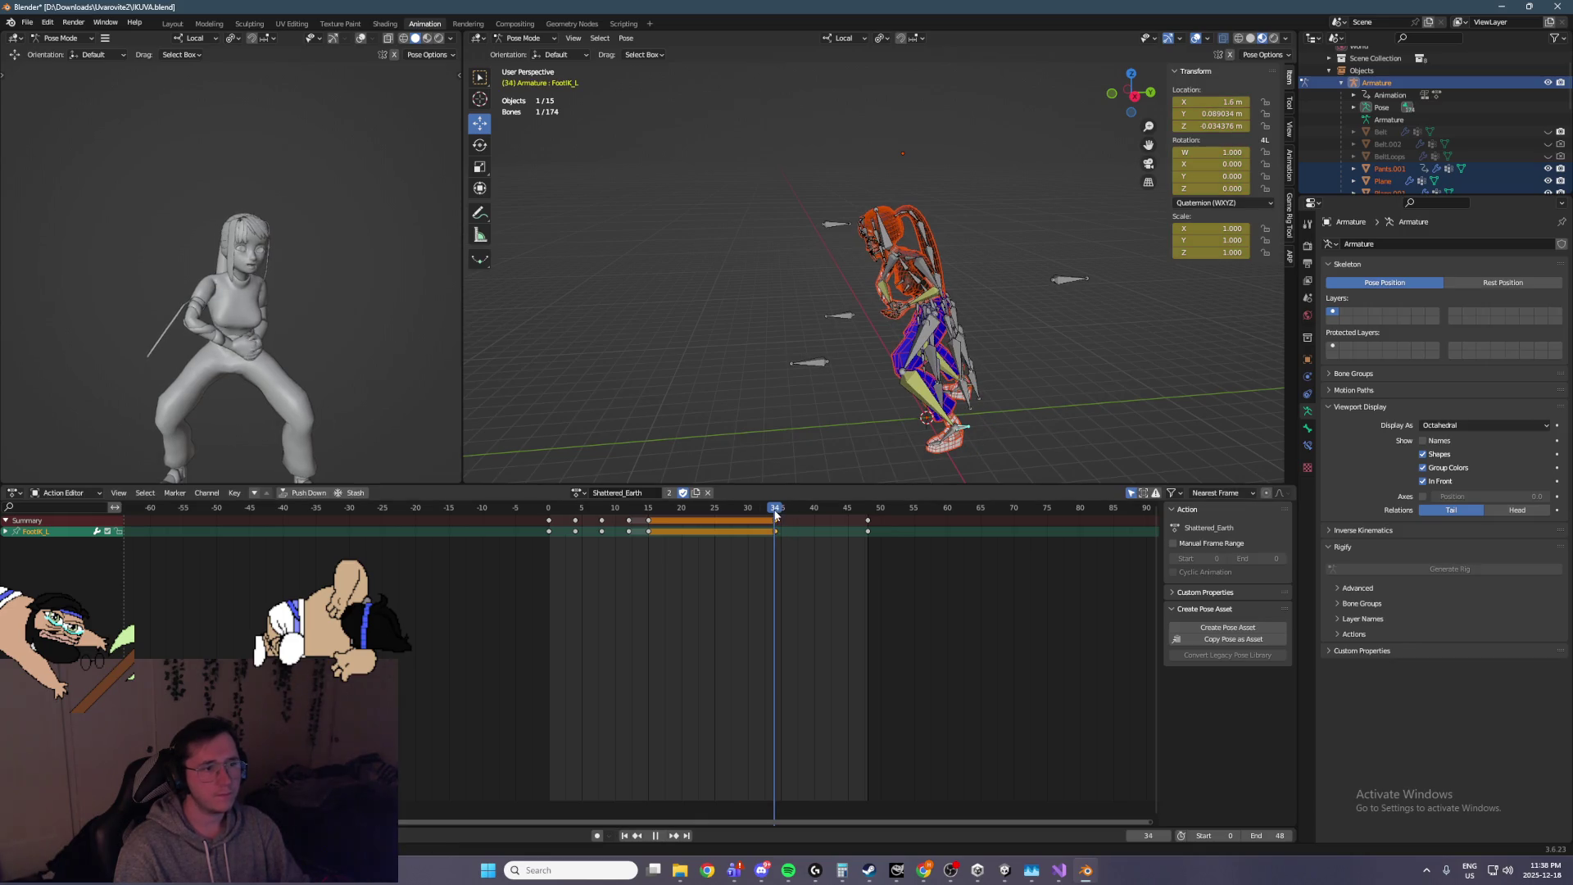
key("space")
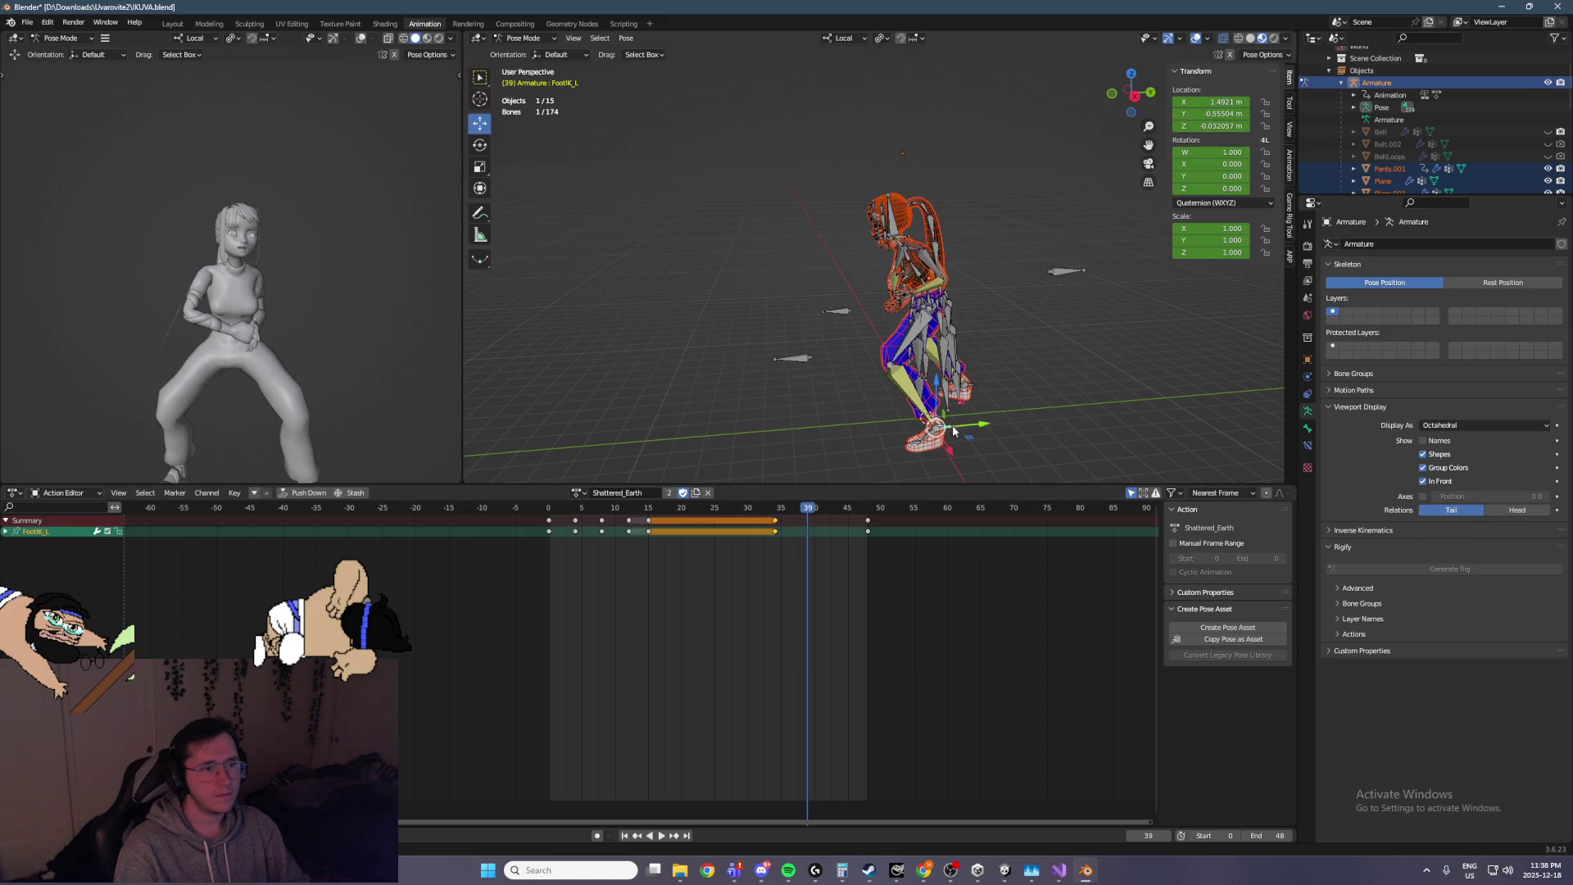
left_click_drag(867, 525, 823, 523)
left_click(821, 522)
key("Right")
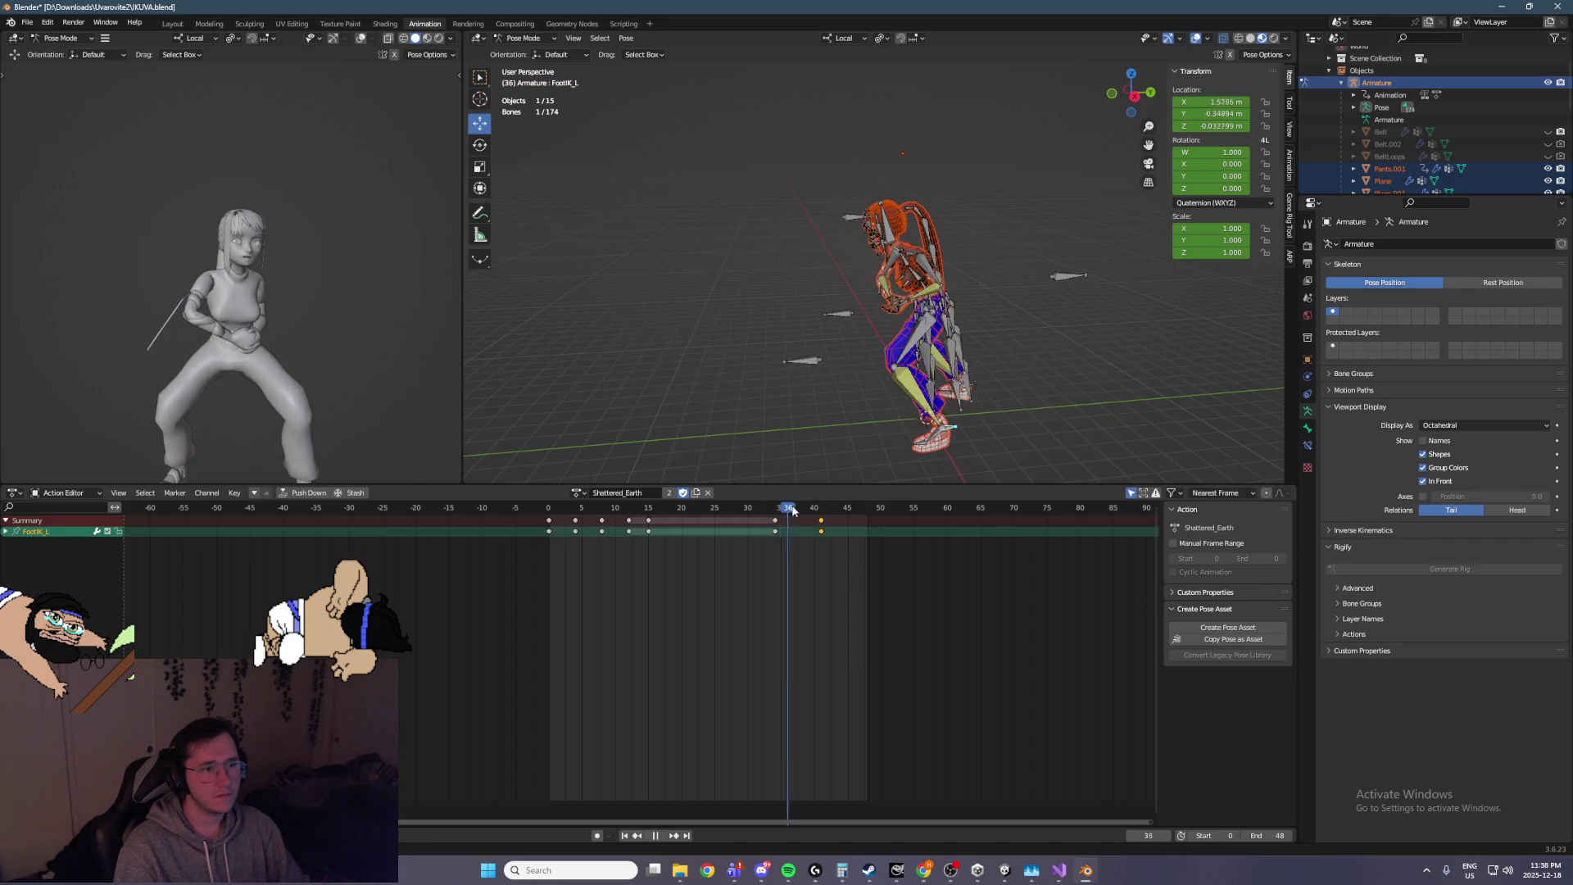
key("space")
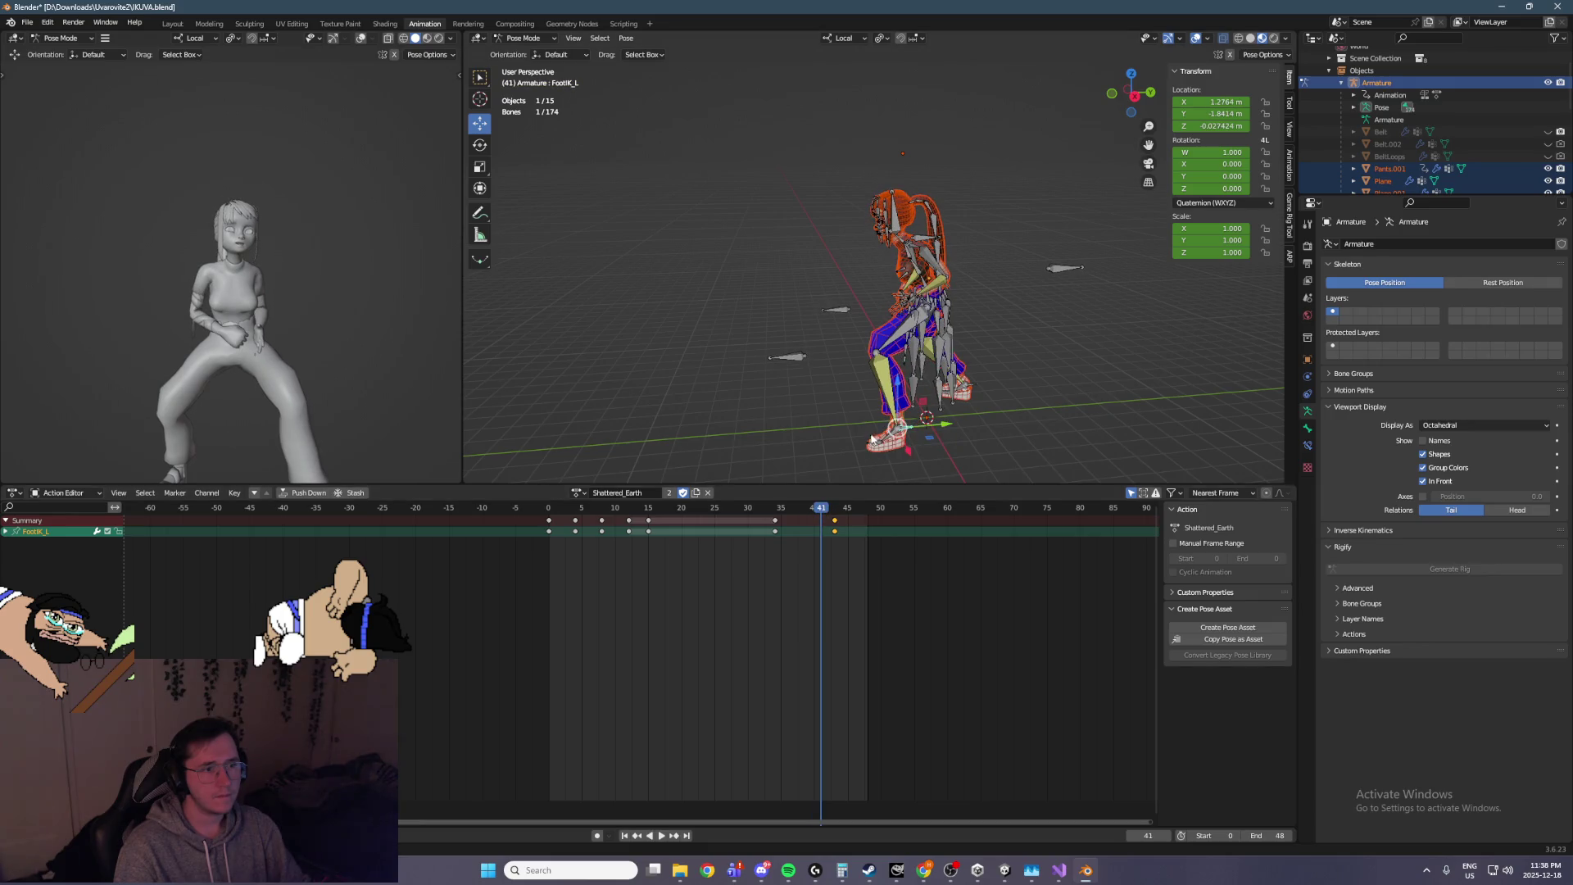
Tilt the Foot_L bone about 16 degrees, viewing the legs from the right side
left_click(871, 440)
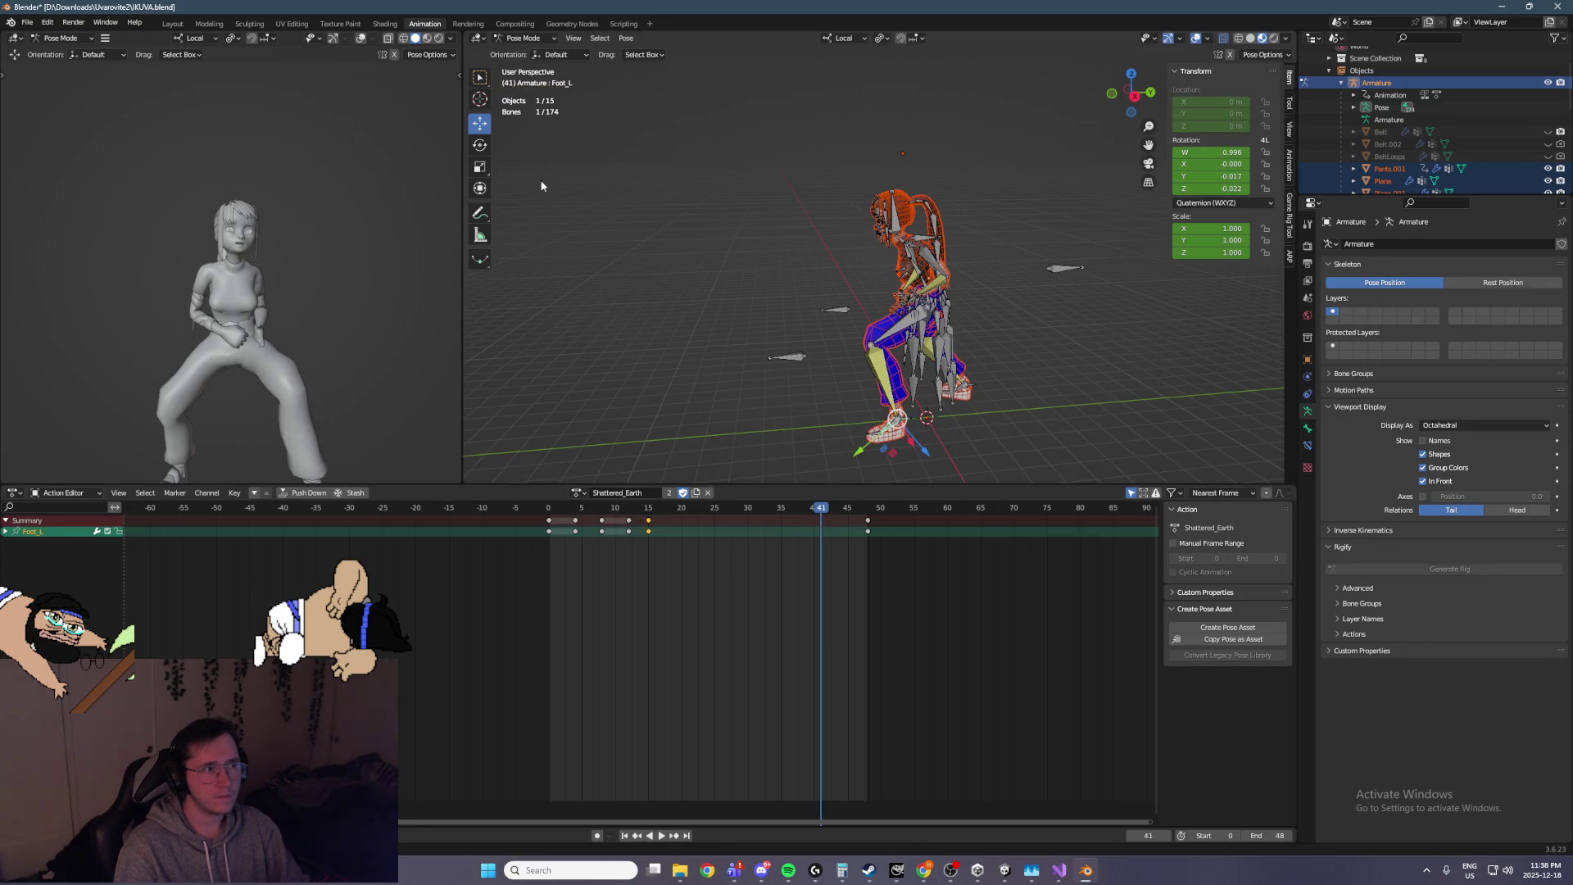
key("shift+space")
key("r")
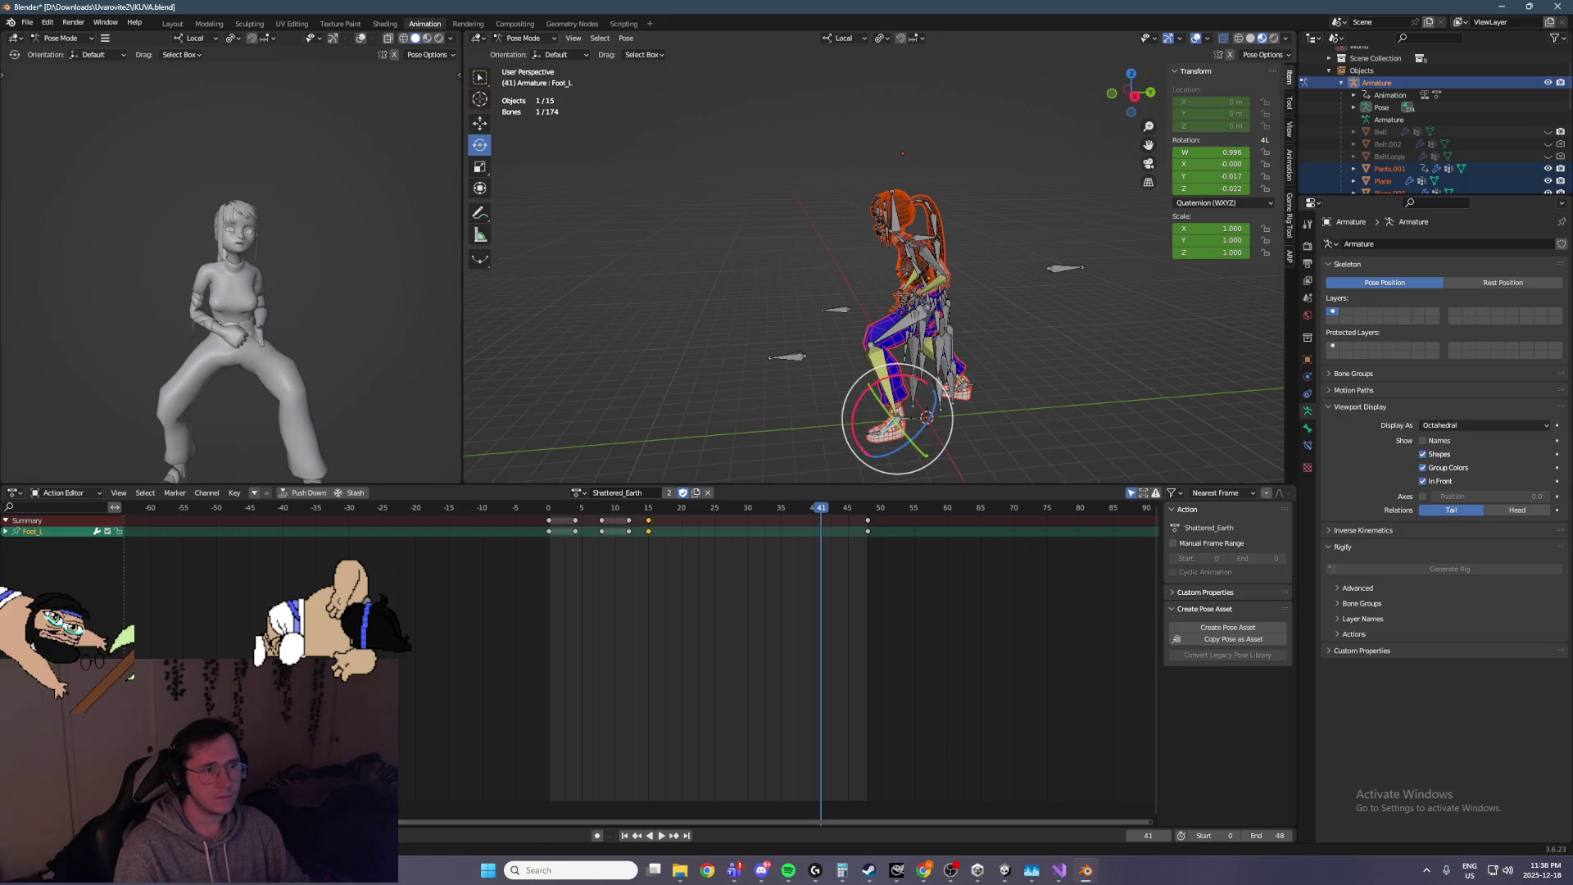
left_click_drag(915, 382, 897, 391)
left_click(894, 381)
key("KP_3")
scroll(864, 357, "up", 3)
scroll(770, 336, "left", 3)
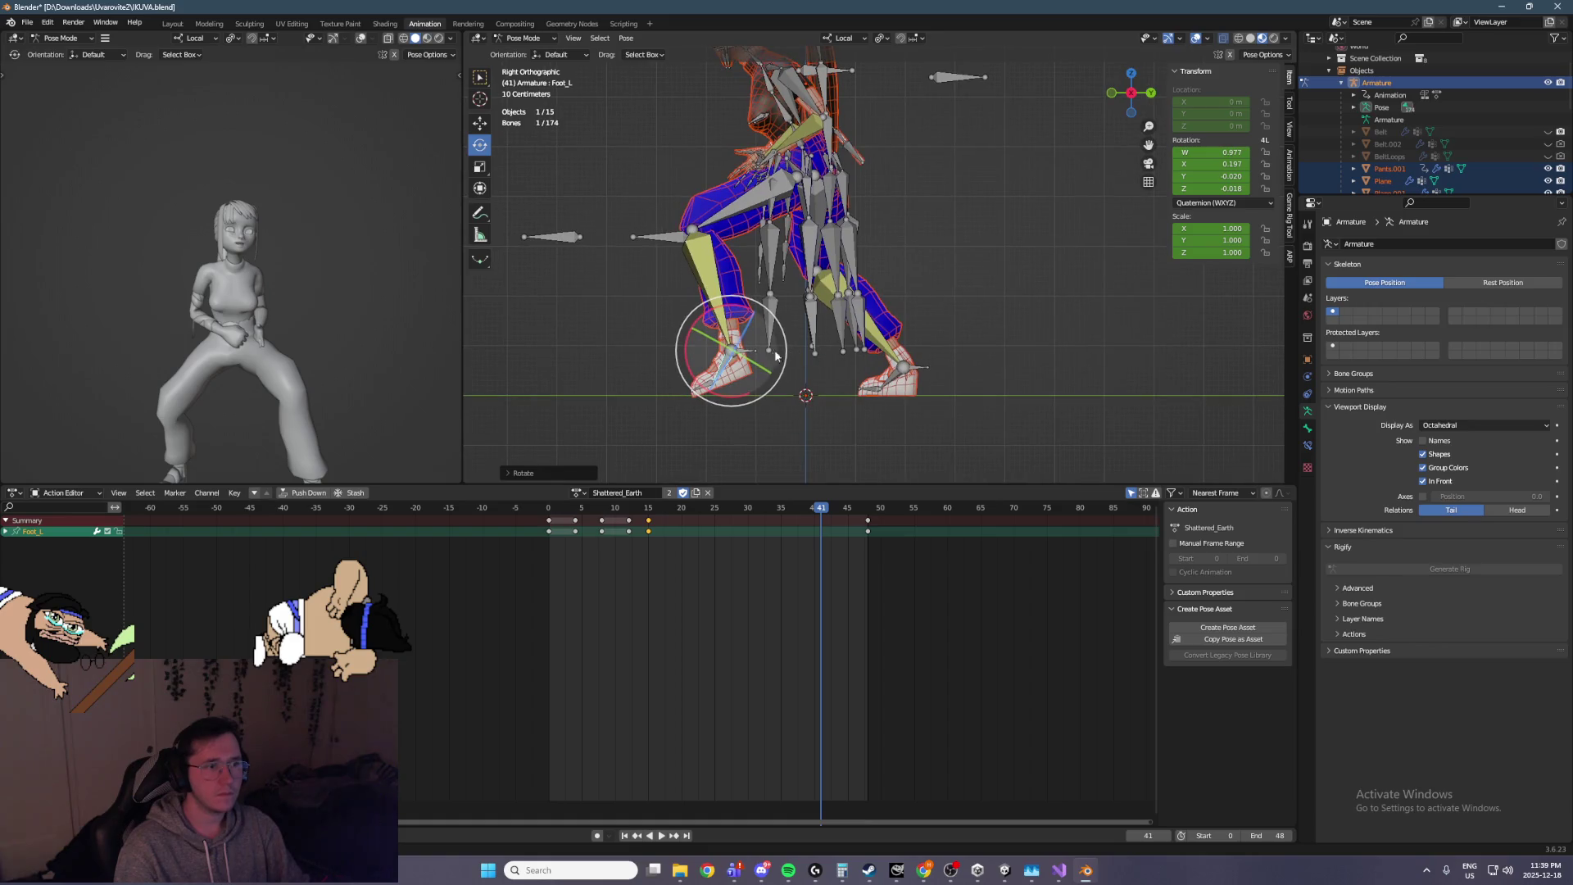
Raise the FootIK_L bone slightly and keyframe it with Foot_L at frame 41
left_click(750, 354)
left_click(480, 122)
left_click_drag(740, 316, 771, 351)
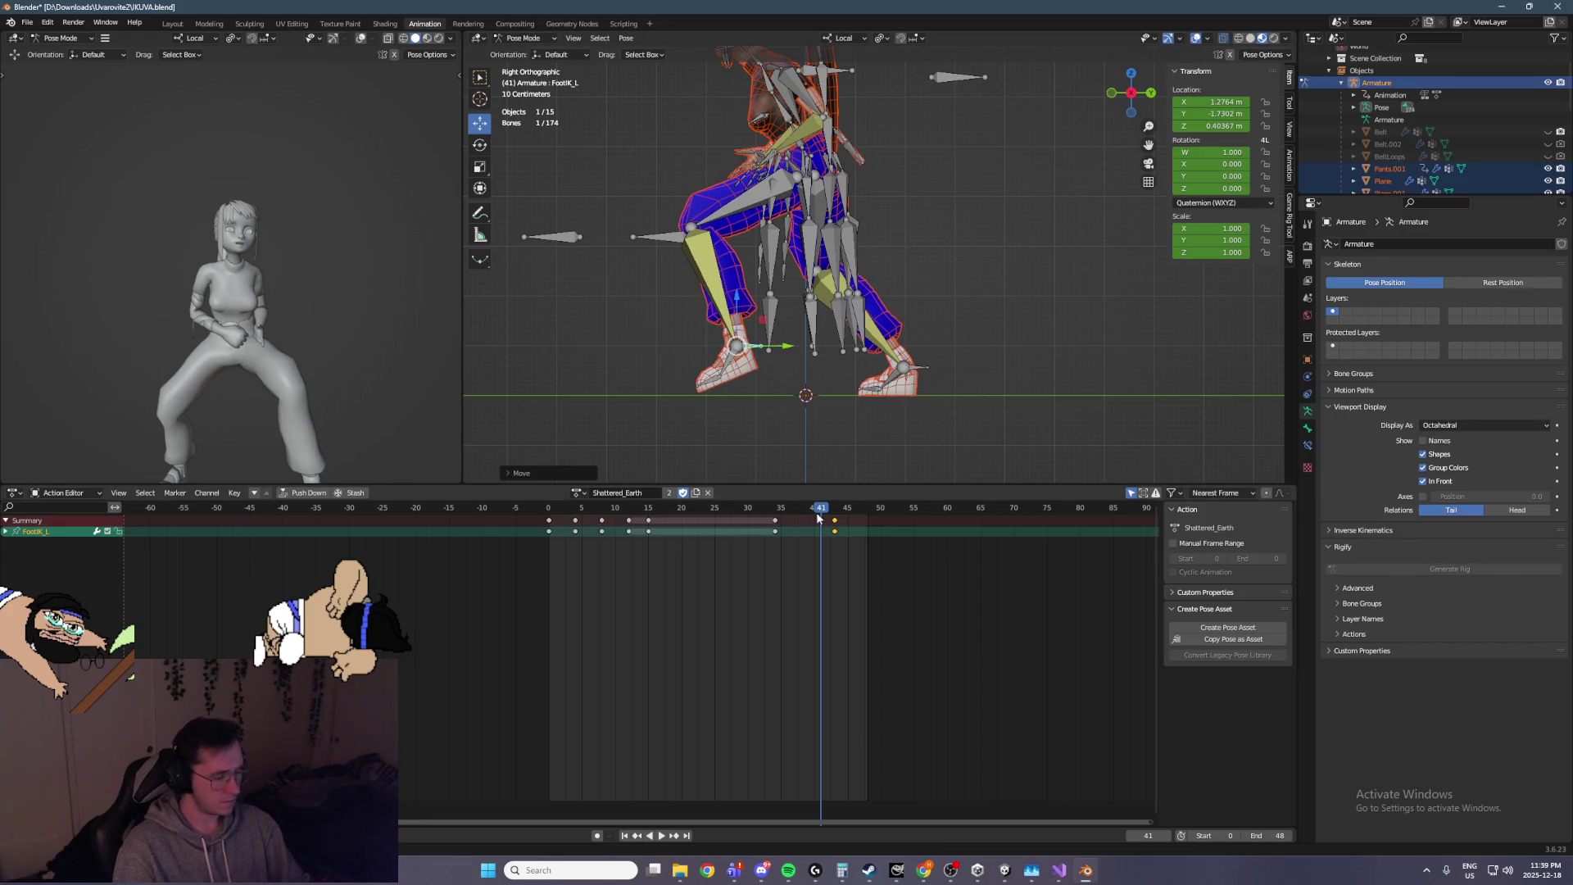
left_click(731, 368, "shift")
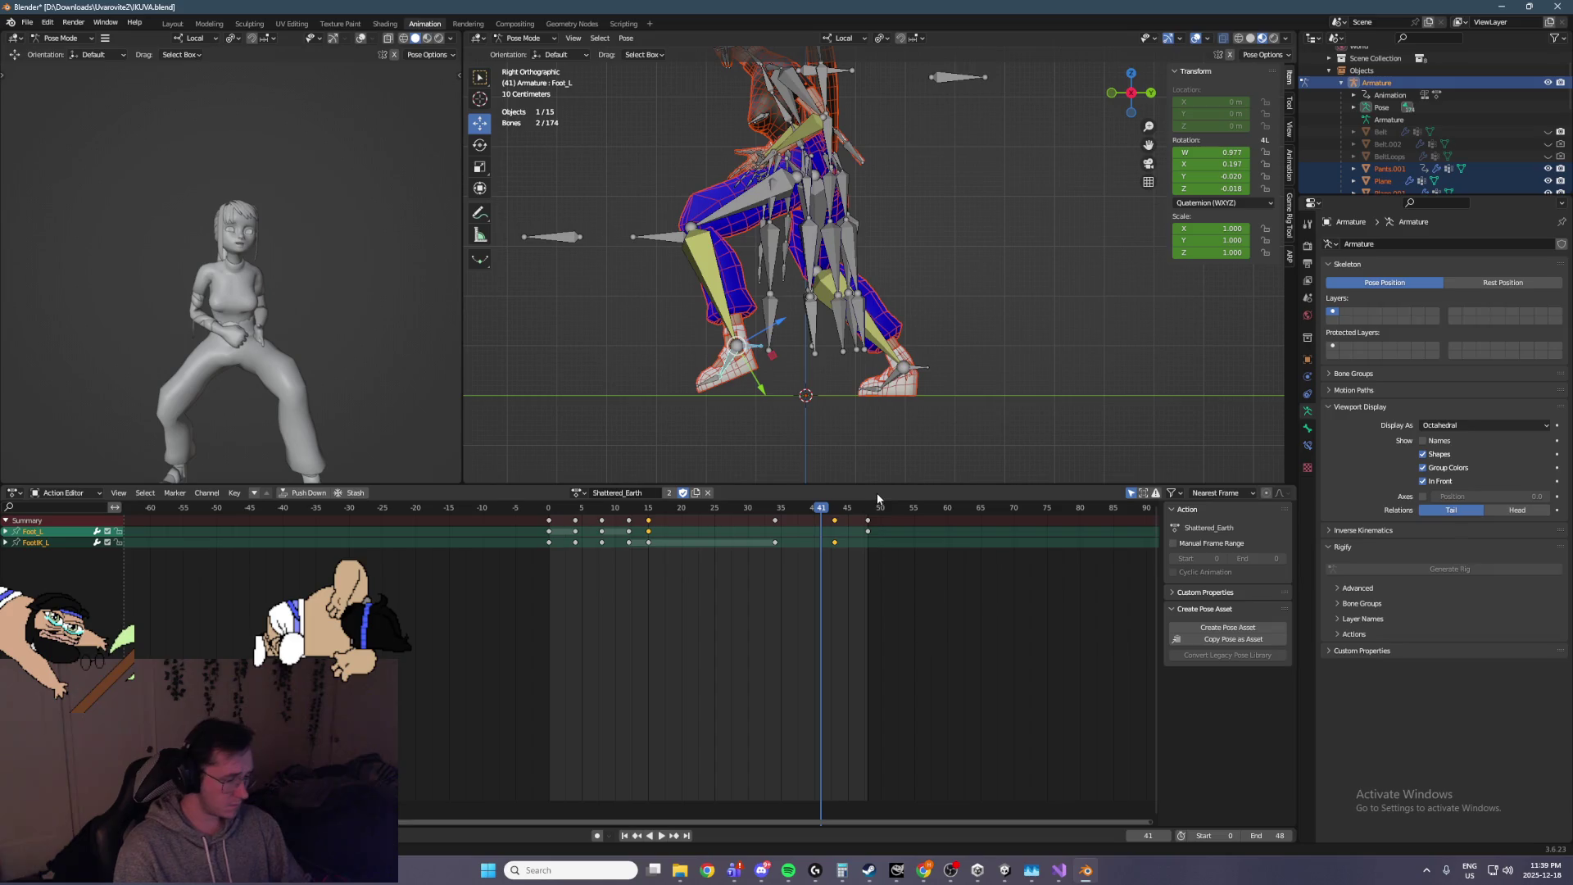
key("i")
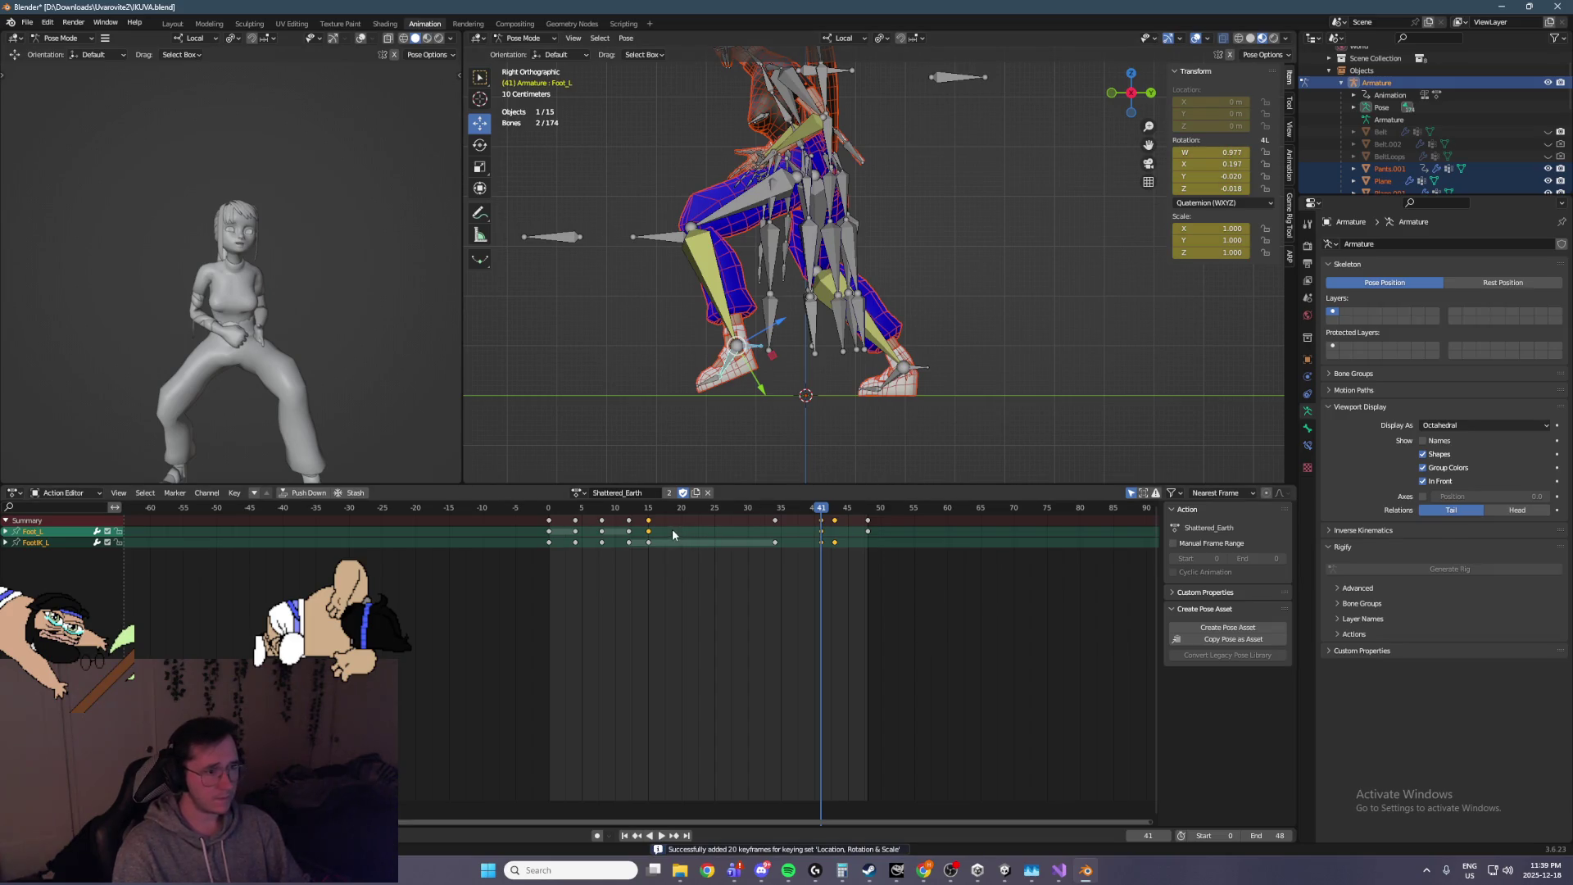
Clear the Foot_L rotation via Pose > Clear Transform > Rotation and keyframe it at frame 43
left_click(774, 509)
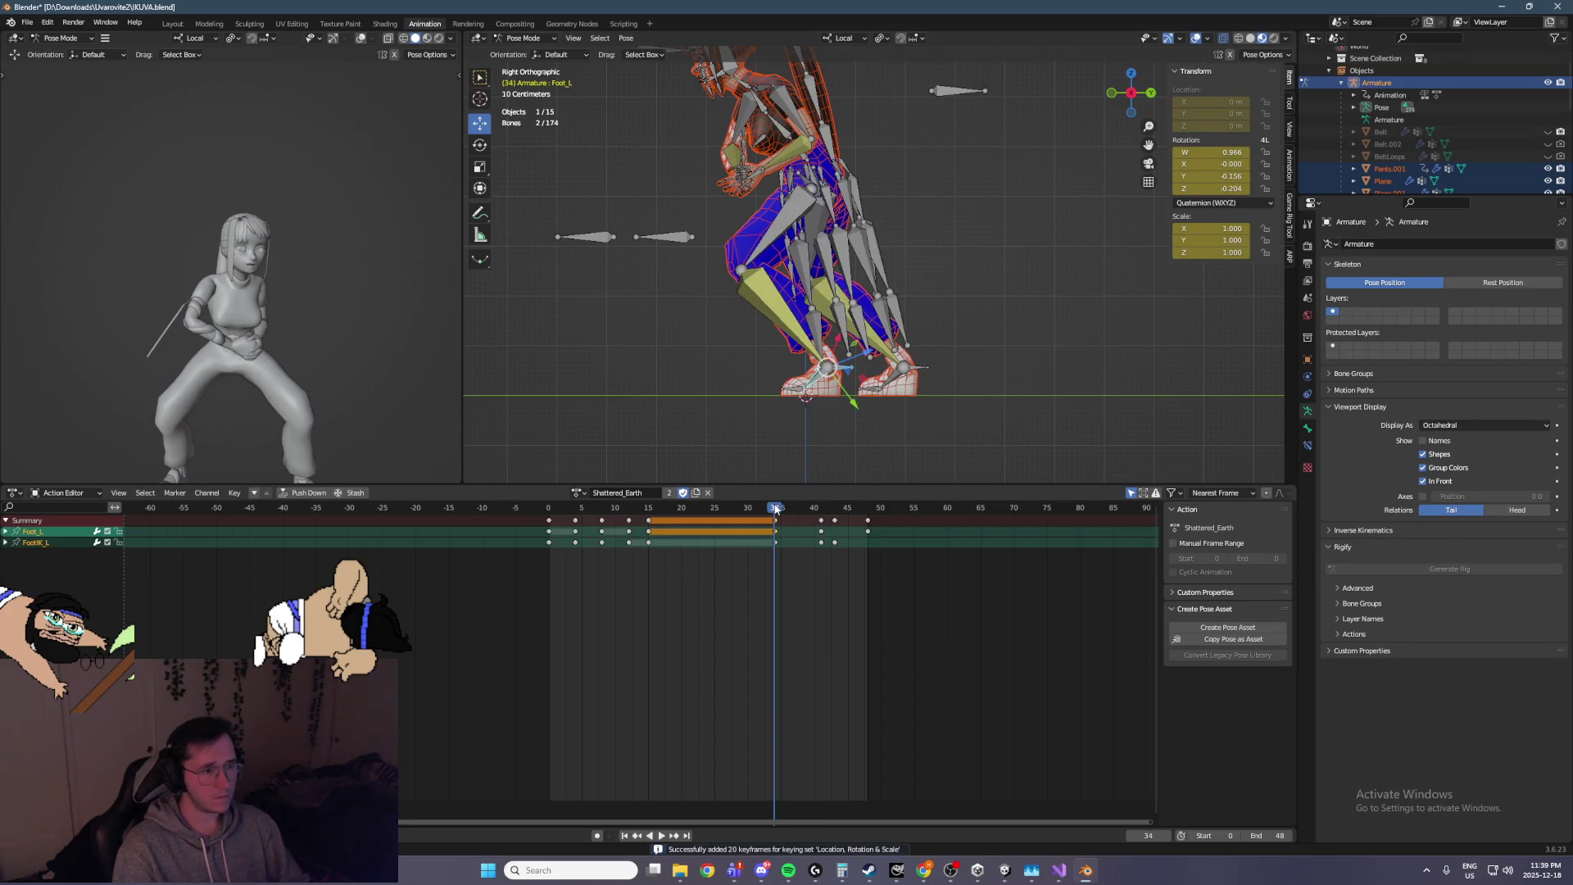
left_click_drag(774, 509, 822, 511)
left_click(820, 531)
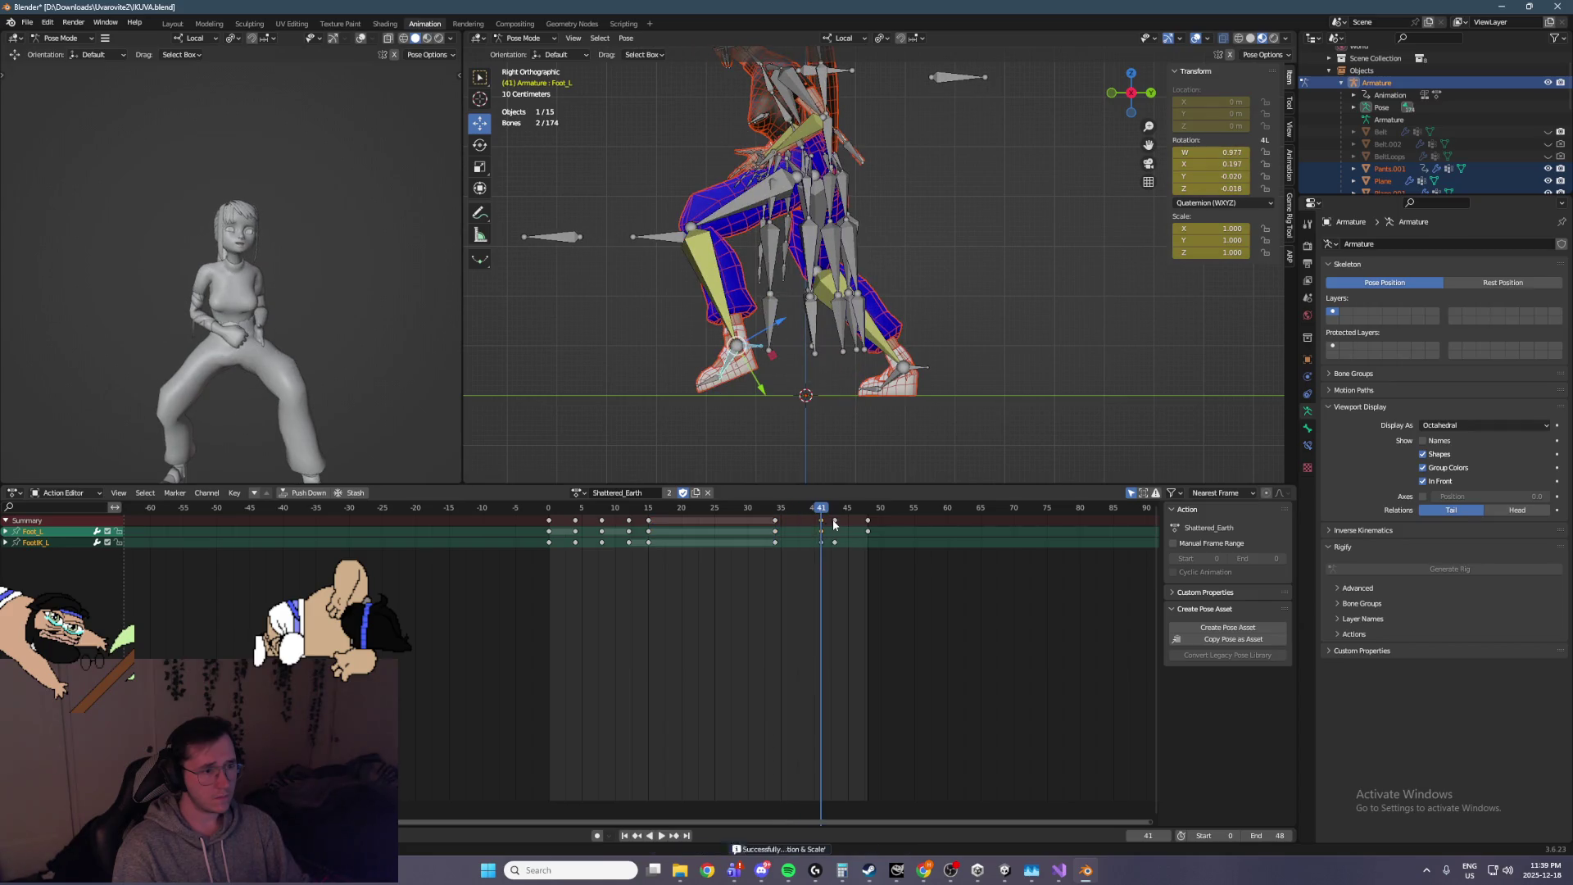
left_click(835, 525)
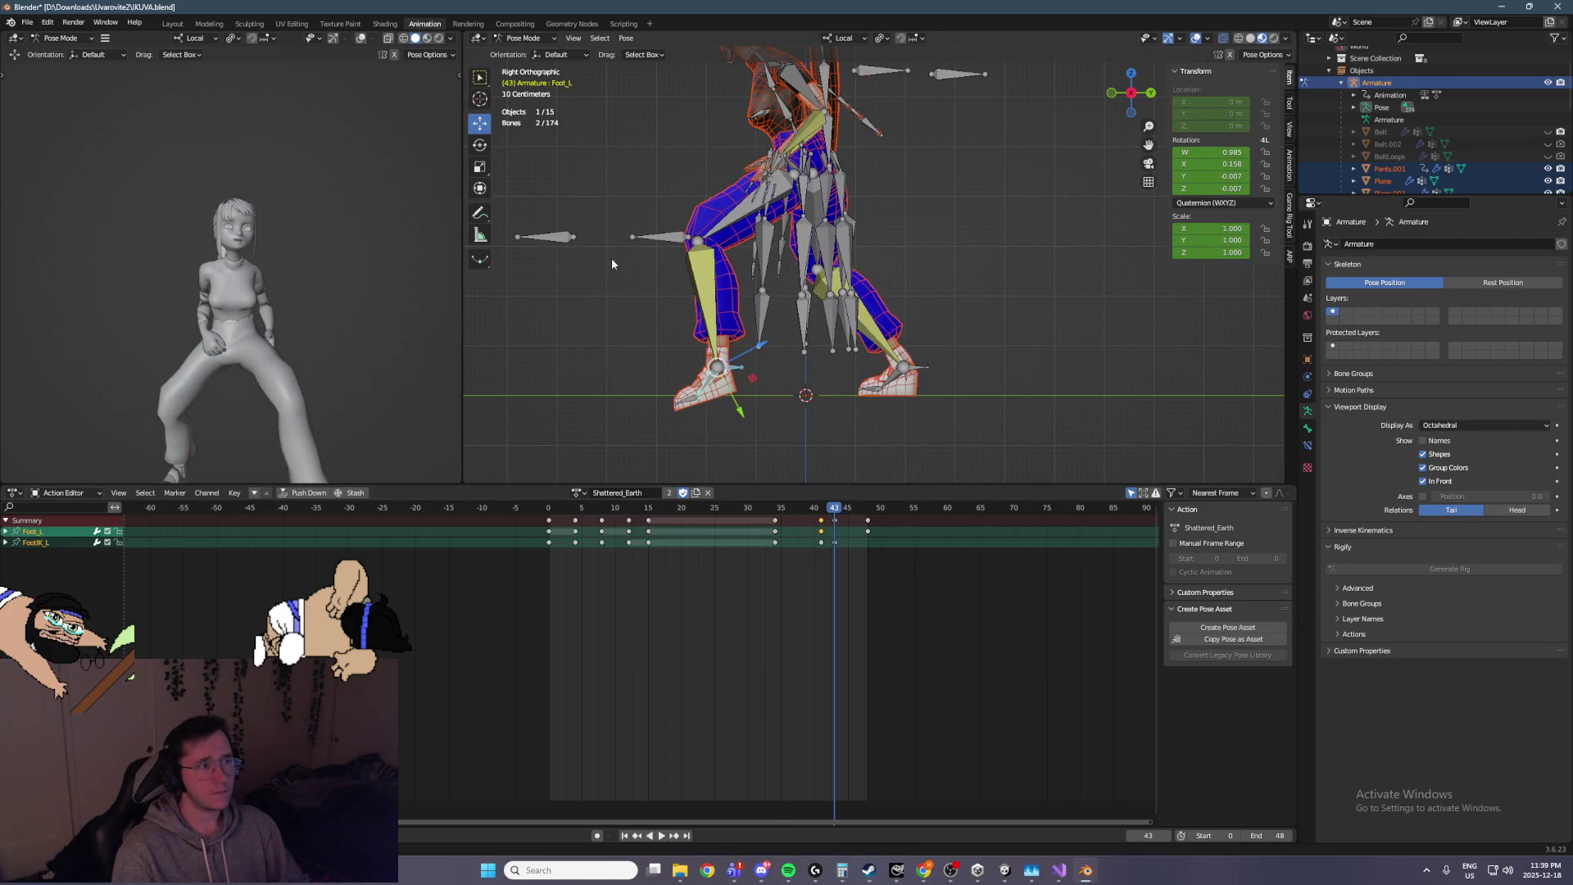
left_click(627, 40)
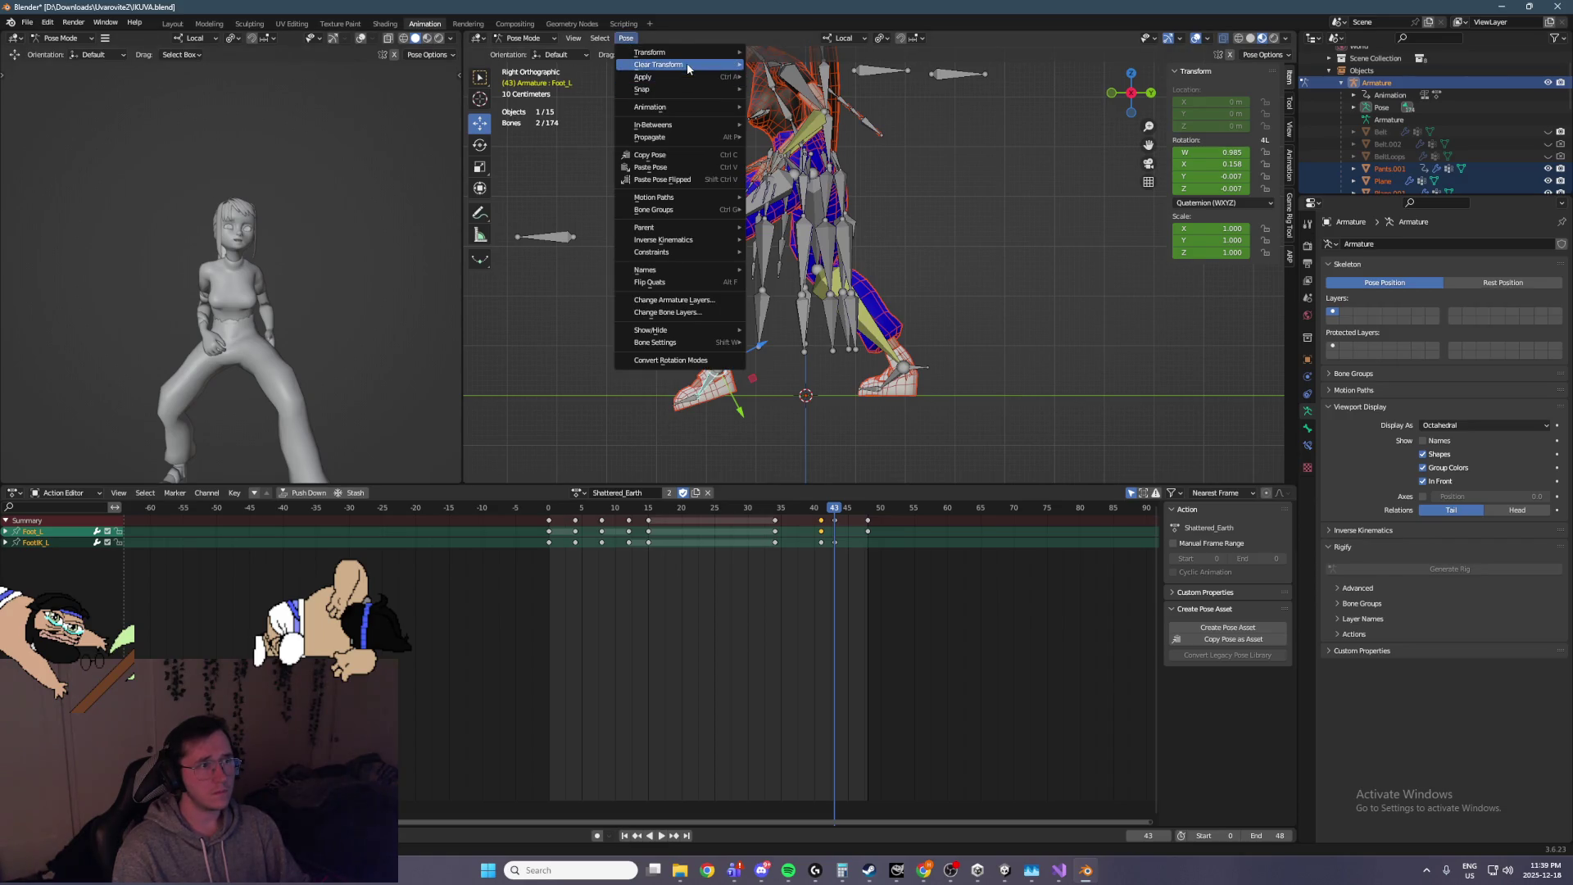
key("Escape")
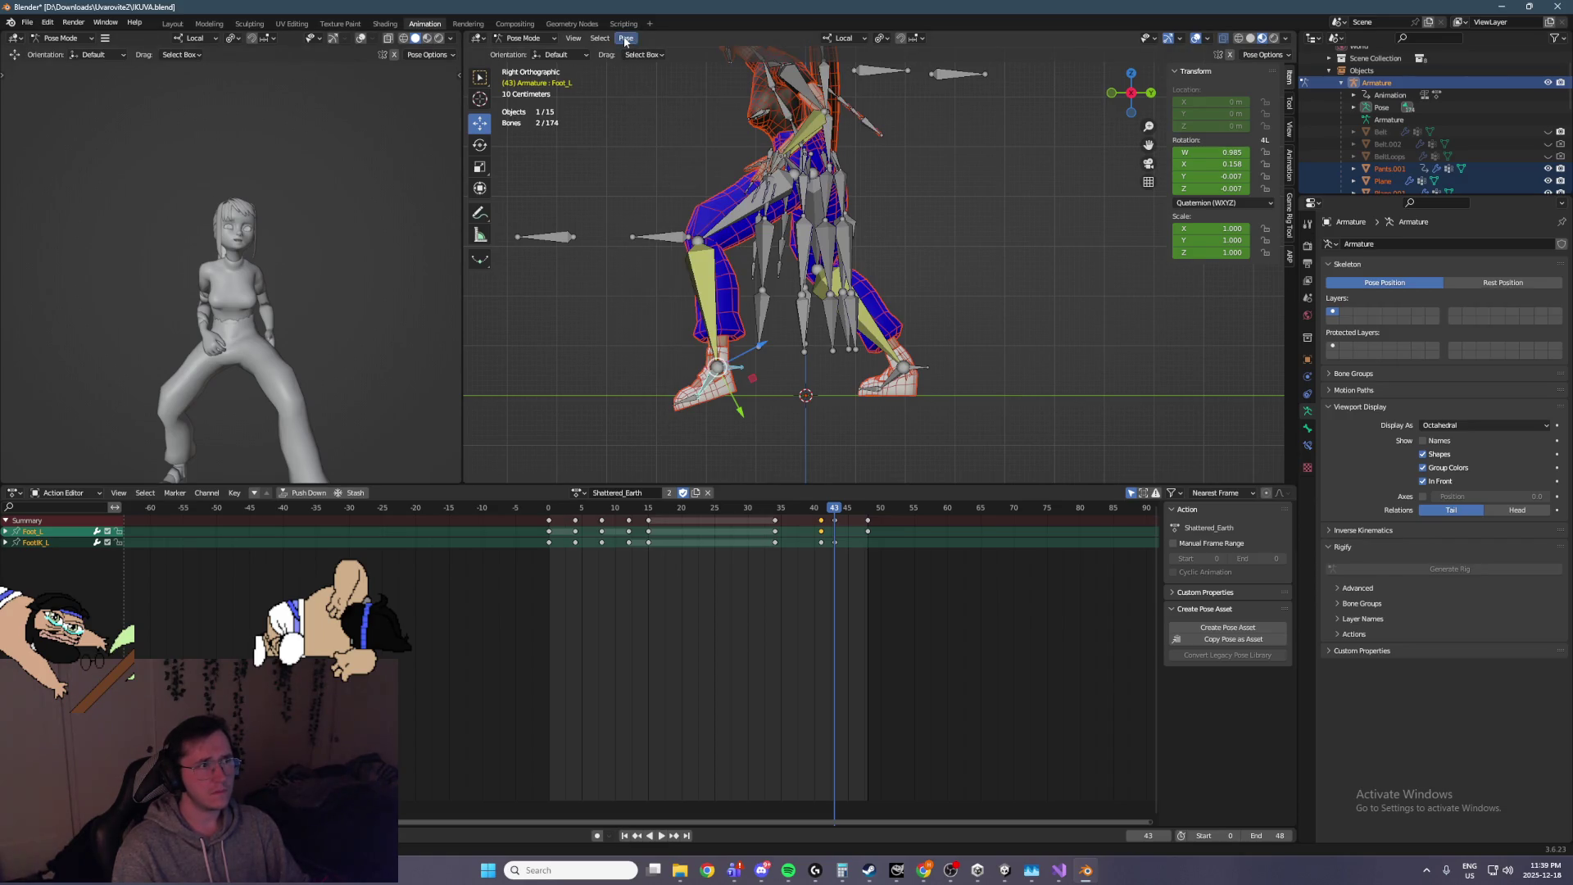
left_click(627, 40)
mouse_move(696, 65)
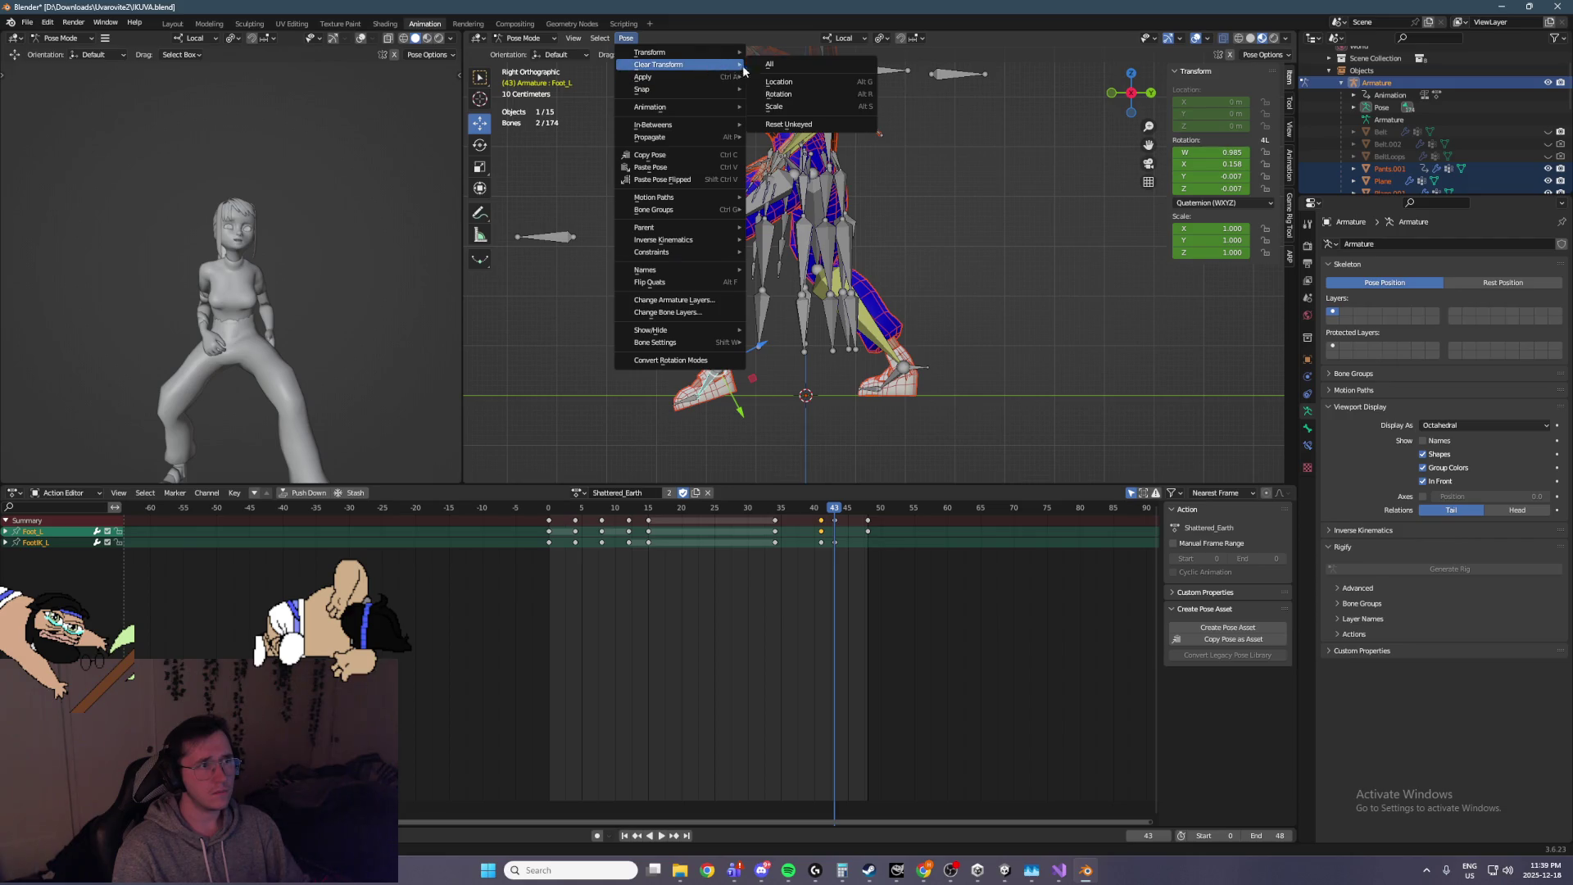
left_click(786, 96)
key("i")
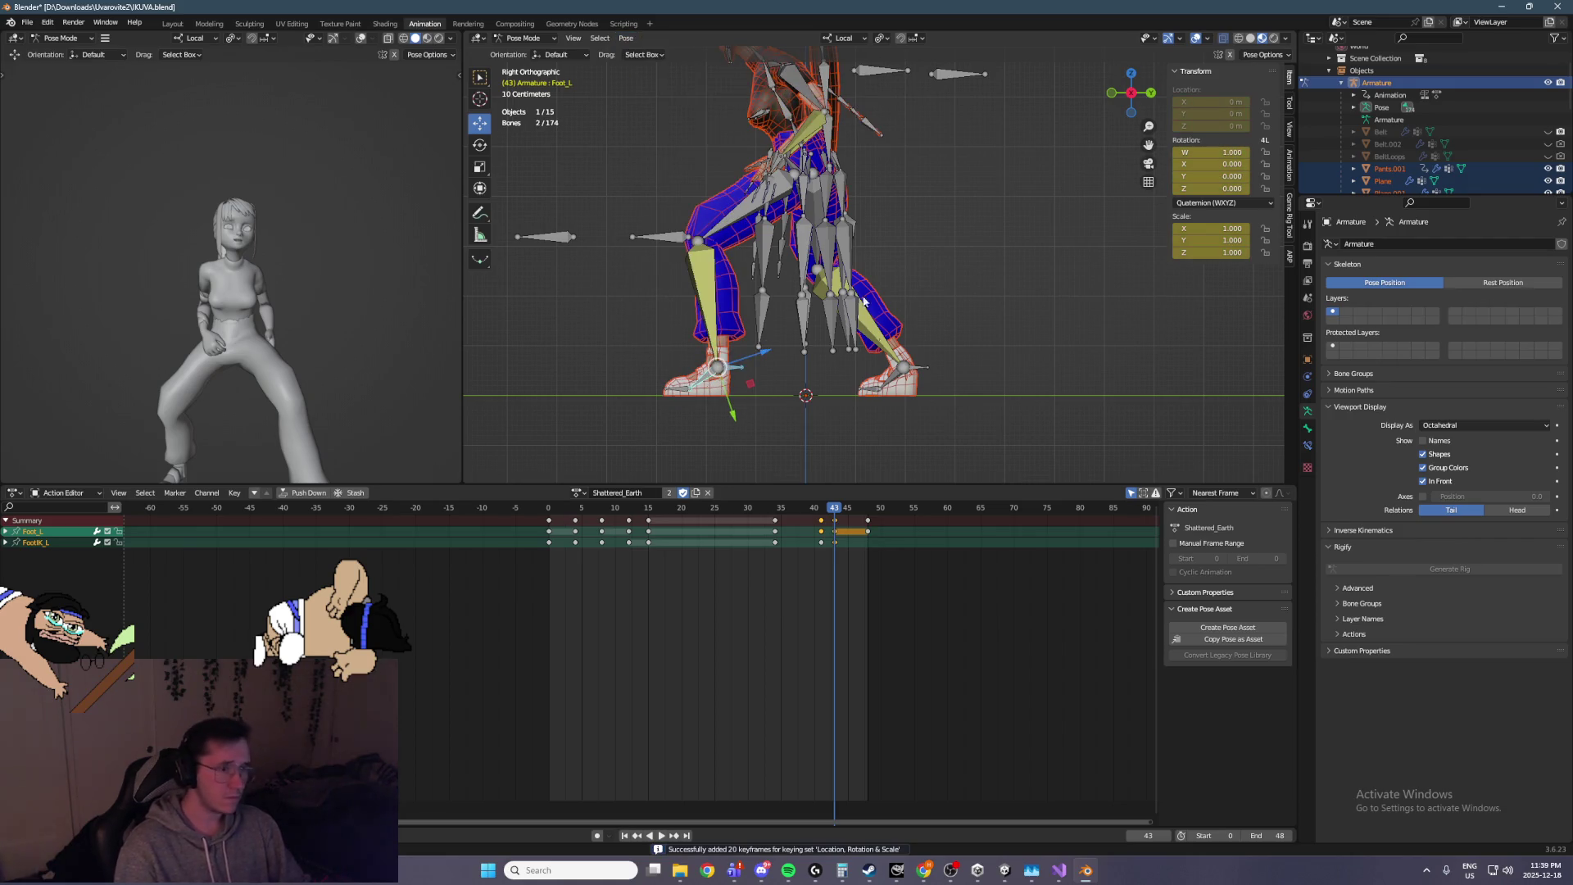
Scrub and play back the animation to review the left foot motion, then select the left leg bones
left_click(823, 510)
mouse_move(823, 510)
left_mouse_down()
mouse_move(762, 509)
mouse_move(848, 512)
mouse_move(628, 508)
left_mouse_up()
key("space")
left_click_drag(815, 369, 1001, 385)
key("space")
left_click_drag(1114, 455, 930, 359)
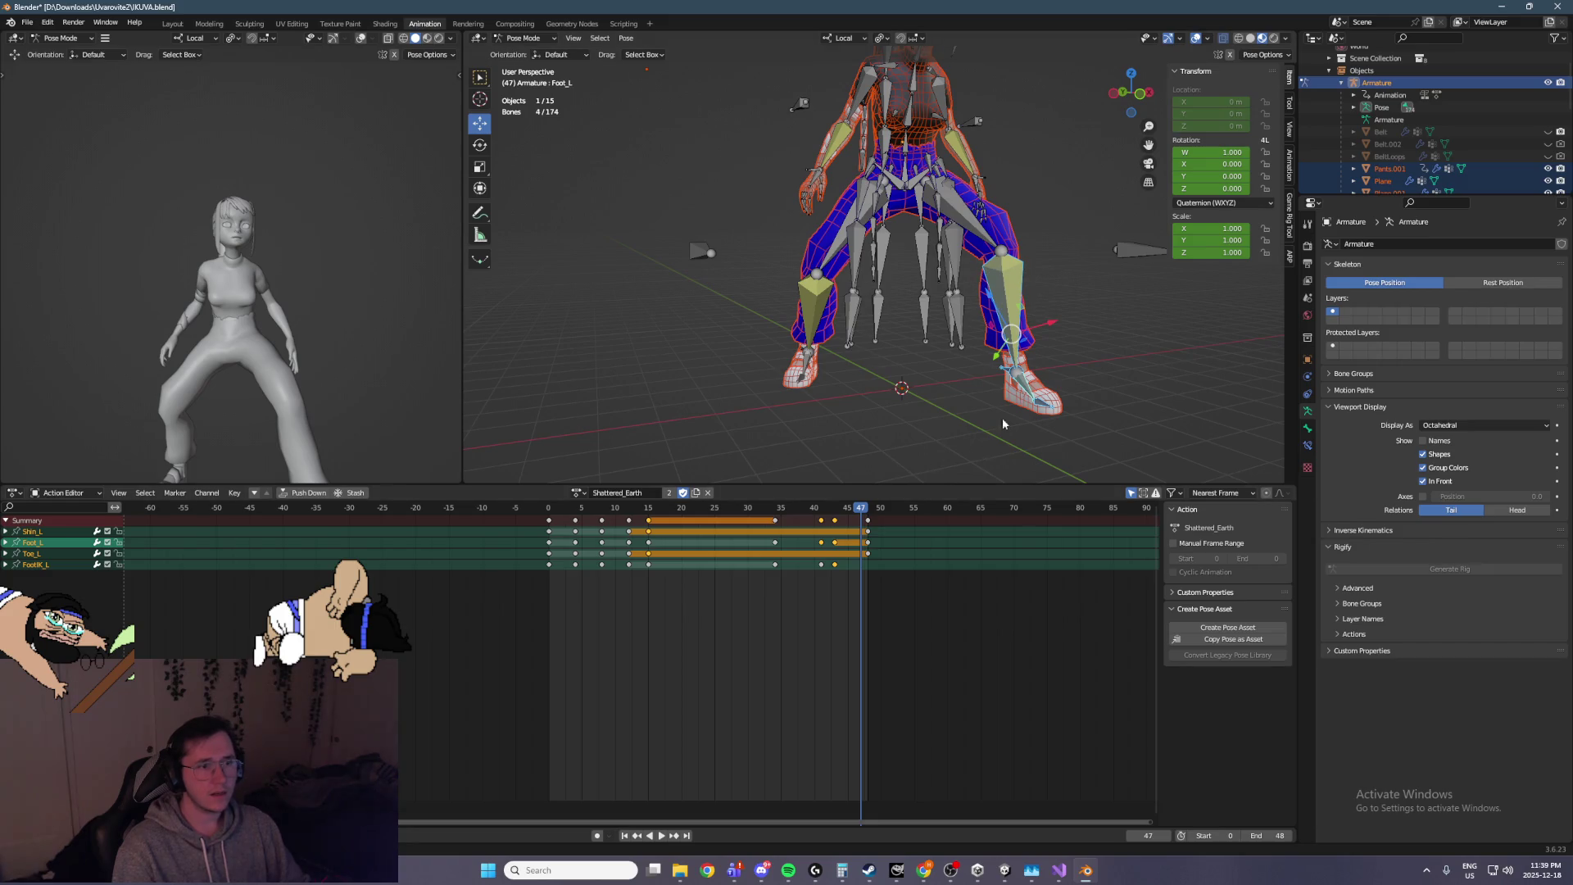
Keyframe location, rotation and scale of the left foot bones at frame 48, then play back to frame 41
left_click(1009, 275, "shift")
left_click(889, 556)
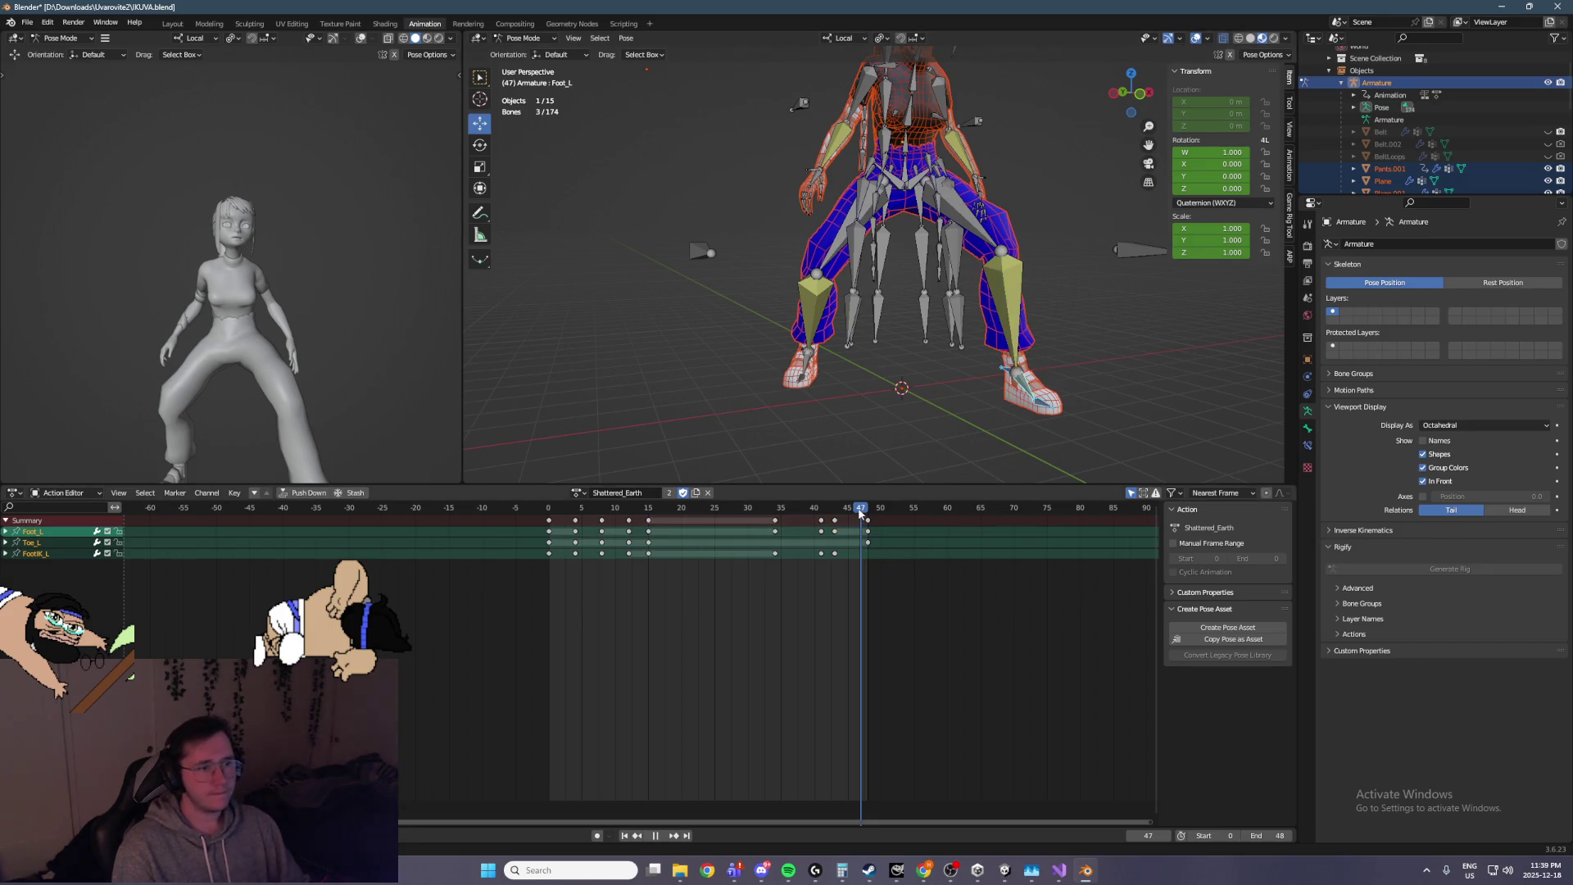
key("Right")
key("i")
left_click(877, 520)
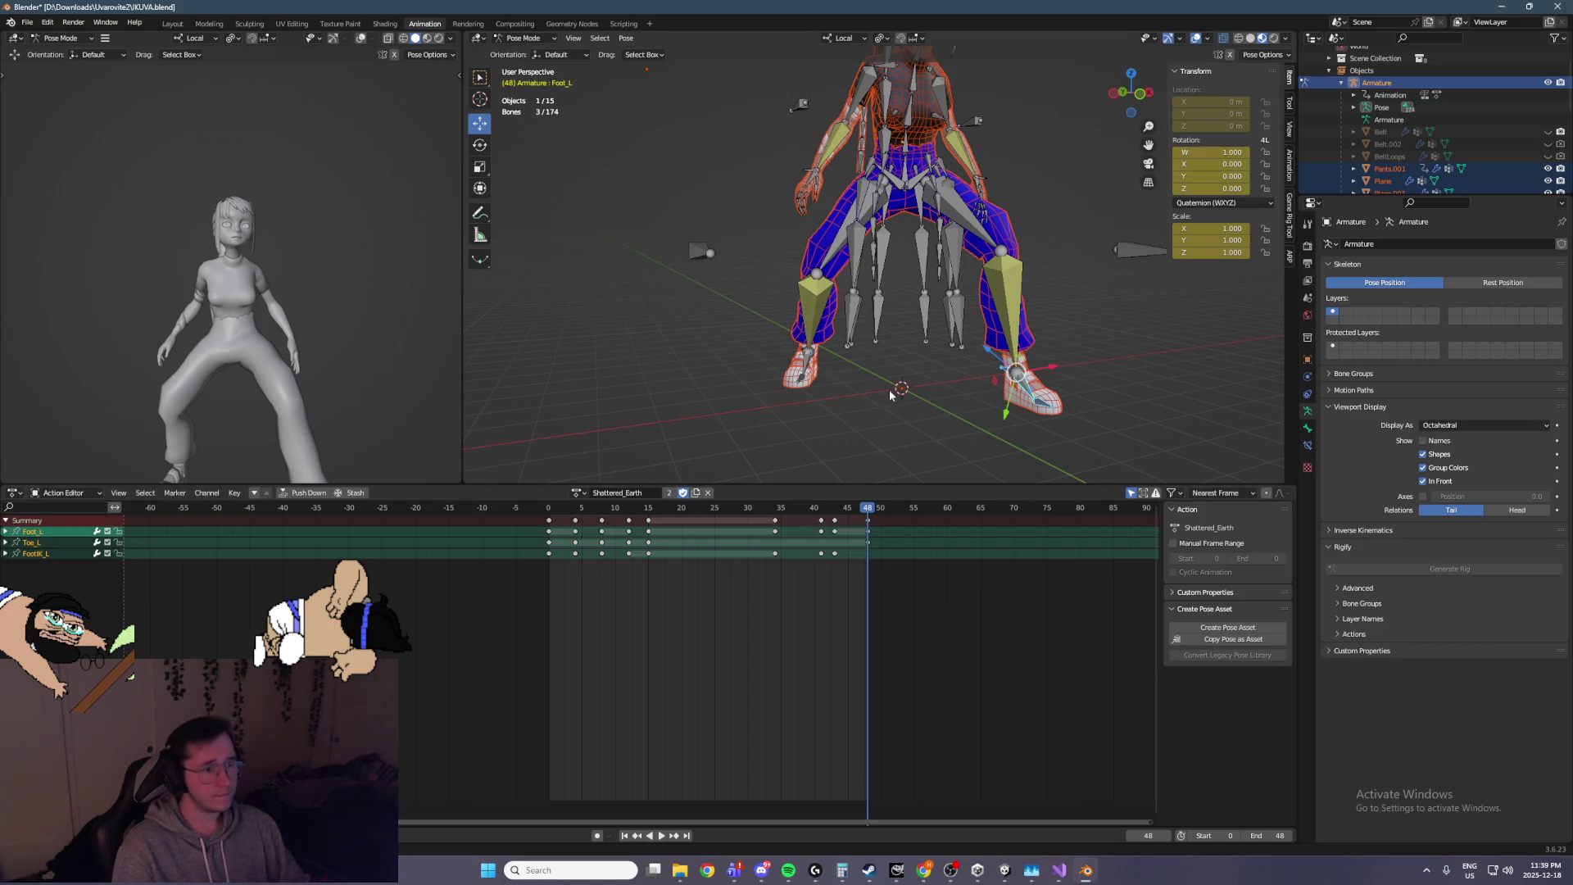
mouse_move(855, 567)
left_mouse_down()
mouse_move(833, 520)
mouse_move(849, 518)
left_mouse_up()
key("space")
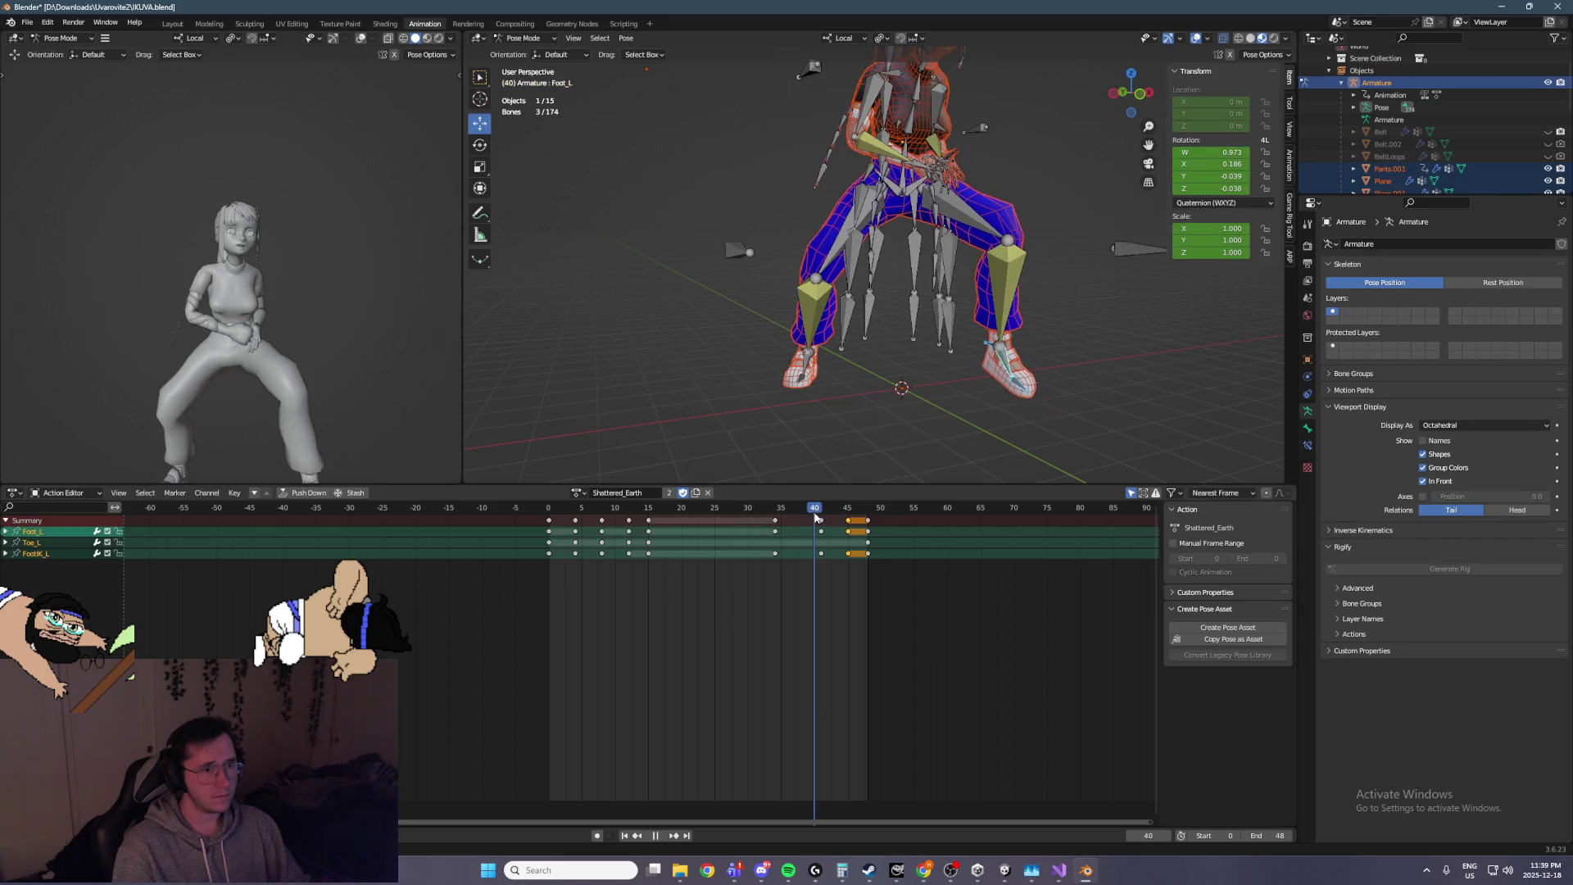
key("space")
At frame 41, rotate Foot_L to lift its toe and keyframe the rotation
scroll(1108, 397, "up", 5)
scroll(1114, 399, "down", 3)
left_click(1090, 406)
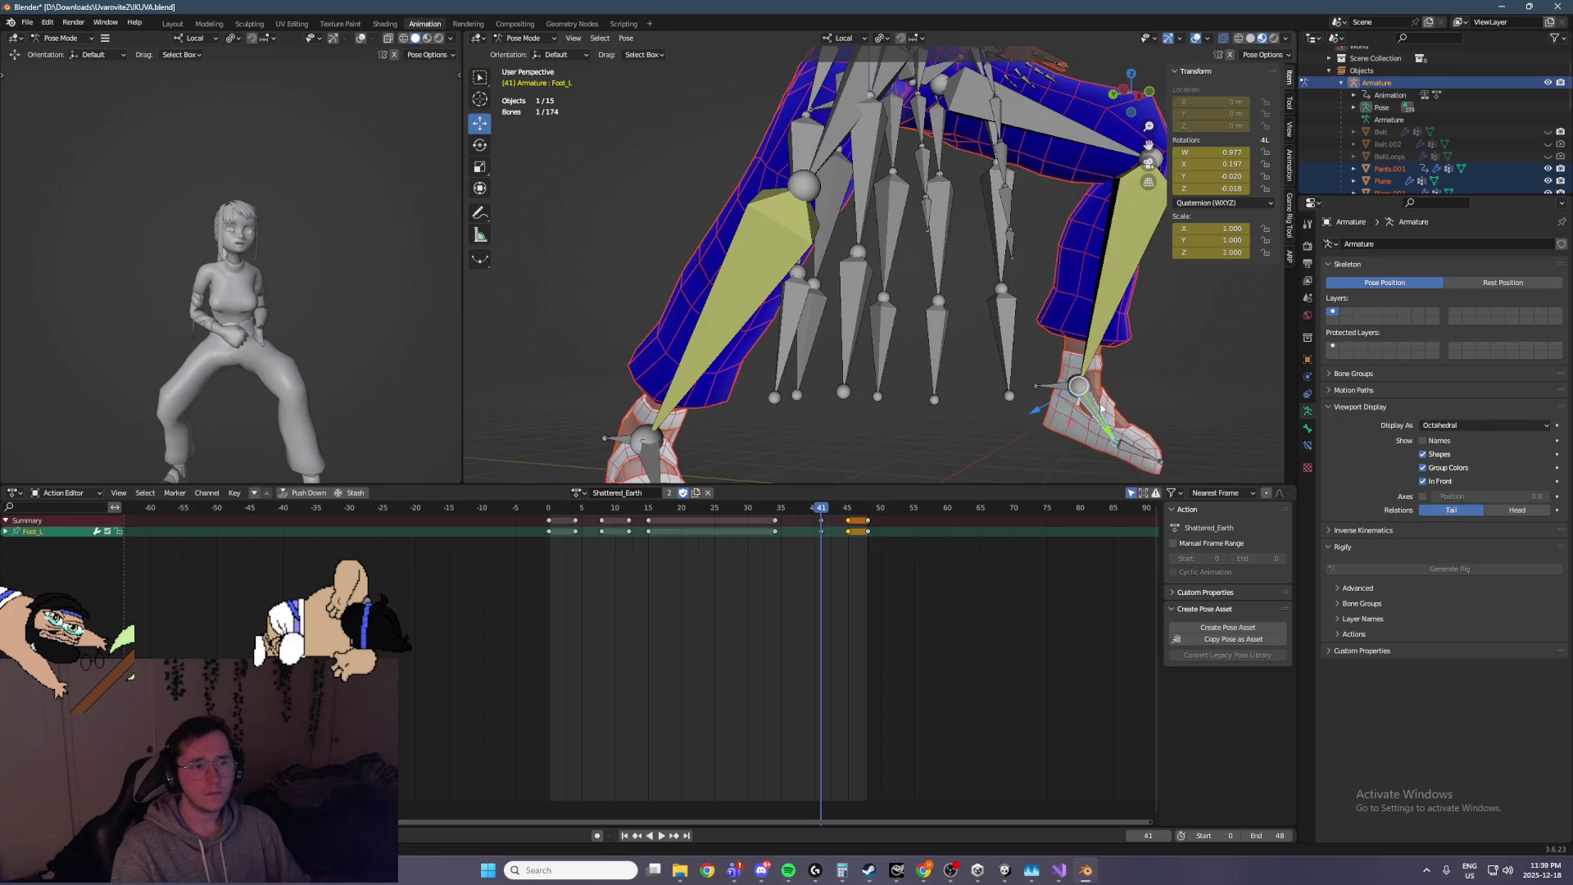
key("shift+space")
key("r")
key("ctrl+KP_3")
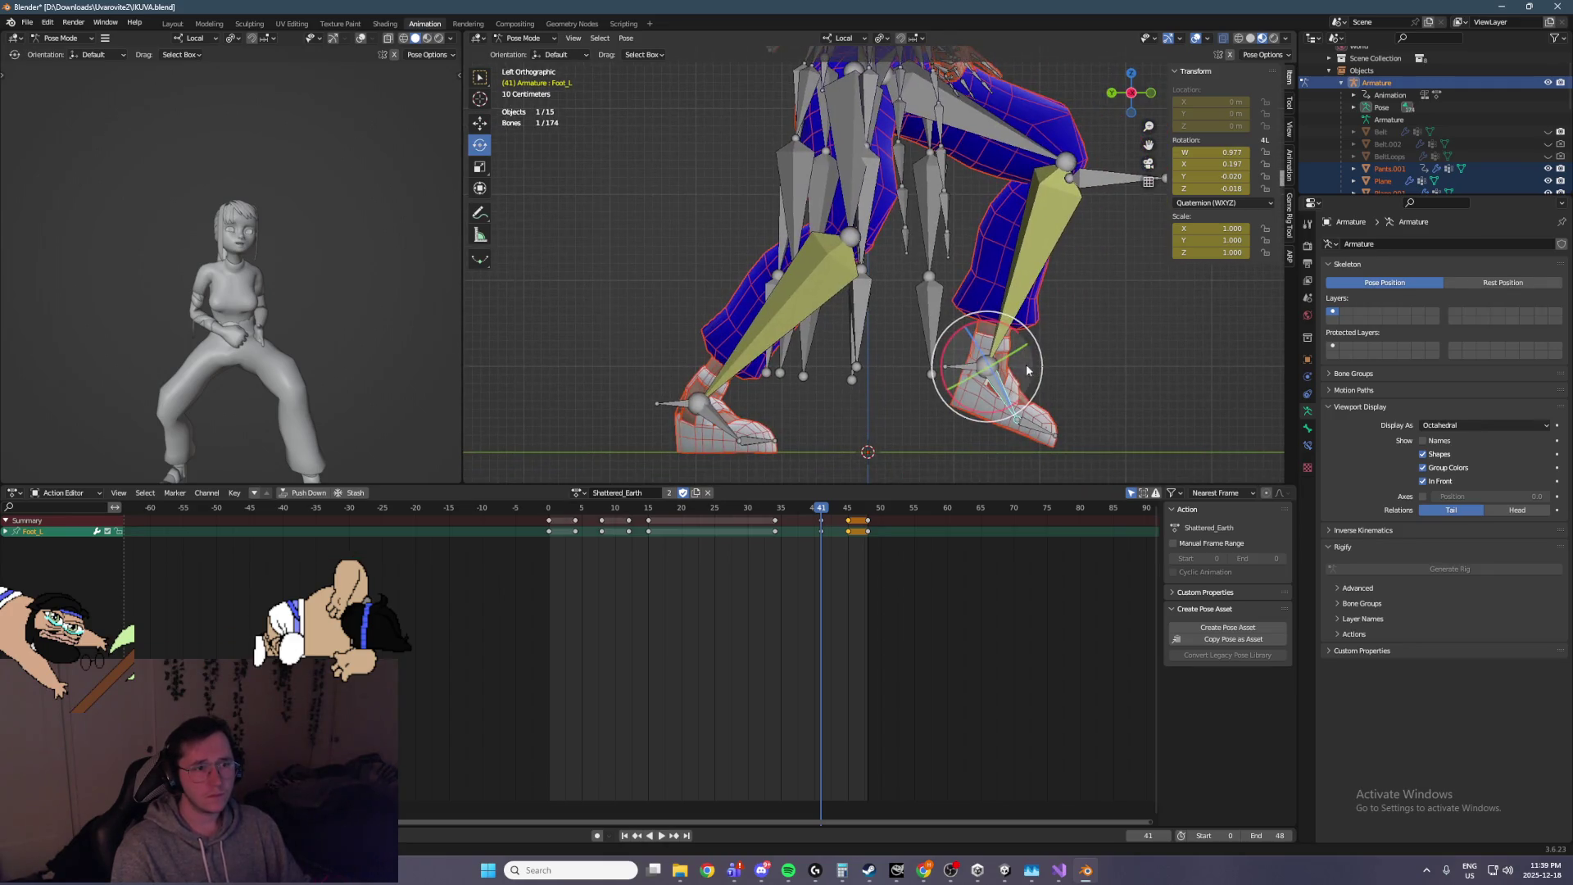
left_click_drag(979, 408, 987, 418)
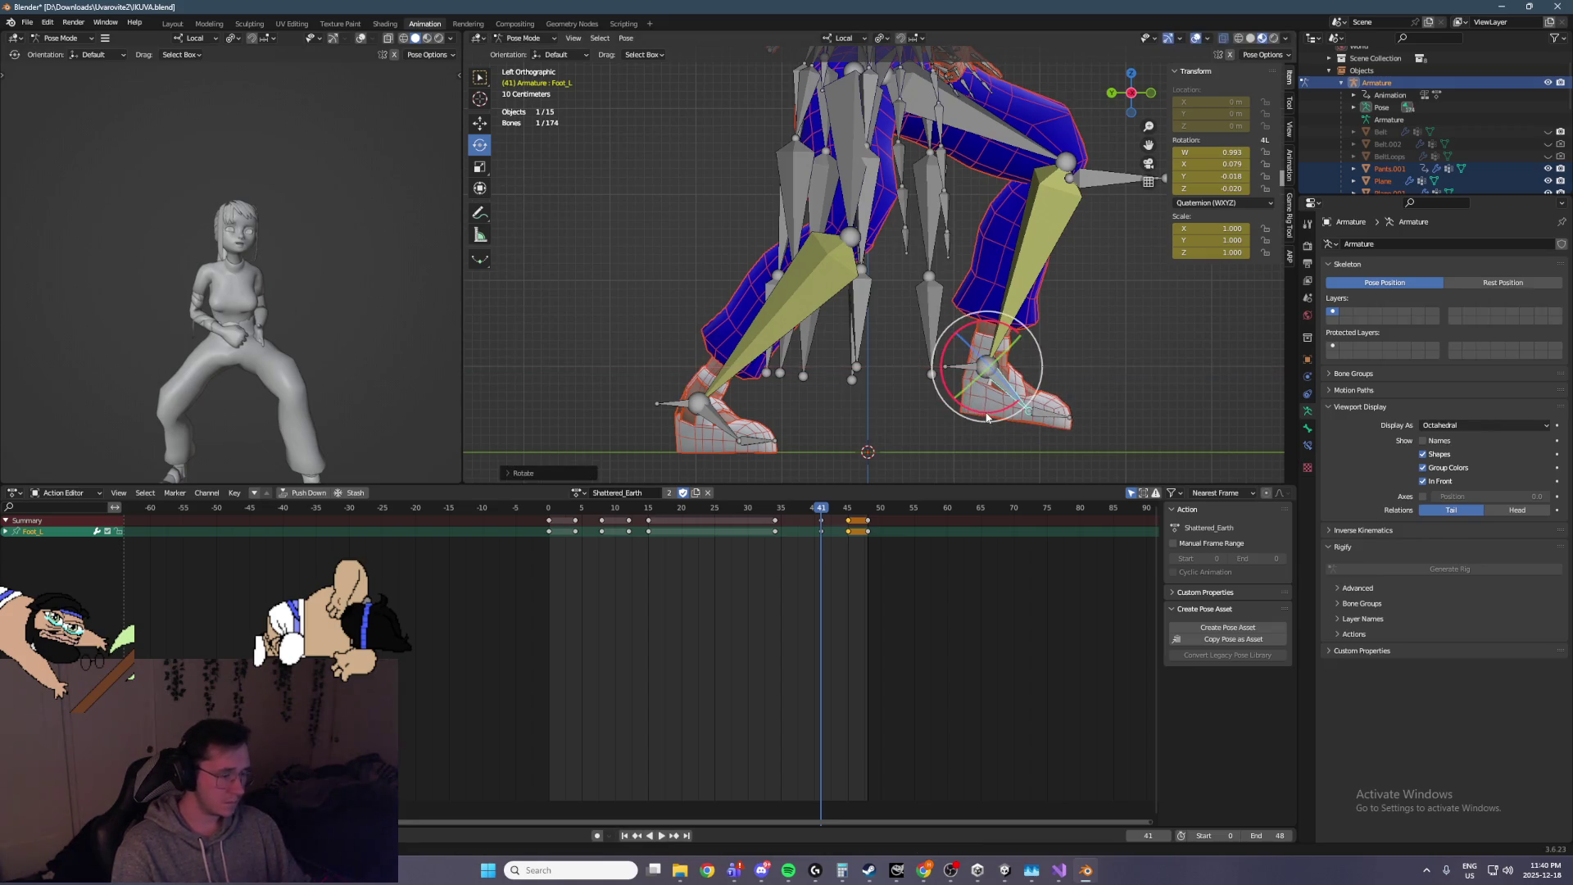
key("i")
Lower the FootIK_L bone with G and play back the adjusted animation
left_click(938, 367)
key("shift+space")
key("g")
left_click_drag(988, 330, 986, 348)
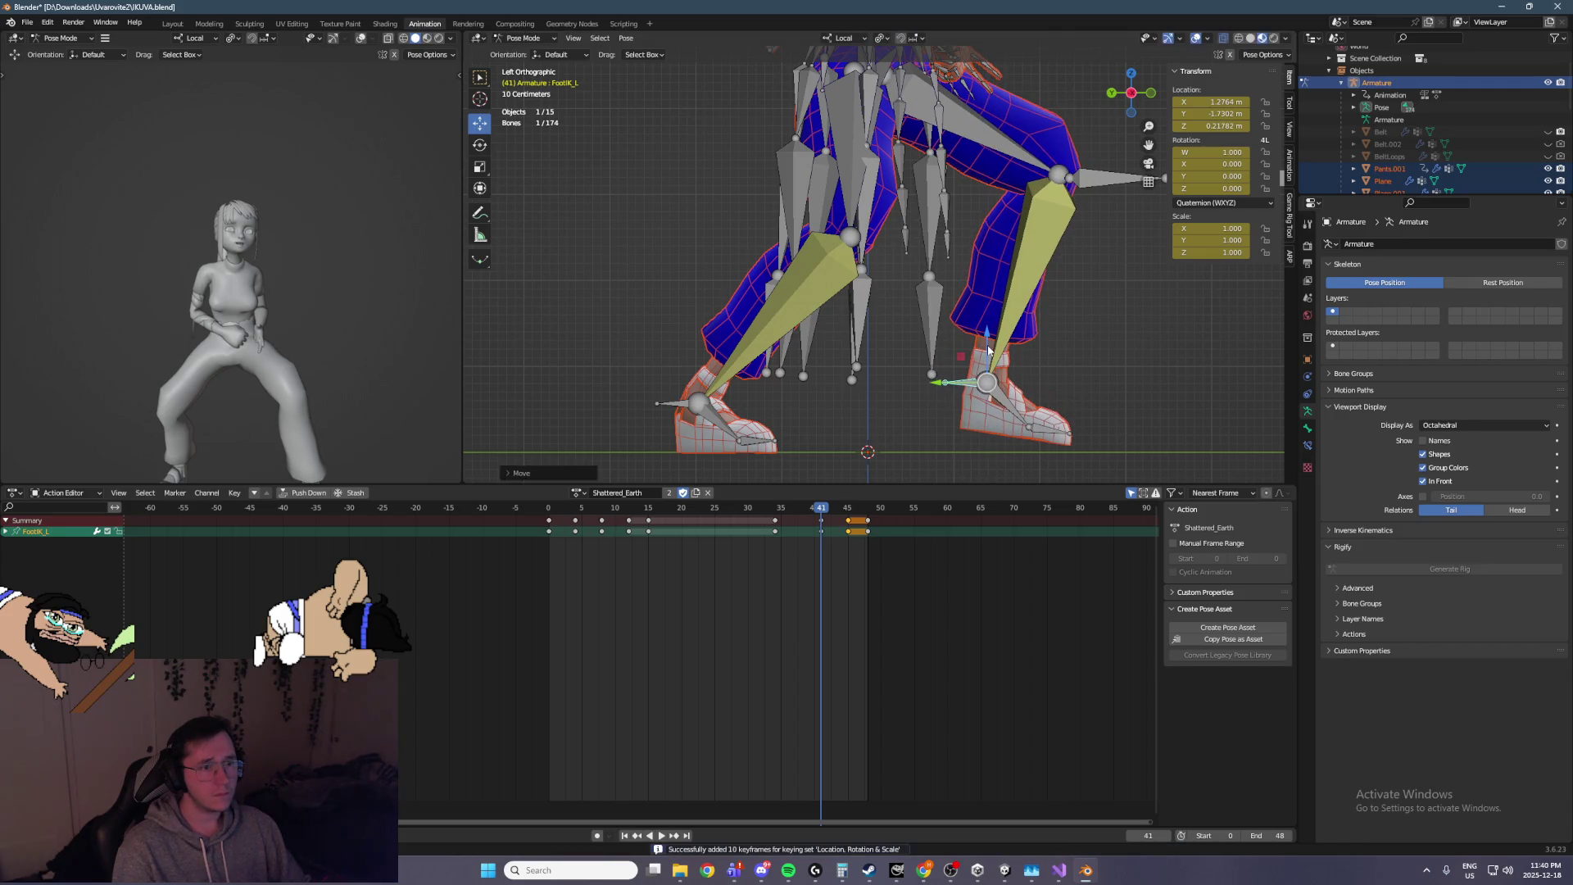
key("space")
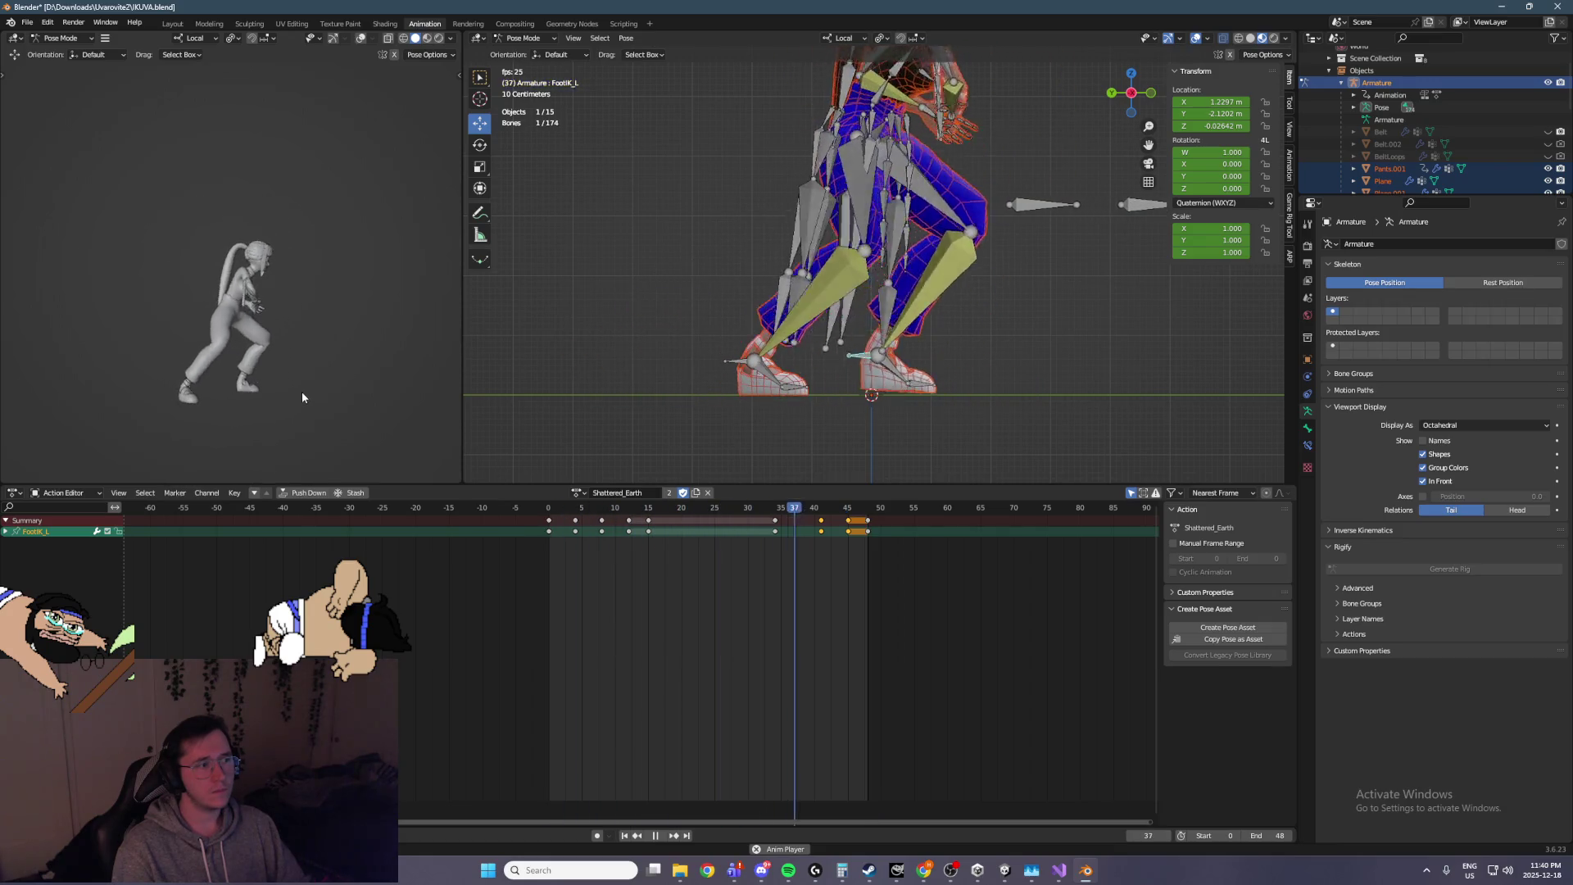
Stop playback, save IKUVA.blend and switch back to Object Mode
key("space")
key("ctrl+KP_3")
key("a")
key("ctrl+s")
left_click(524, 38)
left_click(524, 51)
Box-select the character and export it as IKUVA.fbx into the Models folder
key("a")
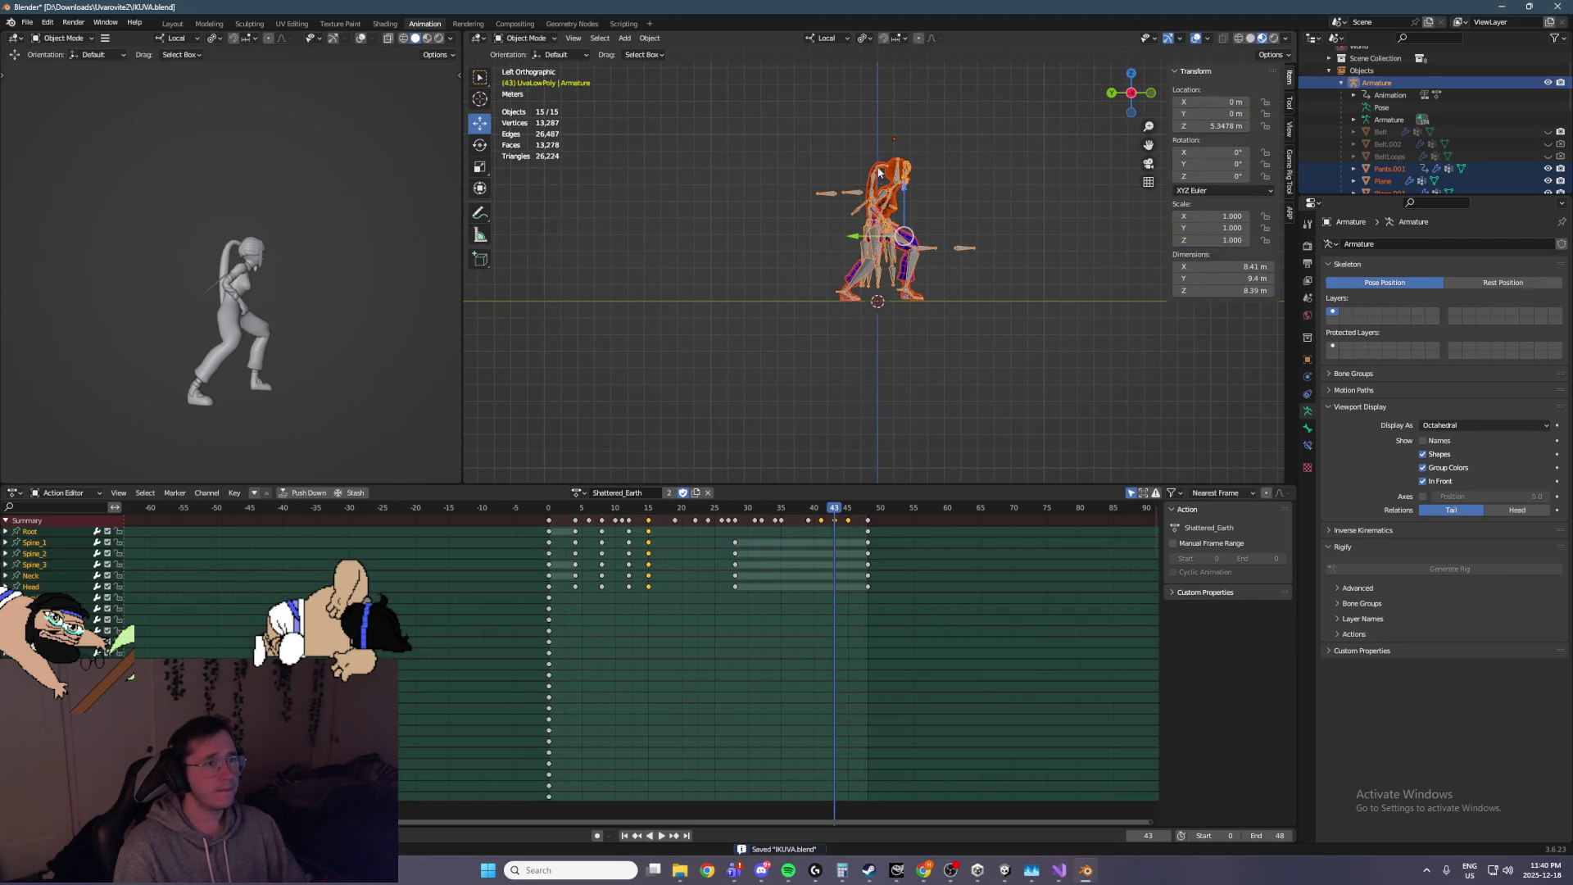
left_click(721, 108)
left_click_drag(721, 87, 991, 368)
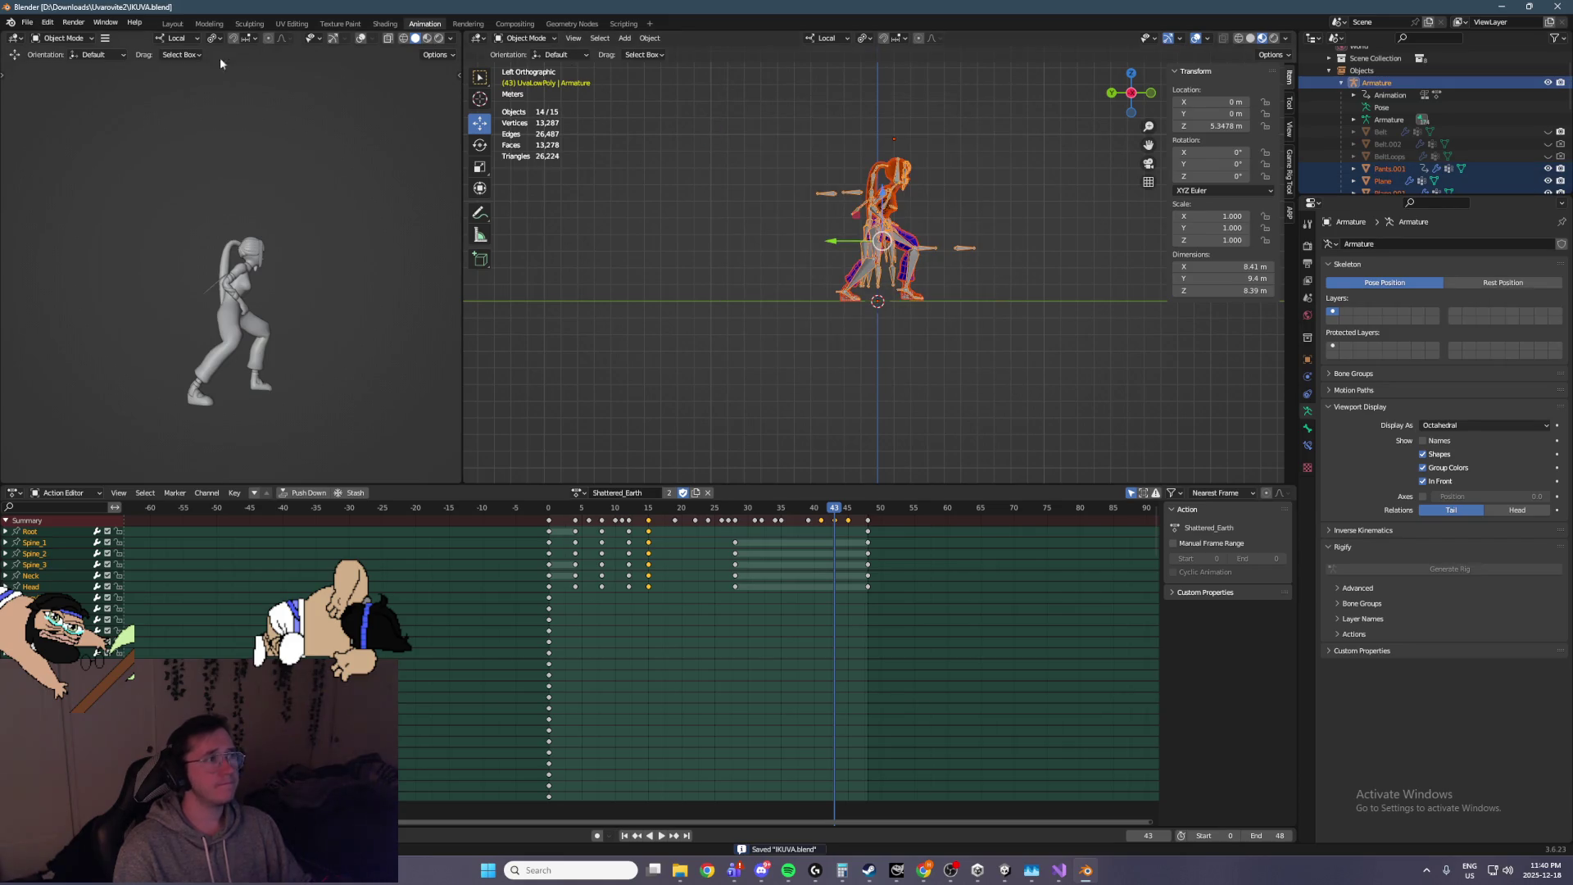
left_click(26, 23)
mouse_move(57, 201)
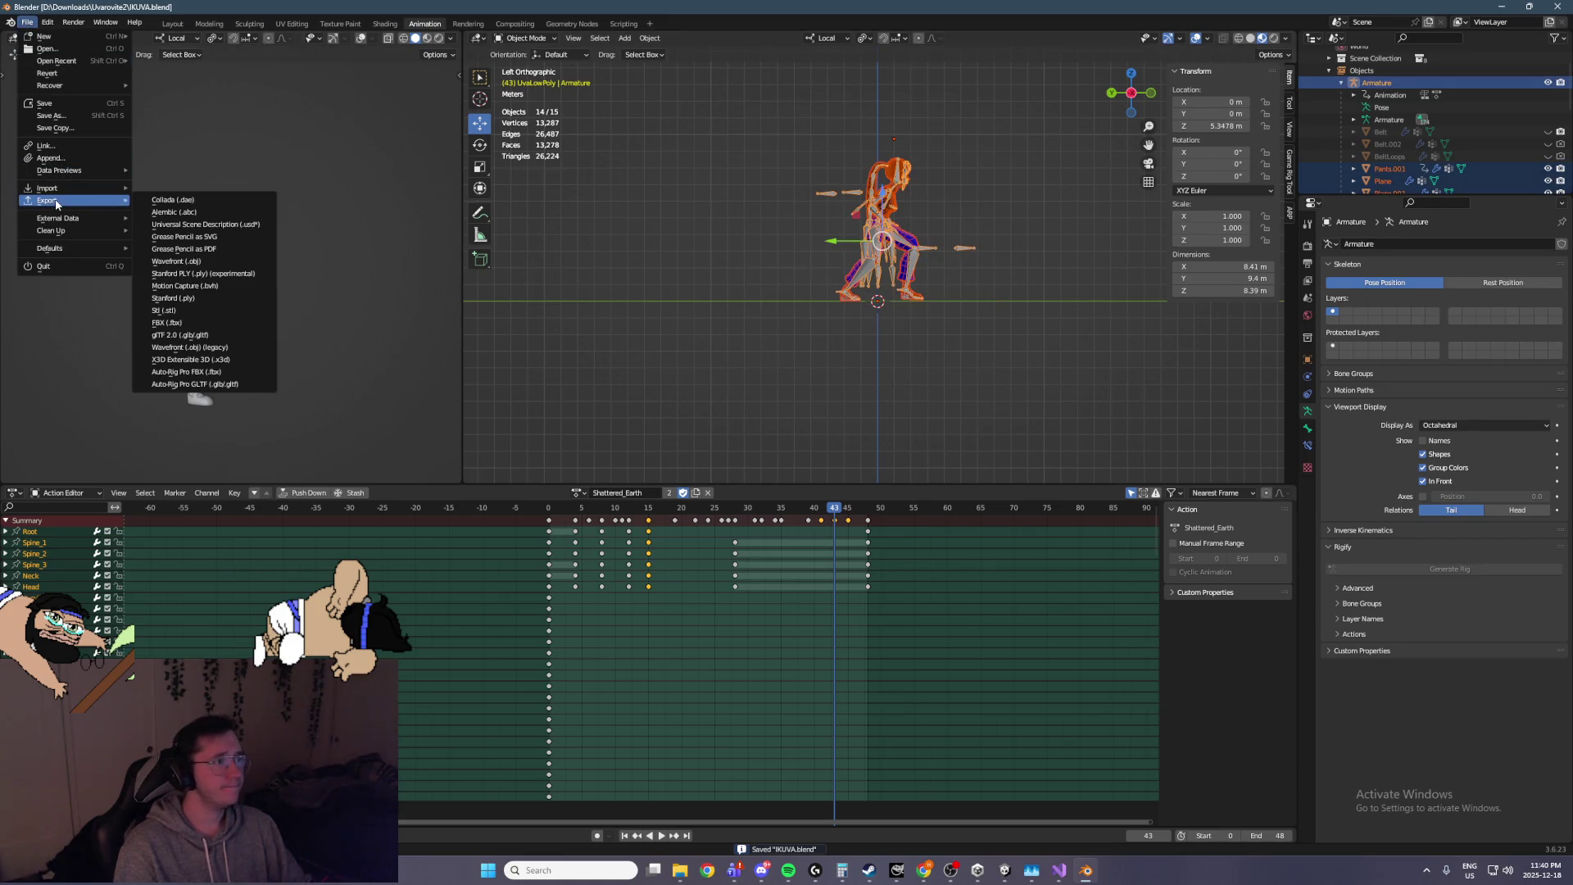
left_click(210, 324)
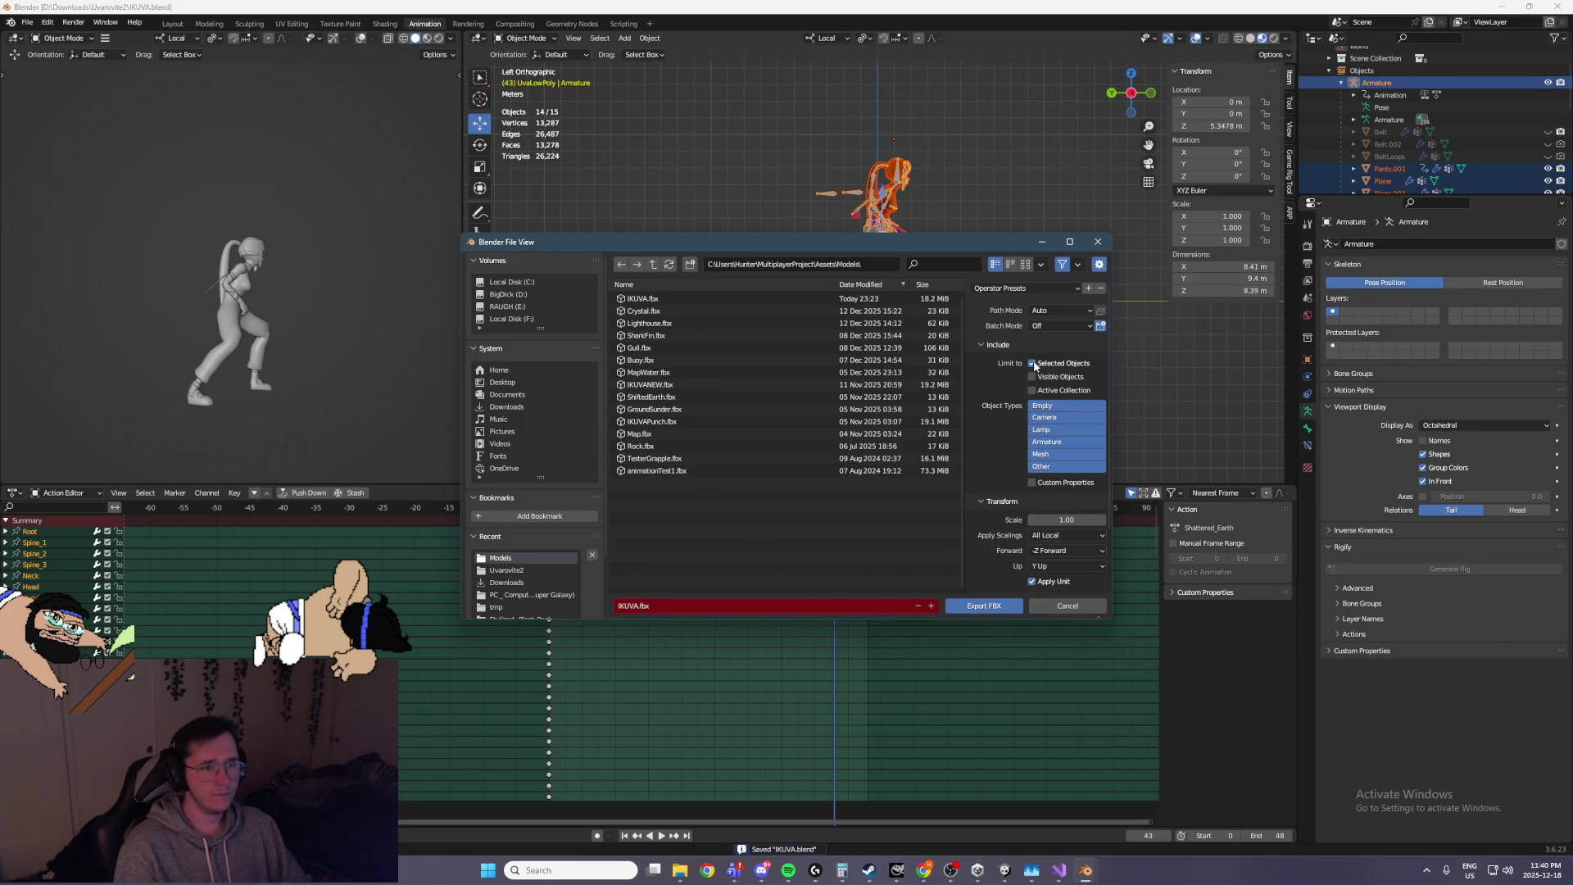
left_click(984, 606)
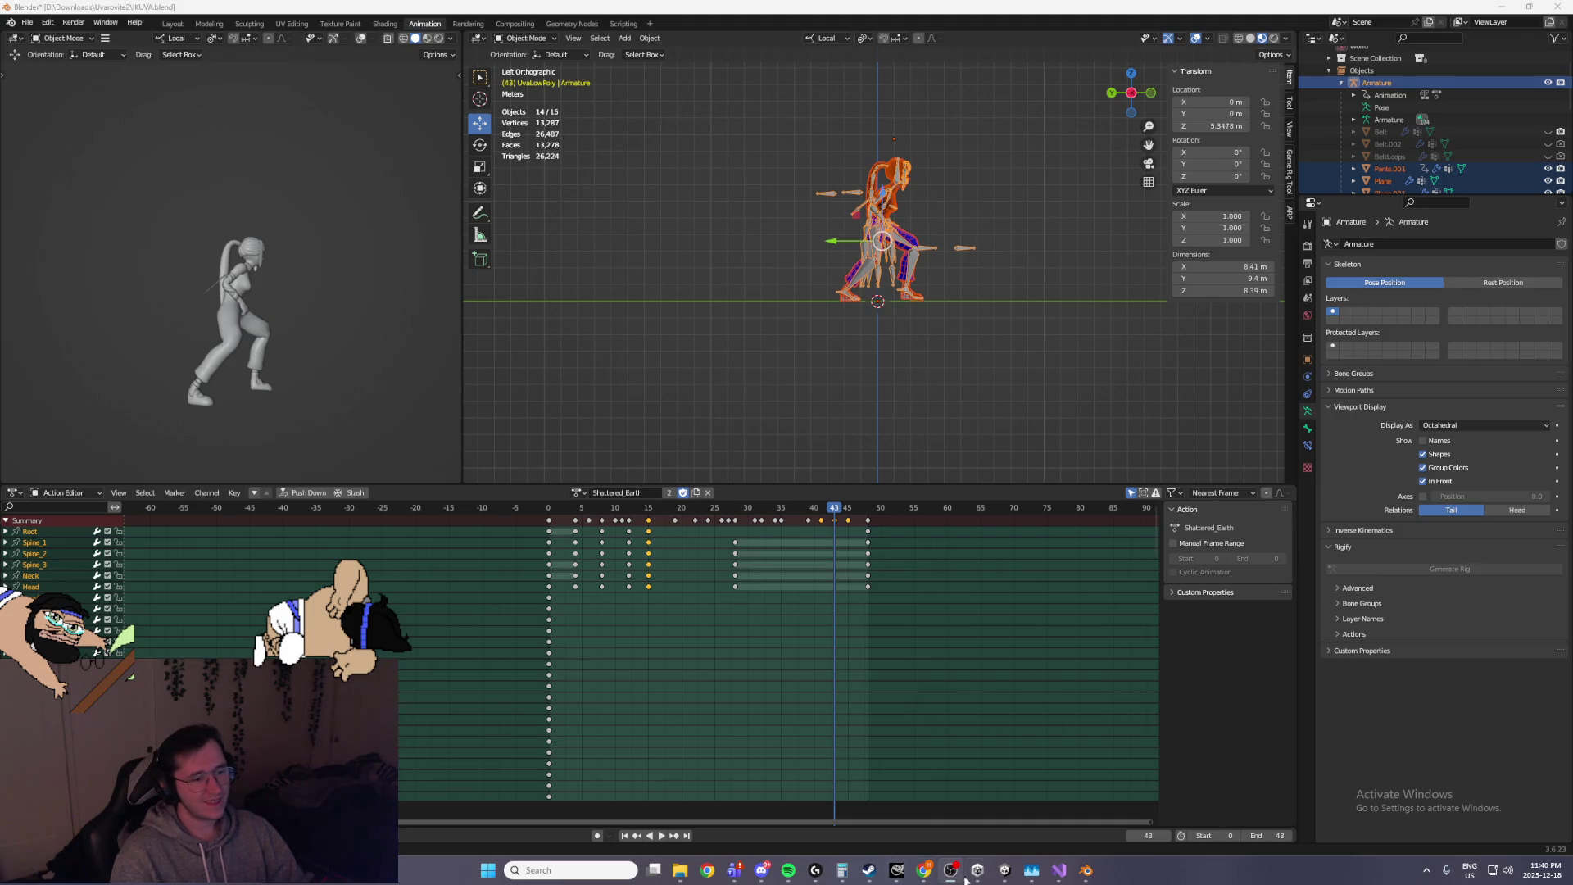
mouse_move(1060, 870)
left_click(1057, 807)
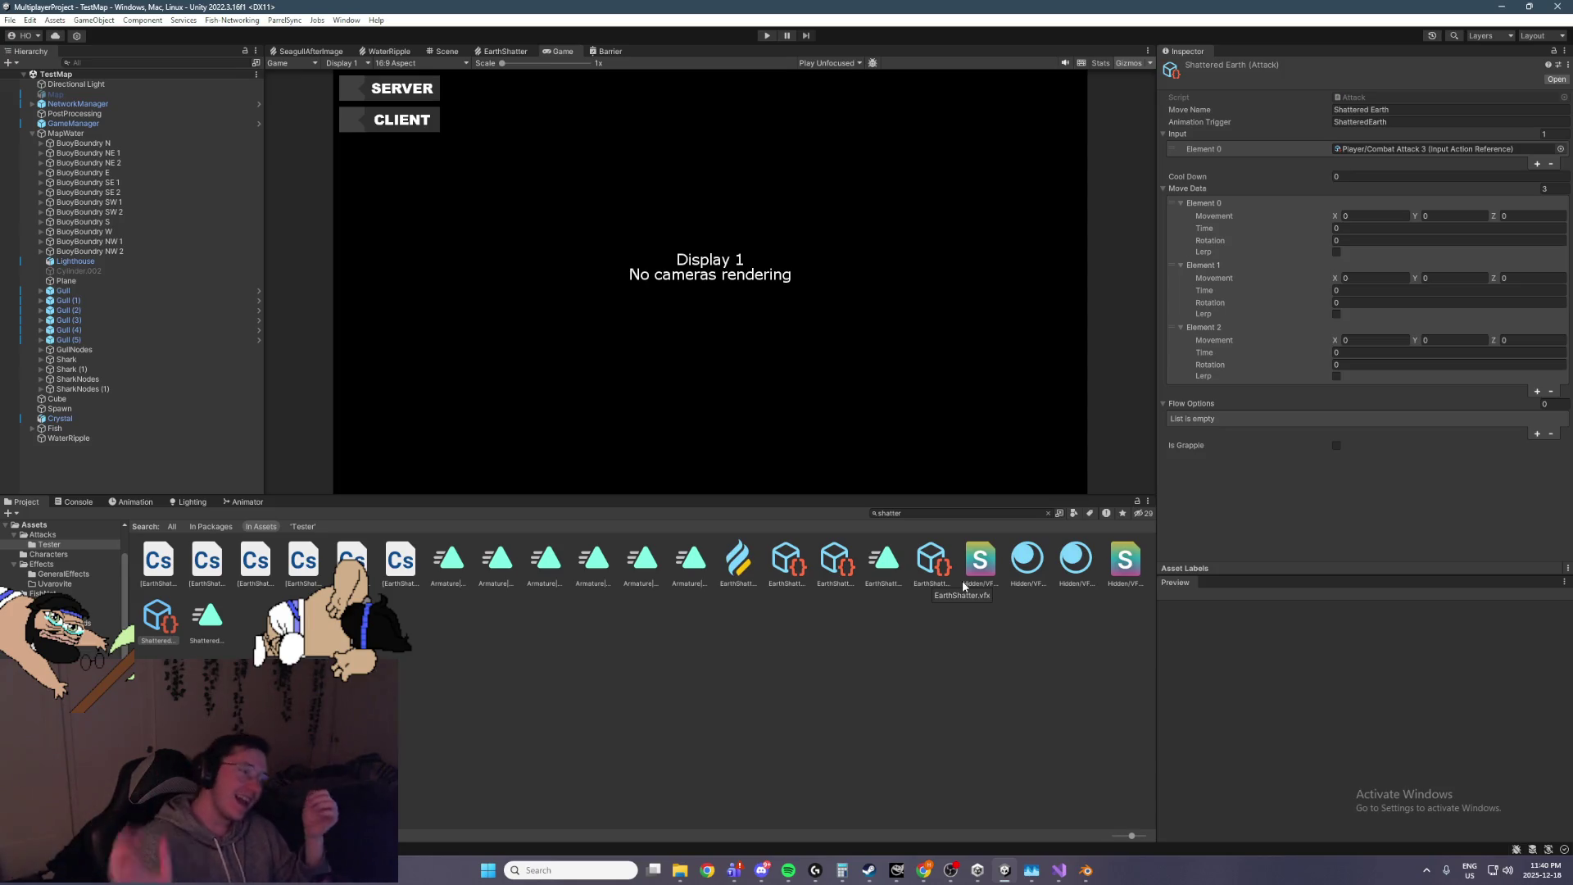
Replace the 'shatter' Project search with 'ik' and select the IKUVA model asset
left_click(1048, 513)
type("uv")
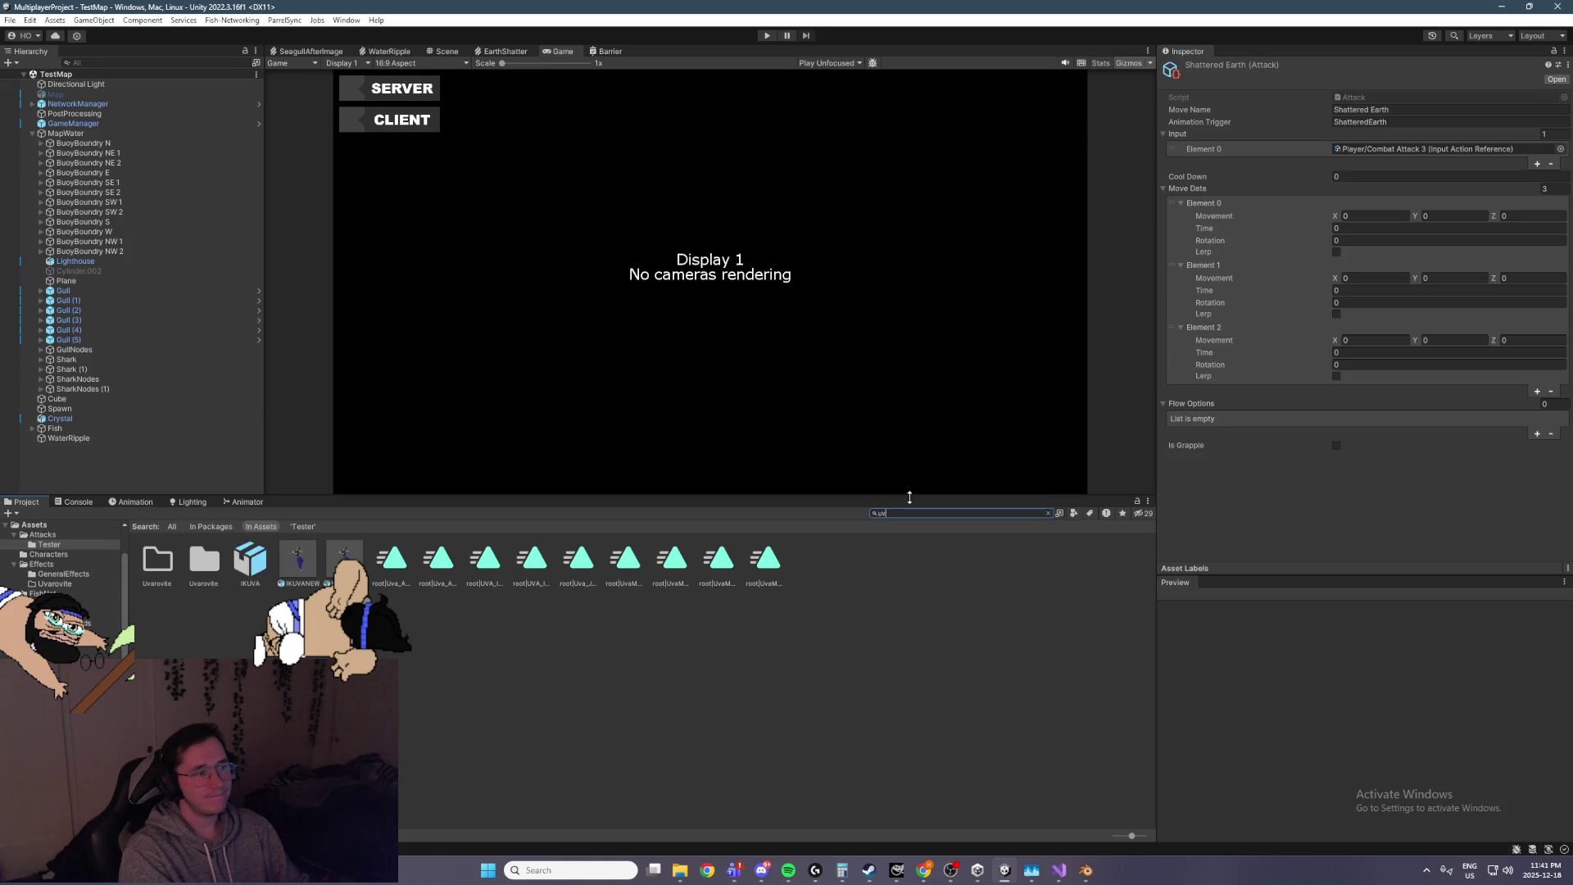
key("BackSpace")
key("BackSpace")
key("BackSpace")
type("ik")
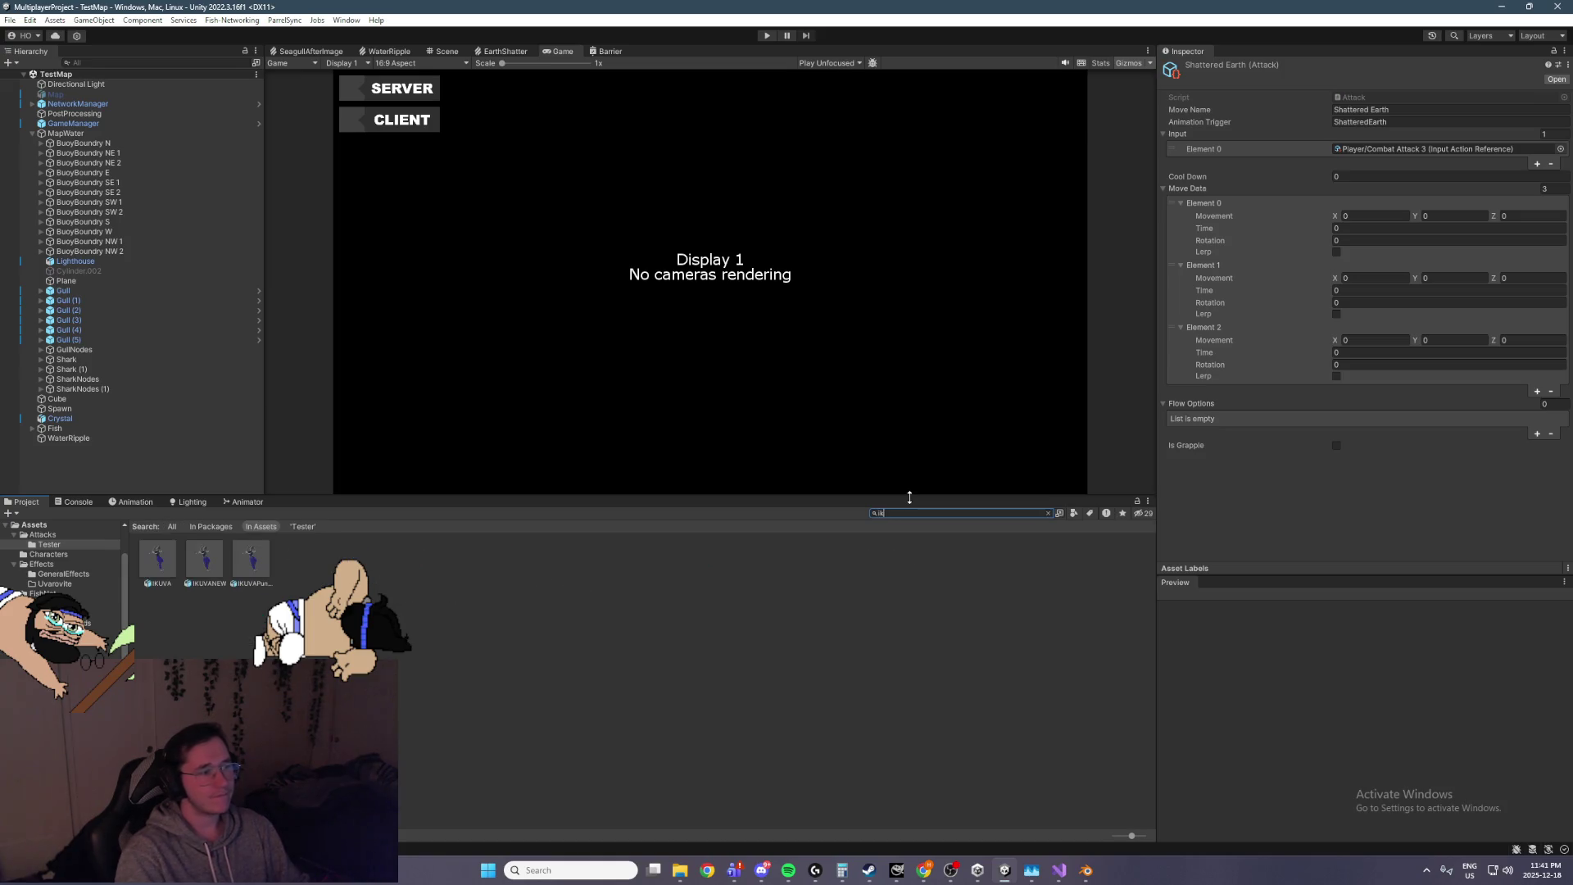
left_click(158, 560)
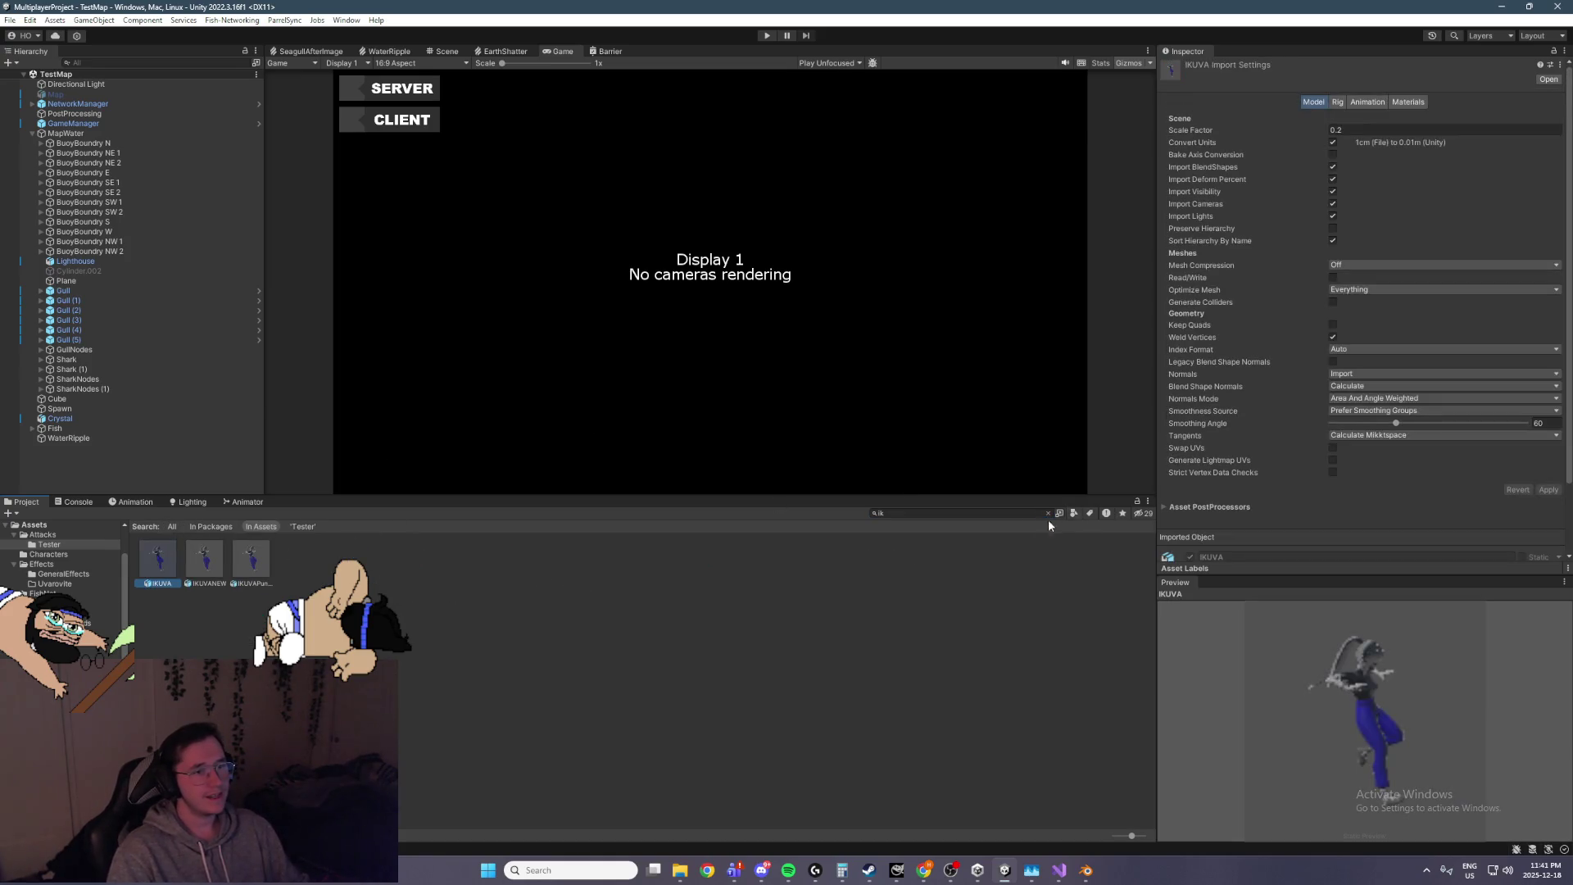
Preview the Shattered_Earth clip from the IKUVA model and inspect all its keyframes
left_click(1047, 515)
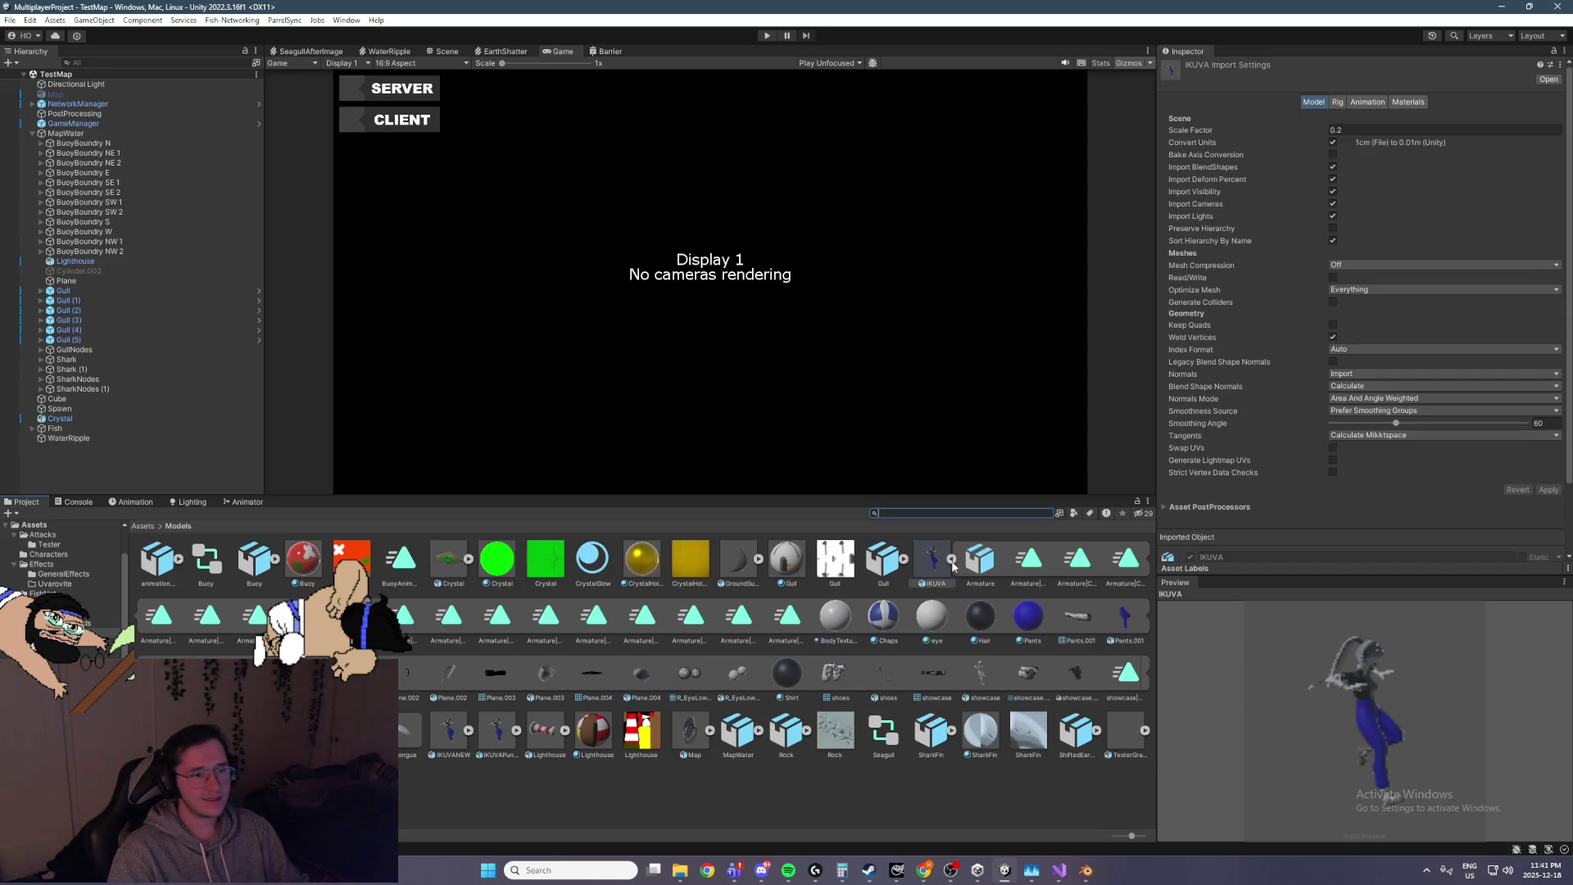
left_click(494, 616)
key("Left")
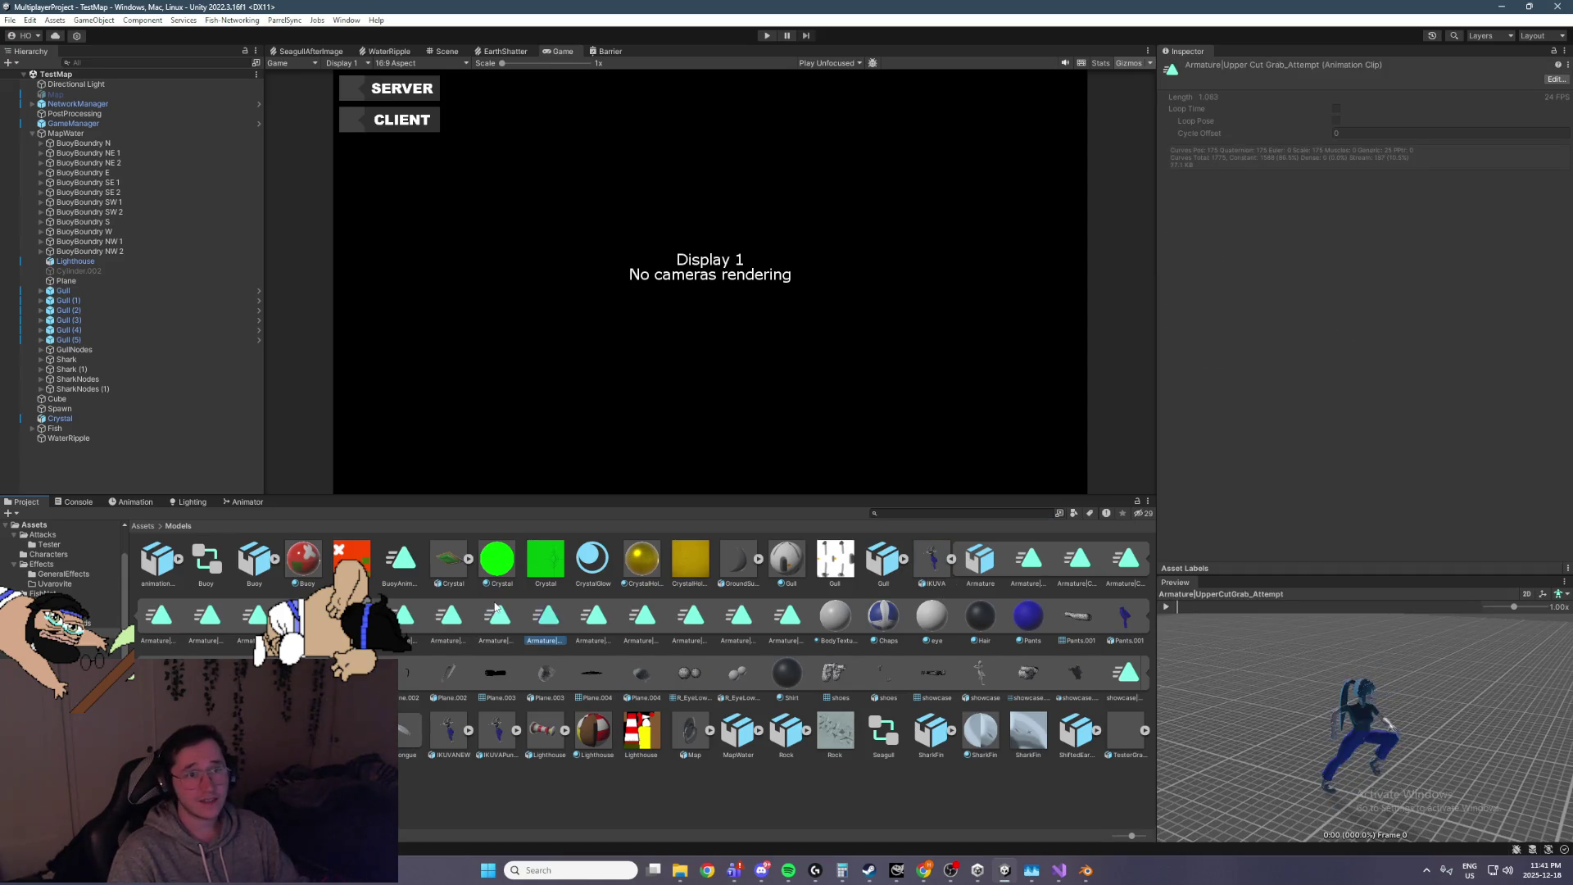
key("Left")
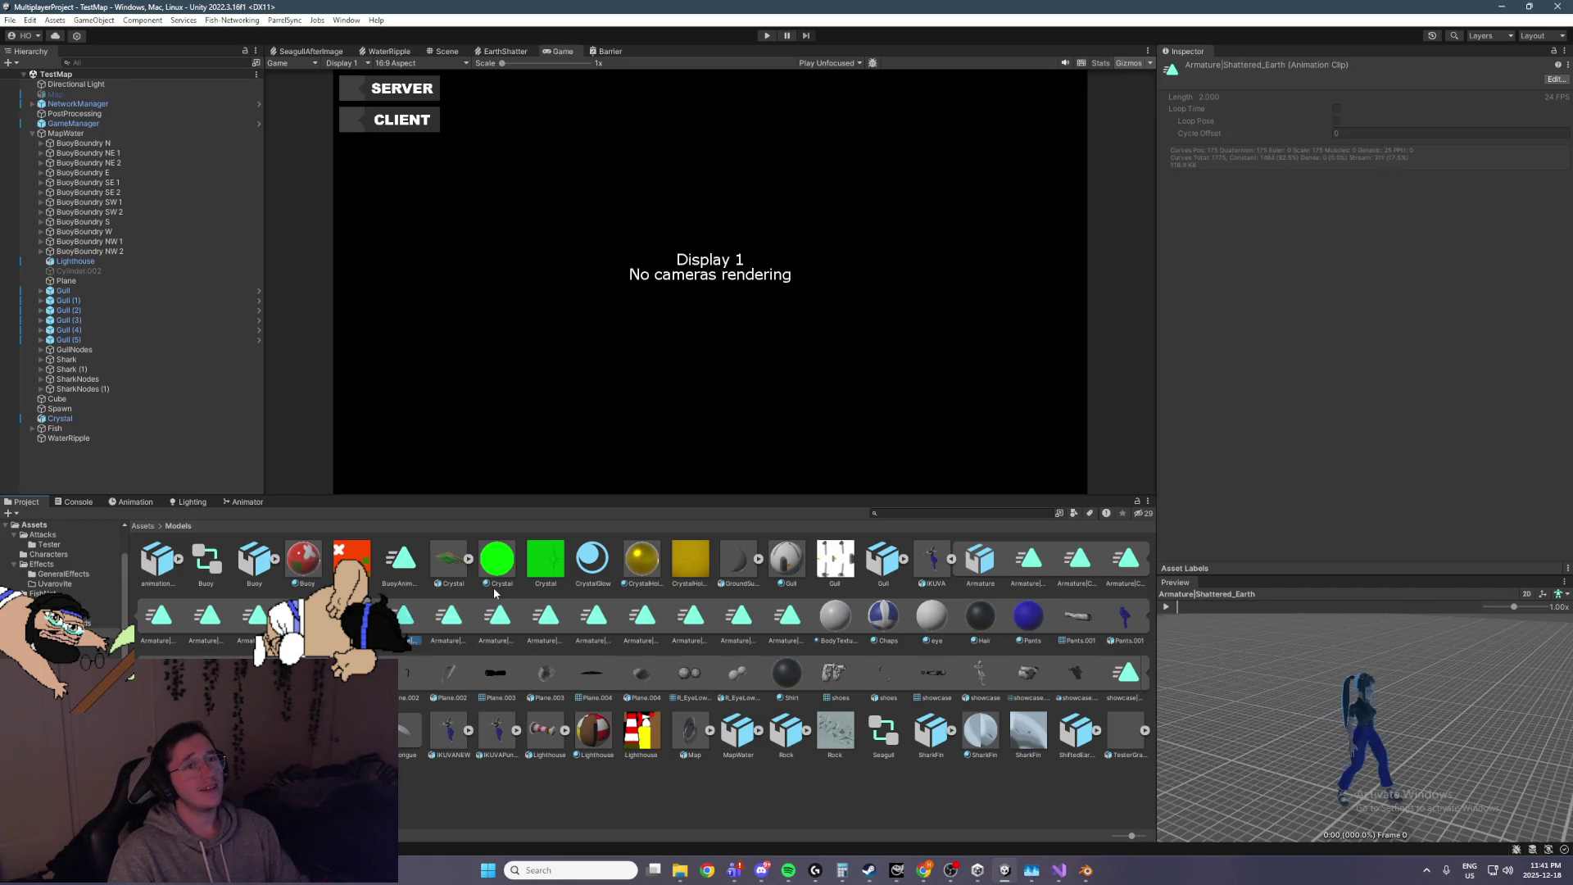
left_click(1166, 607)
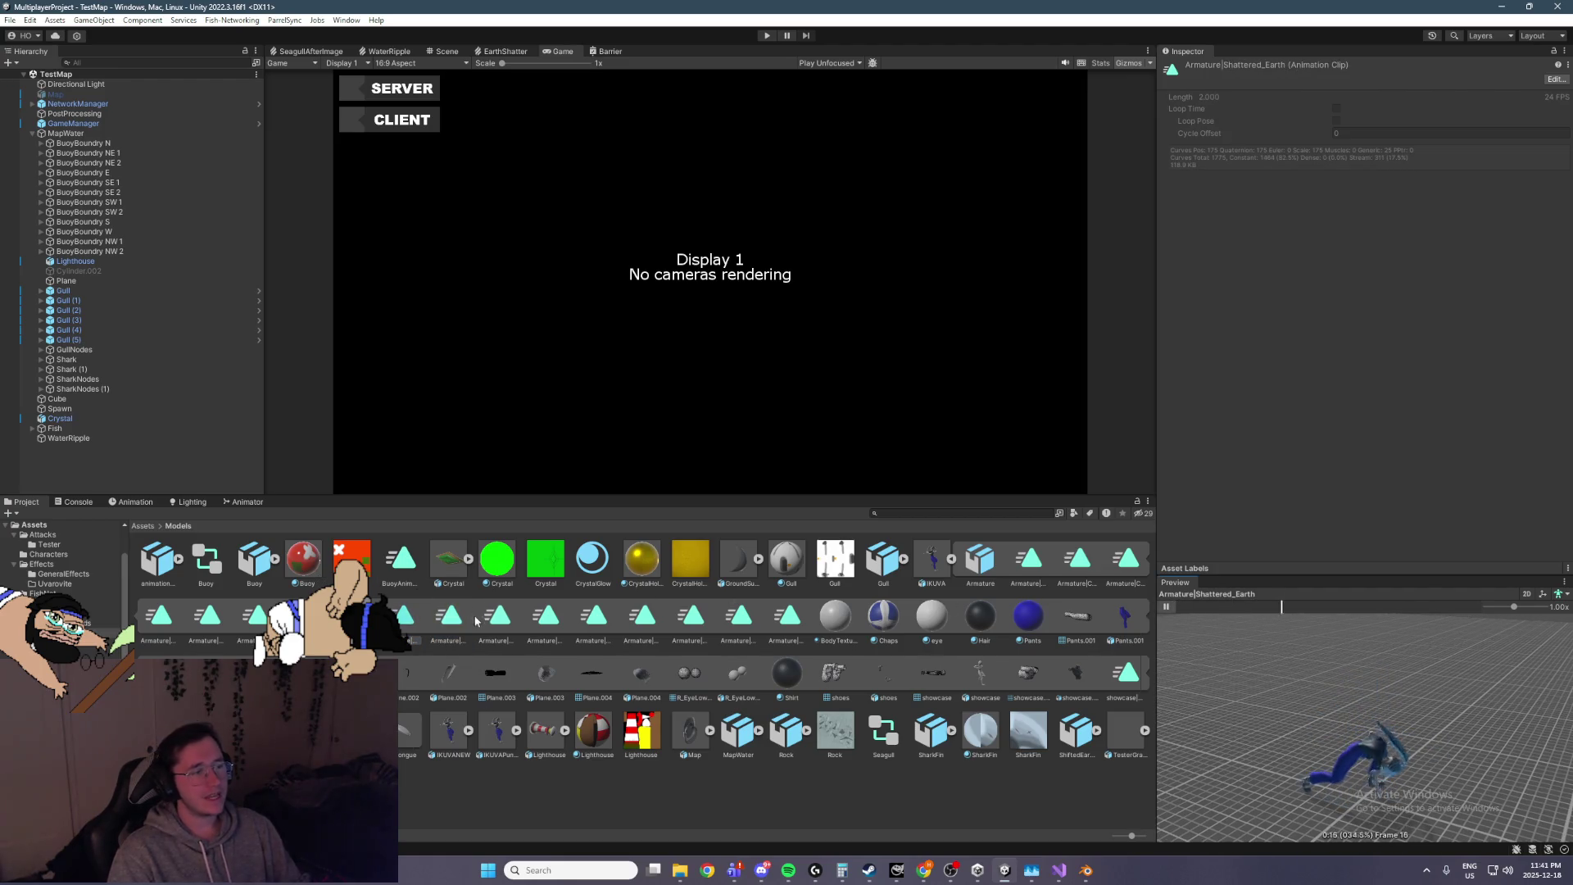
key("ctrl+6")
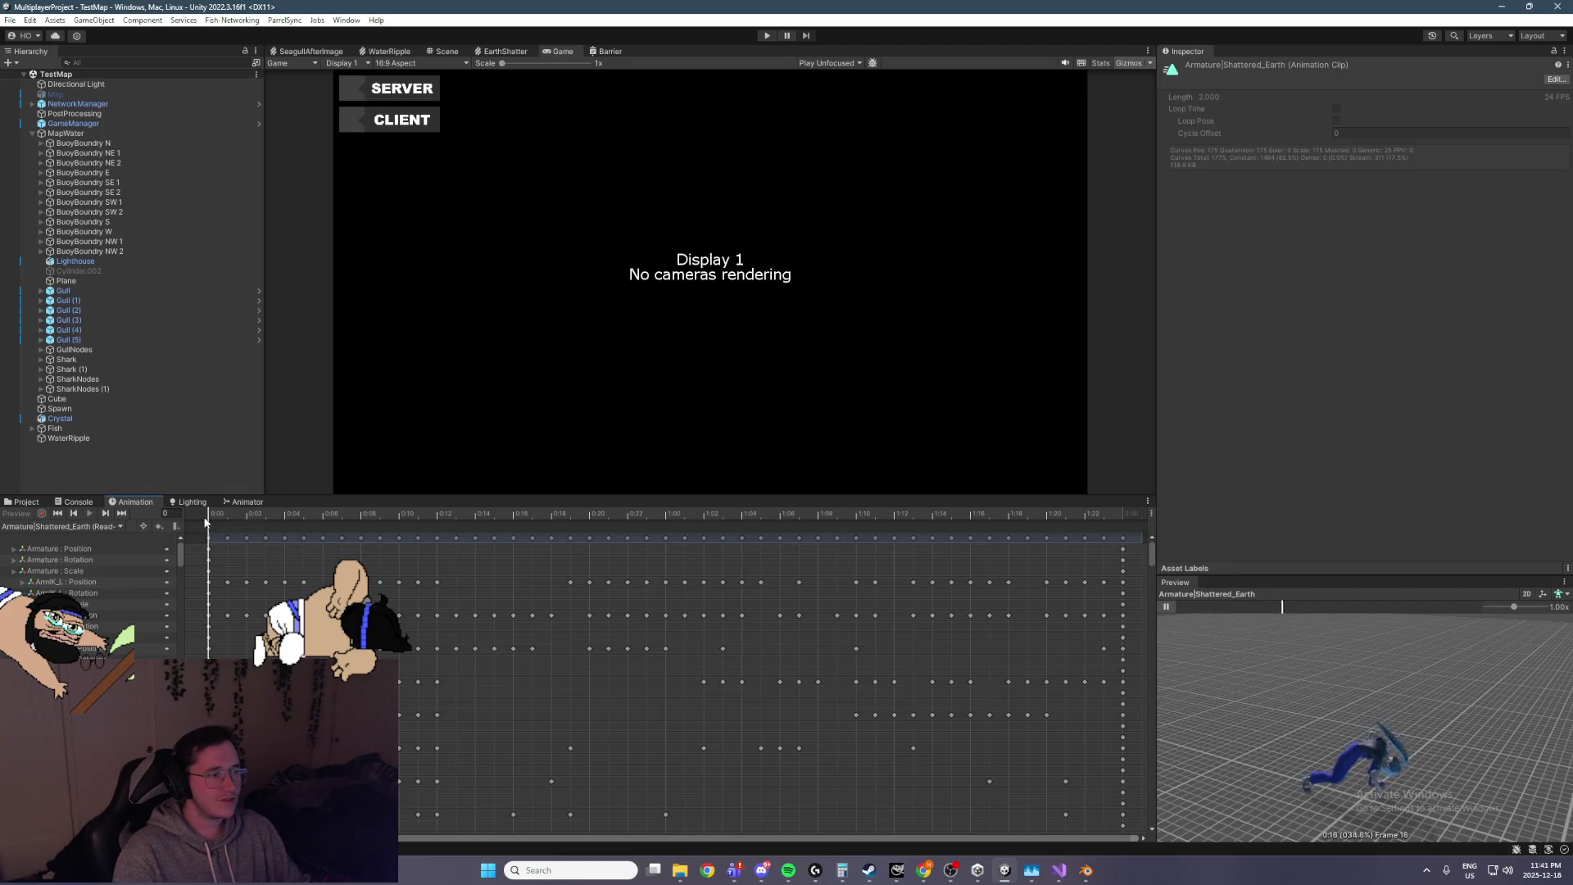
key("ctrl+a")
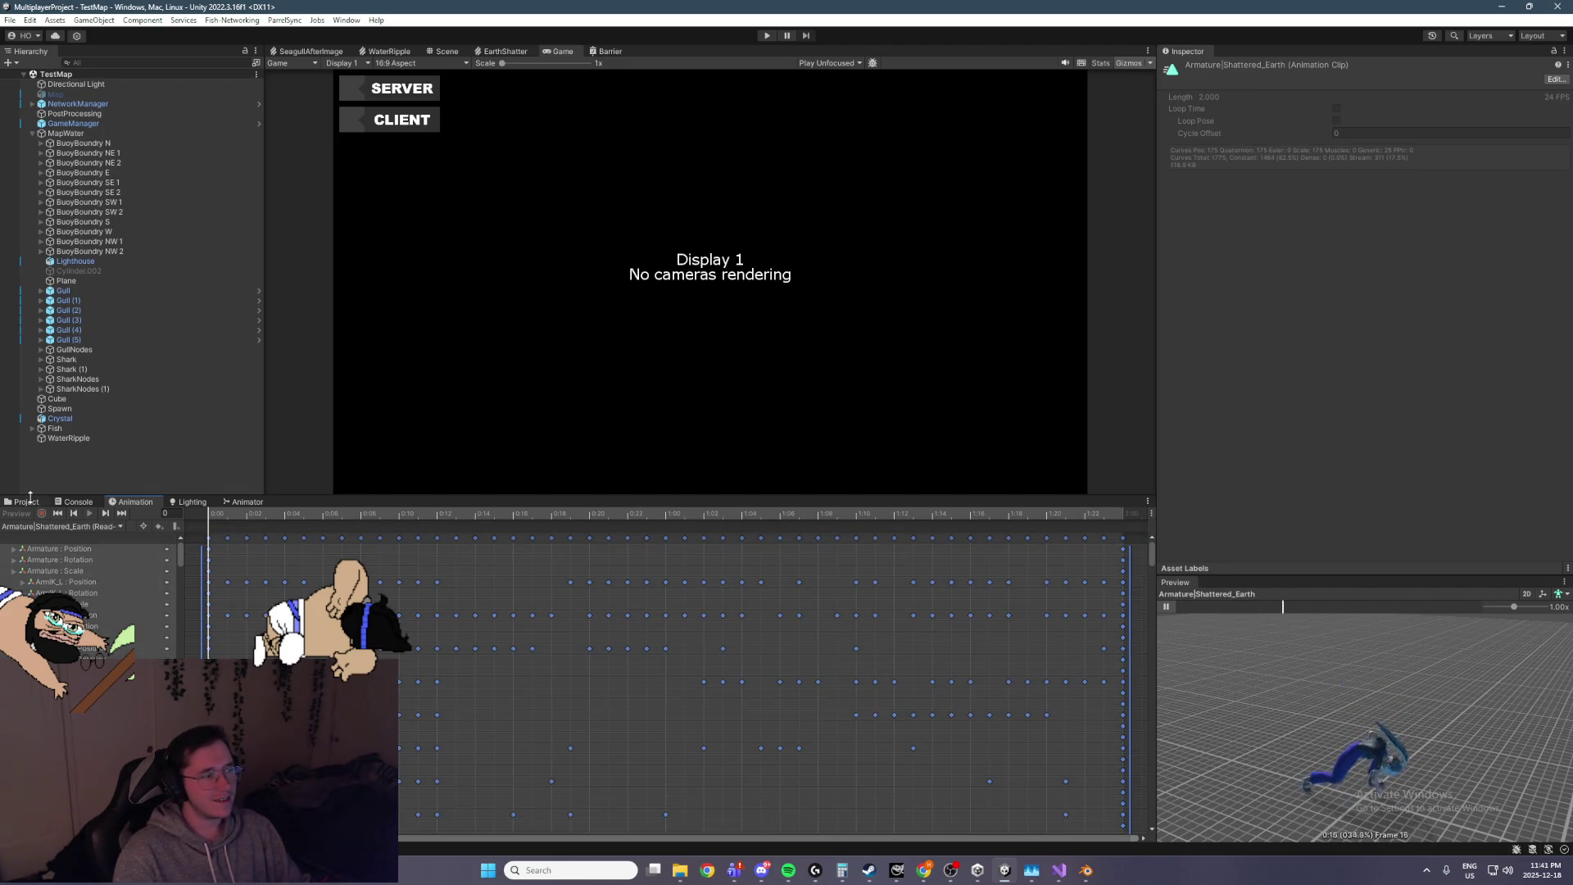
Search the project for 'player' and show the Uvarovite prefabs
left_click(27, 502)
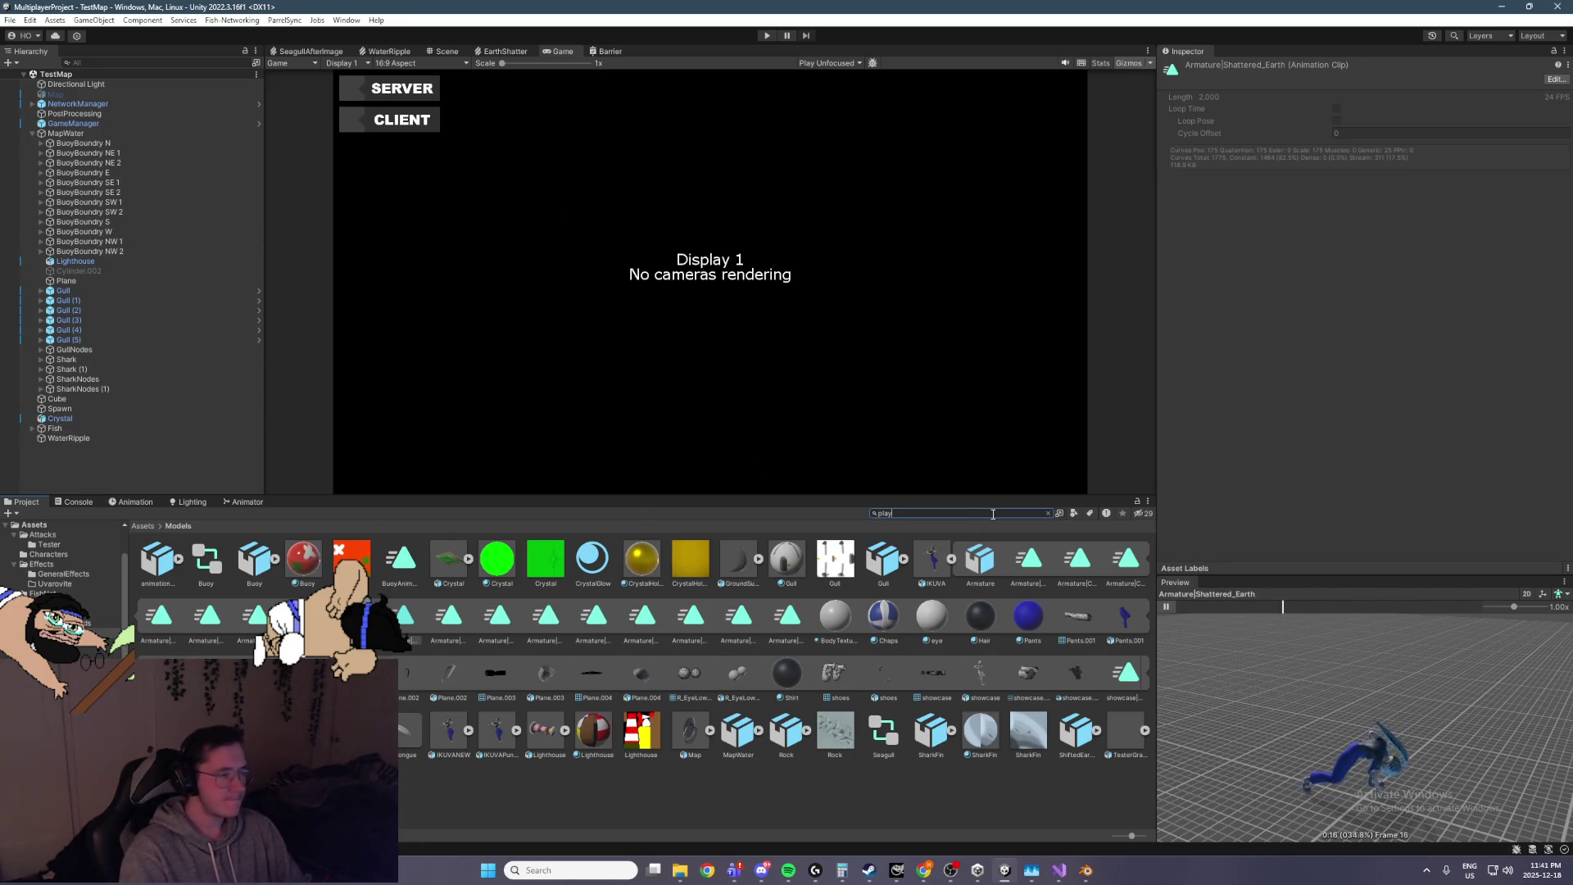
type("player")
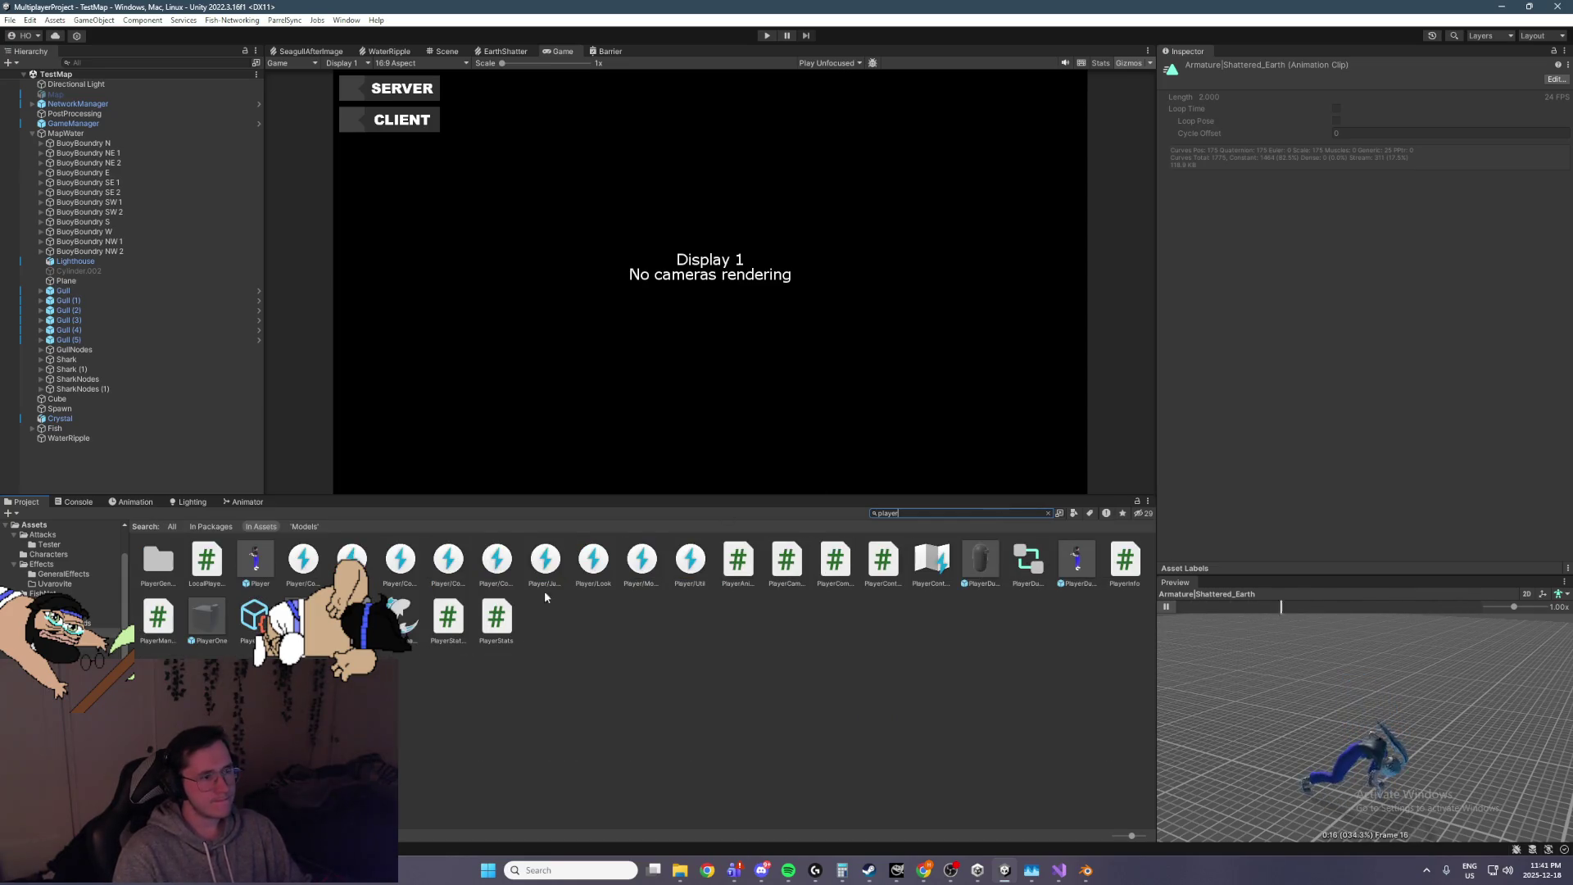
left_click(1048, 514)
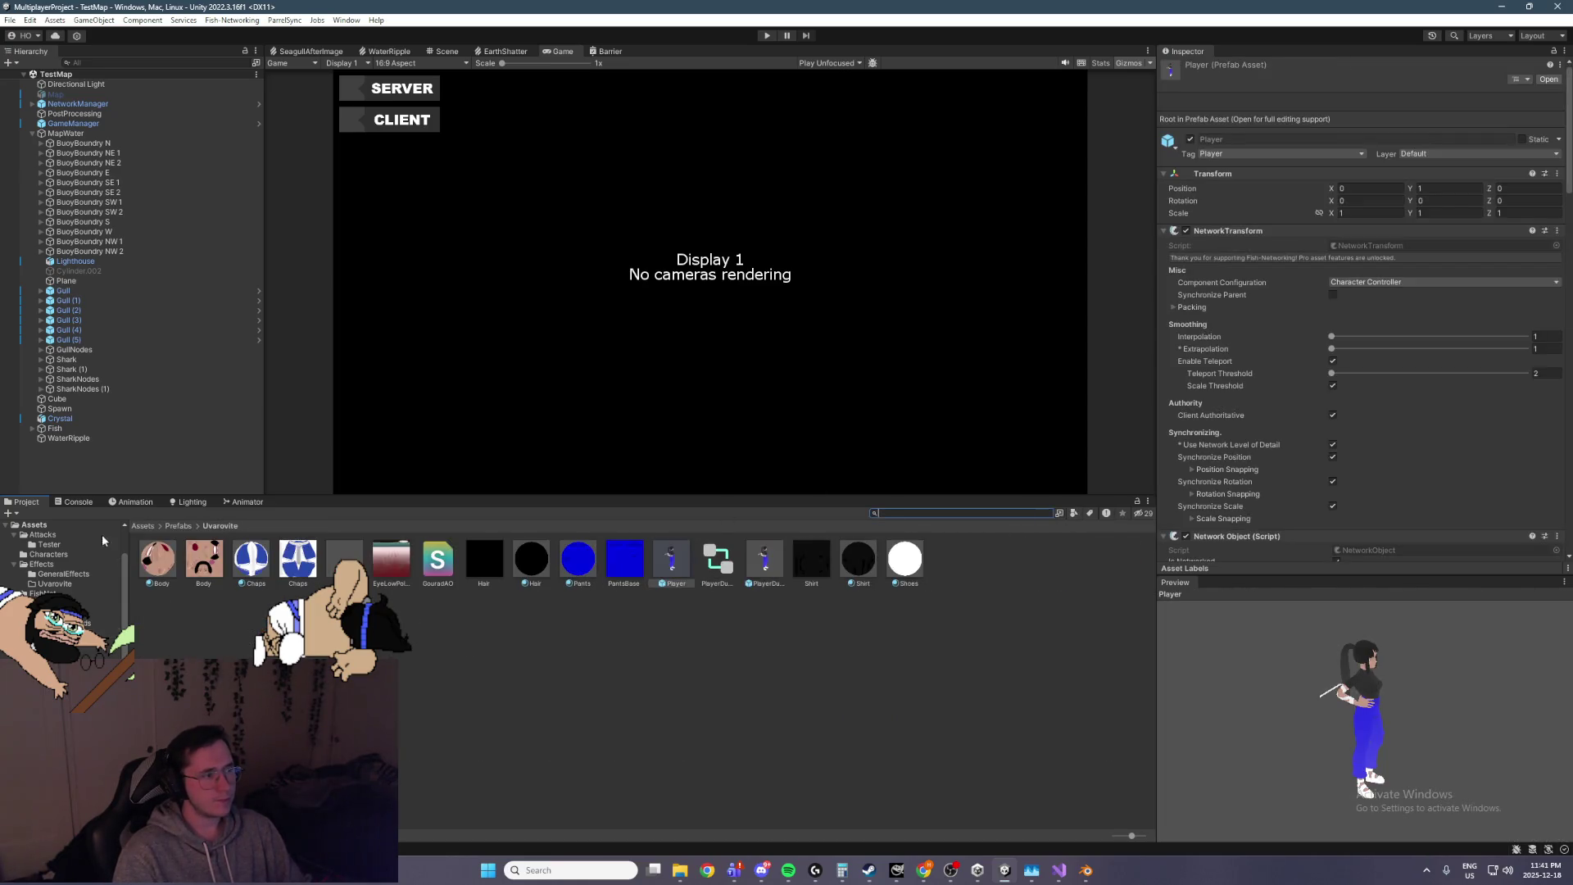
Open the Player prefab and load the ShatteredEarth clip in the Animation window
left_click(134, 502)
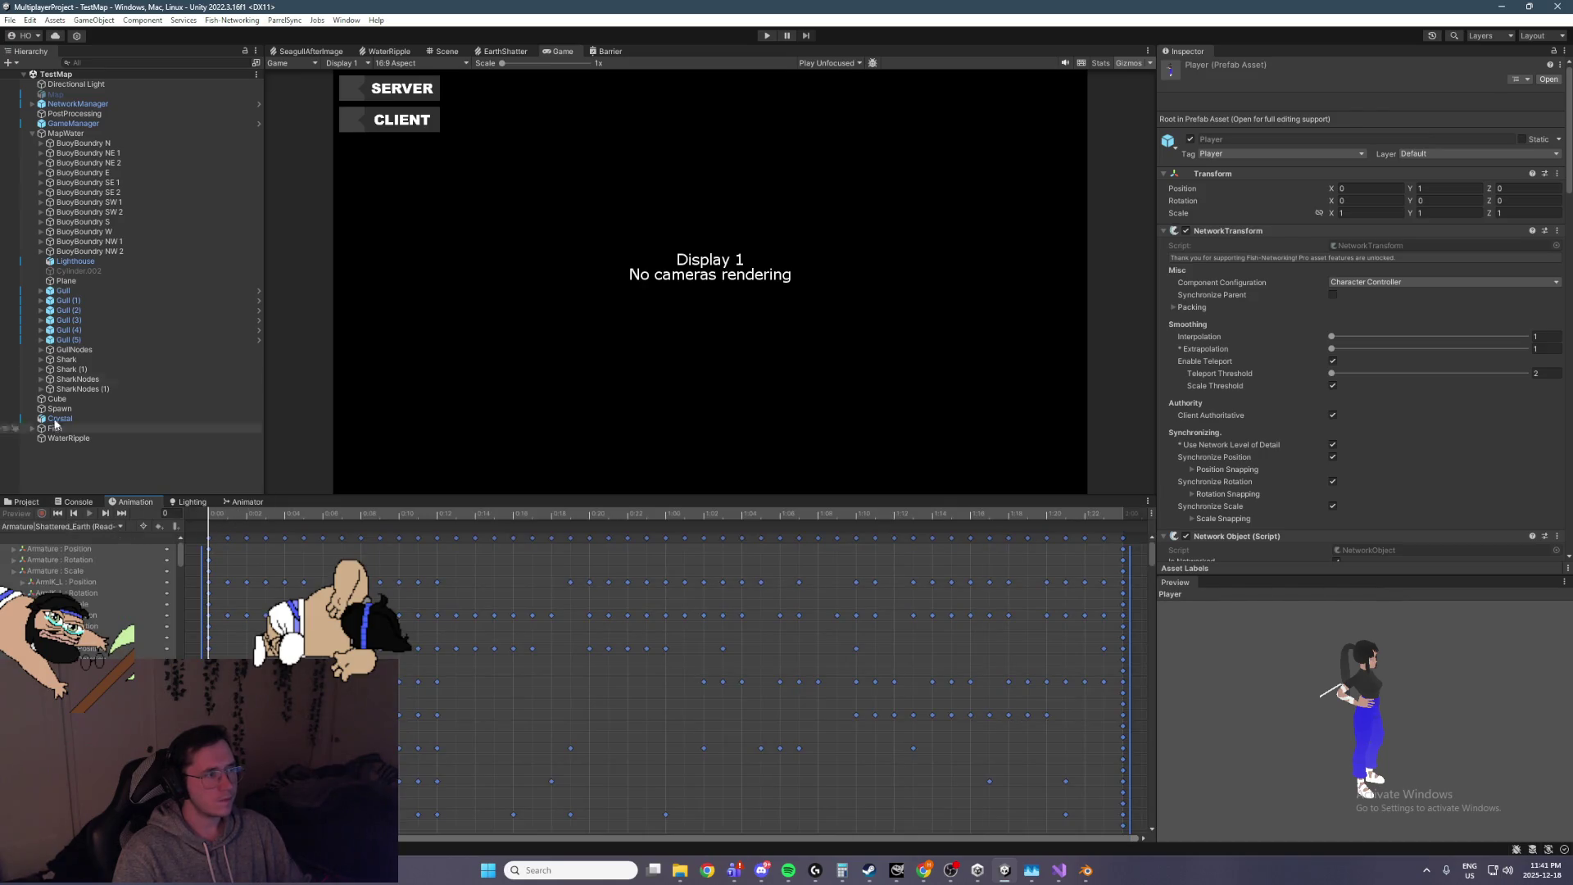
left_click(28, 501)
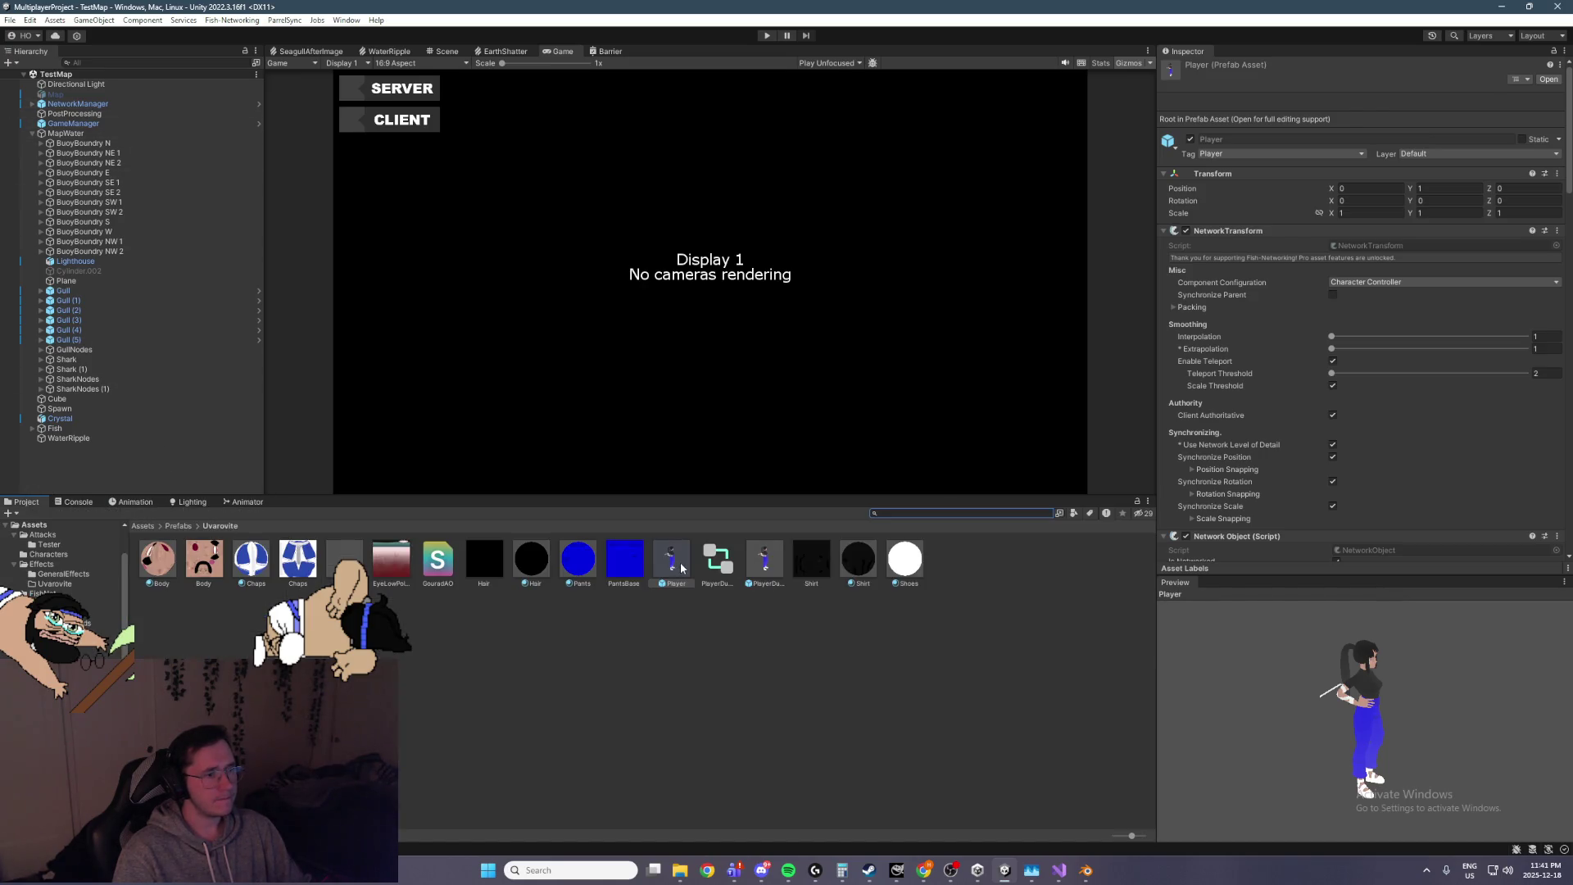
double_click(681, 568)
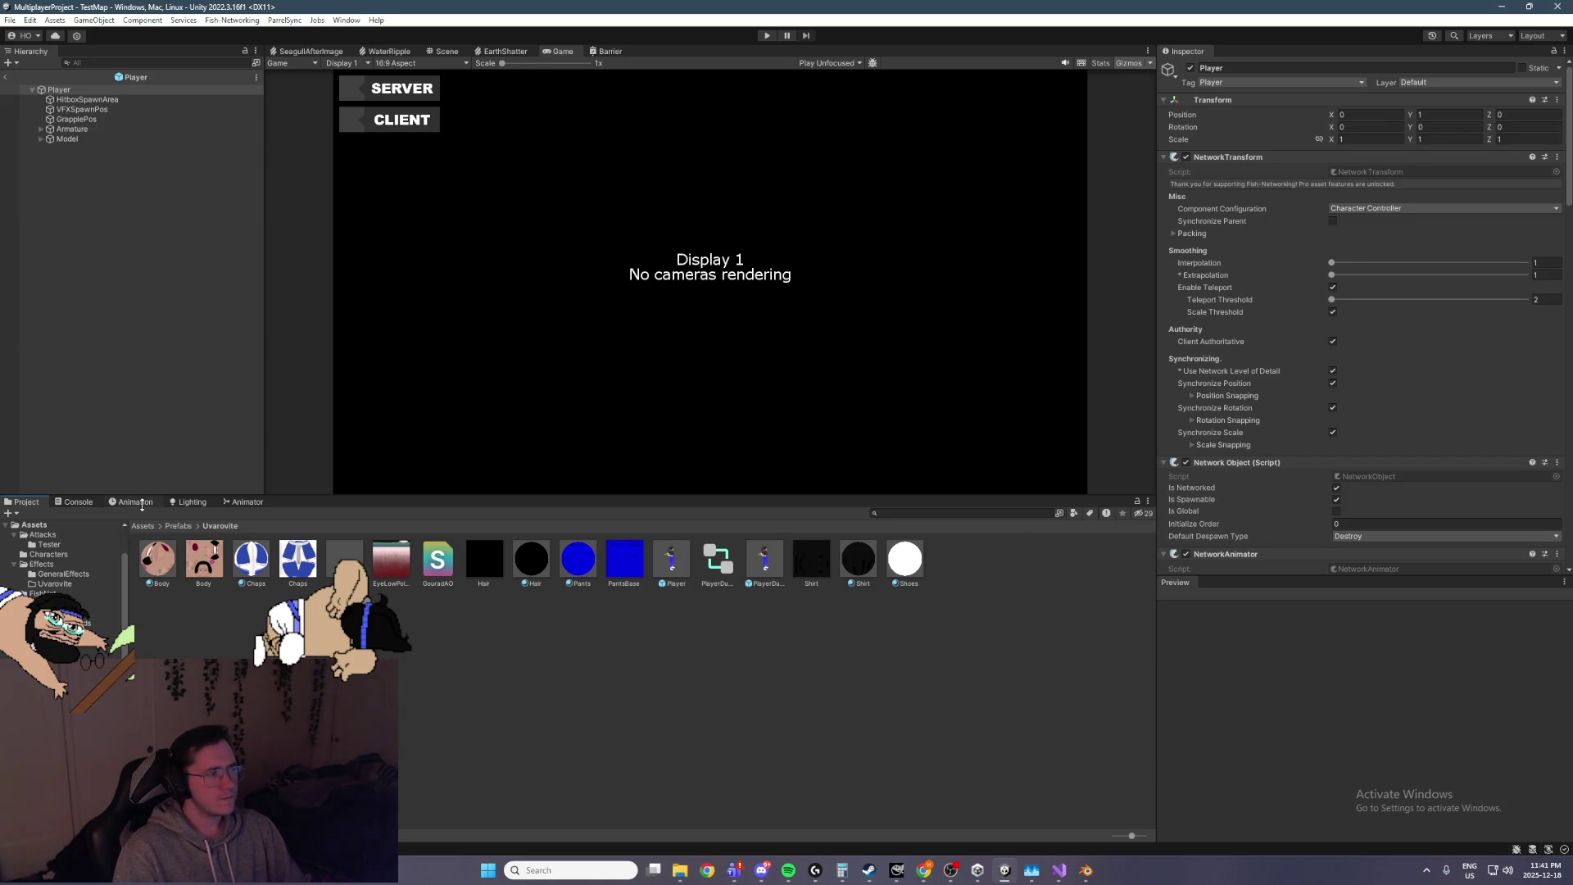
left_click(142, 505)
left_click(121, 526)
left_click(112, 580)
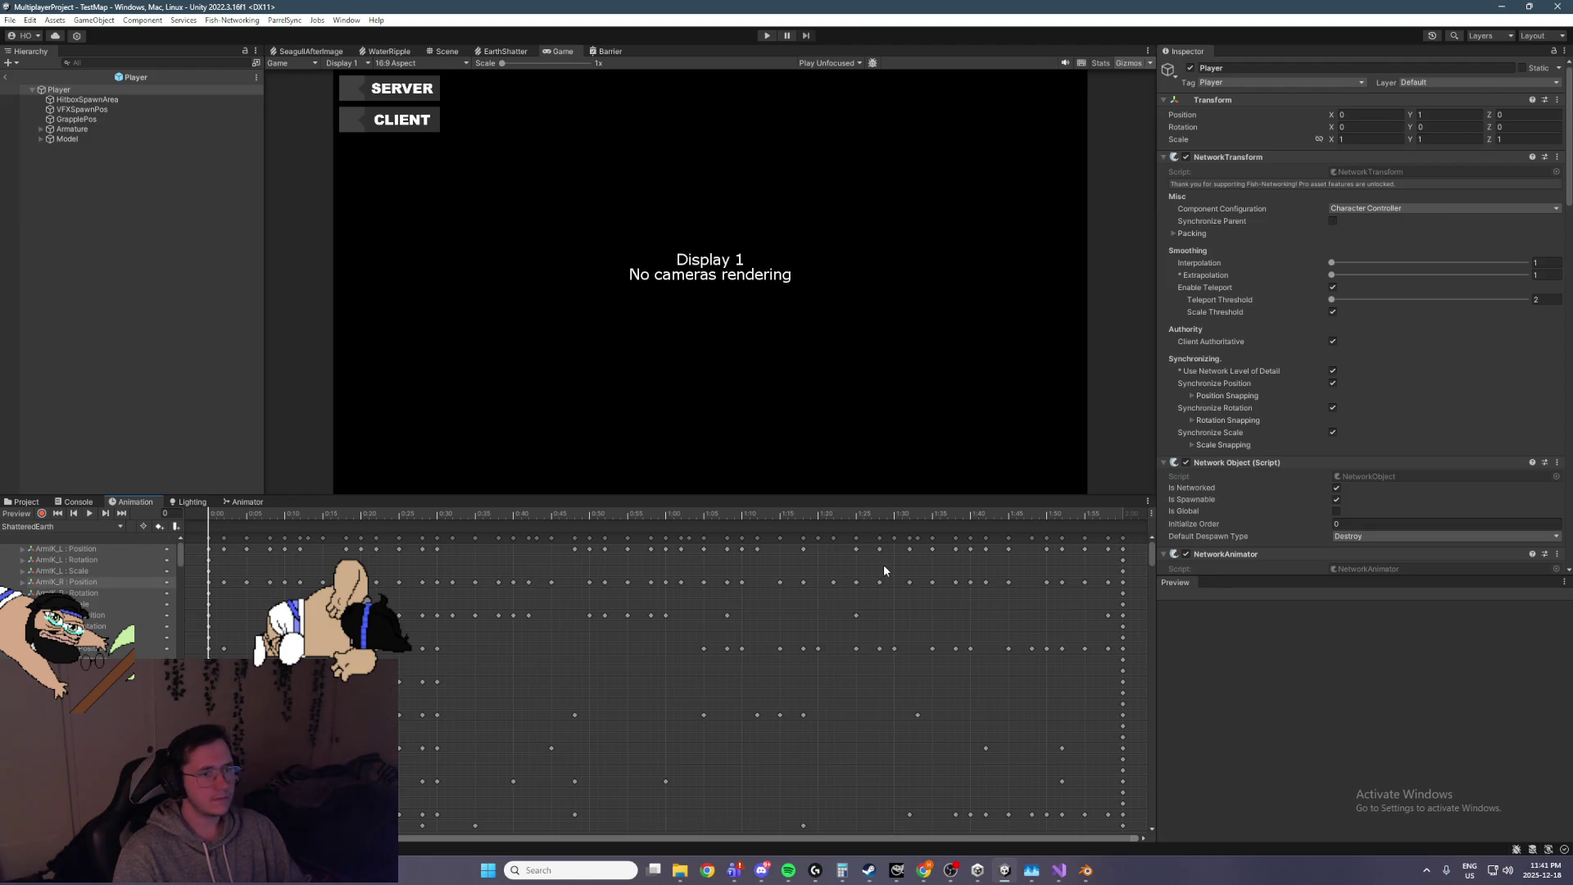
Delete the Armature Position, Rotation and Scale tracks from the clip
key("ctrl+a")
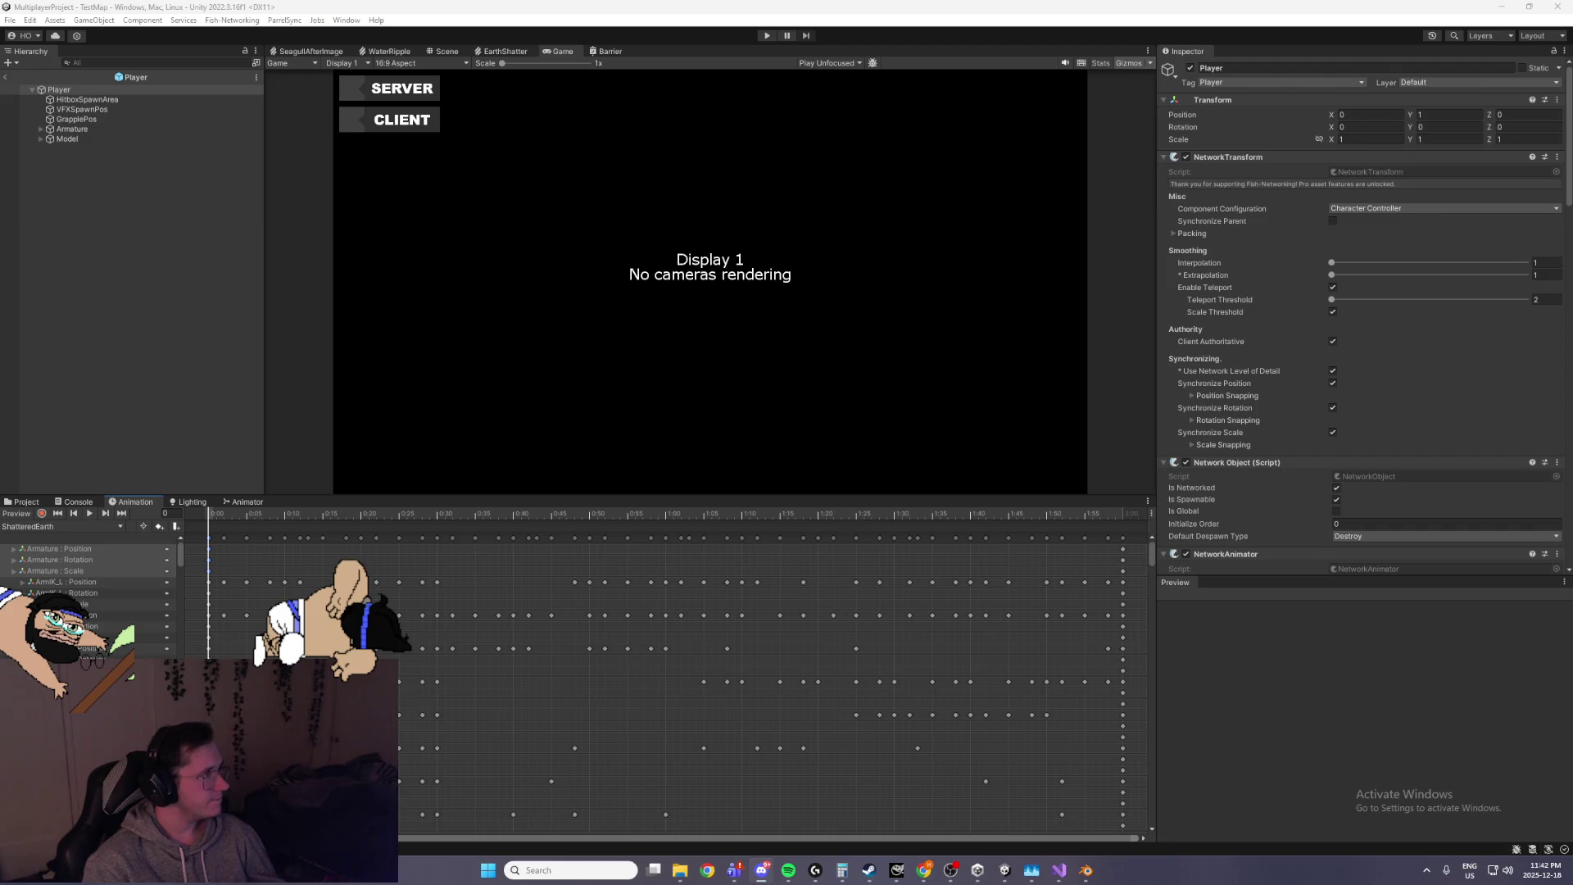
key("alt+Tab")
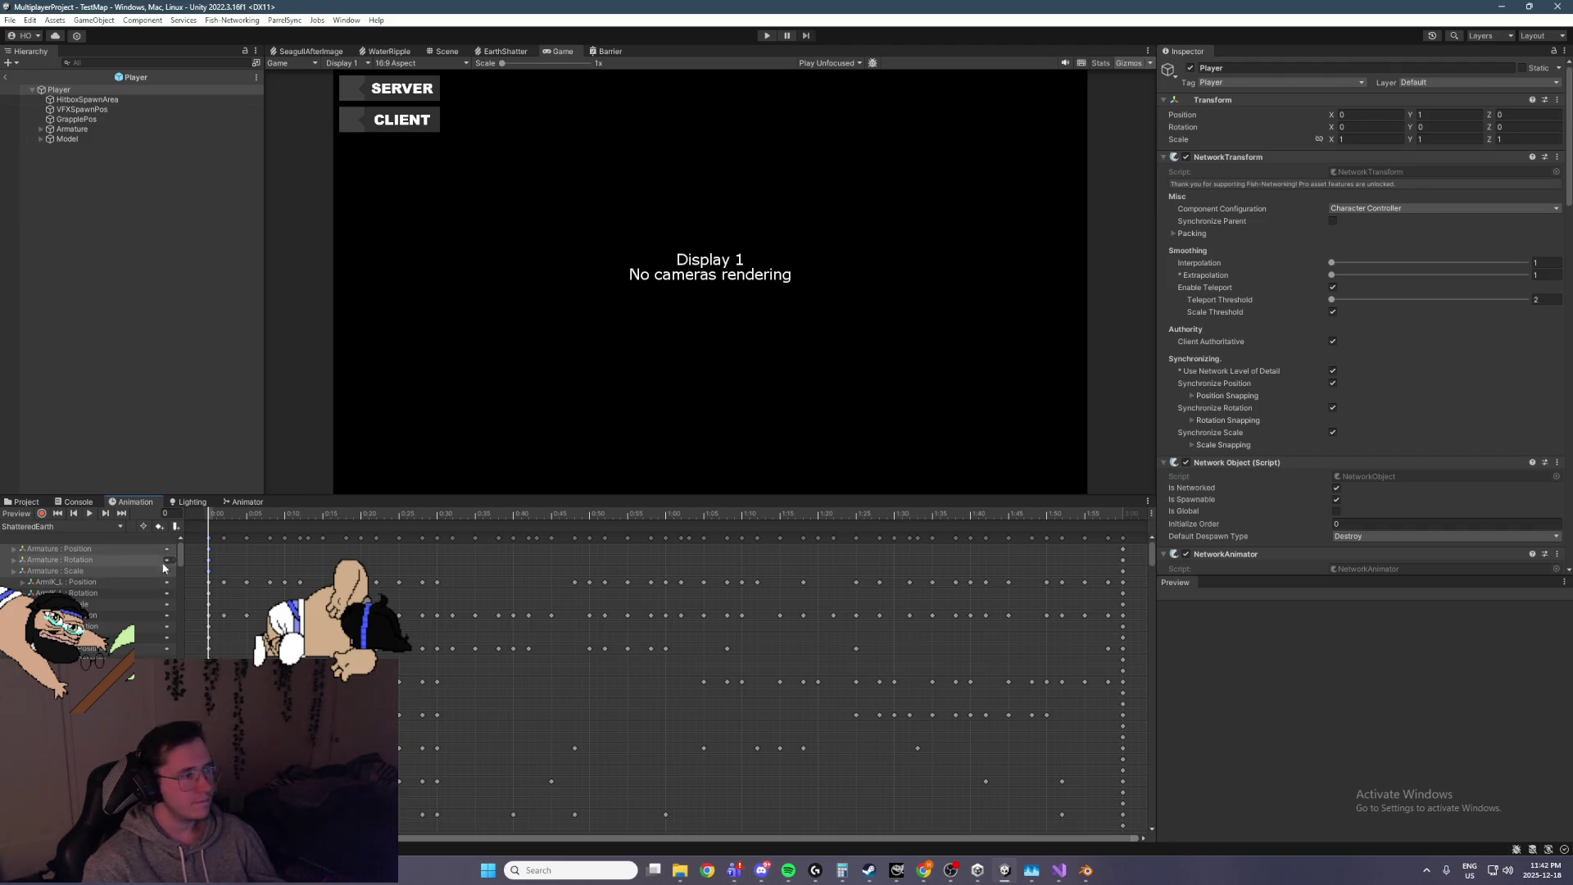
left_click(87, 547)
left_click(80, 569, "shift")
key("Delete")
Preview the clip in the Scene view, exit prefab mode to TestMap and enter Play mode
left_click(217, 515)
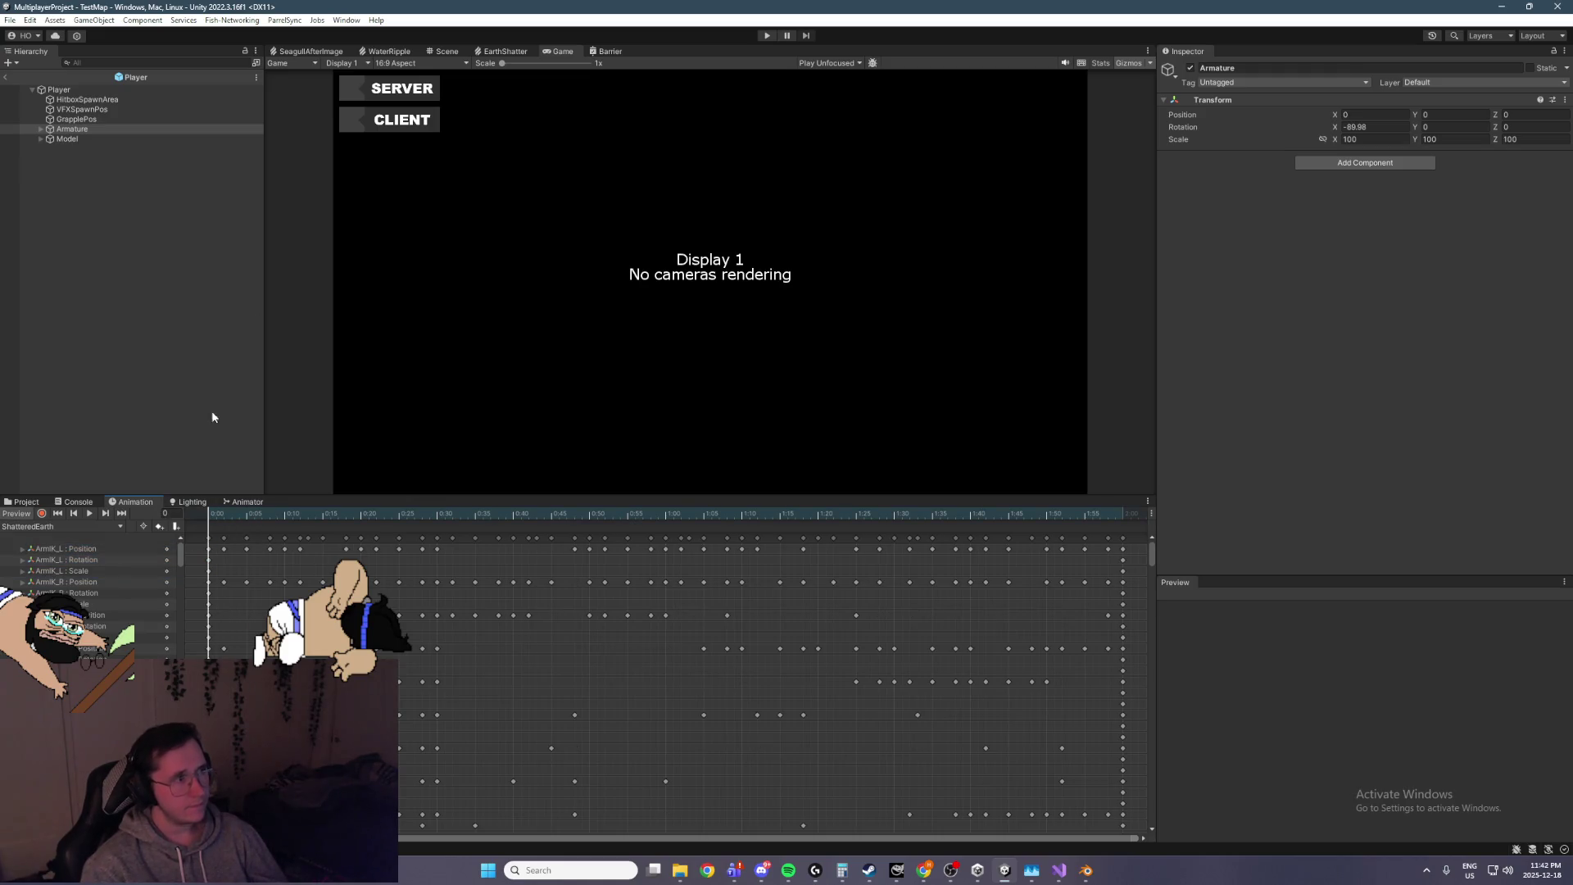
left_click(441, 52)
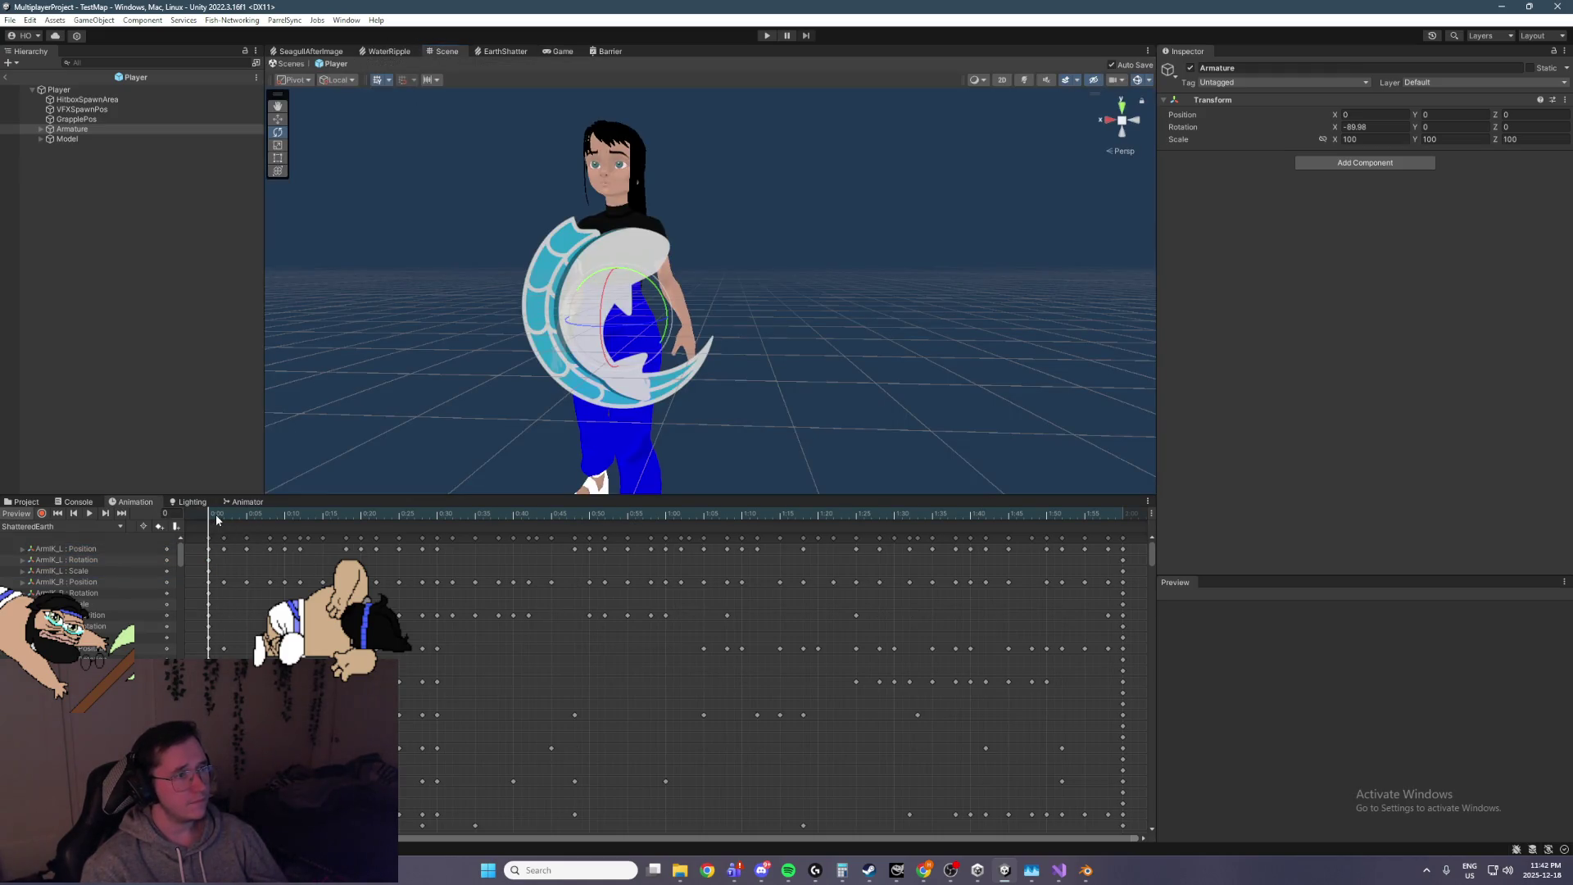
key("space")
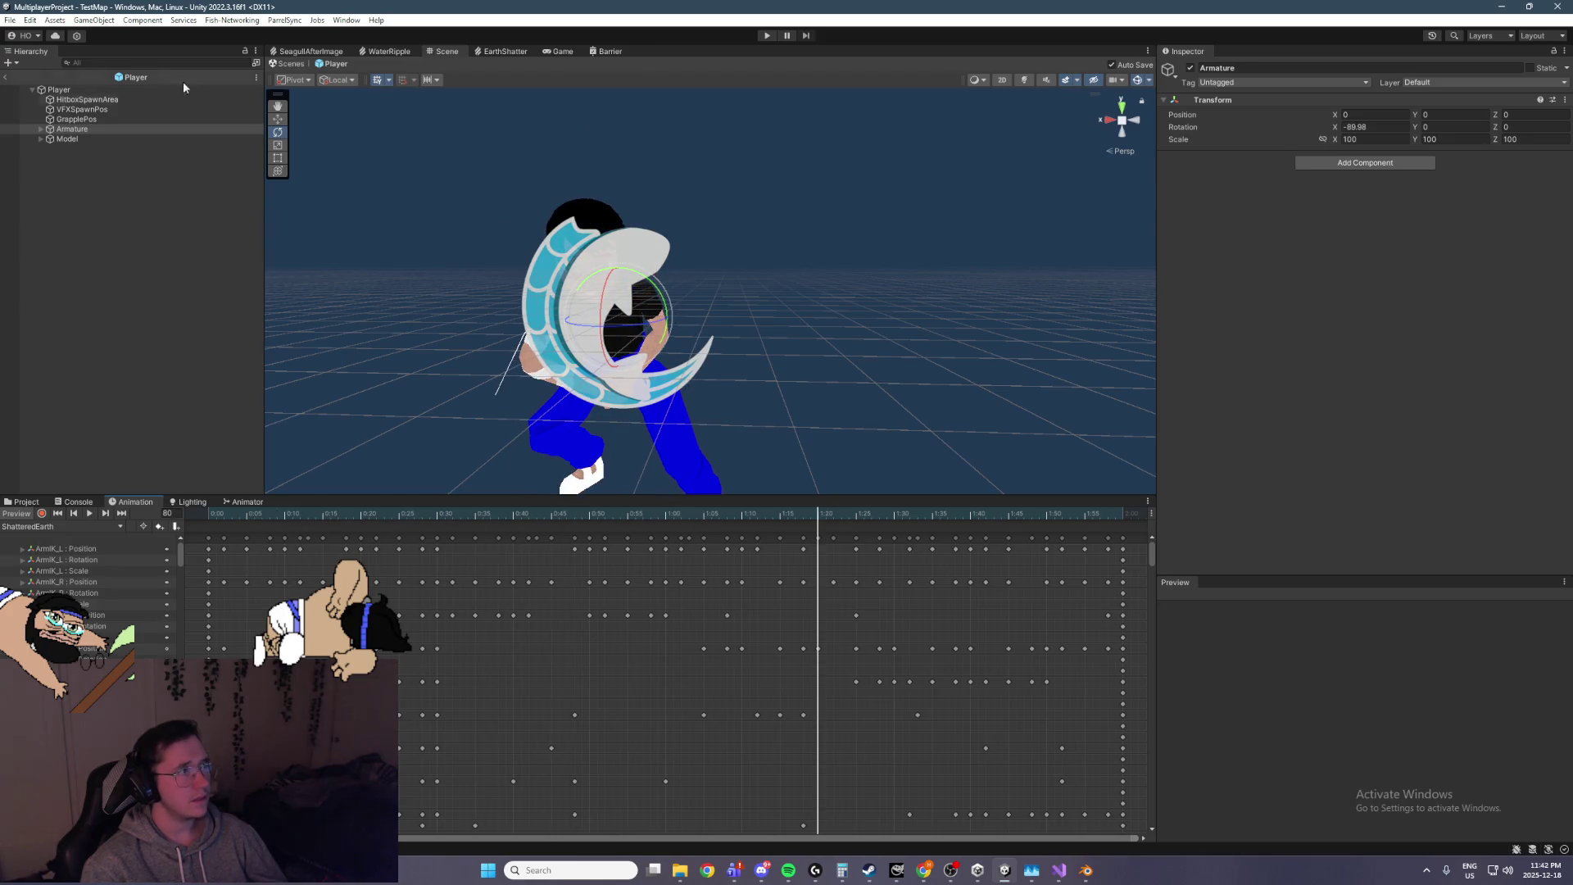
key("f")
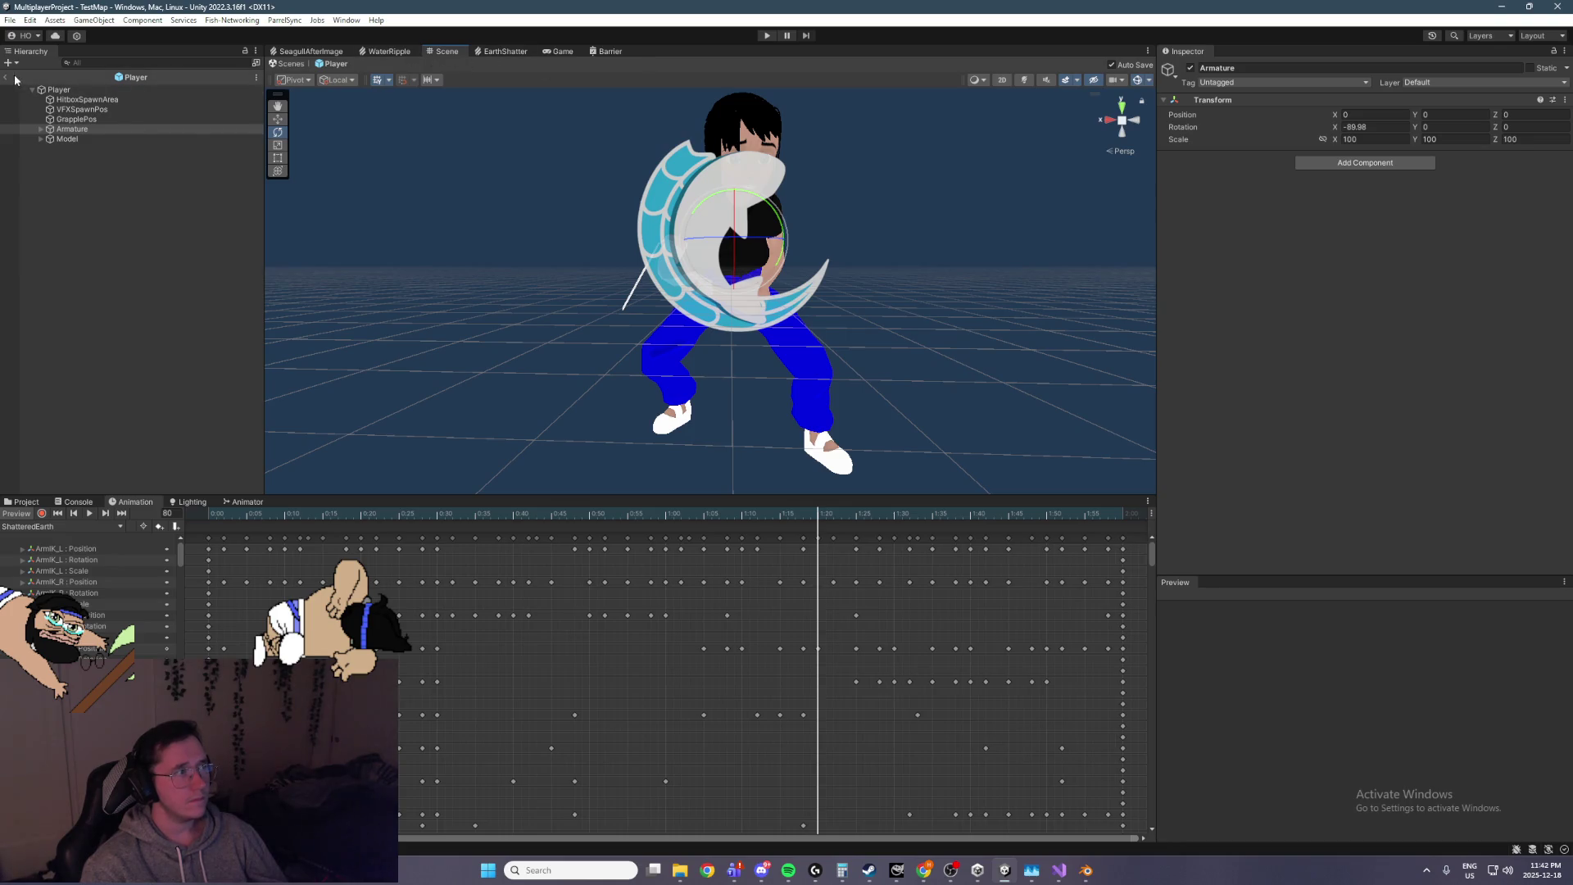
left_click(14, 78)
left_click(766, 36)
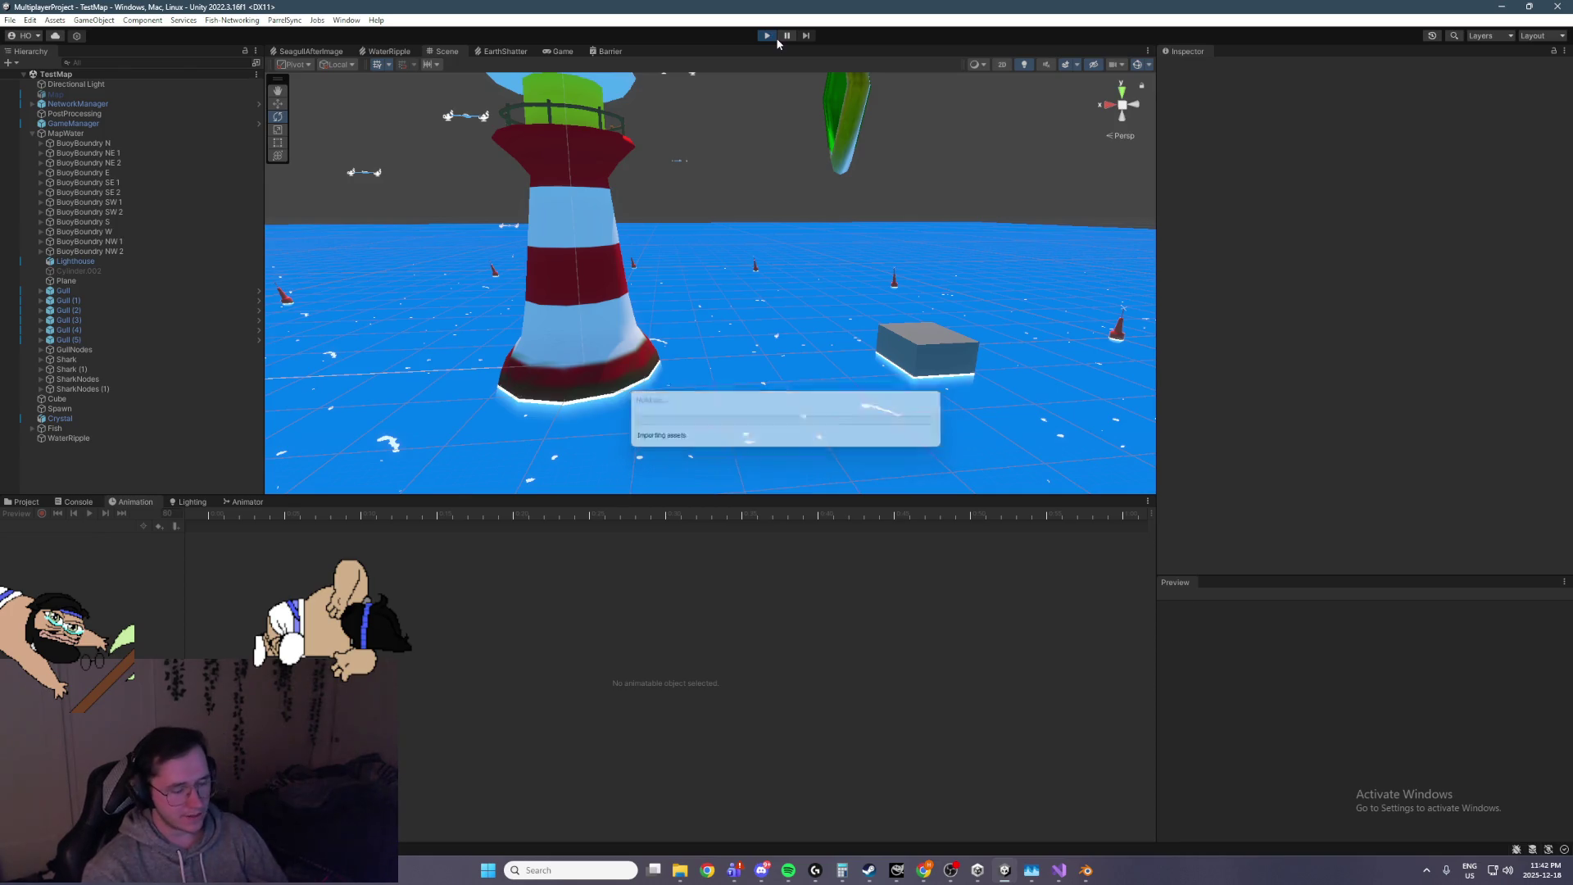
While the game runs, select the Player prefab and show its Animator state graph
mouse_move(551, 75)
left_mouse_down()
mouse_move(805, 353)
mouse_move(735, 377)
mouse_move(809, 381)
mouse_move(826, 366)
mouse_move(622, 254)
left_mouse_up()
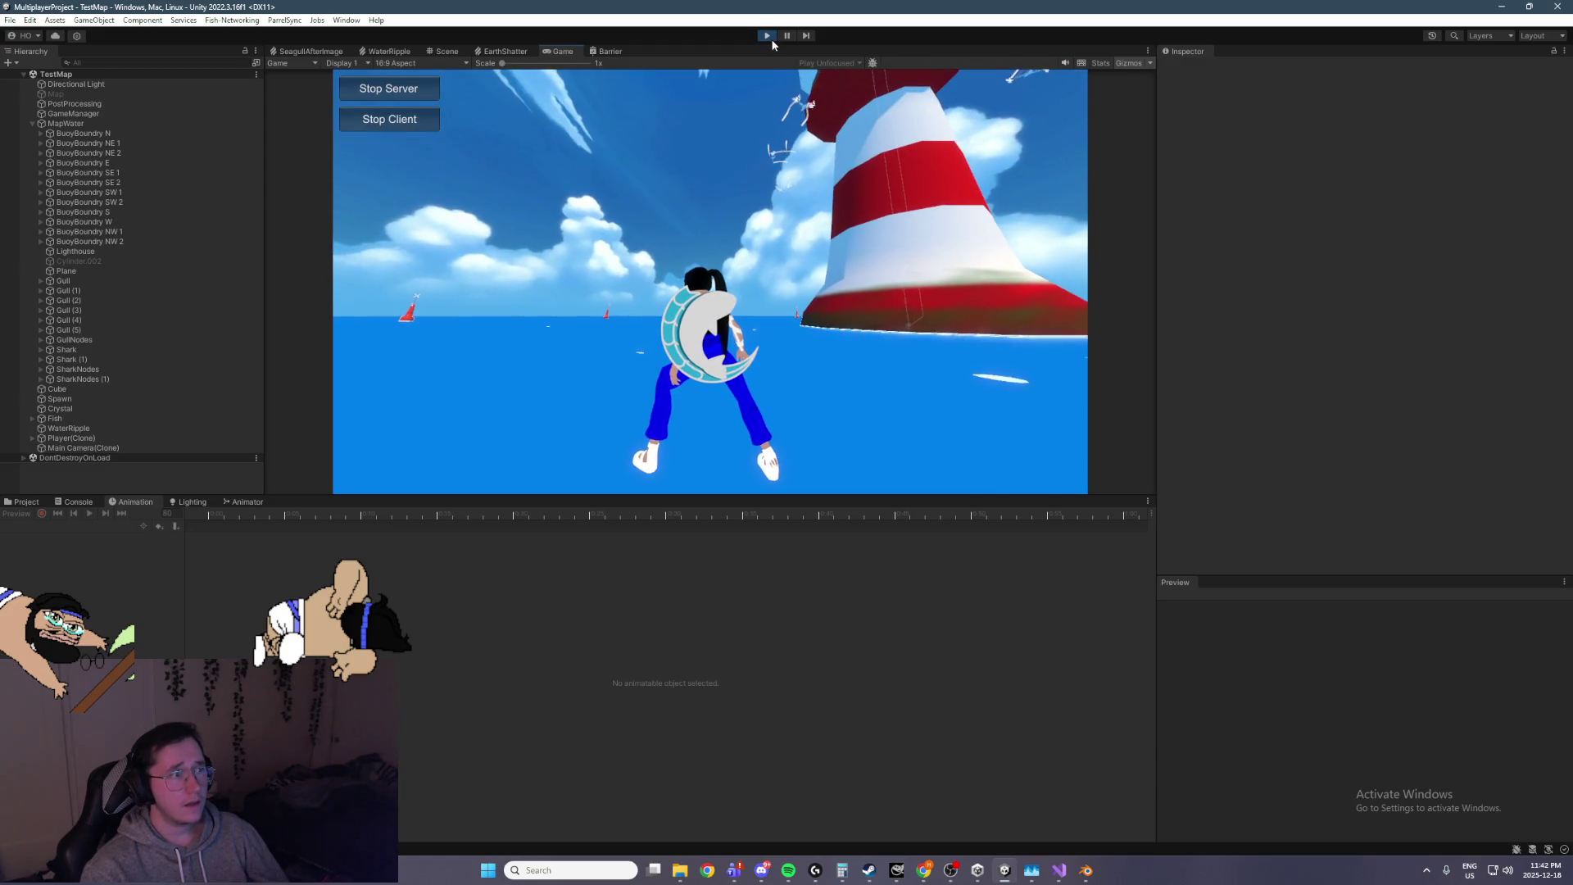
left_click(34, 504)
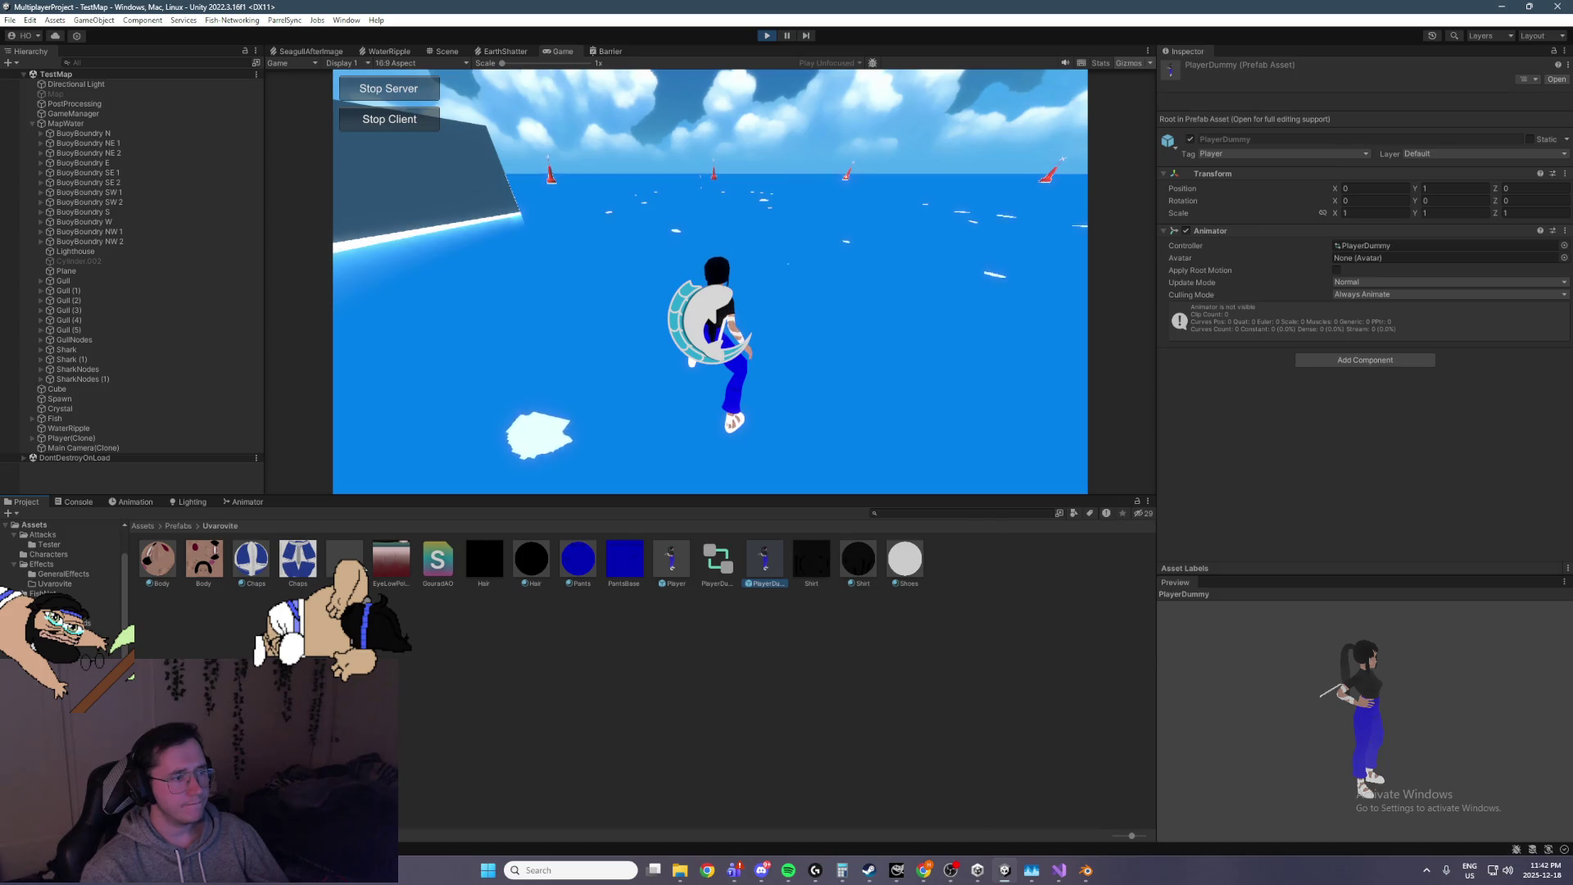
left_click(671, 560)
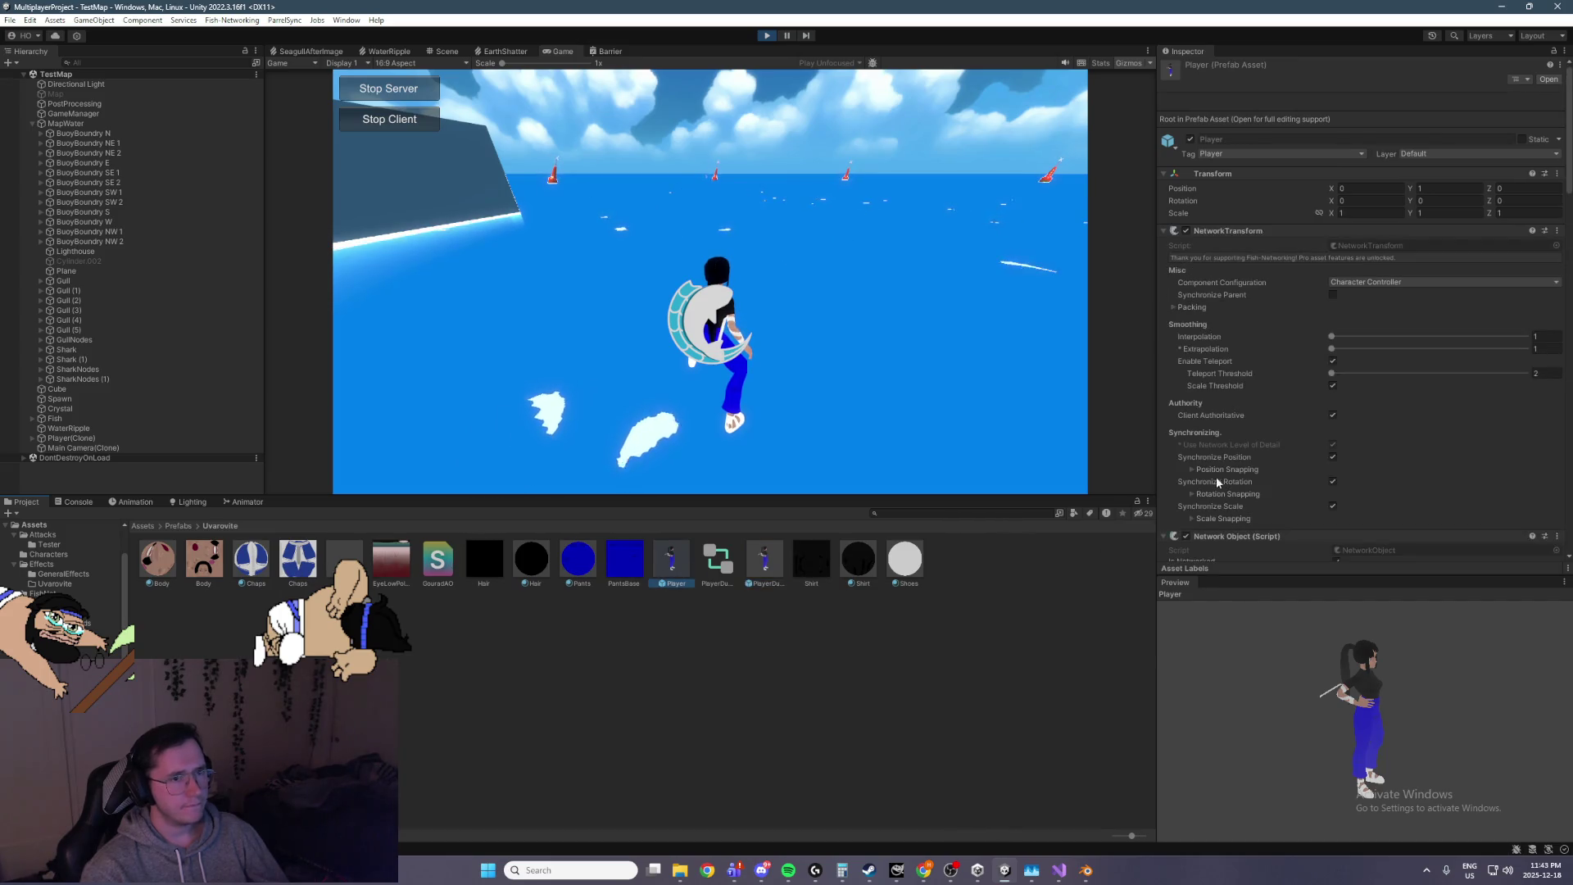
left_click(245, 502)
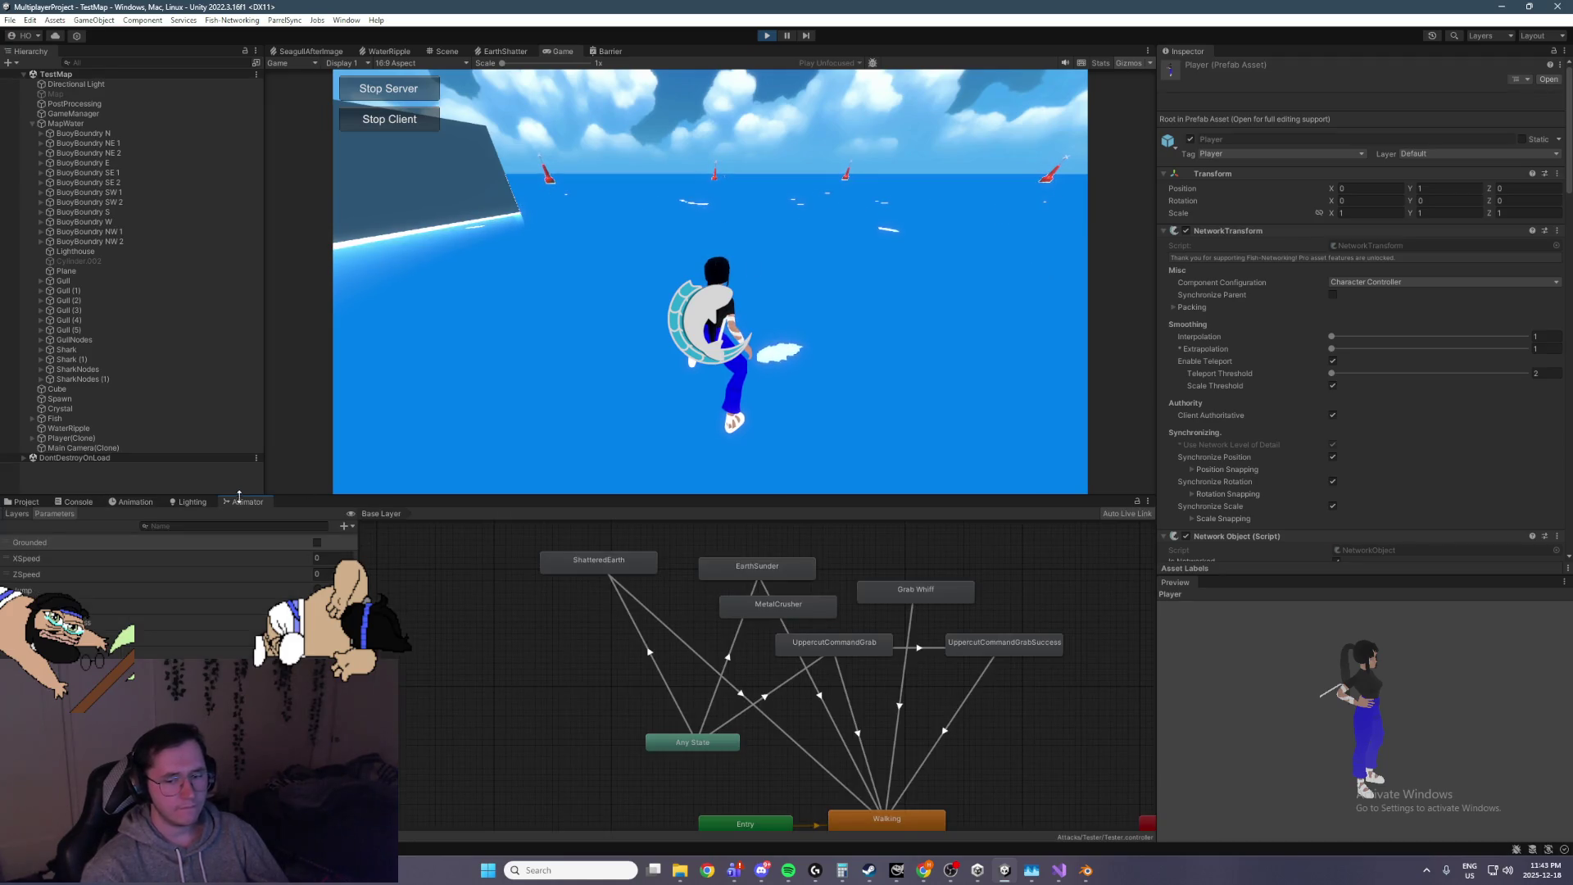
Select the Any State → ShatteredEarth transition and expand its Settings to edit Transition Duration
left_click(622, 603)
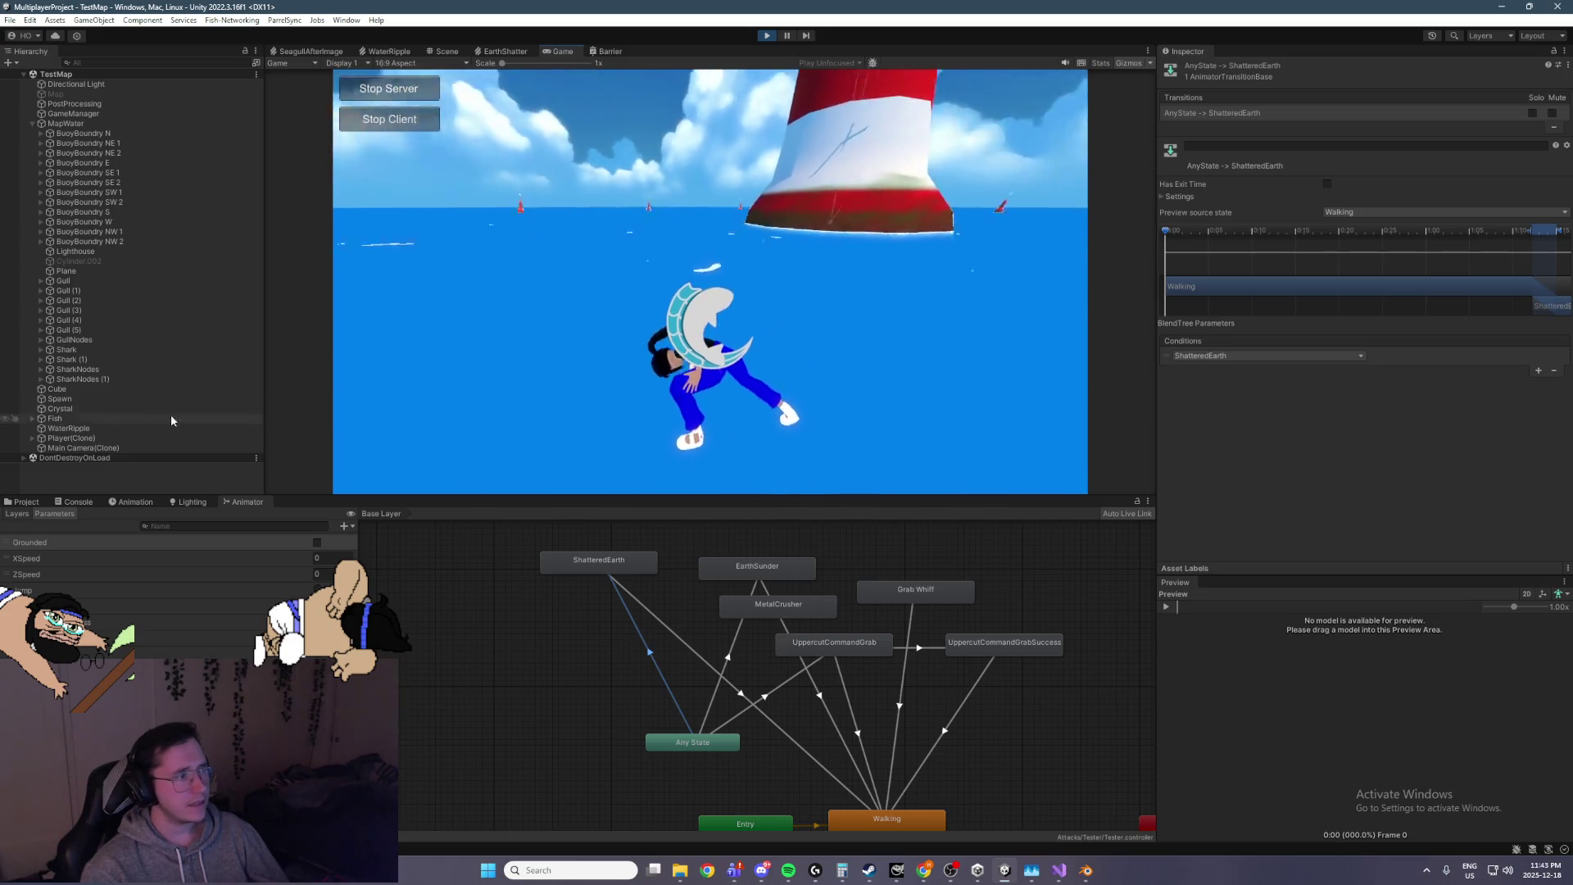
left_click(66, 439)
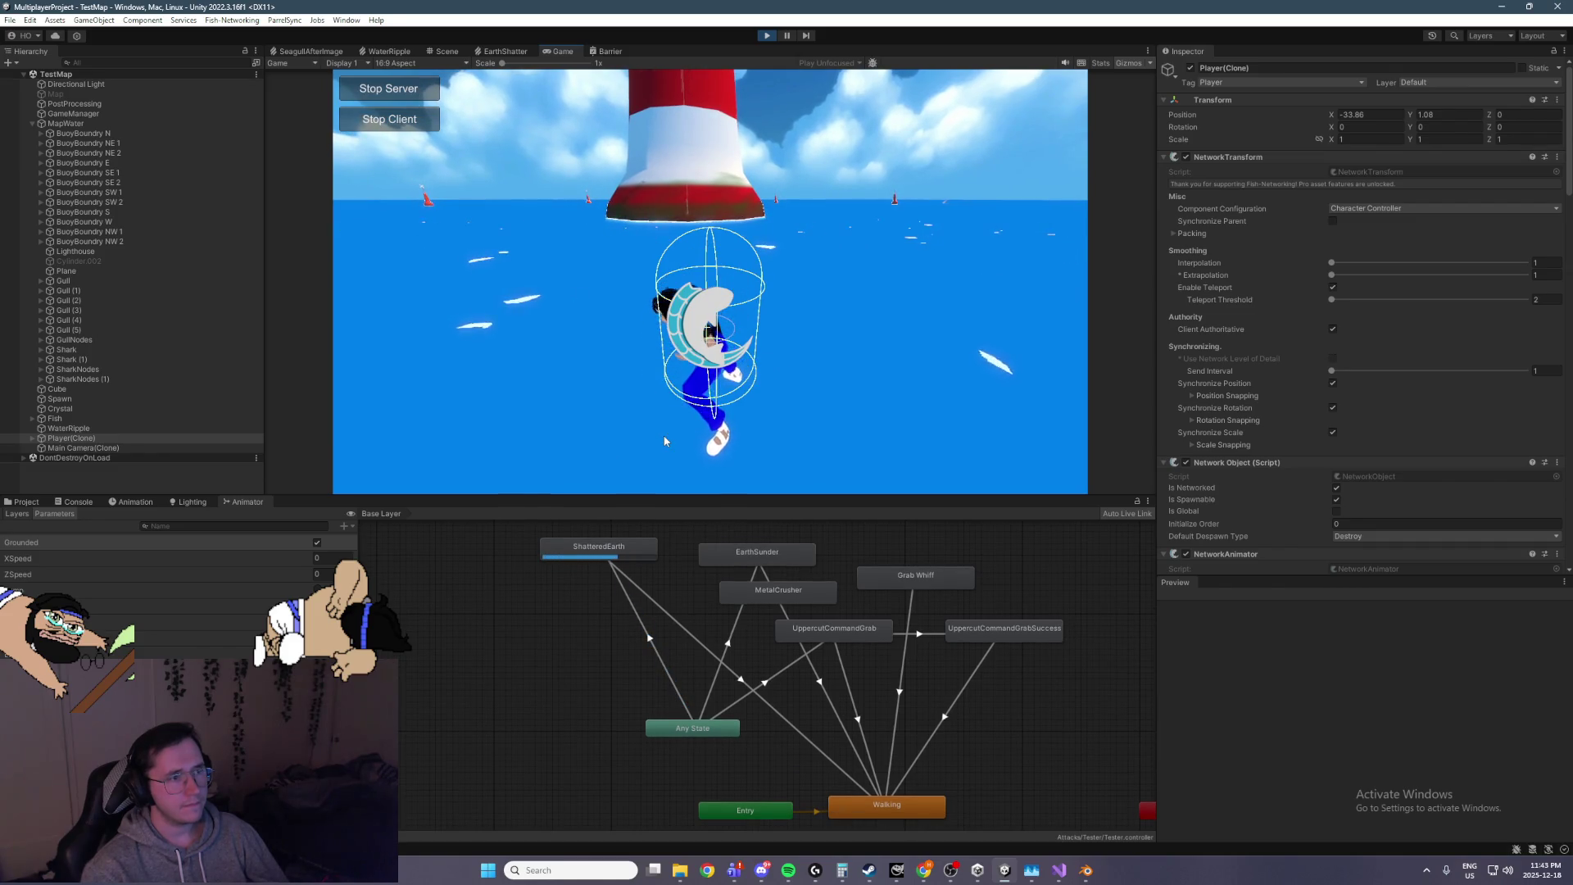
left_click(633, 607)
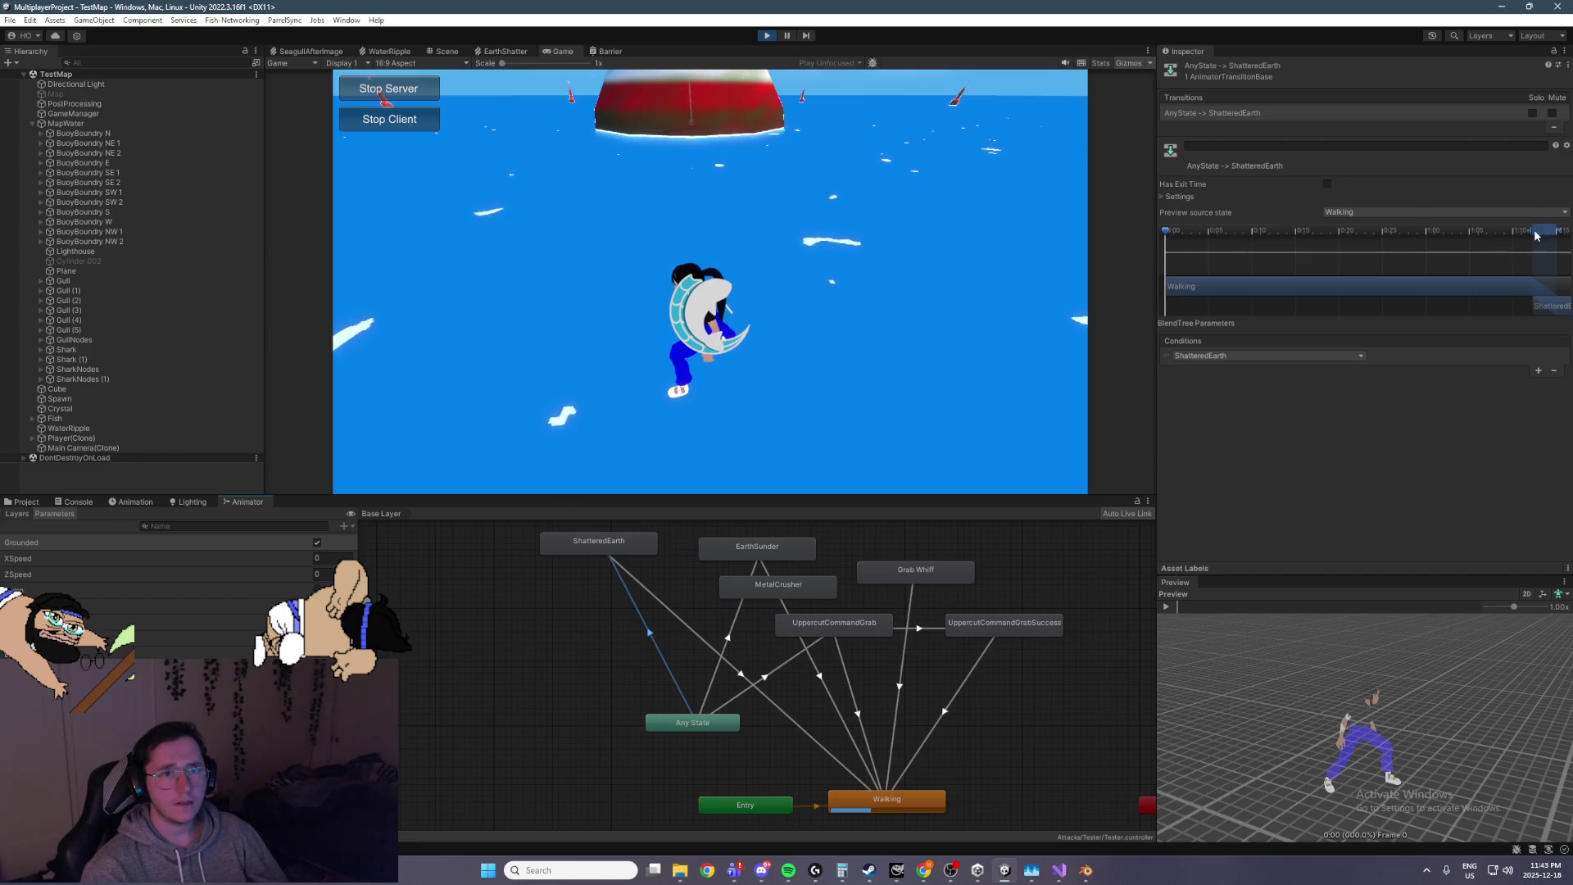
left_click(1203, 198)
left_click(1377, 234)
Set the transition duration to 0.05 s and trigger the attack repeatedly in the Game view
key("BackSpace")
key("BackSpace")
key("BackSpace")
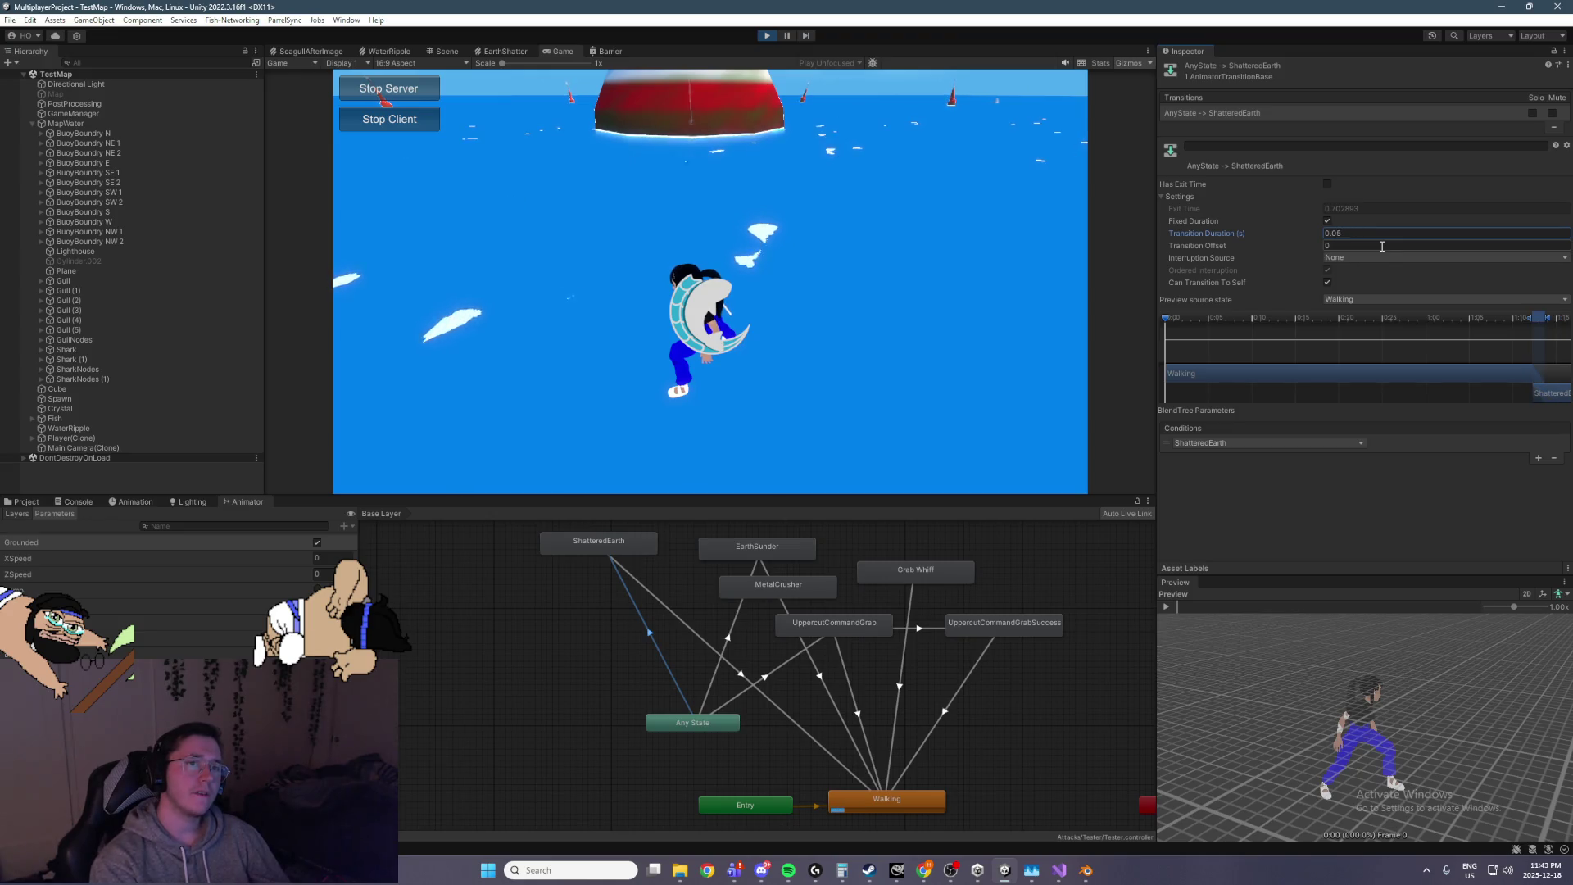
left_click(877, 244)
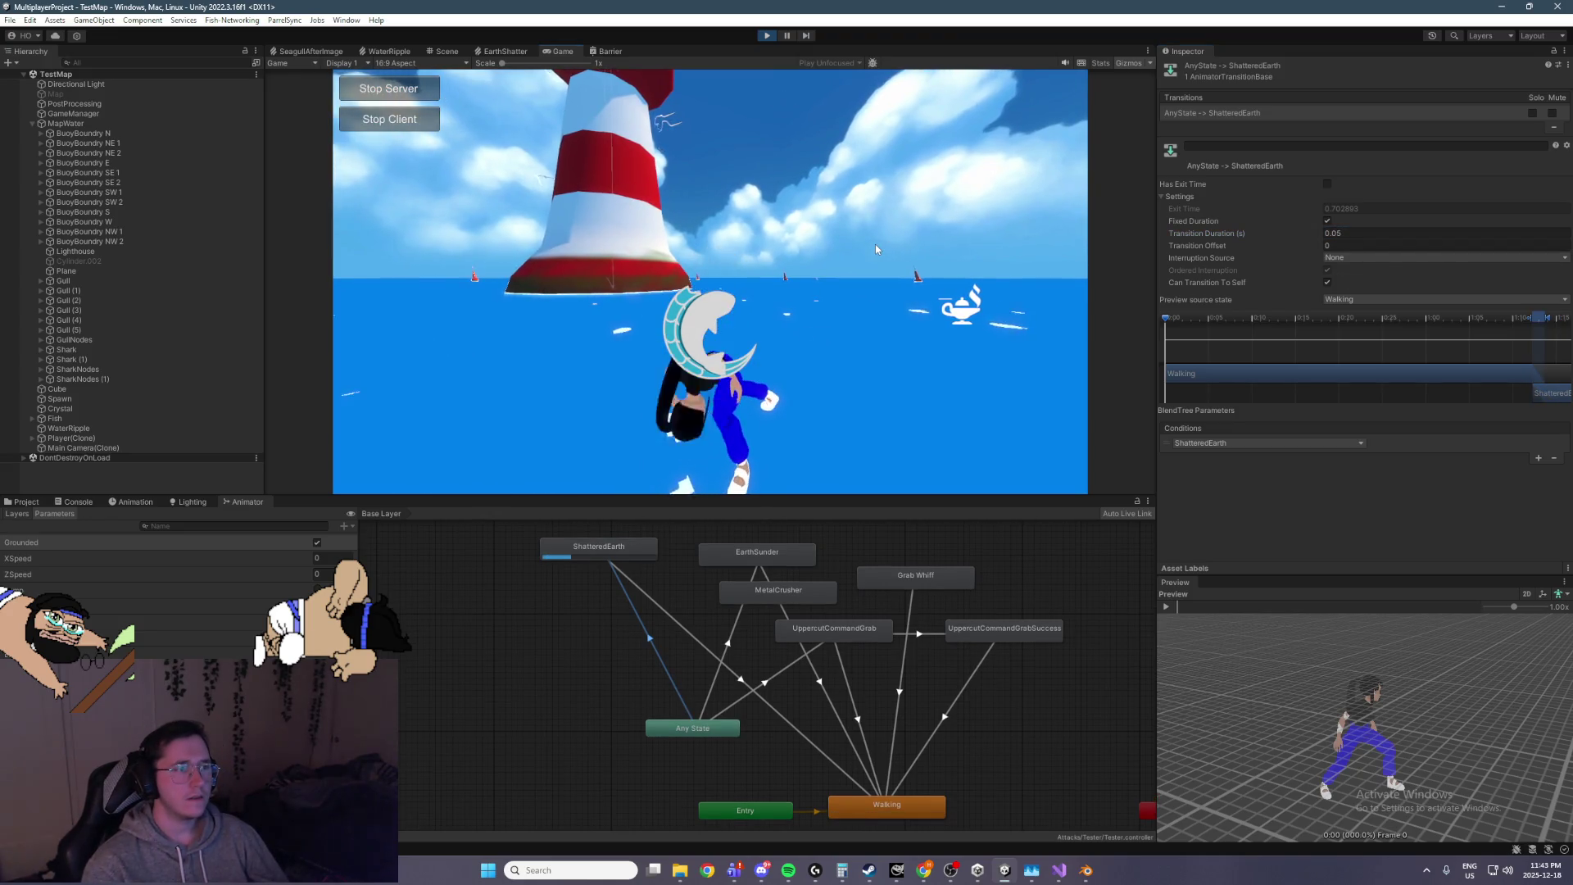
left_click(841, 253)
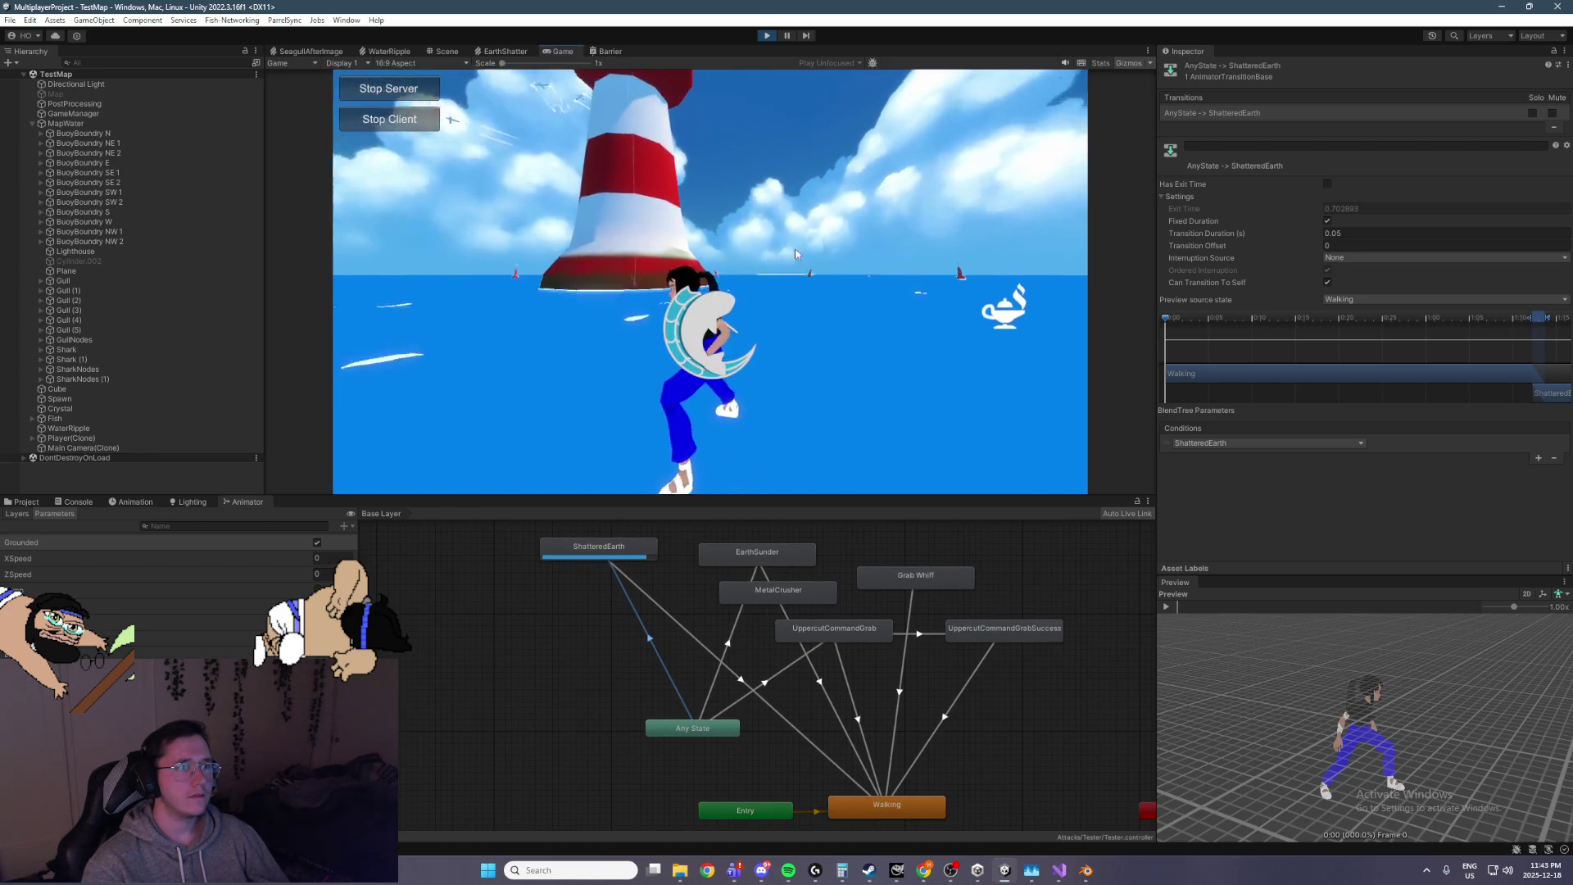
left_click(980, 205)
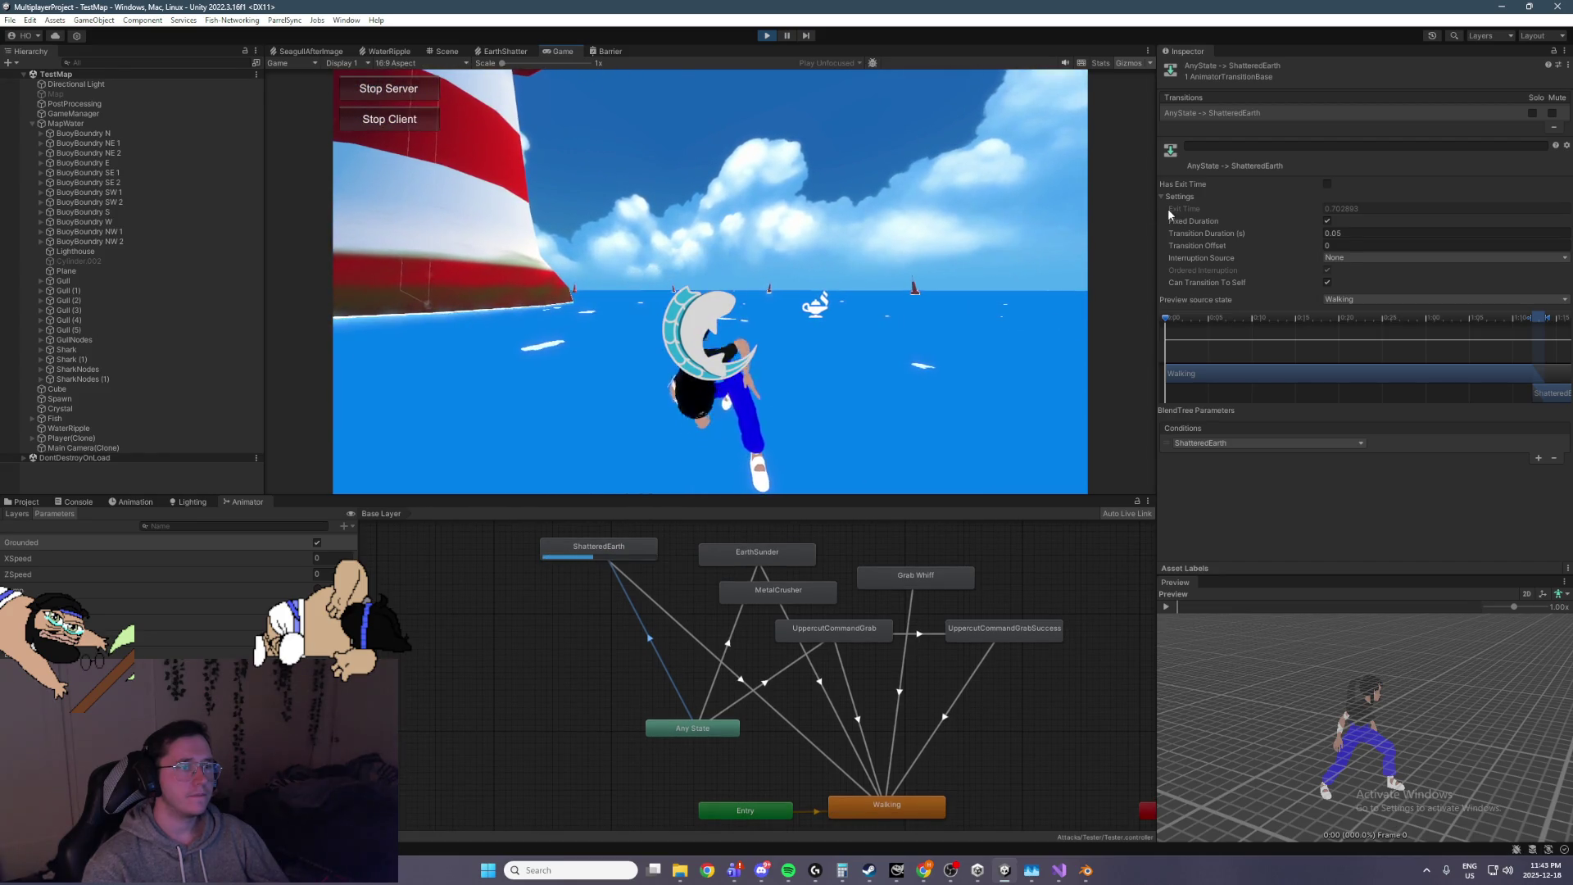
left_click(849, 243)
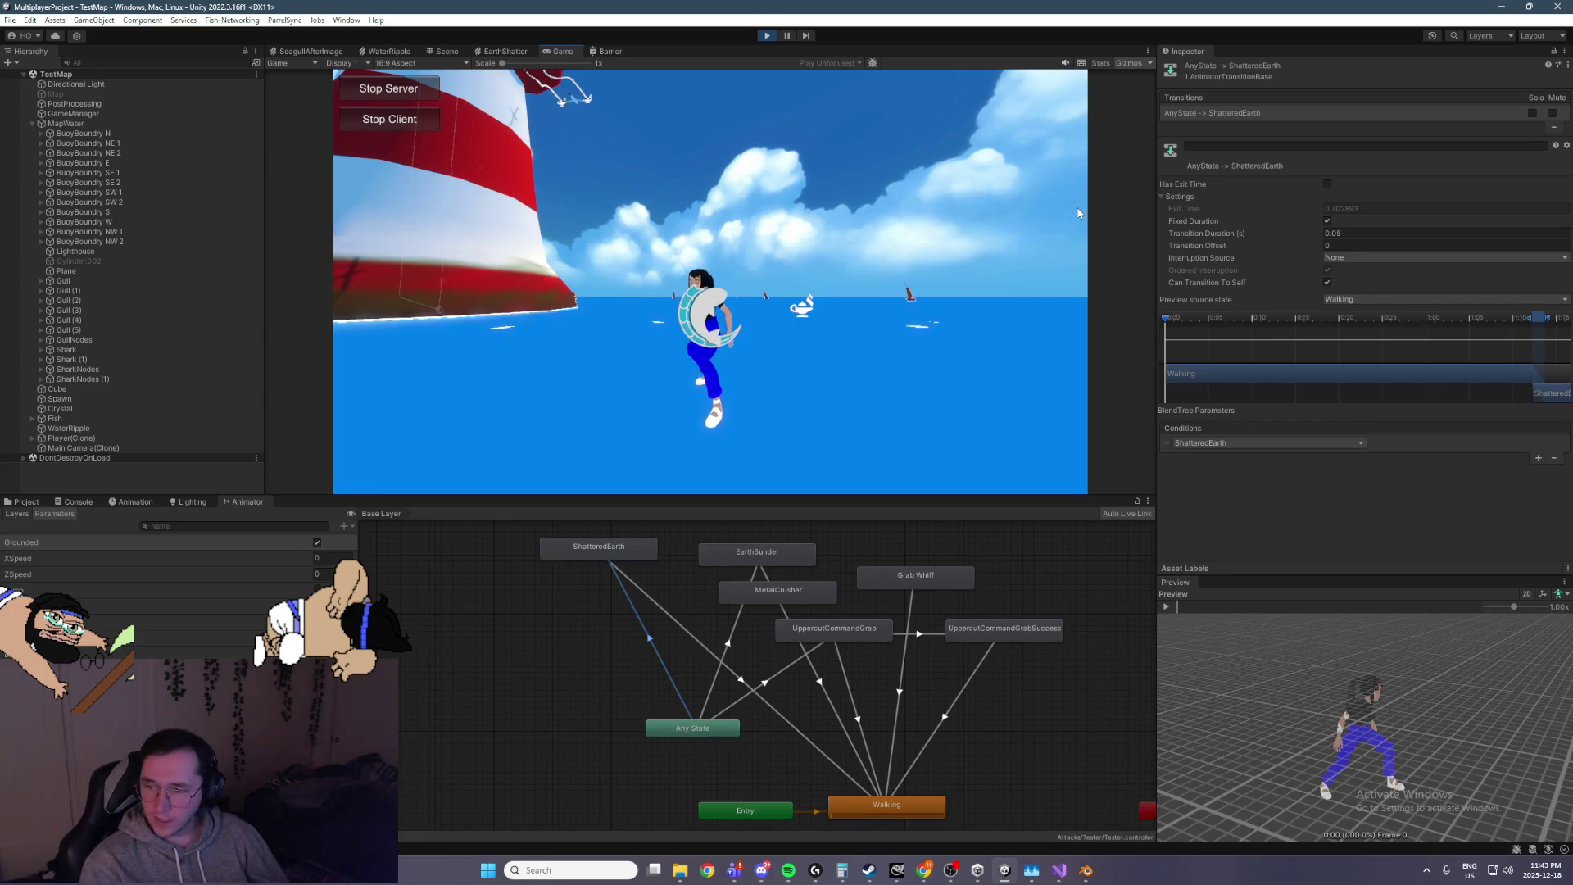
left_click(1006, 205)
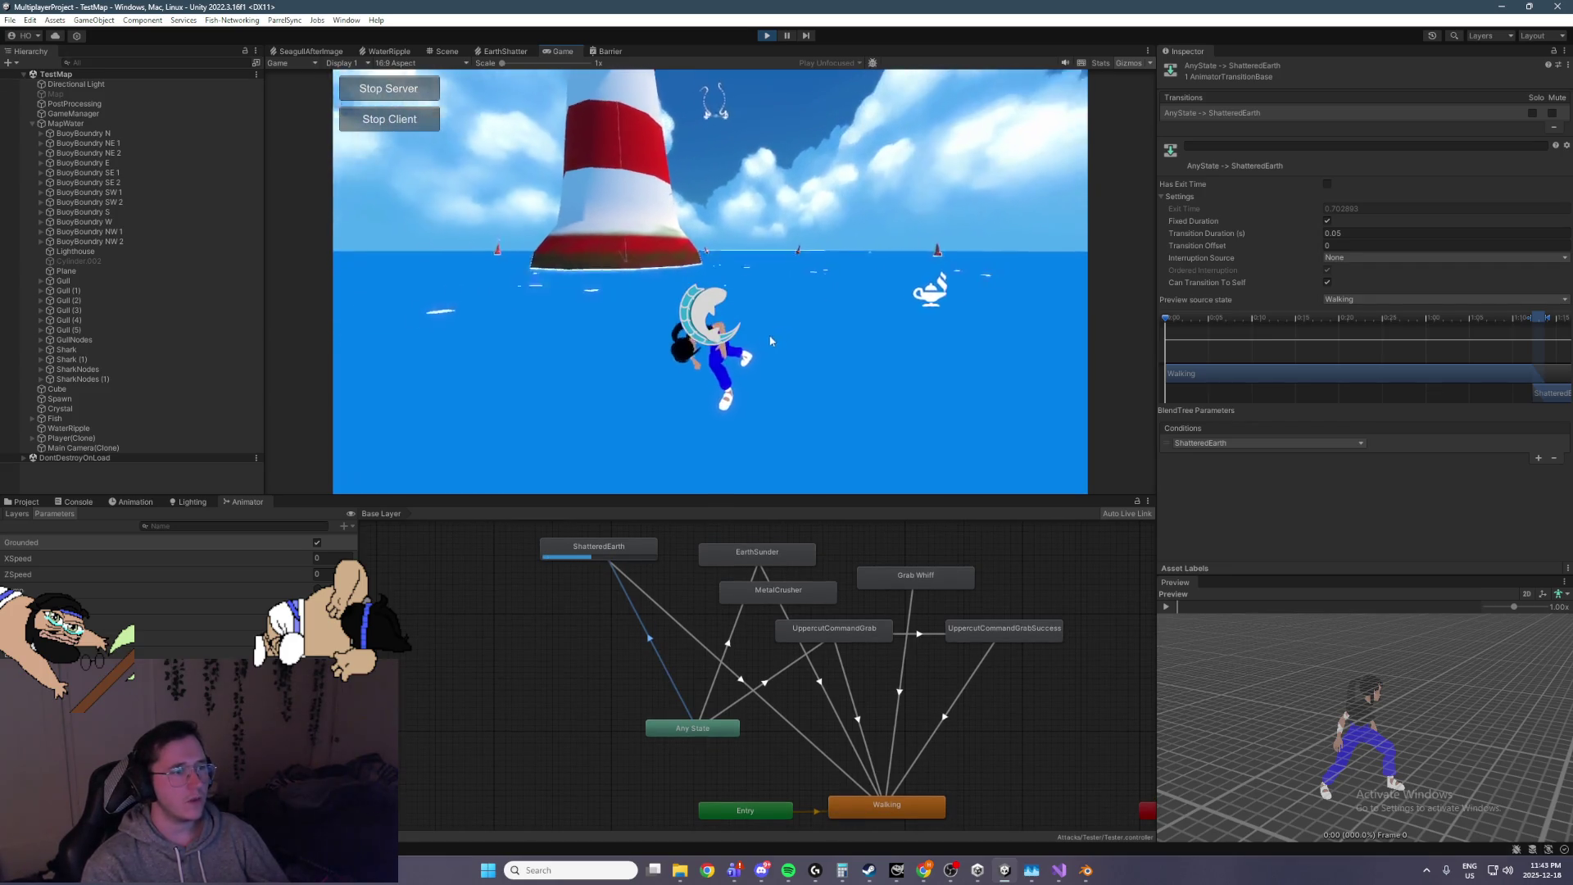
Check the Console, test the attack again, and change the transition duration to 0.15
left_click(72, 503)
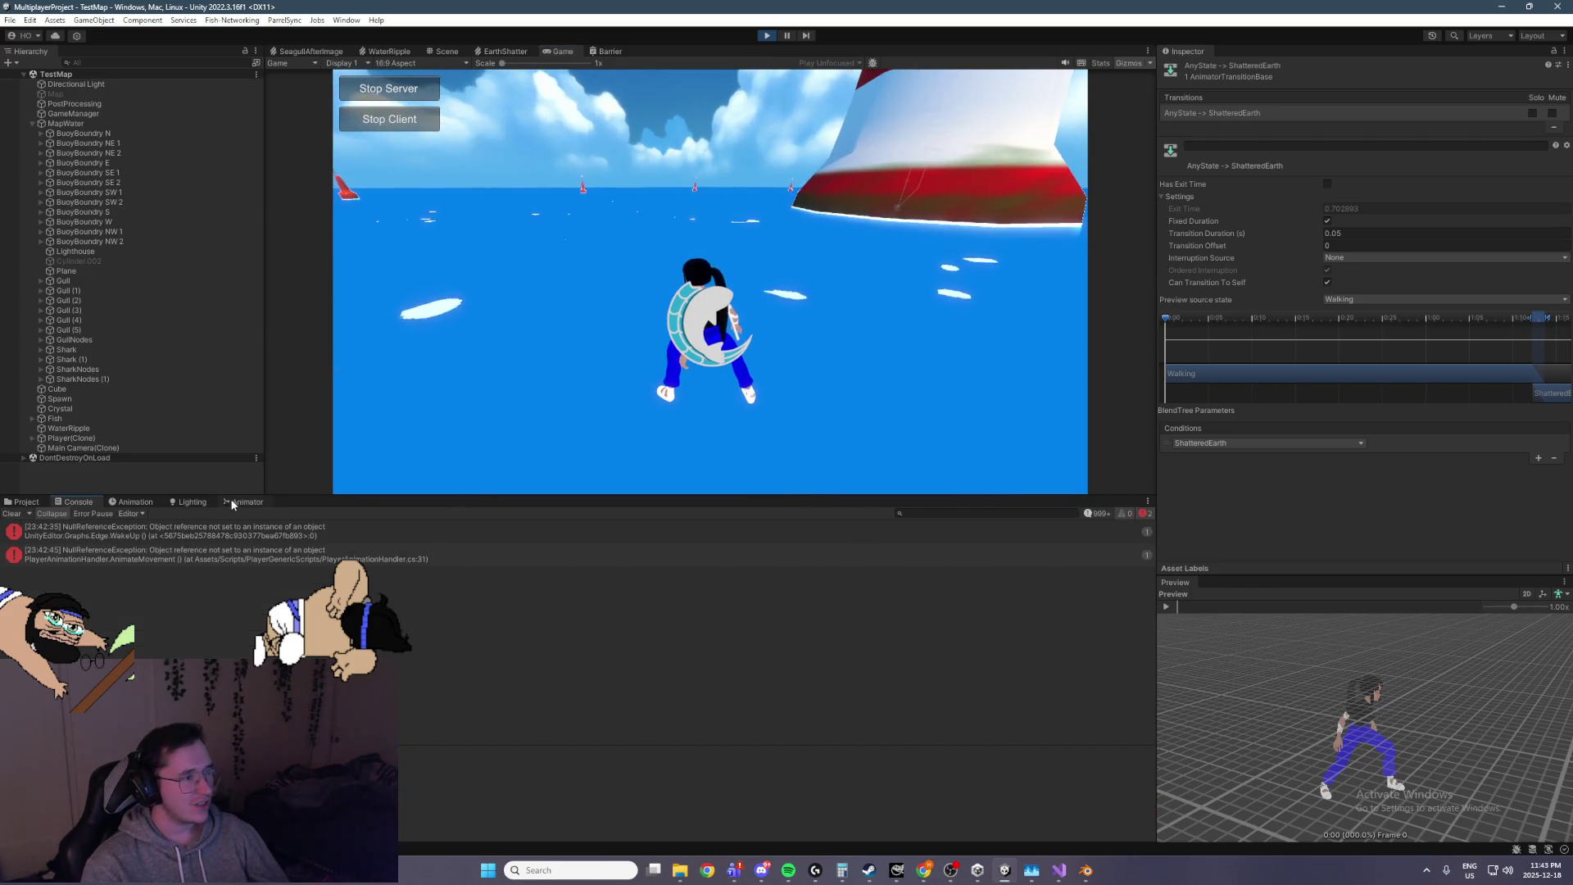
left_click(238, 503)
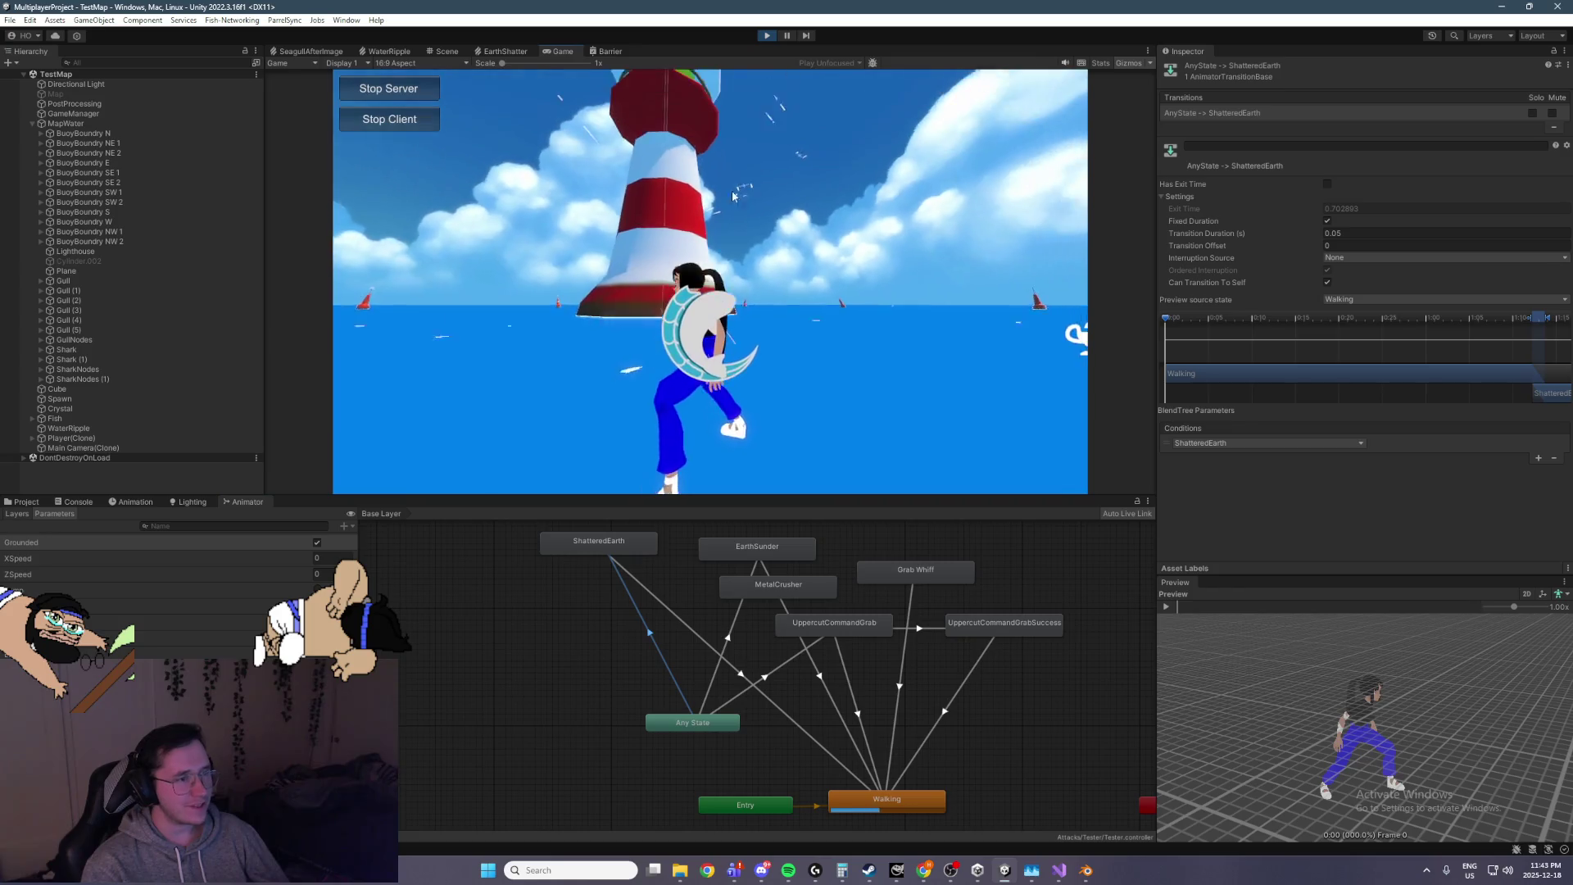
left_click(745, 82)
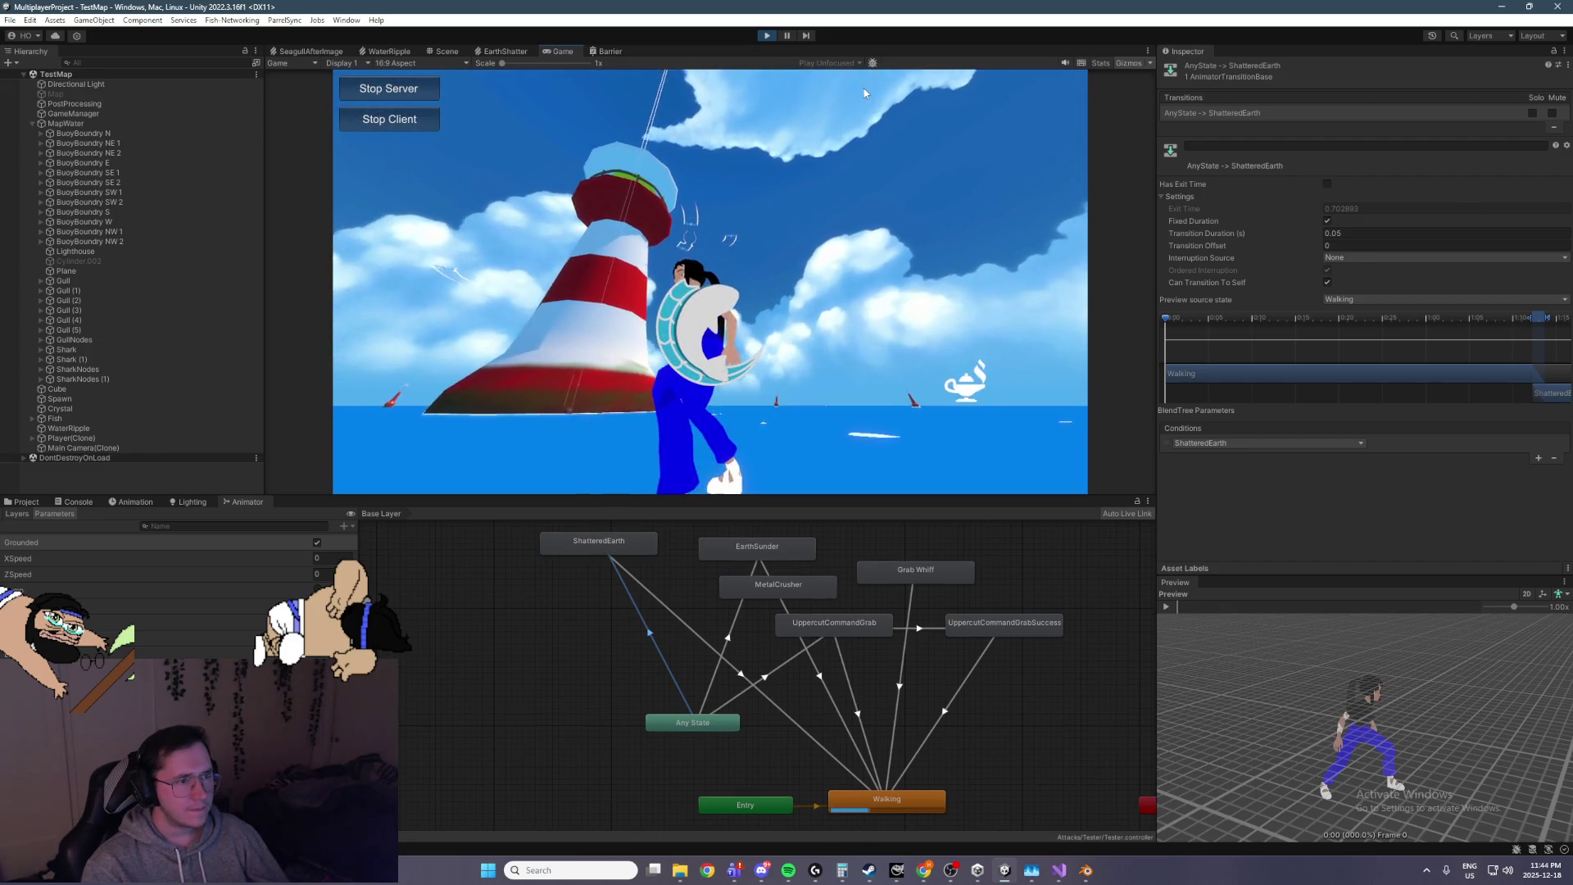
left_click(791, 123)
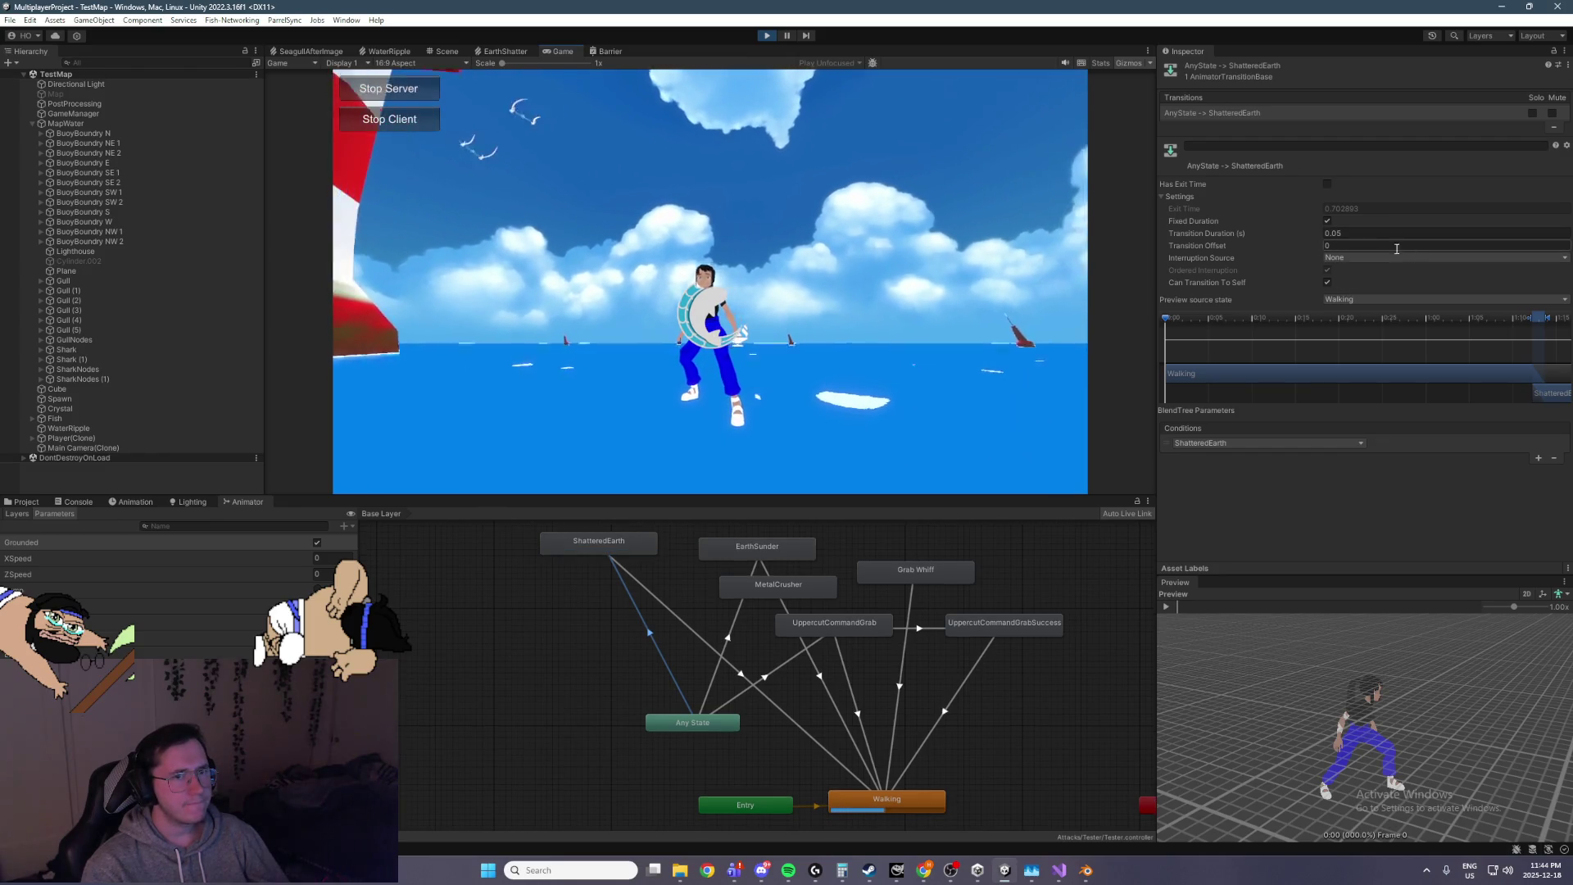
left_click(1375, 234)
type("0.15")
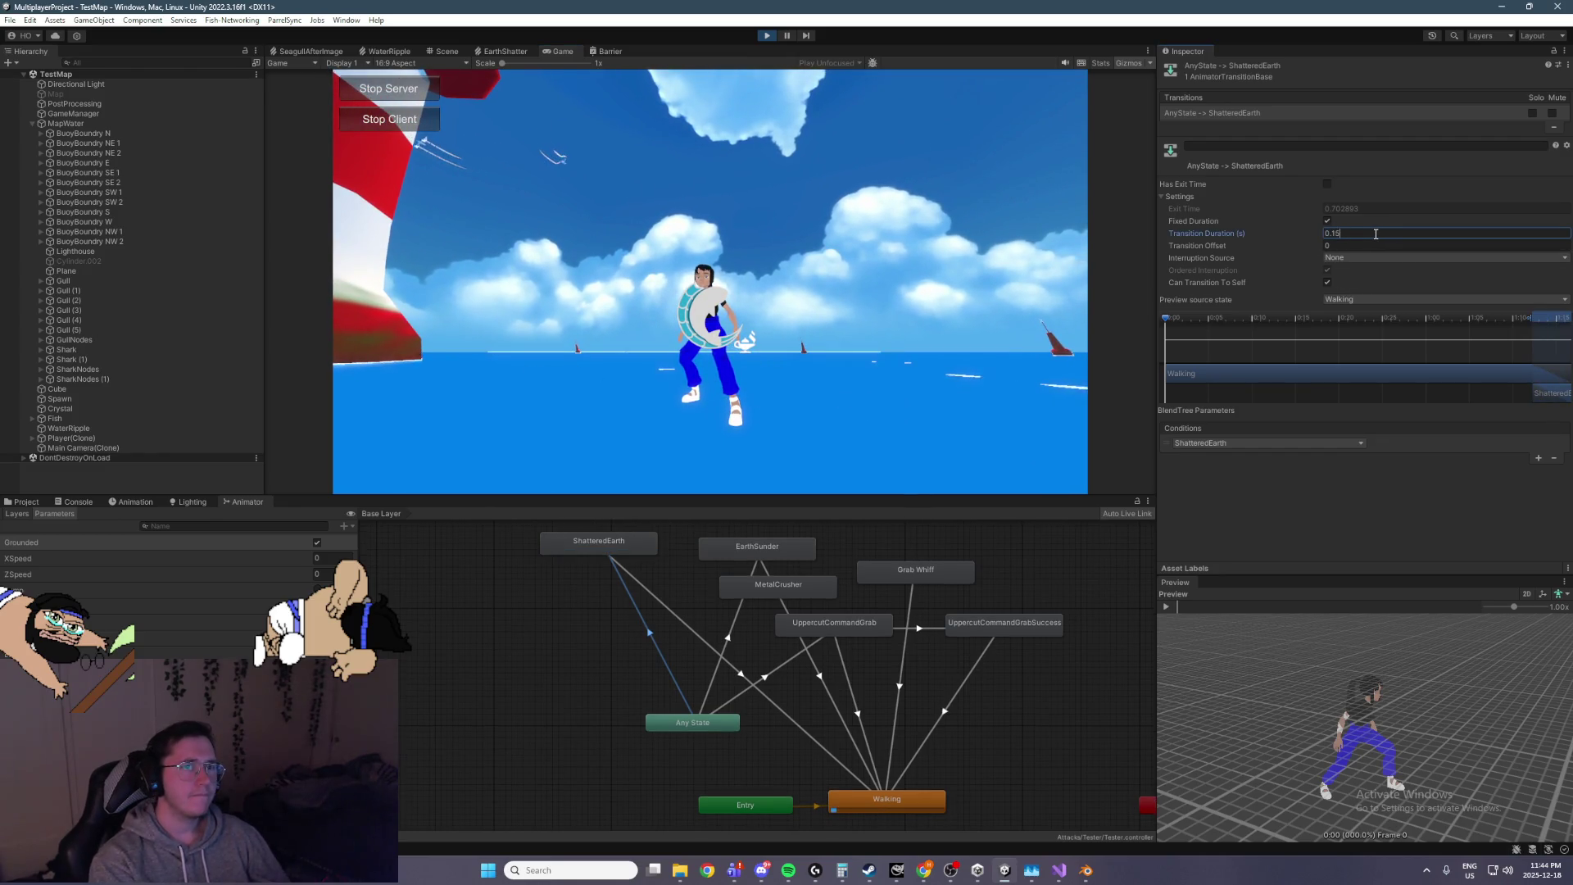
Fire ShatteredEarth repeatedly in the Game view to judge the 0.15 s Any State blend
left_click(908, 386)
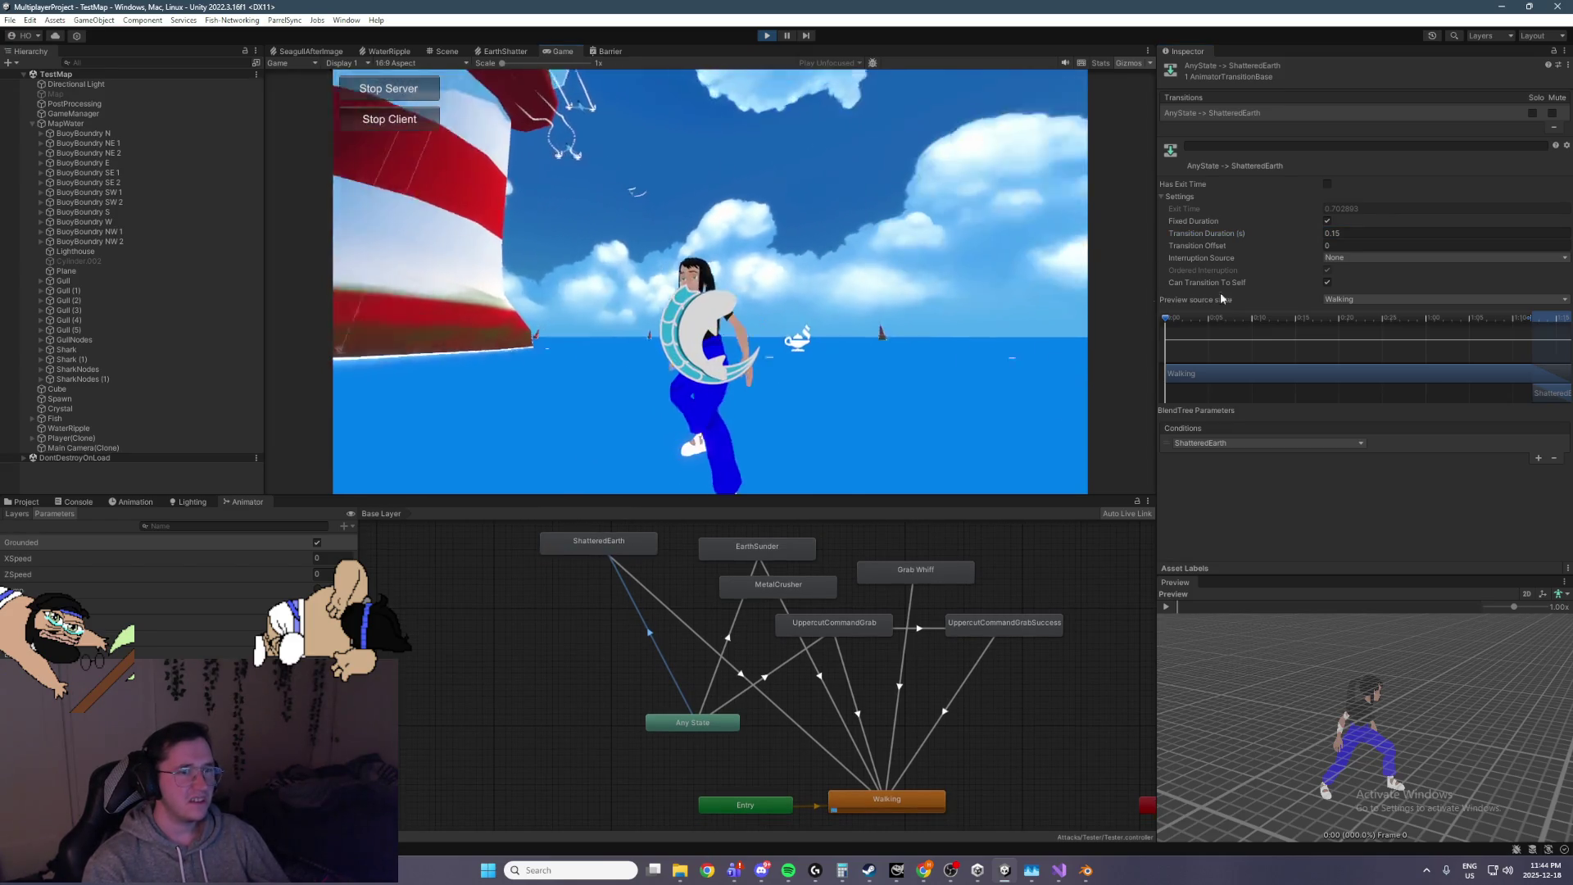
left_click(907, 290)
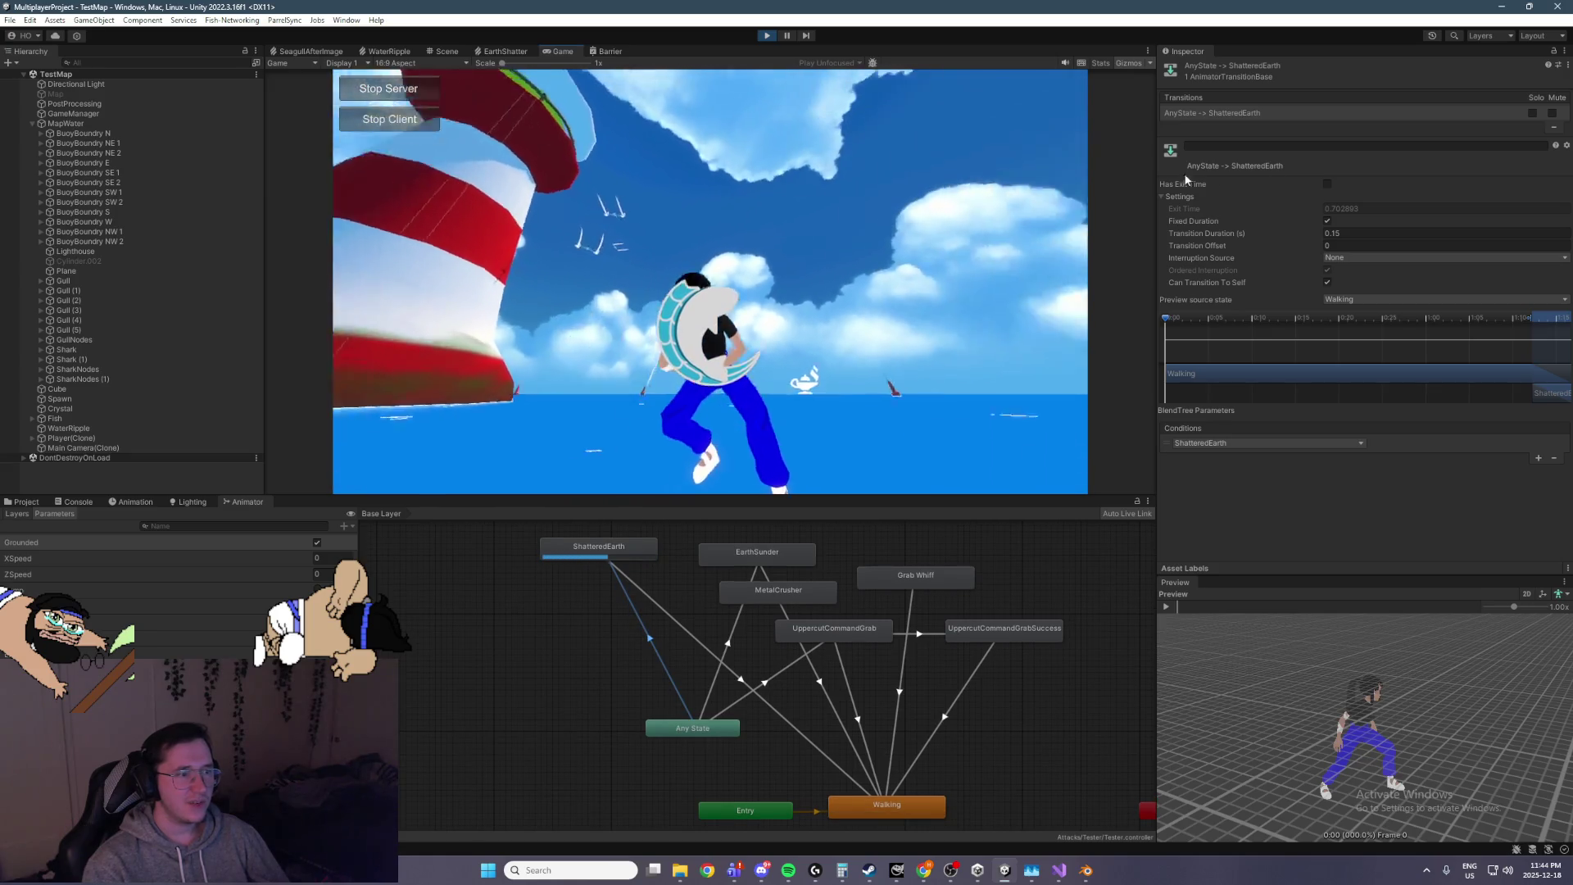
left_click(901, 328)
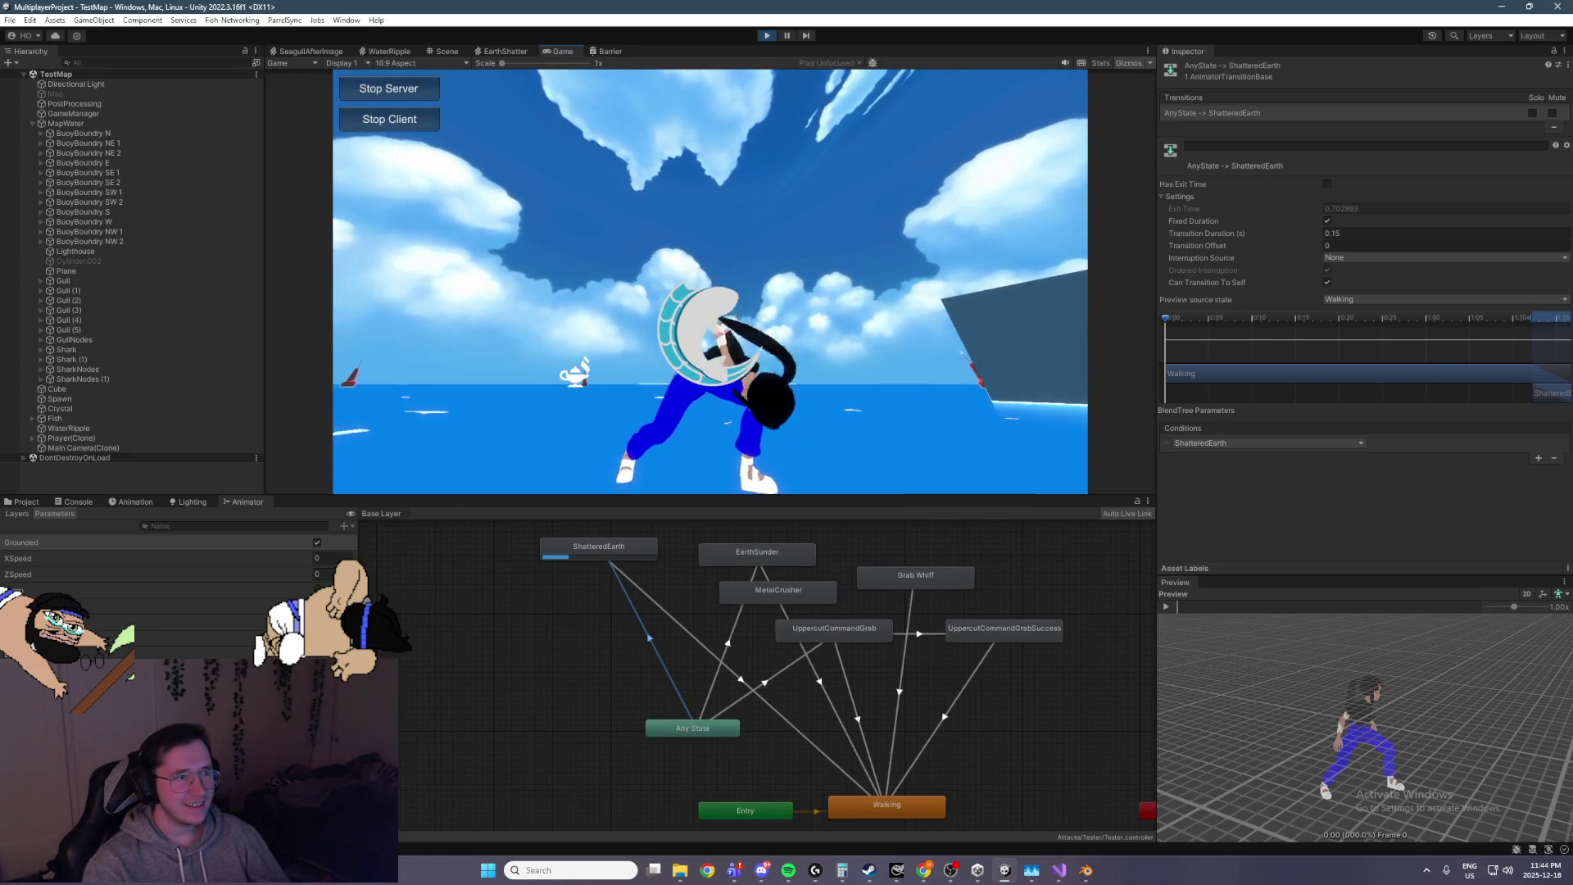
left_click_drag(1492, 345, 1308, 344)
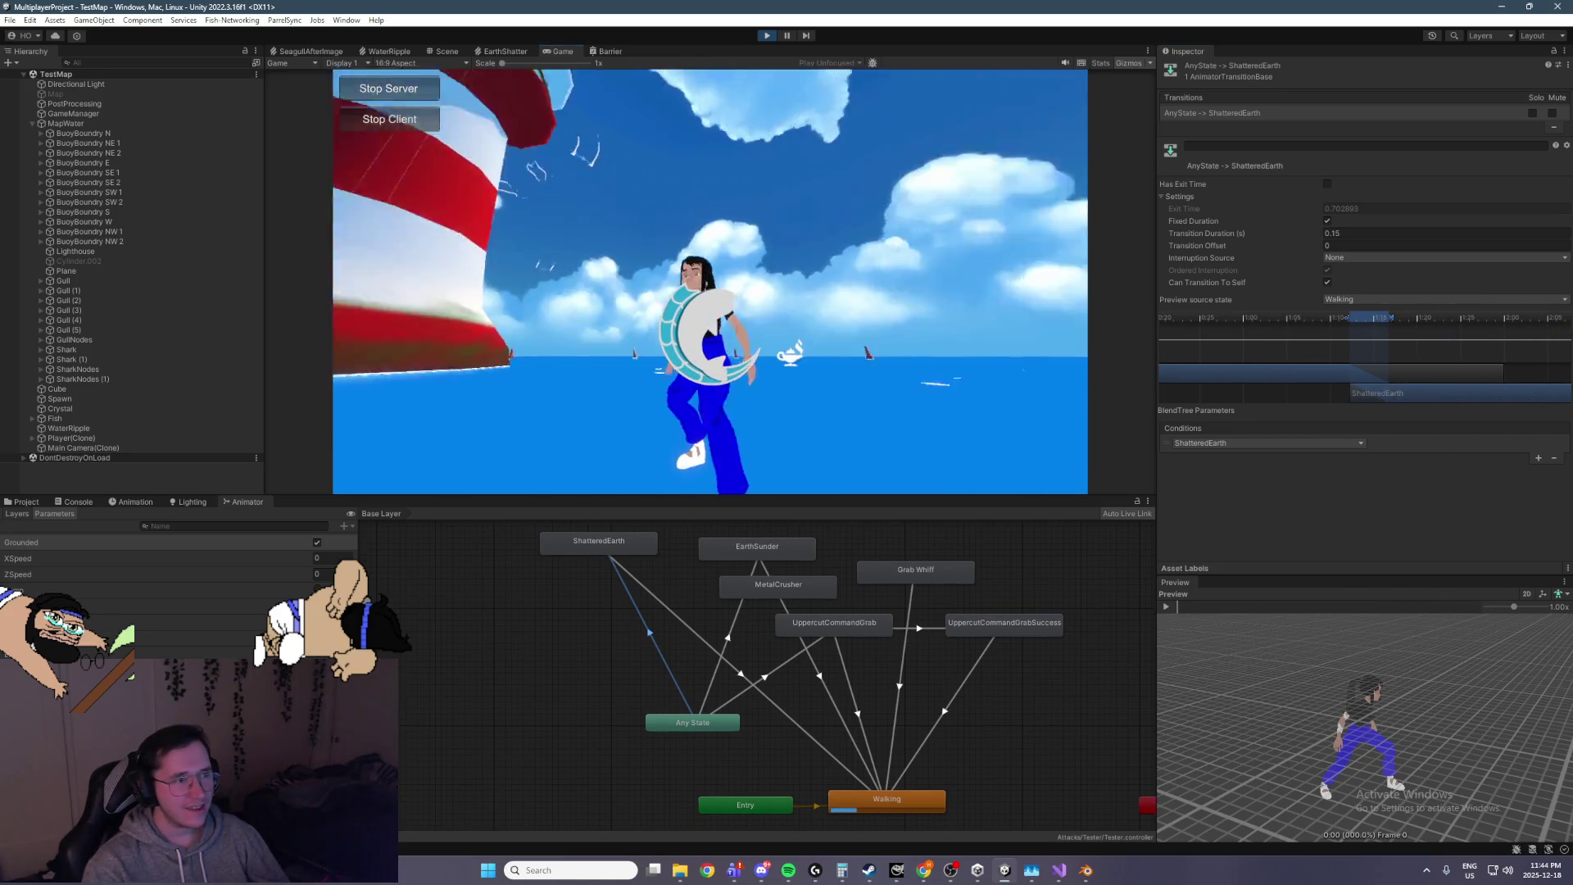
left_click(823, 315)
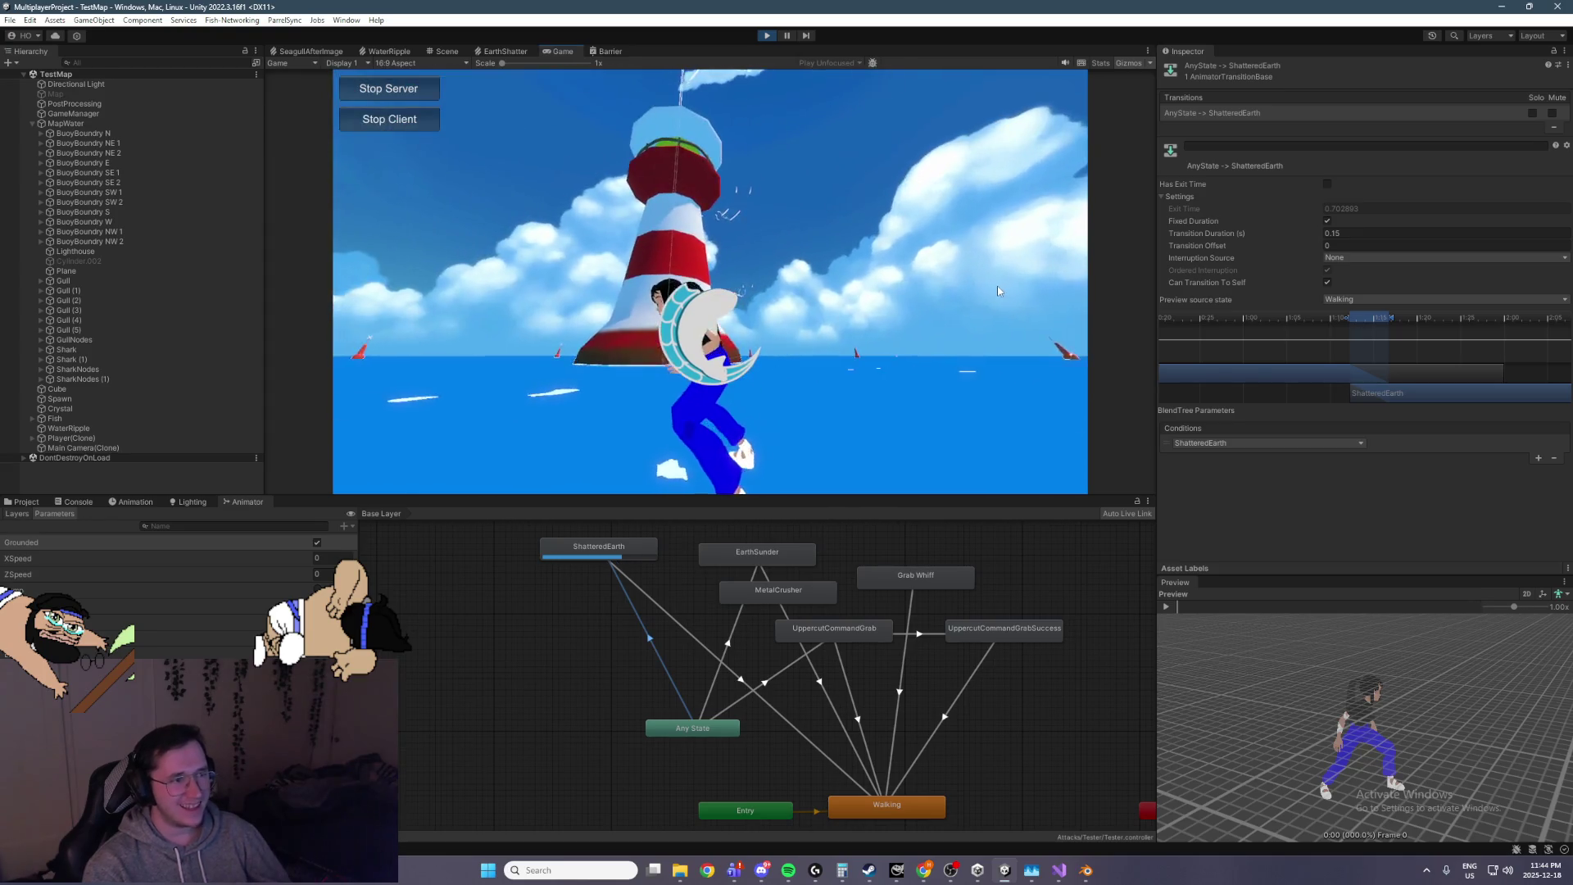
left_click(844, 303)
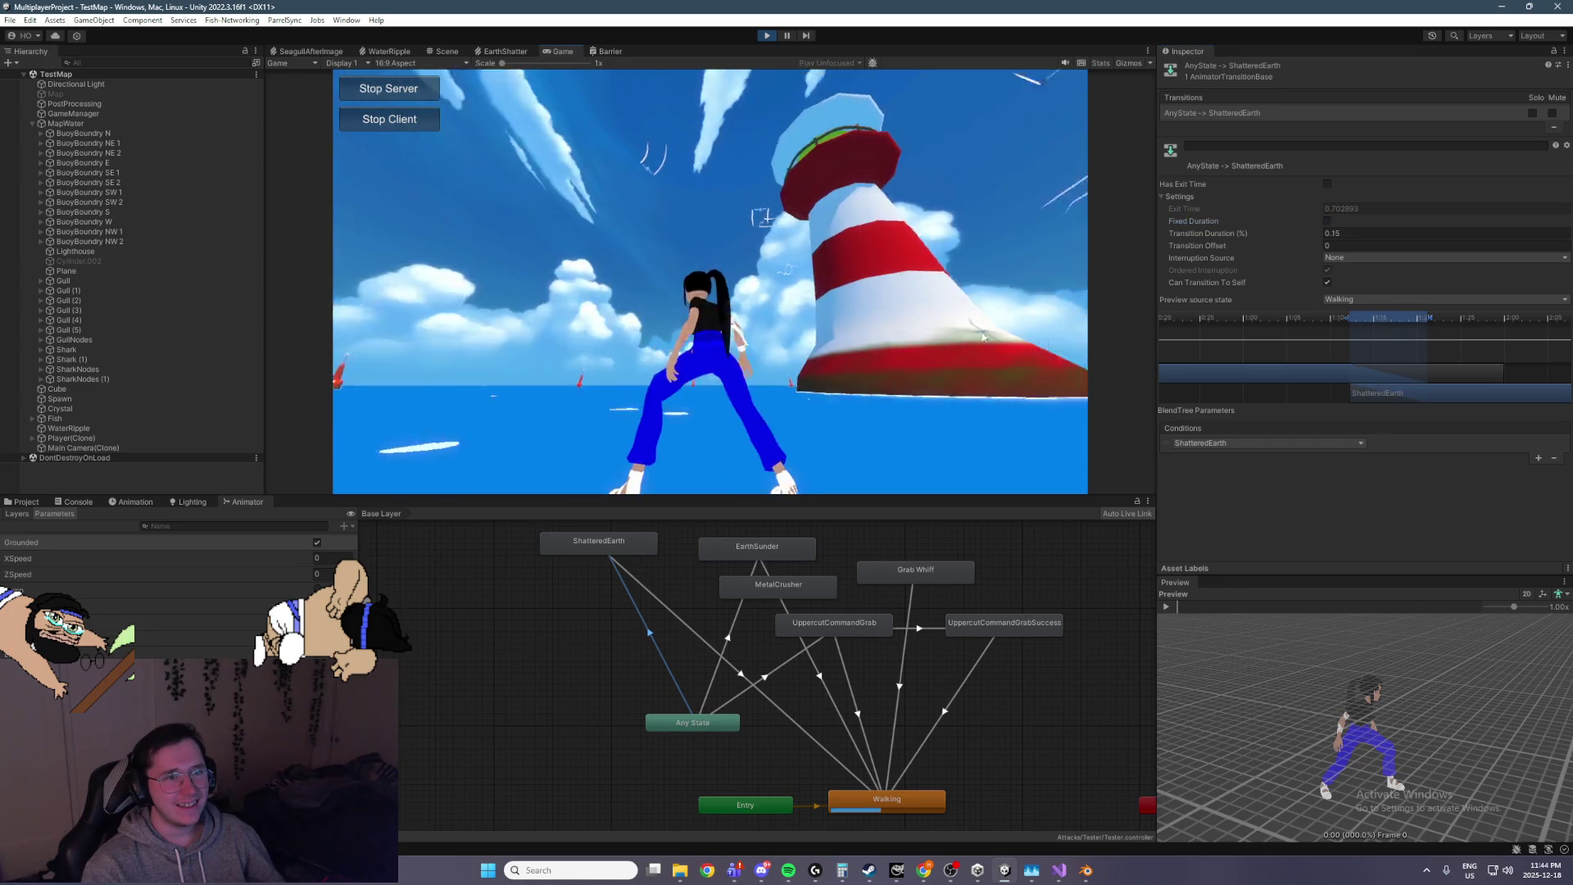
Trigger the attack again with the E key, then start editing the Transition Duration field
left_click(1518, 373)
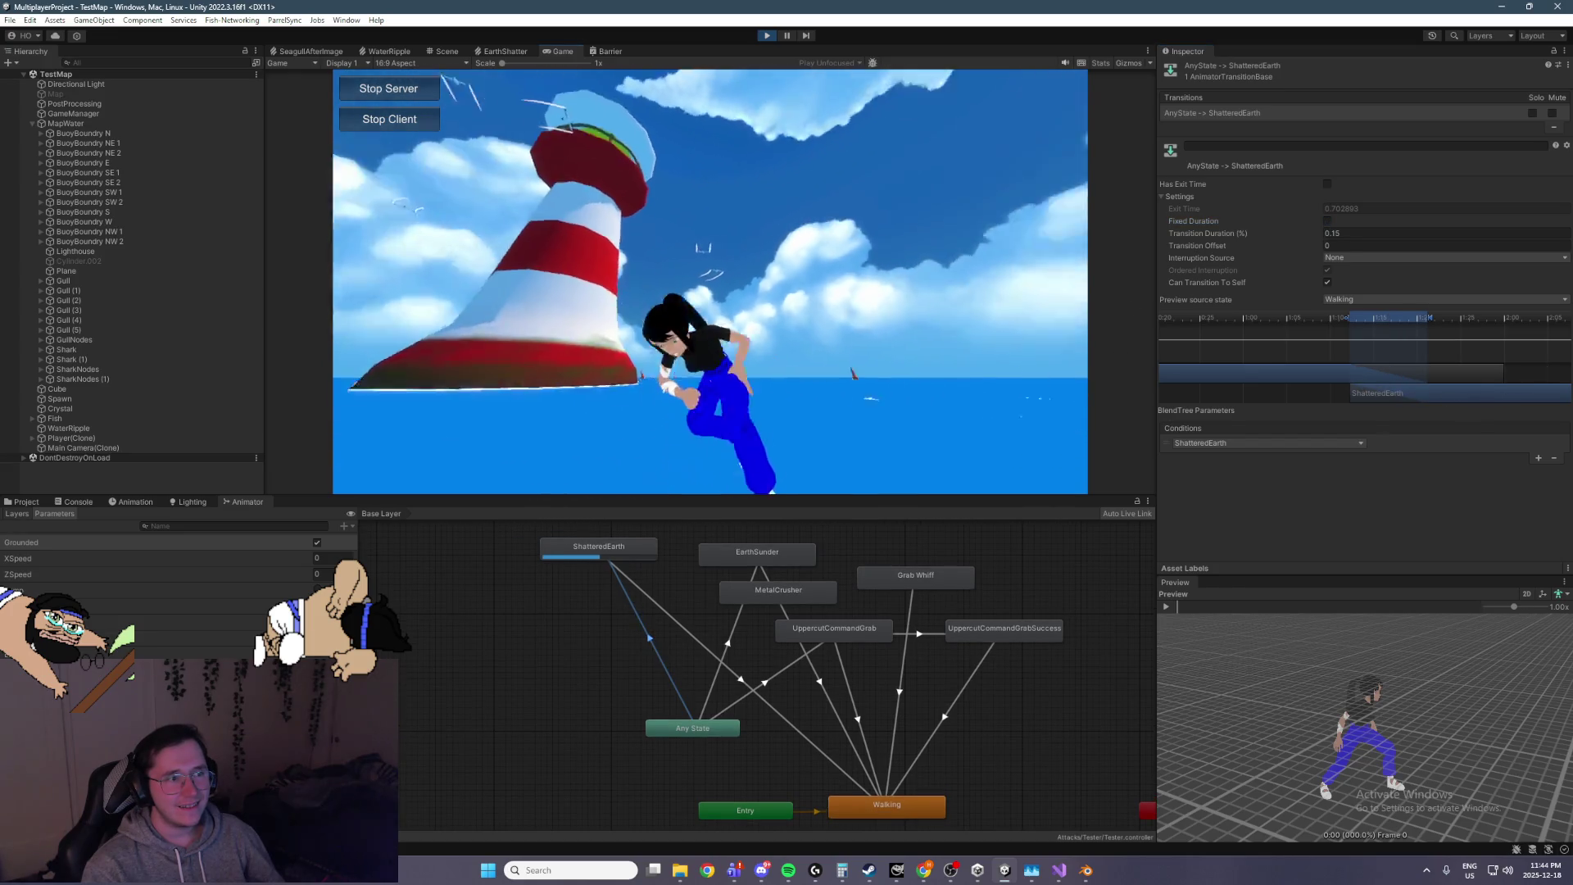
key("e")
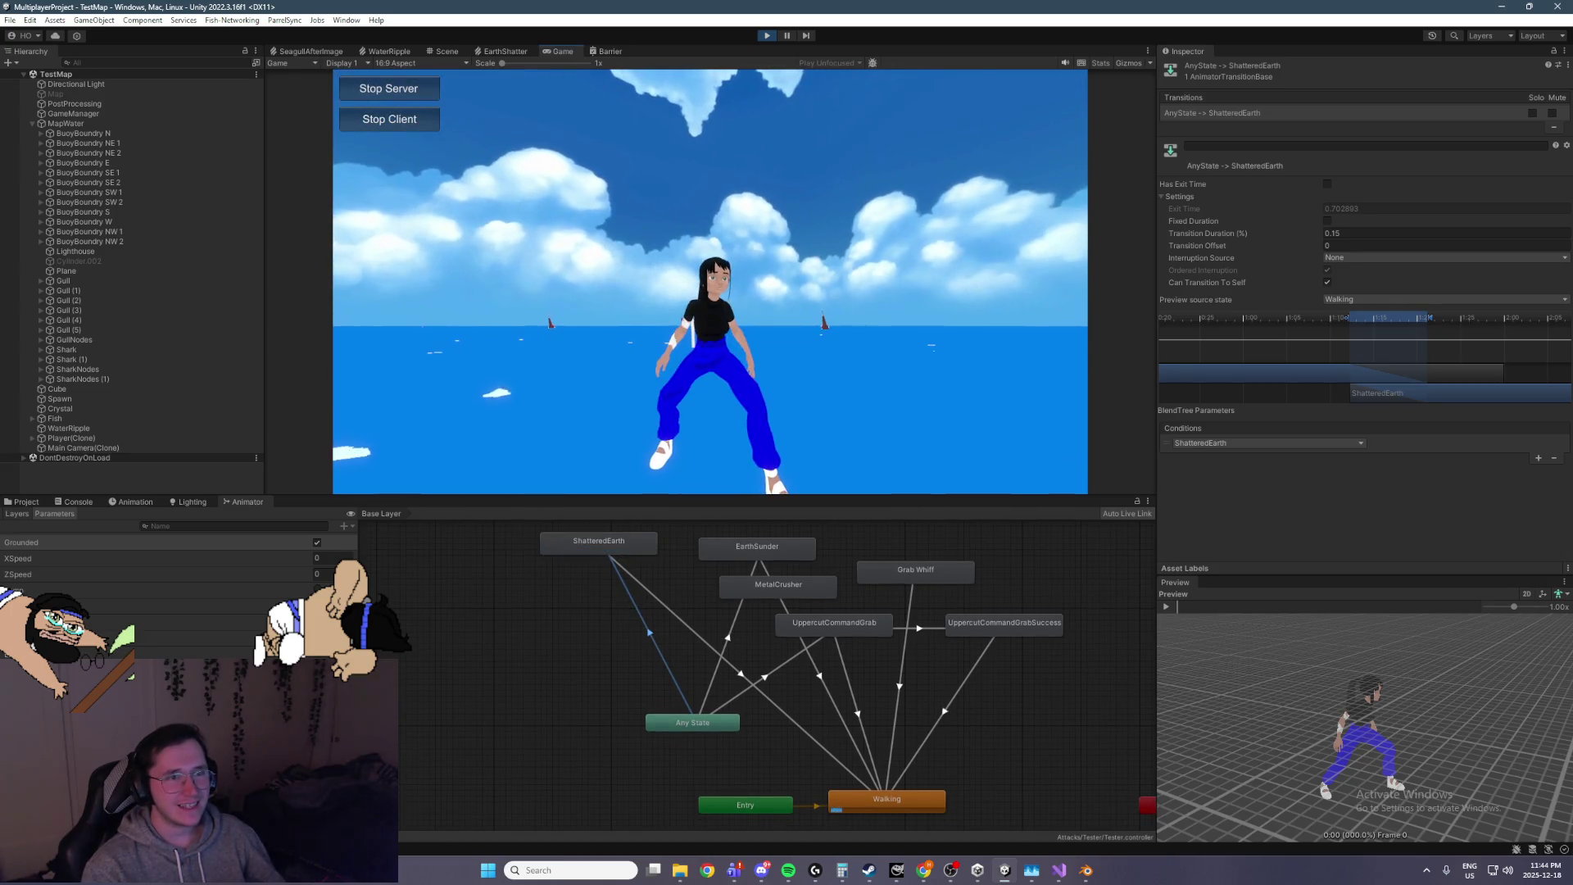
key("super")
key("Escape")
key("e")
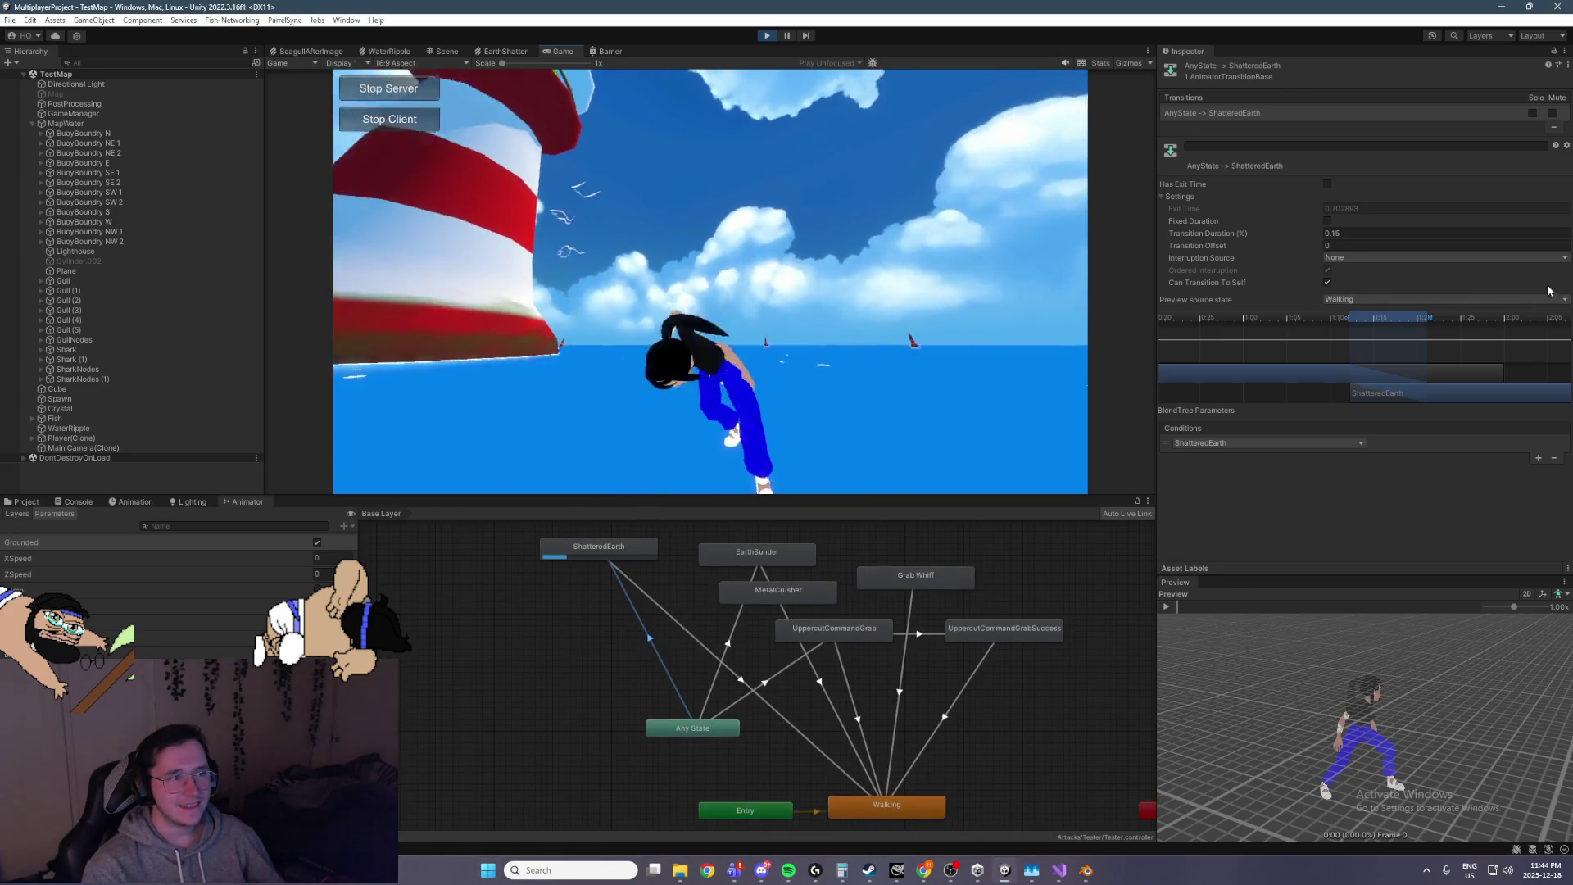
left_click(1398, 233)
Enter transition duration 0.025, replay ShatteredEarth, and run the character forward with W
type("0.025")
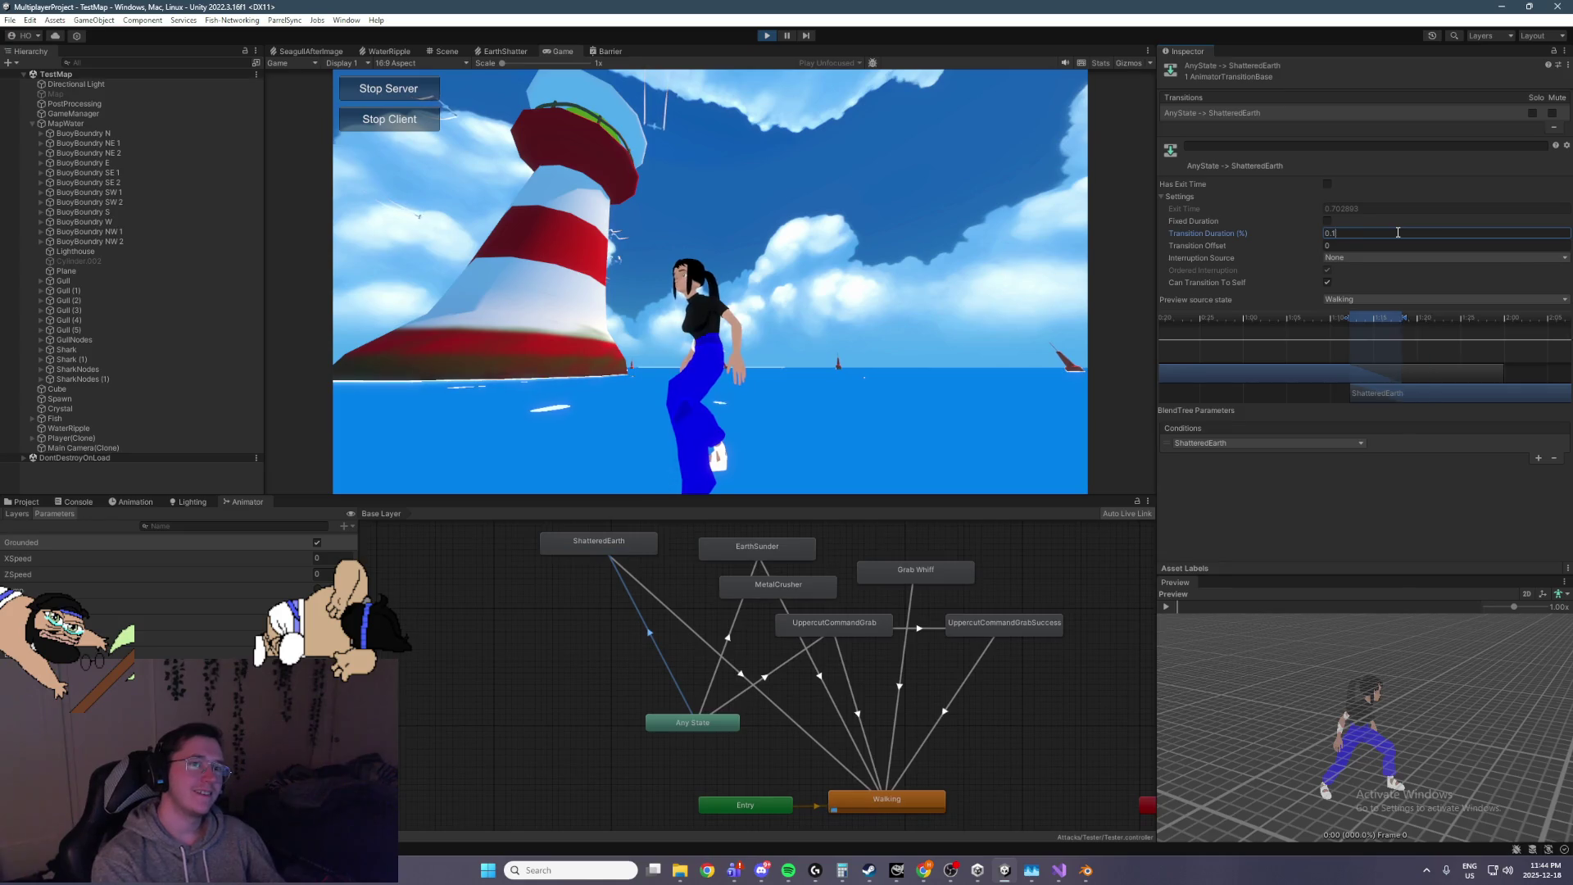
left_click(710, 279)
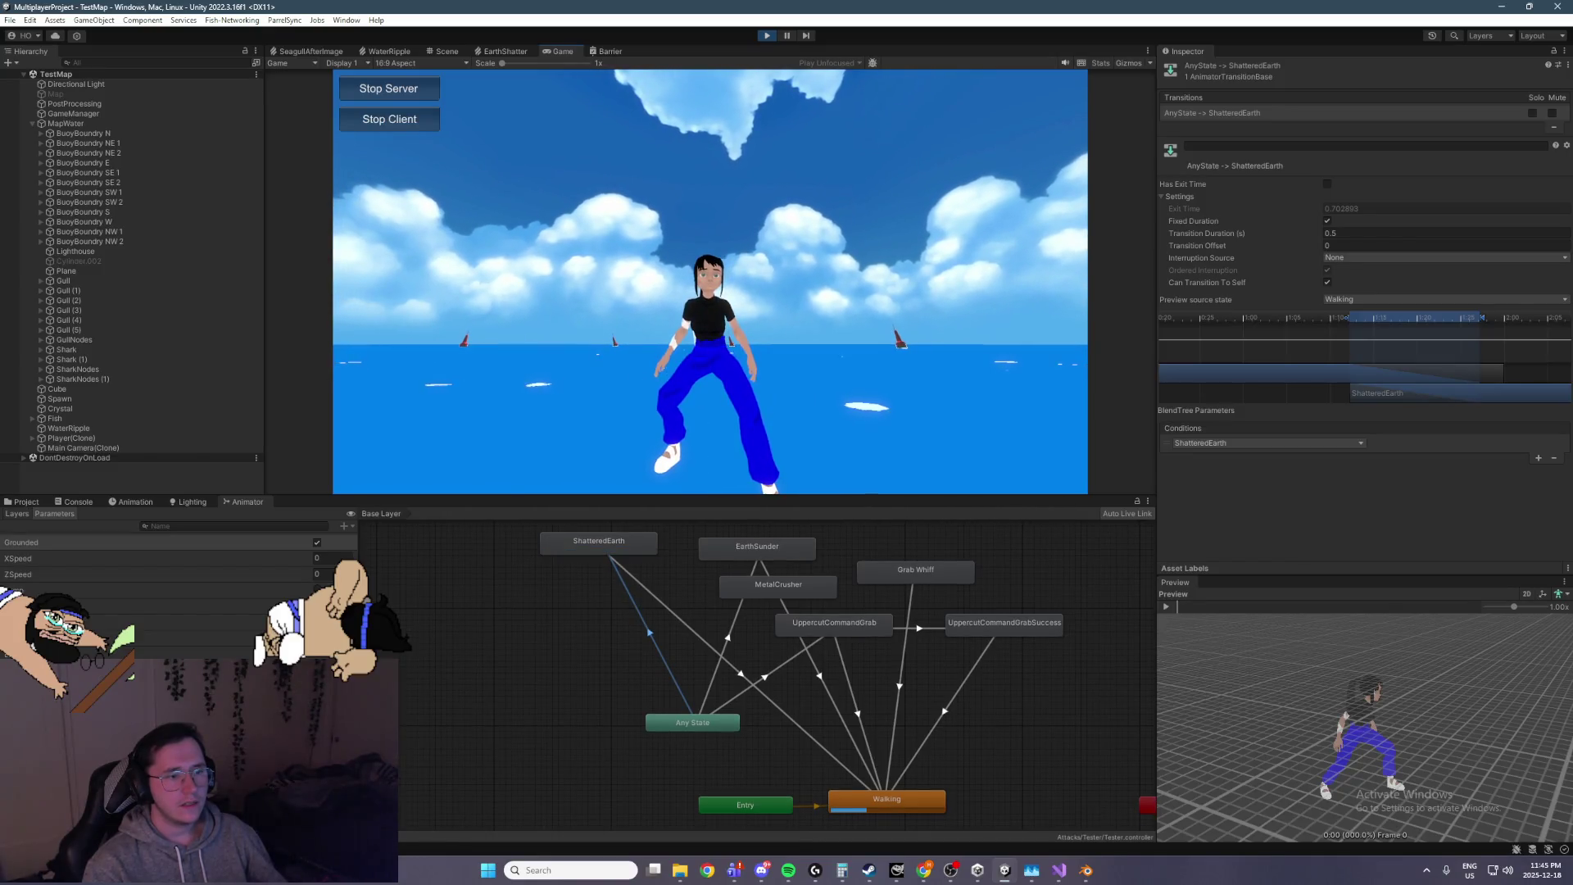
left_click(710, 280)
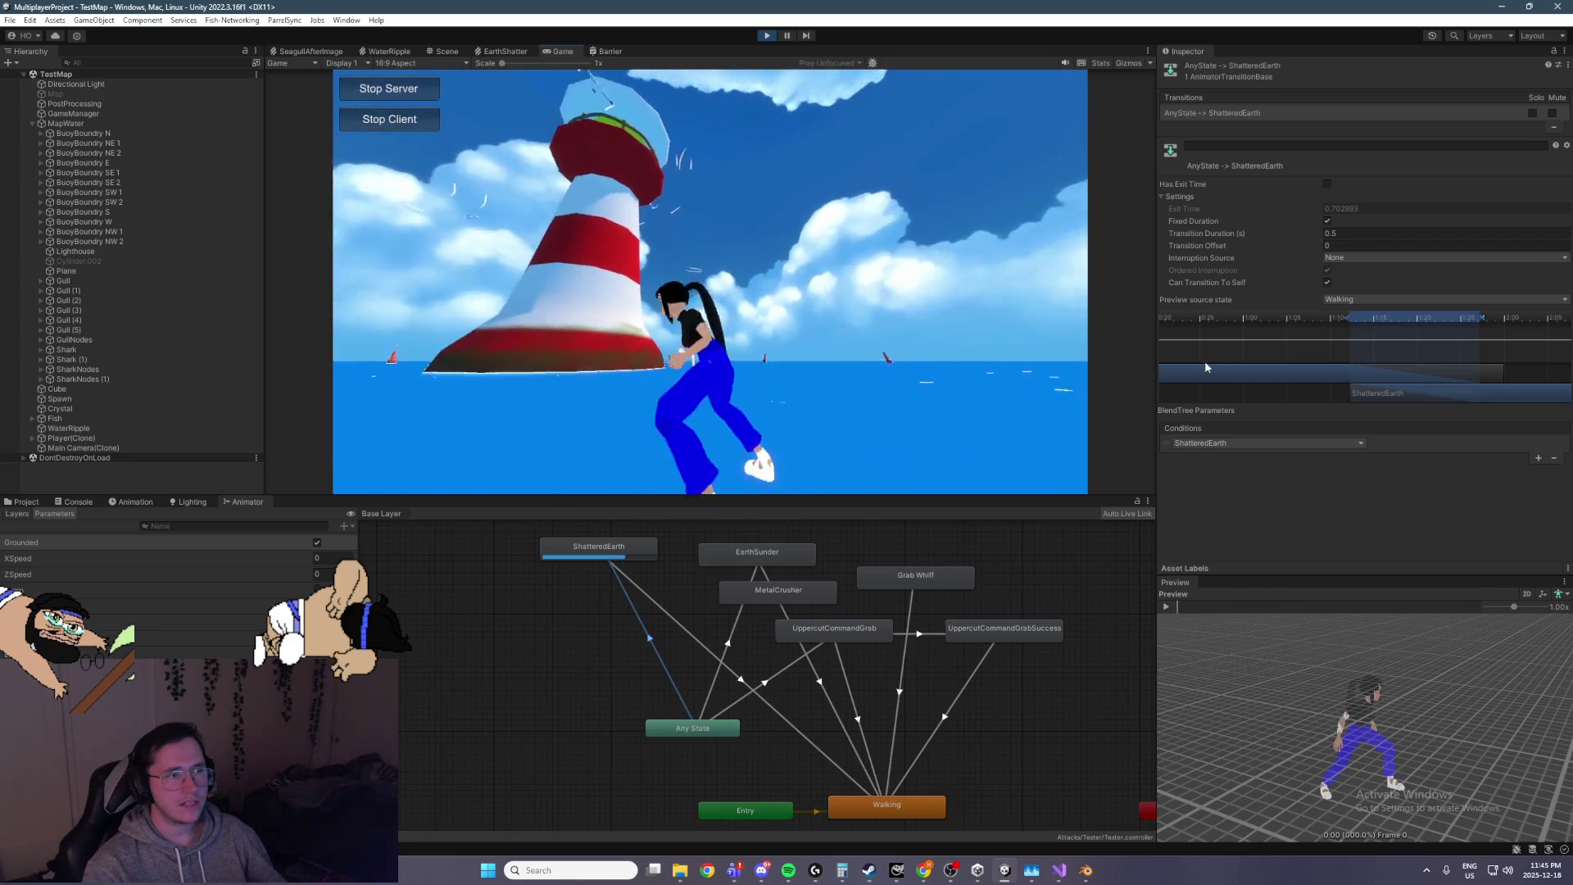
key("w")
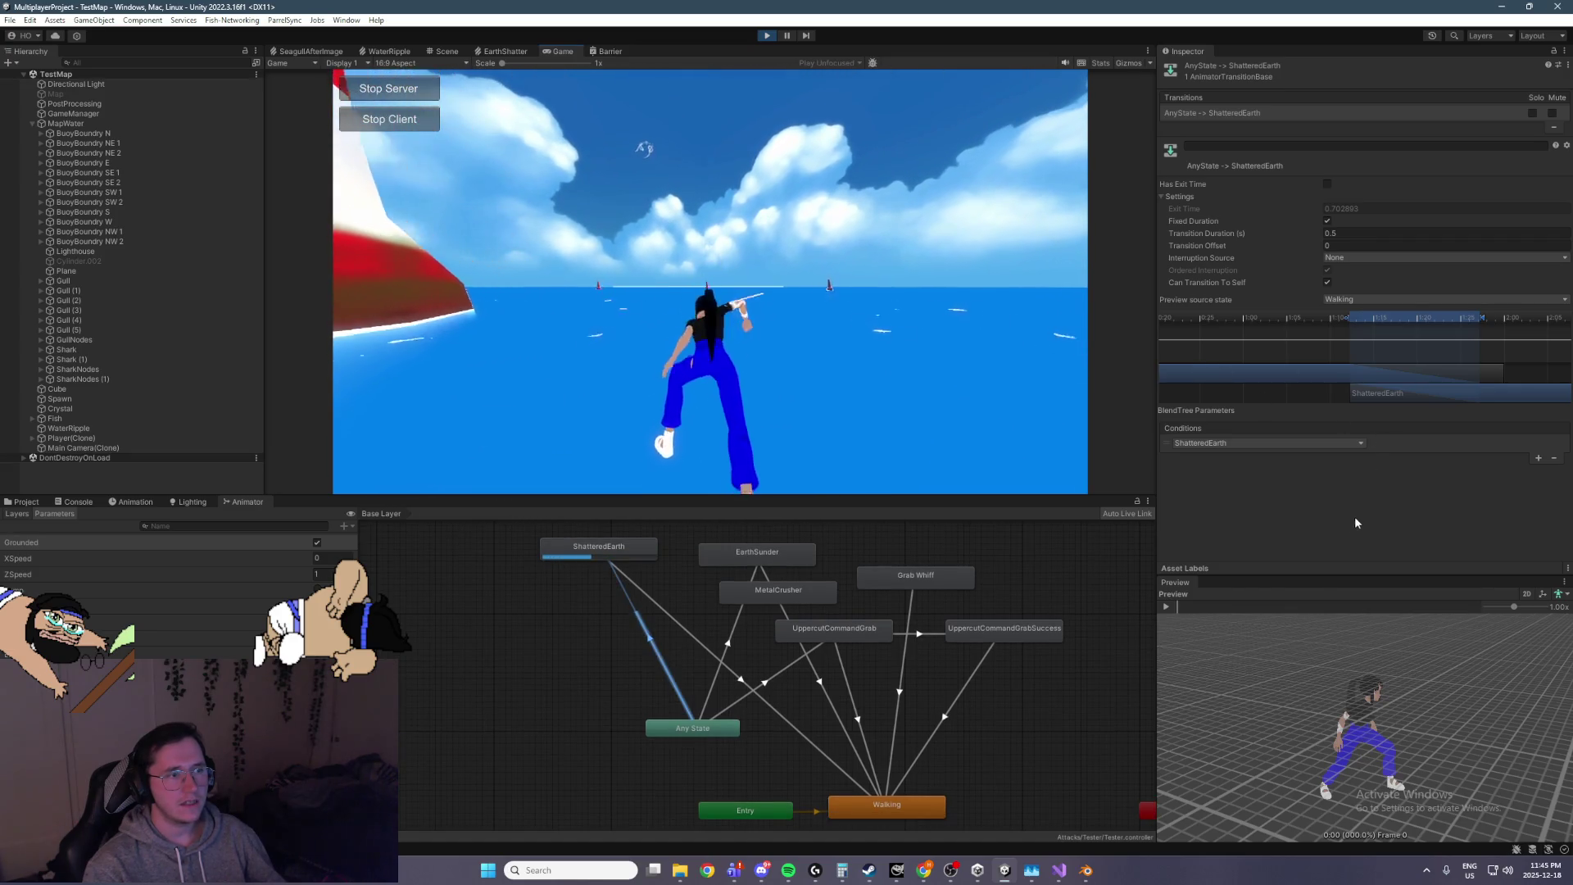
Toggle Has Exit Time on and off, set Transition Duration to 0, and stop Play mode
left_click(1358, 233)
left_click(1328, 184)
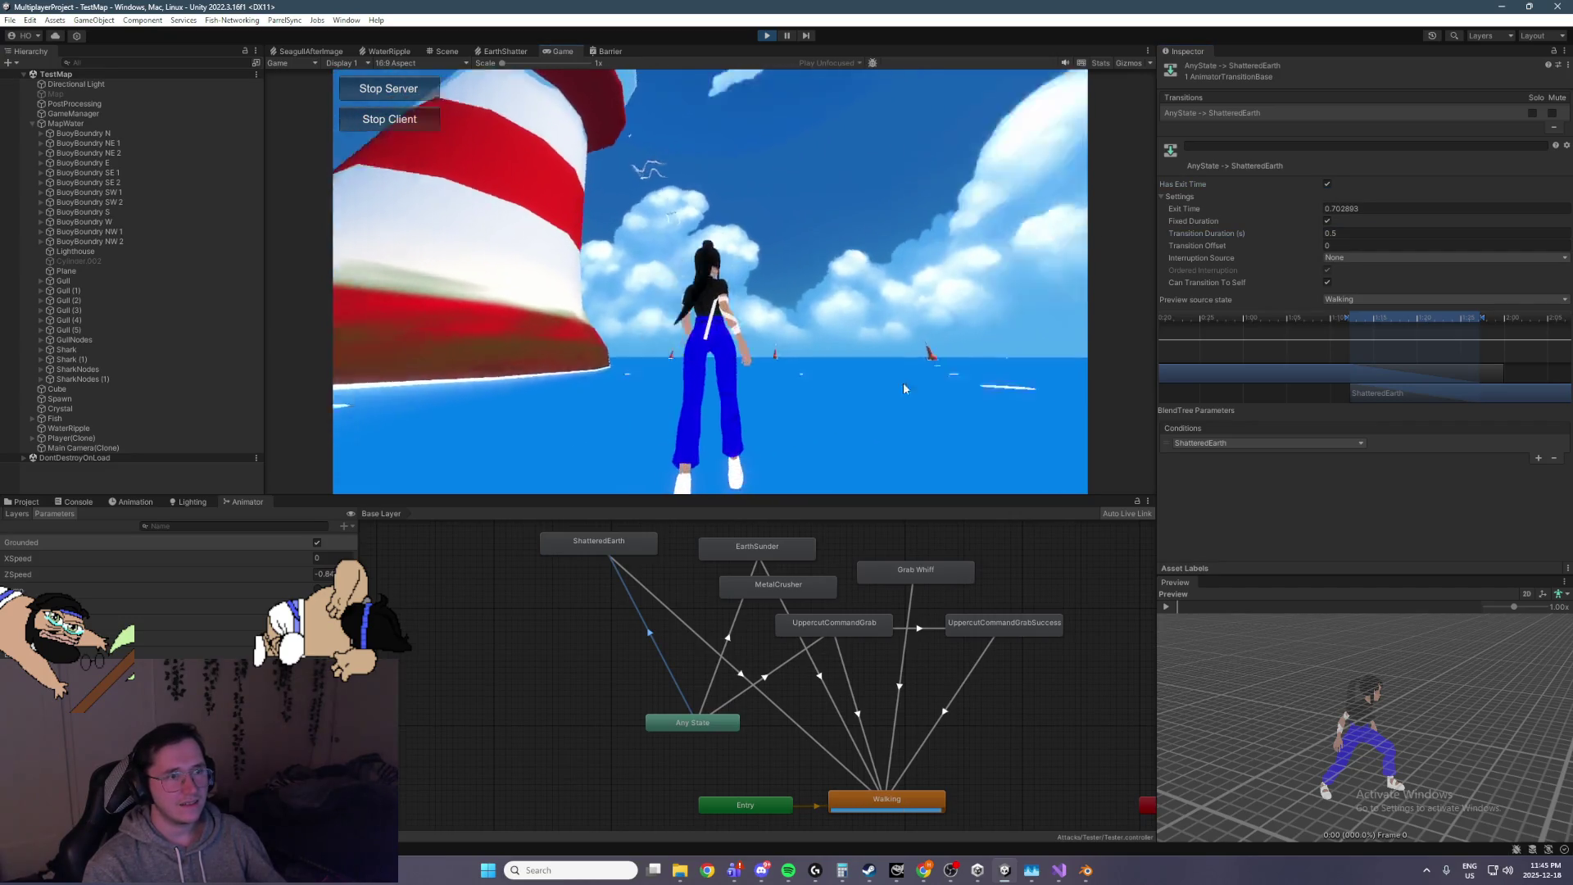
left_click(1327, 183)
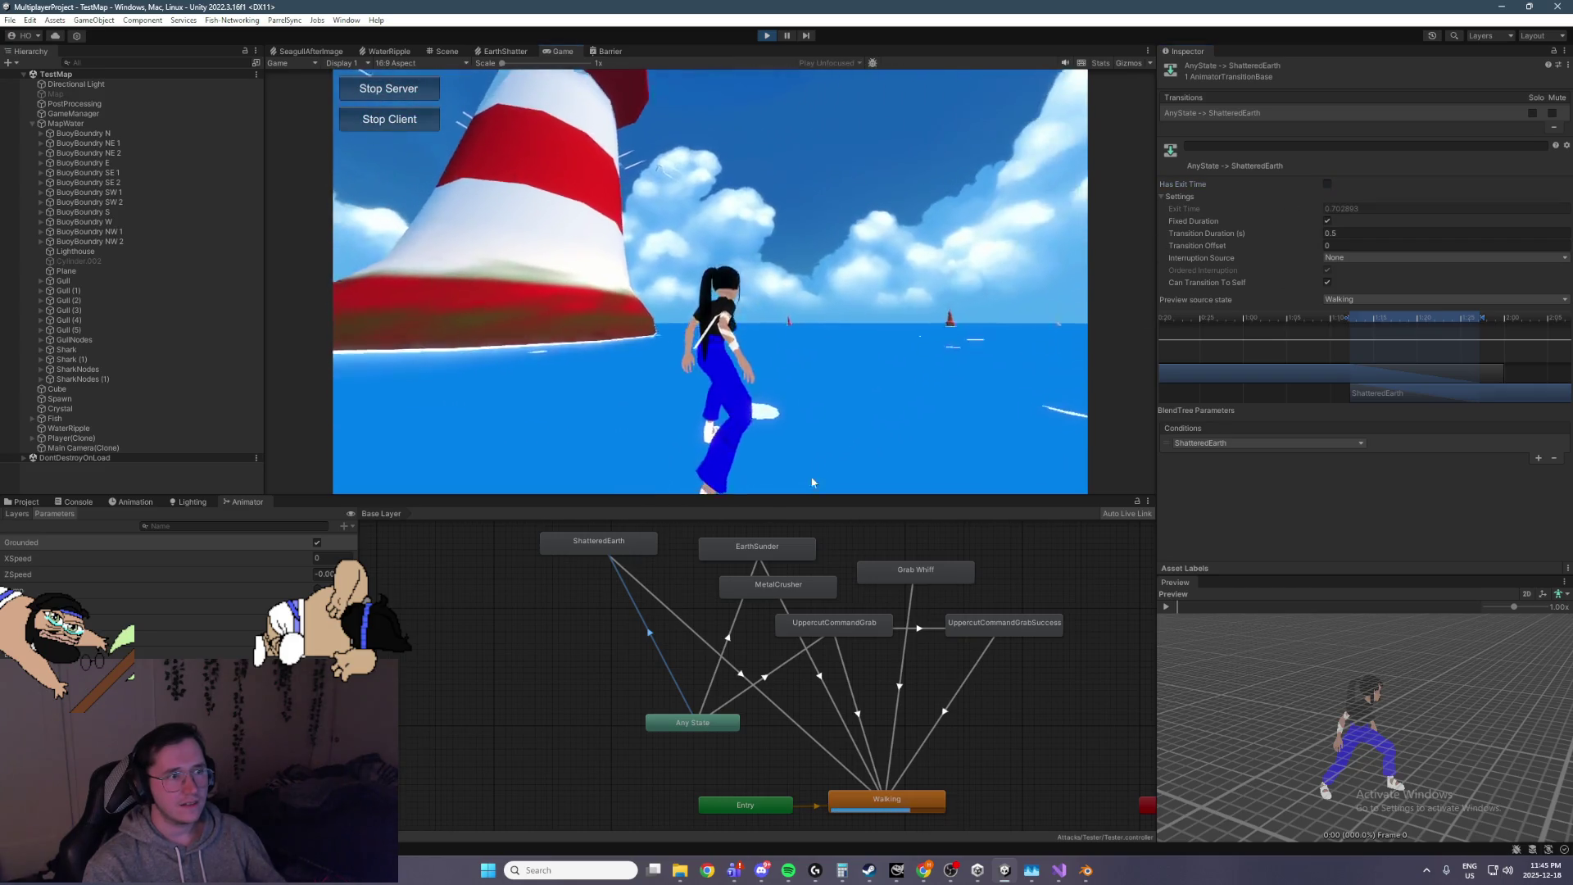
double_click(1393, 232)
type("0")
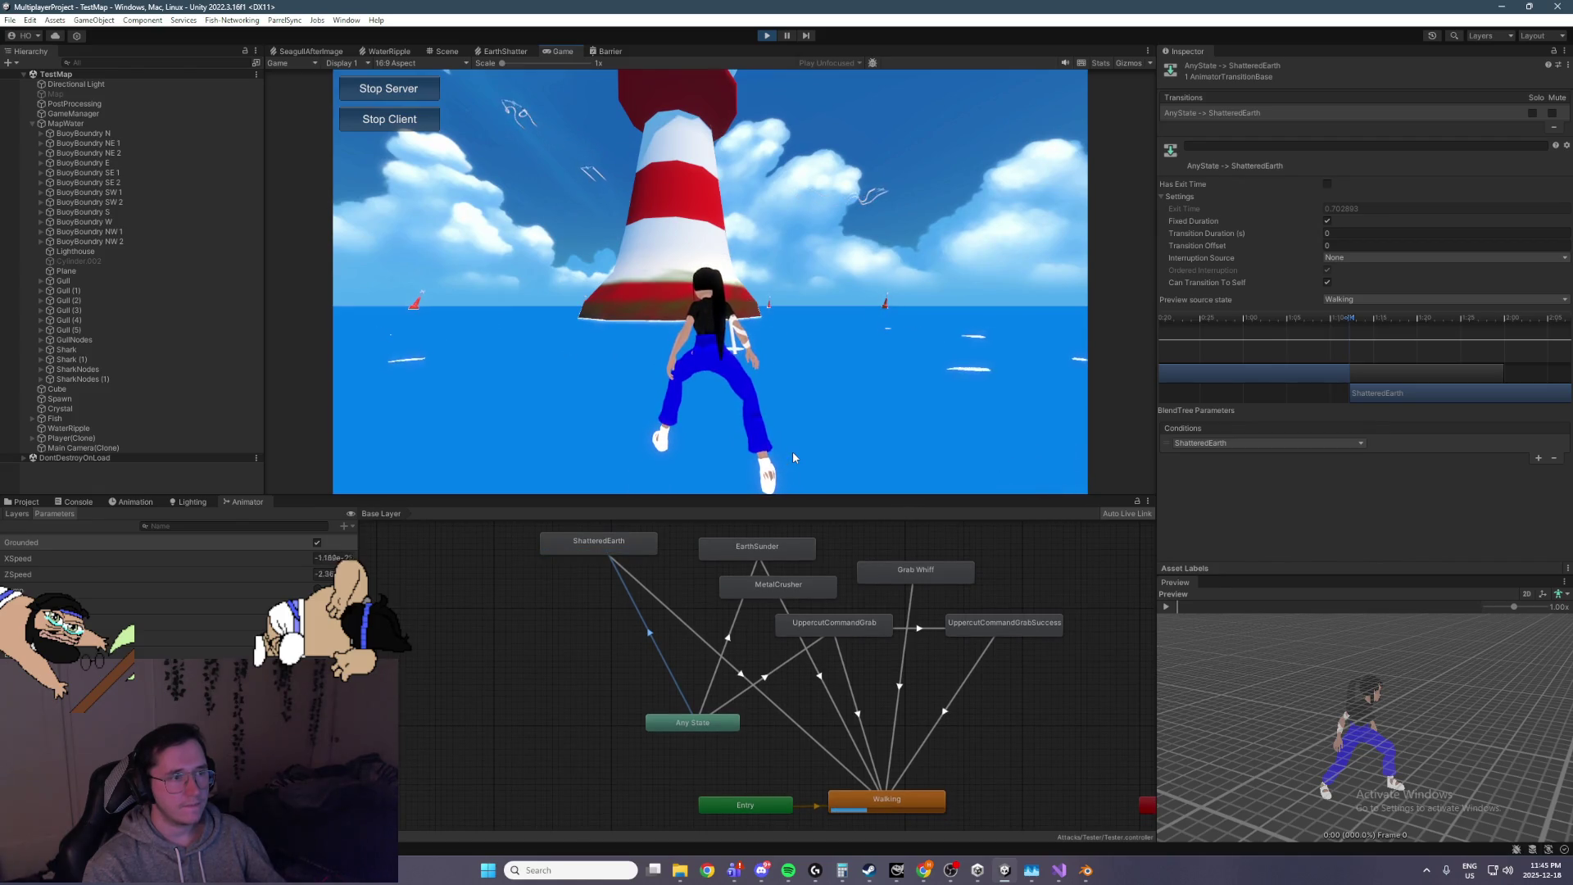
left_click(766, 36)
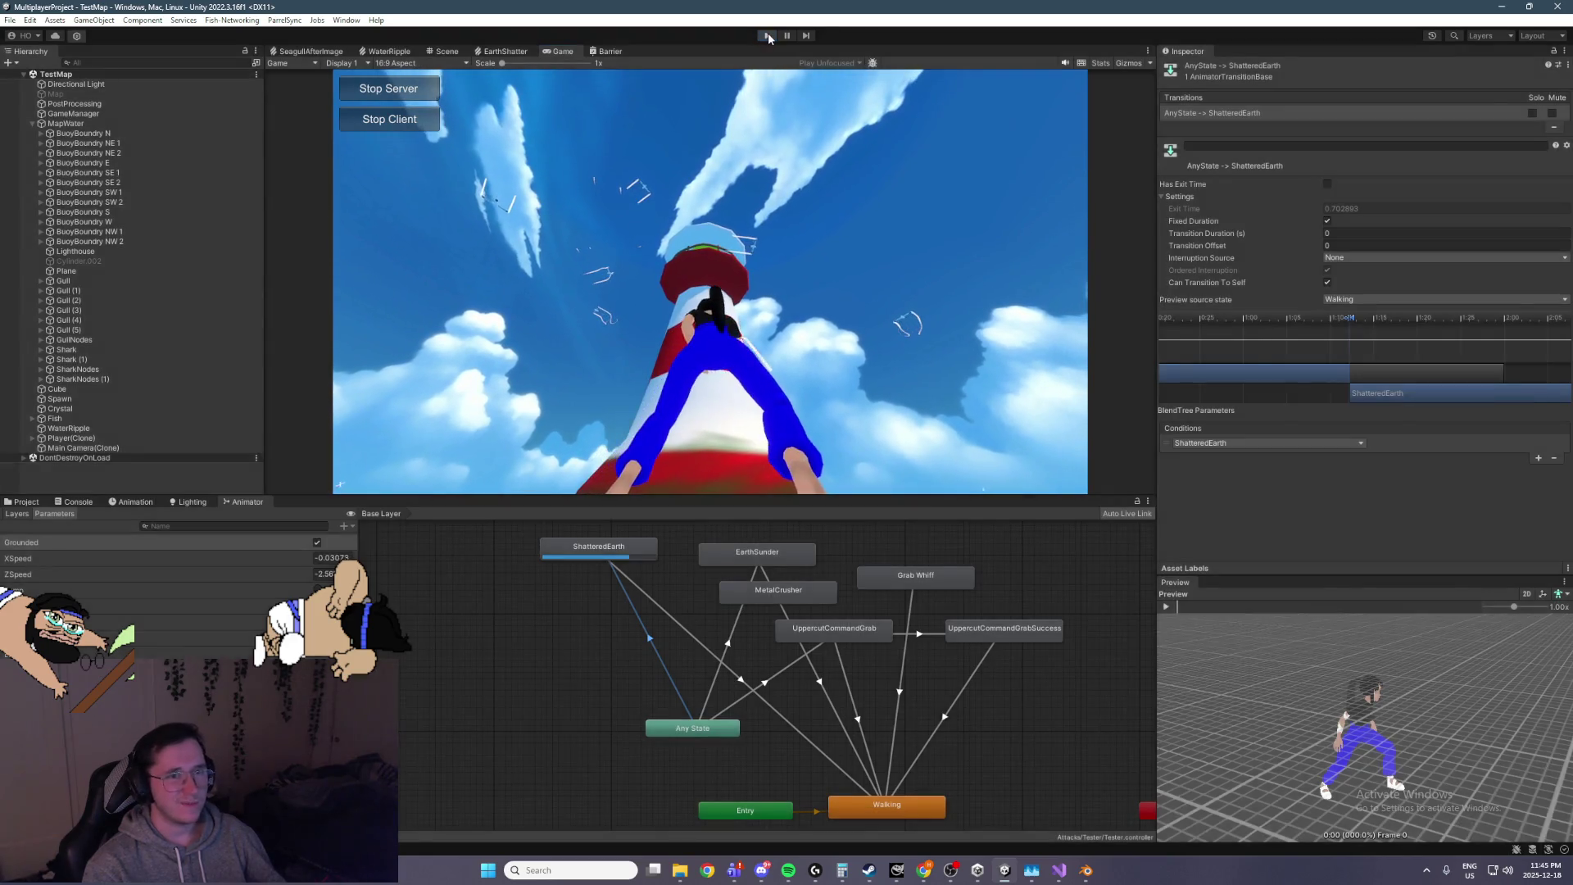
key("alt+Tab")
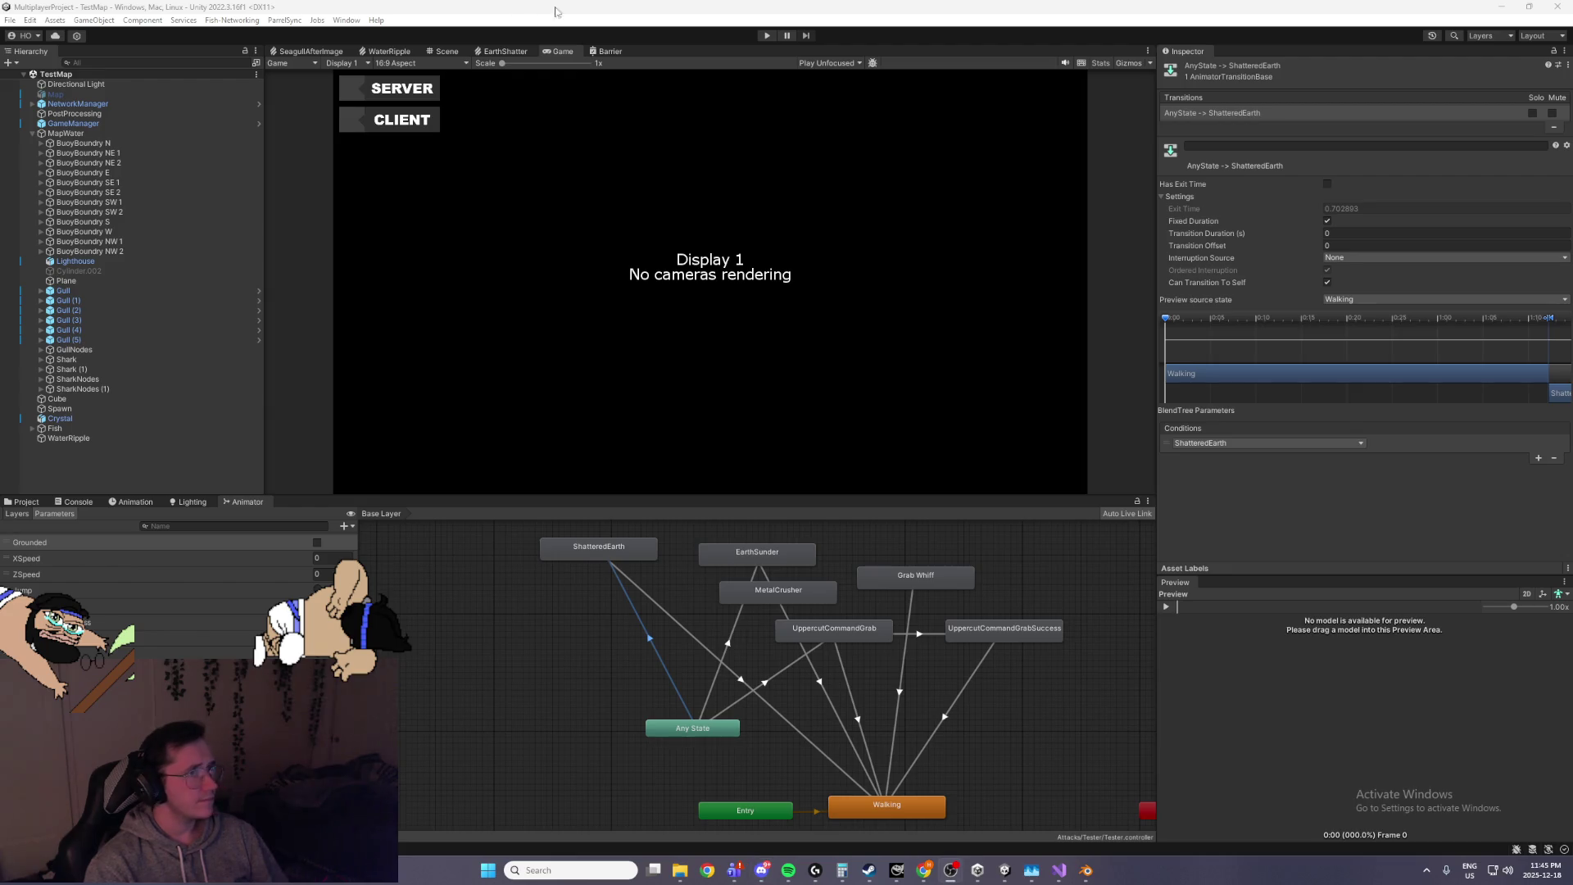
Switch to the Scene view, orbit and zoom toward the lighthouse, and select the WaterRipple effect
left_click(657, 13)
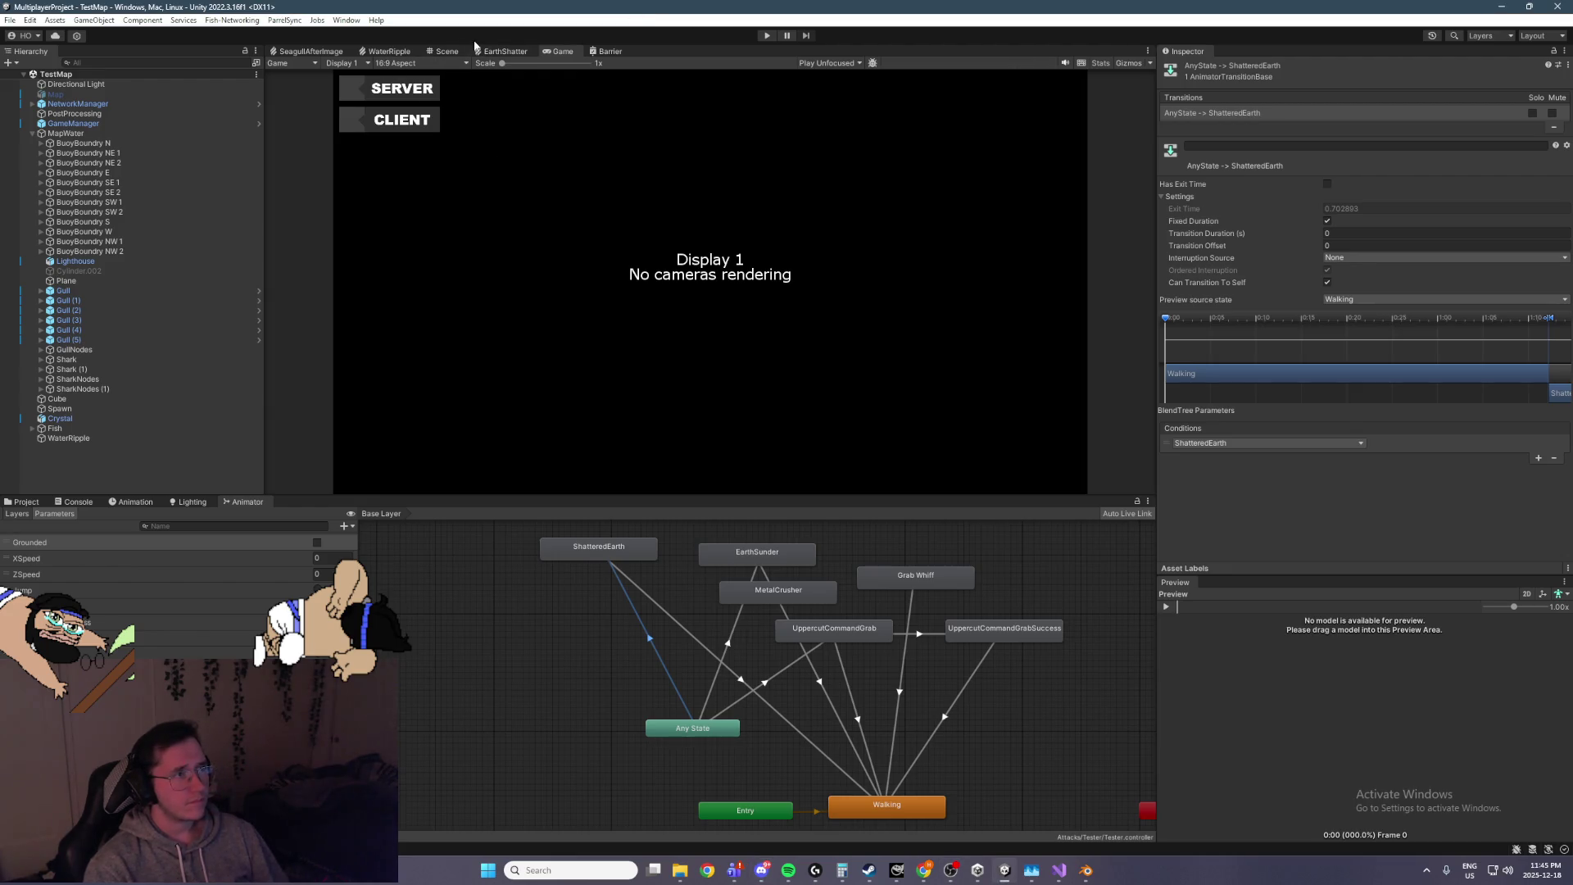
left_click(446, 51)
mouse_move(704, 246)
left_mouse_down()
mouse_move(703, 175)
mouse_move(790, 74)
mouse_move(677, 198)
mouse_move(807, 311)
mouse_move(715, 246)
mouse_move(596, 204)
mouse_move(676, 263)
mouse_move(658, 215)
mouse_move(695, 285)
mouse_move(629, 443)
mouse_move(670, 380)
mouse_move(792, 305)
left_mouse_up()
scroll(790, 74, "up", 10)
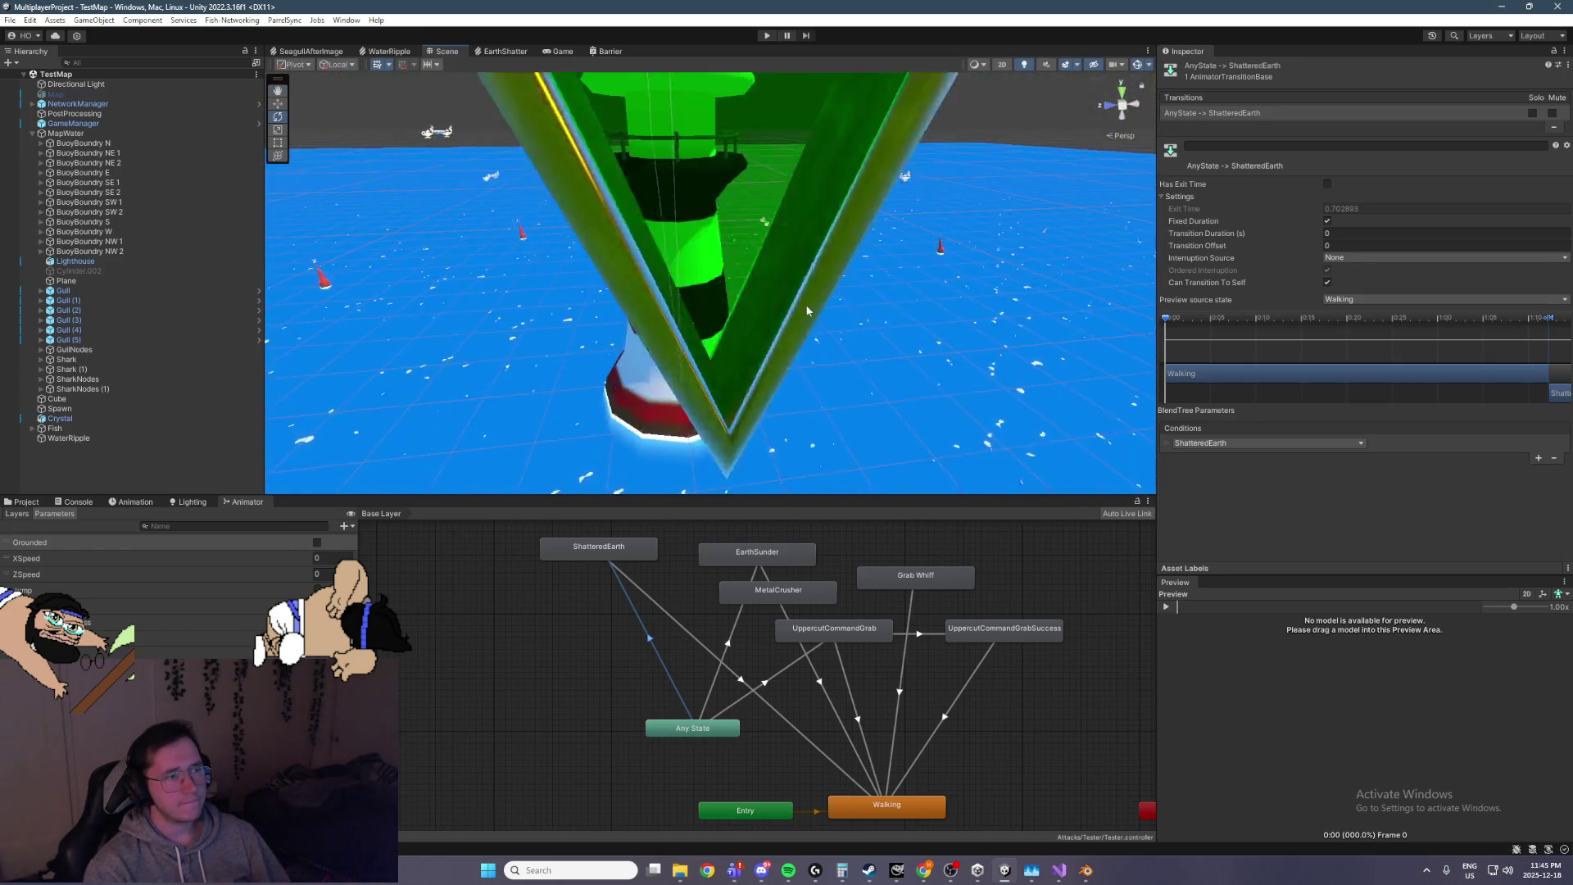
scroll(764, 287, "down", 5)
scroll(763, 287, "up", 5)
left_click(789, 296)
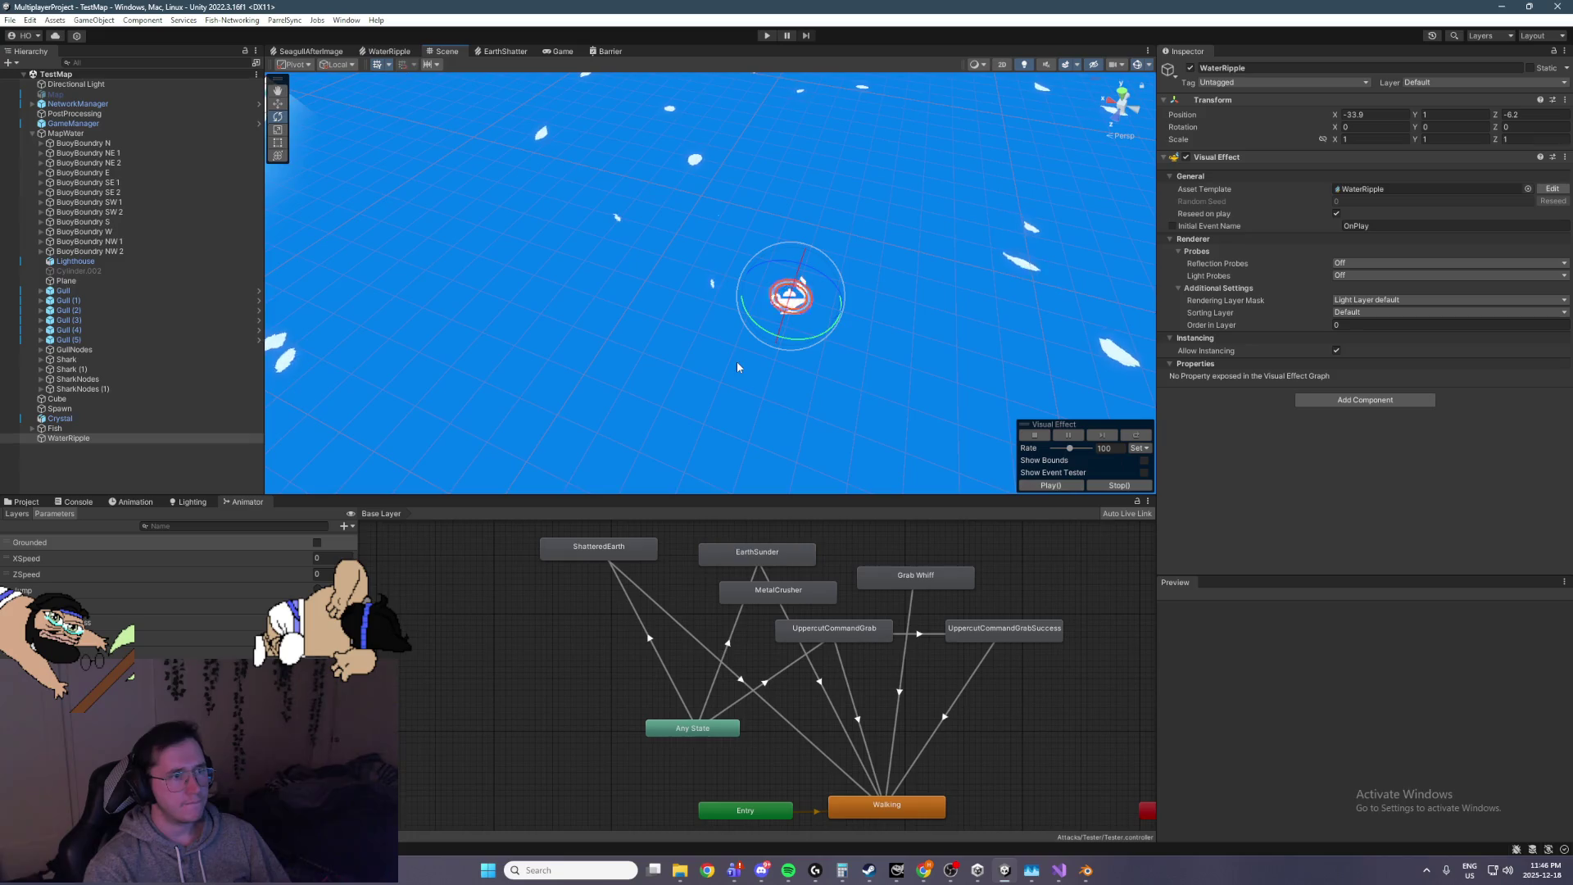
Orbit around the WaterRipple, then open the Project browser and focus its search field
mouse_move(891, 357)
left_mouse_down()
mouse_move(901, 326)
mouse_move(727, 29)
left_mouse_up()
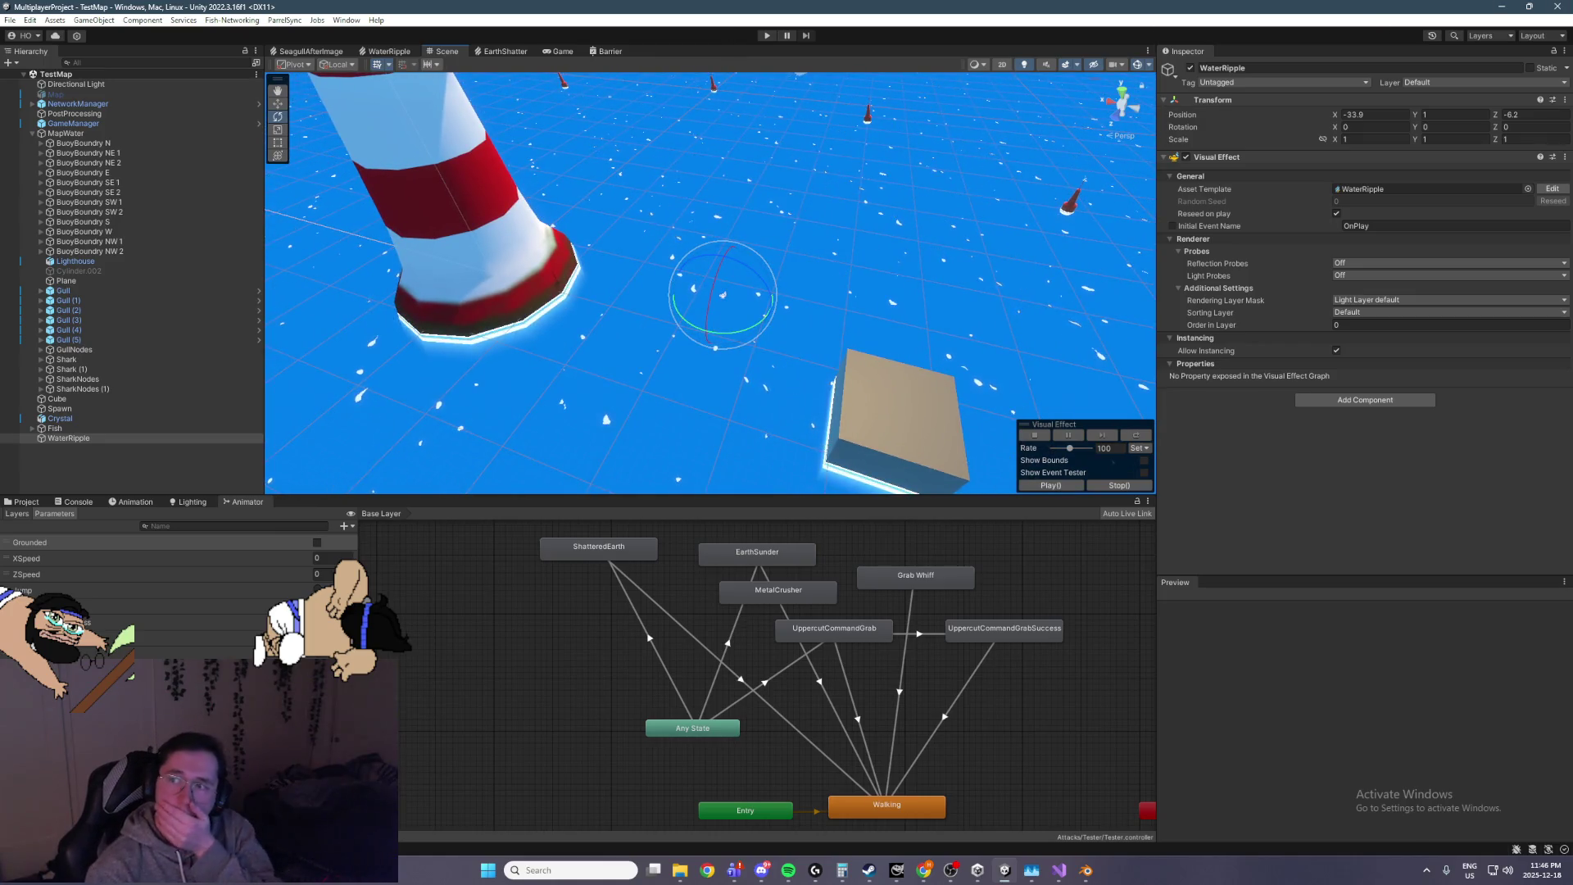
left_click(31, 505)
left_click(984, 512)
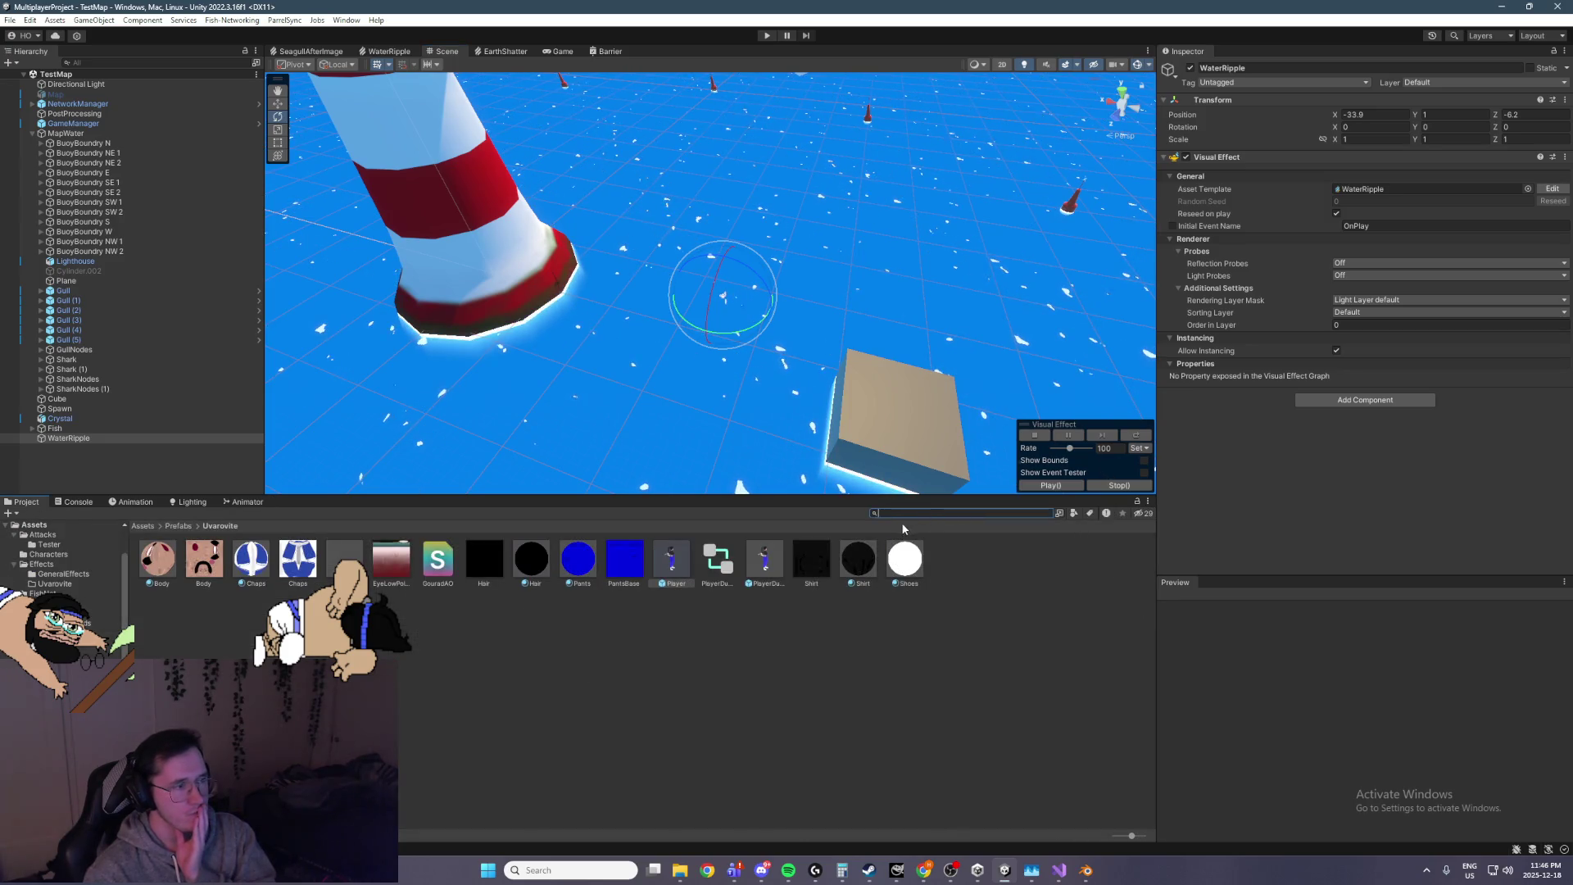
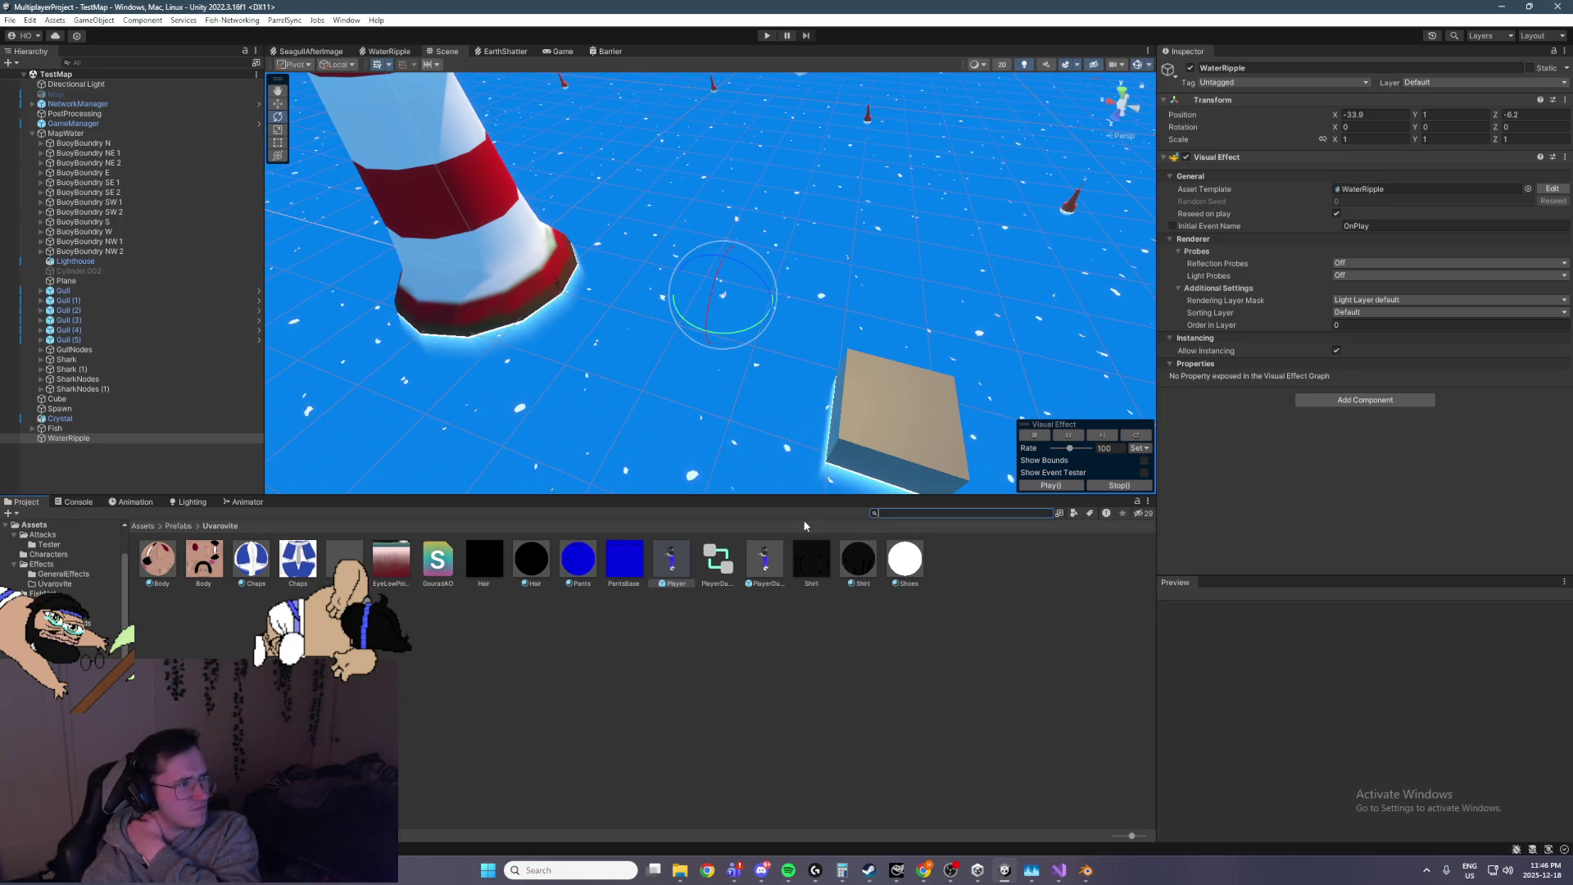
Deselect the WaterRipple object and return to the Unity editor from Visual Studio
left_click(131, 472)
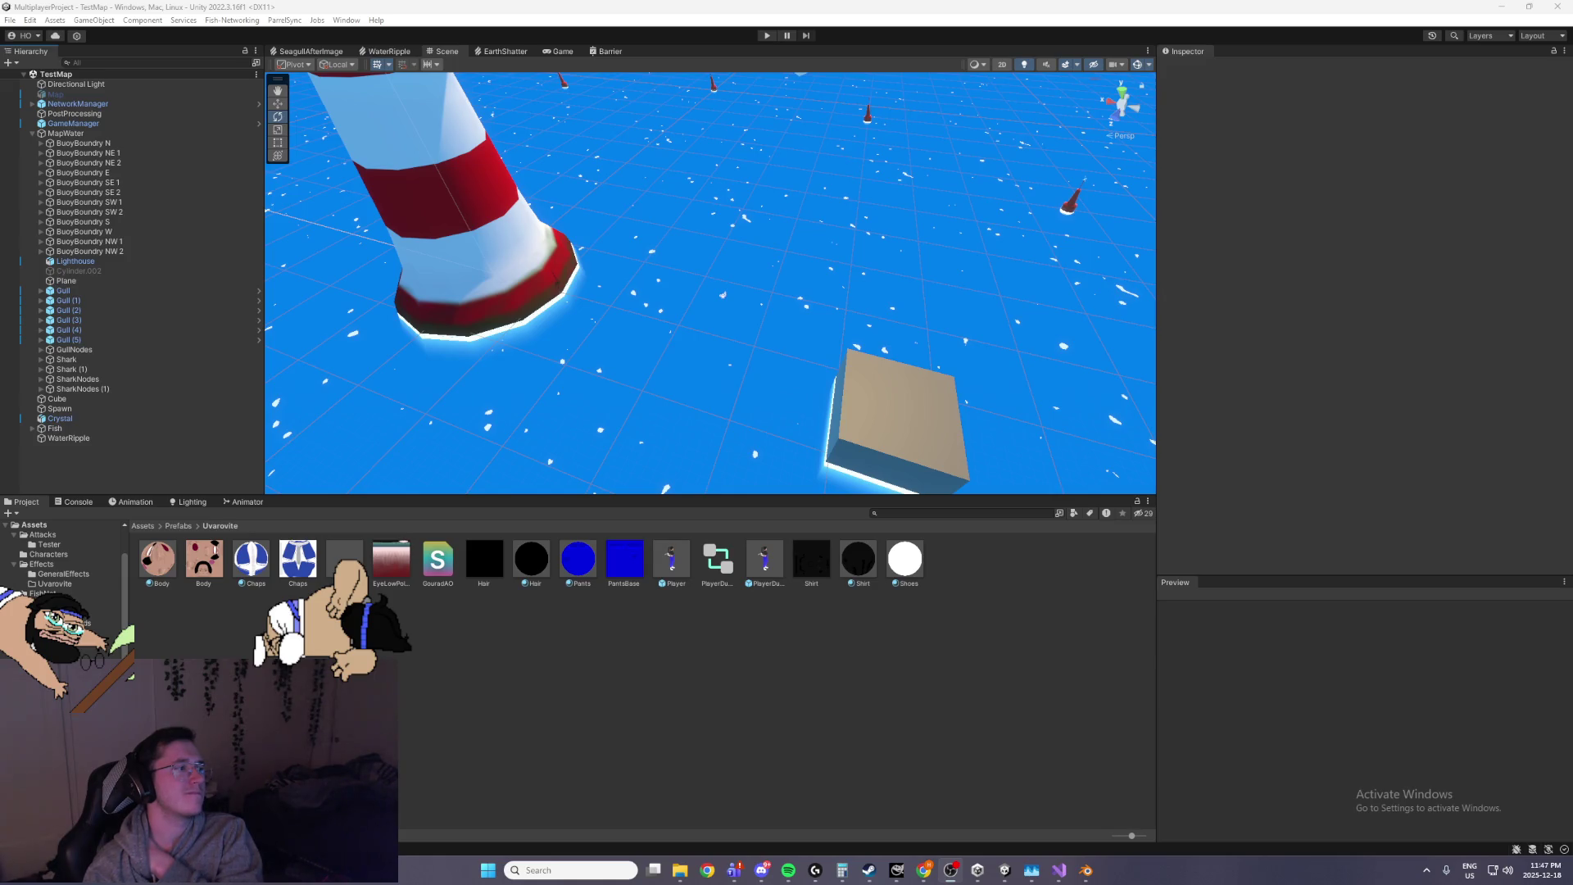
left_click(285, 5)
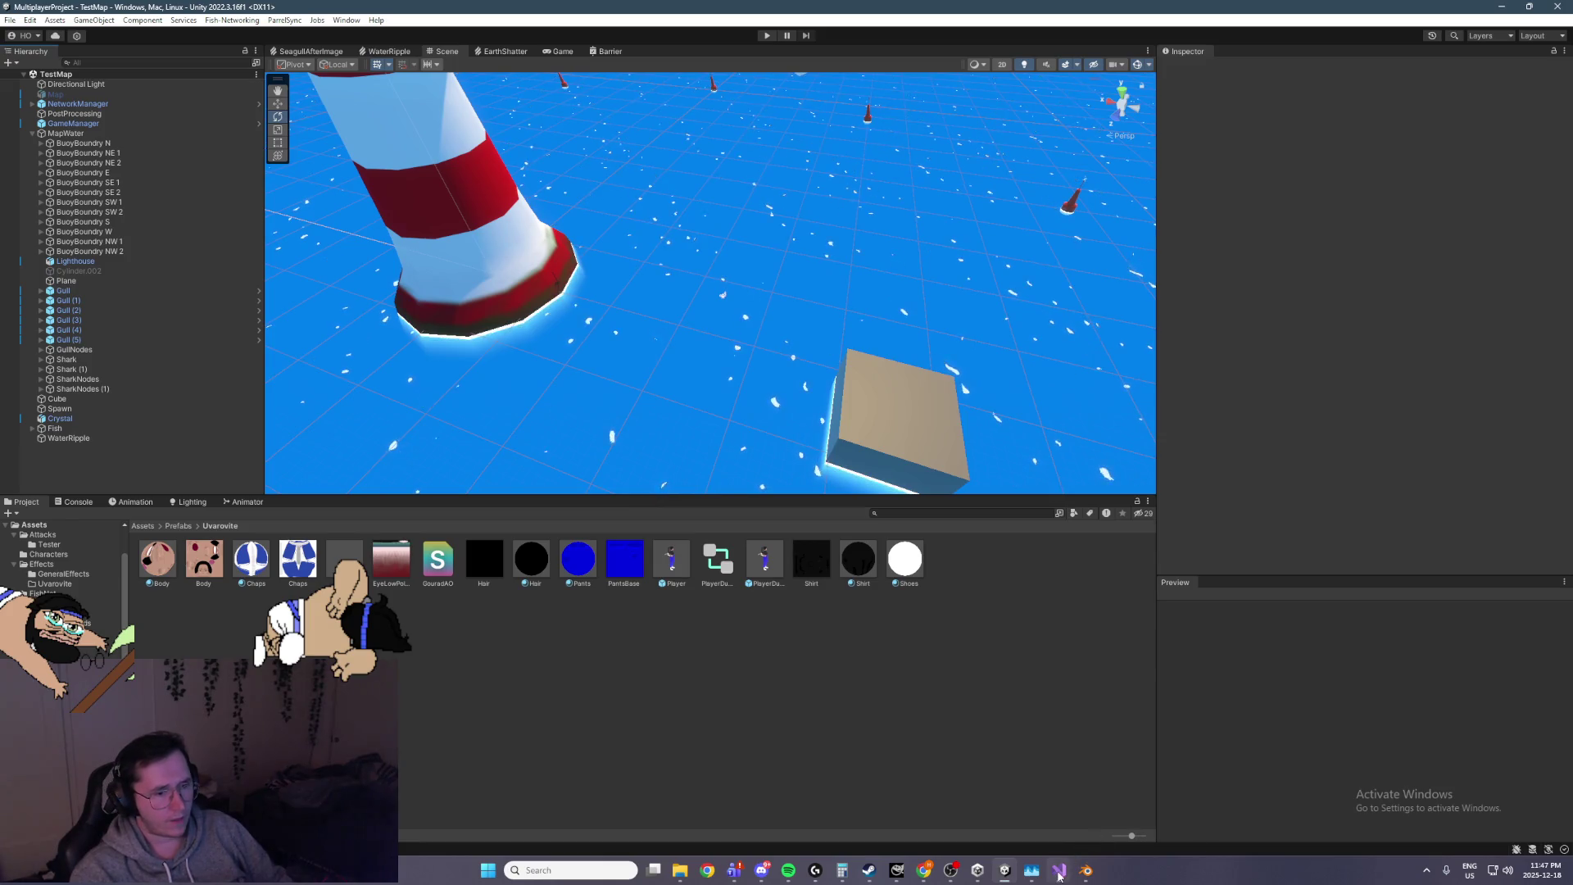
left_click(1059, 873)
key("alt+Tab")
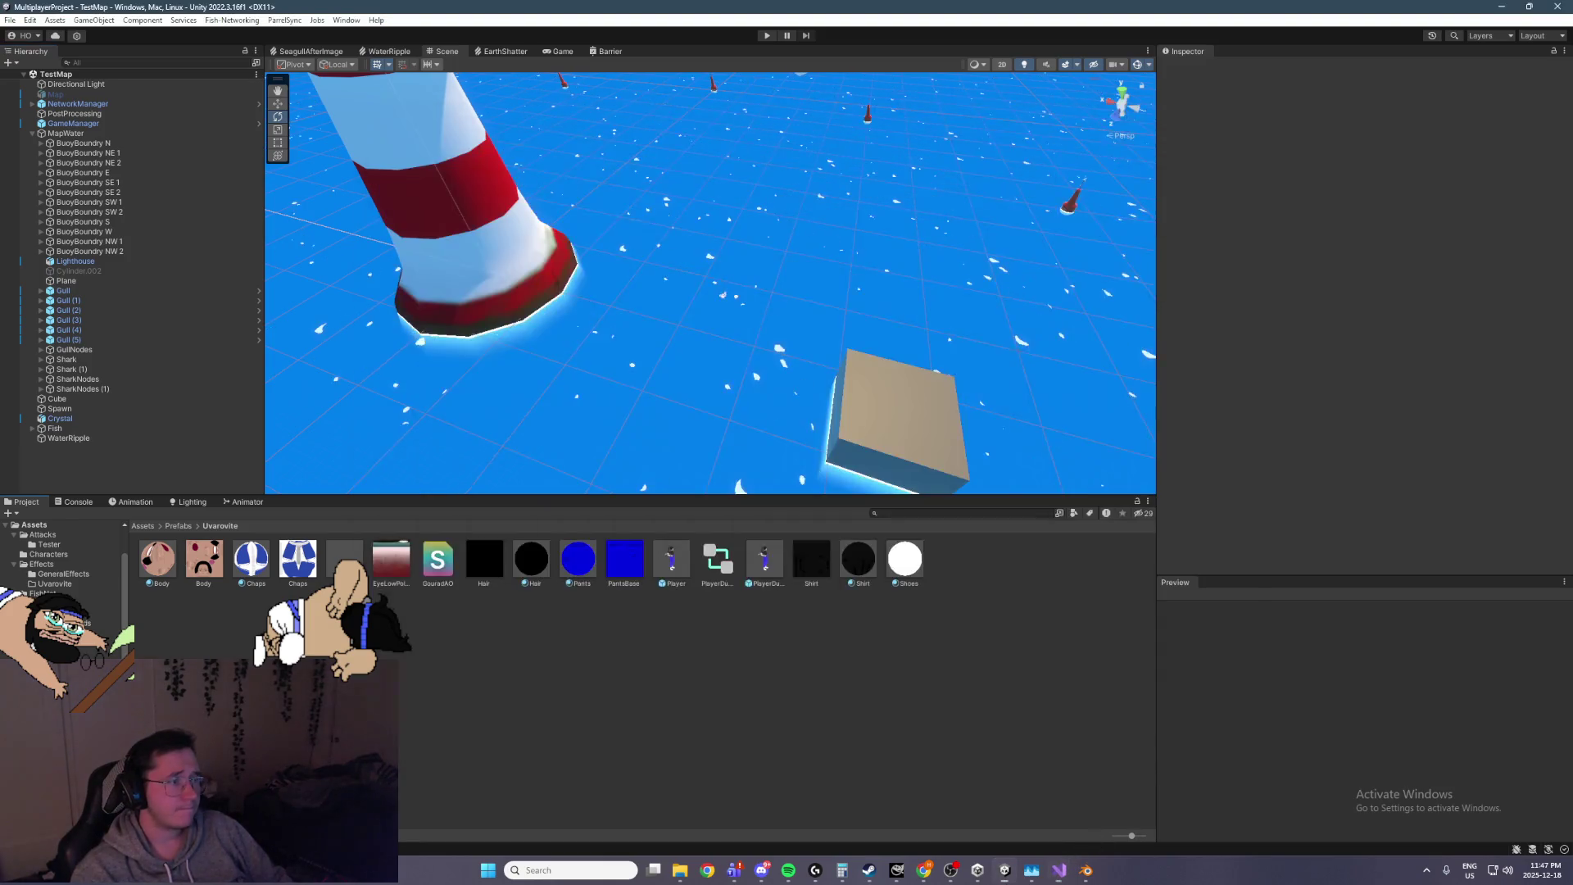
Search the project assets for 'combat' and select the PlayerCombat script
left_click(888, 513)
type("co")
type("t")
type("c")
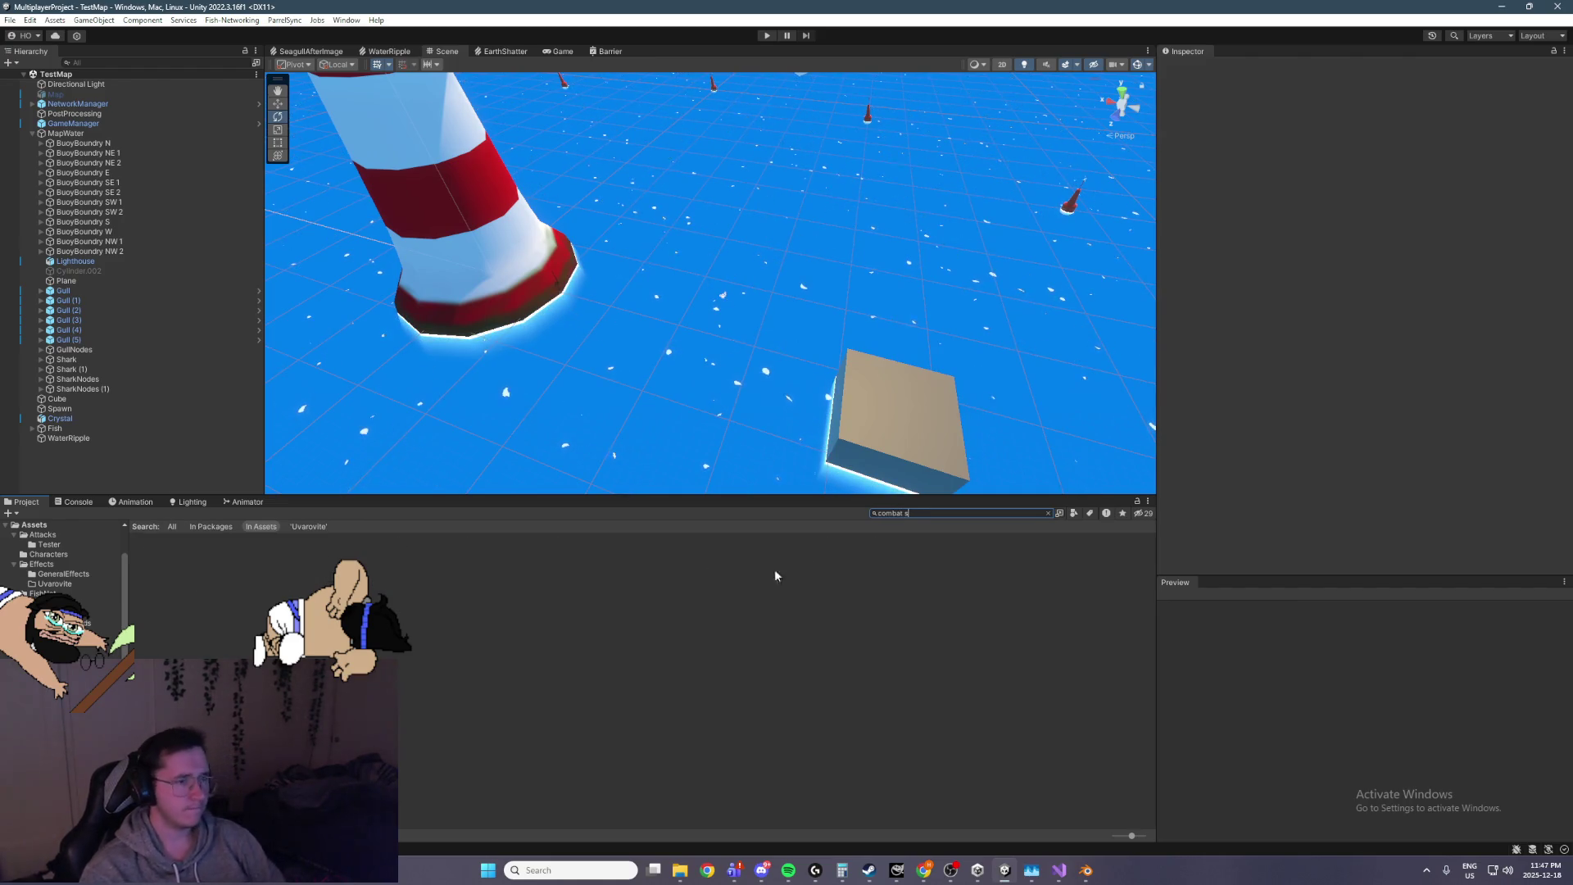
key("BackSpace")
left_click(391, 560)
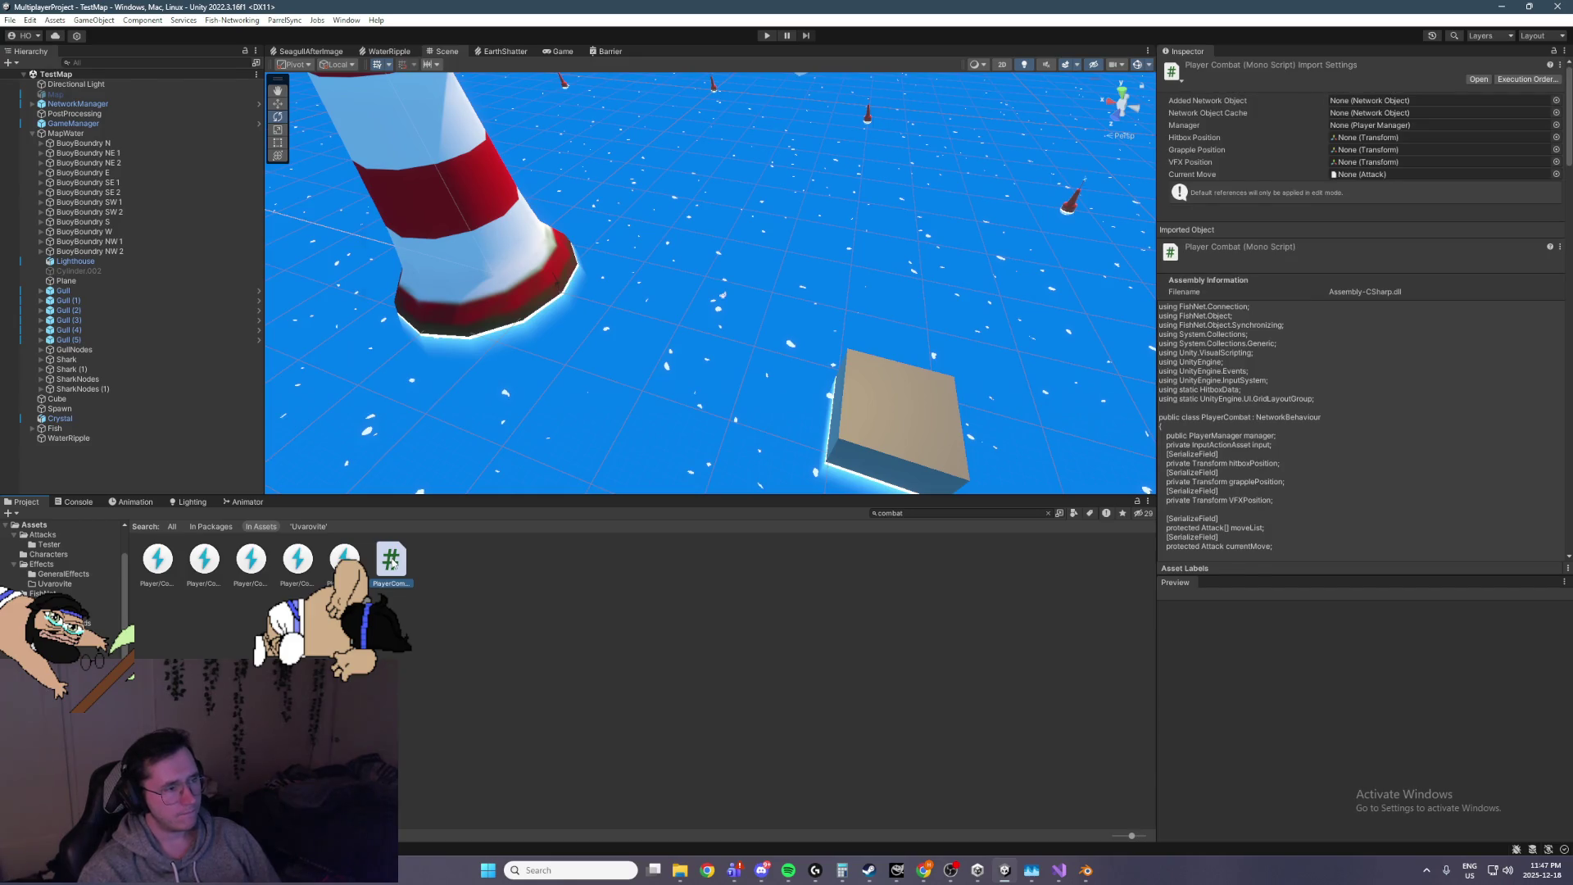
Open PlayerCombat.cs in Visual Studio and read through ExecuteMove and SpawnHitbox's data assignment
double_click(393, 563)
scroll(902, 344, "down", 10)
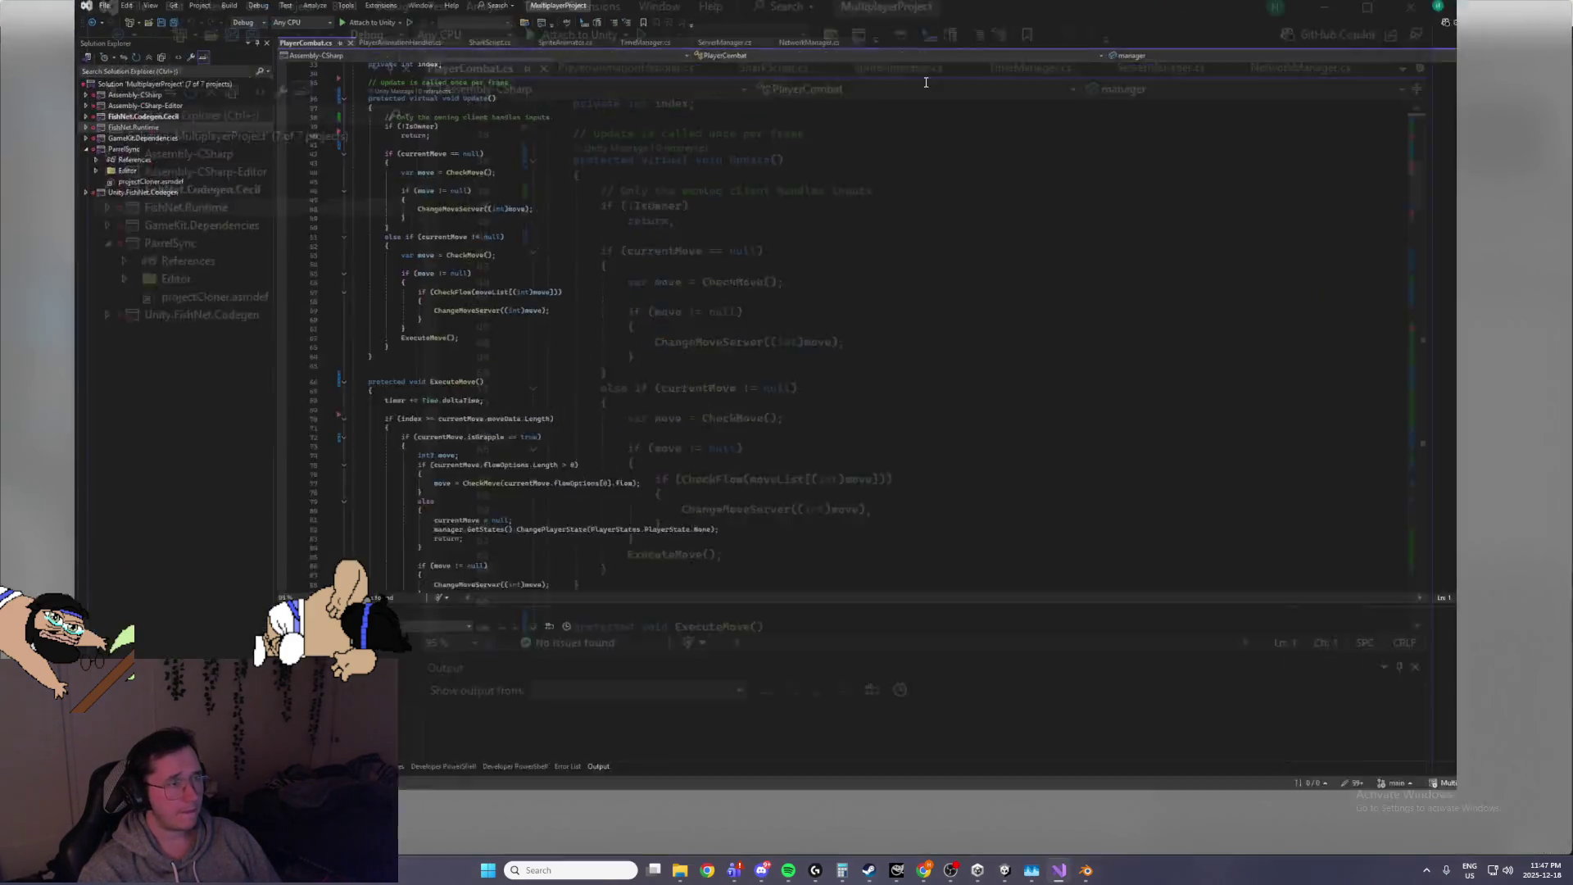
scroll(902, 328, "down", 10)
mouse_move(1563, 231)
left_mouse_down()
mouse_move(1504, 582)
mouse_move(1479, 235)
left_mouse_up()
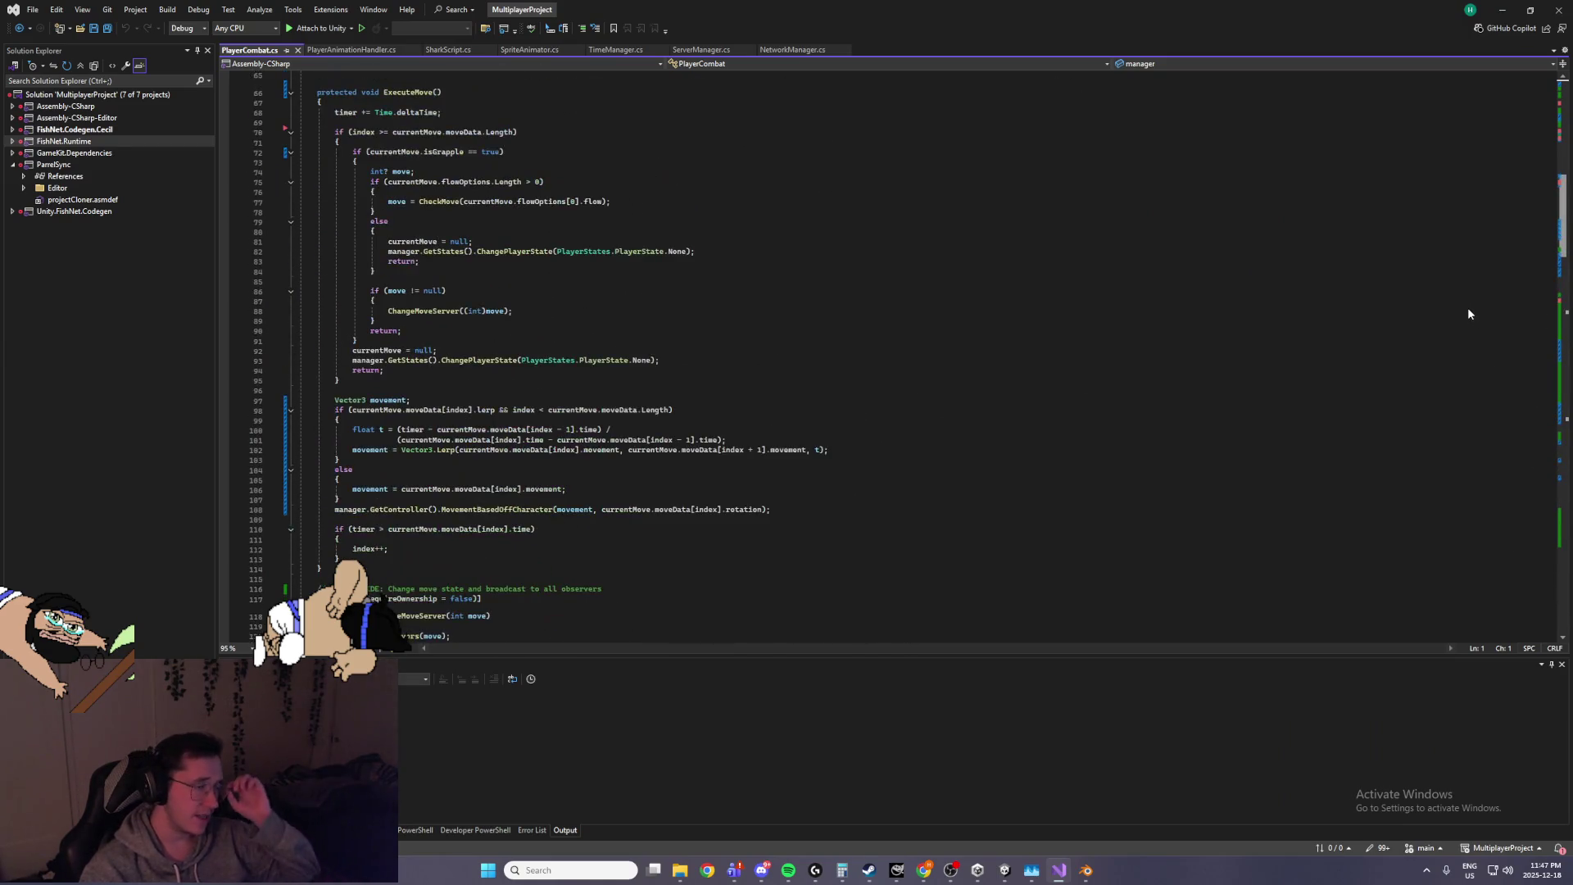
scroll(1471, 344, "down", 20)
scroll(1511, 337, "up", 7)
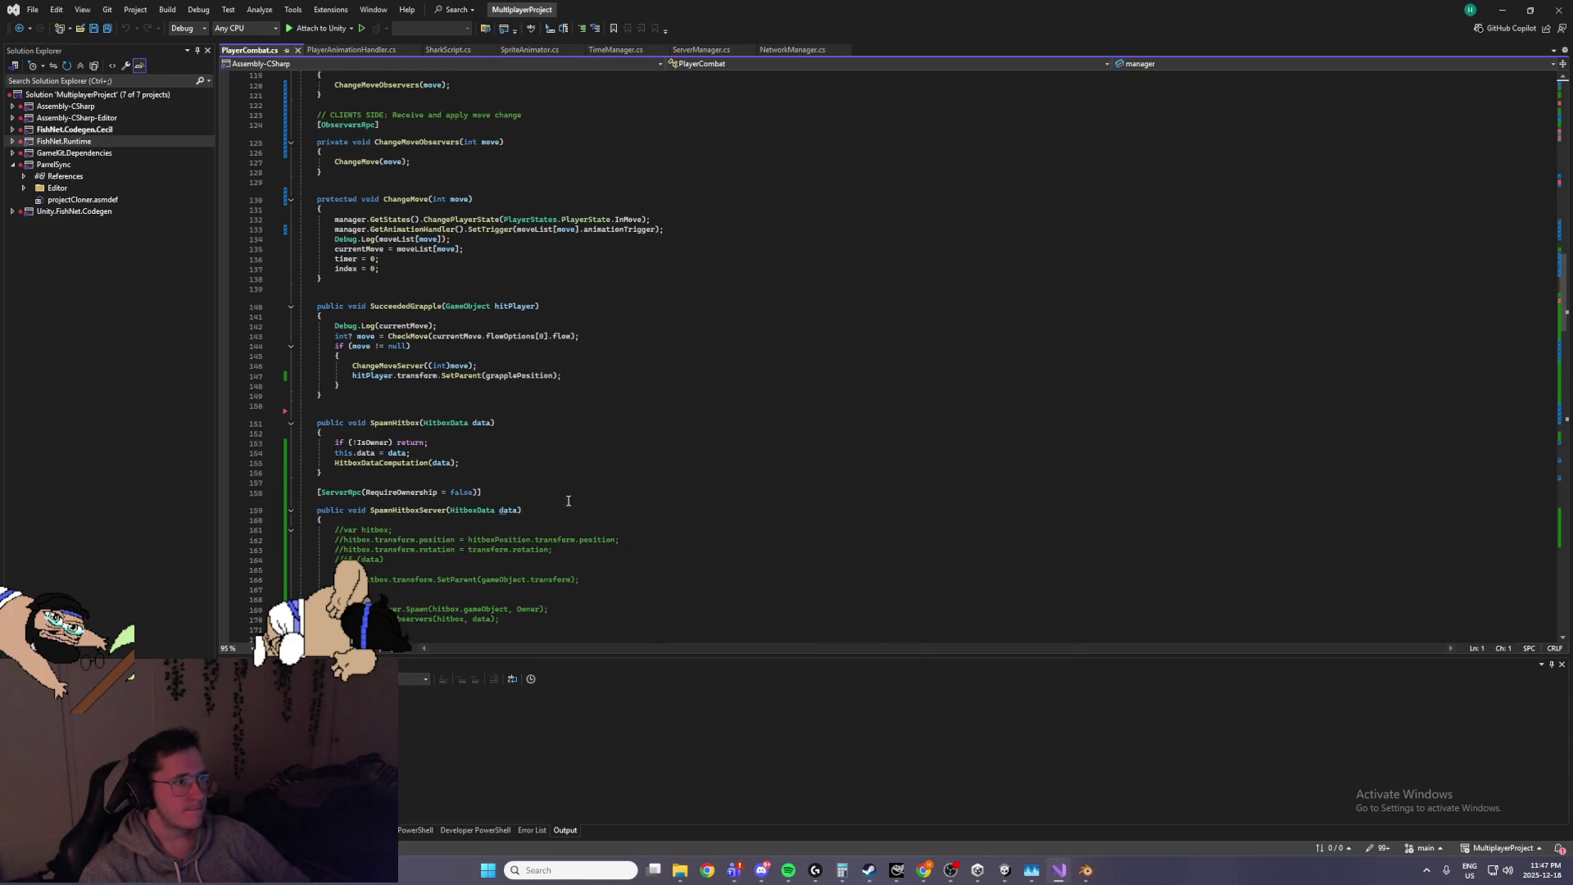
scroll(527, 490, "up", 1)
left_click(516, 482)
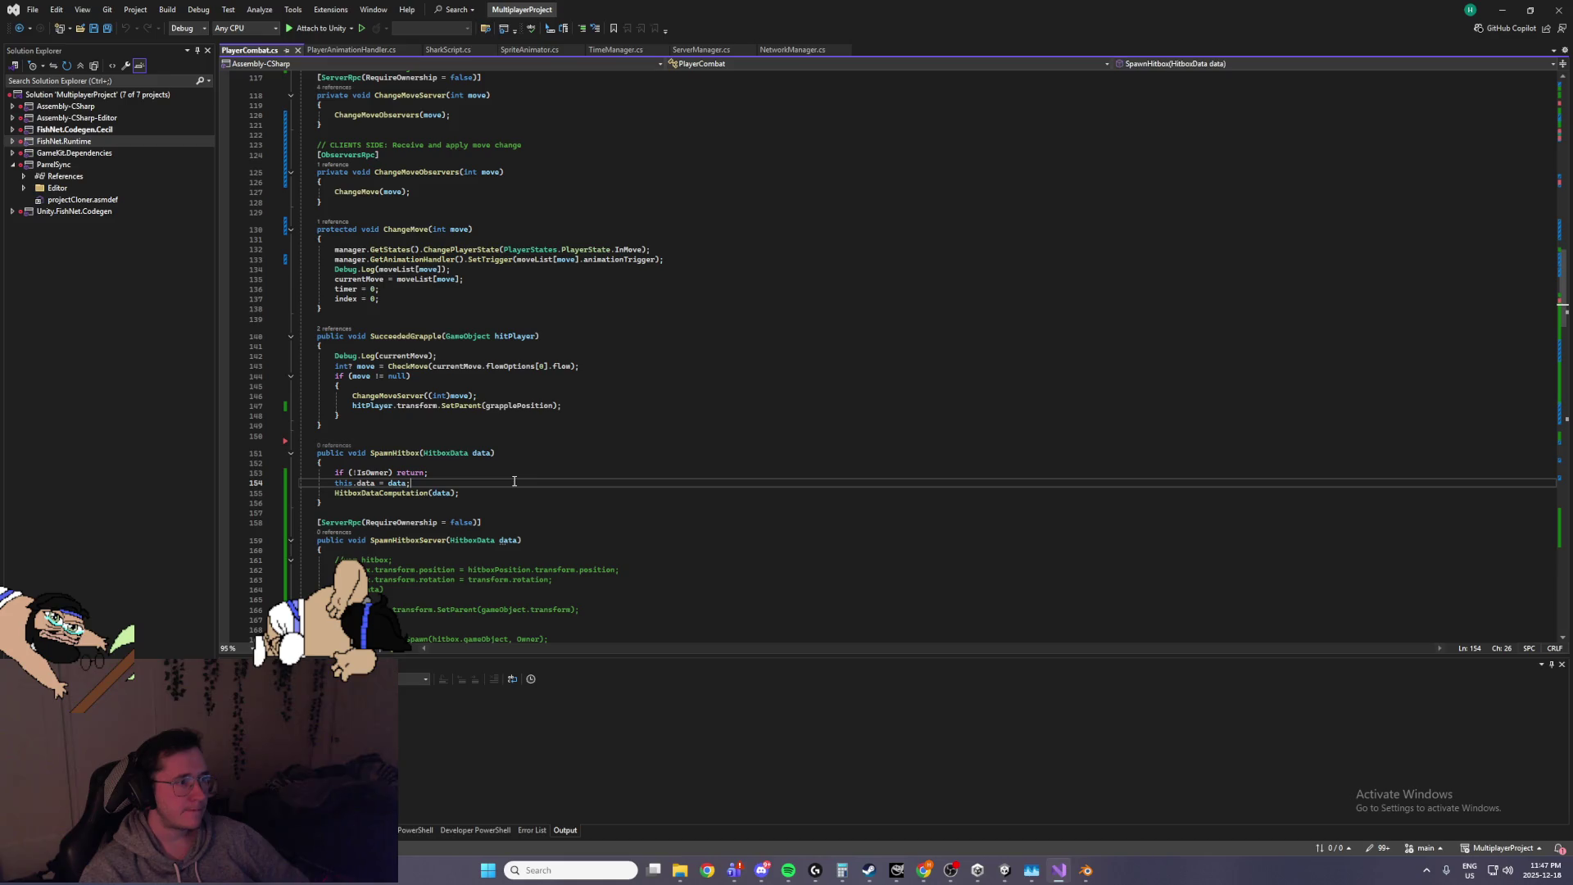
scroll(515, 481, "down", 5)
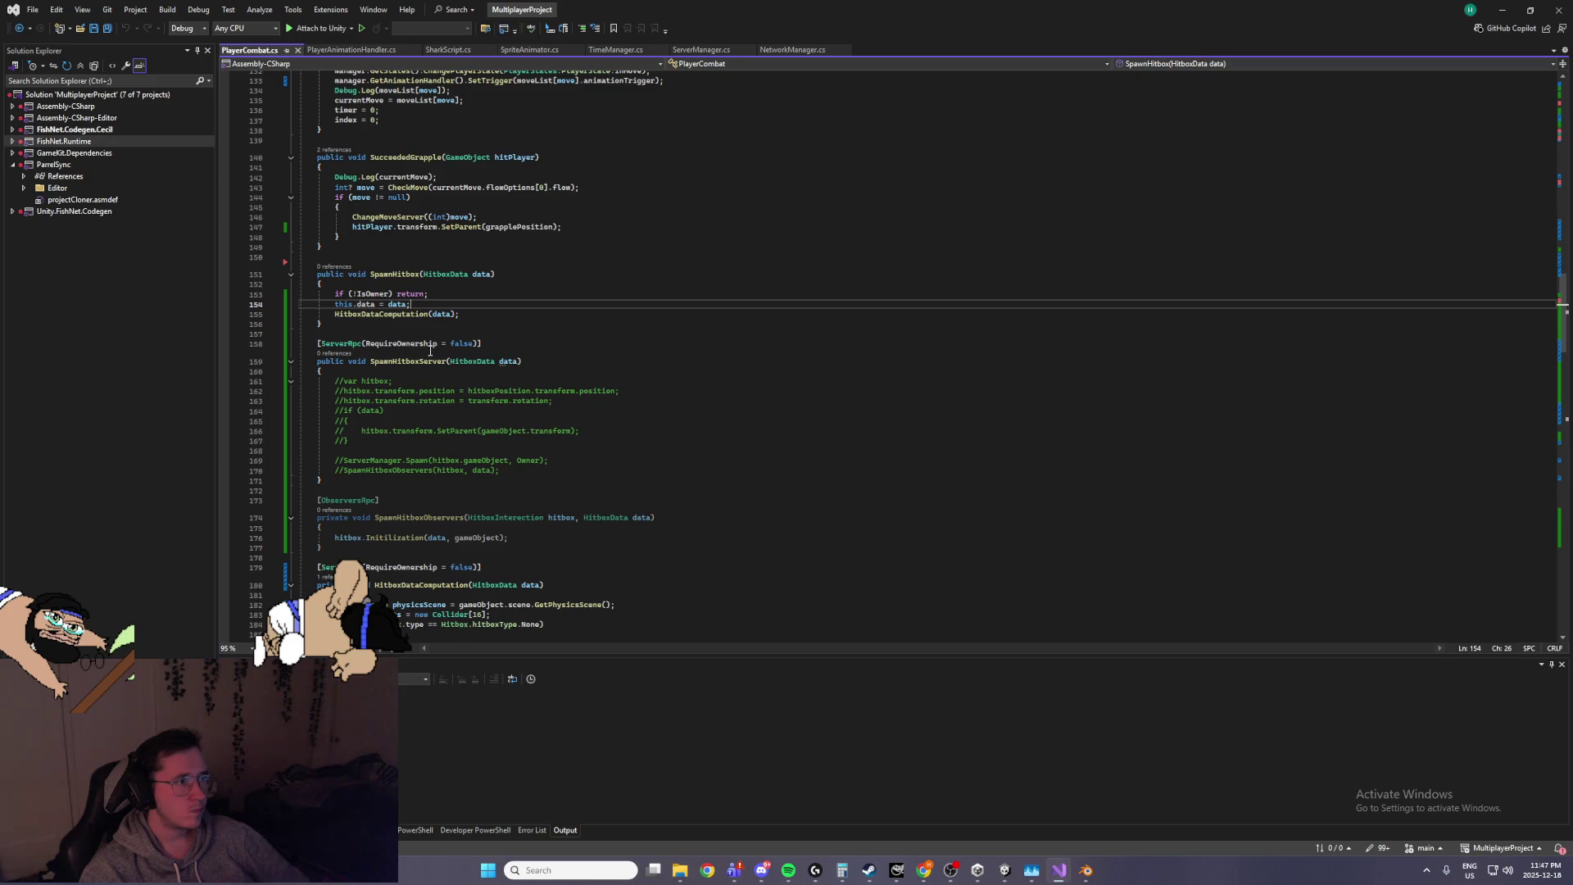
Highlight the HitboxDataComputation call on line 155 and scroll through that method
double_click(399, 318)
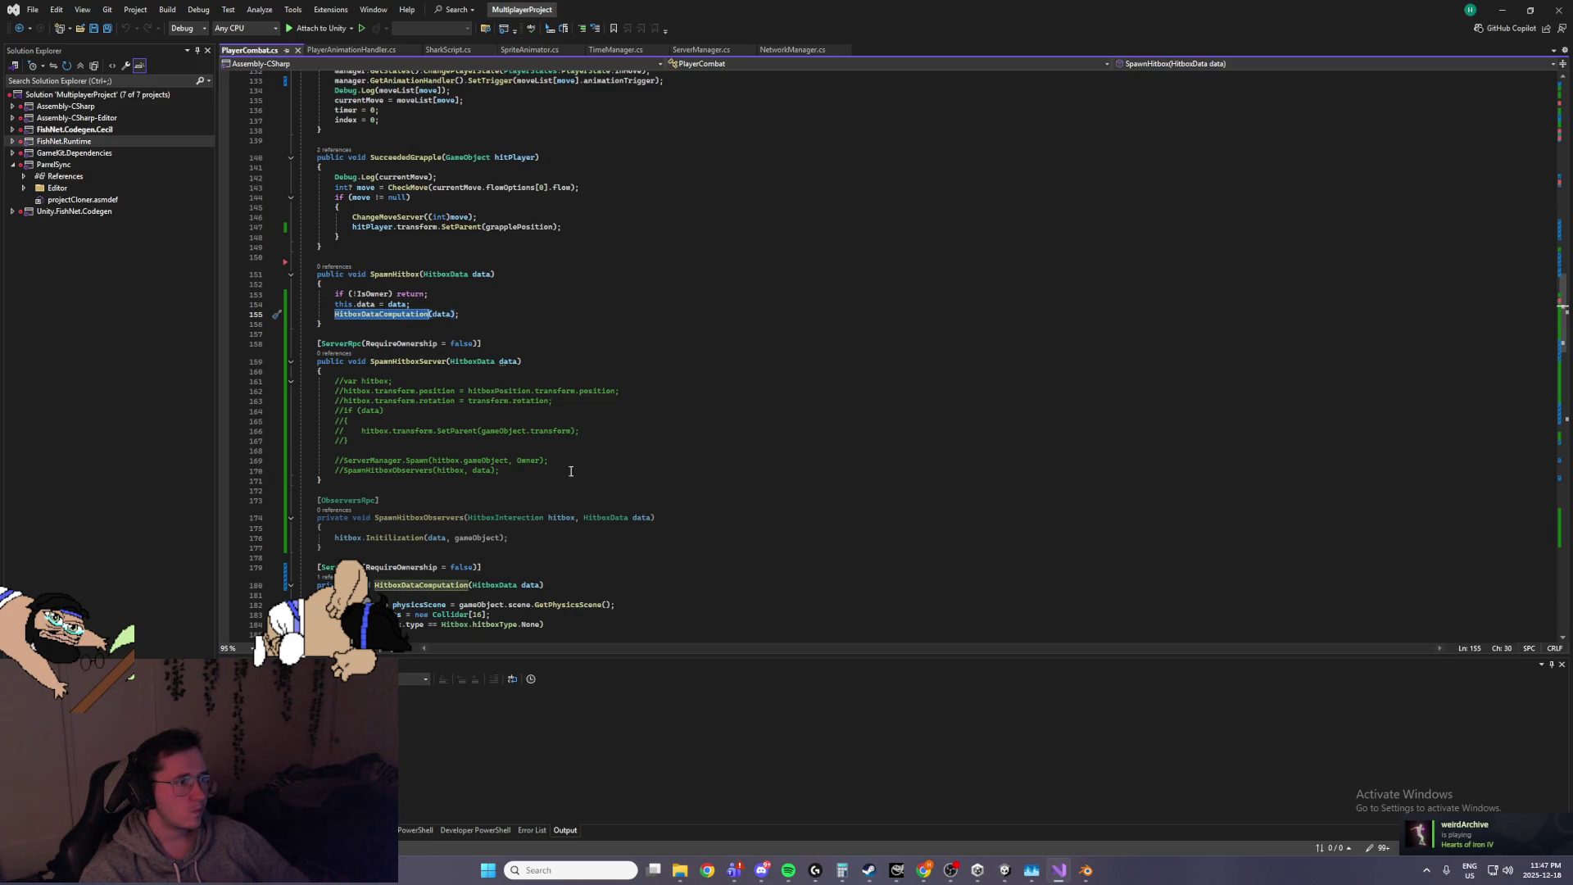
scroll(473, 475, "down", 5)
scroll(474, 475, "down", 4)
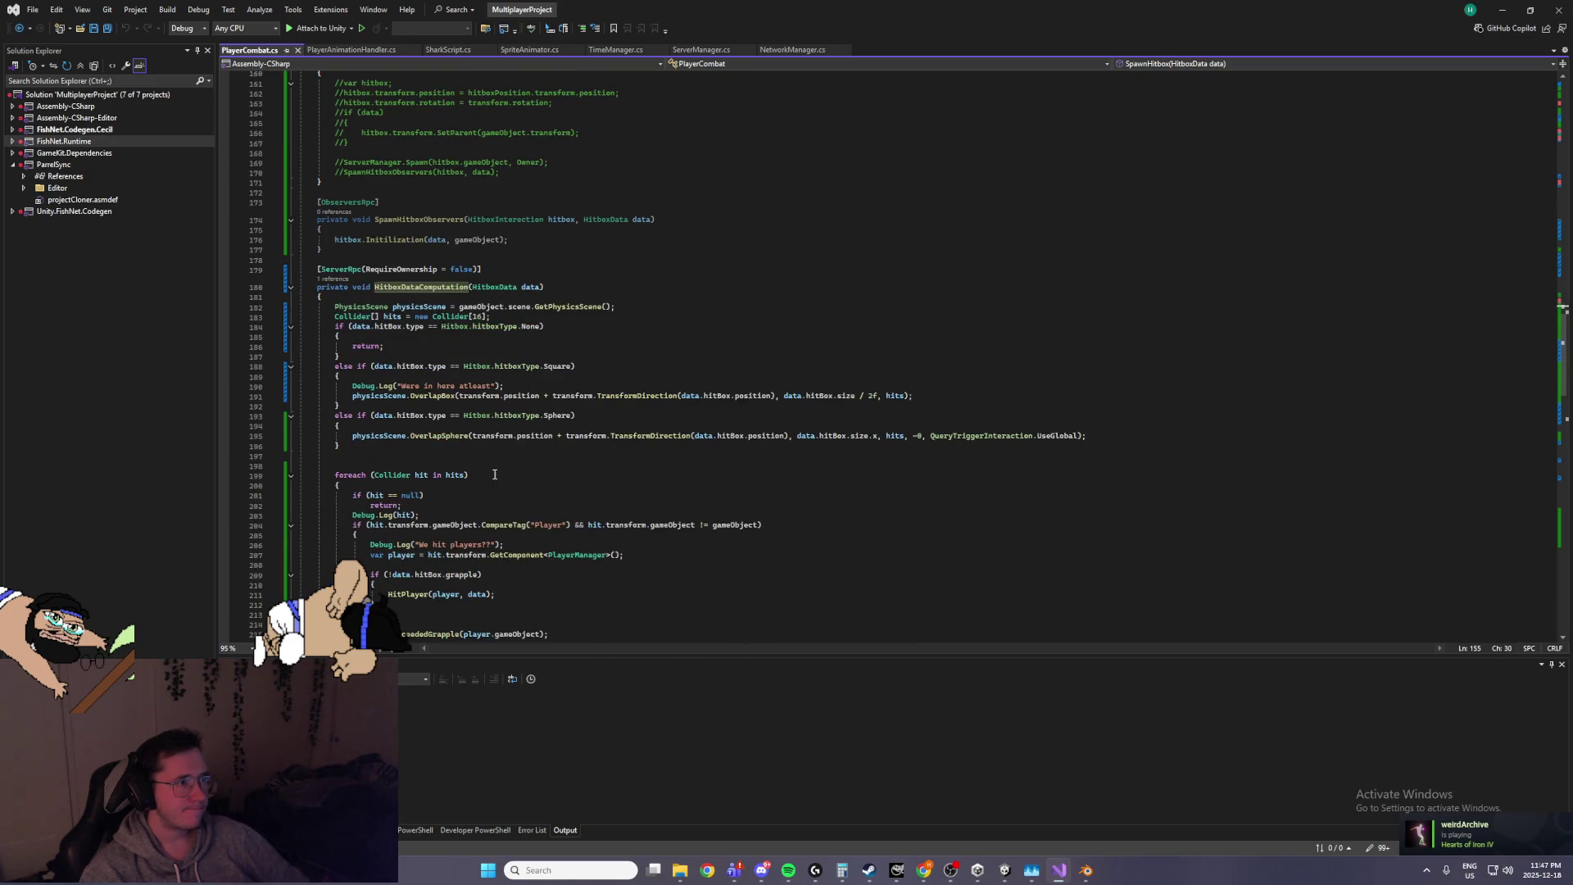
scroll(495, 475, "down", 6)
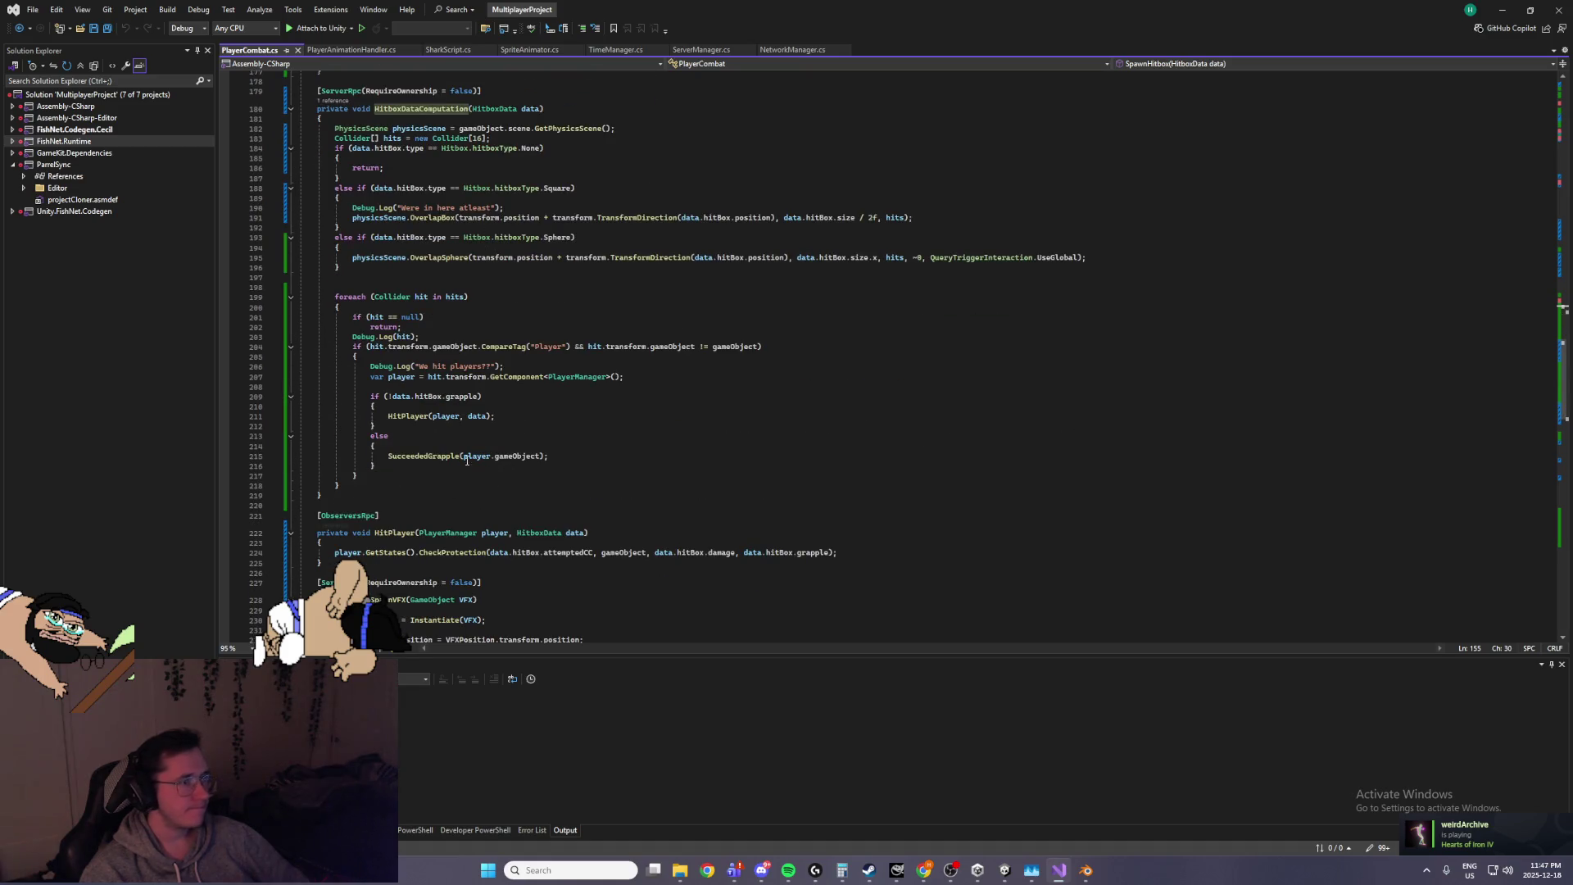
scroll(816, 493, "up", 1)
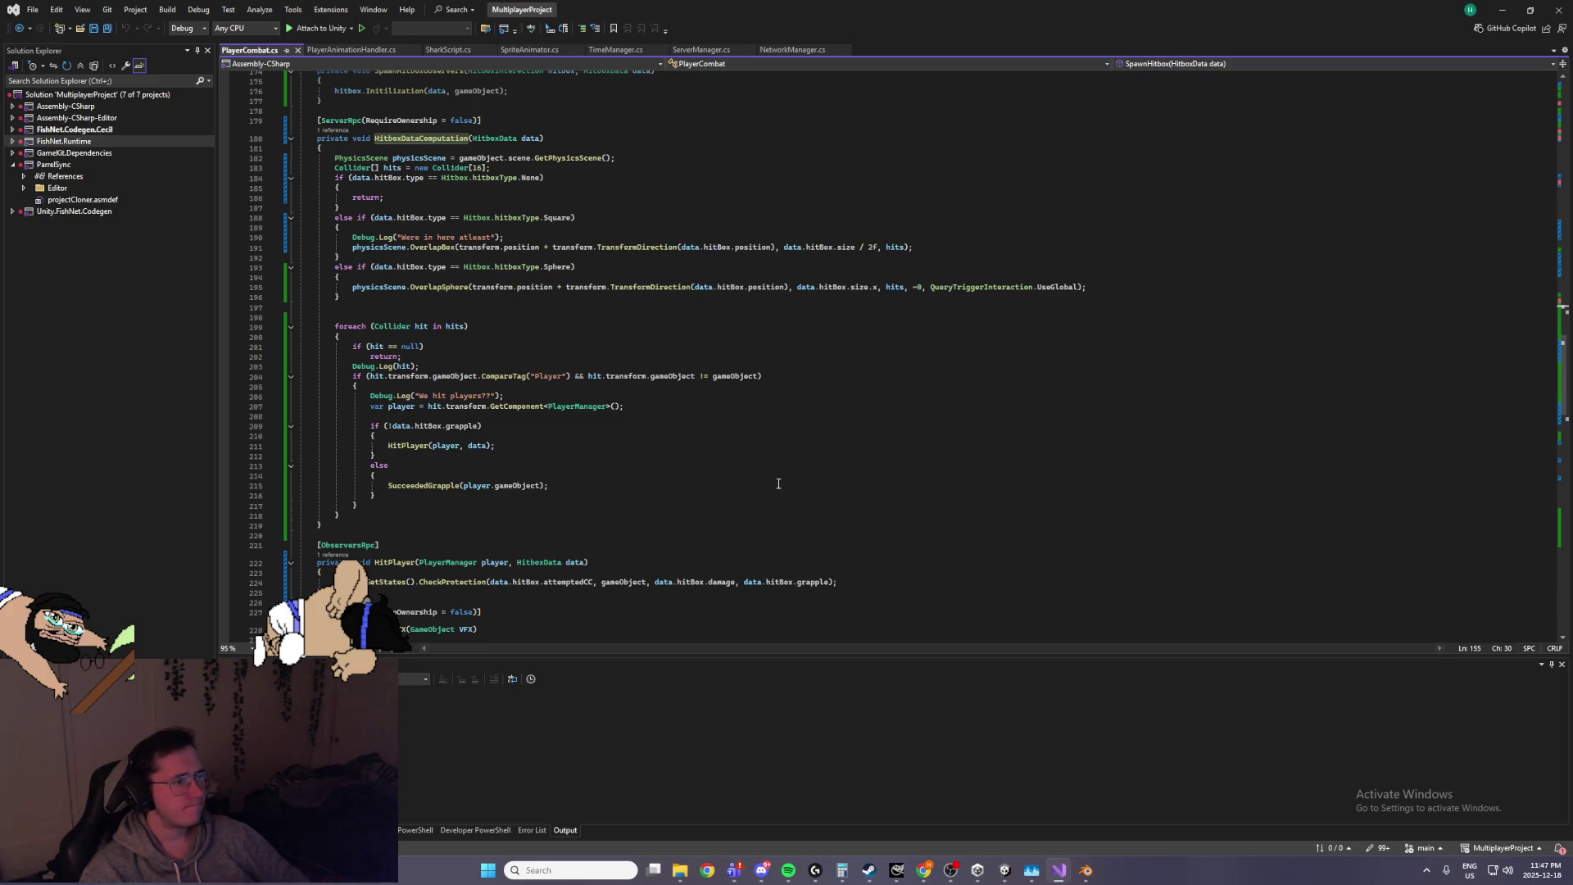
scroll(754, 483, "down", 2)
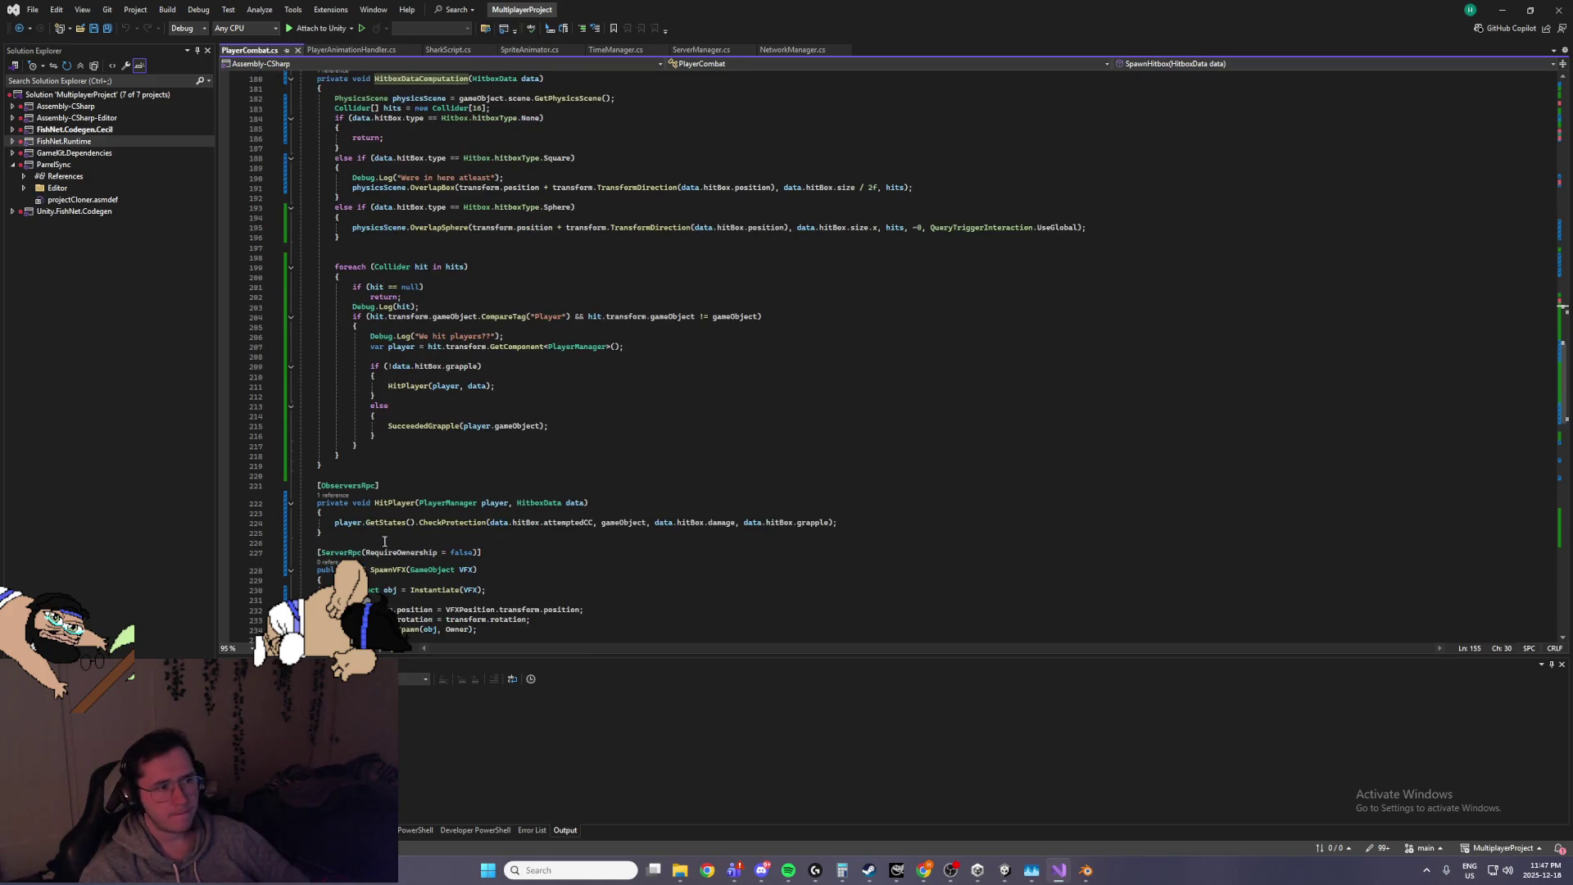
scroll(676, 417, "up", 1)
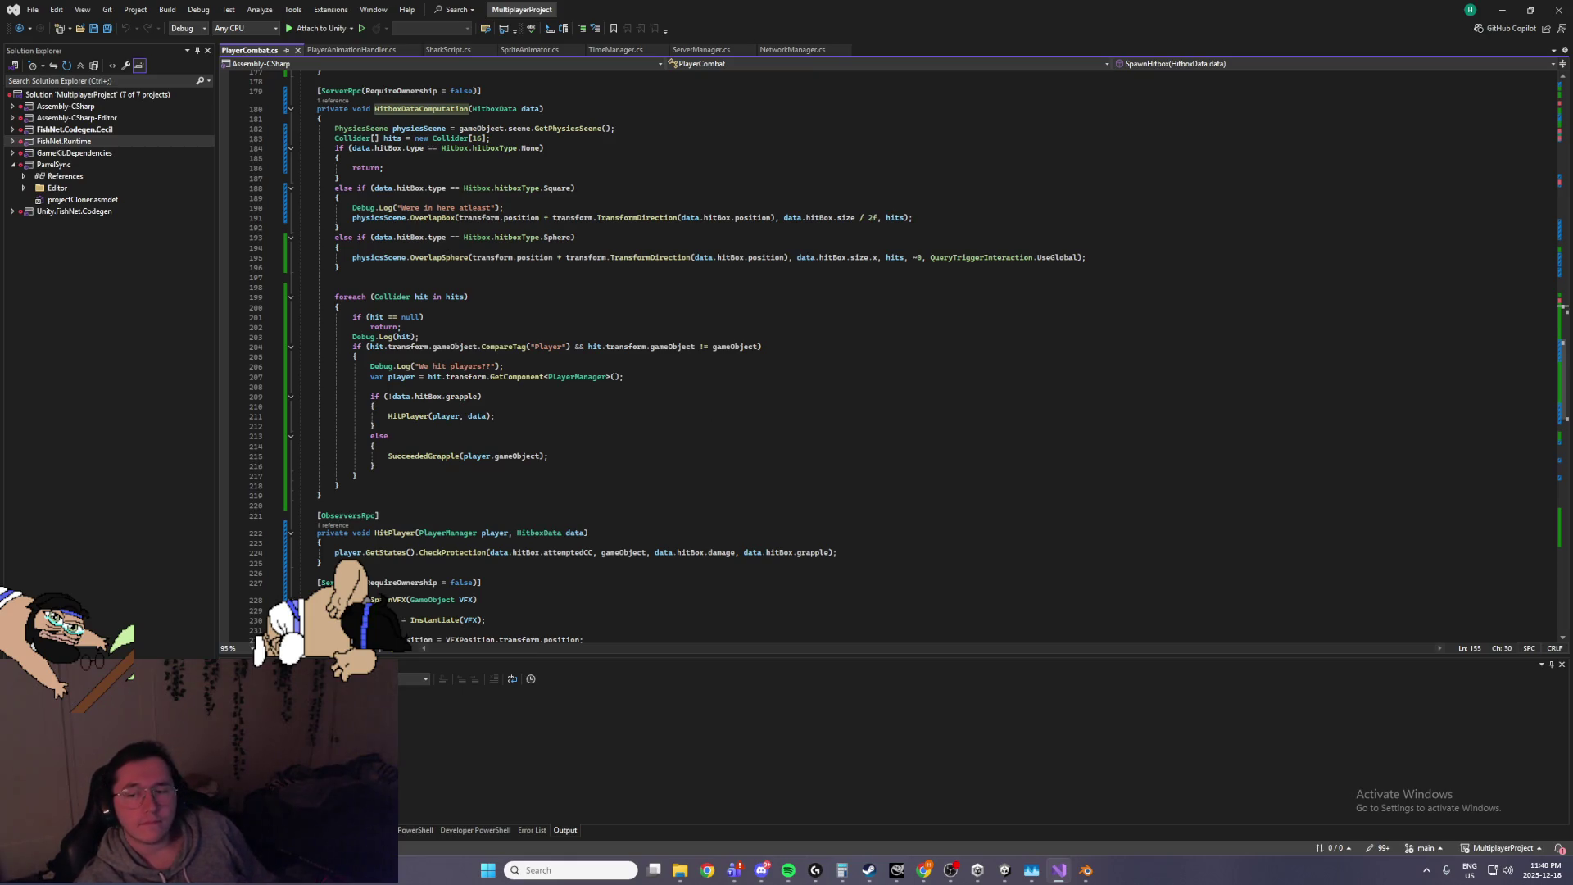
key("alt+Tab")
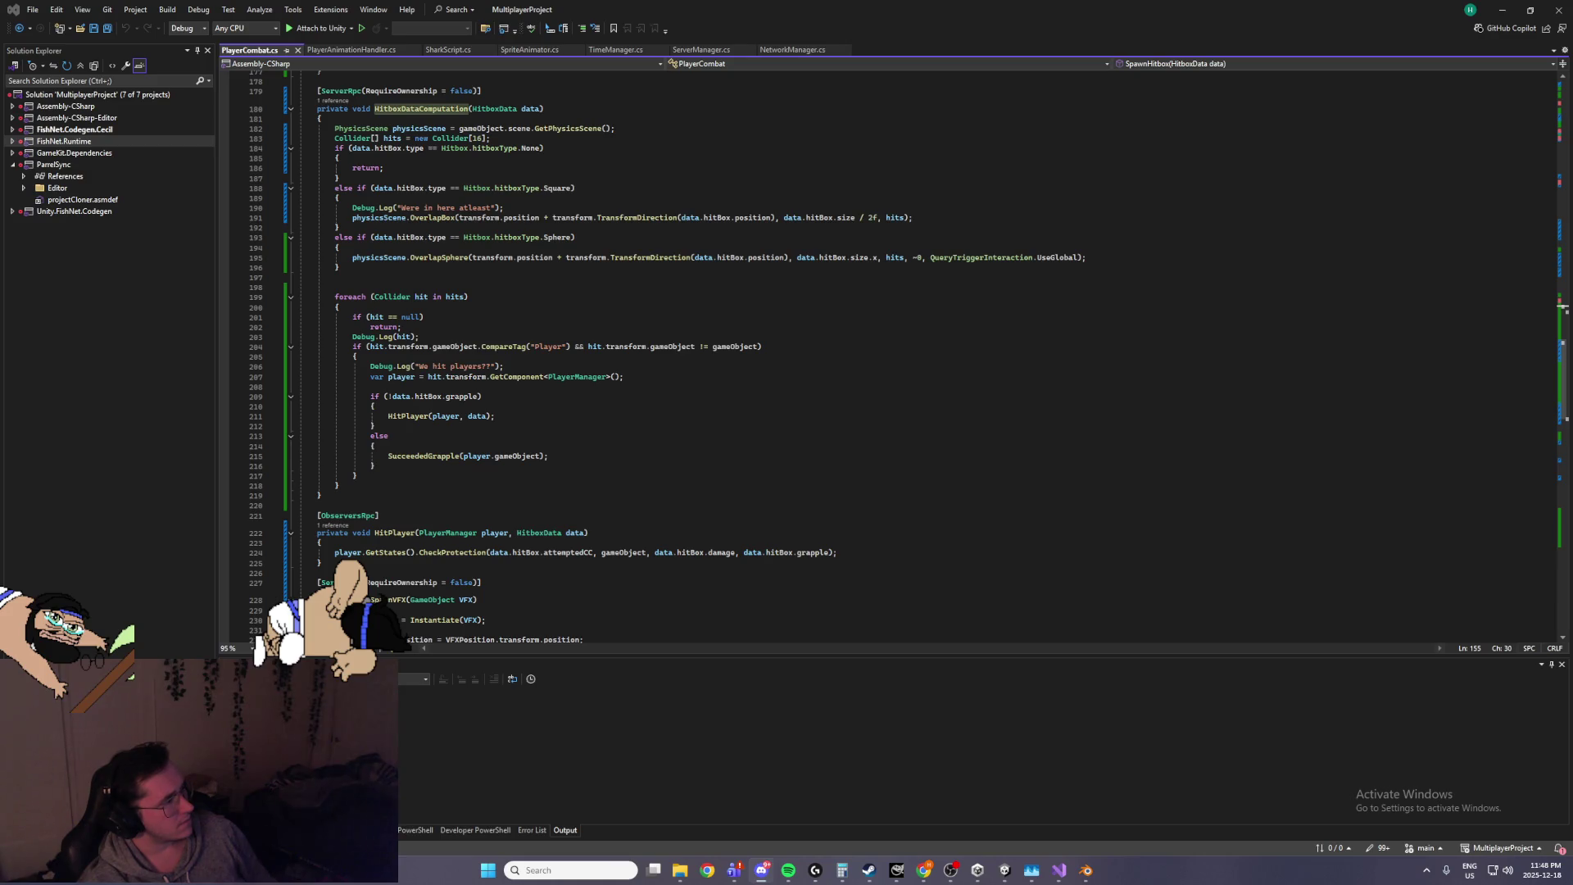
key("alt+Tab")
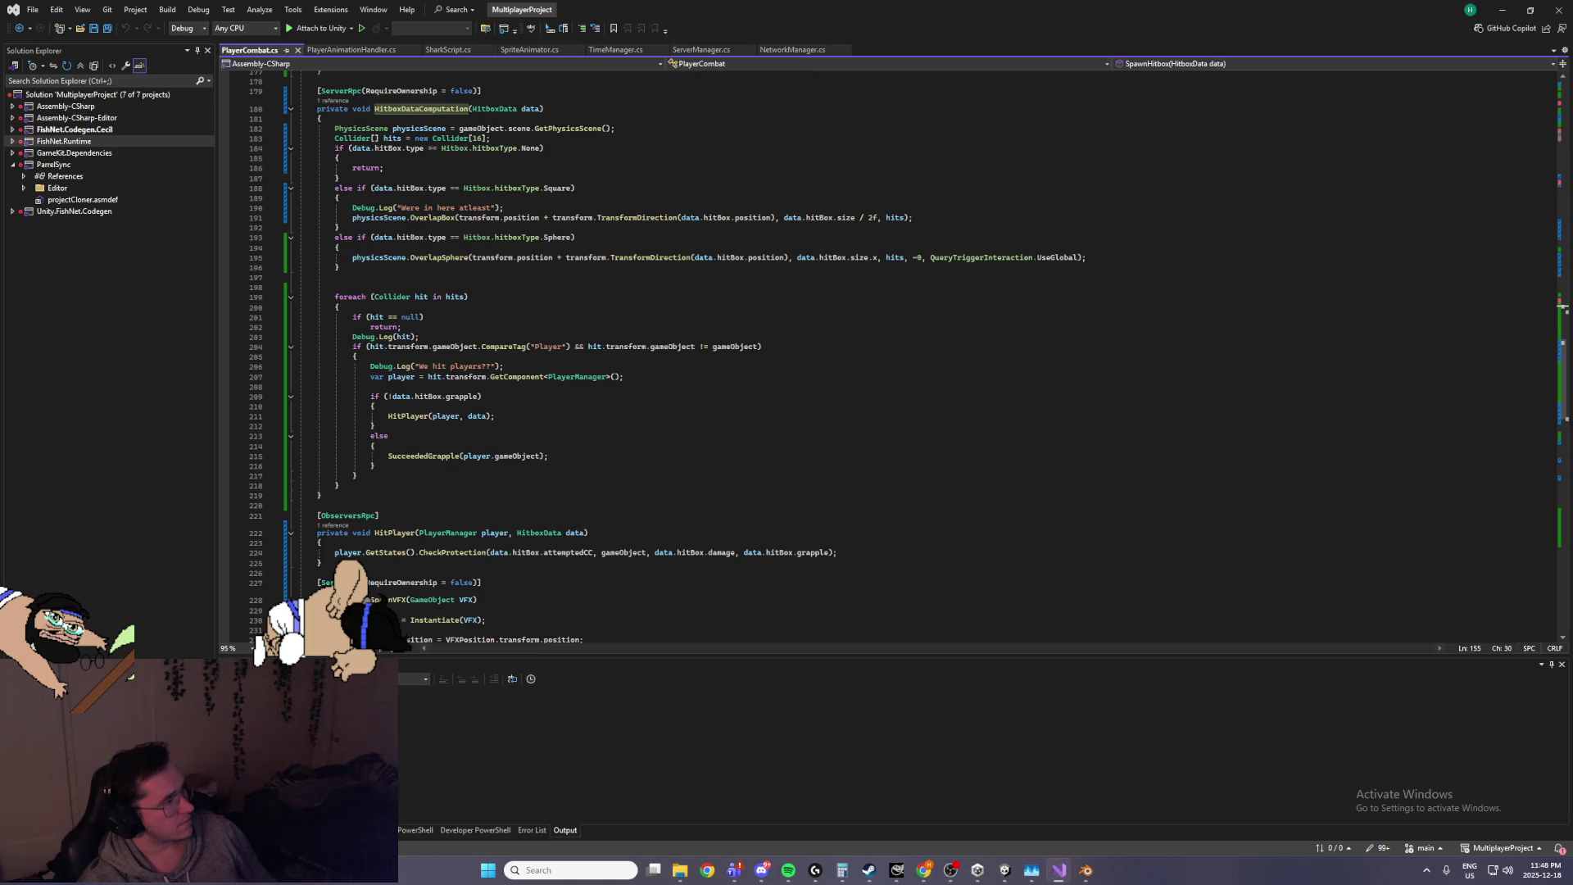
scroll(585, 450, "down", 4)
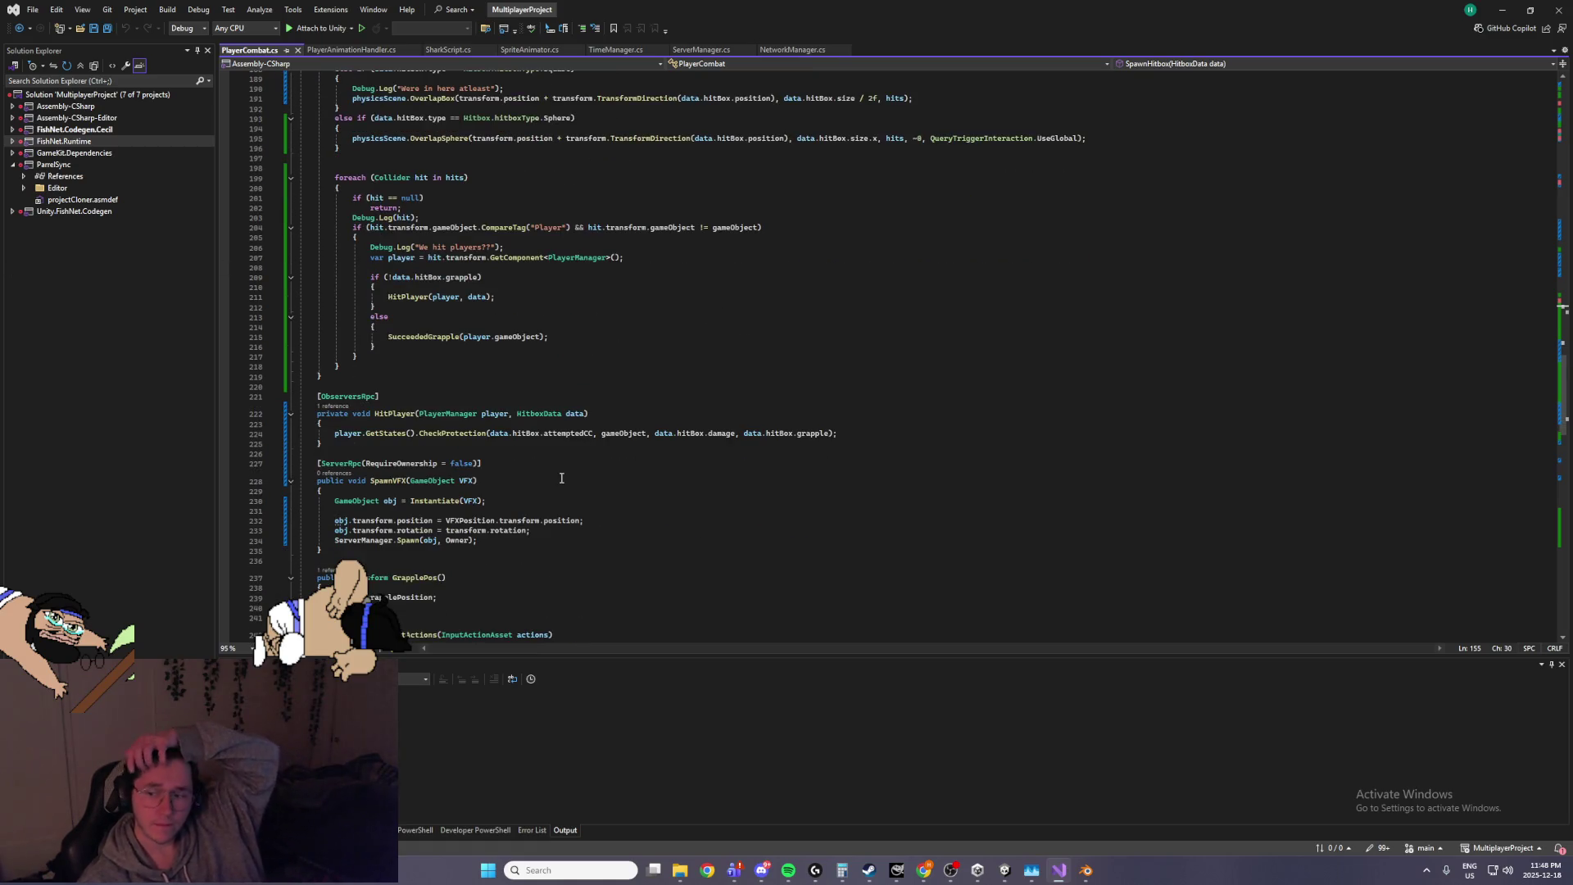
scroll(505, 447, "up", 1)
left_click(605, 433)
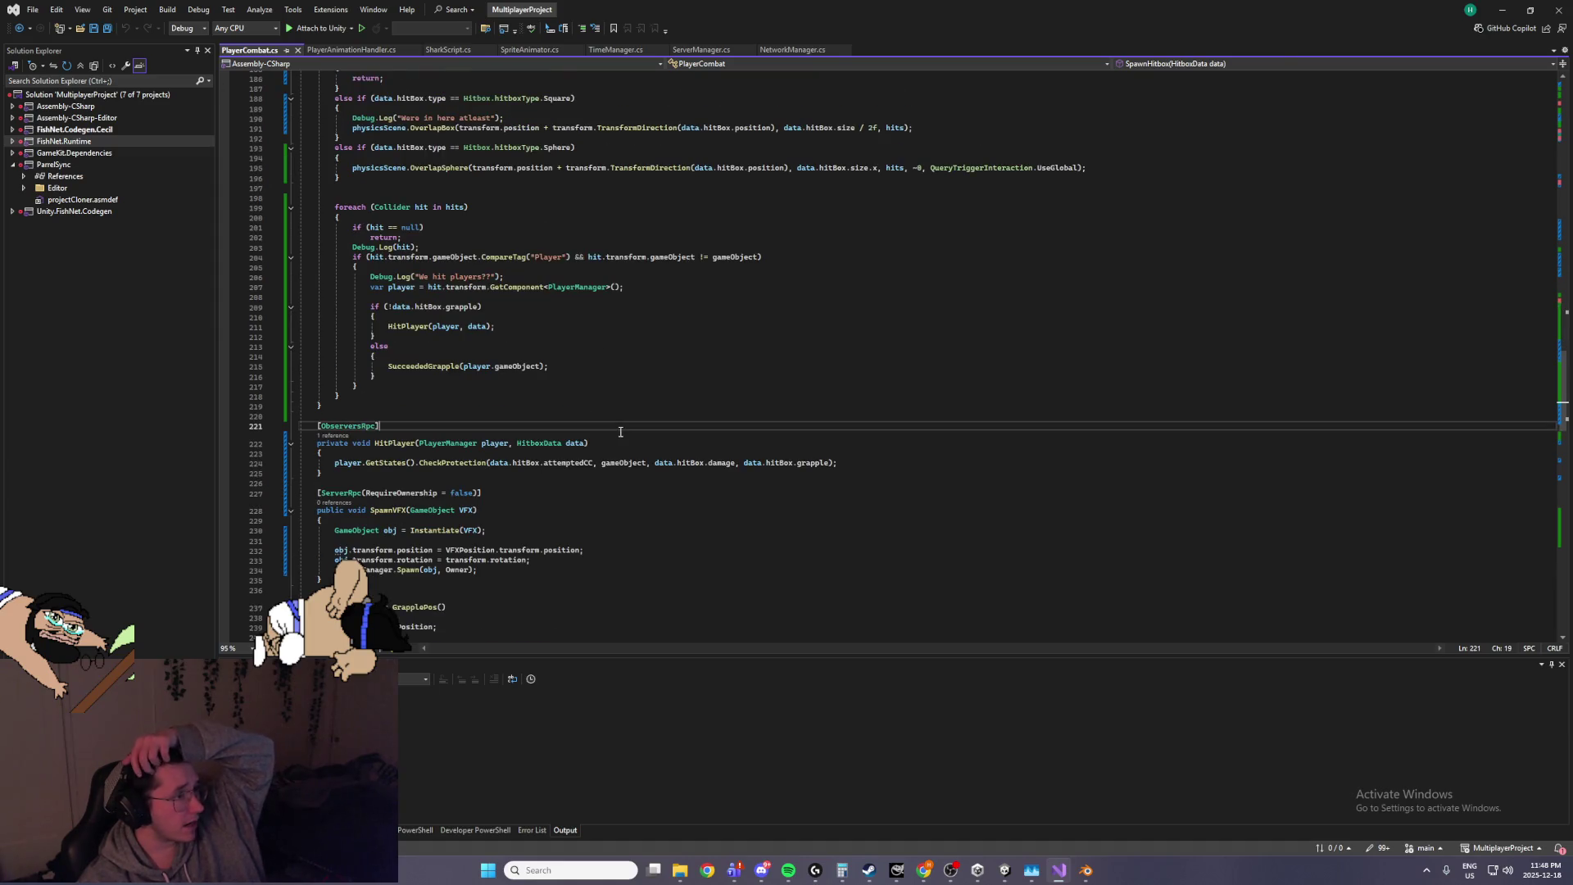
scroll(604, 433, "up", 6)
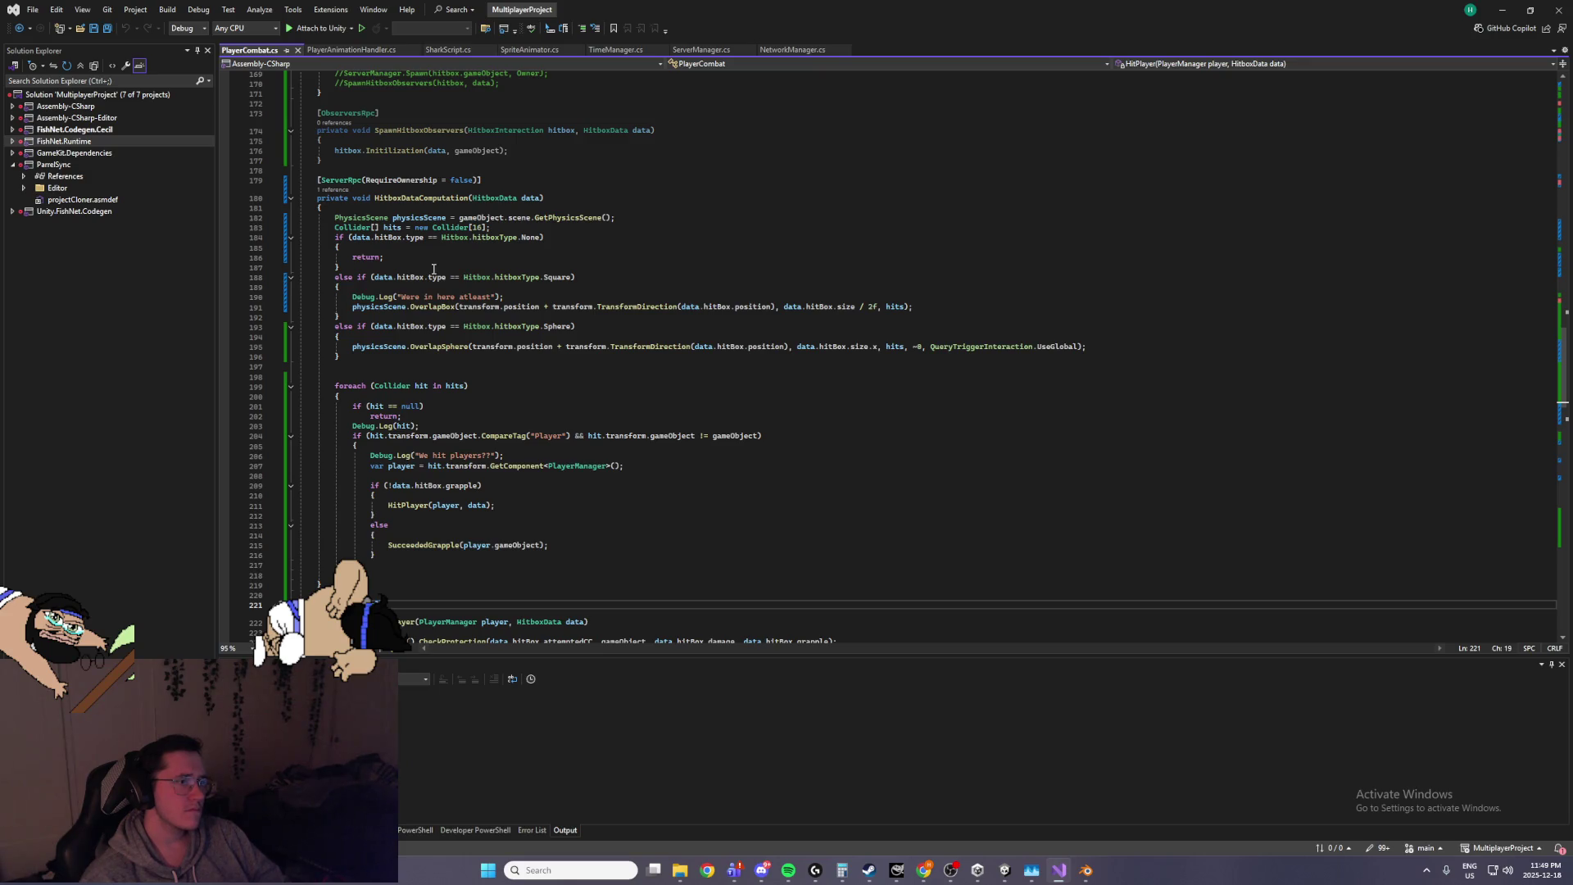
scroll(431, 271, "down", 3)
scroll(444, 305, "up", 2)
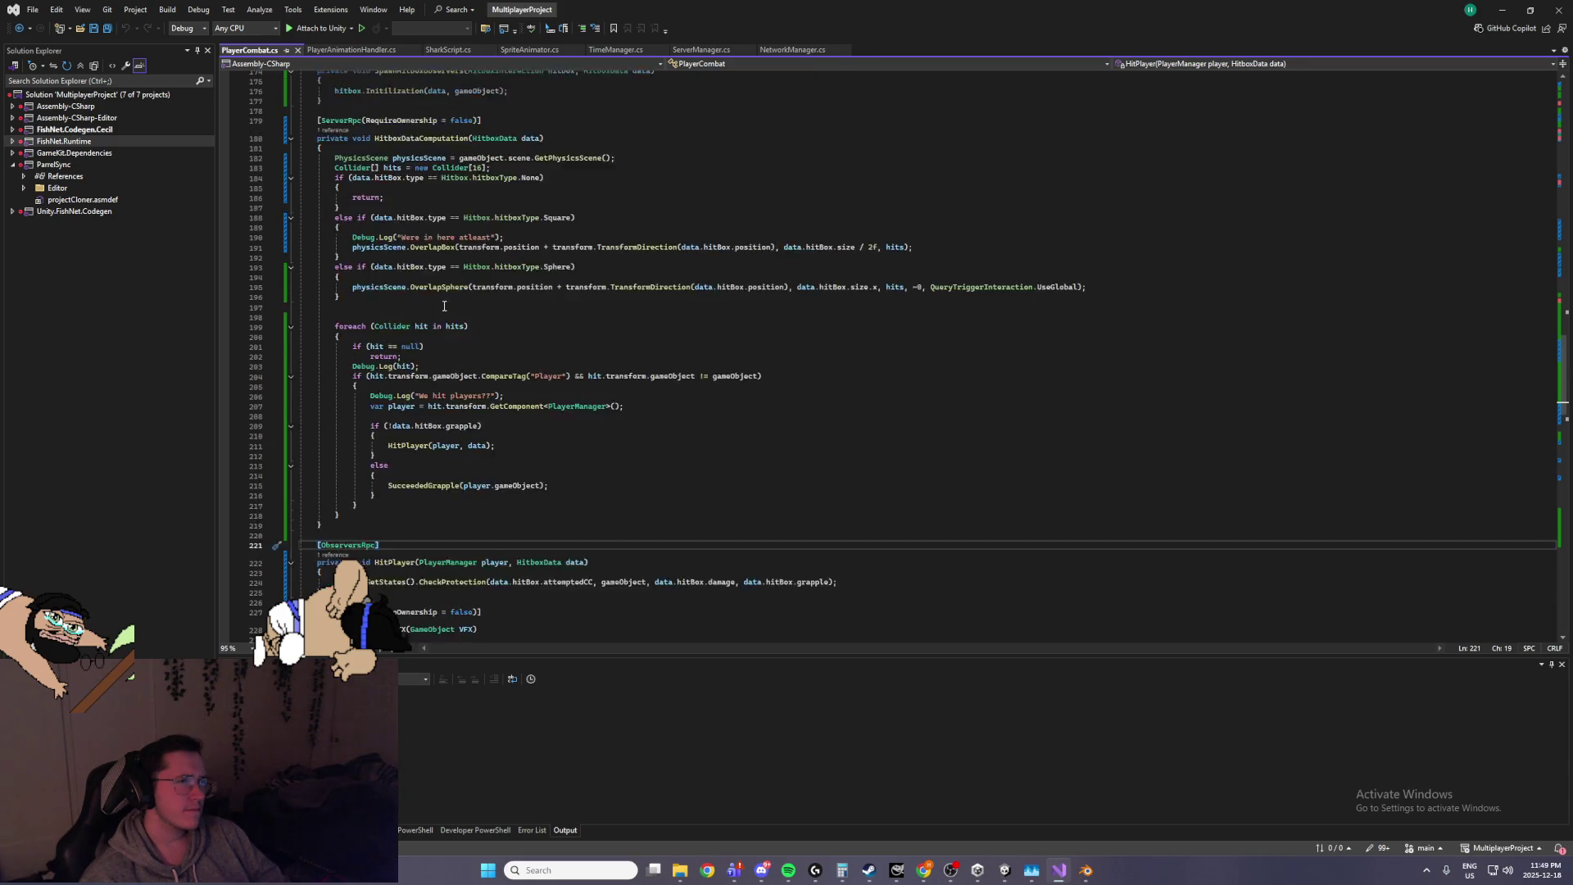
scroll(444, 306, "up", 1)
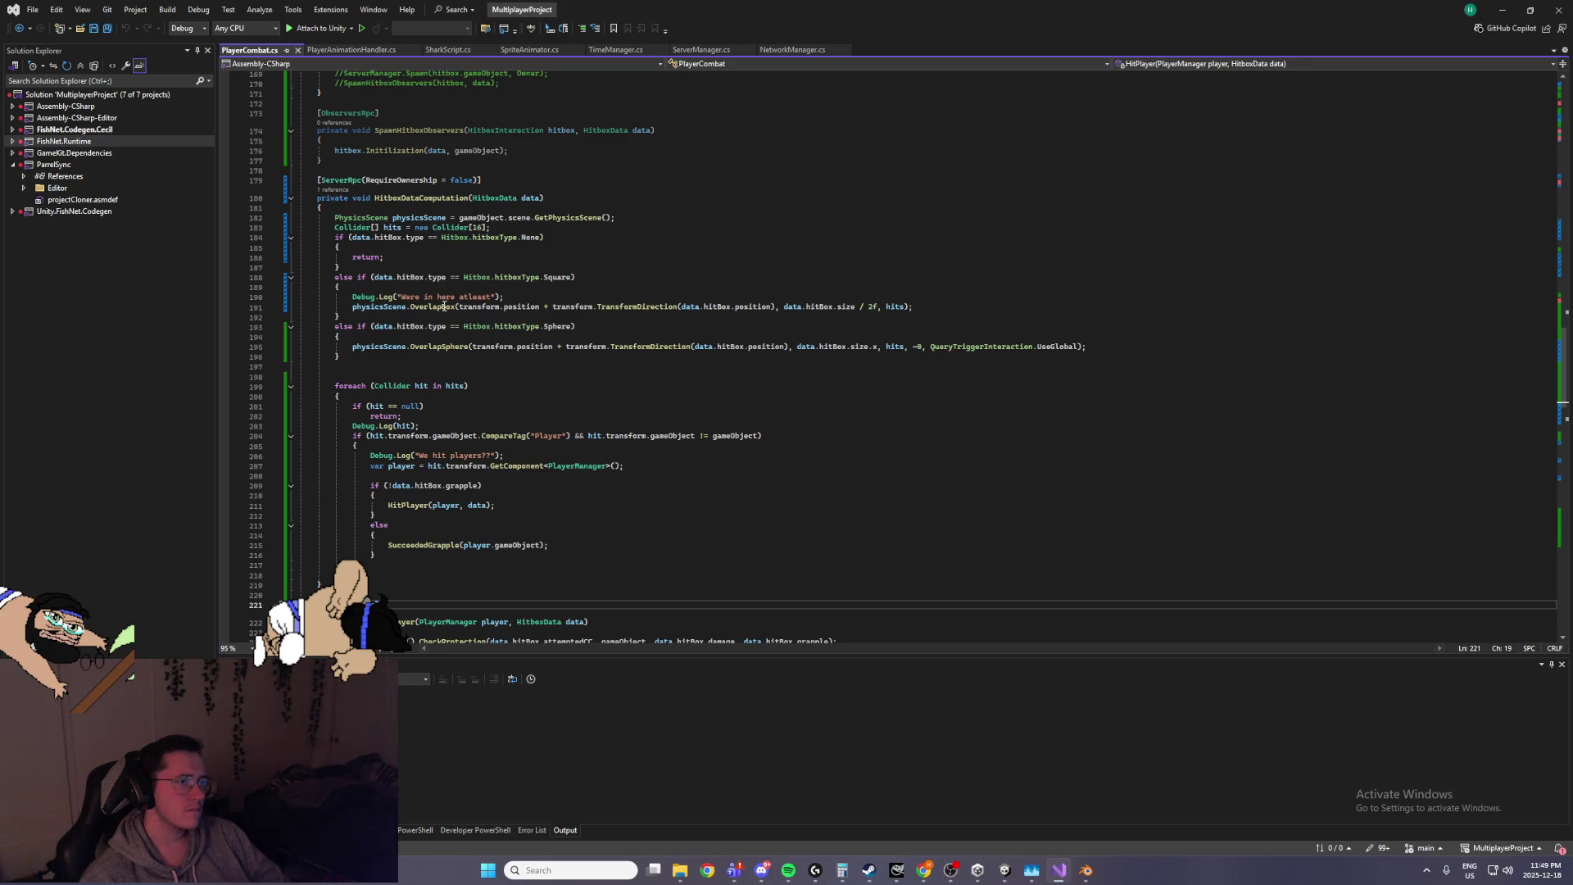
Clear the search, open Attacks > Tester, and inspect the JumpAttack asset's attack data
left_click(1494, 16)
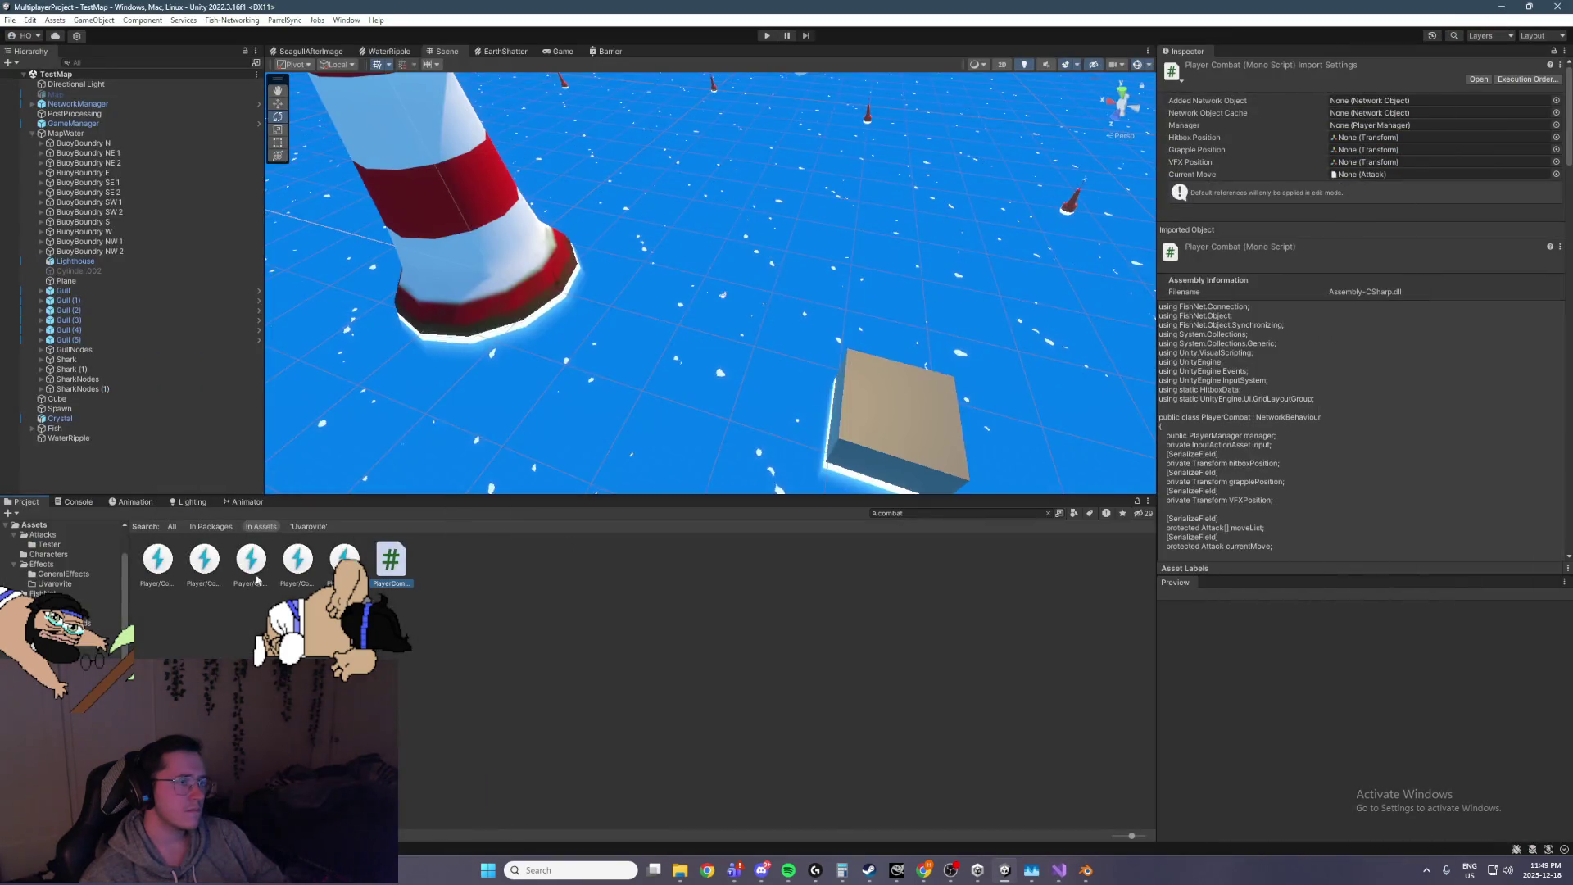
left_click(34, 525)
double_click(158, 560)
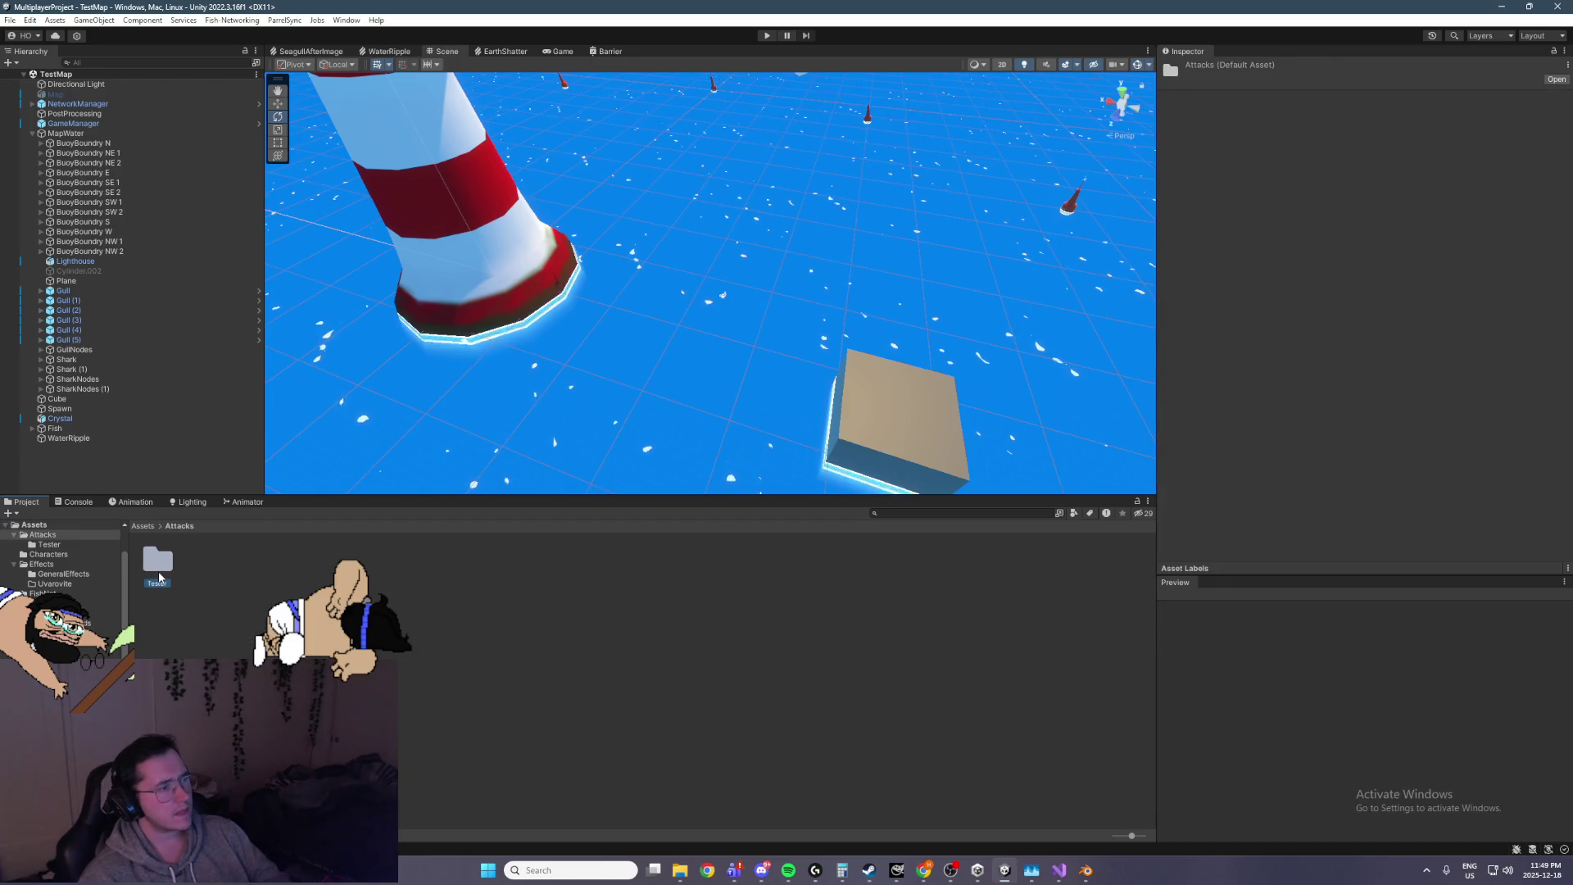
double_click(158, 560)
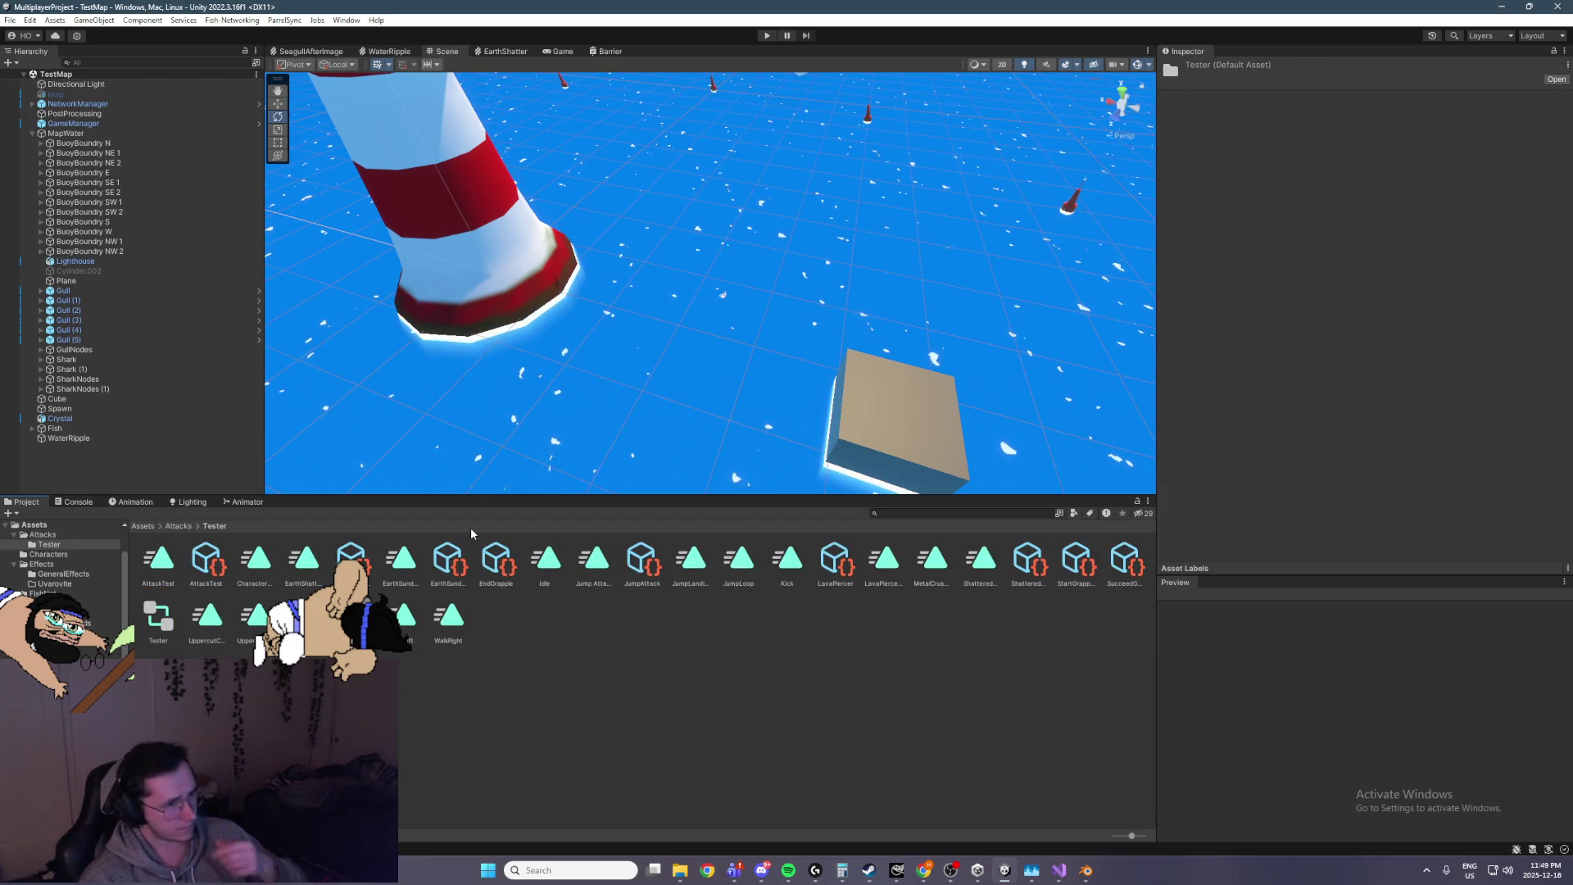
left_click(637, 582)
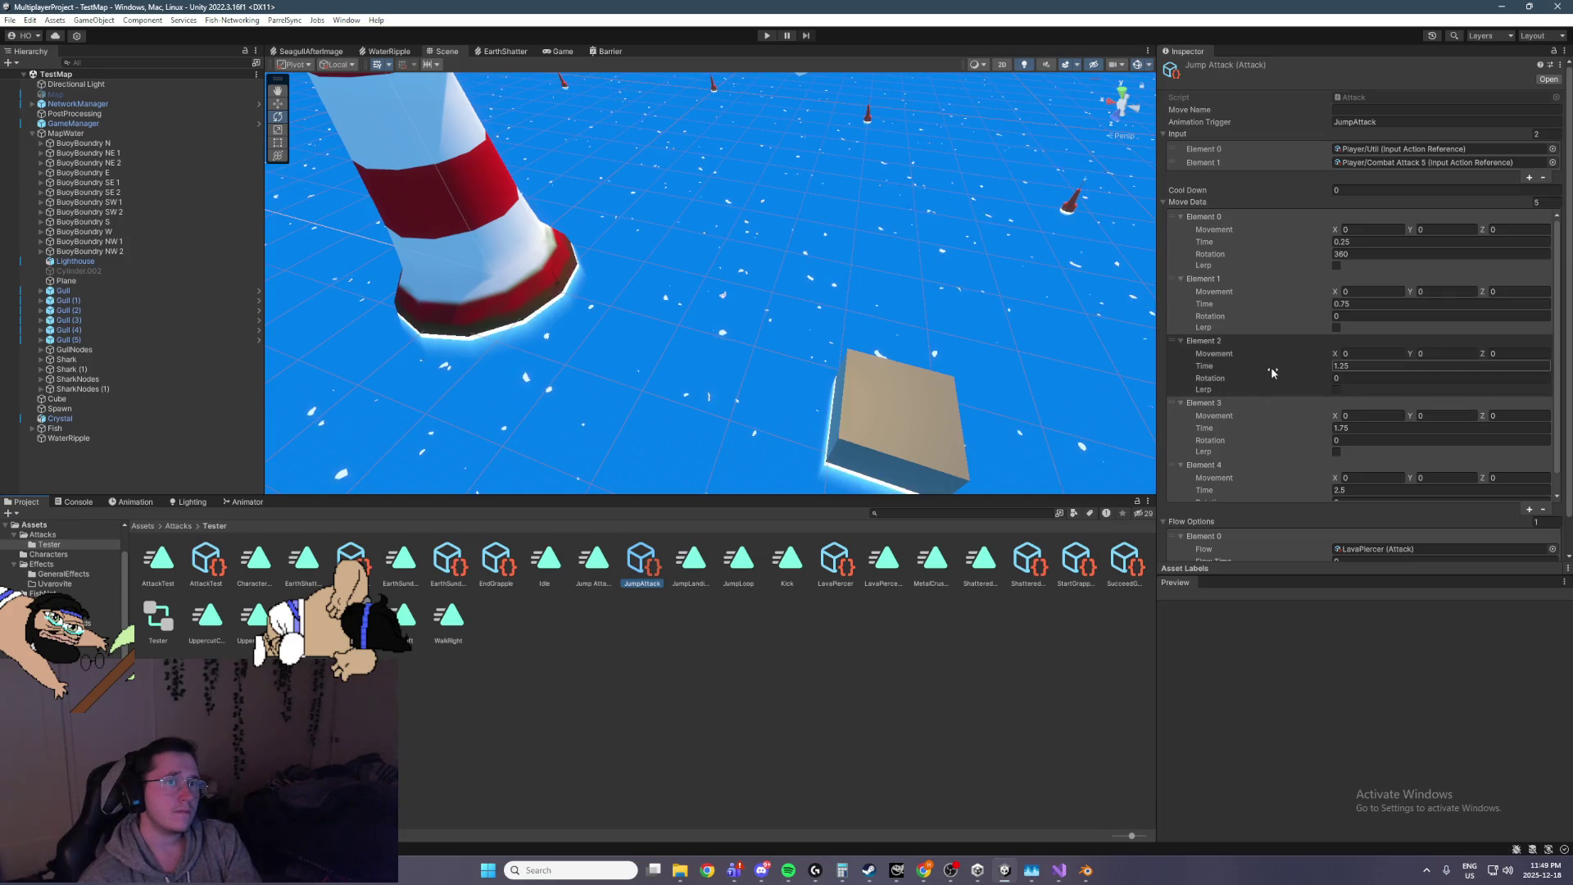
scroll(1274, 377, "down", 3)
scroll(1277, 382, "up", 3)
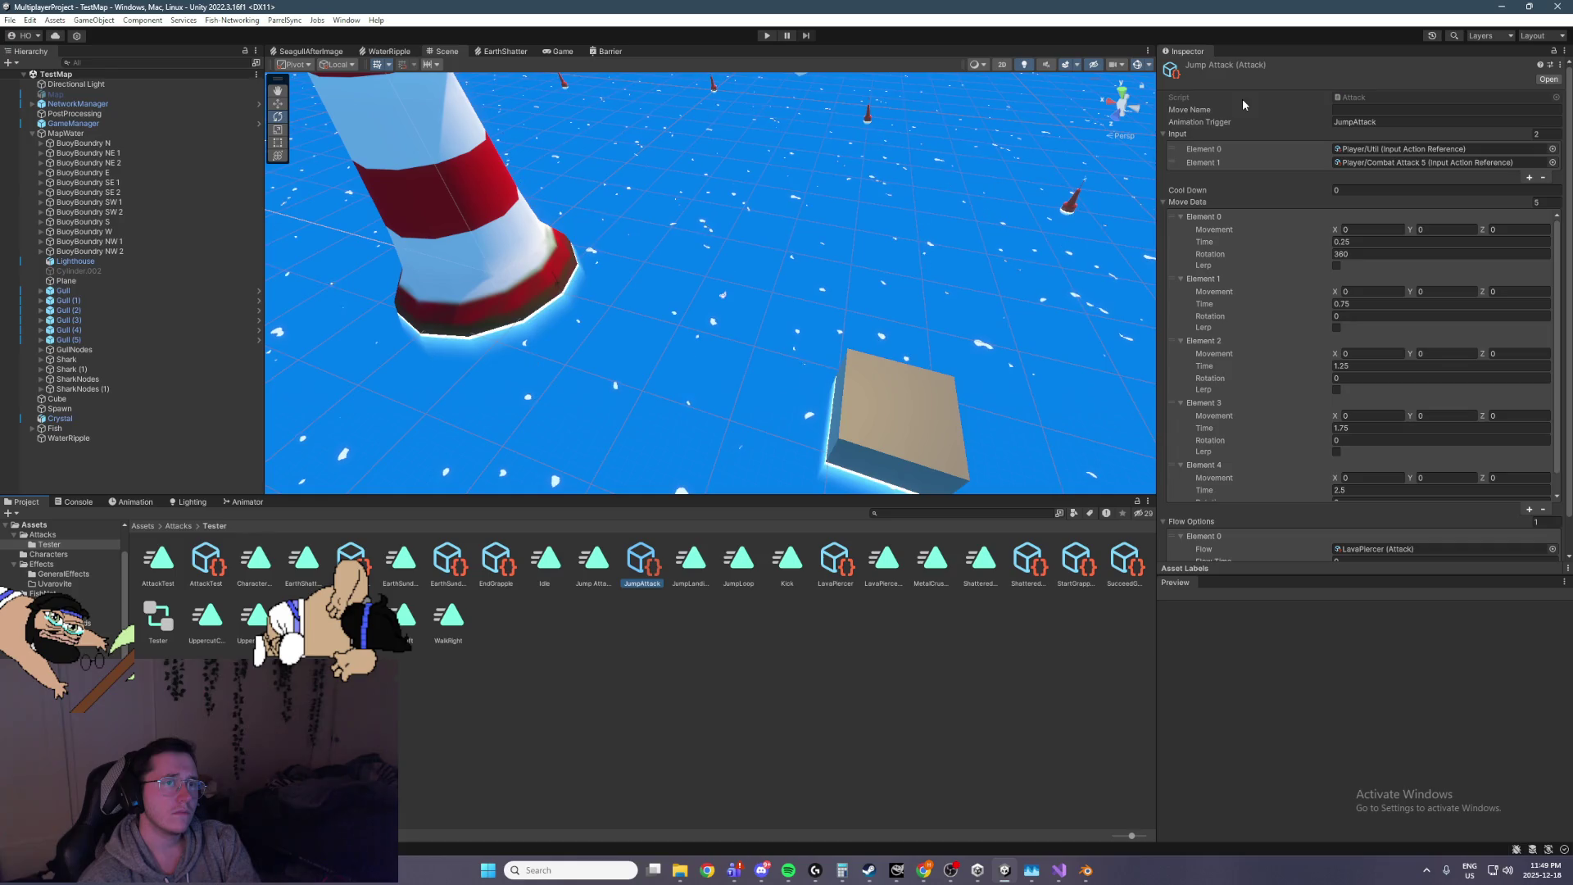
scroll(1242, 105, "down", 1)
scroll(1242, 106, "down", 1)
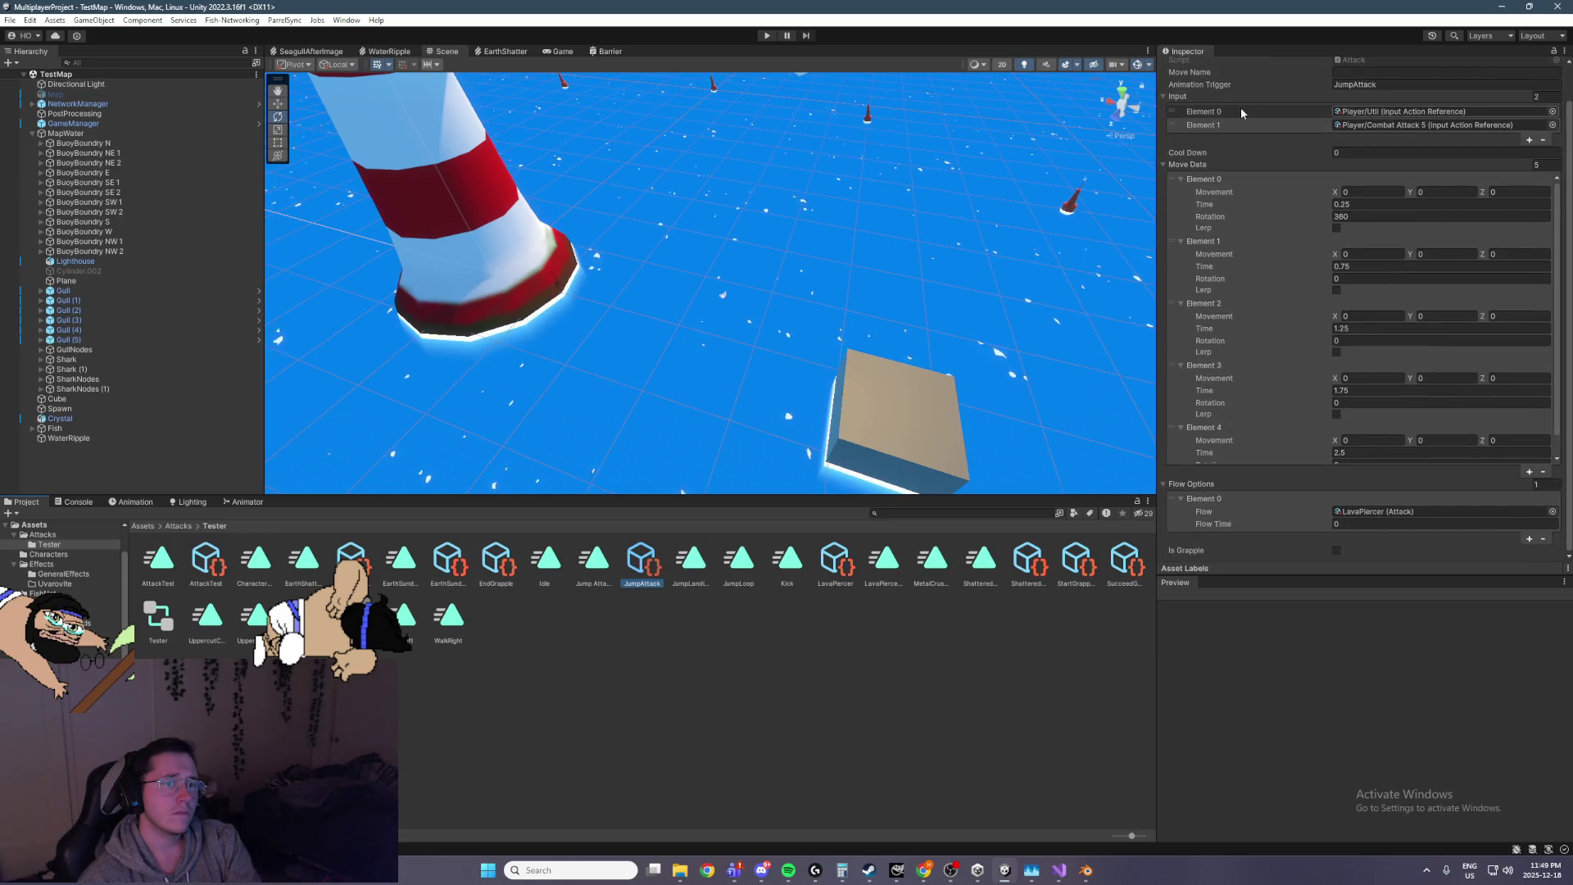
scroll(1241, 106, "up", 1)
Search for 'hitbo', inspect Hitbox, HitboxData and HitboxInteraction, then open HitboxData in Visual Studio
left_click(940, 513)
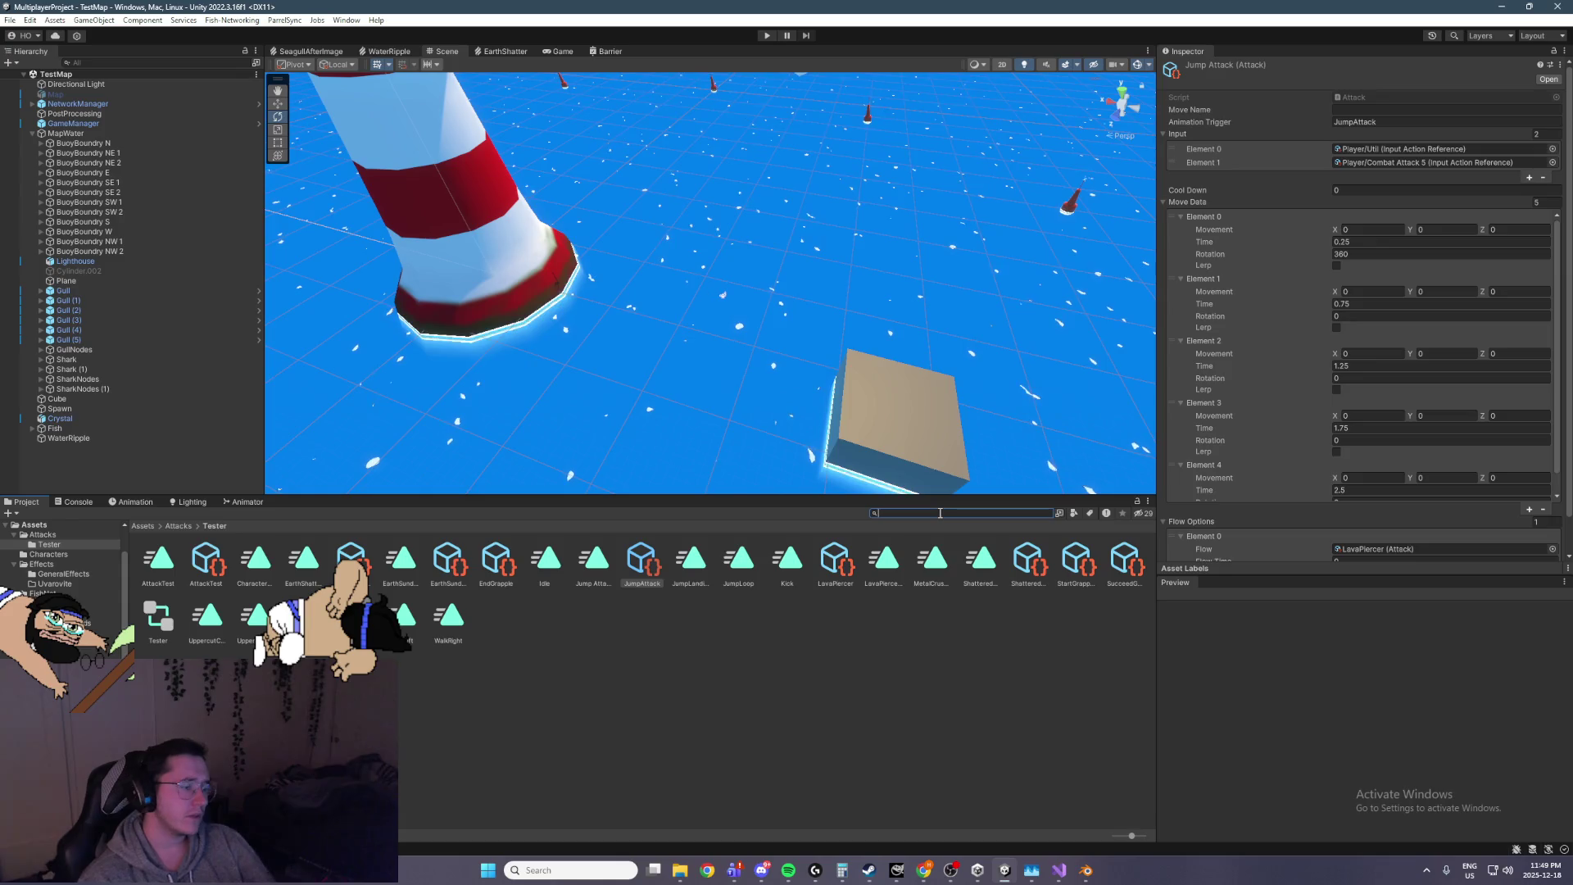
type("hitbo")
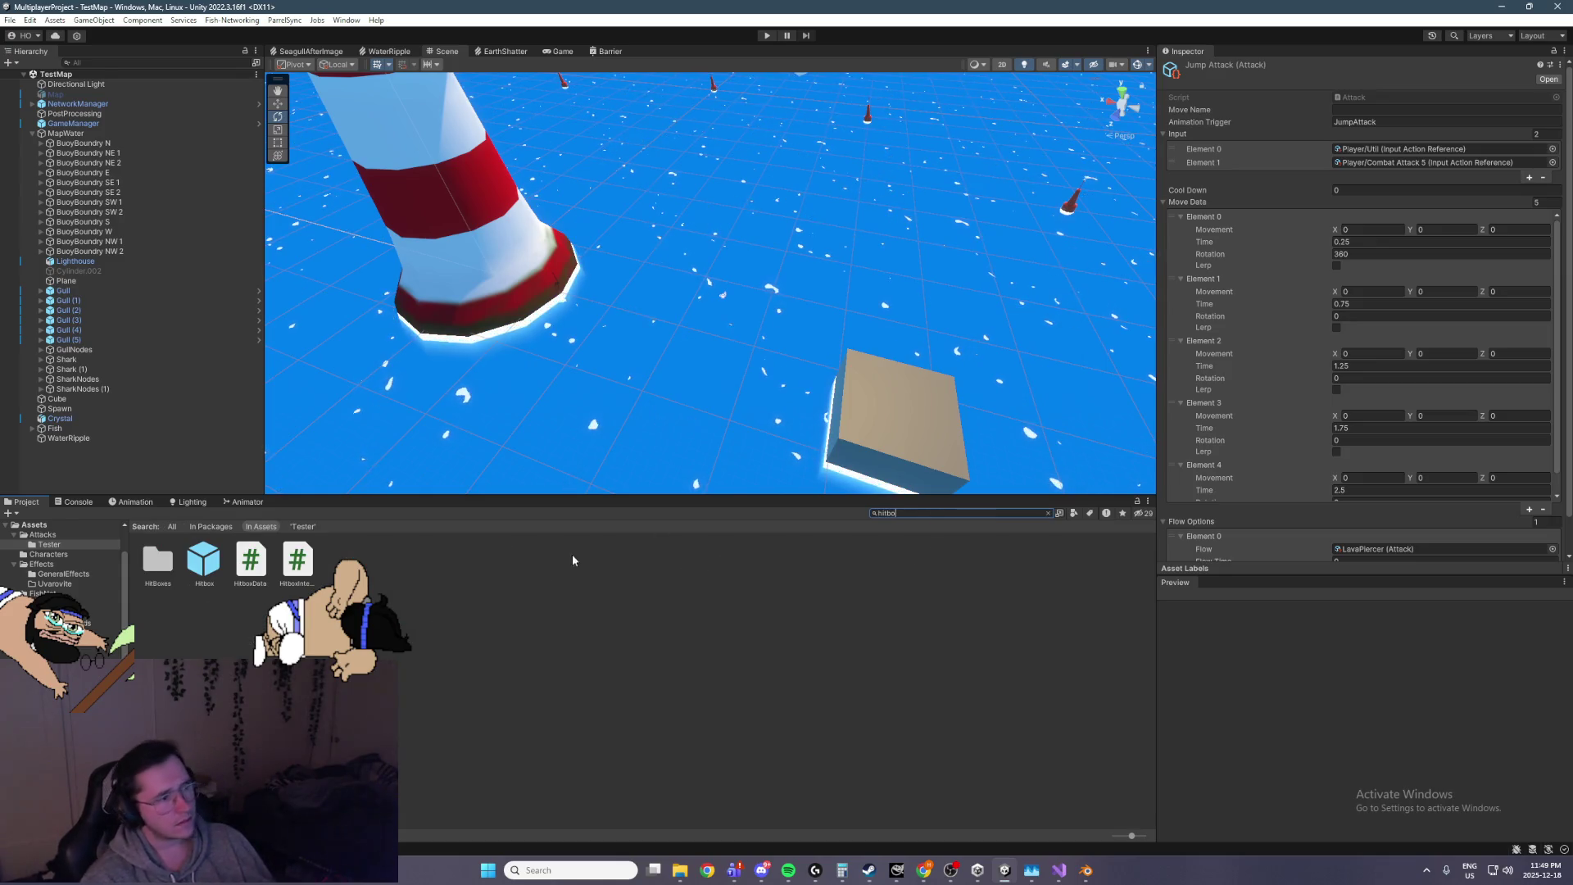
left_click(205, 562)
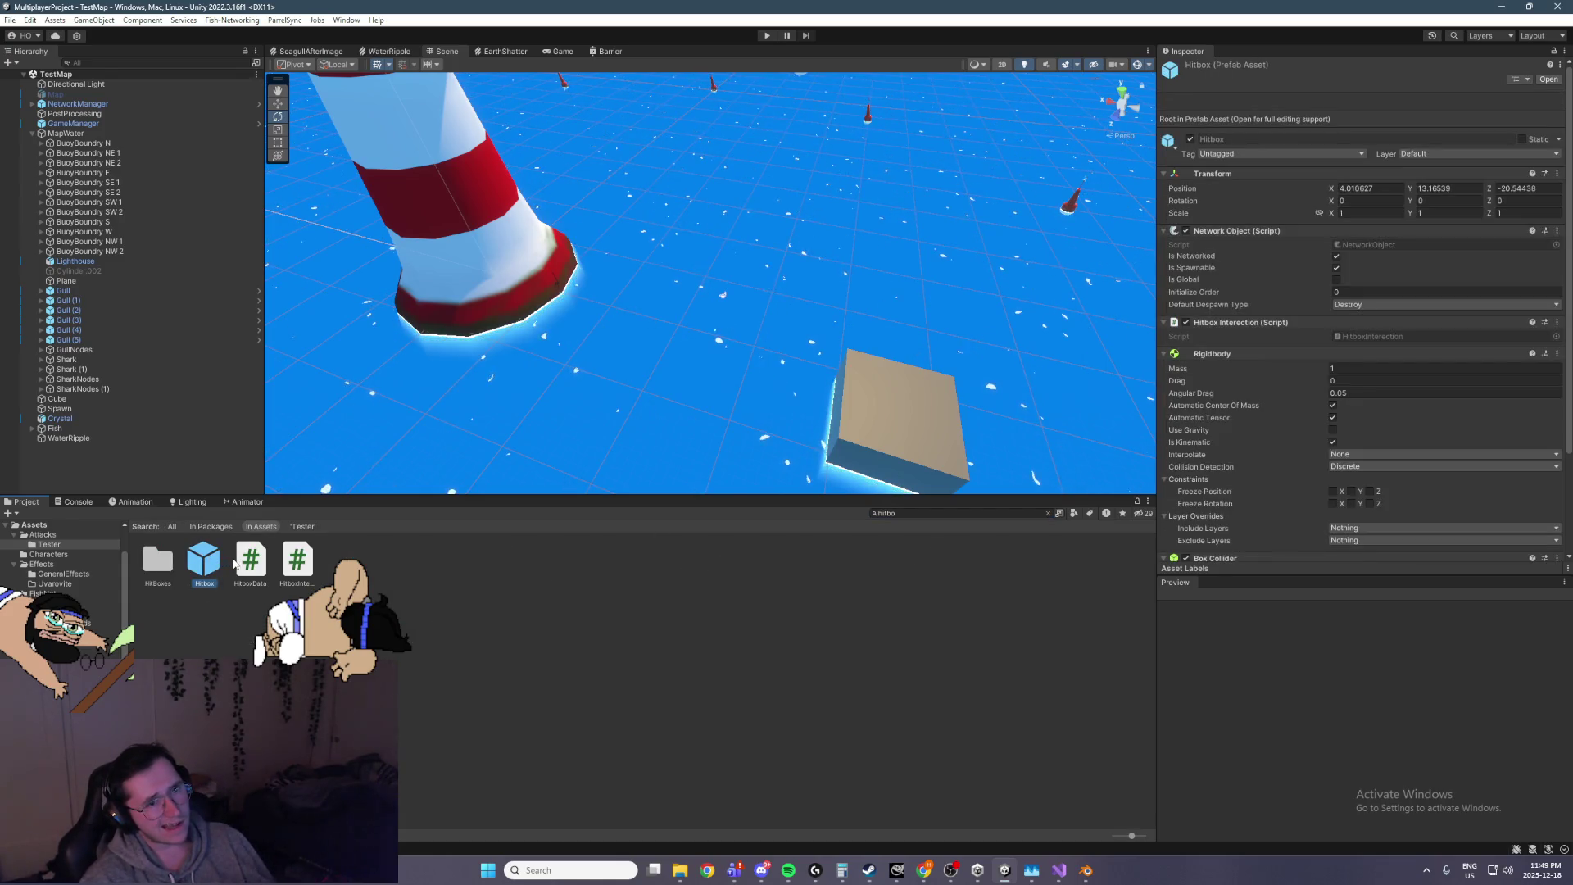
left_click(237, 566)
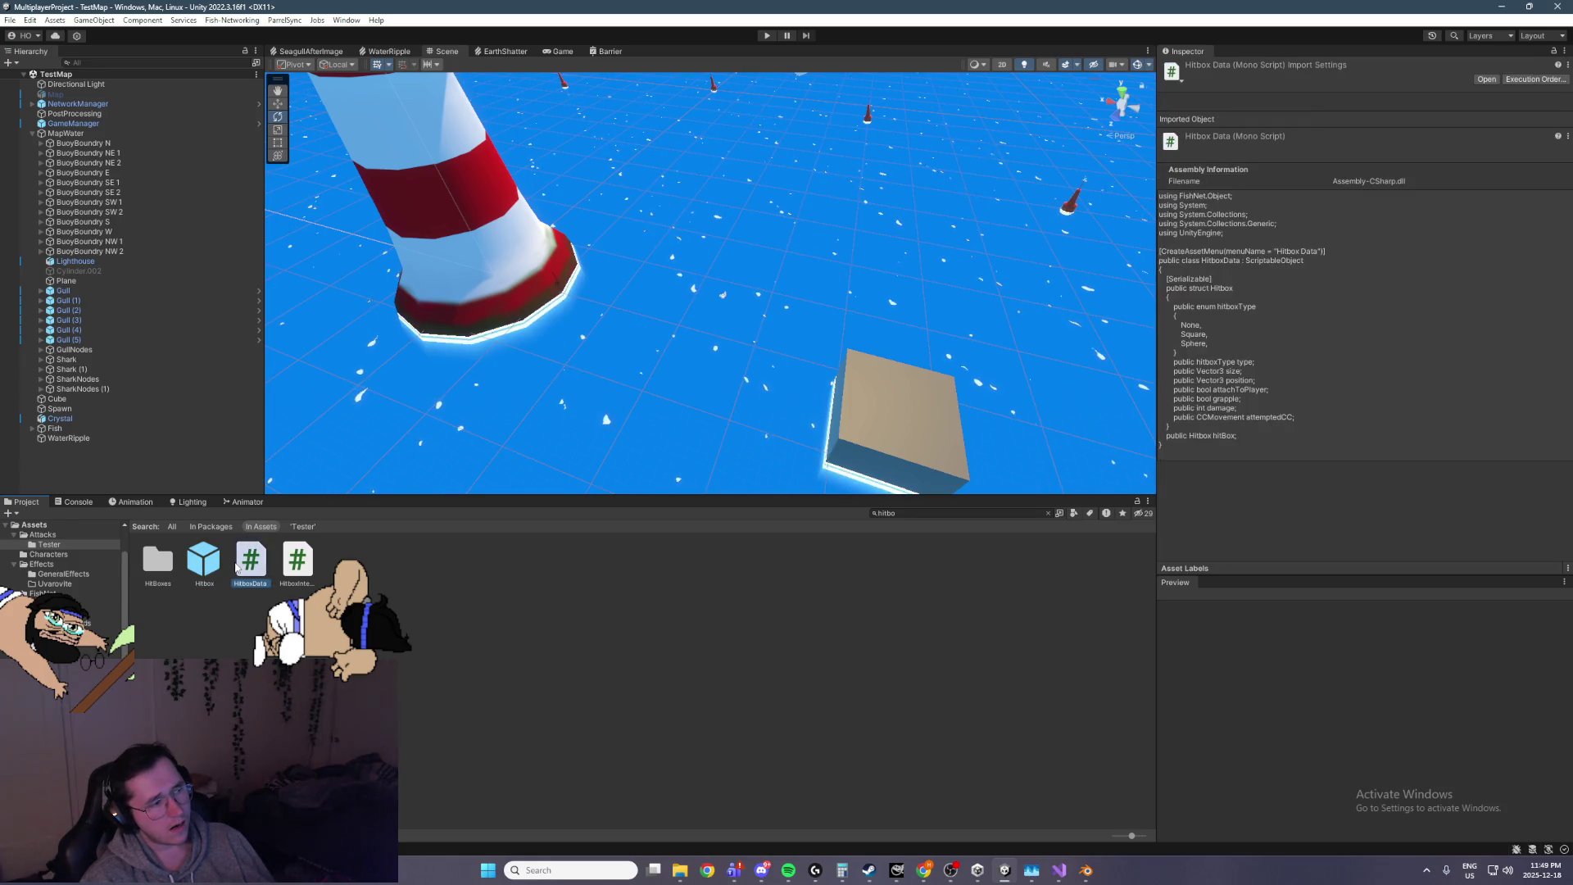
key("Right")
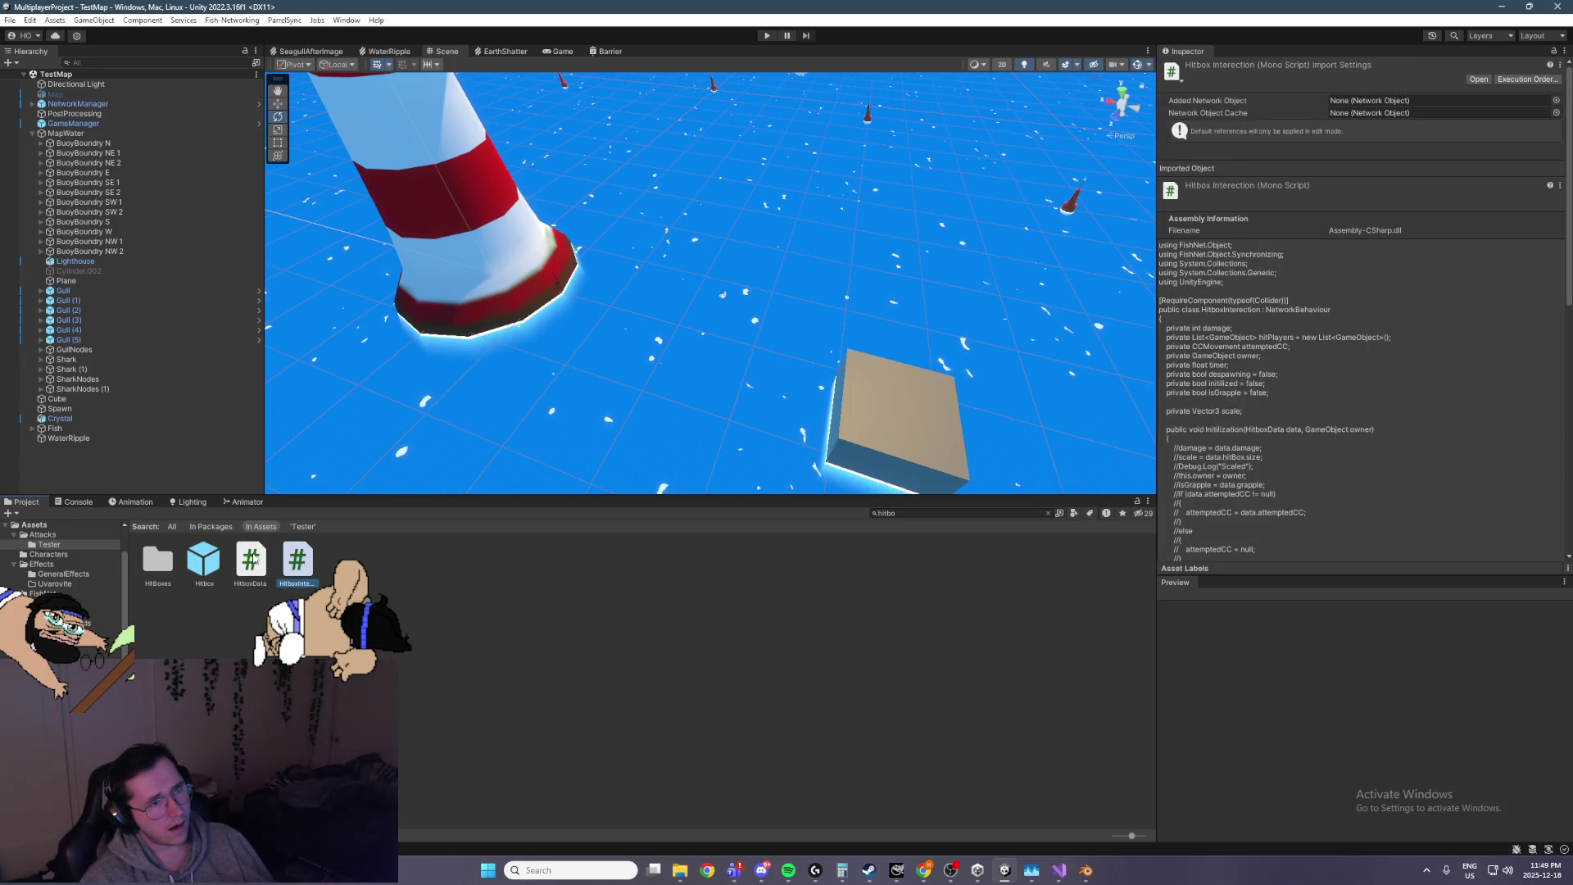
double_click(251, 560)
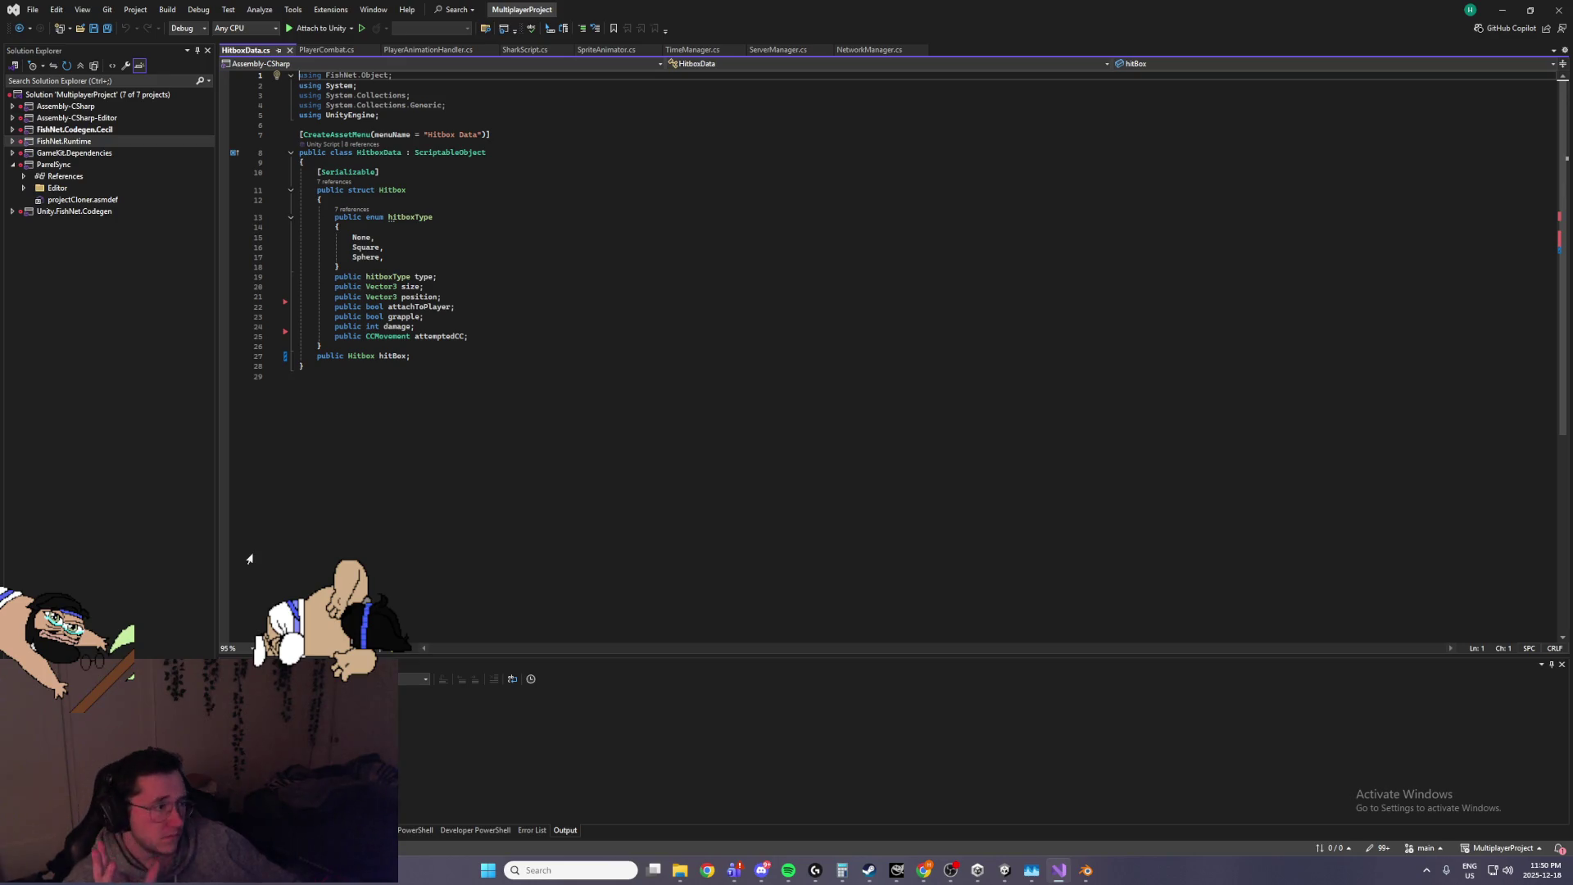
Move from HitboxData.cs to the PlayerCombat.cs tab to view HitboxDataComputation
left_click(701, 465)
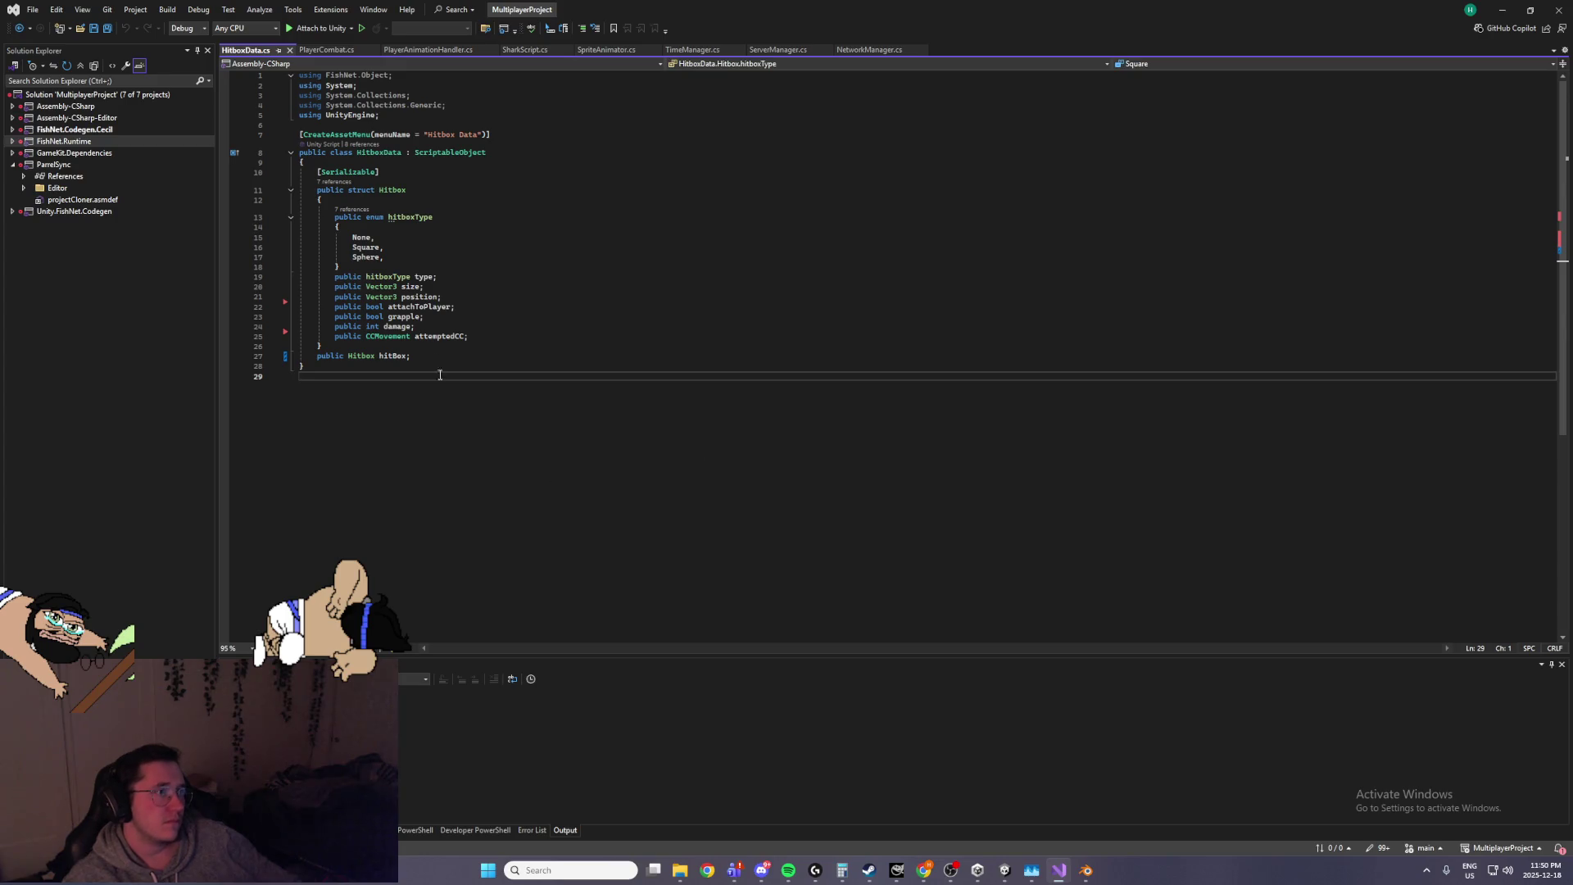
left_click(326, 50)
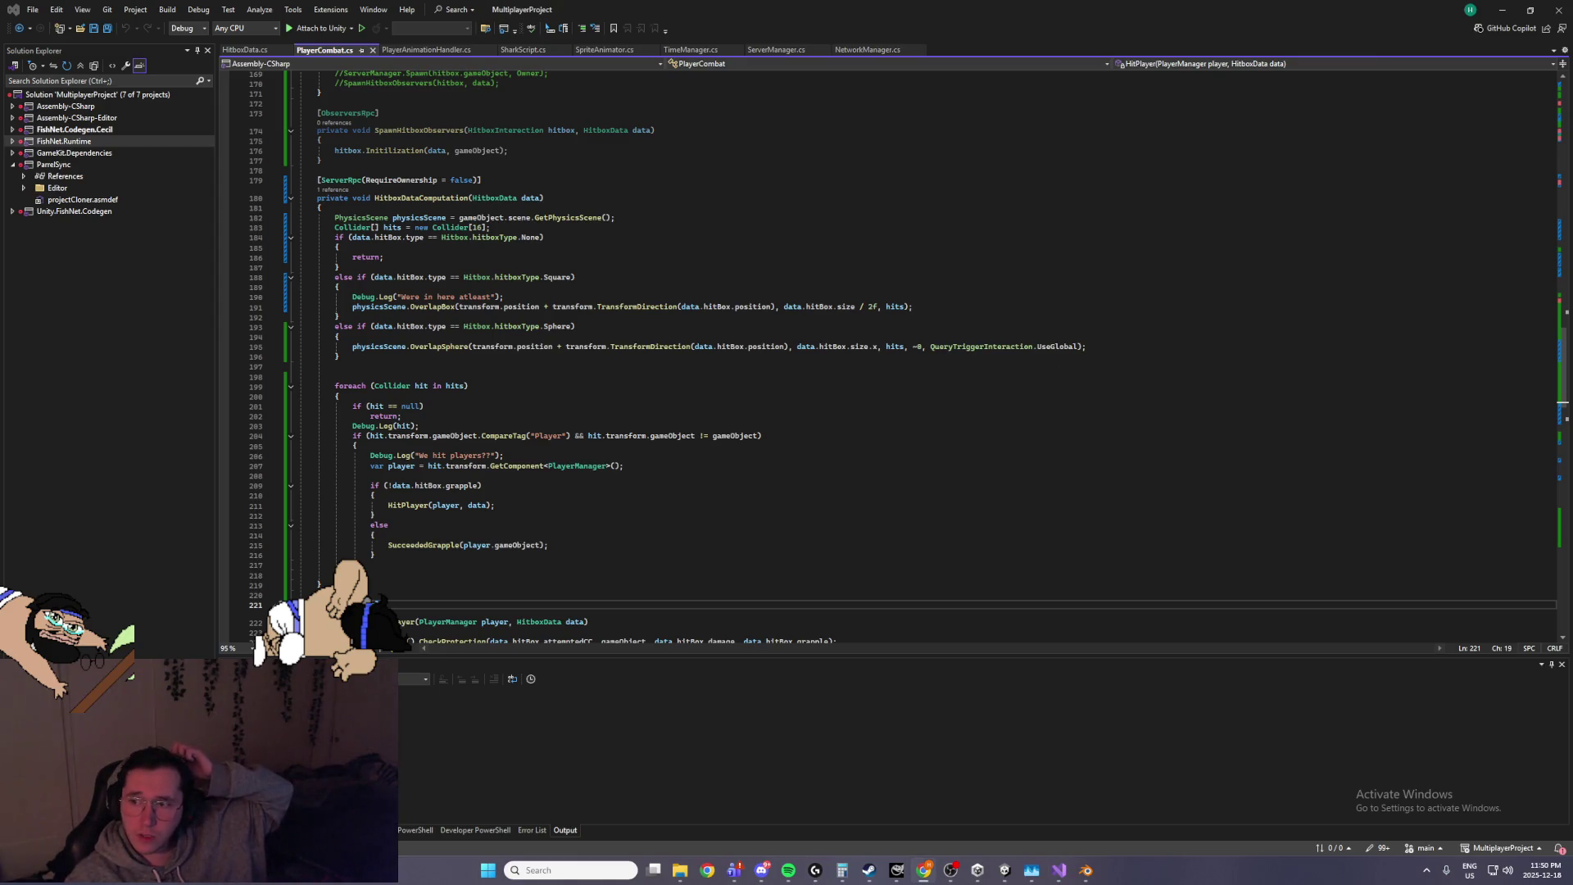
Frame one of the gulls near the lighthouse and look at Gull (1) in the hierarchy
left_click(1502, 9)
left_click_drag(1048, 56, 560, 299)
left_click(575, 279)
key("f")
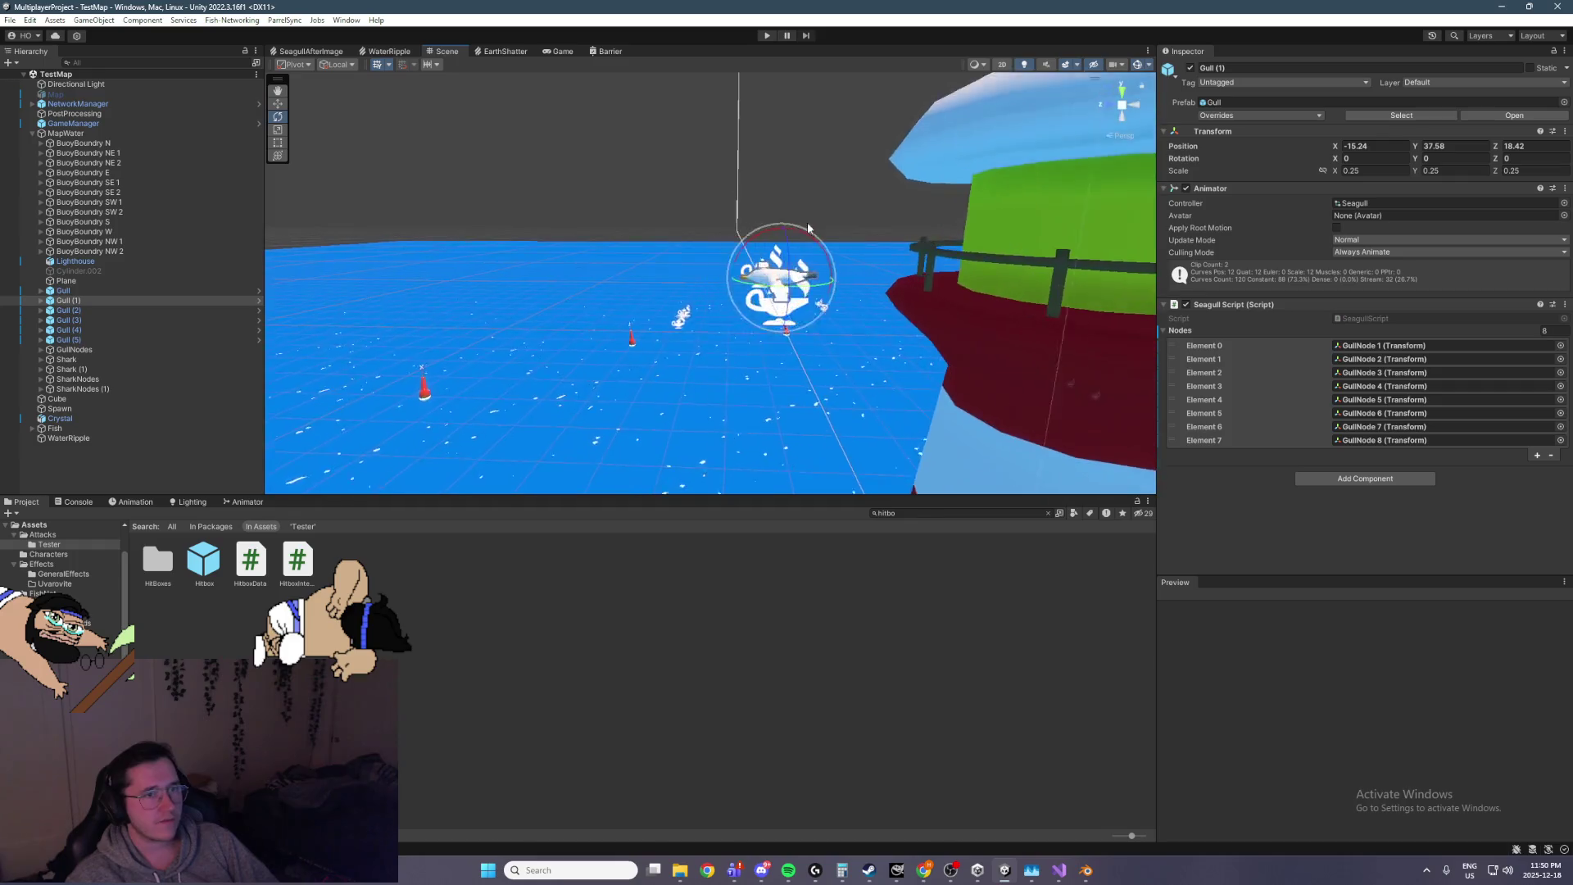
left_click(123, 301)
key("Right")
key("Left")
Try a project search for 'stre', then clear it and reselect Gull (1)
left_click(923, 512)
type("stre")
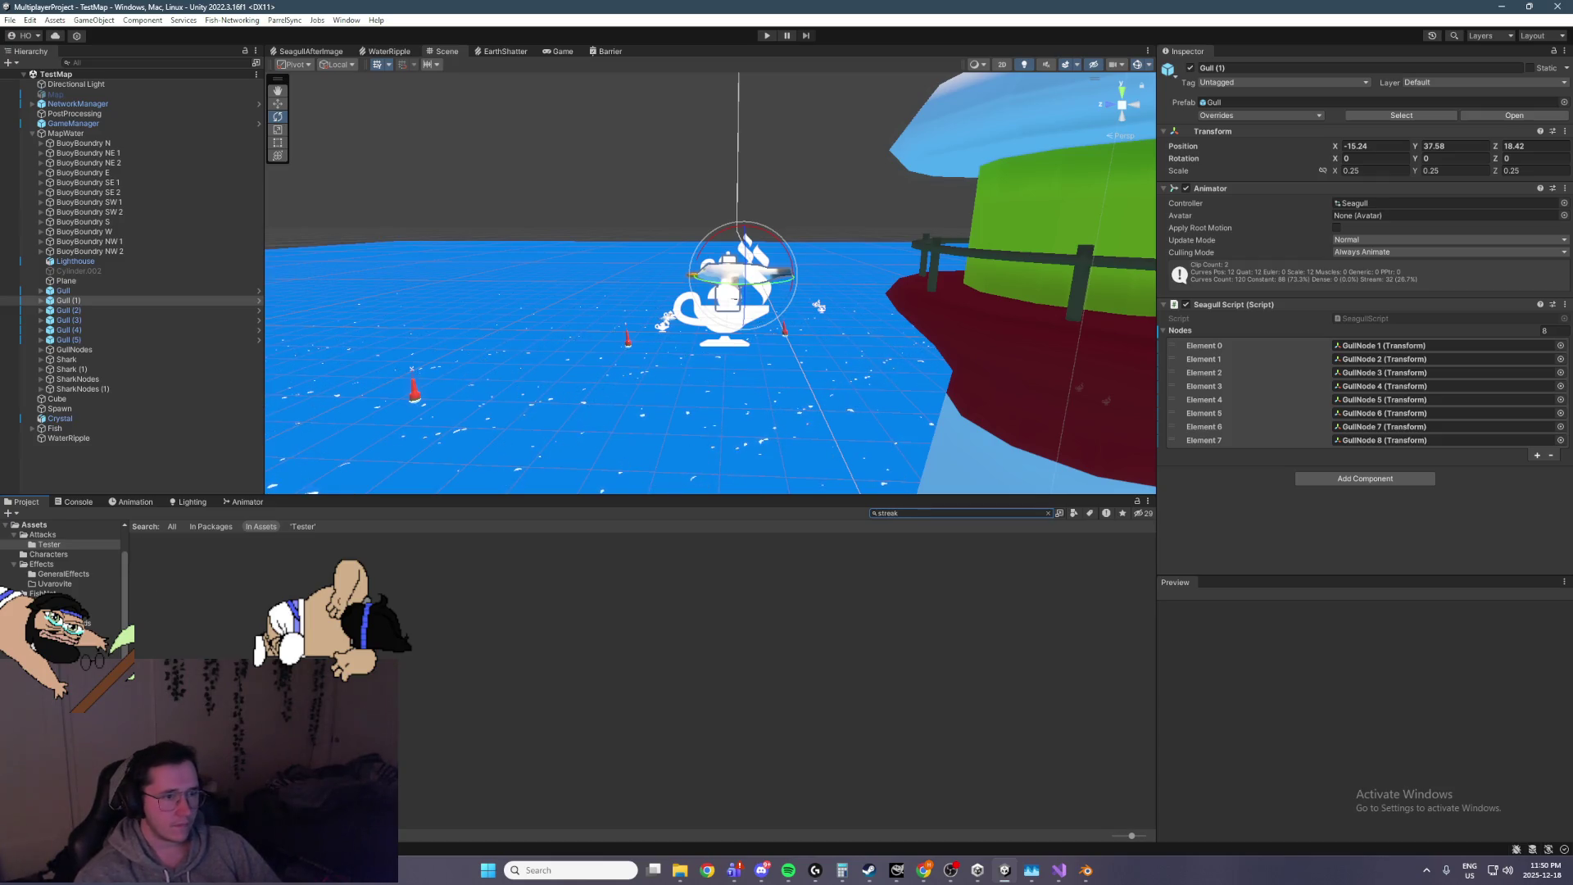
left_click(1050, 514)
left_click(91, 301)
key("Right")
key("Left")
Add a Trail Renderer to the Gull's left wing bone Wing_1_L under Armature > Root
left_click(125, 291)
key("Right")
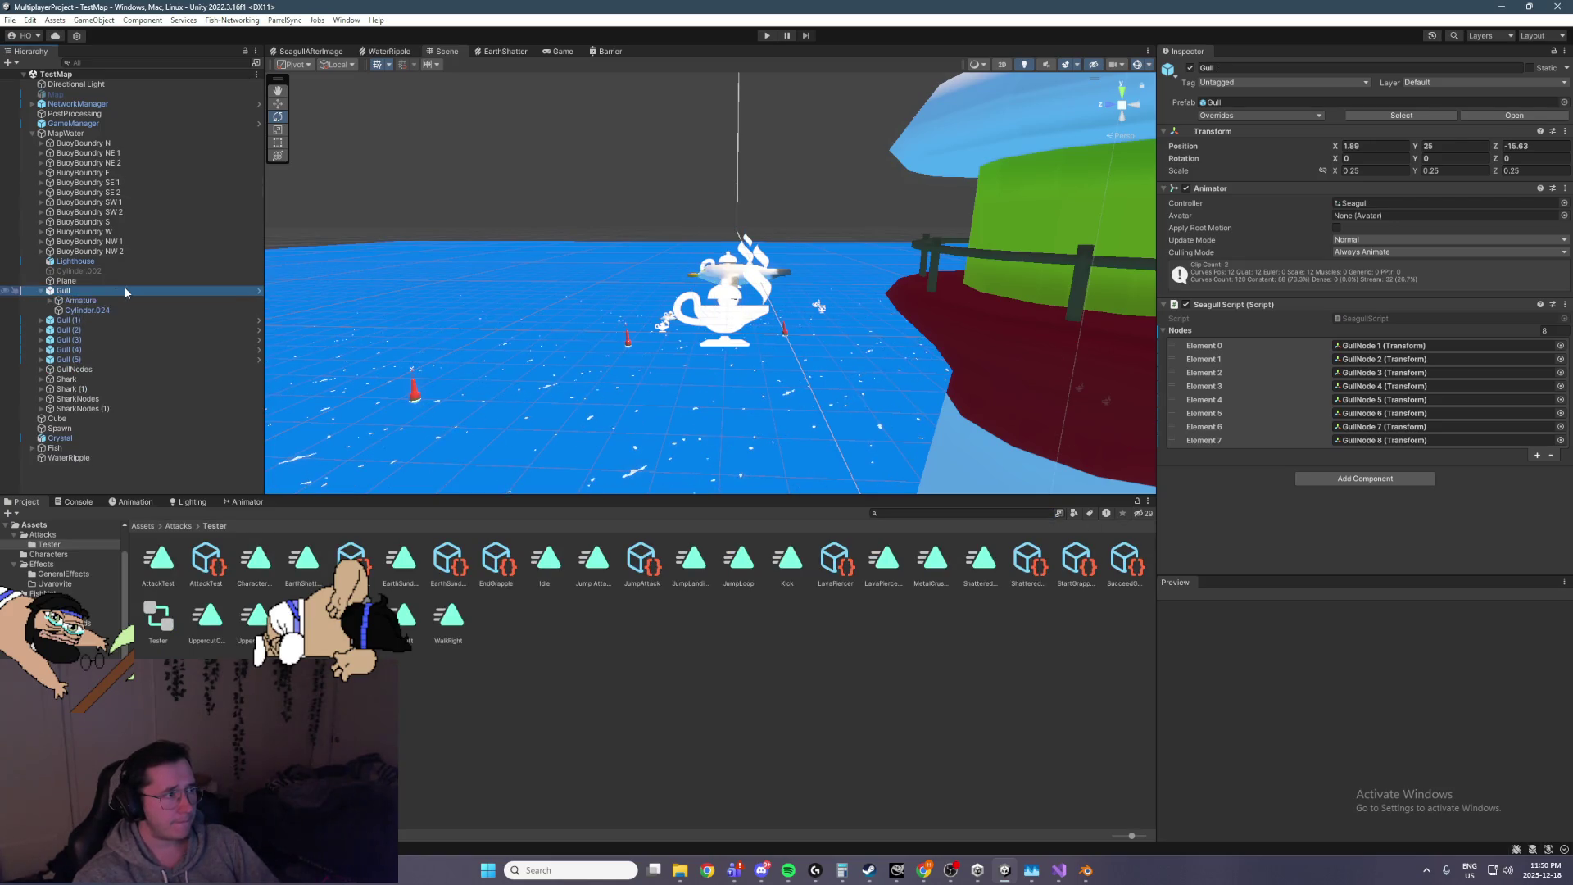
key("Down")
key("Right")
key("Down")
key("Down")
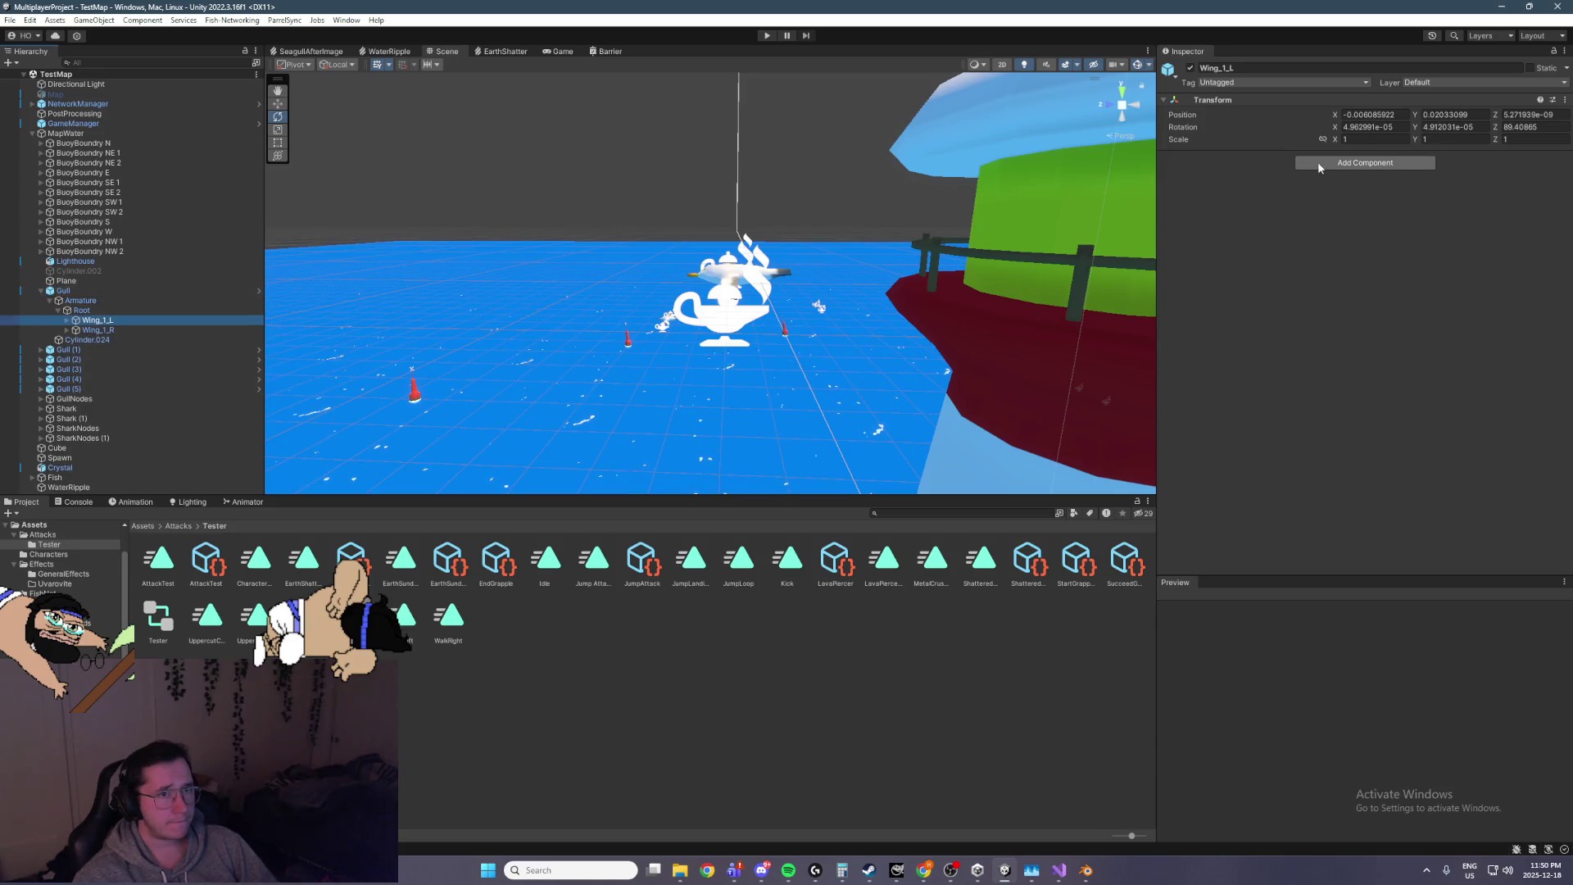
left_click(1321, 162)
type("trail")
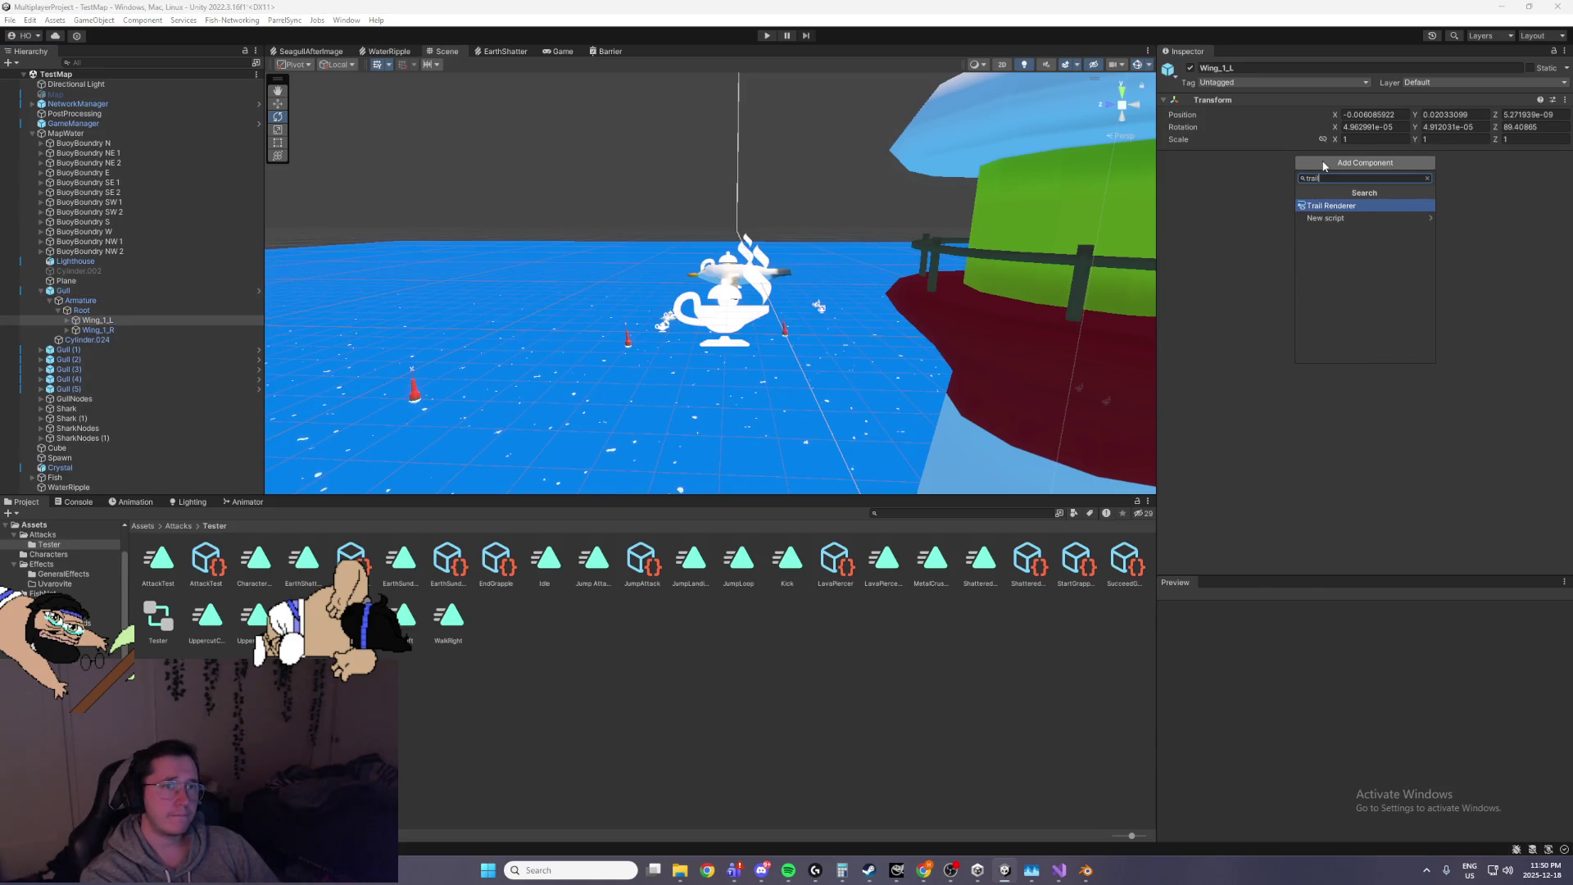
key("Return")
Frame the Wing_1_L bone in the Scene view and collapse the Gull hierarchy
mouse_move(799, 282)
left_mouse_down()
mouse_move(874, 298)
mouse_move(715, 284)
left_mouse_up()
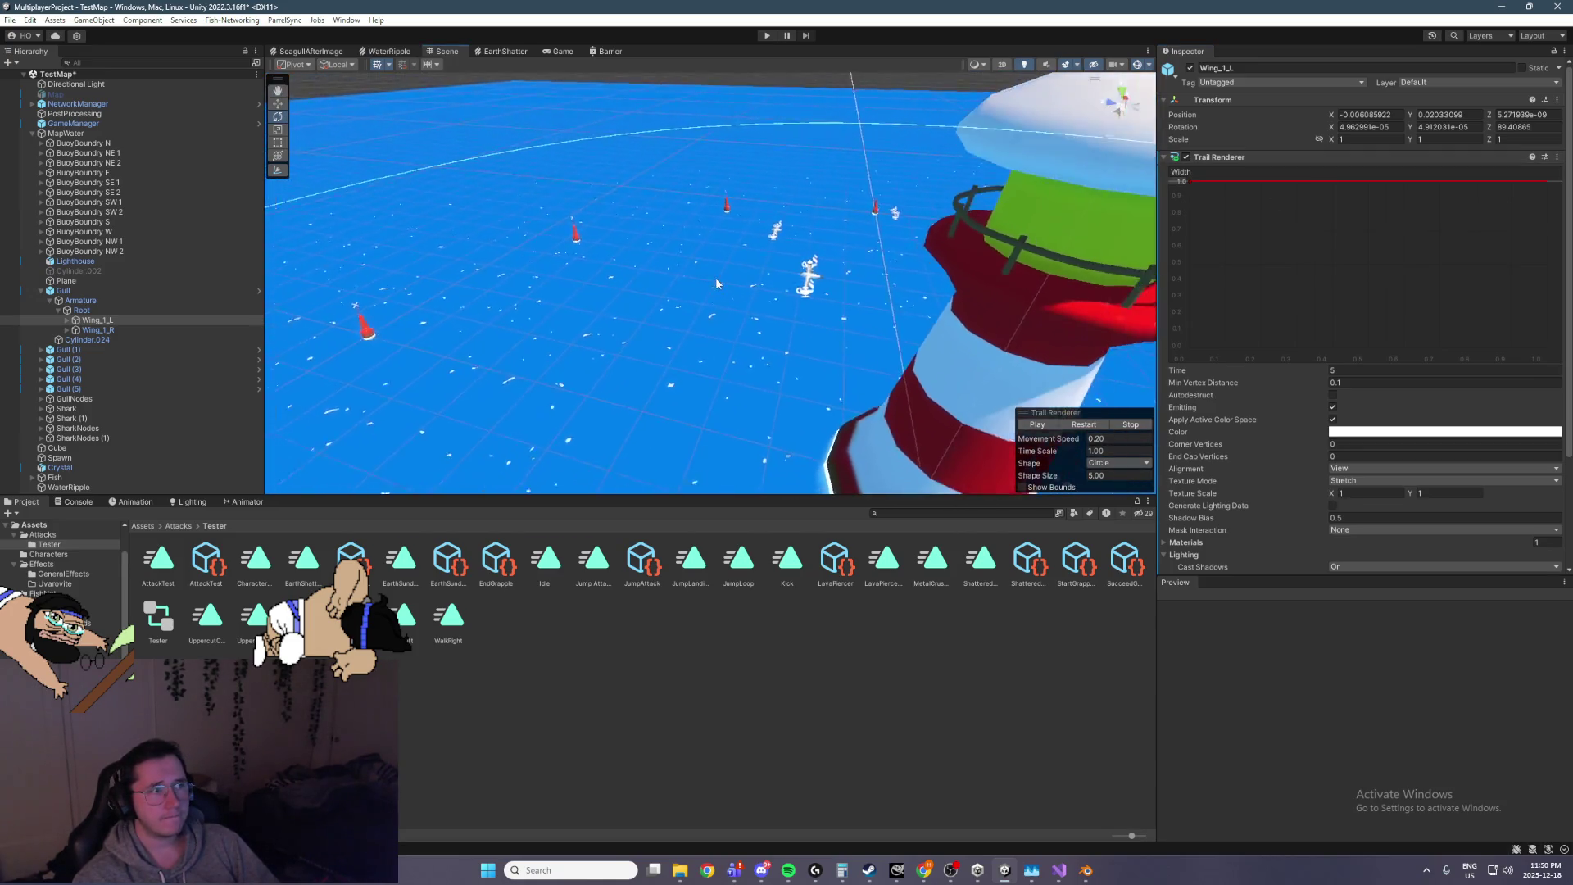
key("f")
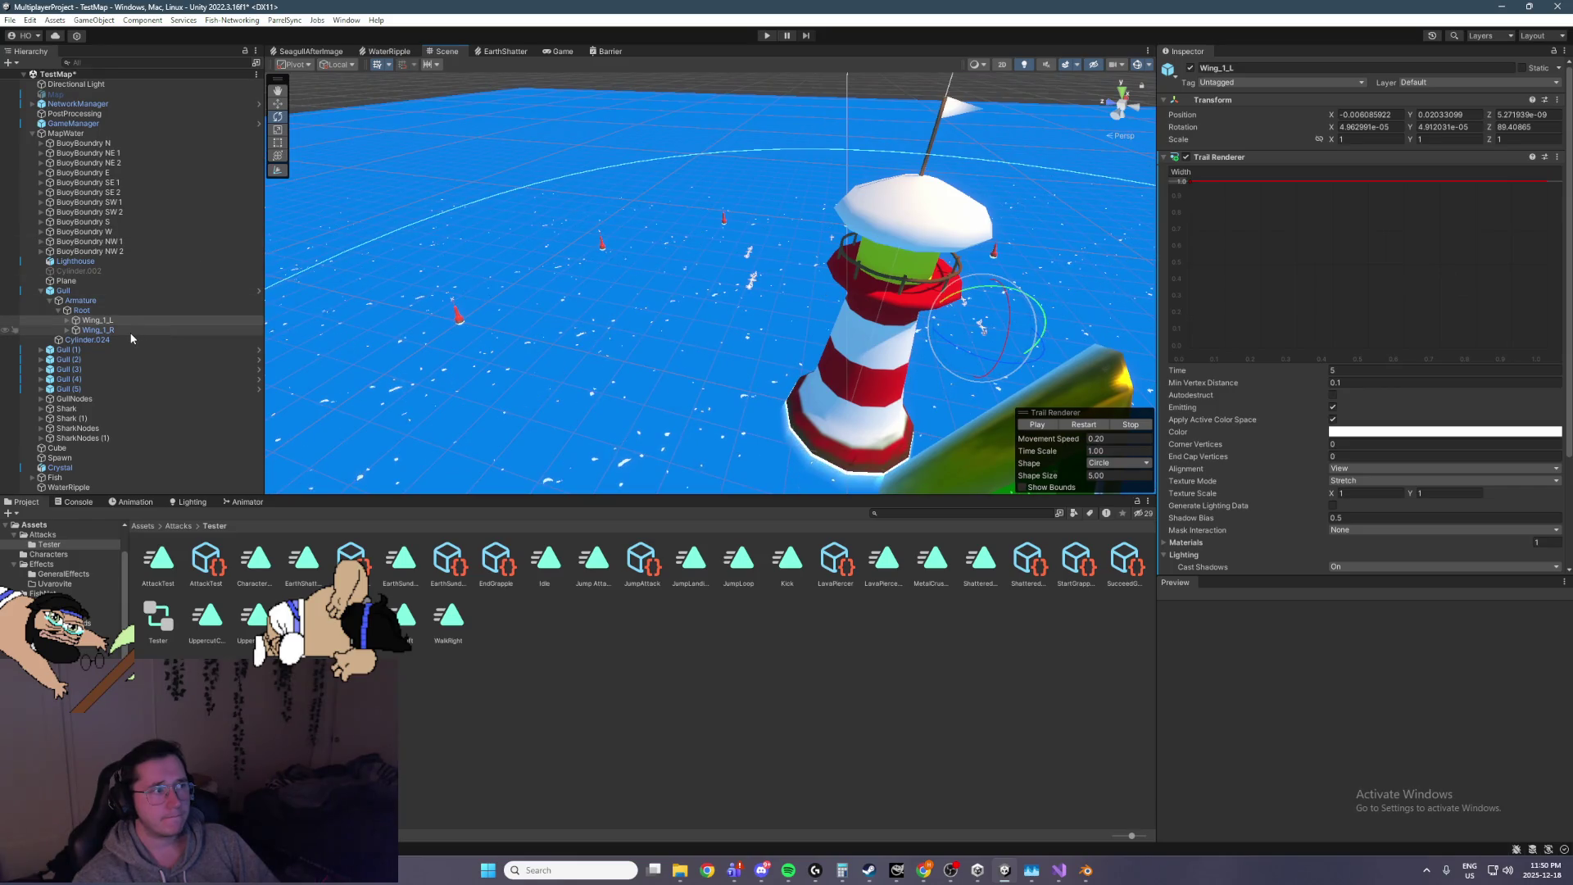
scroll(799, 226, "up", 3)
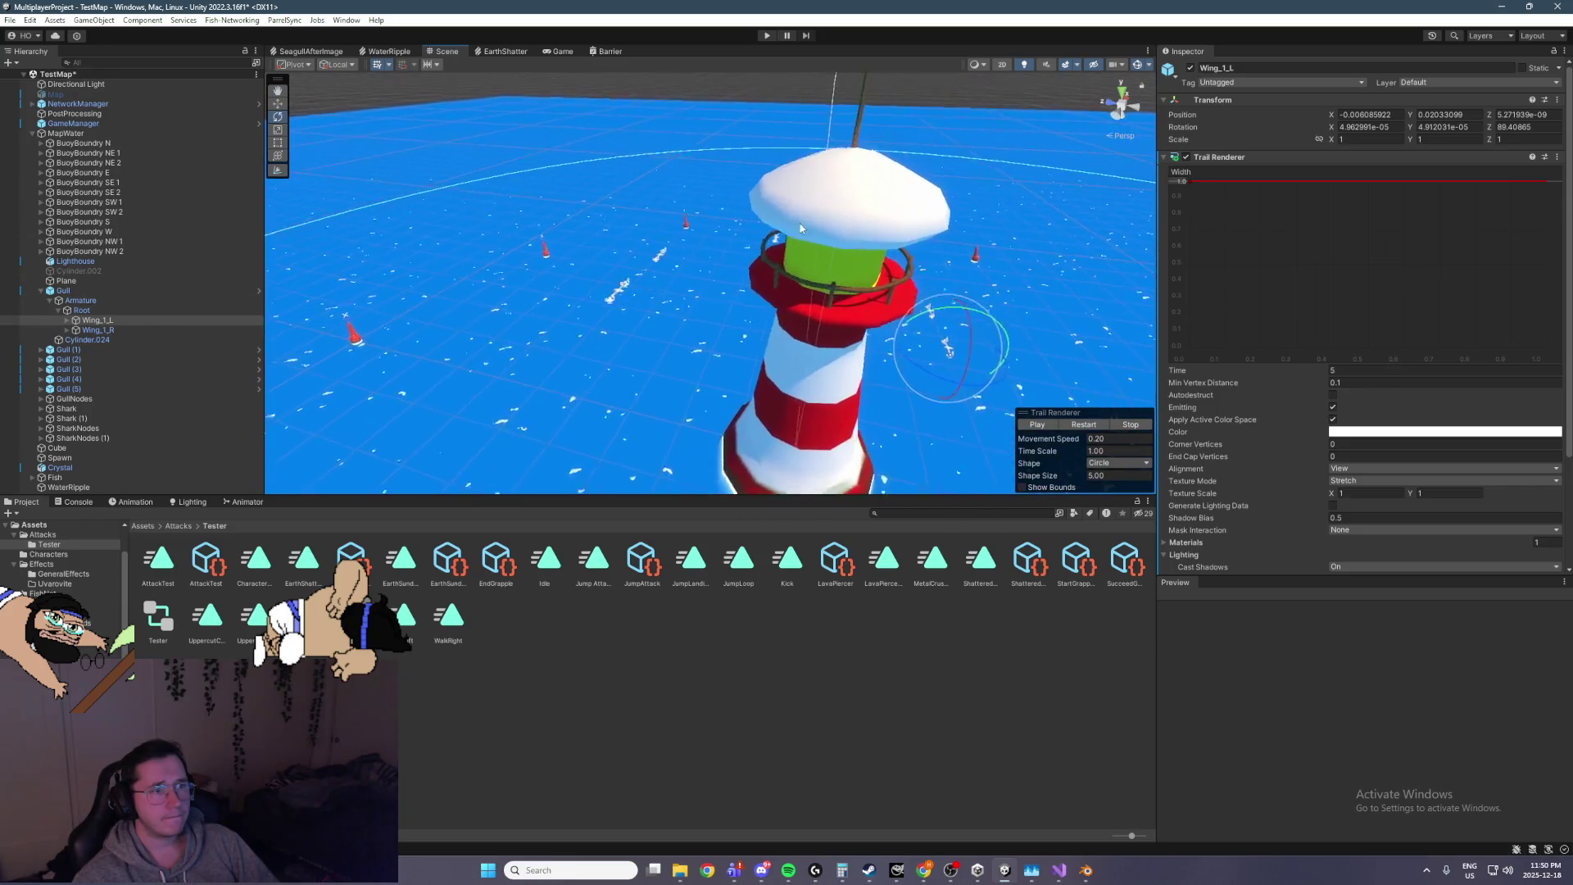
key("f")
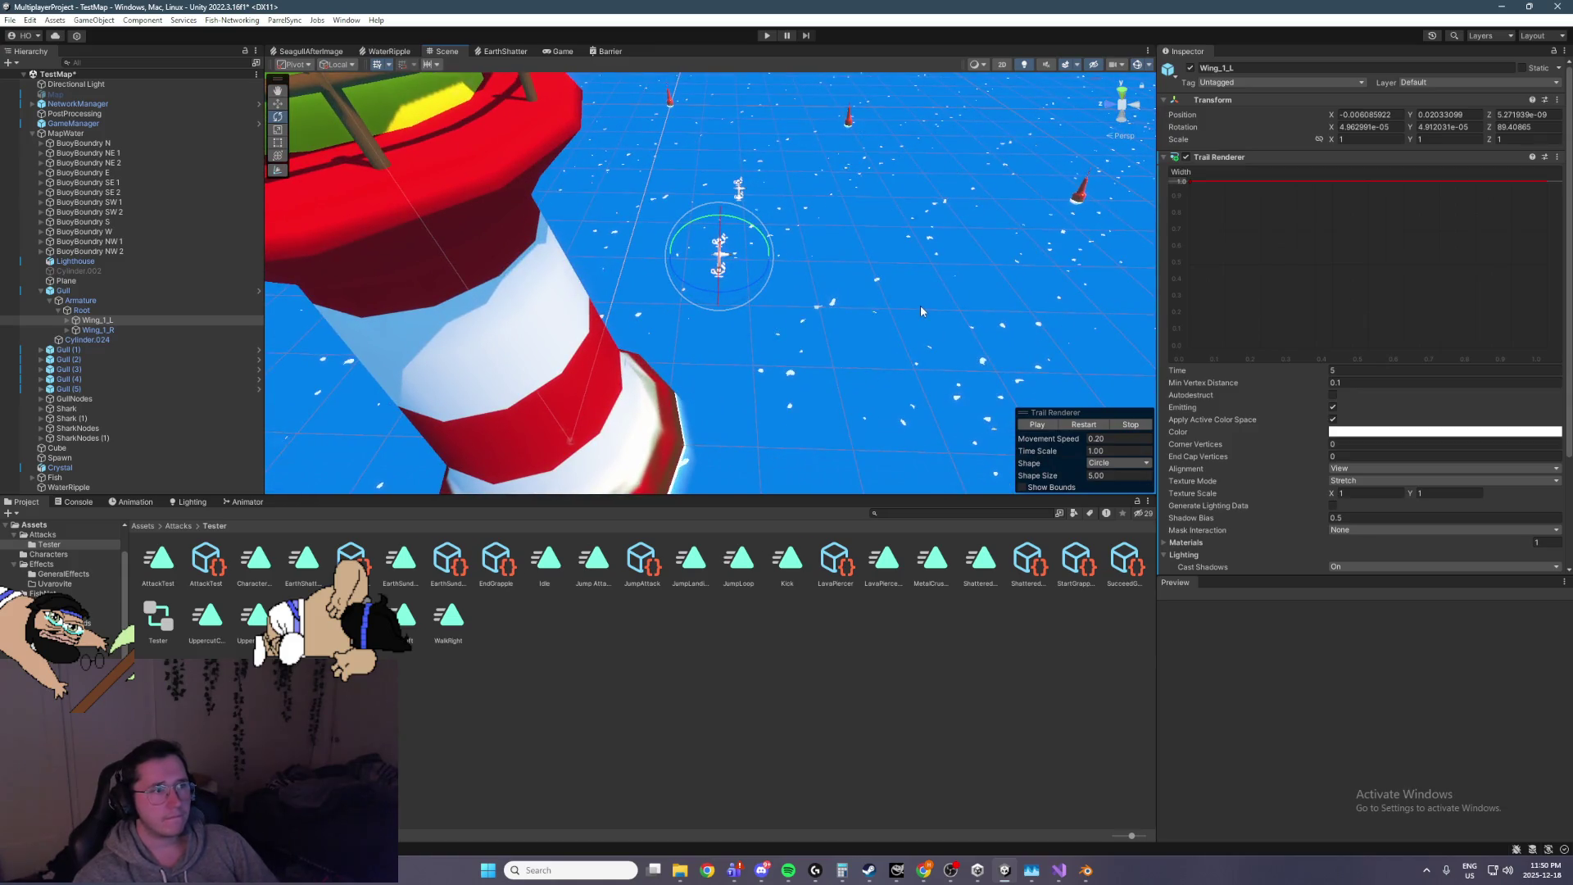
left_click(921, 311)
left_click(847, 306)
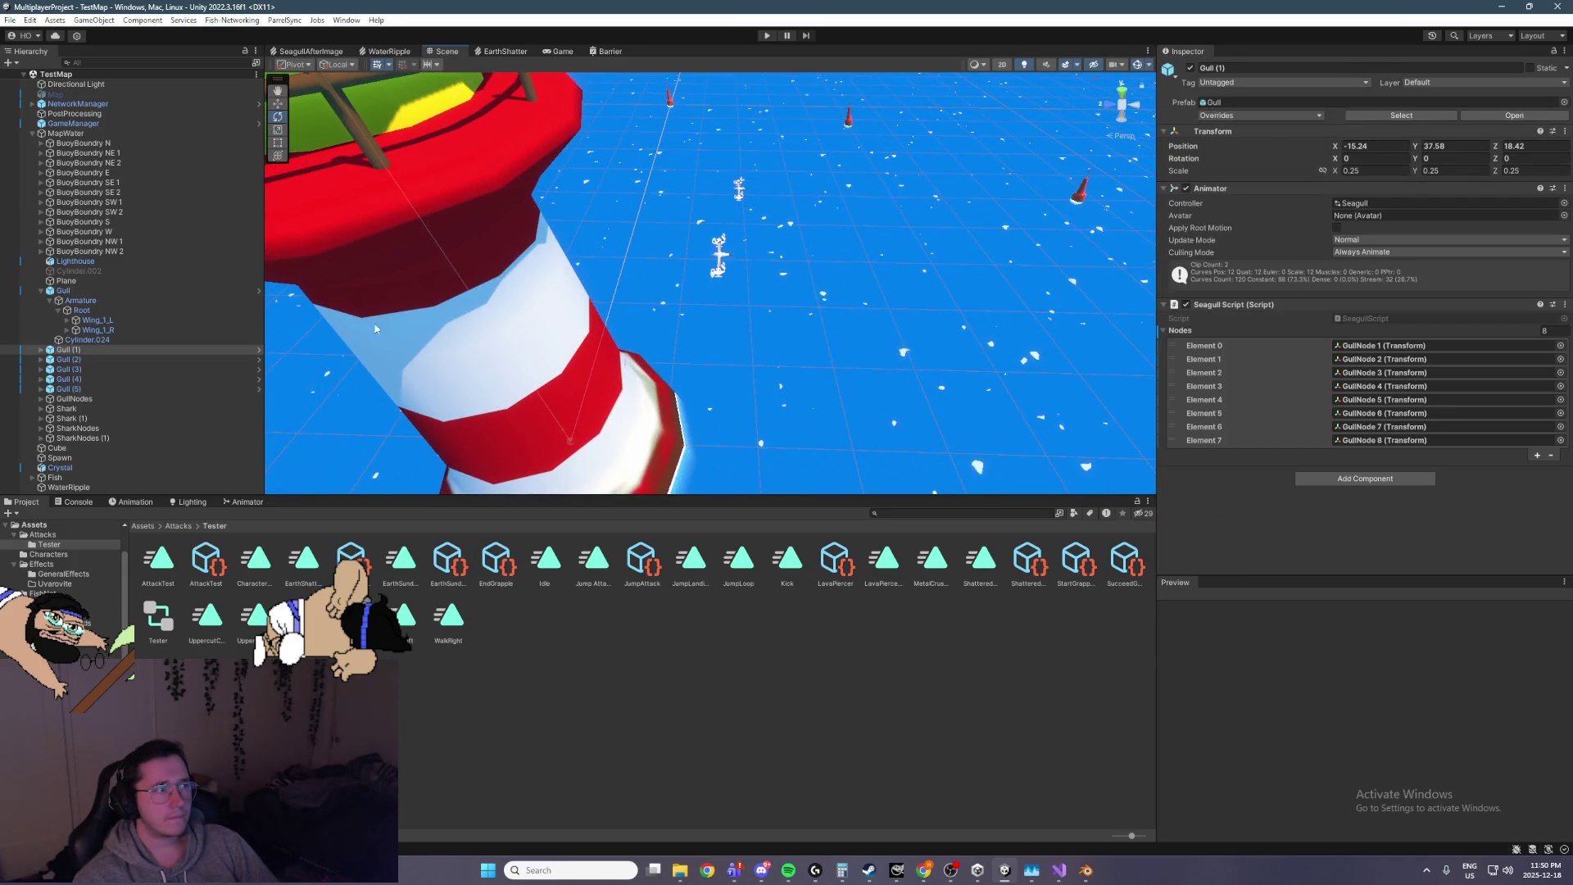
left_click(136, 312)
key("Up")
key("Up")
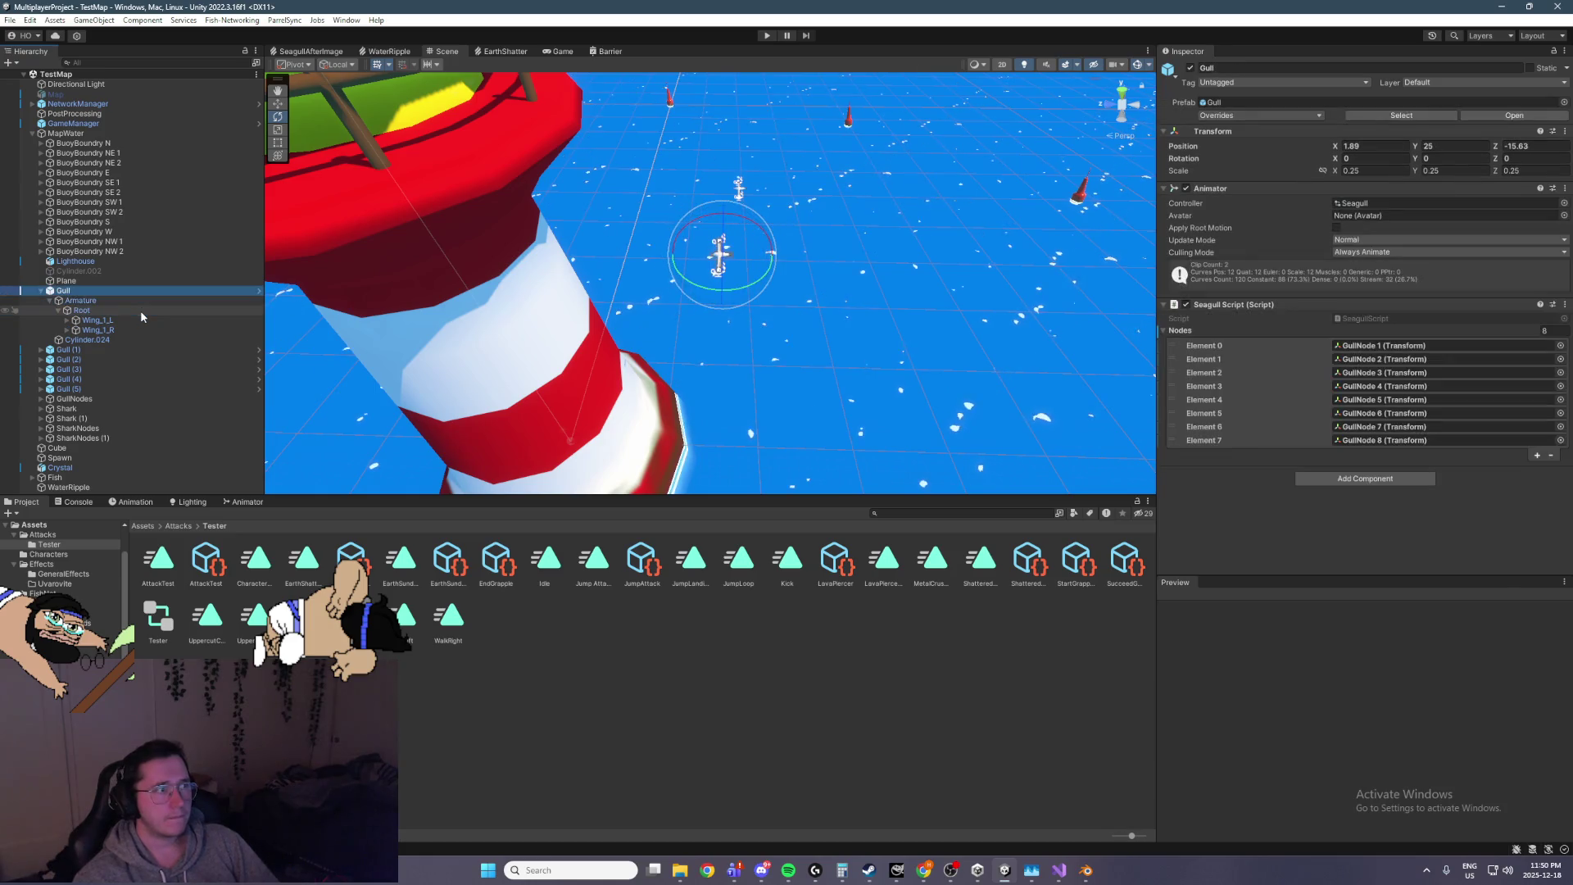
key("Left")
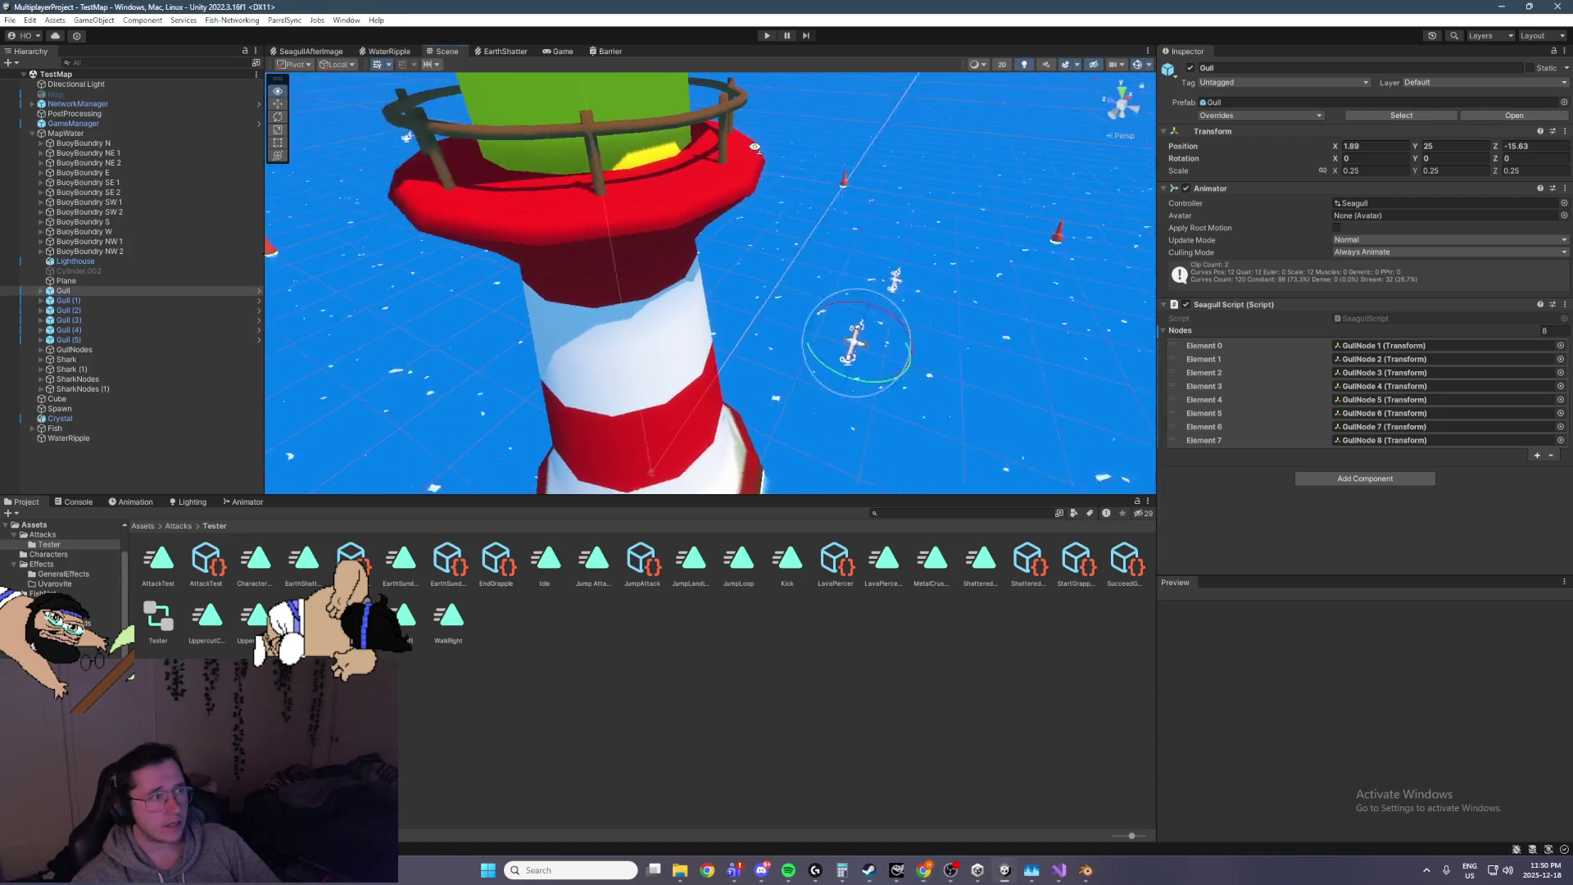
Check the Gull's Armature in the hierarchy, then search the project for 'gull'
key("Right")
key("Down")
key("Up")
key("Down")
key("Left")
key("Left")
key("Left")
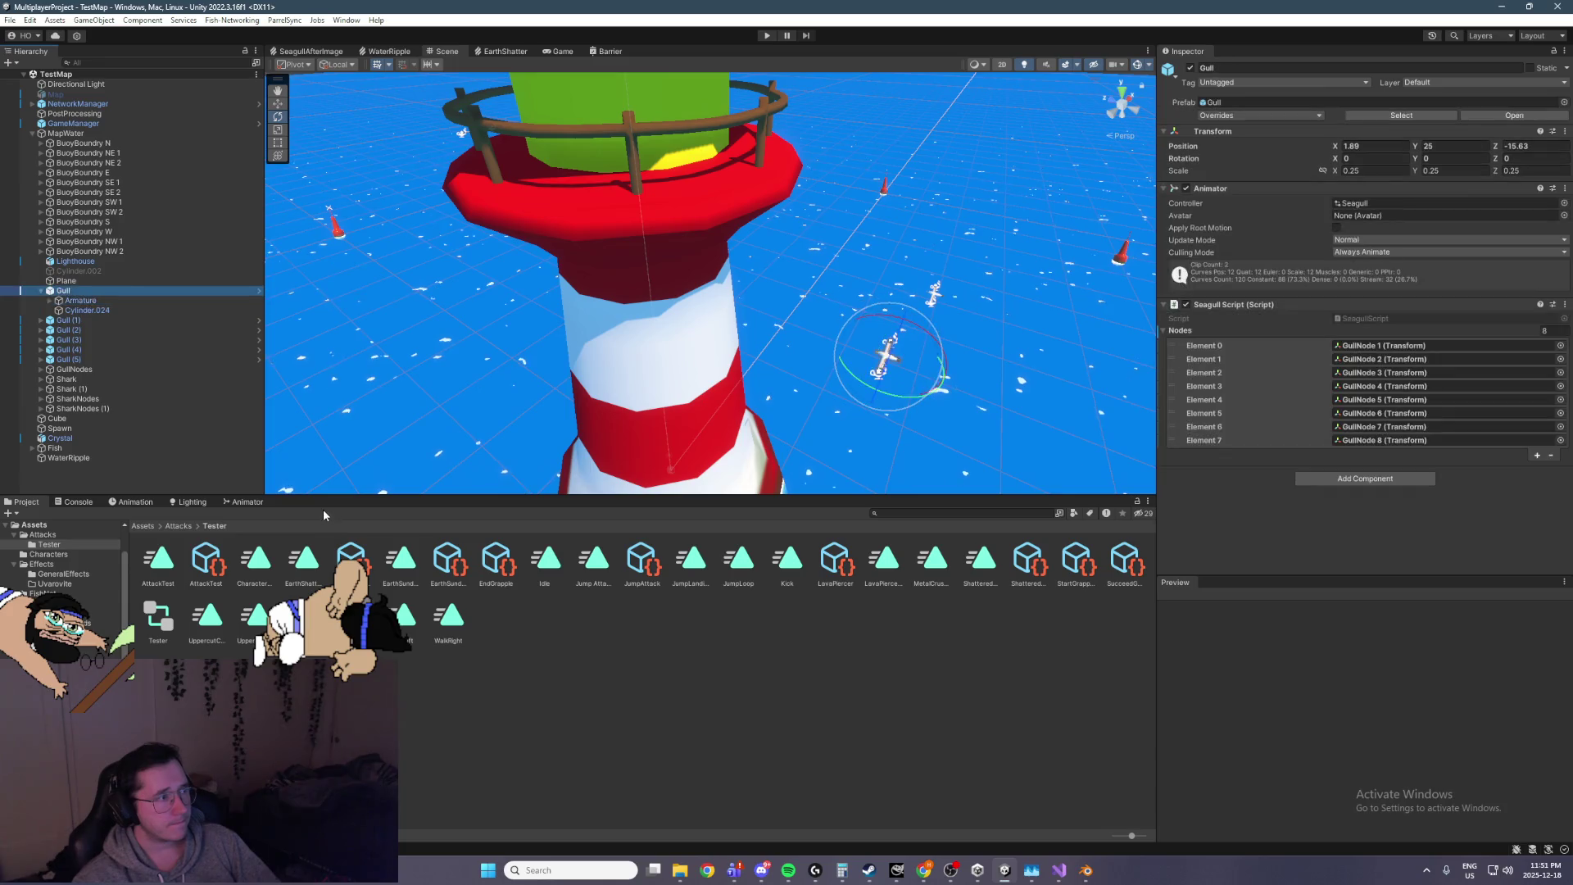
left_click(964, 513)
type("g")
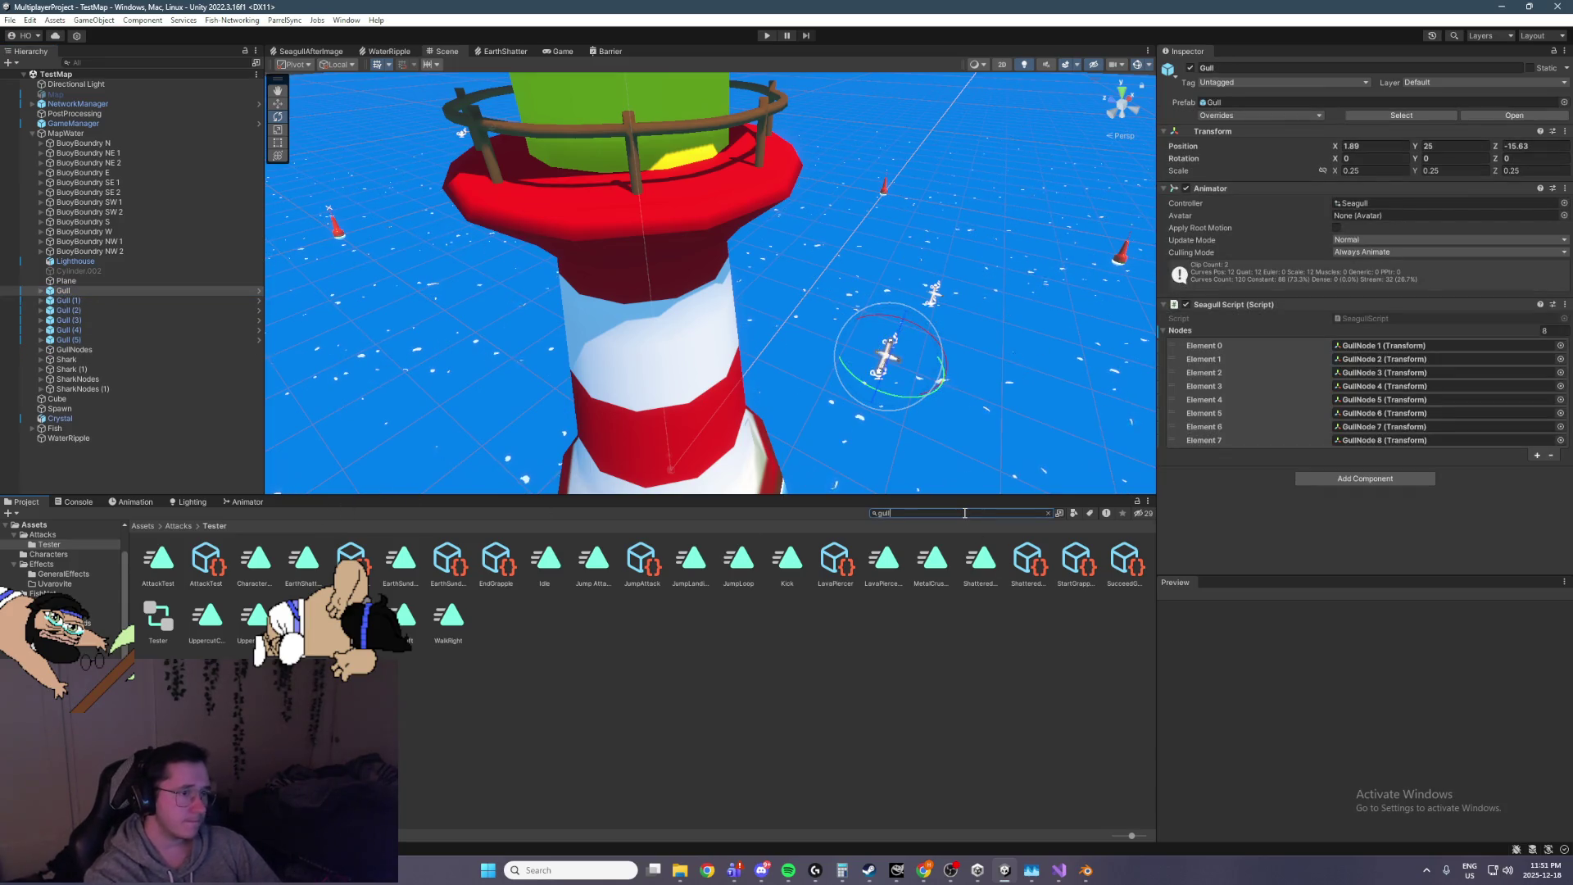
type("ull")
Open the Gull prefab and remove the Visual Effect from both SeagullAfterImage objects
double_click(486, 560)
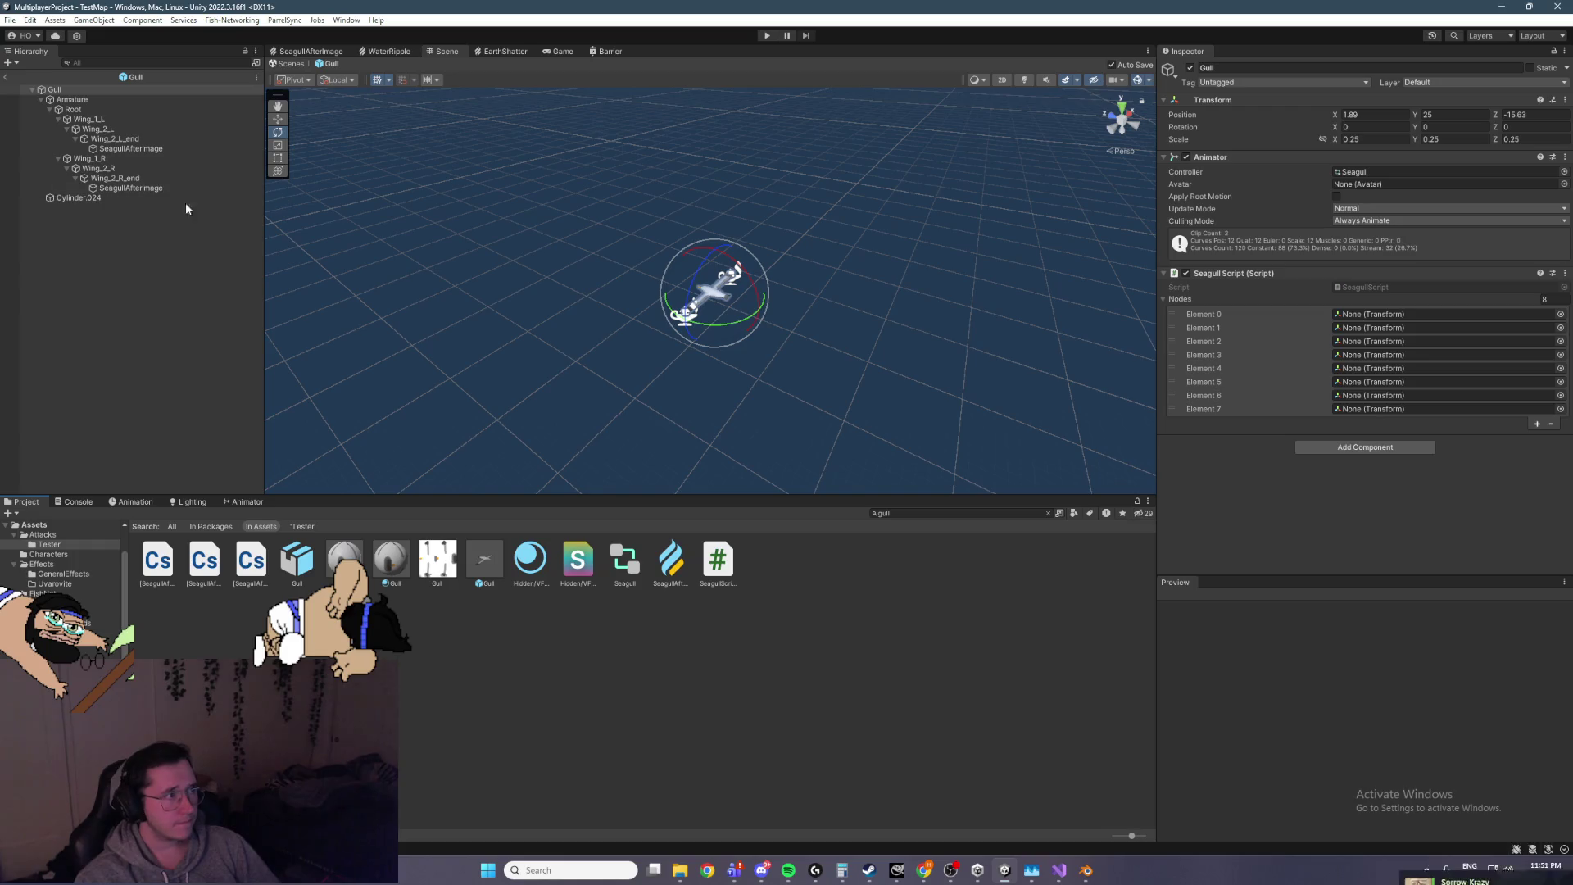
left_click(156, 188)
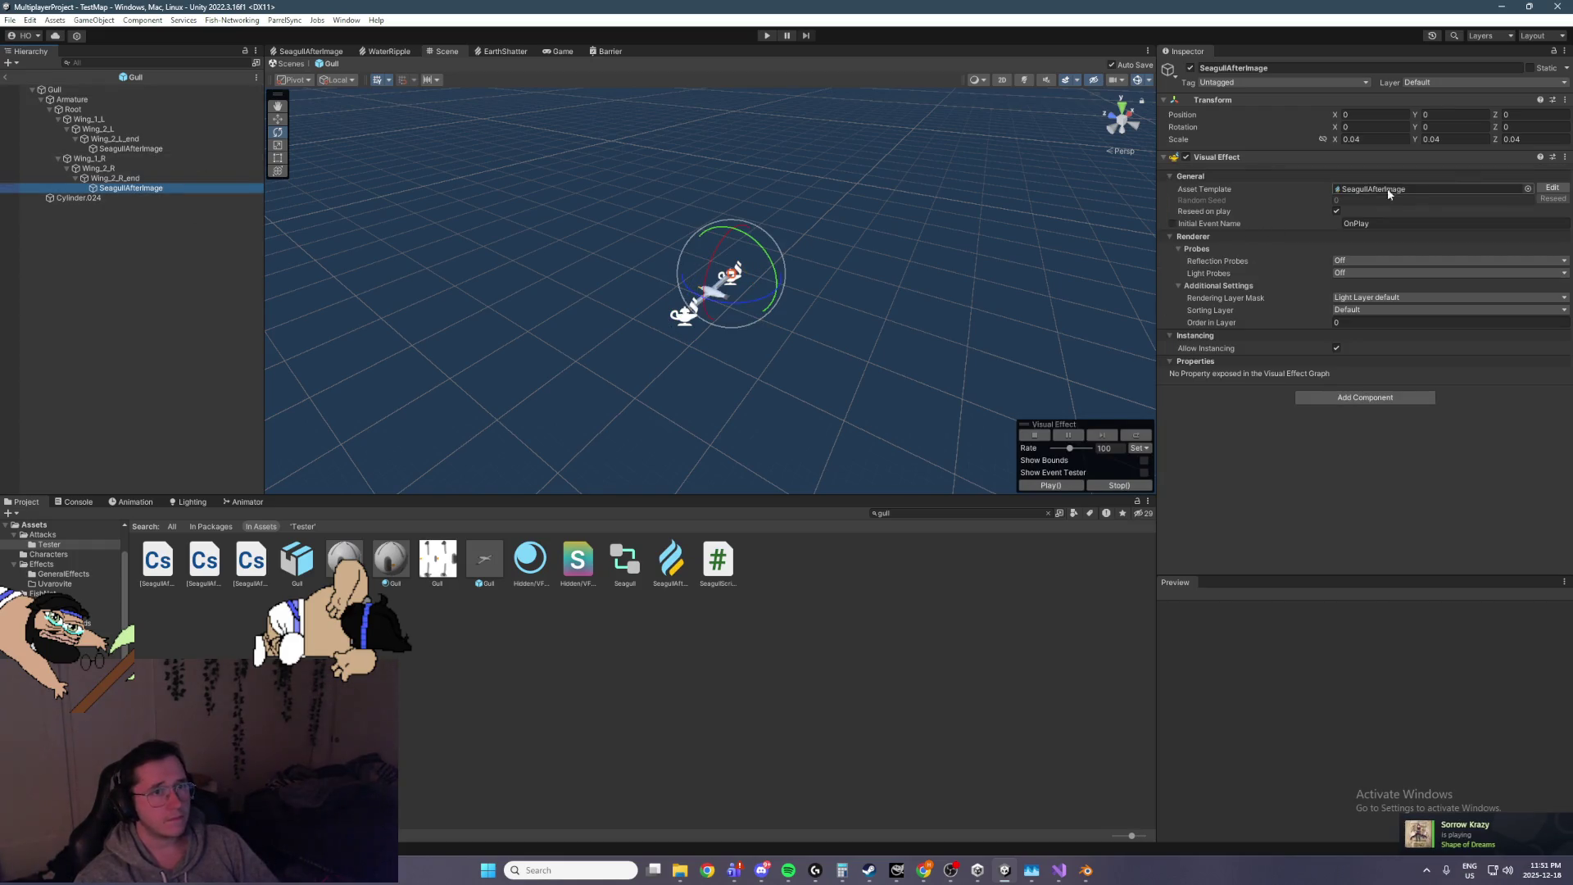
left_click(1565, 157)
left_click(1475, 189)
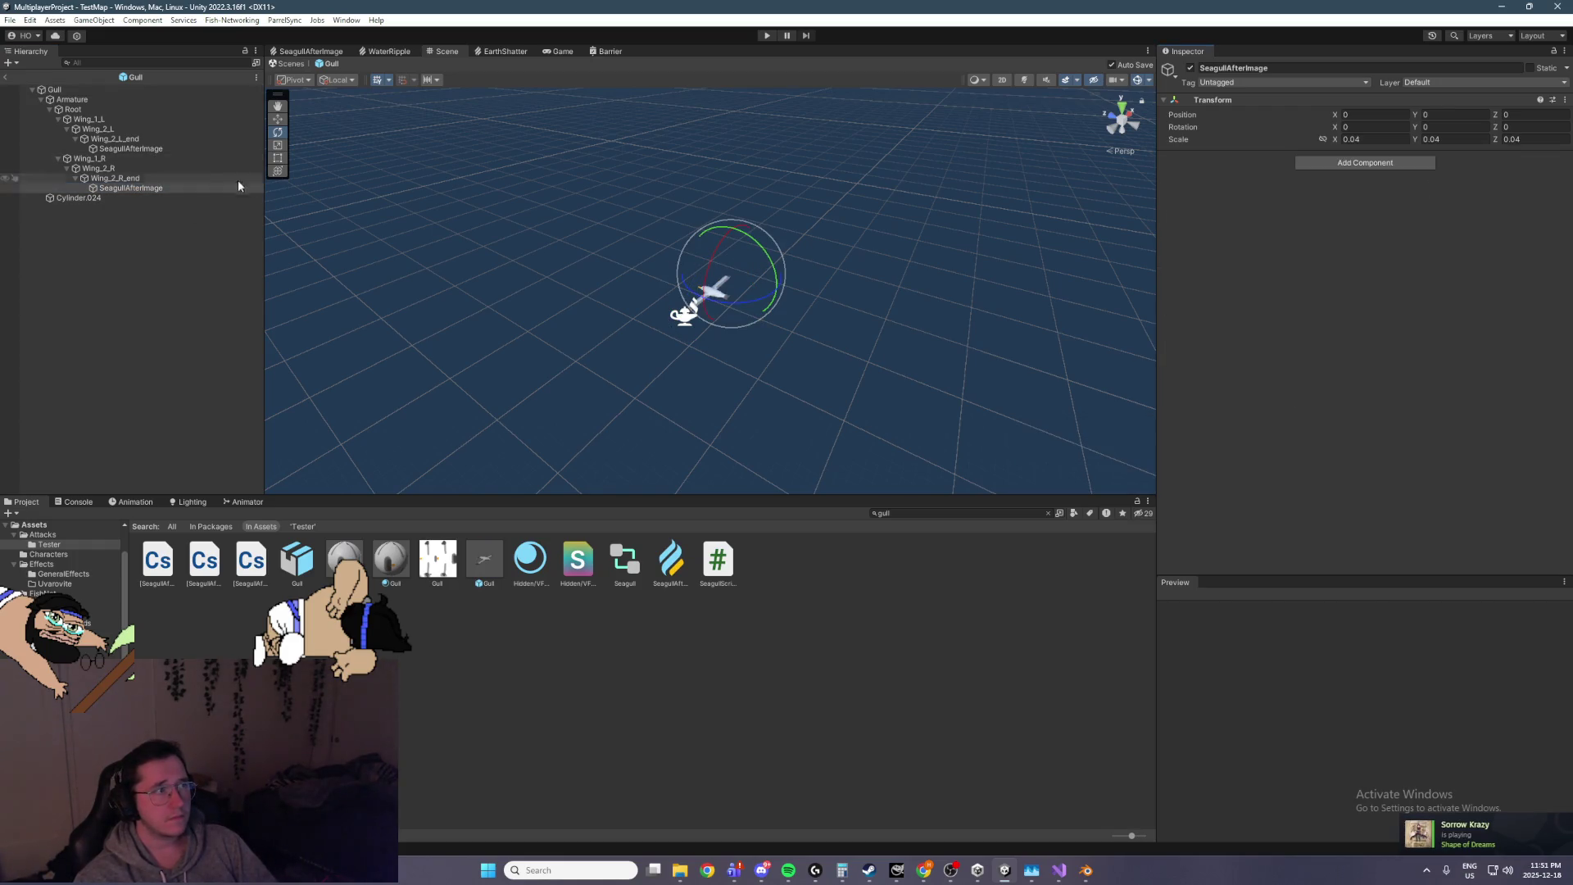
left_click(170, 150)
left_click(1565, 156)
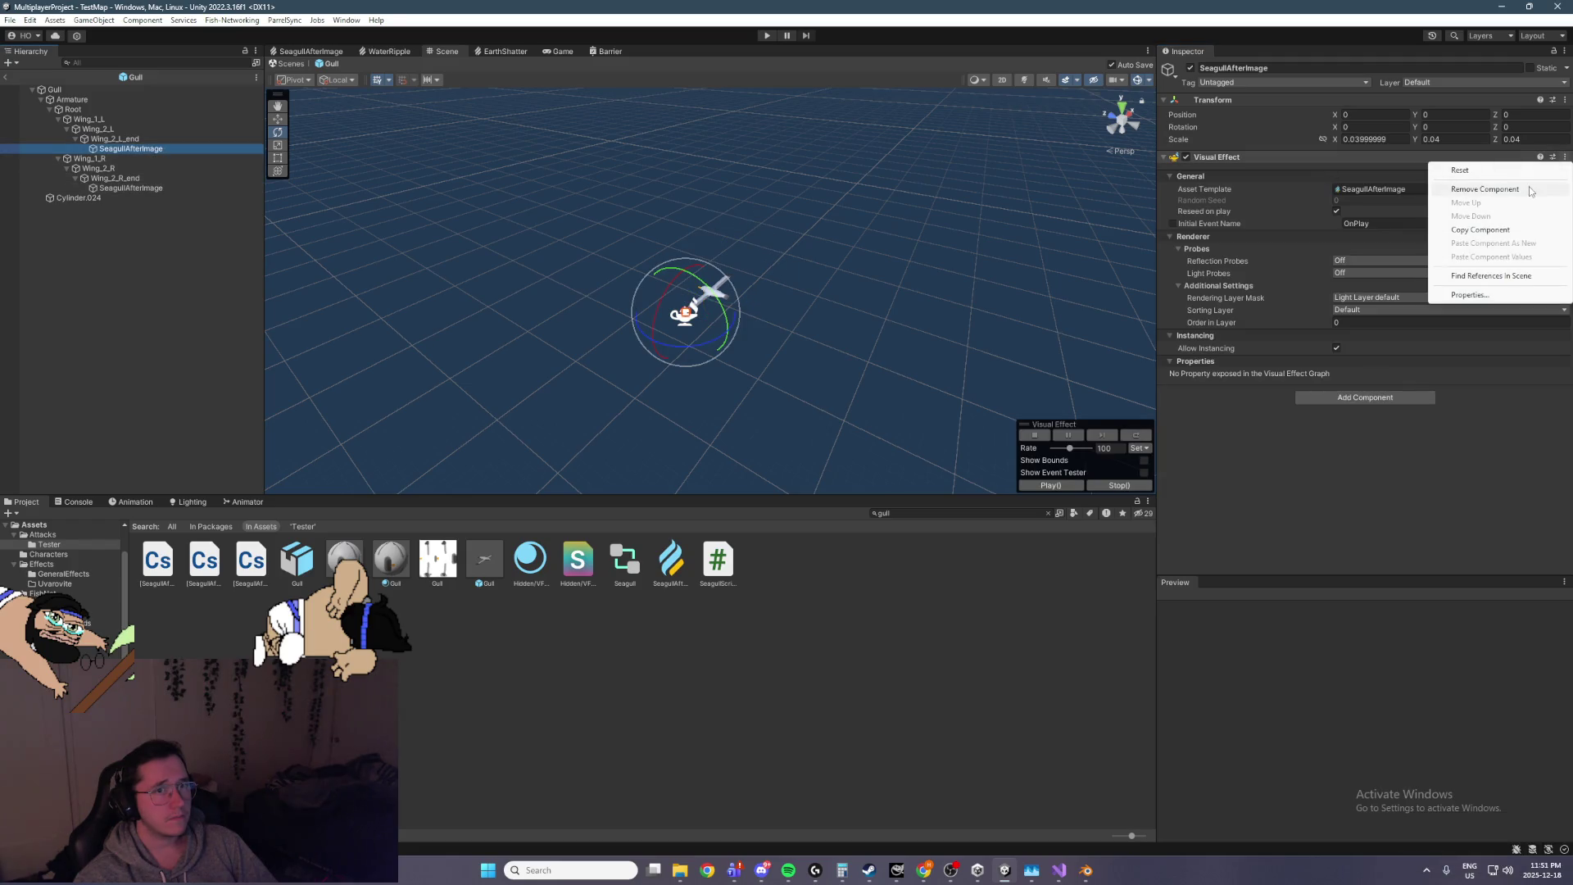
left_click(1475, 194)
Add a Trail Renderer to the left and right wing SeagullAfterImage objects
left_click(1330, 162)
type("trail")
key("Return")
scroll(818, 237, "up", 5)
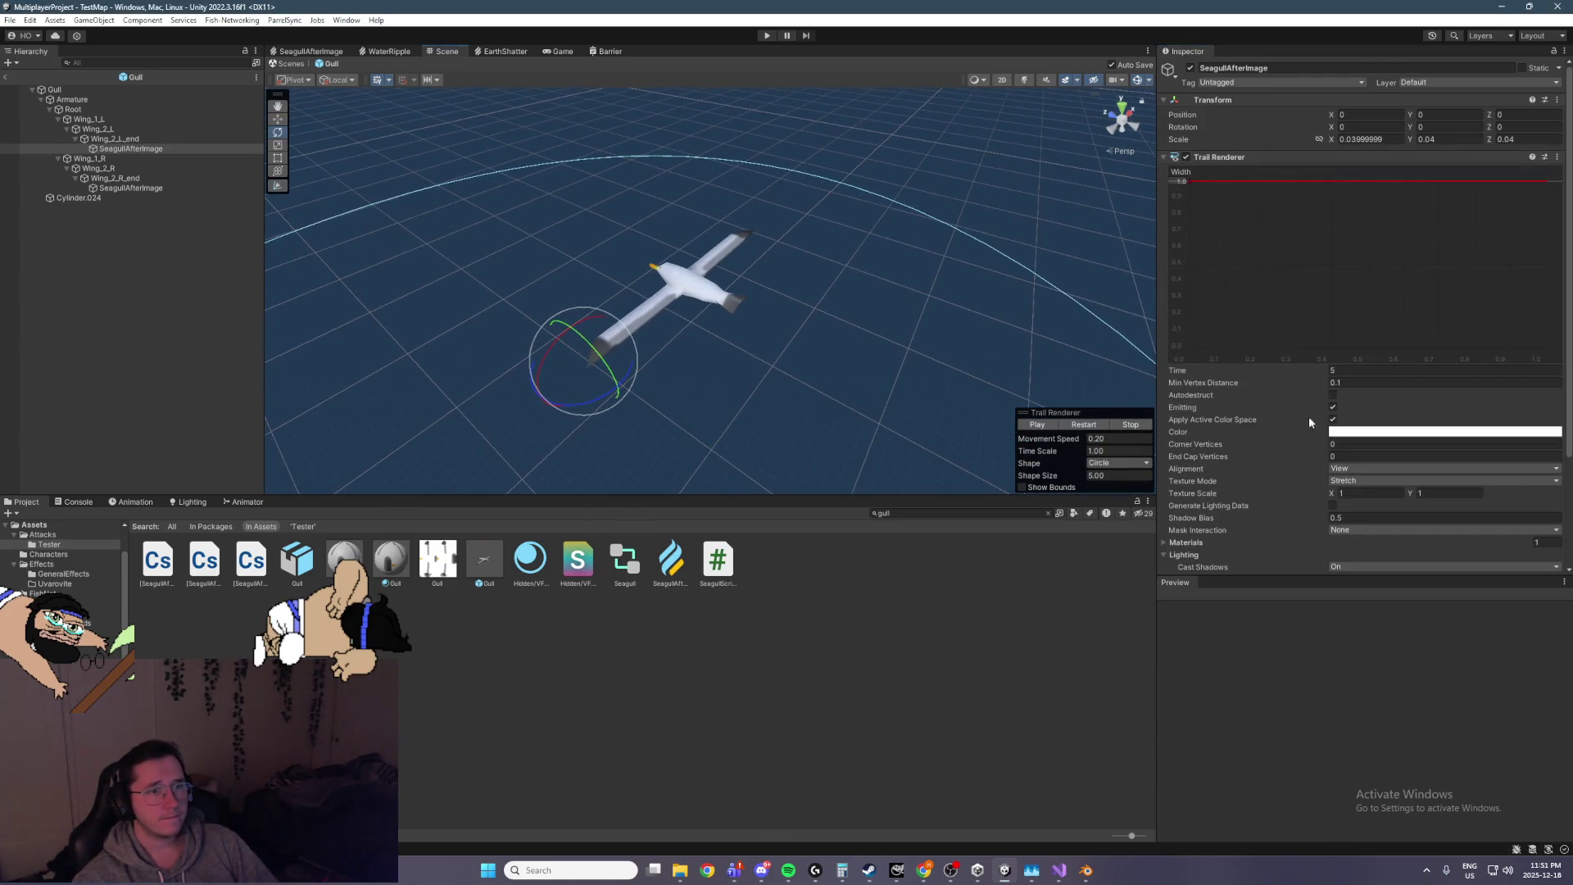
scroll(1226, 534, "down", 2)
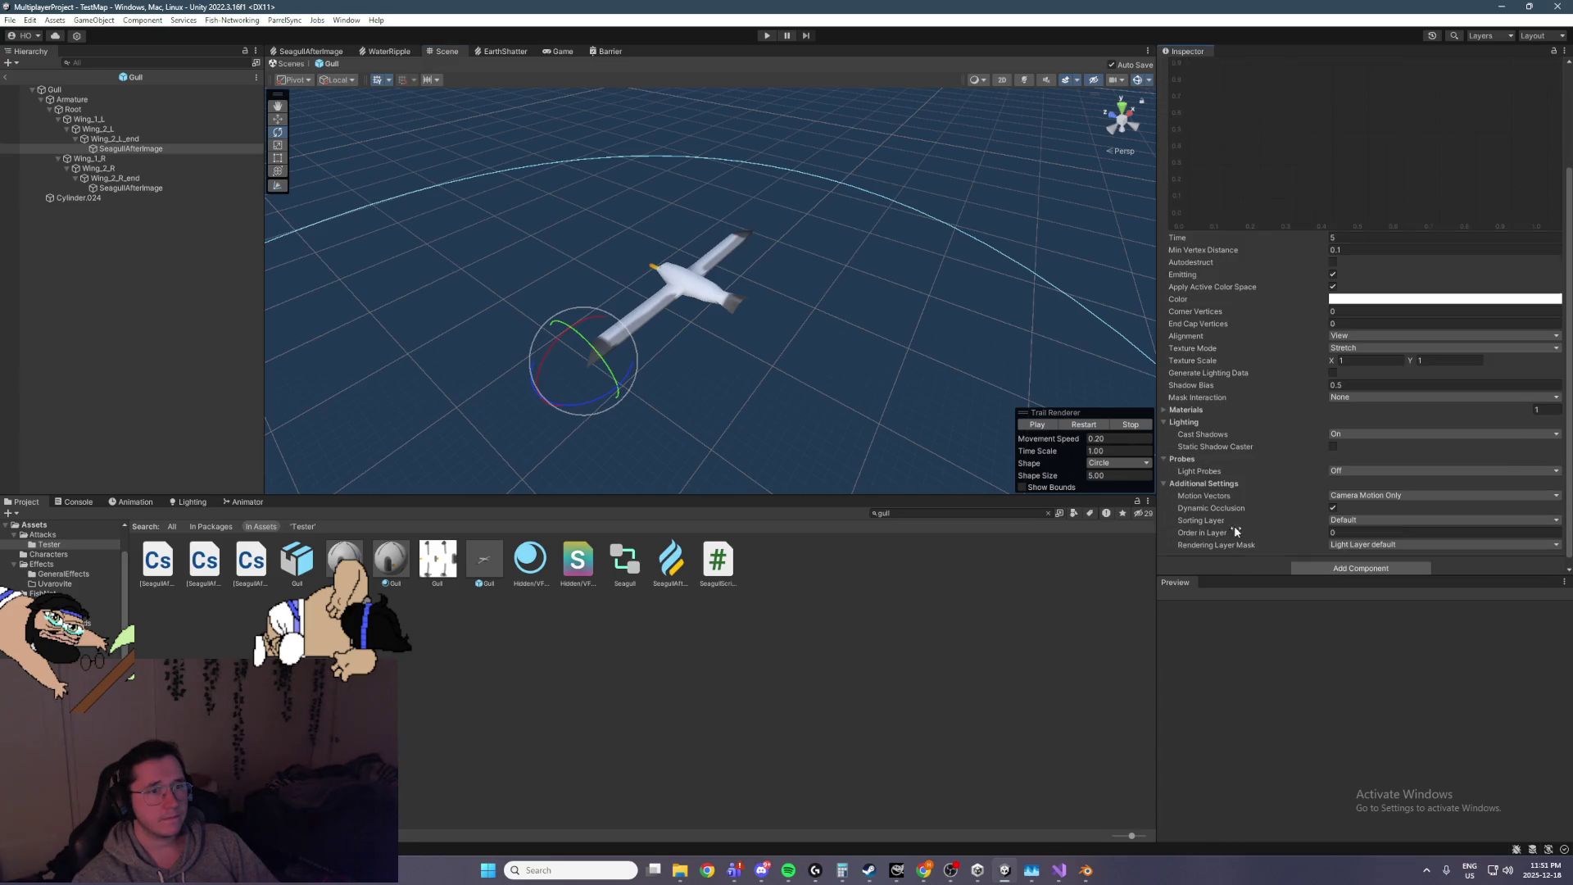
left_click(238, 188)
left_click(1397, 161)
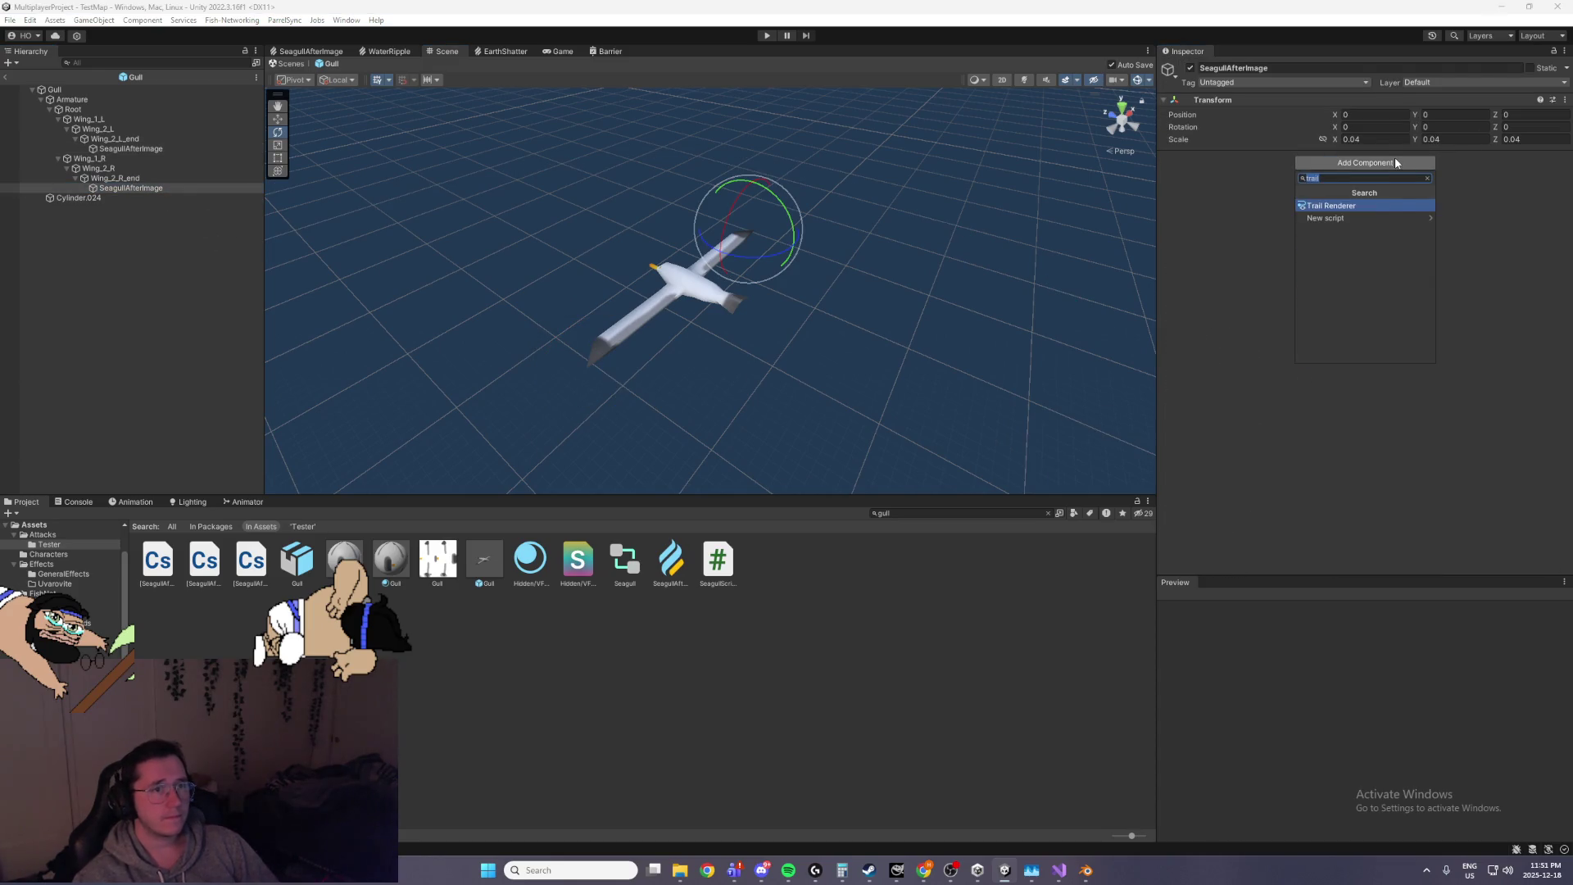
key("Return")
scroll(1308, 293, "down", 2)
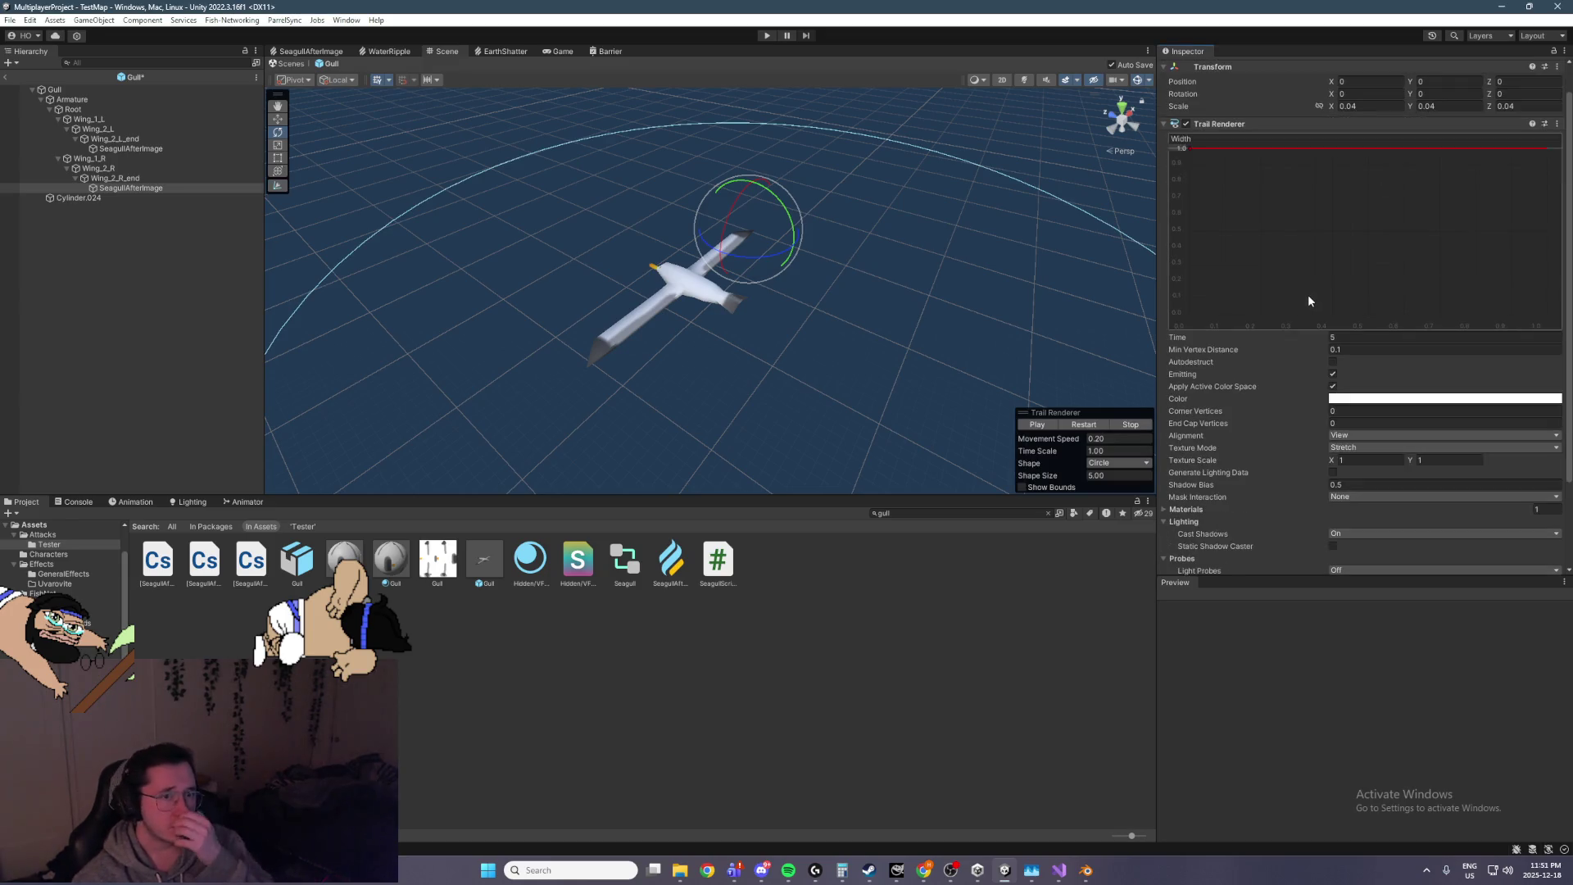
Enter play mode, stop it, and restart the game to test the trails
left_click(760, 35)
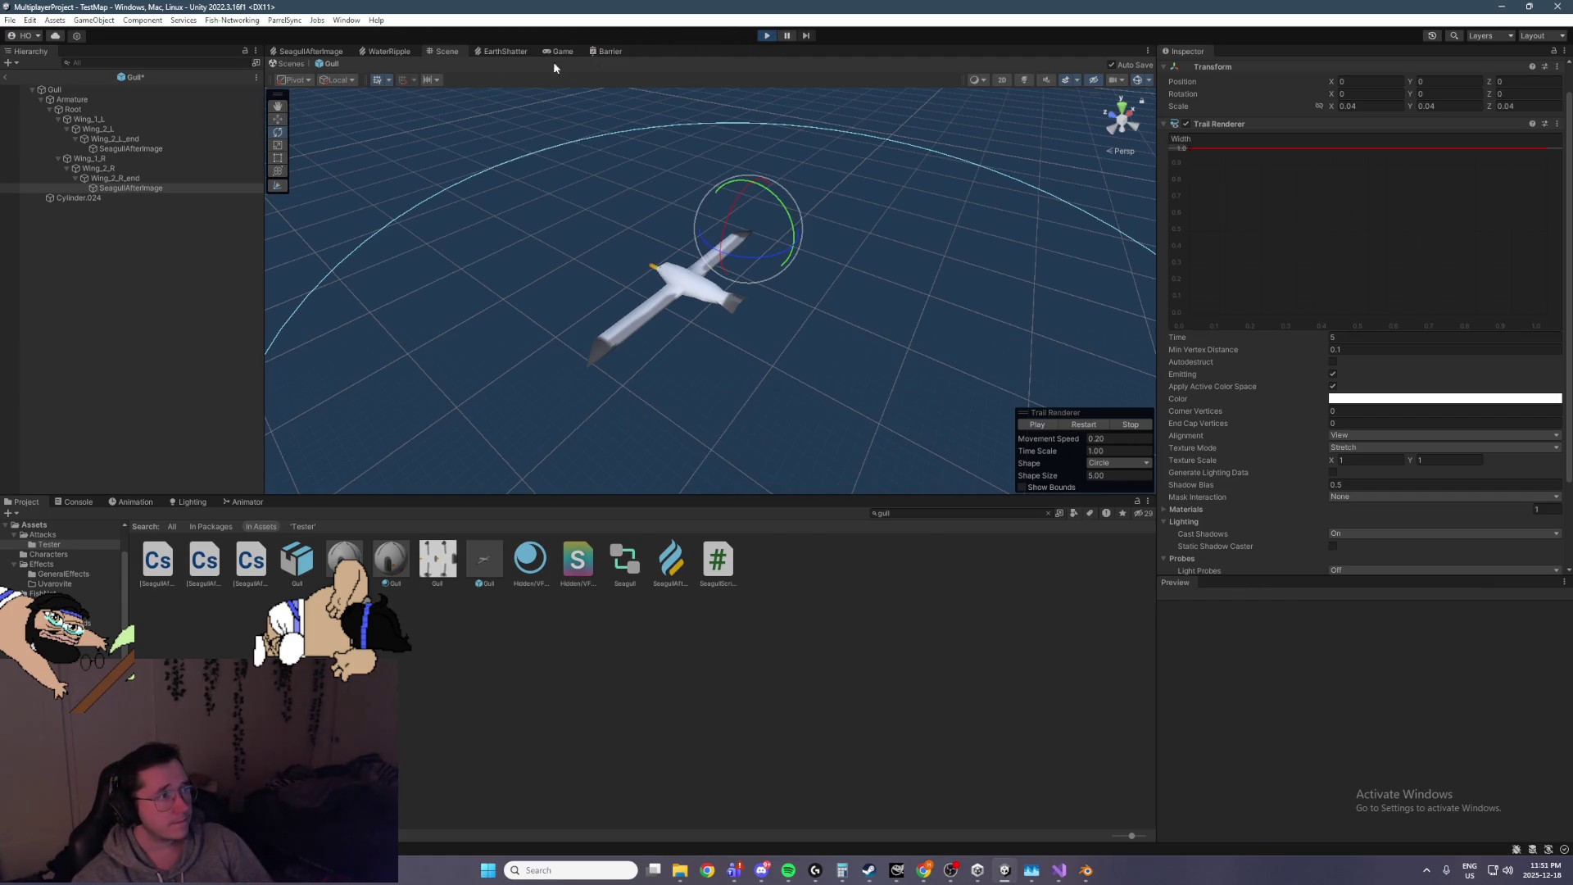
left_click(767, 35)
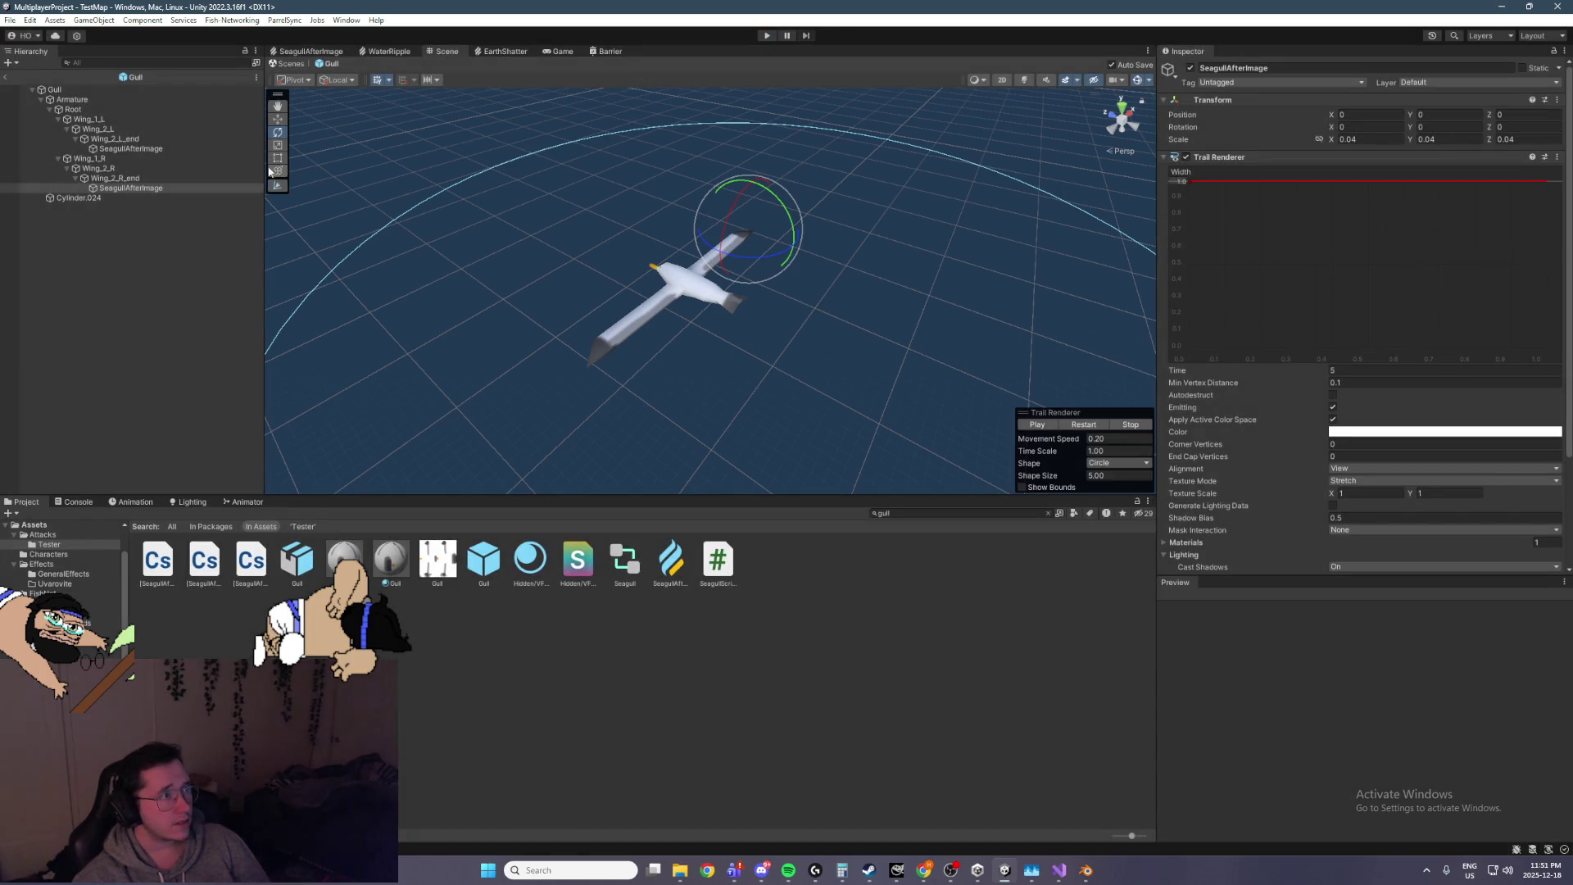
left_click(766, 36)
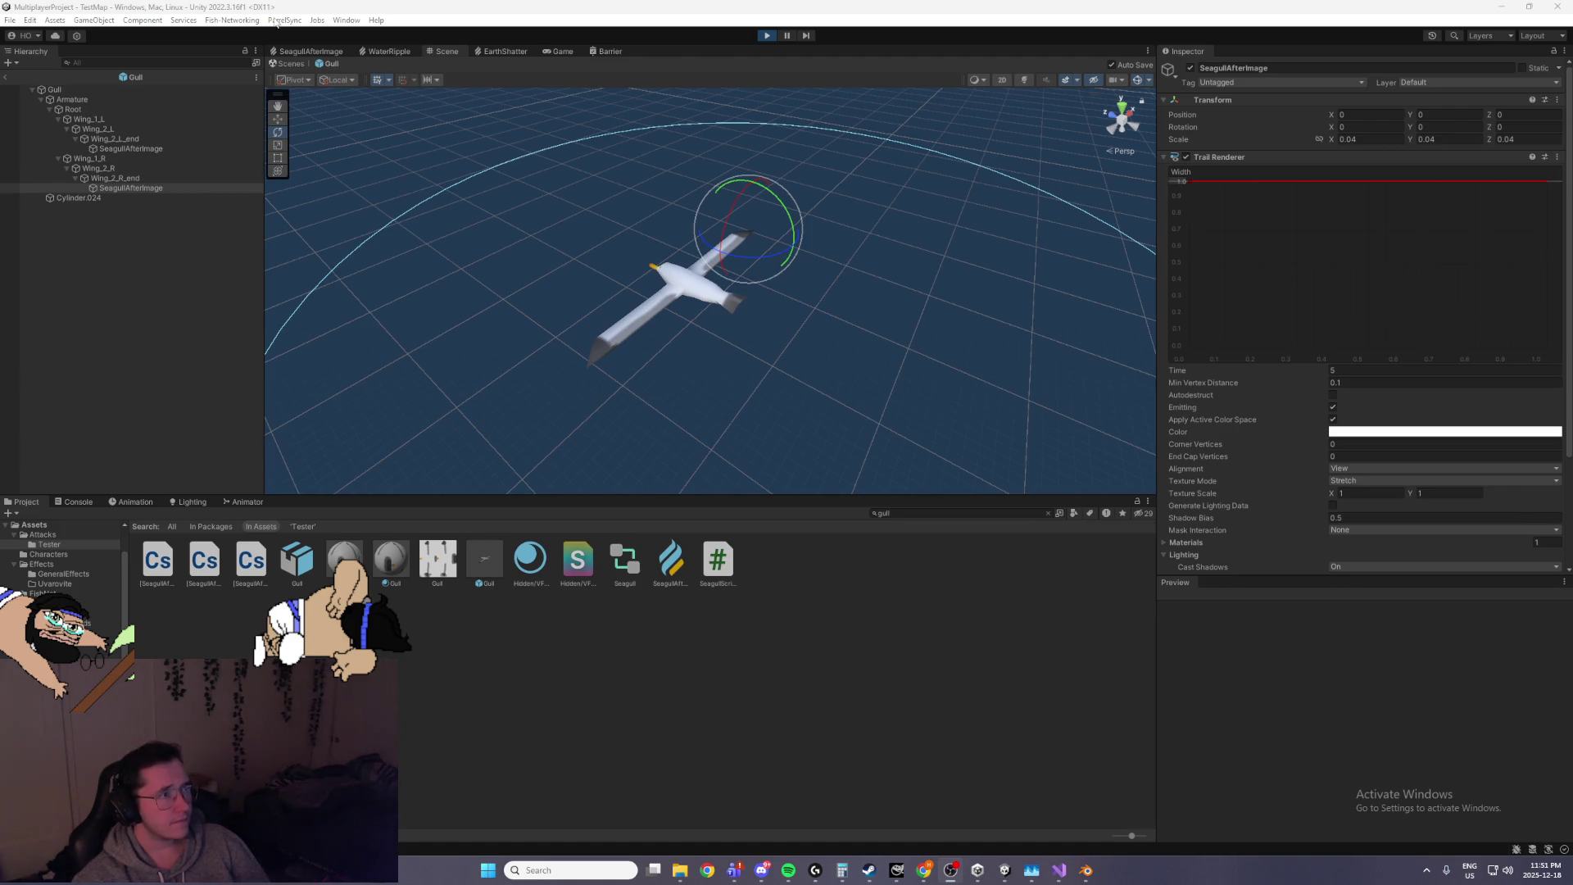
Leave prefab mode for TestMap, orbit toward the lighthouse, and select the Gull prefab asset
left_click(8, 78)
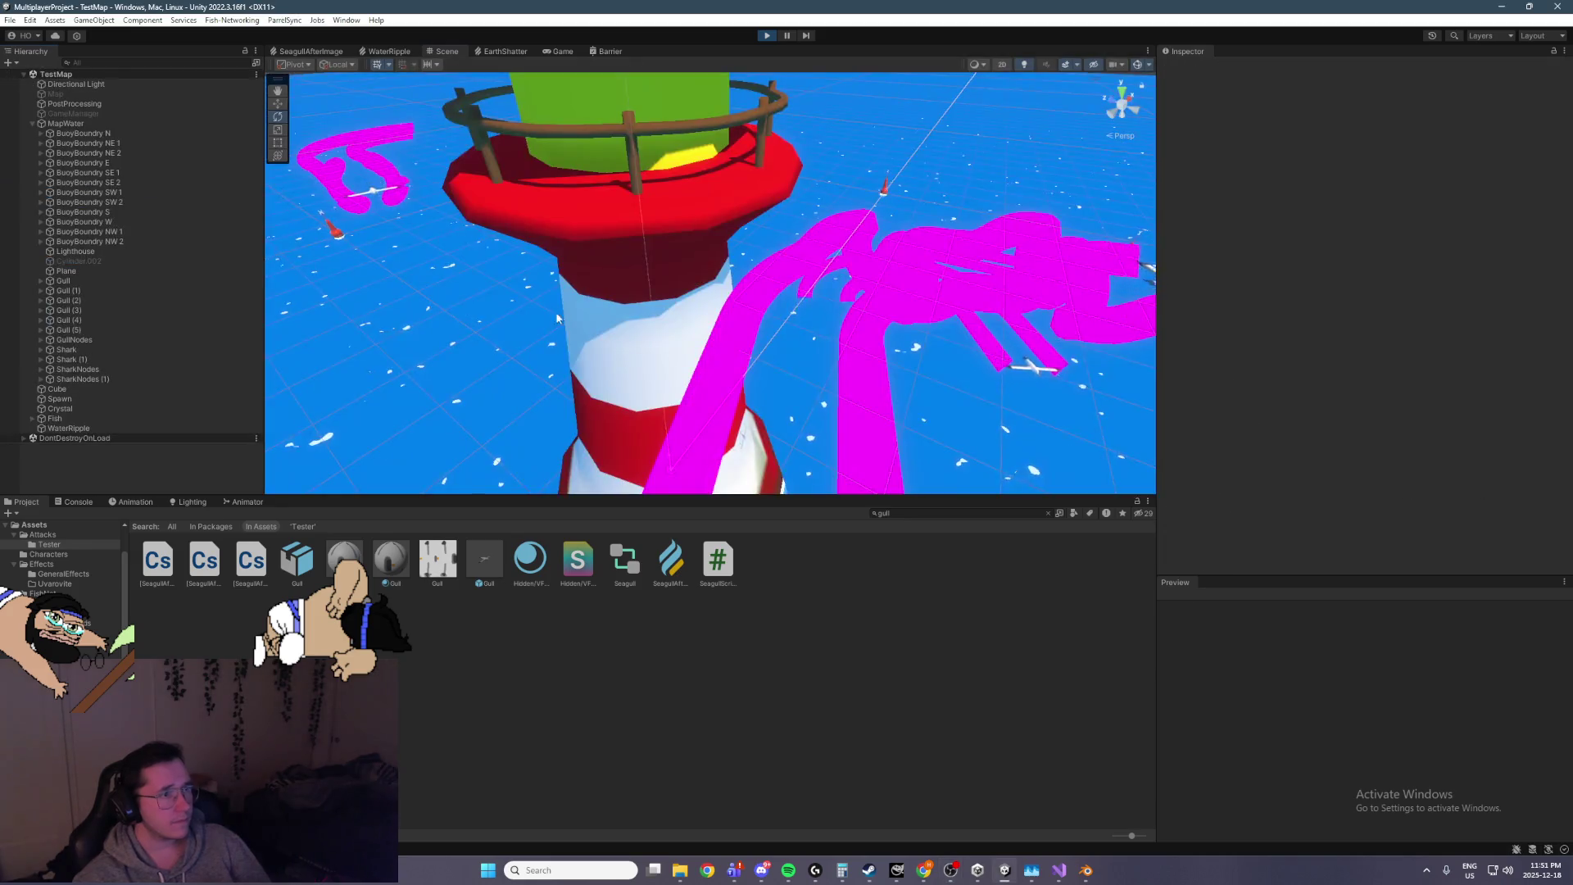
mouse_move(673, 316)
left_mouse_down()
mouse_move(622, 321)
mouse_move(696, 322)
mouse_move(833, 276)
left_mouse_up()
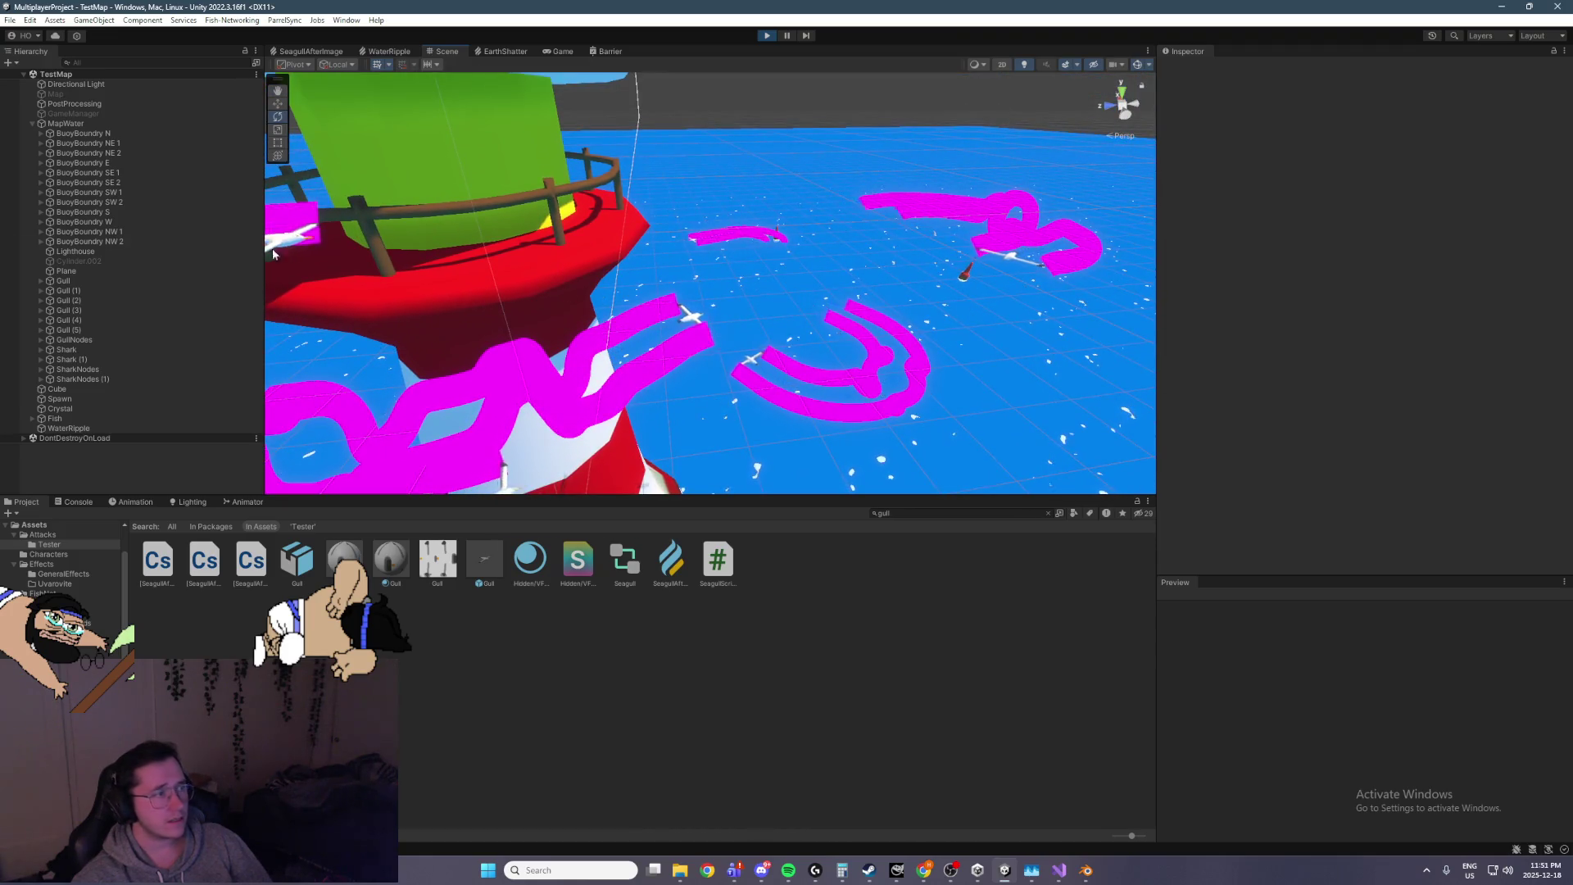
left_click(470, 557)
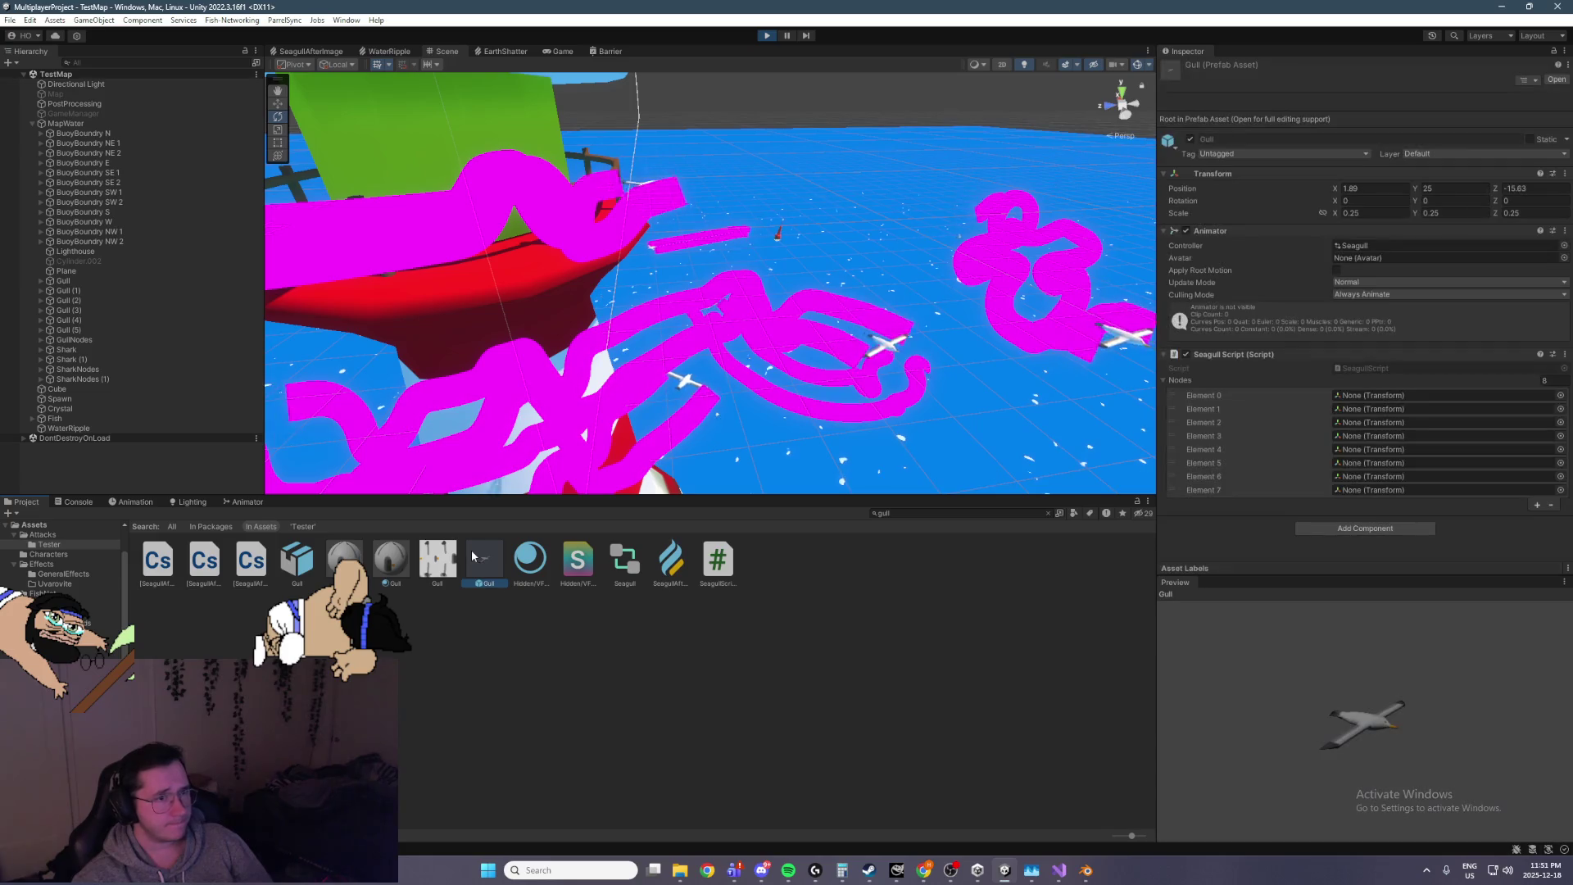
Open the Gull prefab, stop the game, and select the left wing's SeagullAfterImage
double_click(496, 565)
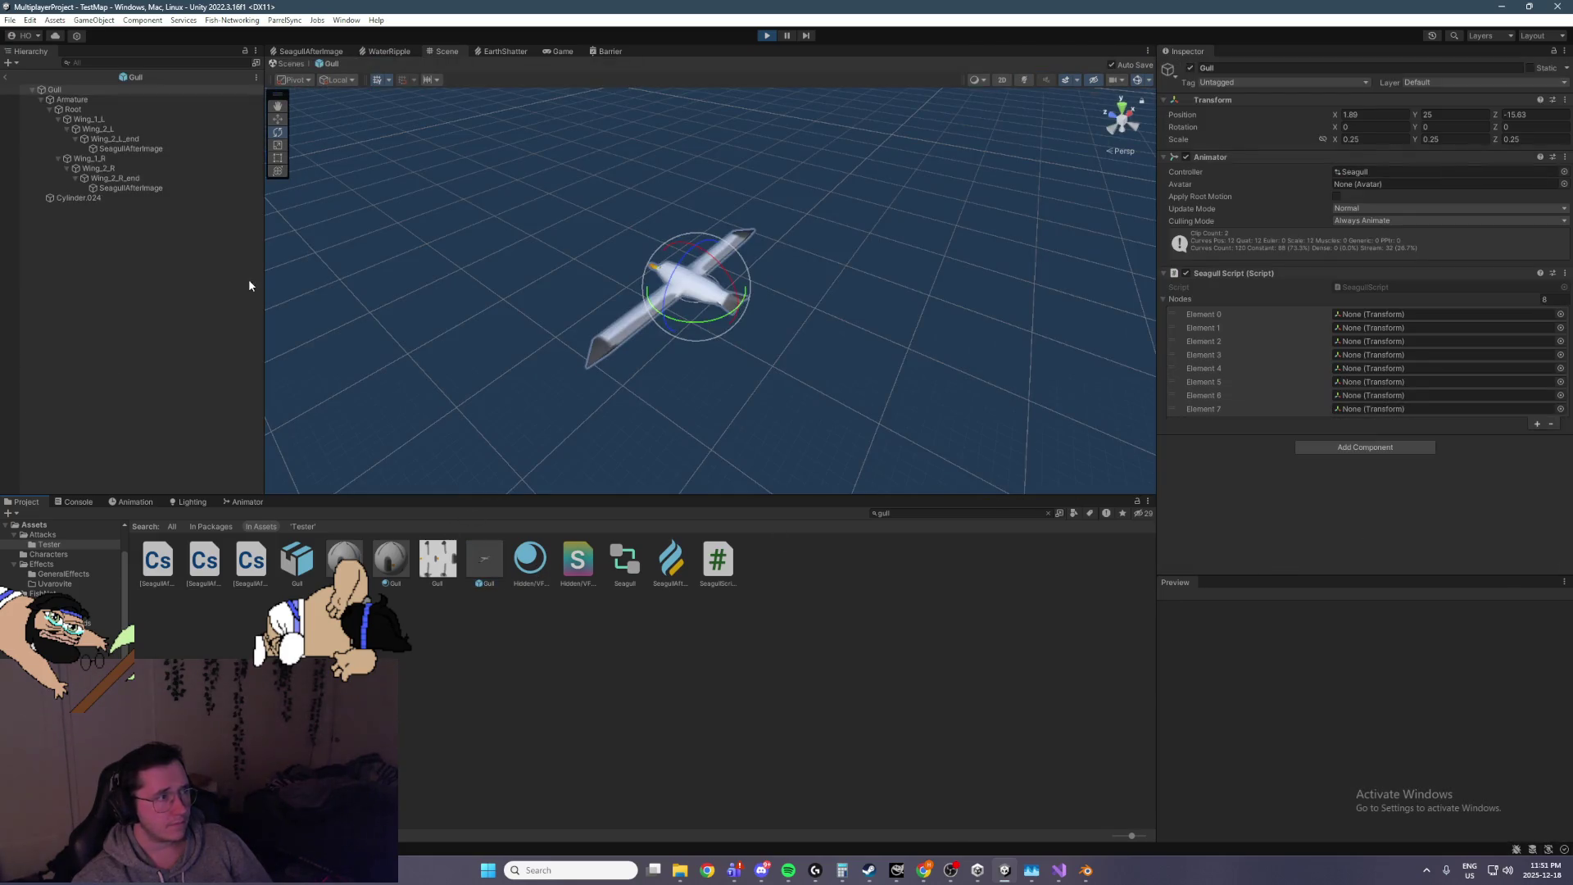
left_click(759, 36)
left_click(127, 148)
scroll(1303, 408, "down", 2)
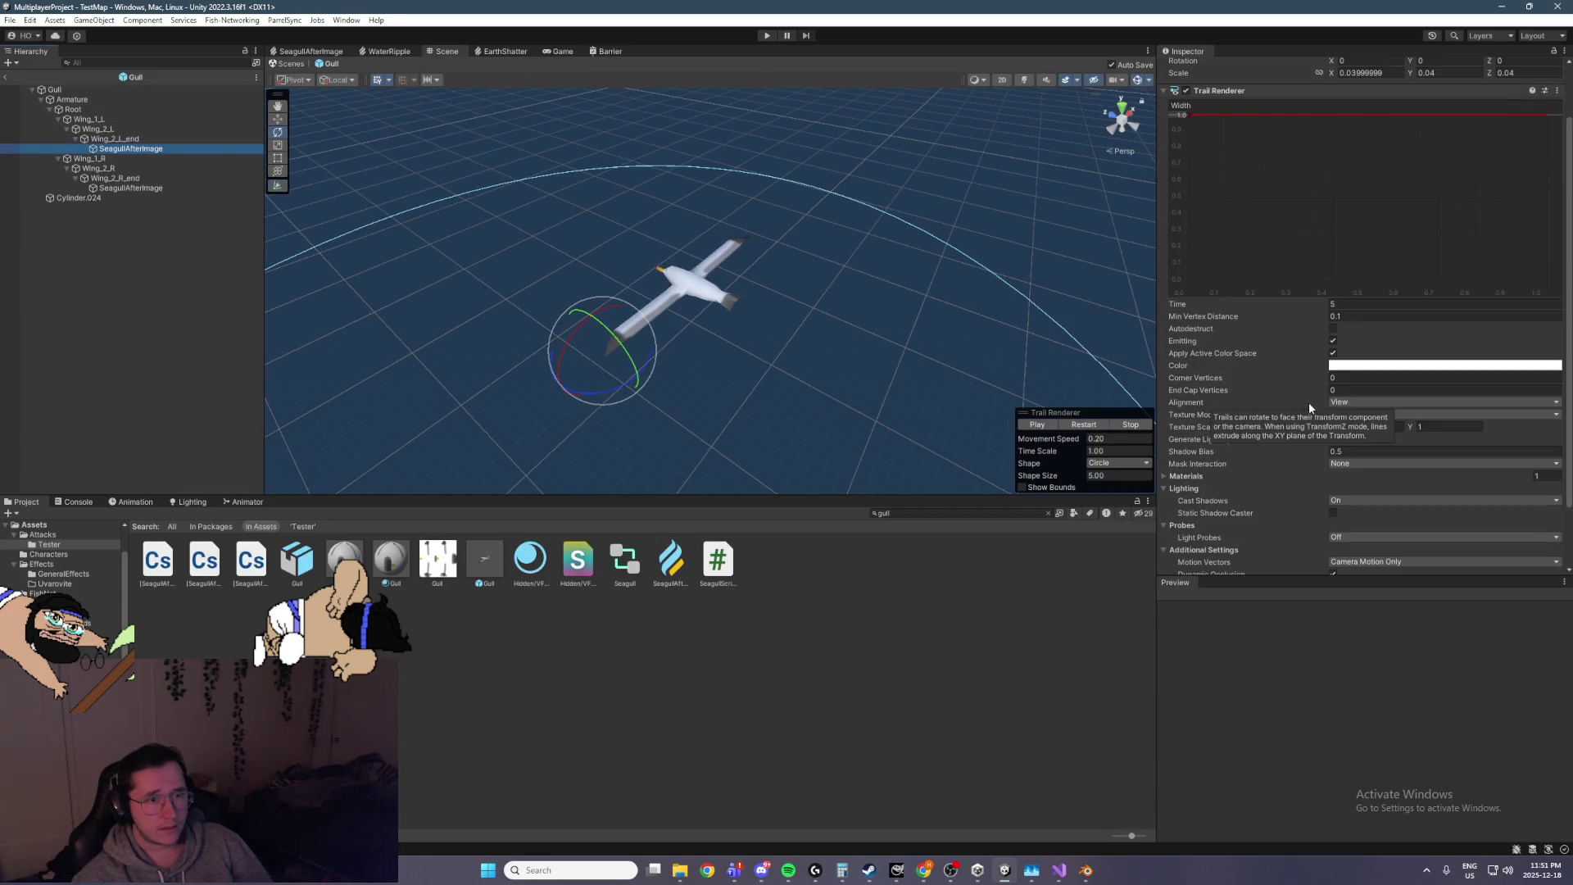
scroll(1254, 396, "down", 2)
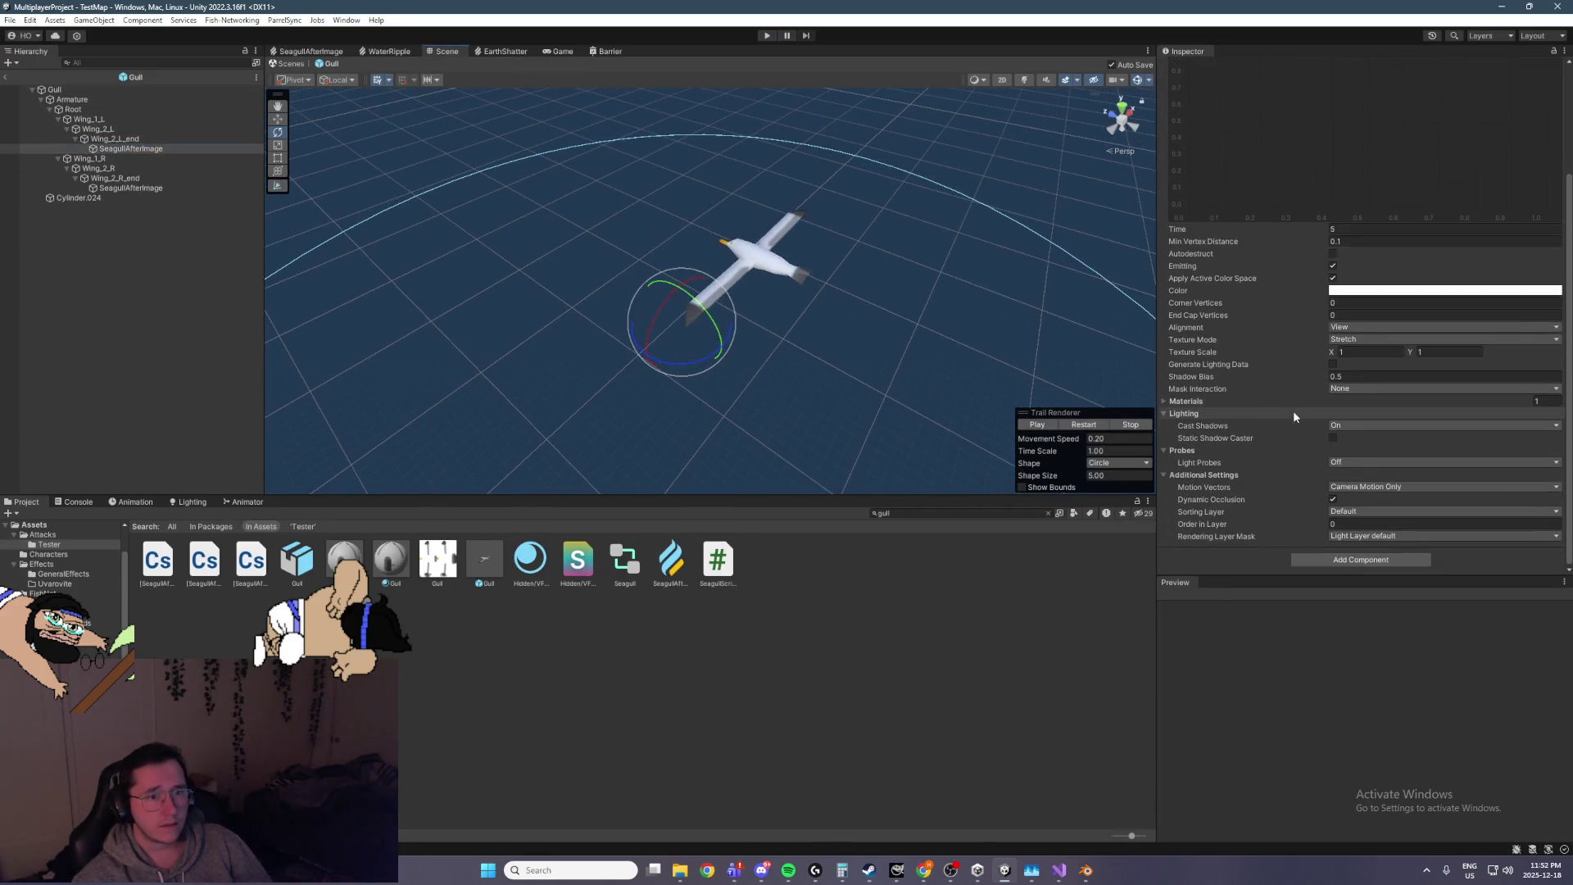
scroll(1373, 459, "up", 4)
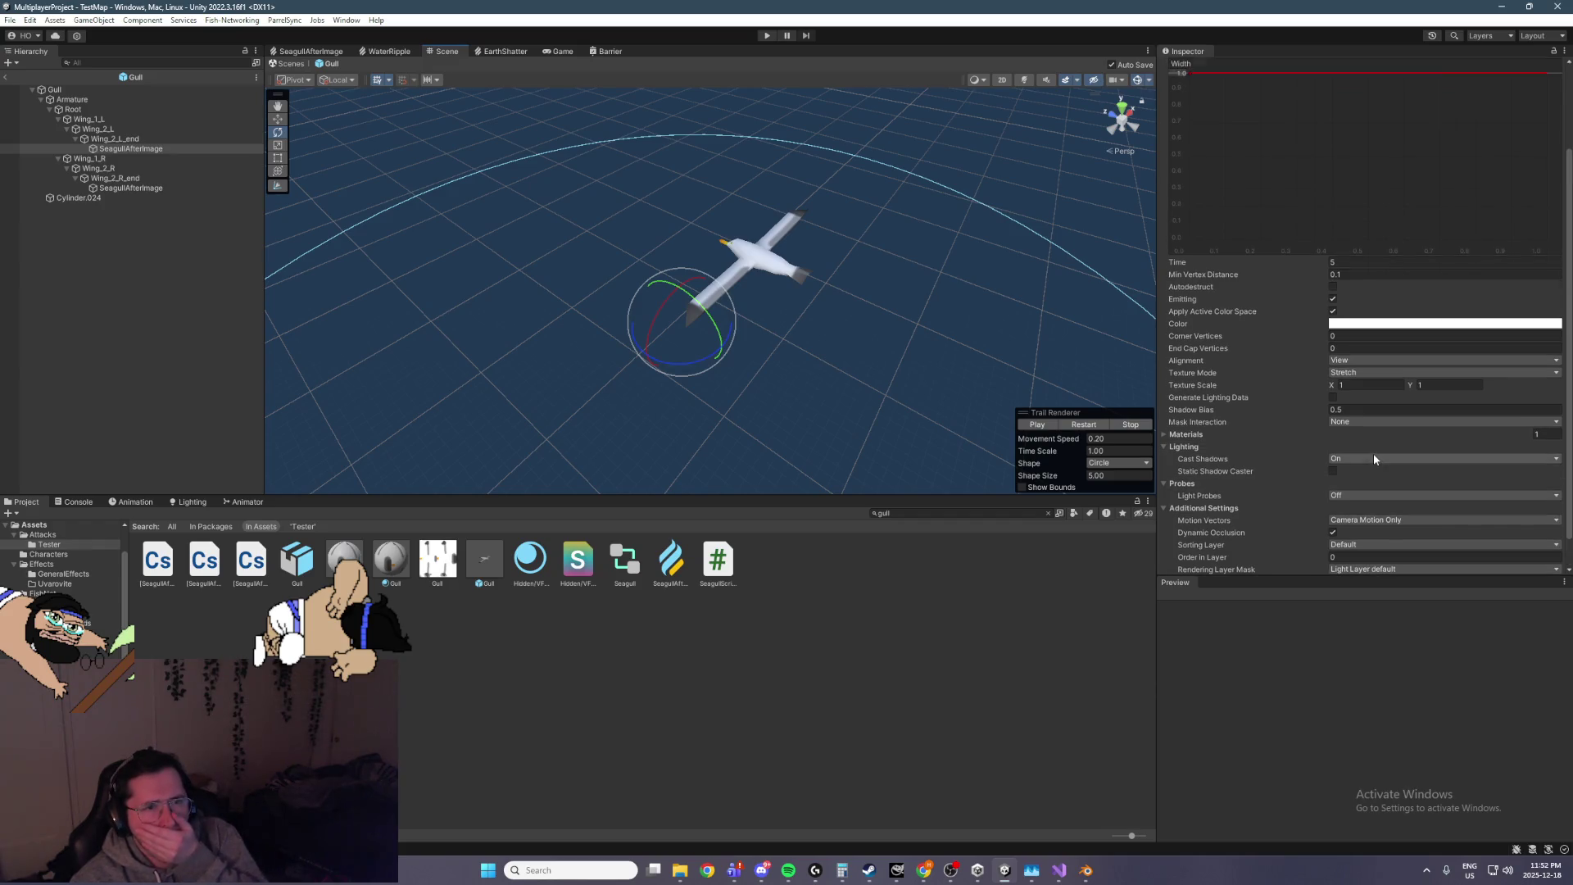
scroll(1339, 350, "down", 4)
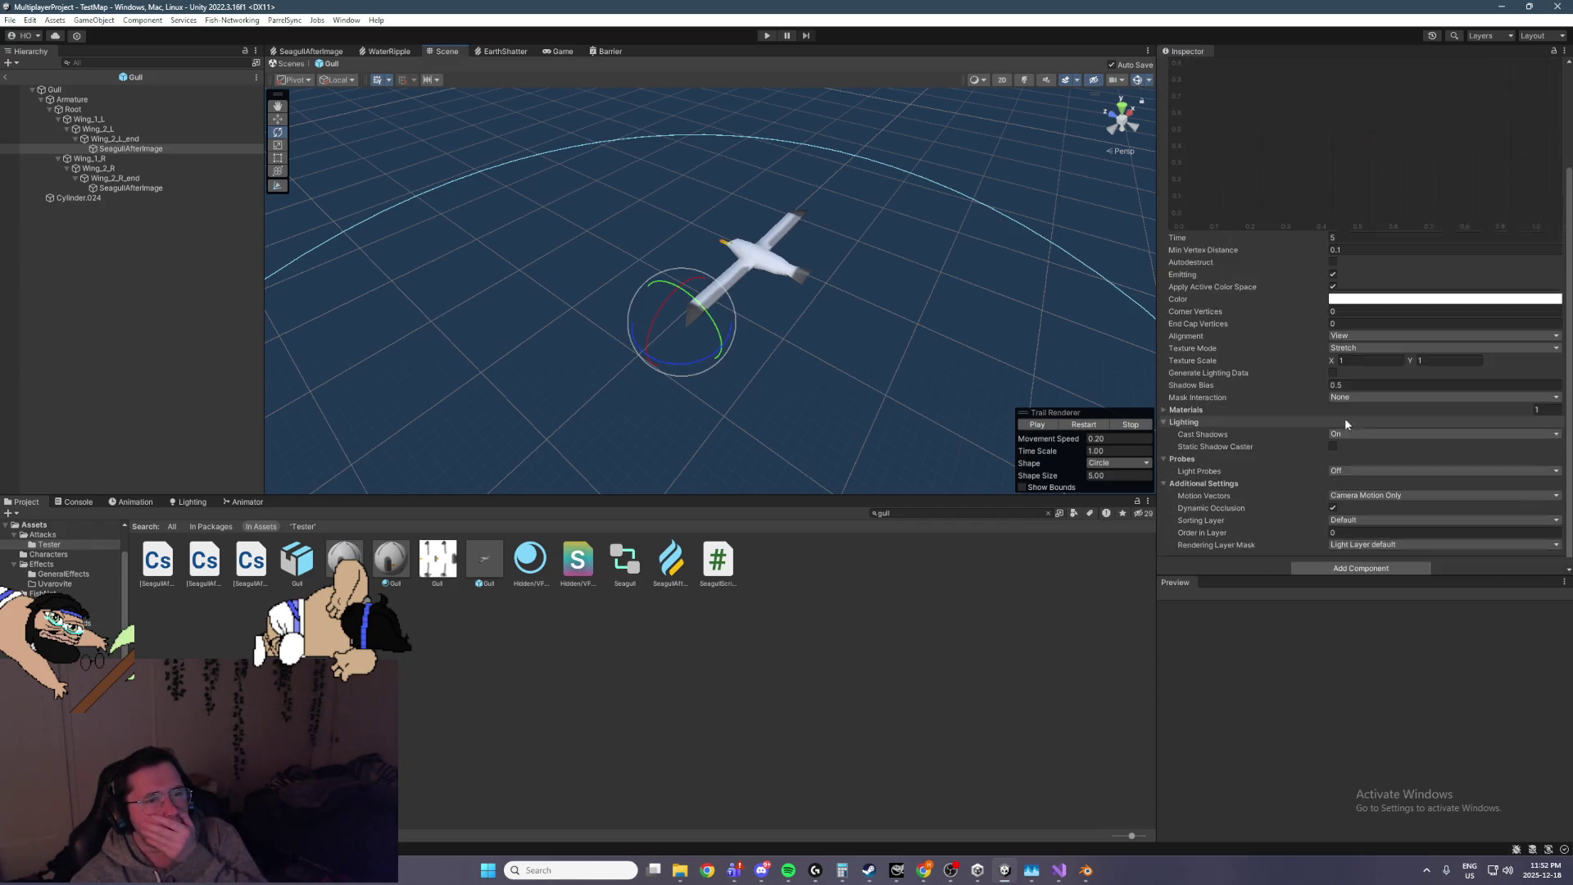
Set the trail's Materials Element 0 to Default-Particle and start the game
left_click(1476, 402)
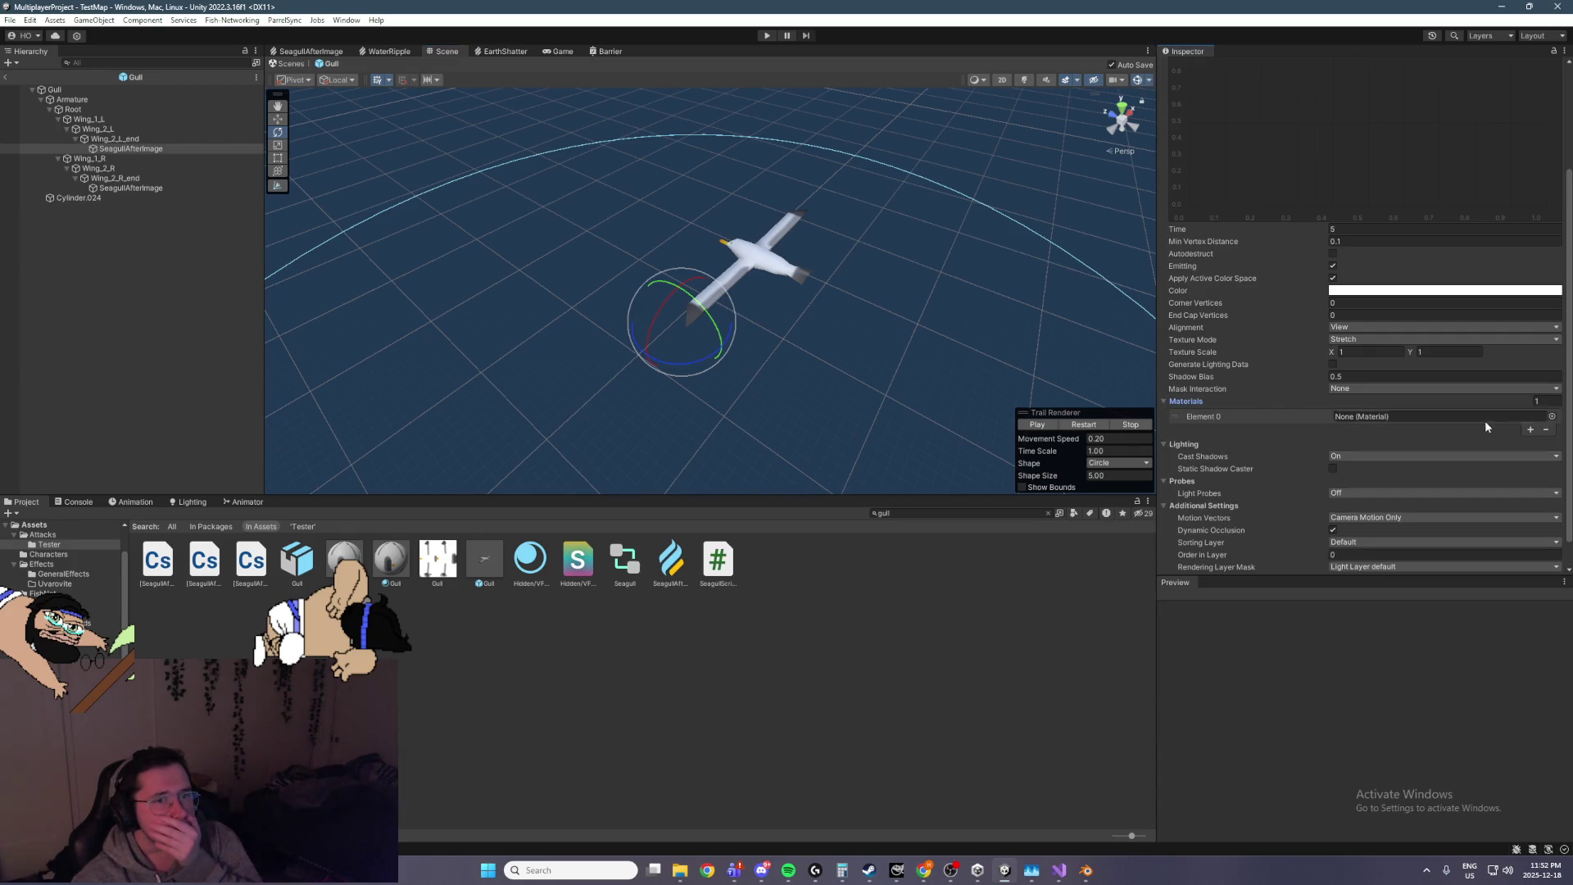
left_click(1551, 417)
scroll(1530, 533, "down", 5)
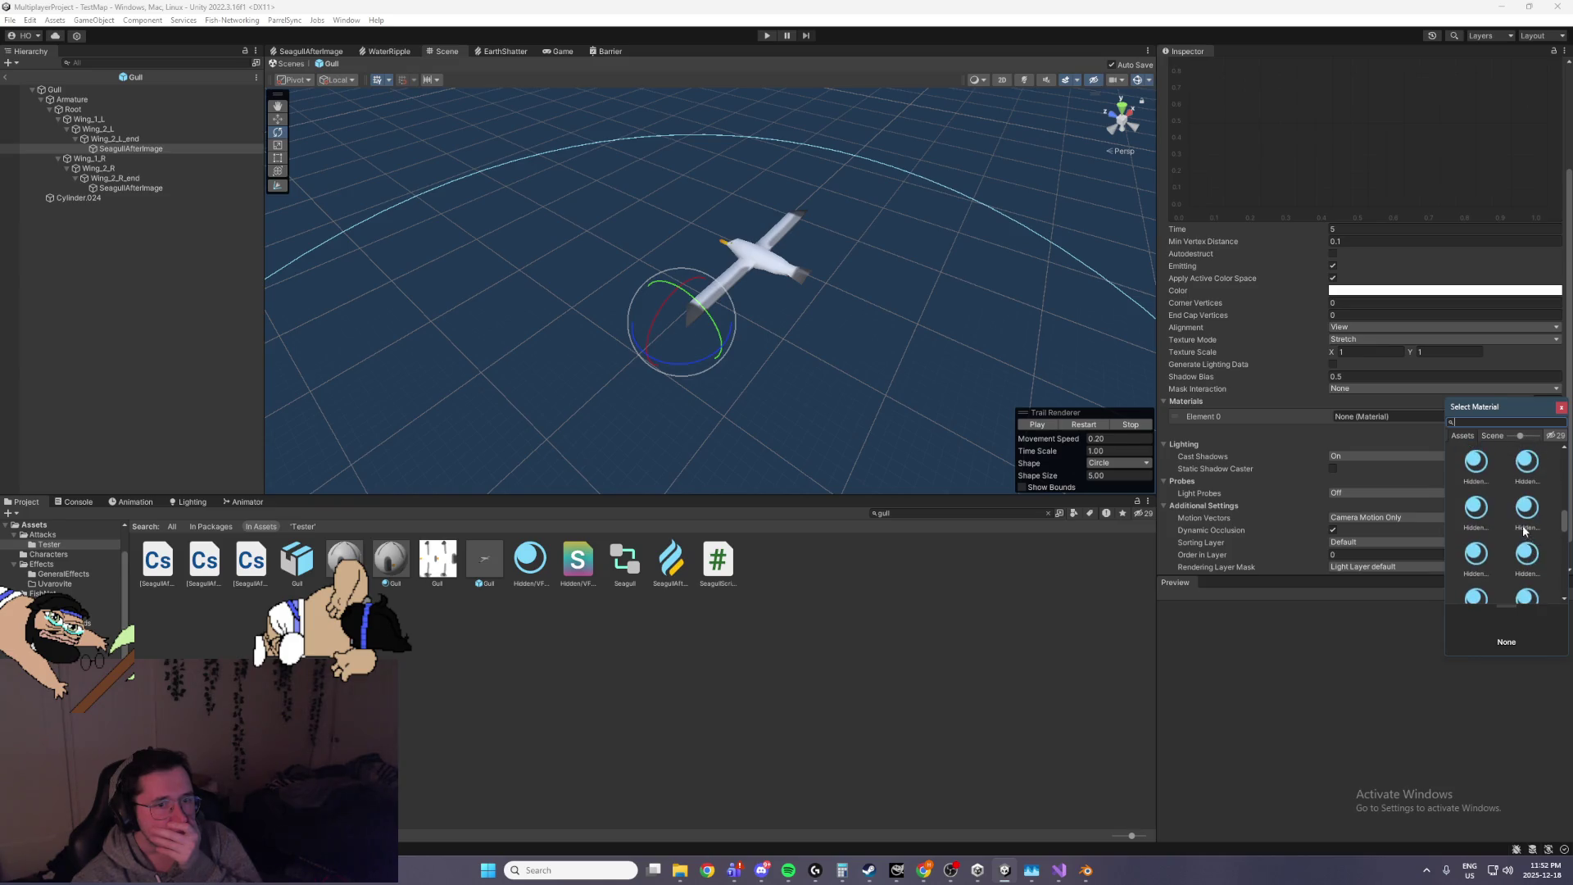
scroll(1515, 523, "down", 3)
double_click(1532, 500)
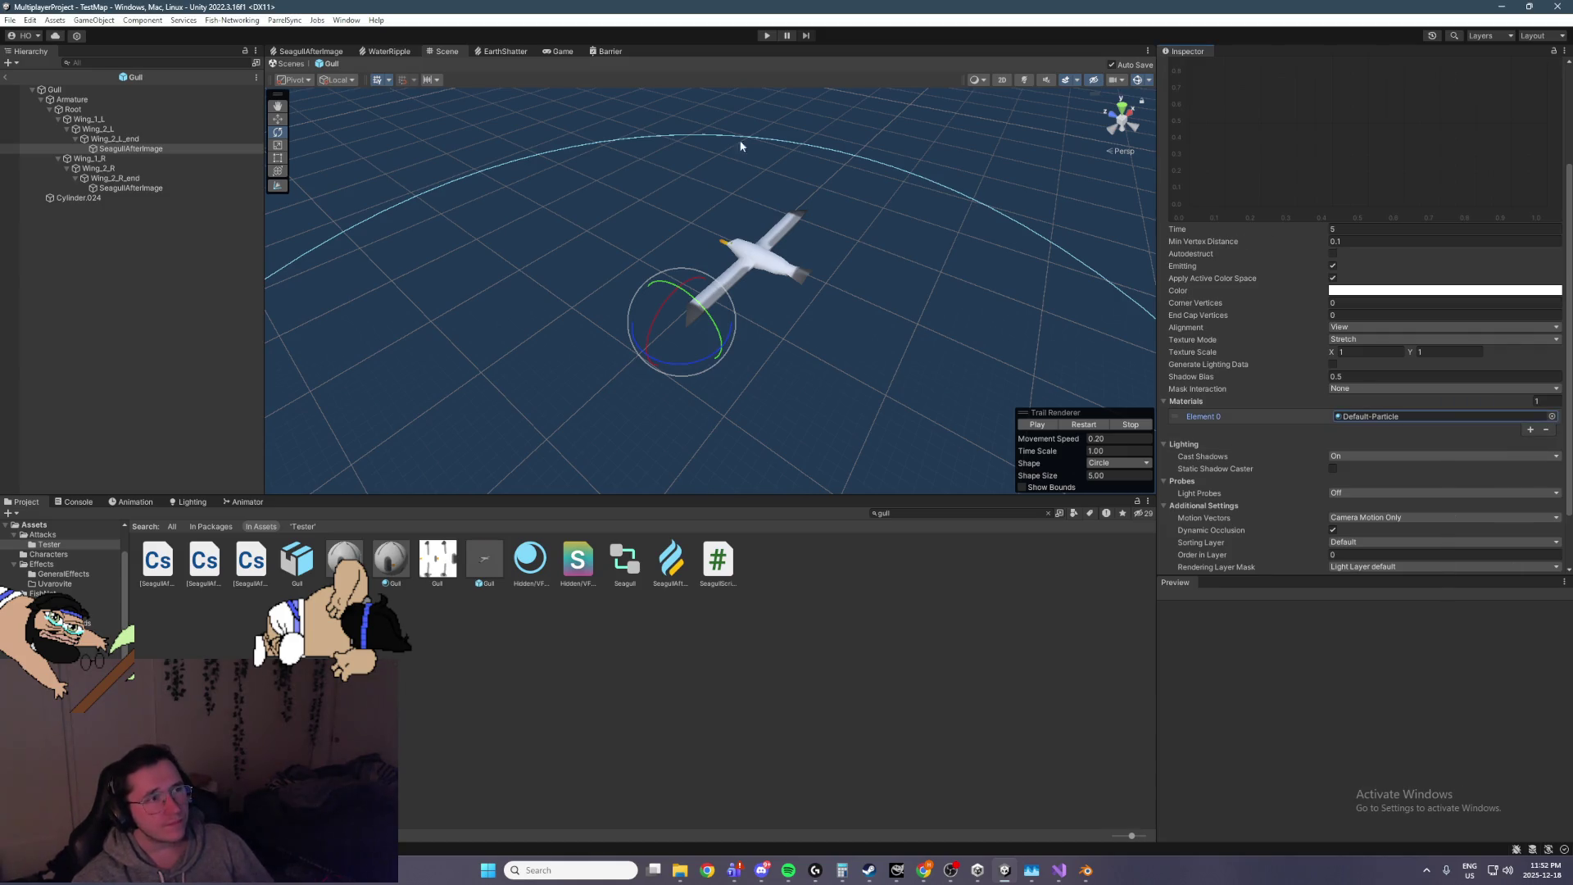
left_click(766, 36)
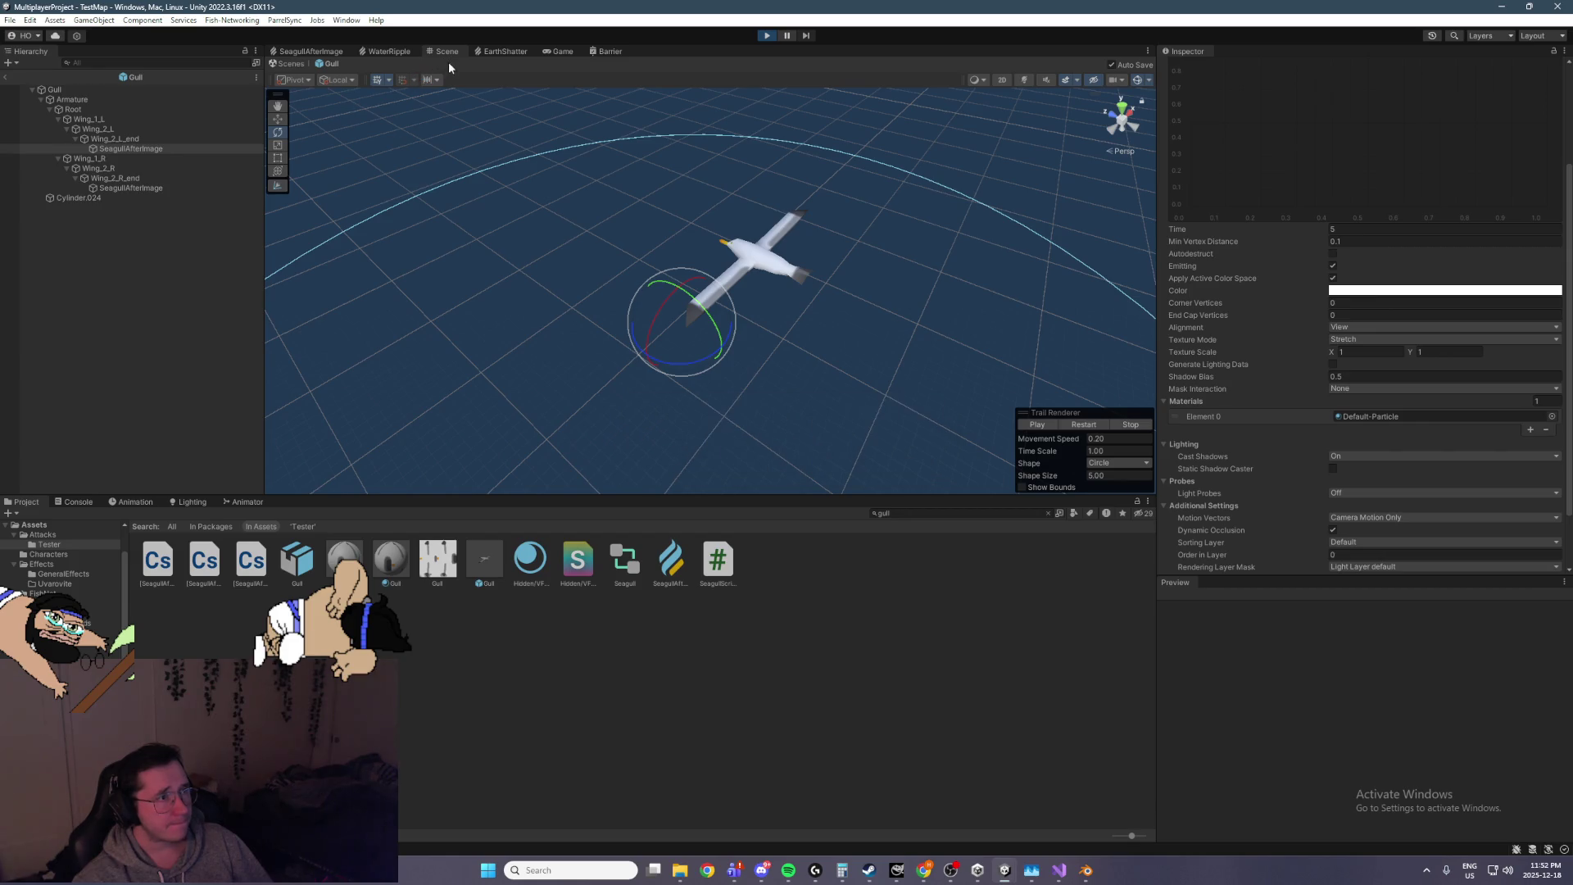
Watch the gulls' wing trails over the water, then stop the game and reopen the Gull prefab
left_click(6, 78)
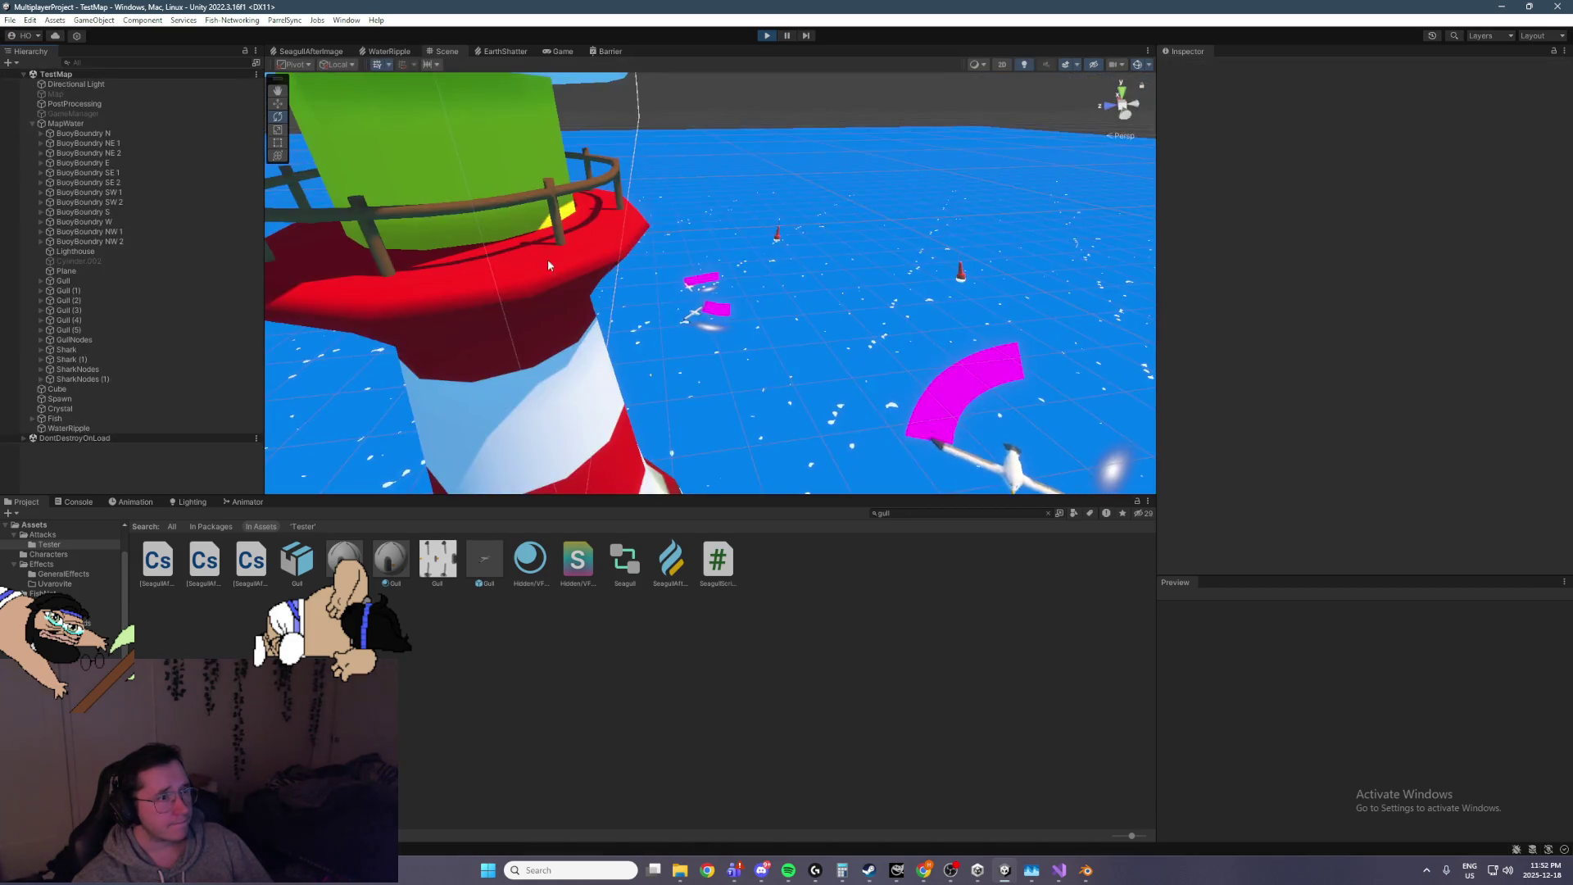
left_click_drag(781, 269, 806, 400)
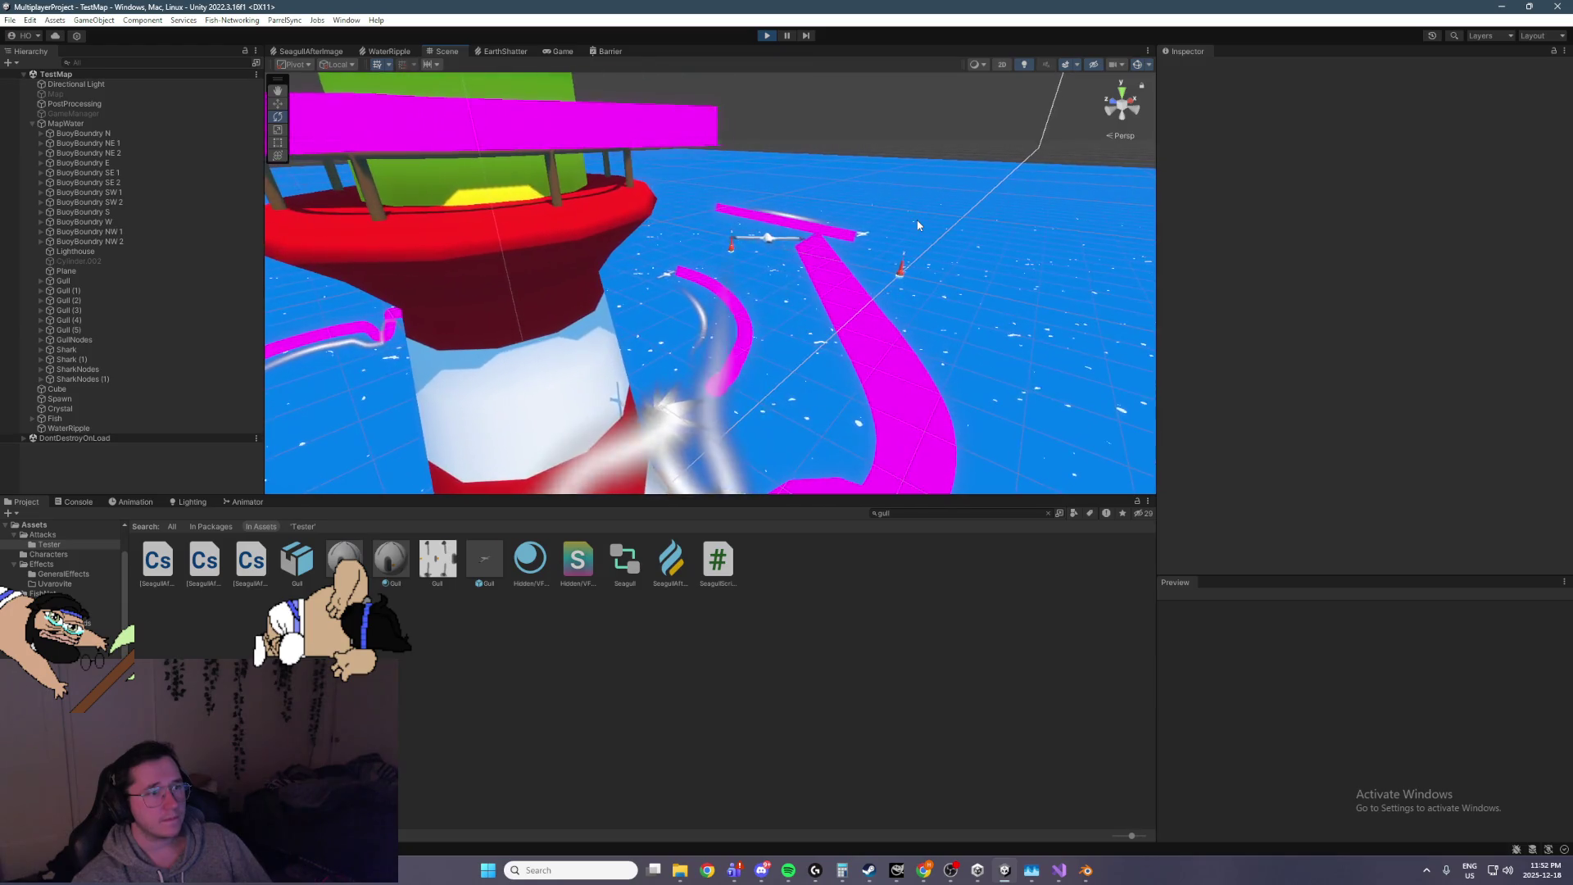
left_click(769, 36)
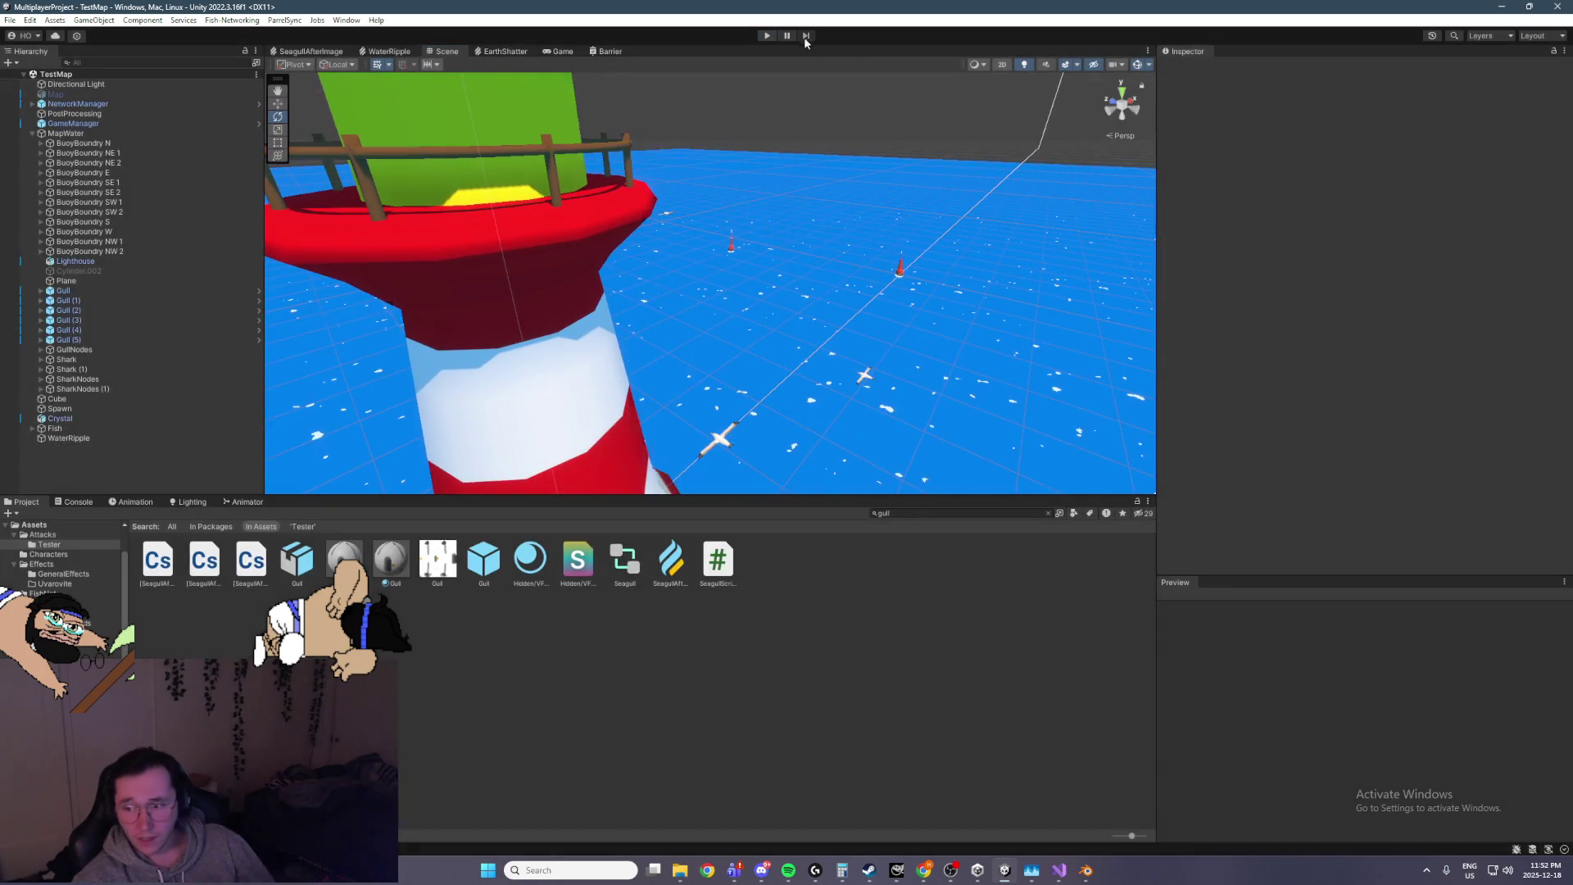
key("alt+Tab")
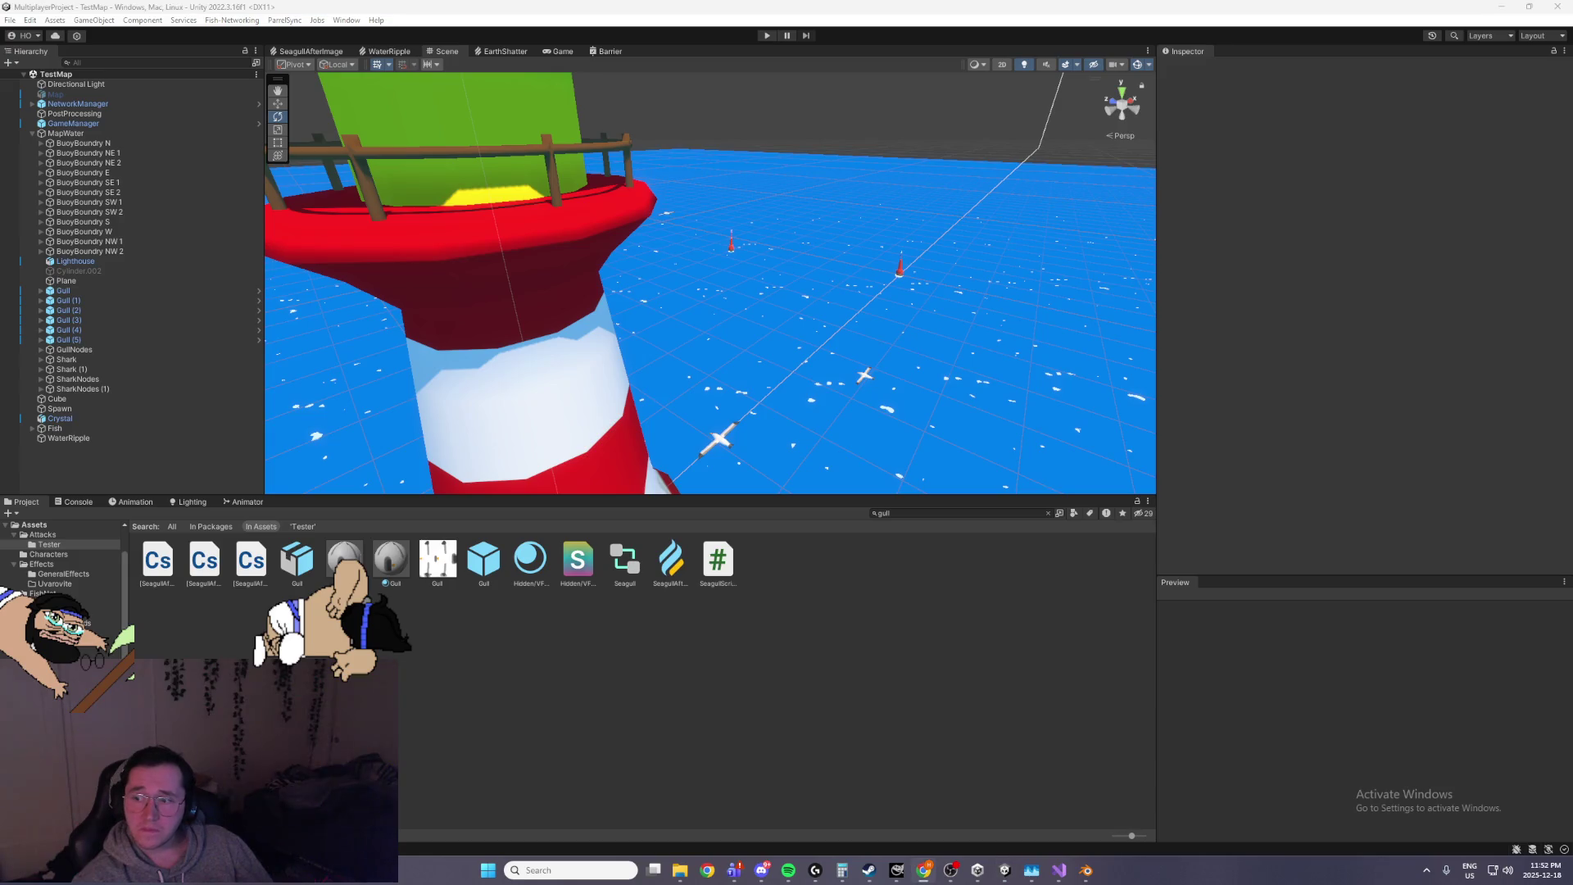
key("alt+Tab")
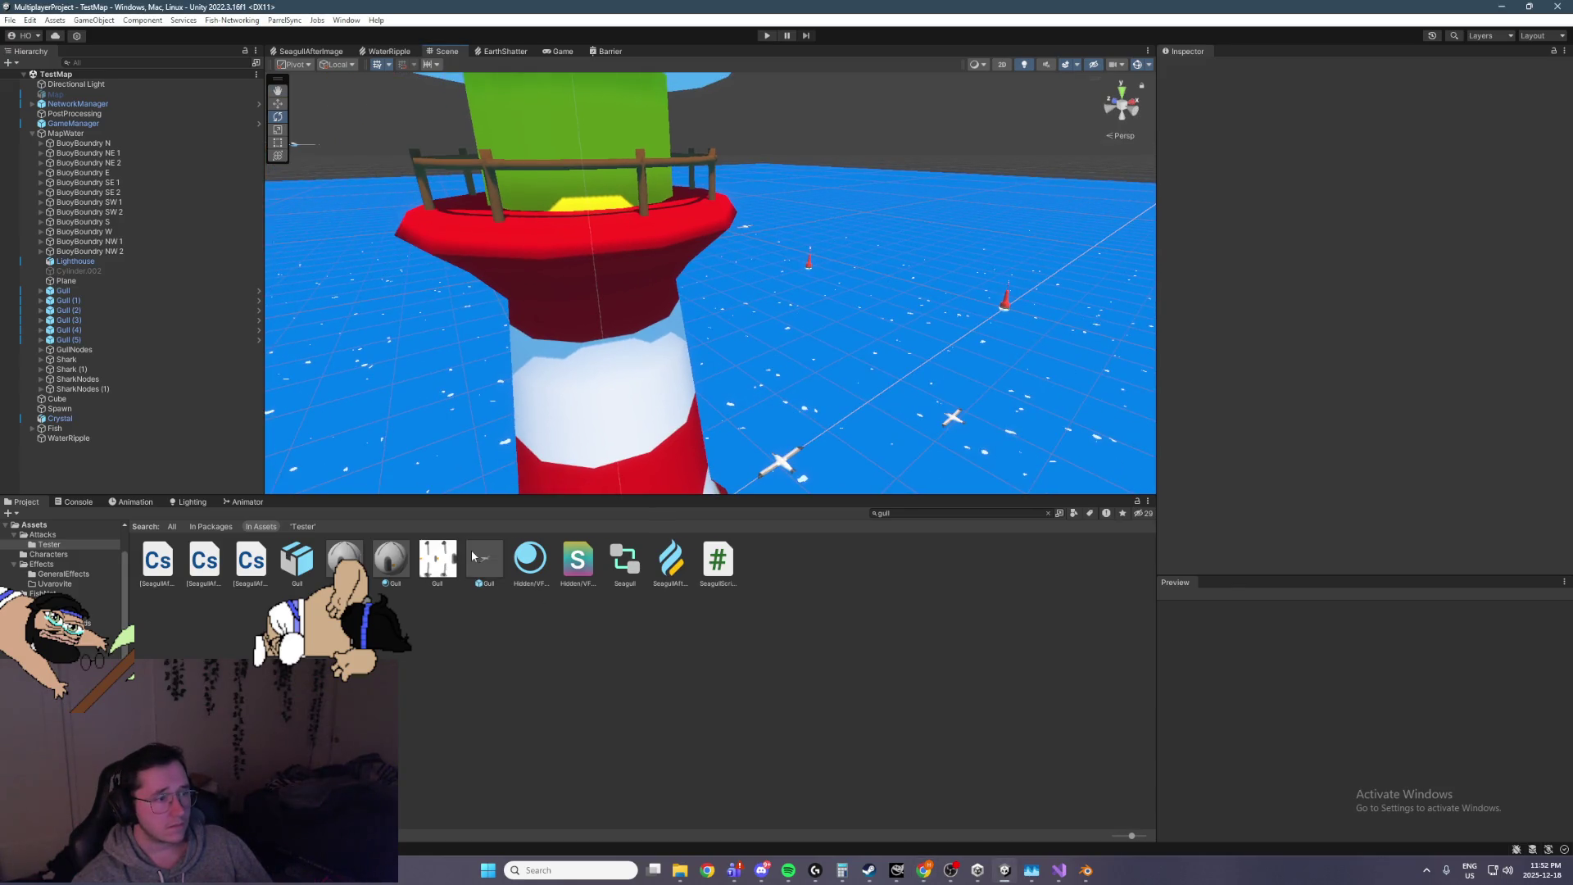
double_click(472, 555)
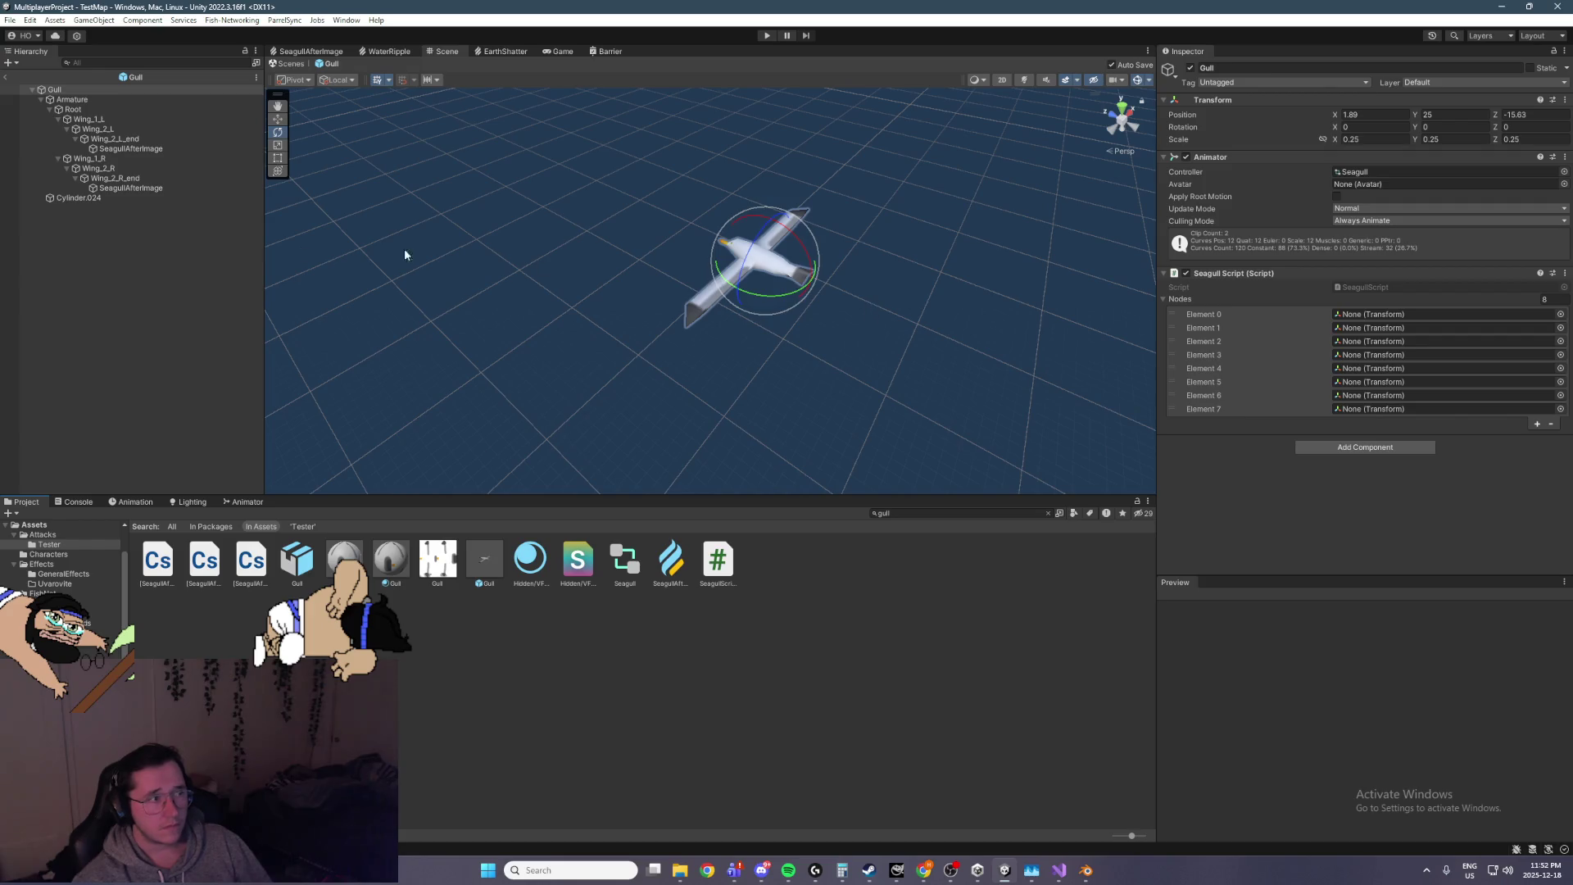
Set both SeagullAfterImage trails' Element 0 material to Default-Line and press Play
left_click(131, 187)
left_click(156, 148, "ctrl")
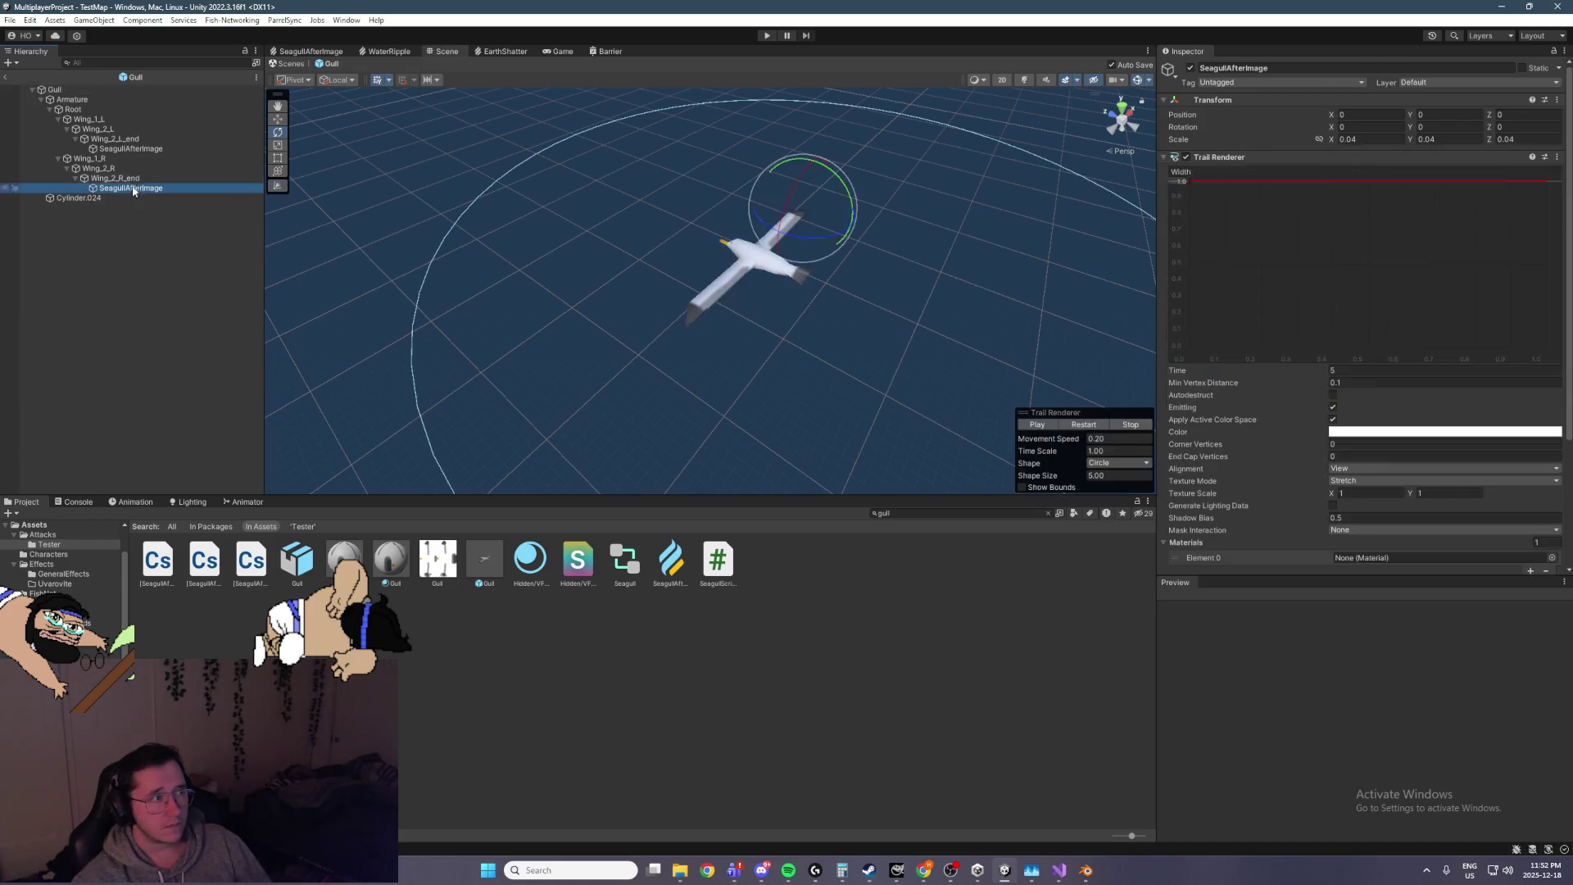
scroll(1394, 524, "down", 1)
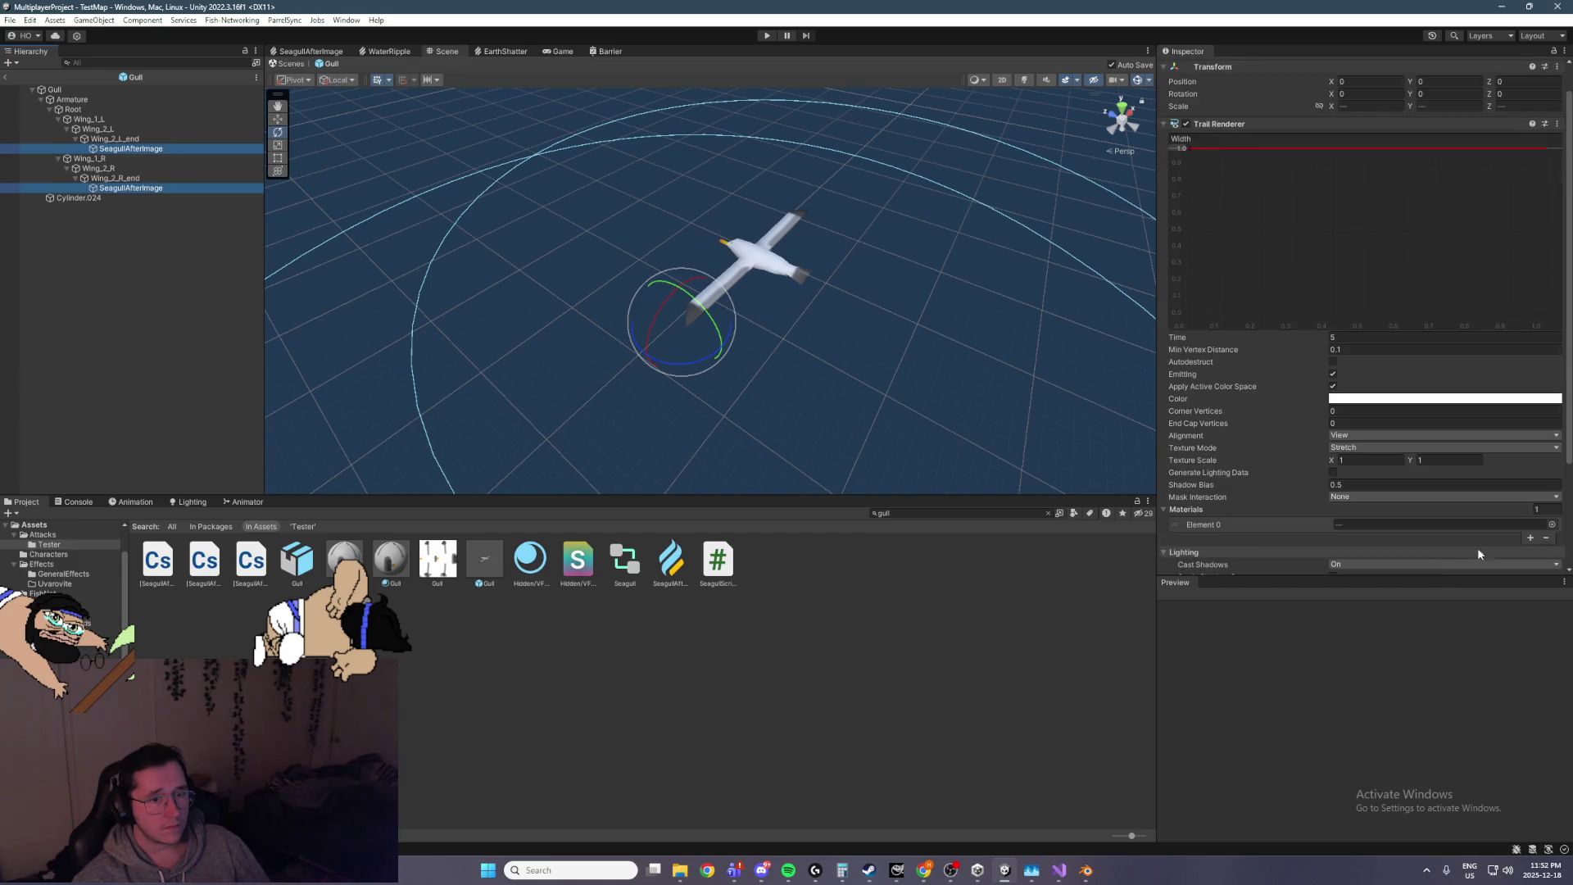
left_click(1552, 525)
mouse_move(1564, 572)
left_mouse_down()
mouse_move(1563, 696)
mouse_move(1563, 673)
left_mouse_up()
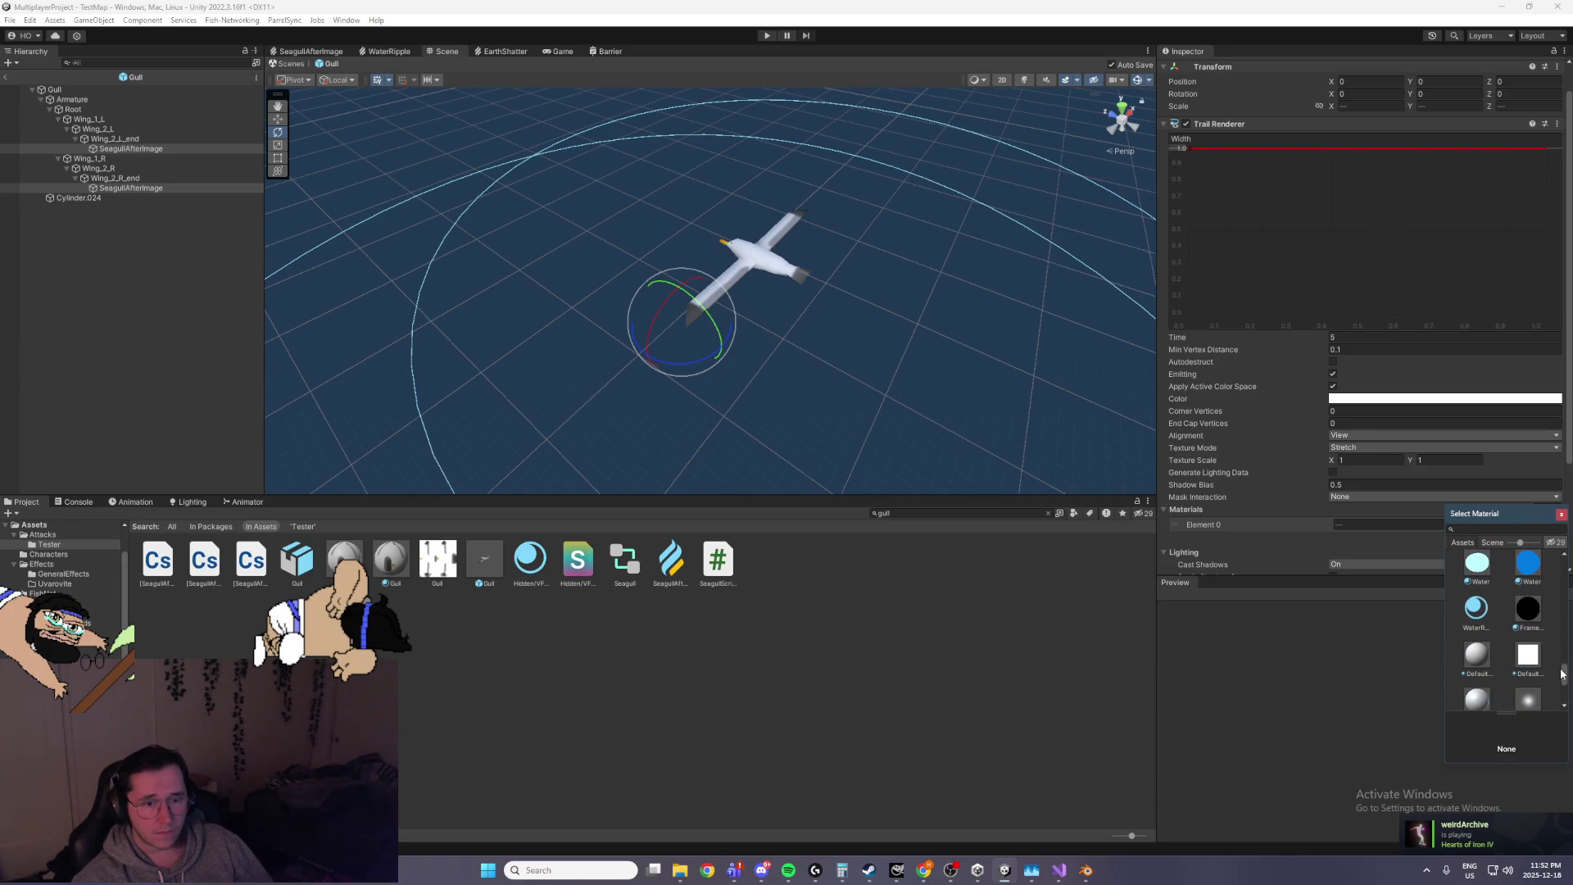
left_click(1533, 656)
left_click(1532, 656)
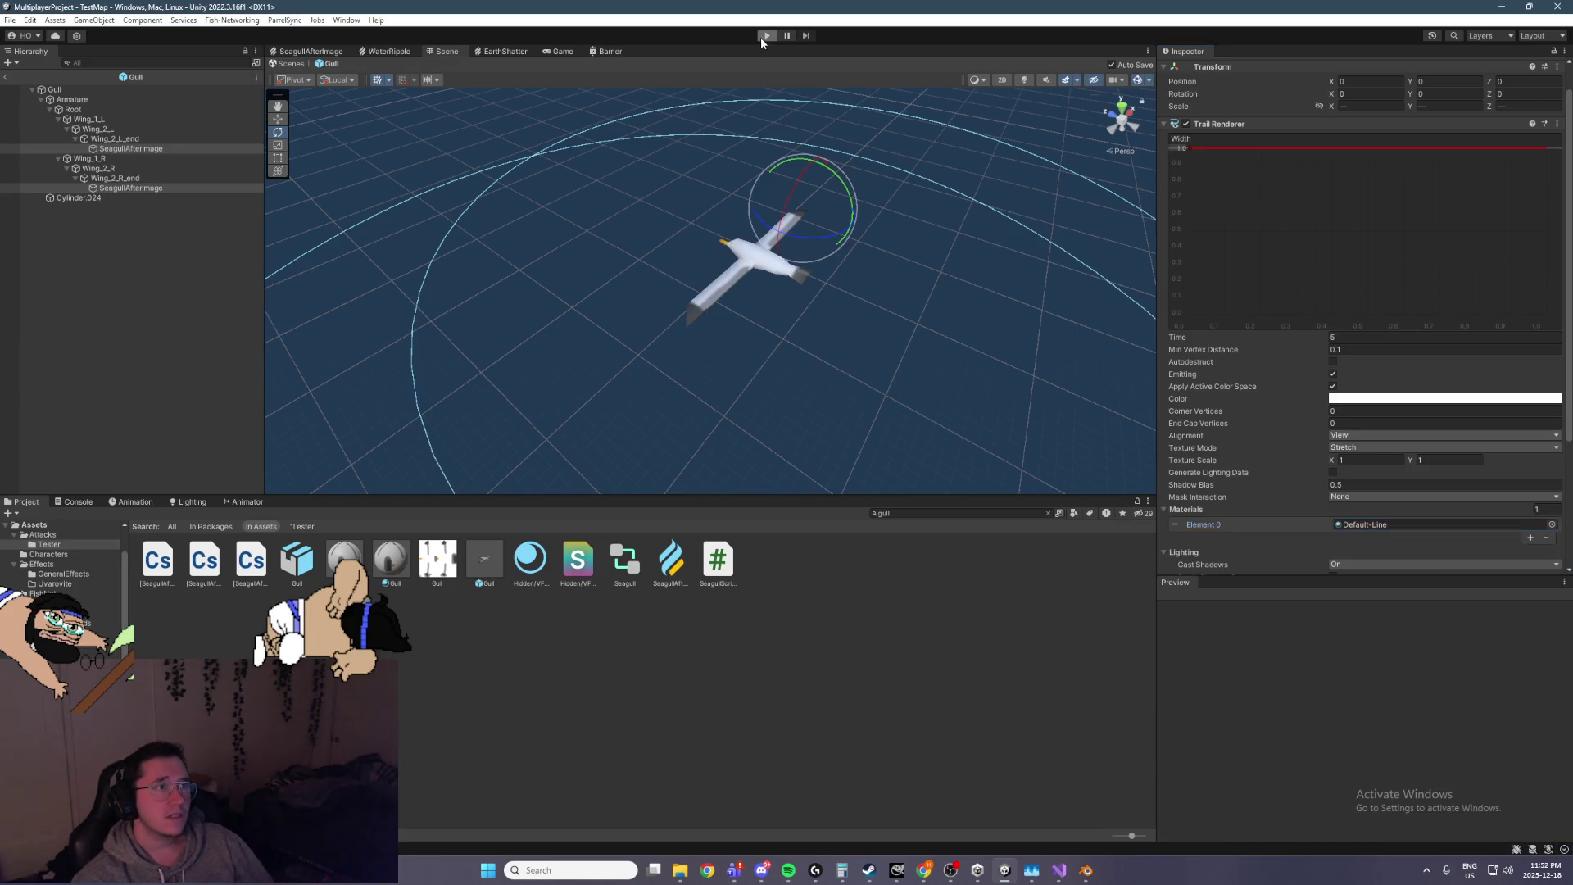
left_click(762, 36)
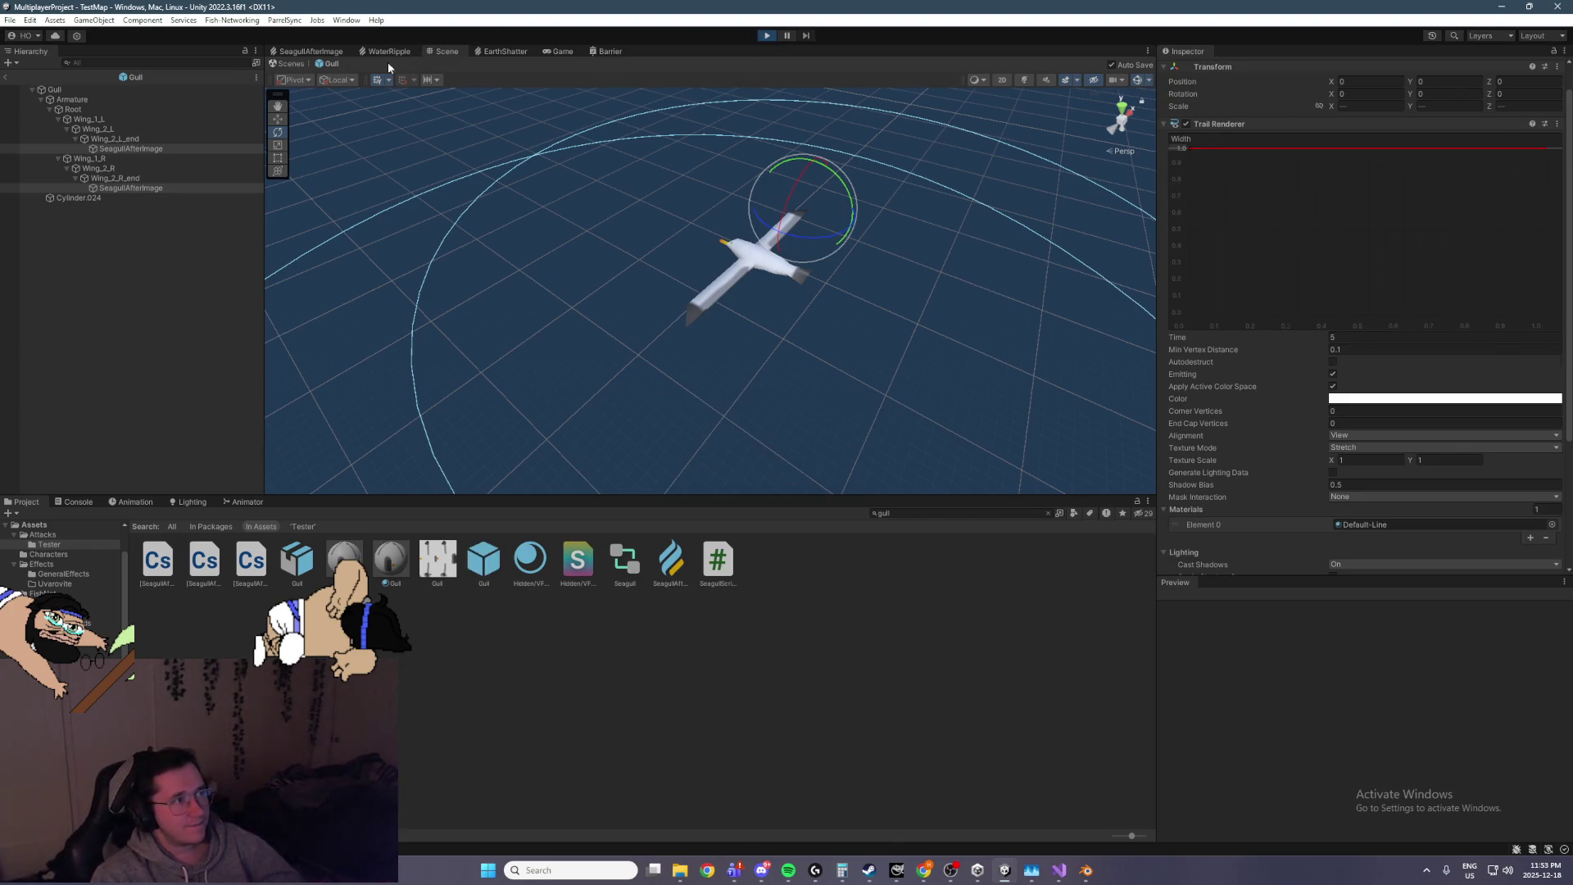
Watch the white wing trails near the lighthouse, stop play mode, and reopen the Gull prefab
left_click(5, 79)
left_click_drag(689, 291, 814, 387)
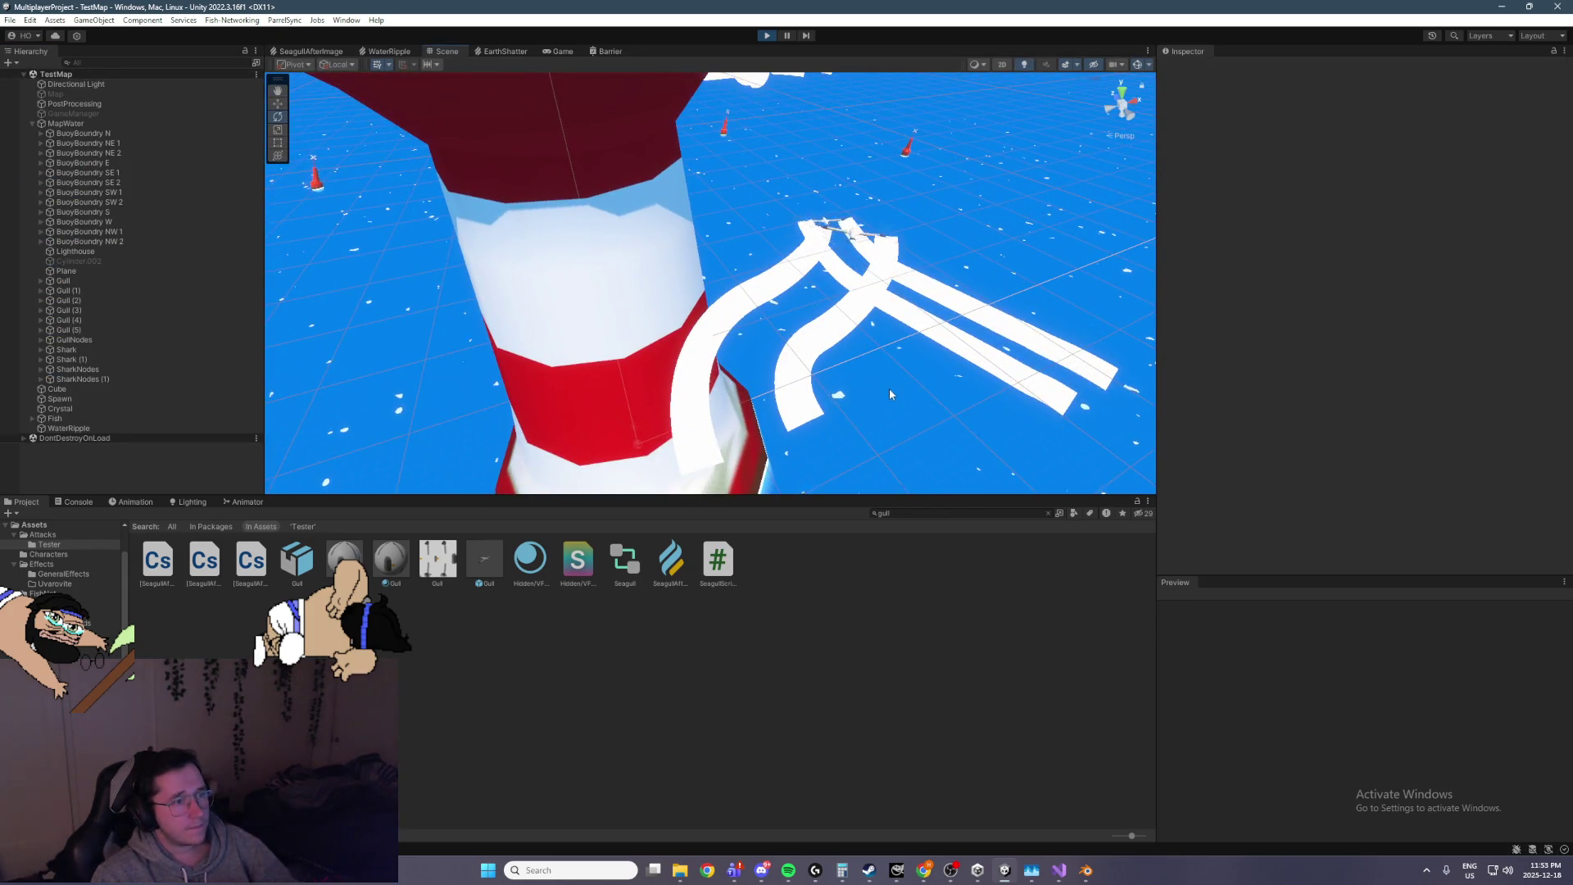
mouse_move(825, 408)
left_mouse_down()
mouse_move(775, 273)
mouse_move(765, 39)
left_mouse_up()
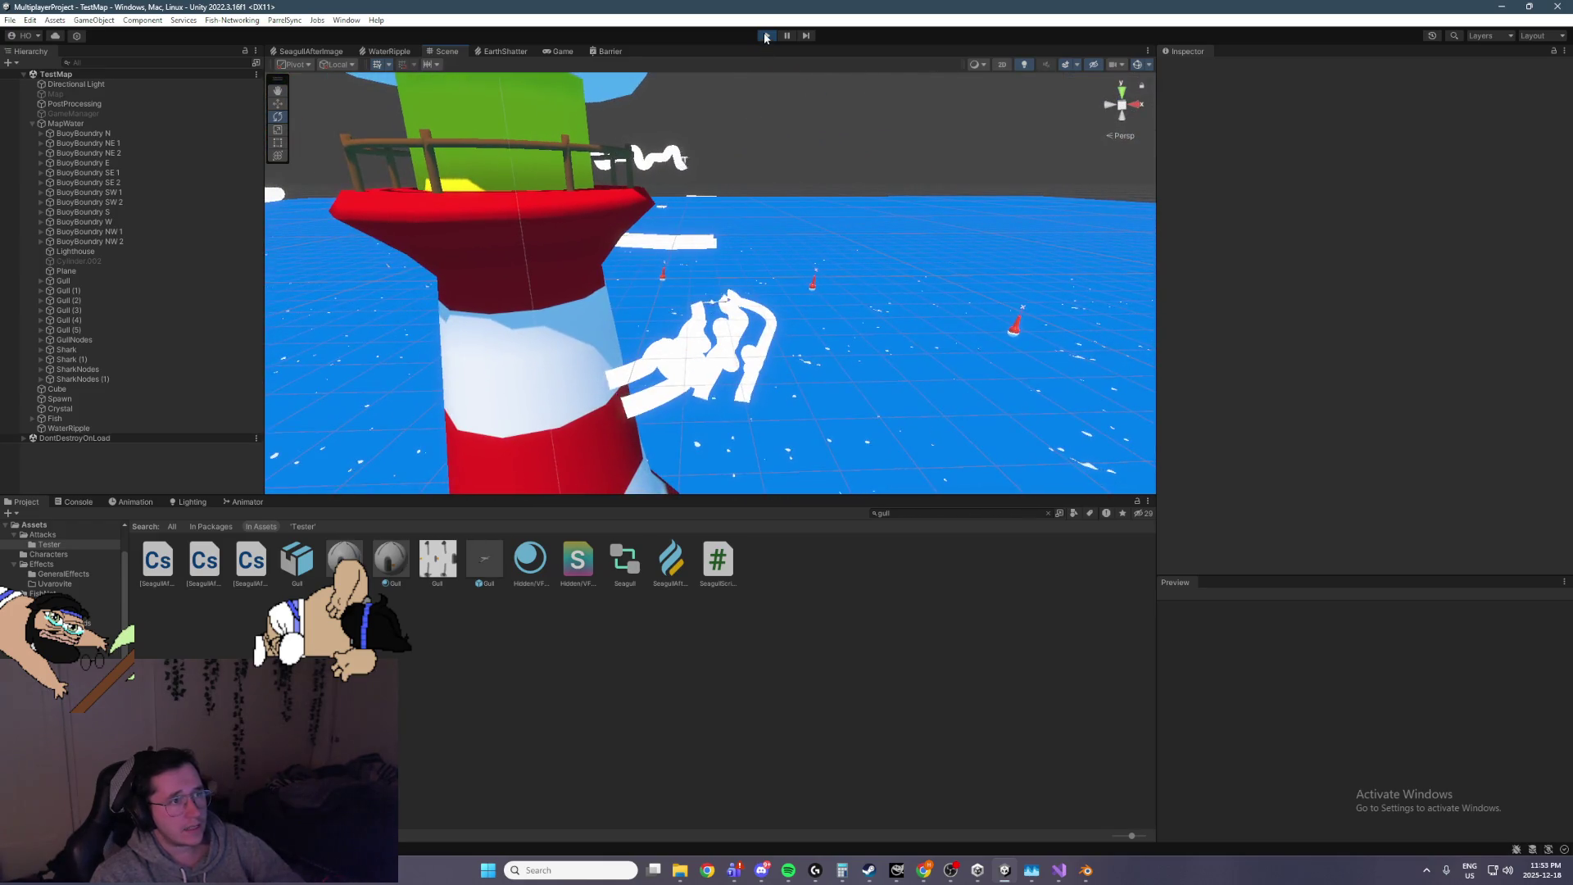
left_click(767, 36)
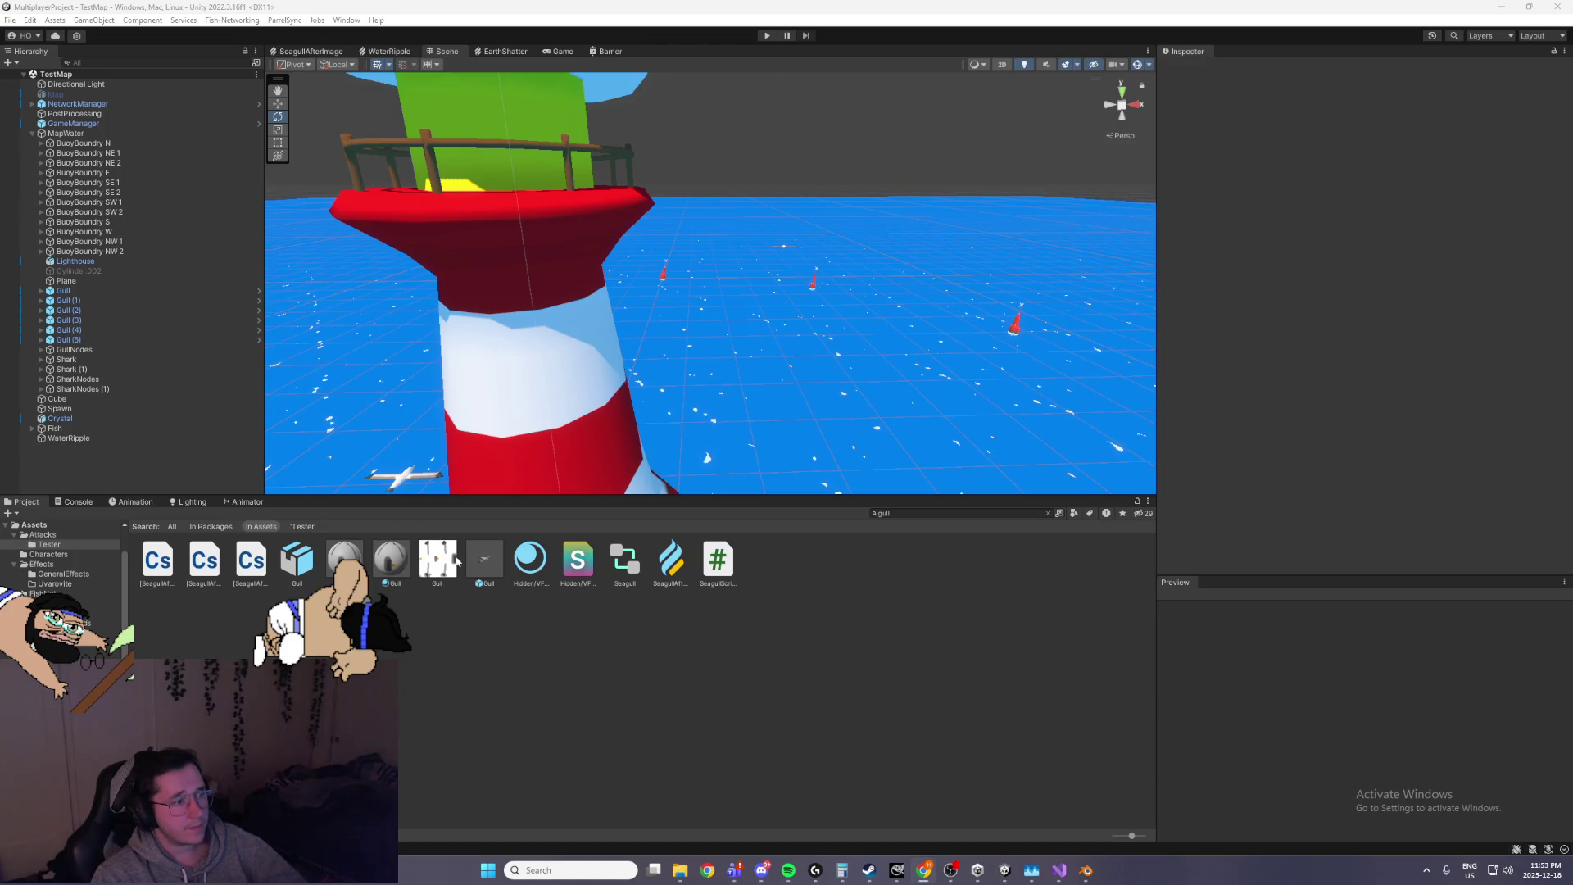
left_click(484, 561)
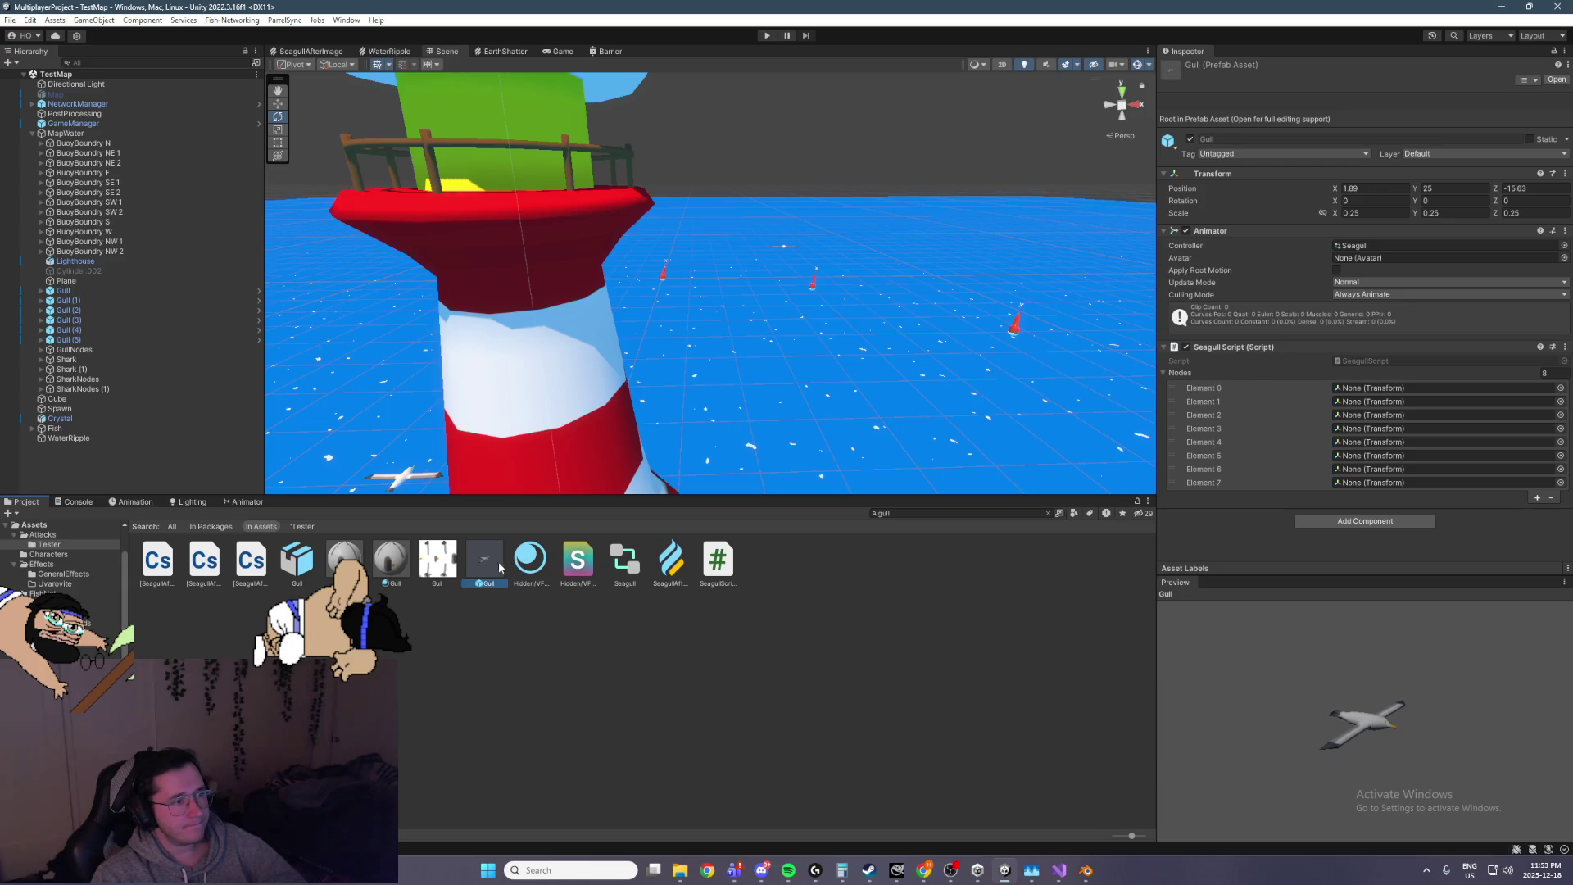
double_click(495, 568)
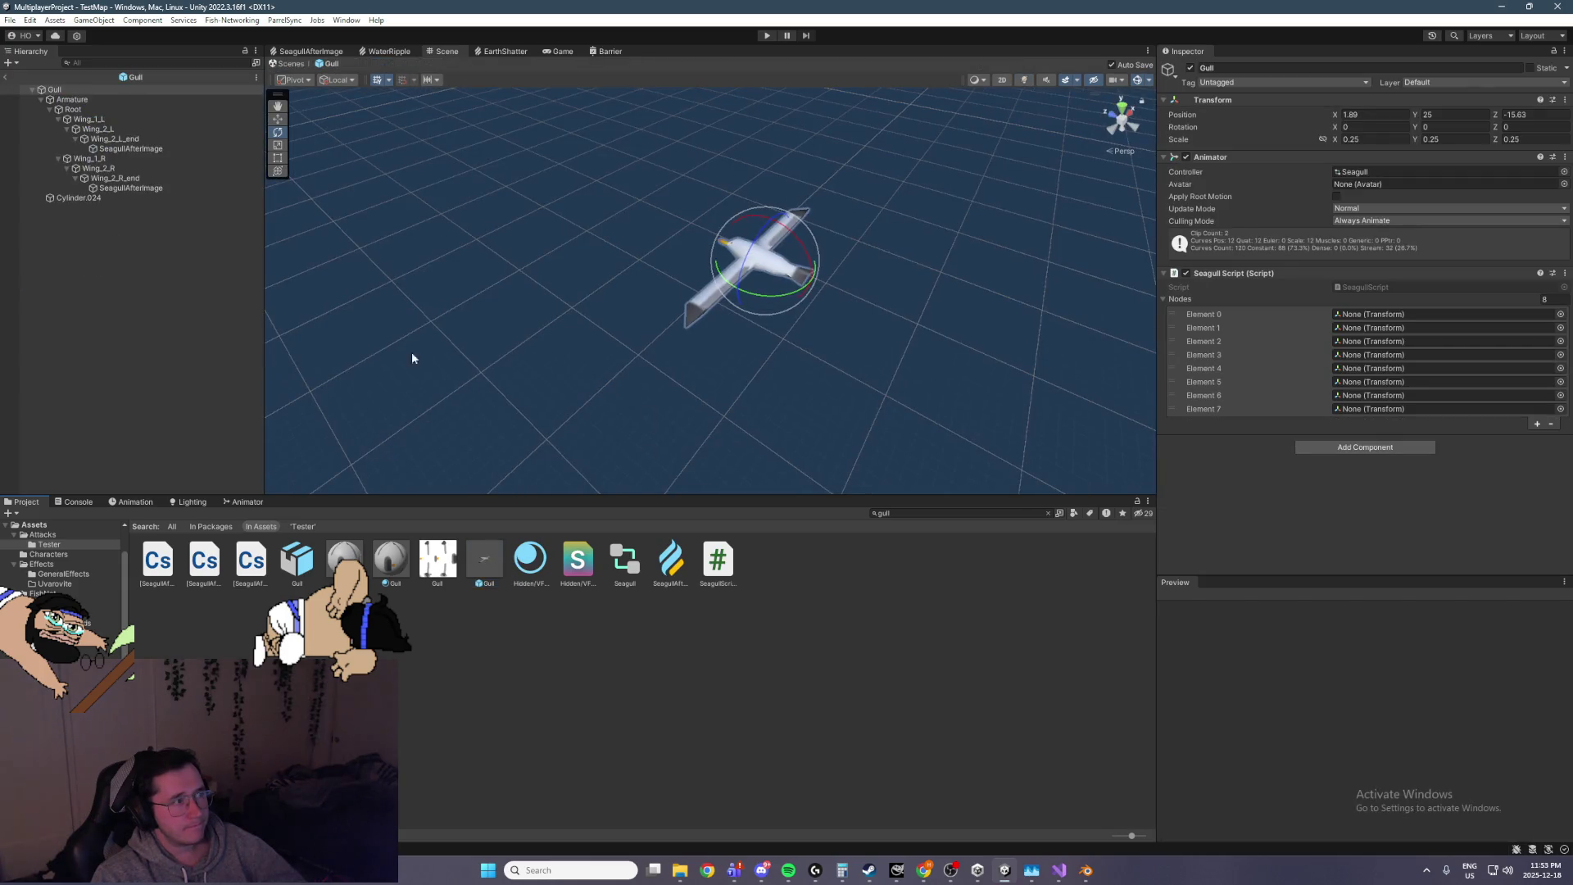
Select both SeagullAfterImage wing trails and assign them the Default-ParticleSystem material
left_click(107, 189)
left_click(170, 148, "ctrl")
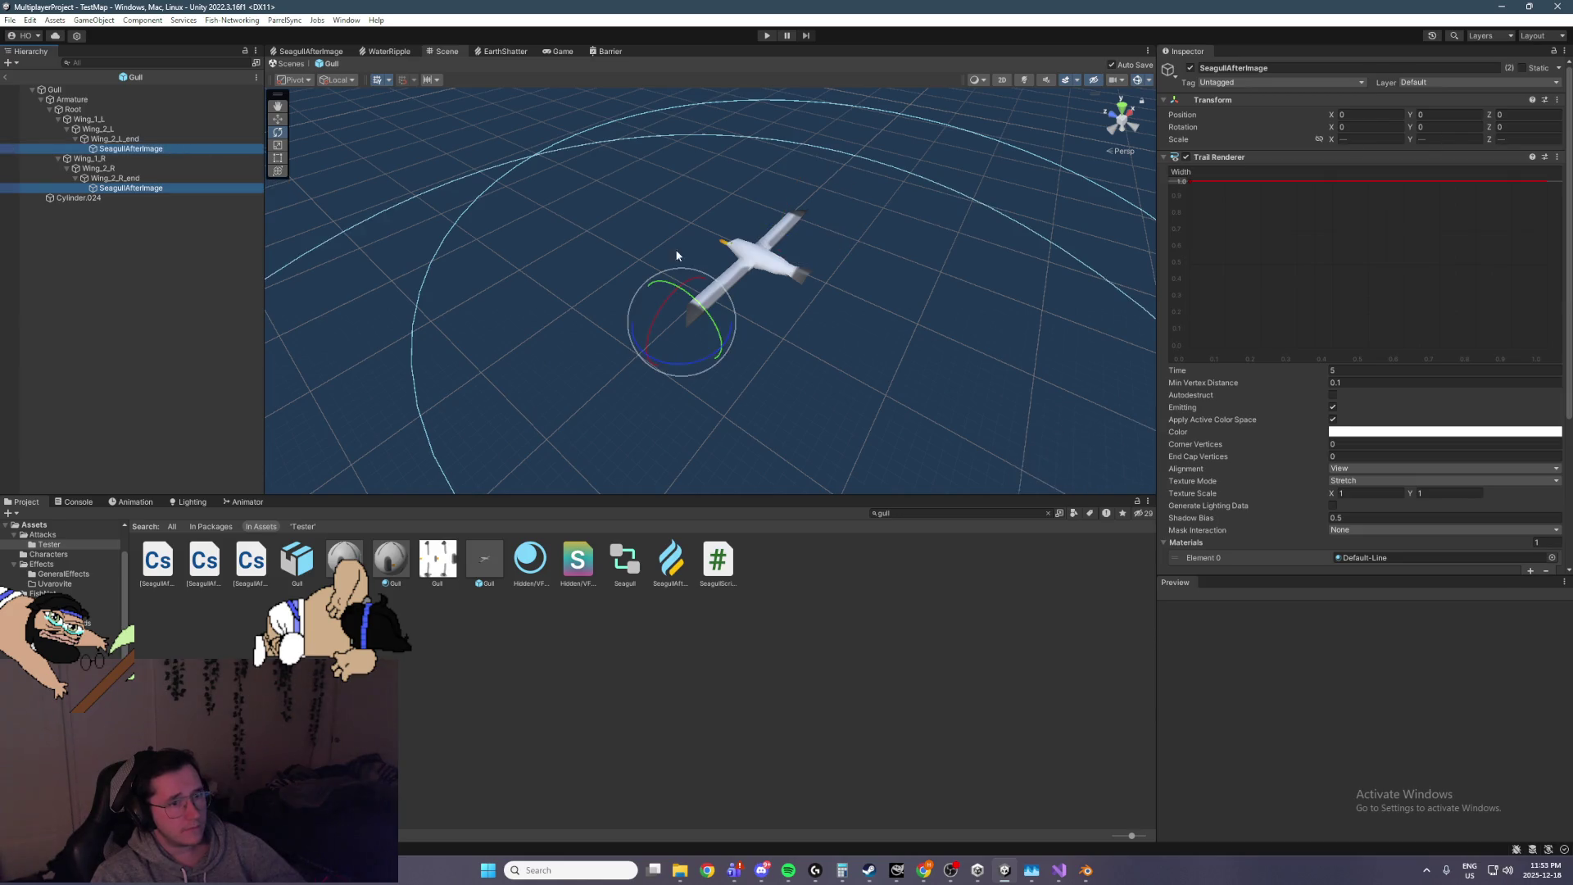
left_click_drag(712, 330, 604, 295)
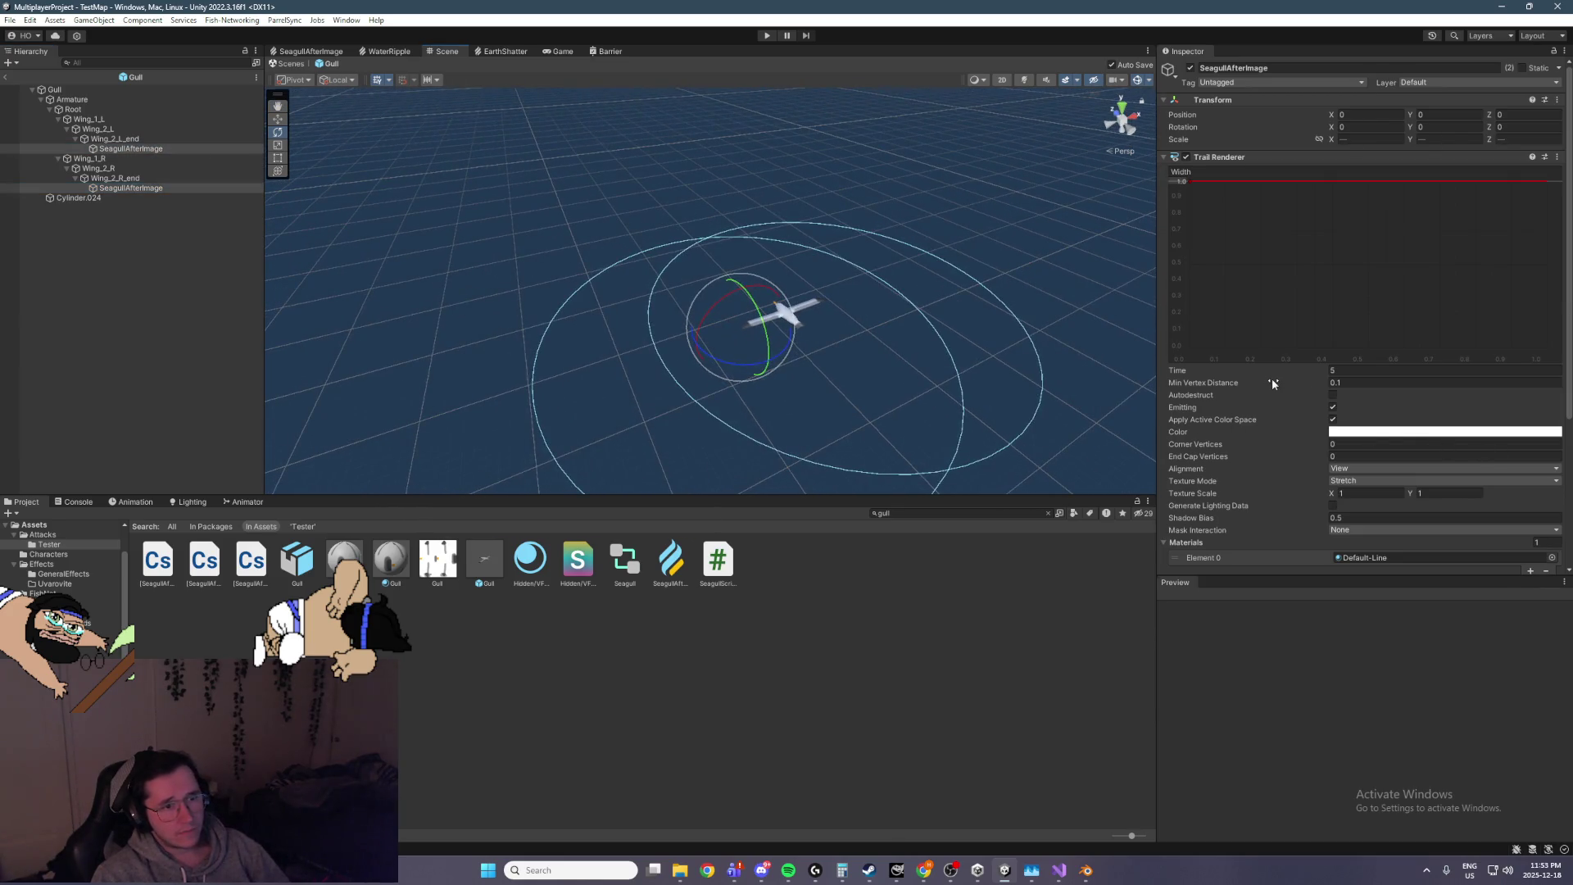
scroll(1271, 379, "down", 1)
scroll(1272, 378, "down", 2)
left_click(1552, 458)
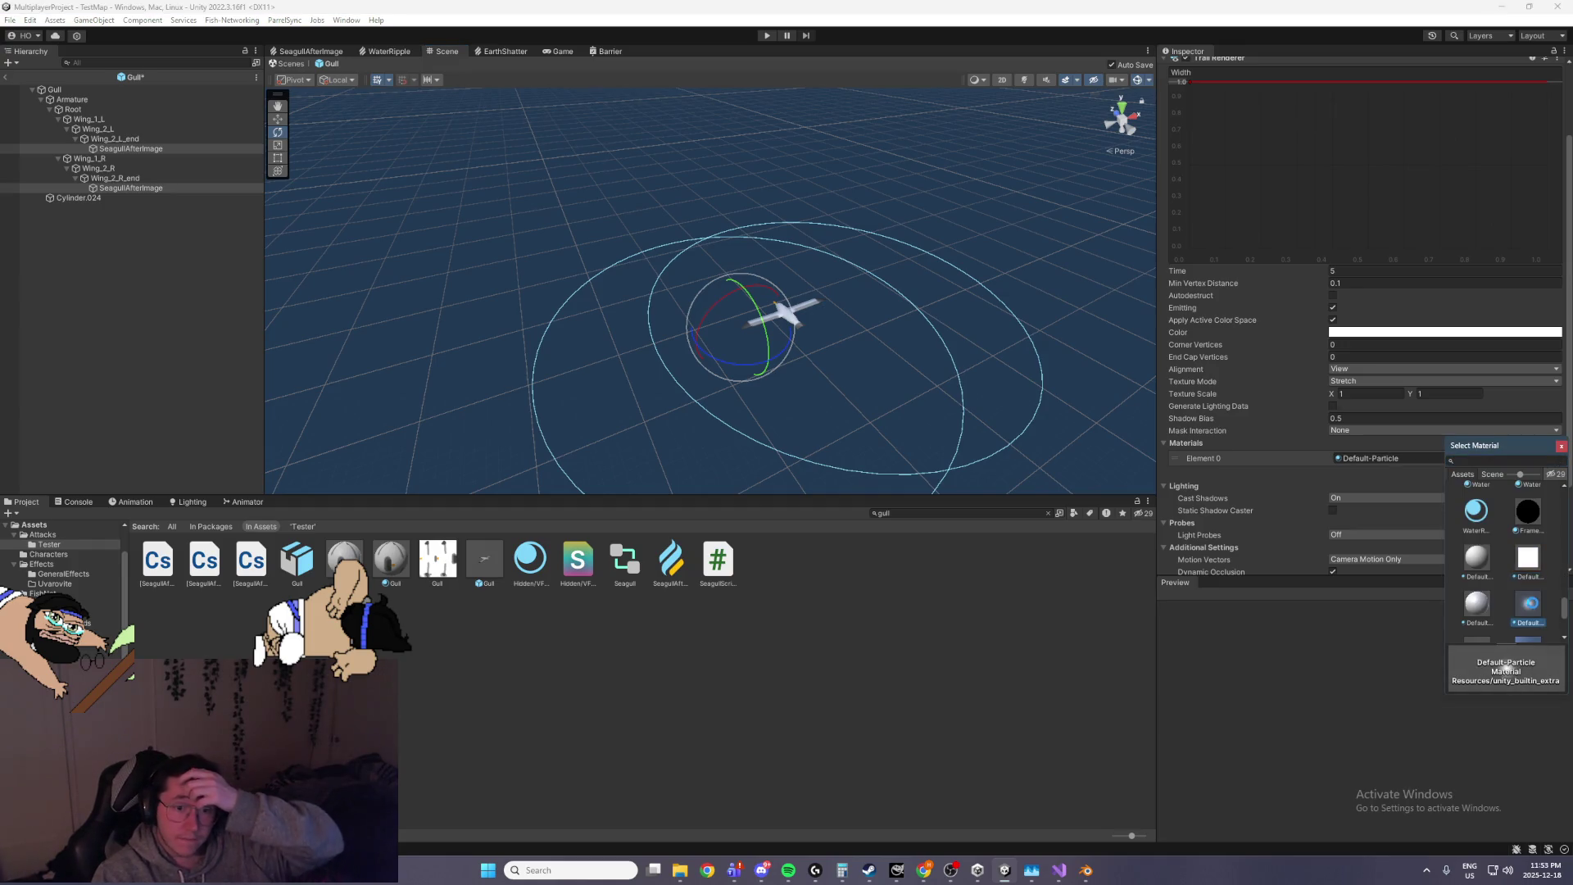
left_click(1526, 600)
scroll(1525, 600, "down", 2)
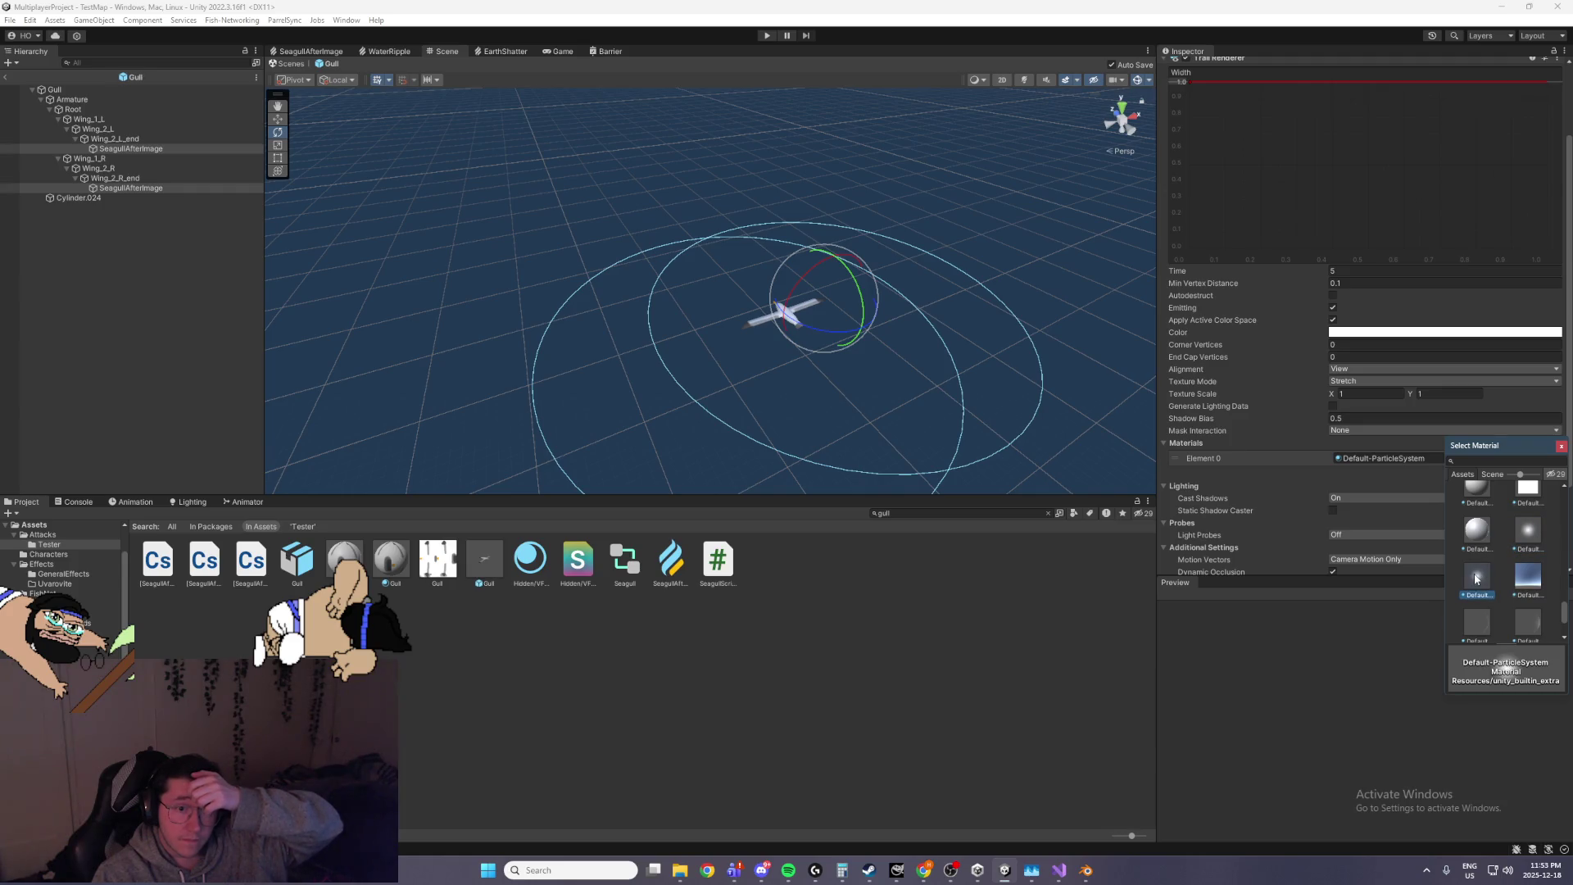
double_click(1477, 578)
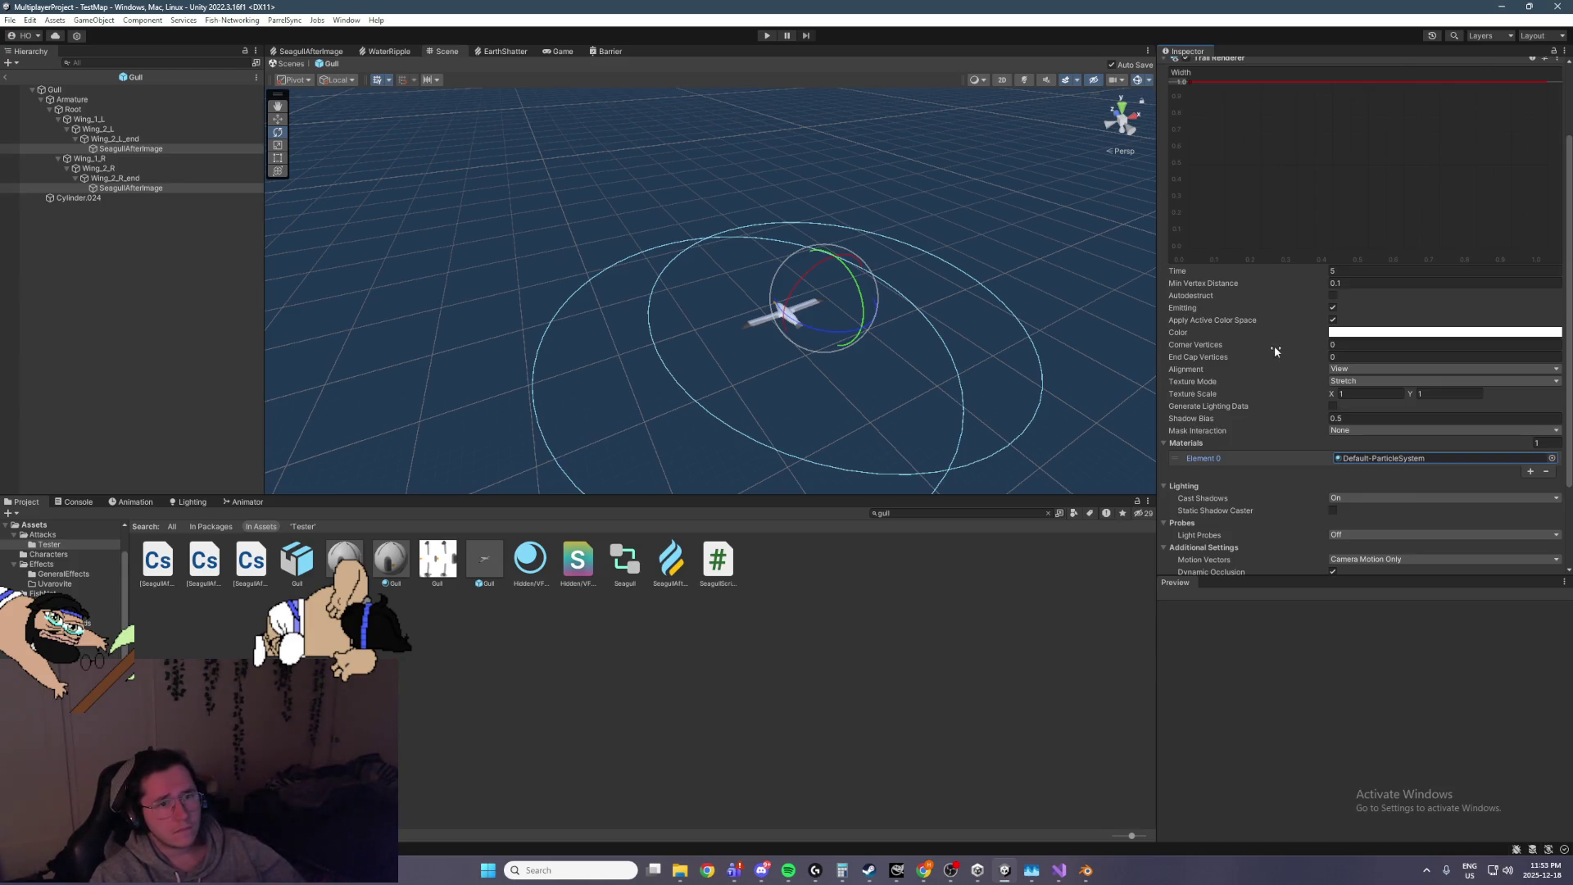
Review the Texture Mode options and keep the trails' Alignment set to View
scroll(1275, 346, "up", 2)
left_click(1335, 416)
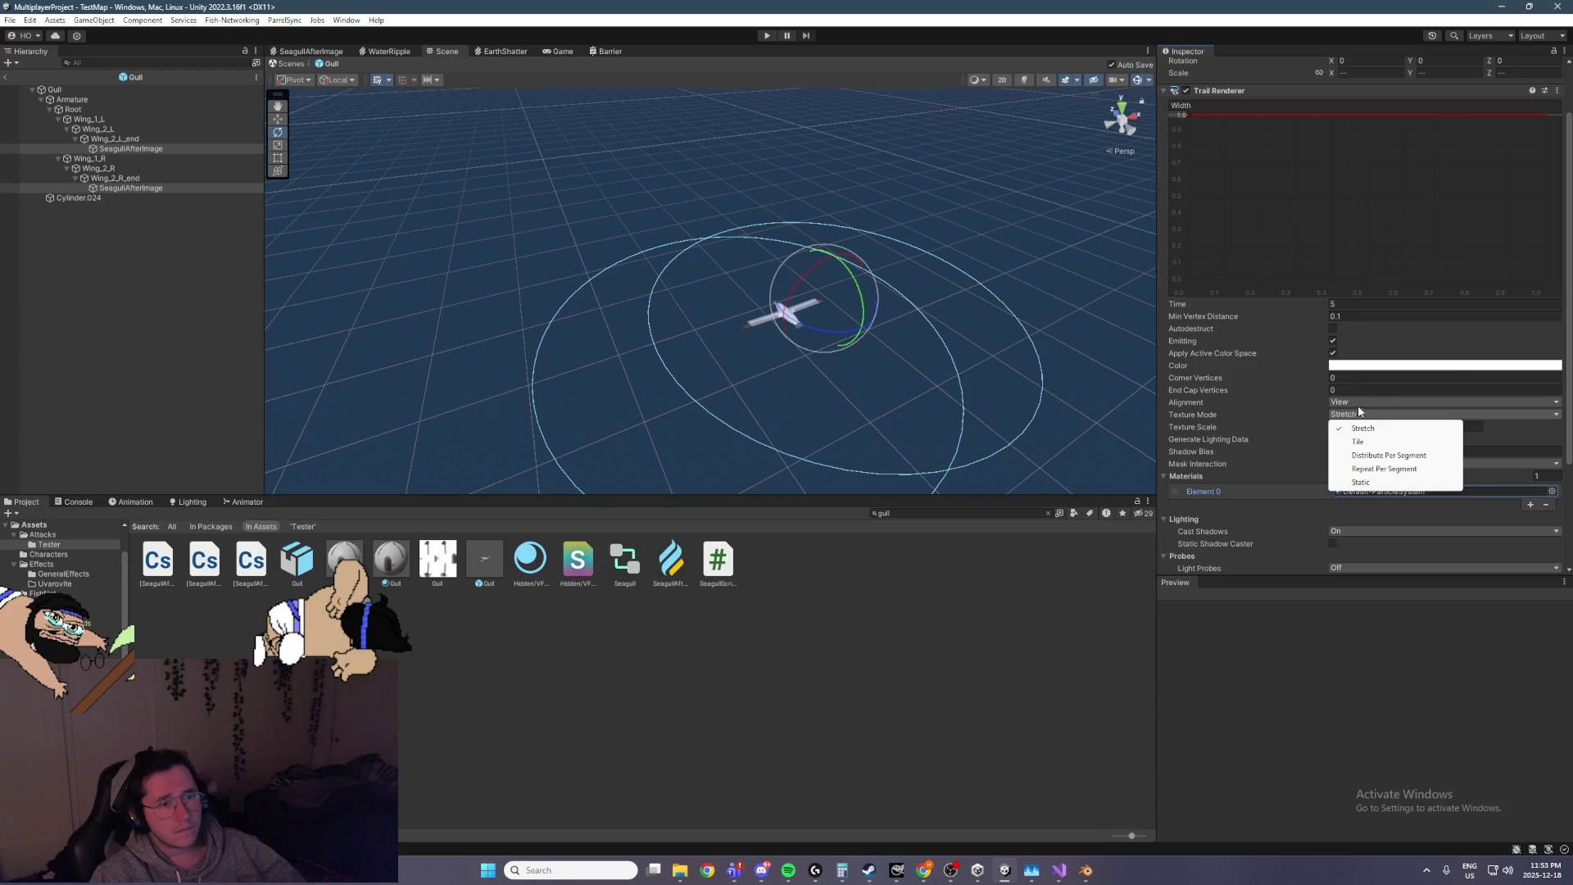
left_click(1363, 403)
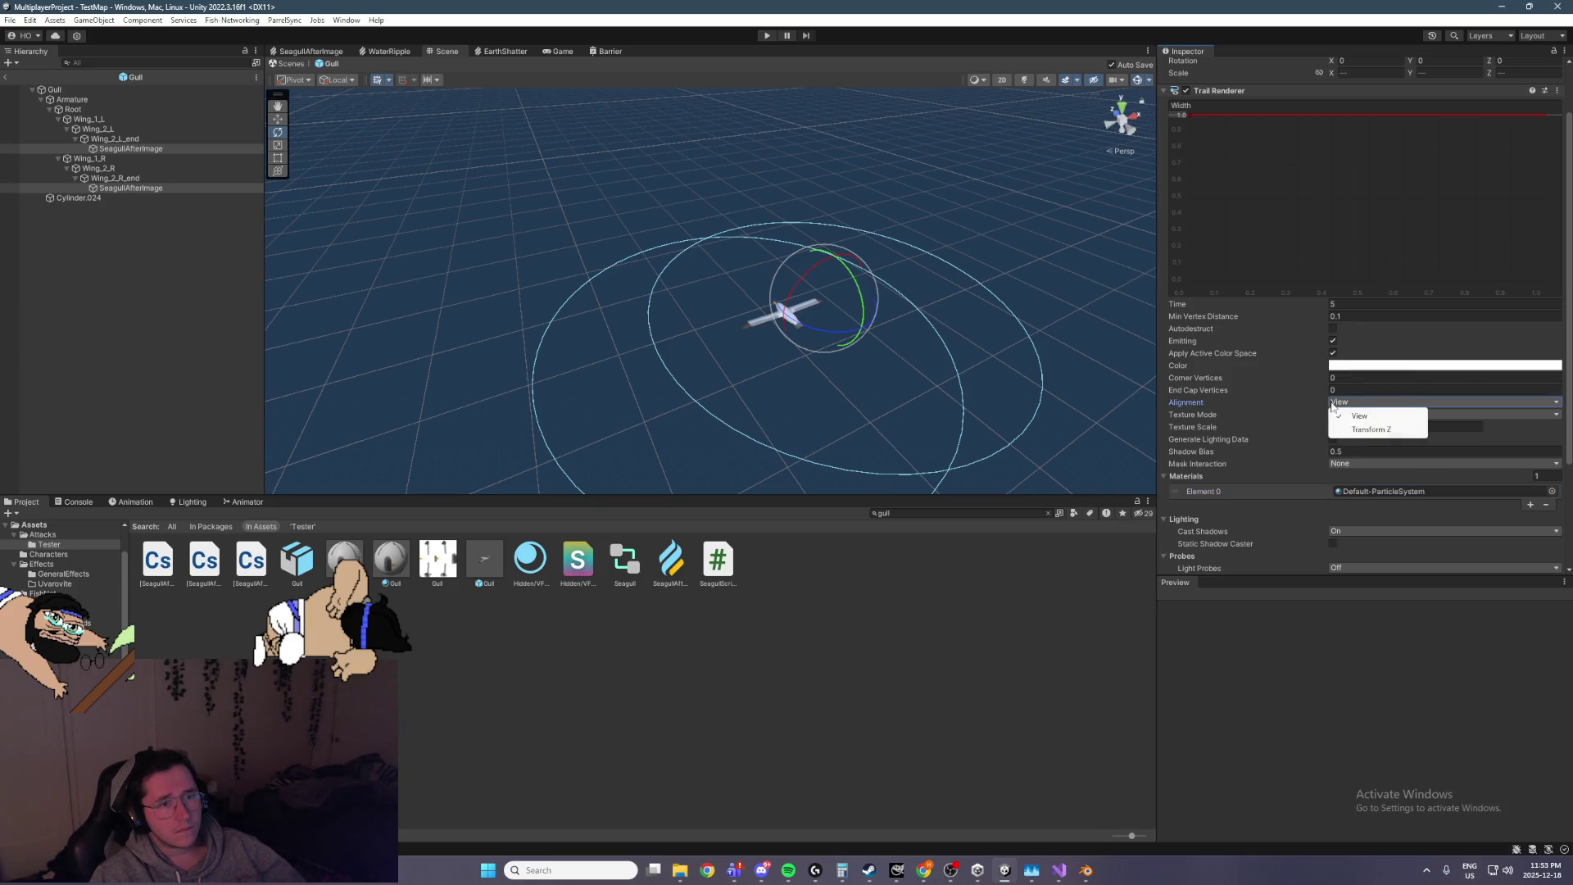
left_click(1414, 341)
Set End Cap Vertices to 1 and start play mode to test the trails
scroll(1342, 334, "up", 2)
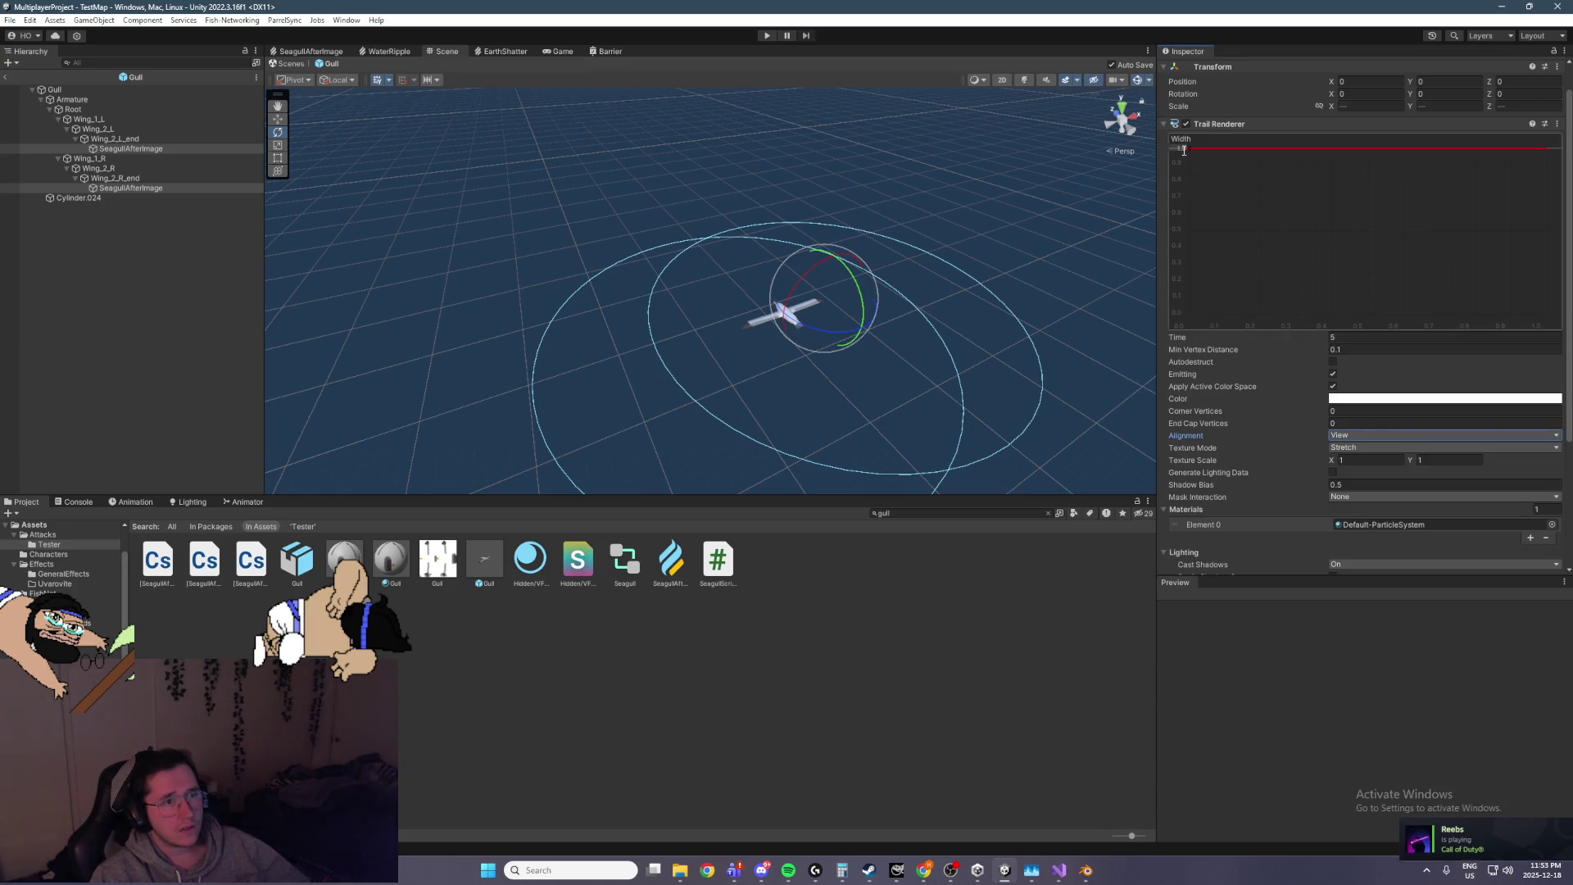
scroll(1267, 323, "down", 5)
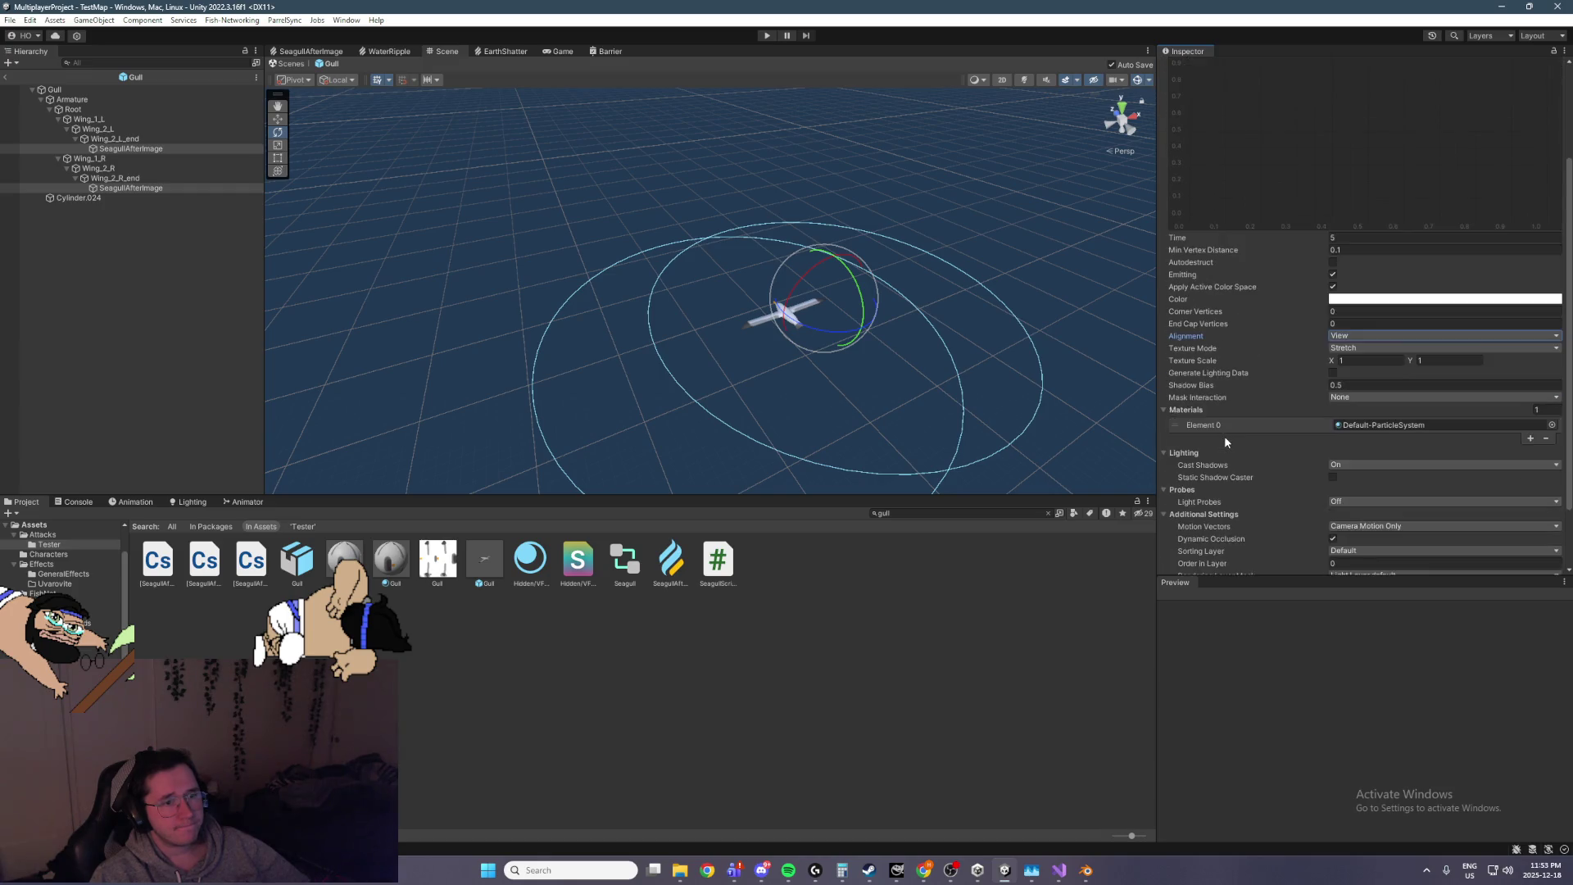
scroll(1286, 451, "up", 1)
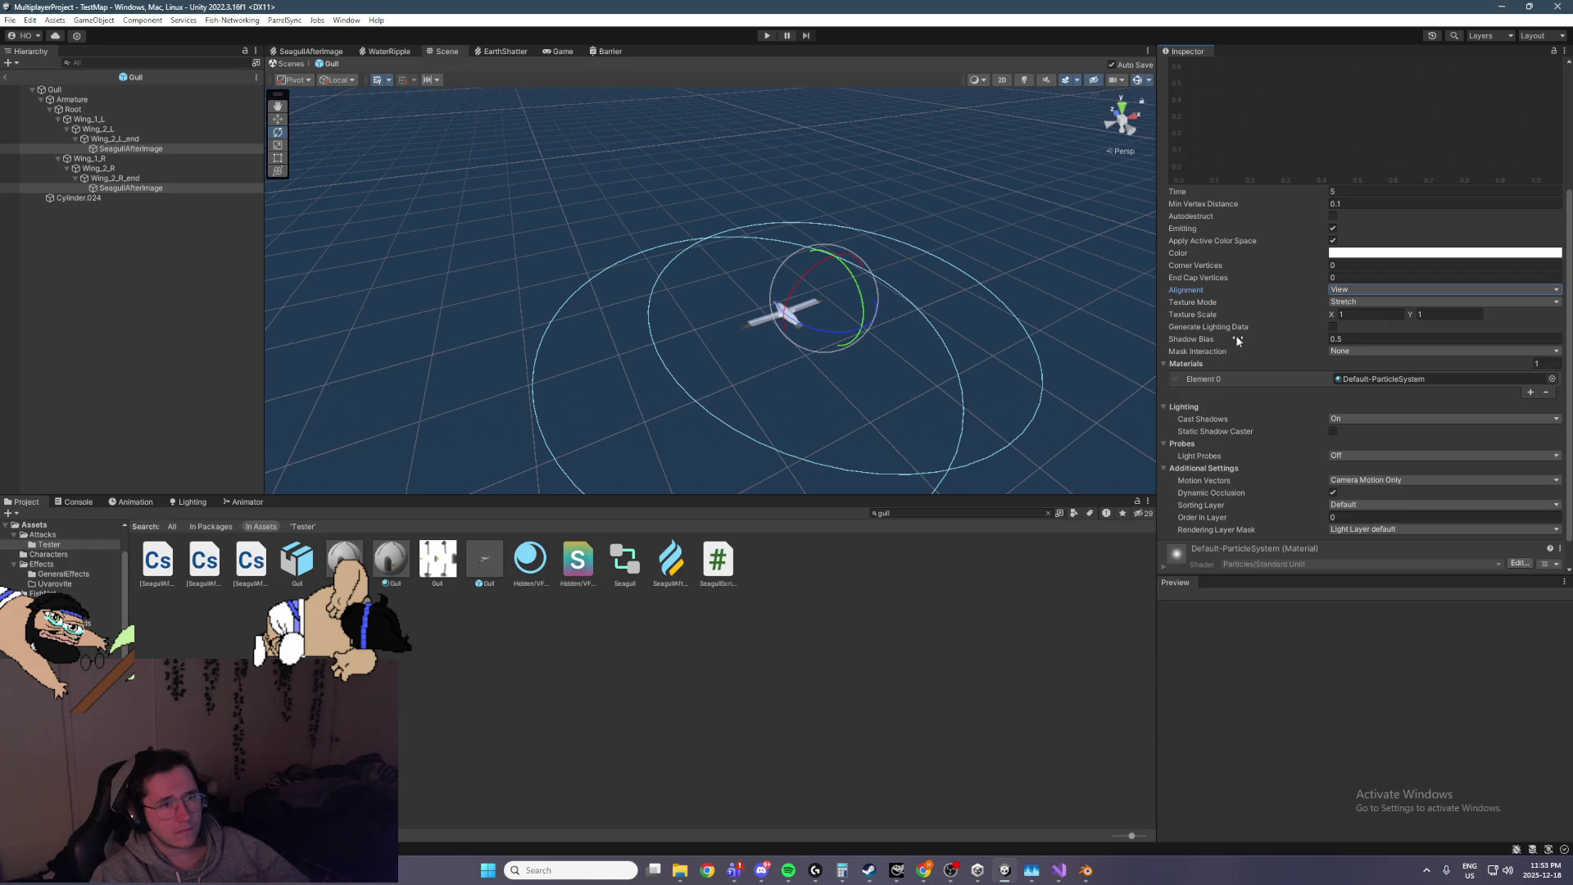
scroll(1234, 331, "up", 1)
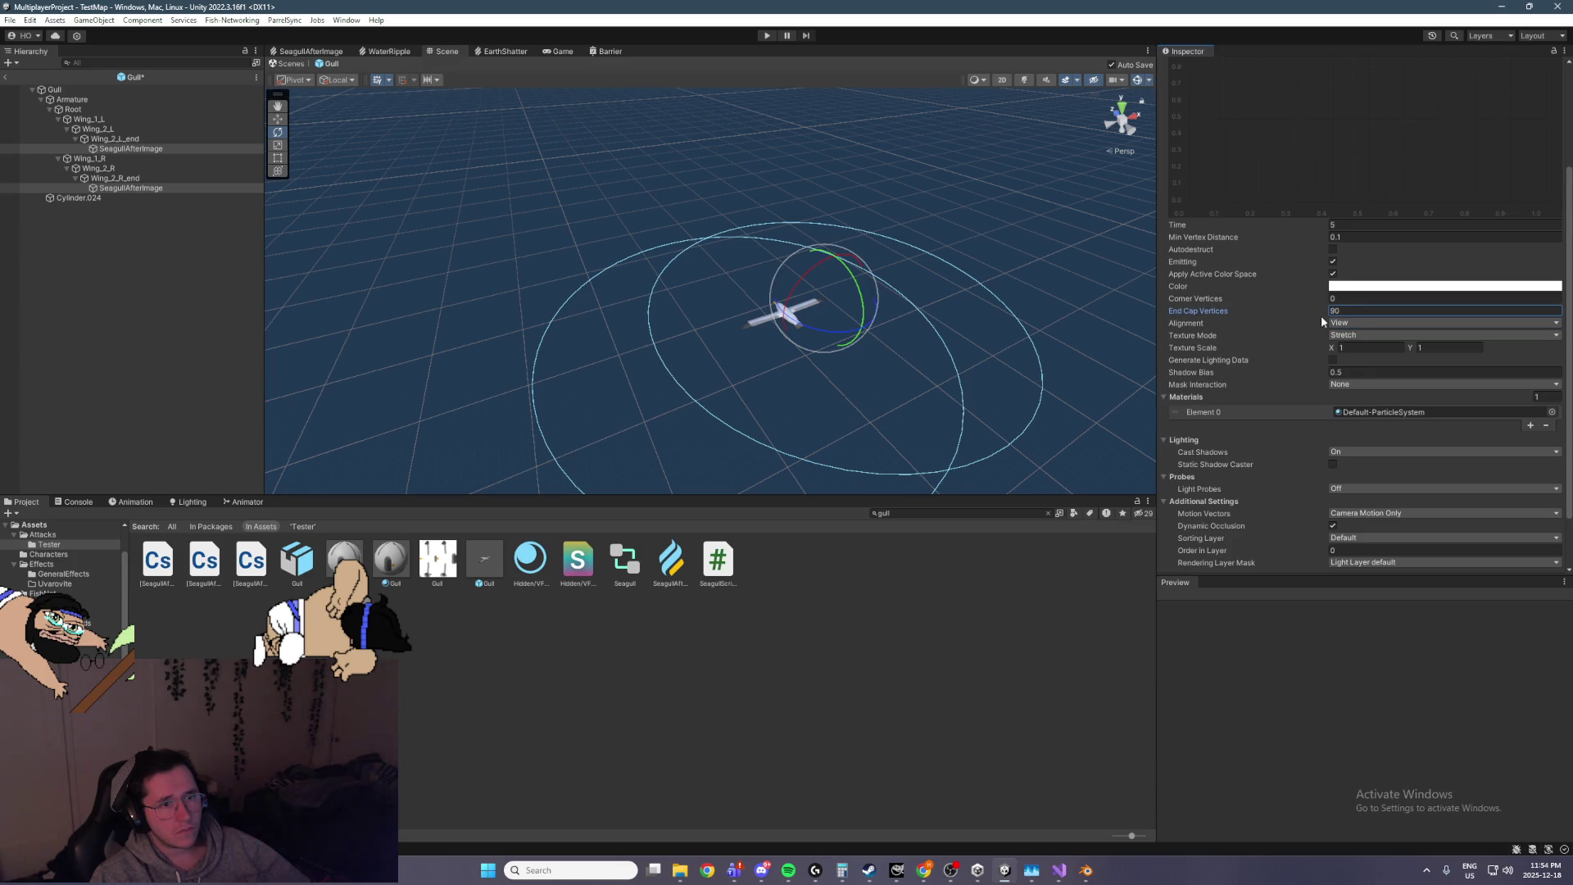
left_click(767, 35)
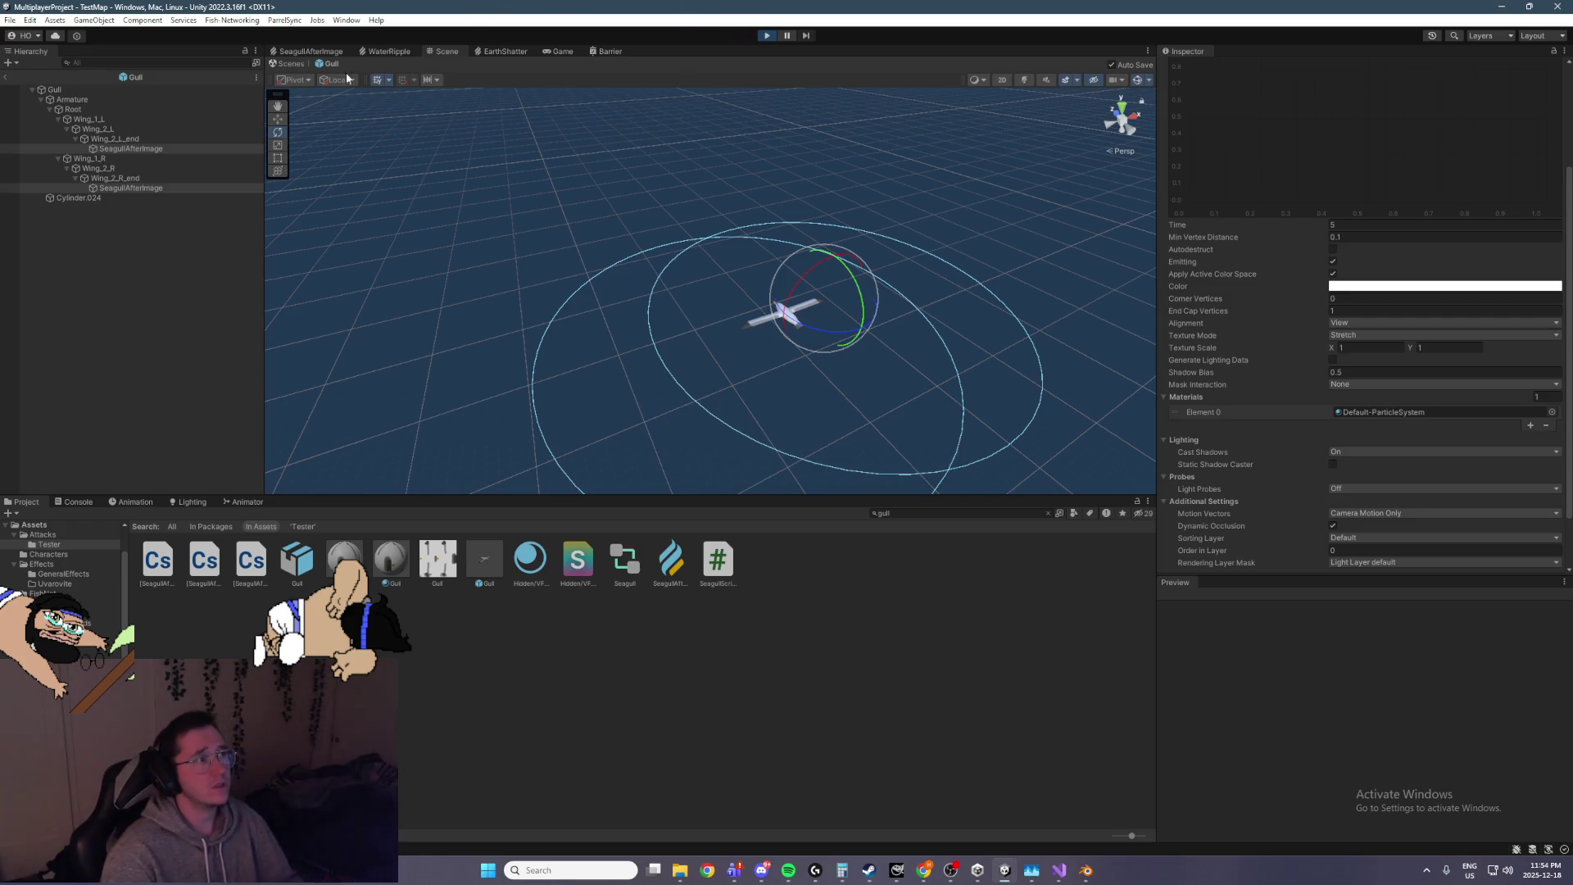
Return to TestMap and orbit around the lighthouse to watch the gulls' trails
left_click(9, 77)
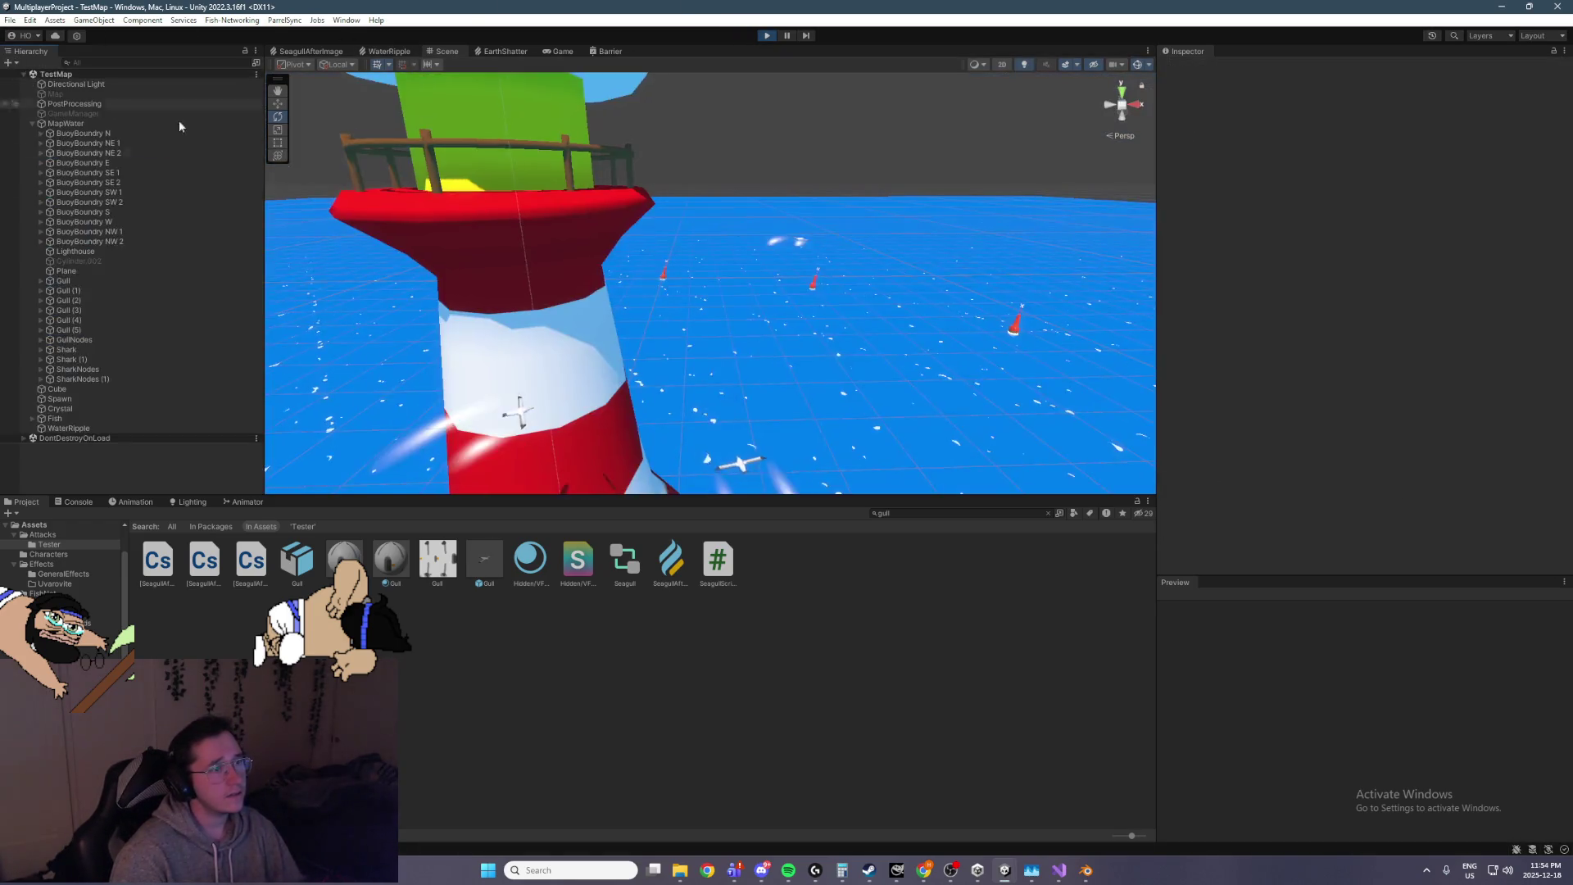
left_click_drag(703, 302, 731, 253)
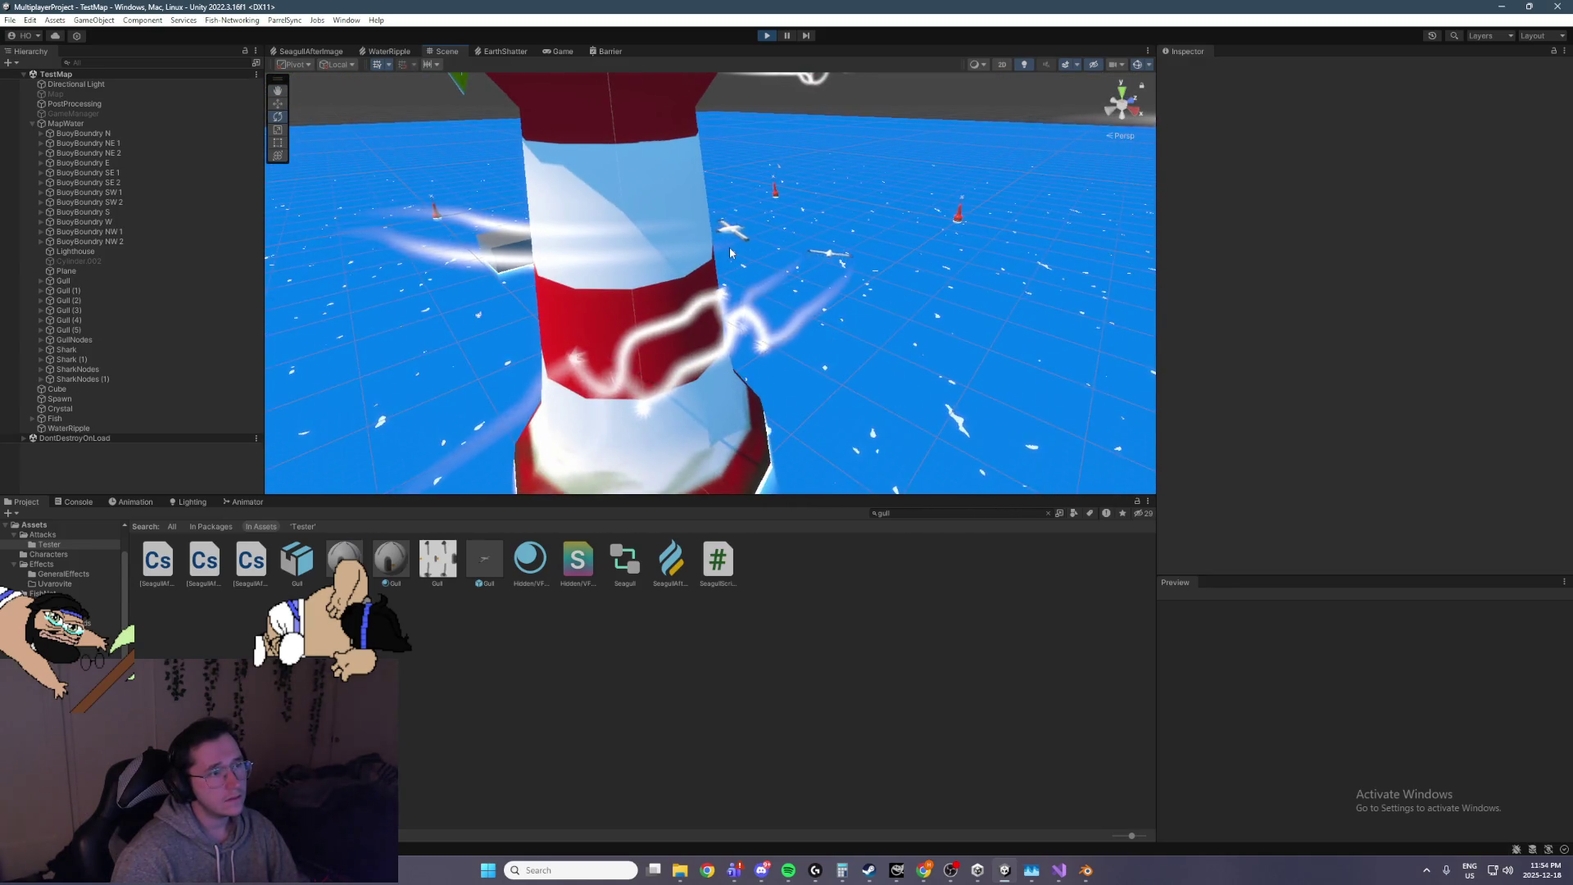
mouse_move(826, 228)
left_mouse_down()
mouse_move(895, 248)
mouse_move(862, 289)
mouse_move(840, 368)
mouse_move(832, 352)
mouse_move(770, 406)
mouse_move(861, 250)
left_mouse_up()
scroll(895, 247, "down", 3)
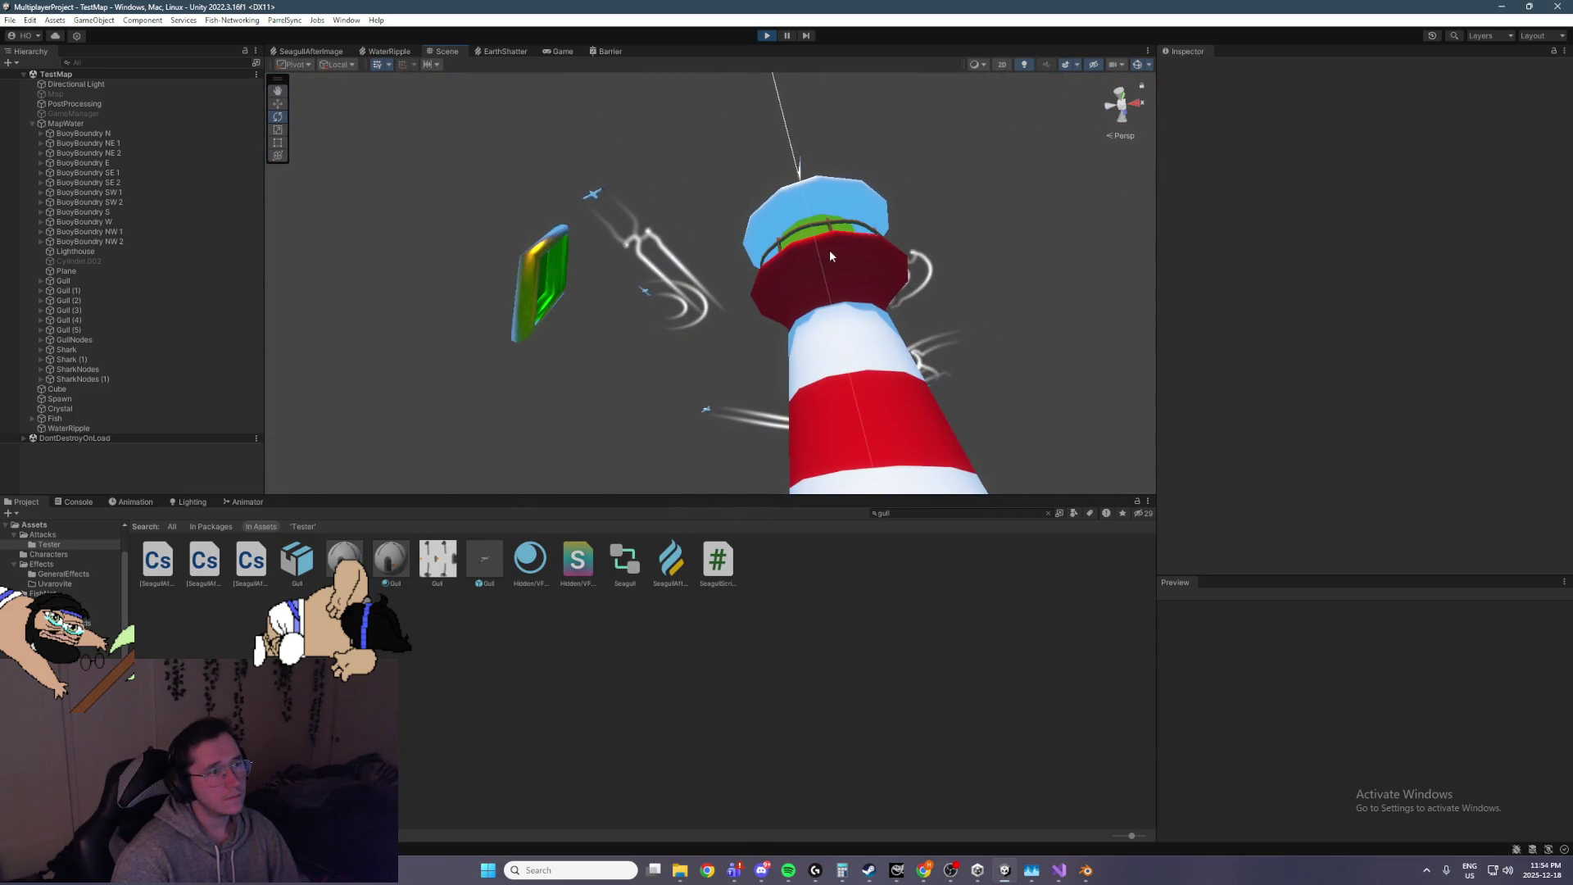
mouse_move(695, 243)
left_mouse_down()
mouse_move(538, 232)
mouse_move(713, 243)
left_mouse_up()
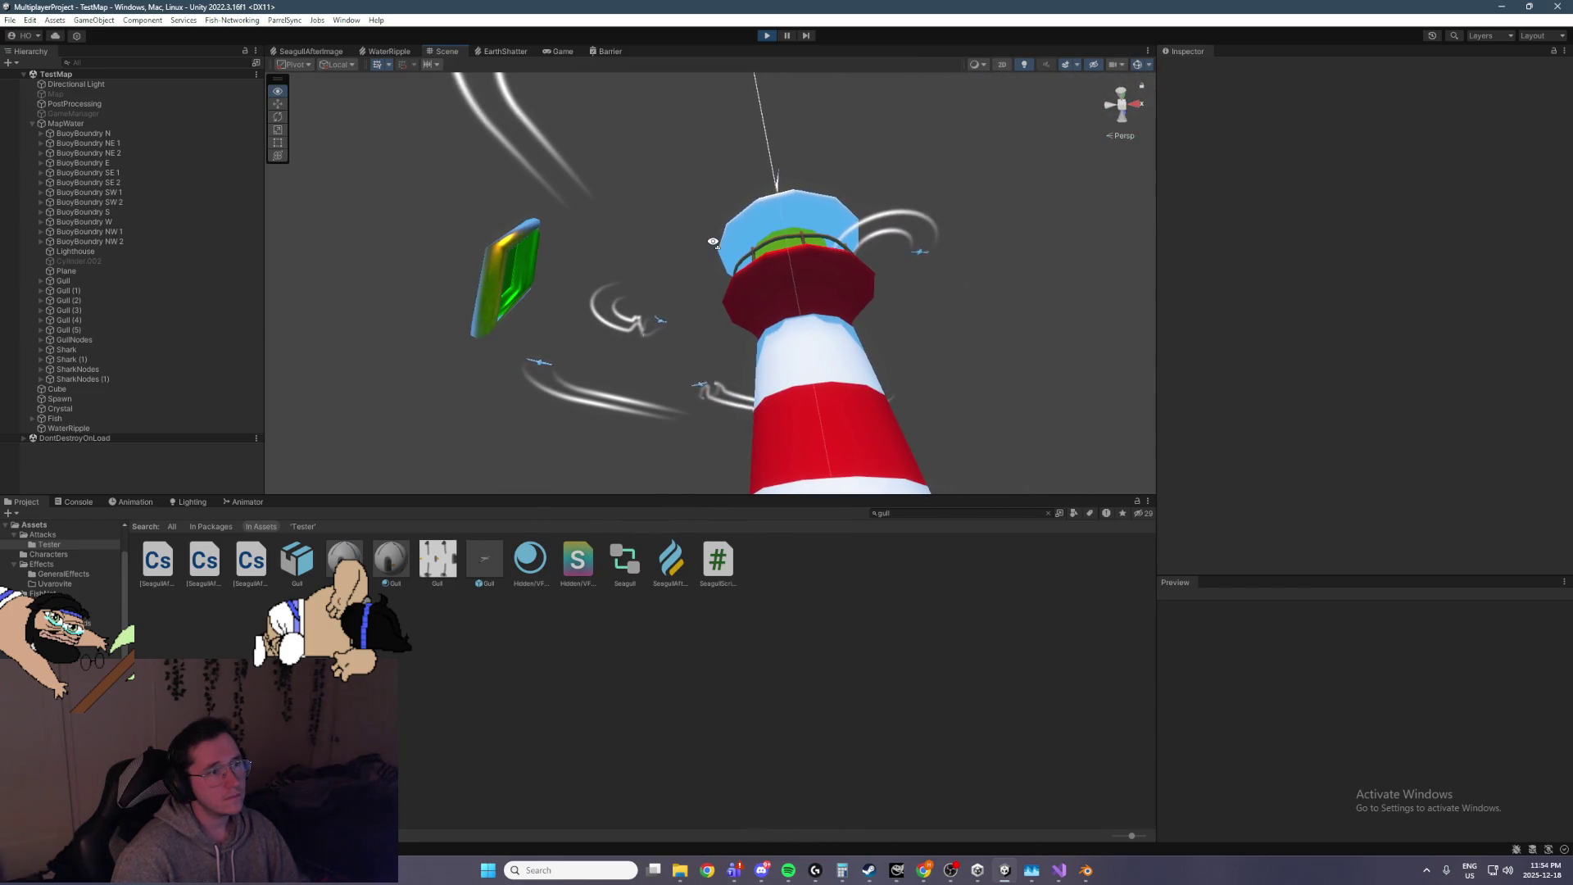
Select Gull (1) and expand its hierarchy down to the left wing tip's trail
left_click(115, 289)
key("Right")
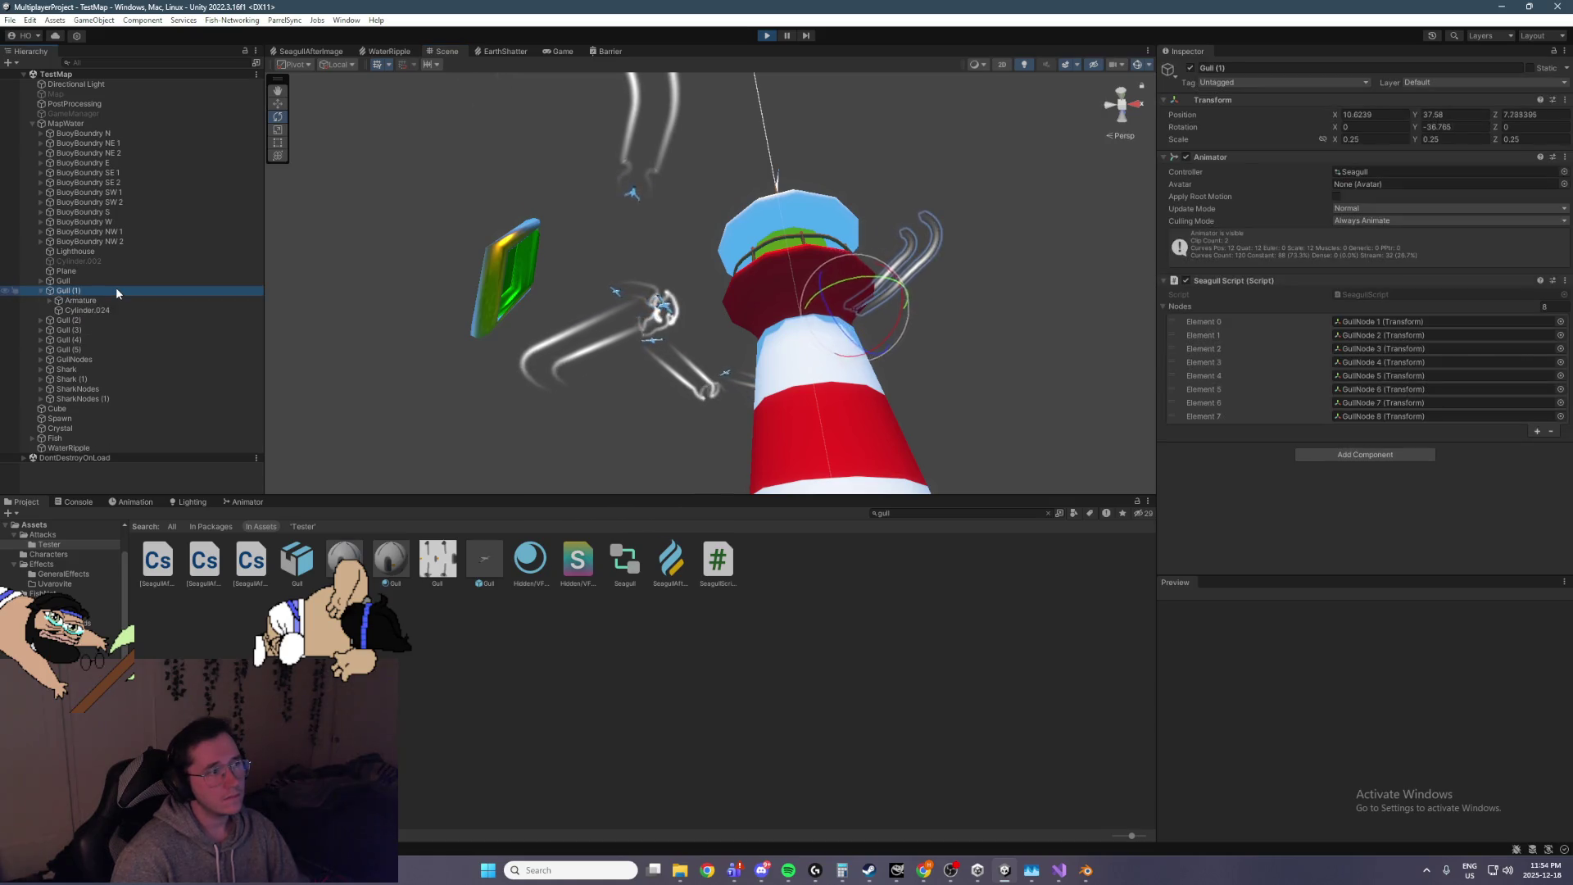
key("Down")
key("Up")
key("Down")
key("Right")
key("Down")
key("Right")
key("Down")
key("Right")
key("Down")
key("Right")
key("Down")
key("Right")
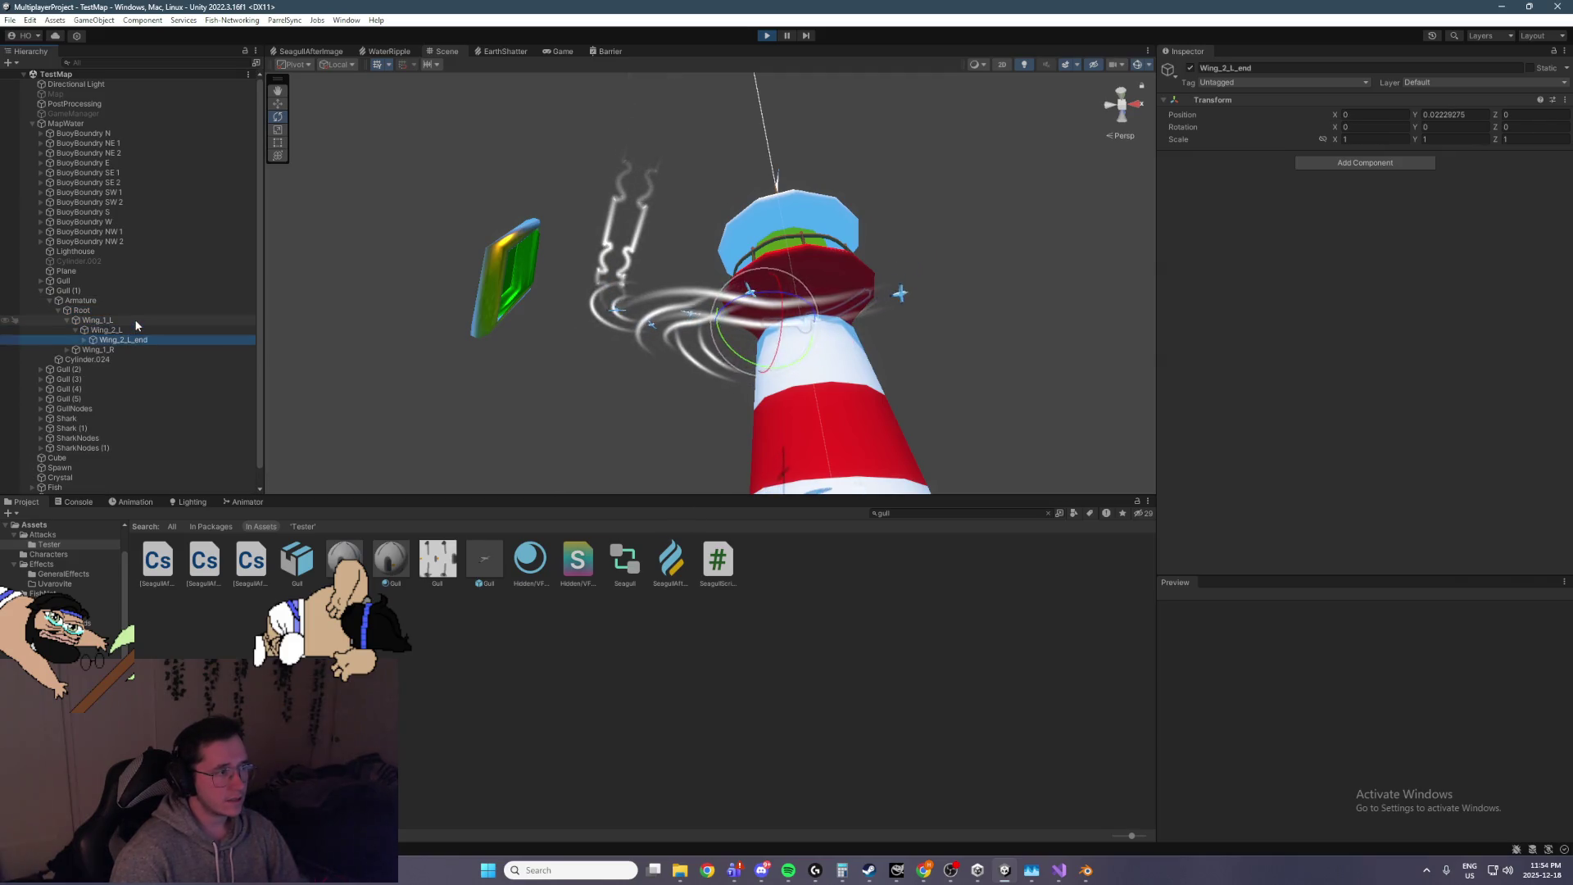
Expand the right wing chain and select both SeagullAfterImage trail objects
key("Down")
key("Down")
key("Right")
key("Down")
key("Down")
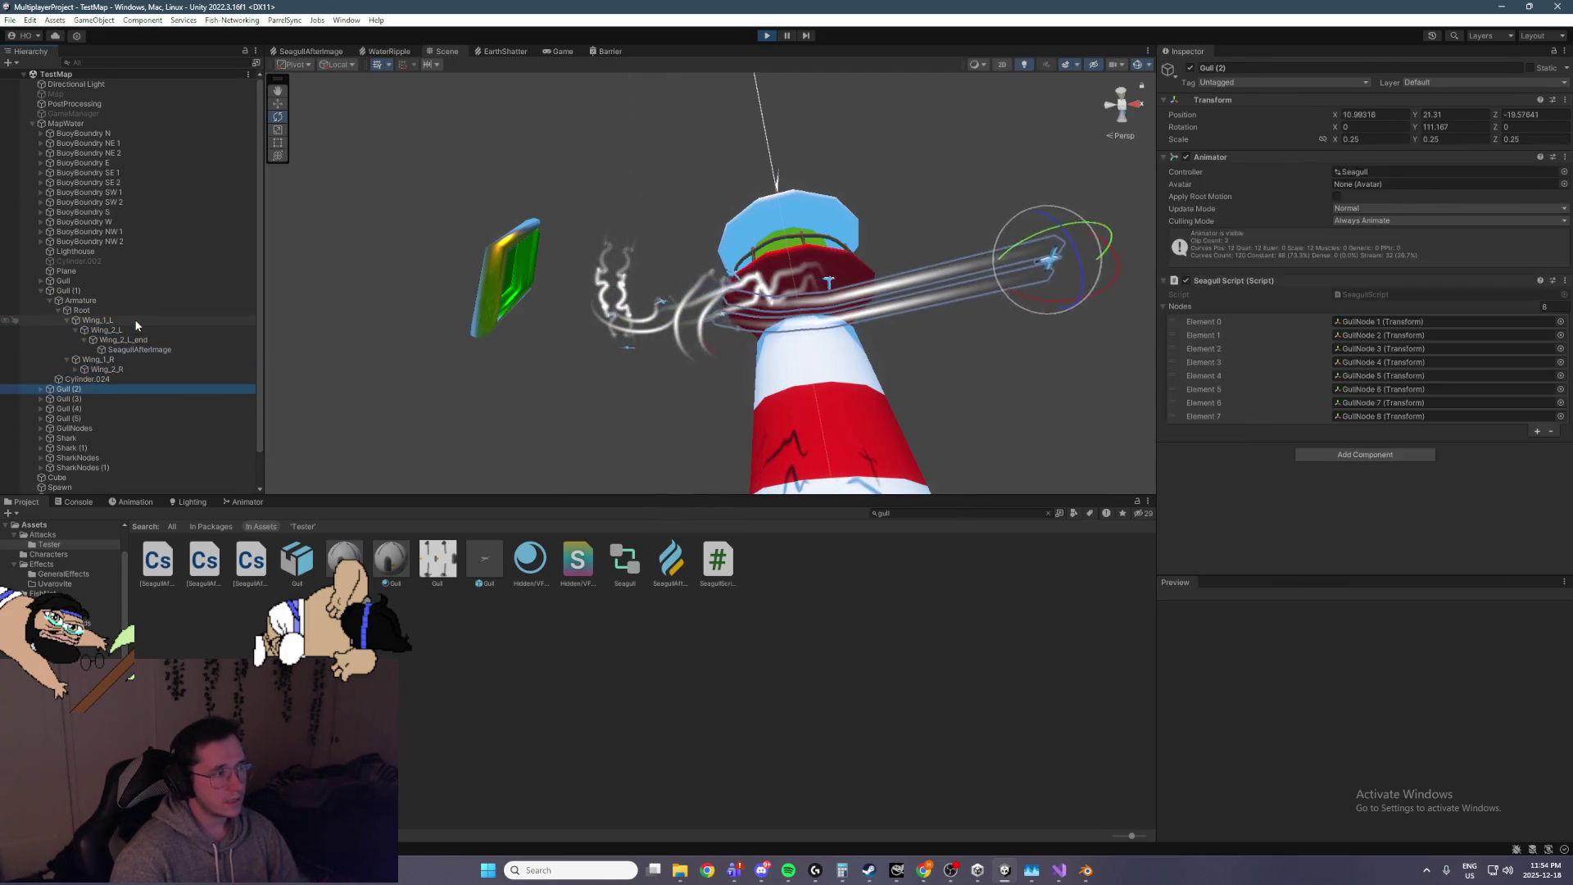
key("Up")
key("Right")
key("Down")
key("Right")
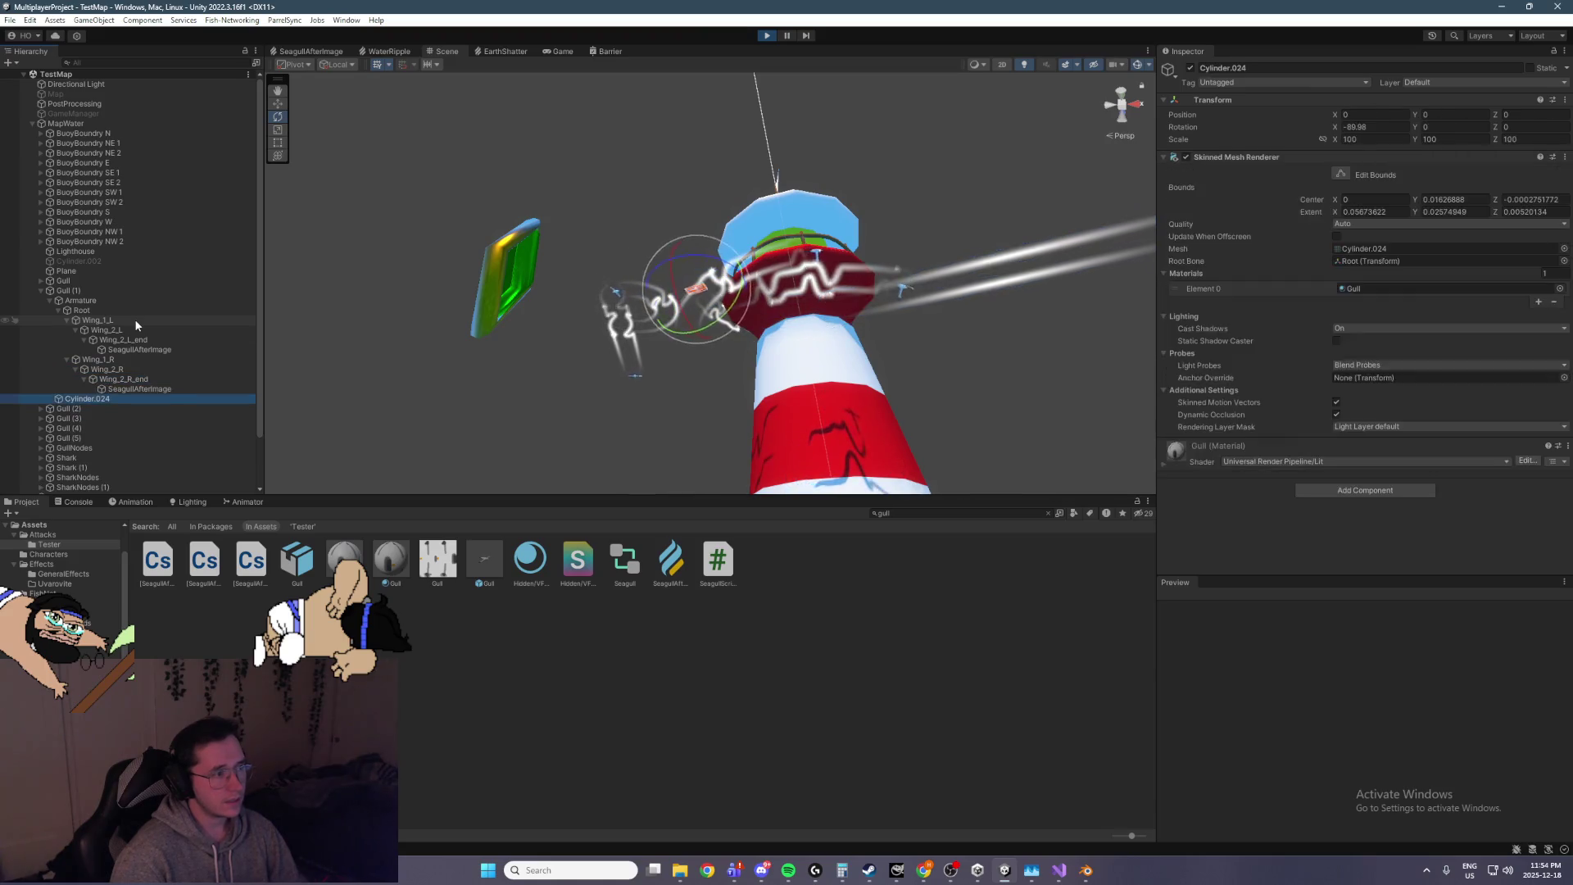
key("Down")
left_click(147, 350, "ctrl")
scroll(1385, 386, "down", 2)
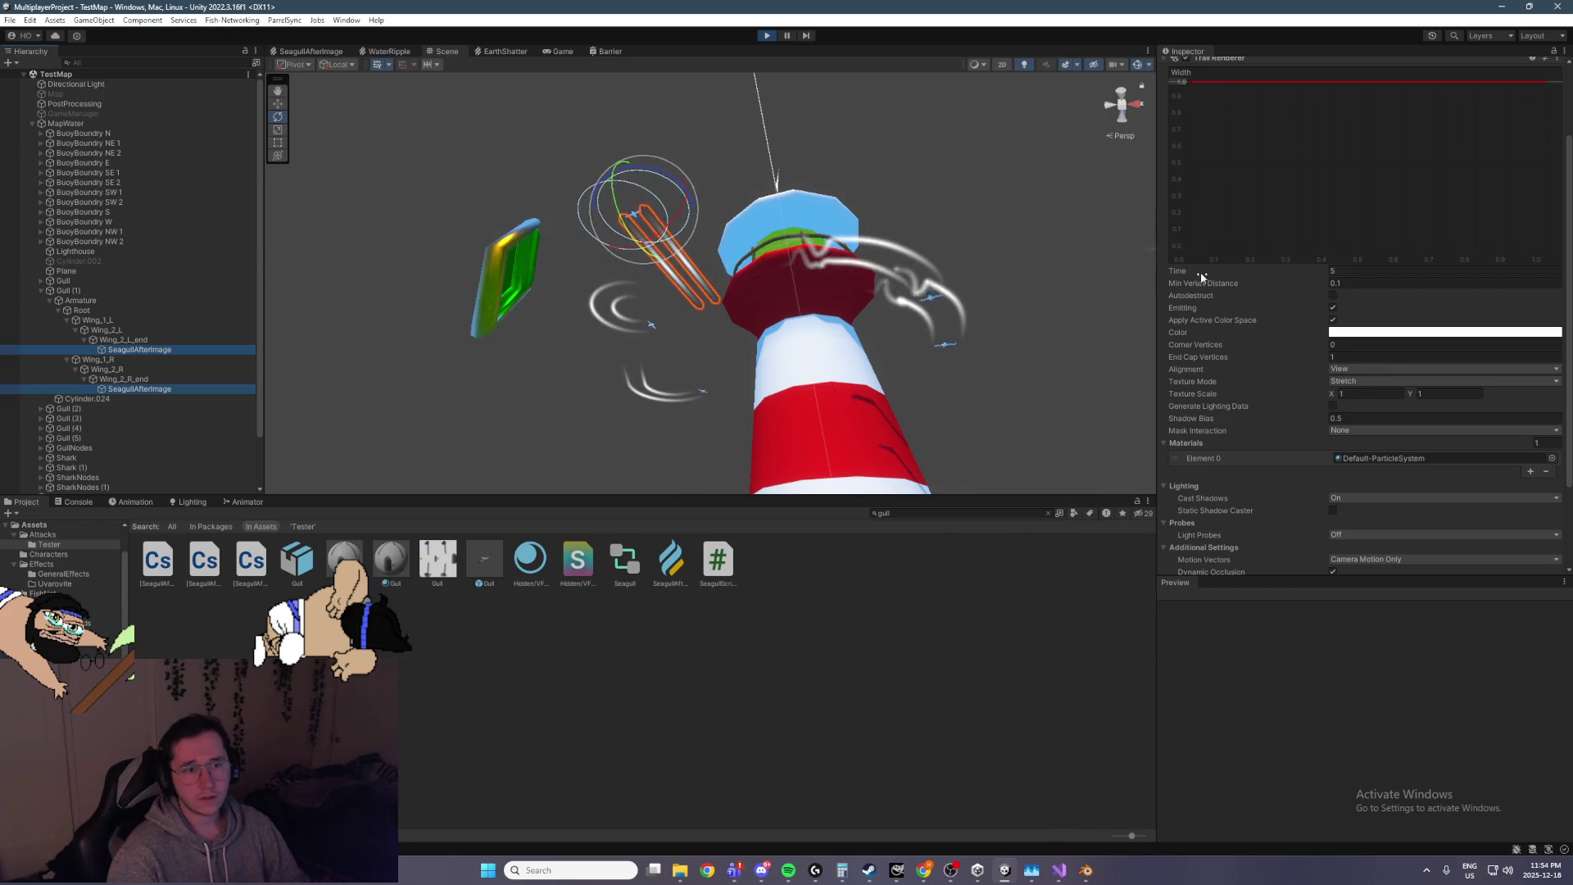
Try Min Vertex Distance values of 0.5, then 0.05, on the wing trail
left_click_drag(1193, 280, 1263, 286)
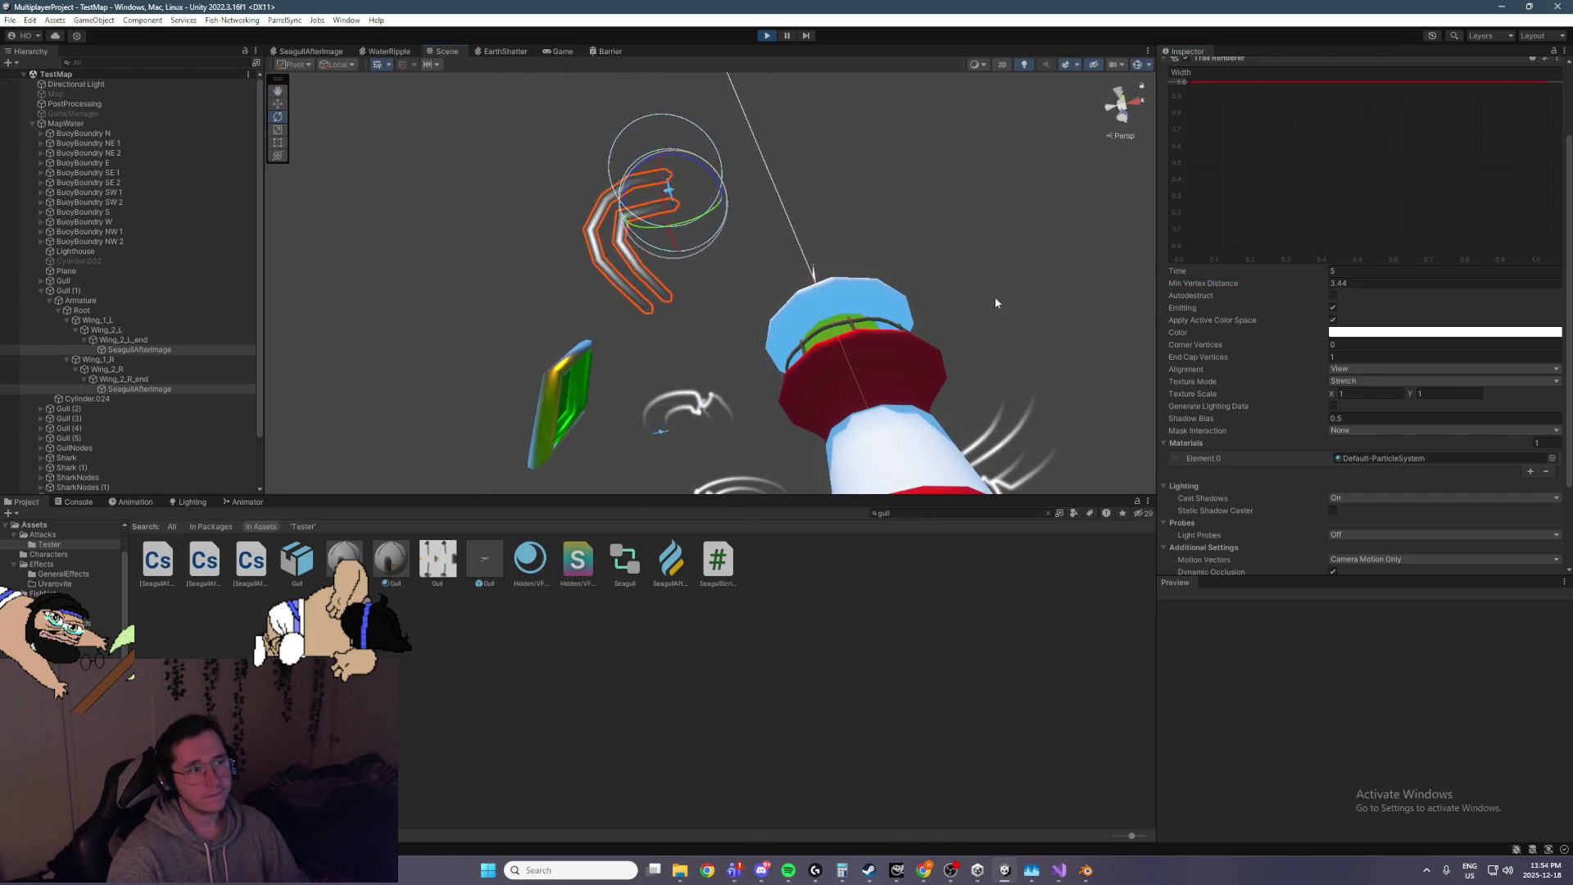
key("ctrl+z")
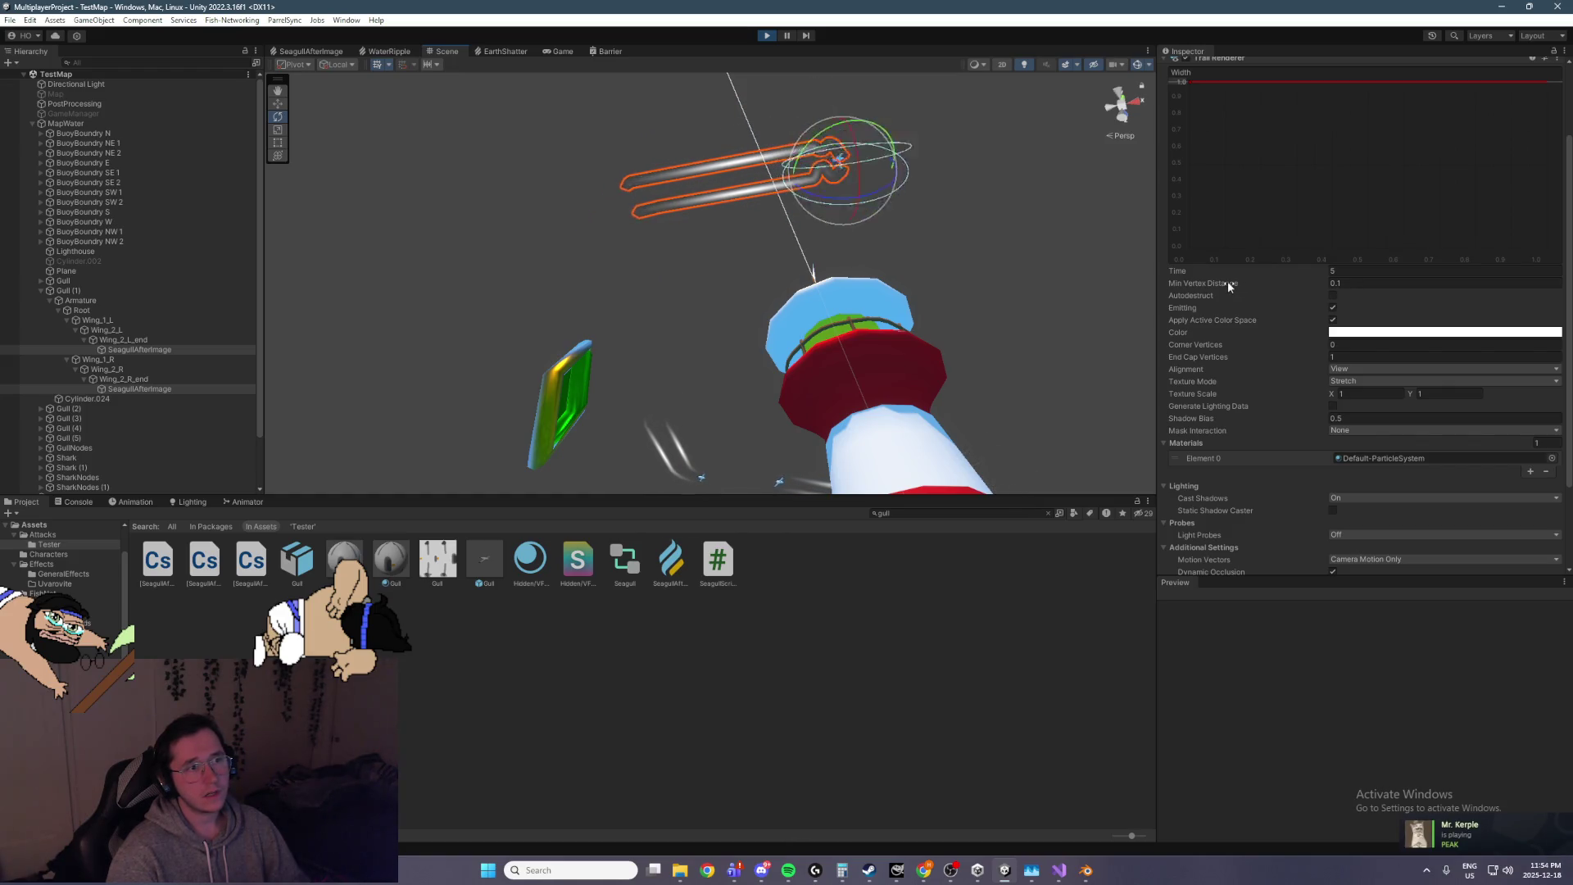
left_click(1374, 284)
type(".5")
key("Return")
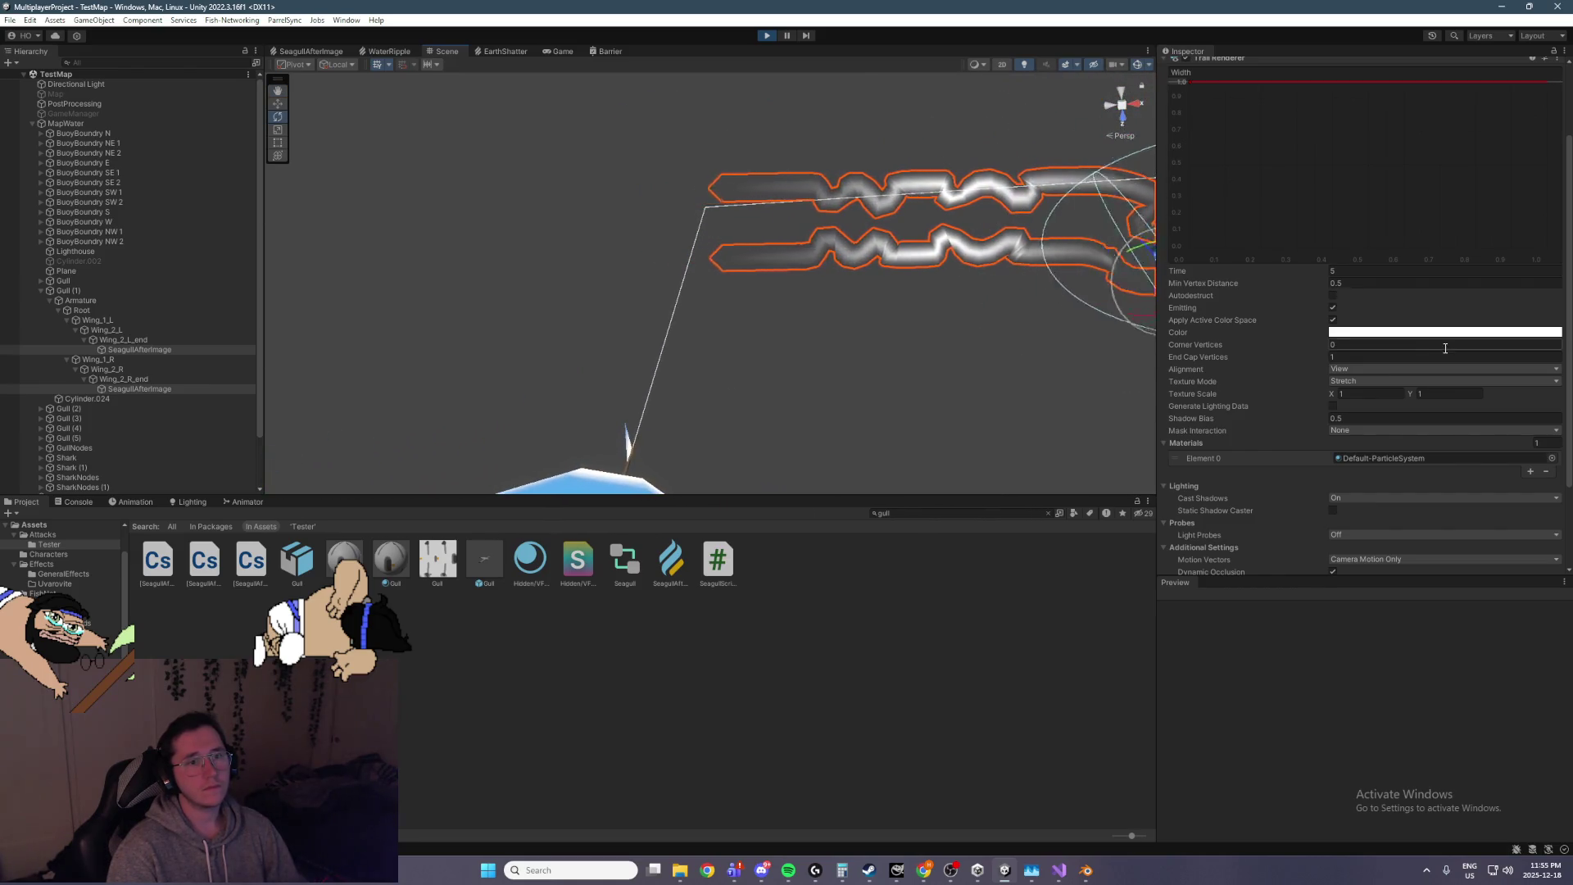
left_click(1387, 283)
key("BackSpace")
type("0")
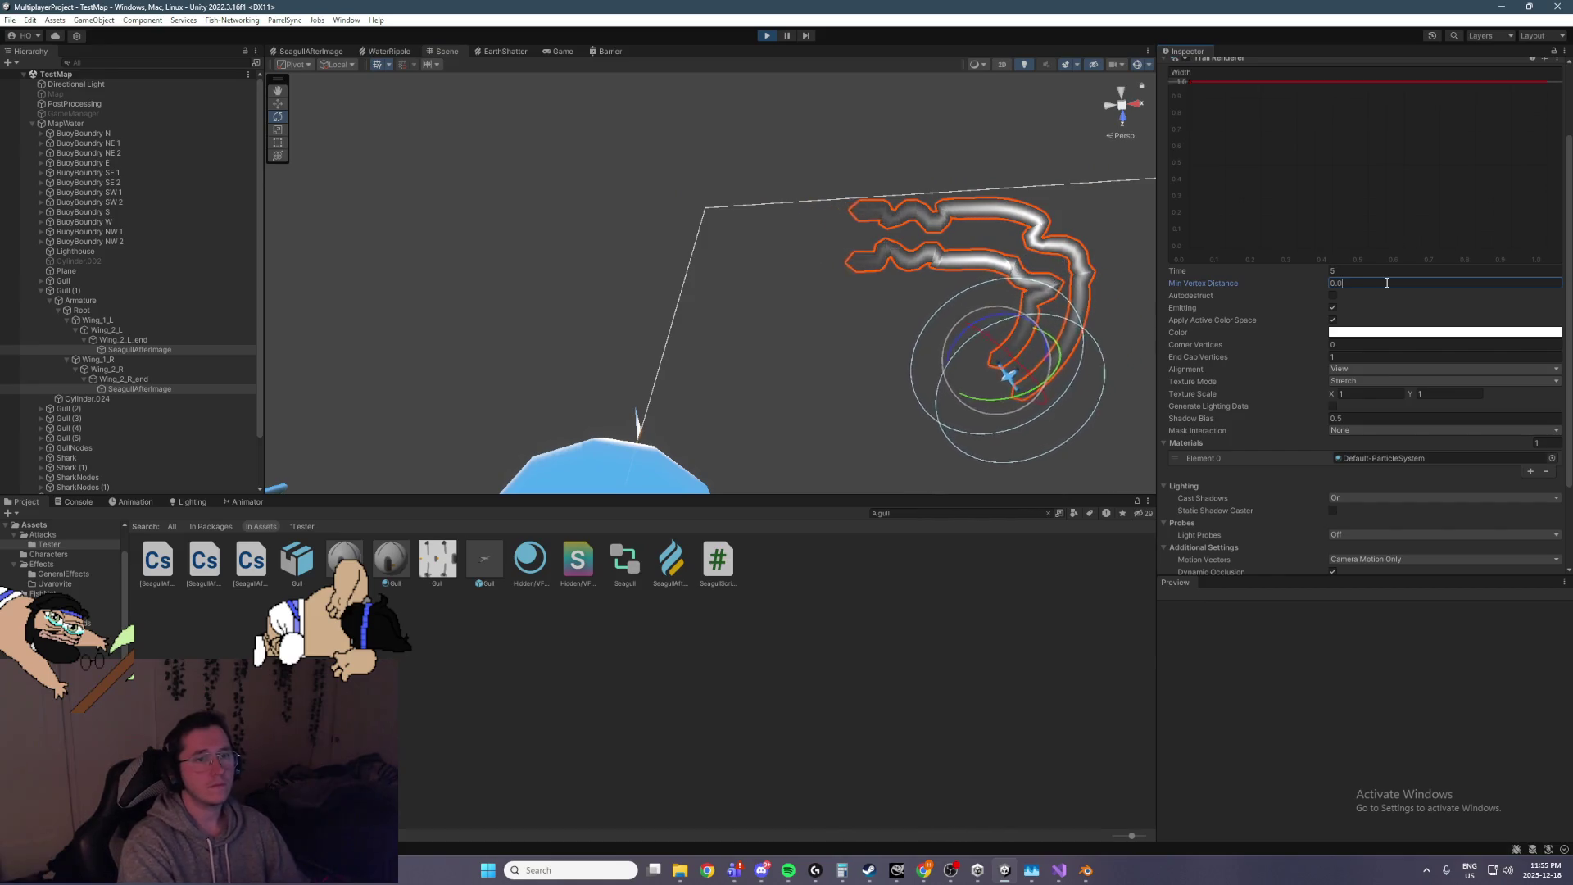
type("5")
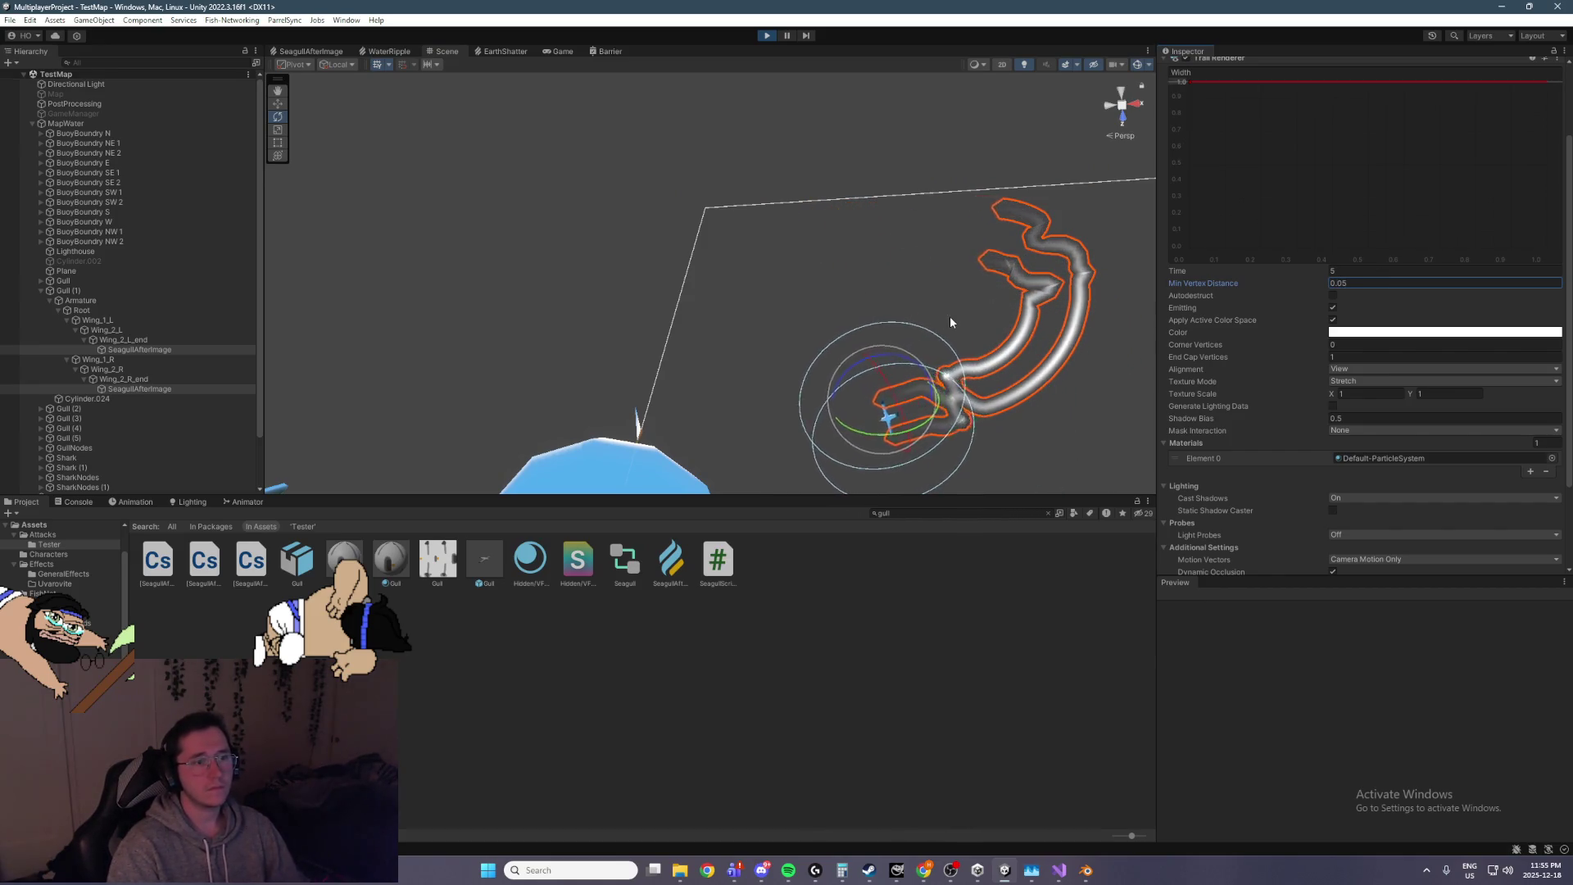
left_click(962, 398)
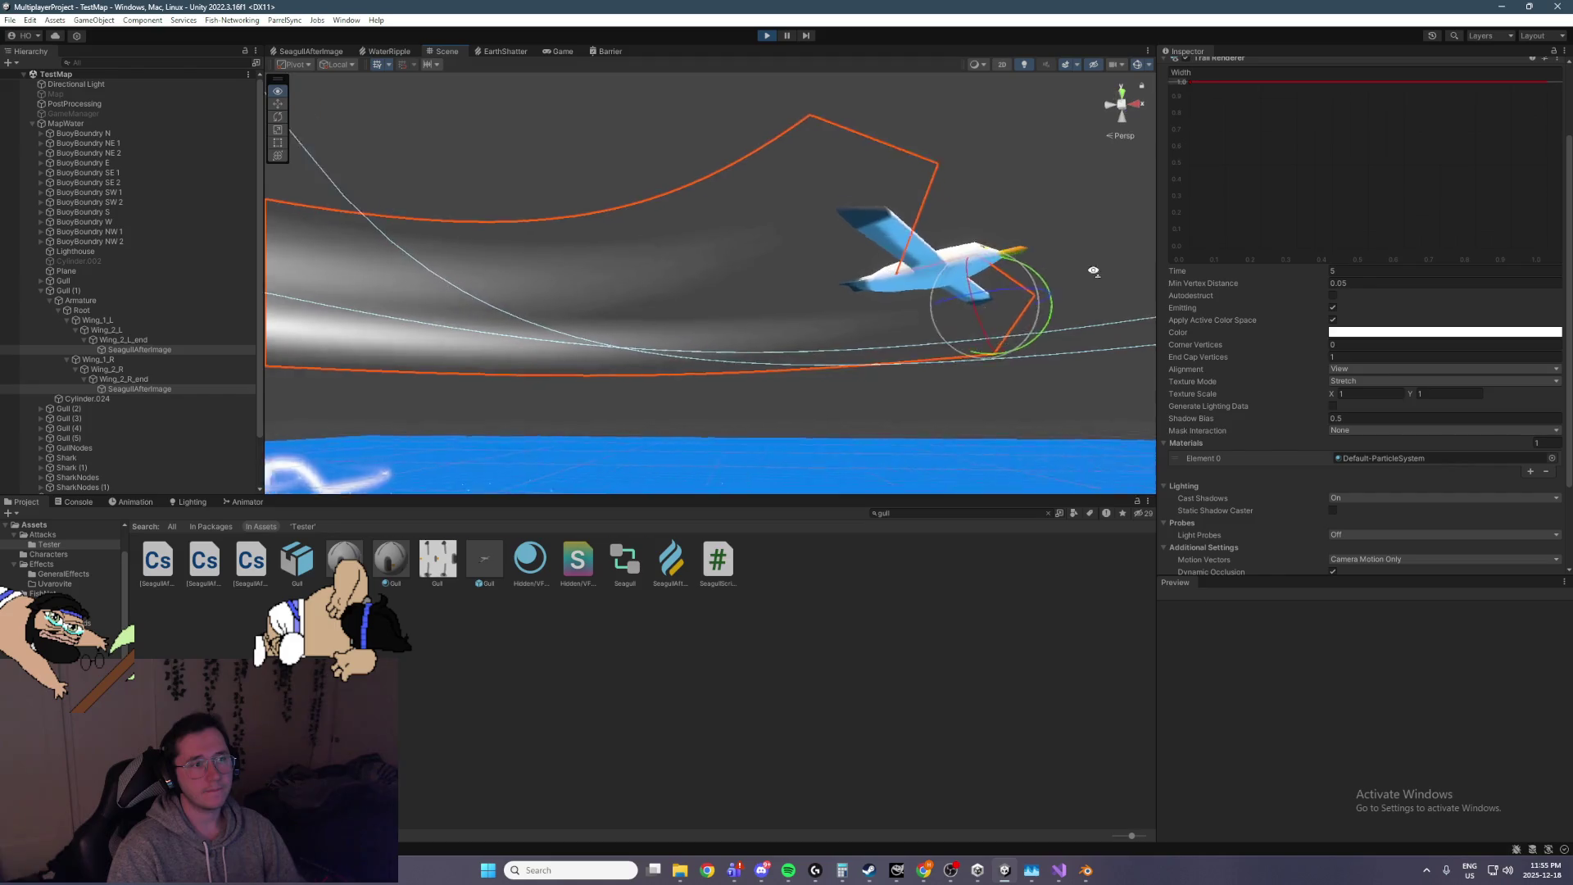
Set Min Vertex Distance to 2, watch the trails, and clear the selection
mouse_move(927, 249)
left_mouse_down()
mouse_move(902, 239)
mouse_move(759, 323)
mouse_move(918, 293)
mouse_move(797, 296)
left_mouse_up()
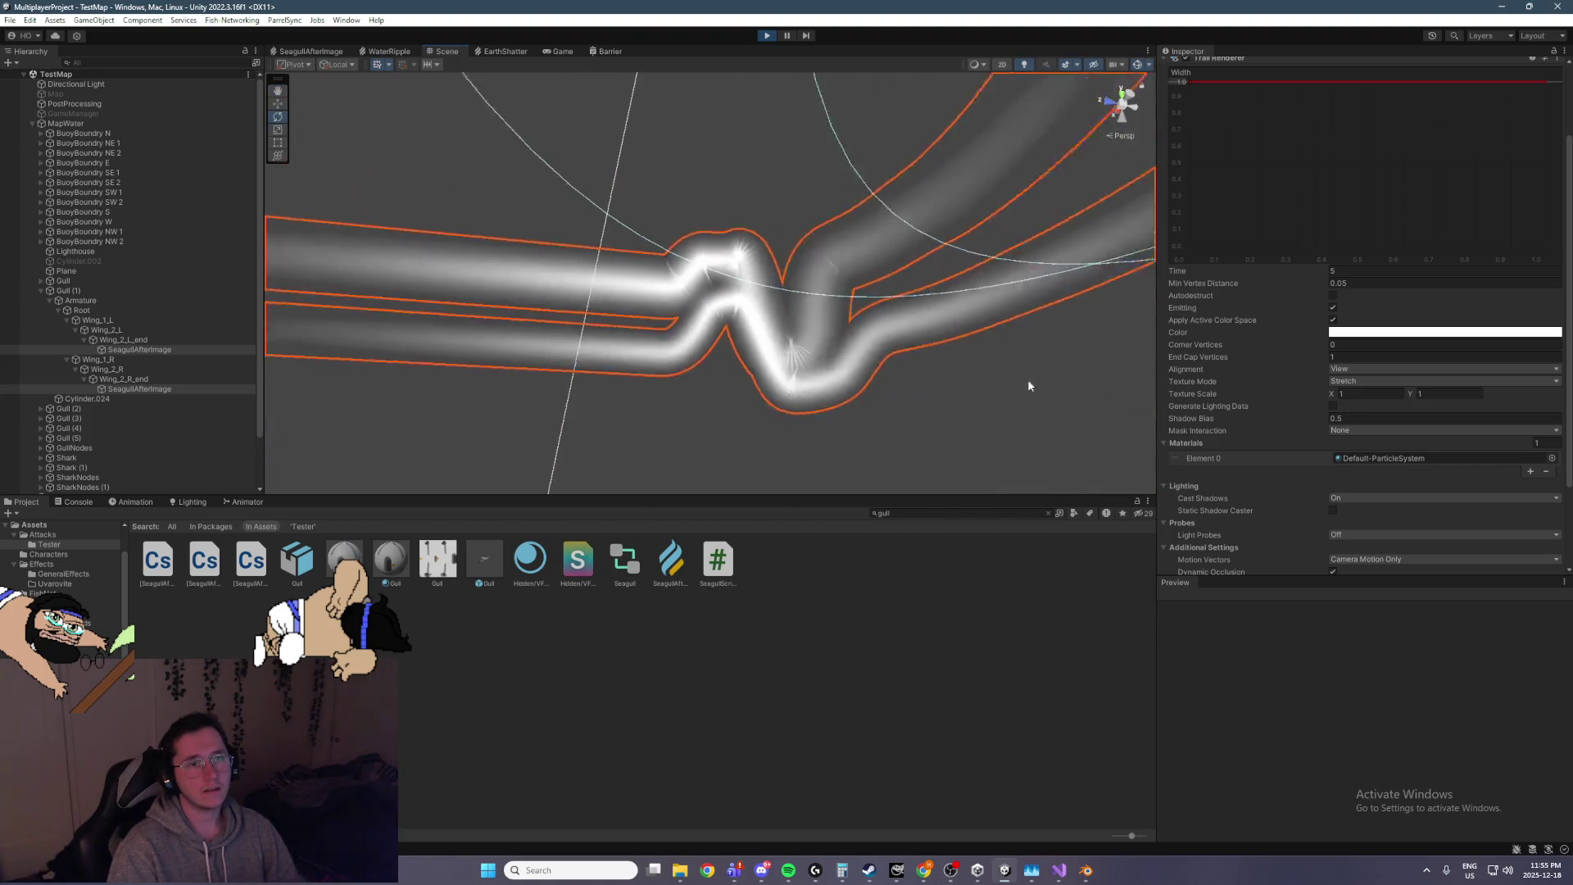
left_click(1382, 285)
key("BackSpace")
key("BackSpace")
key("BackSpace")
type("2")
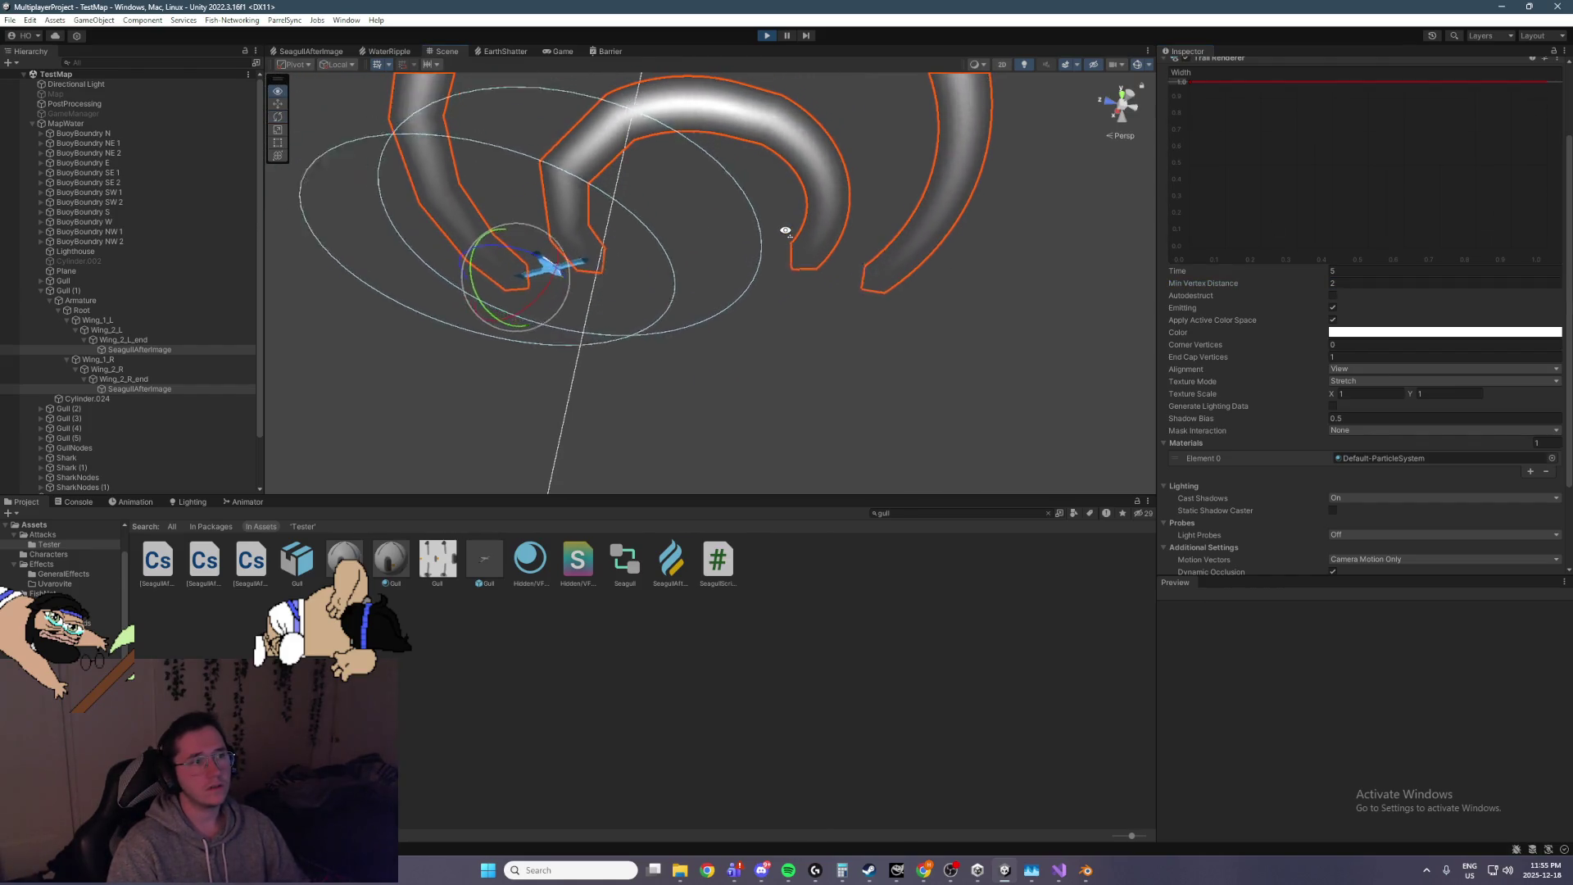
mouse_move(788, 232)
left_mouse_down()
mouse_move(799, 219)
mouse_move(647, 224)
mouse_move(740, 238)
left_mouse_up()
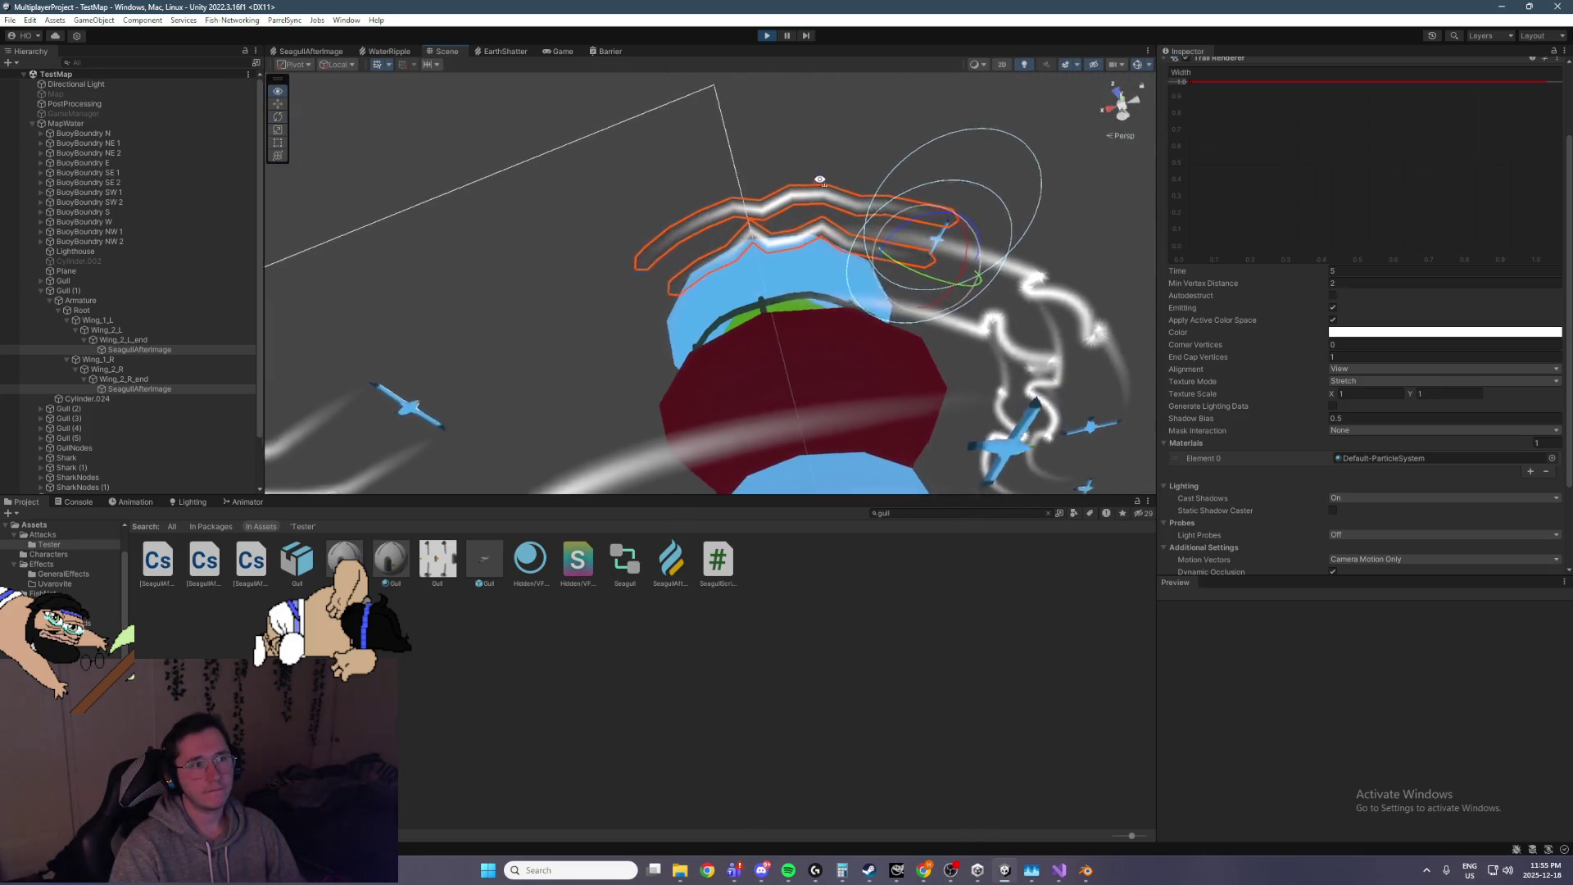
left_click(908, 185)
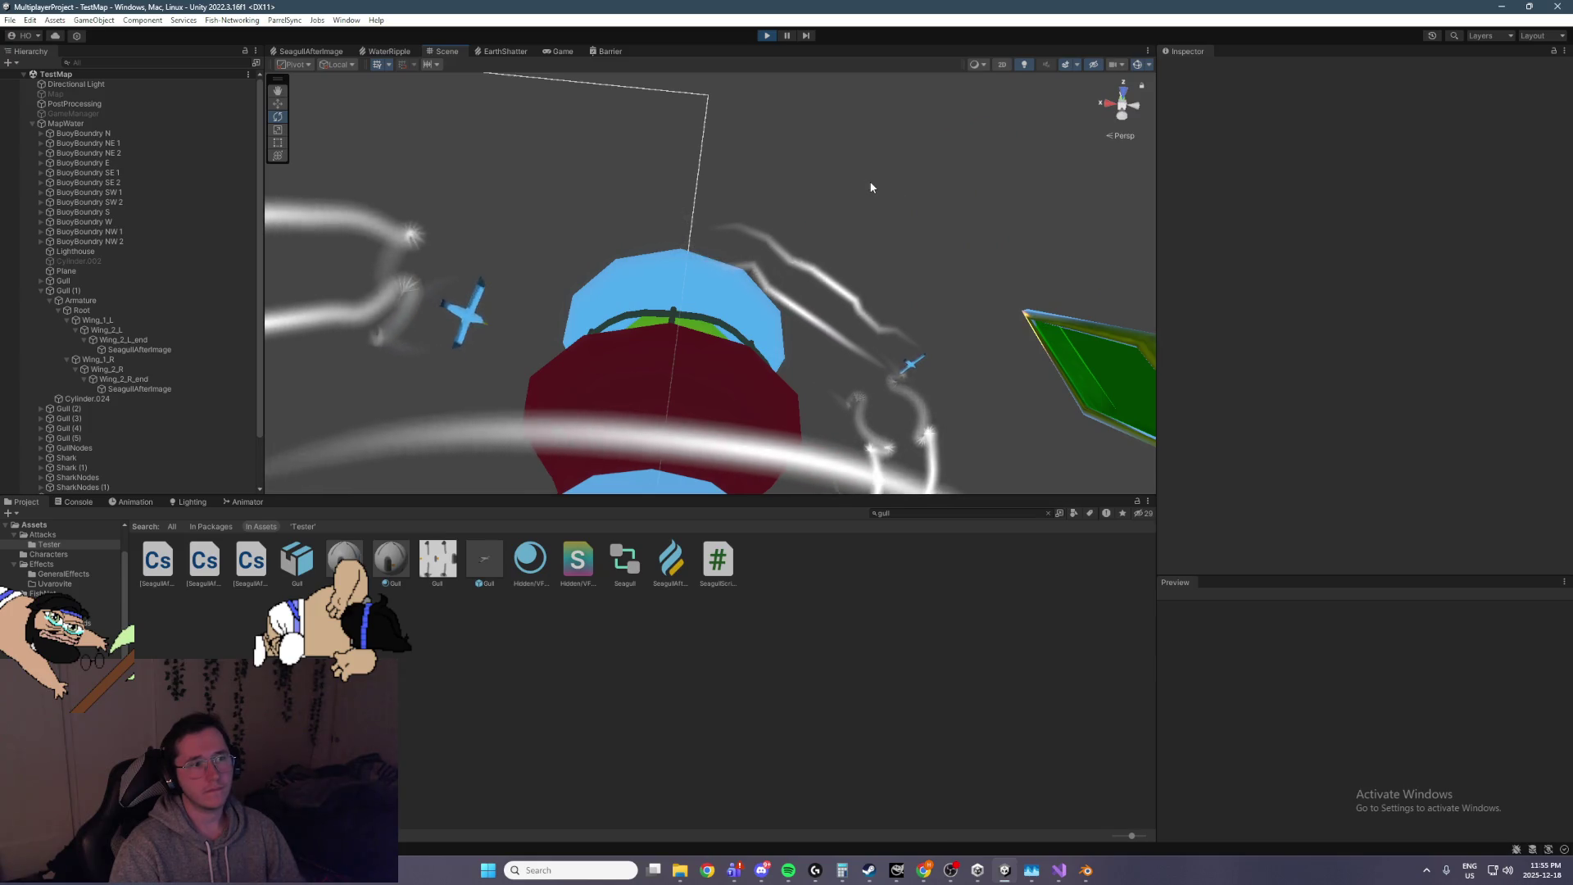
Select both SeagullAfterImage trails and type 1 into their Min Vertex Distance
mouse_move(877, 180)
left_mouse_down()
mouse_move(949, 216)
mouse_move(766, 354)
left_mouse_up()
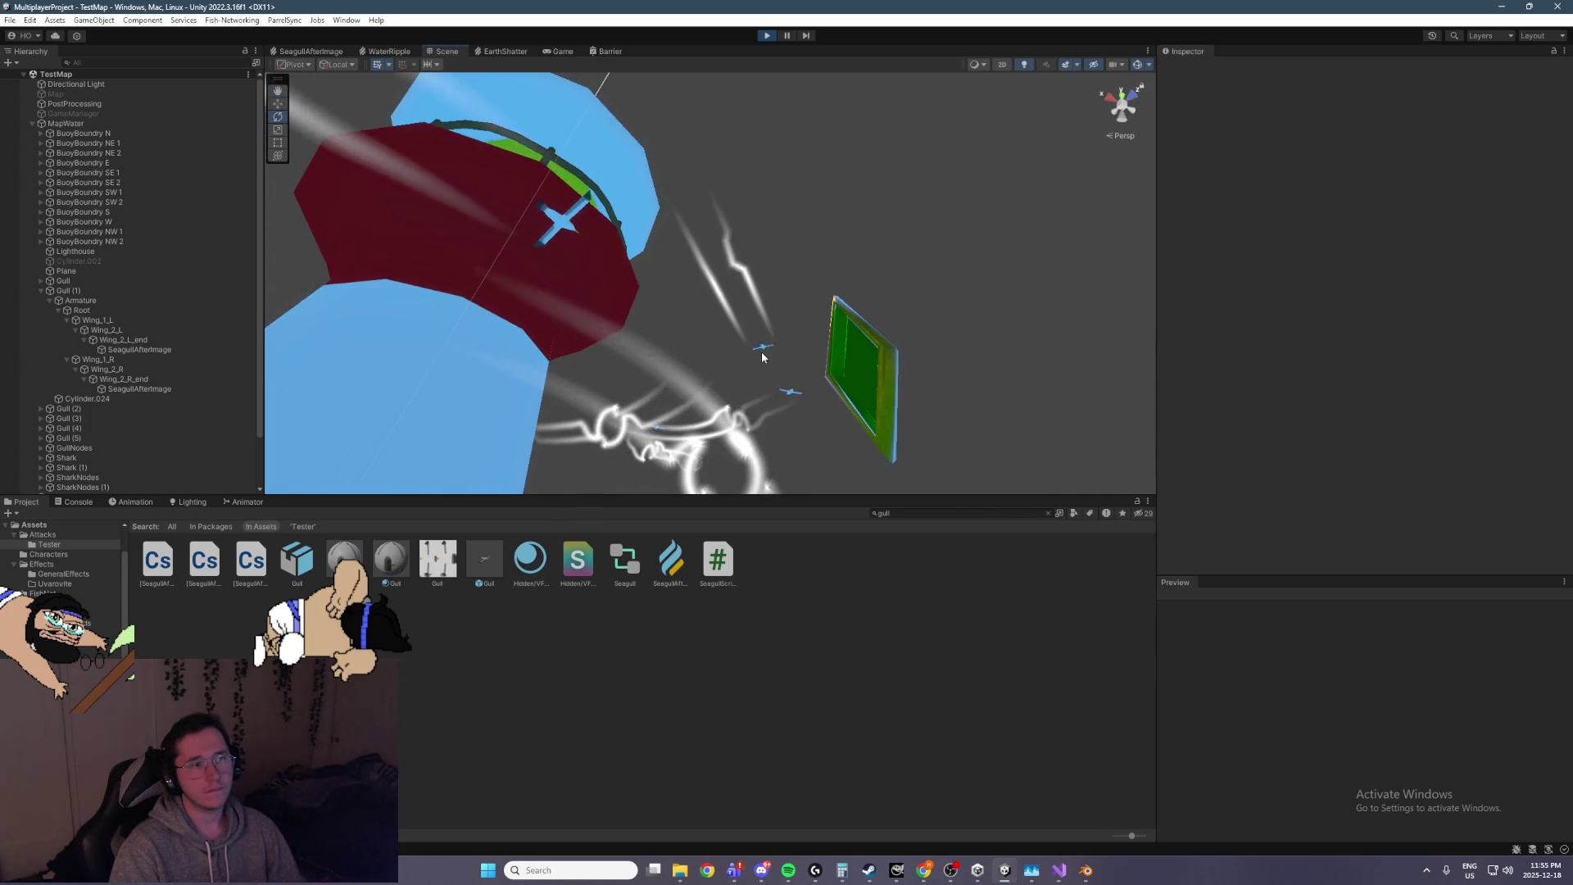
left_click(139, 349)
left_click(159, 389, "ctrl")
left_click(1375, 382)
type("1")
mouse_move(1015, 404)
left_mouse_down()
mouse_move(861, 325)
mouse_move(789, 356)
mouse_move(814, 426)
mouse_move(825, 365)
mouse_move(744, 344)
mouse_move(804, 285)
mouse_move(893, 286)
left_mouse_up()
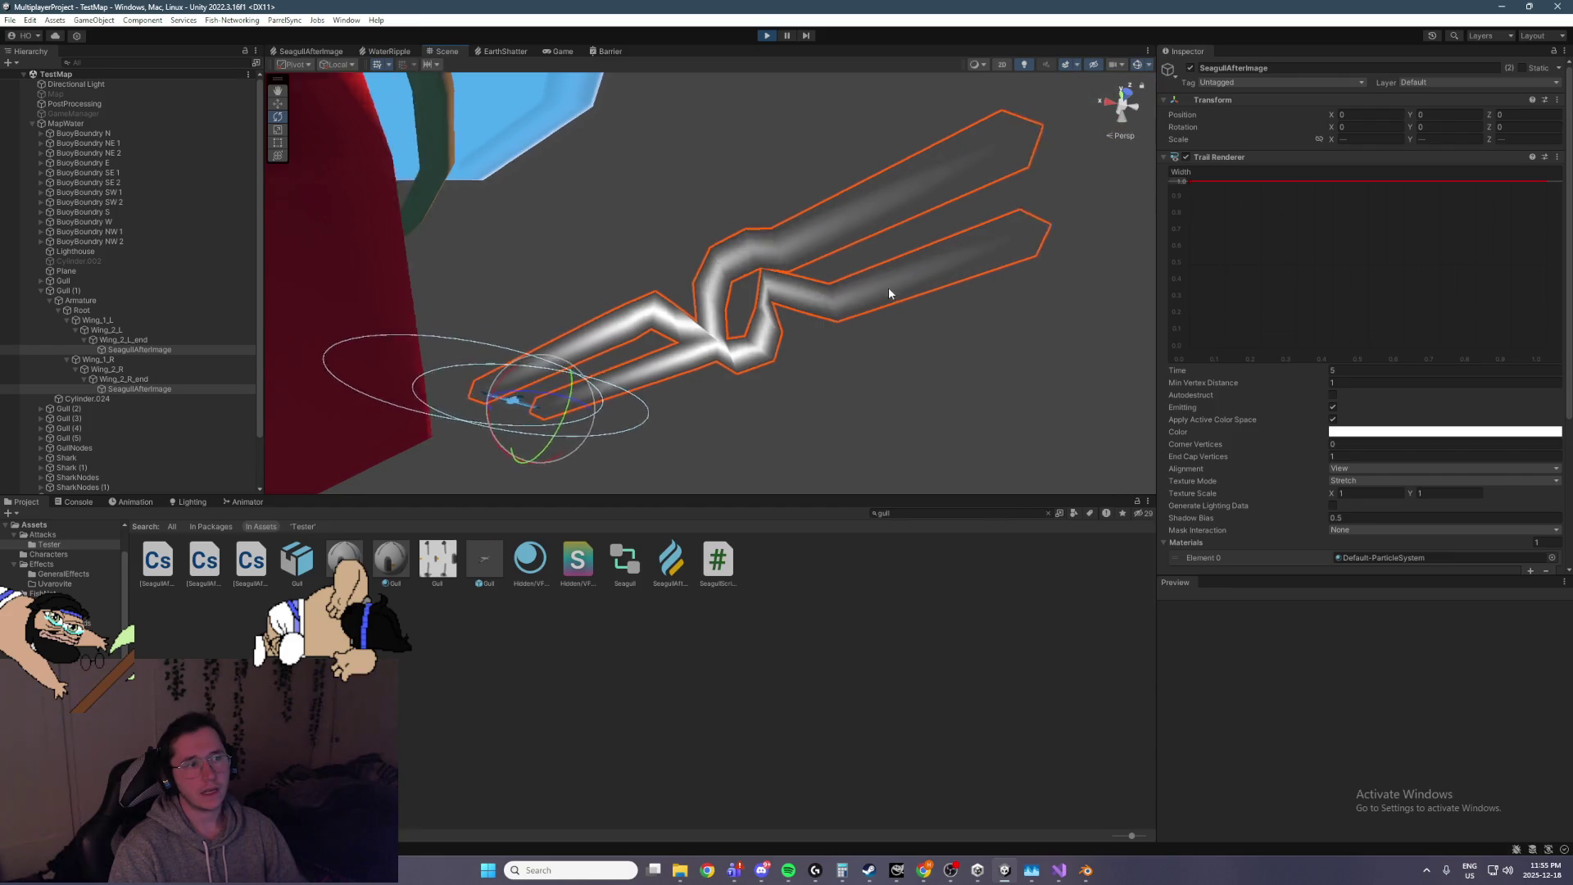
mouse_move(830, 332)
left_mouse_down()
mouse_move(740, 336)
mouse_move(785, 342)
mouse_move(692, 214)
mouse_move(813, 219)
mouse_move(910, 266)
left_mouse_up()
left_click(1553, 557)
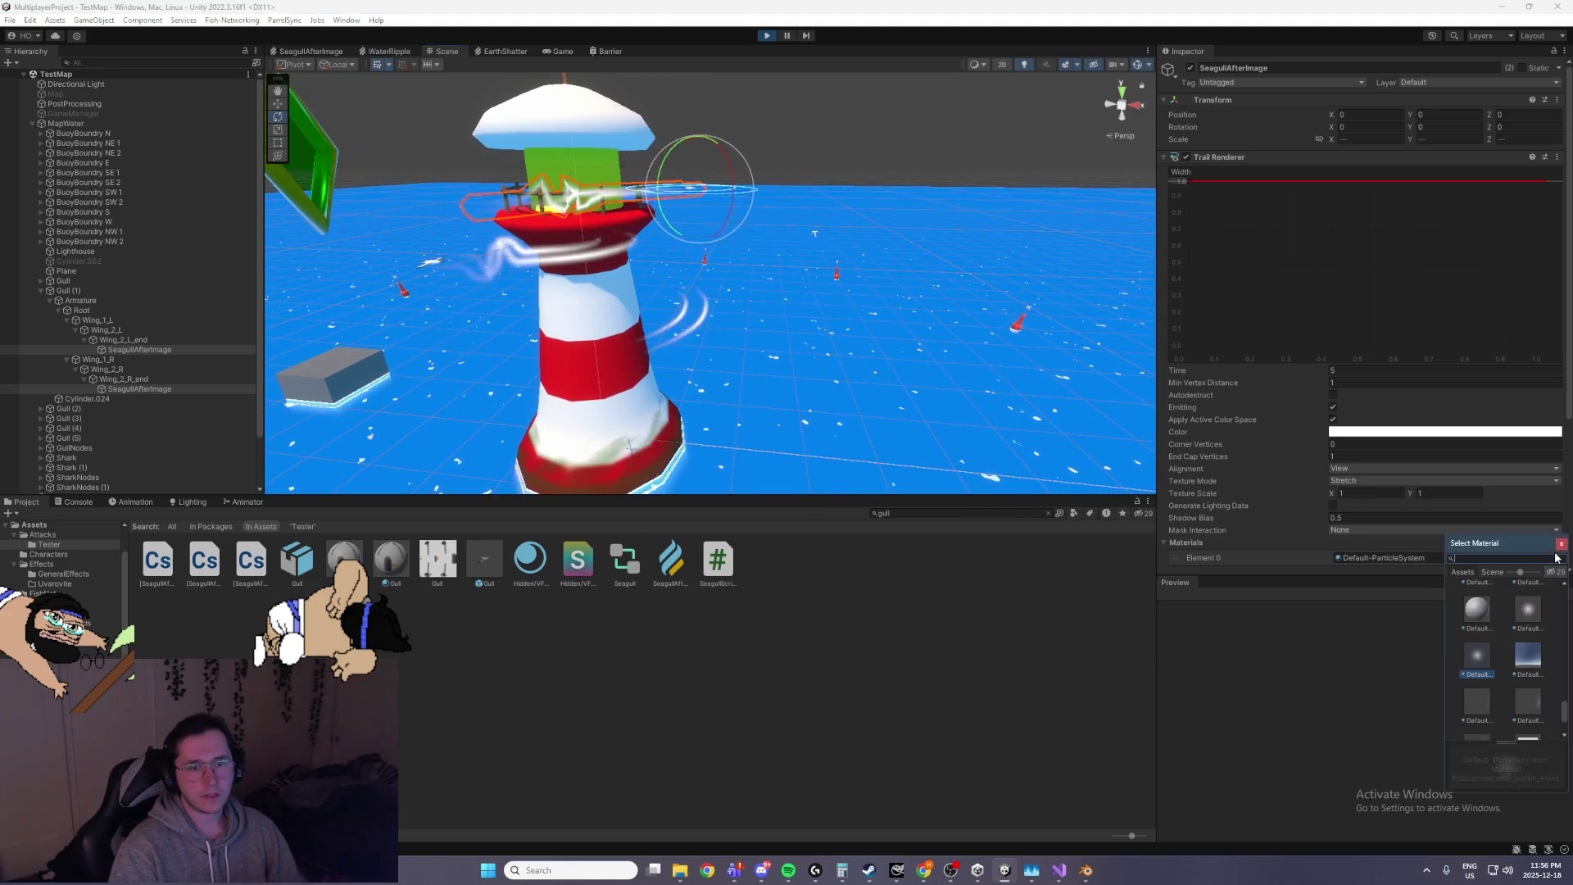
Give the wing trails the SpatialMappingWireframe material and frame the gull wings to see it
scroll(1508, 648, "up", 5)
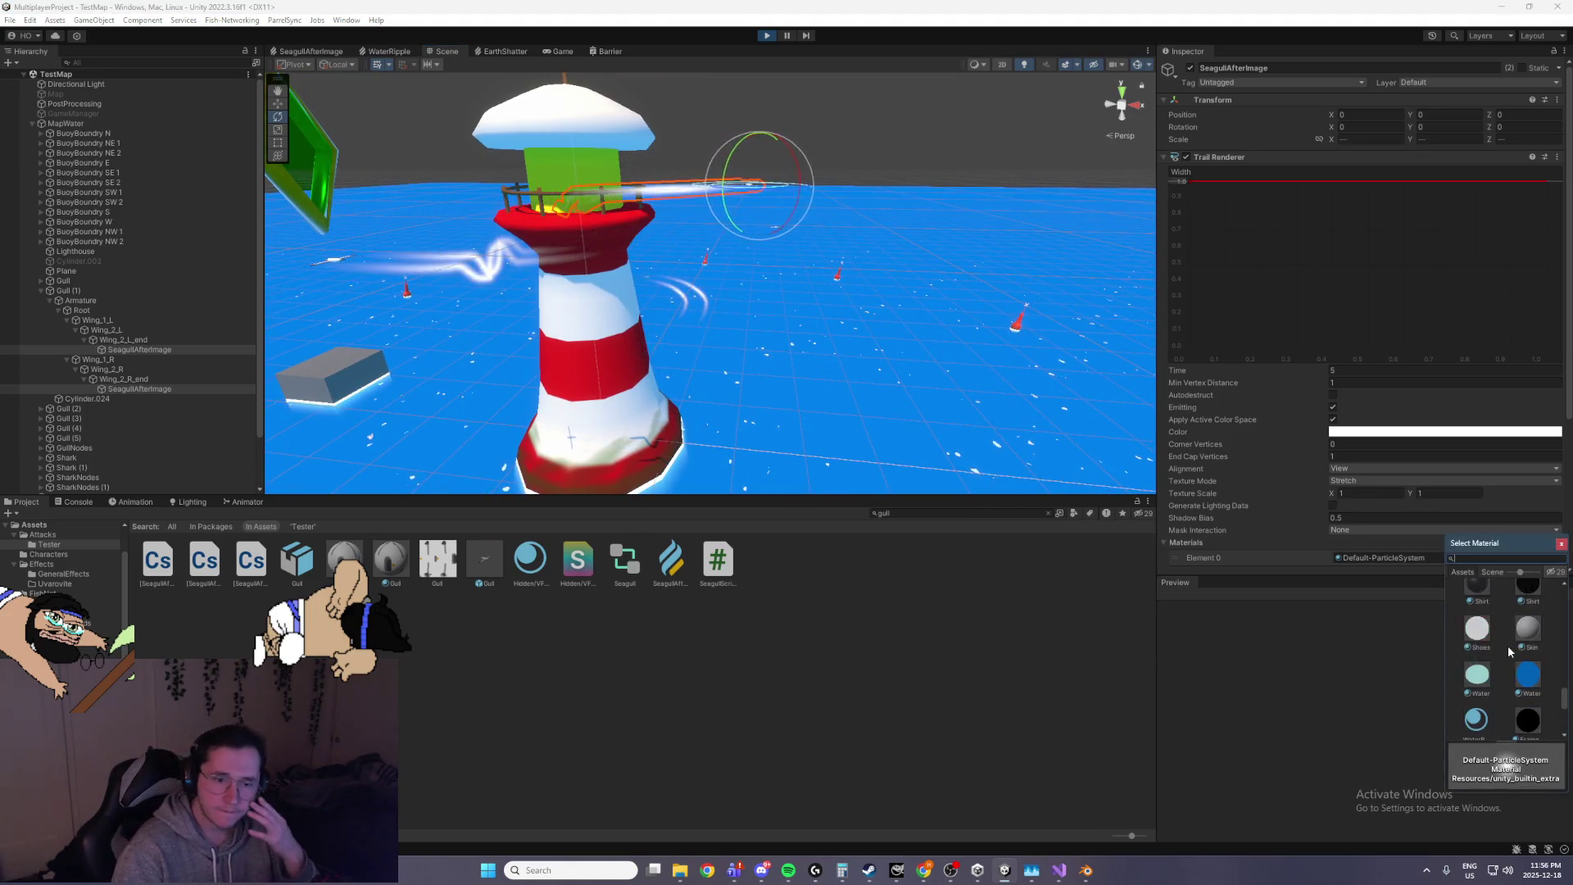
scroll(1511, 642, "up", 10)
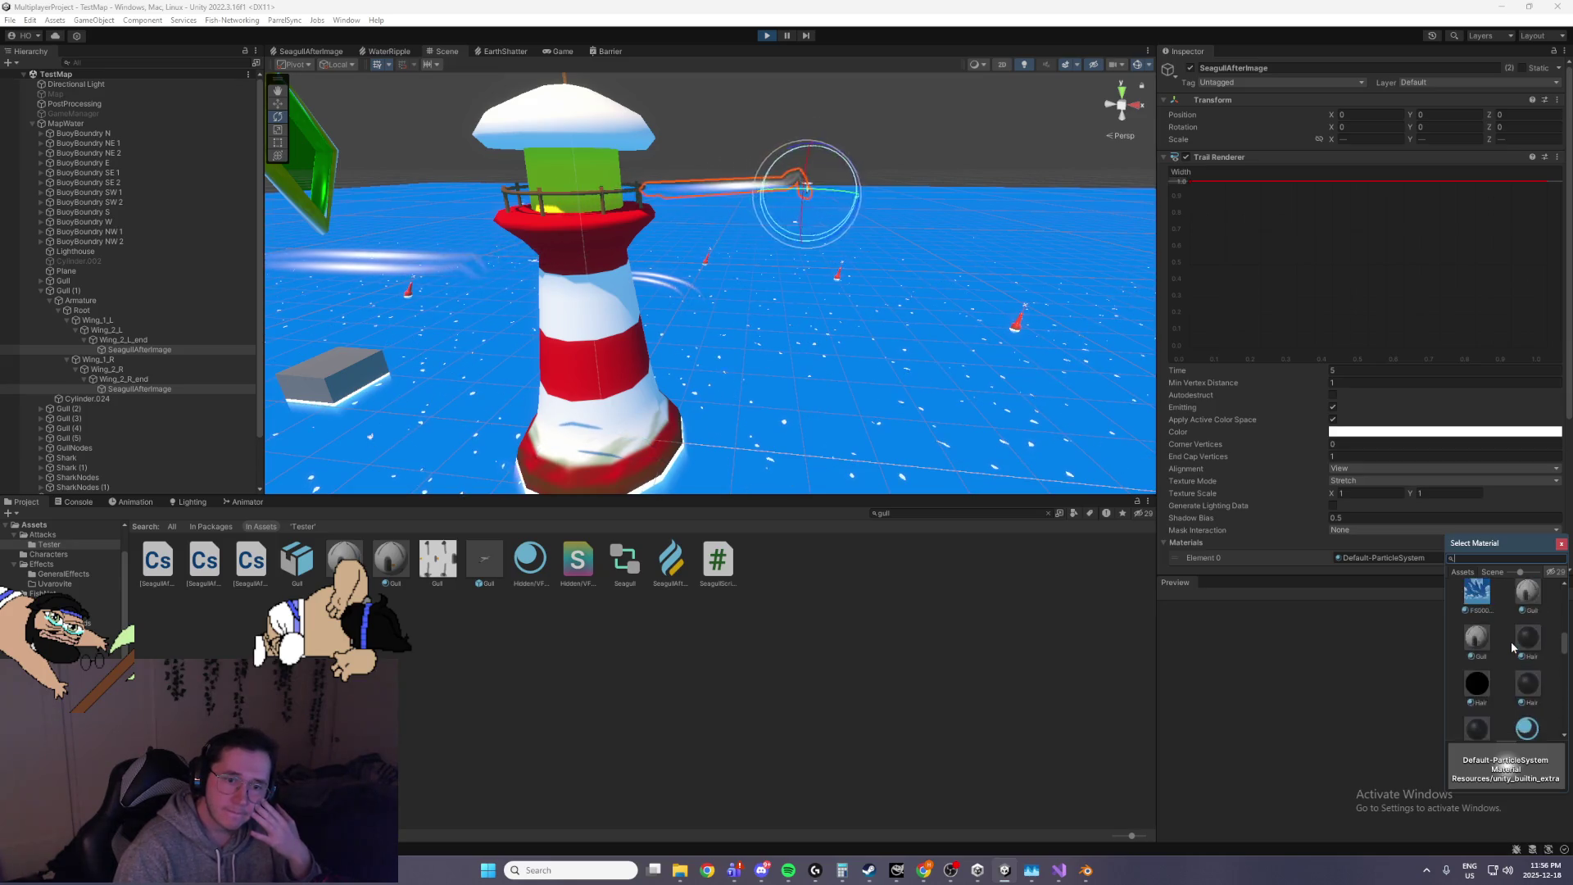
scroll(1512, 642, "down", 6)
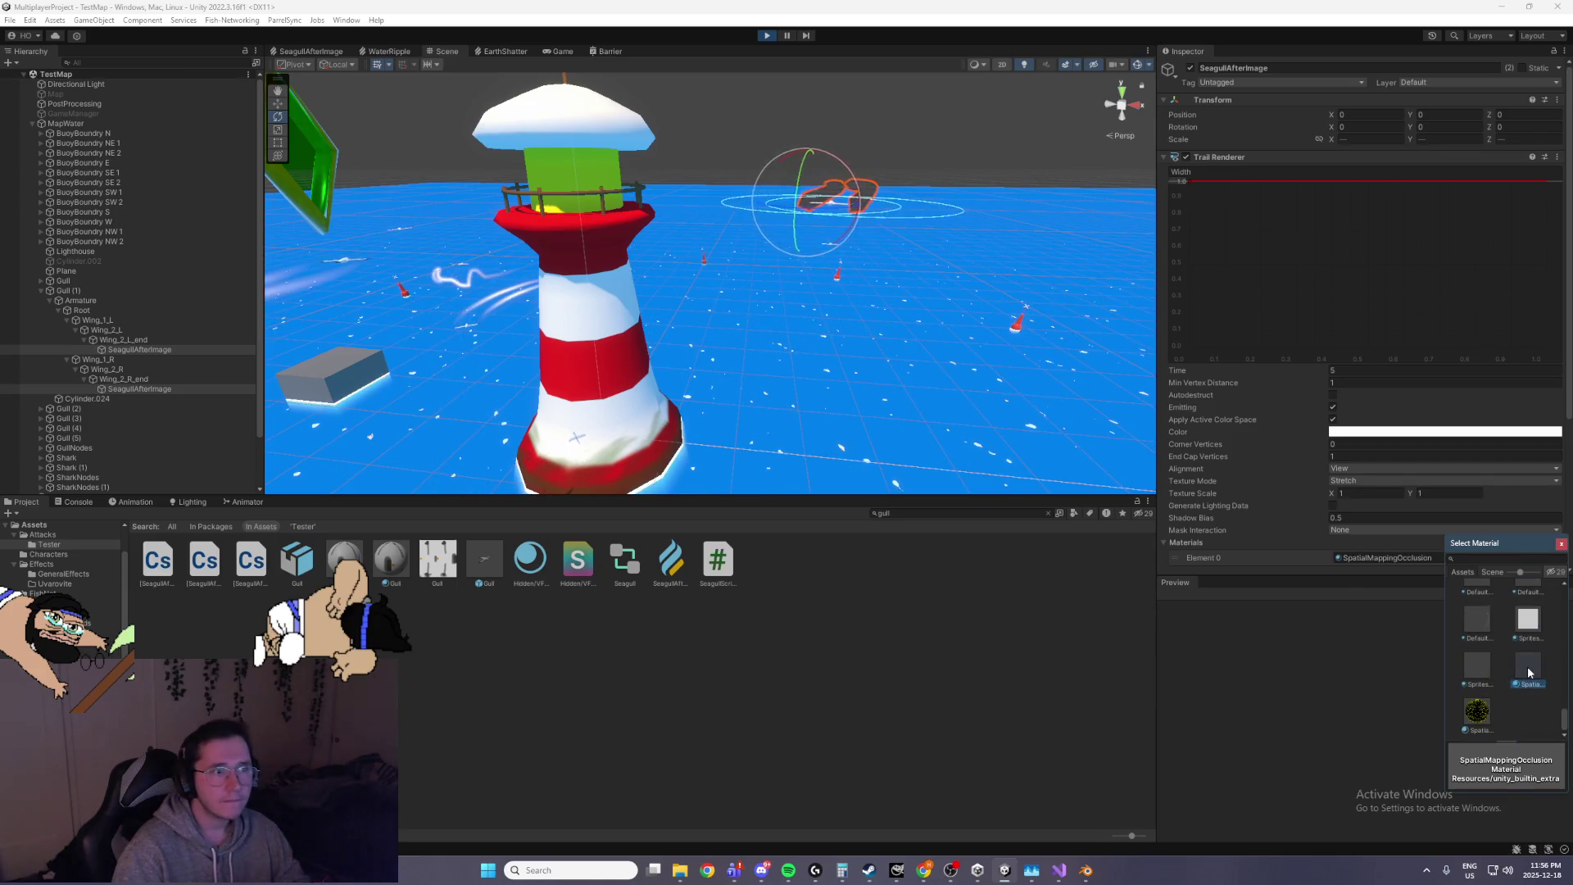
mouse_move(1046, 496)
left_mouse_down()
mouse_move(1046, 527)
mouse_move(991, 489)
left_mouse_up()
key("f")
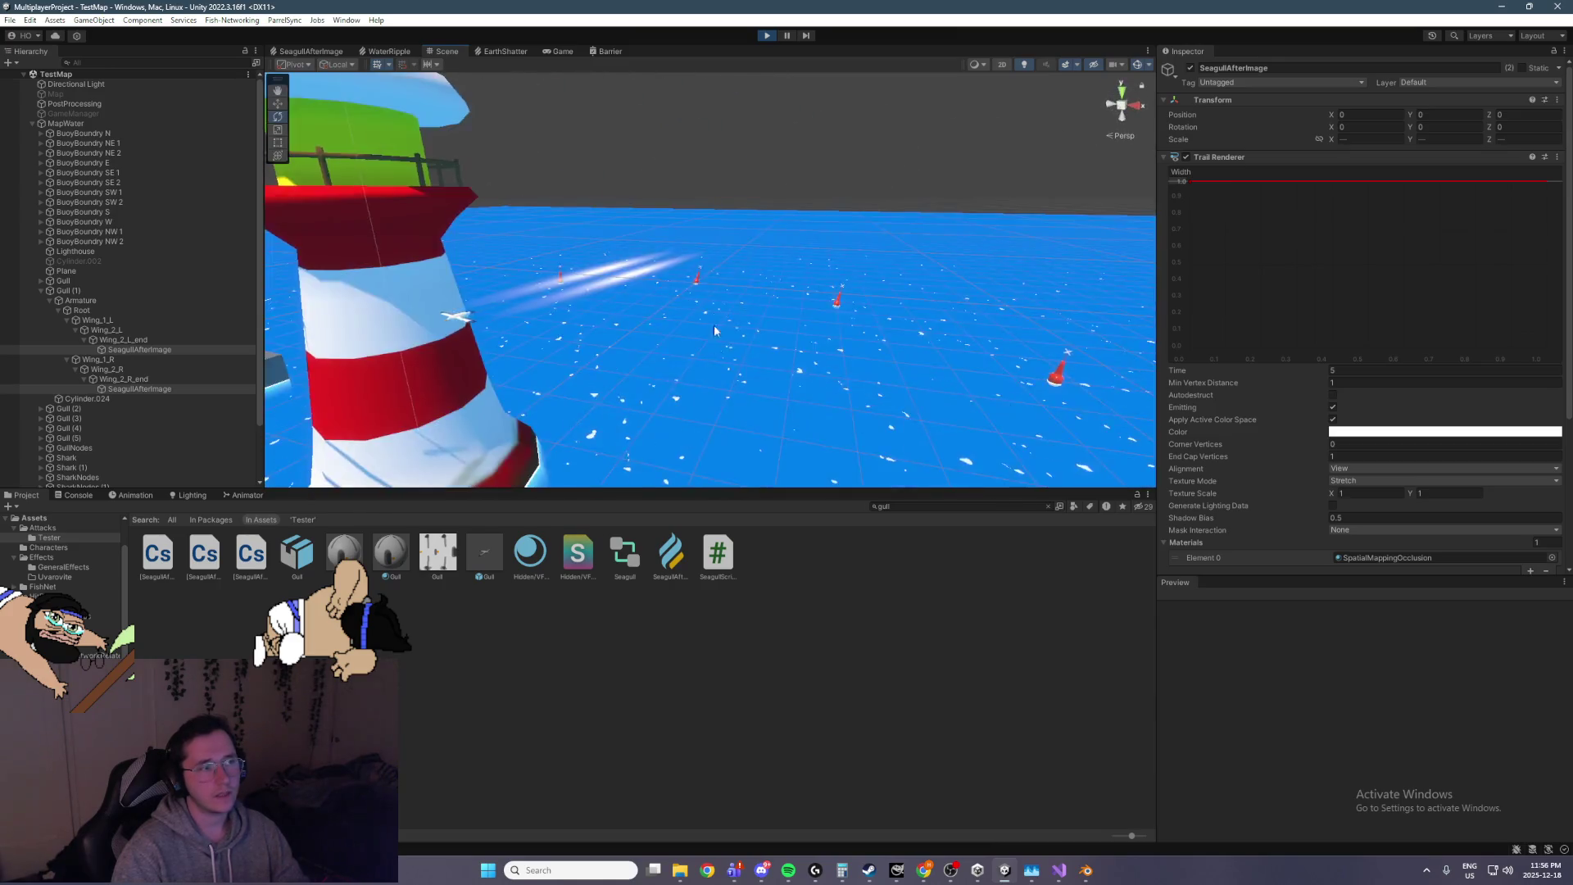
left_click(1551, 557)
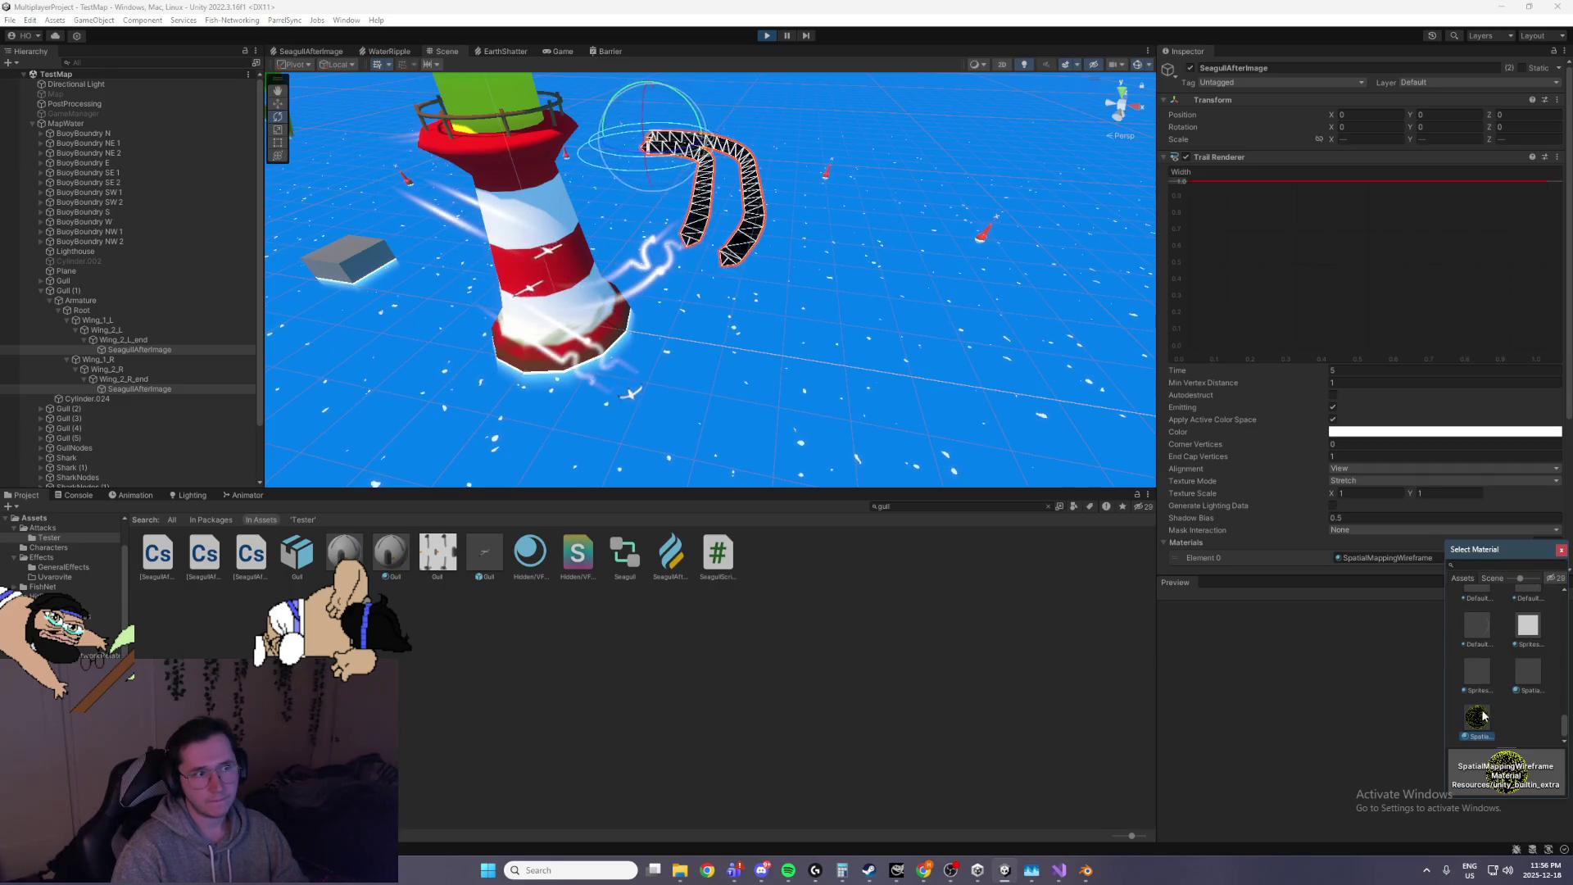
mouse_move(942, 246)
left_mouse_down()
mouse_move(857, 200)
mouse_move(857, 221)
left_mouse_up()
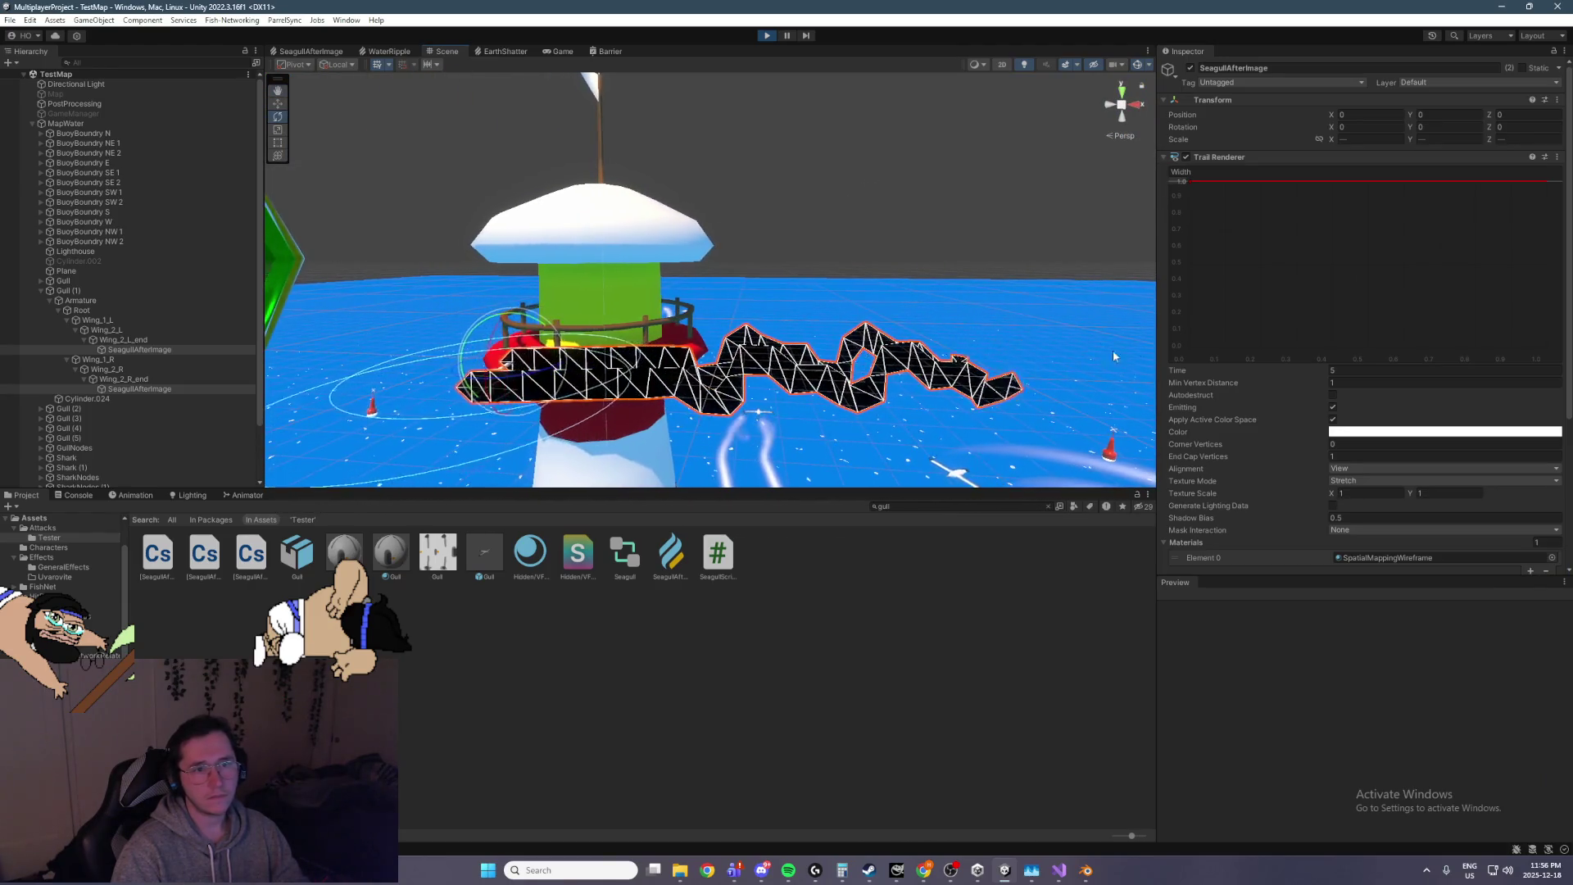
Try End Cap Vertices values of 45 and 0 before settling back at 1
left_click(1272, 384)
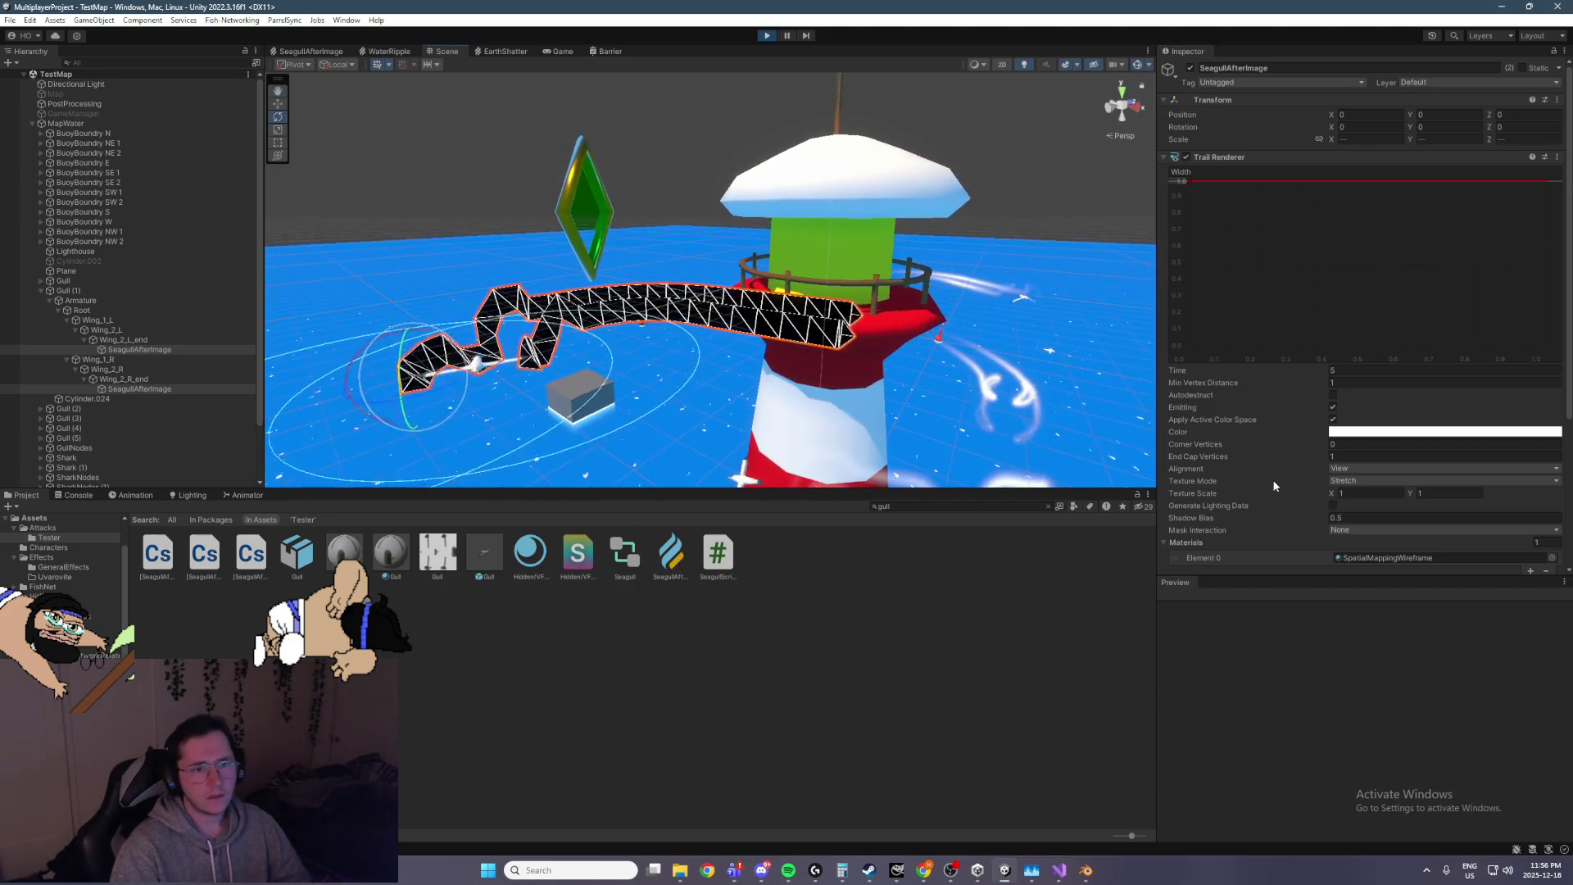
scroll(1382, 455, "down", 1)
left_click_drag(1207, 482, 1191, 470)
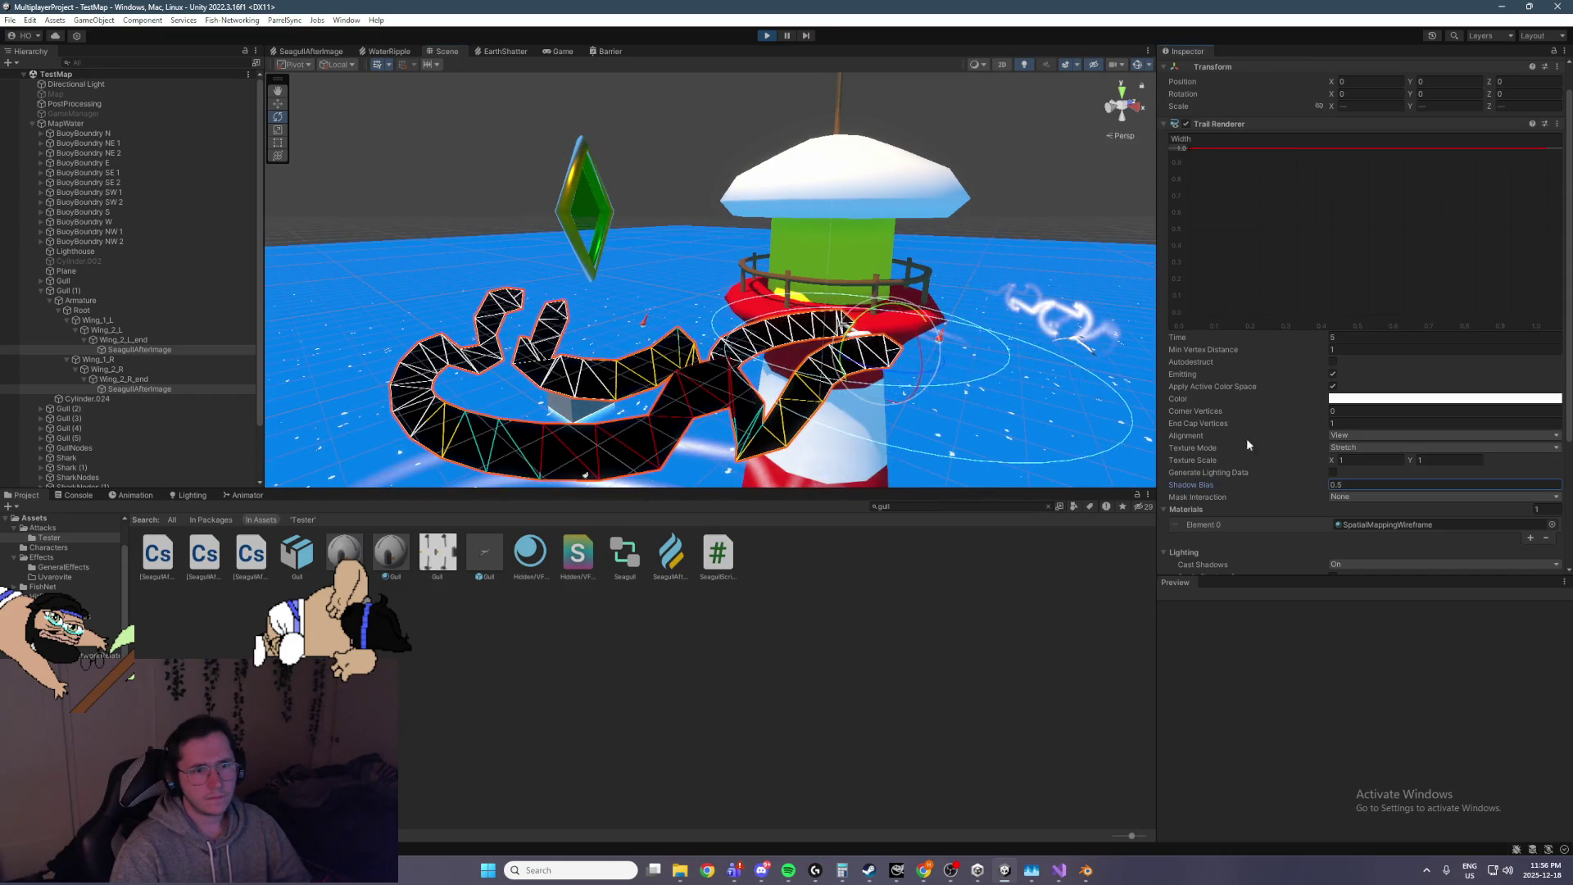
left_click(1203, 424)
type("45")
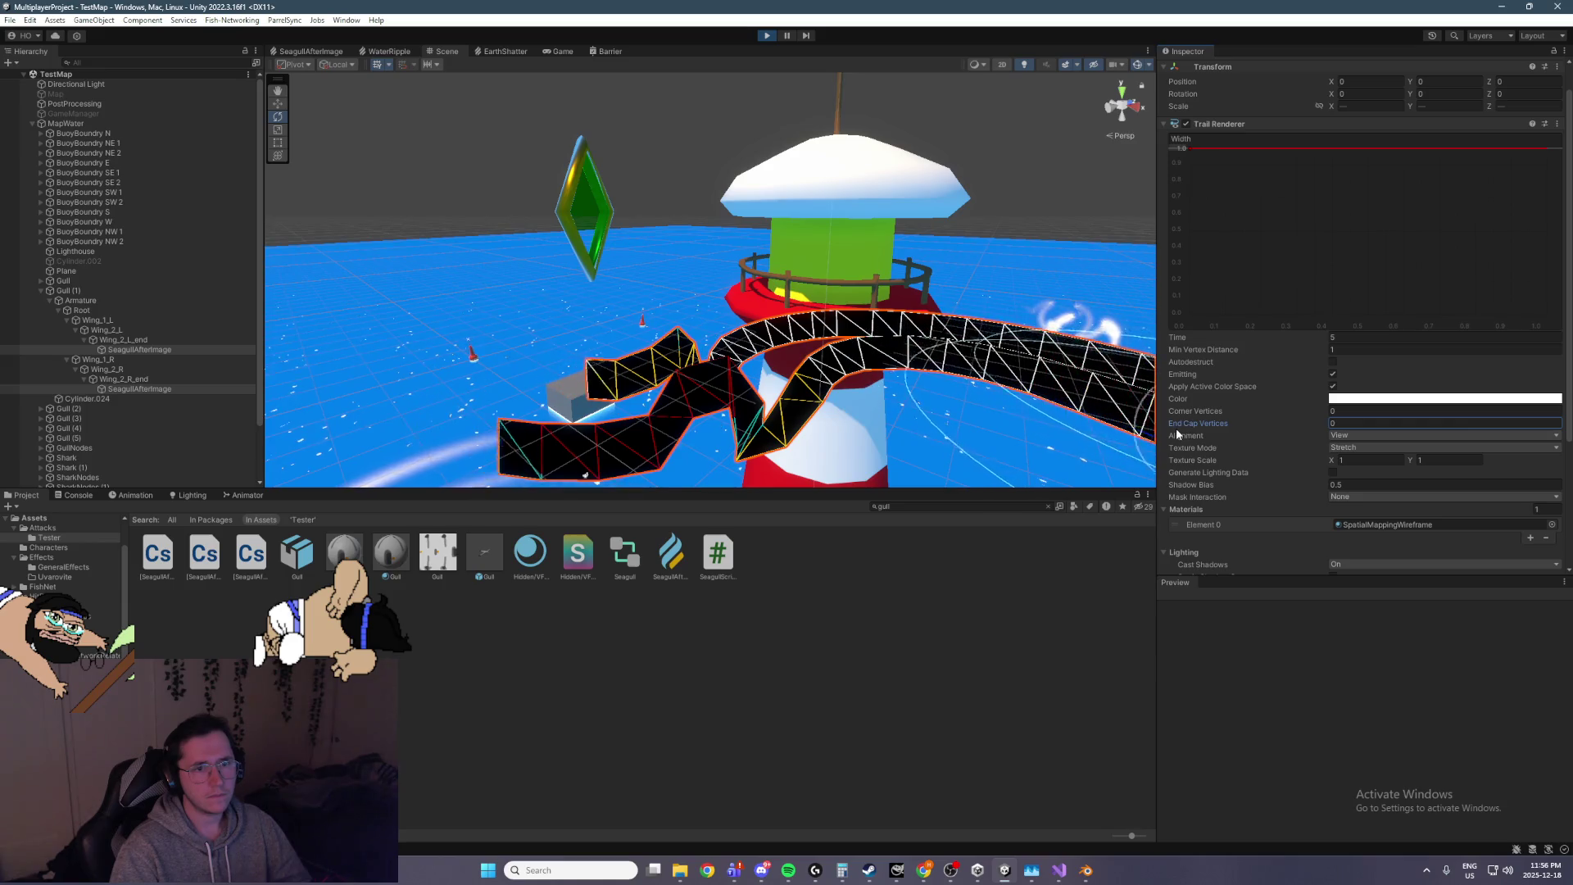
mouse_move(1213, 431)
left_mouse_down()
mouse_move(1164, 430)
mouse_move(1217, 416)
left_mouse_up()
key("f")
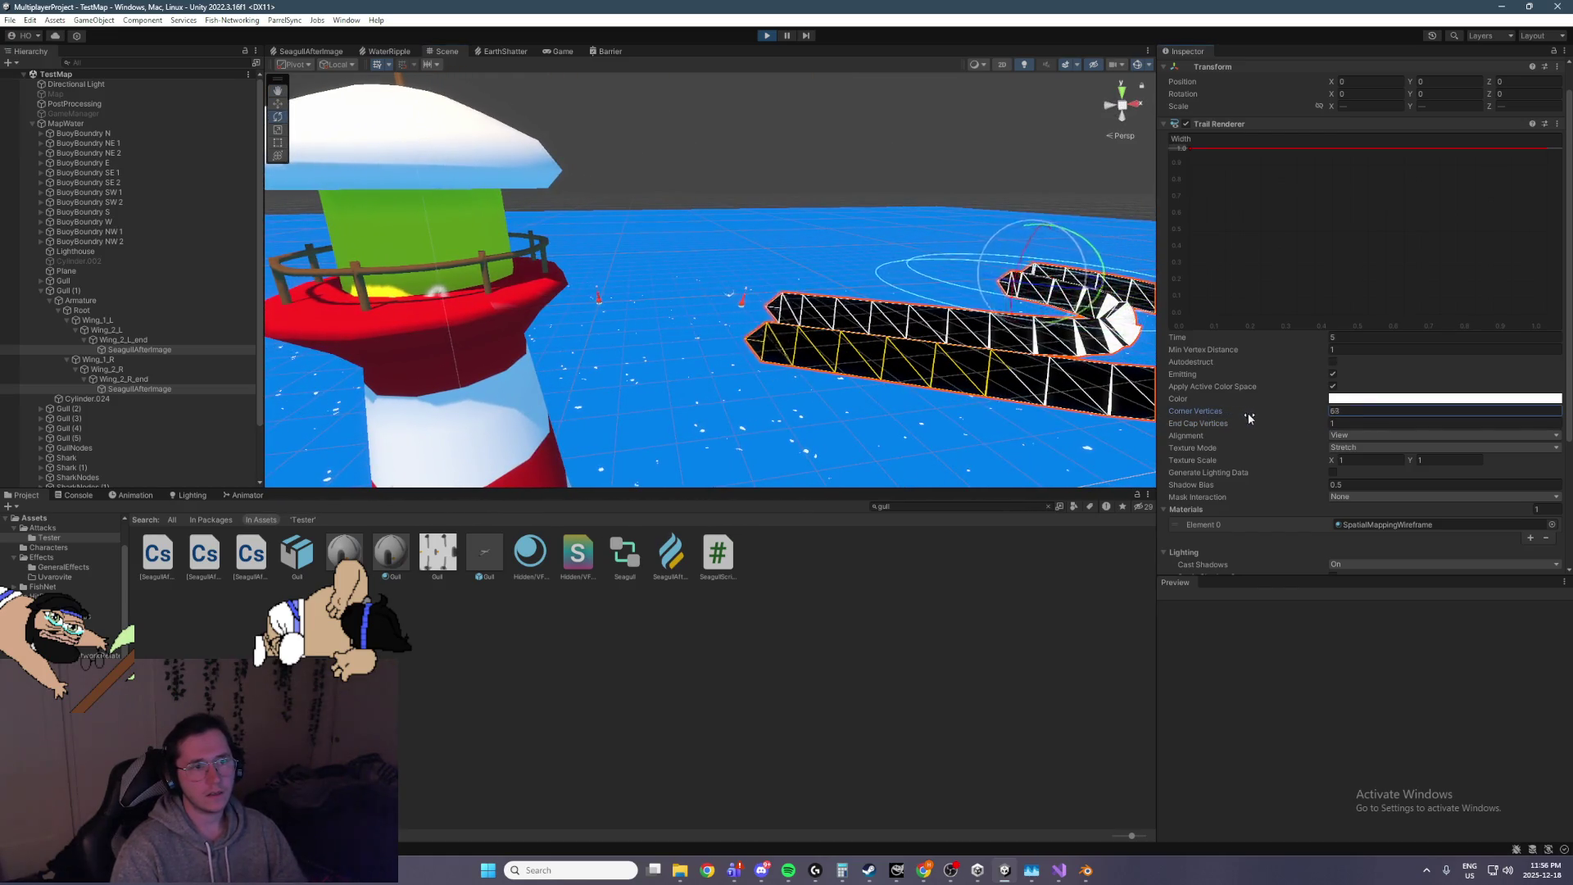
Set Corner Vertices to 4 and Min Vertex Distance to 0.5
left_click(1357, 410)
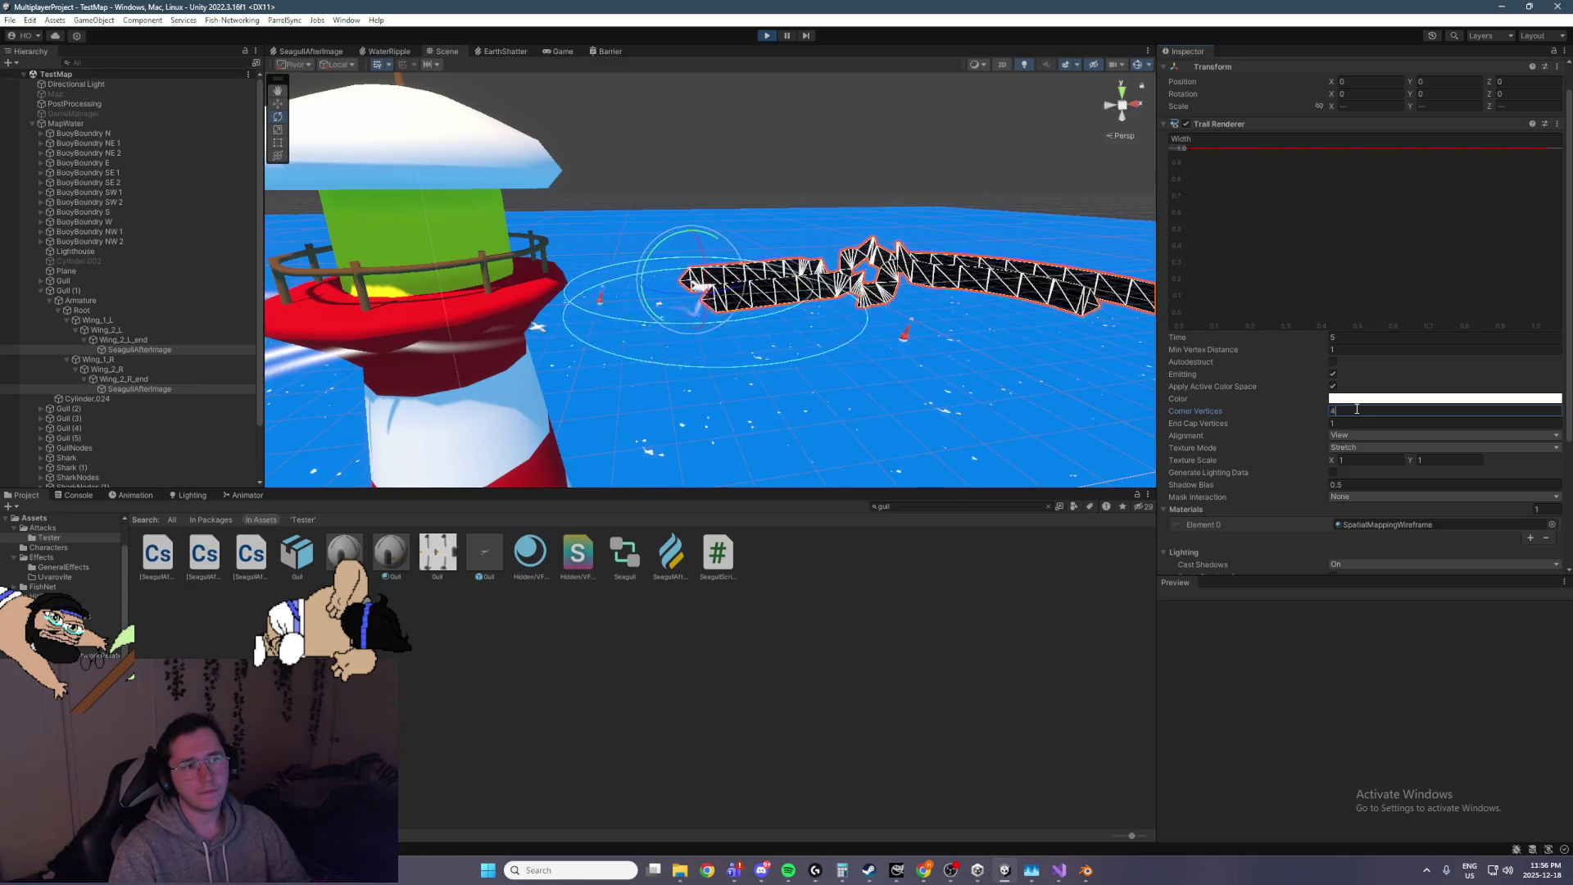
key("Return")
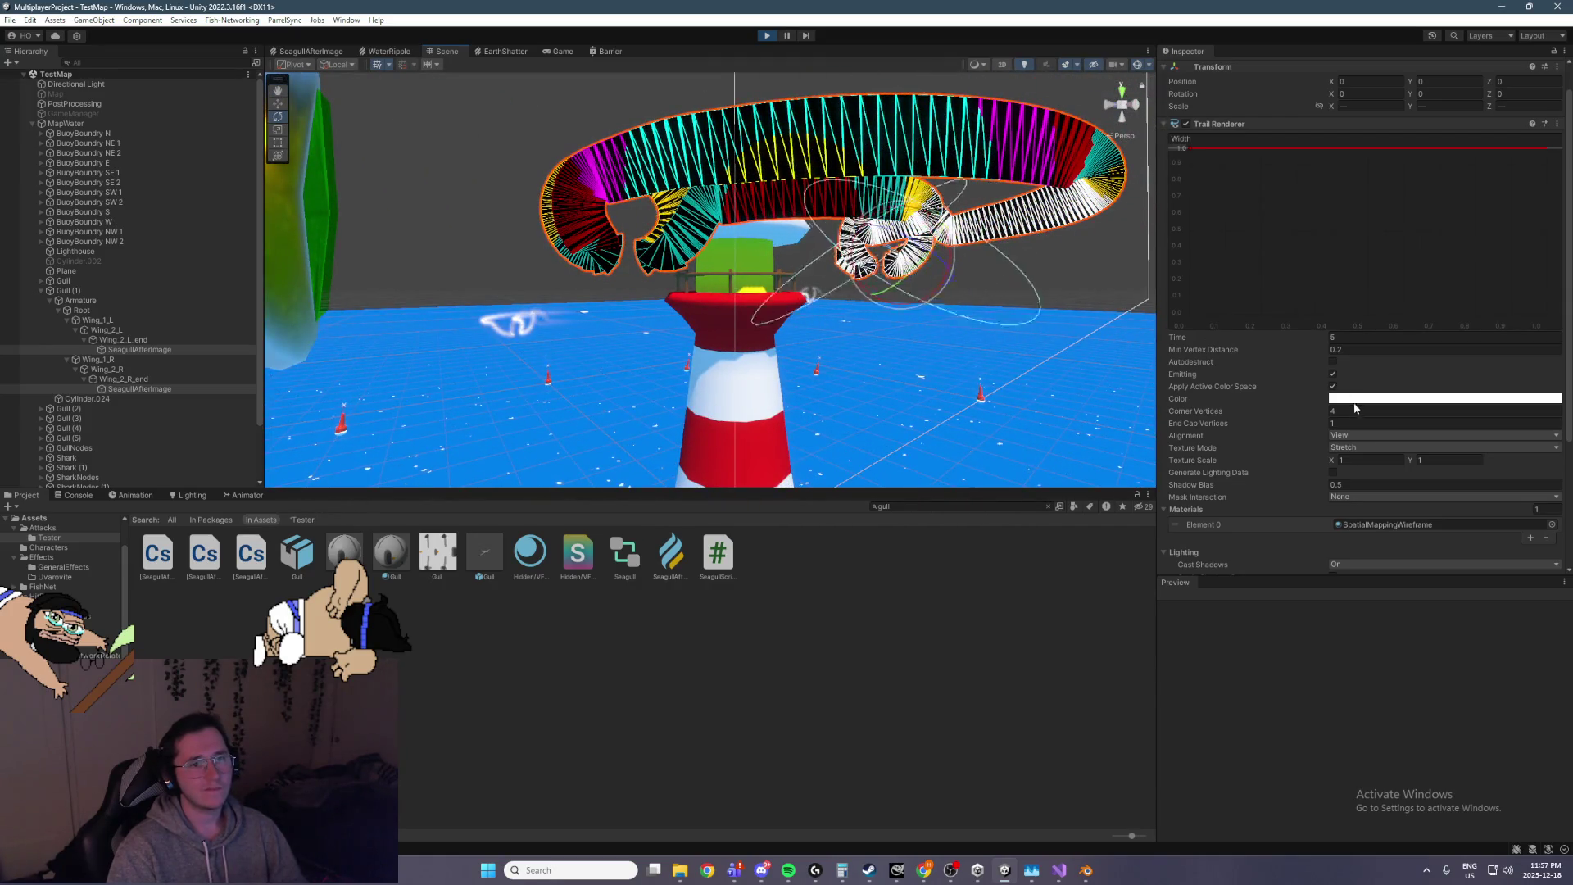
left_click(1357, 349)
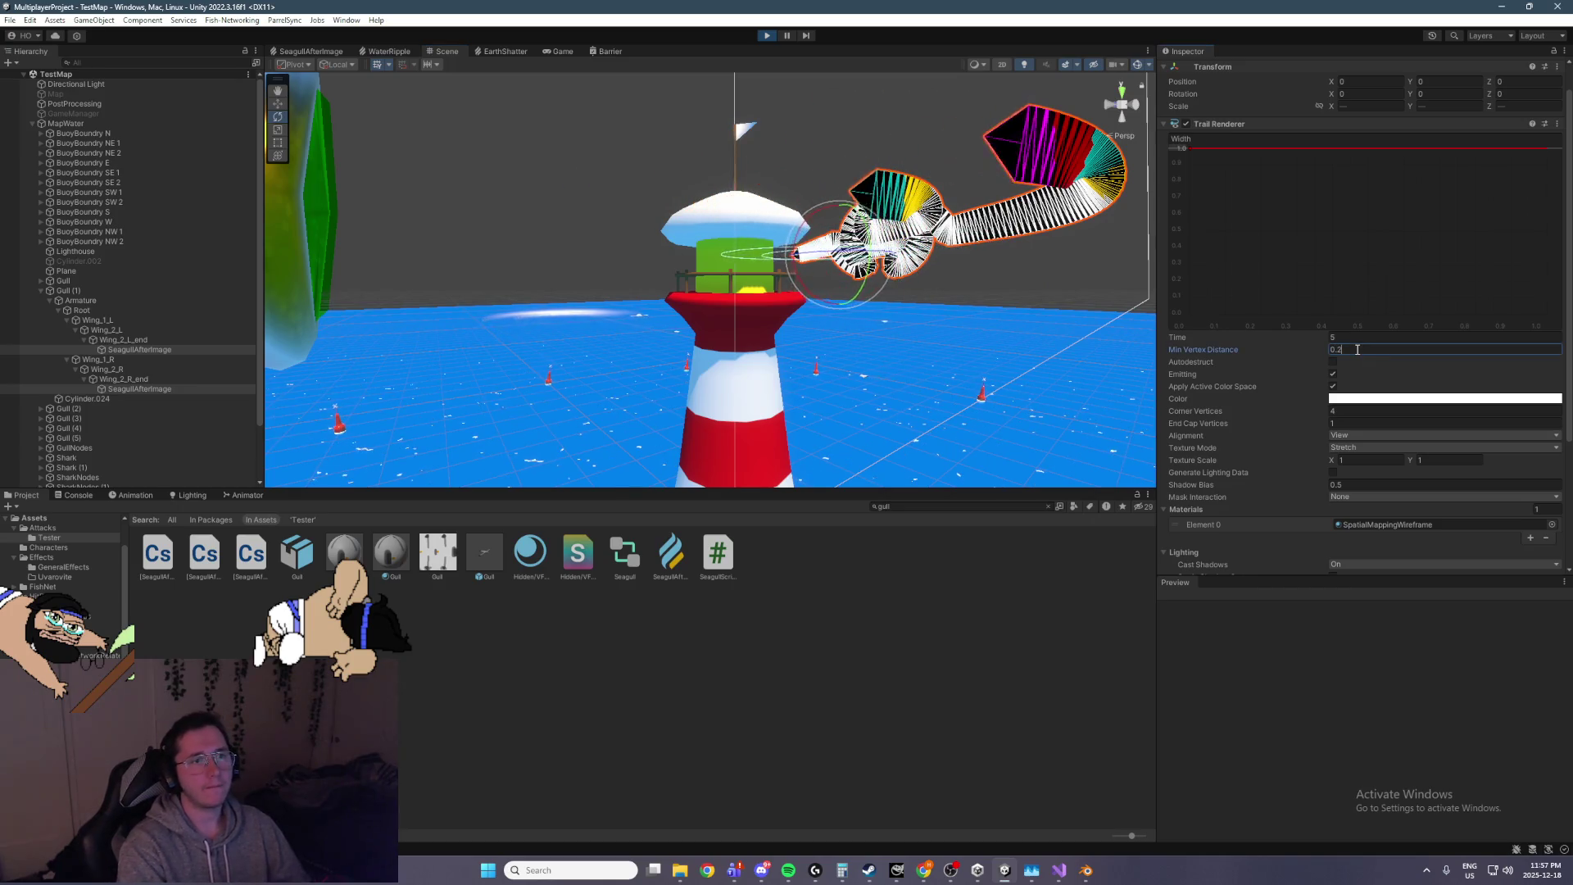
type("0.5")
key("Return")
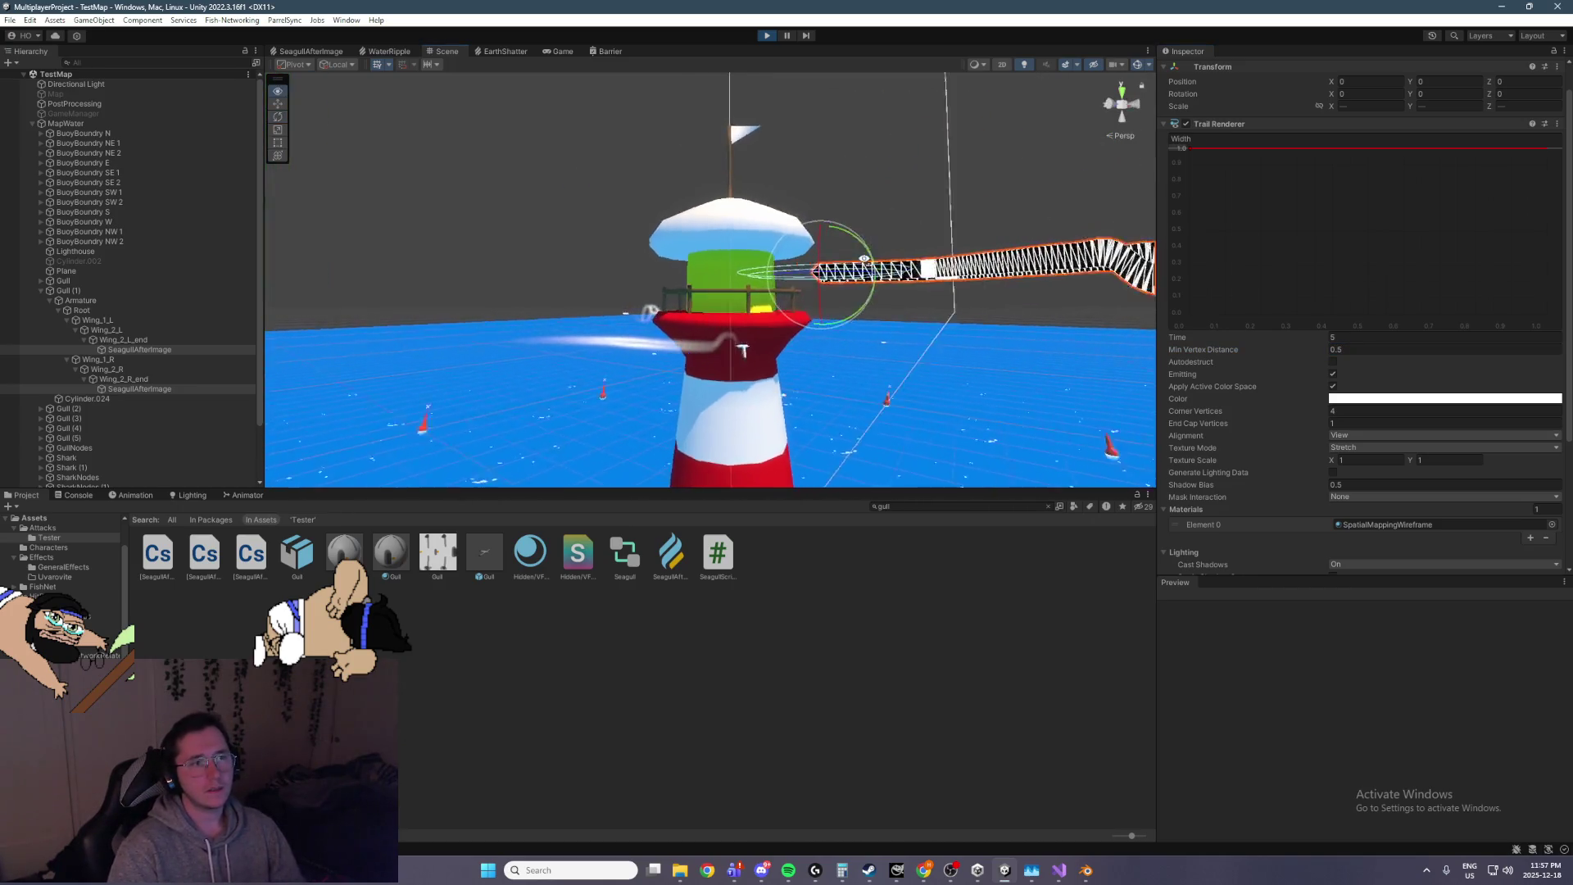
left_click(1552, 526)
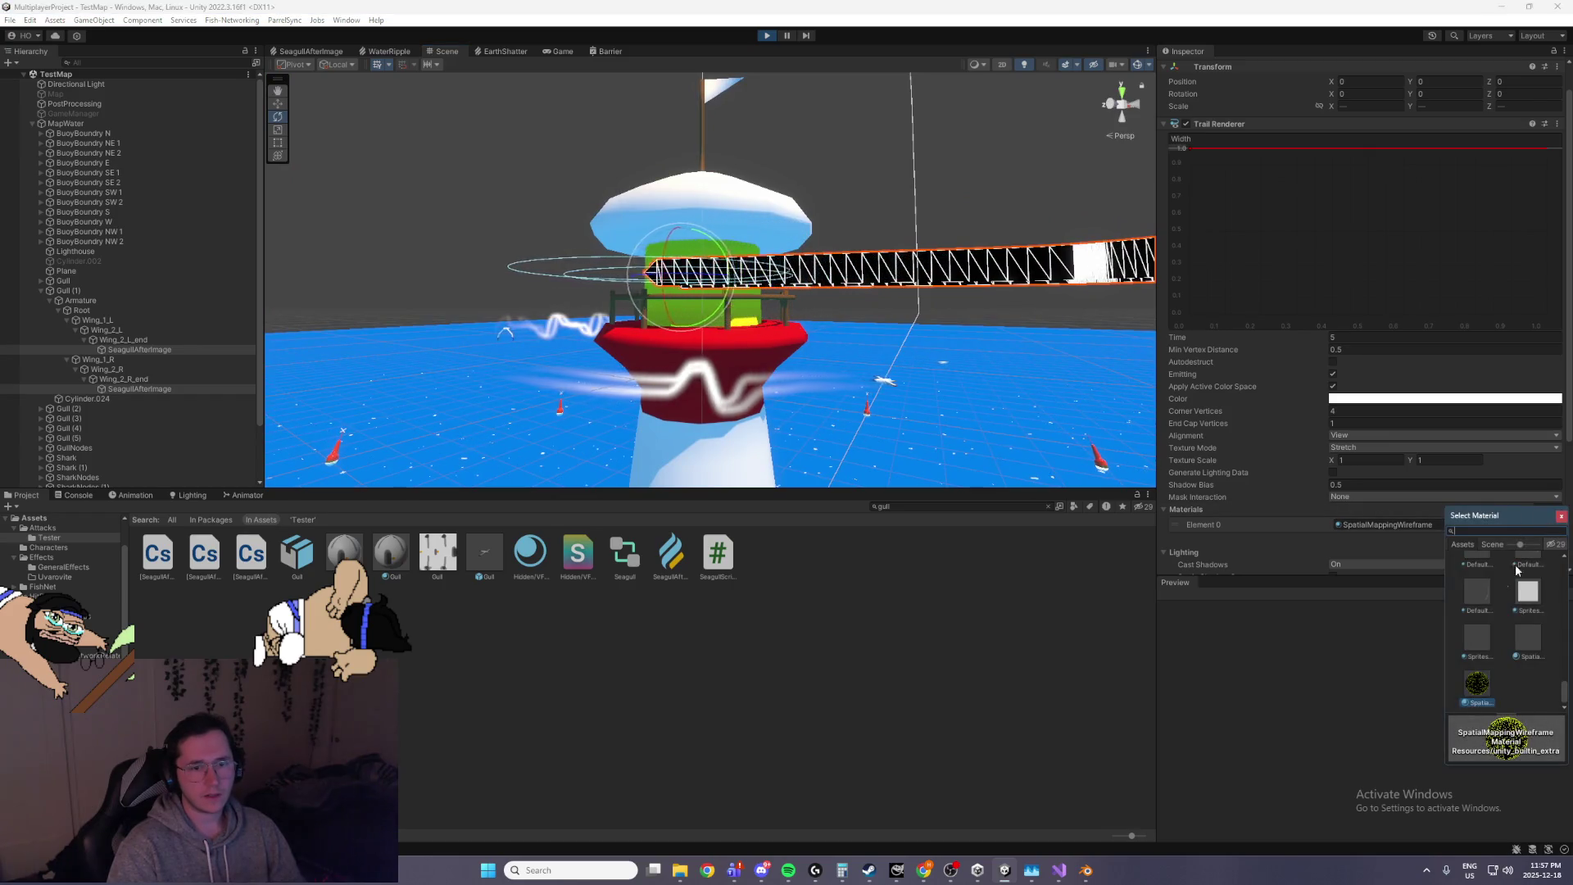
Apply the Default-ParticleSystem material to the wing trail and view it up close
left_click(1486, 642)
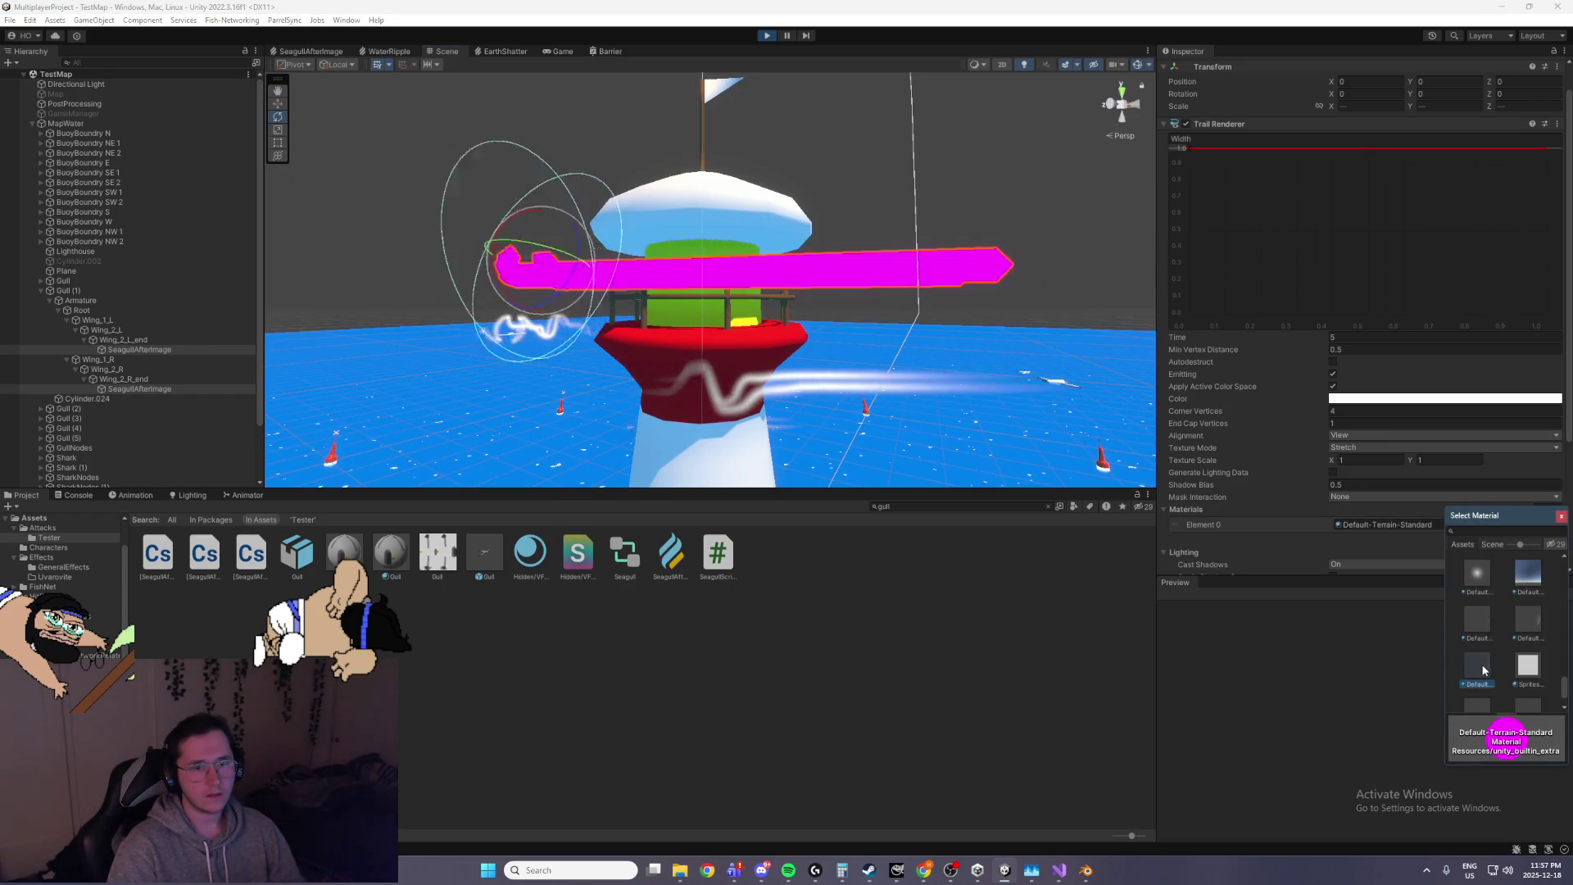
double_click(1526, 619)
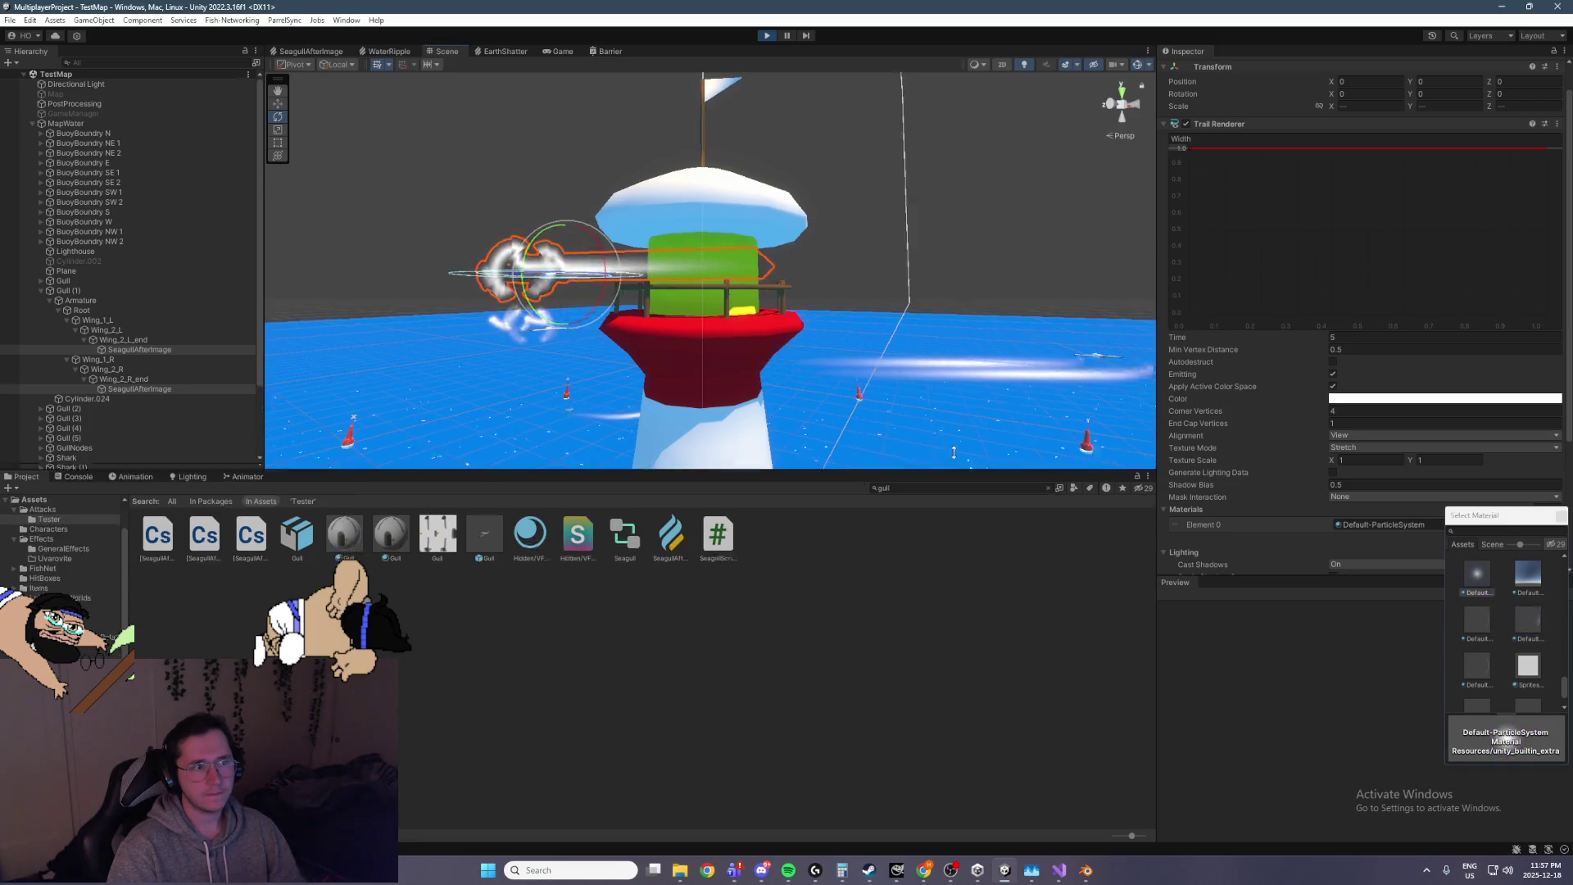
mouse_move(858, 326)
left_mouse_down()
mouse_move(640, 307)
mouse_move(795, 275)
mouse_move(552, 337)
mouse_move(720, 362)
mouse_move(710, 430)
mouse_move(858, 392)
left_mouse_up()
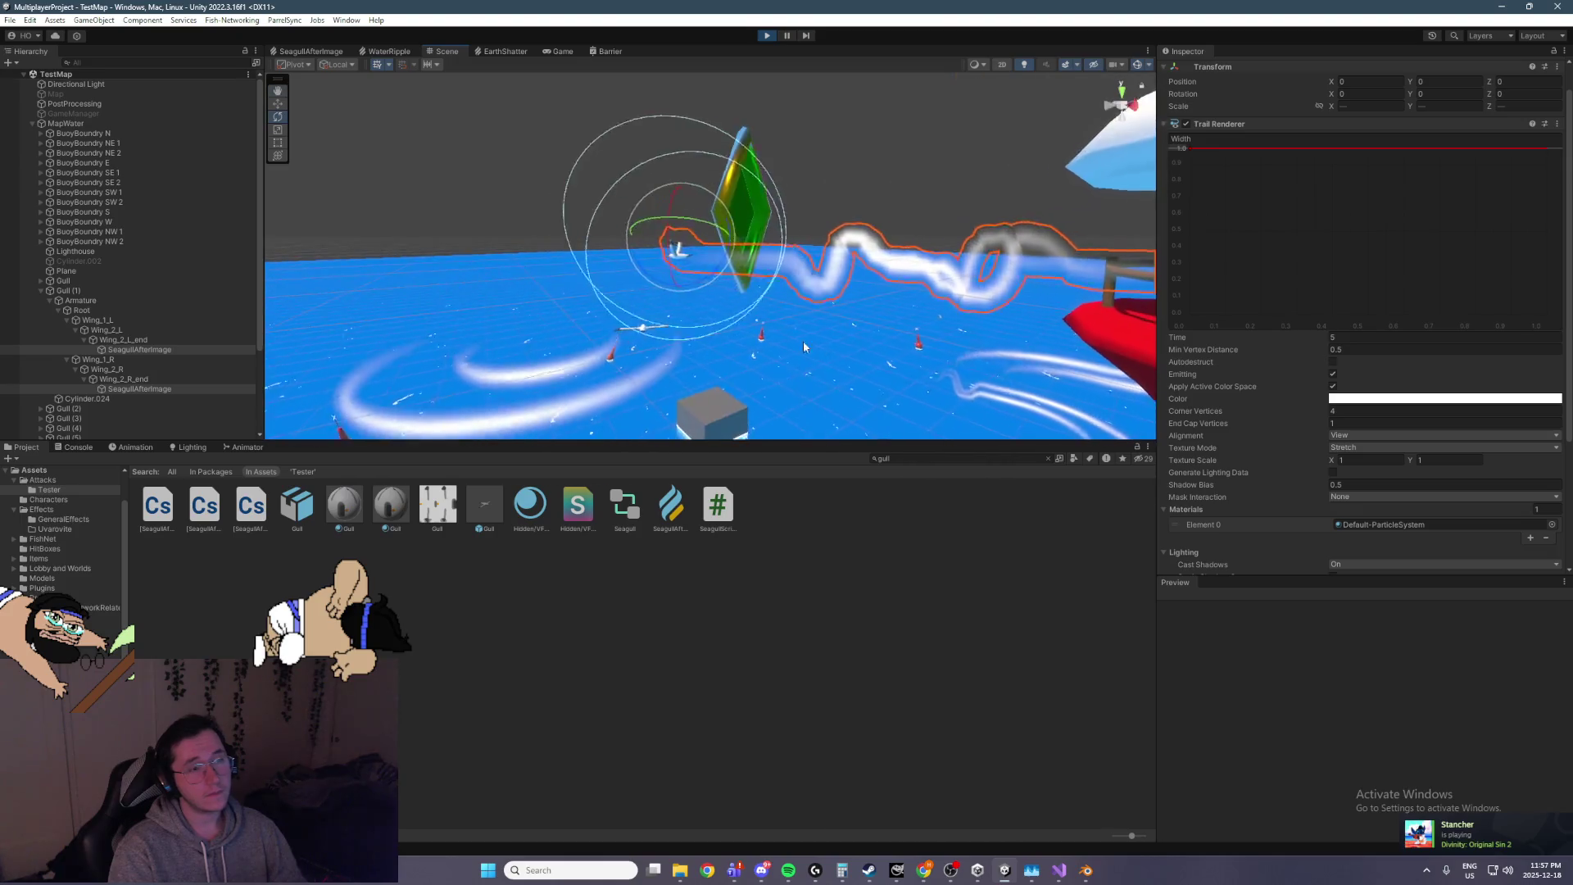
Reselect the SeagullAfterImage trail and briefly check its colour gradient
left_click(865, 153)
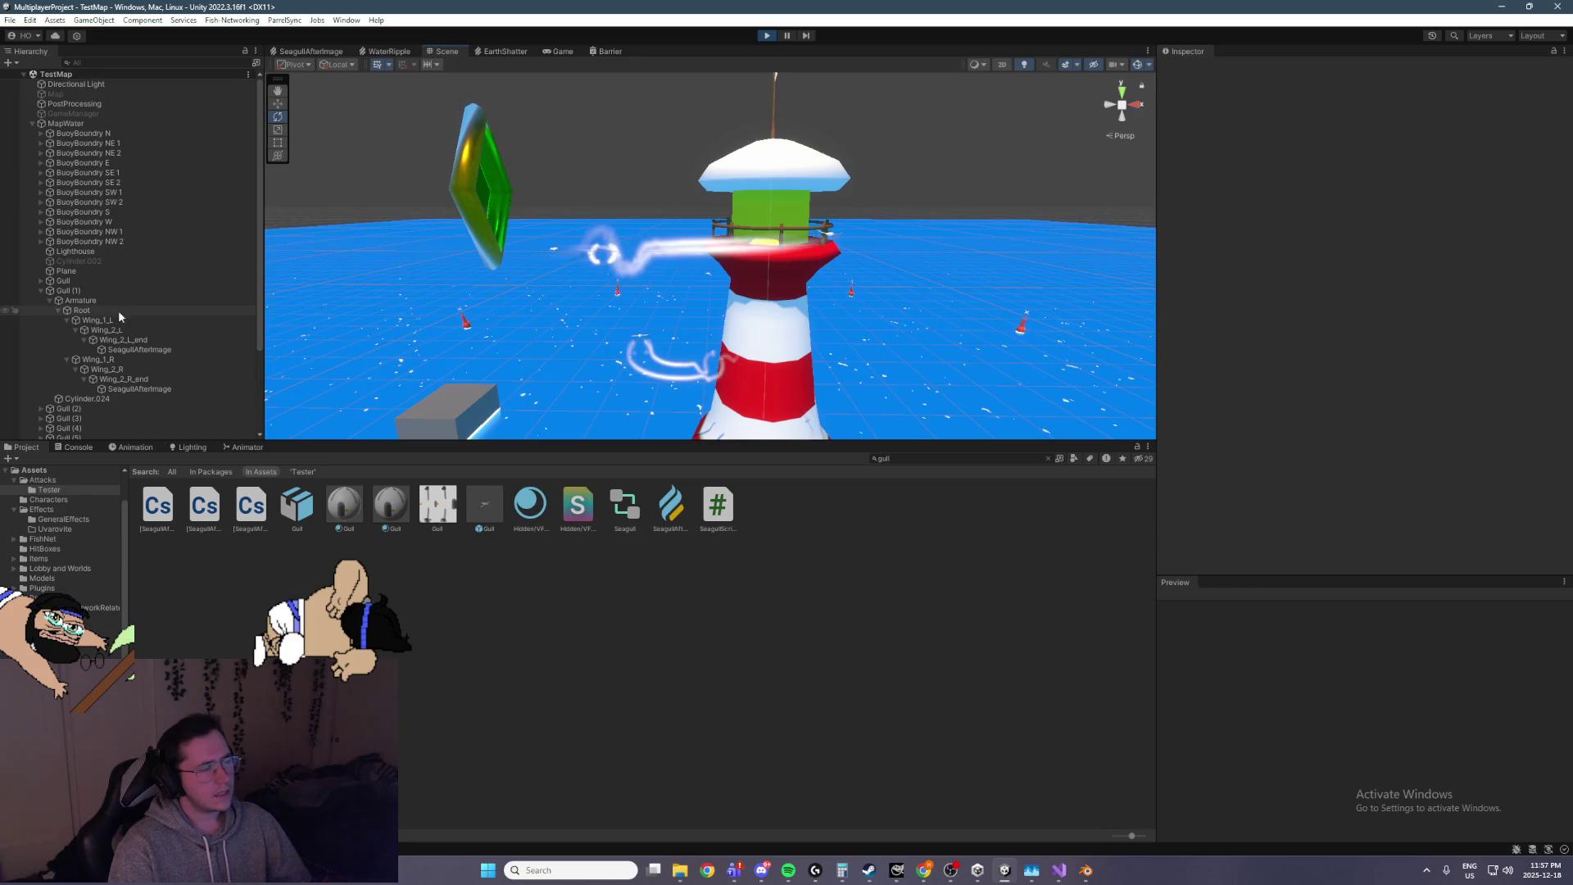
left_click(126, 350)
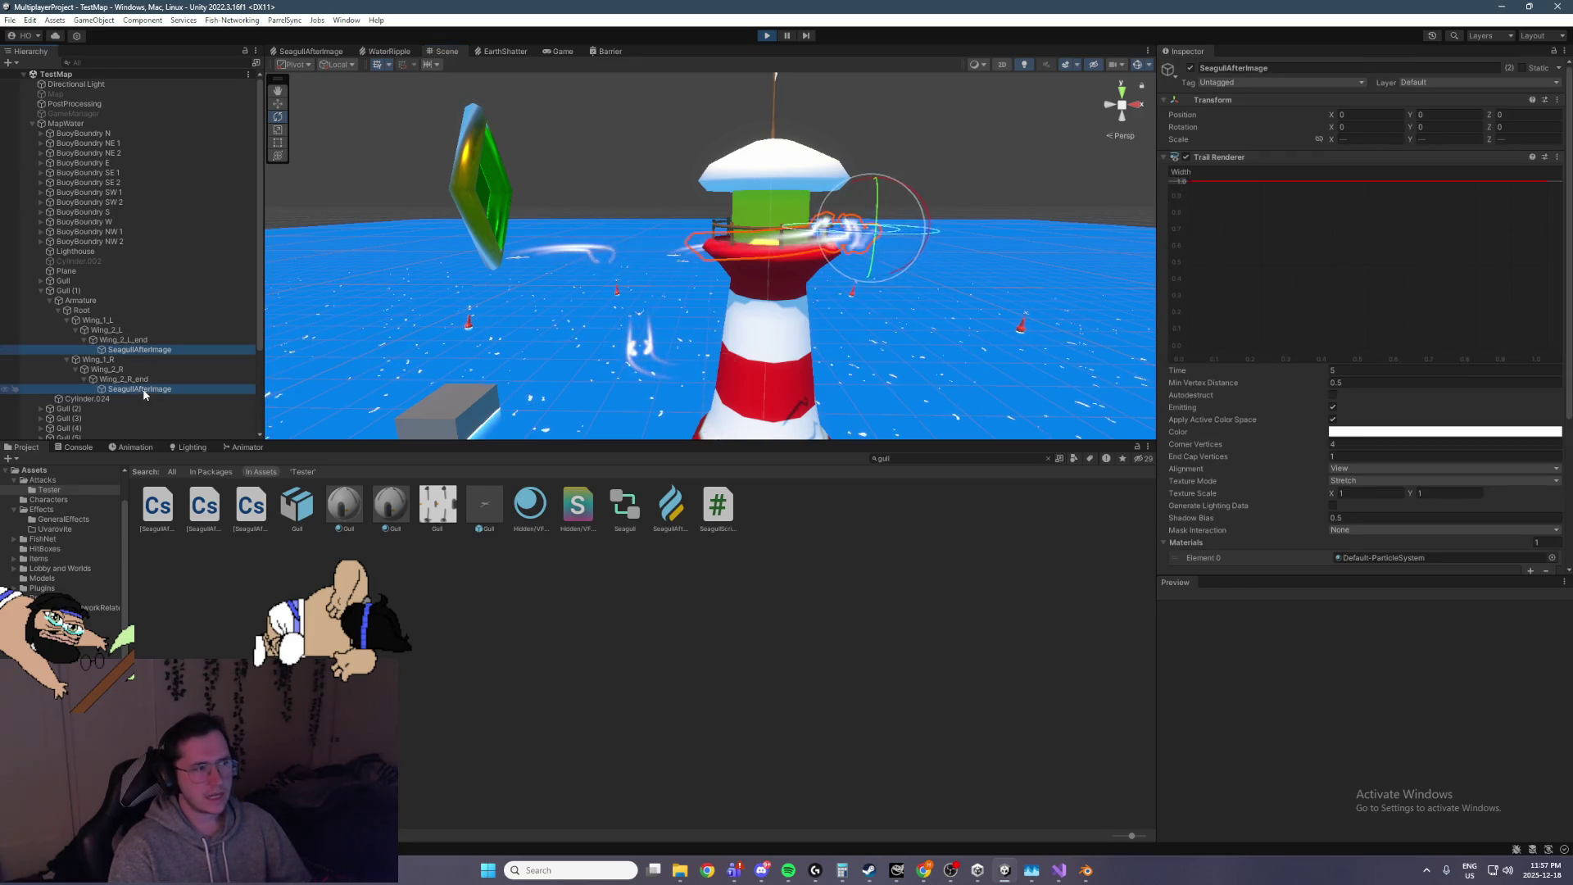
scroll(1320, 452, "down", 2)
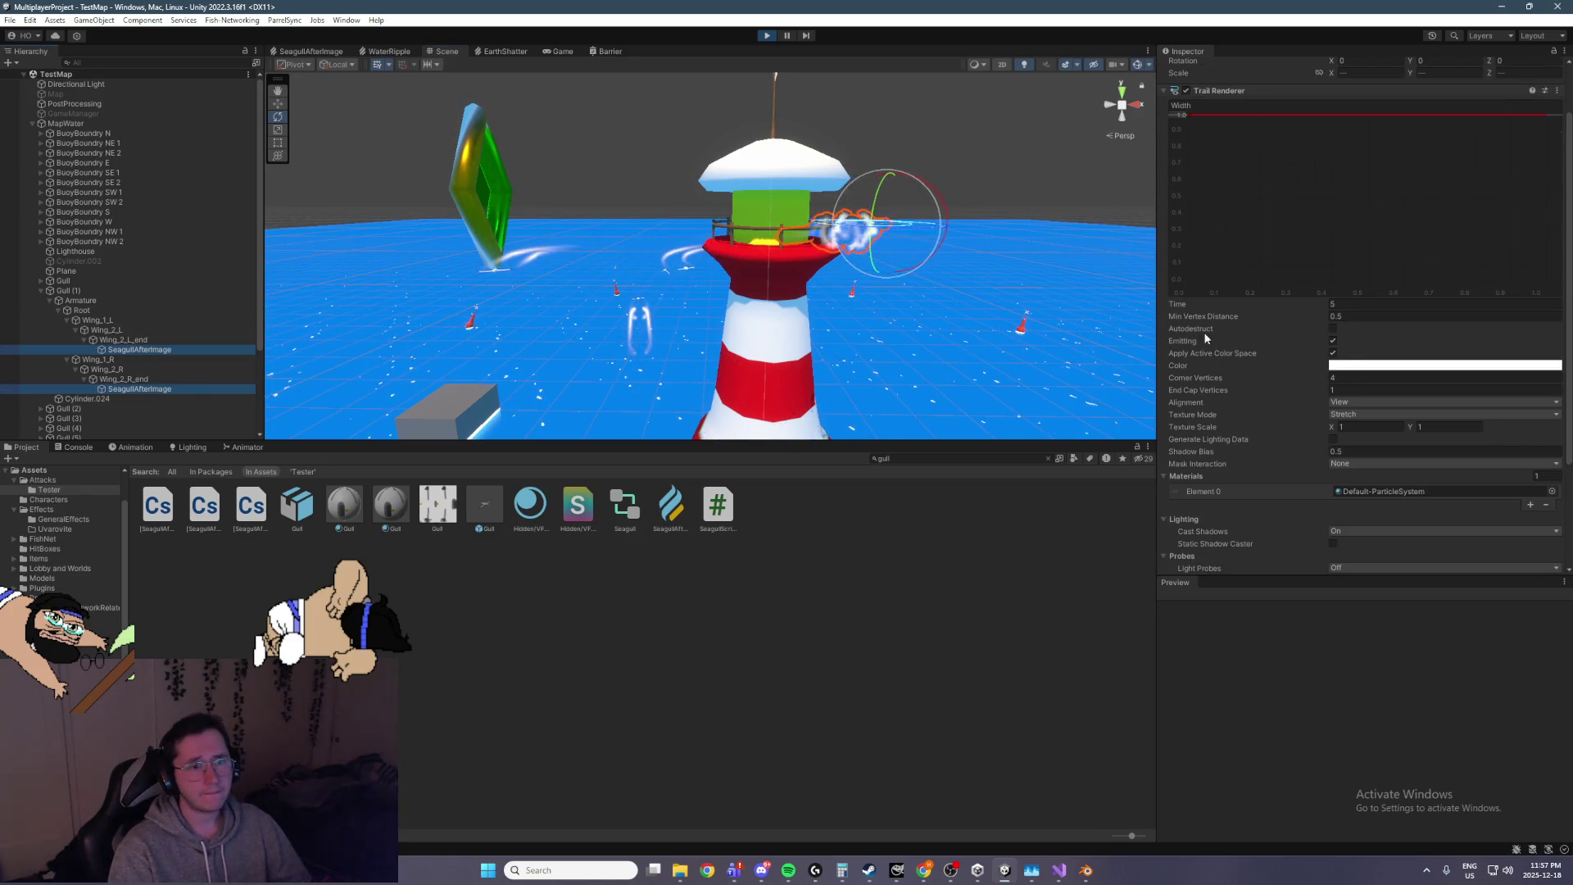
left_click(1352, 366)
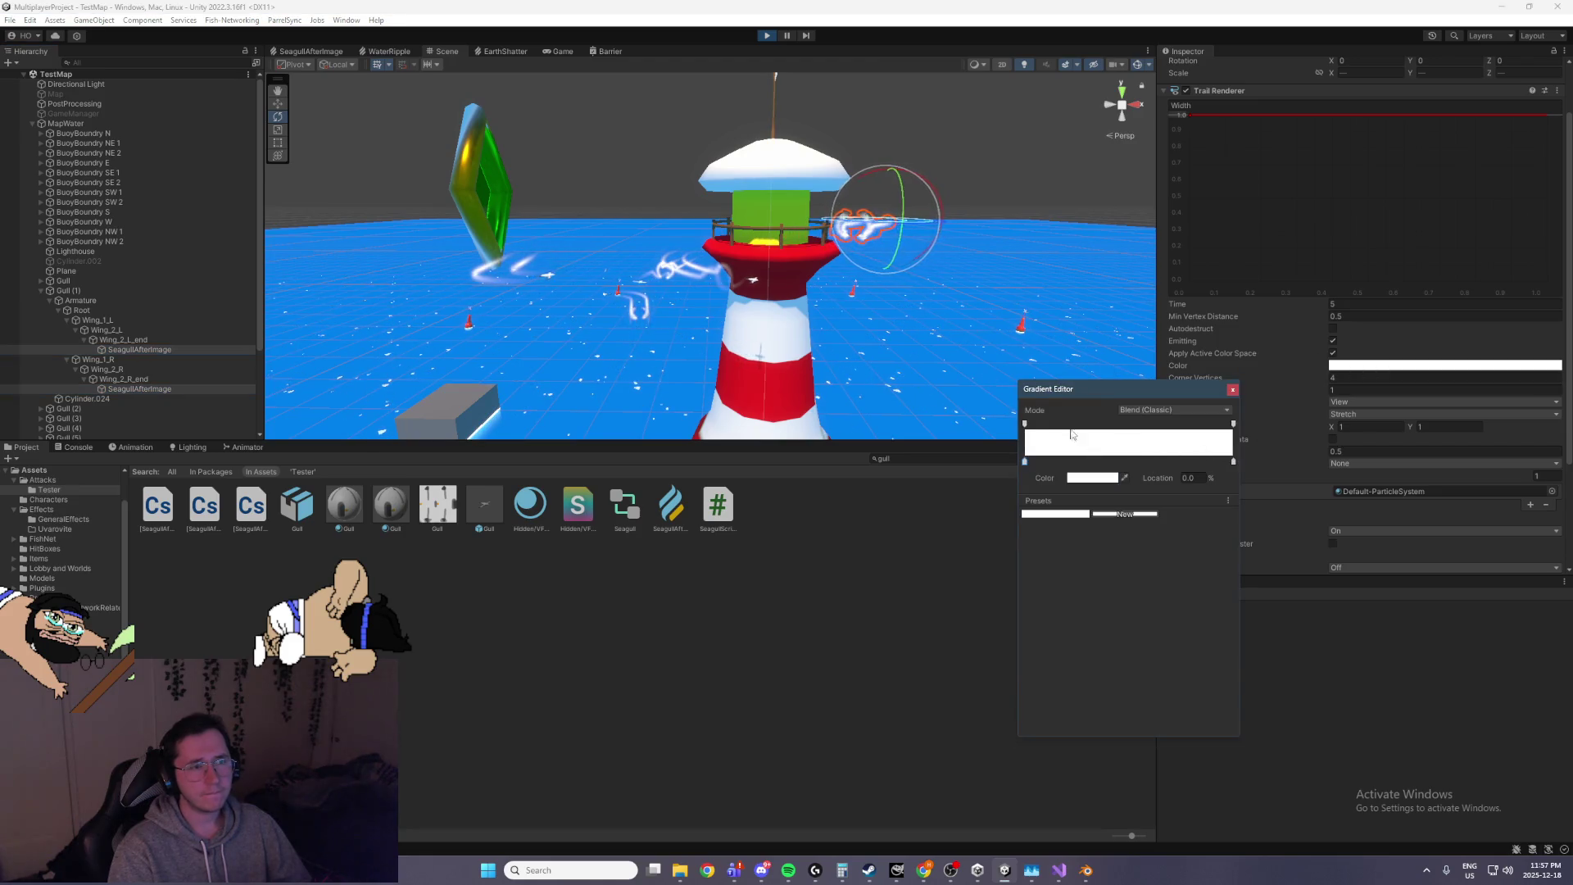
left_click(1233, 389)
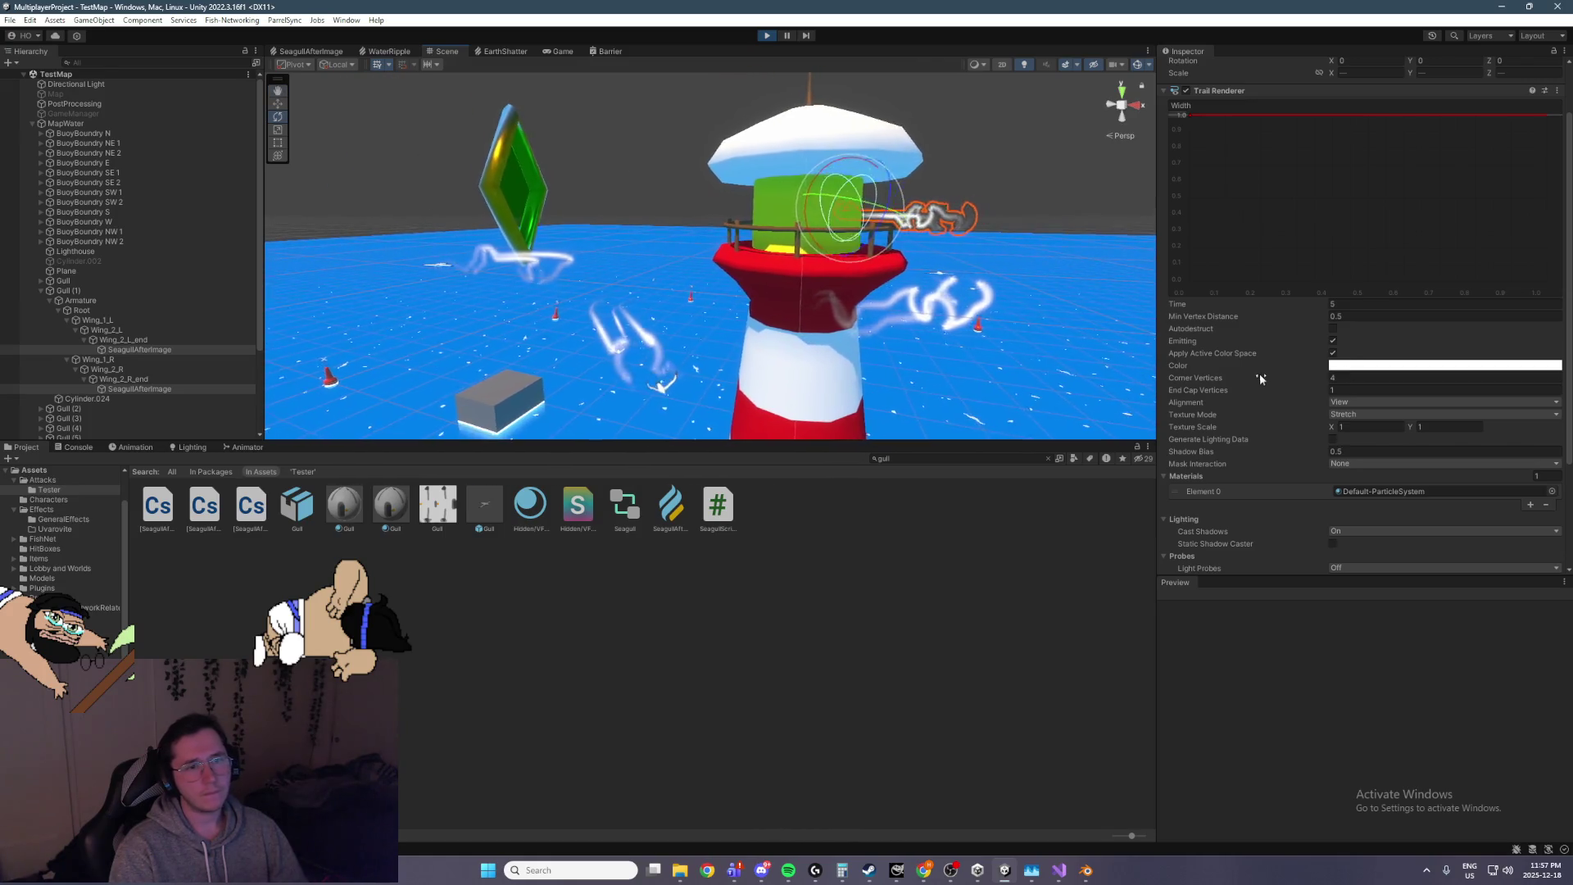
Try Sprites-Default and Pants, settle on the Material material, and open the colour gradient
left_click(1551, 492)
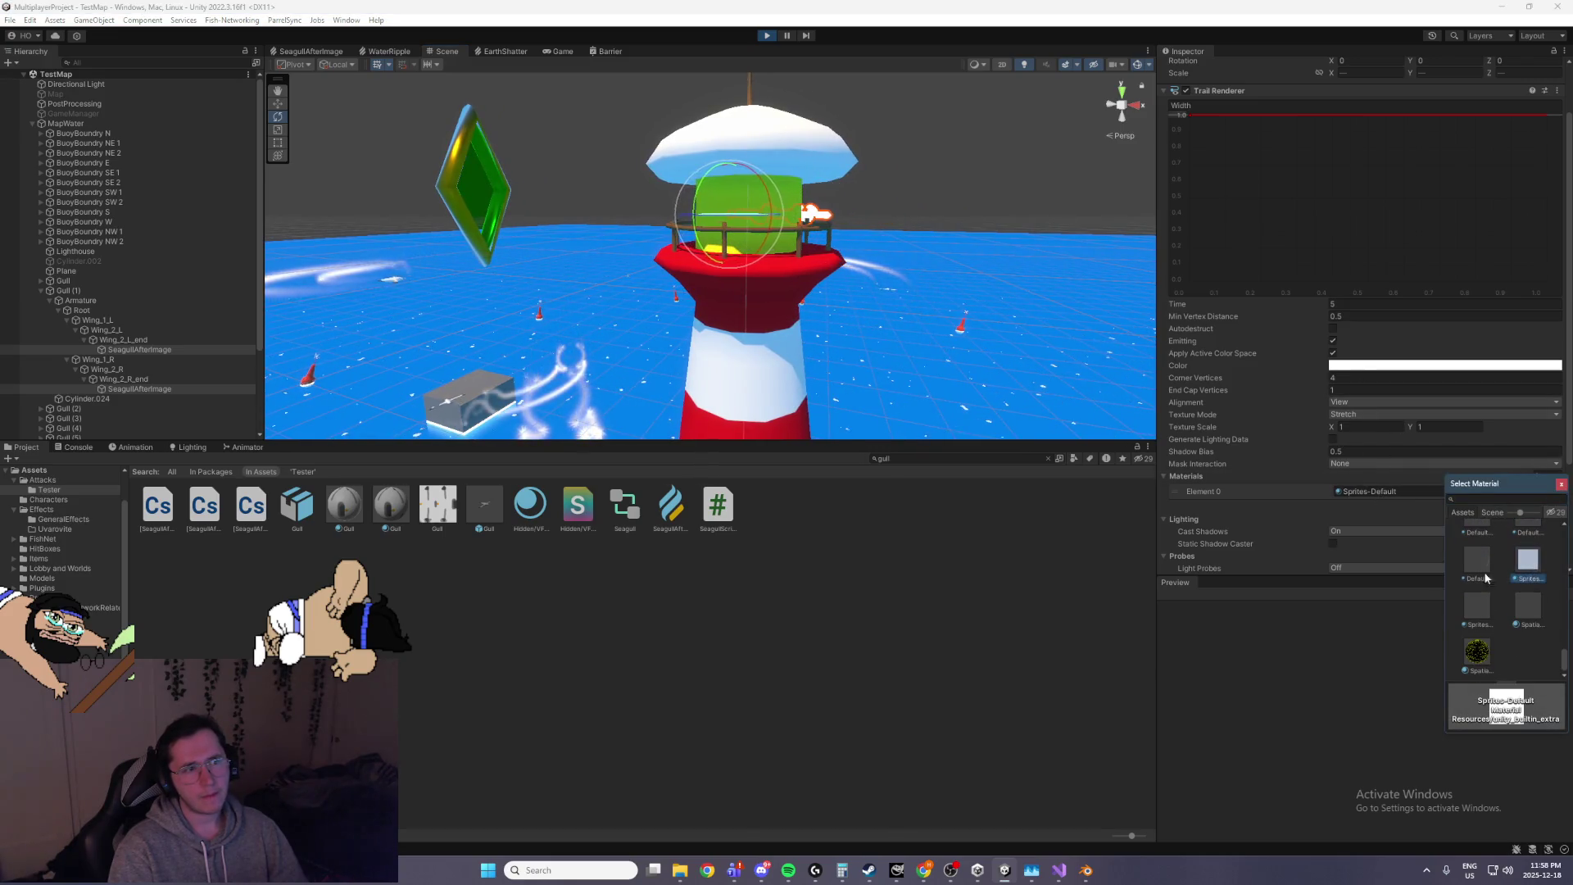
double_click(1515, 577)
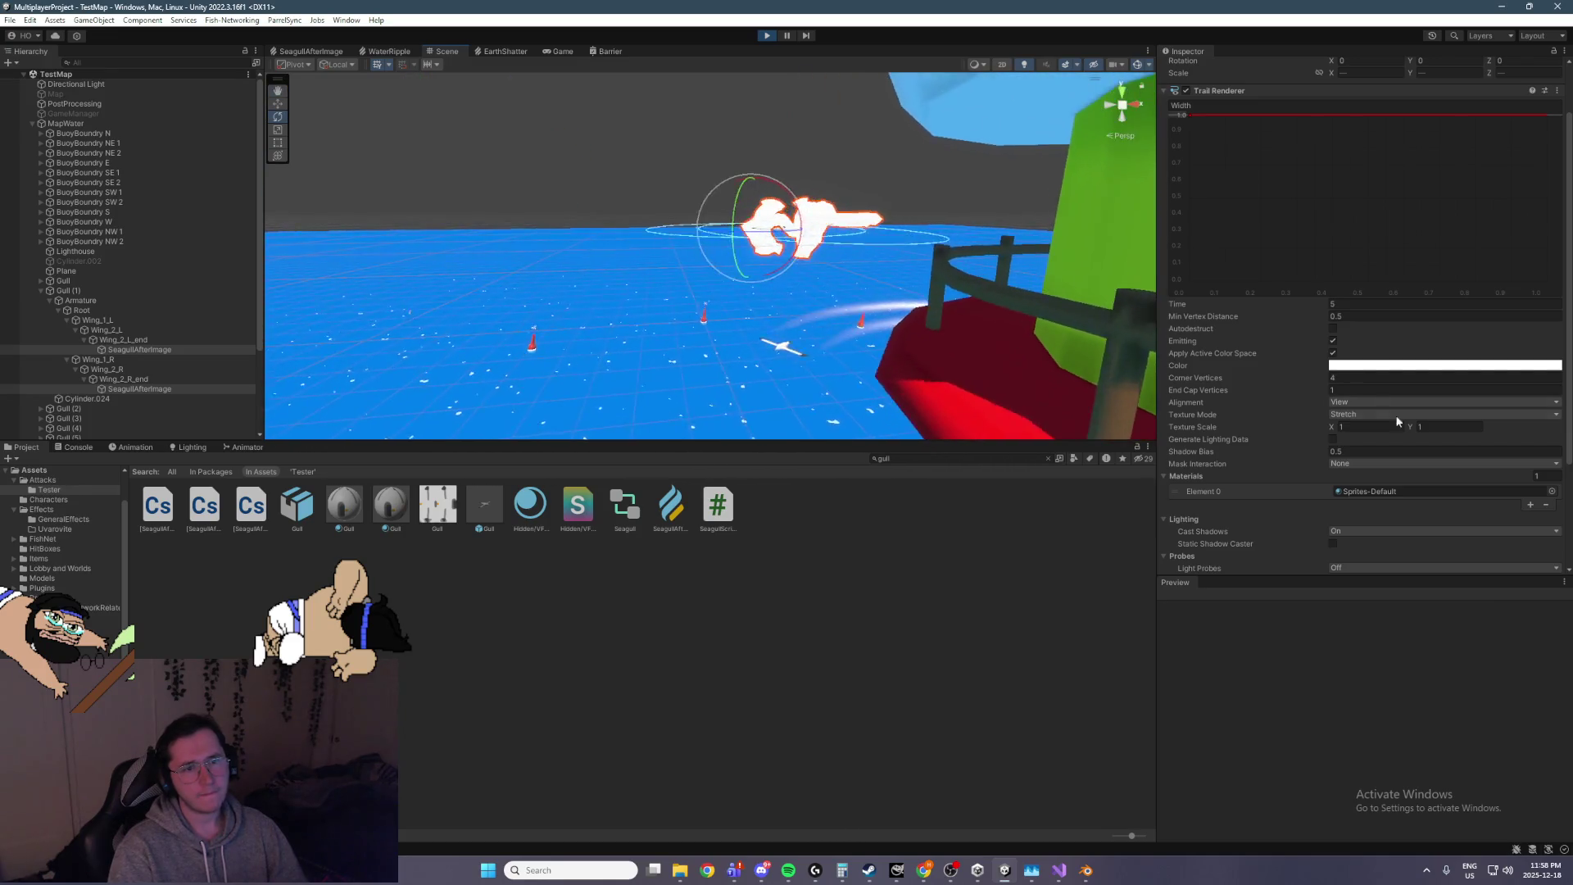
left_click(1551, 491)
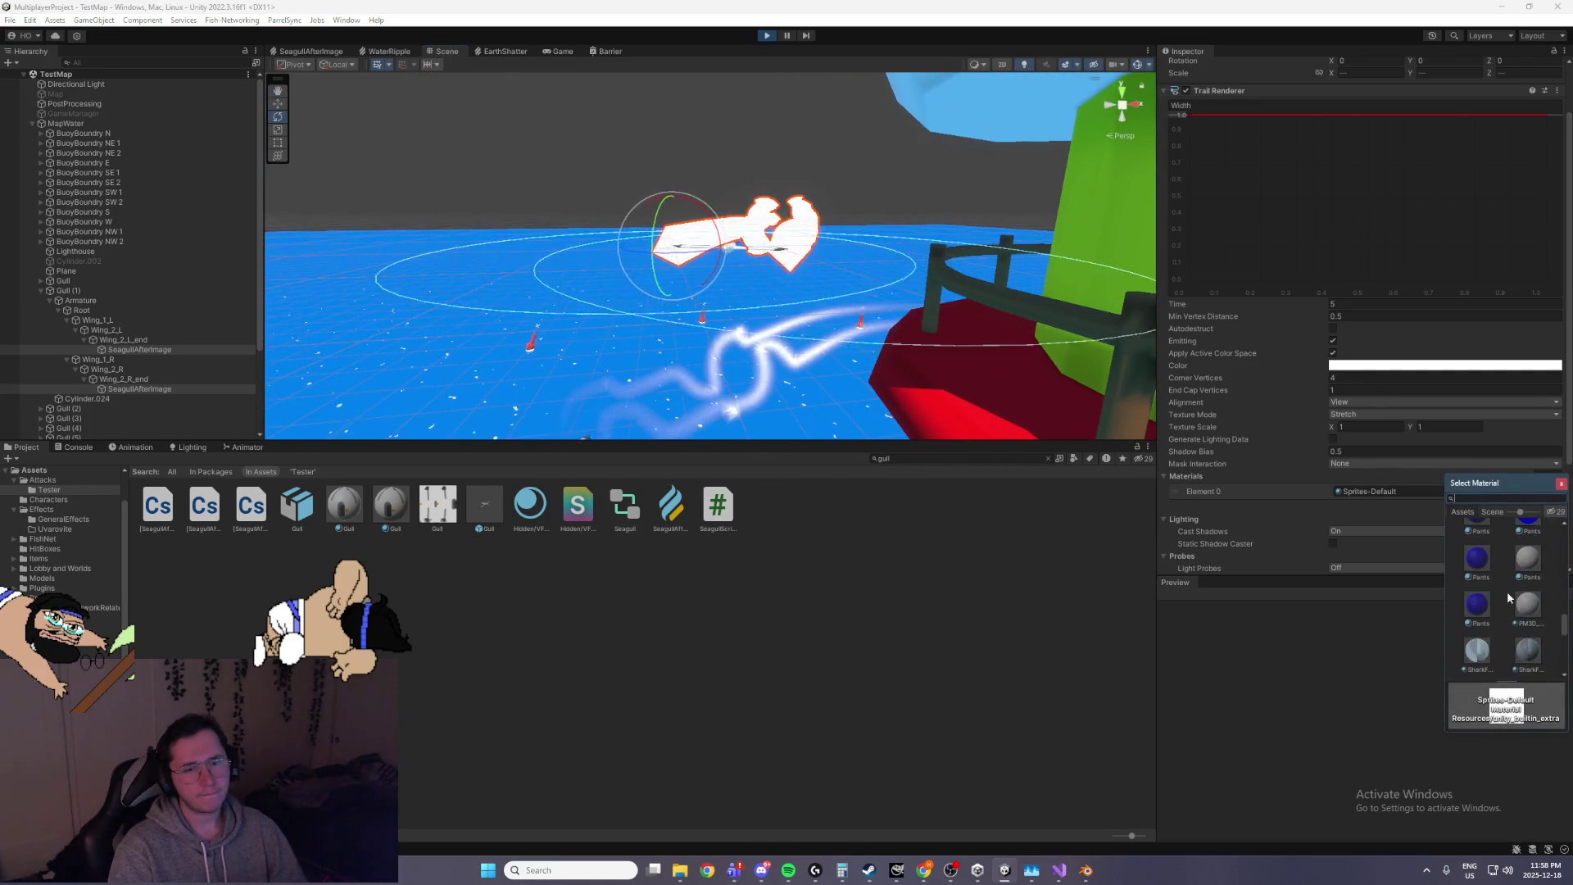
scroll(1506, 591, "down", 3)
left_click(1524, 556)
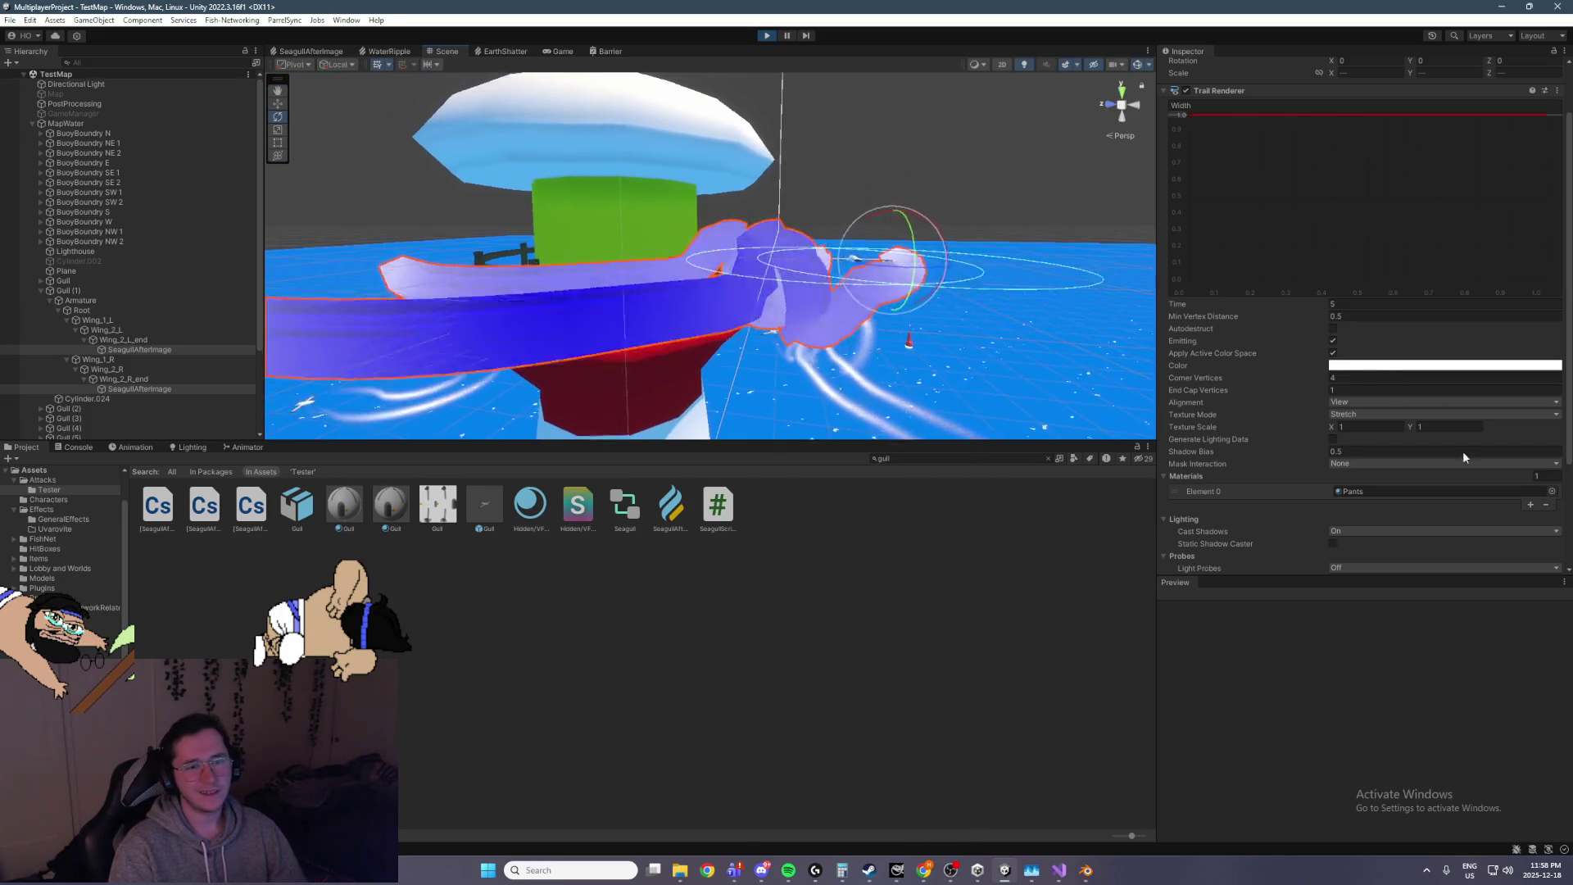
left_click(1551, 492)
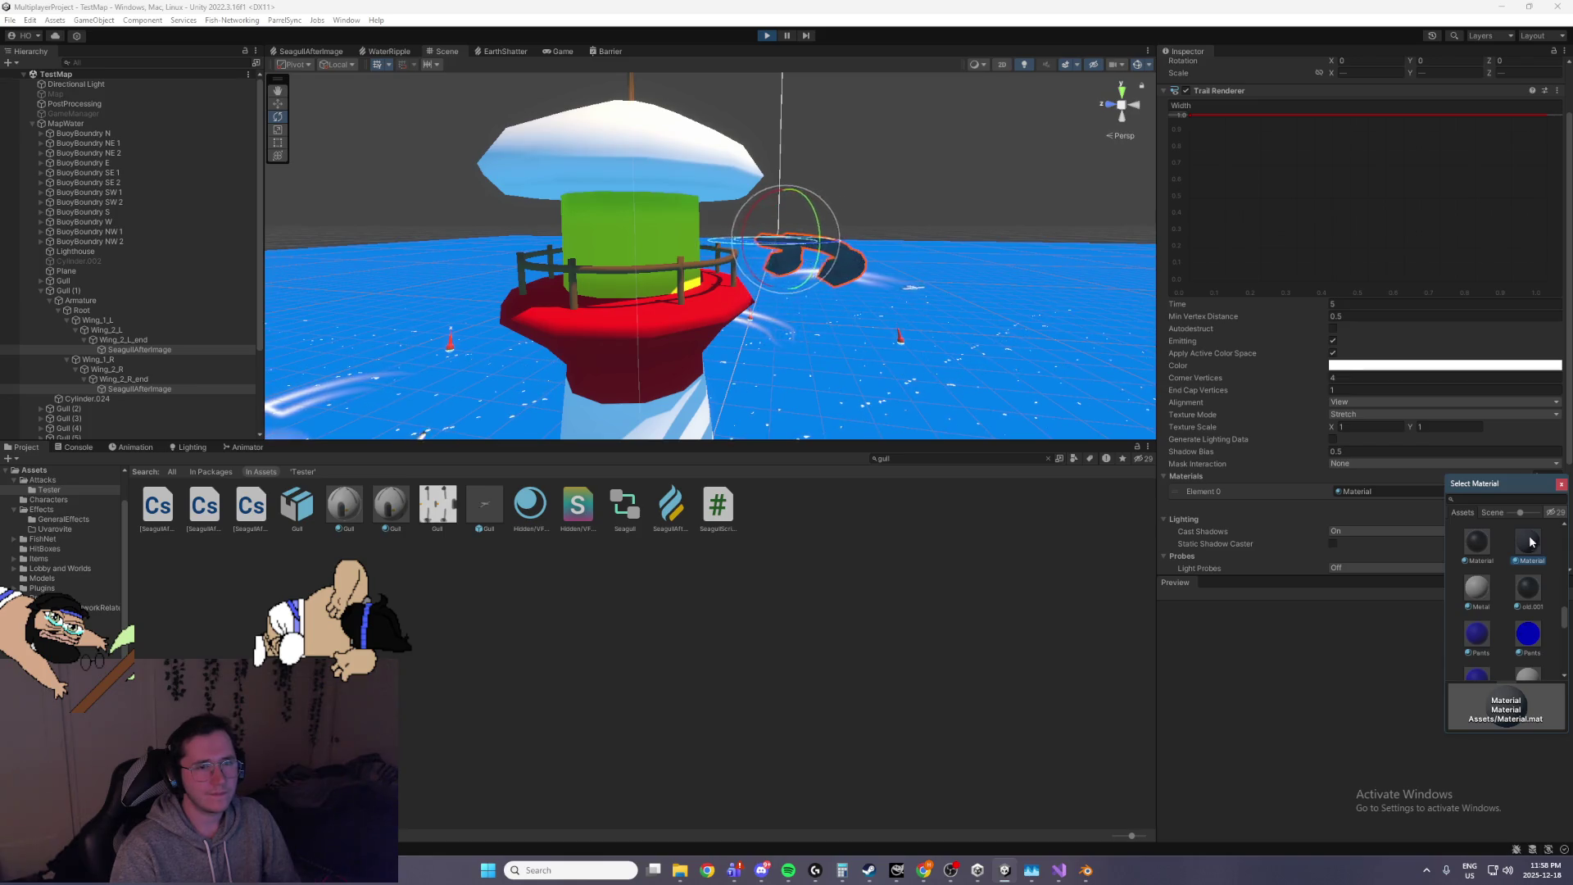
left_click(1395, 366)
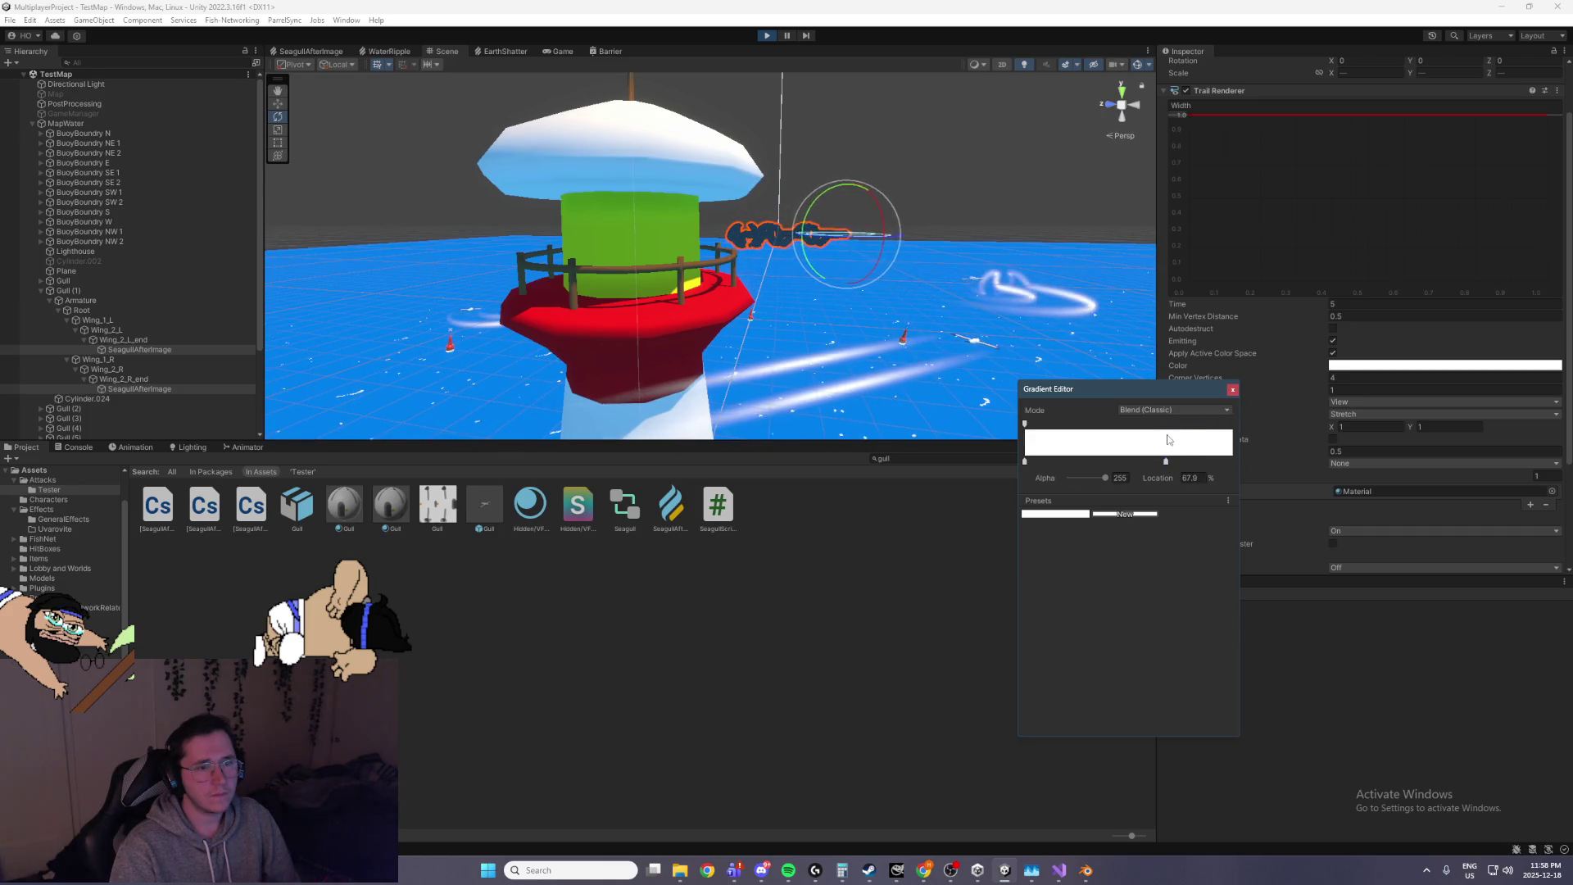
Fade the trail colour's end alpha to 0, then try Barrier, Body and LiberationSans SDF materials
left_click_drag(1105, 479, 976, 465)
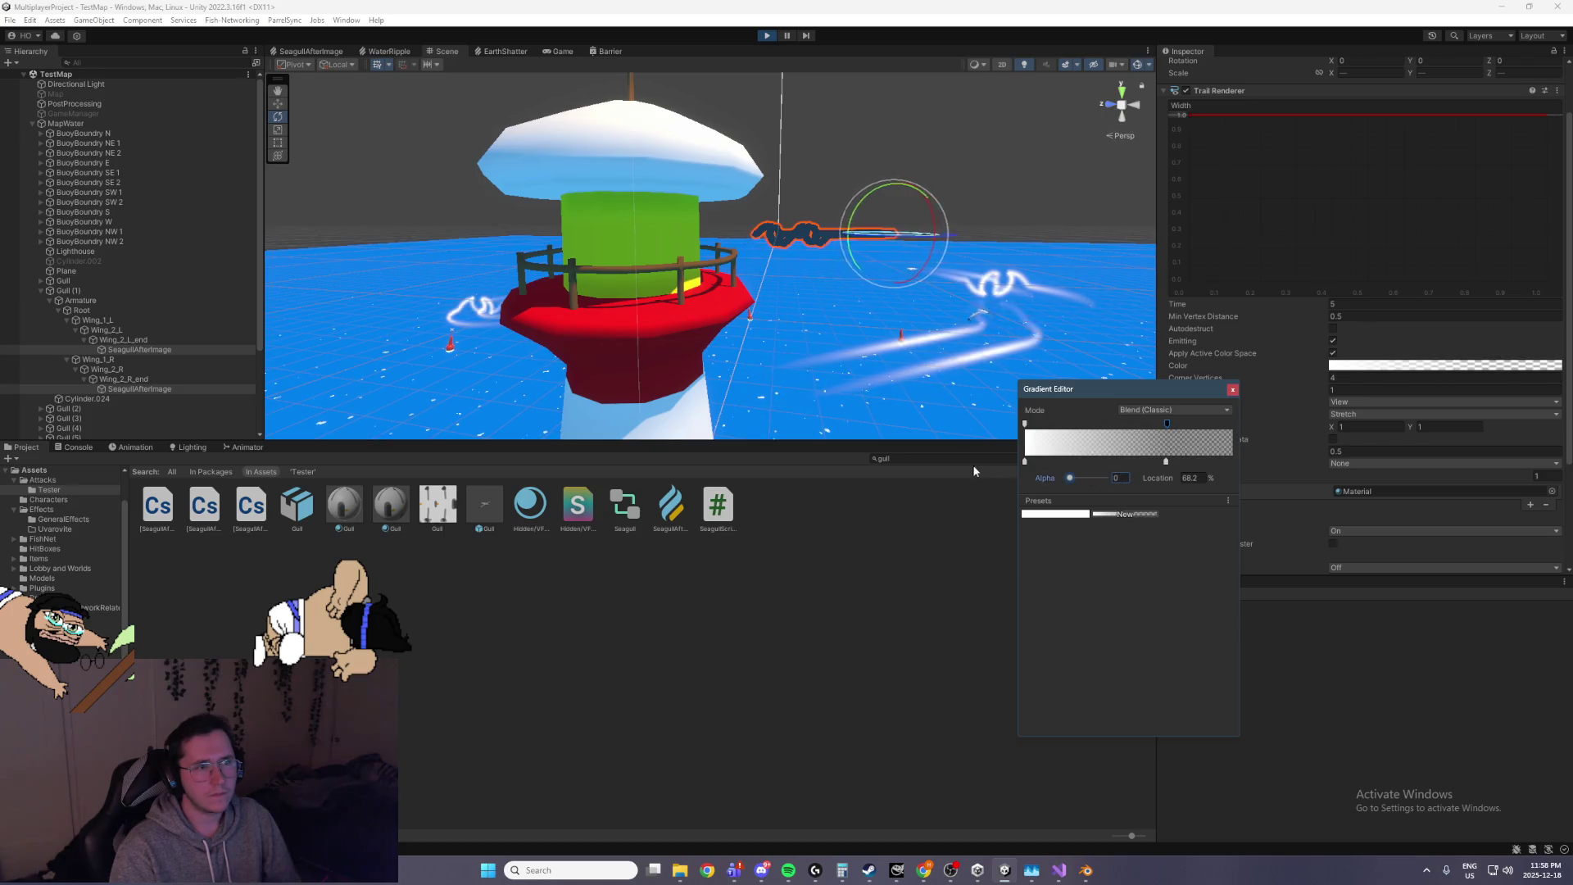
left_click(839, 337)
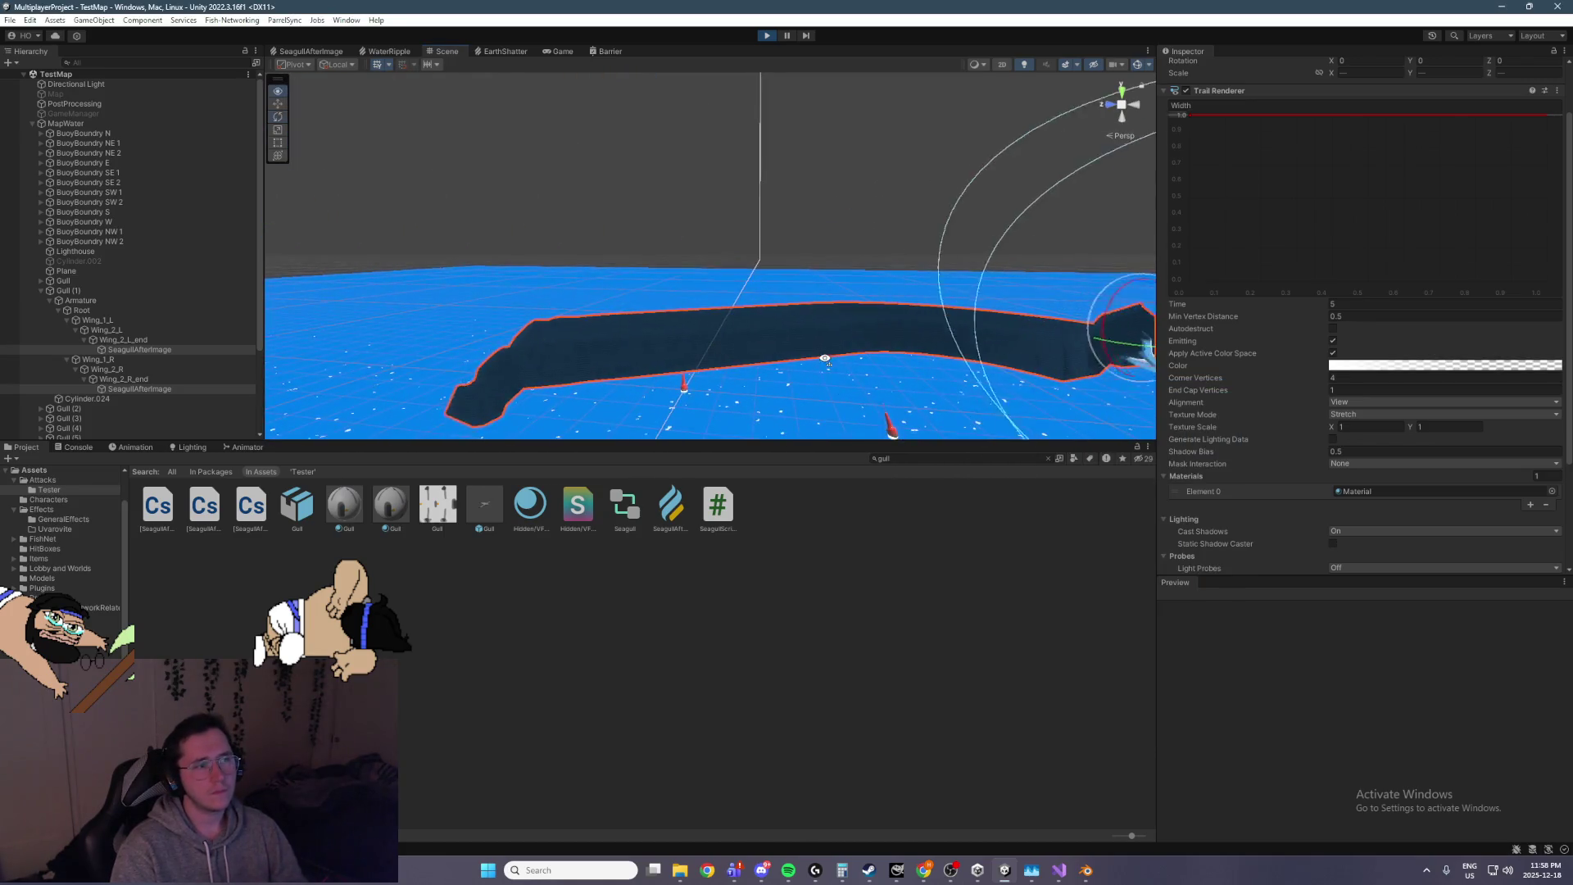
left_click(1553, 491)
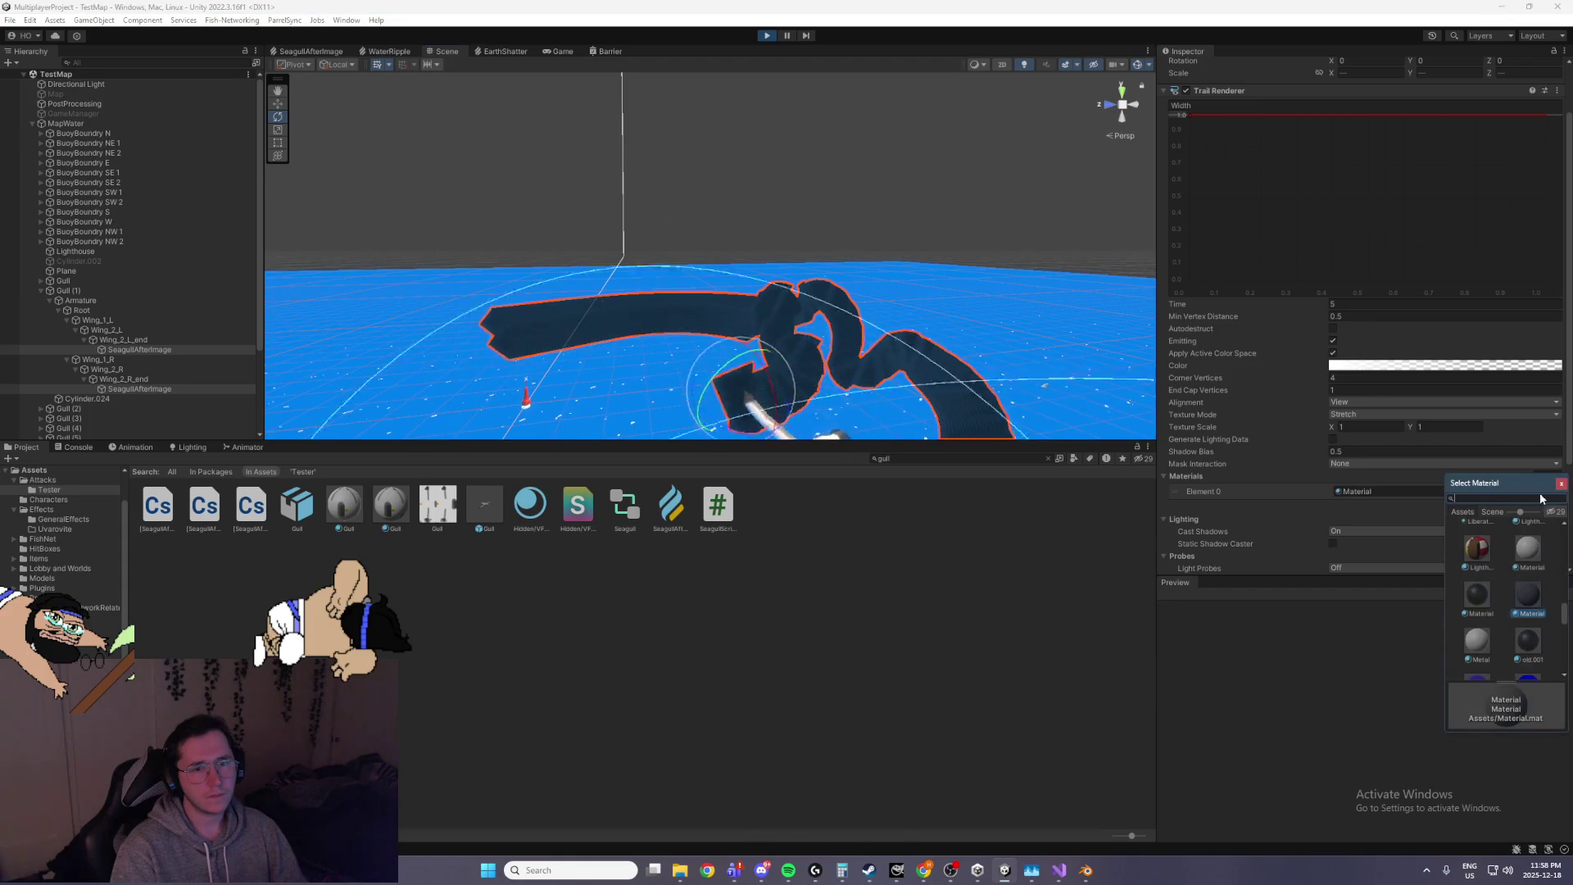
scroll(1491, 545, "up", 4)
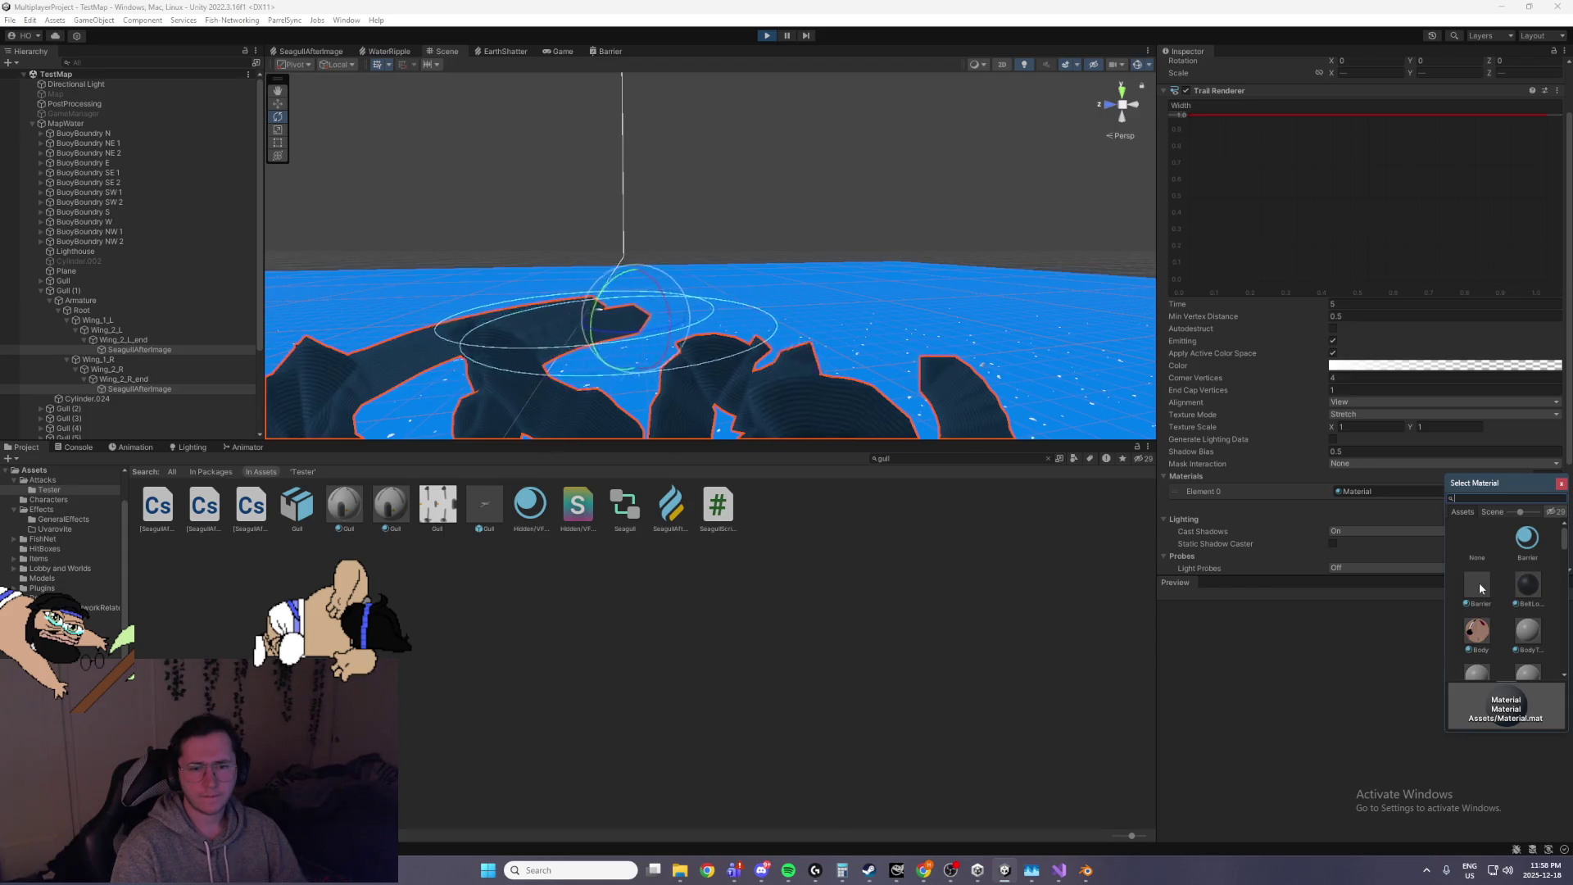
left_click(1528, 538)
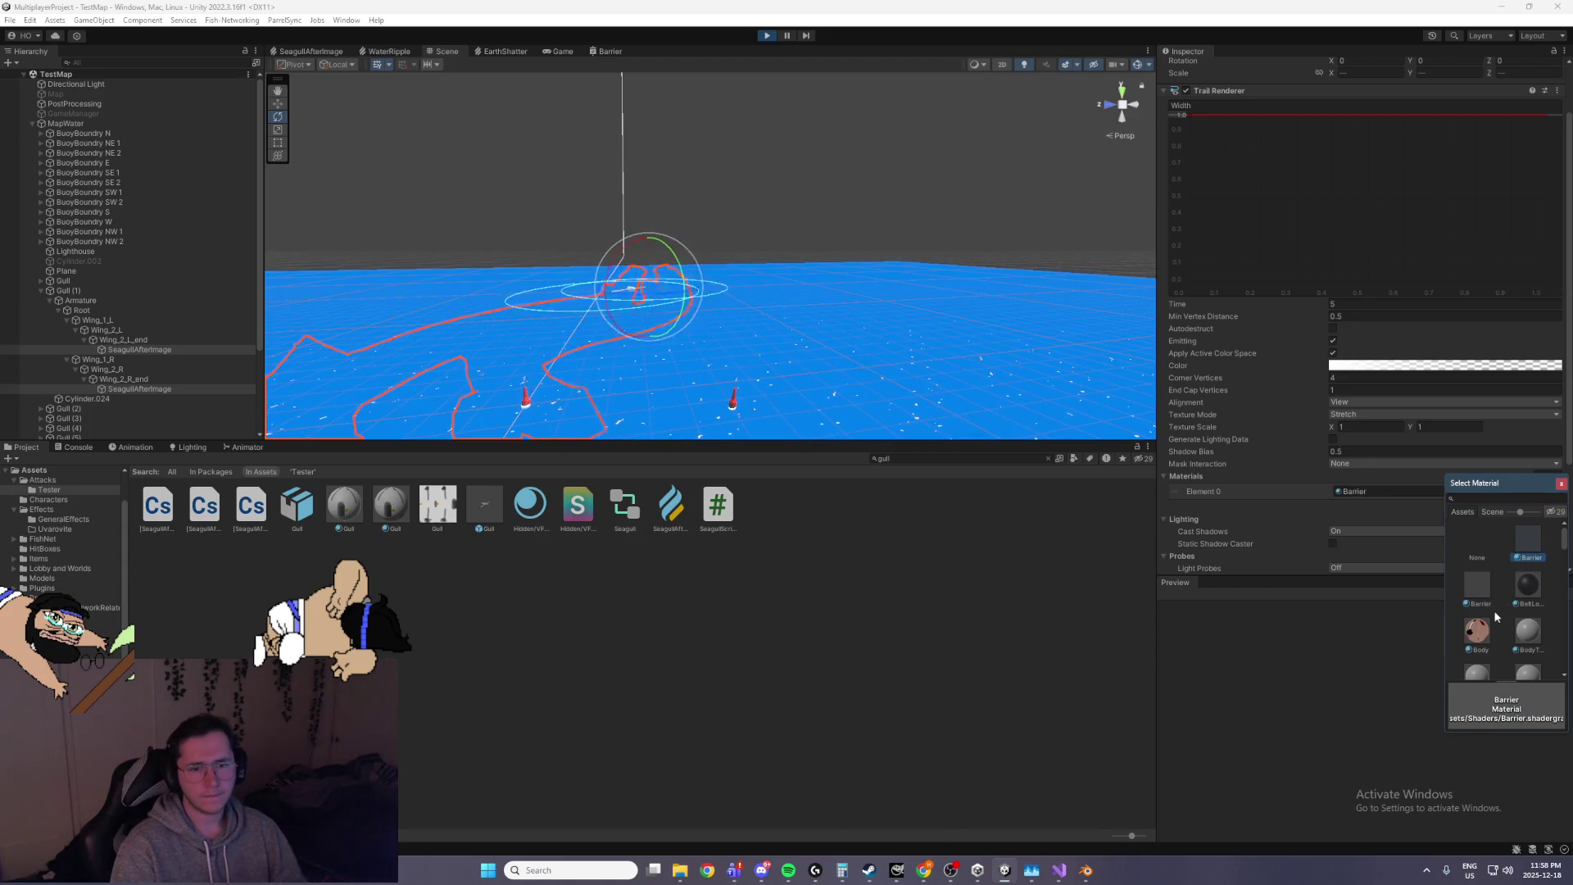
double_click(1477, 629)
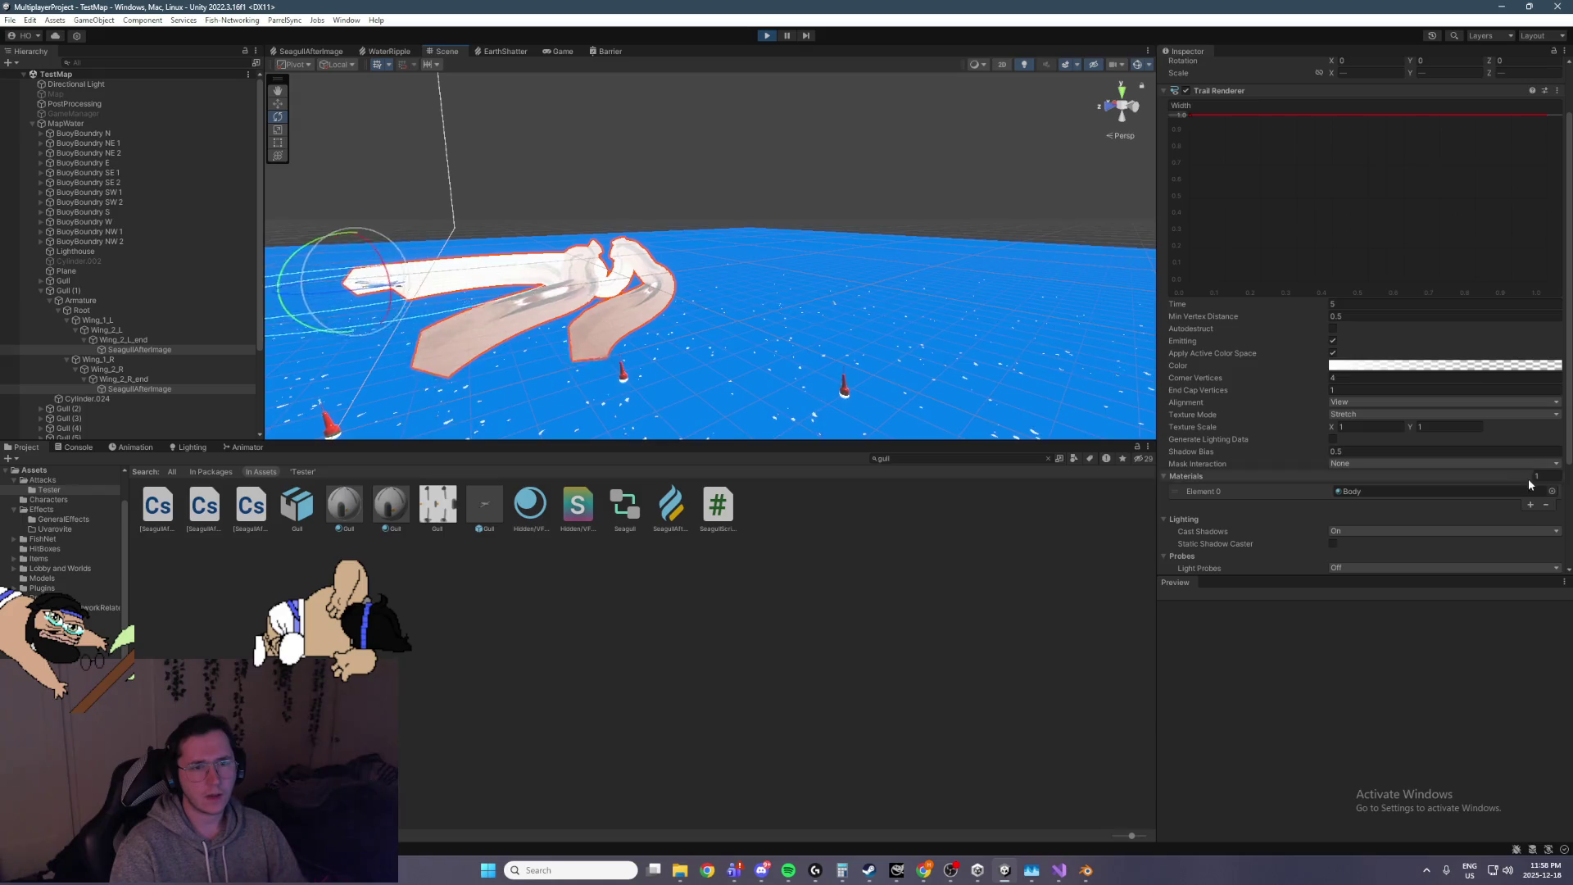
left_click(1551, 491)
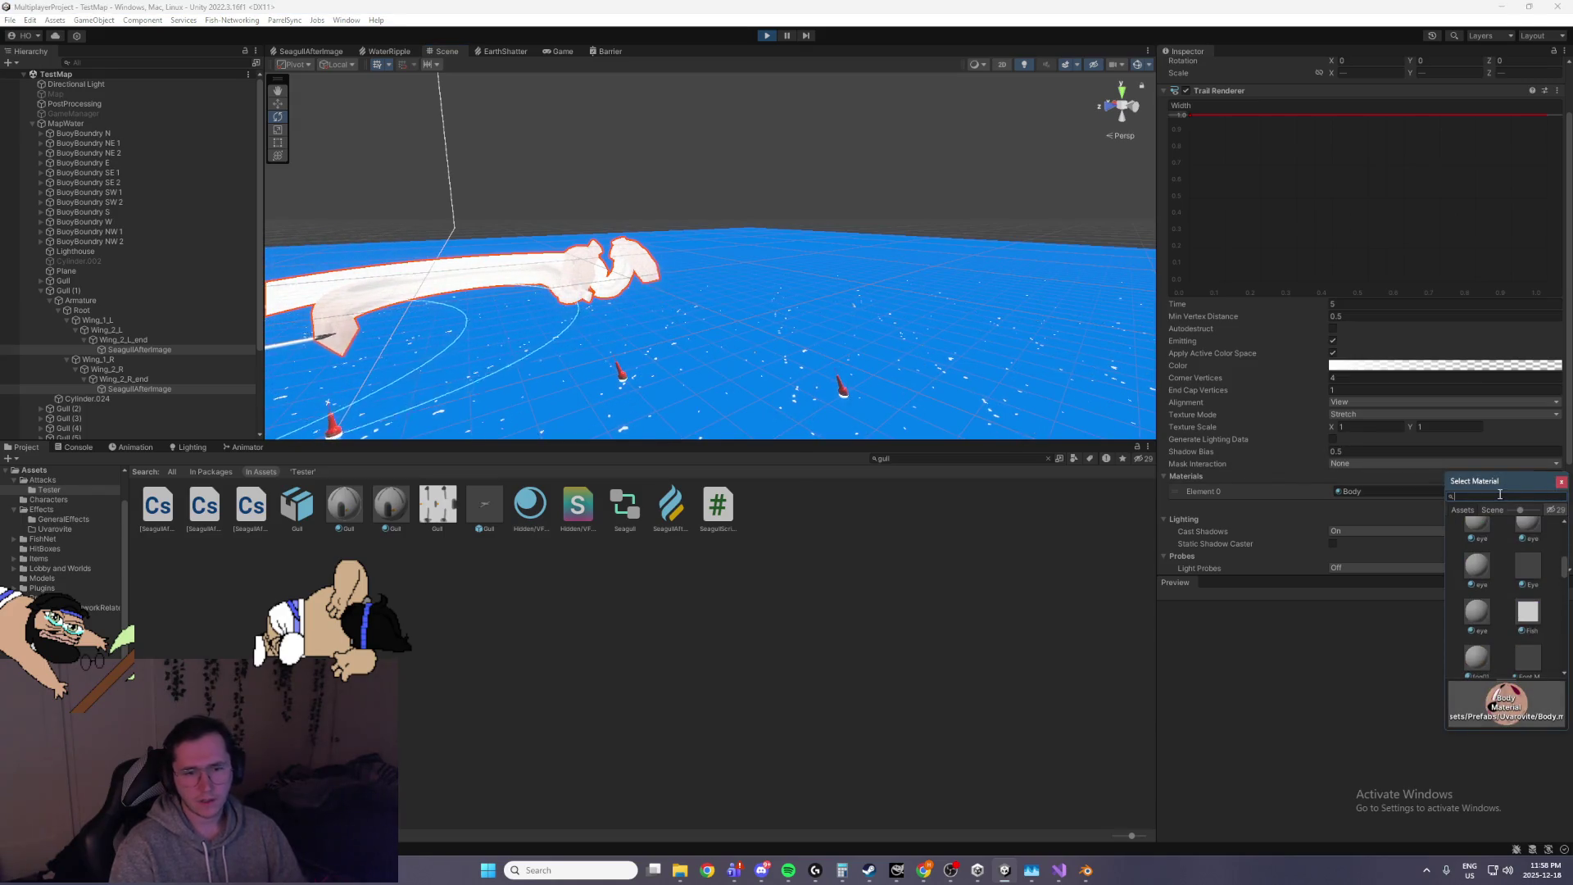
type("t")
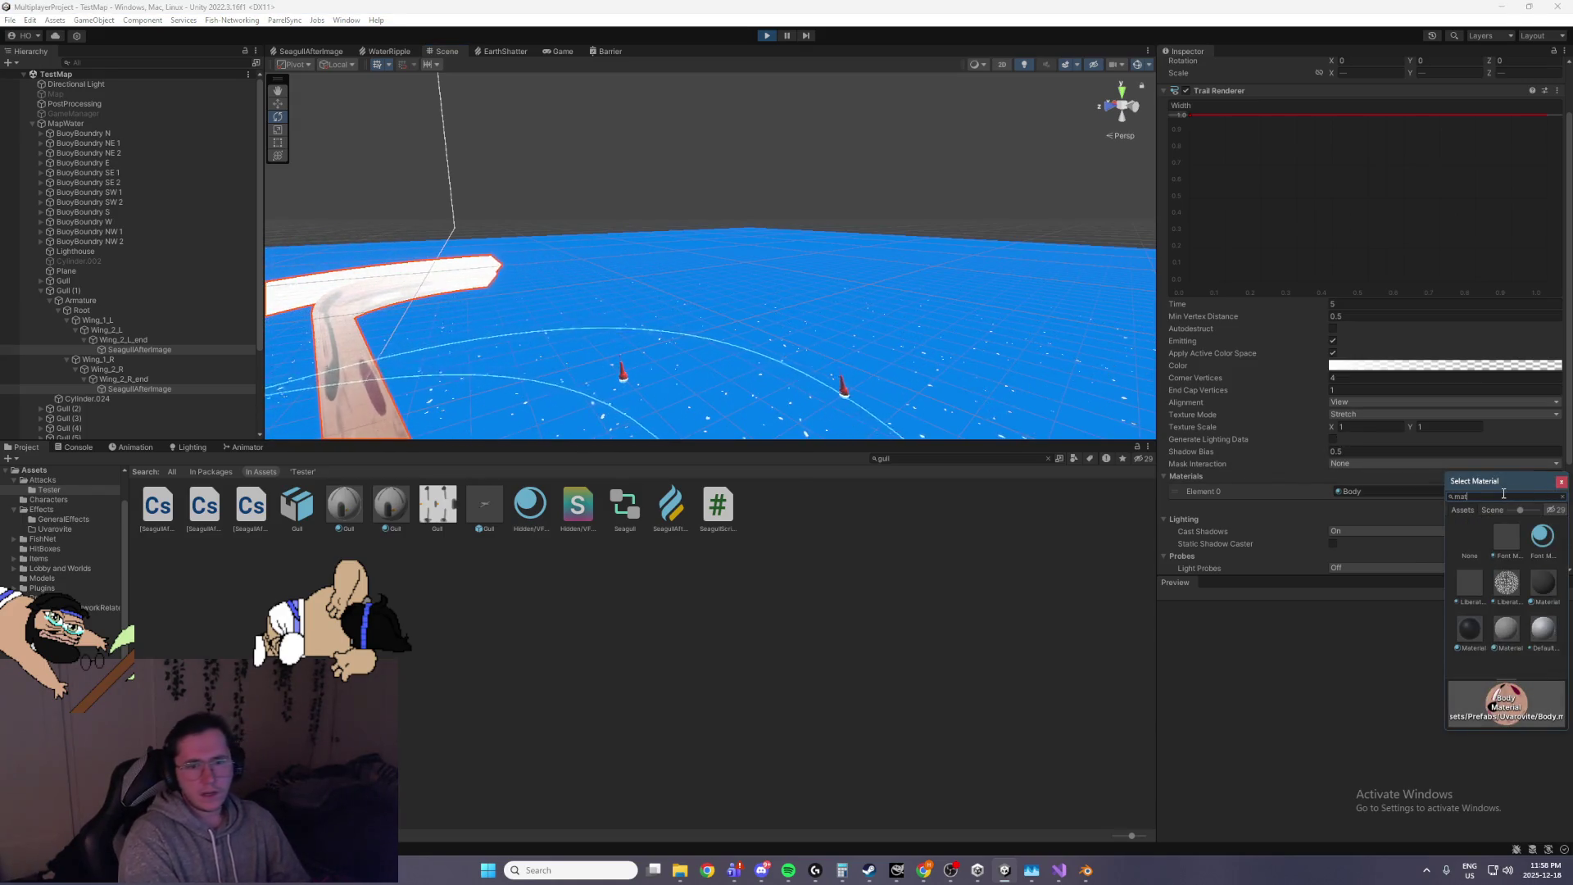
right_click(624, 361)
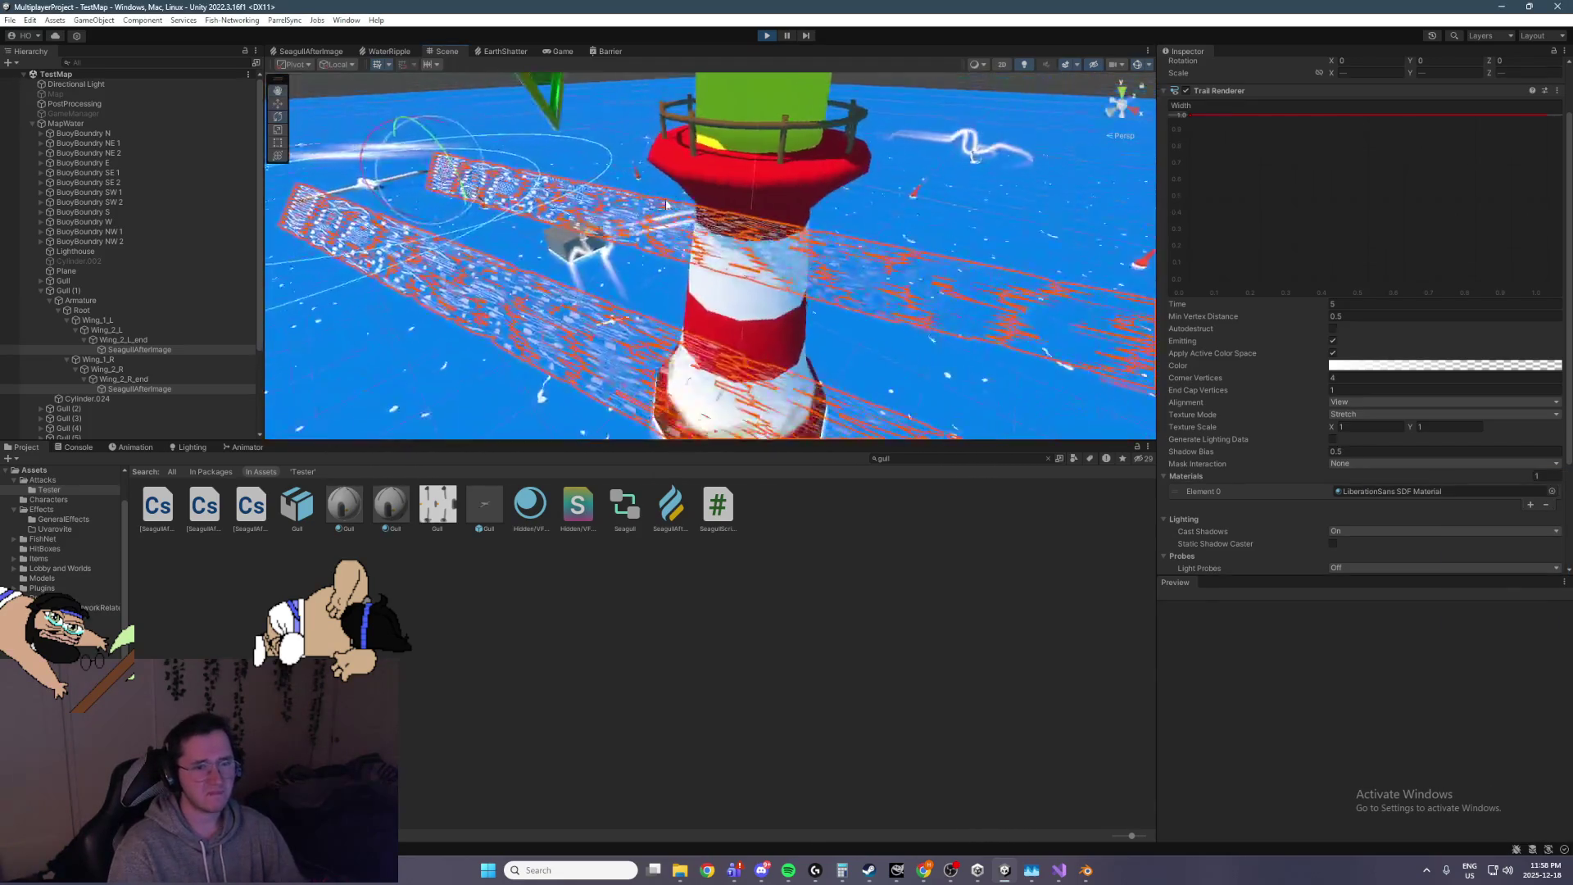
Try the Shoes material, then settle the wing trail on Skin
left_click(1552, 492)
scroll(1508, 577, "down", 4)
scroll(1506, 569, "down", 3)
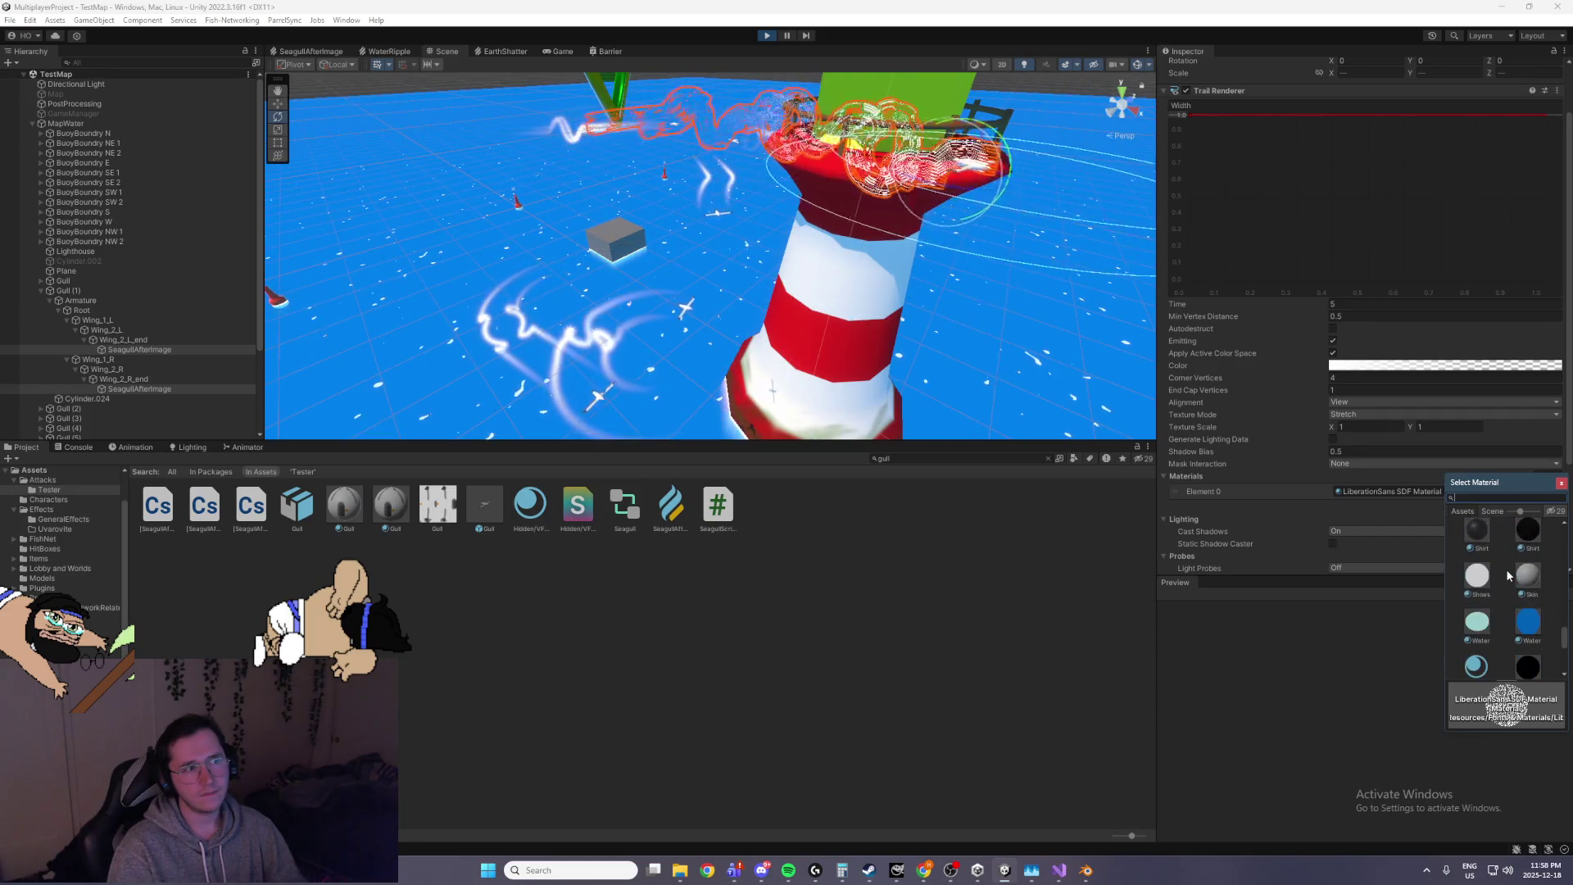
scroll(1506, 569, "up", 1)
left_click(1480, 623)
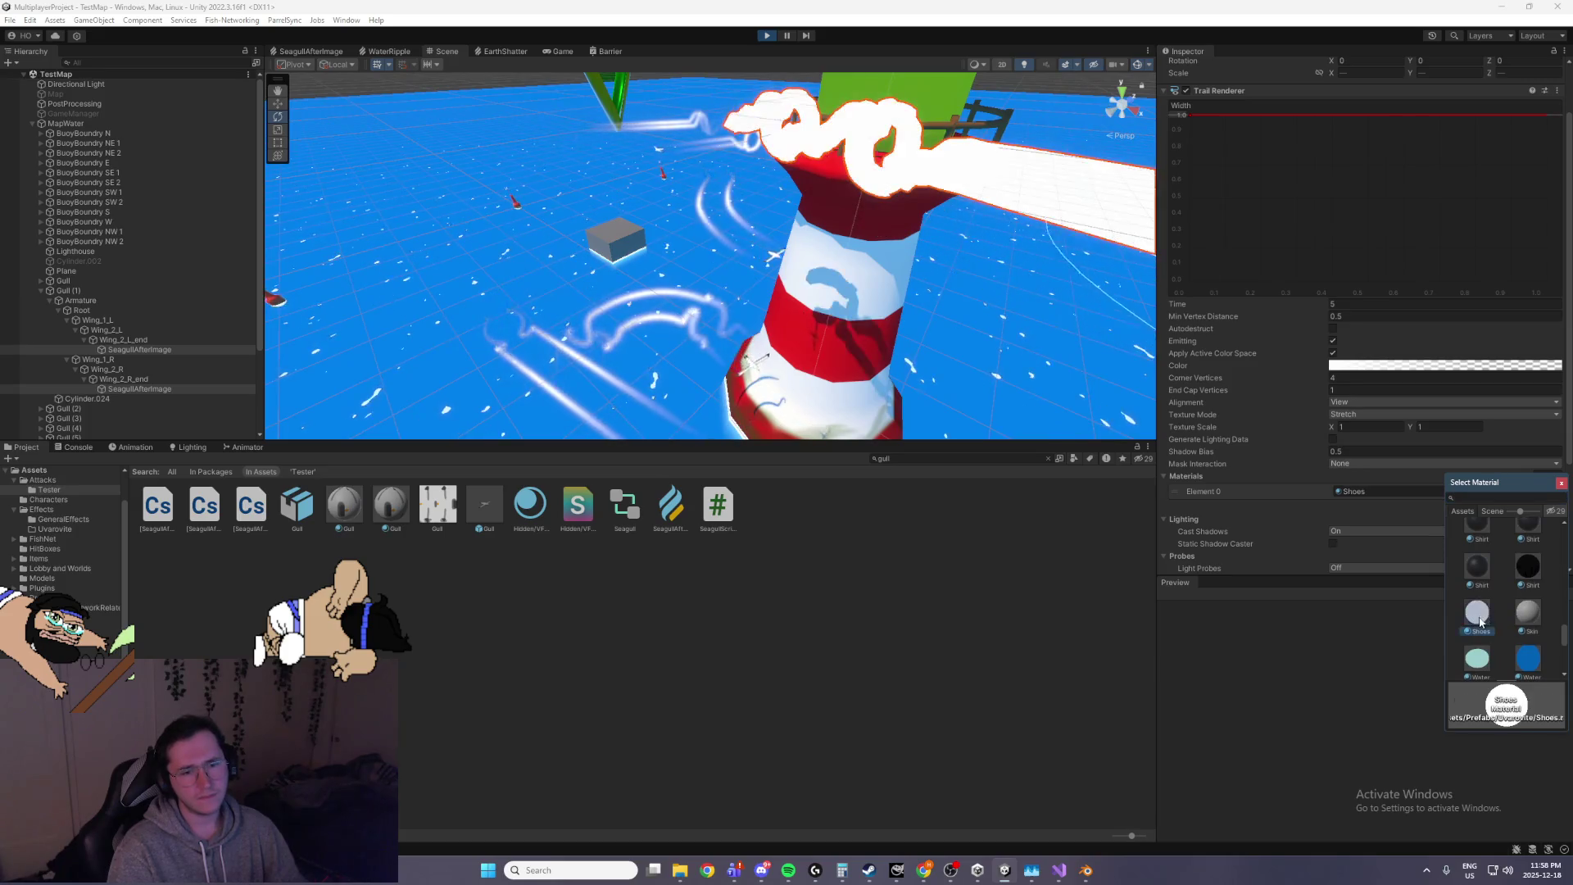
left_click(1539, 620)
scroll(1536, 598, "down", 3)
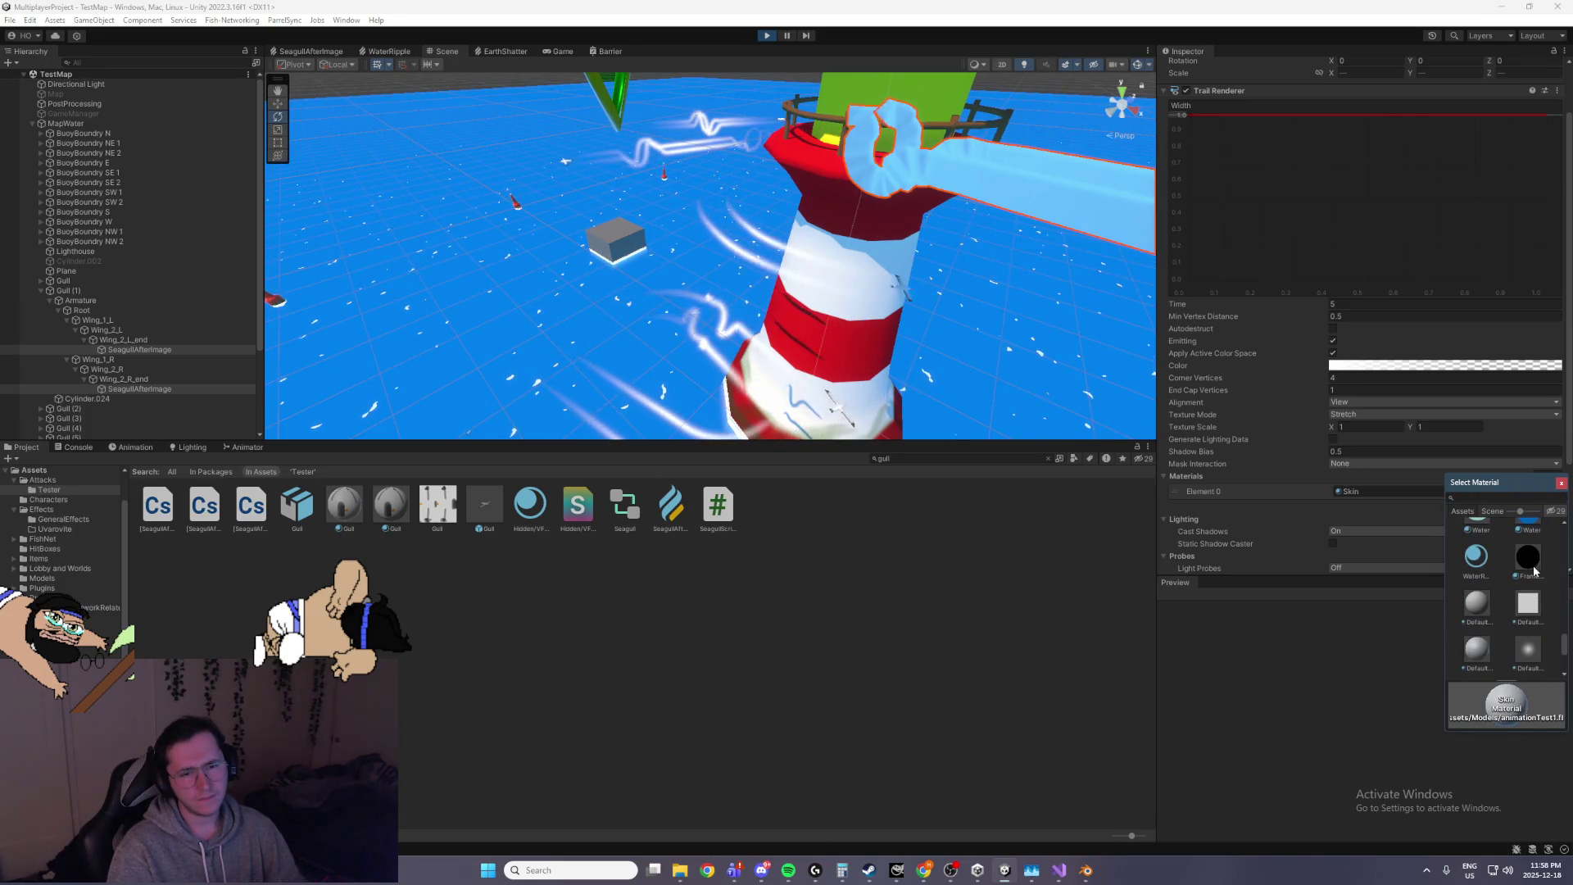
left_click(1356, 492)
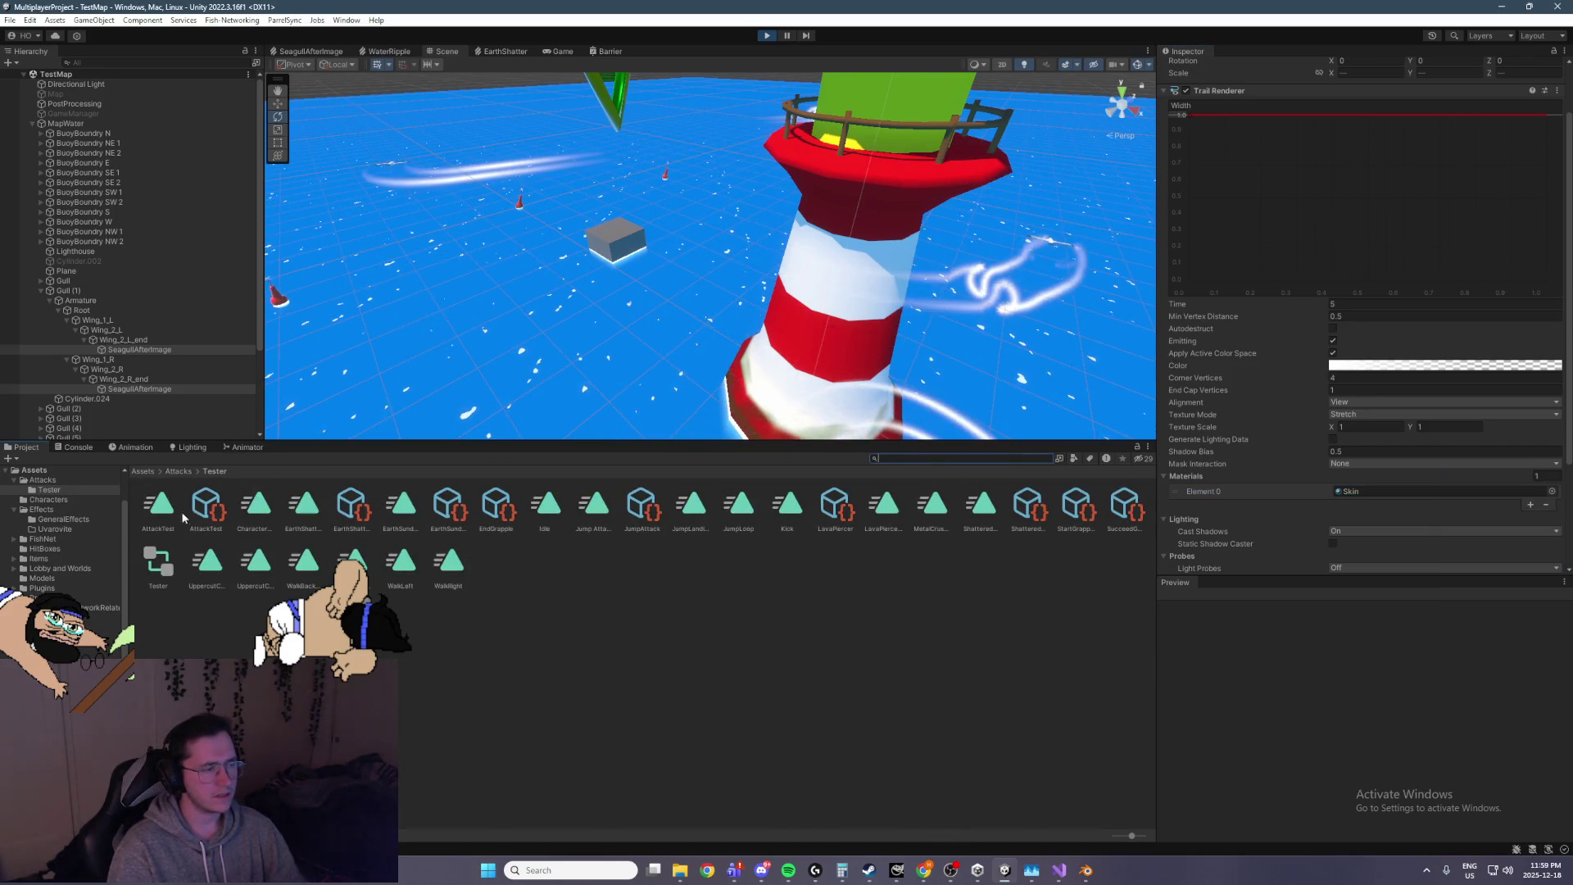
Try the Unlit shader on the SeagullTrail material, then revert it to Lit
left_click(146, 472)
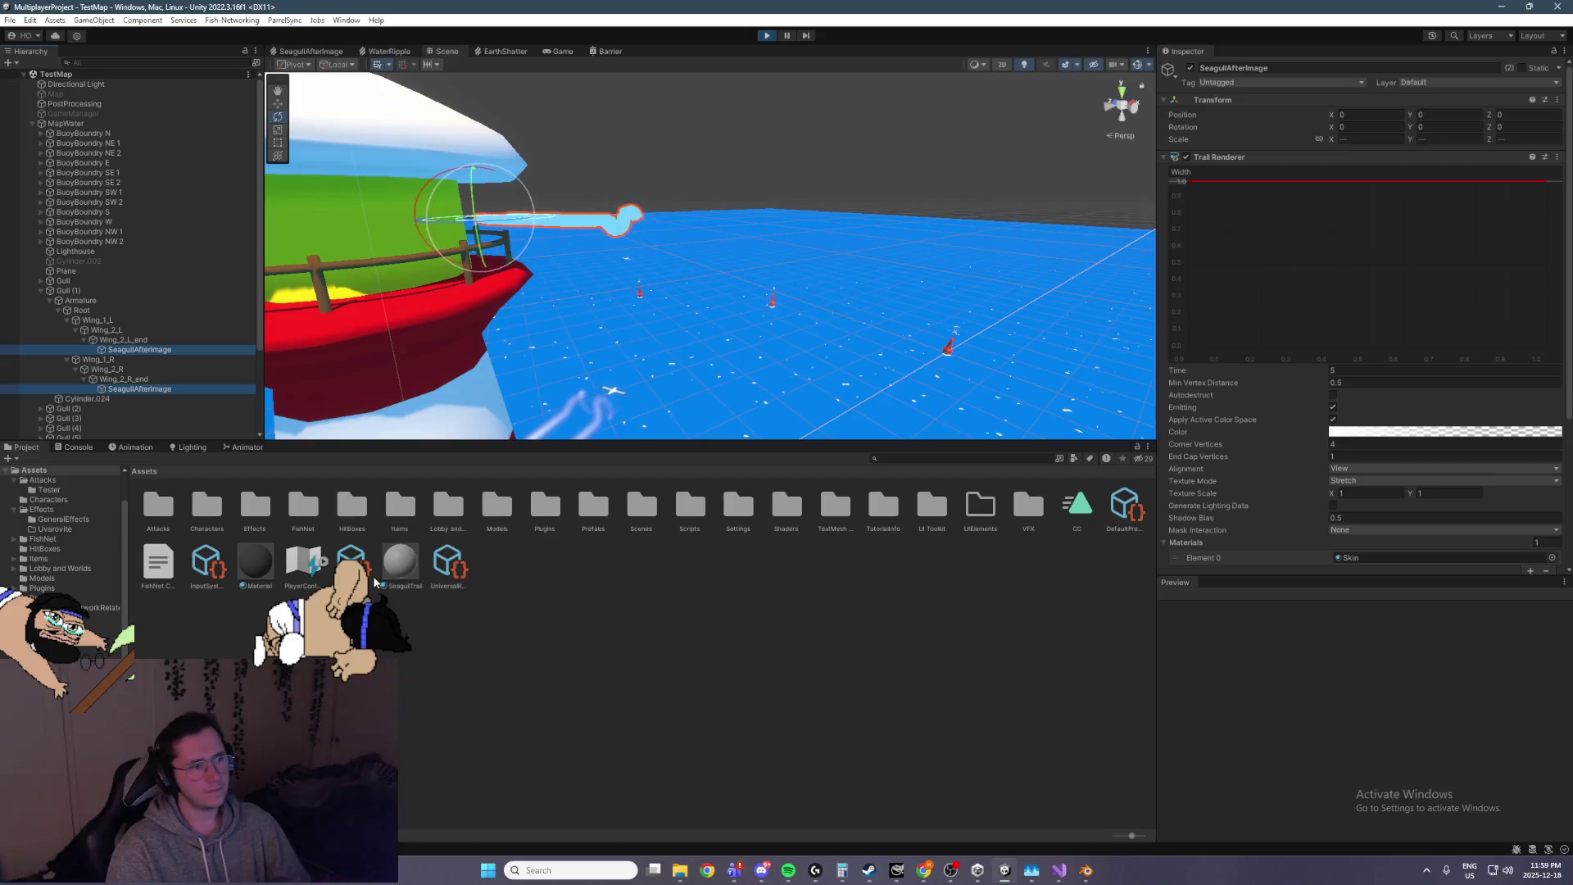
left_click_drag(411, 566, 1380, 550)
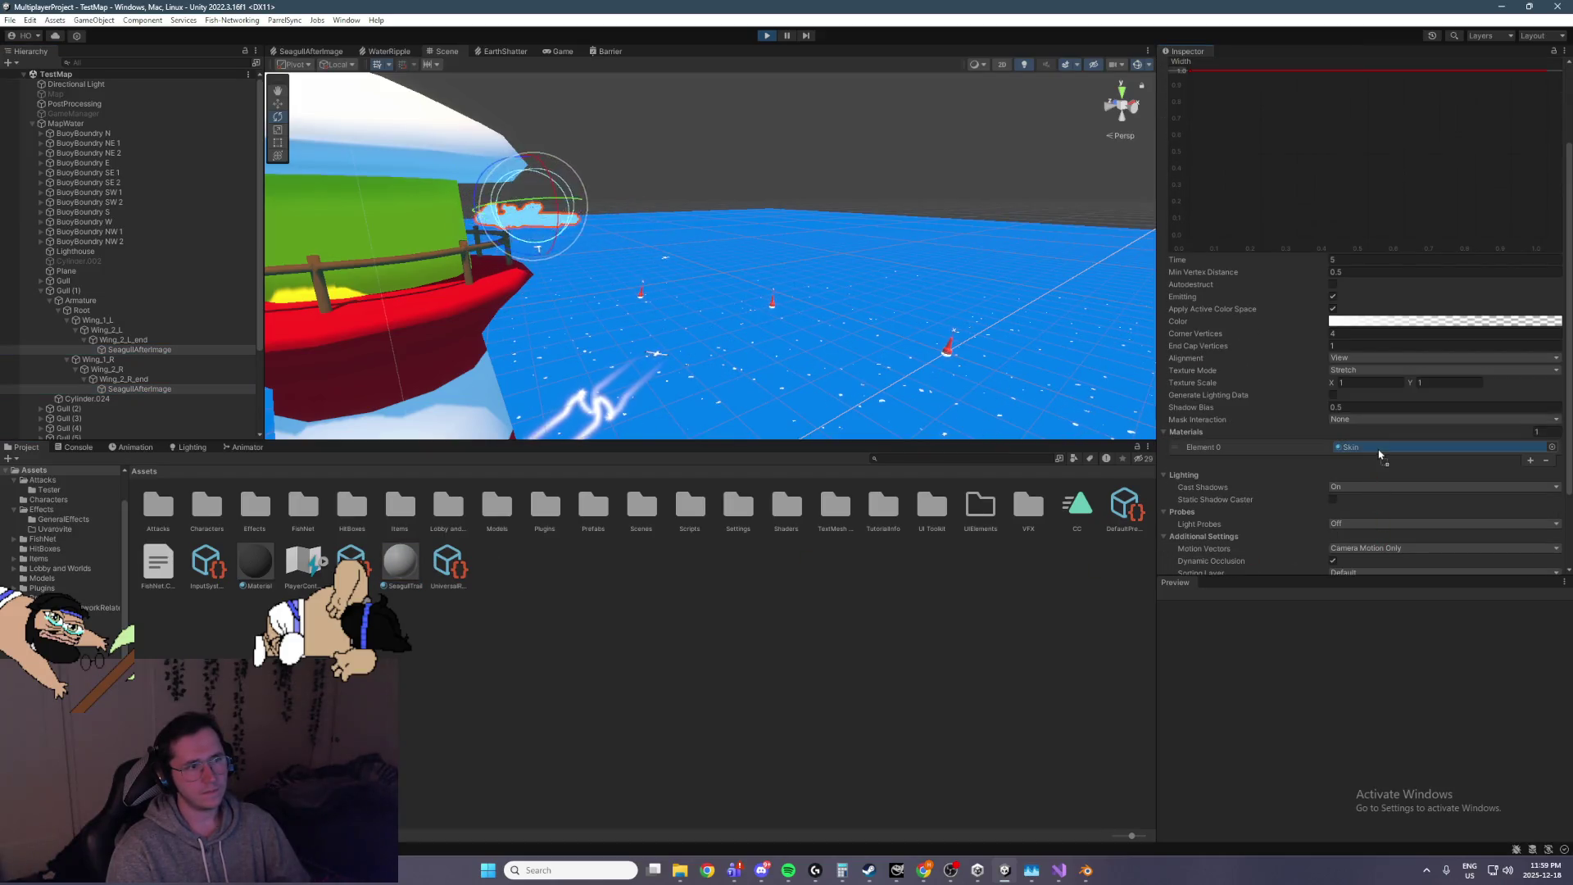
mouse_move(875, 181)
left_mouse_down()
mouse_move(857, 211)
mouse_move(779, 218)
mouse_move(743, 320)
mouse_move(731, 220)
mouse_move(808, 155)
left_mouse_up()
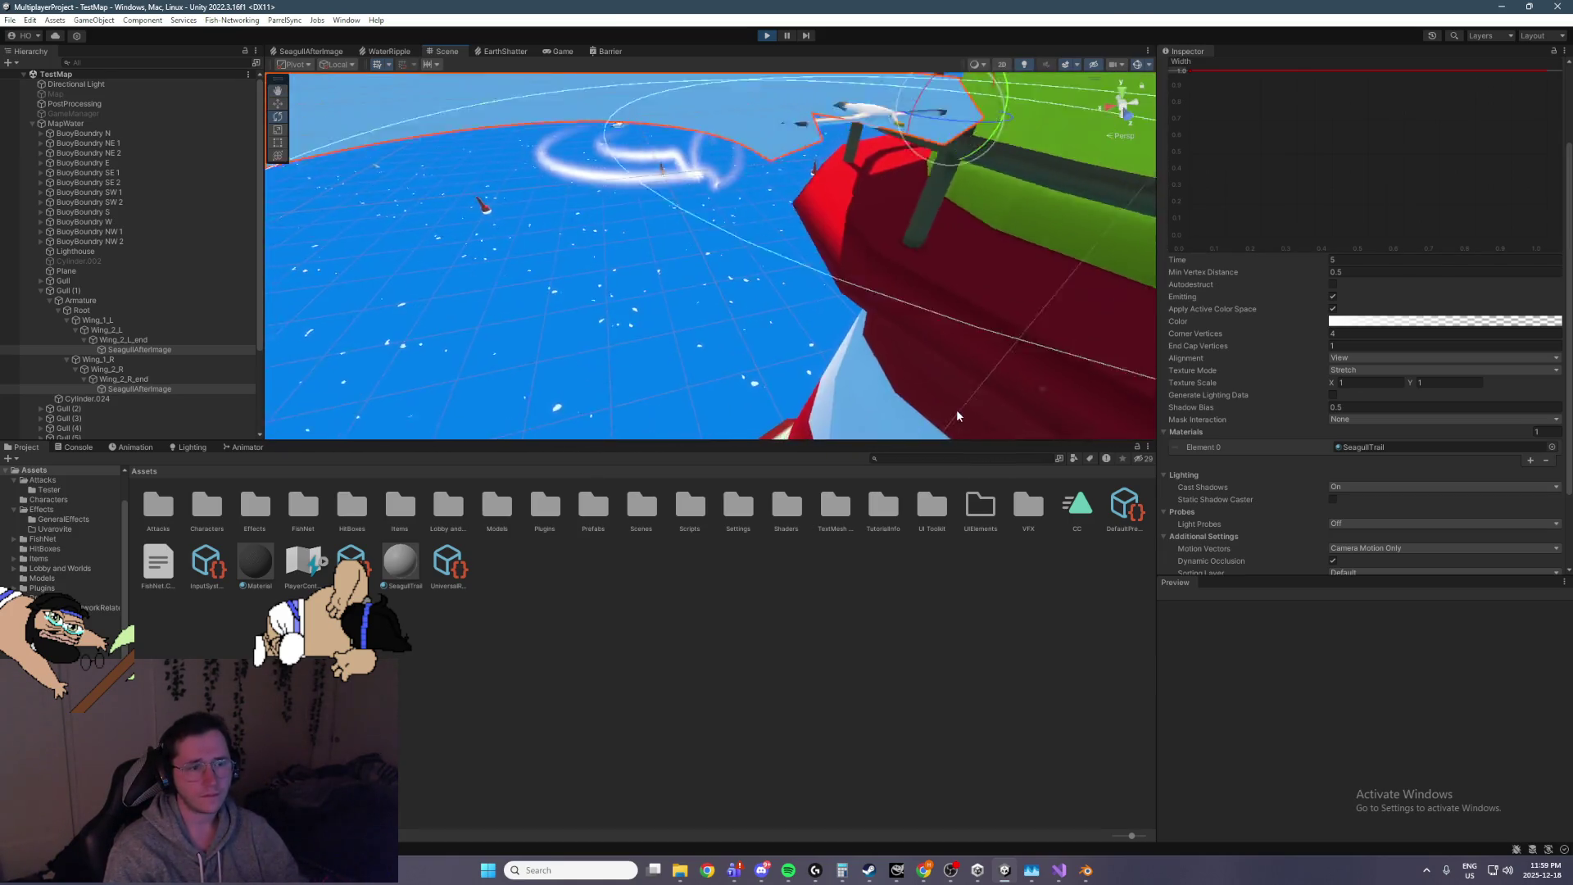
left_click(420, 576)
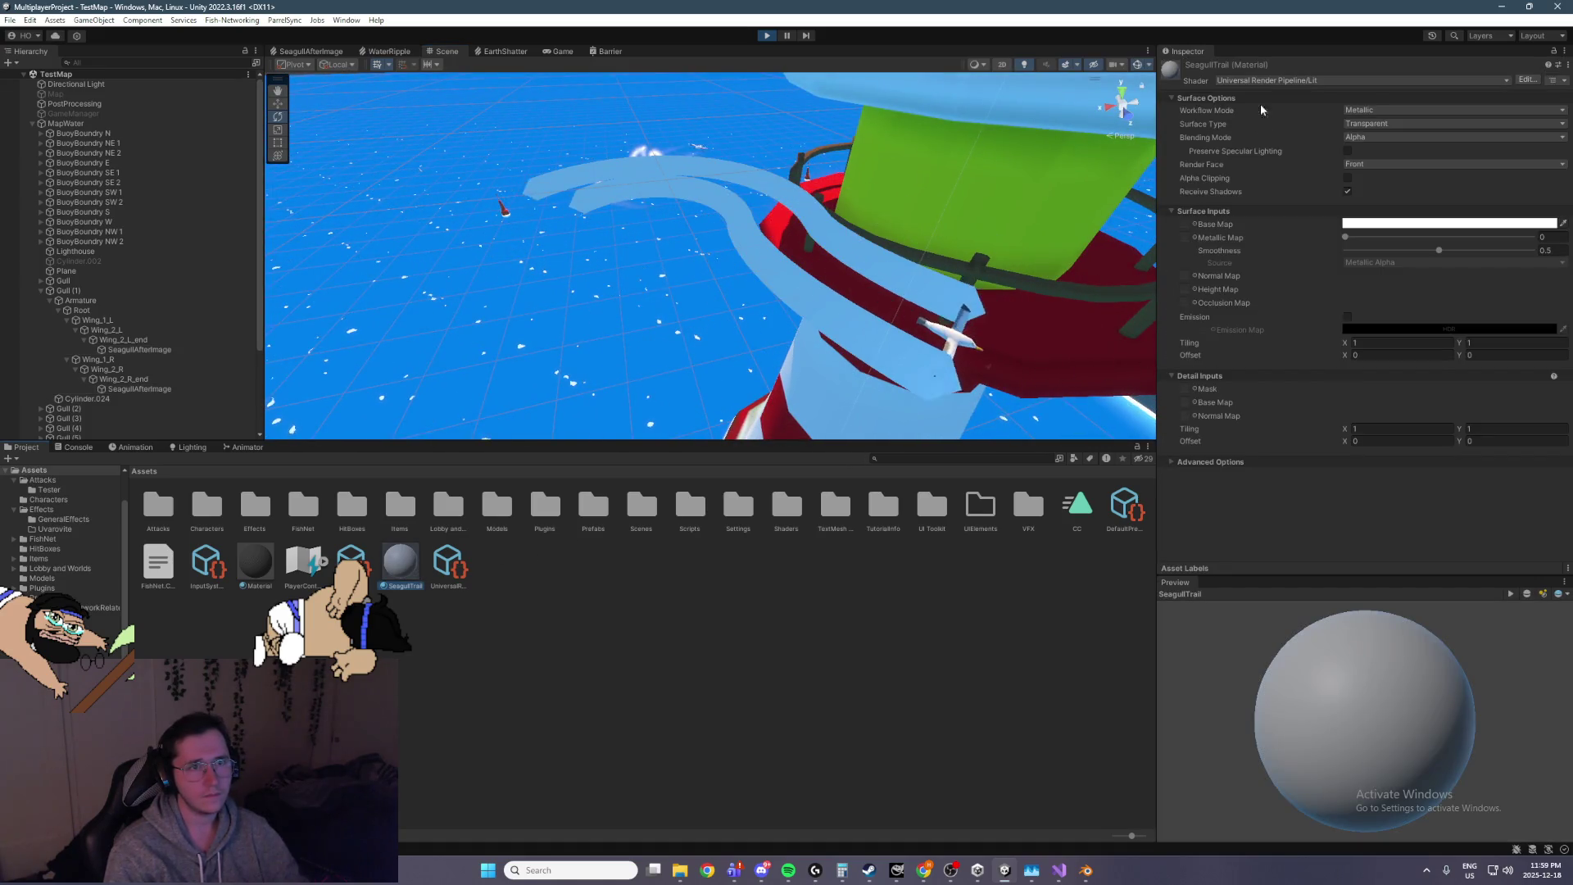
left_click(1295, 82)
type("unli")
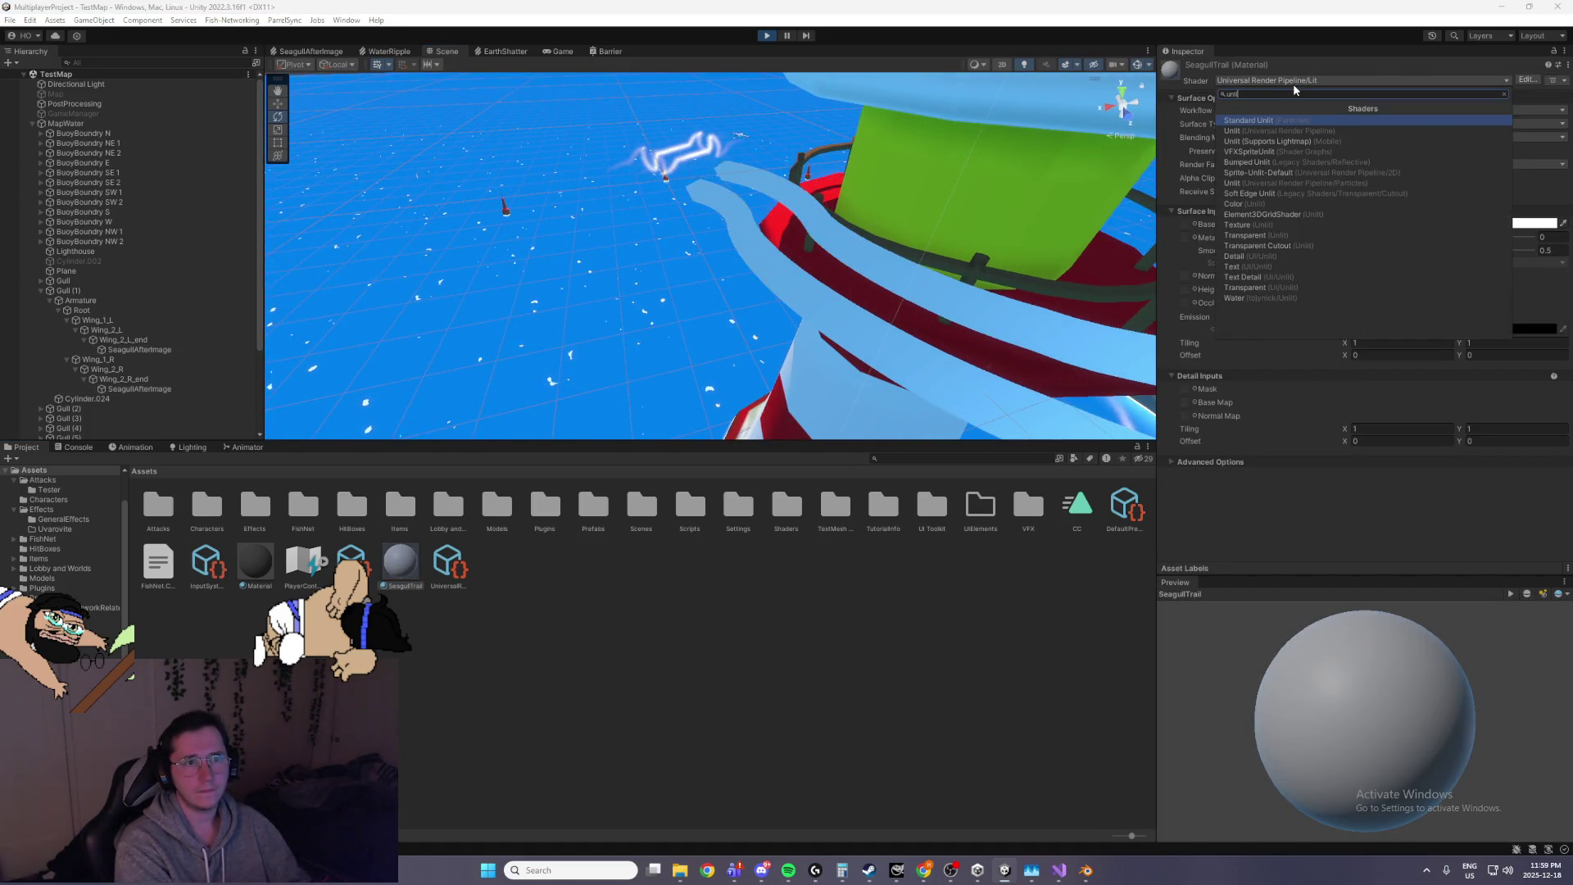
key("Return")
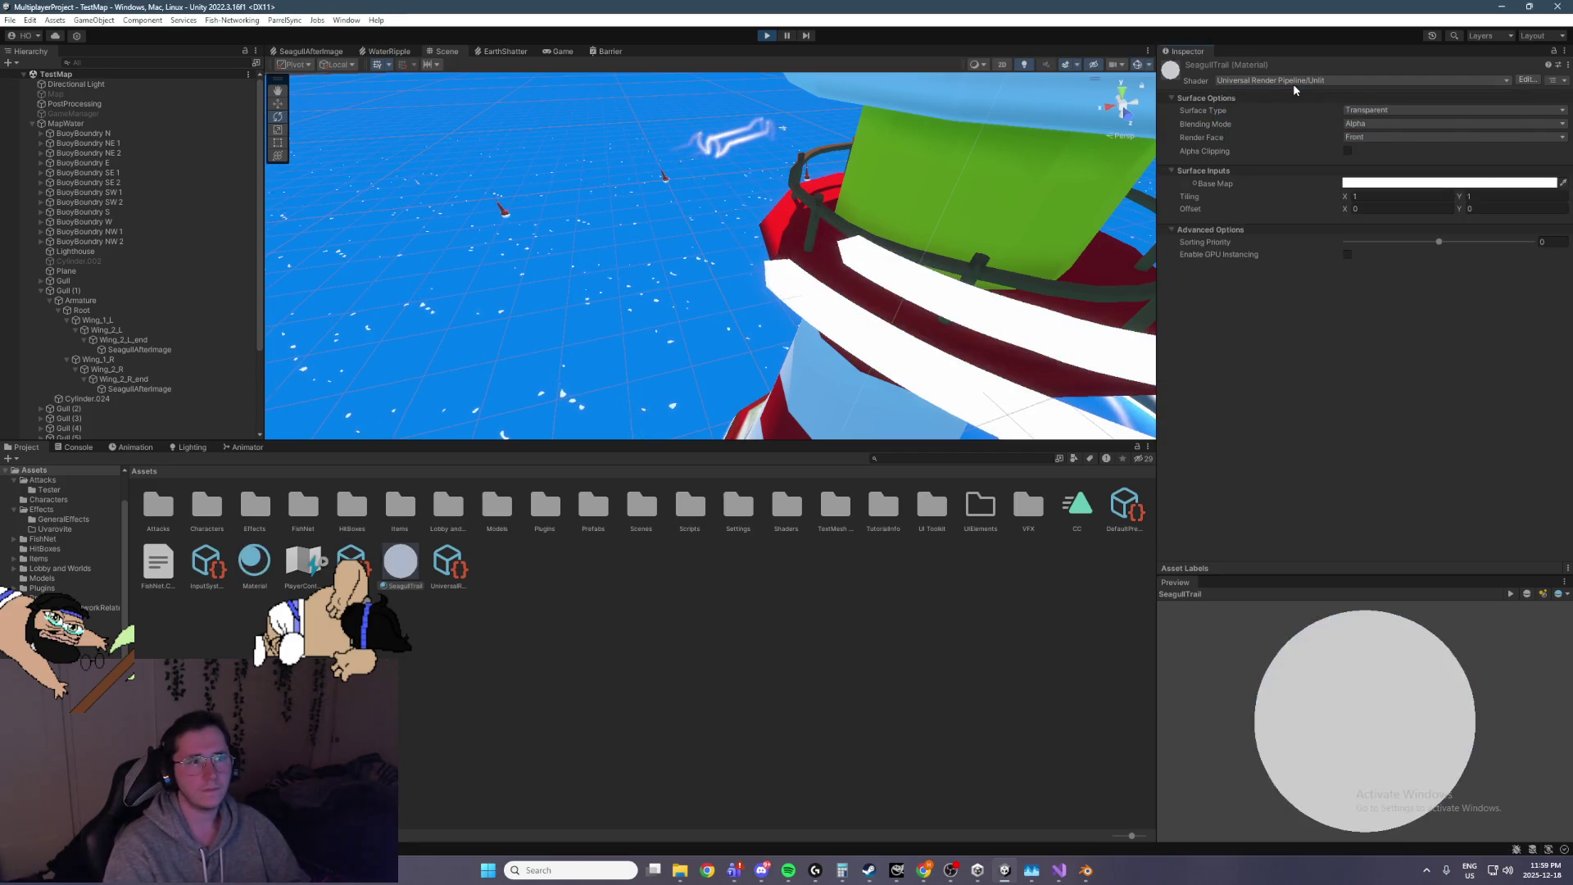
mouse_move(1030, 189)
left_mouse_down()
mouse_move(972, 203)
mouse_move(888, 158)
mouse_move(721, 173)
left_mouse_up()
key("ctrl+z")
Make the upper SeagullAfterImage trail fade out, with opacity keys at 44.1% and 67.1%
scroll(733, 235, "down", 5)
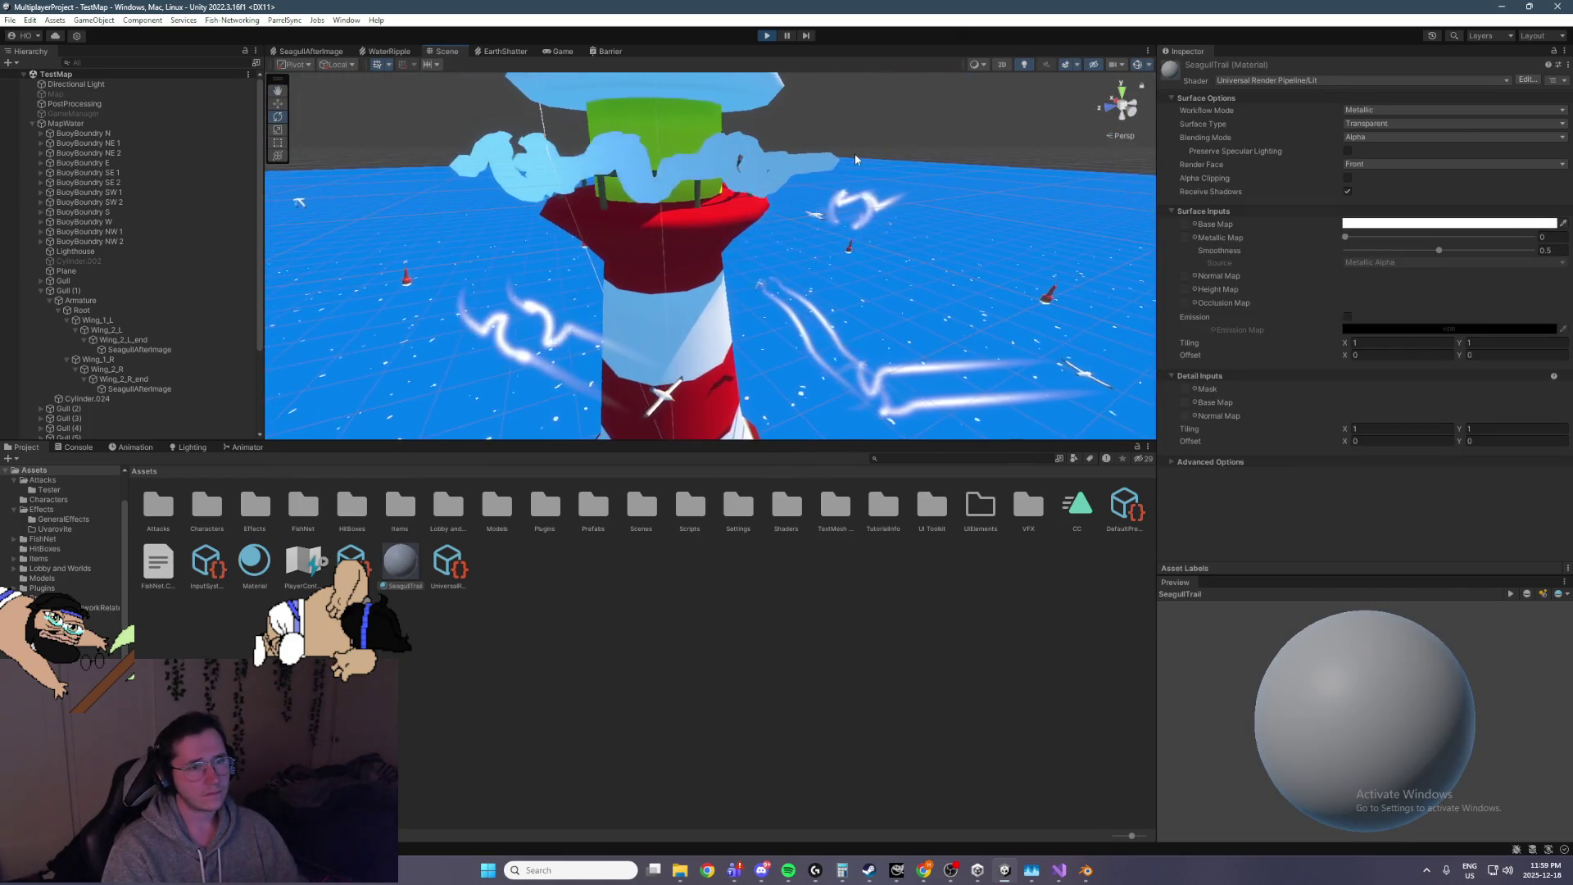
left_click(135, 350)
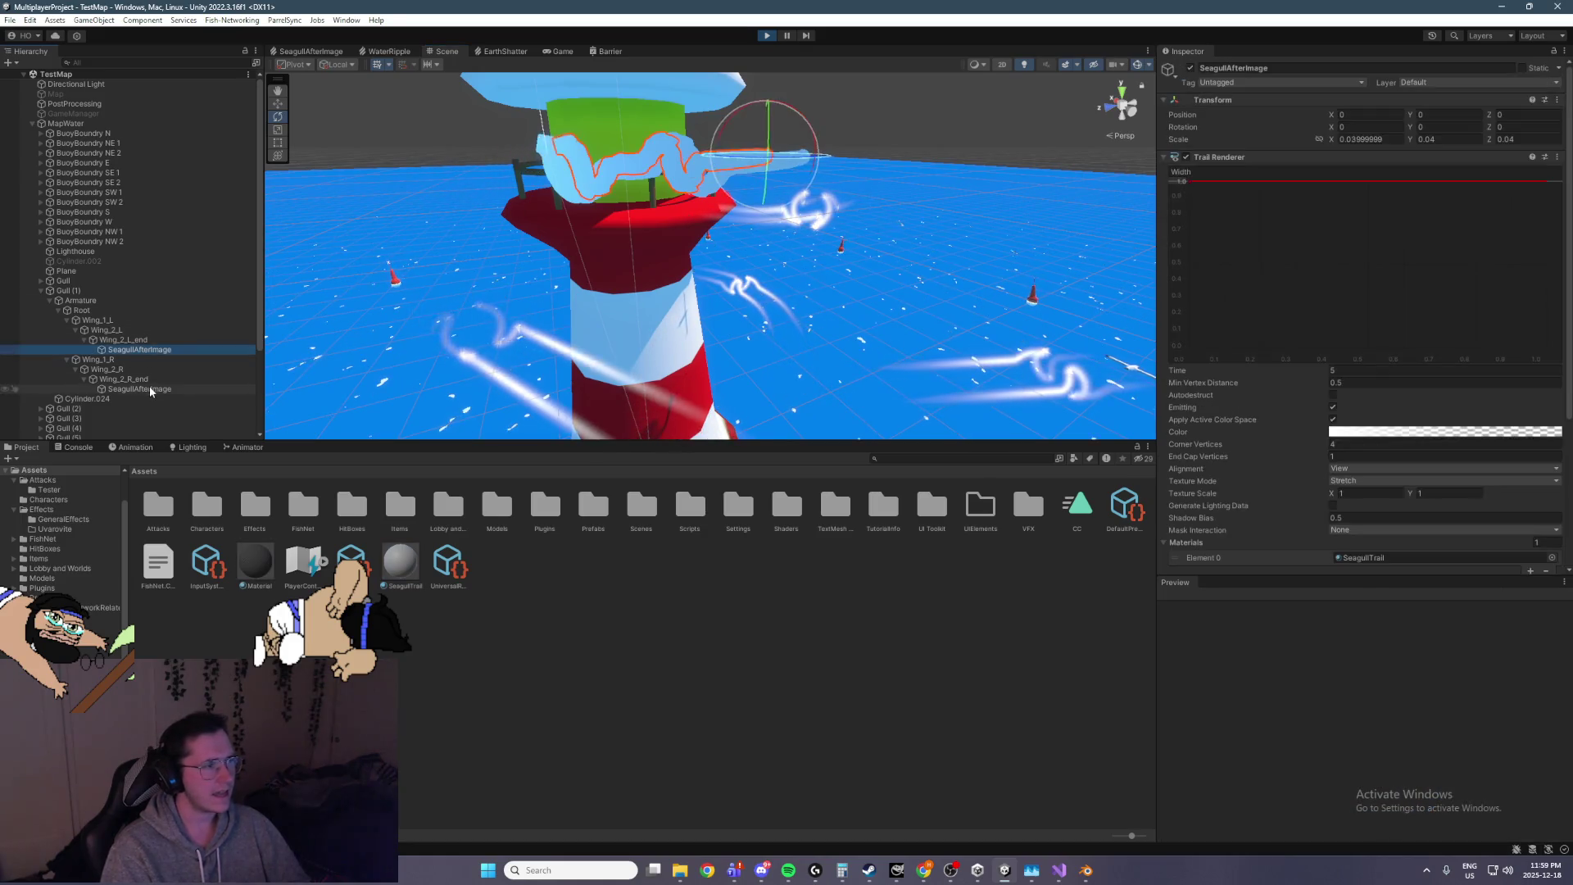
left_click(1344, 432)
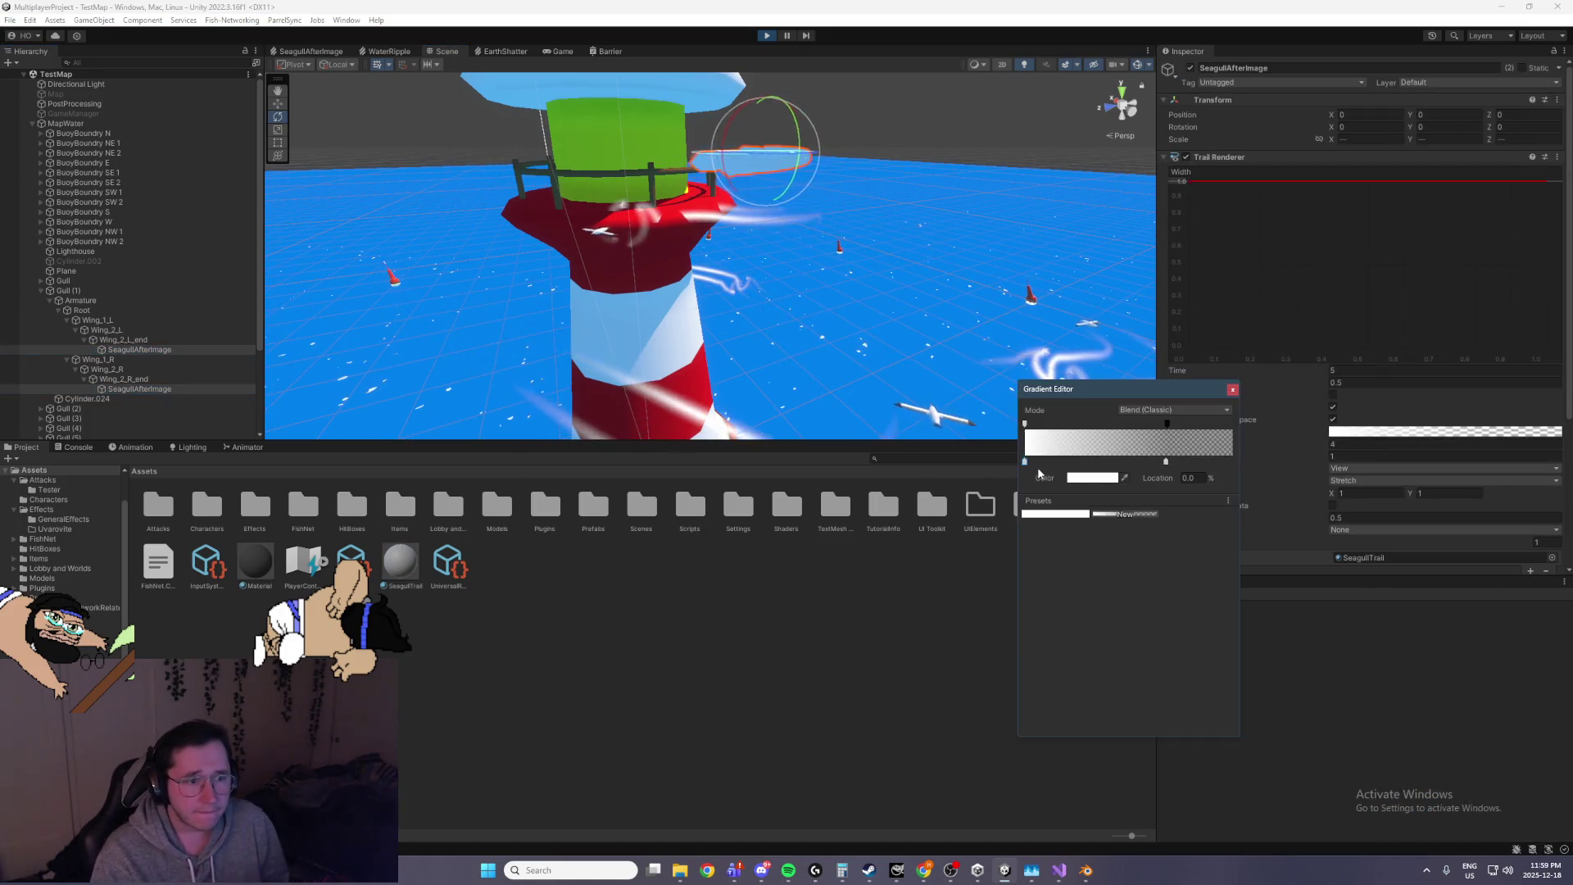
mouse_move(1026, 424)
left_mouse_down()
mouse_move(1121, 432)
mouse_move(1024, 426)
left_mouse_up()
mouse_move(1168, 425)
left_mouse_down()
mouse_move(1138, 425)
mouse_move(1138, 443)
left_mouse_up()
left_click(1165, 424)
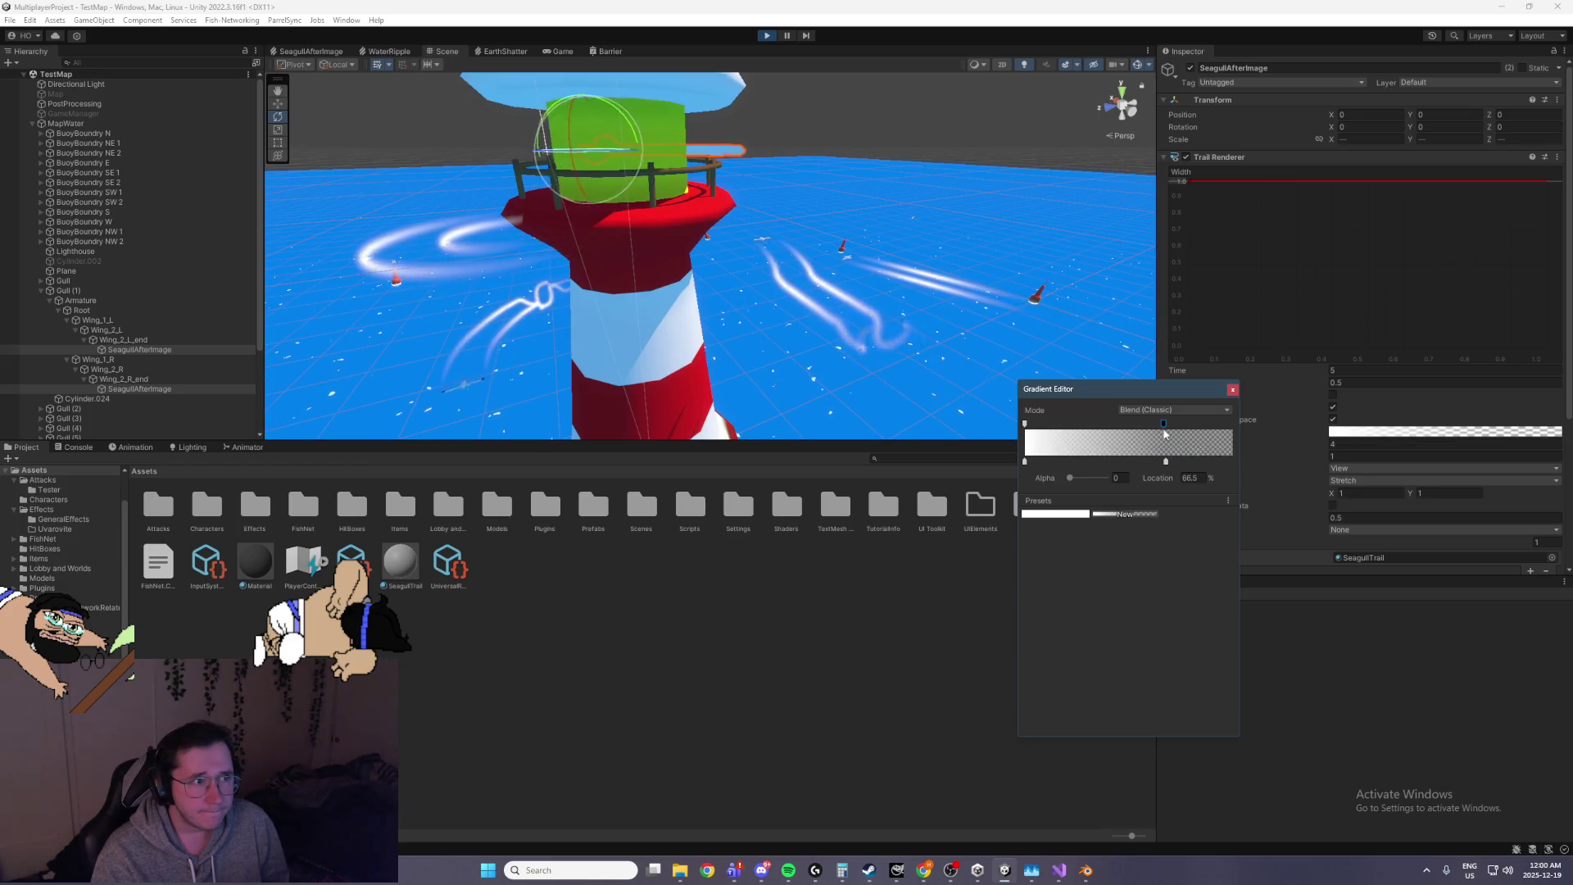
left_click(1233, 390)
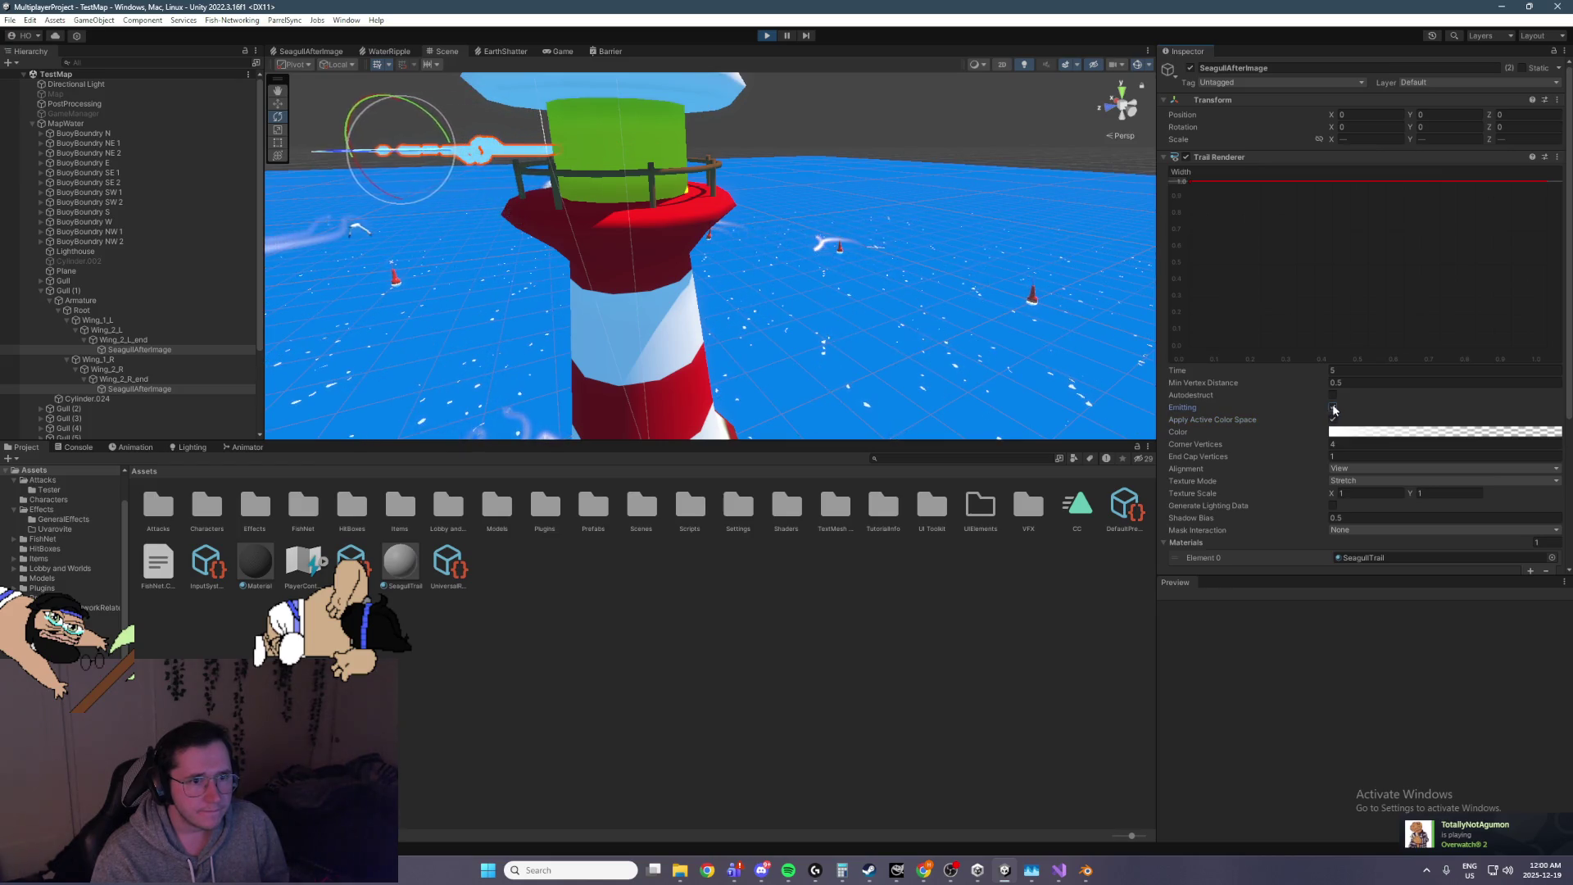
Turn on trail emitting and try Tile texture mode, leaving it on Stretch
left_click(1333, 406)
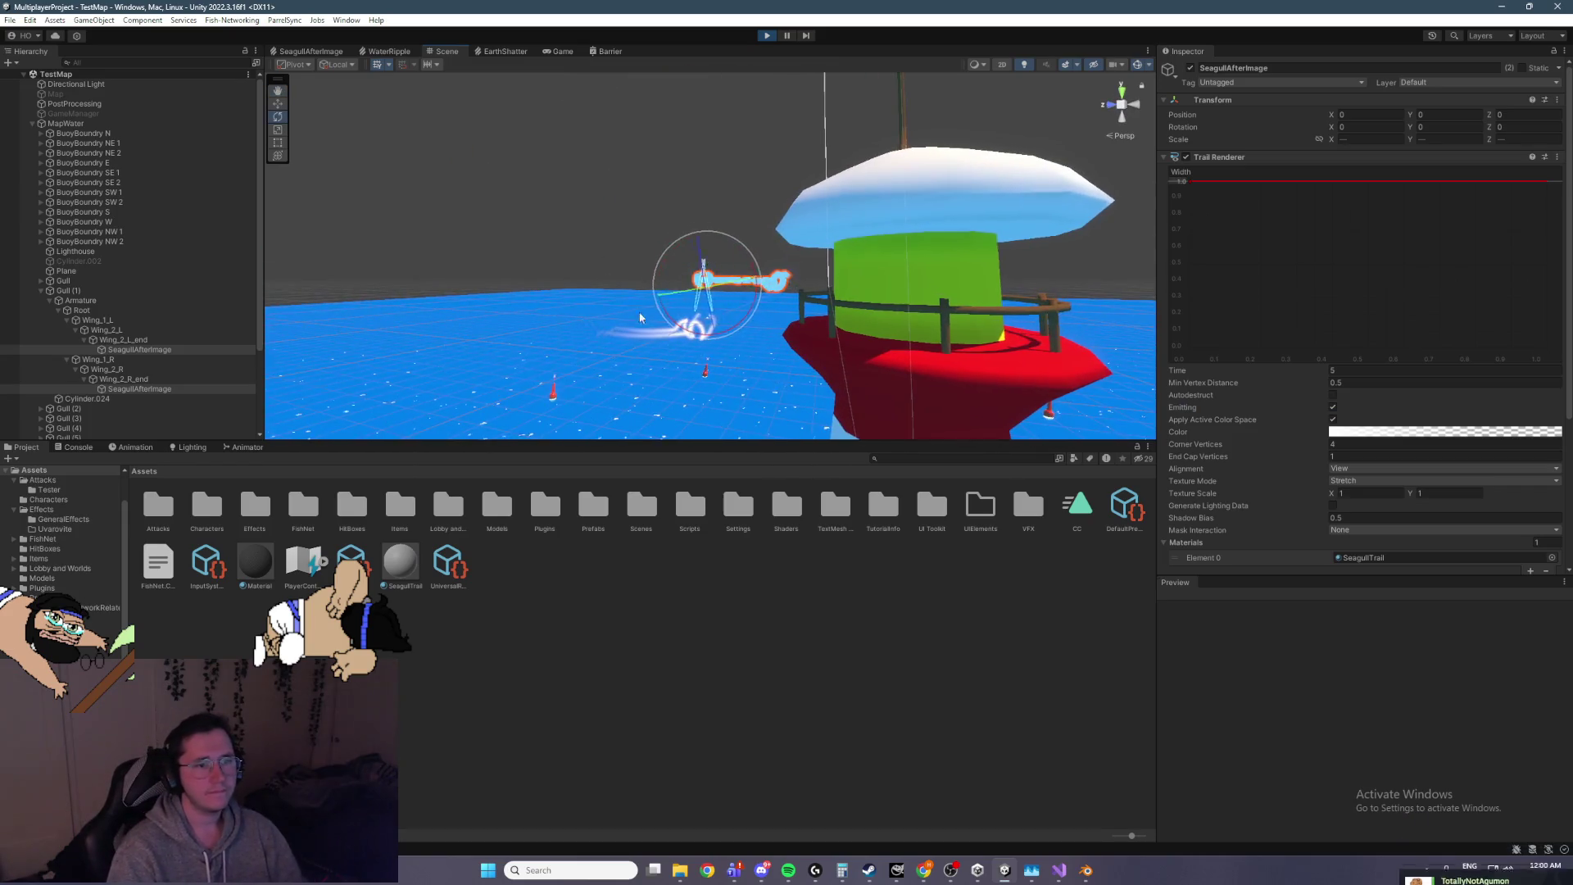
left_click(1344, 481)
left_click(1380, 510)
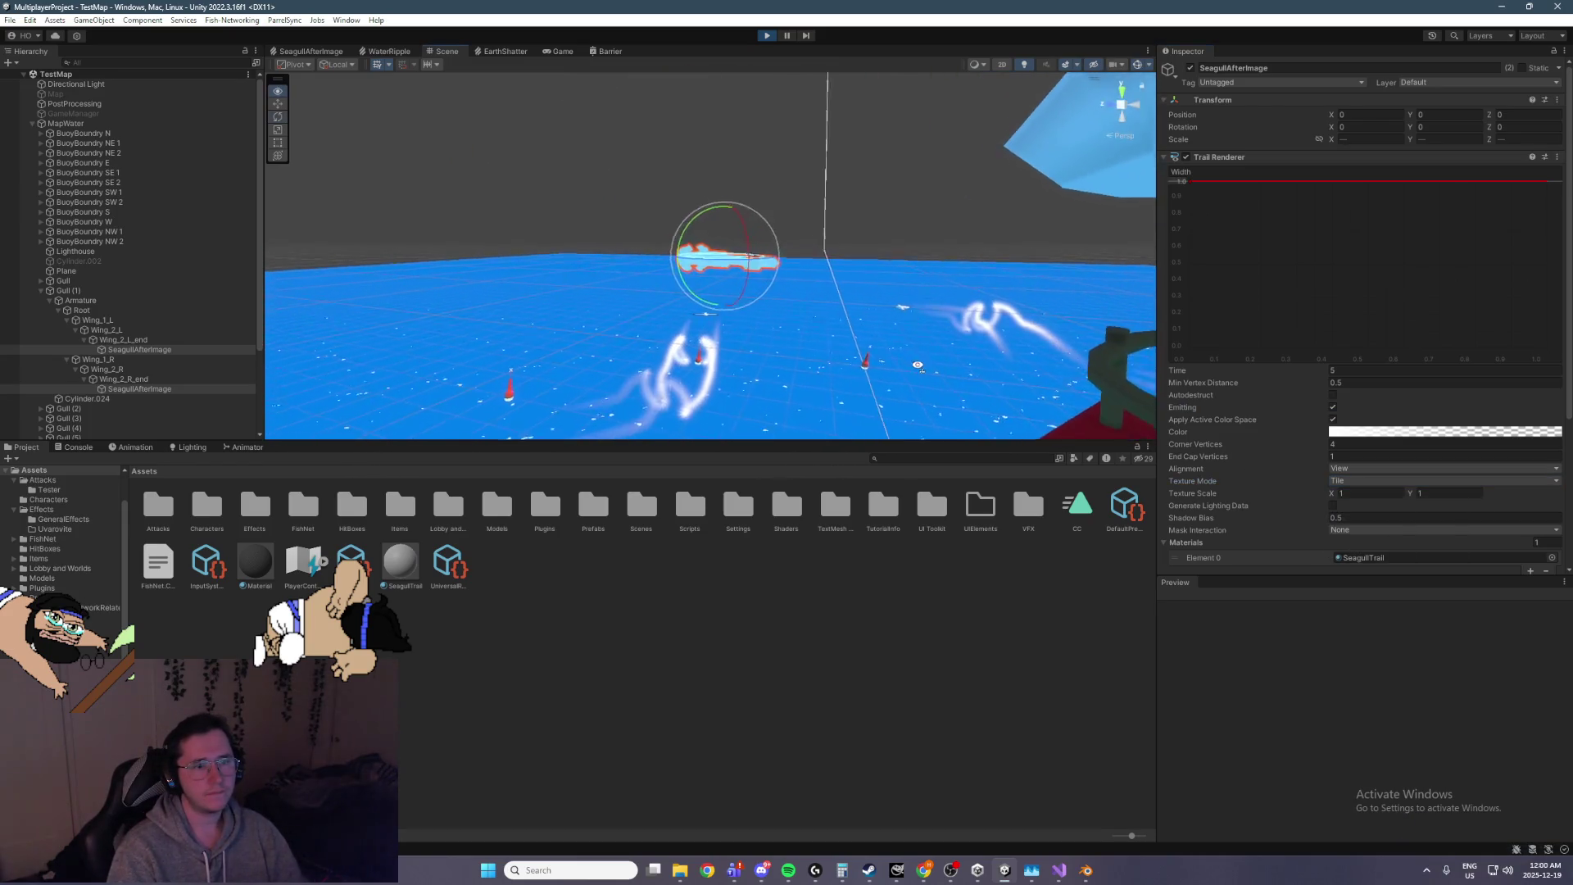
left_click(1349, 481)
left_click(1360, 495)
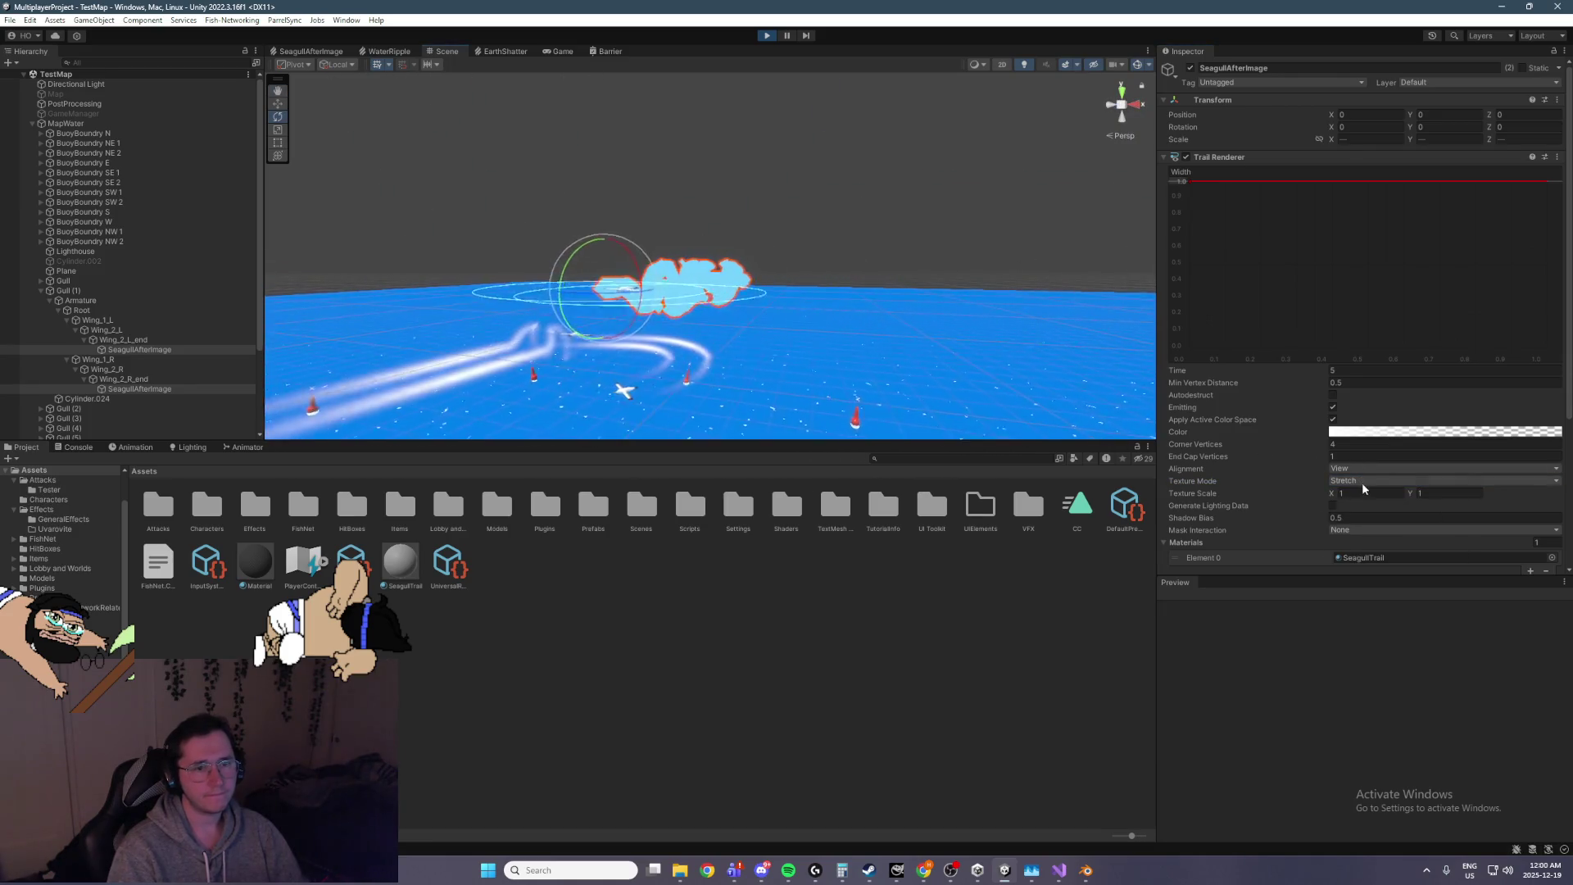
left_click(1358, 483)
left_click(949, 319)
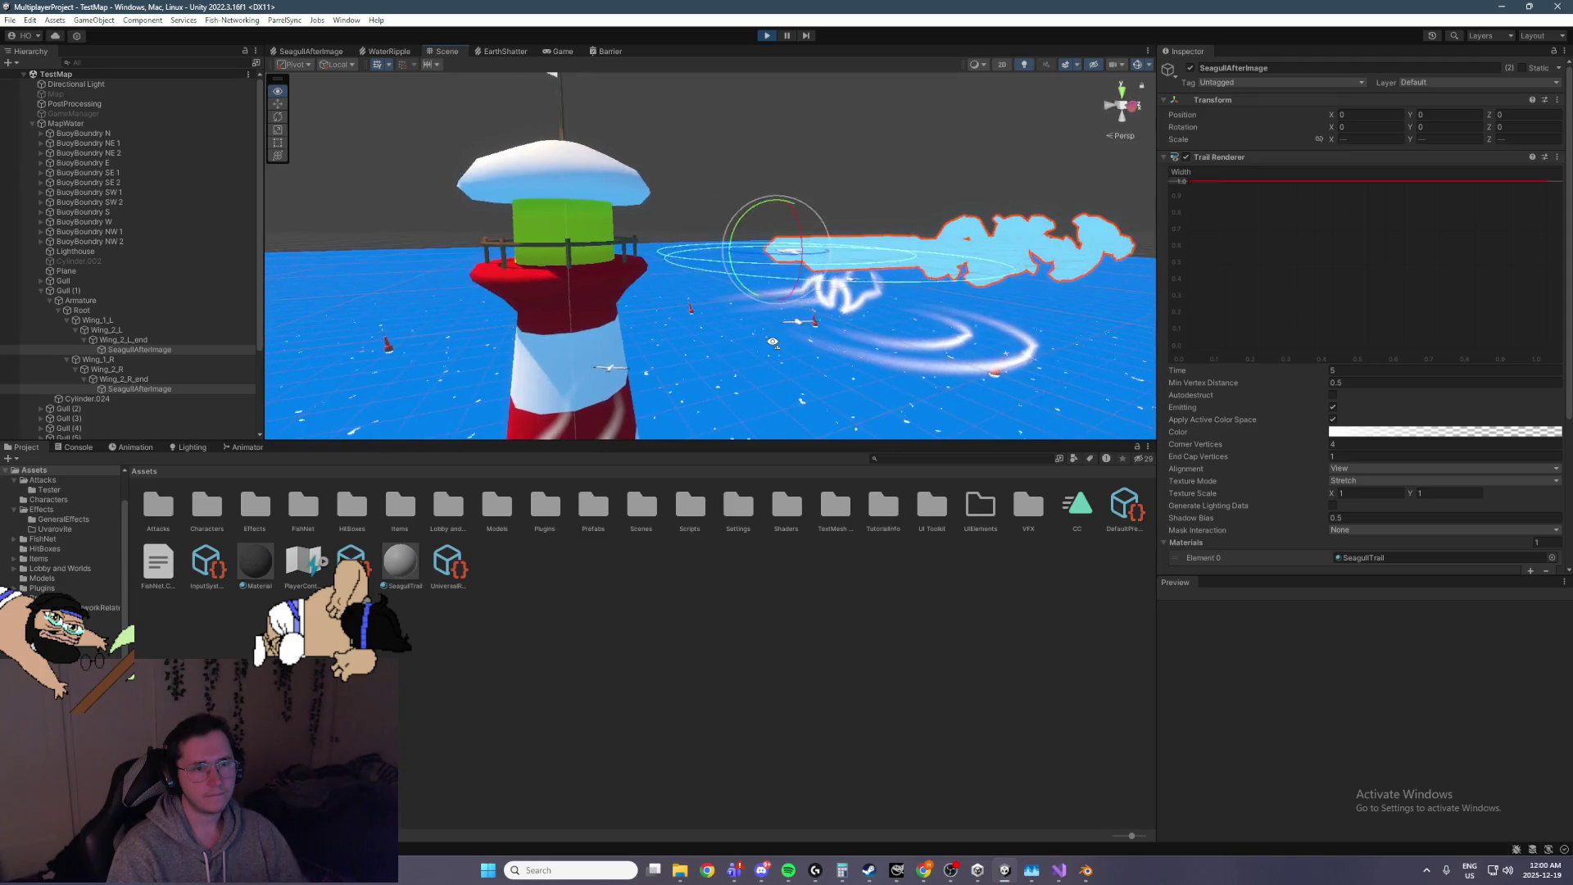
scroll(1281, 524, "down", 3)
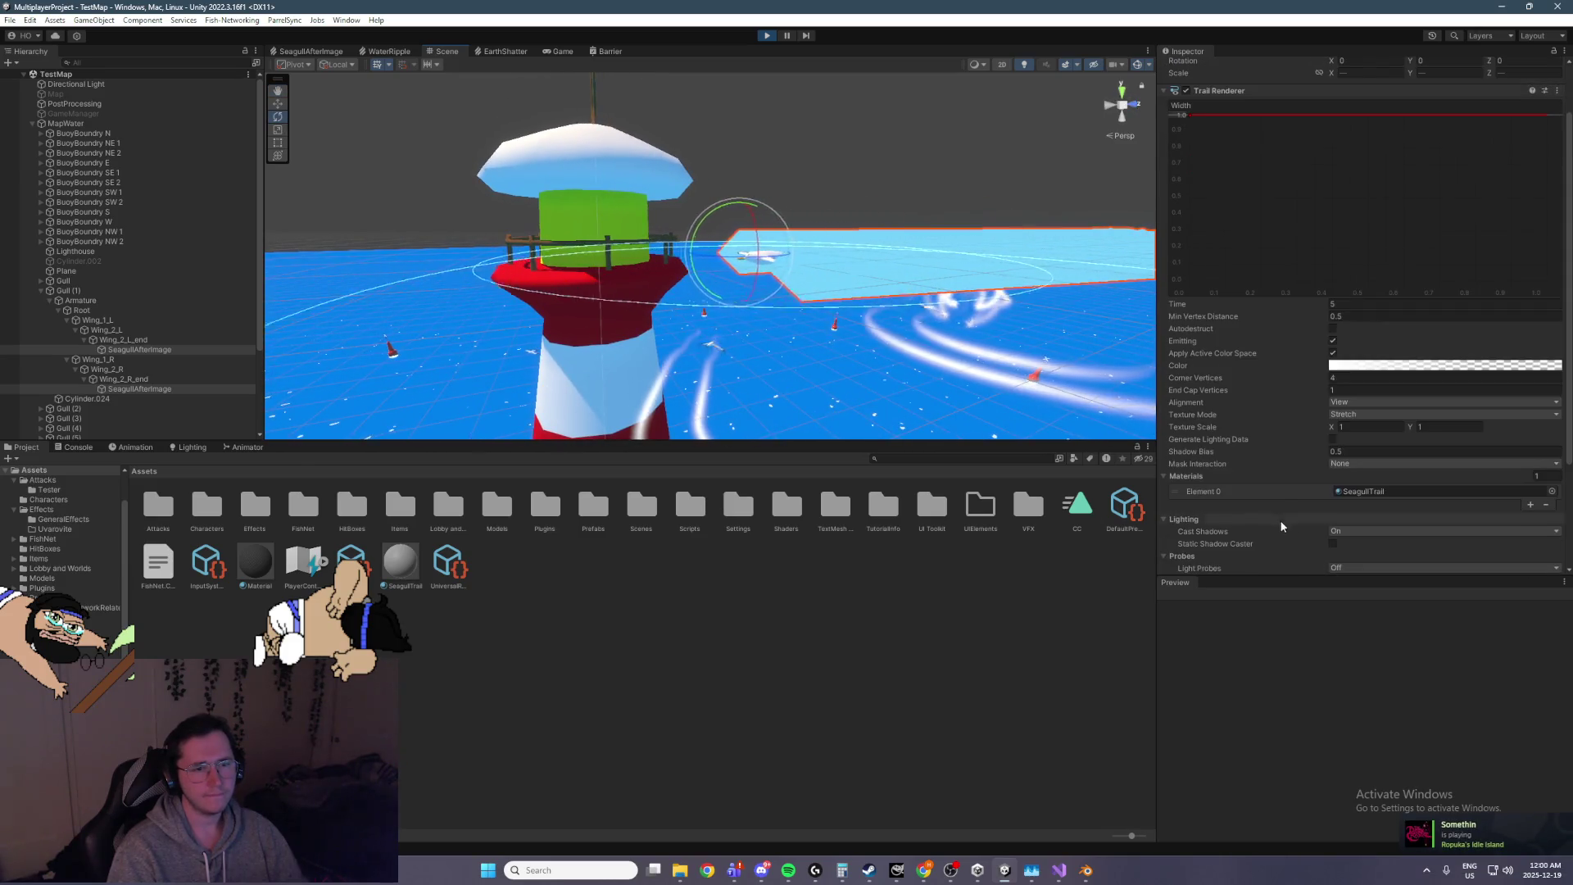
scroll(1267, 501, "down", 2)
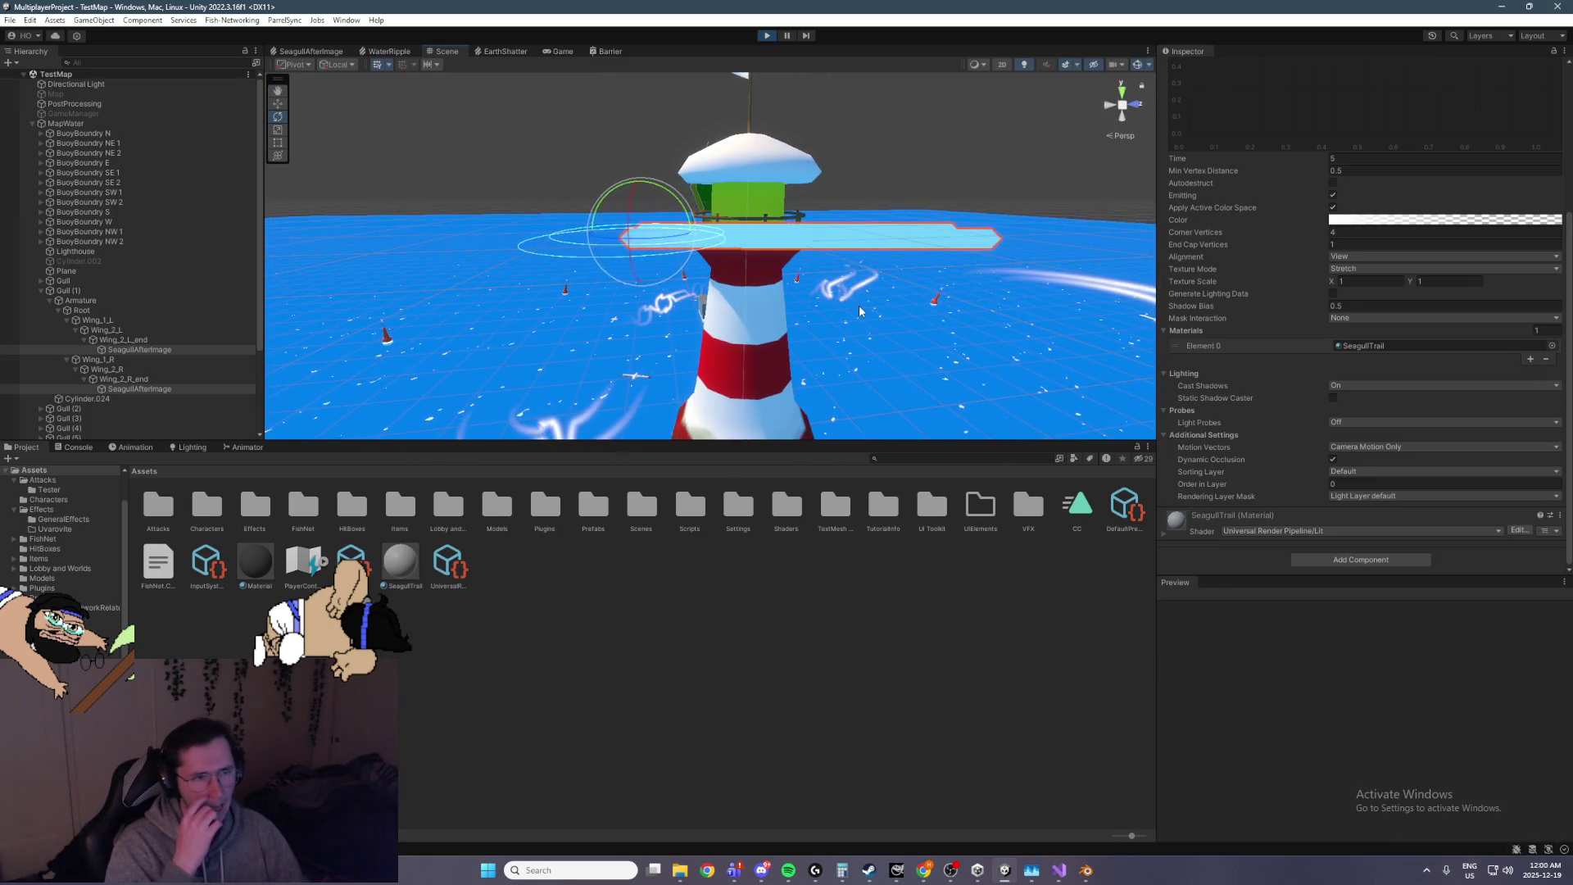
Stop play mode, search the project for 'gull' and open the Gull prefab
key("ctrl+p")
type("g")
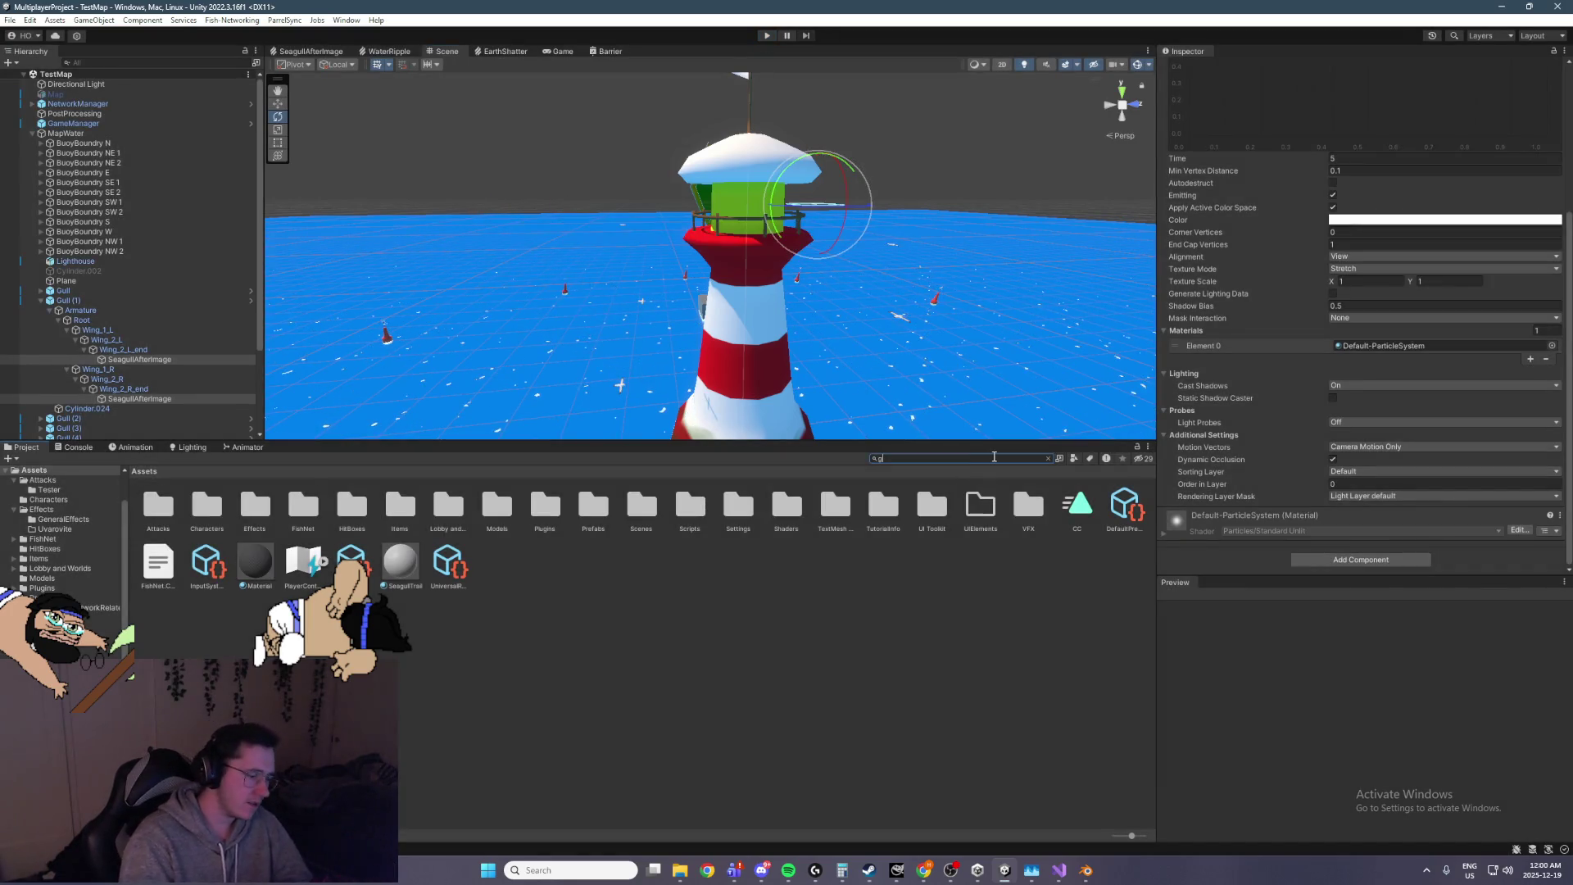
type("ull")
double_click(490, 509)
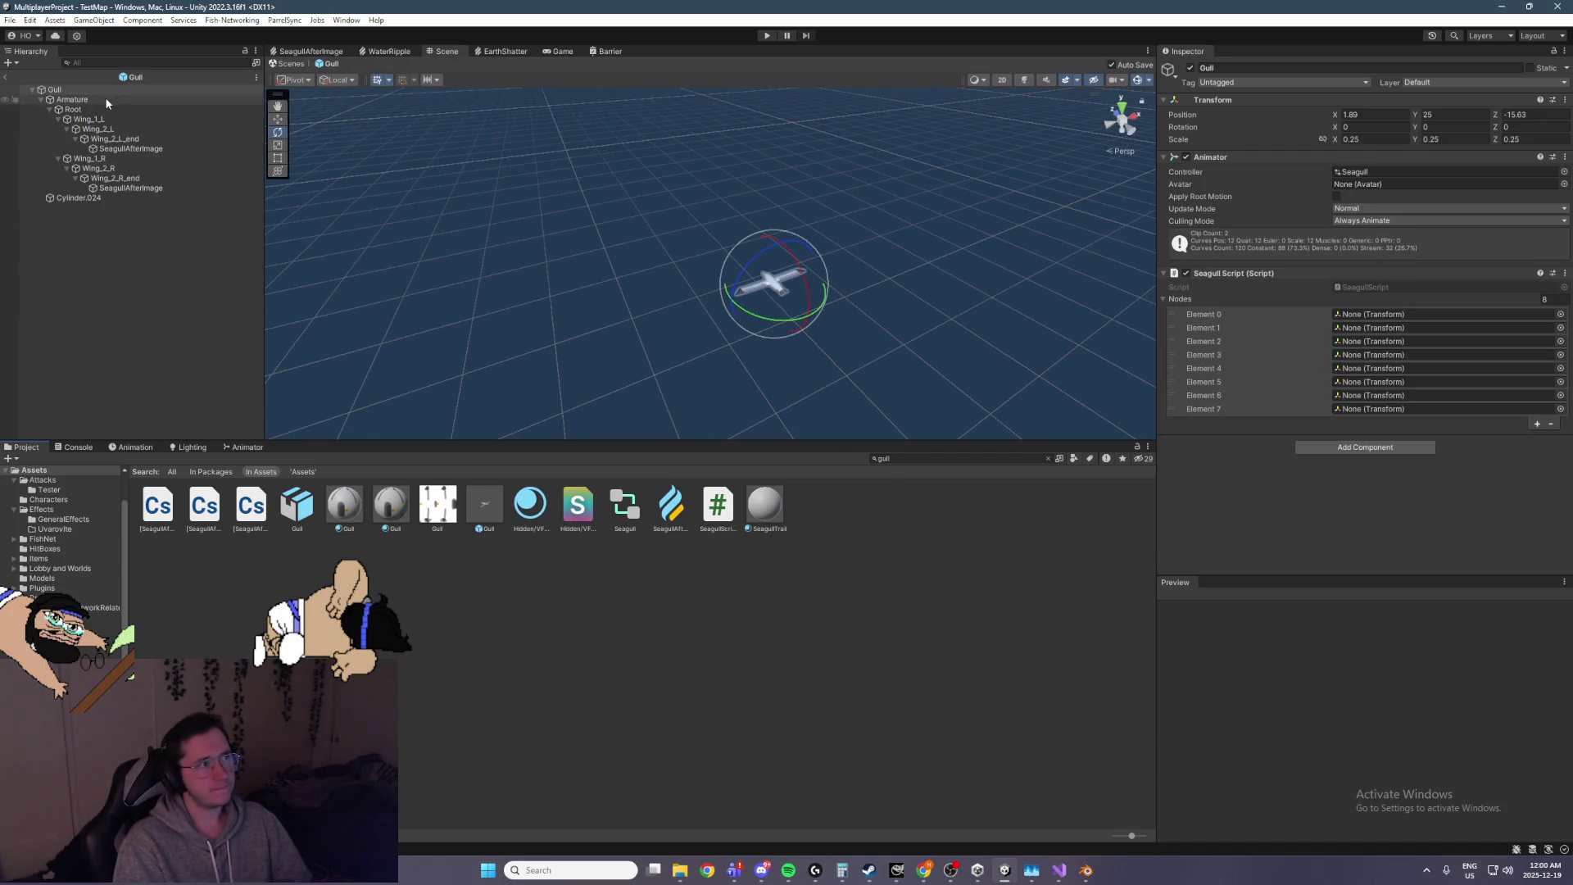
Set Corner Vertices to 8 on both SeagullAfterImage trails
left_click(161, 189)
left_click(168, 150, "ctrl")
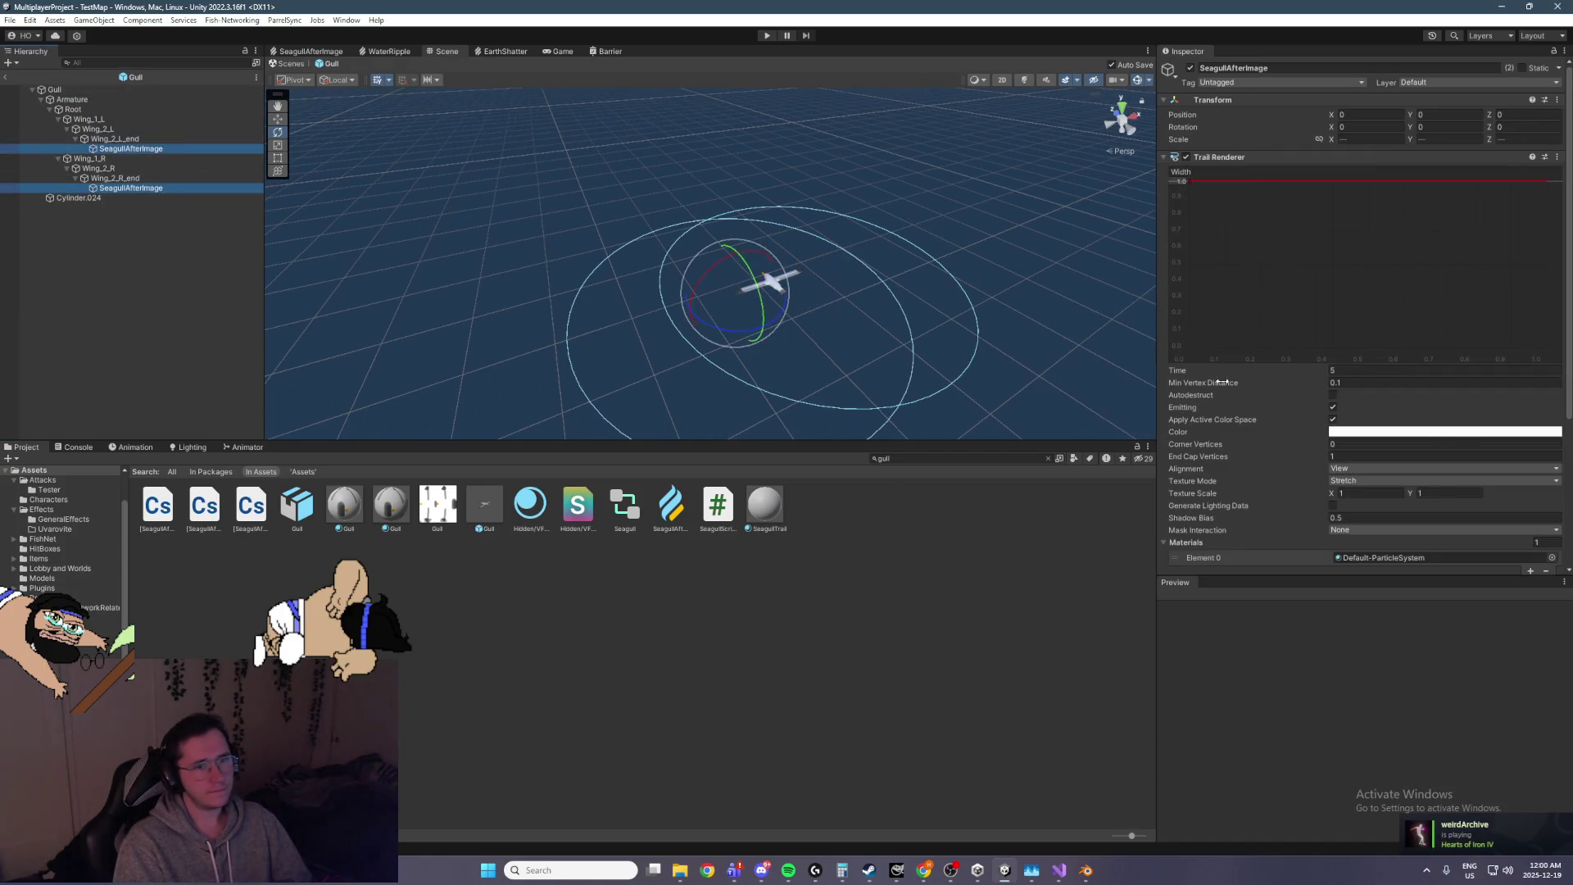
scroll(1350, 445, "down", 5)
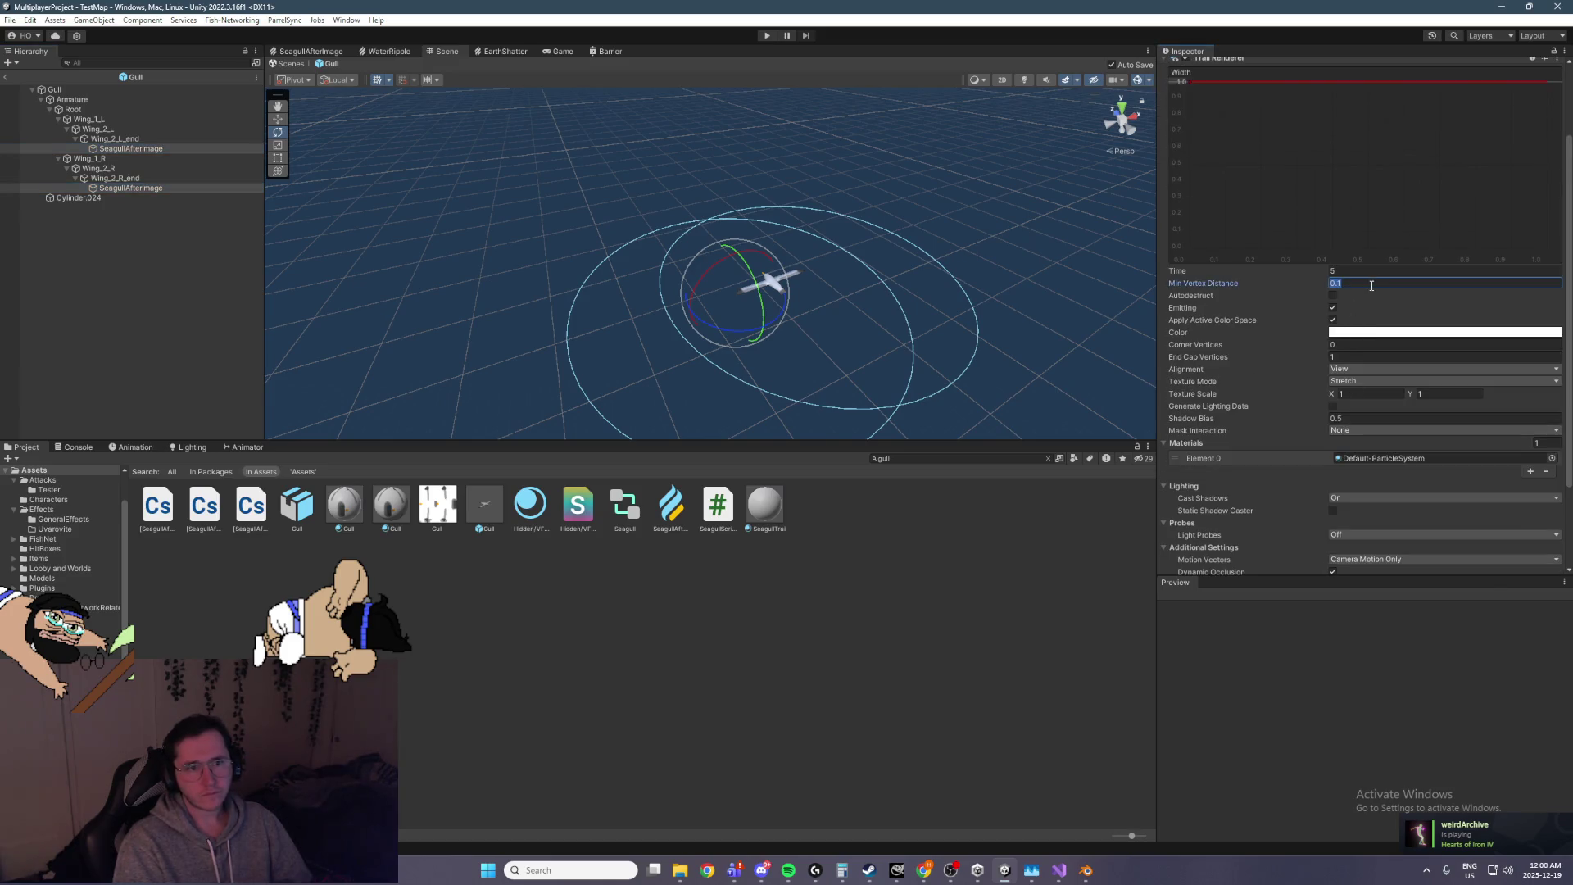
type("8")
left_click(1346, 358)
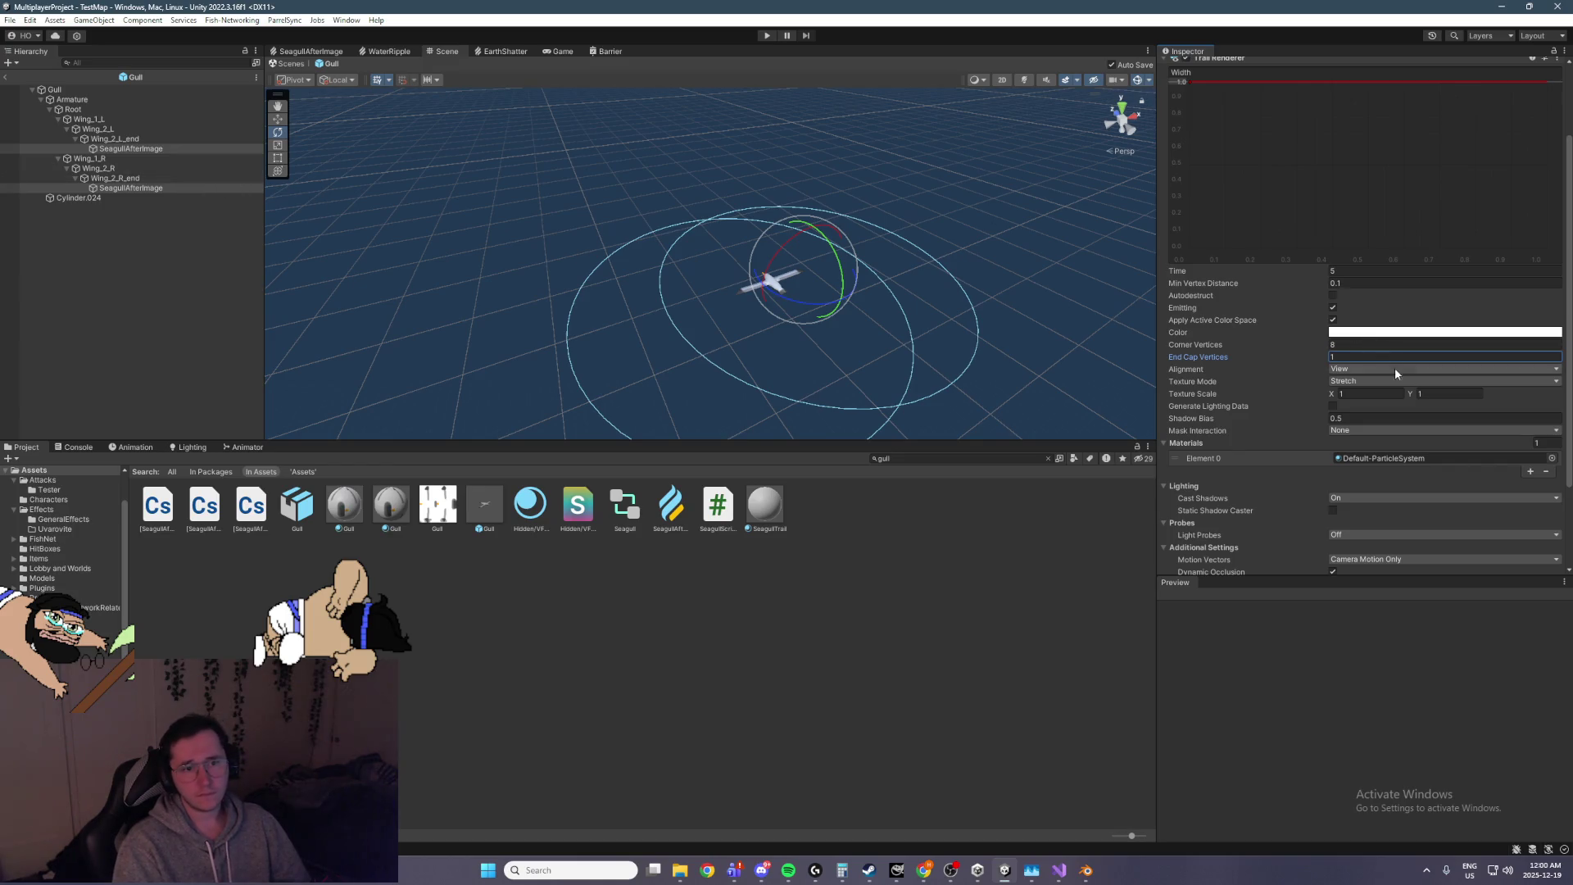
scroll(1475, 469, "down", 1)
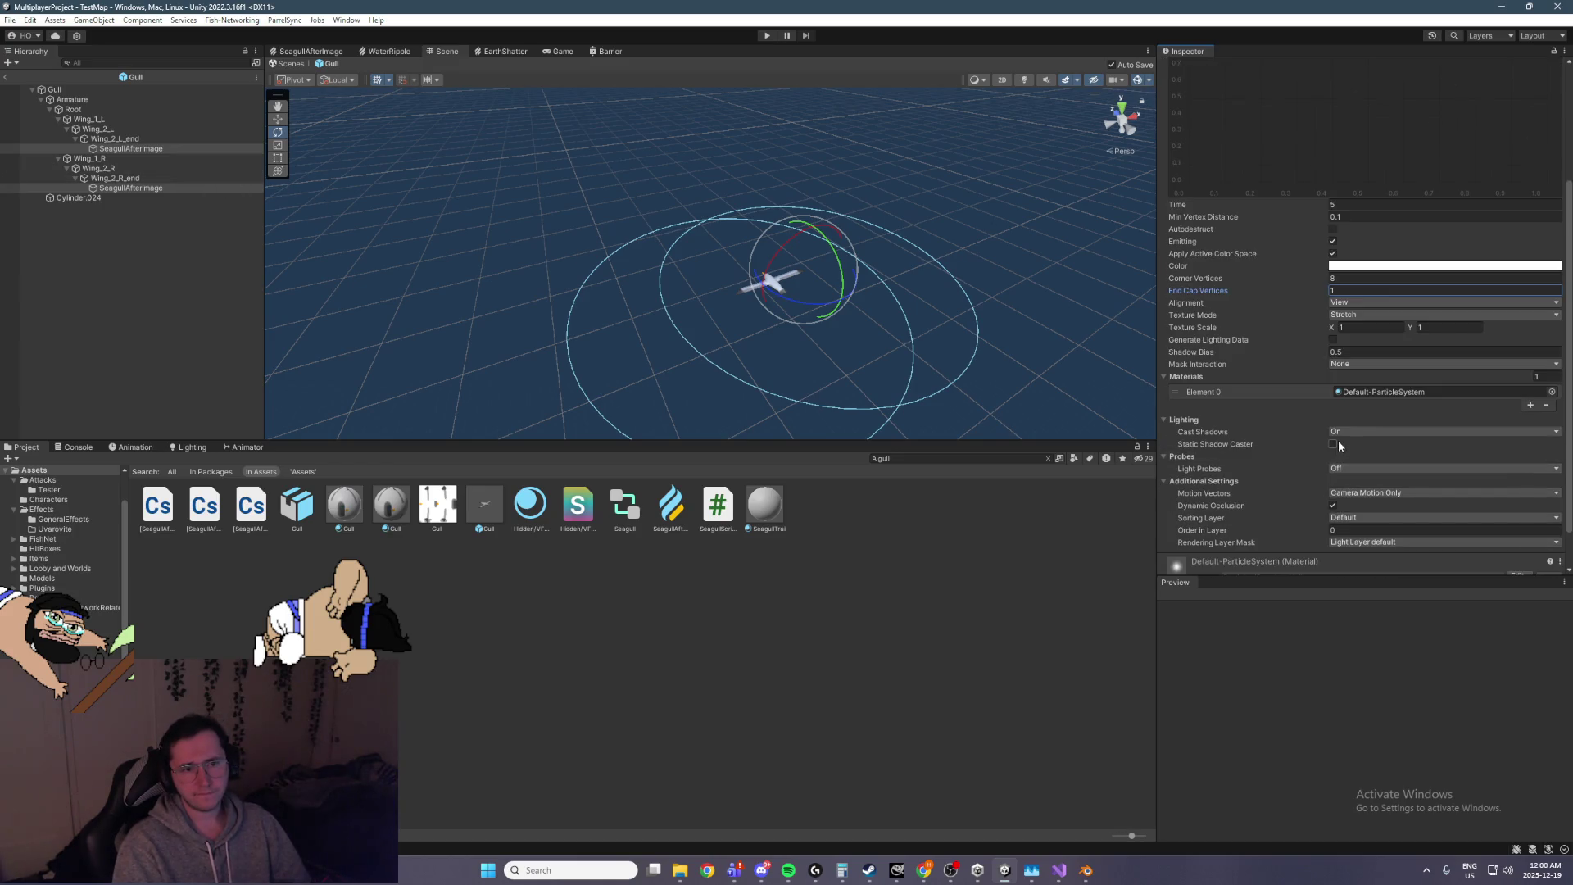
scroll(1365, 415, "up", 2)
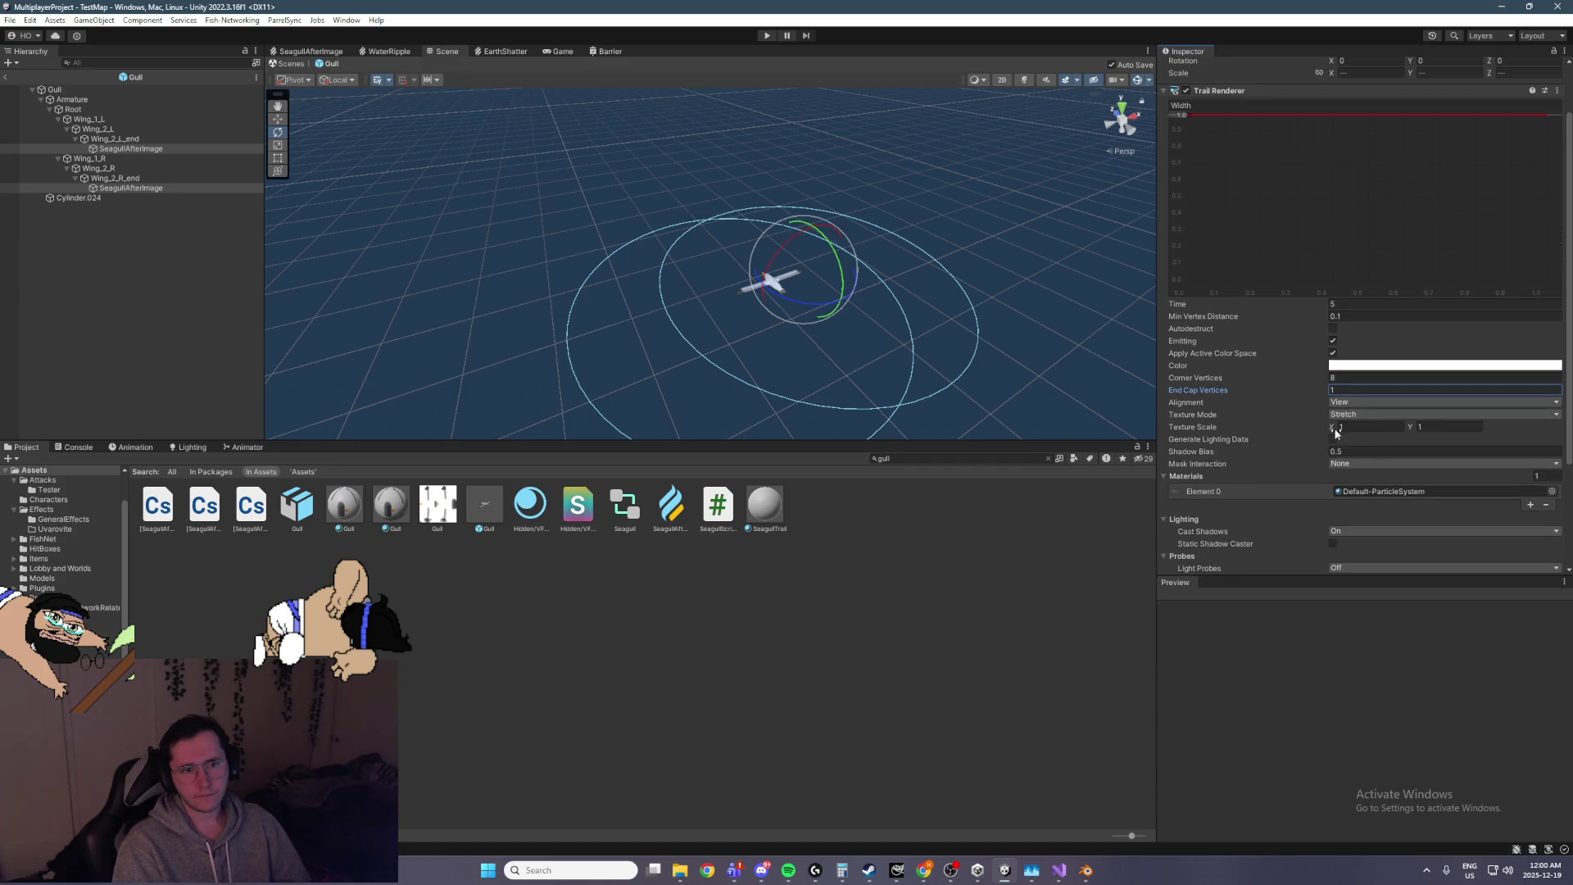
Enter play mode to test the updated wing trails
mouse_move(860, 246)
left_mouse_down()
mouse_move(800, 200)
mouse_move(585, 148)
left_mouse_up()
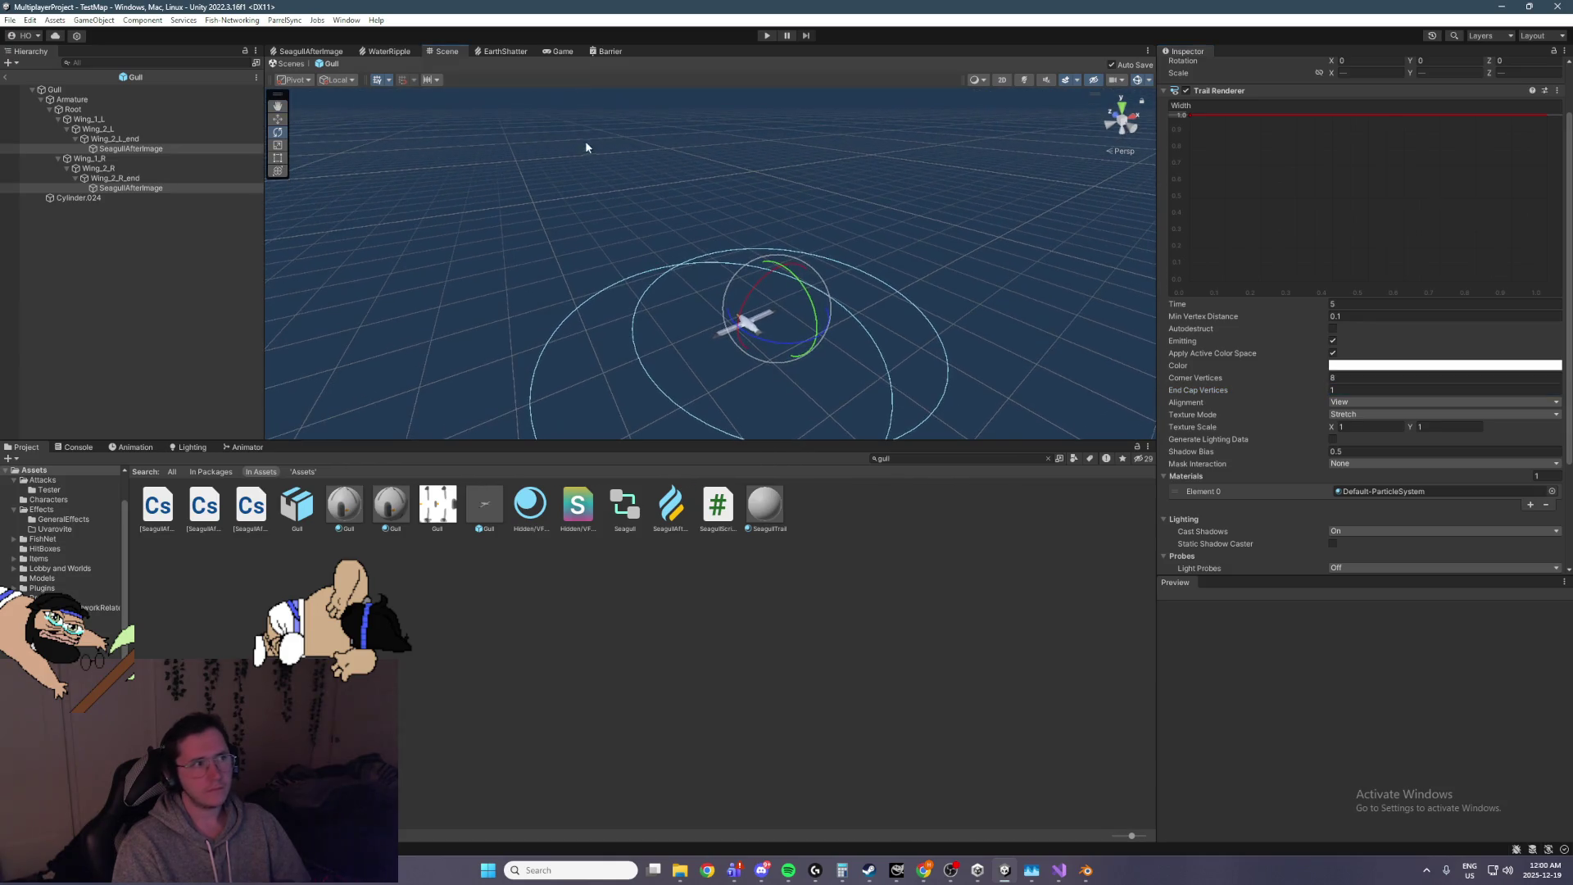
left_click(766, 35)
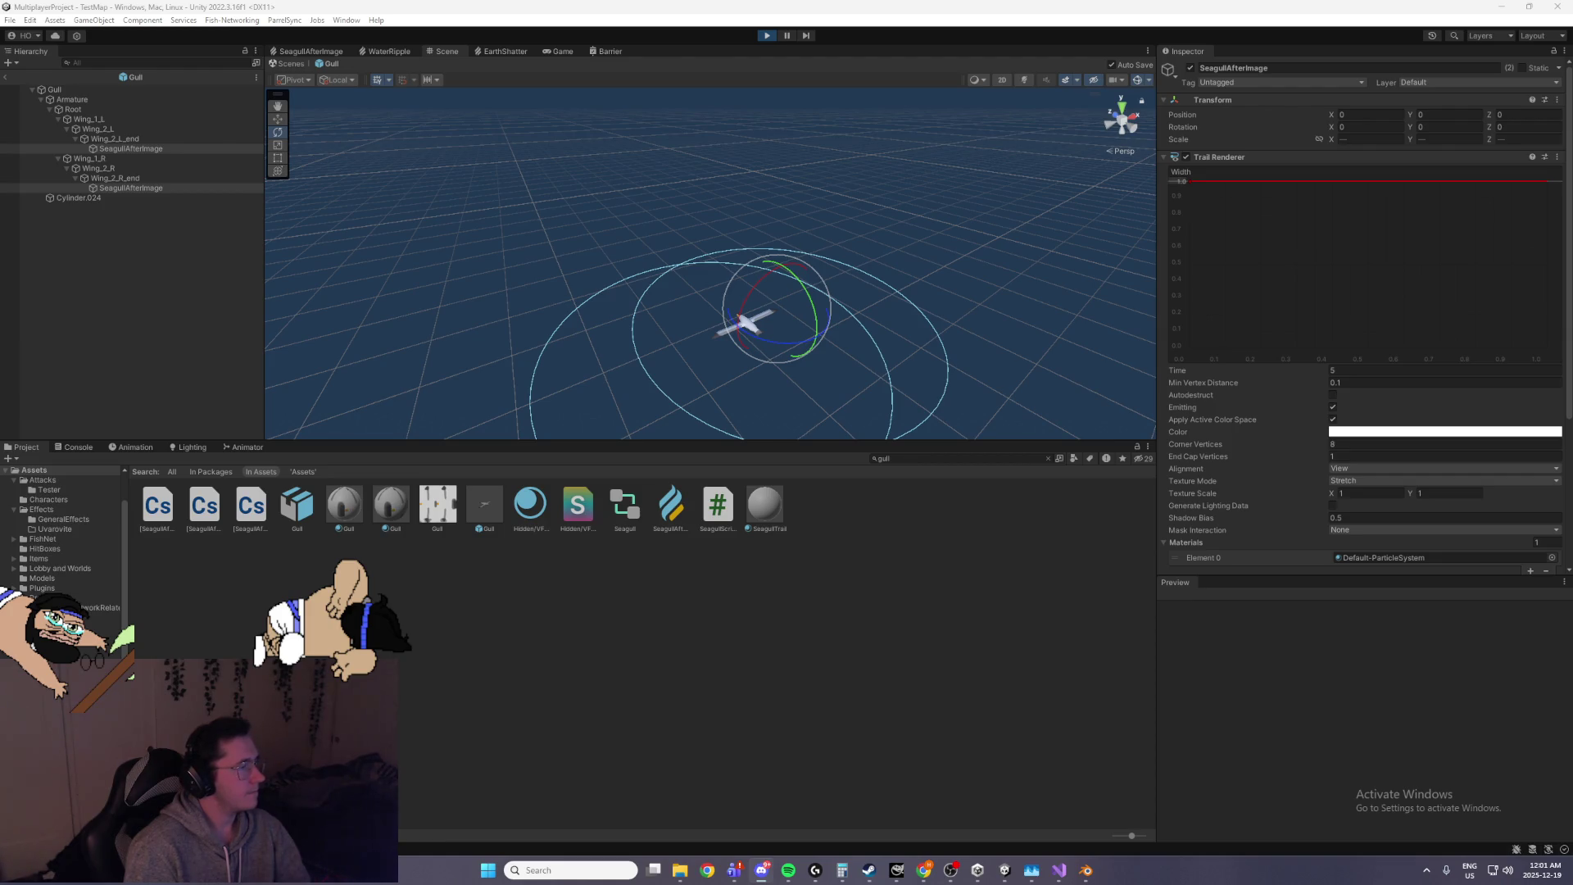
left_click(534, 172)
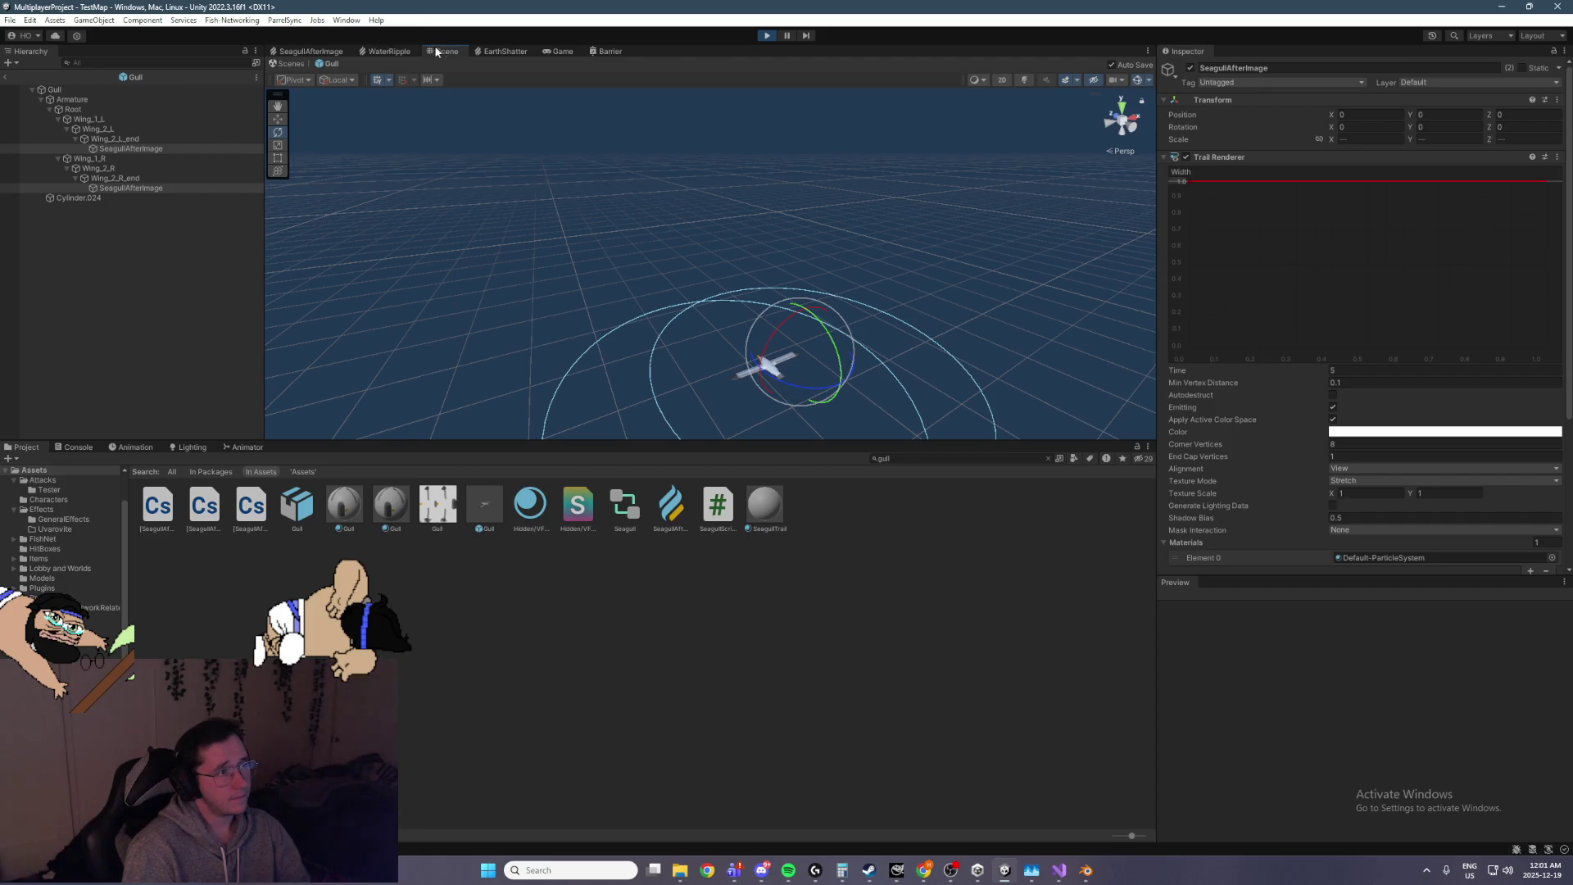
Return to TestMap, select both wing trails and frame them in the view
left_click(8, 77)
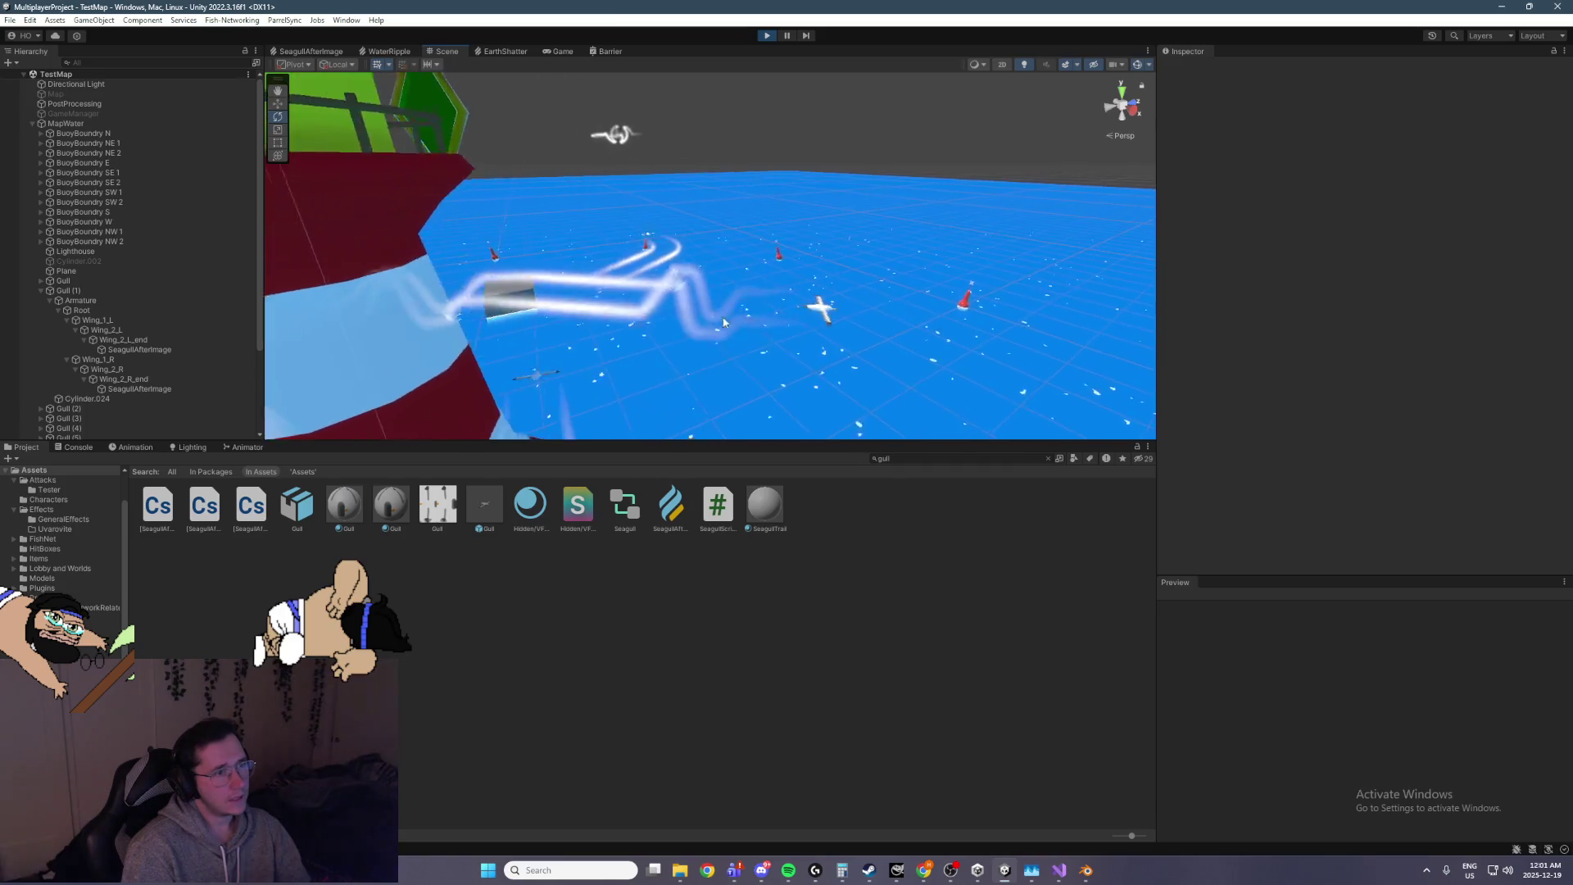
scroll(145, 371, "down", 2)
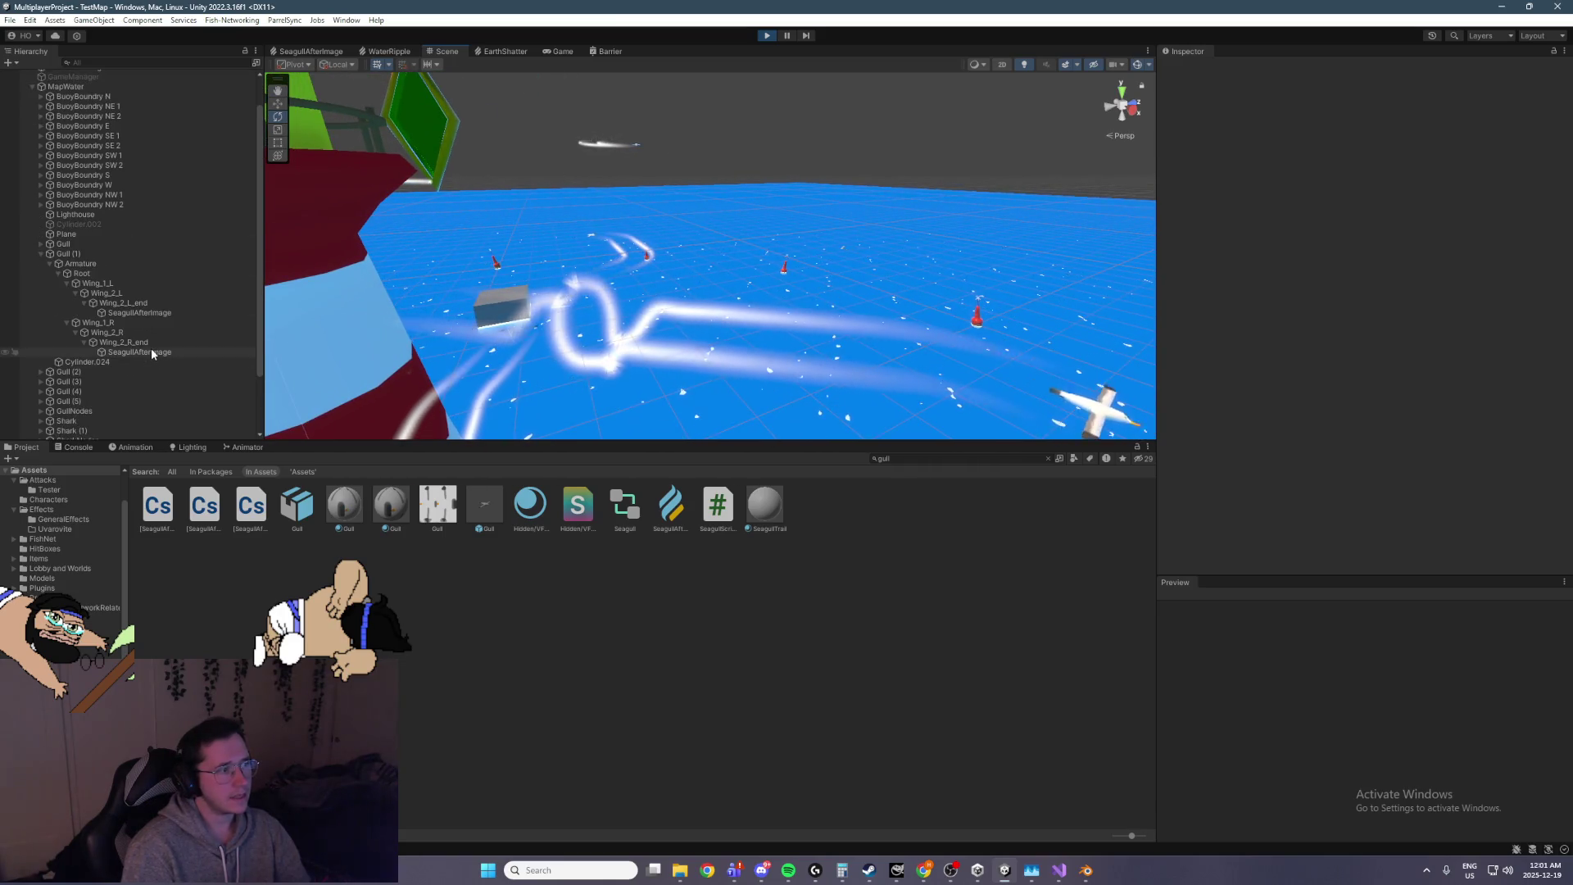
left_click(151, 351)
left_click(139, 312, "ctrl")
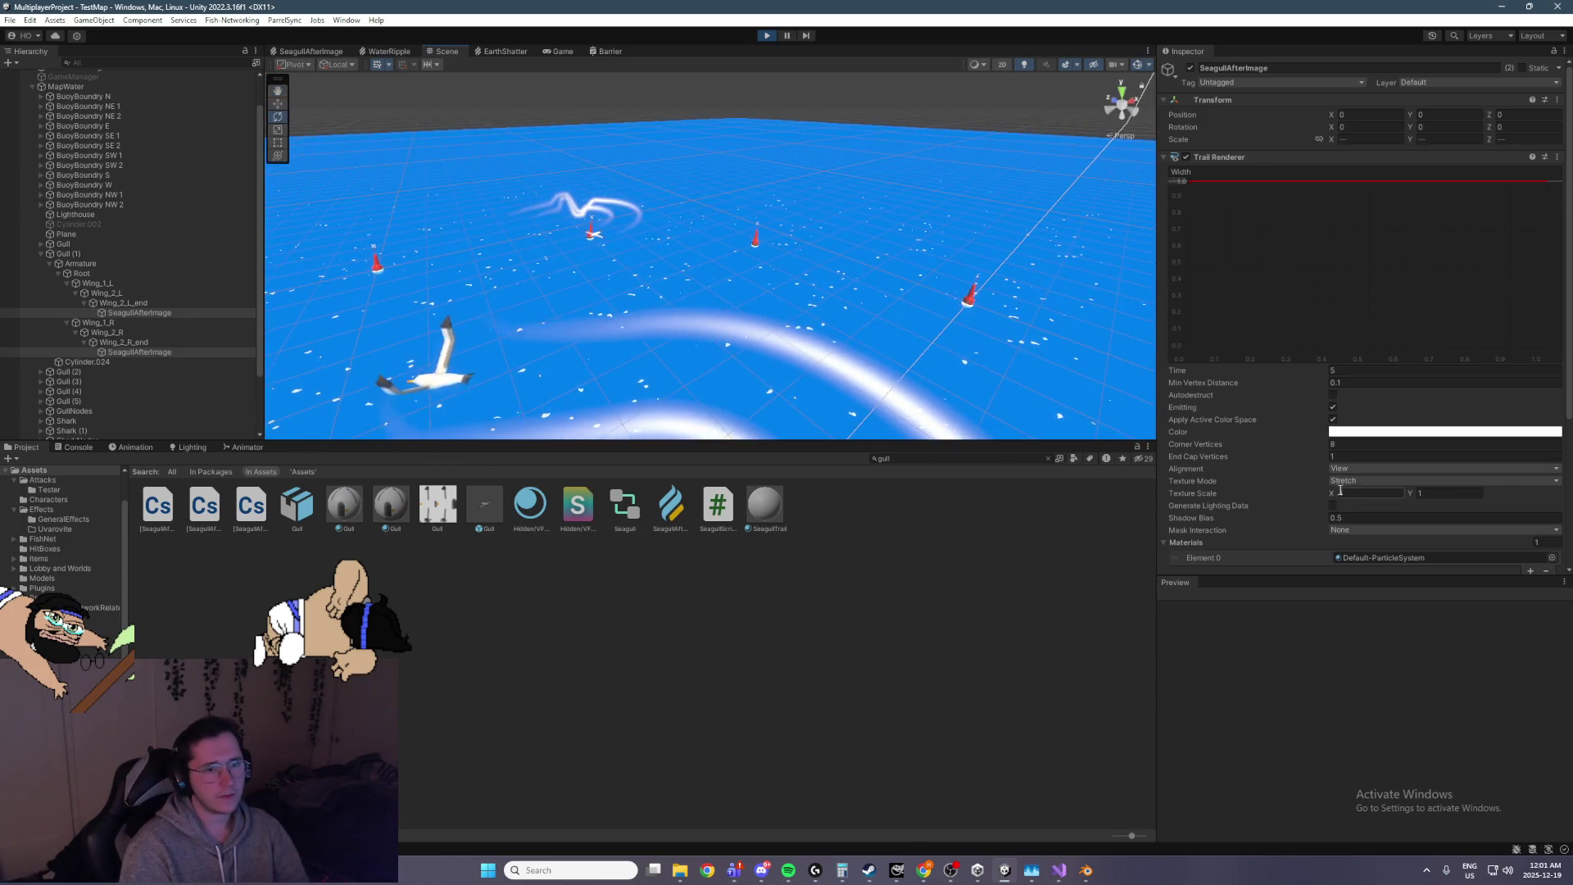
key("f")
mouse_move(571, 285)
left_mouse_down()
mouse_move(1275, 457)
mouse_move(1319, 494)
mouse_move(1355, 495)
left_mouse_up()
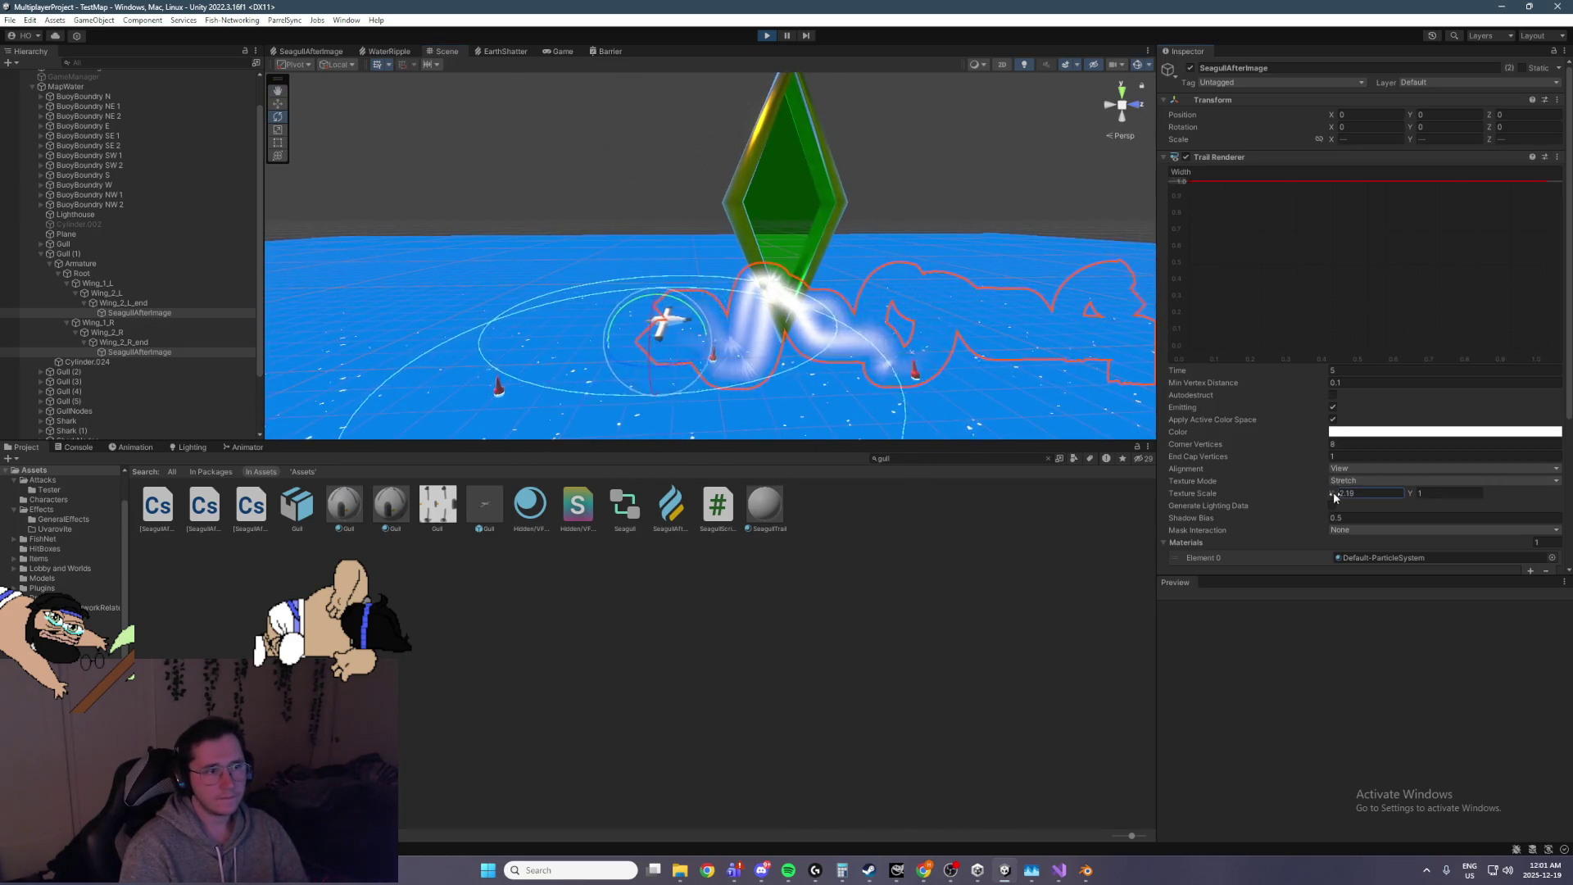
Scrub the trails' Texture Scale X through several values, settling around 3.75
left_click_drag(1333, 494, 1531, 495)
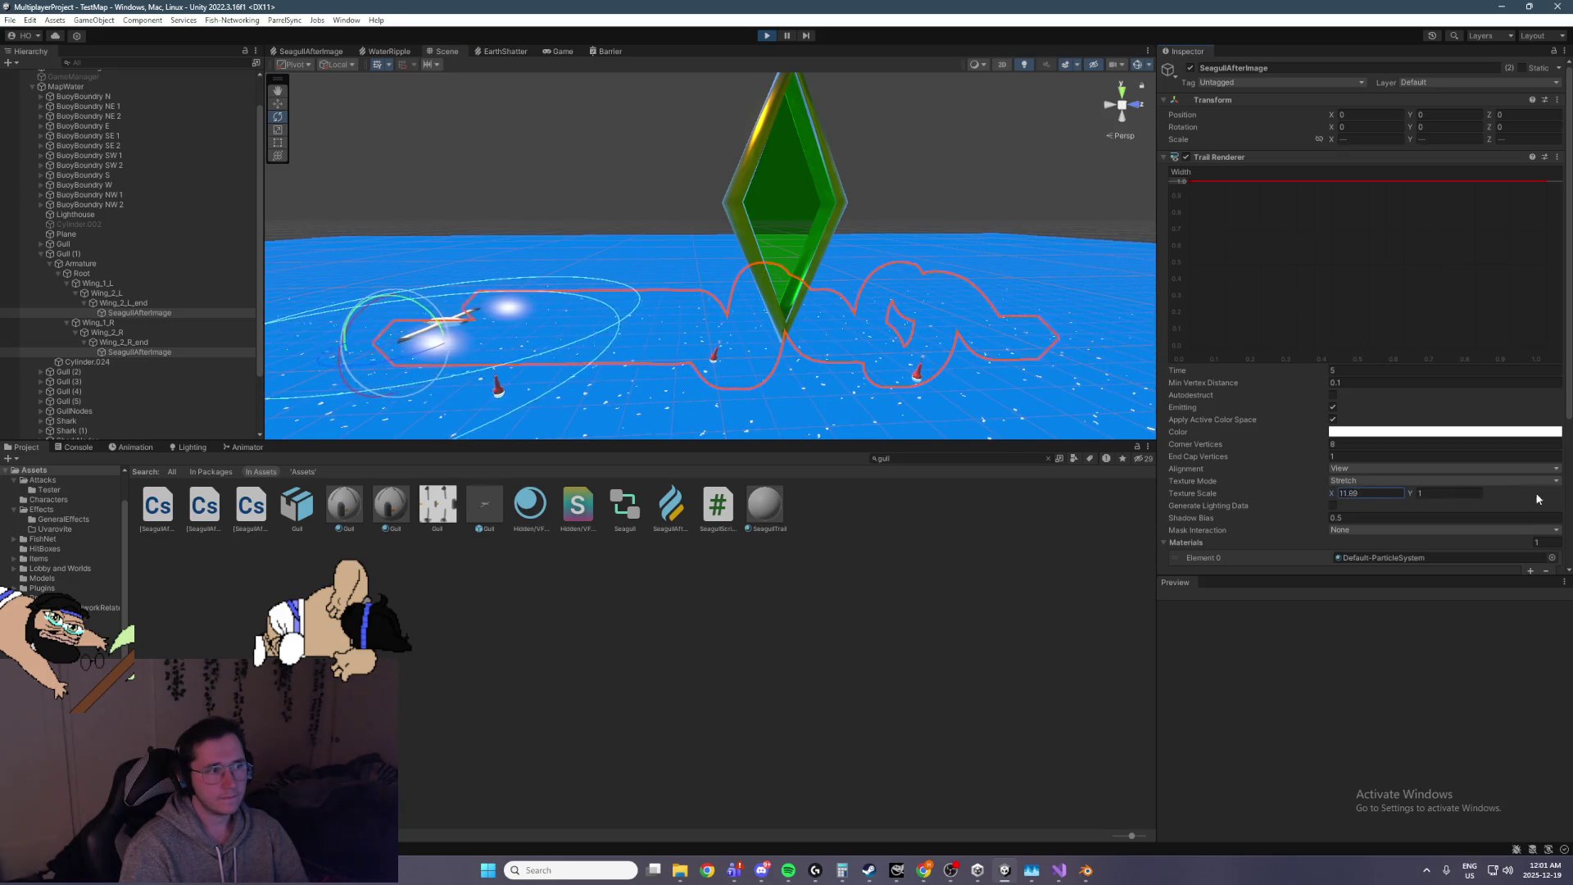
left_click_drag(552, 298, 717, 344)
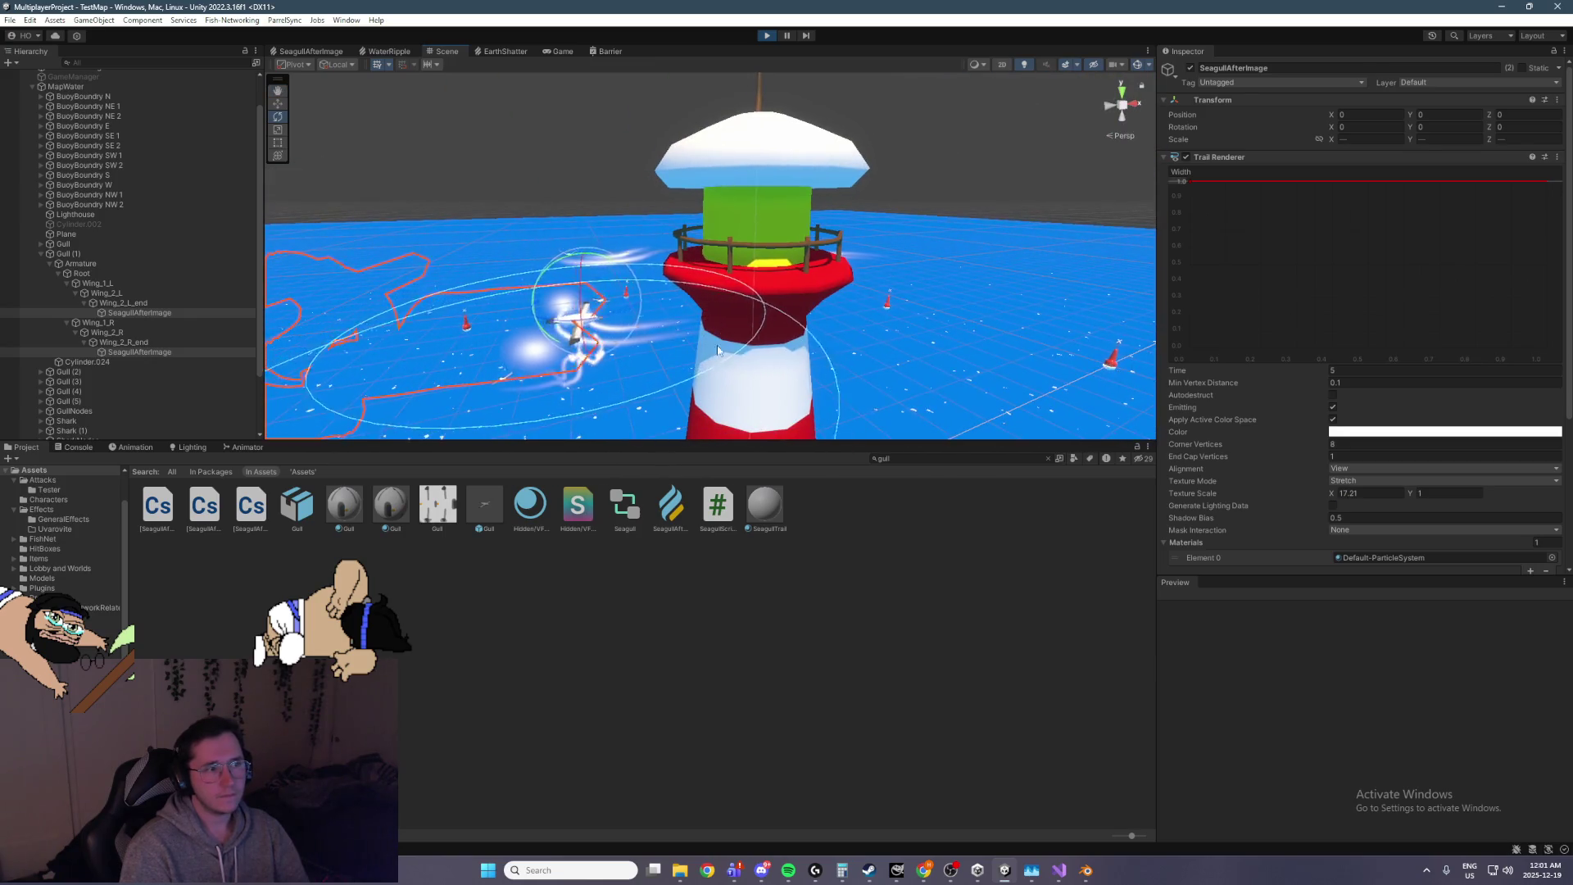
key("f")
mouse_move(1332, 493)
left_mouse_down()
mouse_move(1044, 485)
mouse_move(569, 435)
mouse_move(808, 320)
left_mouse_up()
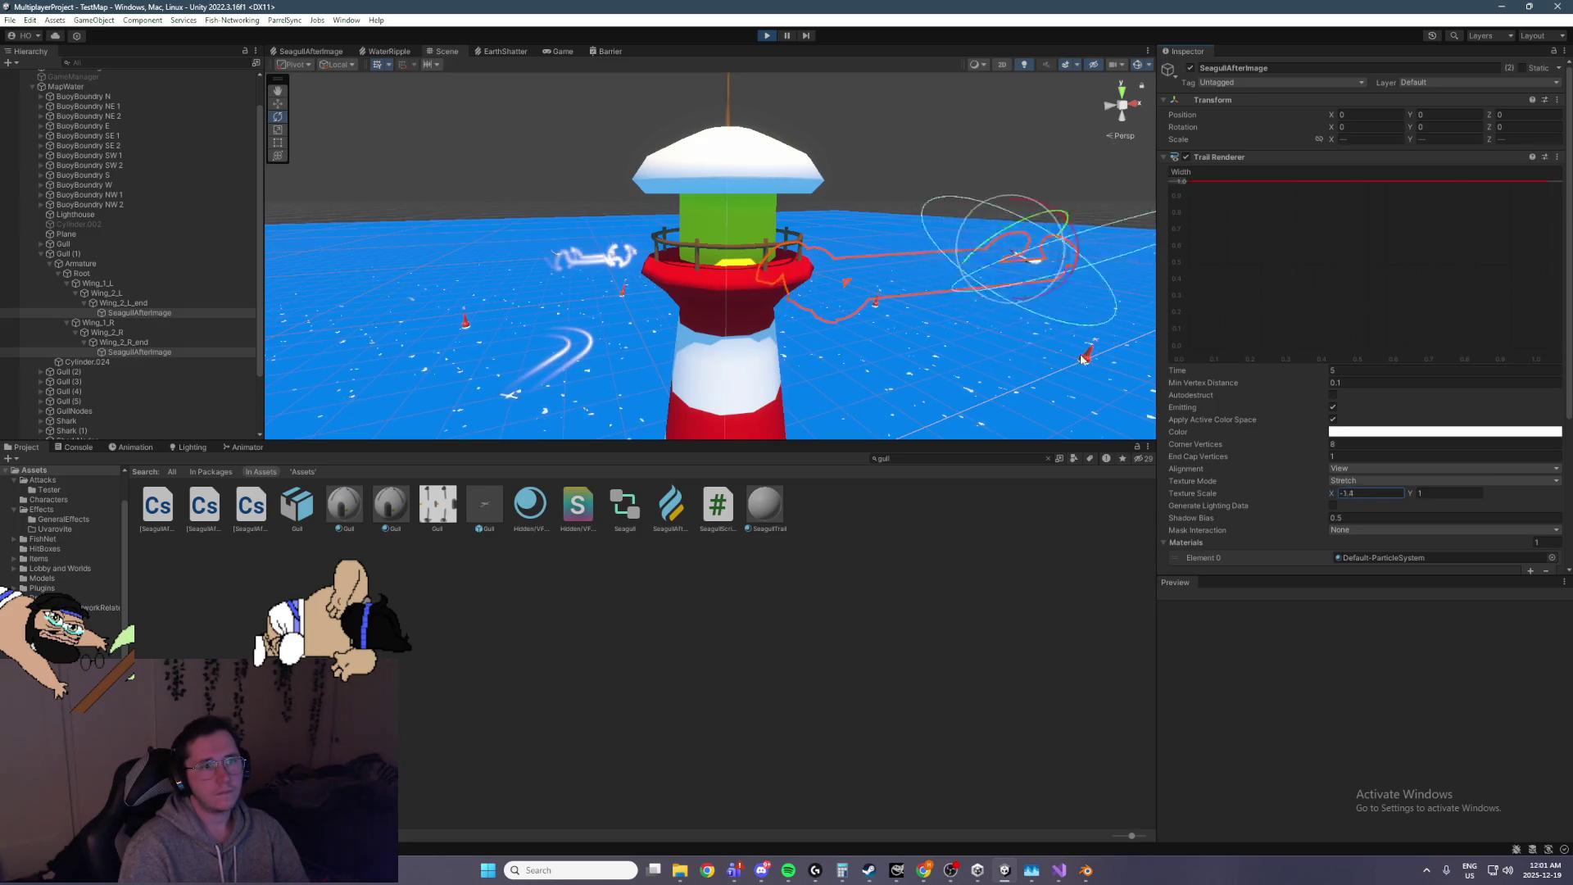
left_click_drag(1126, 357, 1139, 356)
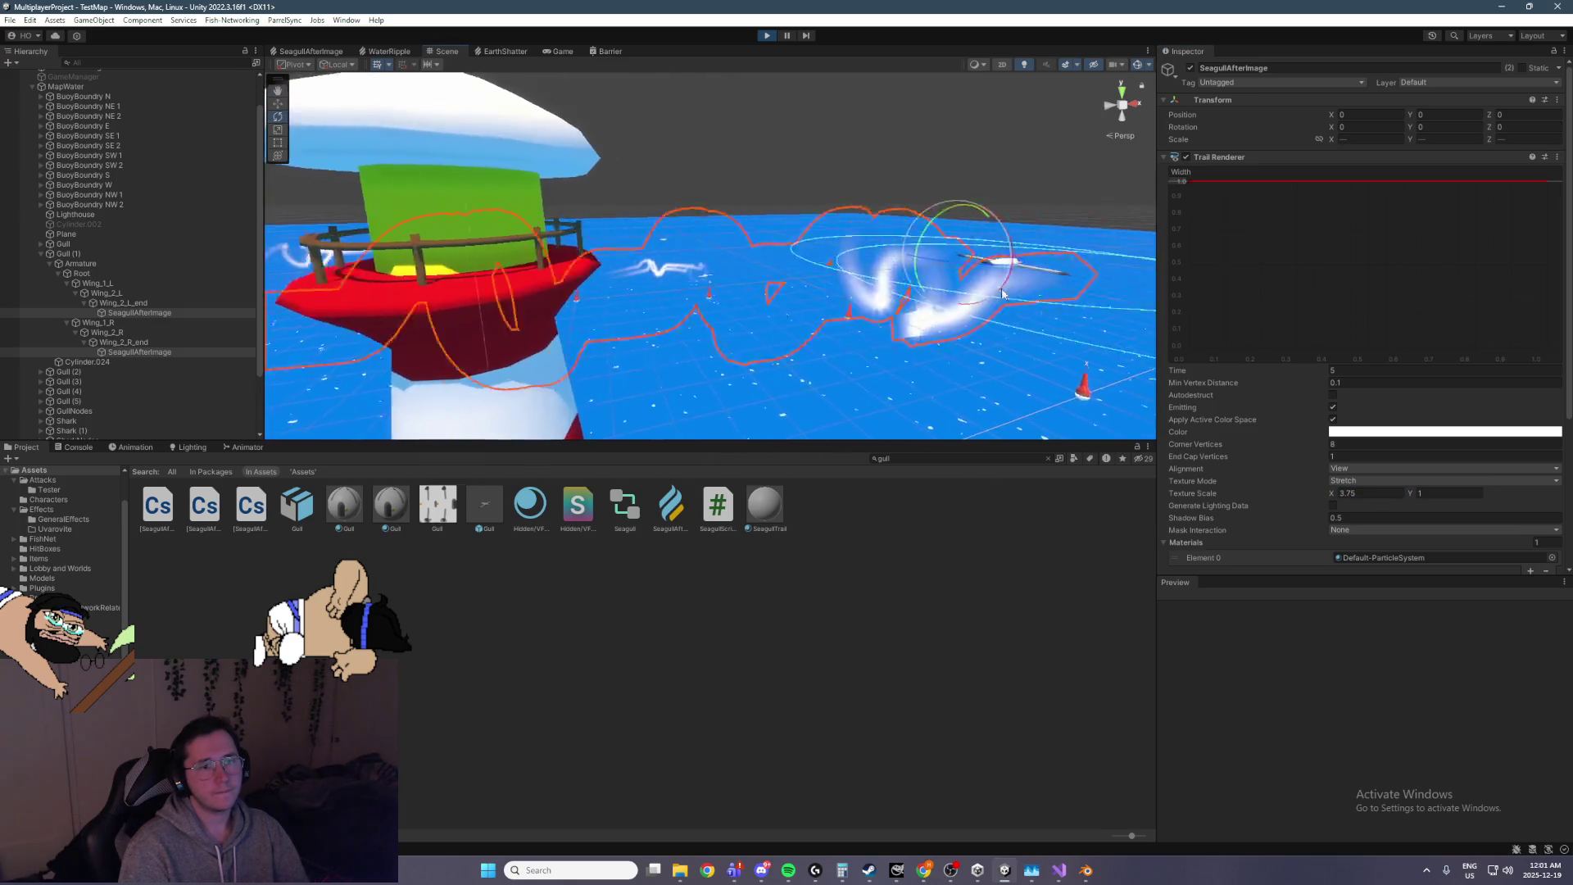
left_click(1362, 481)
Set Texture Mode to Tile and try Texture Scale X values 0.8 and 2.3, ending at 1
left_click(1359, 509)
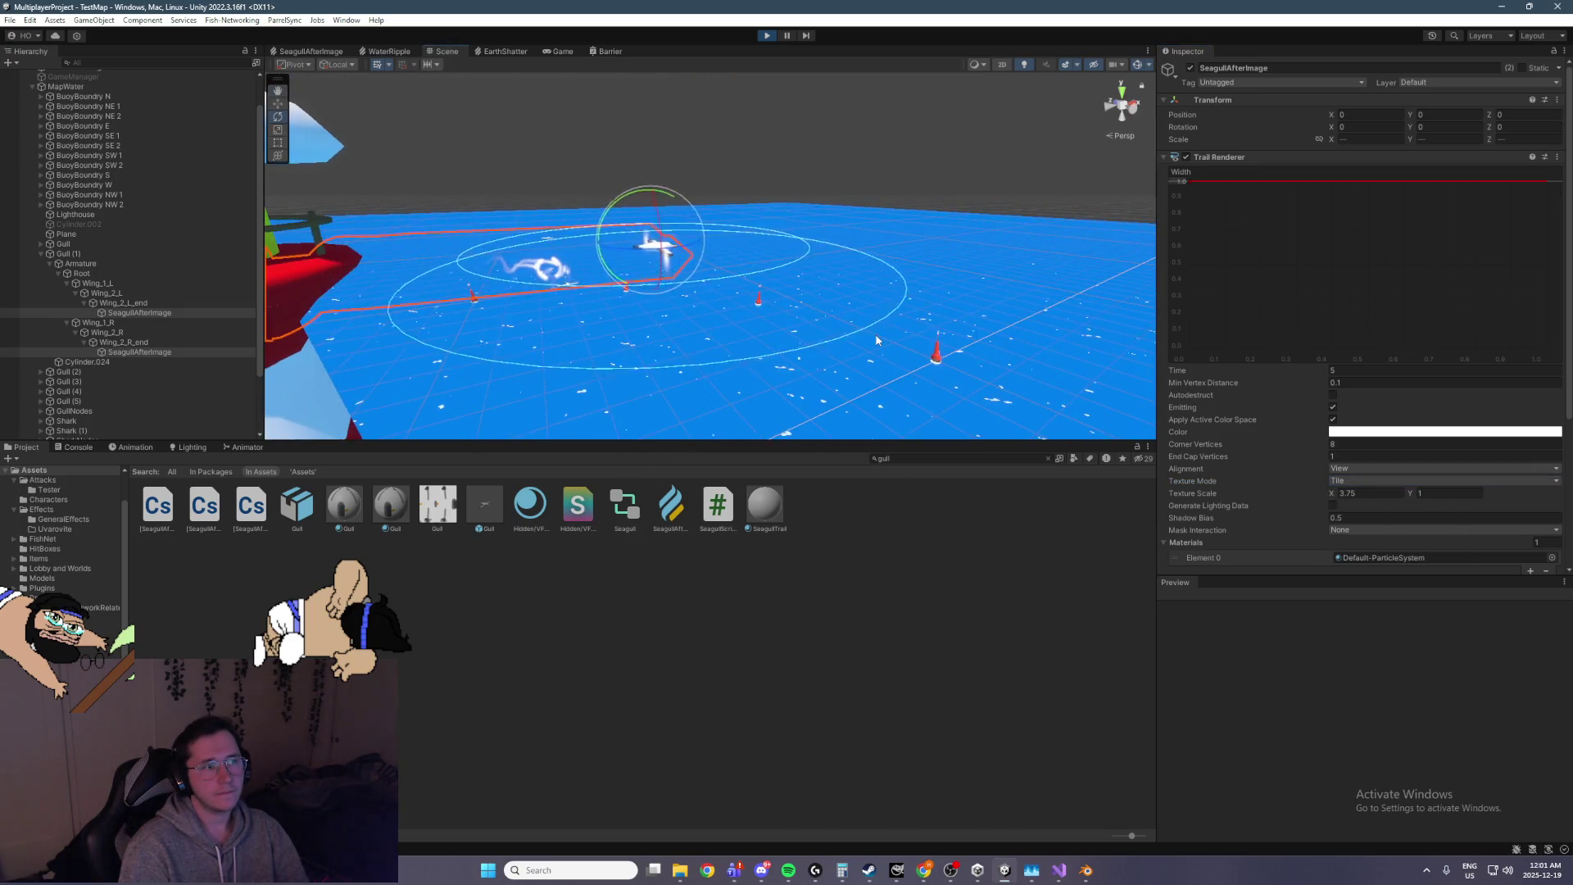
left_click(1369, 493)
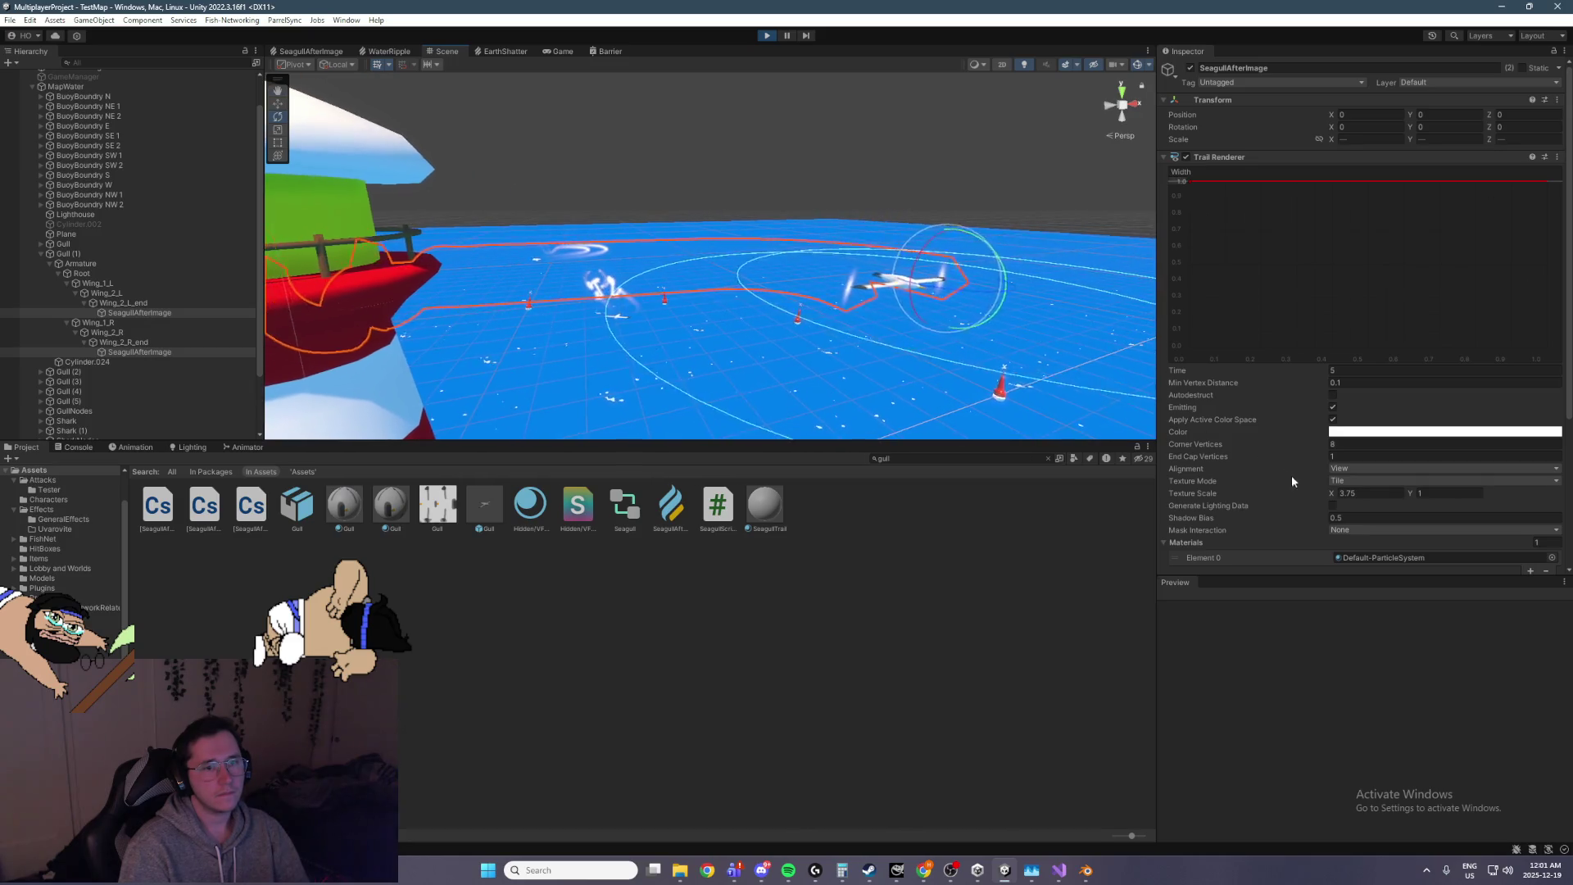
type("0.8")
key("BackSpace")
key("BackSpace")
key("BackSpace")
type("2.3")
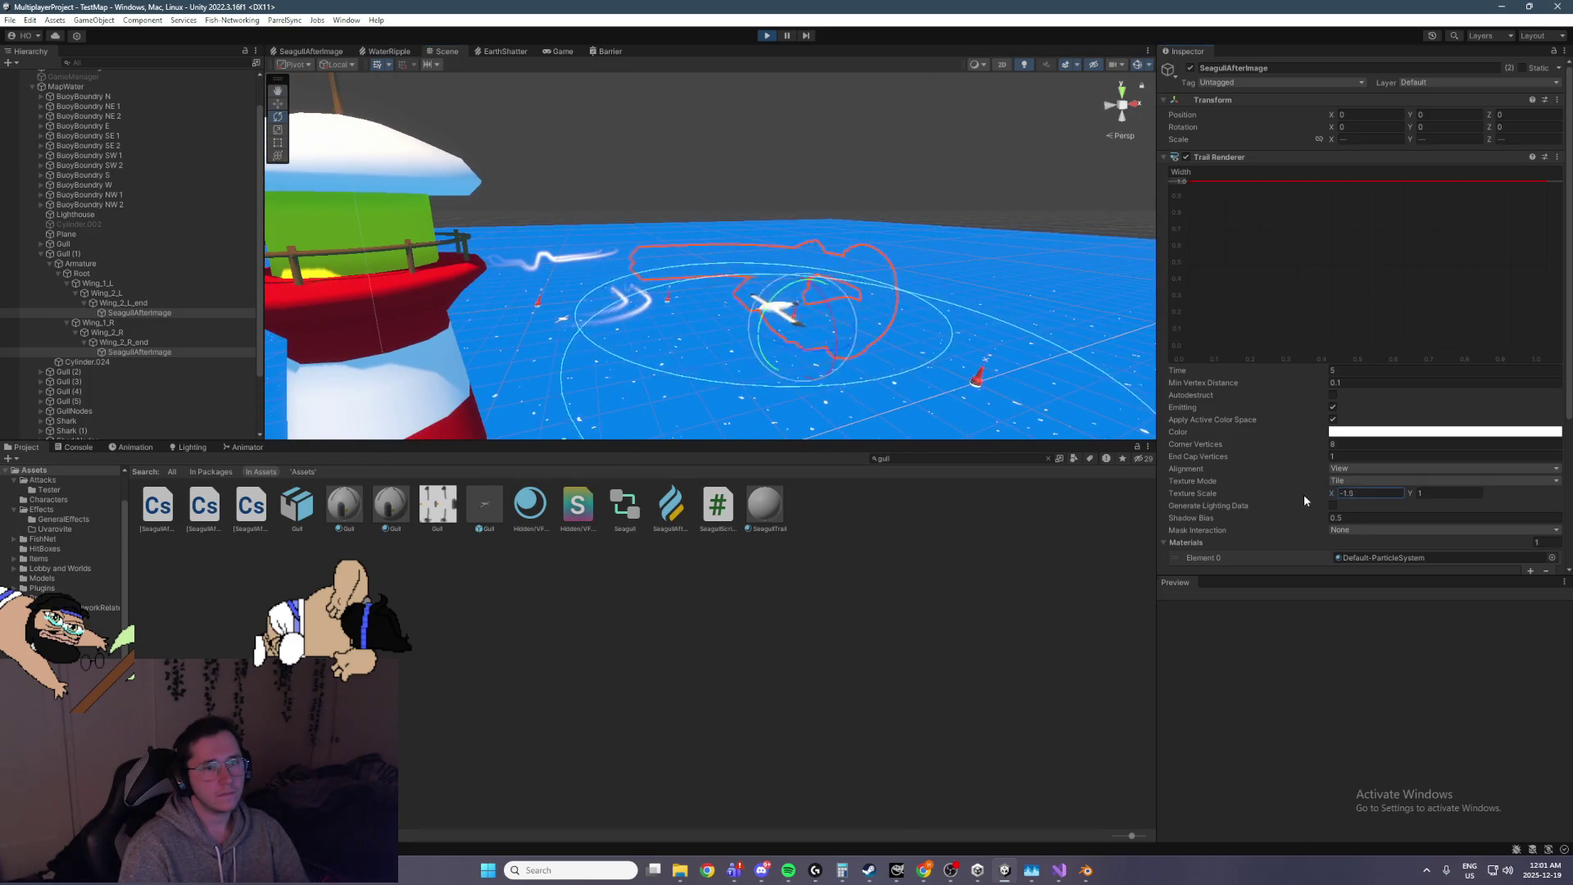
key("BackSpace")
key("BackSpace")
key("BackSpace")
type("-0.3")
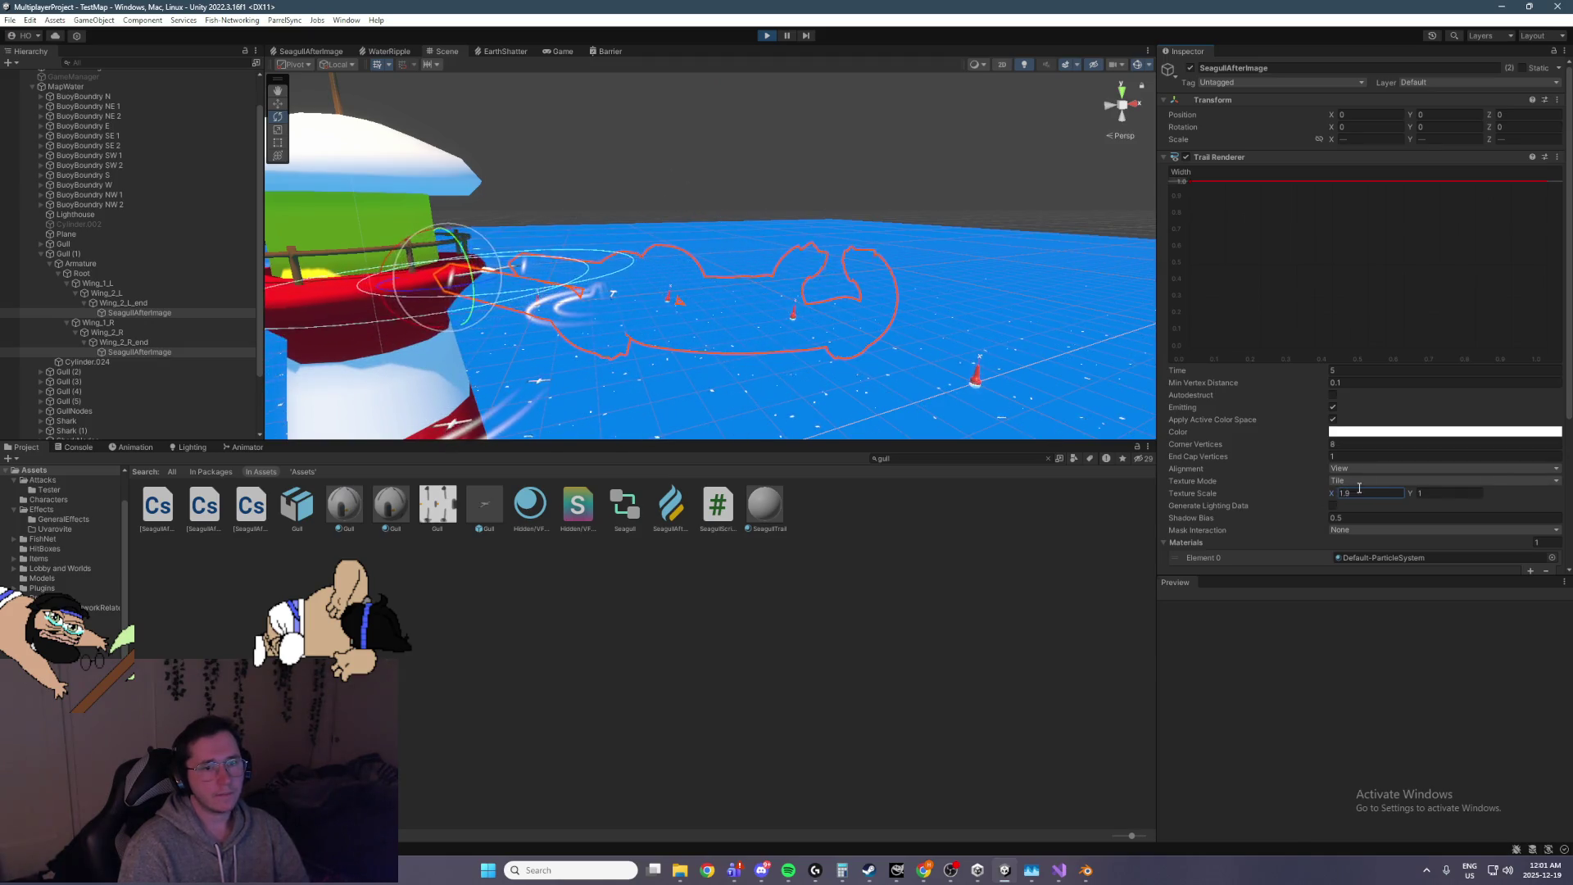
key("Return")
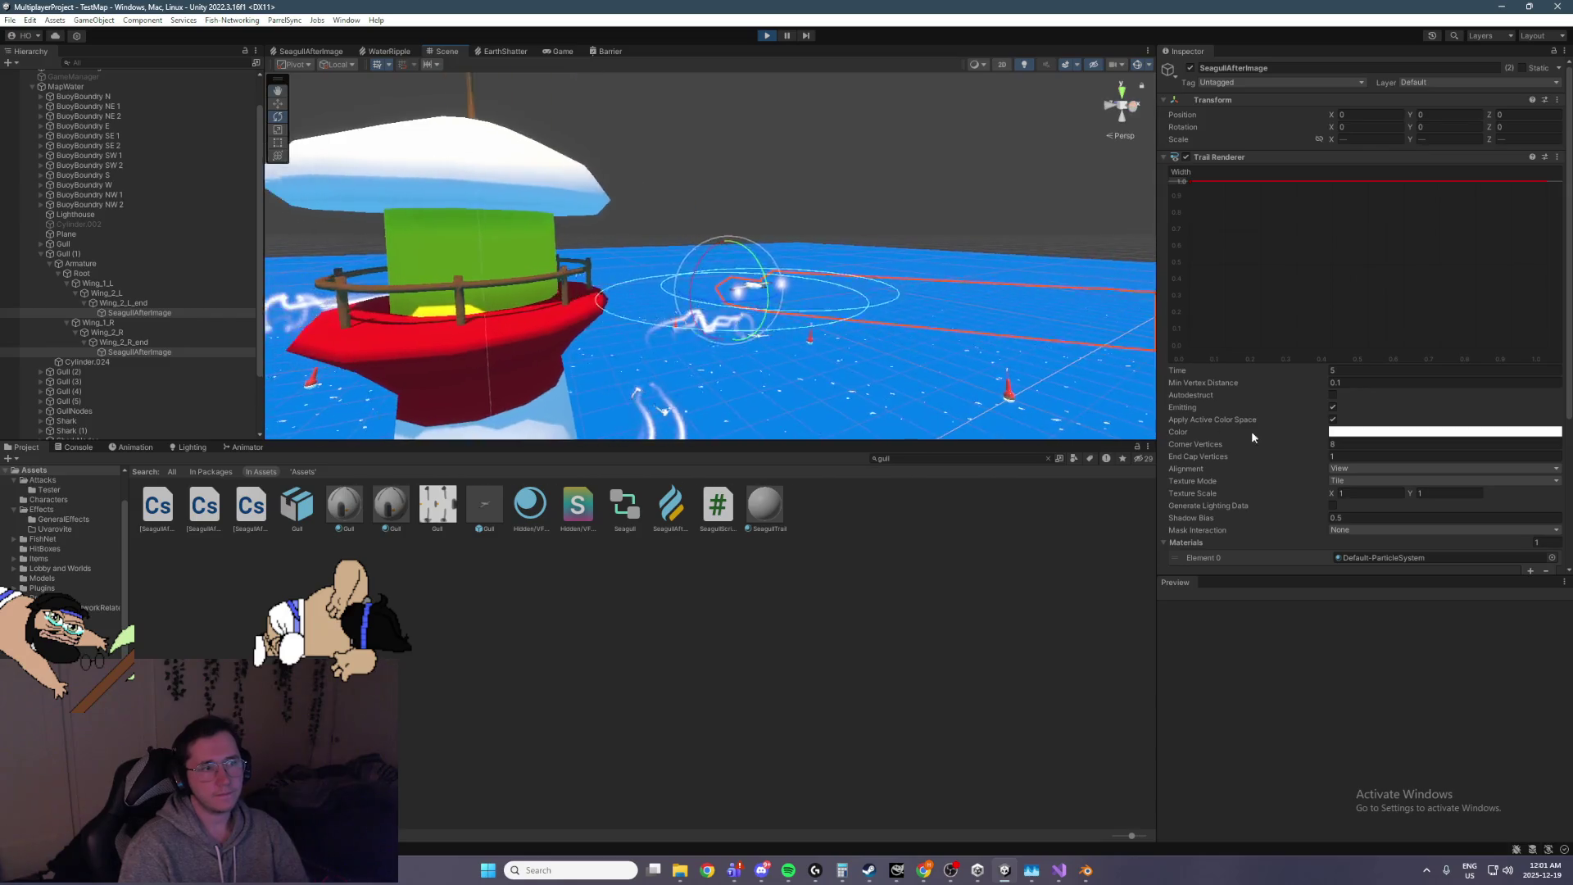
Try Distribute Per Segment with scale X about 5.2, then switch to Repeat Per Segment
left_click(1364, 481)
left_click(1383, 521)
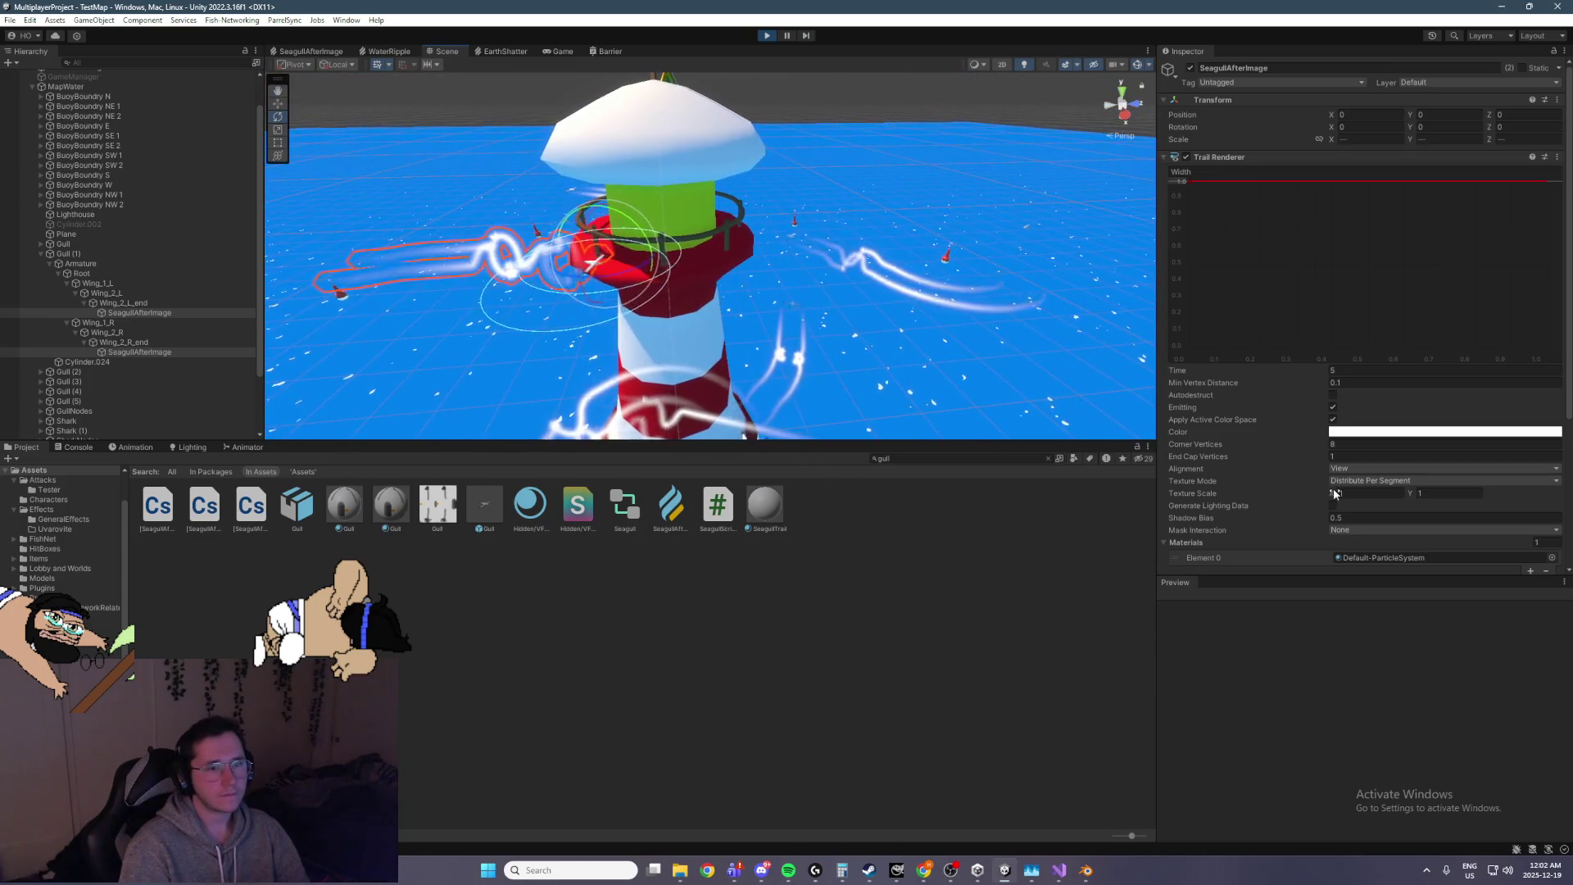
left_click_drag(1334, 495, 1391, 488)
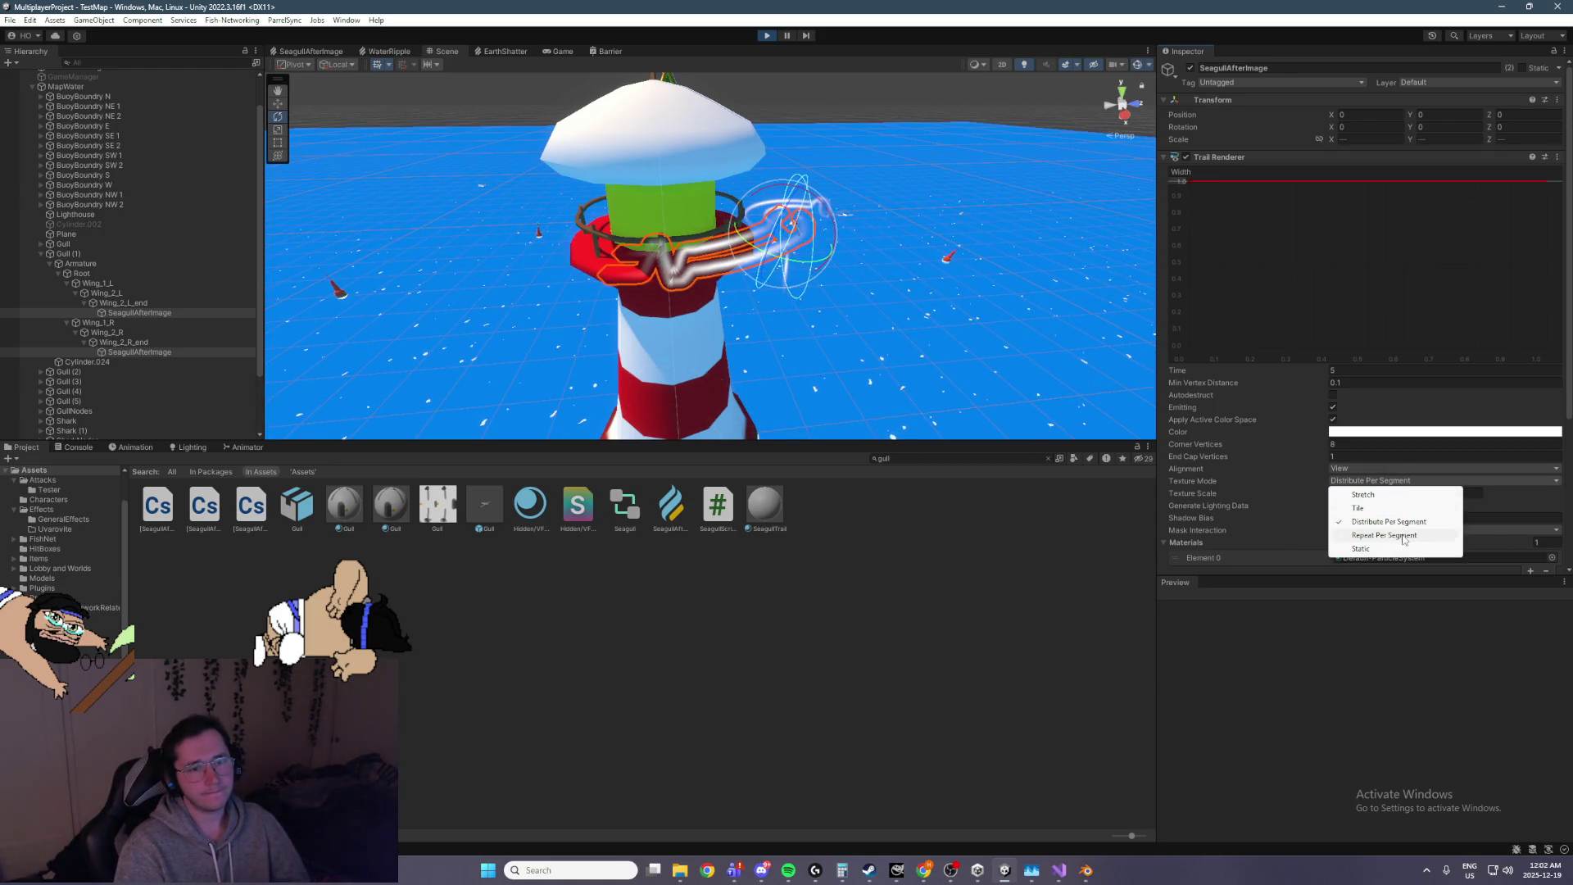
left_click(1404, 540)
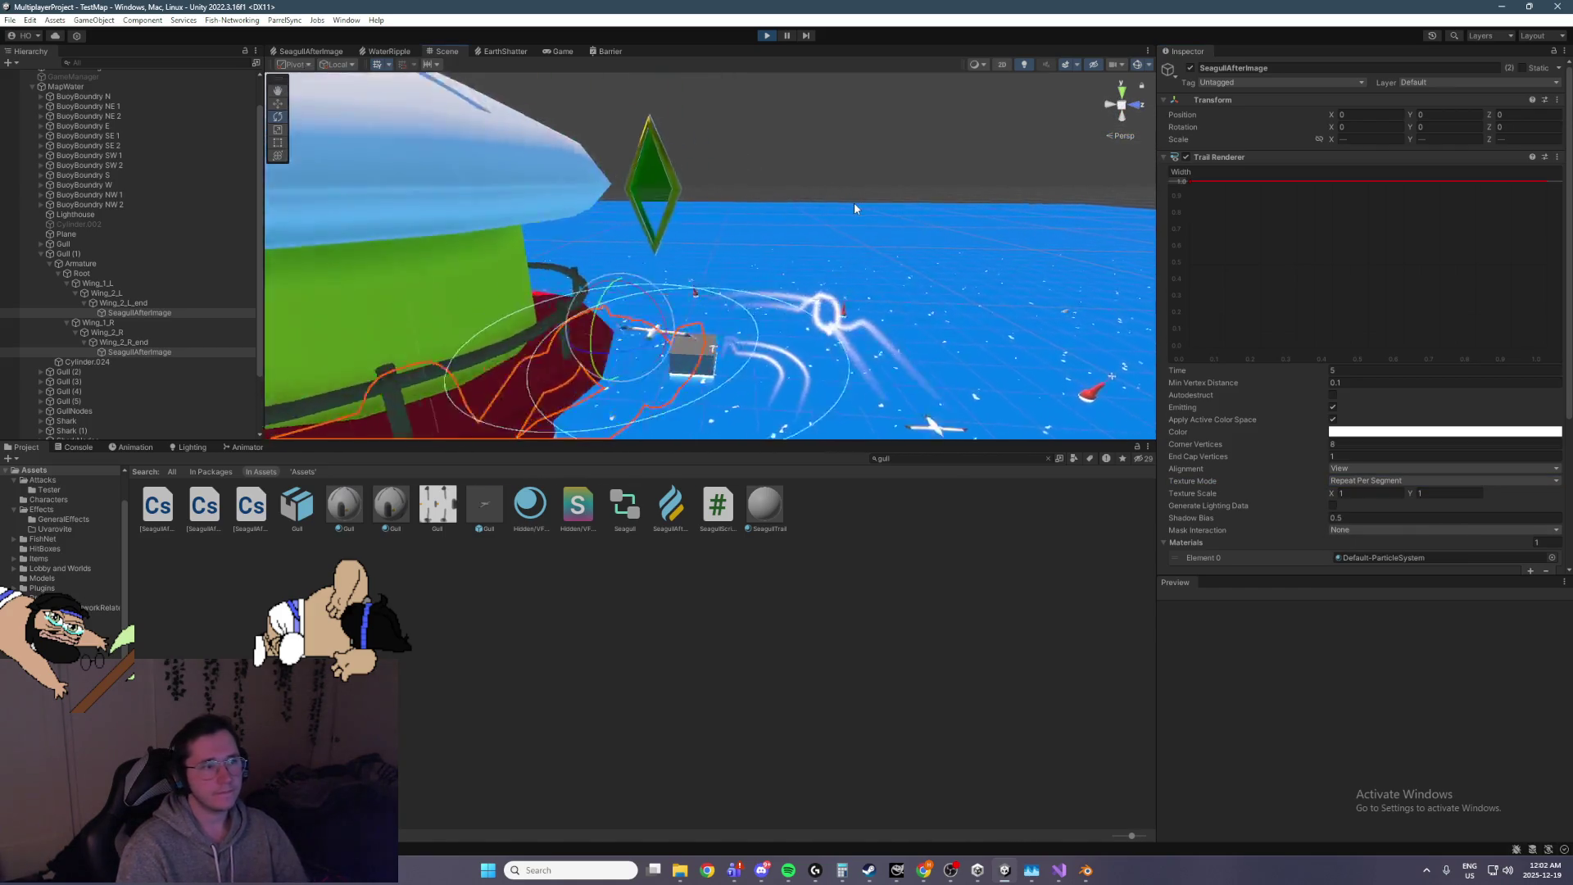
Change the trails' Texture Scale X from 0.03 back to 1
mouse_move(1333, 494)
left_mouse_down()
mouse_move(1278, 494)
mouse_move(1319, 490)
mouse_move(1306, 481)
left_mouse_up()
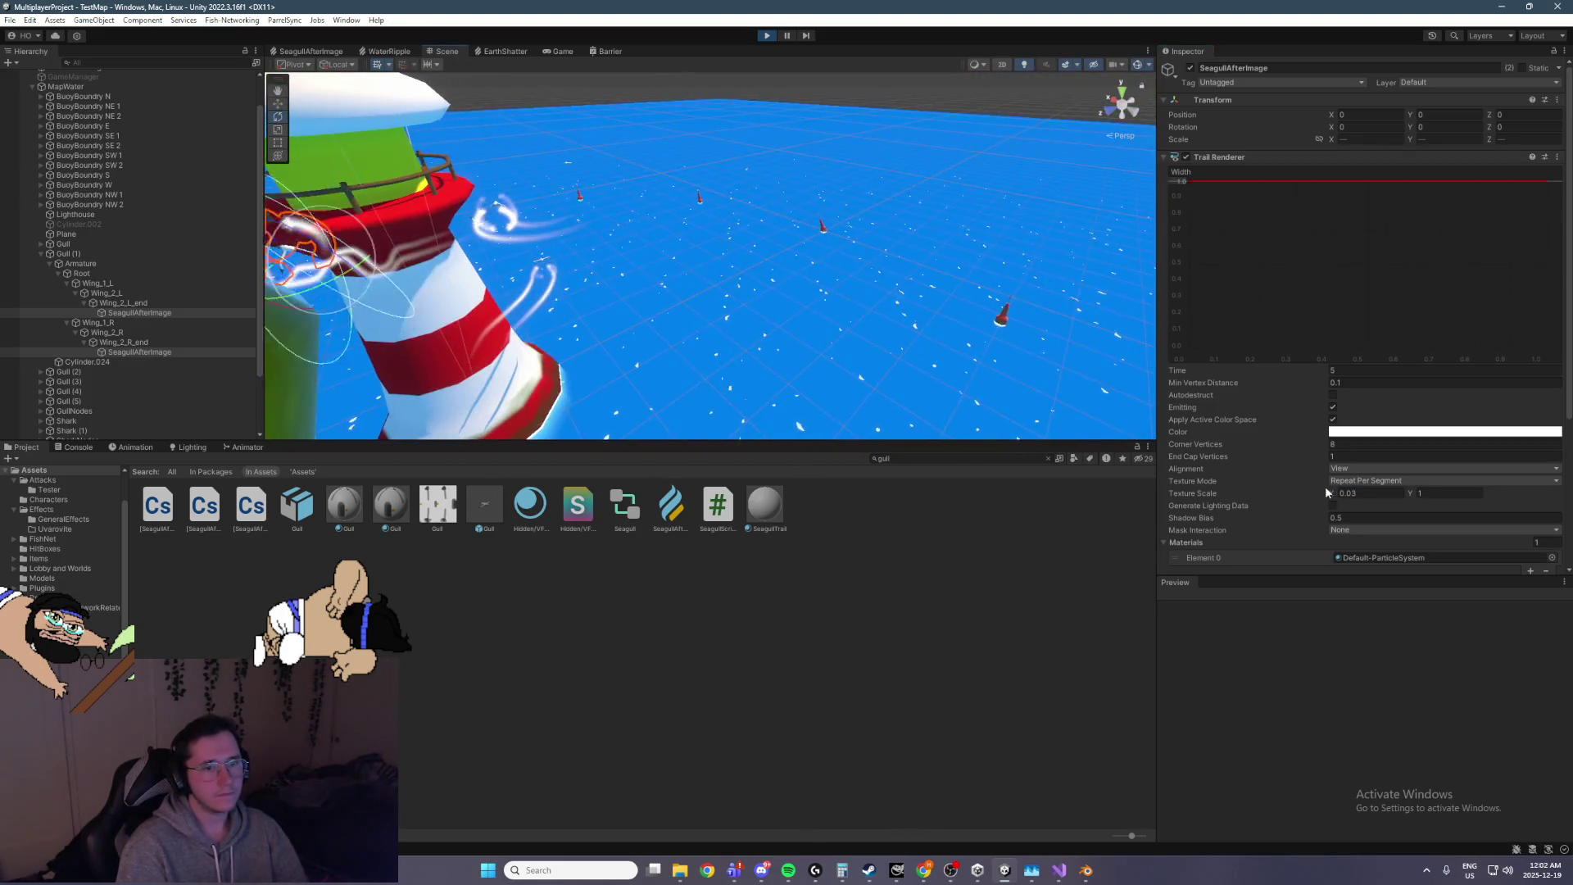
left_click_drag(1334, 491, 1330, 494)
type("0.005")
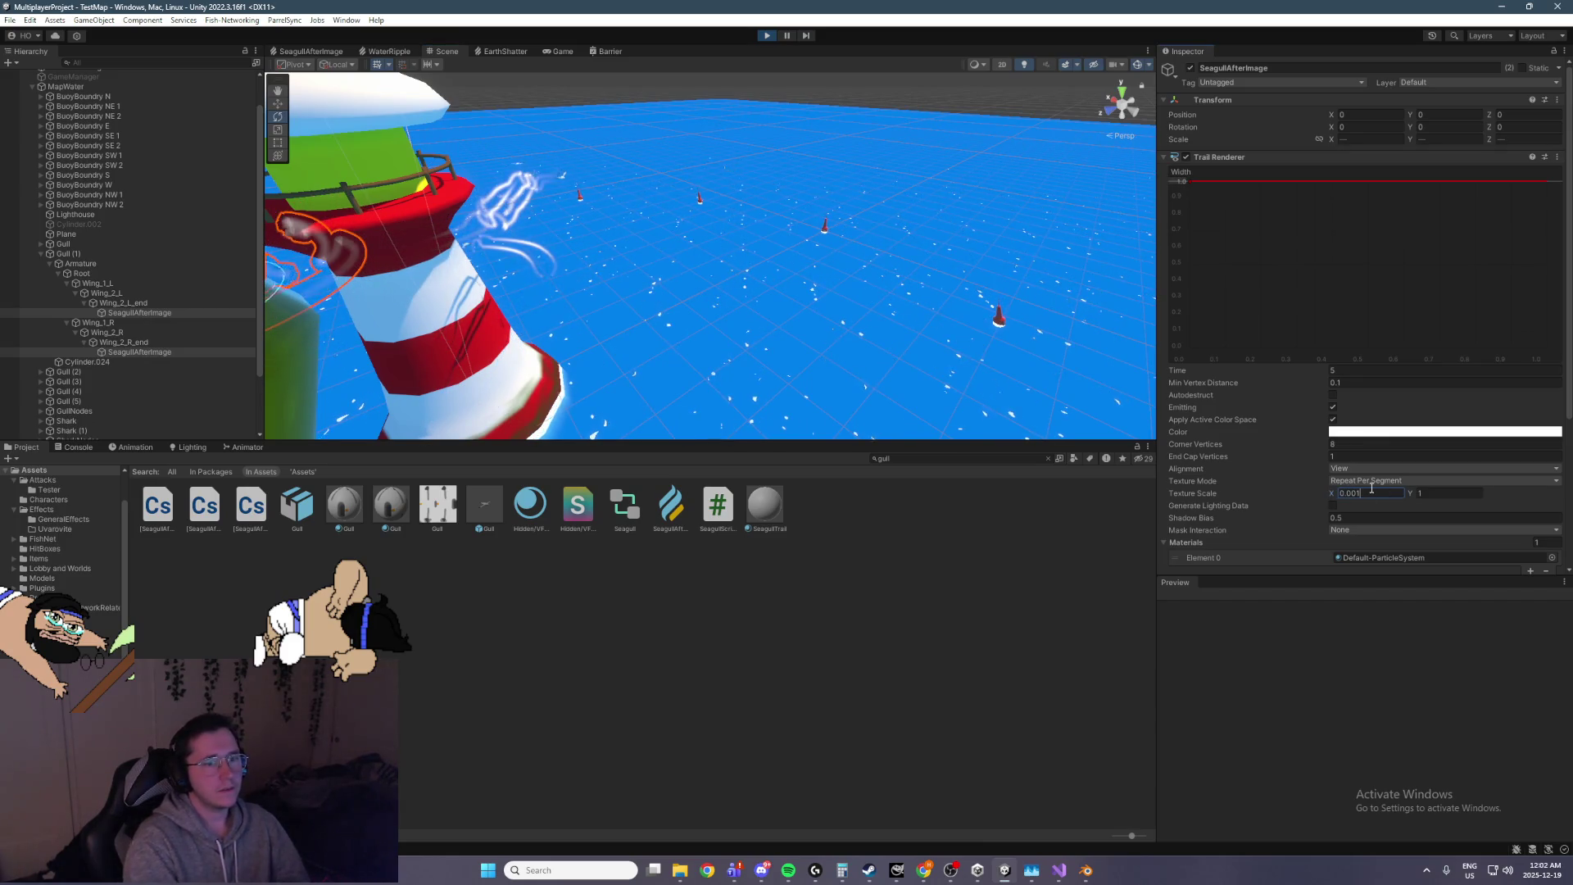
type("0.03")
key("Return")
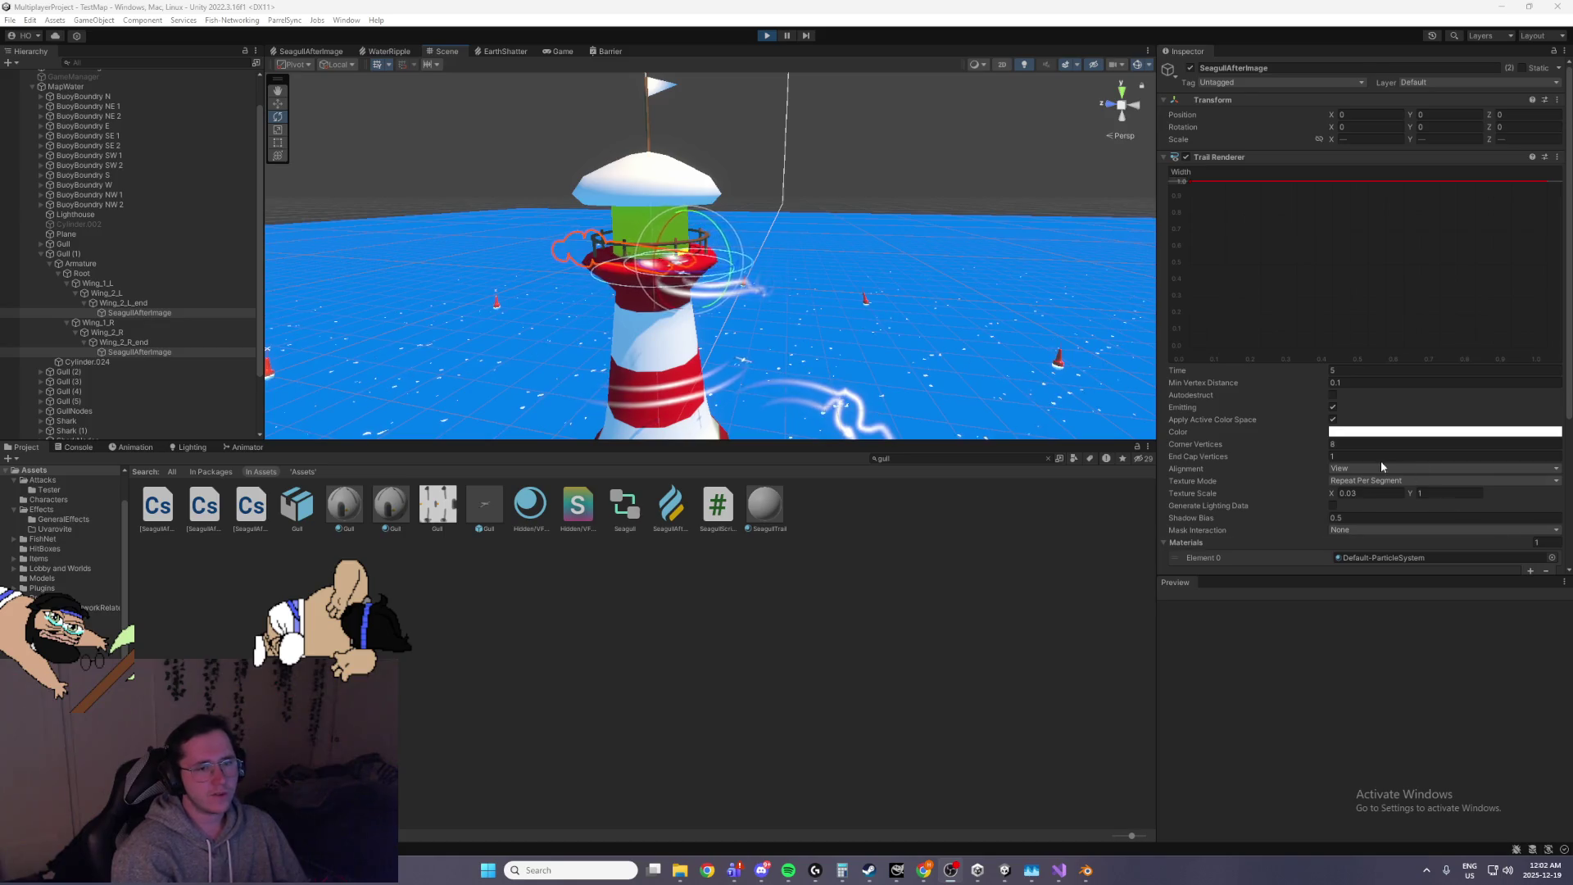
left_click(1373, 493)
type("1")
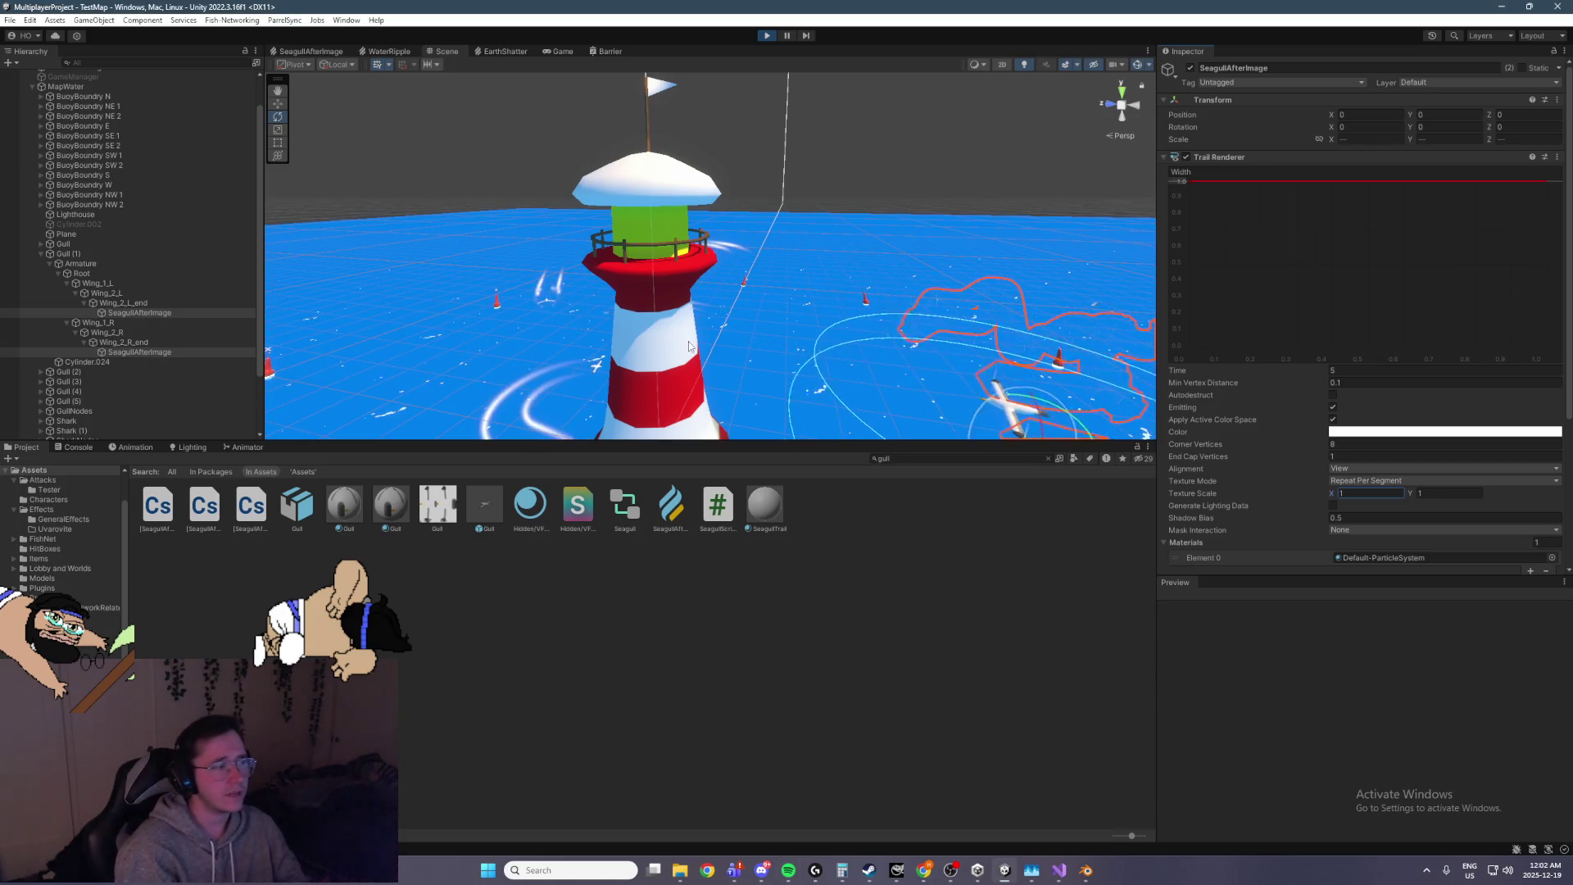
Frame the gull and set the trail Texture Mode to Stretch
key("f")
left_click(1393, 481)
left_click(1360, 545)
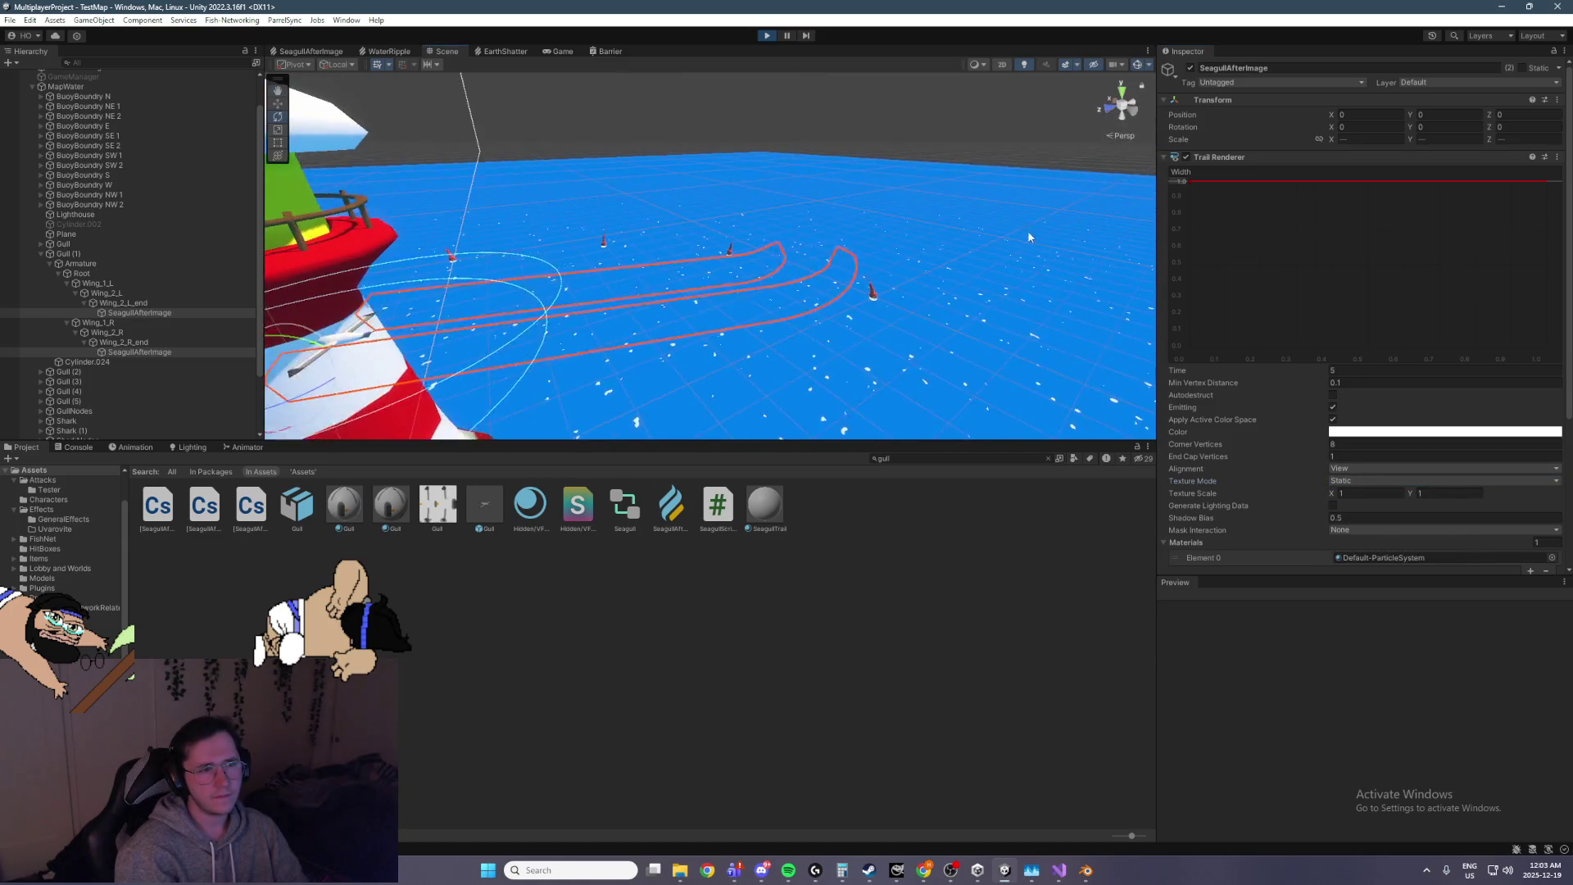
left_click(1341, 482)
left_click(1376, 496)
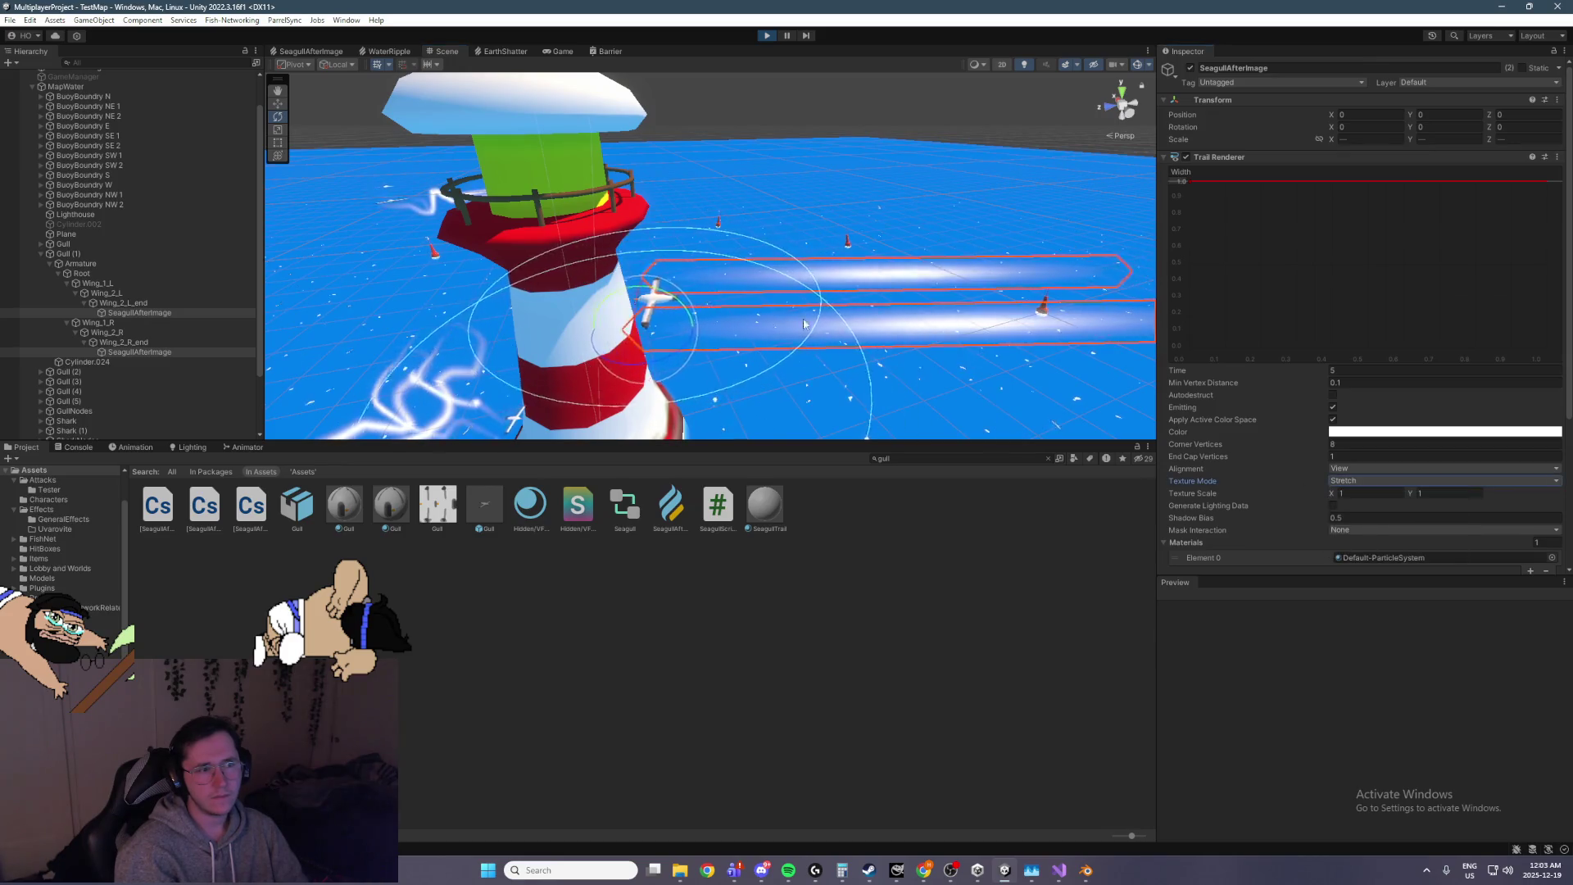
Try Transform Z trail alignment, then return alignment to View
left_click(1348, 469)
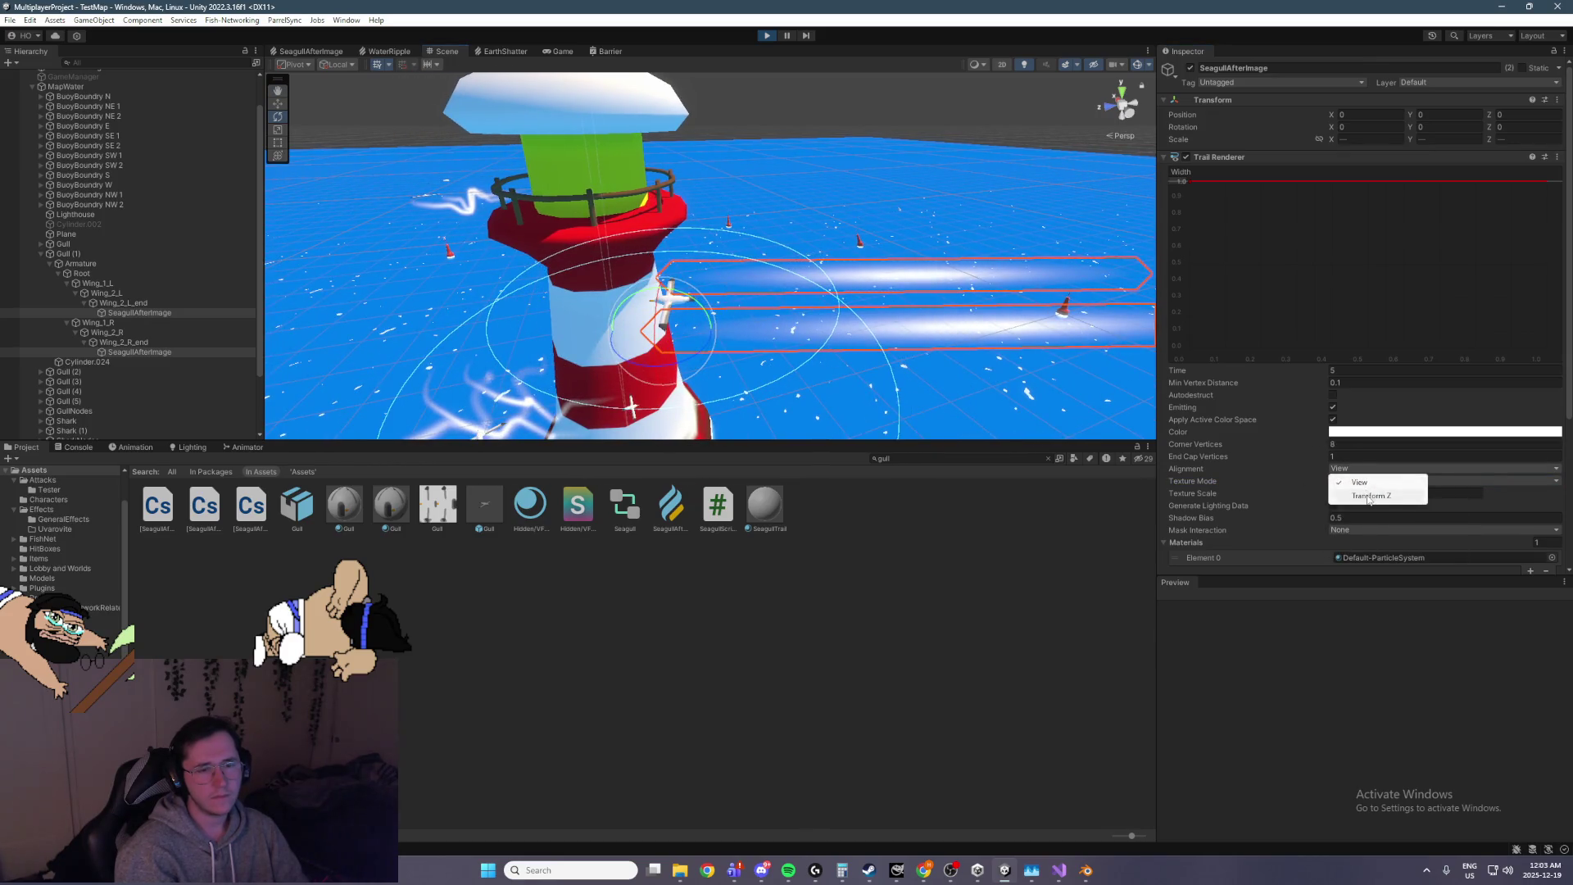
left_click(1370, 496)
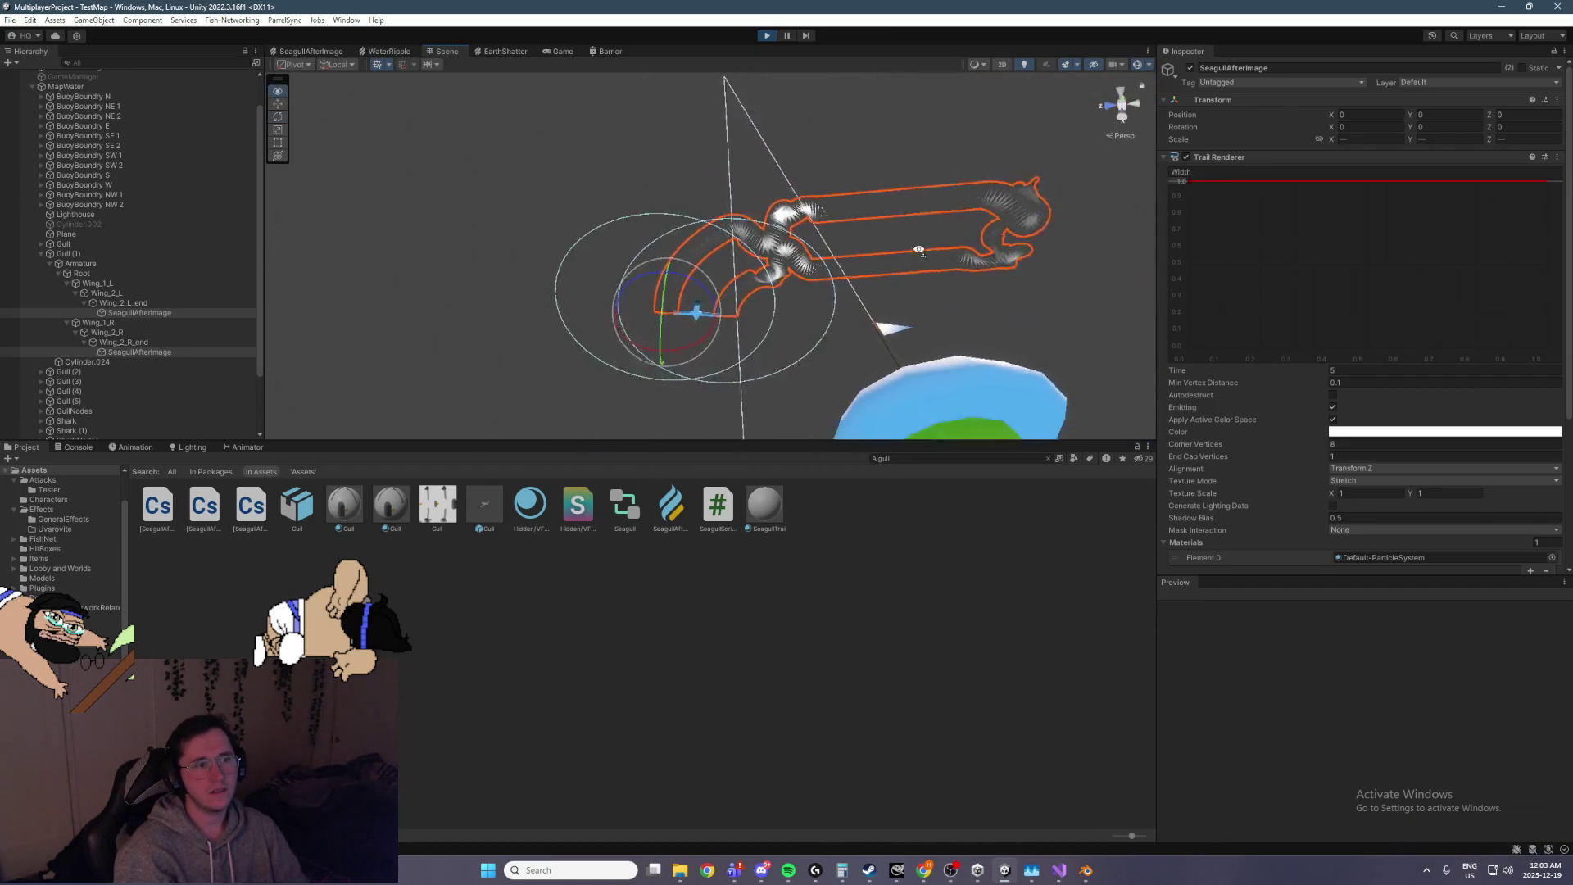
left_click_drag(918, 245, 943, 250)
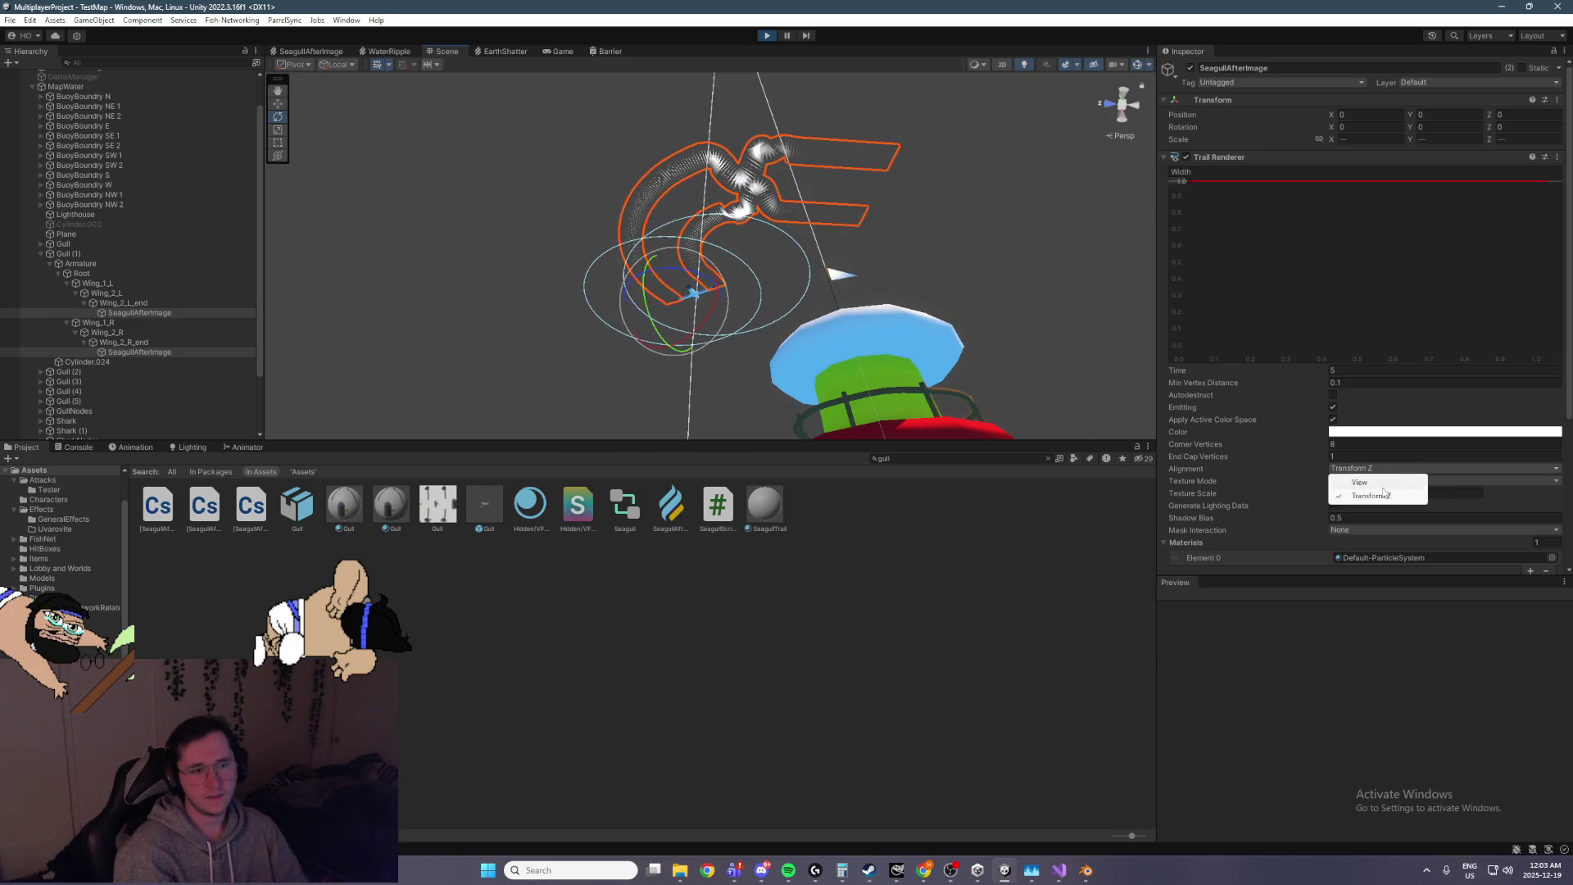
left_click(1362, 483)
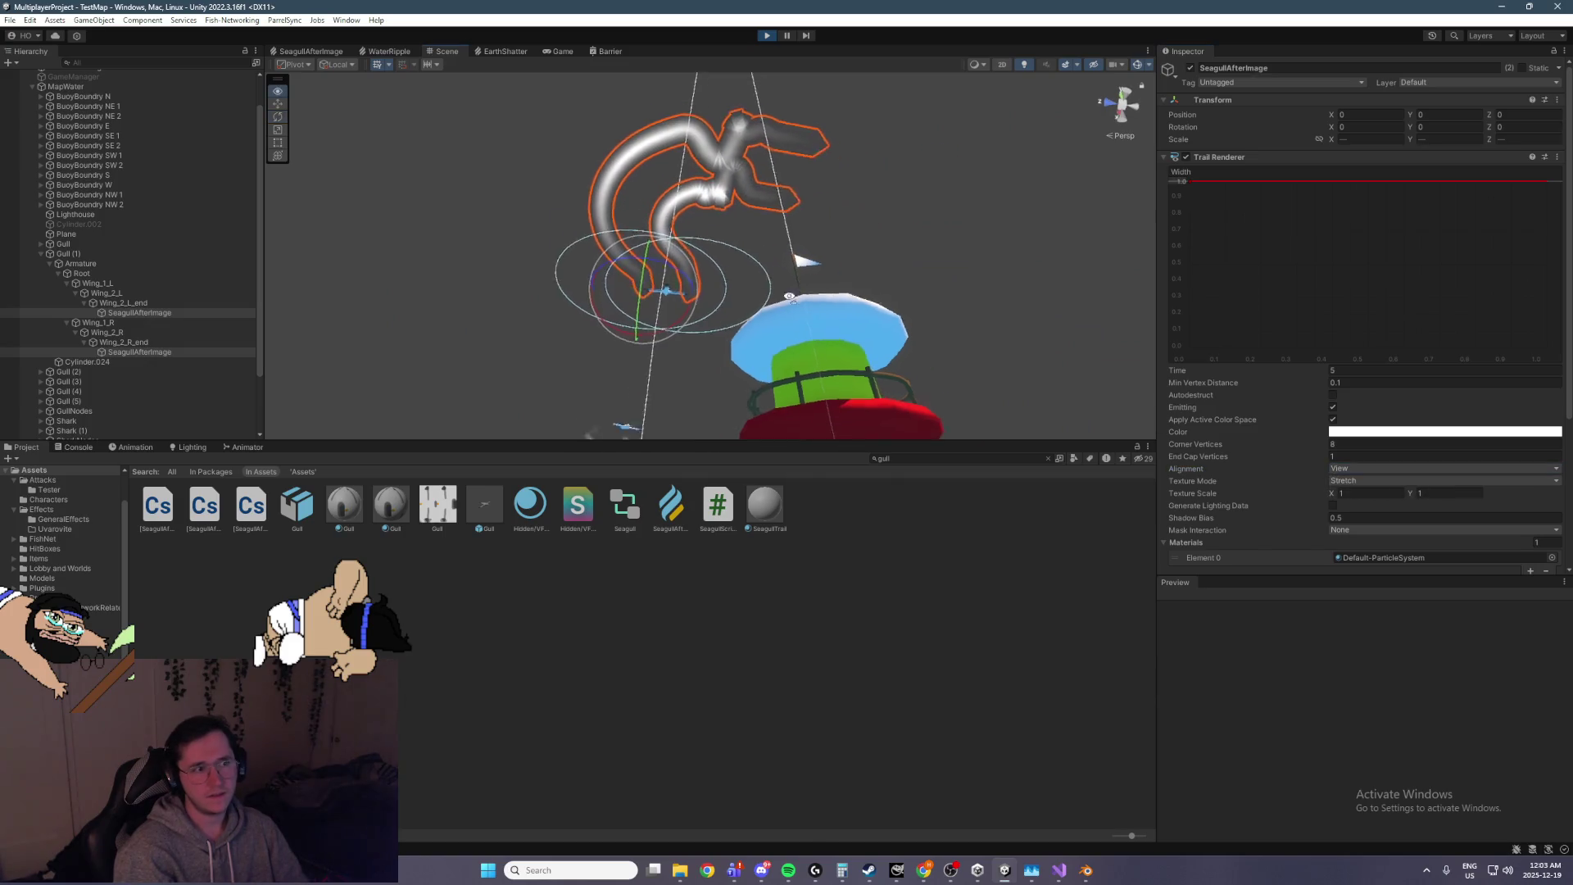
left_click(1334, 505)
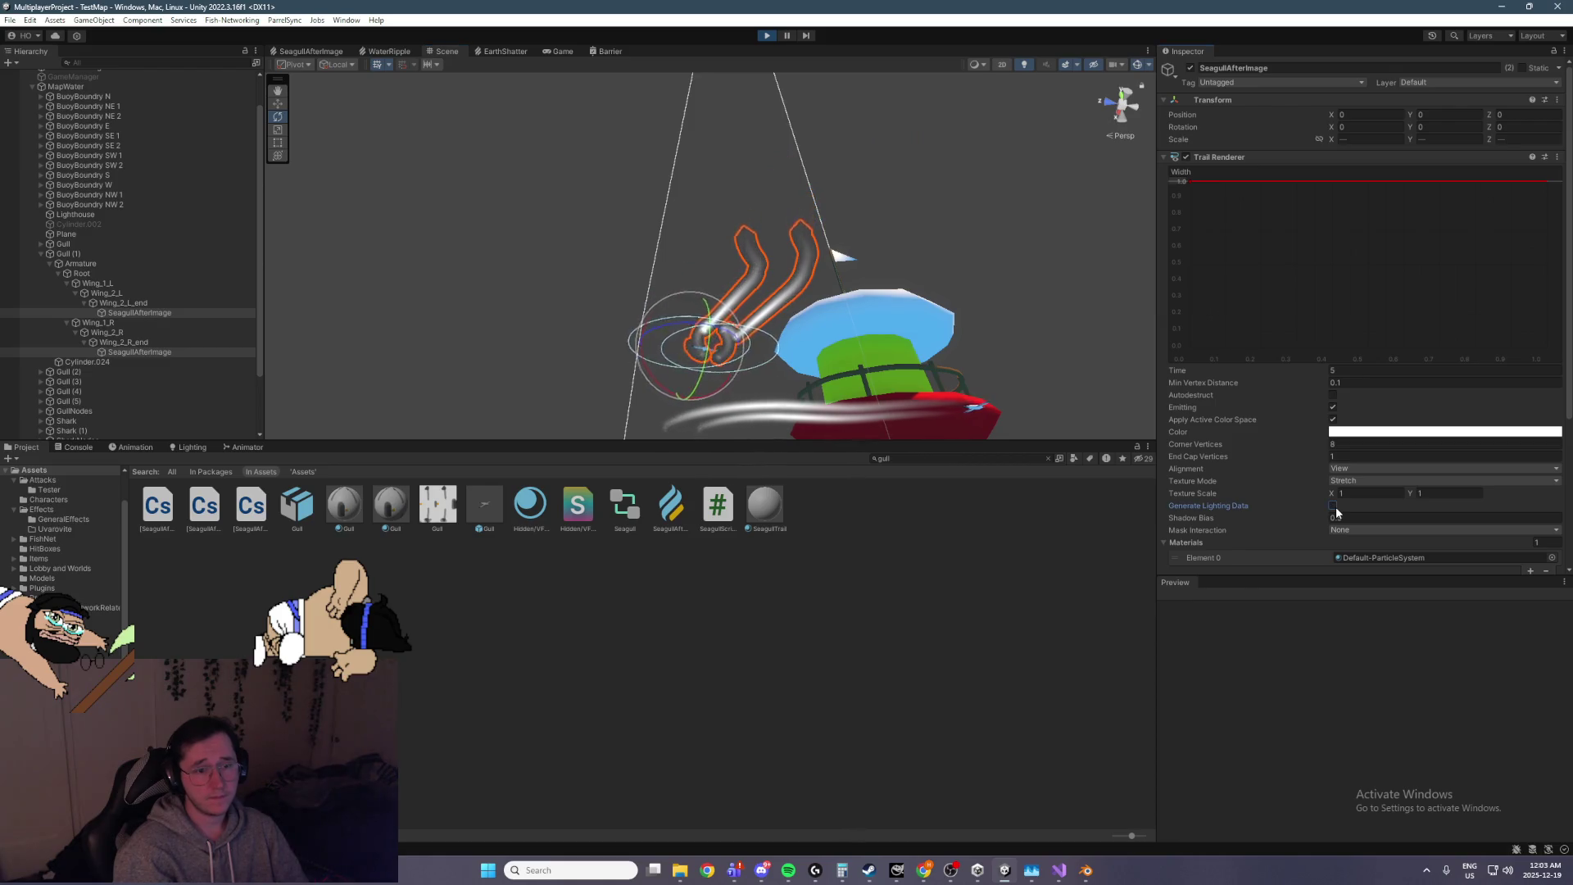
Leave Mask Interaction on None and lower the width curve key to about 0.06
scroll(1336, 506, "down", 1)
left_click(1377, 497)
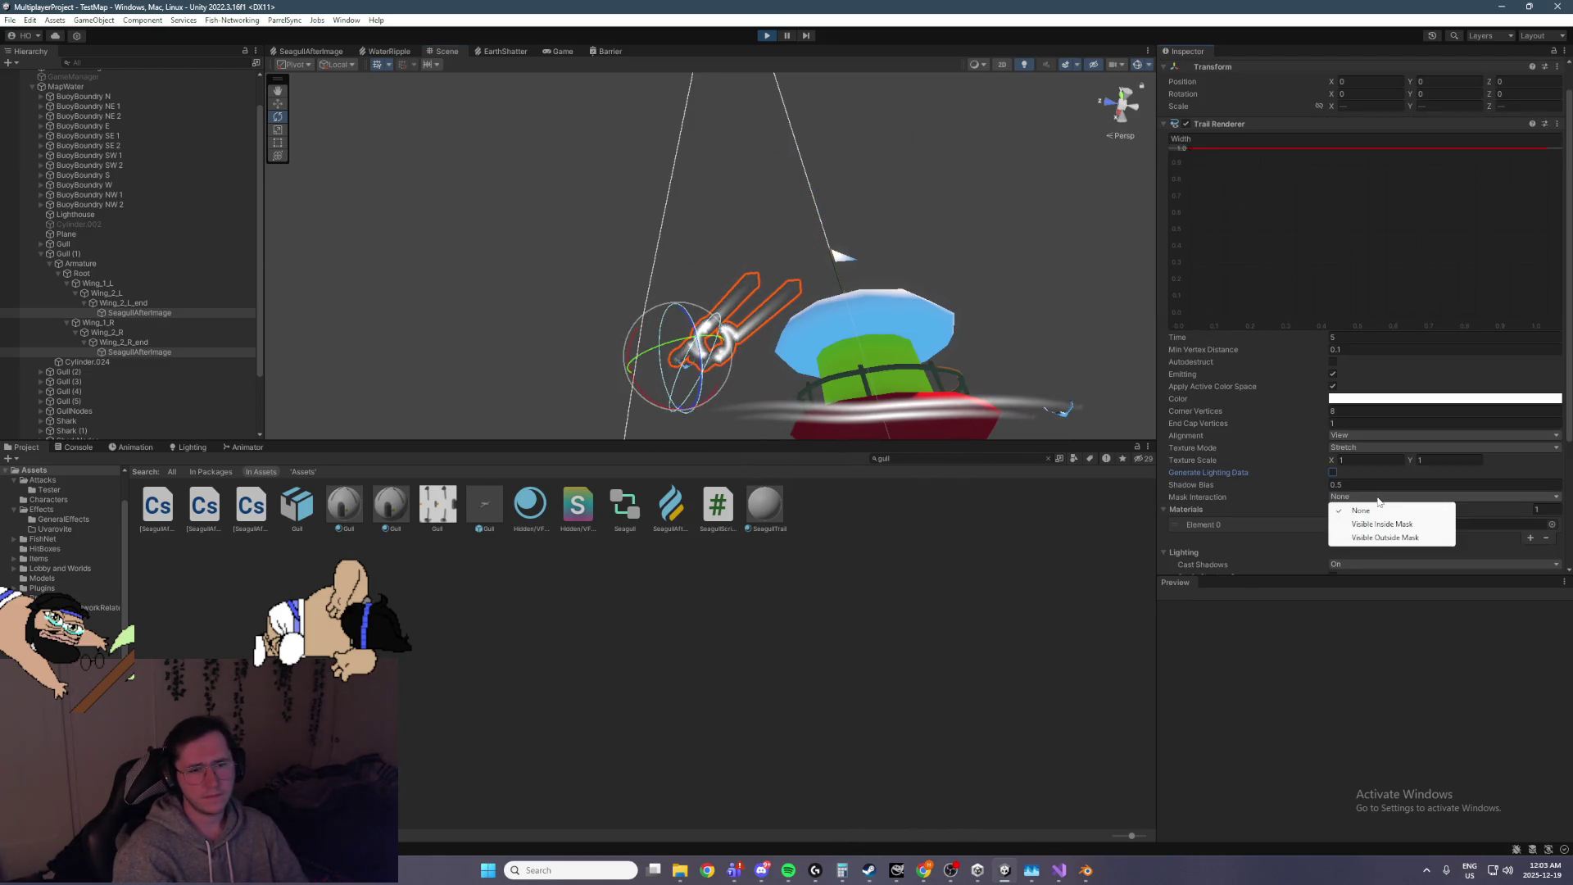
left_click(1407, 526)
left_click(1393, 496)
left_click(1395, 512)
scroll(1280, 543, "down", 4)
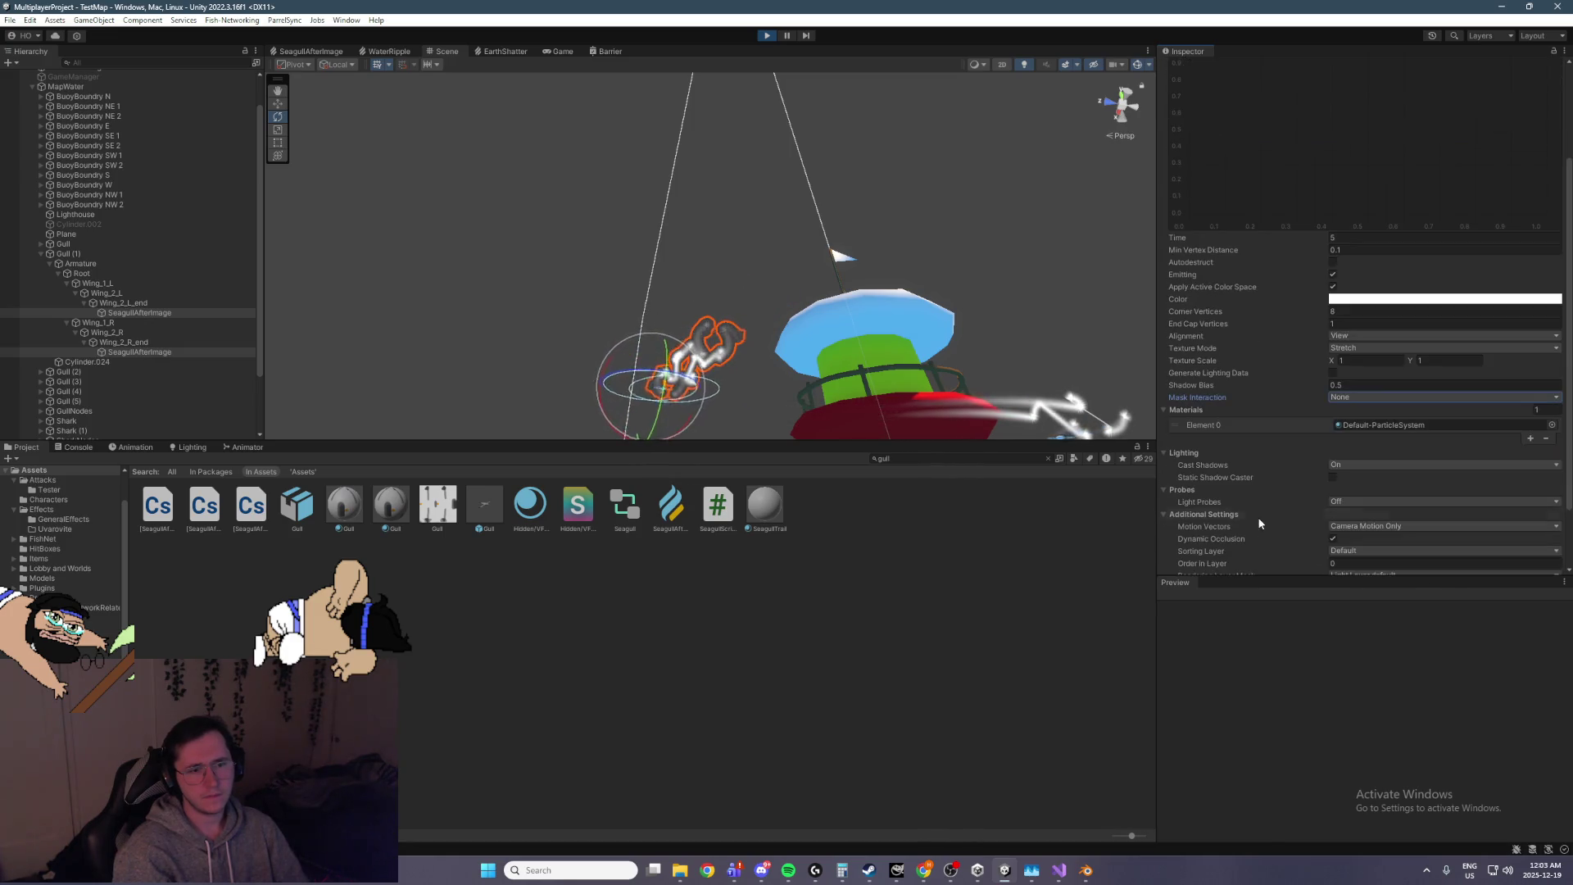
scroll(1262, 489, "down", 2)
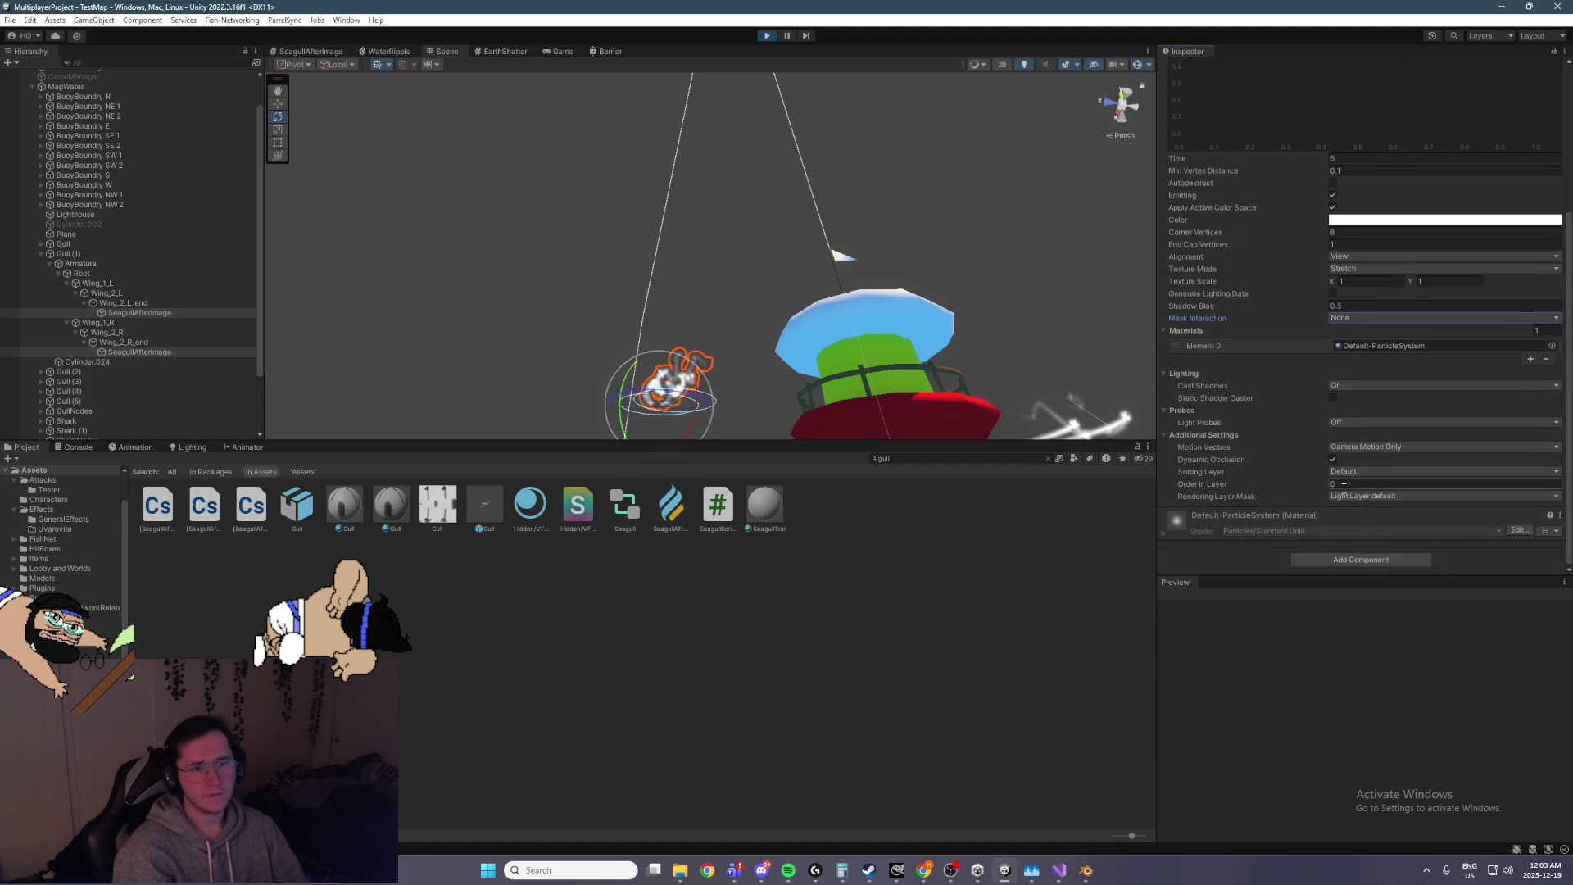
scroll(1326, 390, "up", 6)
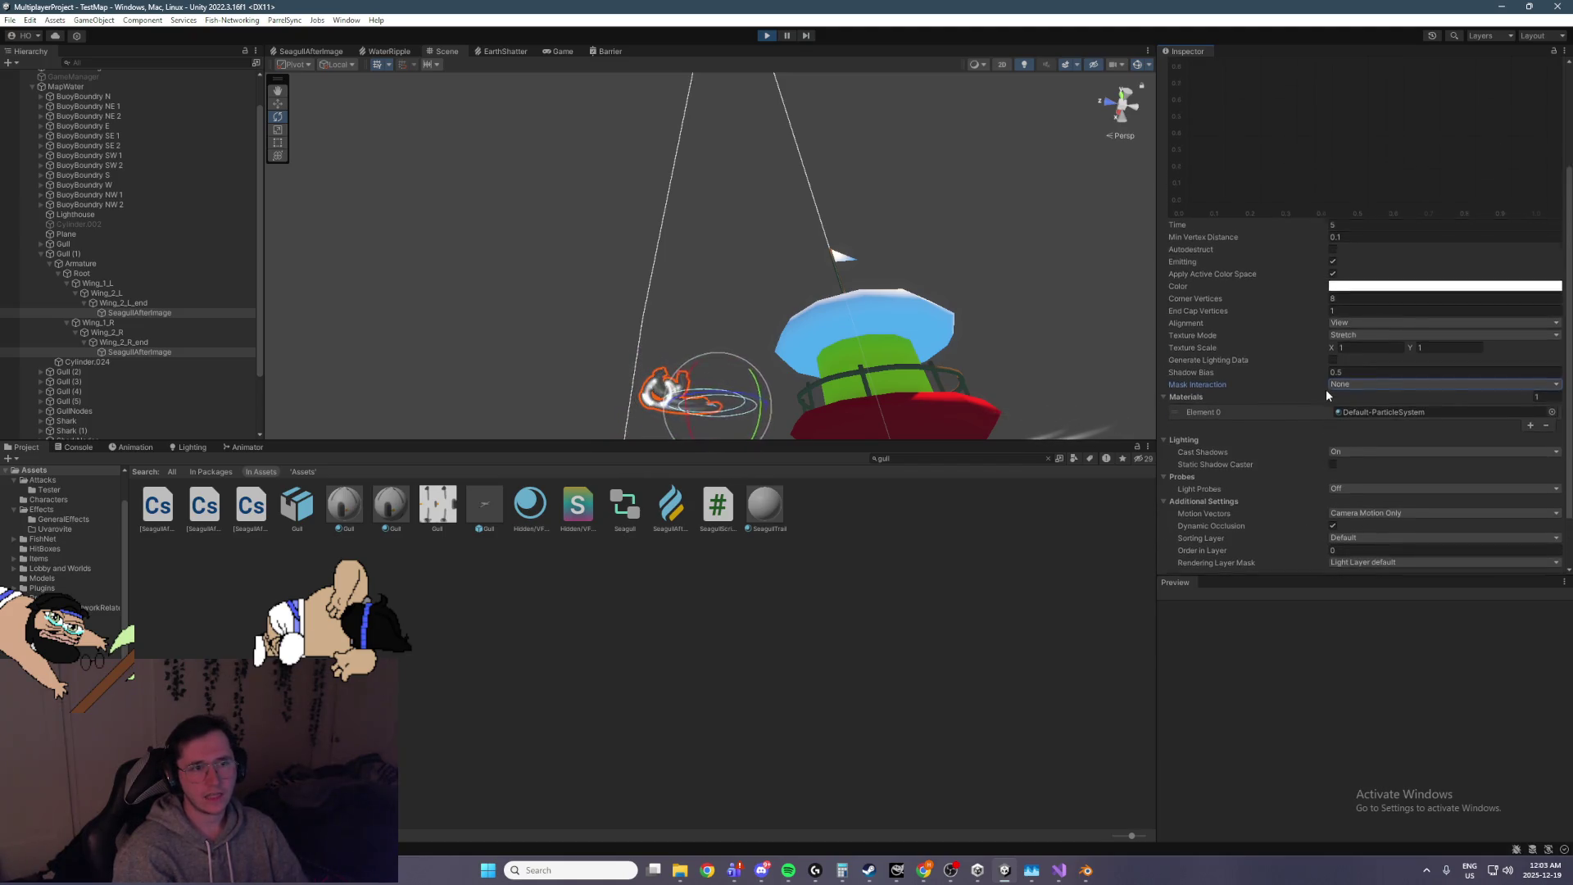
left_click_drag(1191, 185, 1193, 198)
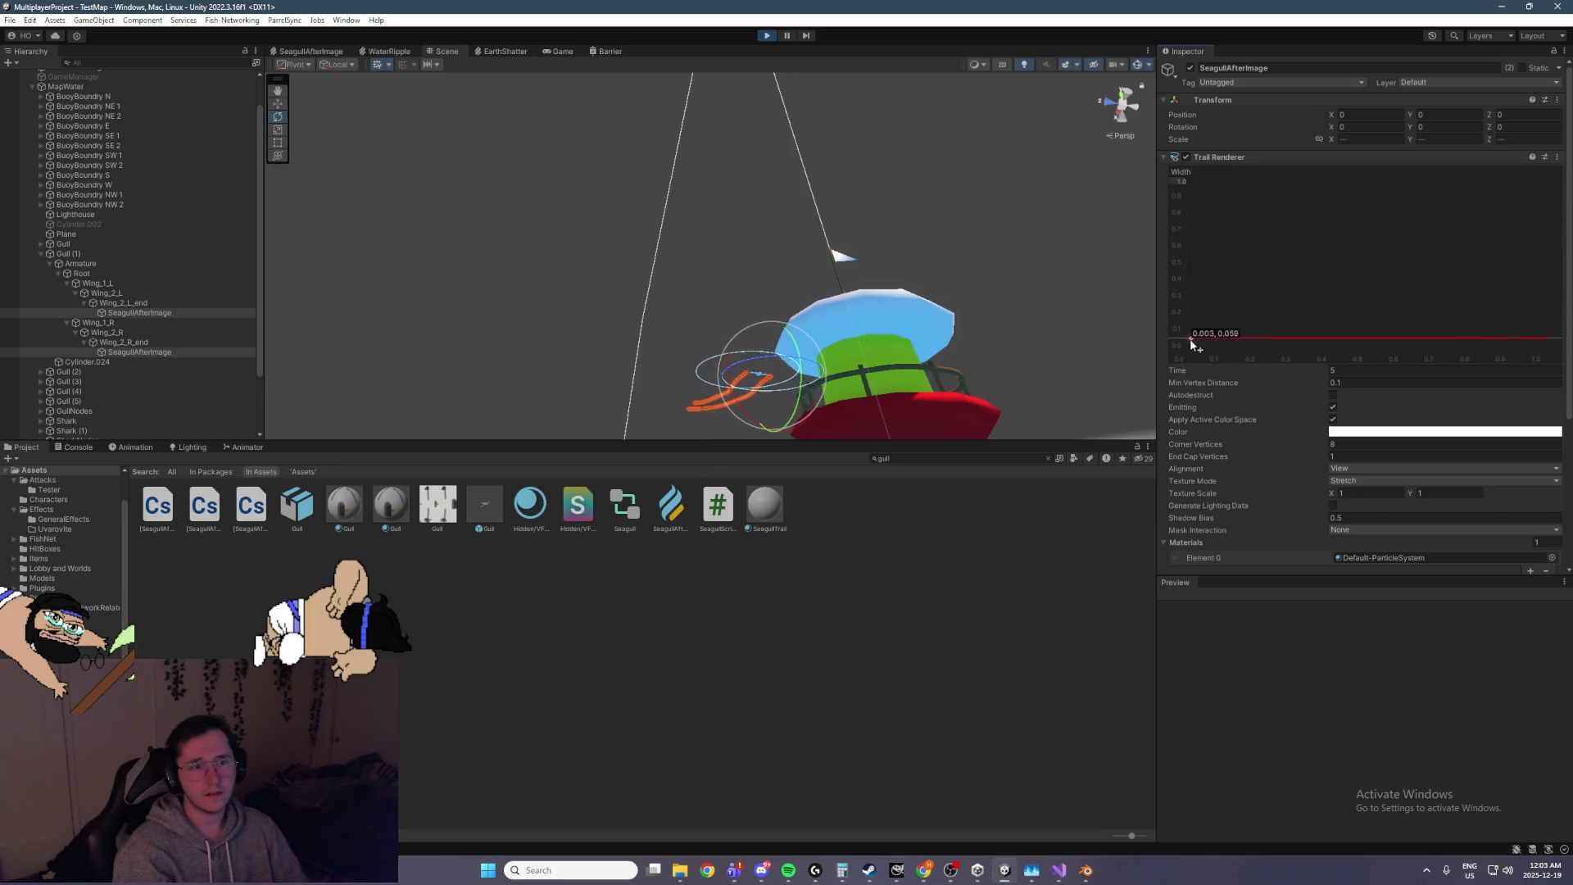
Add a width curve key and pull it down to about 0.2 with a steep drop
mouse_move(1192, 343)
left_mouse_down()
mouse_move(1531, 310)
mouse_move(1405, 232)
mouse_move(1159, 141)
left_mouse_up()
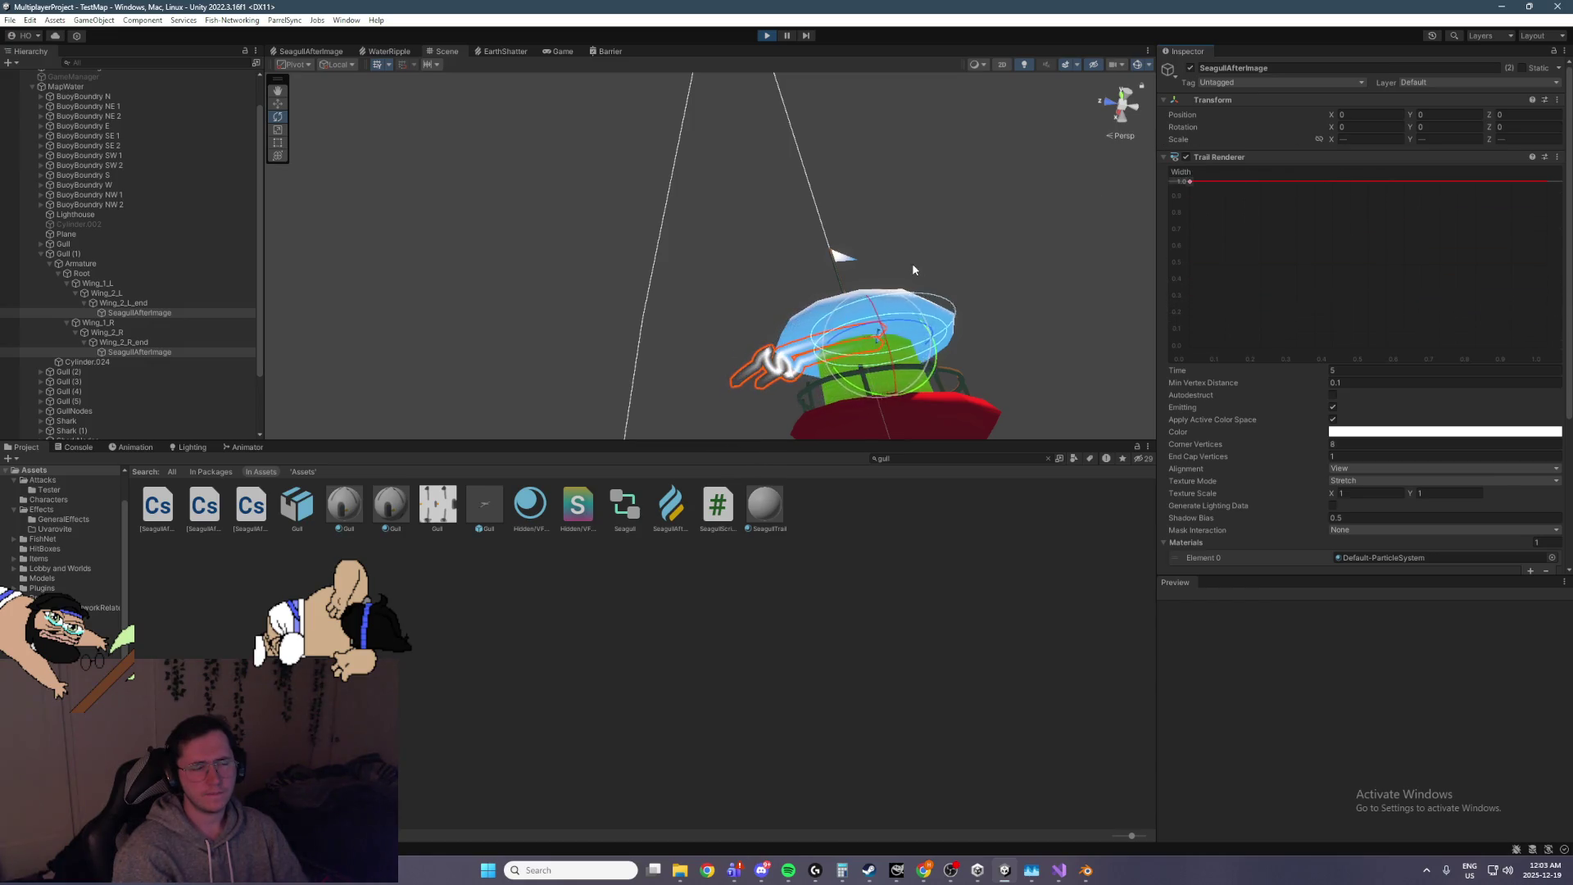
mouse_move(931, 244)
left_mouse_down()
mouse_move(883, 369)
mouse_move(926, 288)
mouse_move(852, 319)
mouse_move(705, 295)
mouse_move(648, 282)
mouse_move(623, 234)
mouse_move(713, 410)
left_mouse_up()
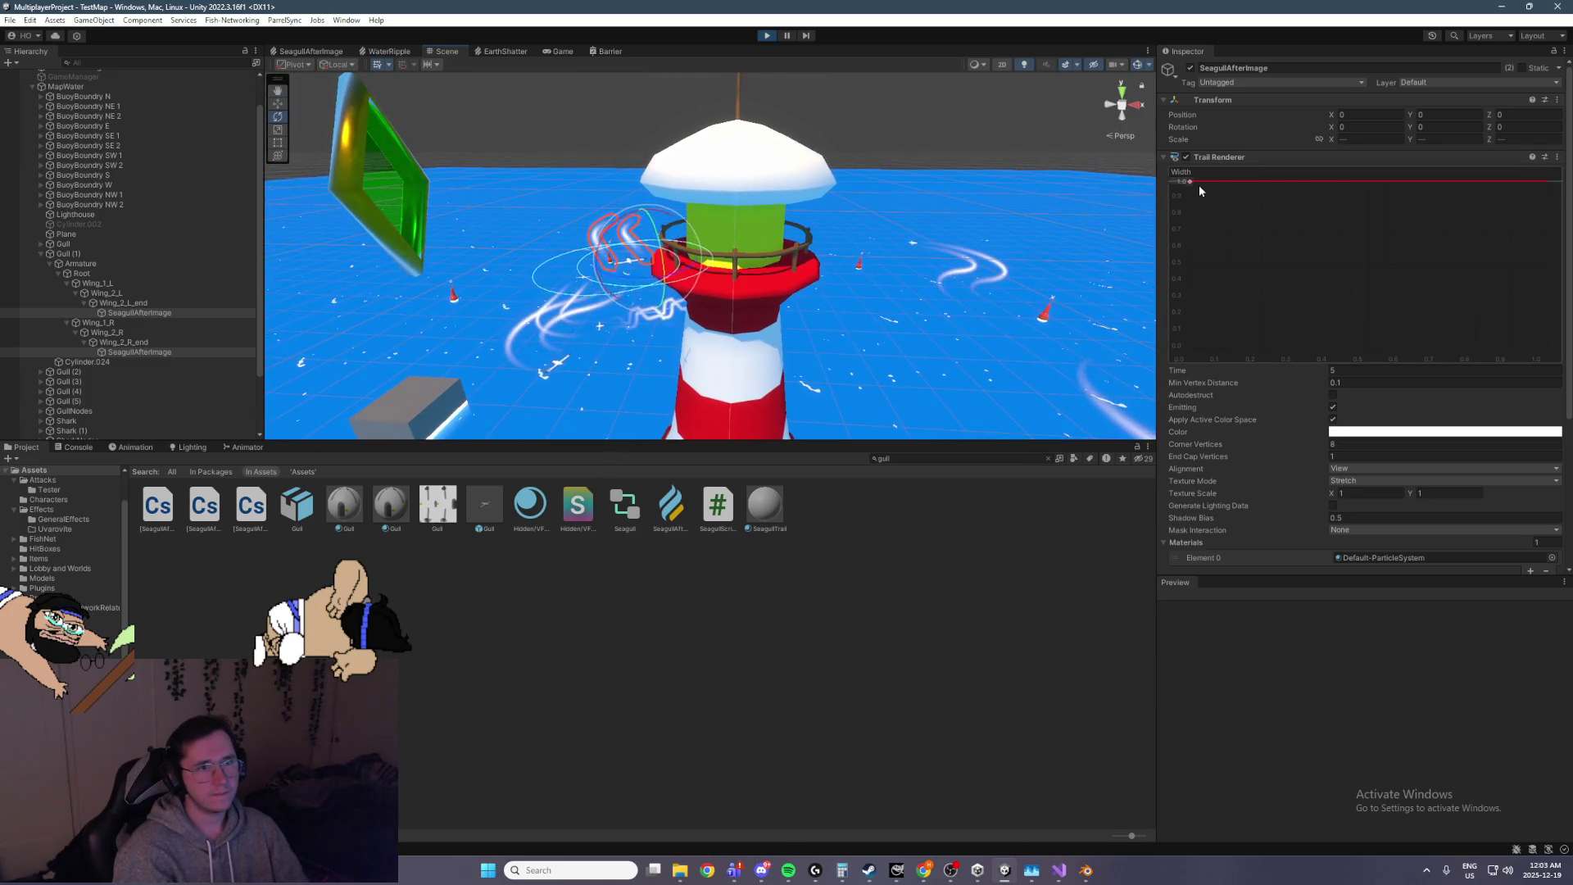
double_click(1312, 181)
left_click_drag(1312, 181, 1292, 307)
mouse_move(574, 262)
left_mouse_down()
mouse_move(698, 314)
mouse_move(811, 308)
mouse_move(640, 293)
left_mouse_up()
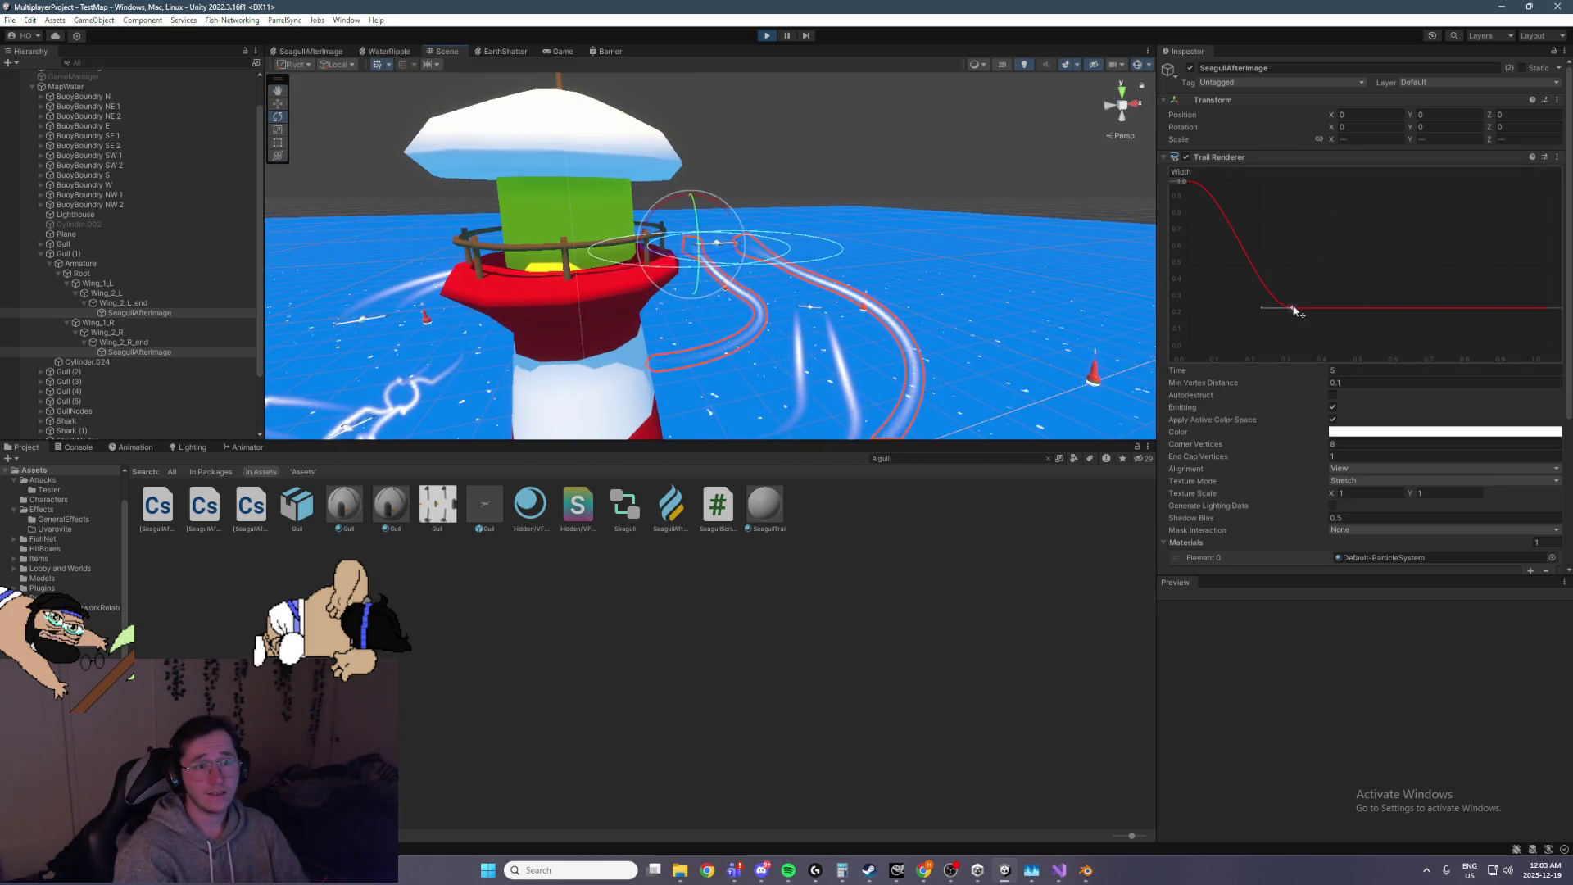
left_click_drag(1266, 308, 1286, 256)
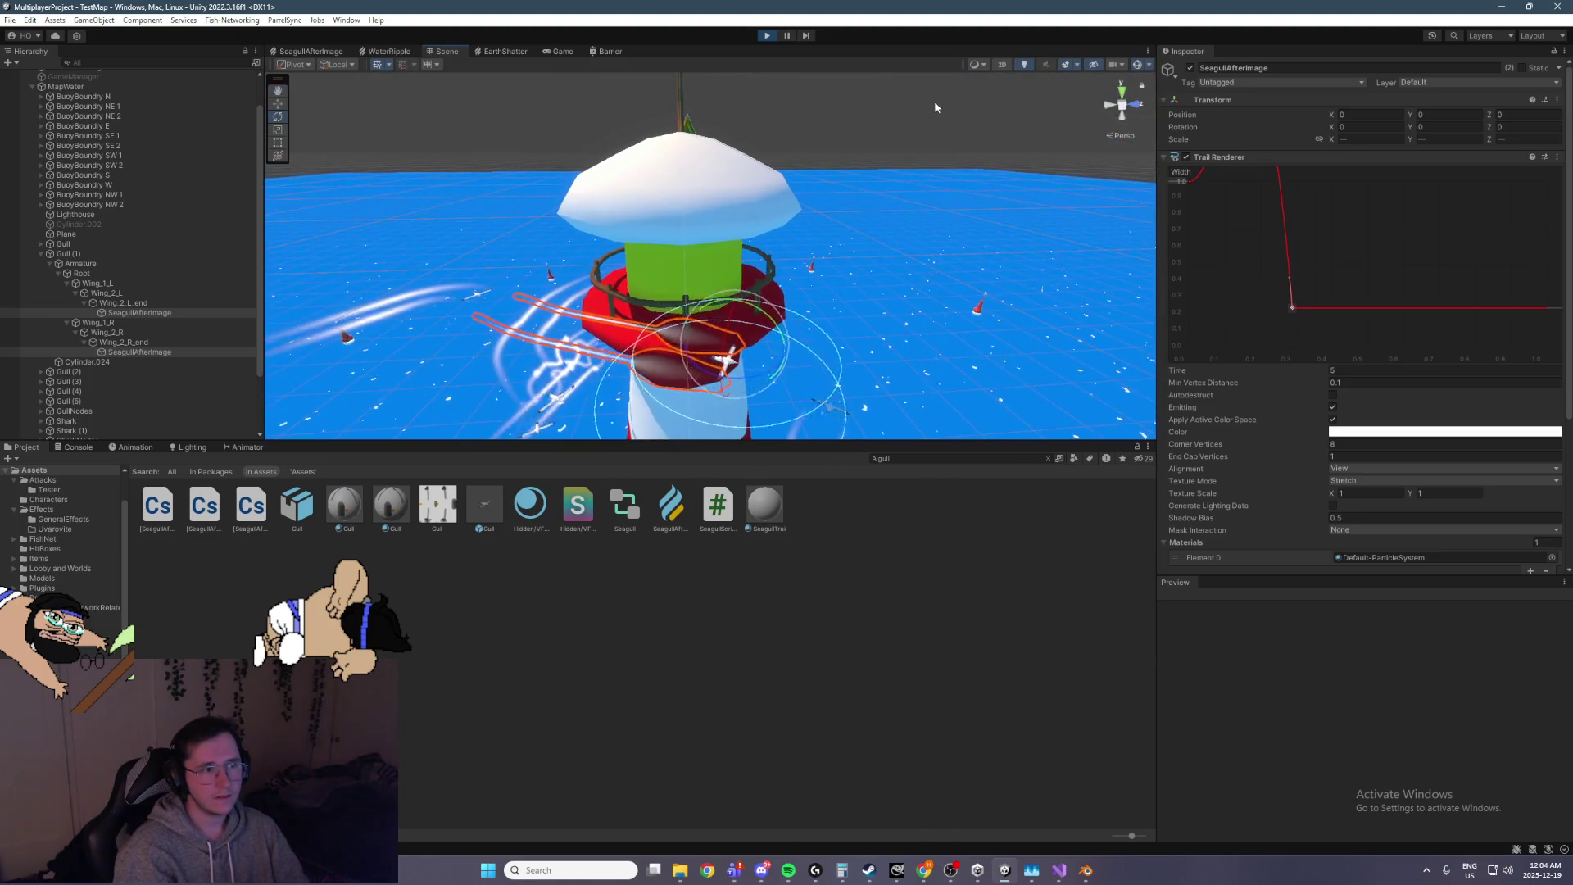
Reselect both wing trails, shape the width into an S-curve dipping then rising, and stop play
left_click(935, 107)
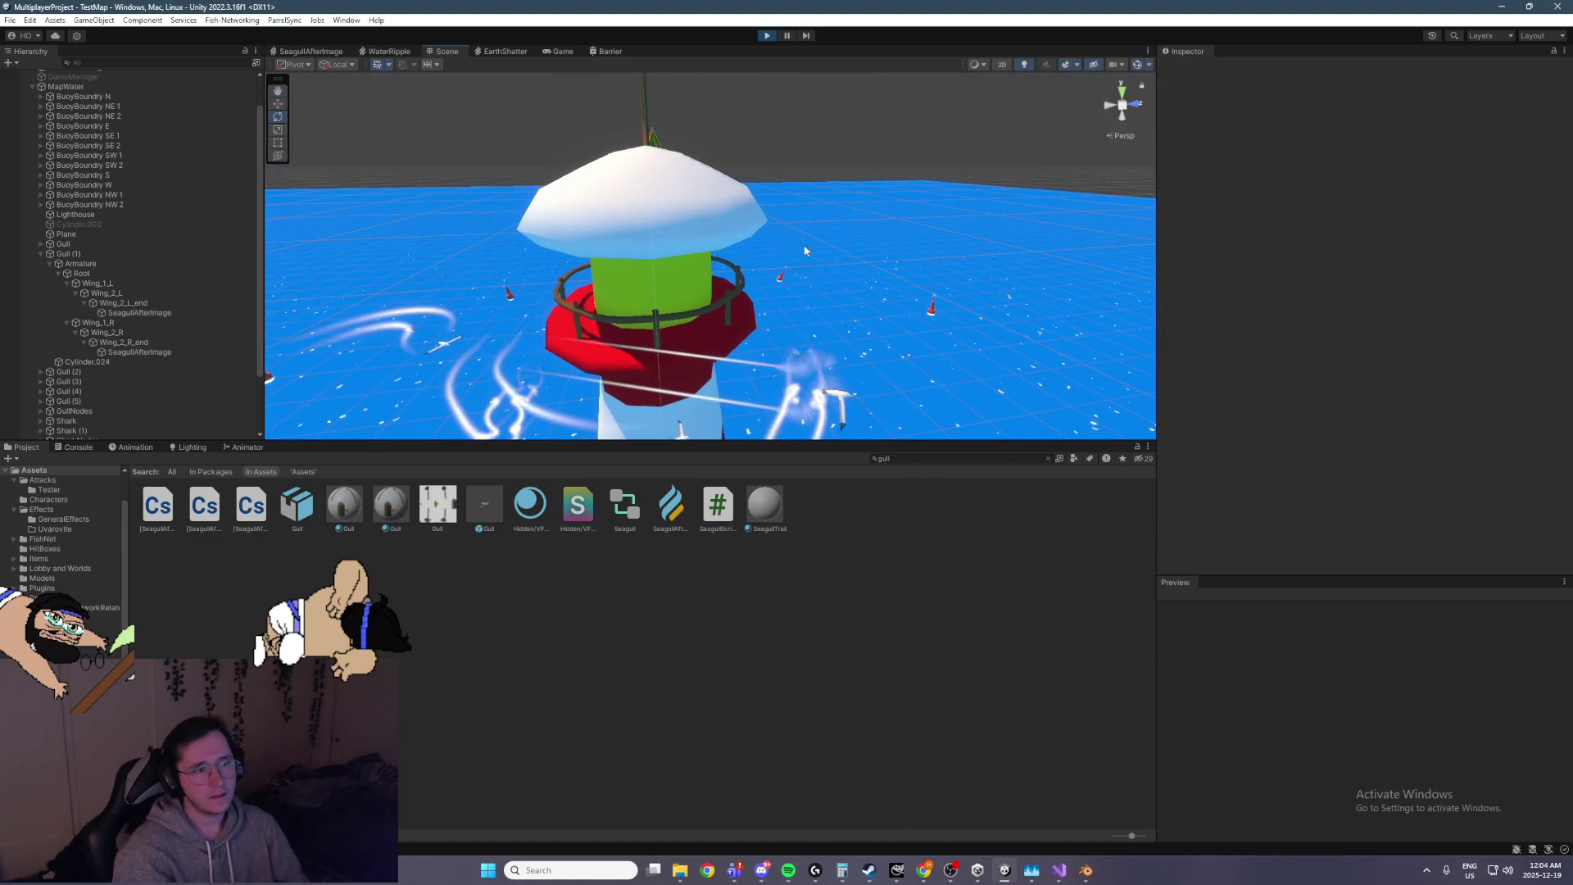
left_click(156, 352)
left_click(150, 304, "ctrl")
left_click(159, 302, "ctrl")
left_click(154, 312, "ctrl")
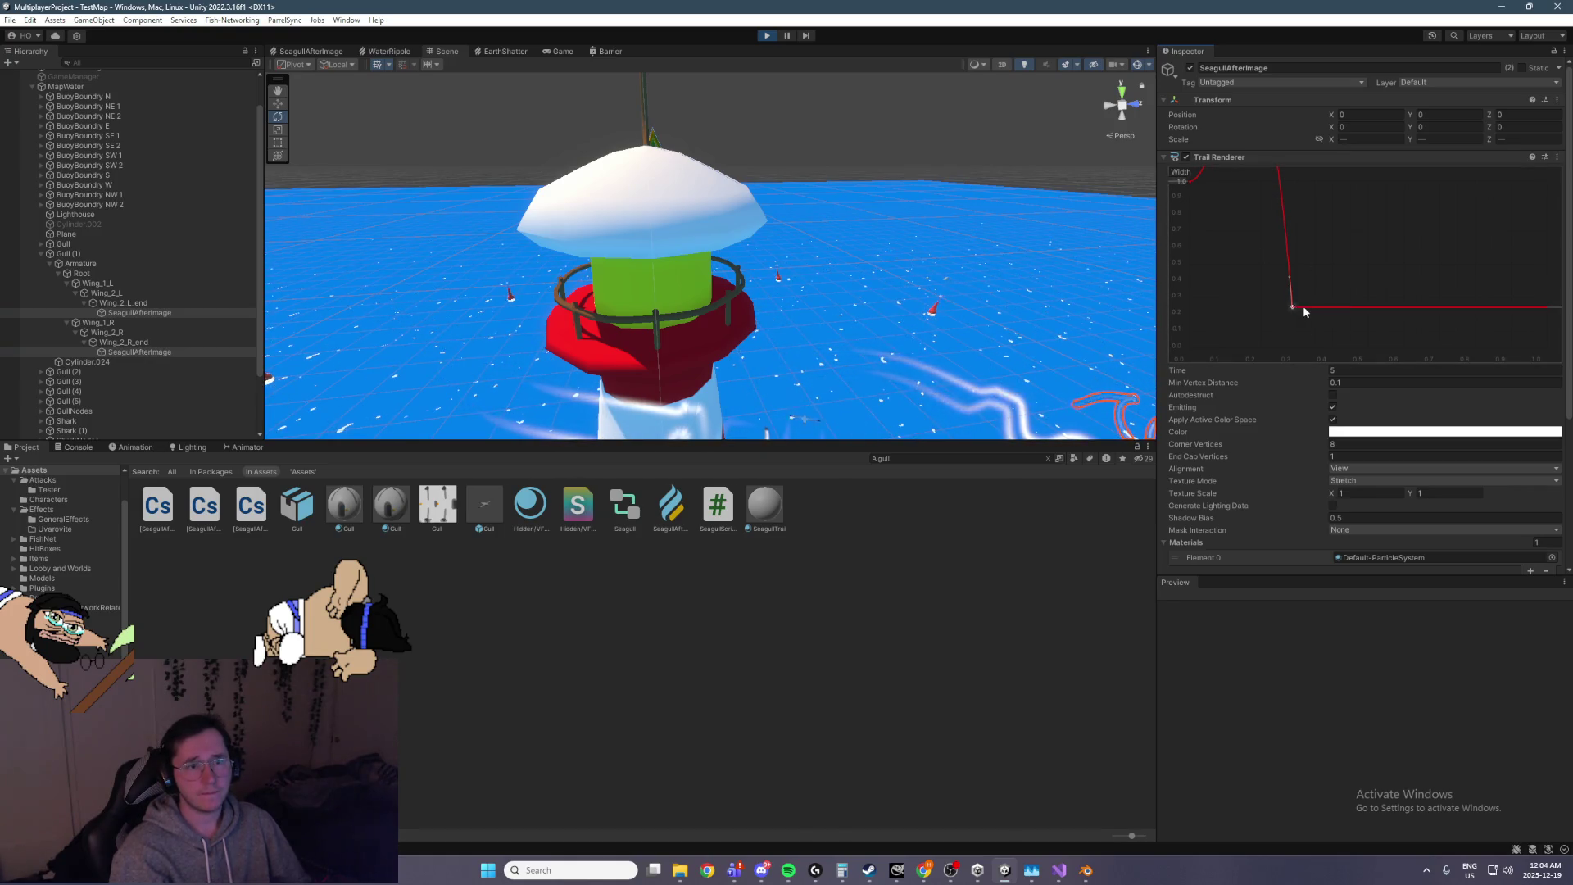
mouse_move(1265, 292)
left_mouse_down()
mouse_move(1292, 305)
mouse_move(1276, 285)
mouse_move(1246, 339)
mouse_move(1277, 354)
left_mouse_up()
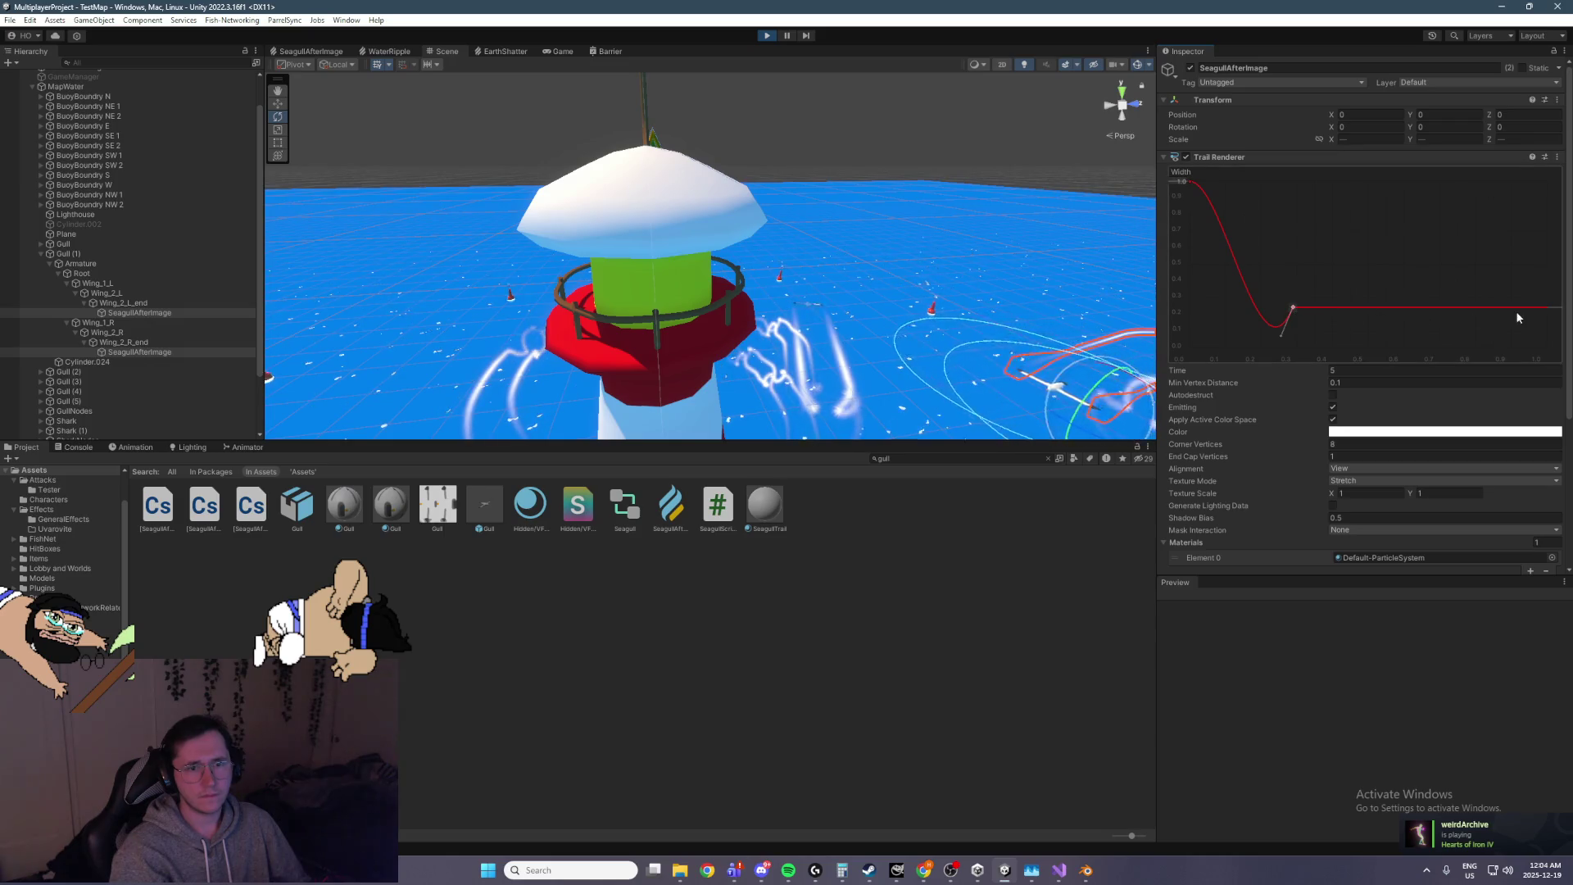
left_click_drag(1547, 198, 1559, 363)
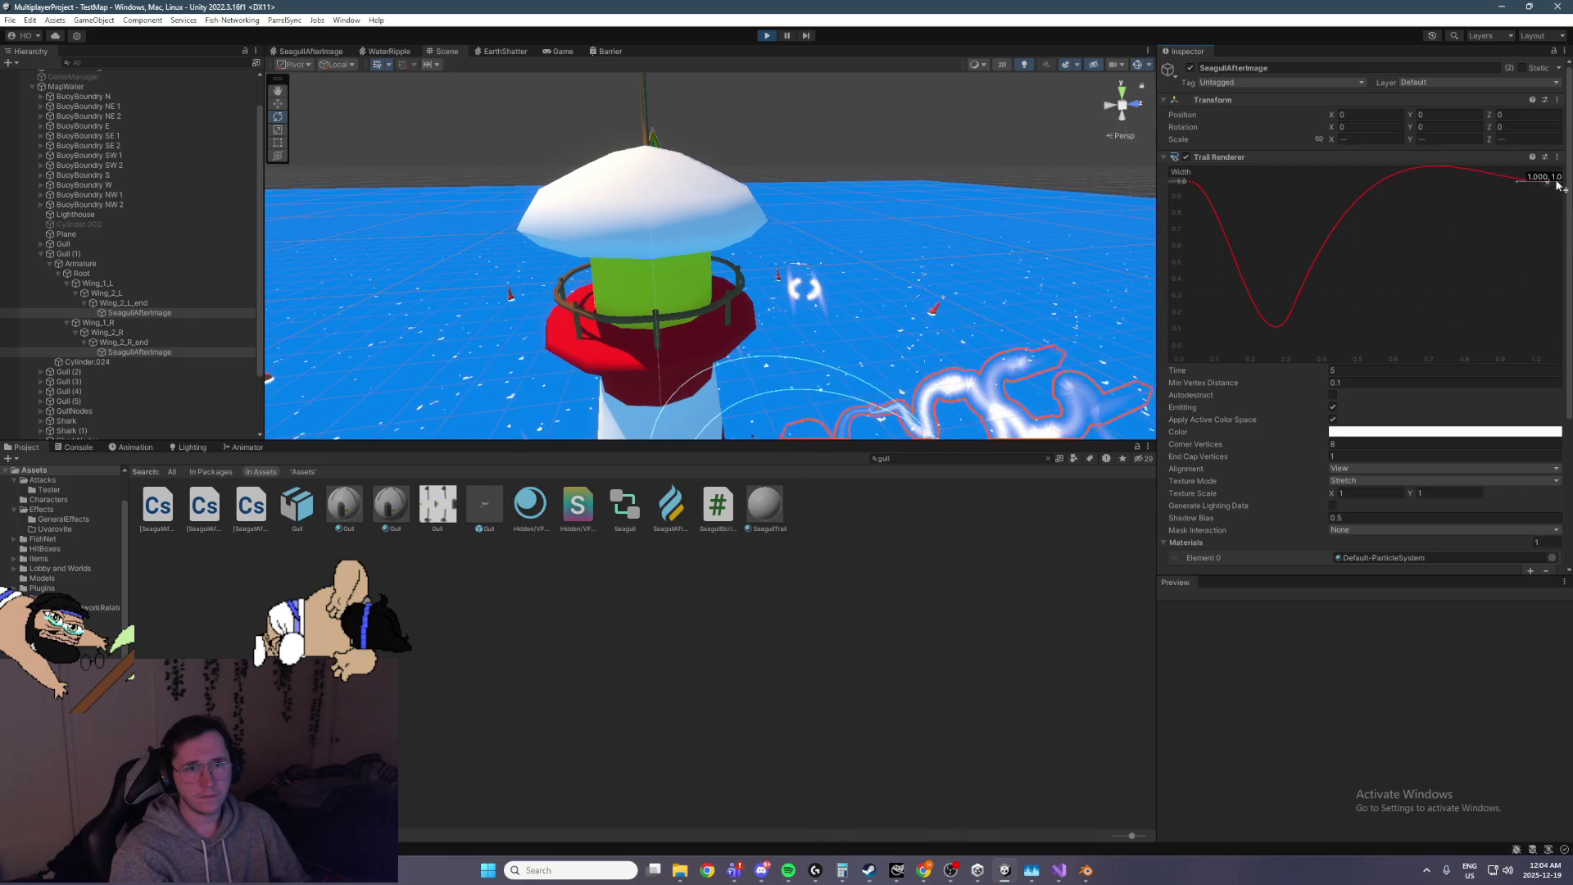
left_click_drag(1513, 182, 1538, 208)
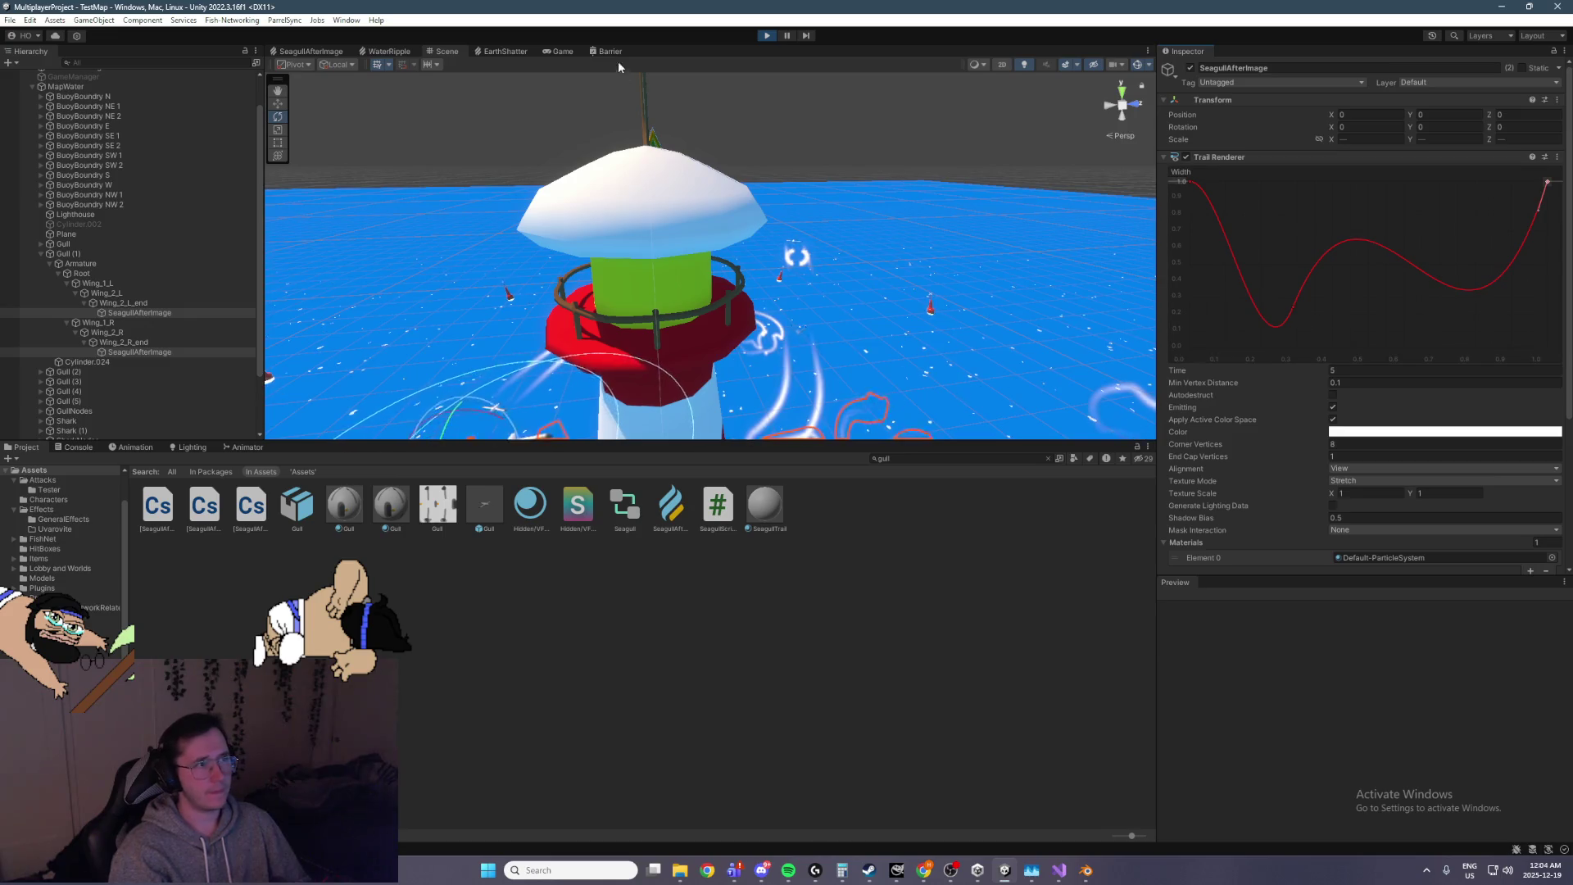
left_click(765, 36)
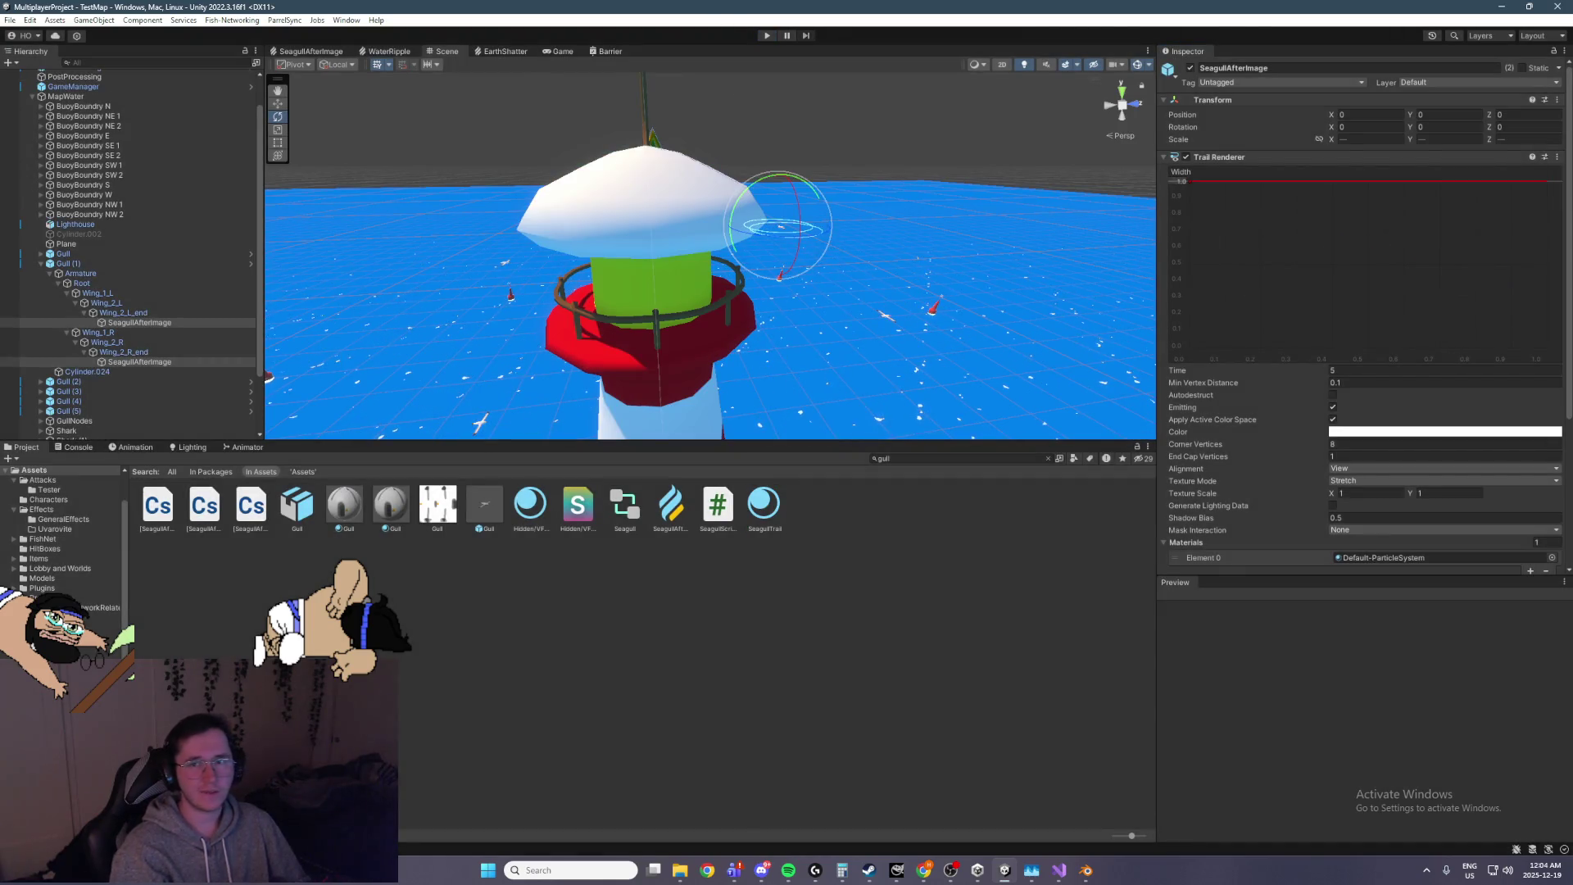
scroll(872, 182, "up", 5)
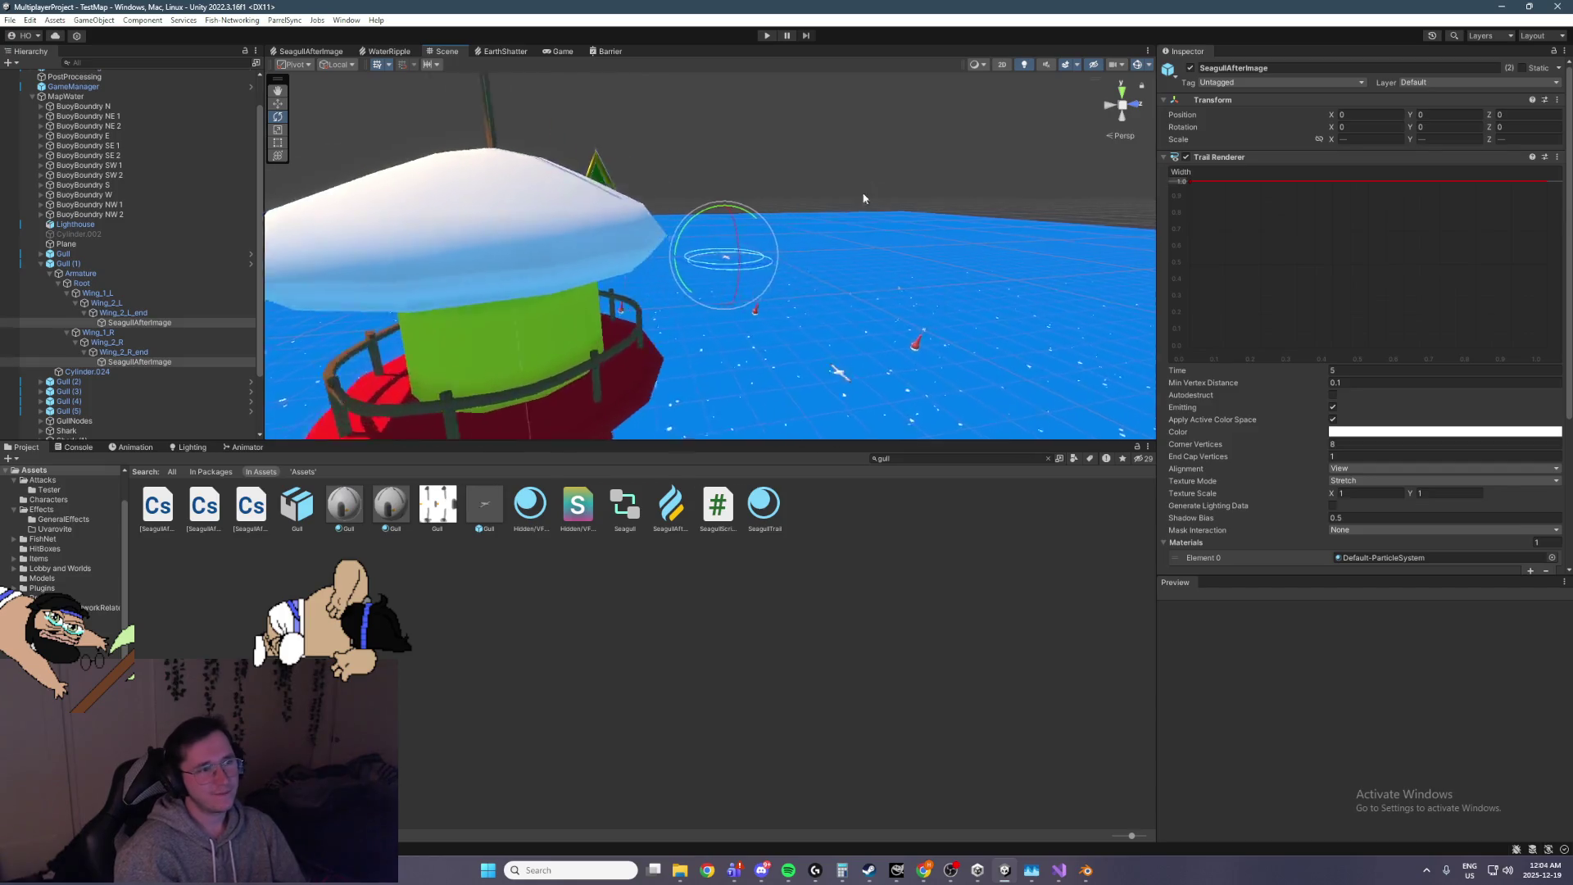
scroll(801, 193, "down", 5)
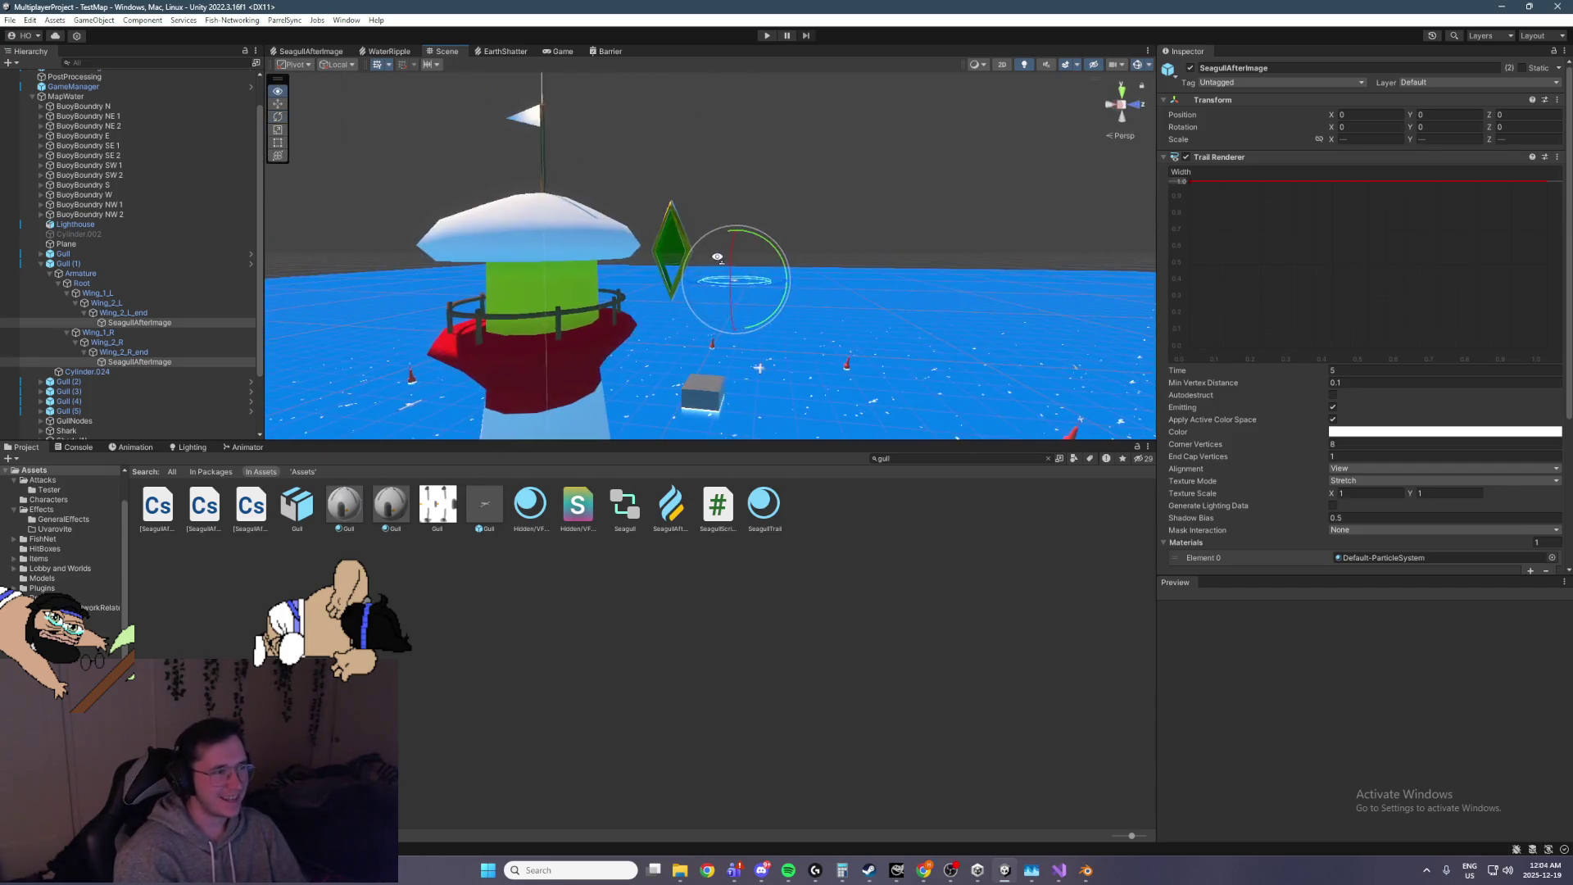
scroll(718, 263, "down", 2)
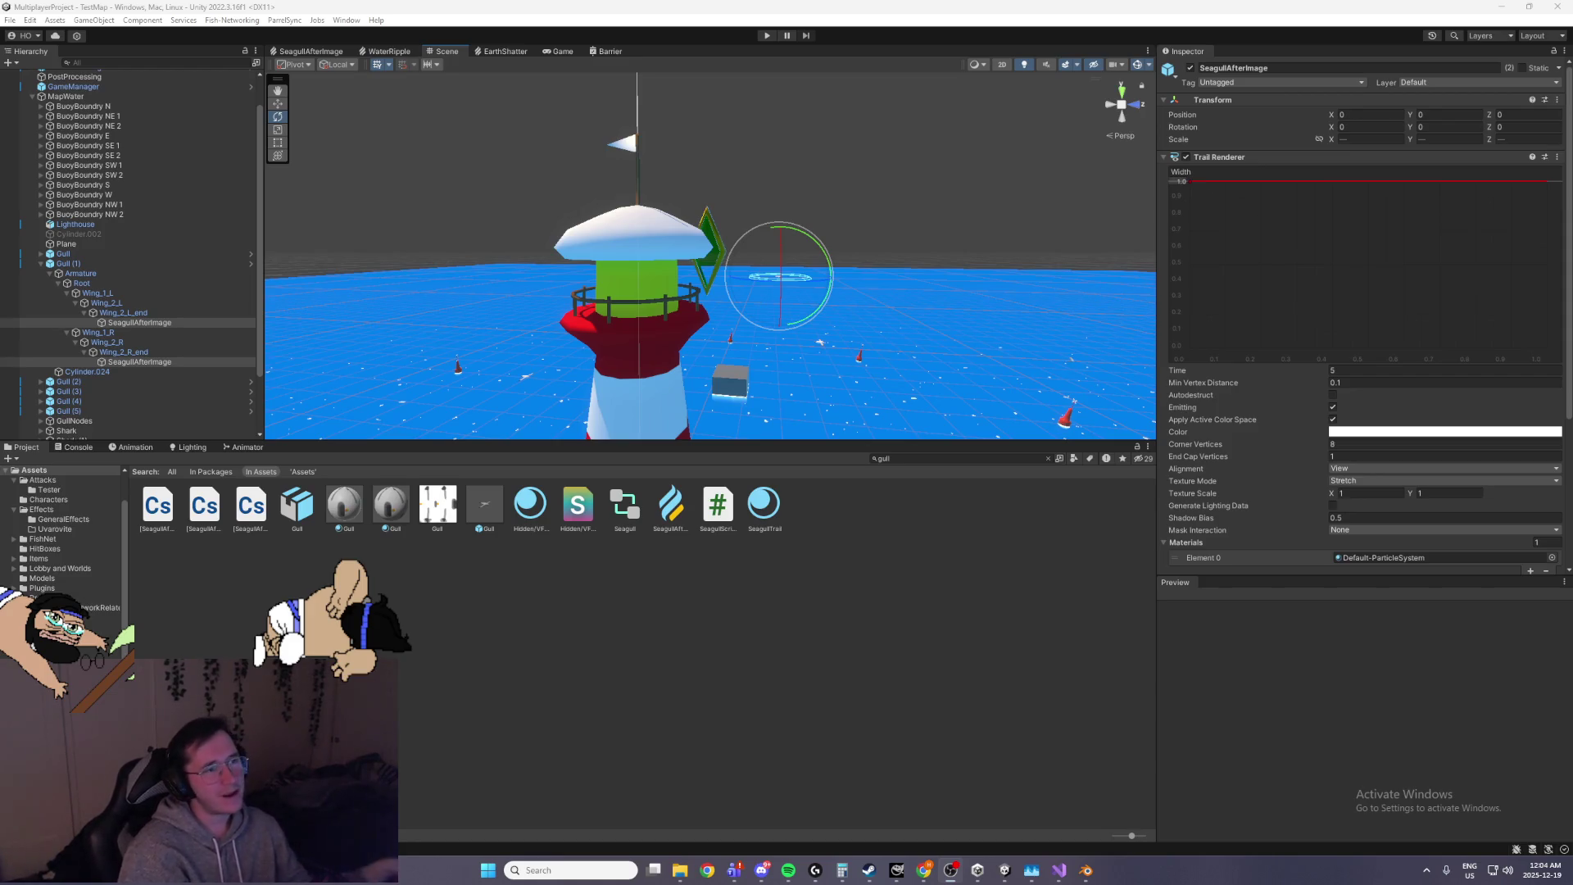
left_click_drag(388, 222, 710, 182)
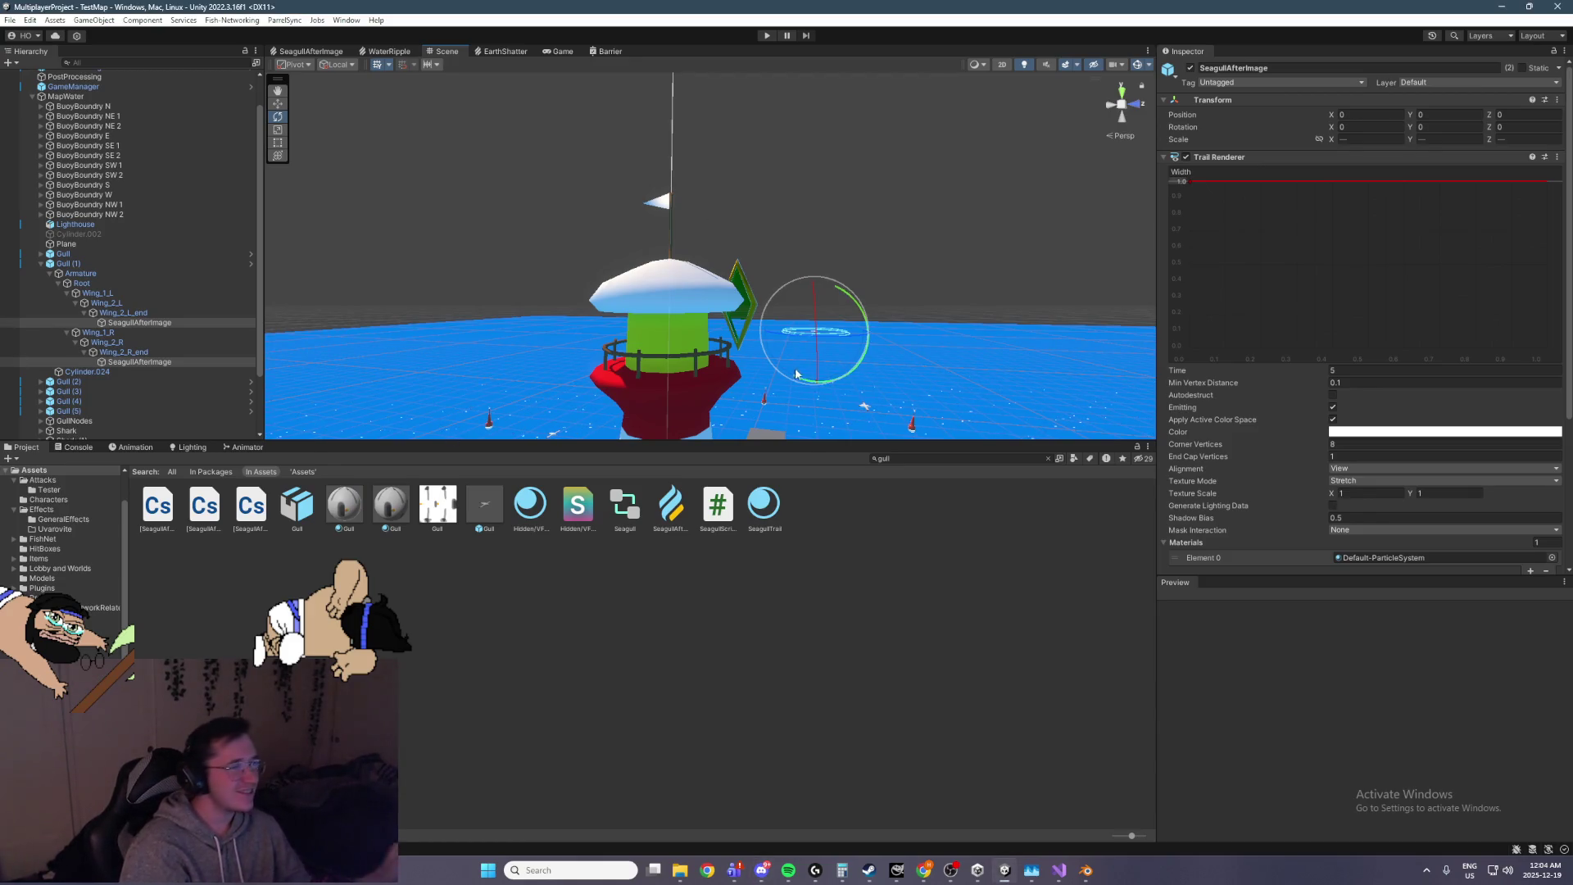
left_click_drag(862, 307, 840, 301)
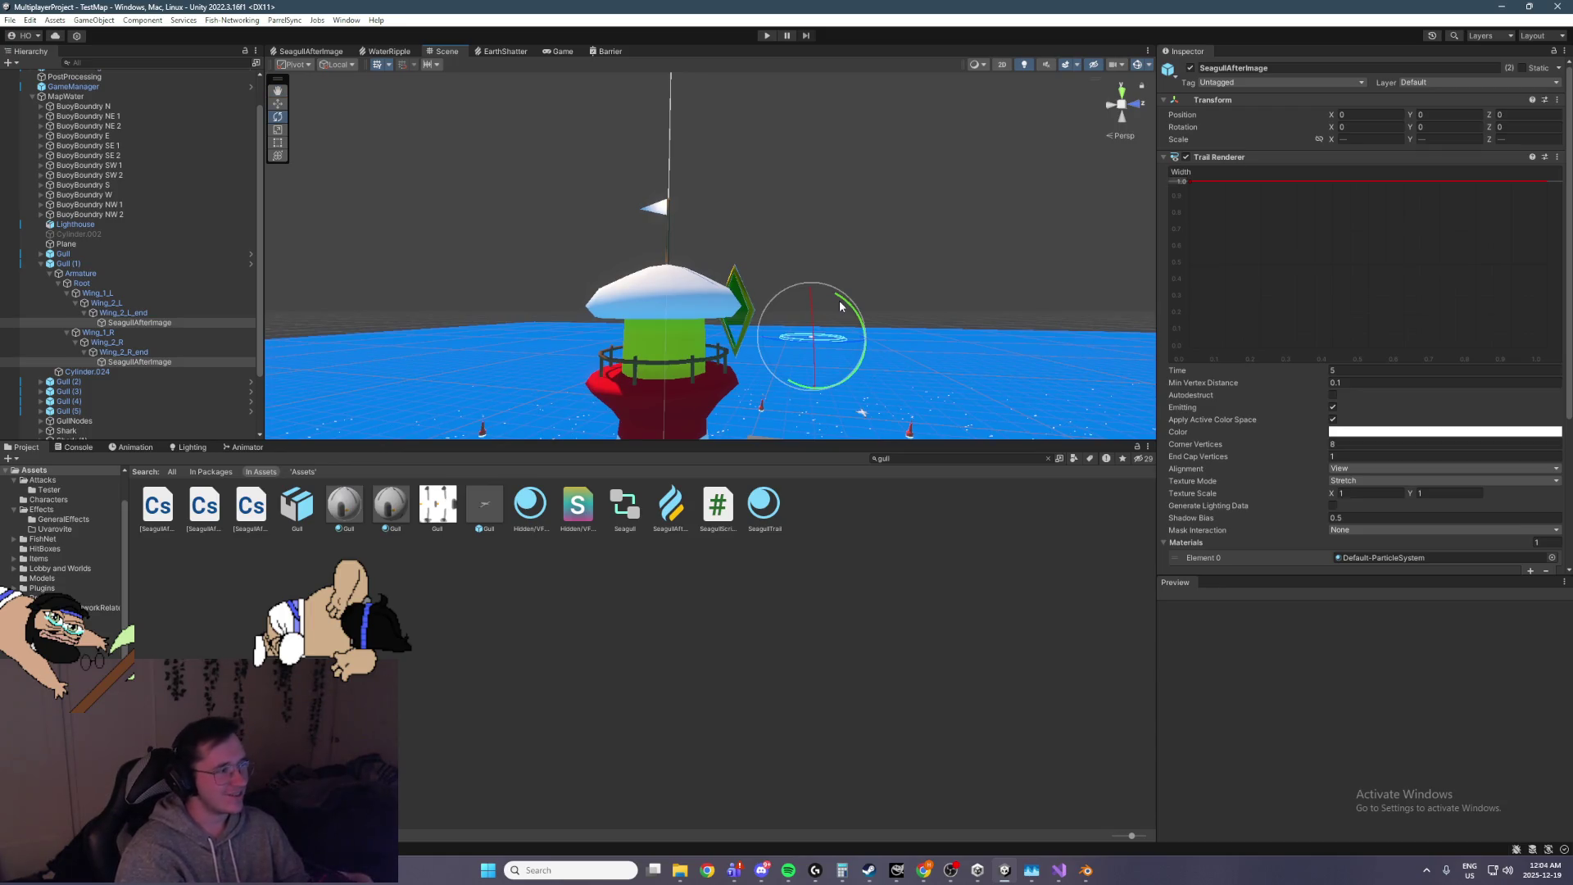
left_click_drag(880, 264, 899, 292)
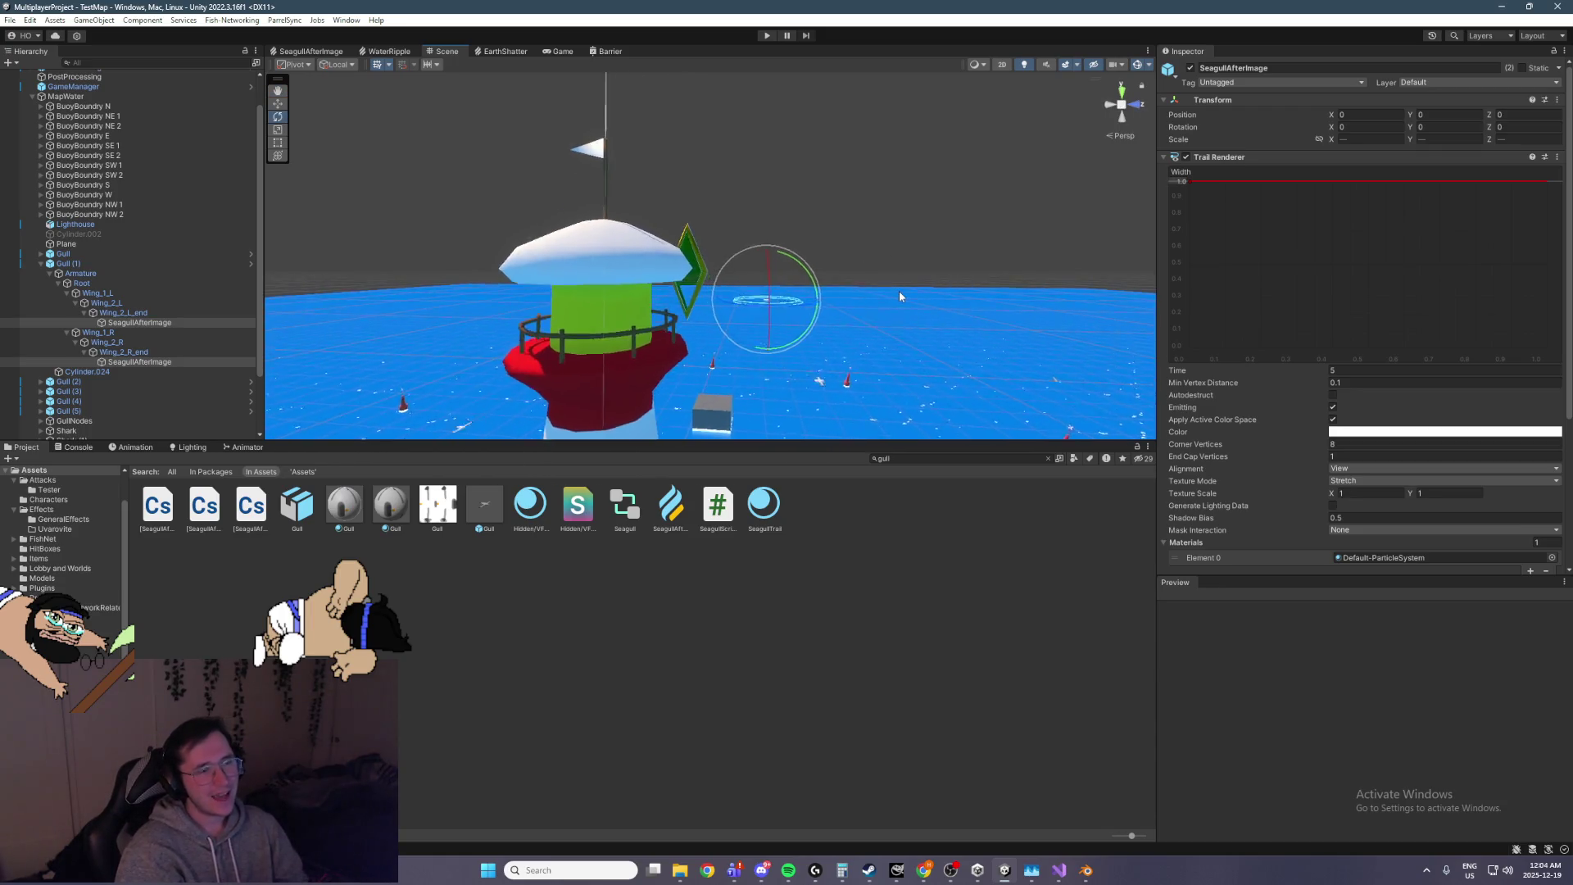
scroll(898, 291, "up", 3)
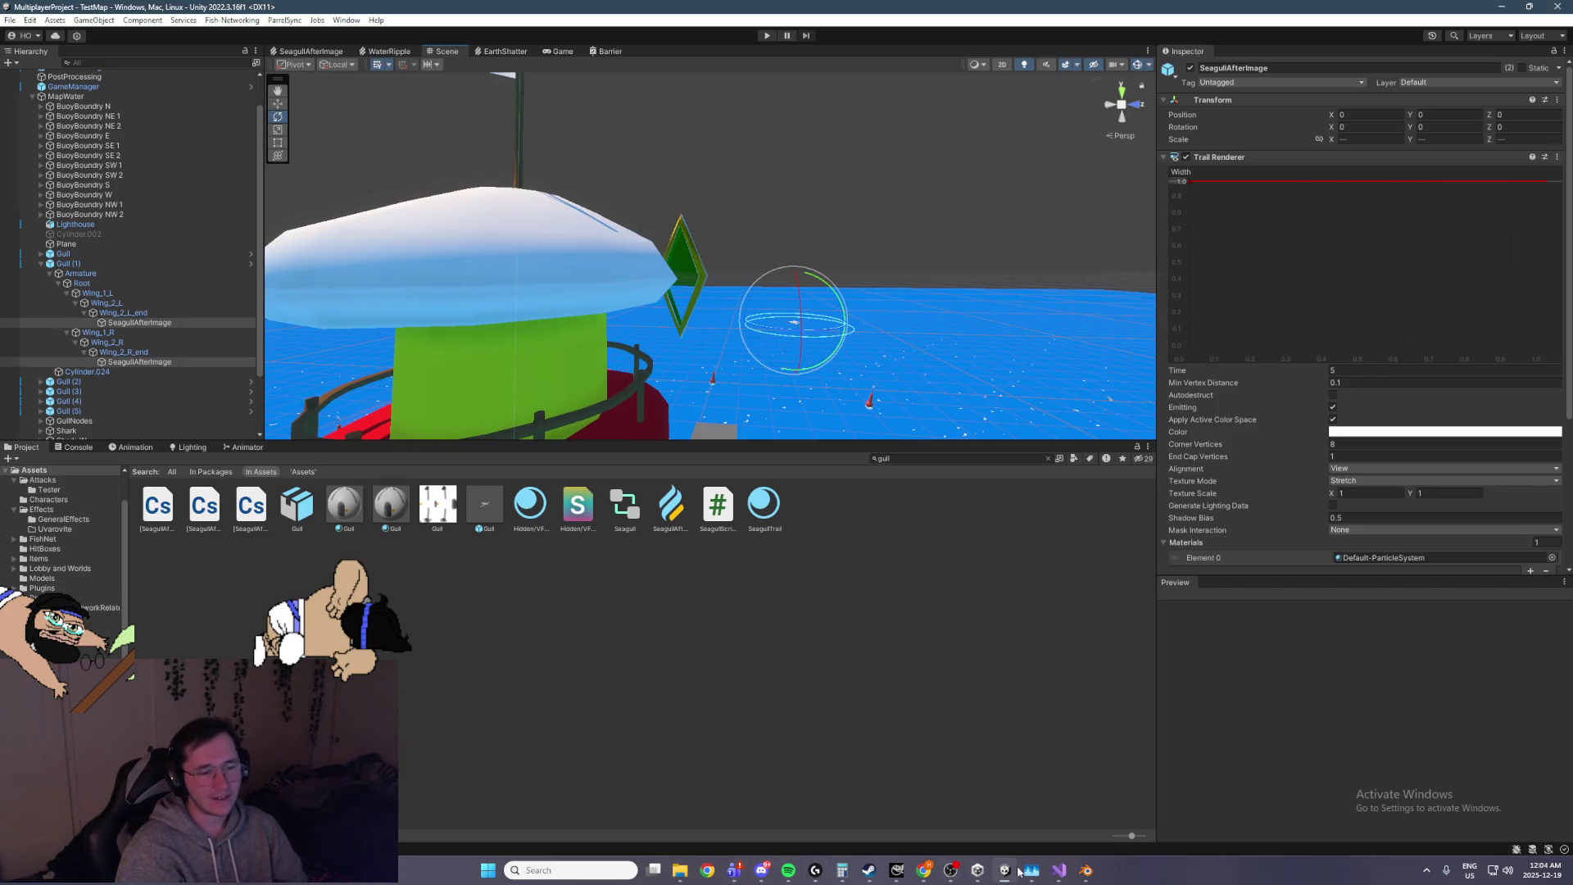
mouse_move(869, 878)
left_click(936, 799)
mouse_move(174, 188)
mouse_move(1159, 156)
left_mouse_down()
mouse_move(385, 156)
mouse_move(16, 53)
left_mouse_up()
left_click(28, 53)
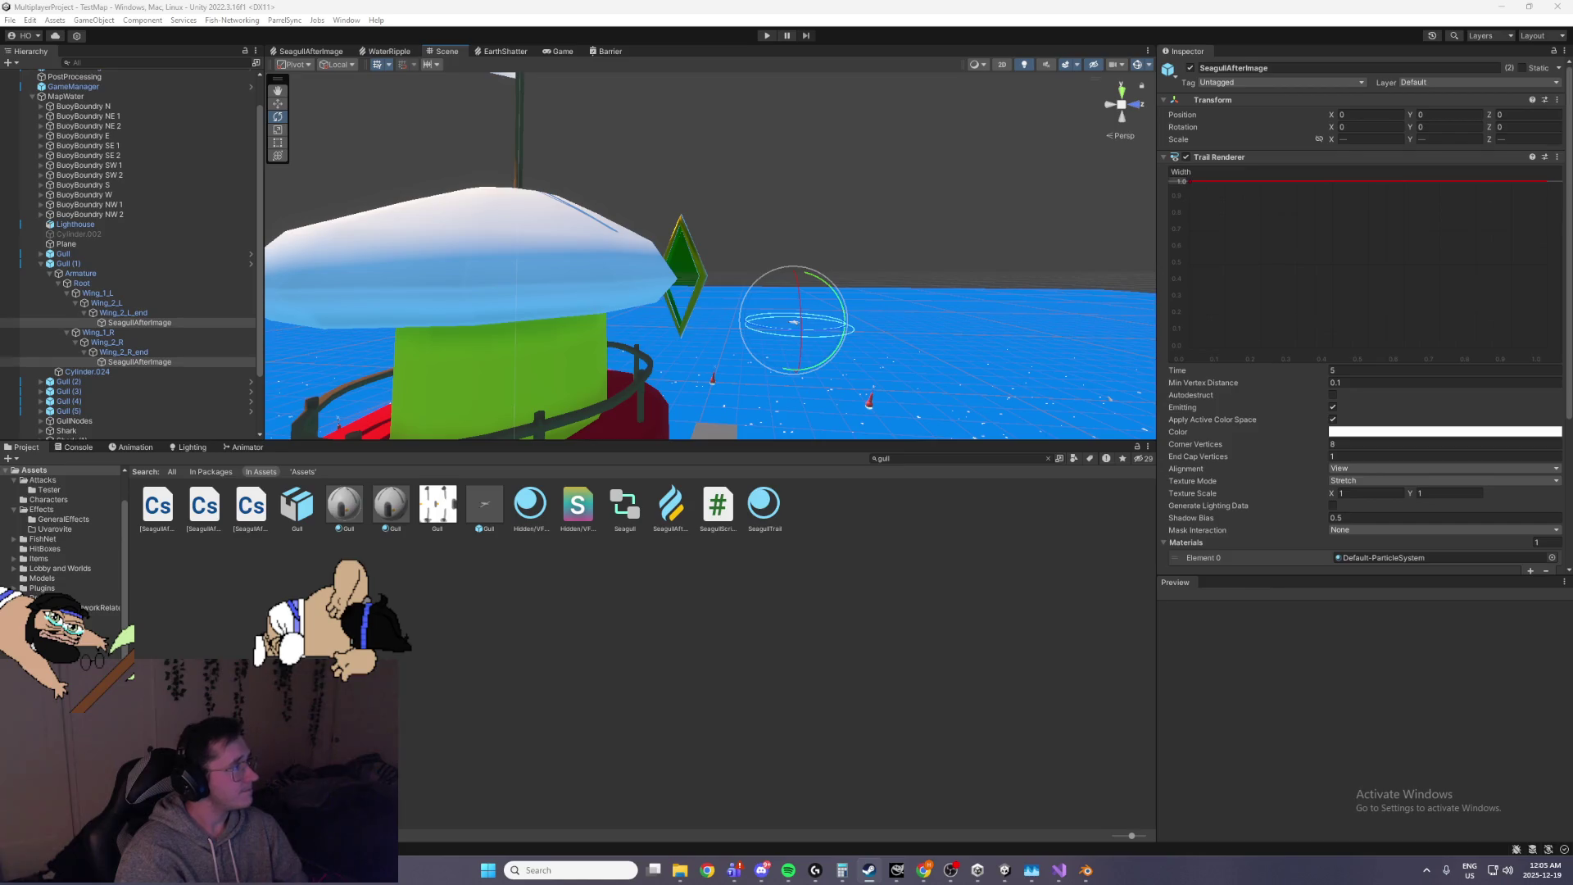
left_click(868, 871)
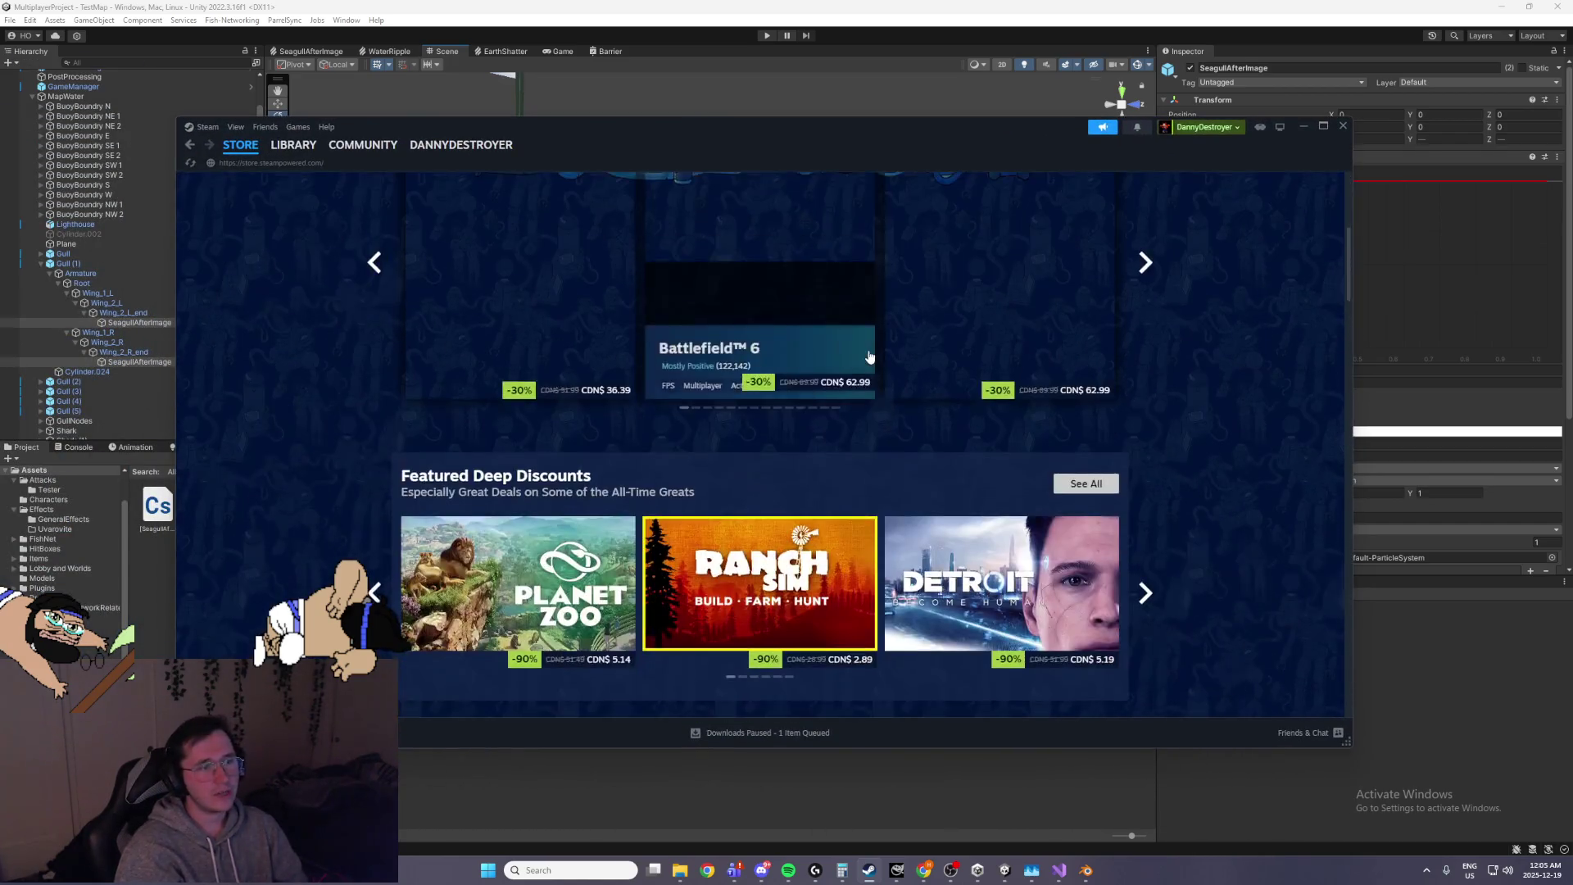
mouse_move(399, 174)
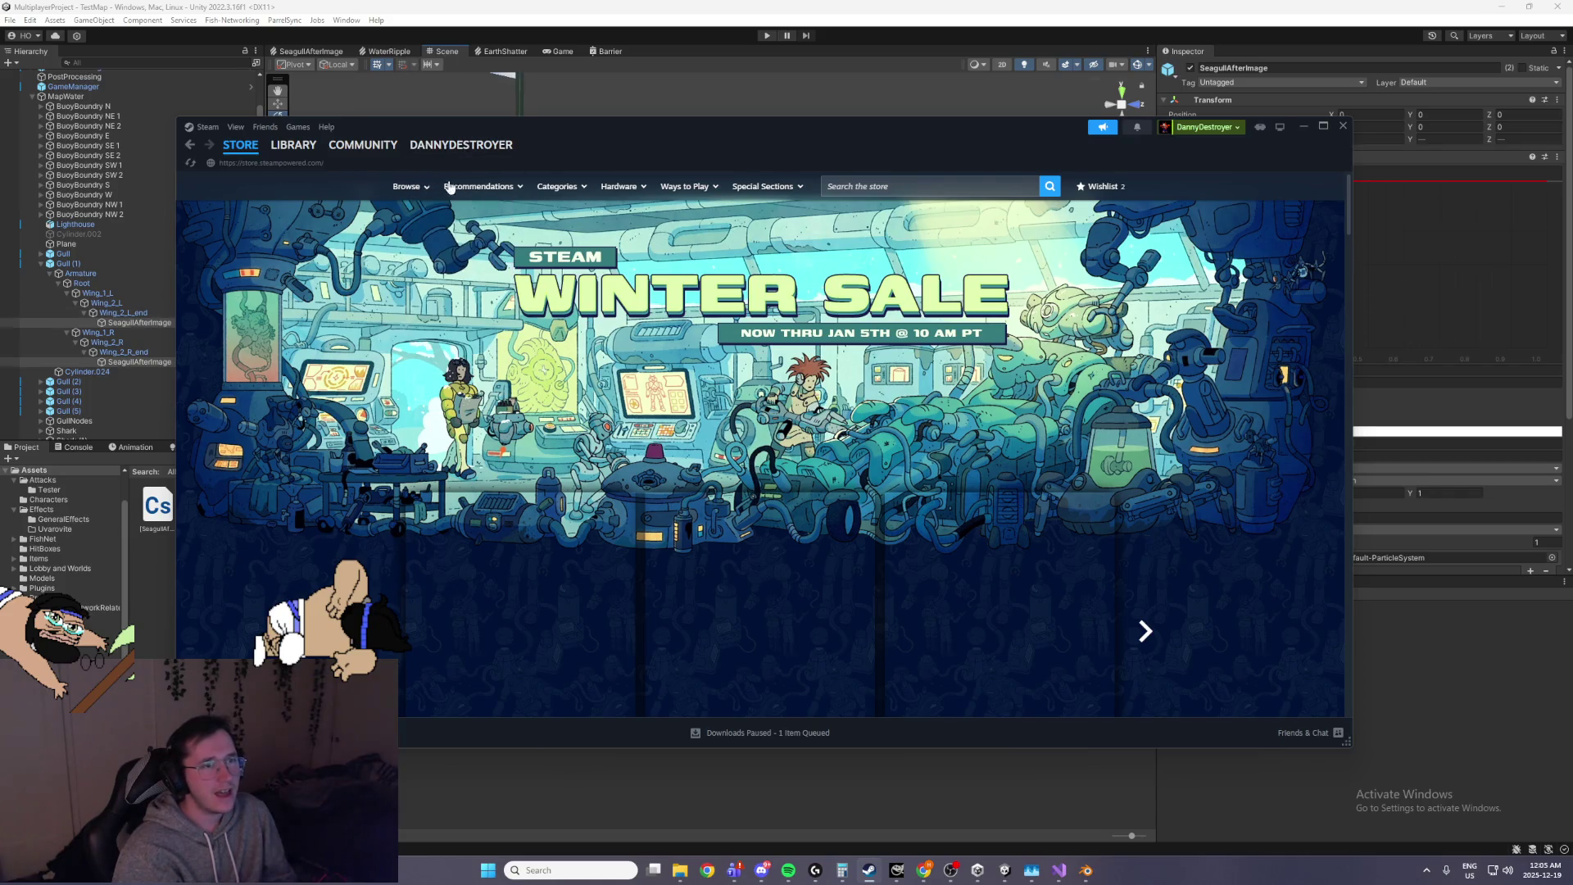
scroll(1185, 372, "down", 15)
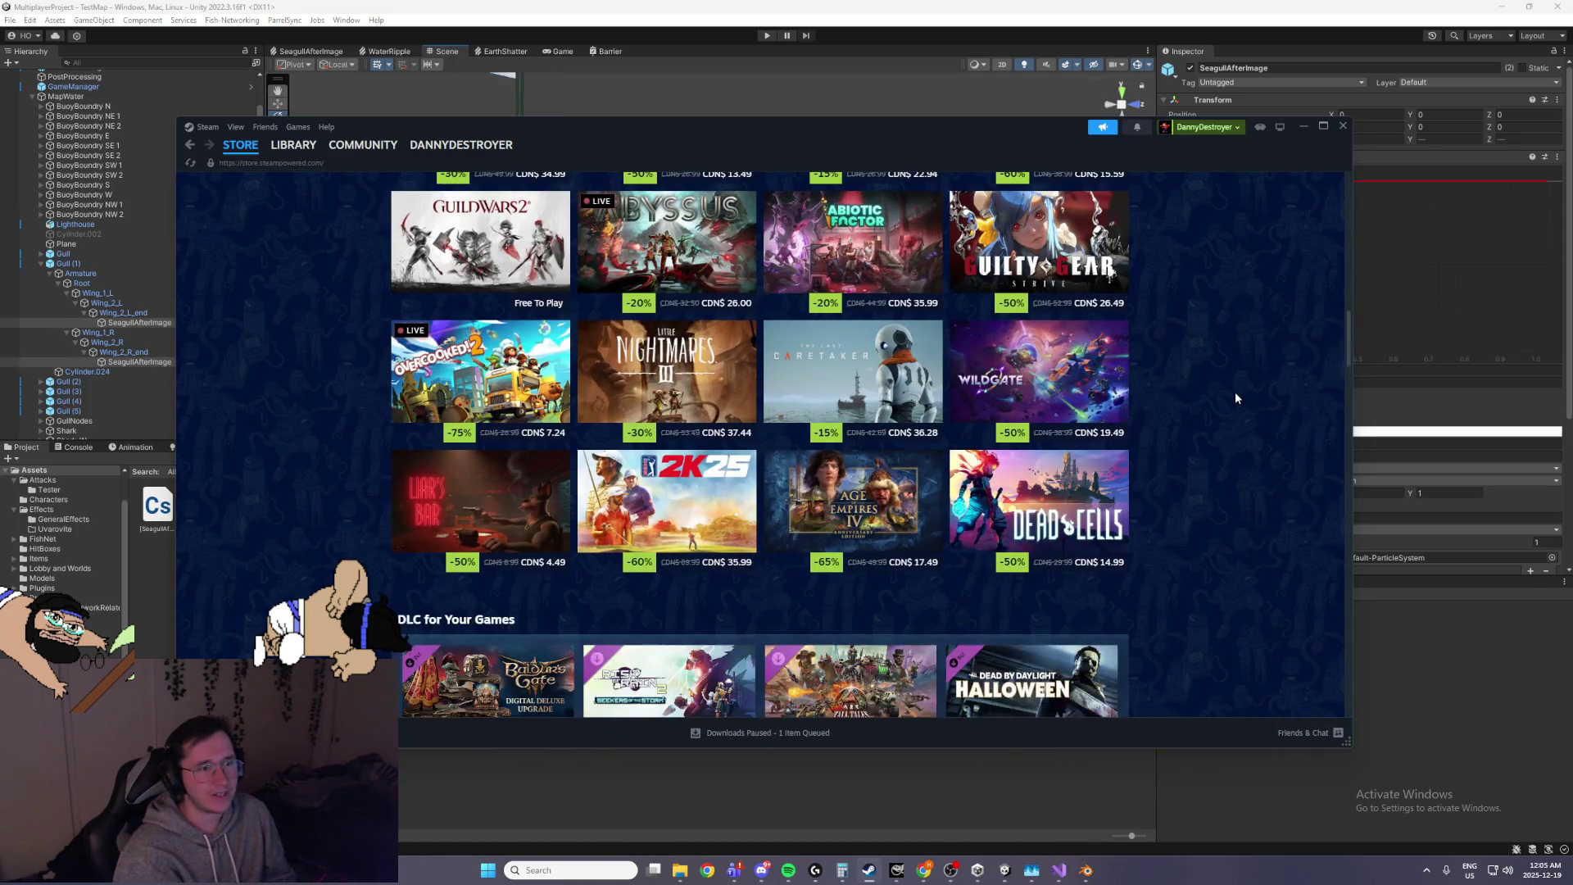
scroll(1235, 393, "down", 3)
scroll(1236, 393, "up", 15)
scroll(1236, 392, "up", 2)
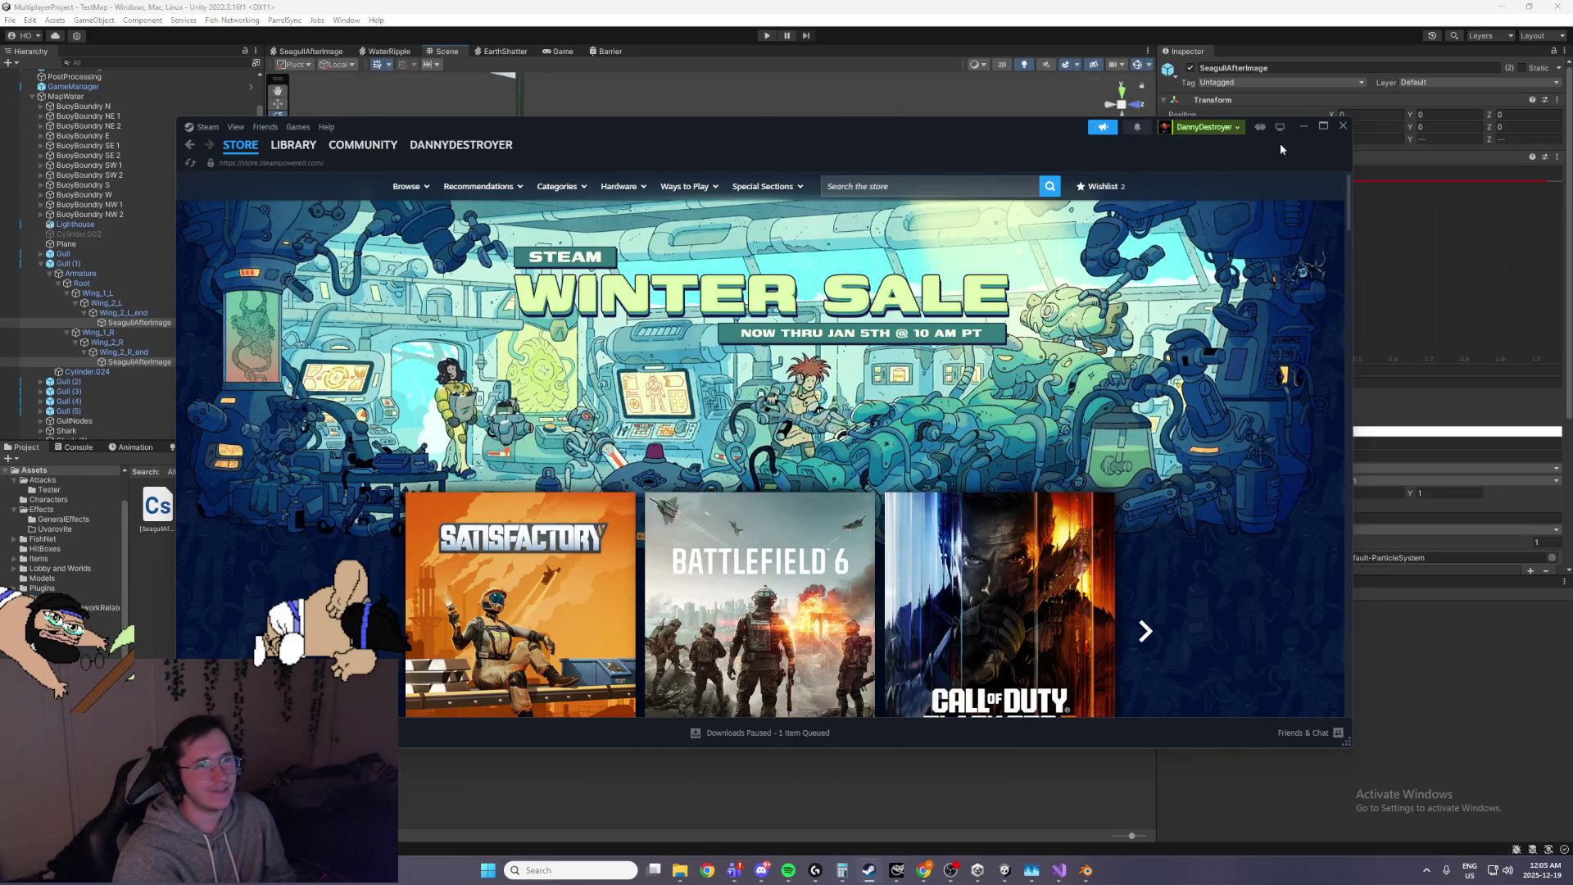
left_click(1303, 127)
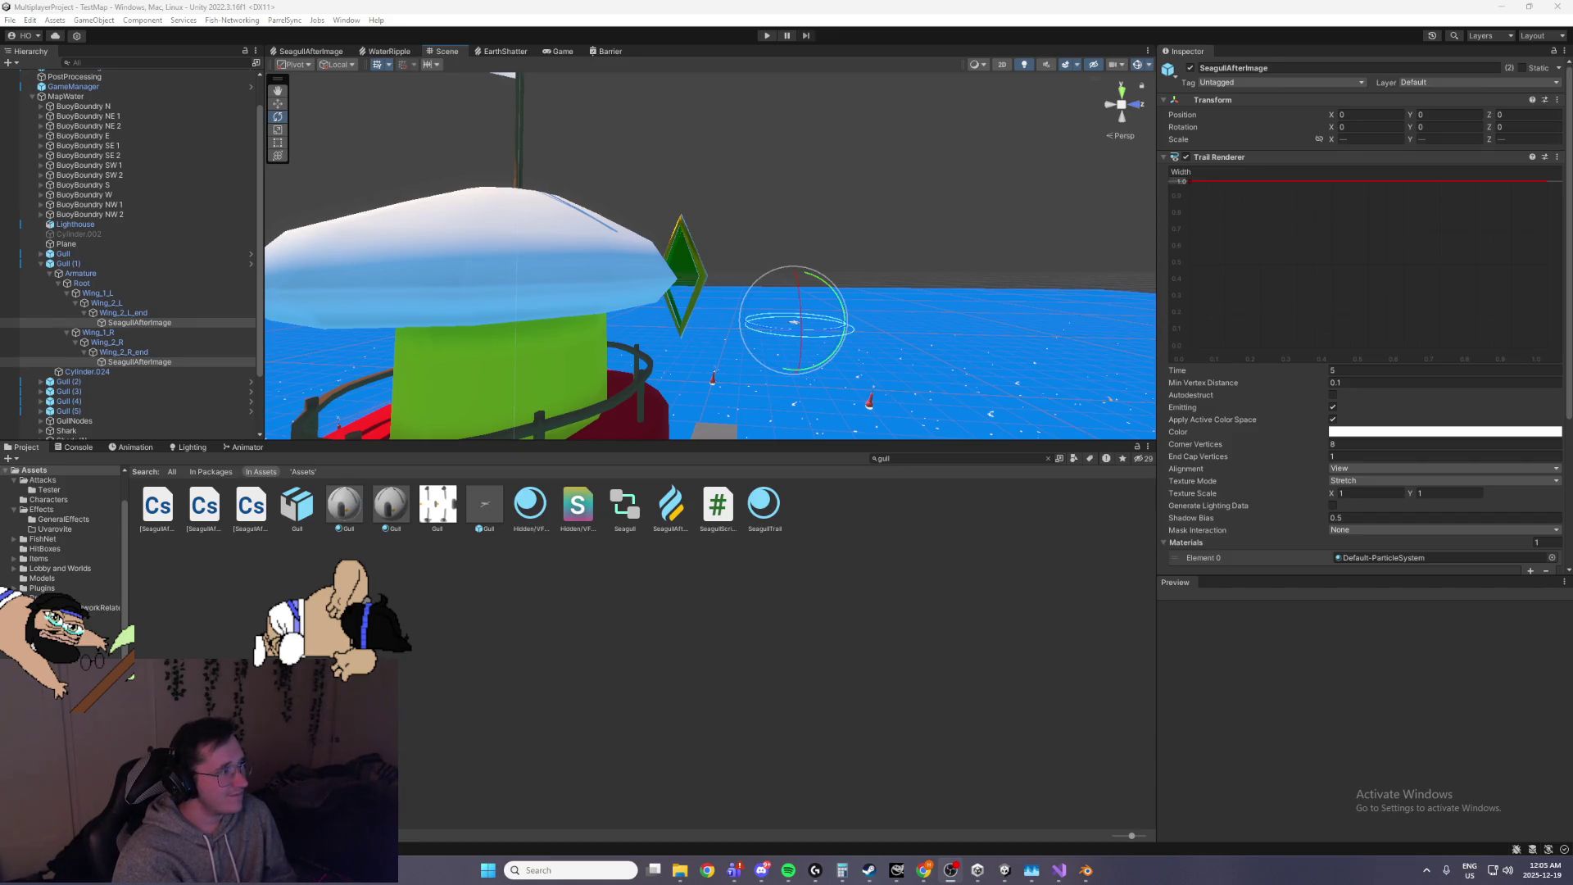
Add an end key at time 1, drop the start key to 0, and fine-tune the end key via Edit Key
mouse_move(844, 314)
left_mouse_down()
mouse_move(856, 259)
mouse_move(902, 252)
mouse_move(873, 219)
mouse_move(804, 237)
left_mouse_up()
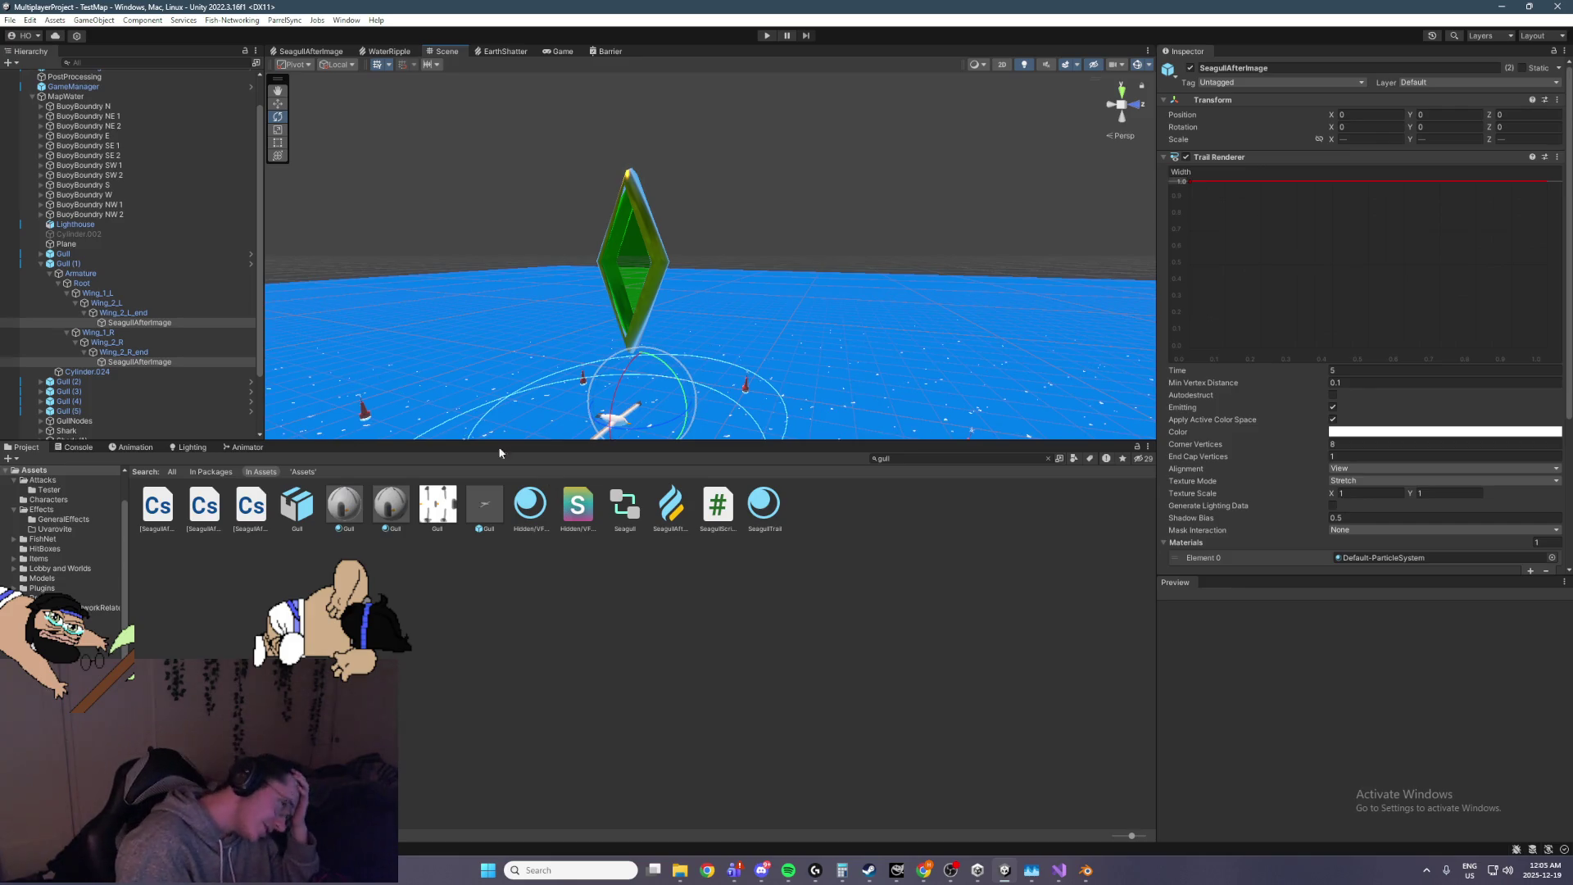
mouse_move(656, 328)
left_mouse_down()
mouse_move(623, 331)
mouse_move(655, 353)
left_mouse_up()
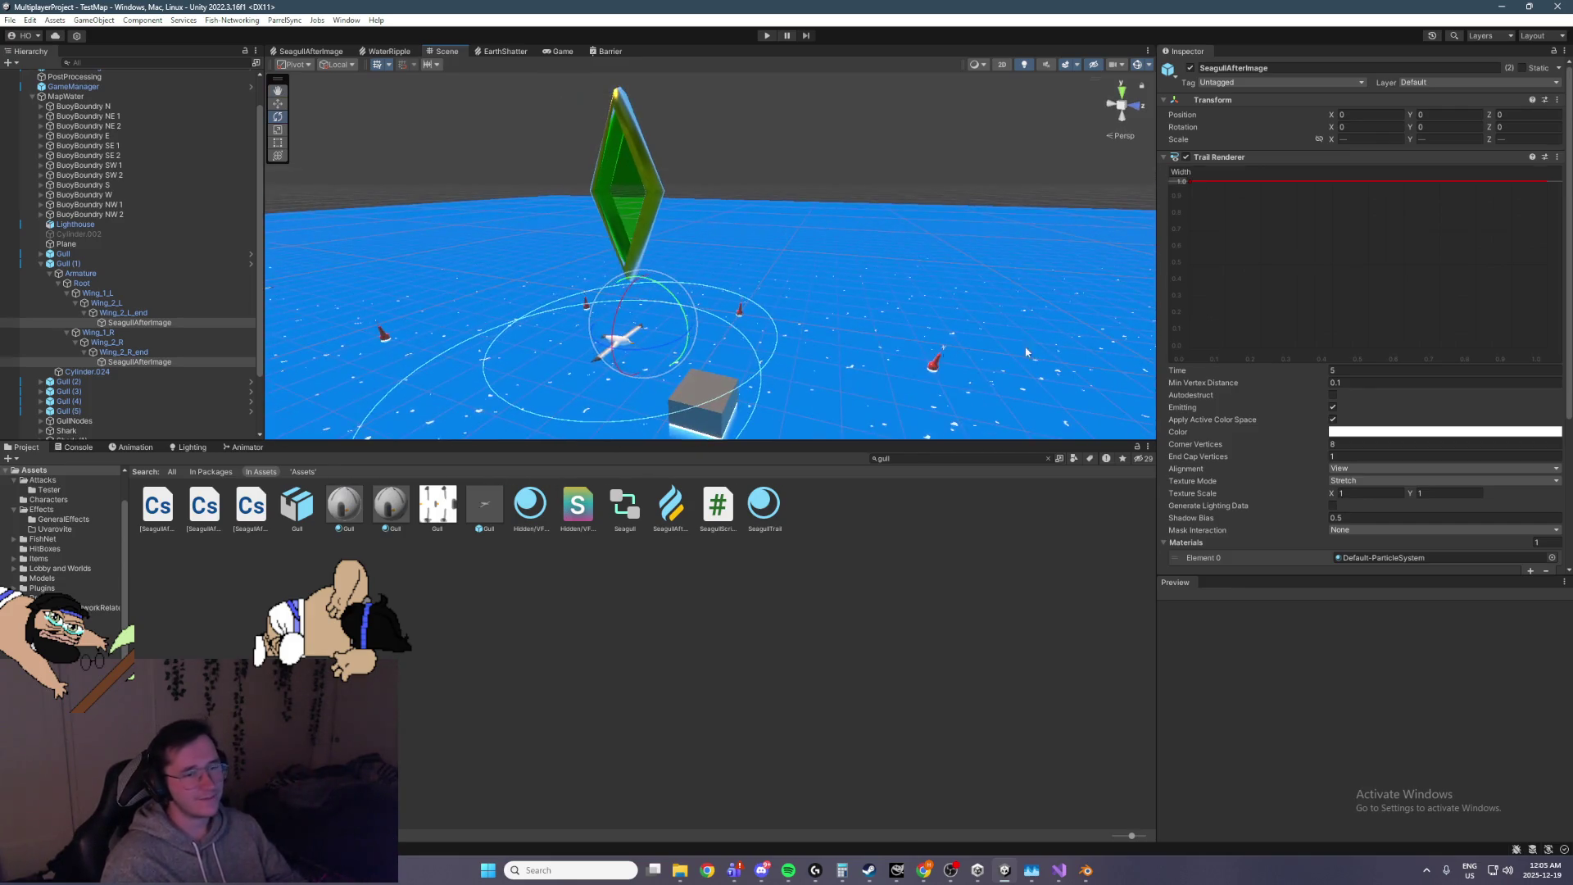
double_click(1547, 181)
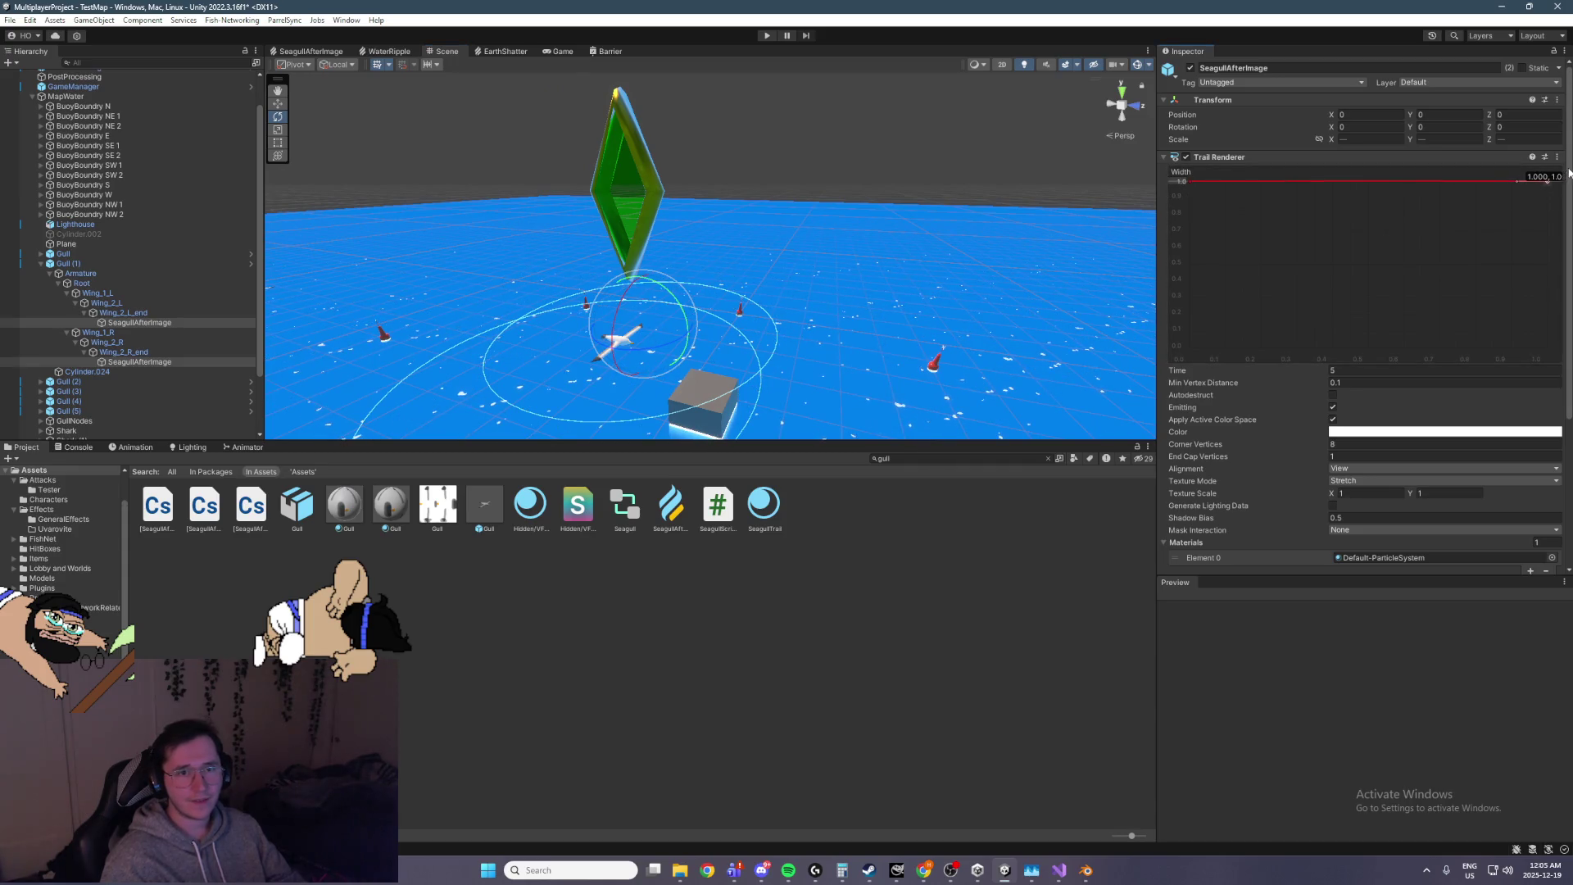
mouse_move(1180, 181)
left_mouse_down()
mouse_move(1184, 319)
mouse_move(1163, 369)
left_mouse_up()
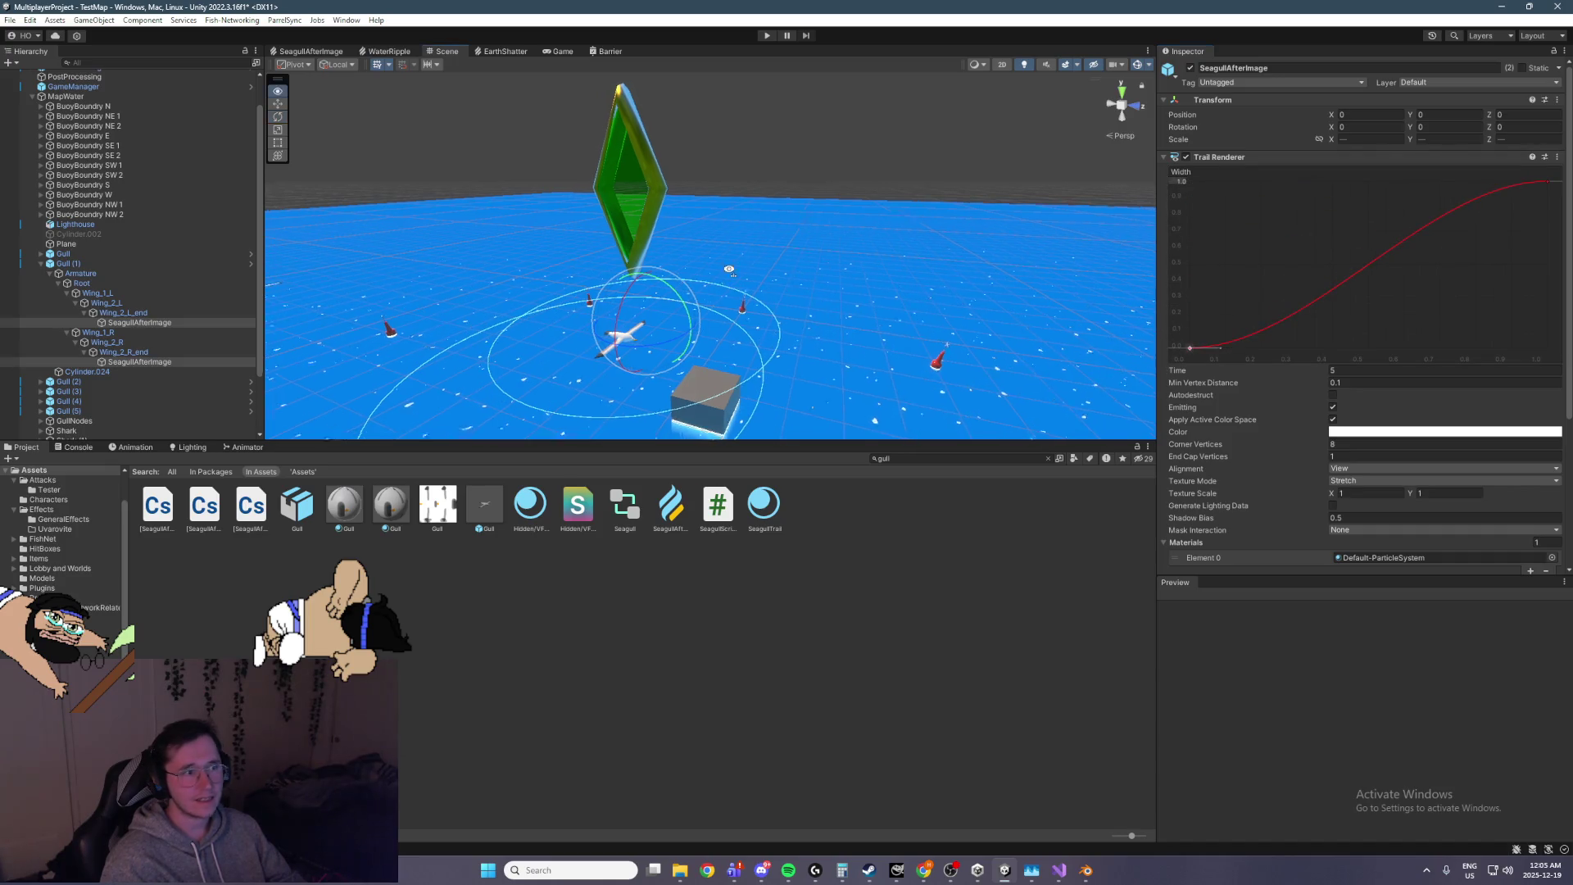
left_click_drag(1547, 181, 1549, 190)
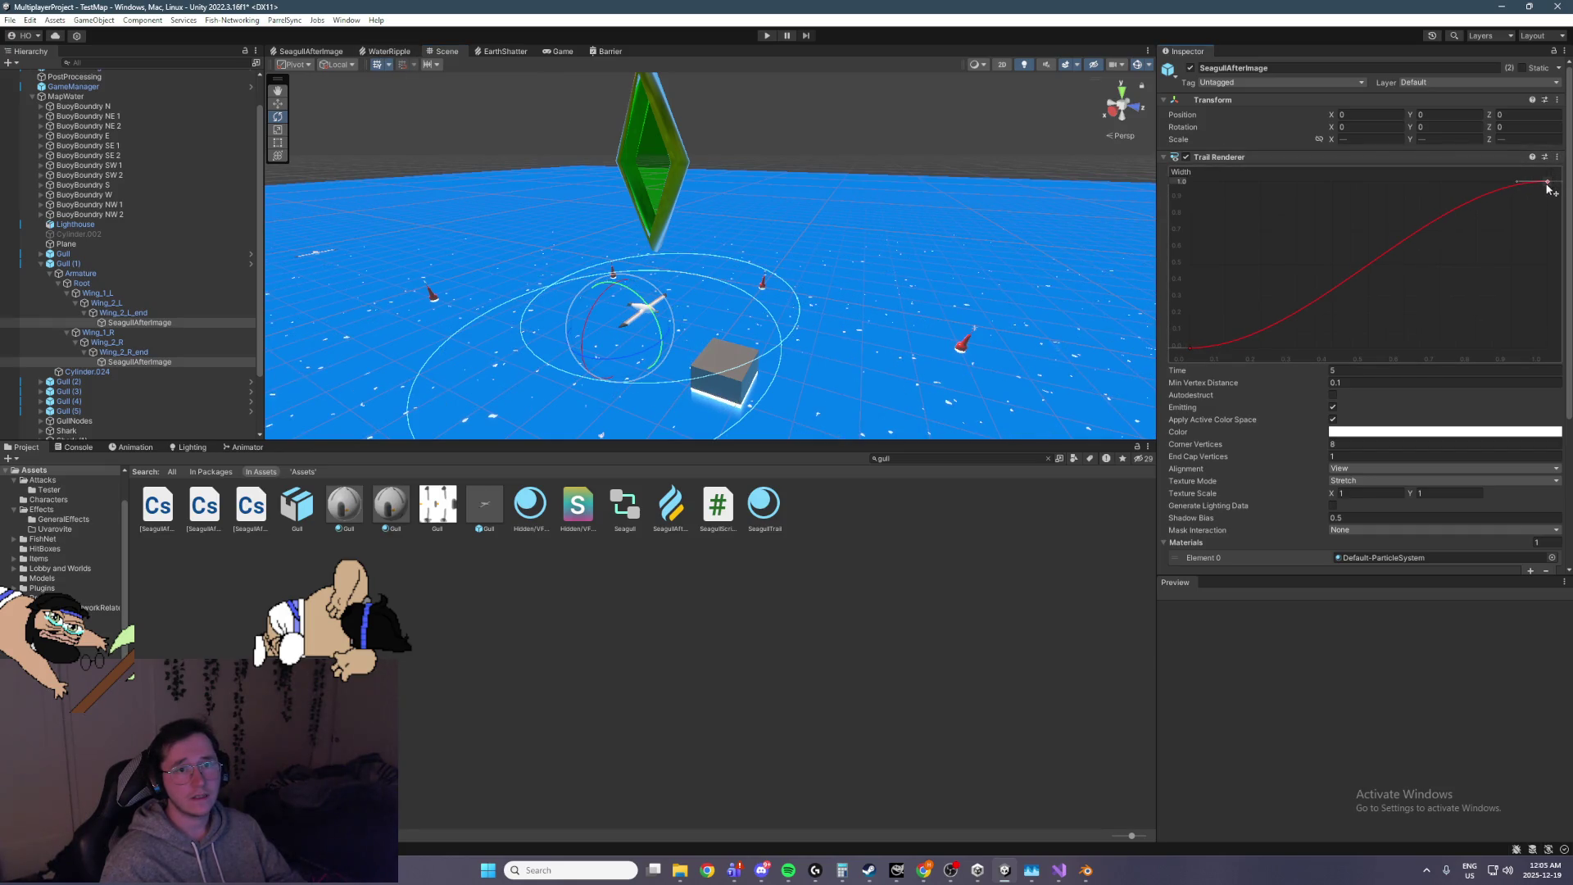
right_click(1547, 185)
left_click(1529, 206)
scroll(1490, 254, "down", 2)
scroll(1489, 257, "up", 2)
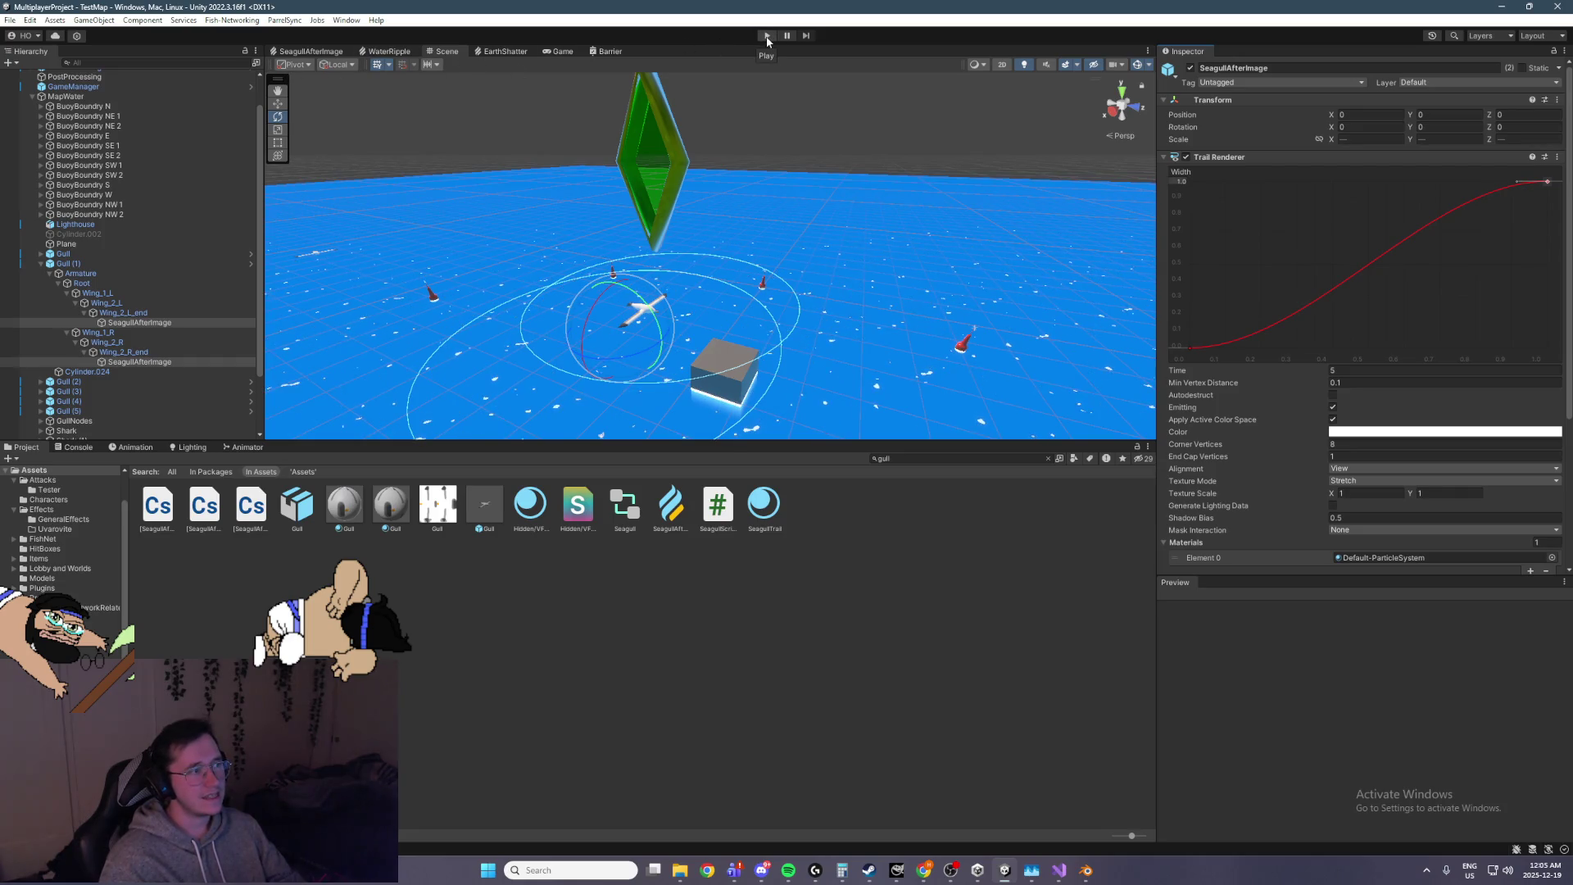
Undo the width curve edits and select Gull (1)
key("ctrl+z")
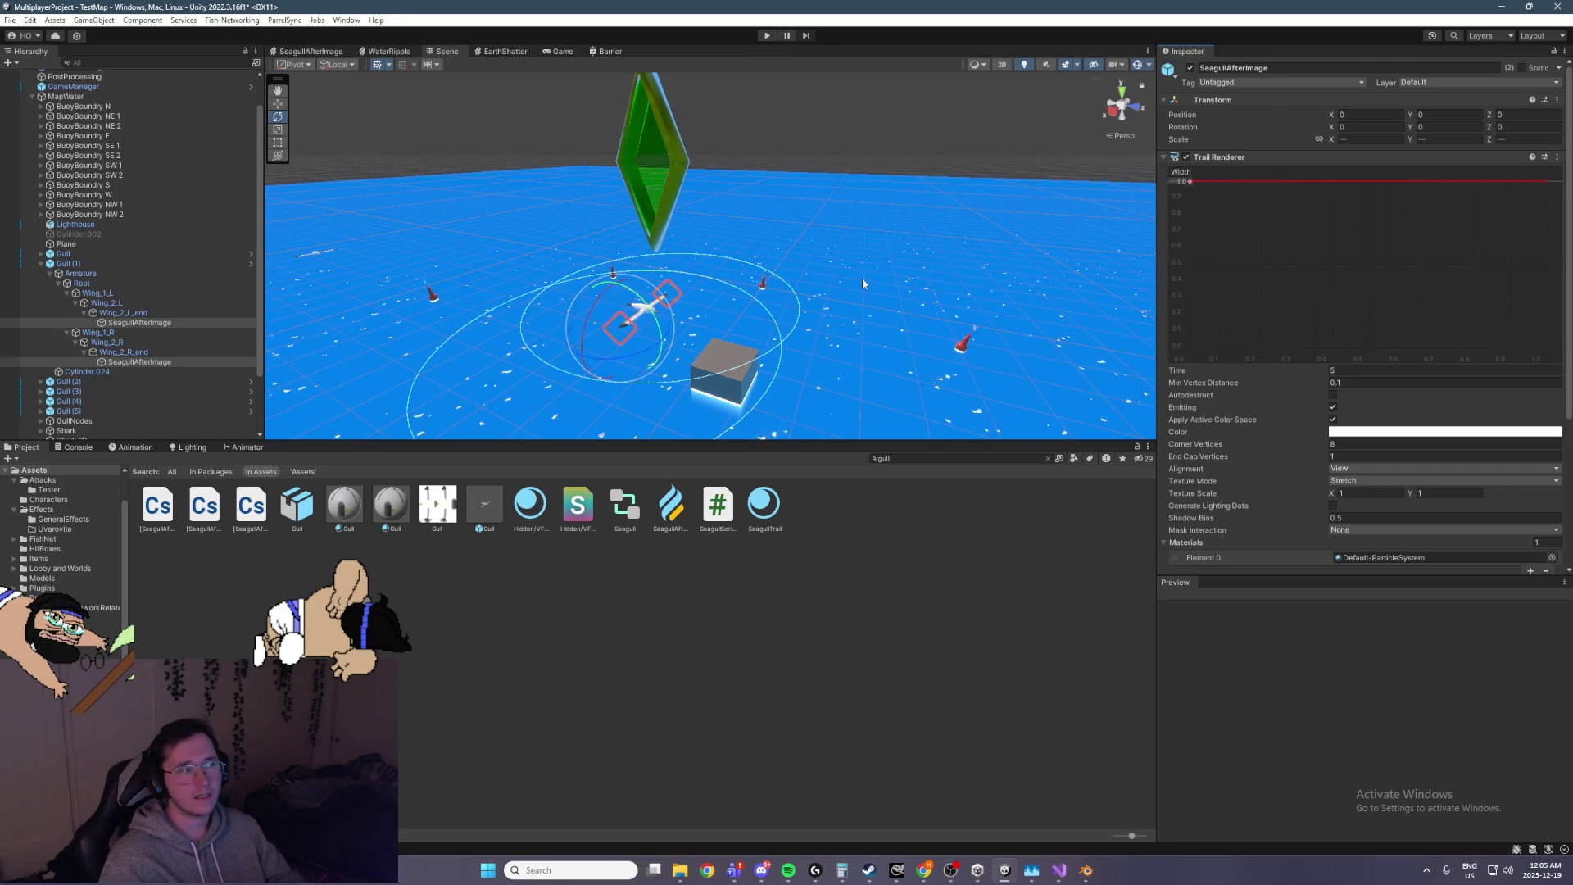
left_click(98, 264)
key("Left")
Run a quick play-mode test, then open the Gull prefab and select its first trail
left_click(768, 36)
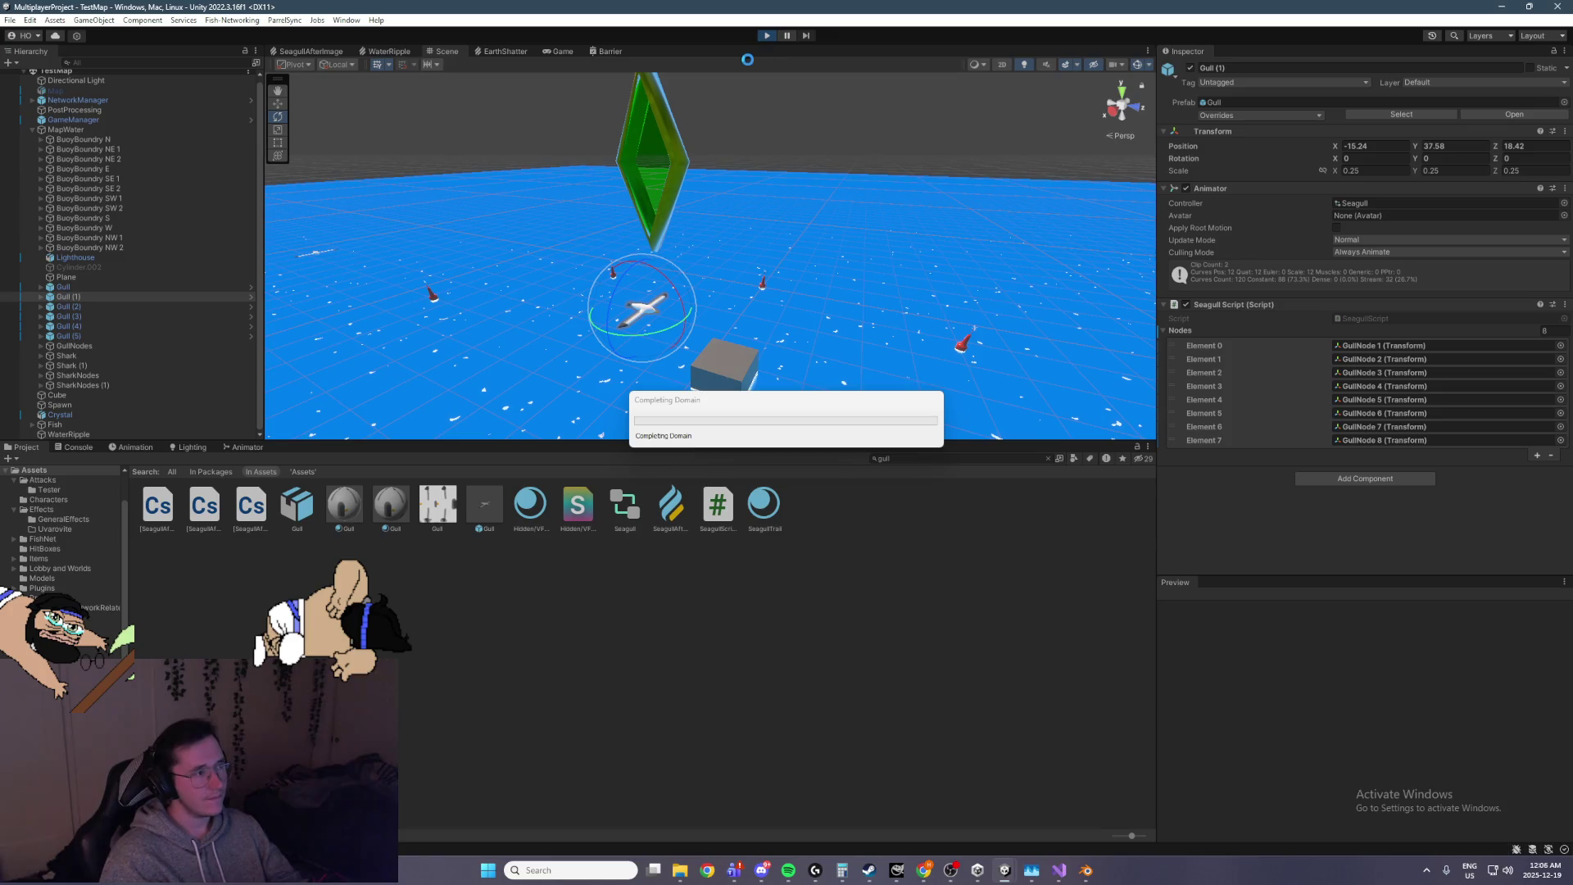
mouse_move(728, 102)
left_mouse_down()
mouse_move(588, 247)
mouse_move(805, 203)
left_mouse_up()
left_click(768, 35)
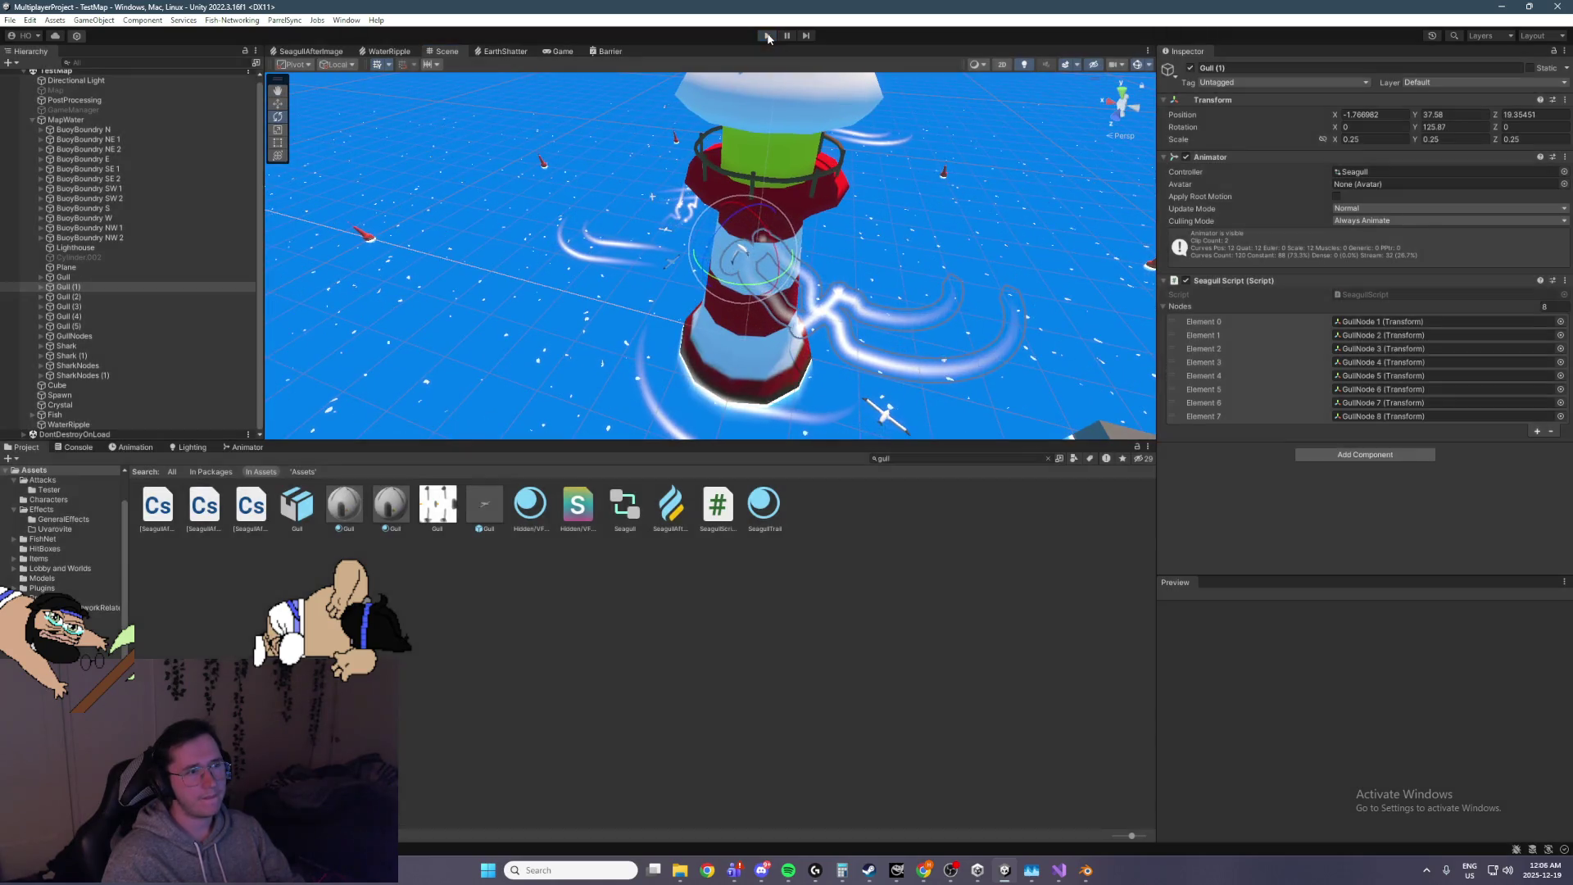
double_click(485, 508)
left_click(156, 188)
On both wing trails, drop the width curve's start to 0 and taper its end near 0, then play
left_click(179, 148, "ctrl")
left_click(1188, 180)
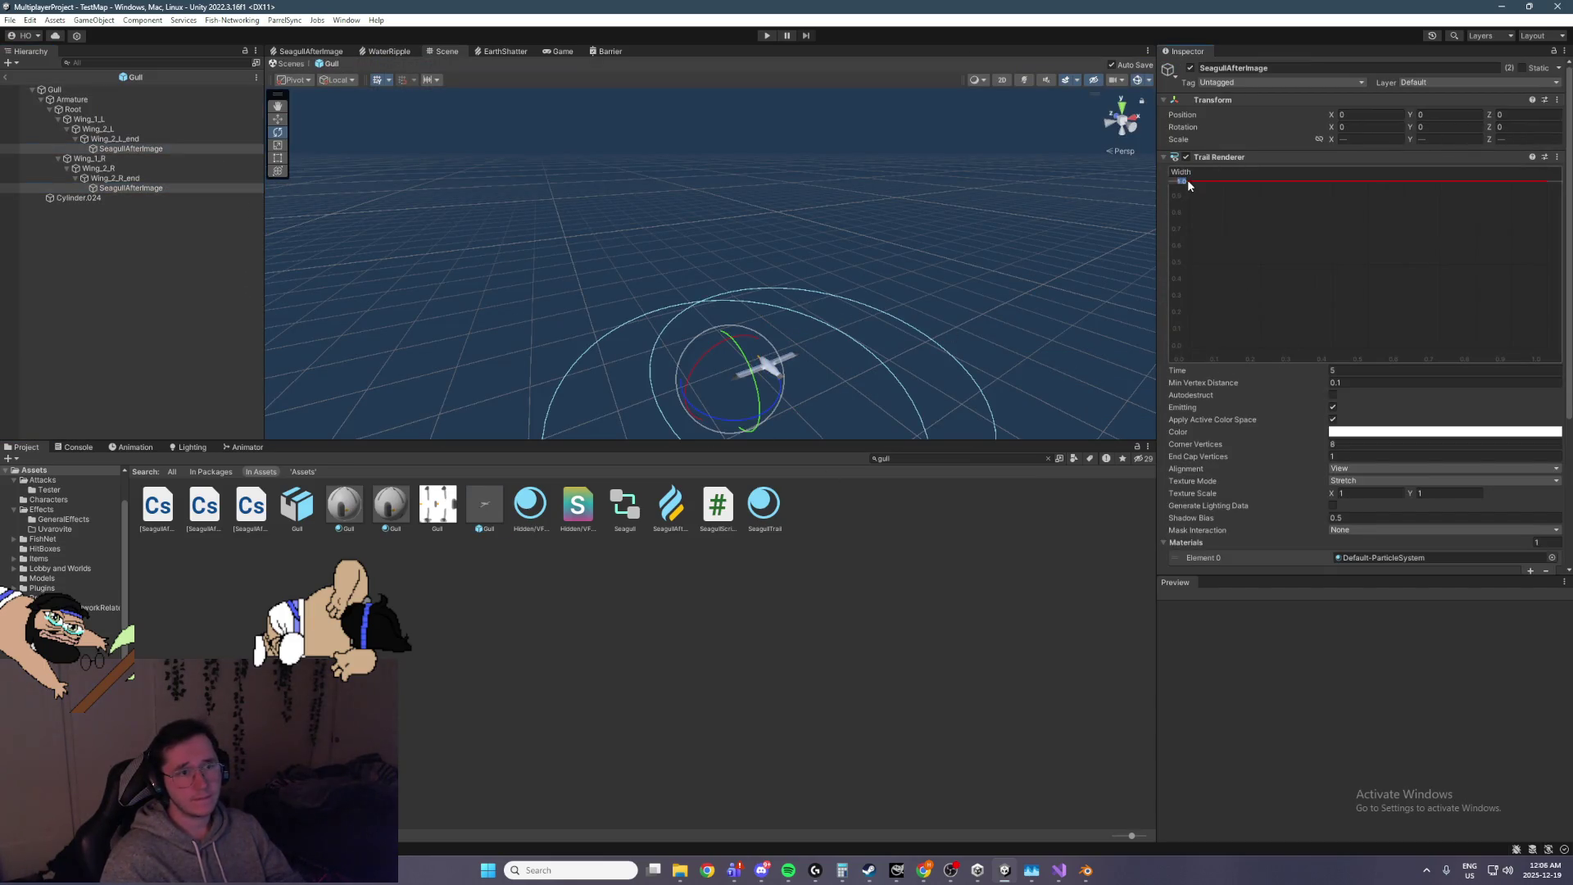
left_click_drag(1189, 181, 1189, 344)
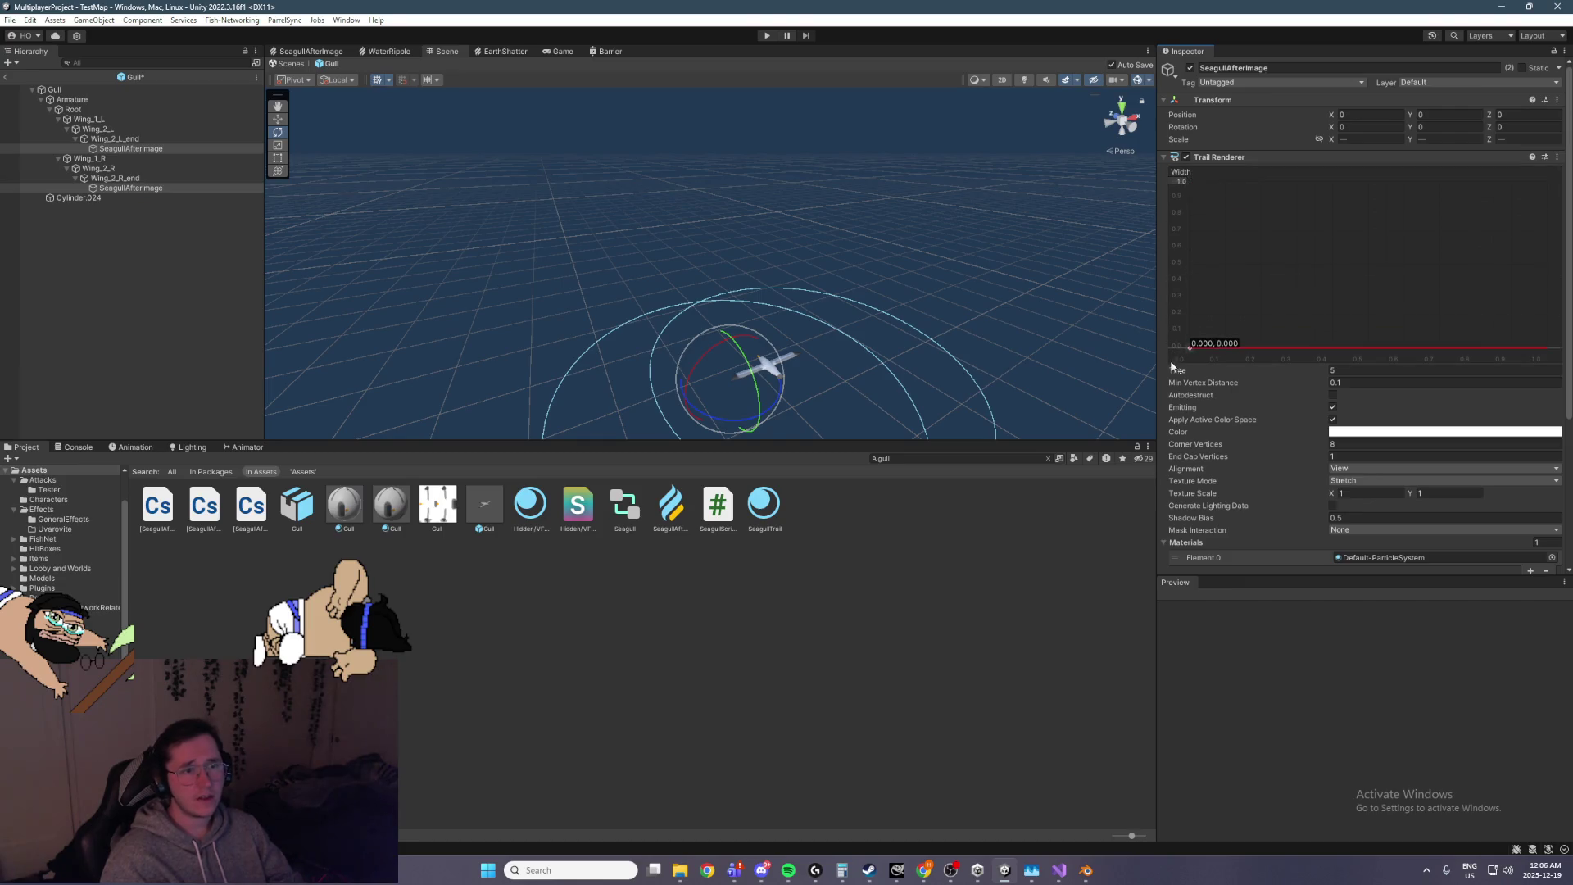
mouse_move(1548, 347)
left_mouse_down()
mouse_move(1548, 182)
mouse_move(1522, 163)
left_mouse_up()
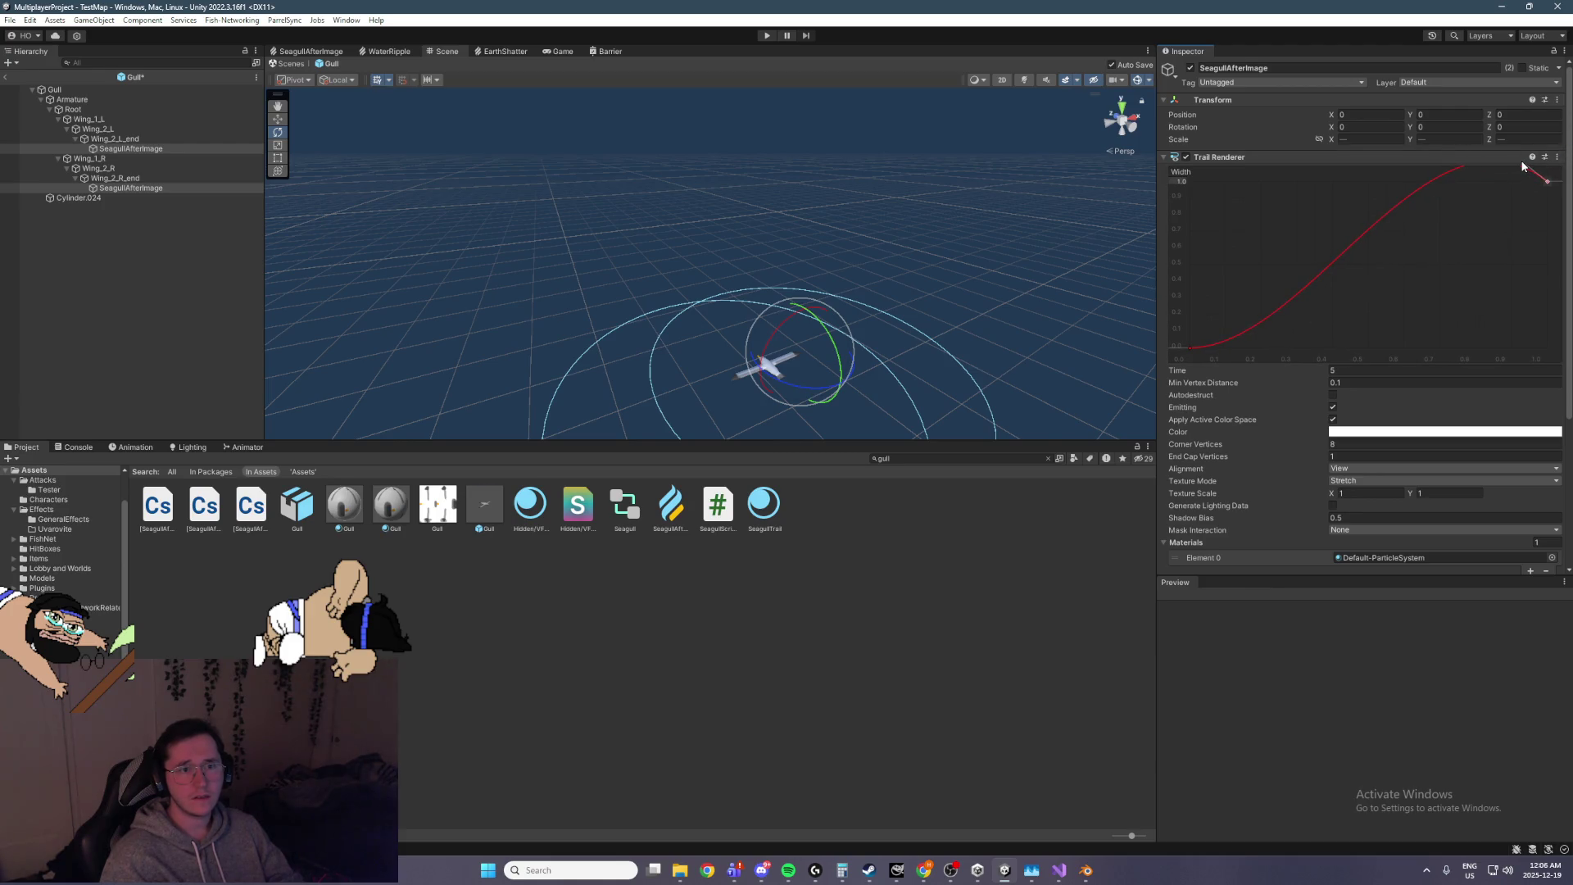
left_click(766, 35)
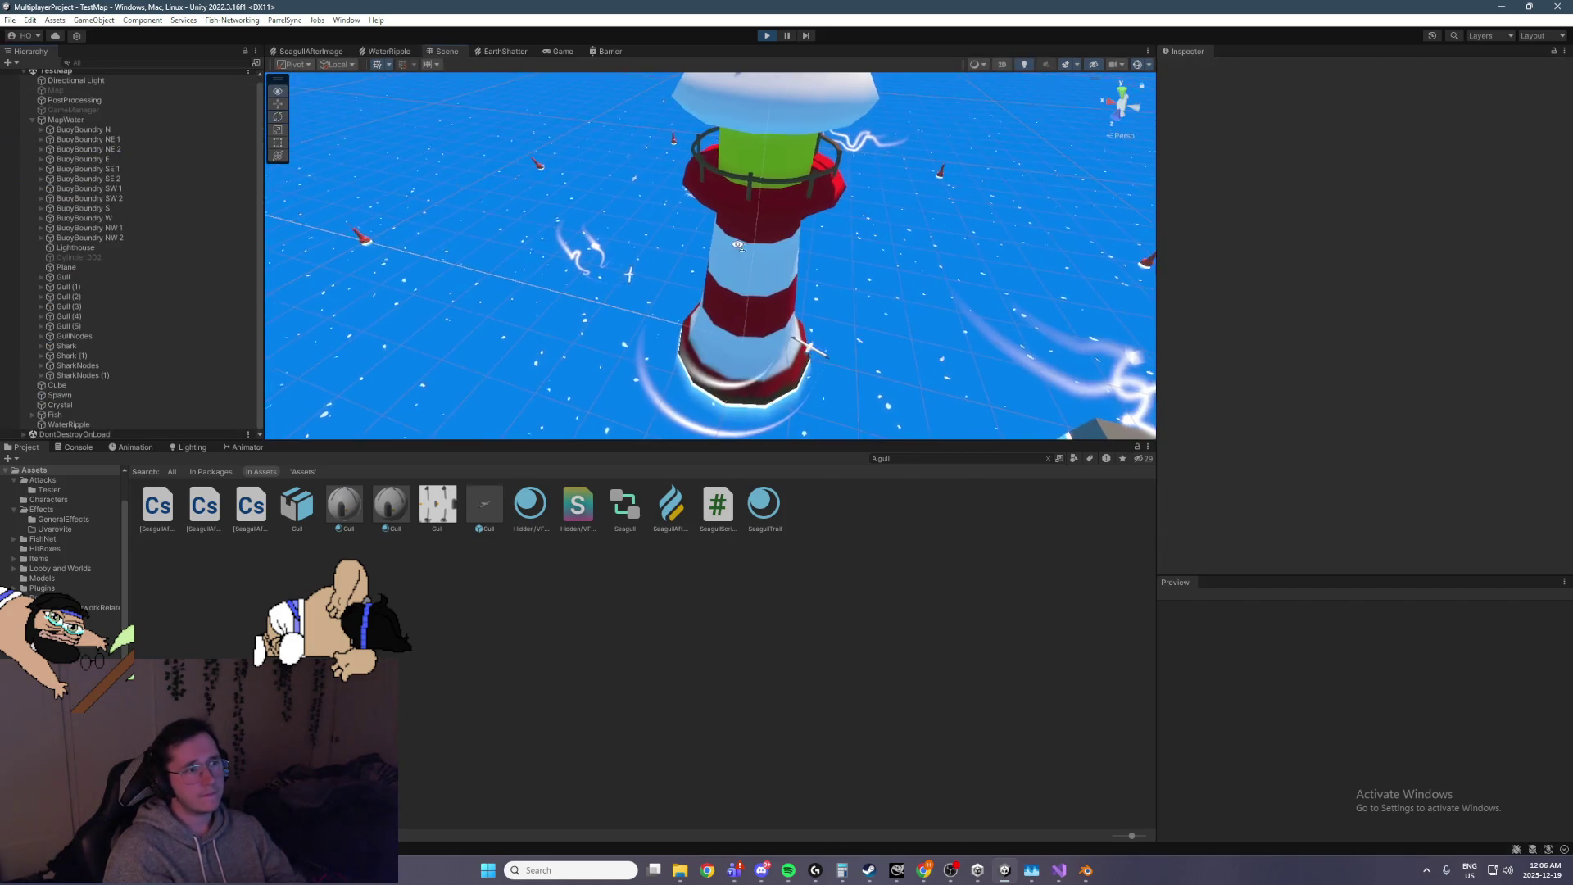
Orbit close around the lighthouse to follow the gulls' tapered white wing trails, then stop play mode
mouse_move(574, 245)
left_mouse_down()
mouse_move(636, 283)
mouse_move(712, 255)
mouse_move(695, 244)
mouse_move(892, 208)
mouse_move(829, 240)
left_mouse_up()
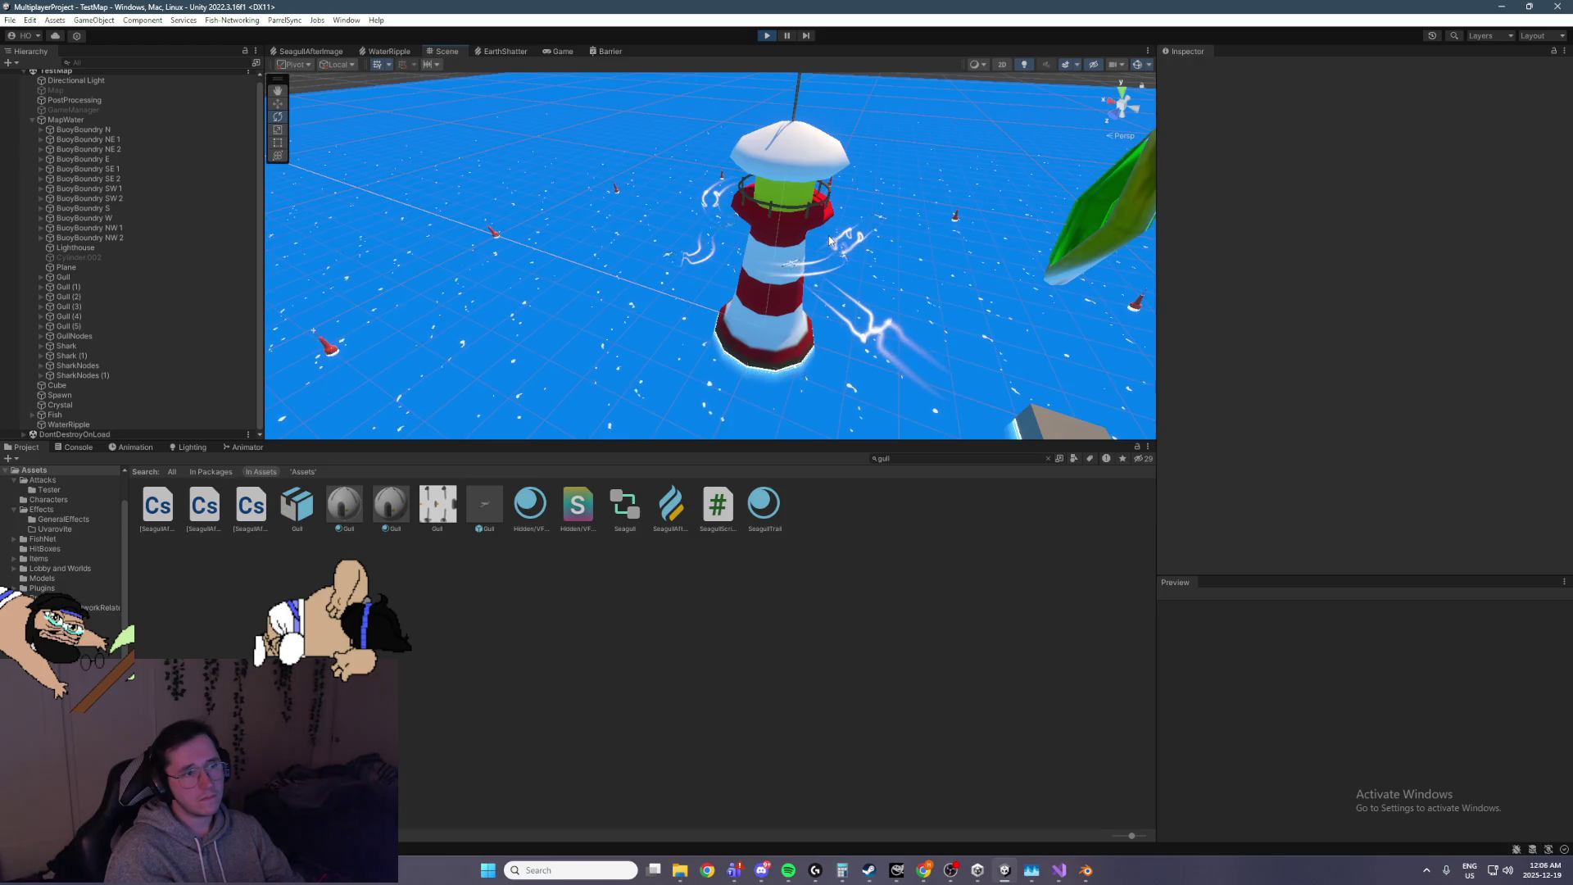
scroll(830, 240, "up", 1)
mouse_move(829, 240)
left_mouse_down()
mouse_move(729, 231)
mouse_move(907, 193)
mouse_move(744, 227)
mouse_move(761, 139)
mouse_move(896, 147)
mouse_move(882, 164)
left_mouse_up()
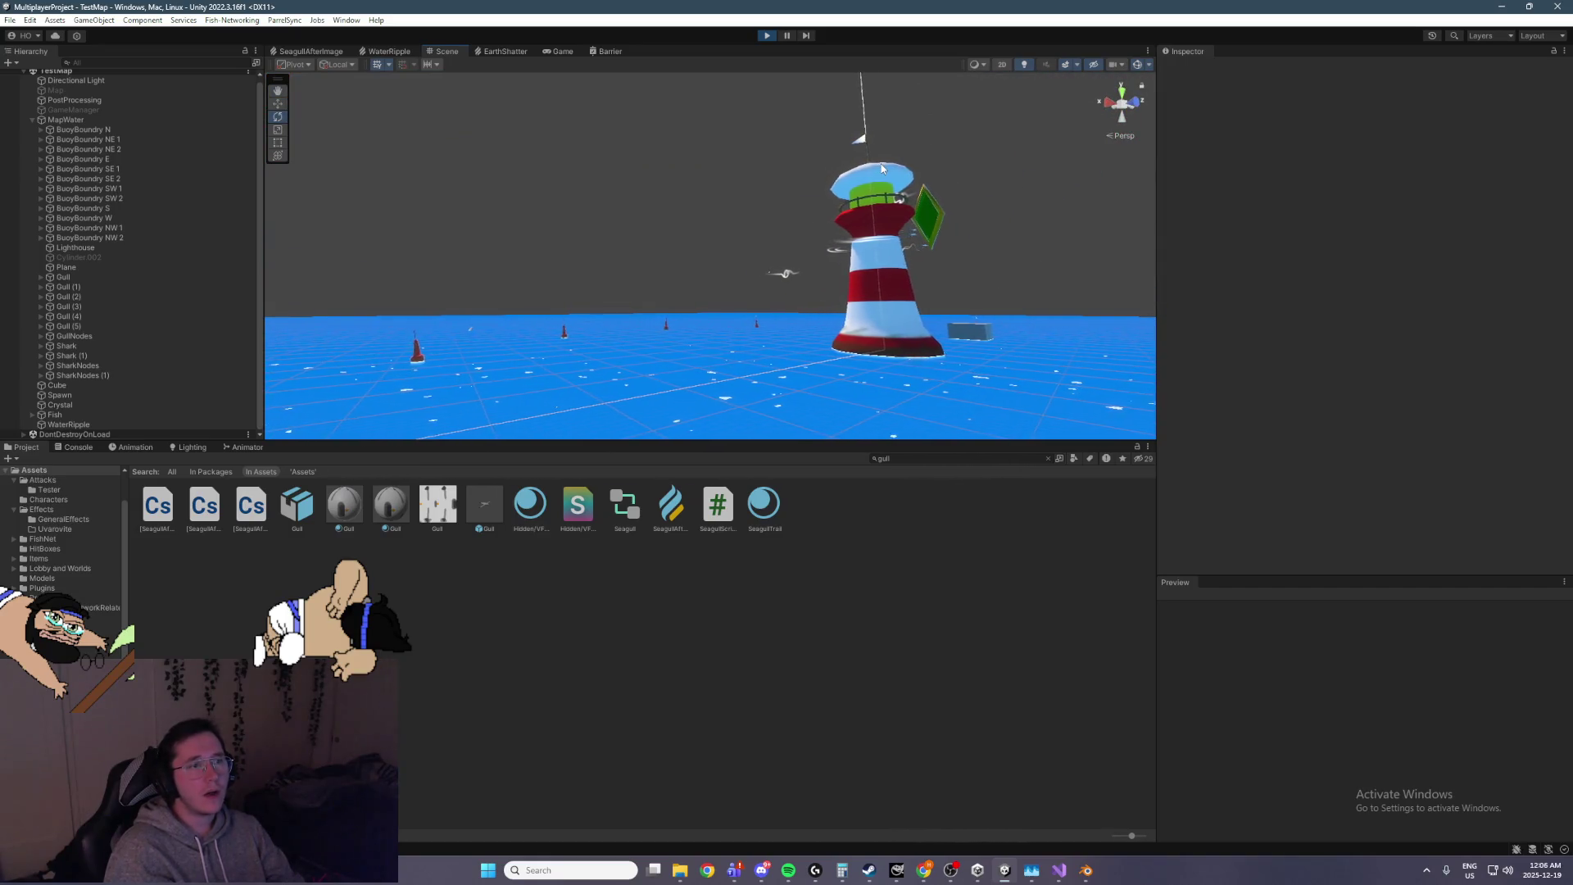
mouse_move(1003, 244)
left_mouse_down()
mouse_move(1007, 202)
mouse_move(966, 256)
mouse_move(830, 361)
mouse_move(932, 407)
mouse_move(609, 371)
mouse_move(486, 436)
mouse_move(829, 356)
mouse_move(792, 309)
left_mouse_up()
scroll(966, 256, "up", 5)
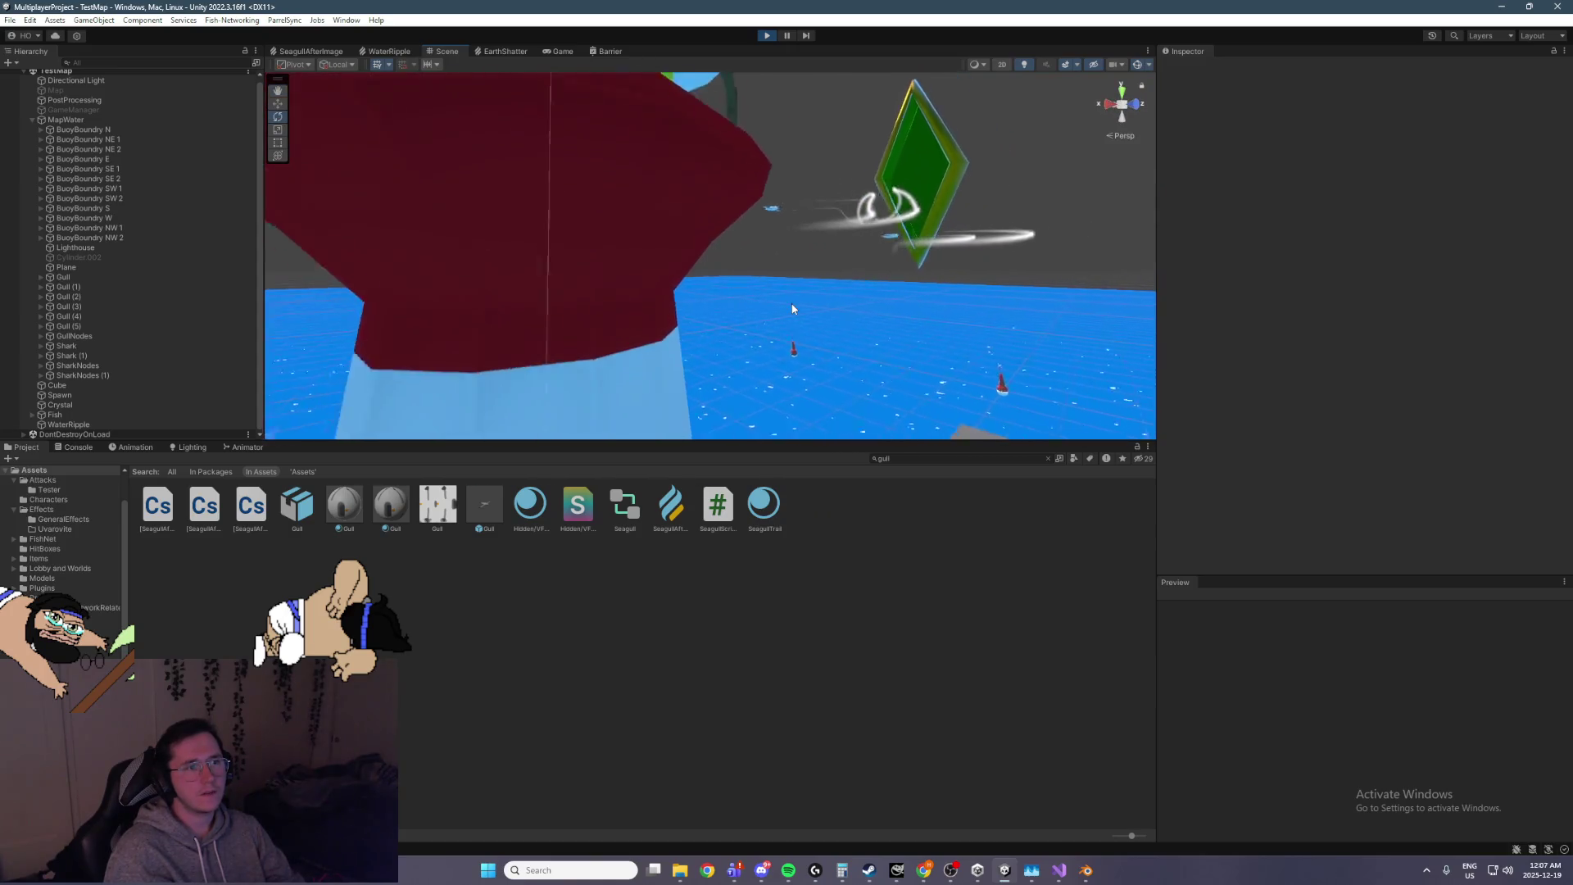
scroll(792, 309, "down", 5)
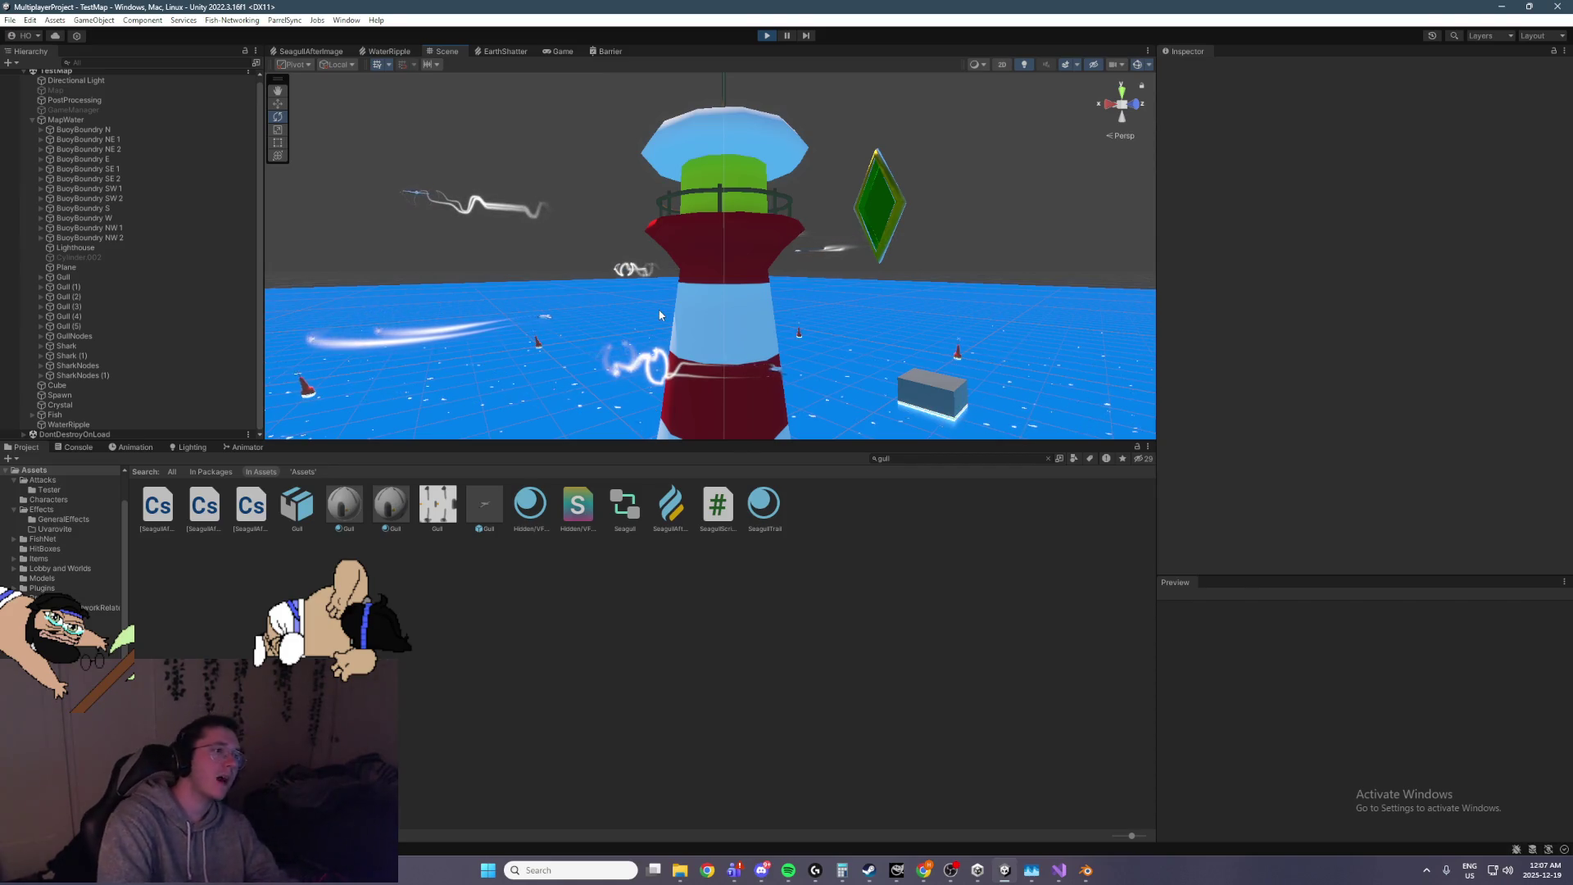
left_click(762, 35)
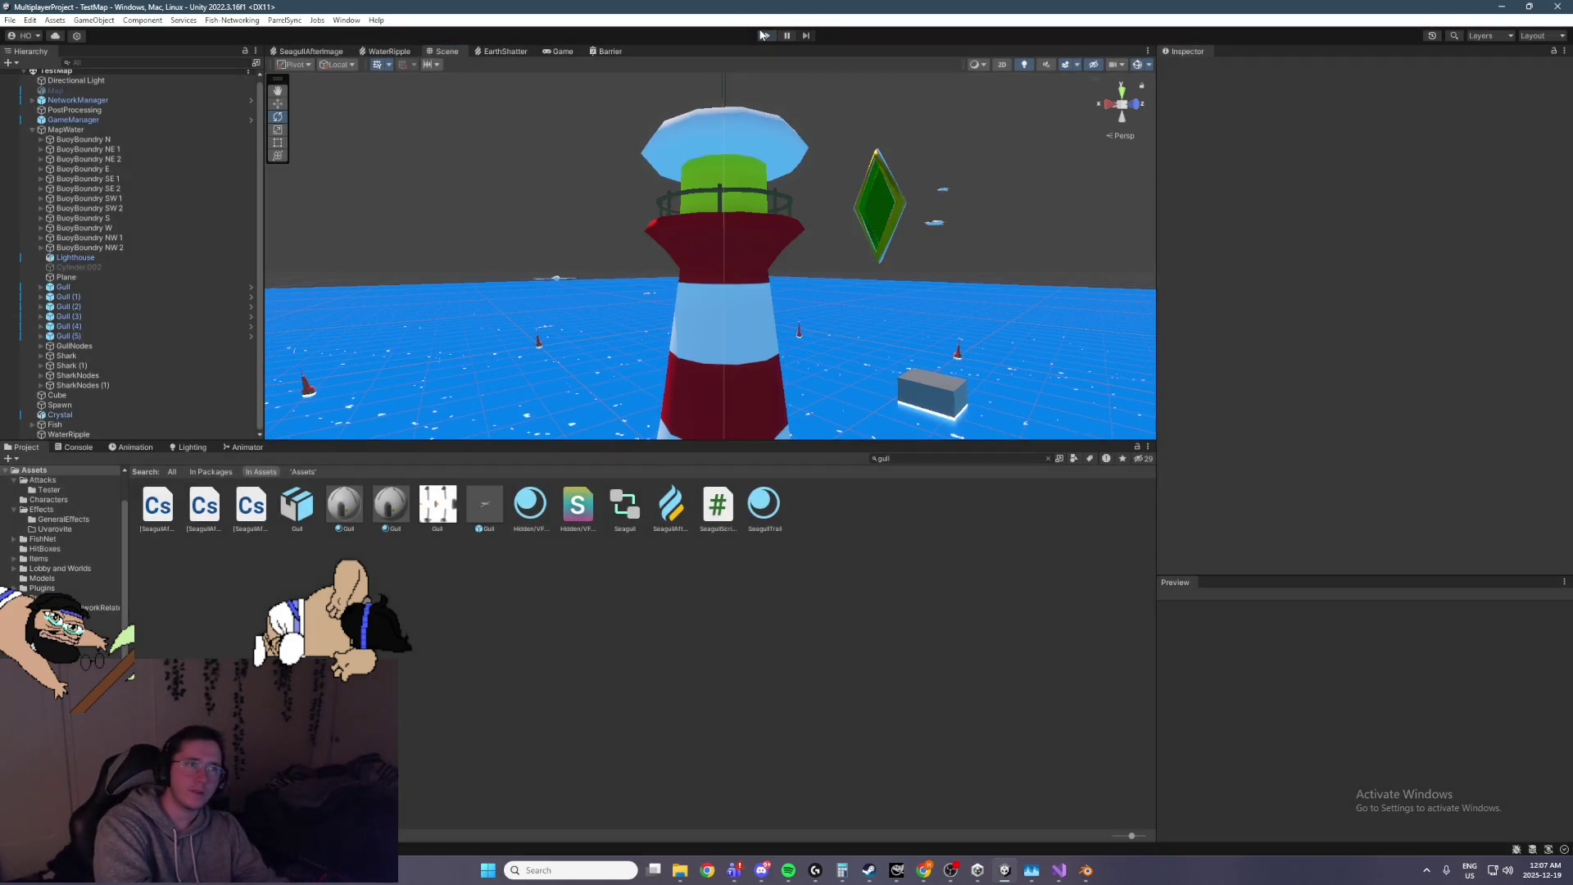
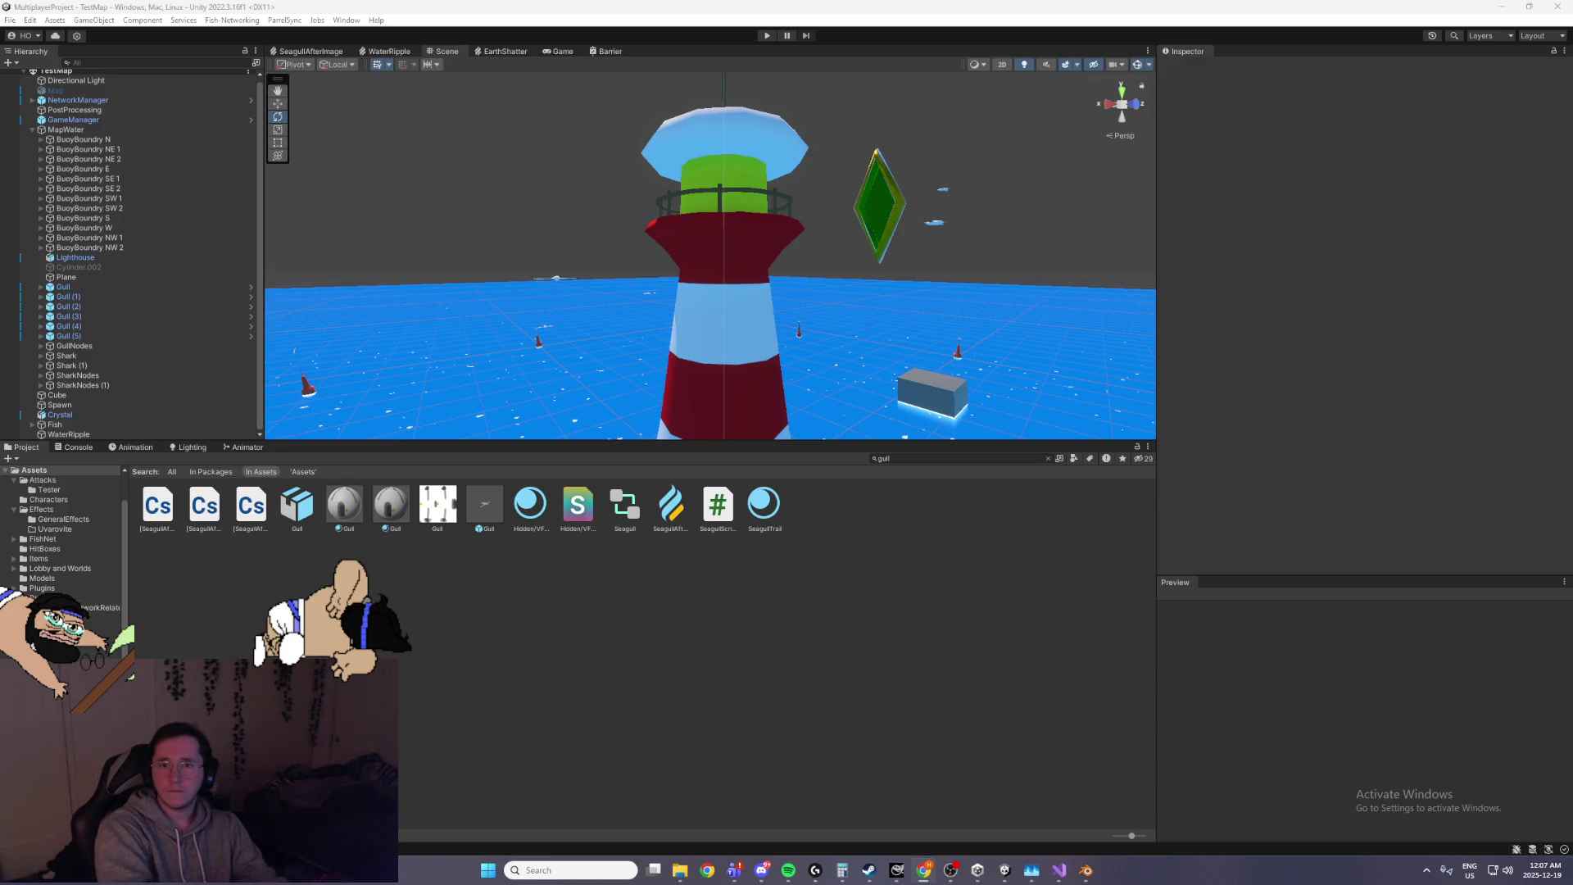
Switch from the Unity editor to the Steam Direct Product Submission Fee page in Chrome
key("alt+Tab")
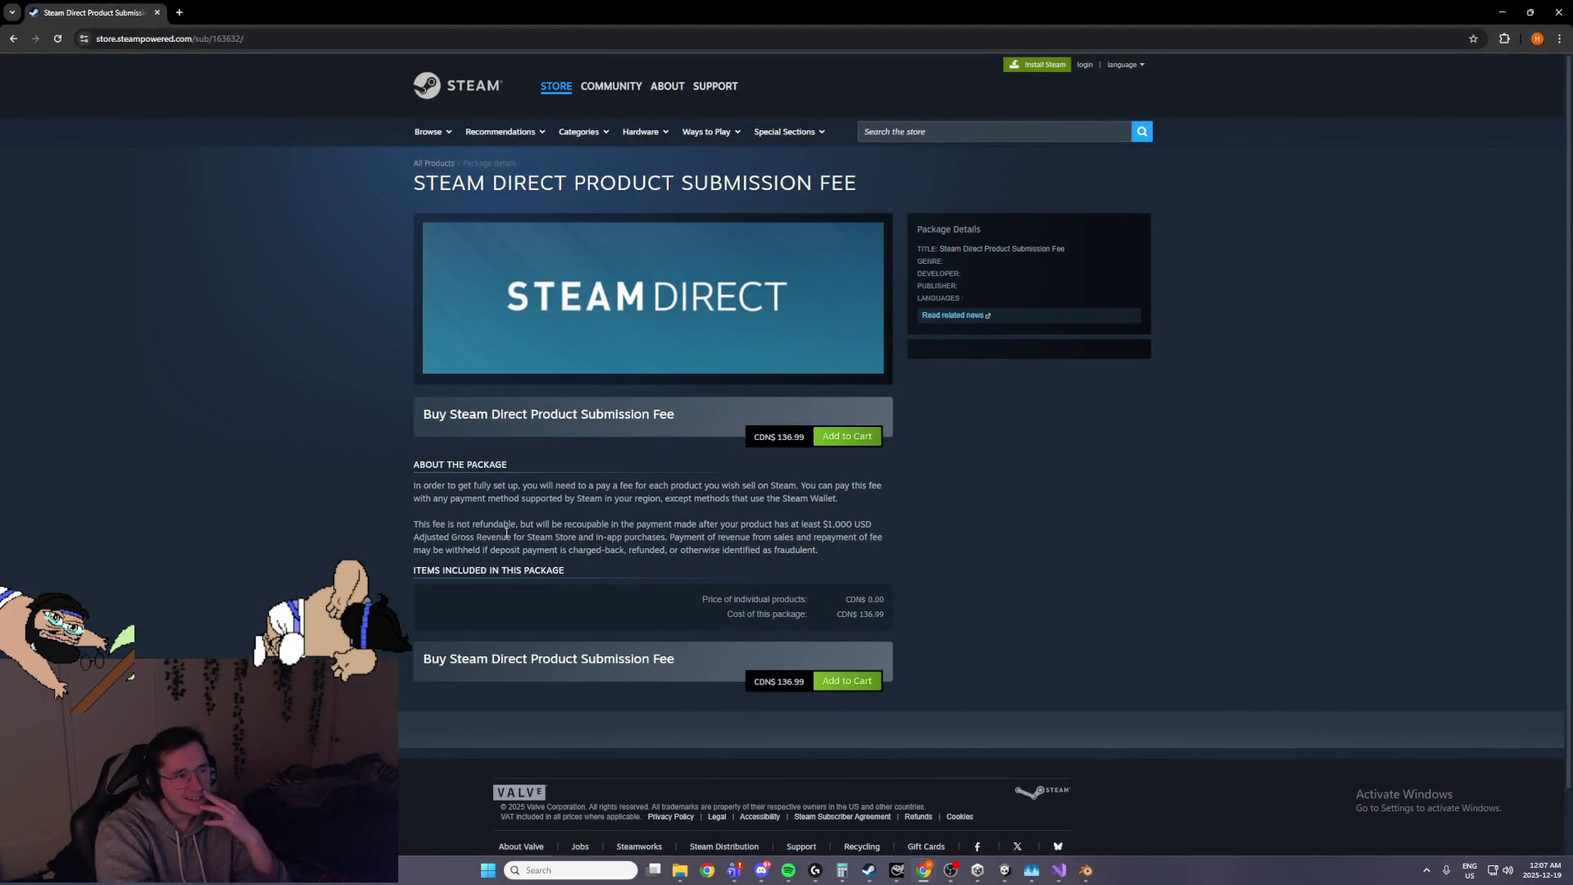
Read the CDN$ 136.99 Steam Direct fee description, then minimize Chrome to return to Unity
left_click_drag(415, 485, 874, 489)
mouse_move(333, 488)
left_mouse_down()
mouse_move(801, 498)
mouse_move(858, 515)
mouse_move(633, 487)
mouse_move(392, 507)
mouse_move(423, 500)
mouse_move(590, 550)
mouse_move(752, 551)
mouse_move(677, 551)
mouse_move(785, 533)
mouse_move(820, 550)
left_mouse_up()
left_click(858, 514)
left_click(816, 554)
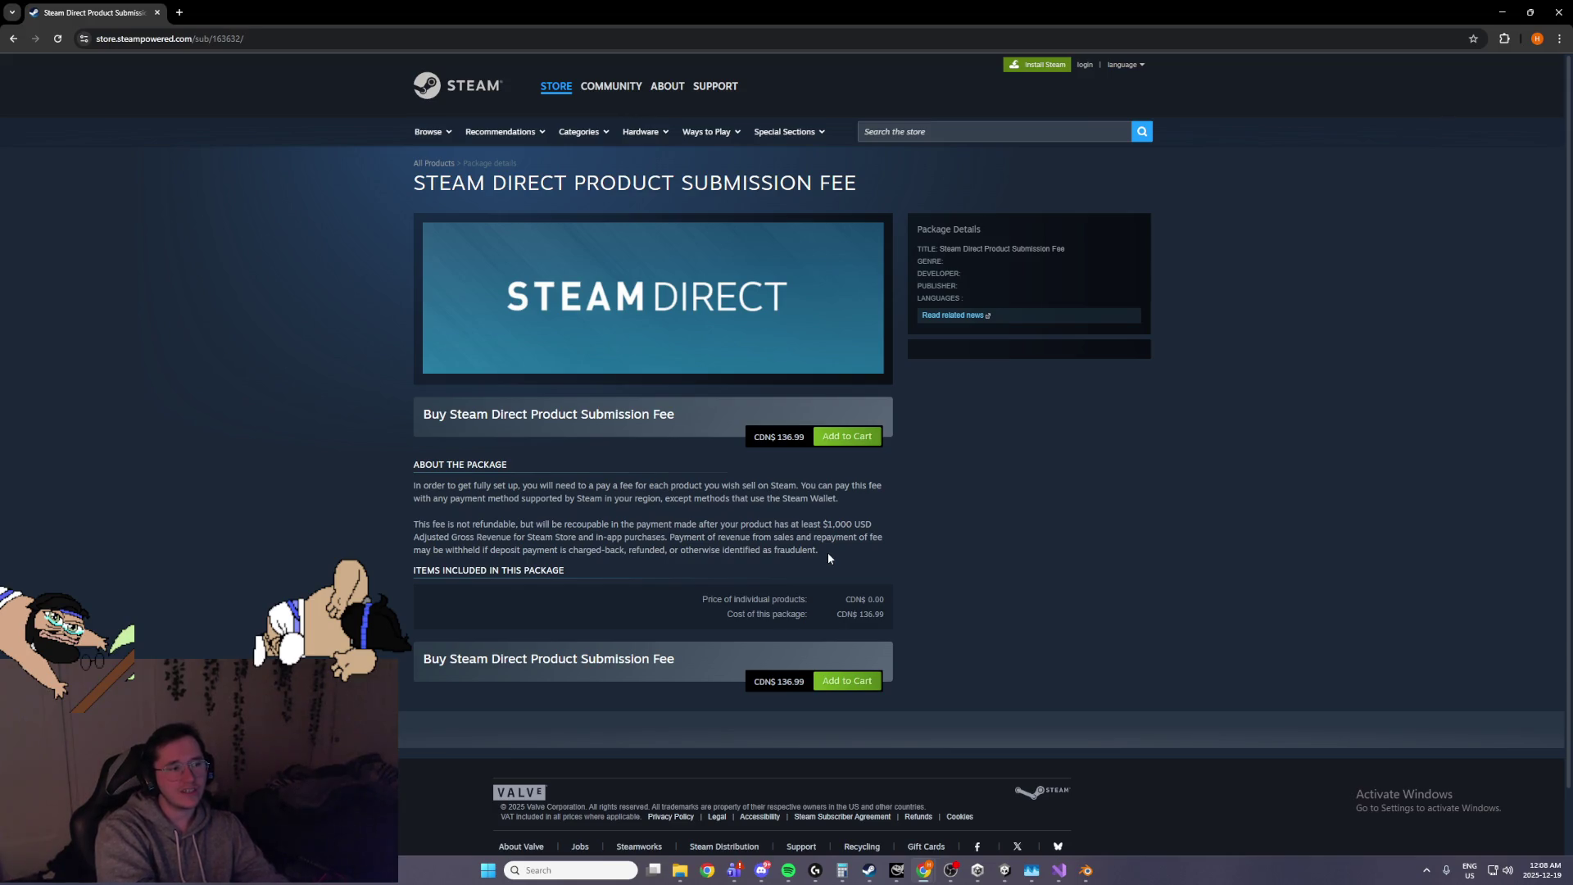
left_click_drag(849, 499, 864, 505)
left_click(872, 533)
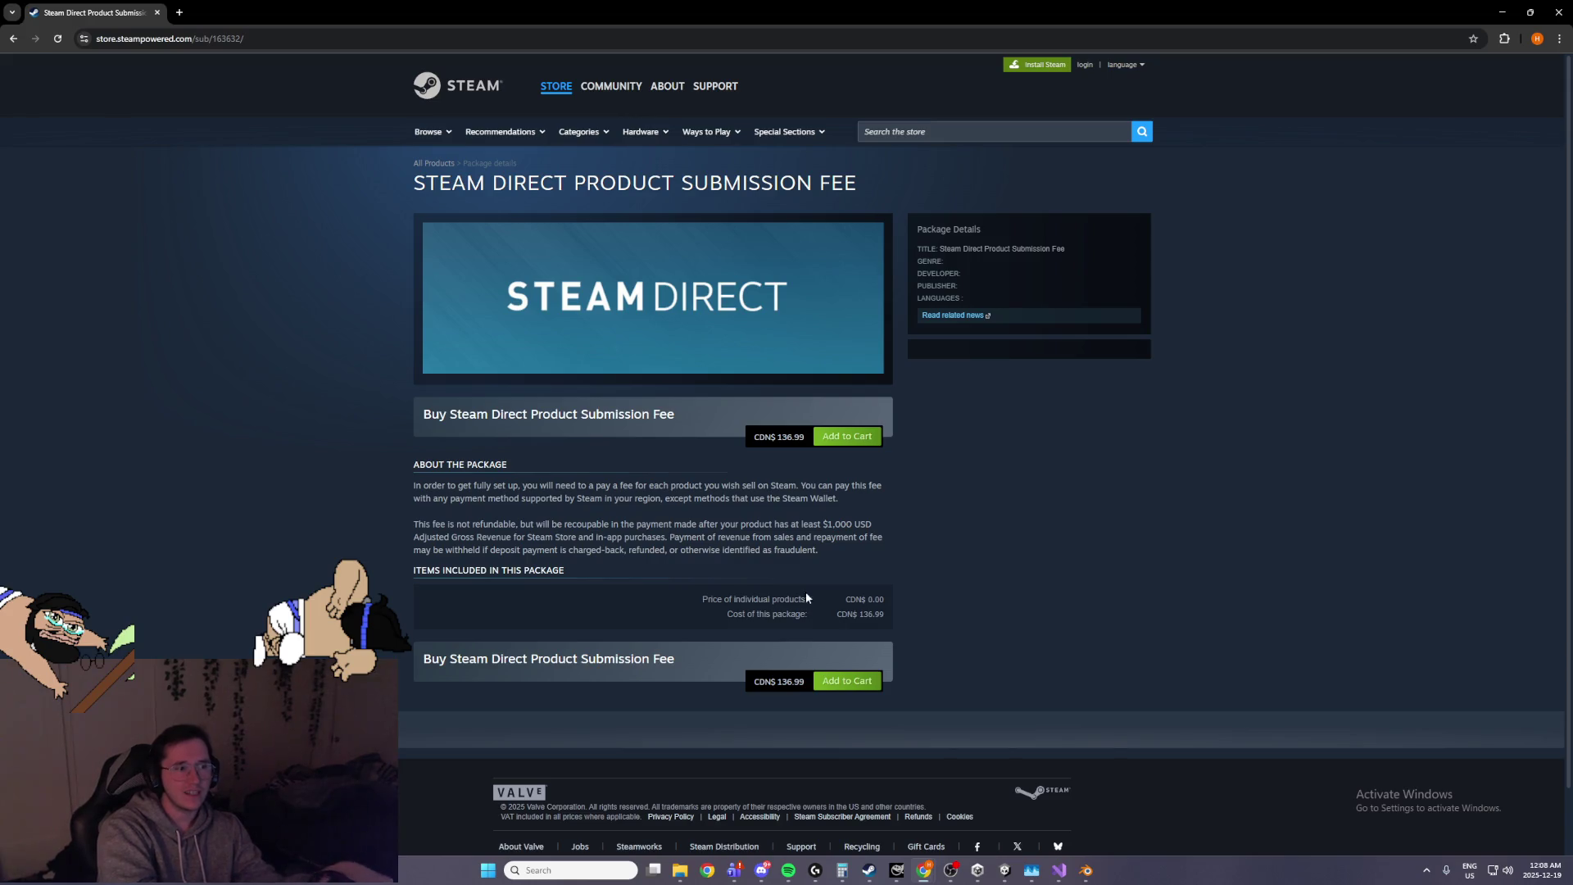
mouse_move(699, 660)
left_mouse_down()
mouse_move(516, 666)
mouse_move(414, 177)
left_mouse_up()
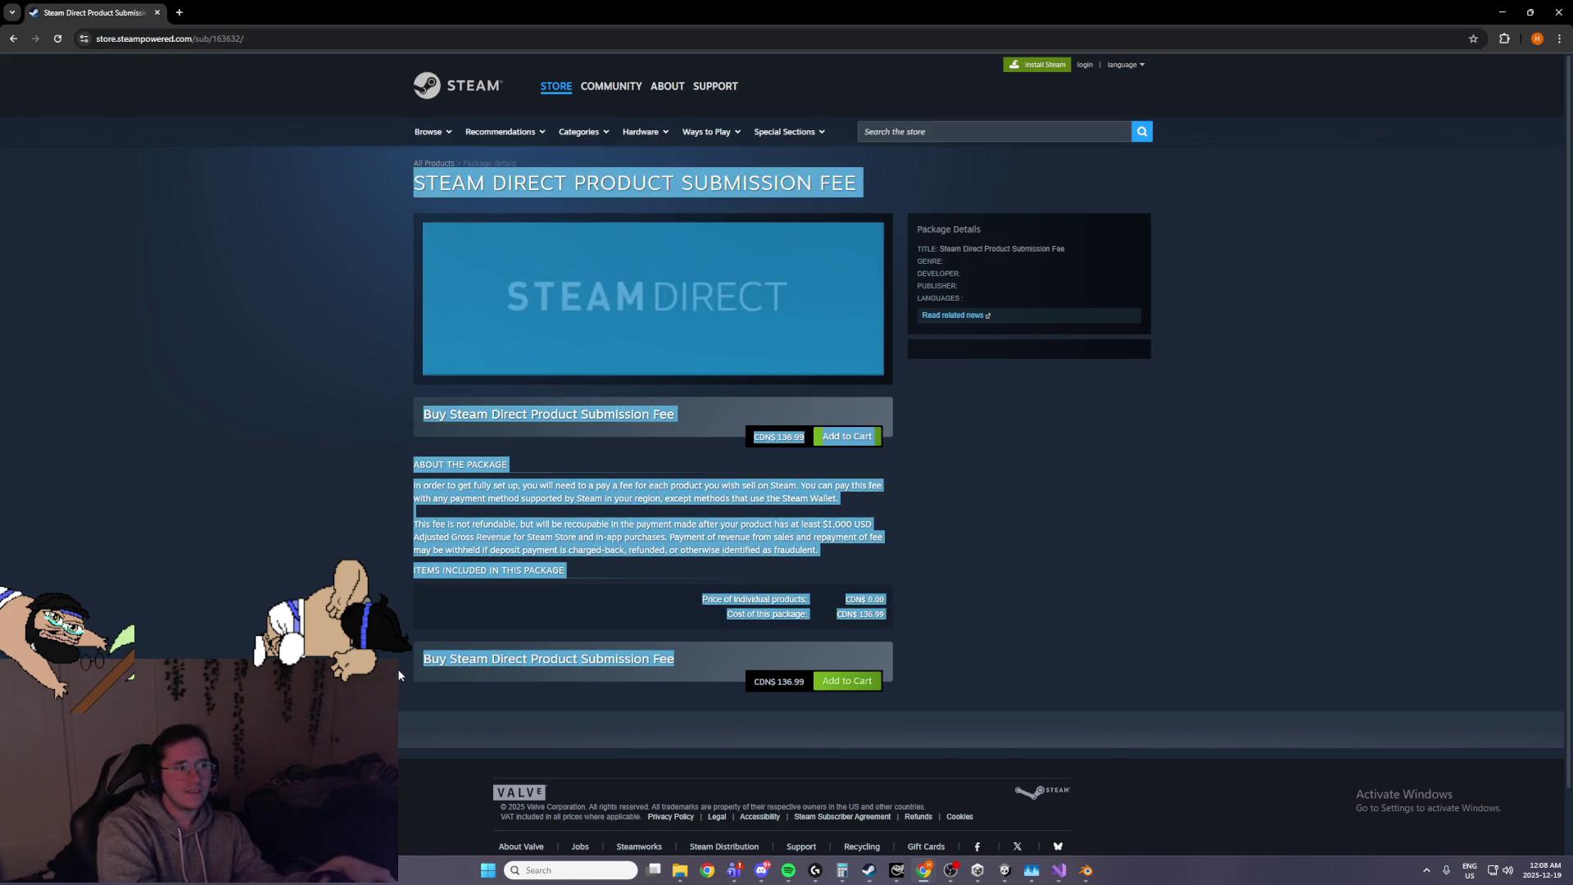
left_click(647, 541)
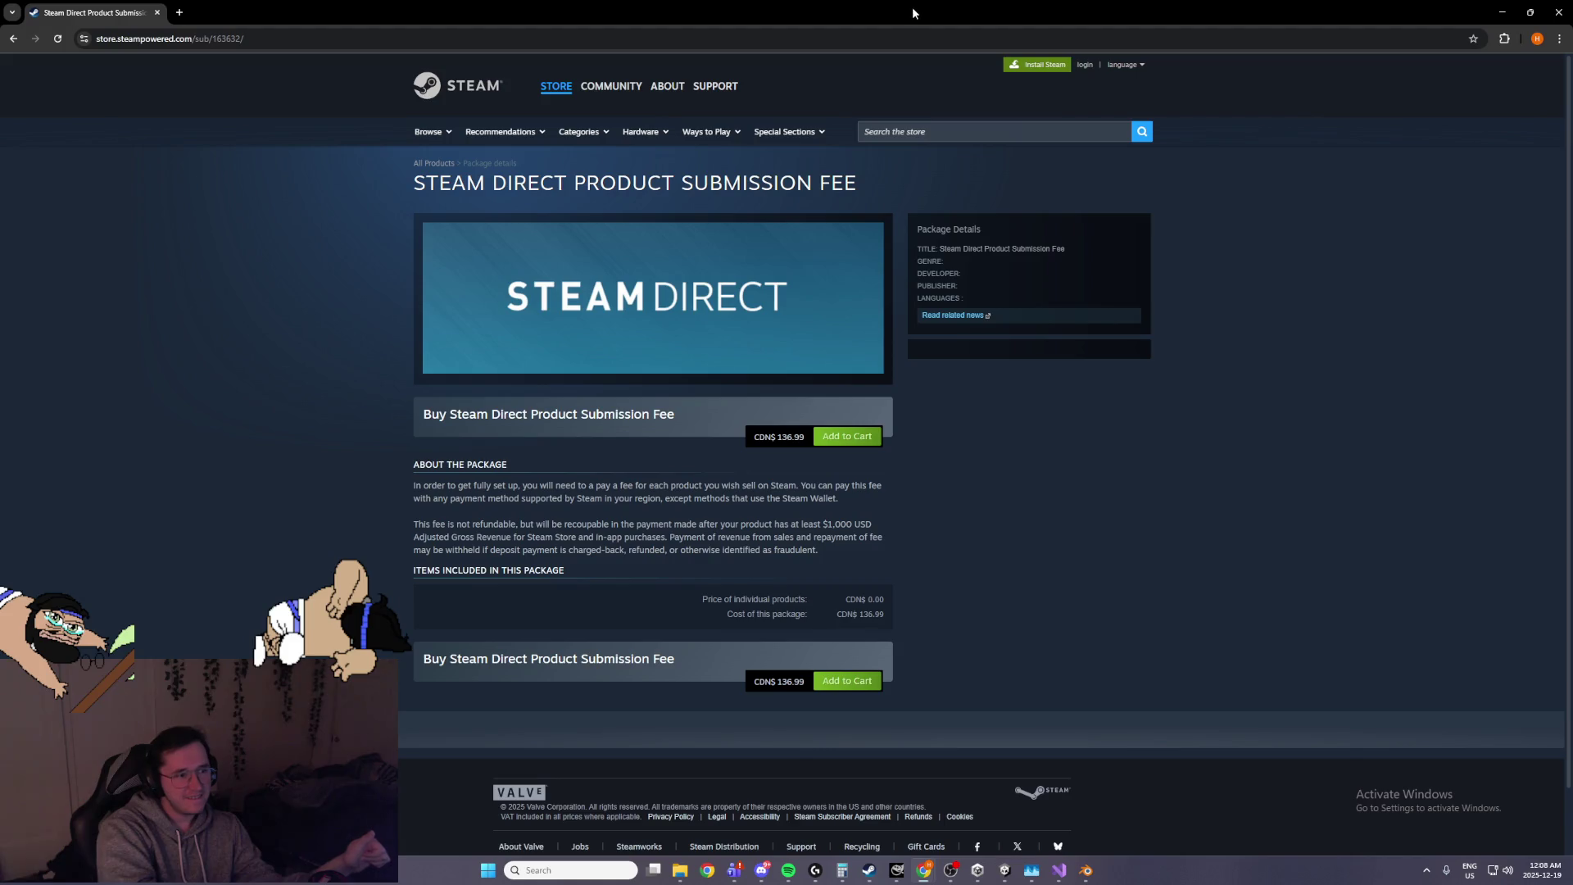
left_click(1502, 13)
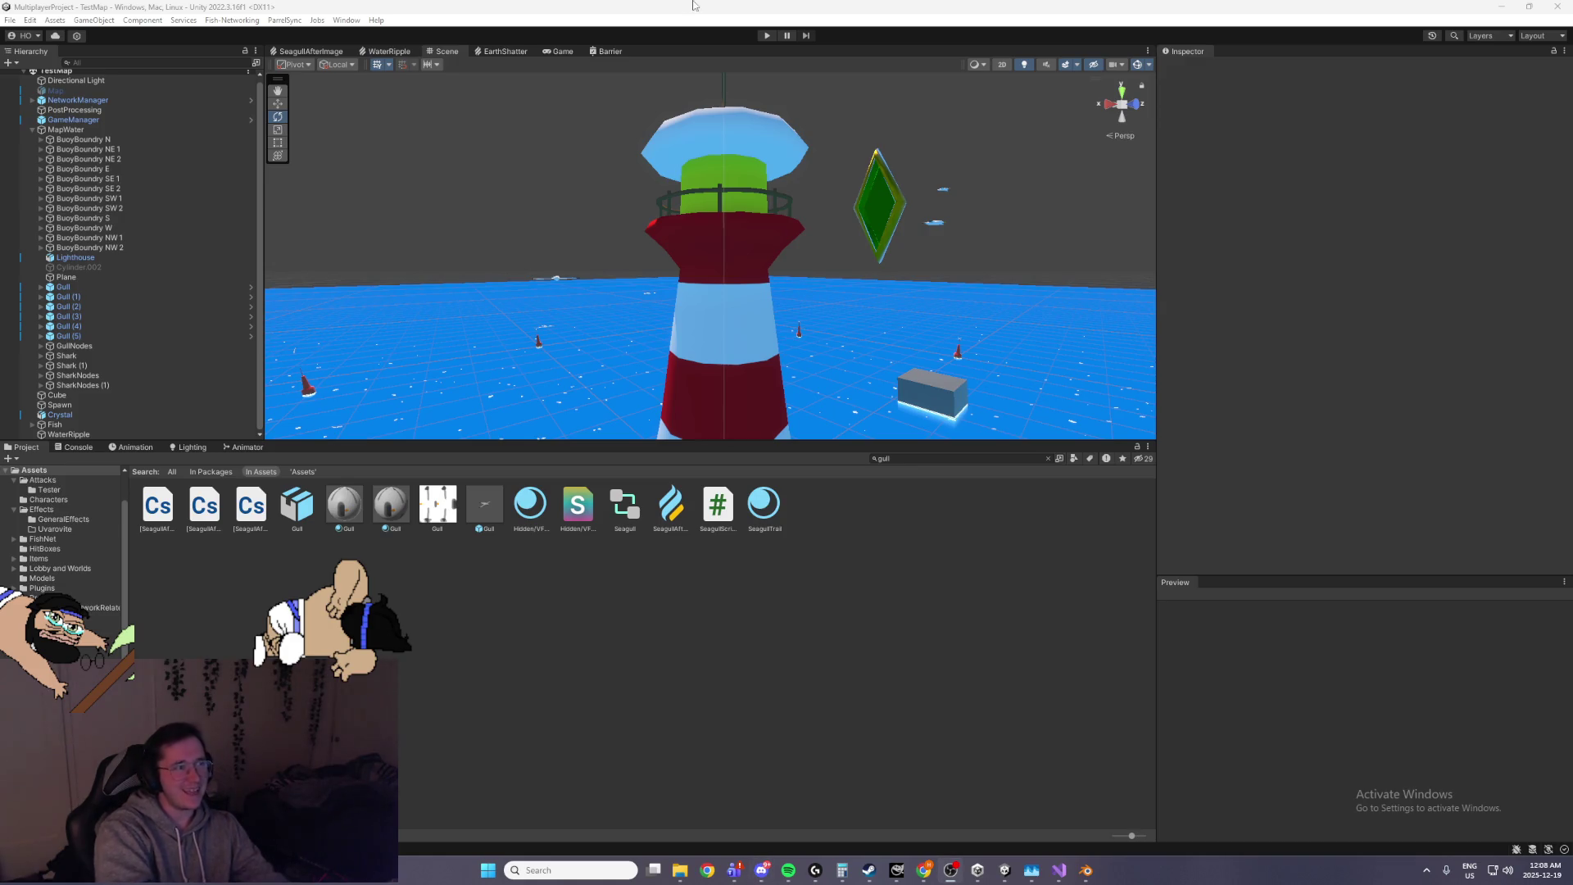
Bring Unity forward and orbit the Scene view down around the lighthouse base
left_click(762, 98)
mouse_move(785, 115)
left_mouse_down()
mouse_move(908, 199)
mouse_move(798, 284)
mouse_move(794, 238)
mouse_move(826, 207)
left_mouse_up()
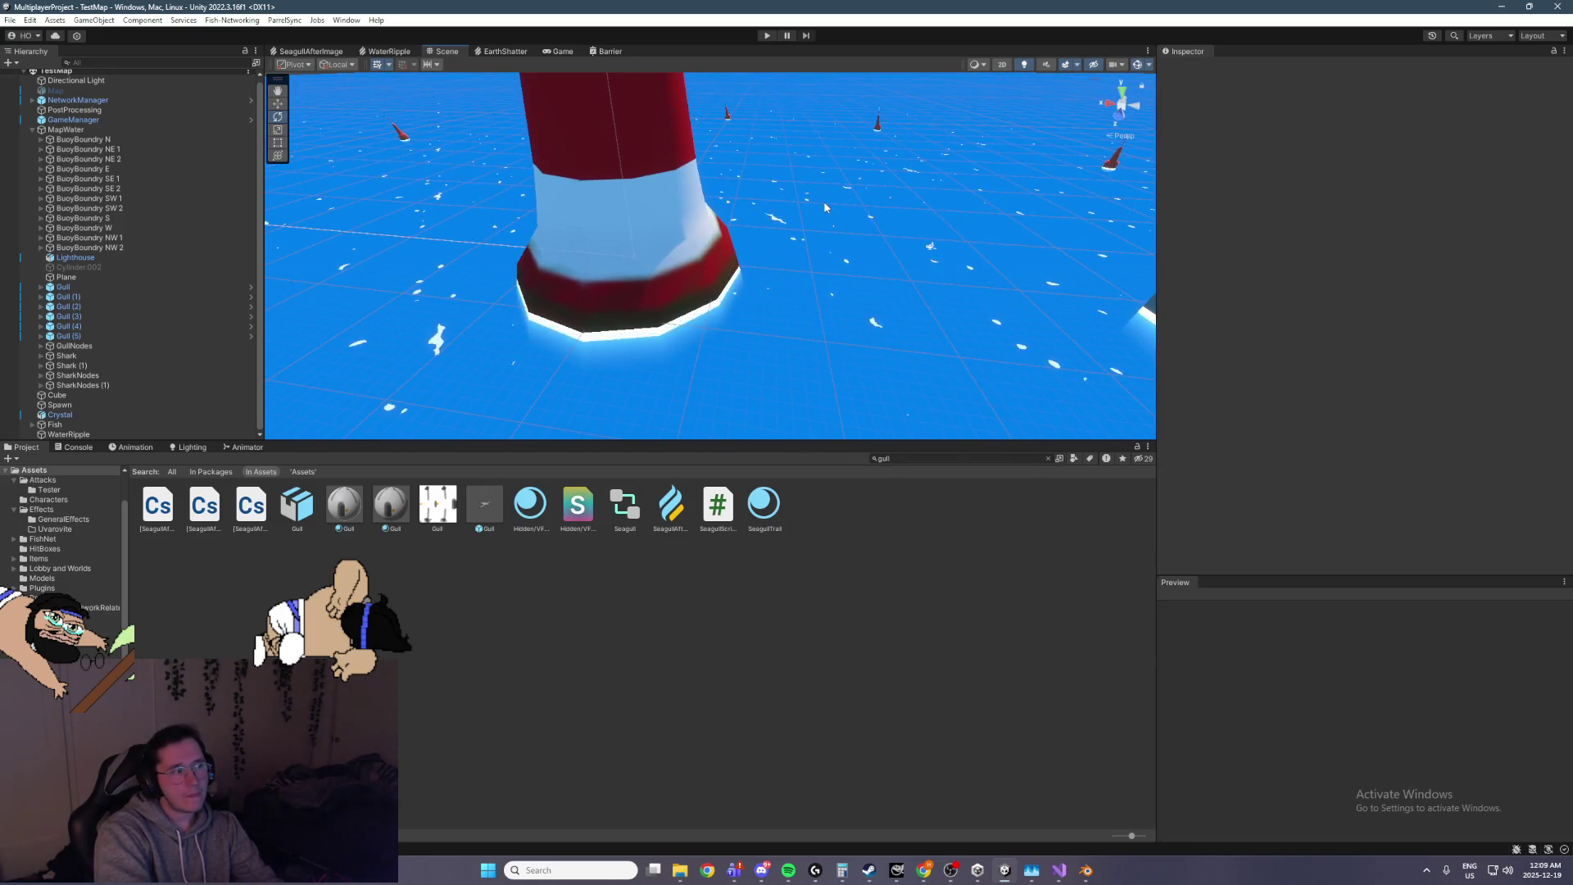
mouse_move(826, 207)
left_mouse_down()
mouse_move(798, 215)
mouse_move(807, 193)
left_mouse_up()
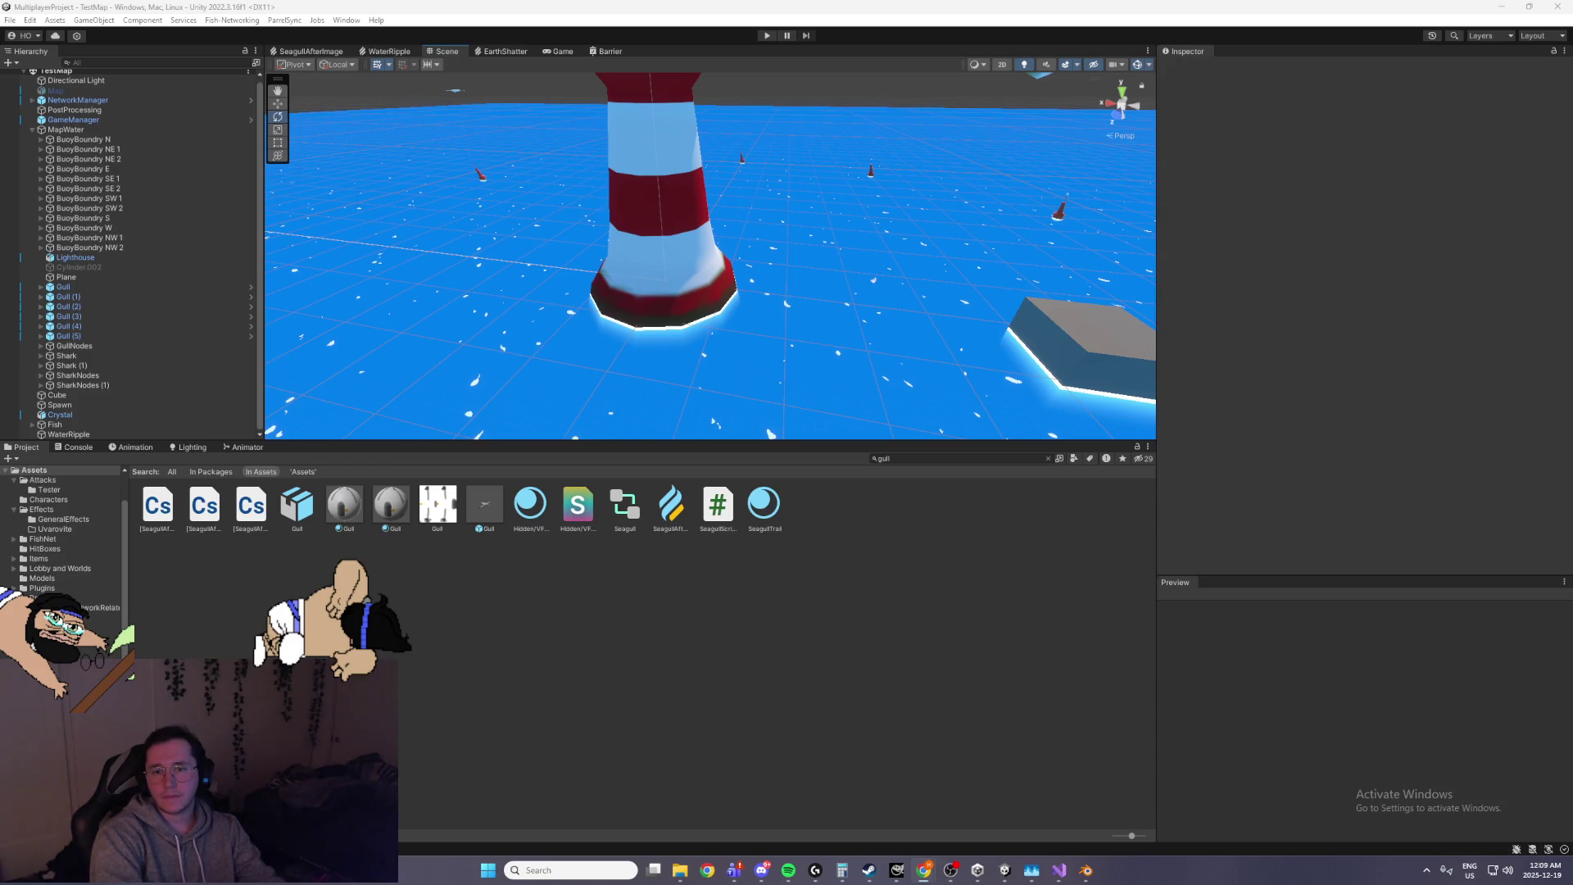
On the Steam Support page, follow the Steam Direct link for game developers
key("alt+Tab")
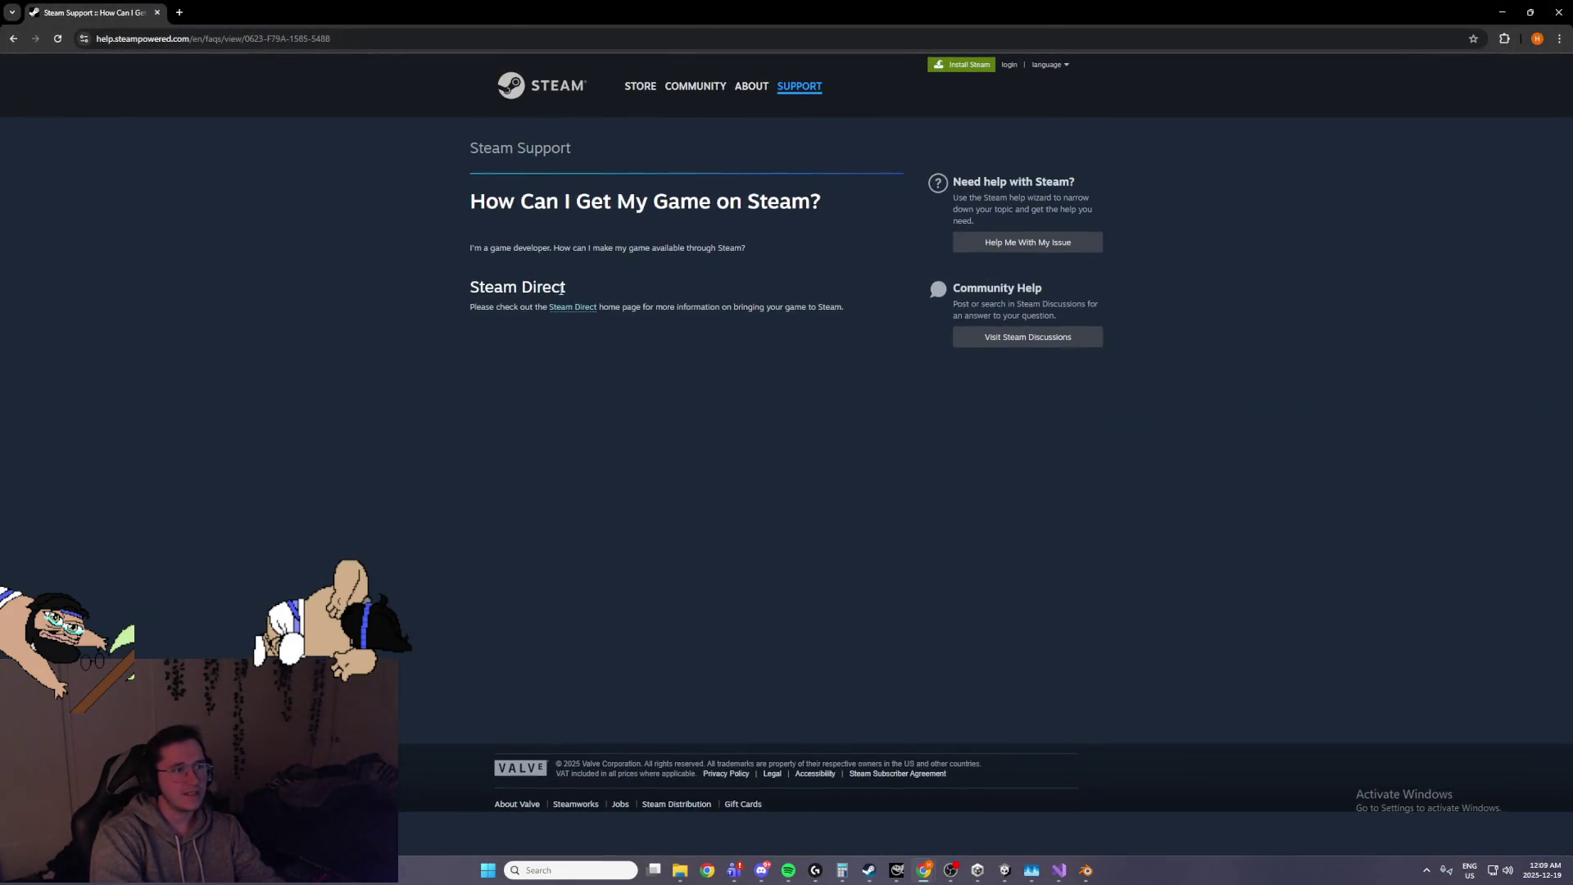
left_click_drag(475, 249, 638, 249)
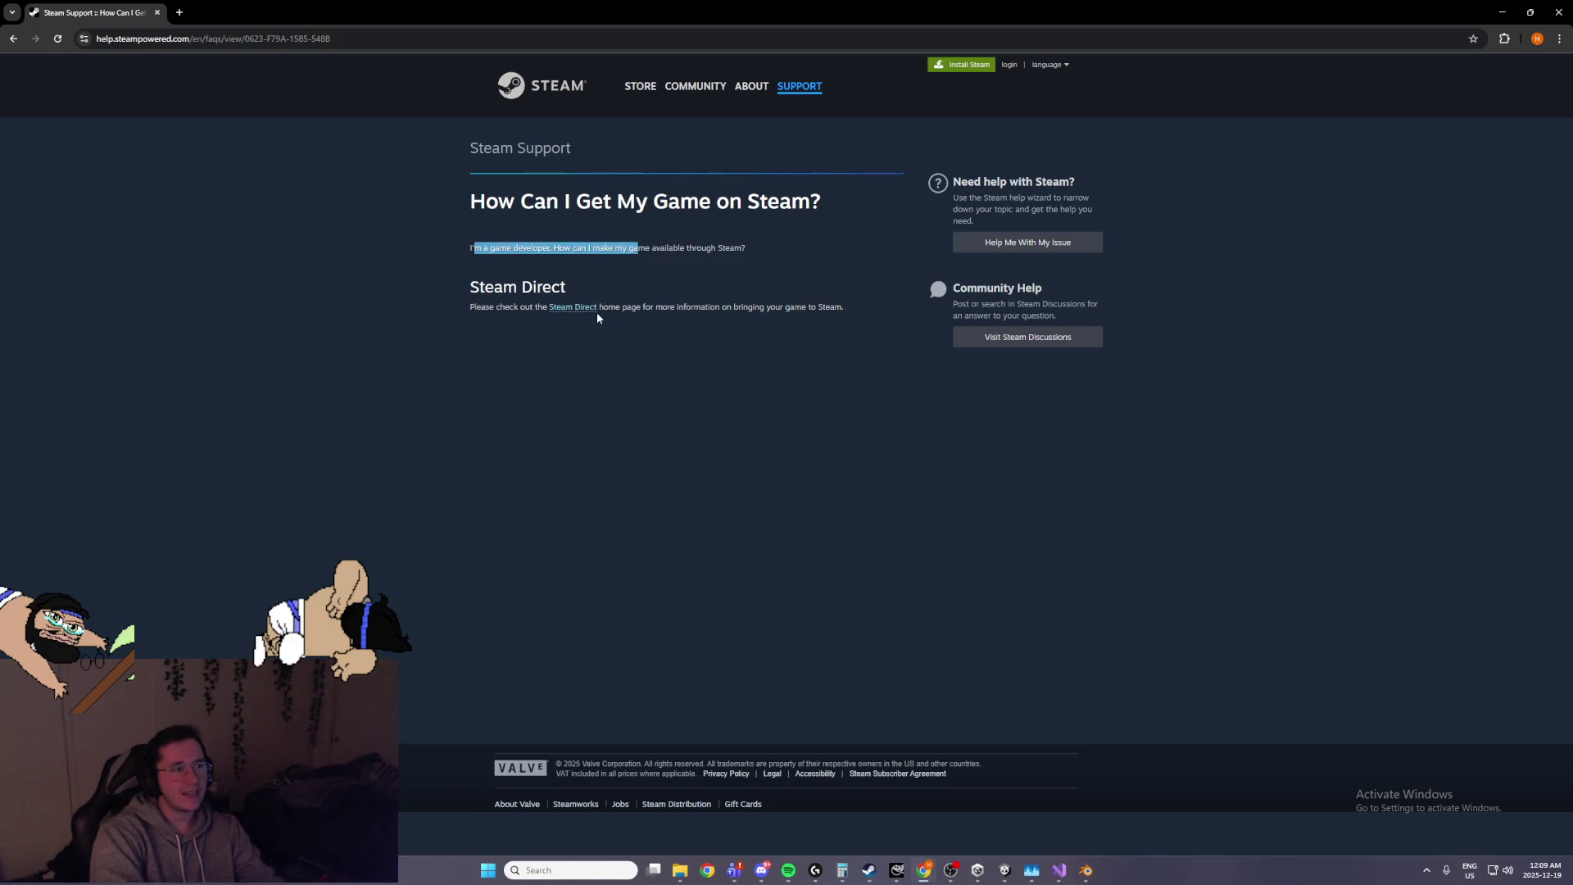
left_click(583, 310)
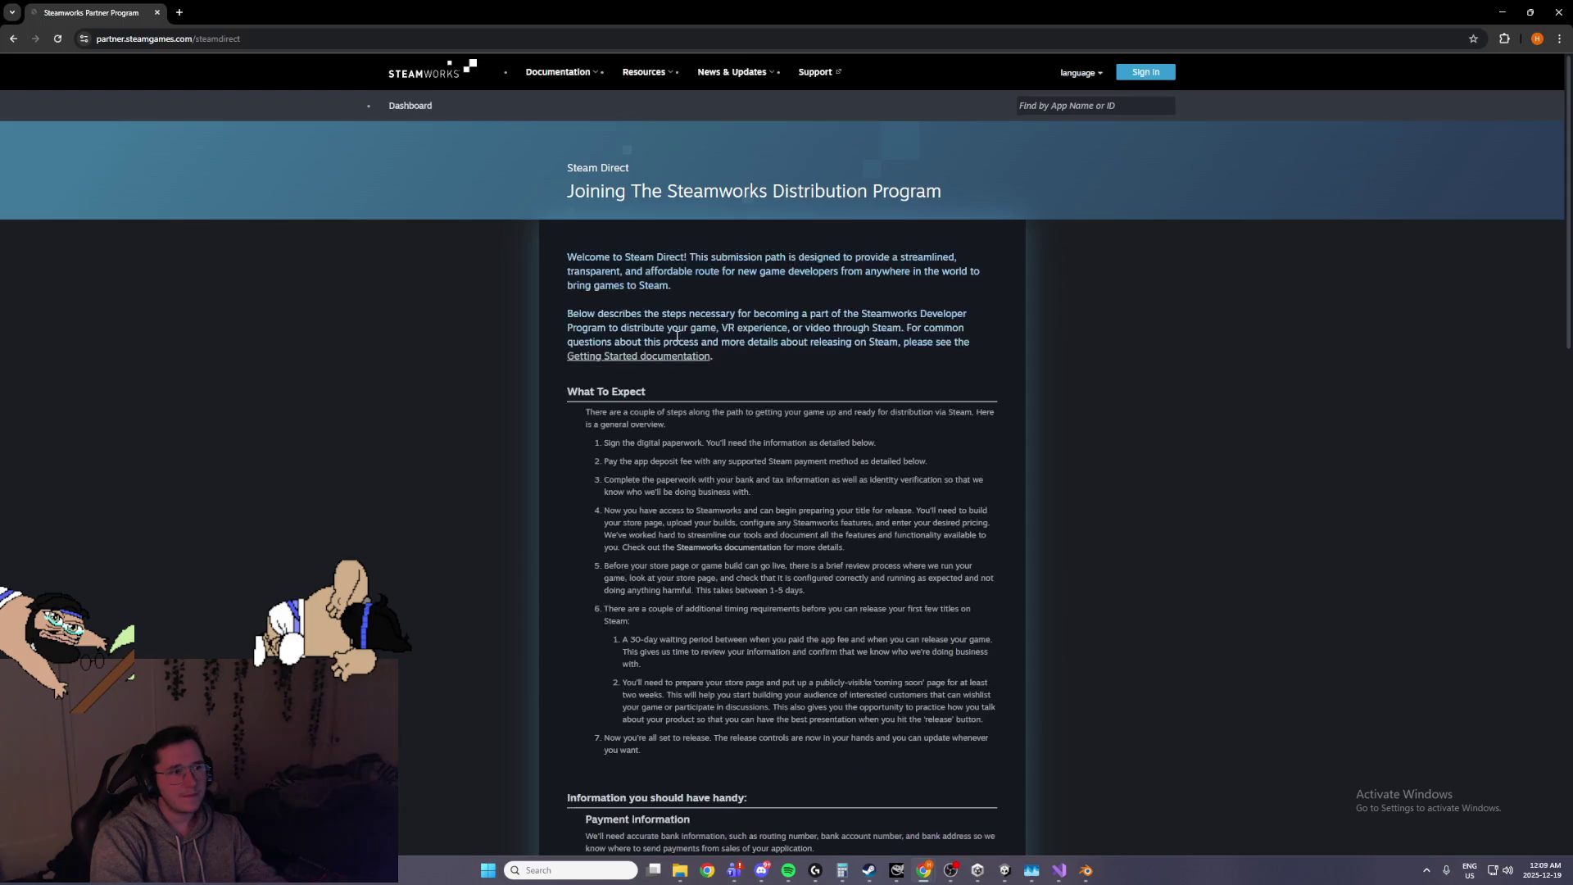
left_click_drag(623, 454, 662, 457)
mouse_move(934, 462)
left_mouse_down()
mouse_move(597, 462)
mouse_move(596, 440)
left_mouse_up()
left_click(943, 506)
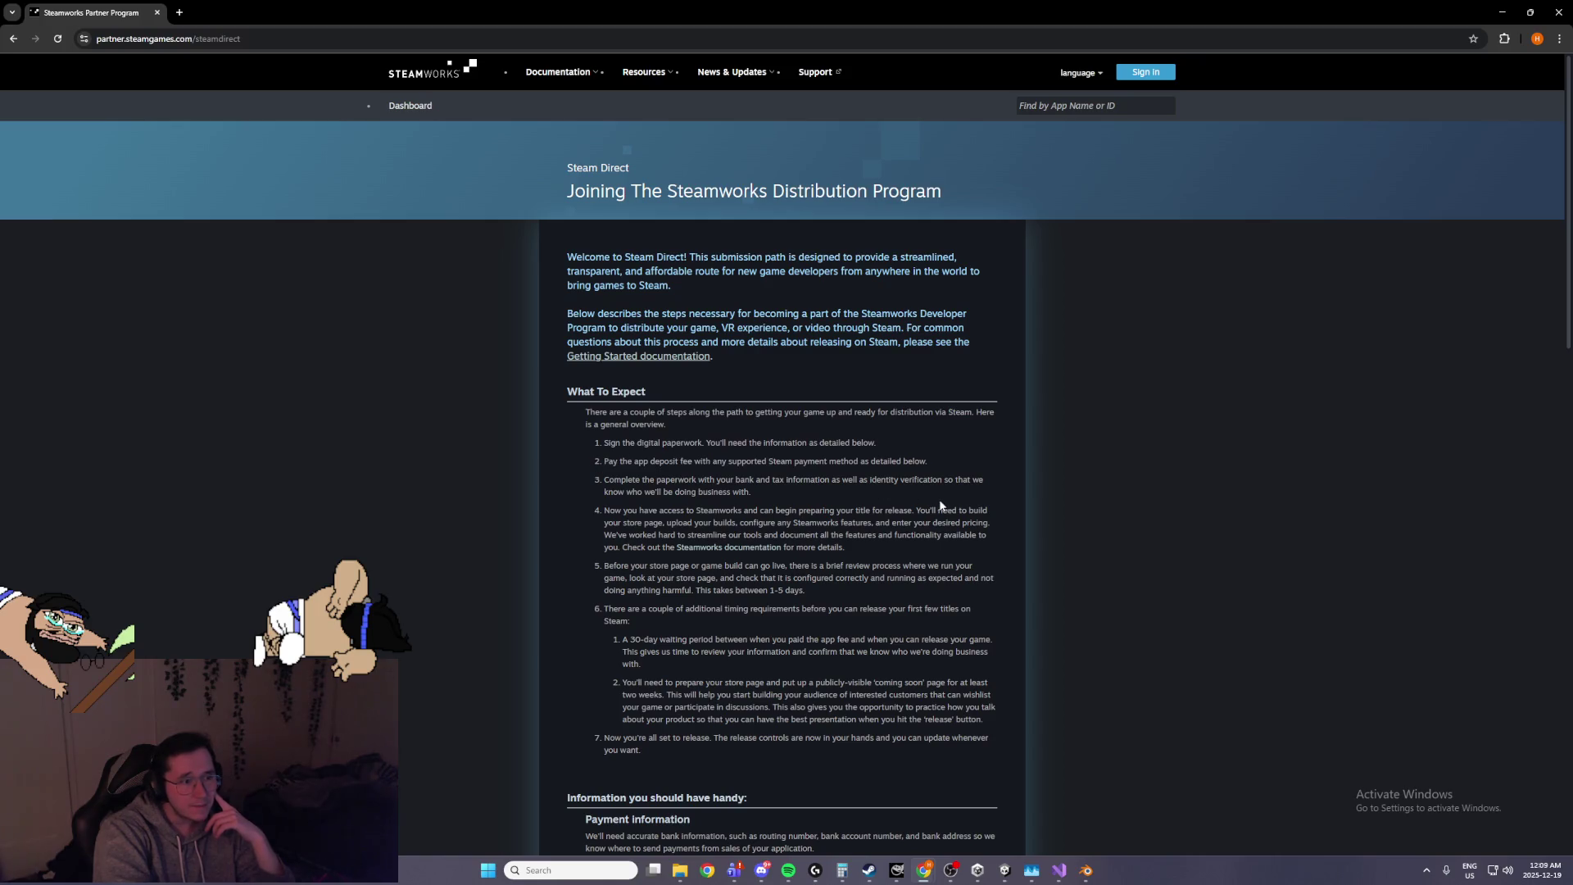
triple_click(791, 489)
left_click(808, 492)
left_click_drag(728, 491, 659, 491)
left_click(801, 508)
left_click_drag(877, 549, 787, 535)
left_click(787, 537)
scroll(744, 484, "down", 2)
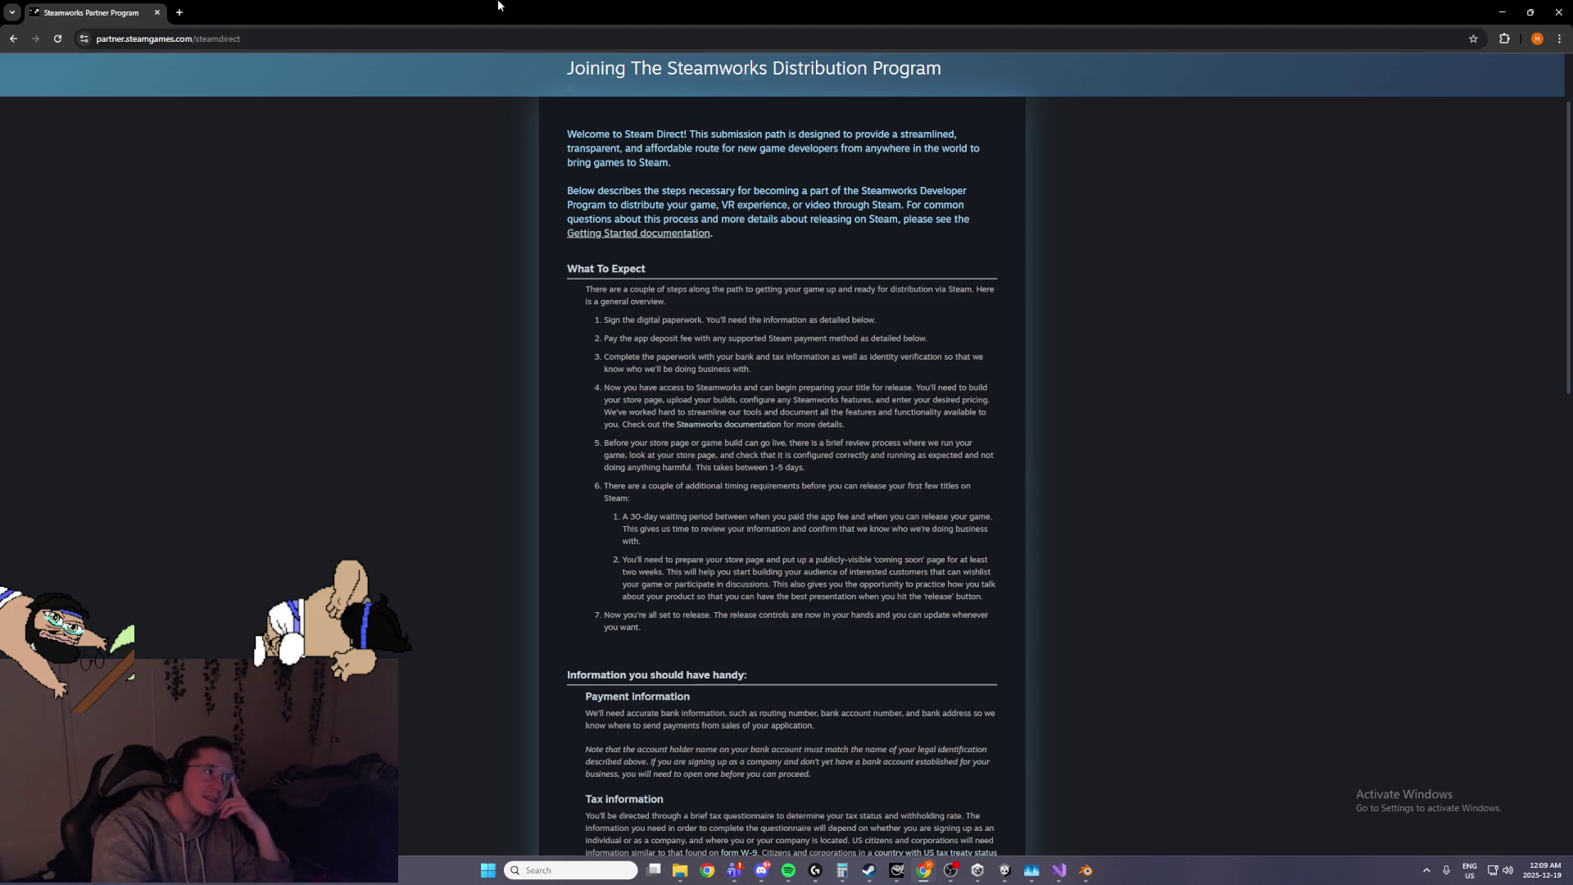
mouse_move(497, 5)
left_mouse_down()
mouse_move(901, 305)
mouse_move(1557, 4)
mouse_move(787, 1)
left_mouse_up()
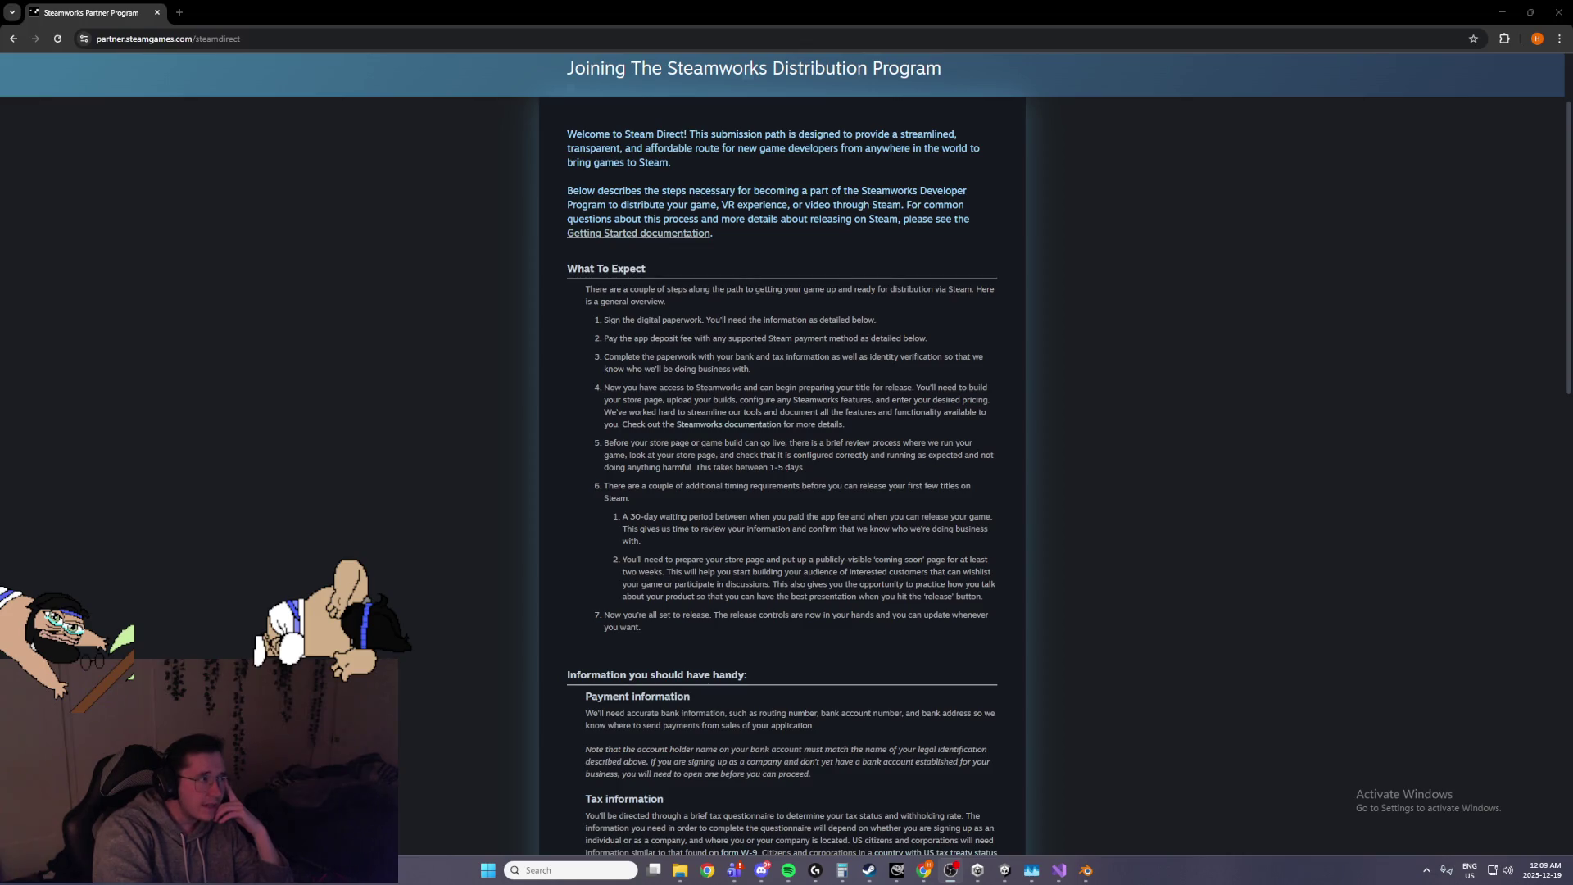
scroll(606, 636, "down", 1)
scroll(607, 636, "down", 4)
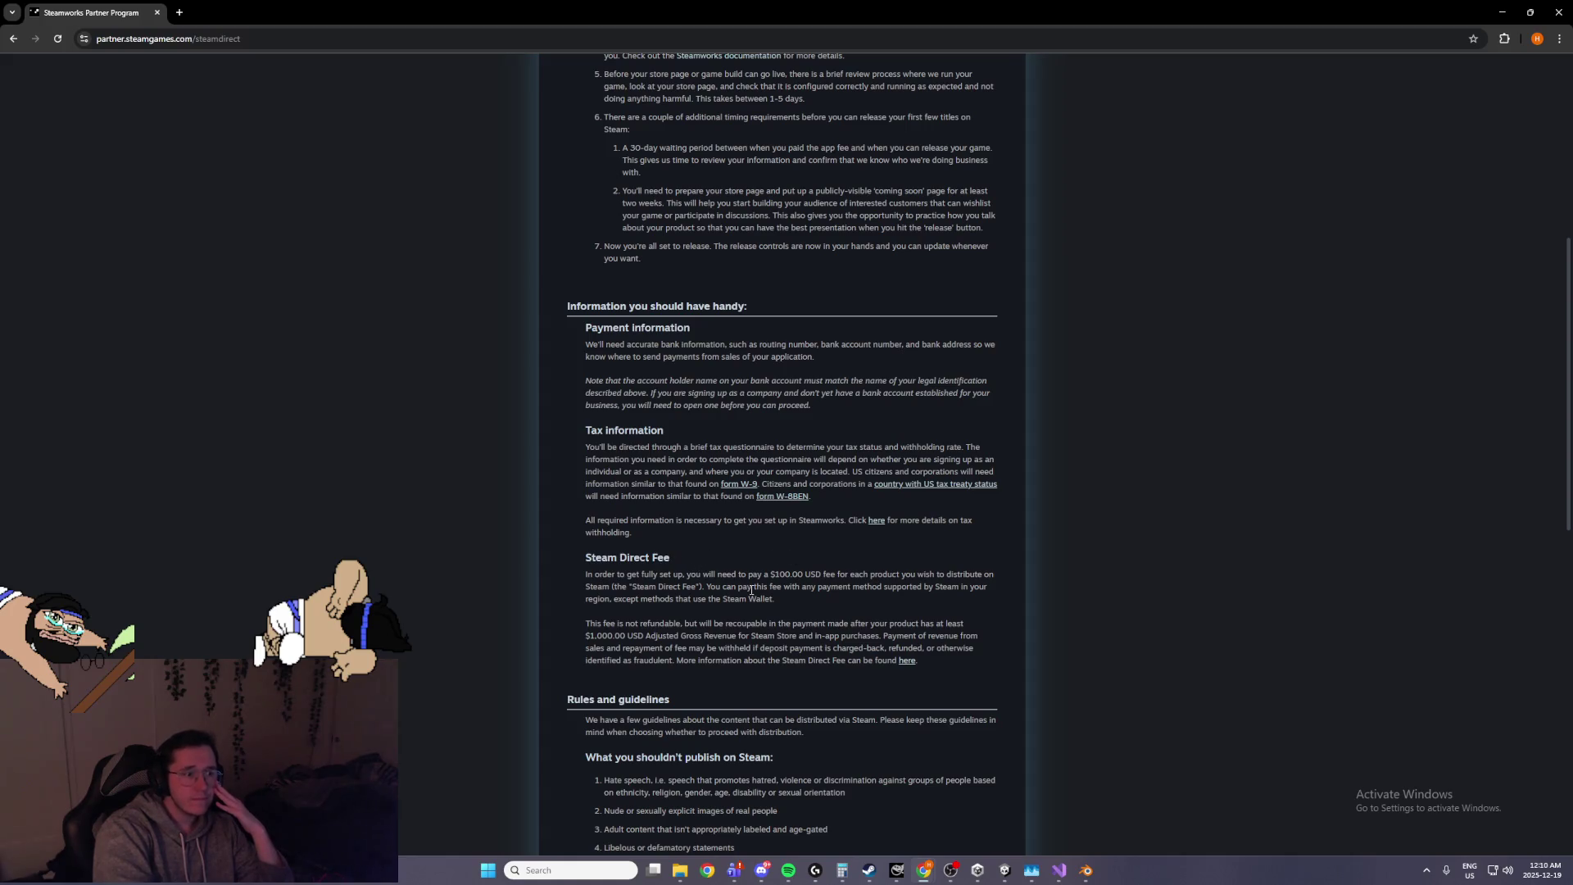
mouse_move(770, 599)
left_mouse_down()
mouse_move(537, 592)
mouse_move(574, 574)
left_mouse_up()
left_click(838, 603)
scroll(847, 615, "down", 1)
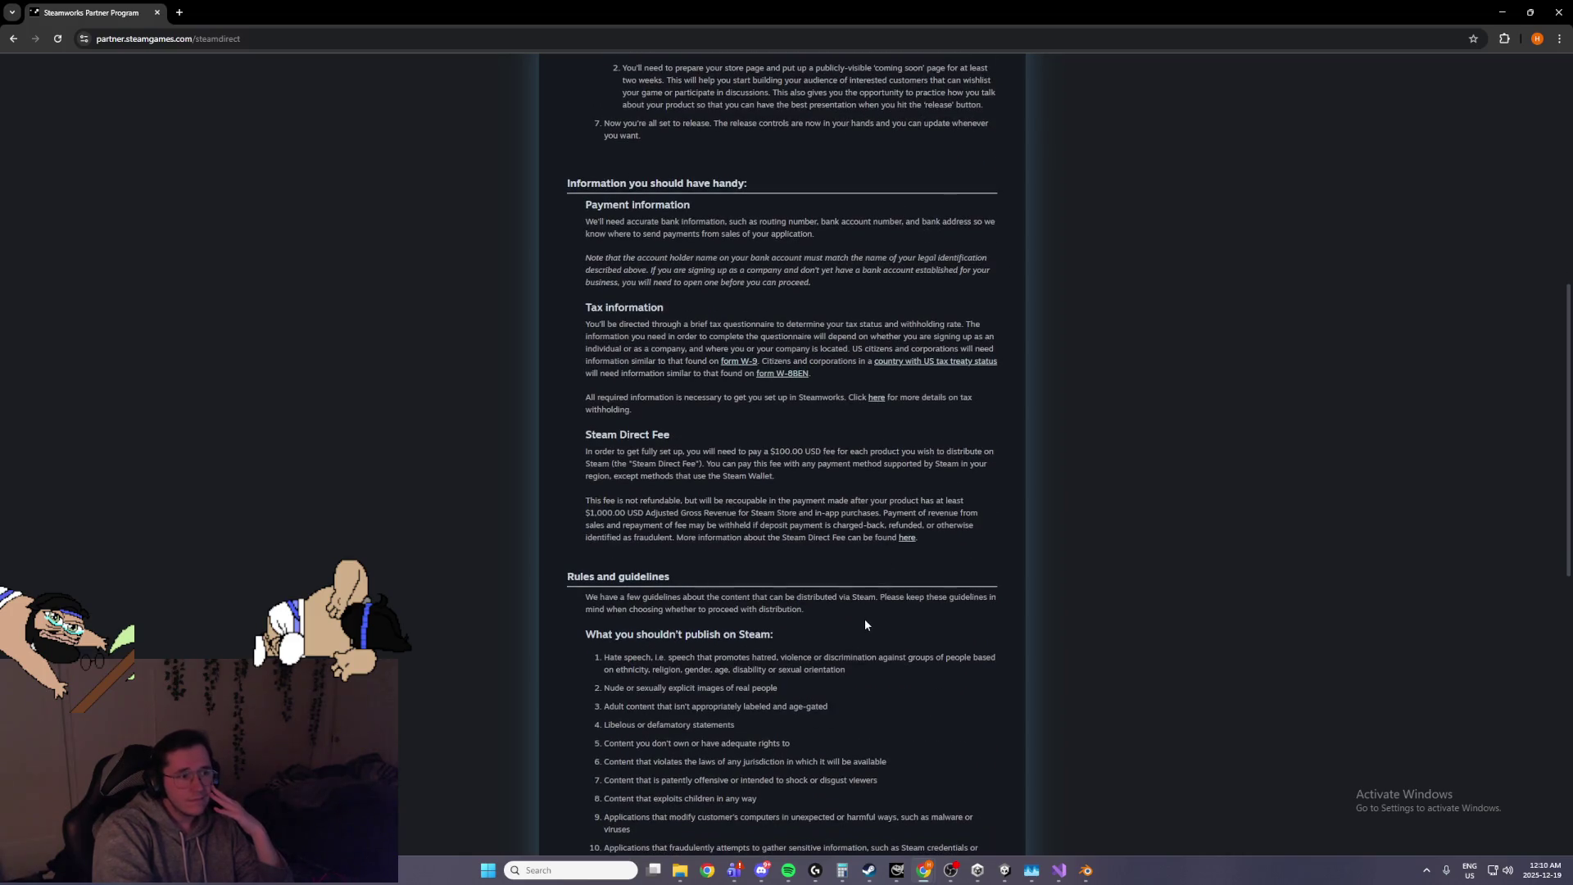
scroll(909, 659, "down", 3)
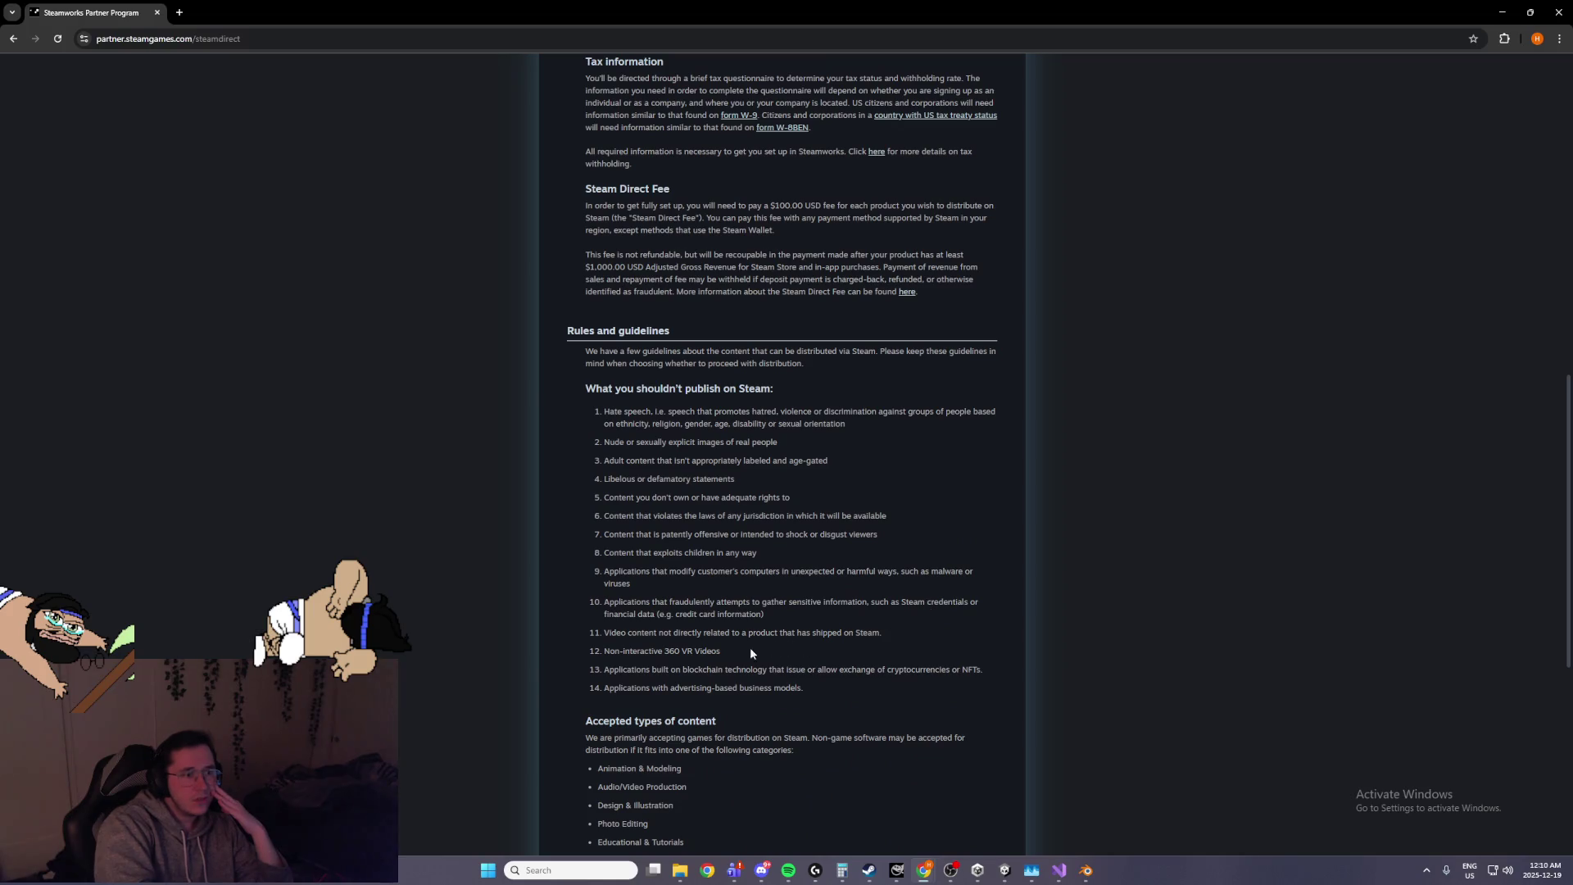
left_click_drag(756, 649, 602, 651)
left_click(830, 649)
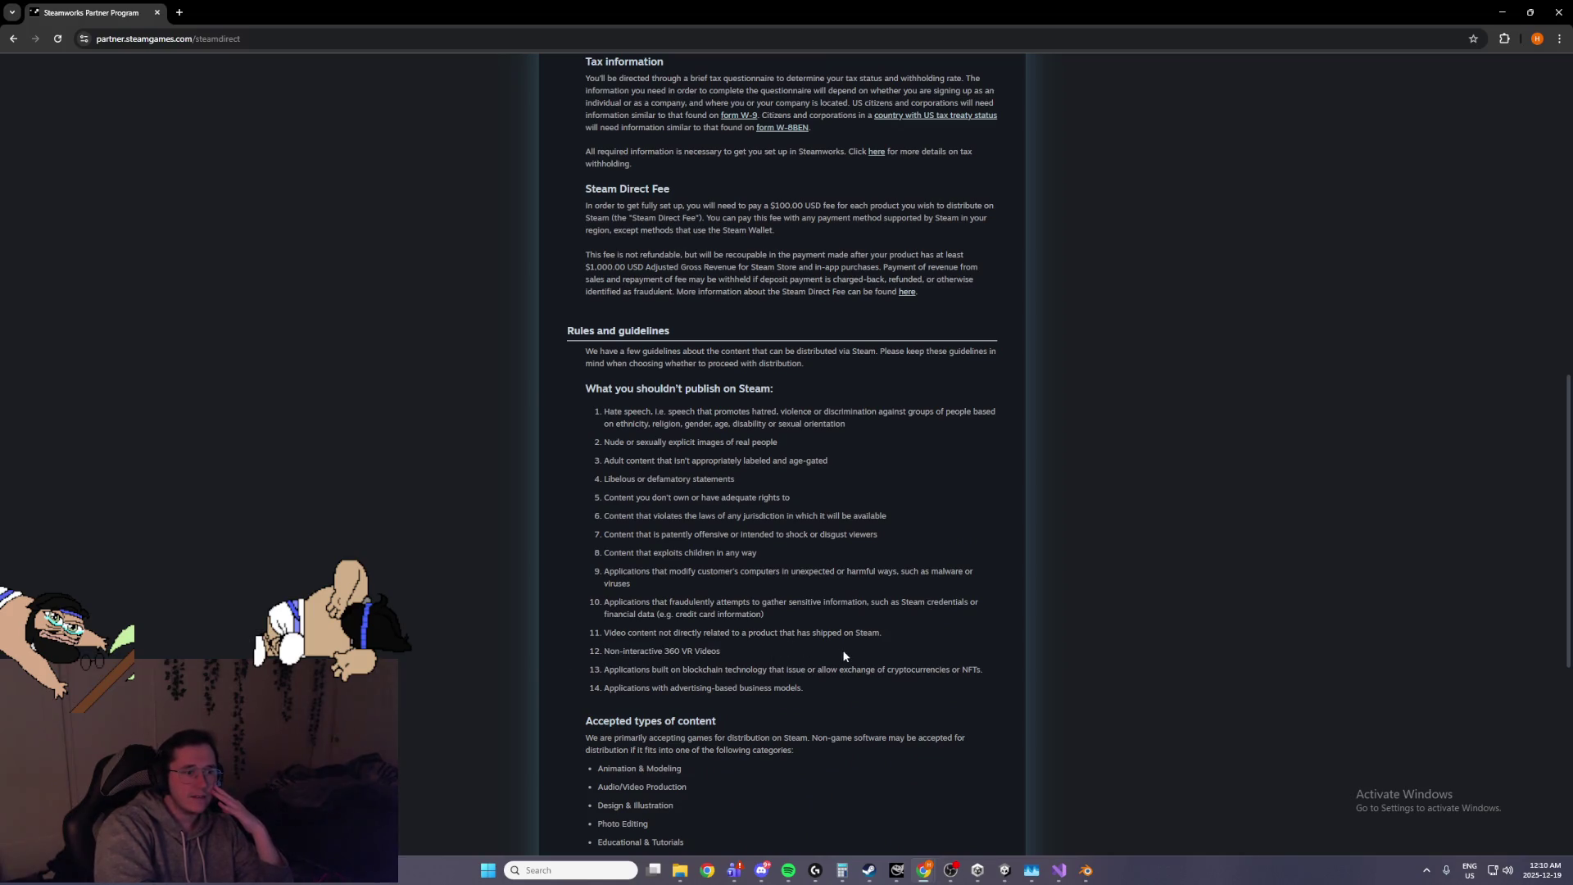
scroll(844, 655, "down", 1)
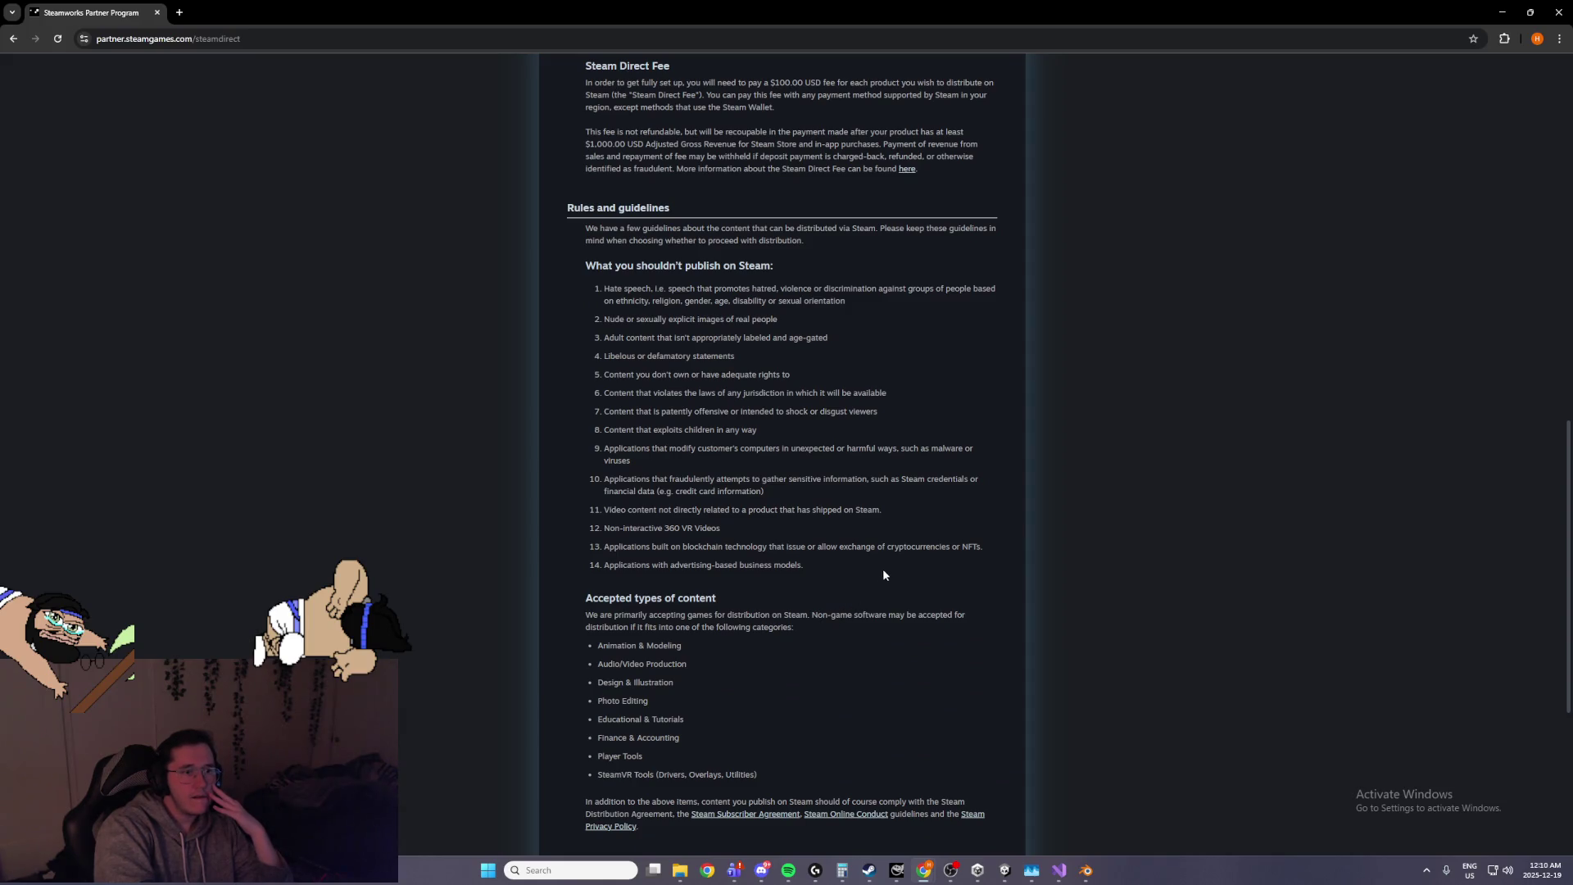
Read Steam Direct rules 11–14 on cryptocurrency, blockchain and advertising-based business models
mouse_move(876, 547)
left_mouse_down()
mouse_move(928, 547)
mouse_move(579, 541)
left_mouse_up()
left_click(929, 546)
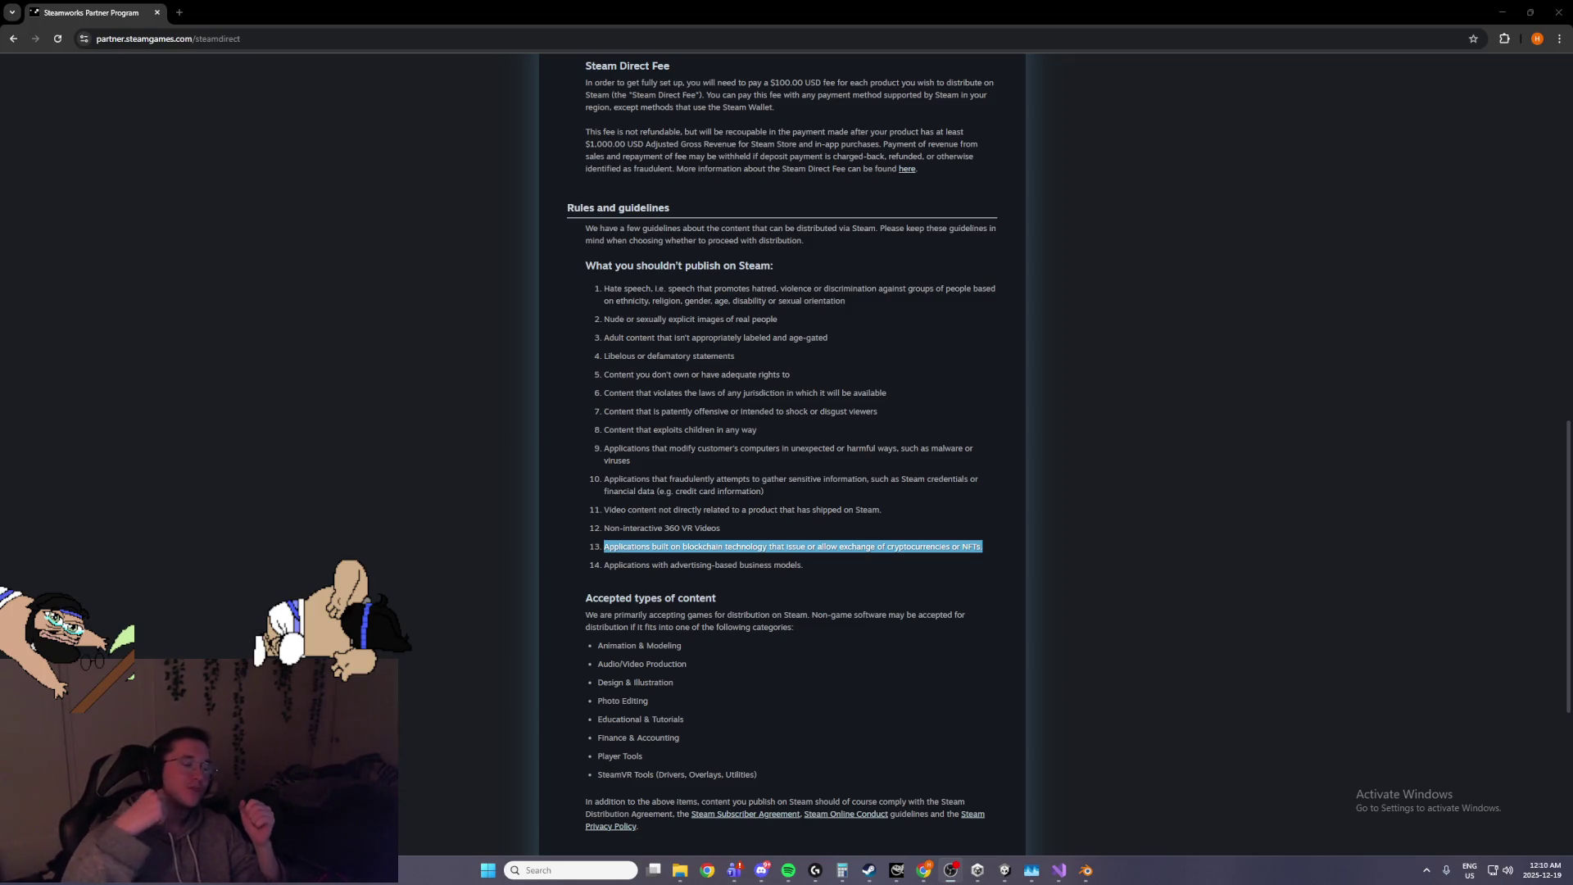
left_click(306, 271)
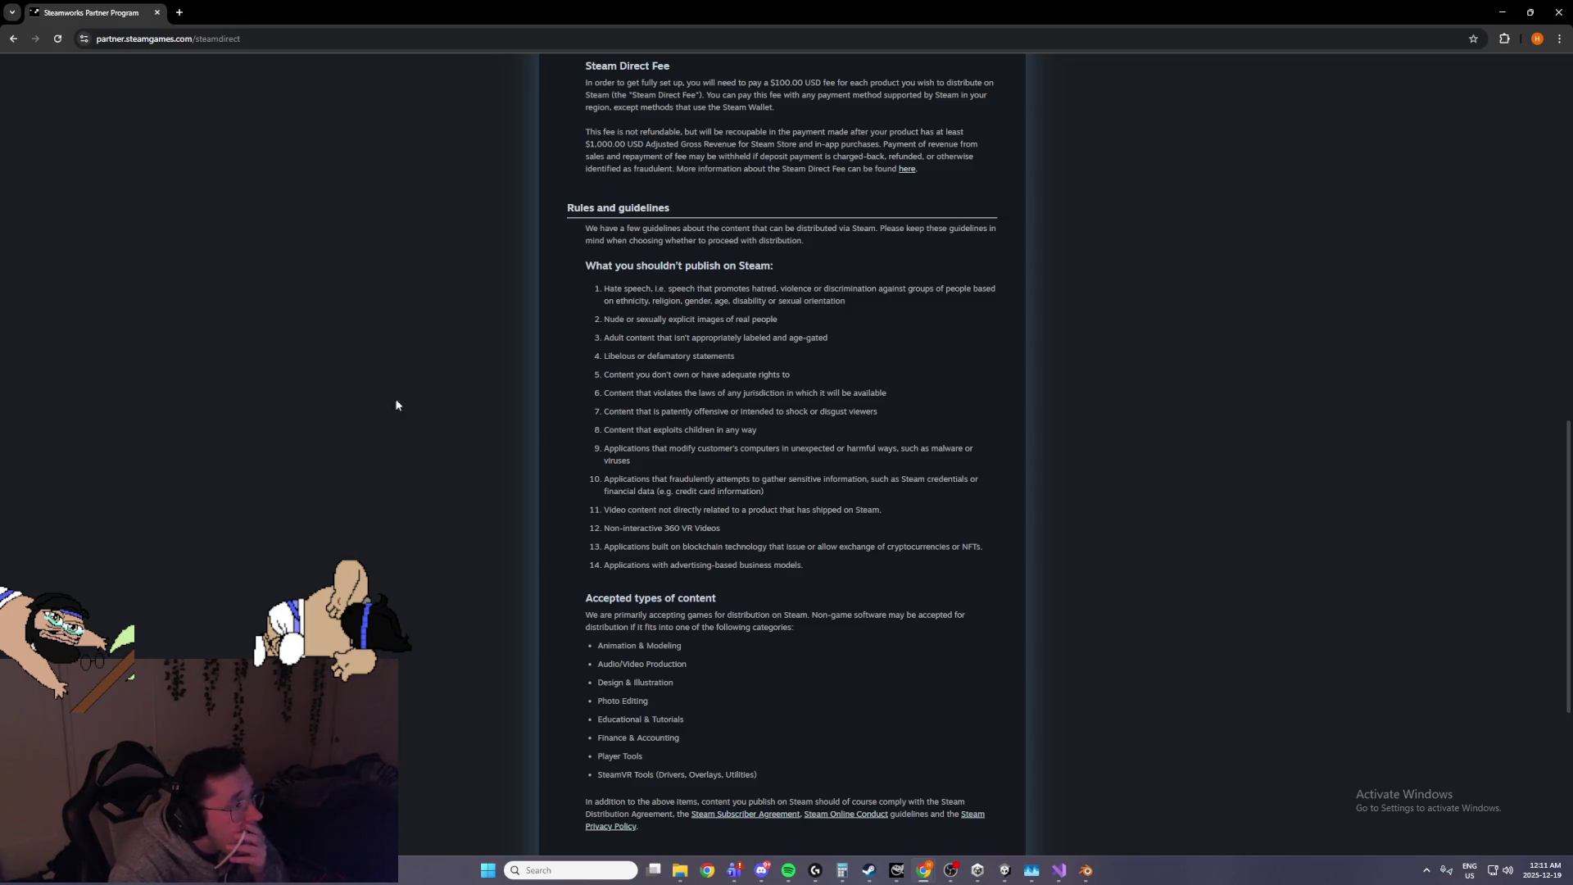
left_click_drag(821, 577, 678, 546)
left_click(852, 574)
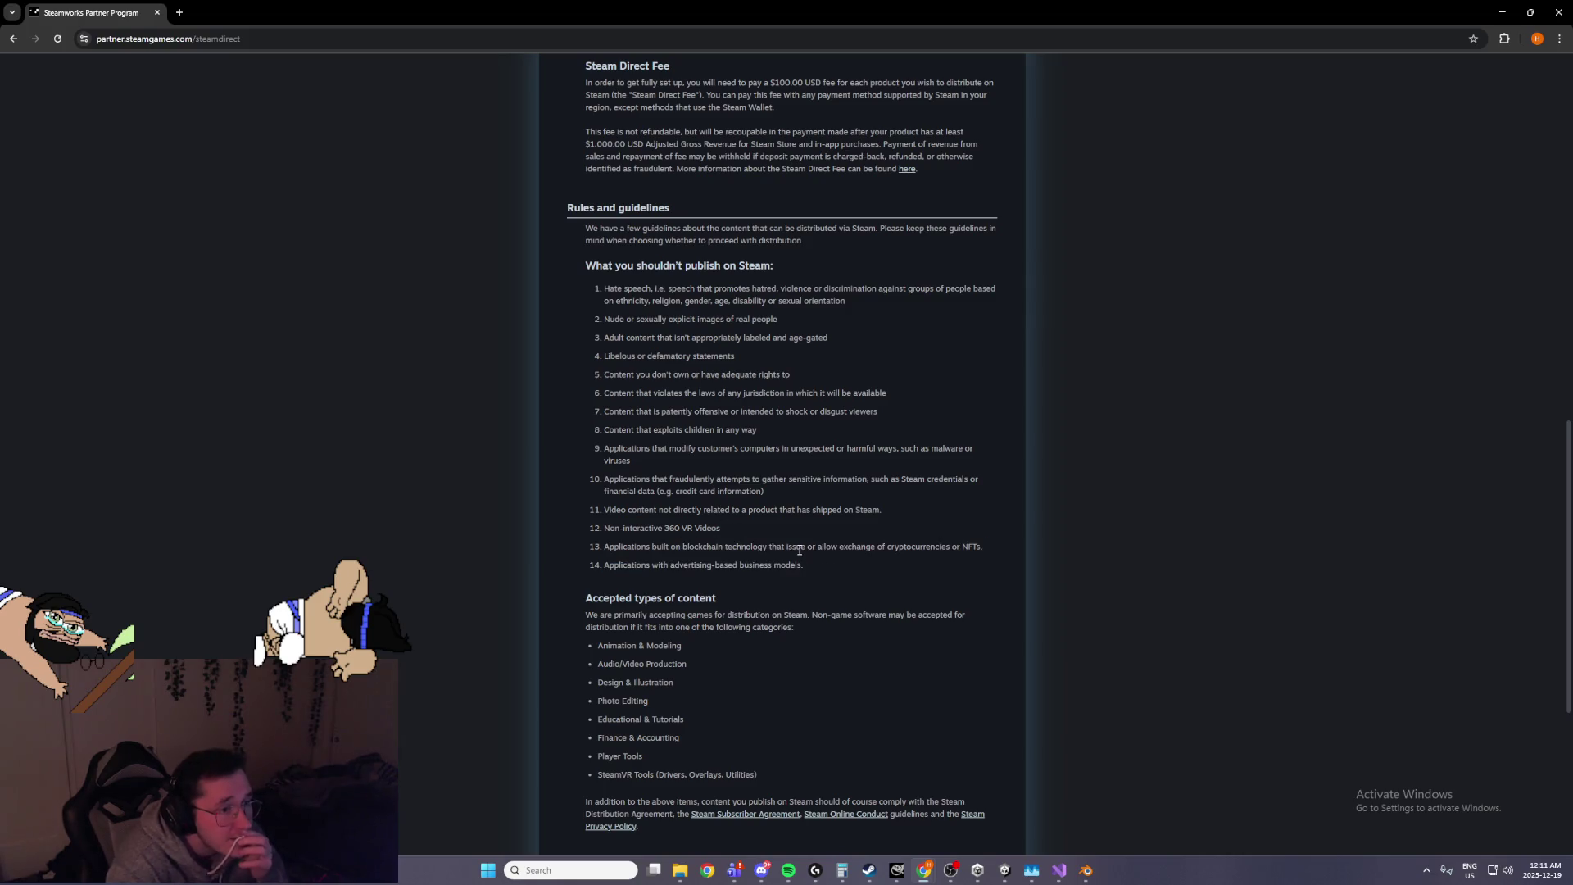
left_click_drag(804, 566, 687, 563)
left_click(829, 514)
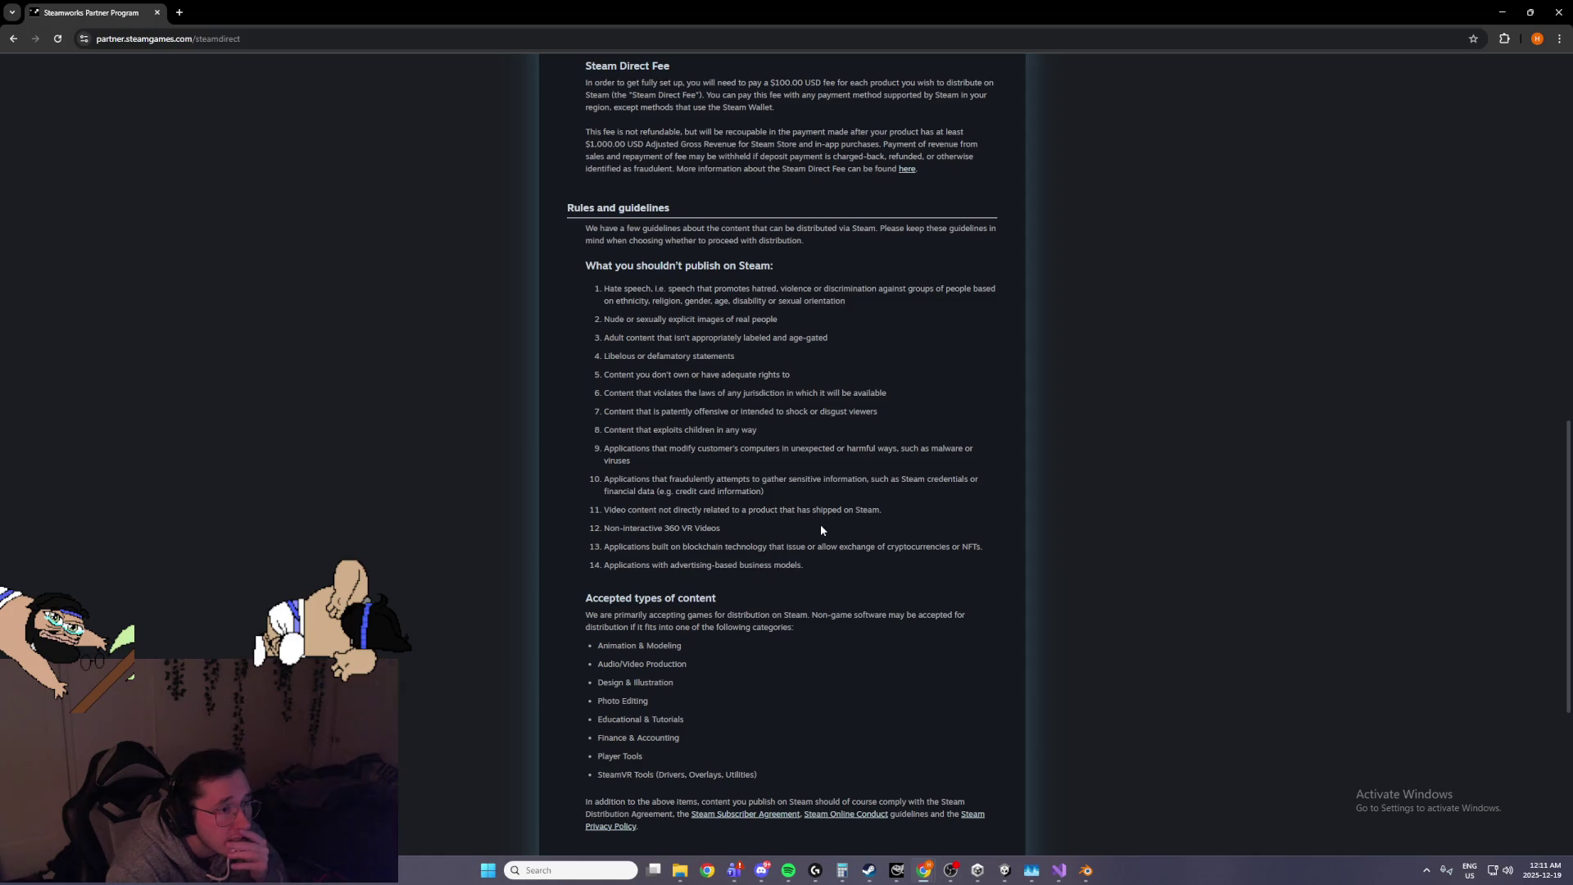
mouse_move(823, 573)
left_mouse_down()
mouse_move(657, 566)
mouse_move(683, 565)
left_mouse_up()
left_click(769, 434)
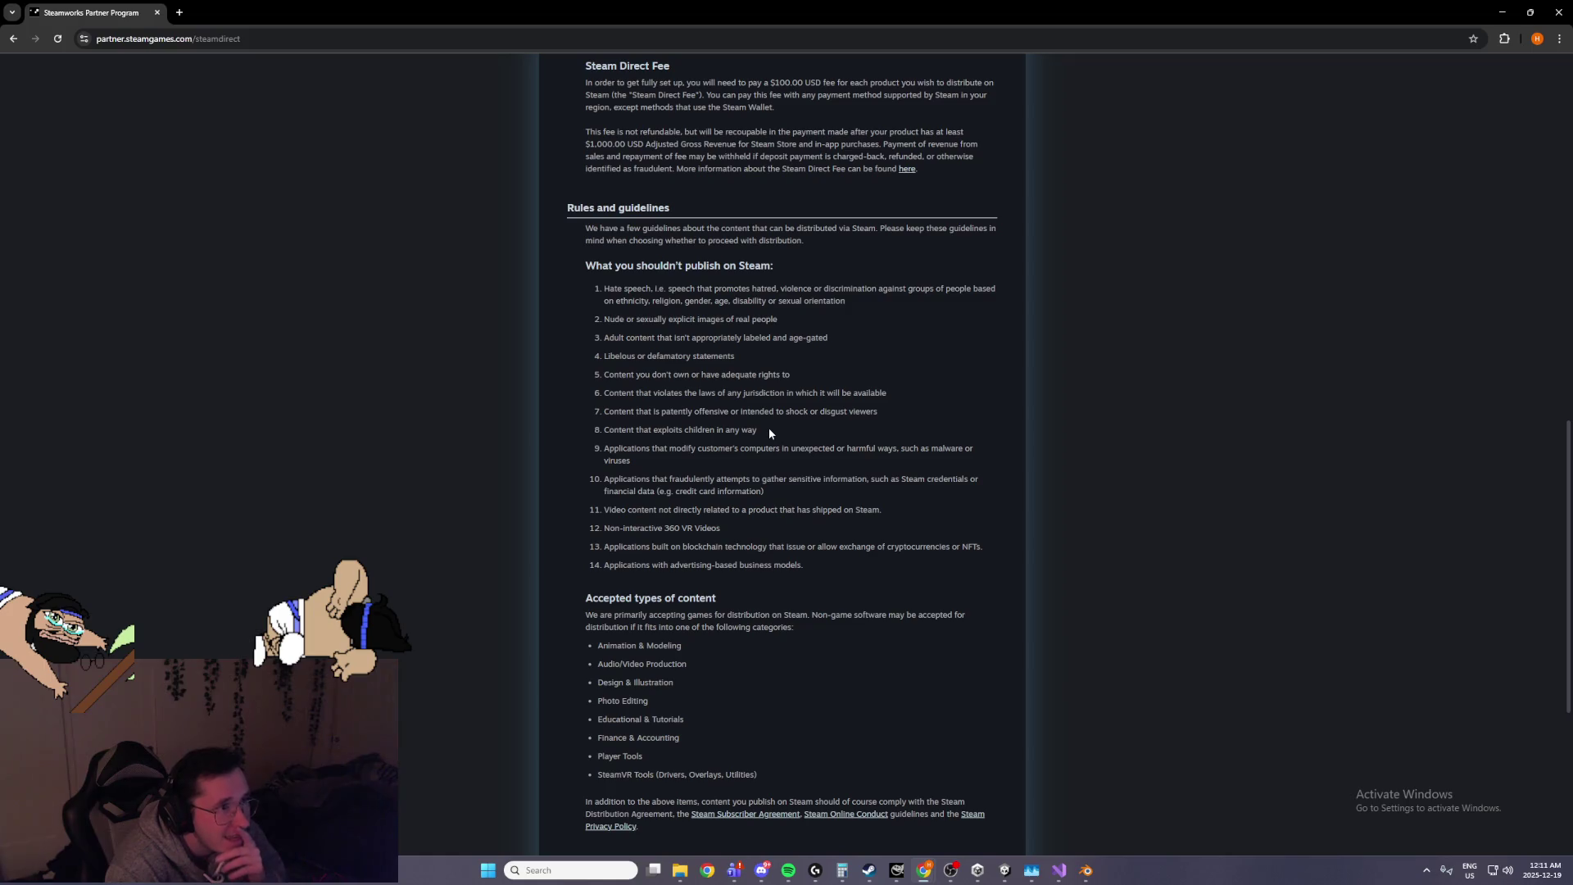
left_click_drag(907, 516, 795, 514)
left_click(795, 515)
left_click_drag(968, 499, 774, 508)
left_click(774, 508)
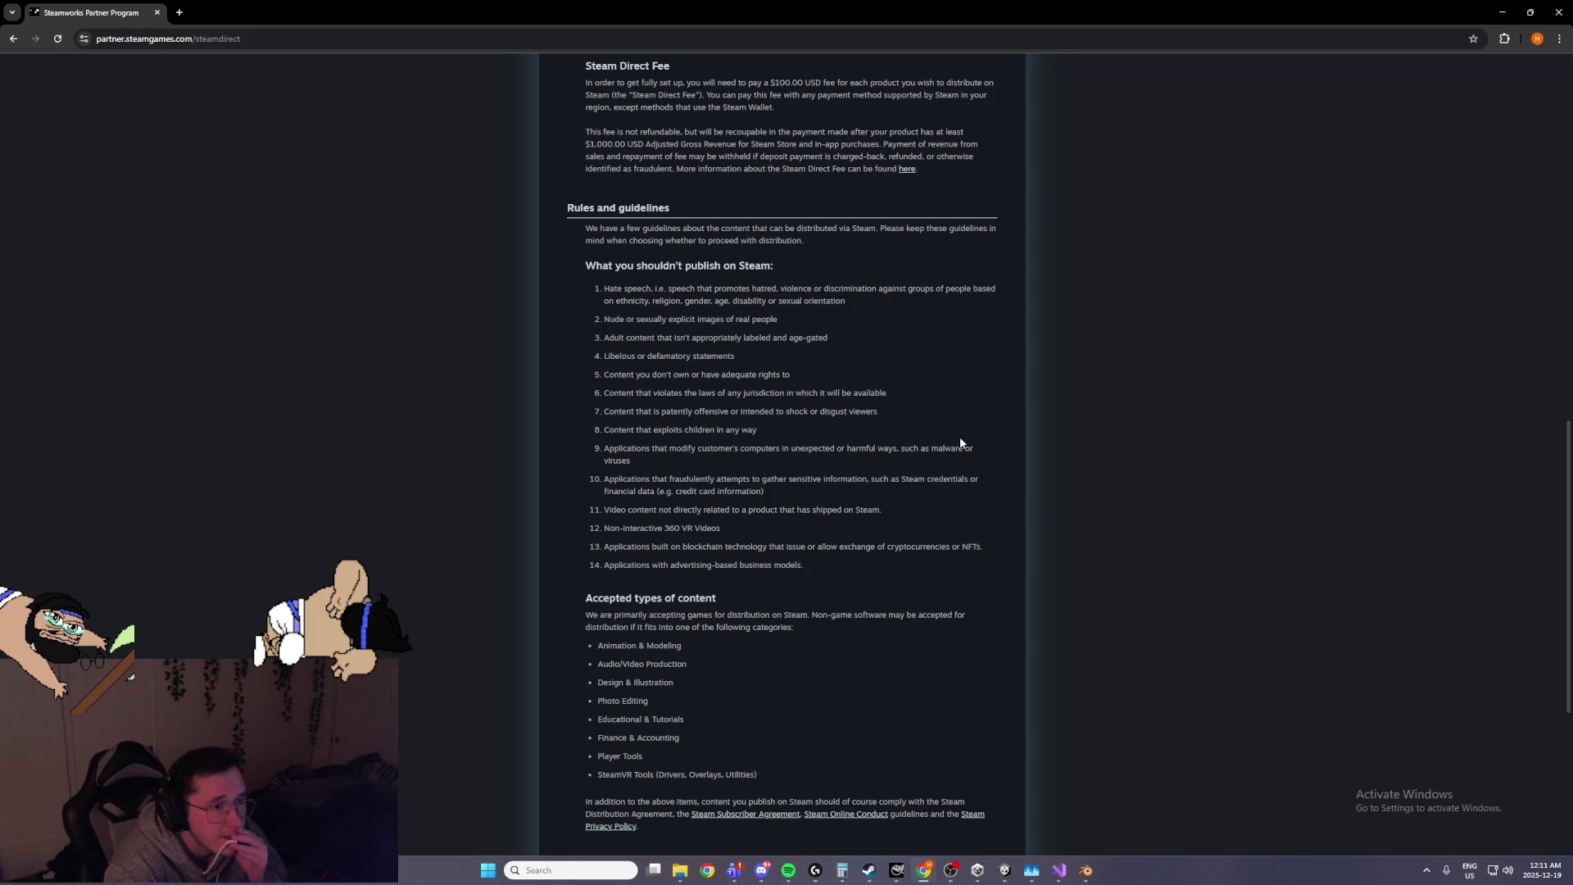
Read rules 6–10 covering unexpected behavior, sensitive information gathering and offensive content
double_click(793, 451)
left_click_drag(799, 490, 667, 479)
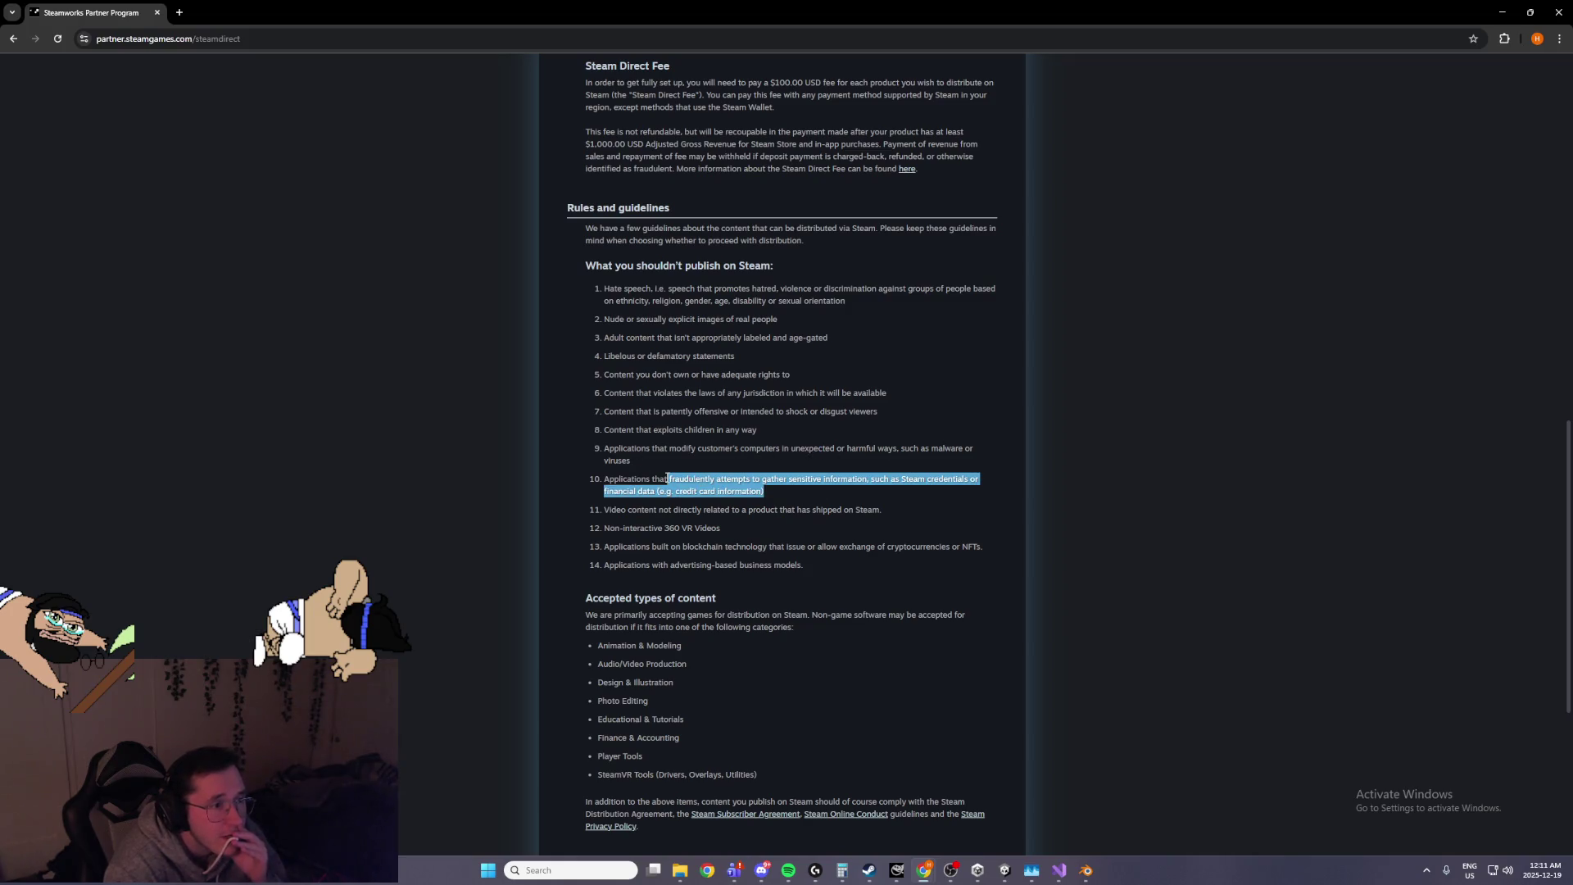
left_click(801, 497)
left_click_drag(819, 432, 642, 432)
left_click(815, 416)
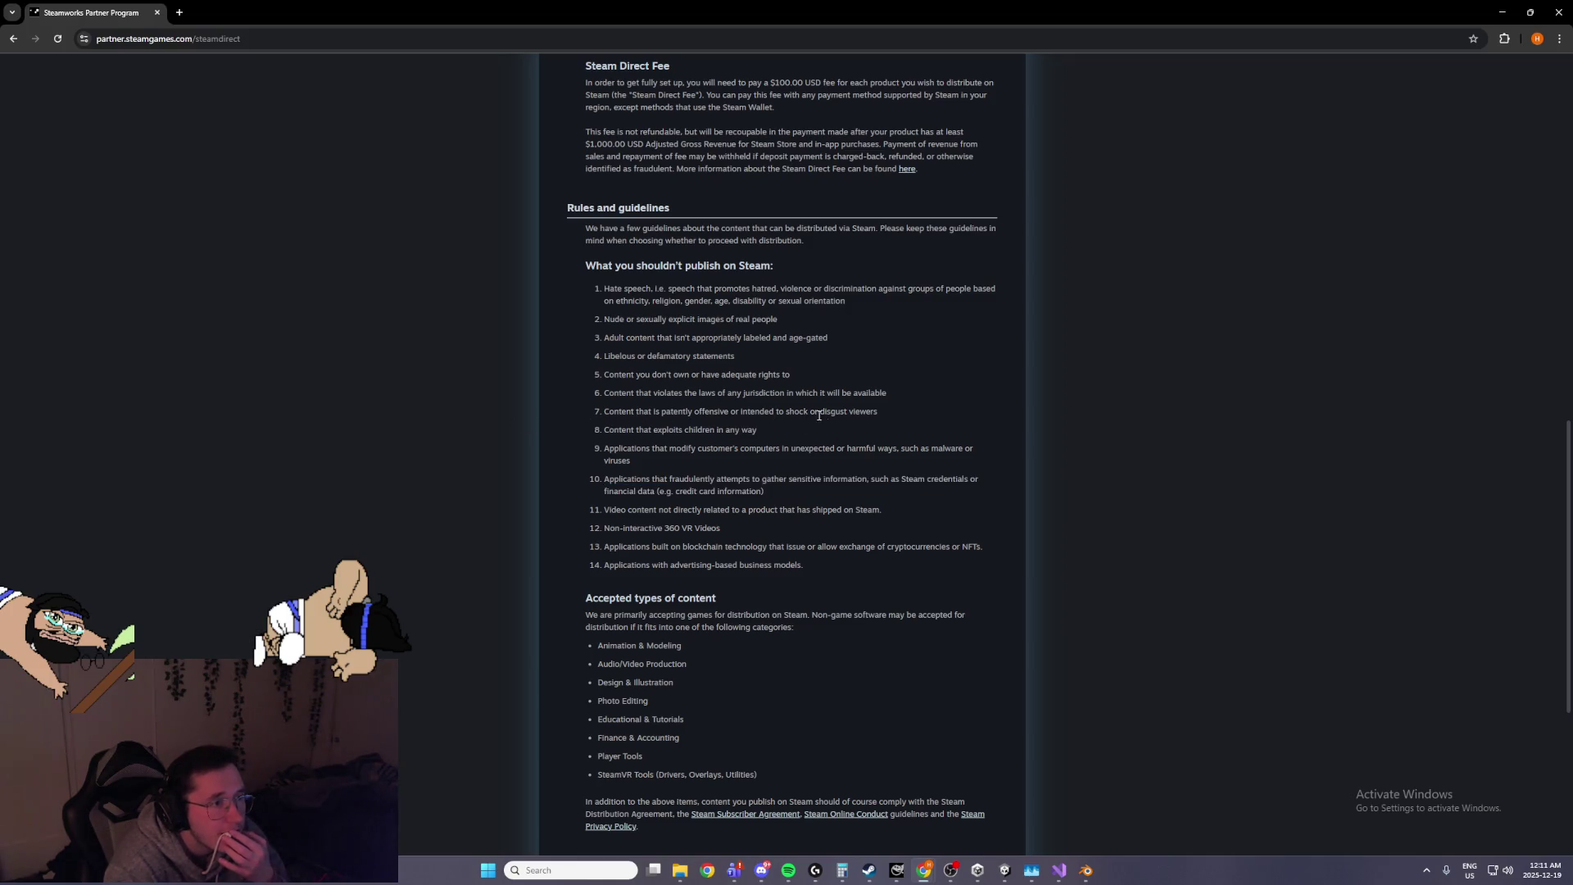
triple_click(777, 429)
left_click_drag(879, 411, 605, 411)
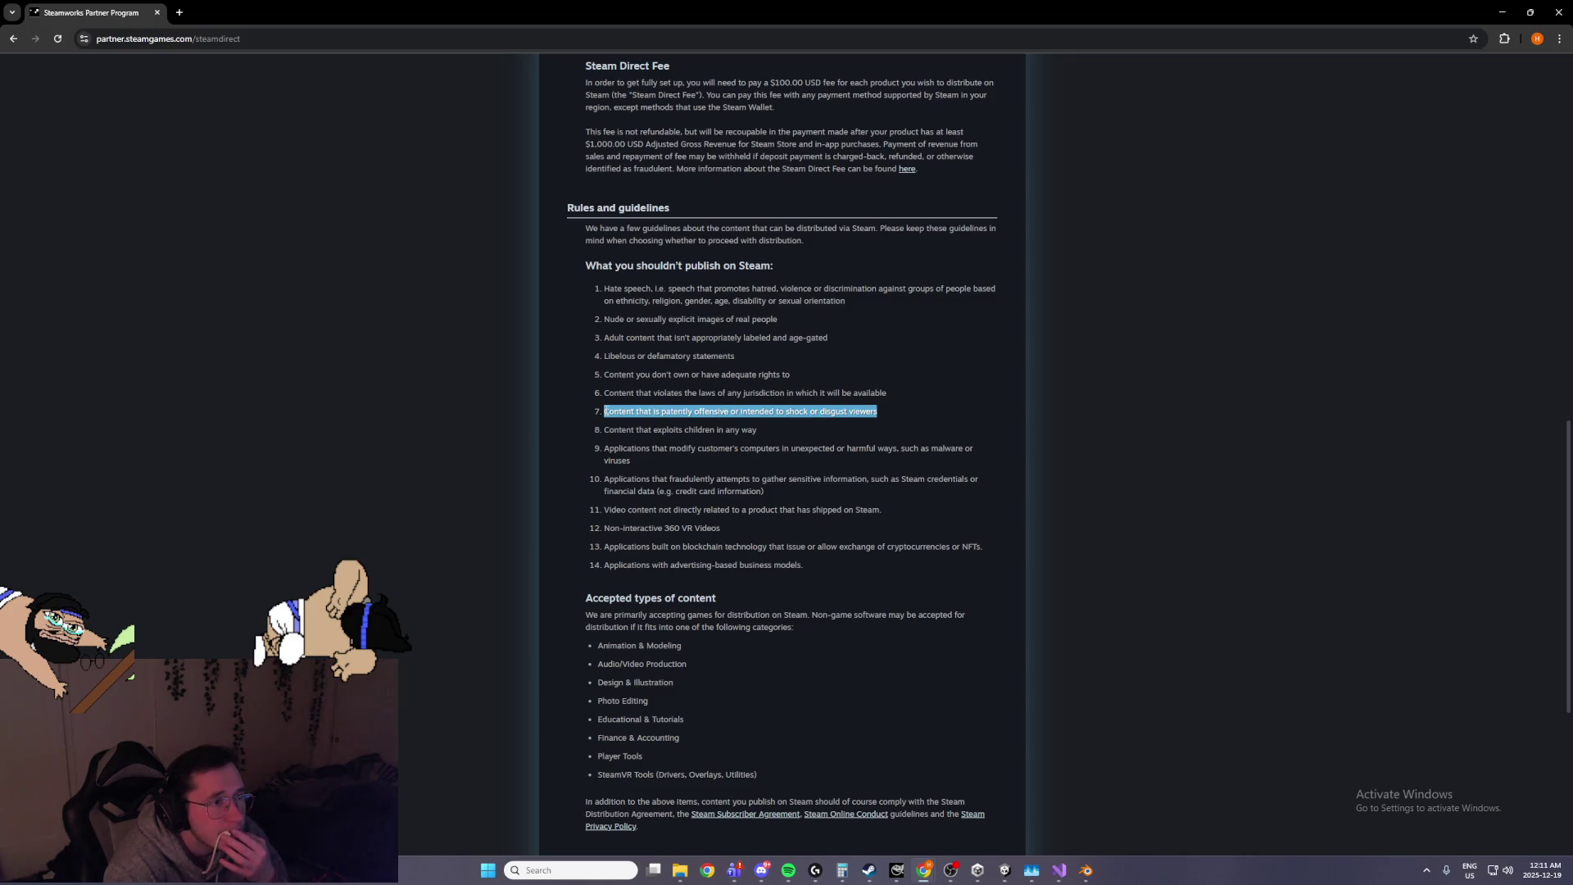
mouse_move(887, 394)
left_mouse_down()
mouse_move(753, 392)
mouse_move(881, 411)
left_mouse_up()
left_click(893, 411)
Scroll down to the accepted content categories, then switch back to the Unity editor
scroll(881, 480, "down", 2)
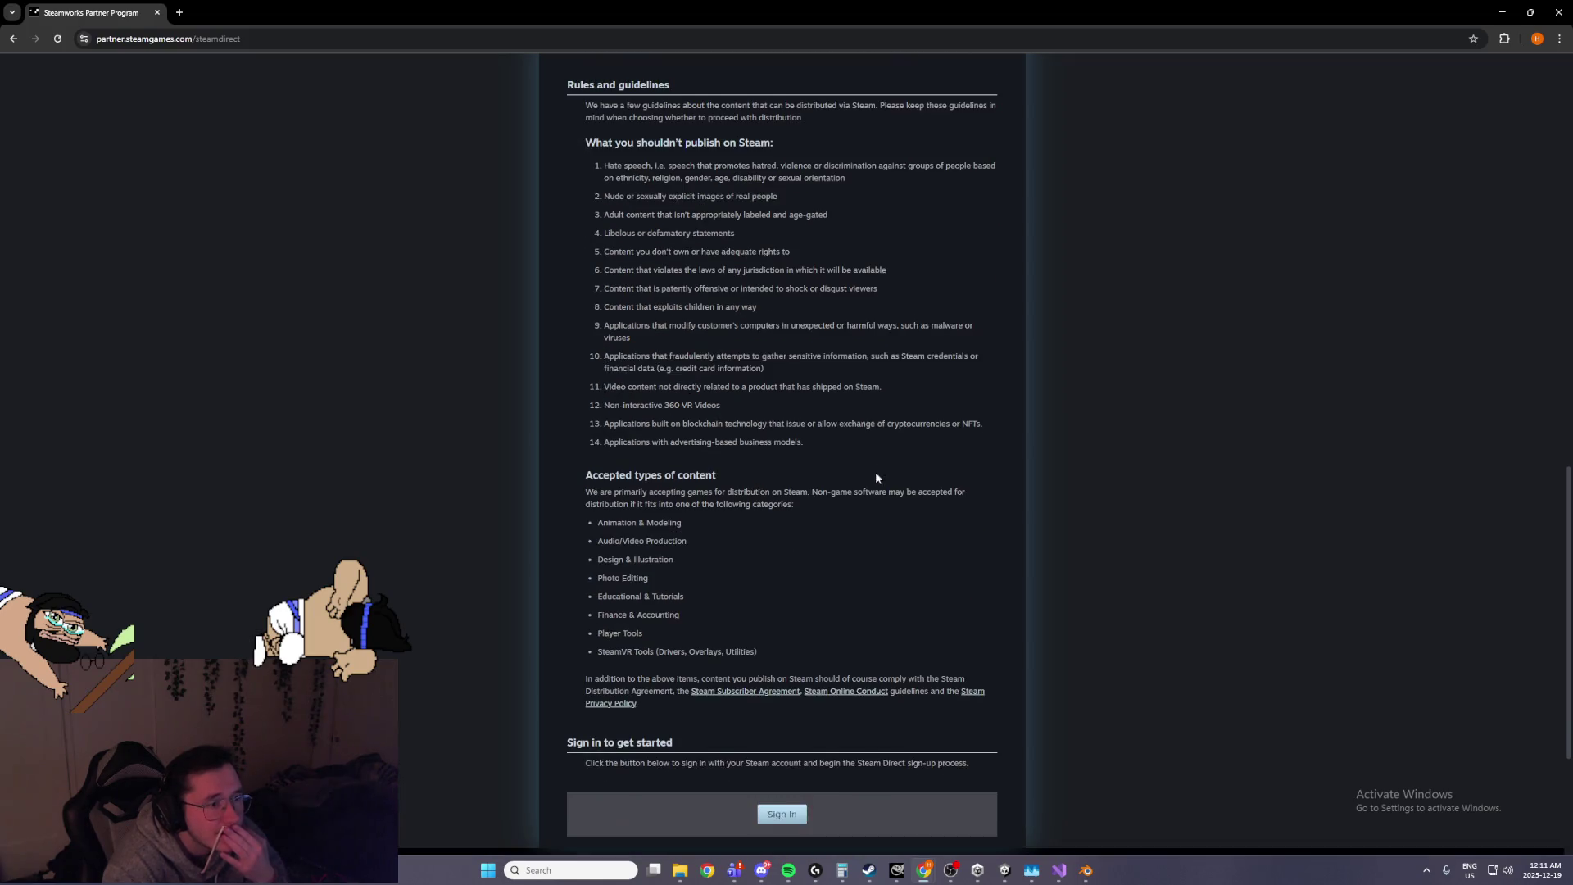
scroll(878, 481, "down", 1)
left_click_drag(688, 466, 613, 437)
left_click(737, 460)
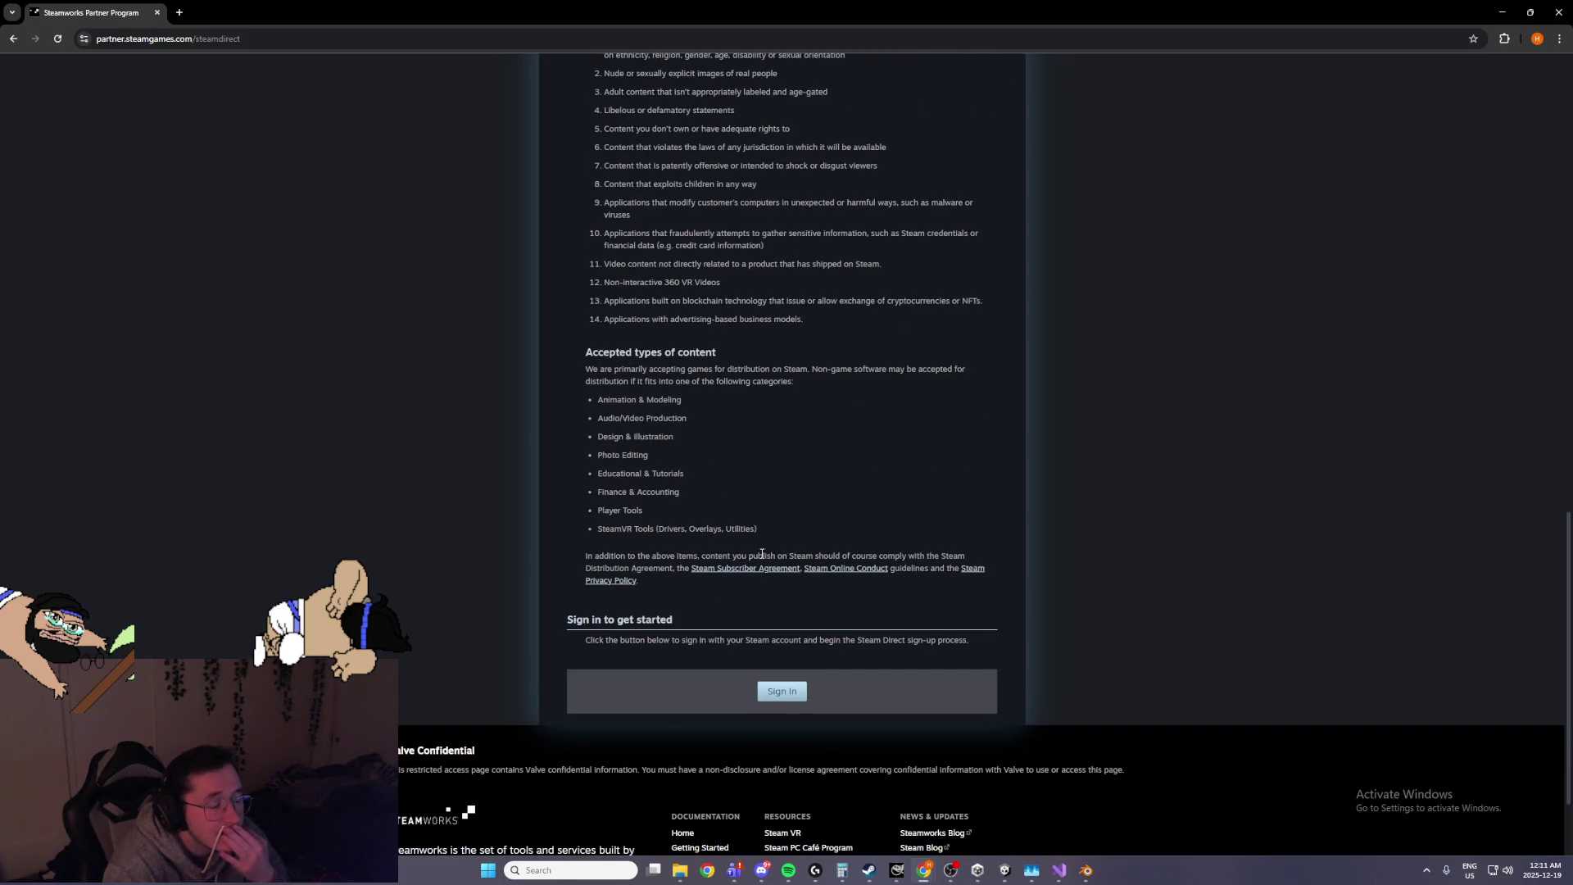
key("alt+Tab")
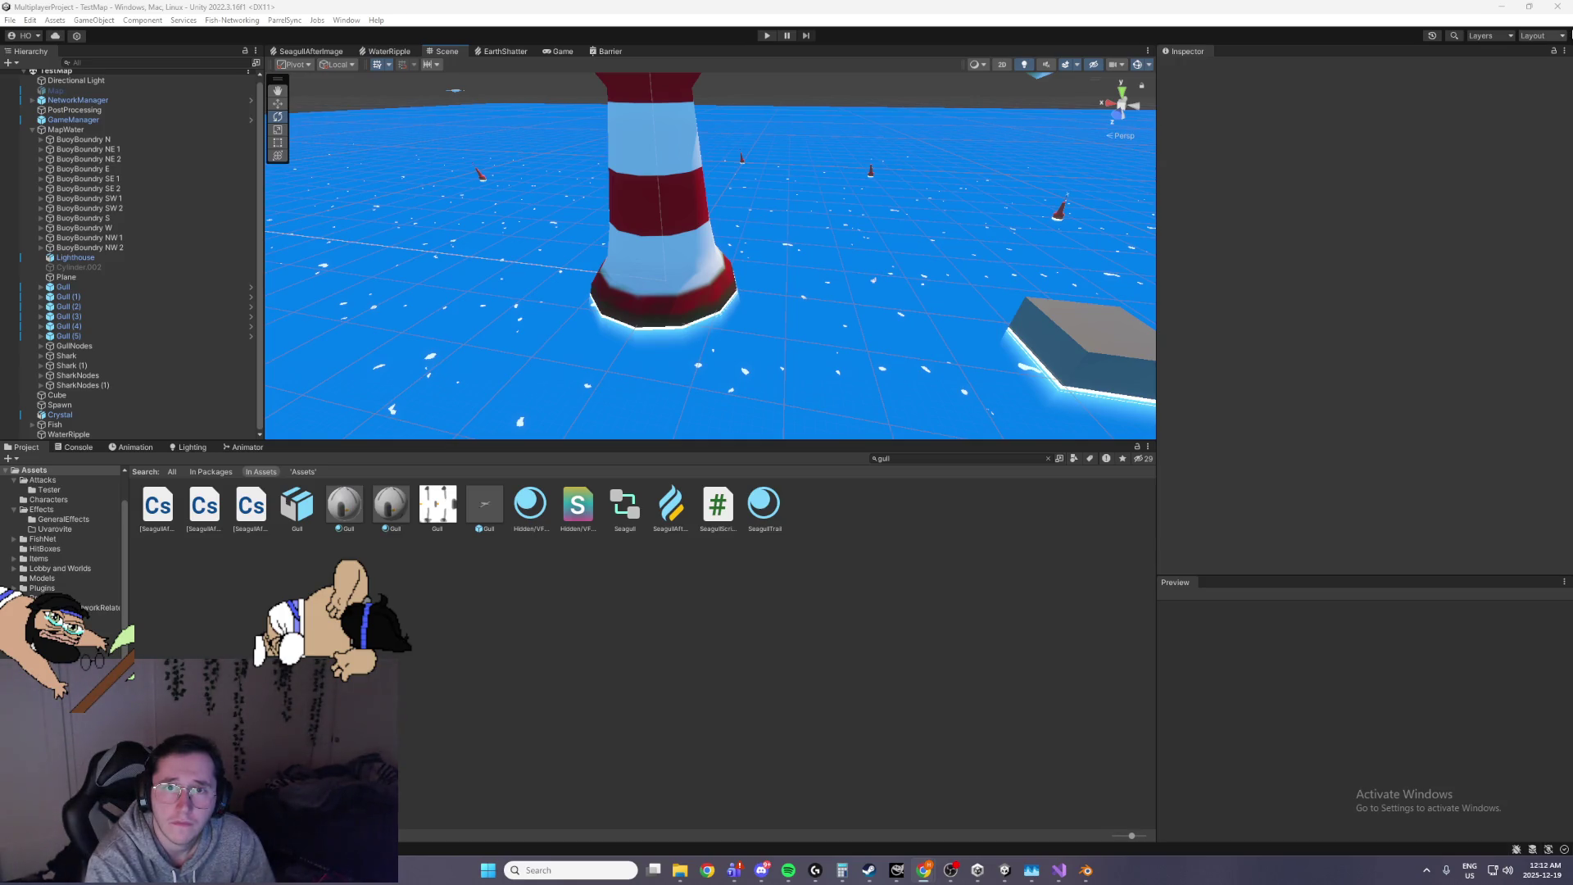
left_click_drag(738, 213, 574, 221)
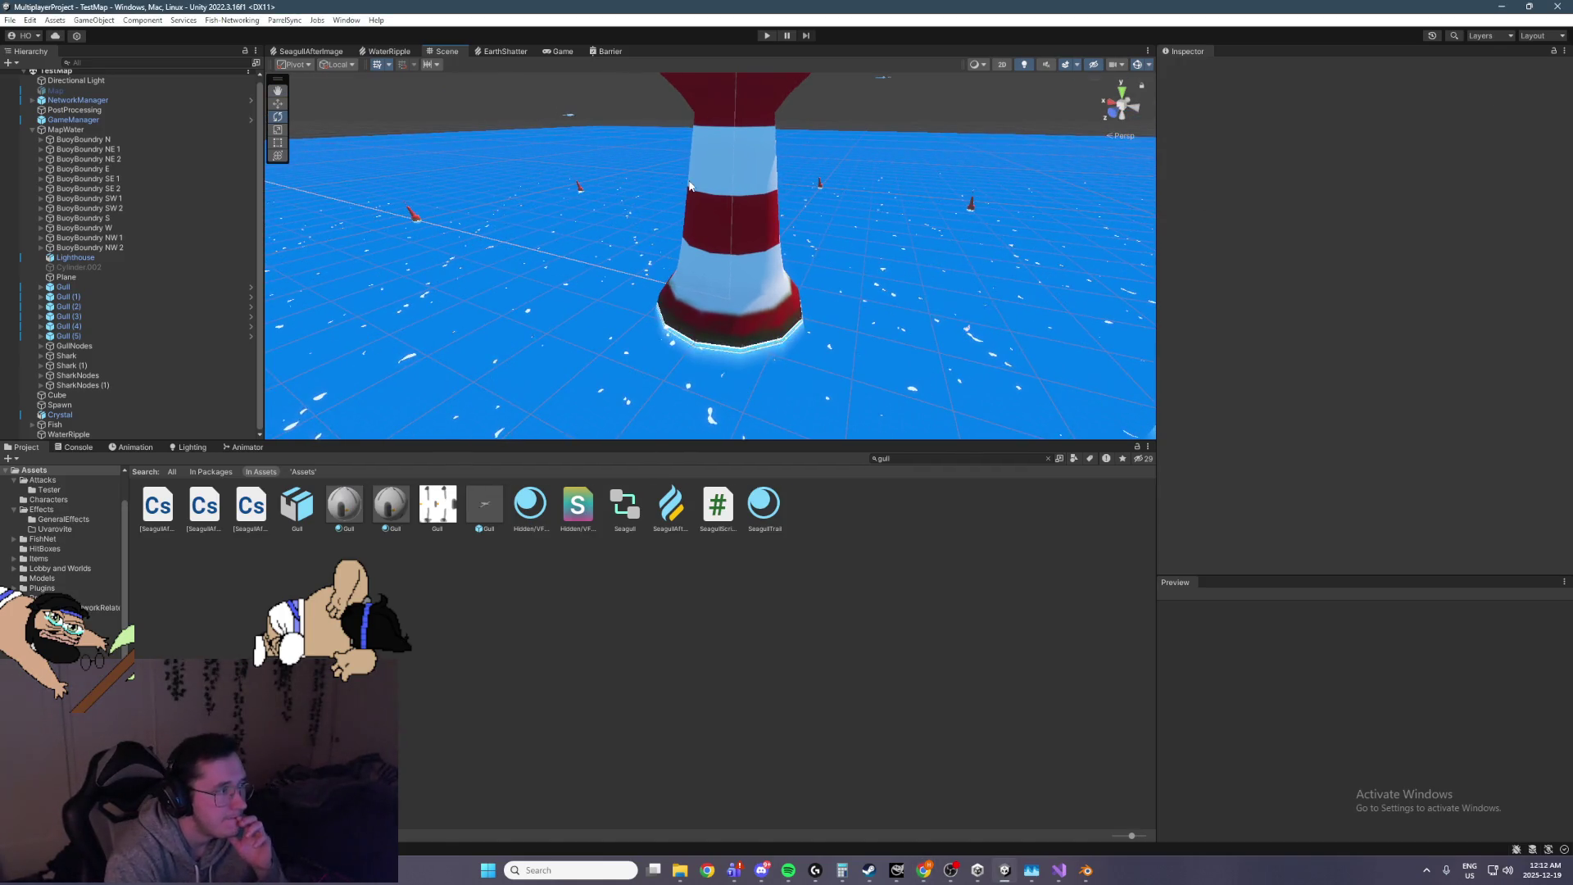
mouse_move(523, 210)
left_mouse_down()
mouse_move(607, 223)
mouse_move(630, 200)
mouse_move(916, 268)
mouse_move(697, 229)
mouse_move(655, 246)
left_mouse_up()
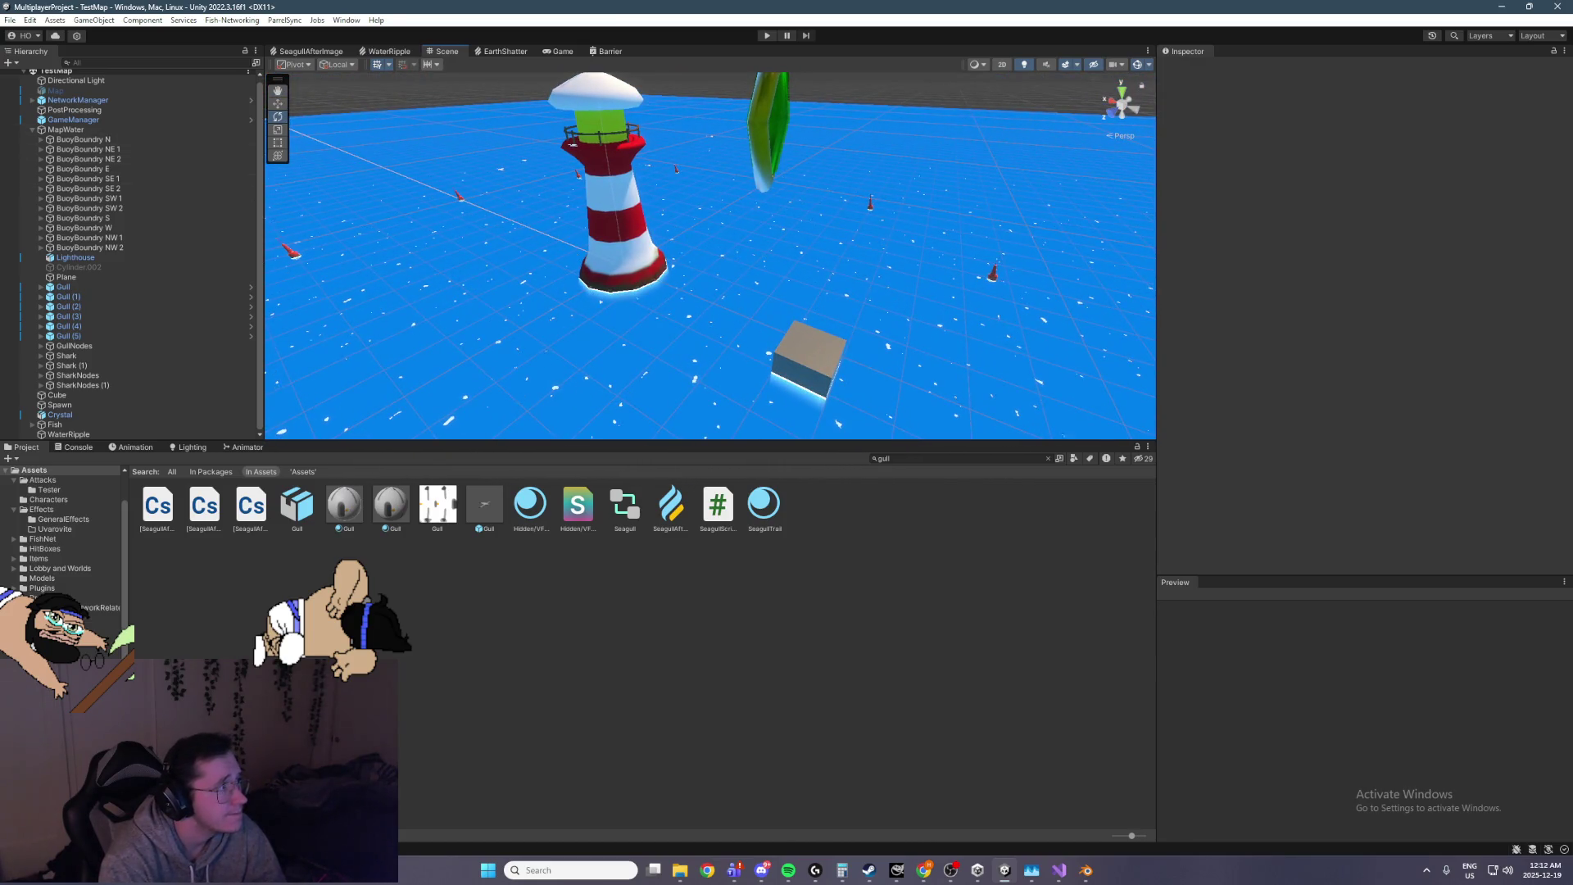
key("alt+Tab")
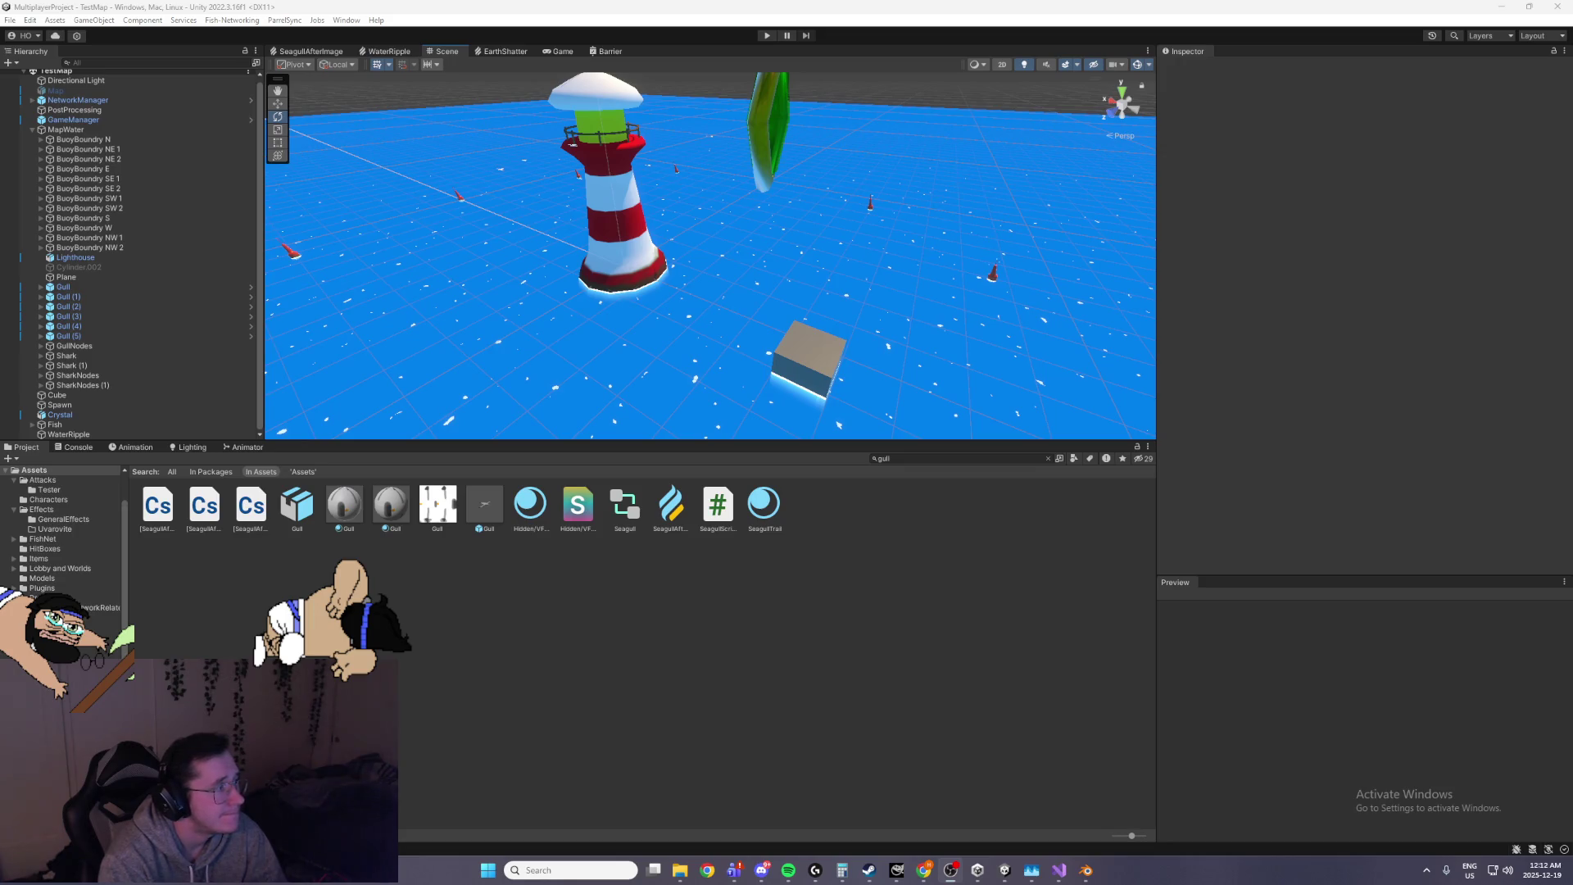
left_click(343, 192)
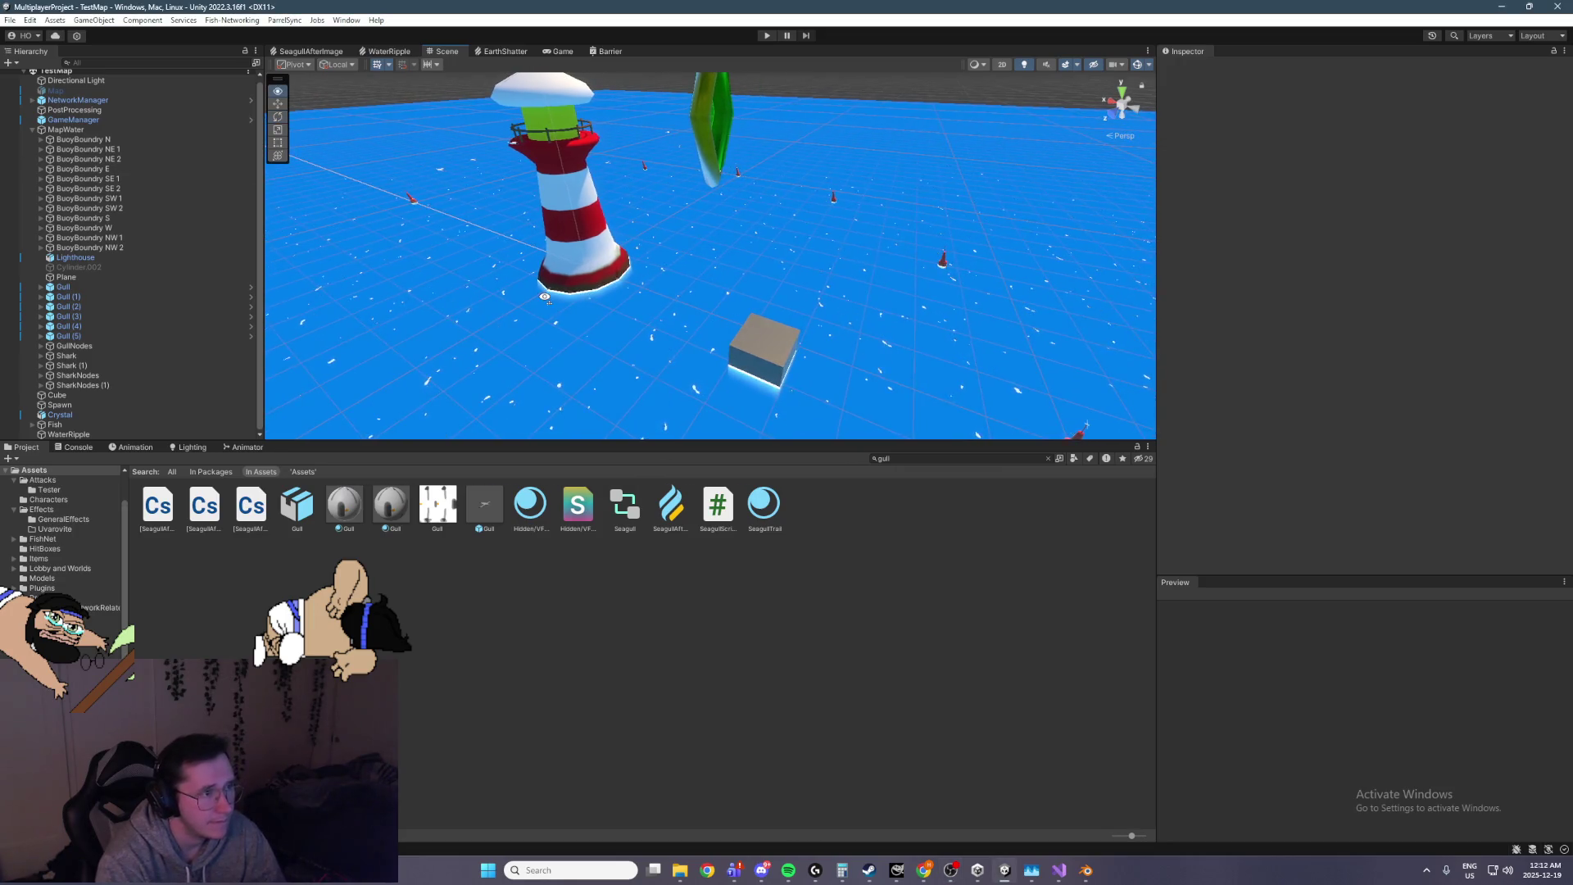
scroll(646, 298, "up", 5)
scroll(646, 298, "down", 5)
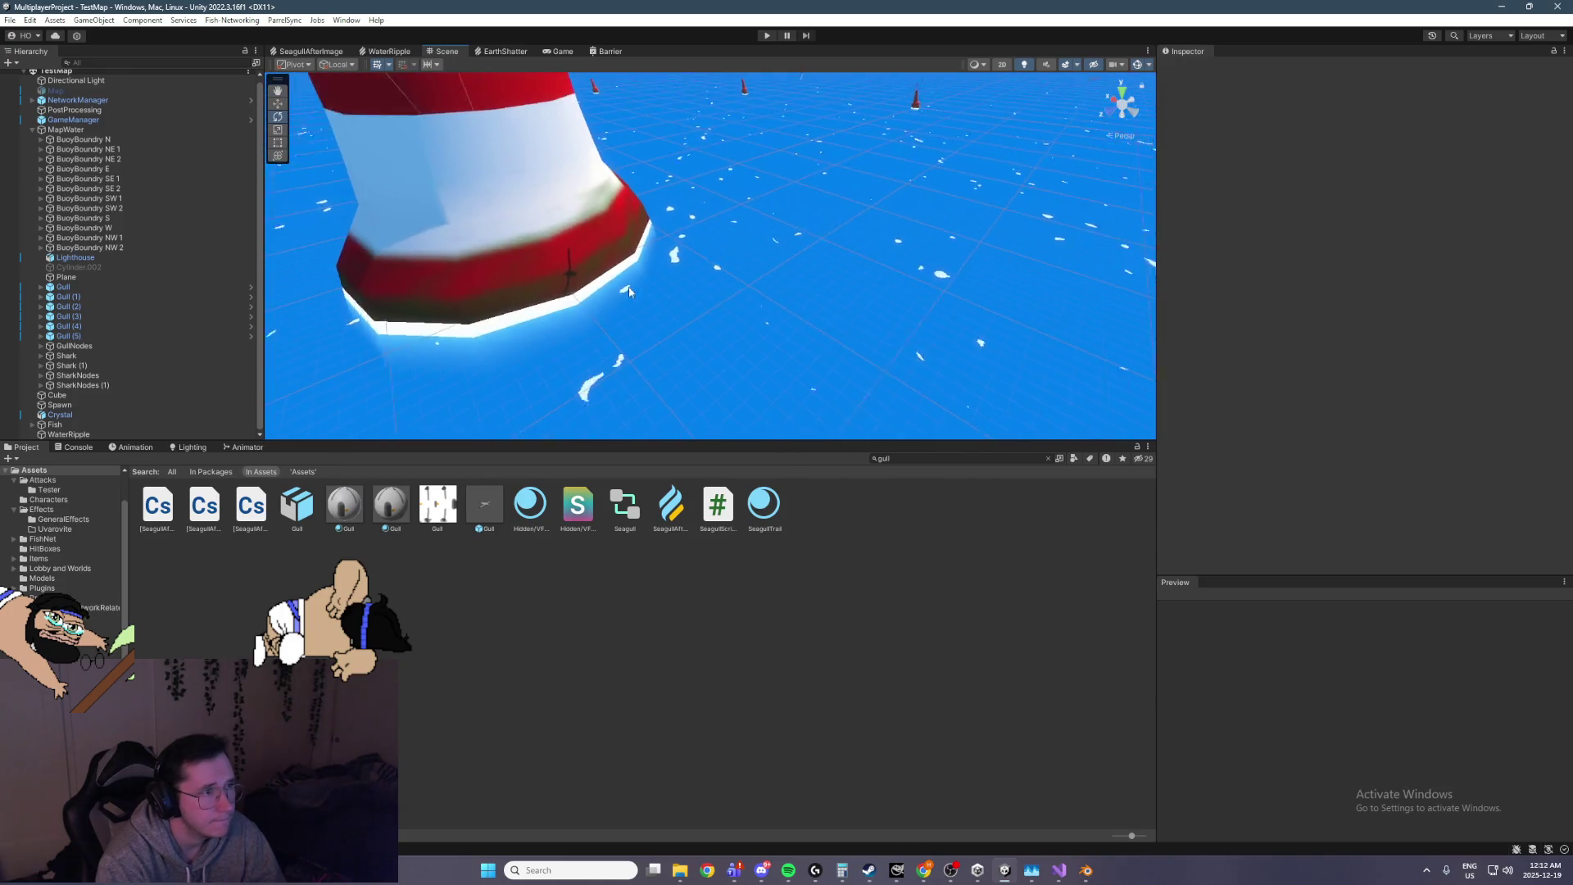
left_click_drag(707, 242, 724, 227)
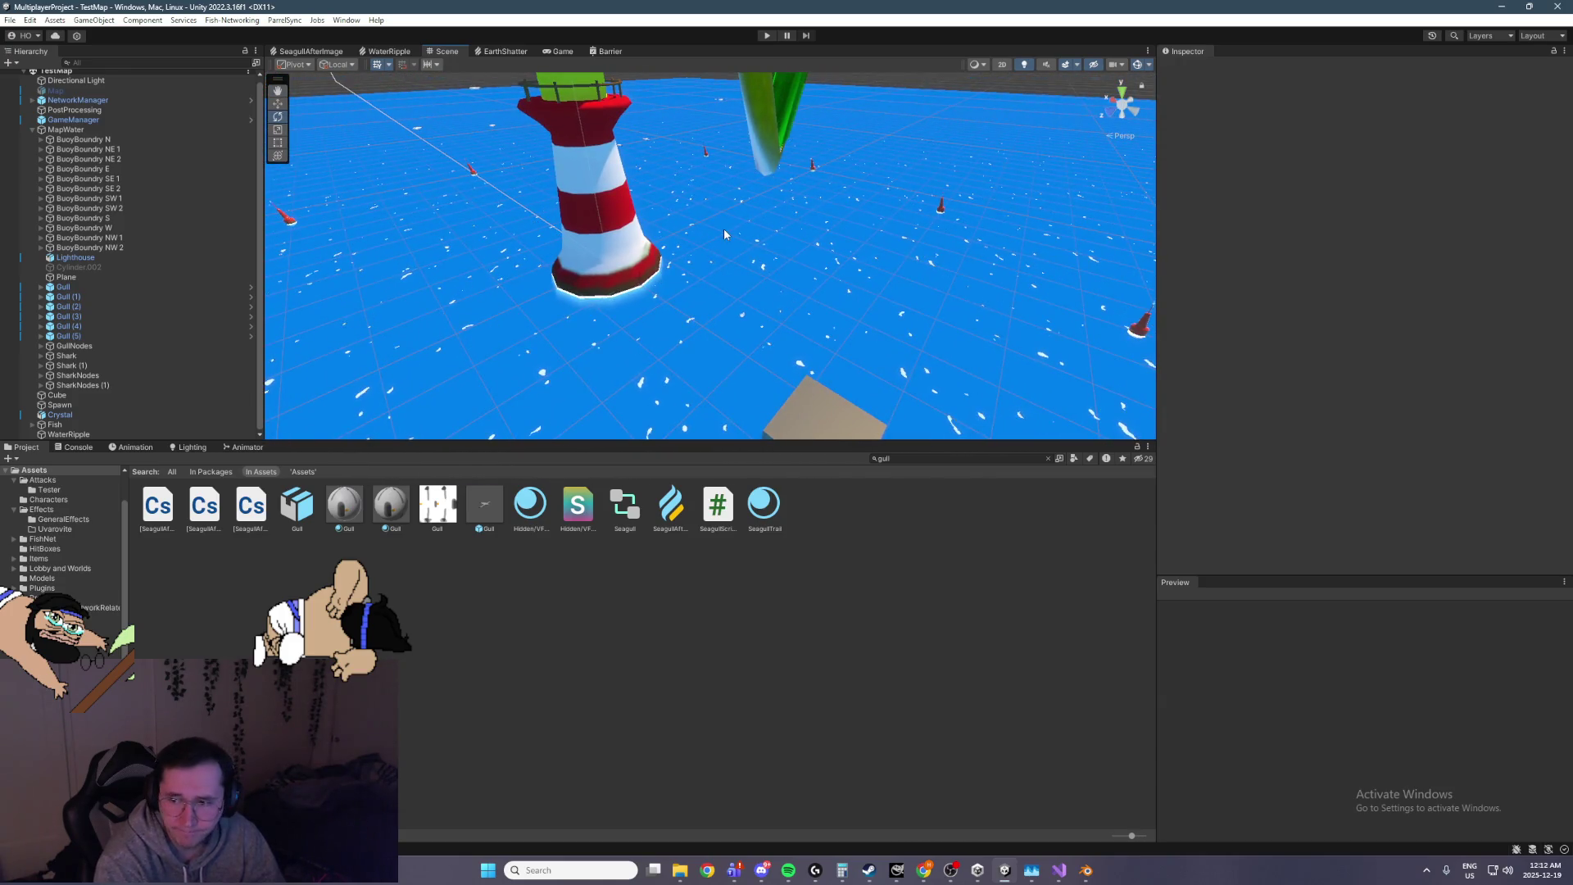
mouse_move(815, 434)
left_mouse_down()
mouse_move(814, 218)
mouse_move(680, 250)
left_mouse_up()
Select the lighthouse, zoom in on its lamp room and railing, then select NetworkManager
left_click(679, 249)
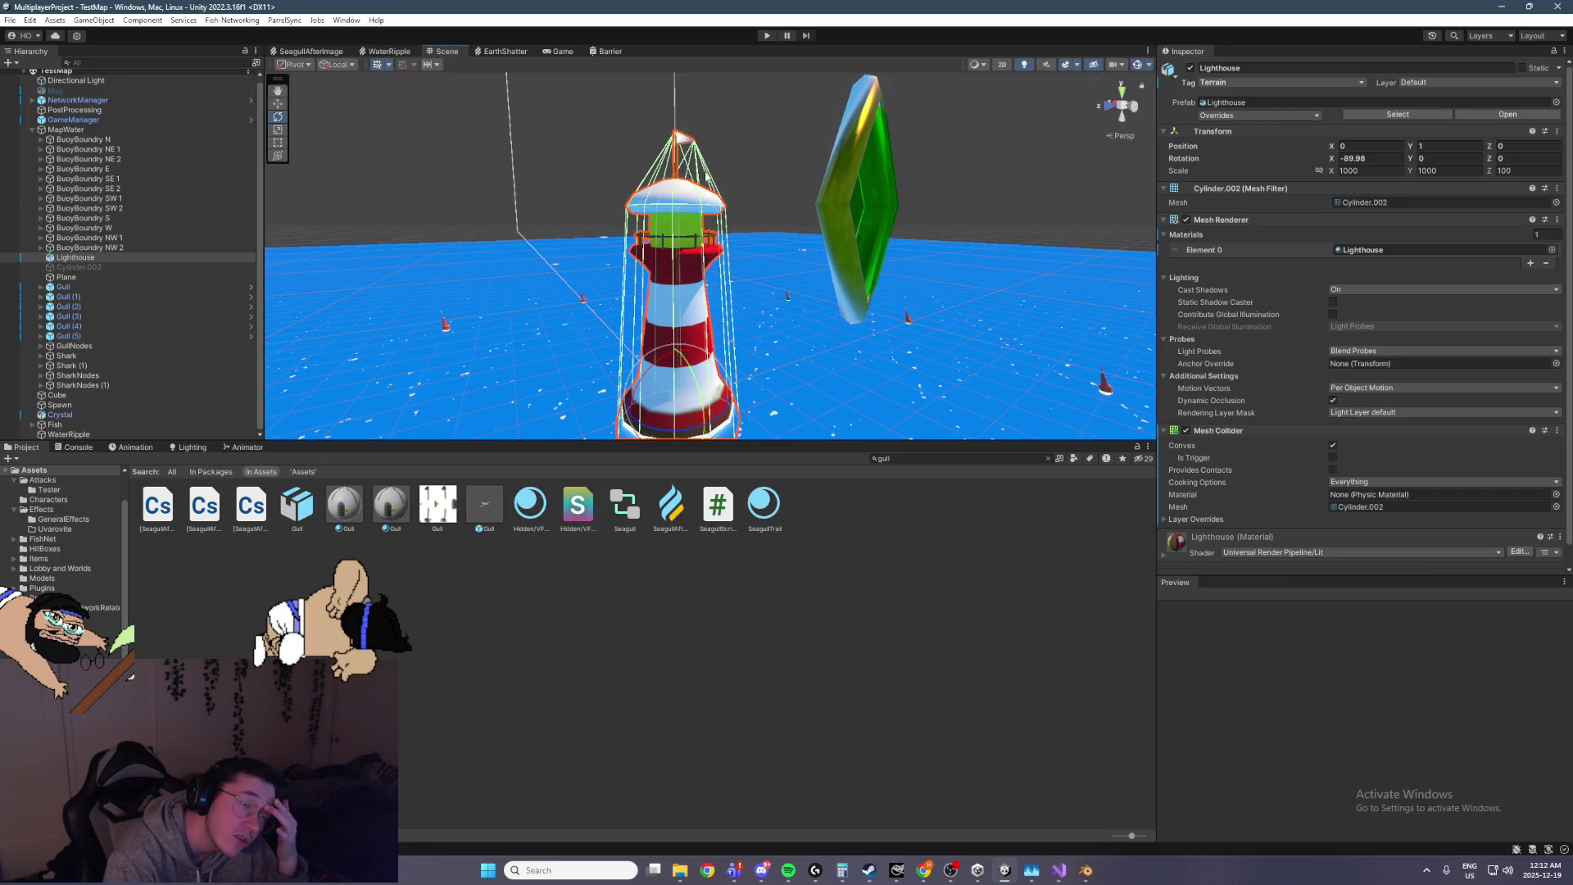
mouse_move(669, 164)
left_mouse_down()
mouse_move(666, 141)
mouse_move(668, 183)
mouse_move(696, 193)
mouse_move(630, 151)
mouse_move(693, 191)
left_mouse_up()
scroll(693, 191, "up", 10)
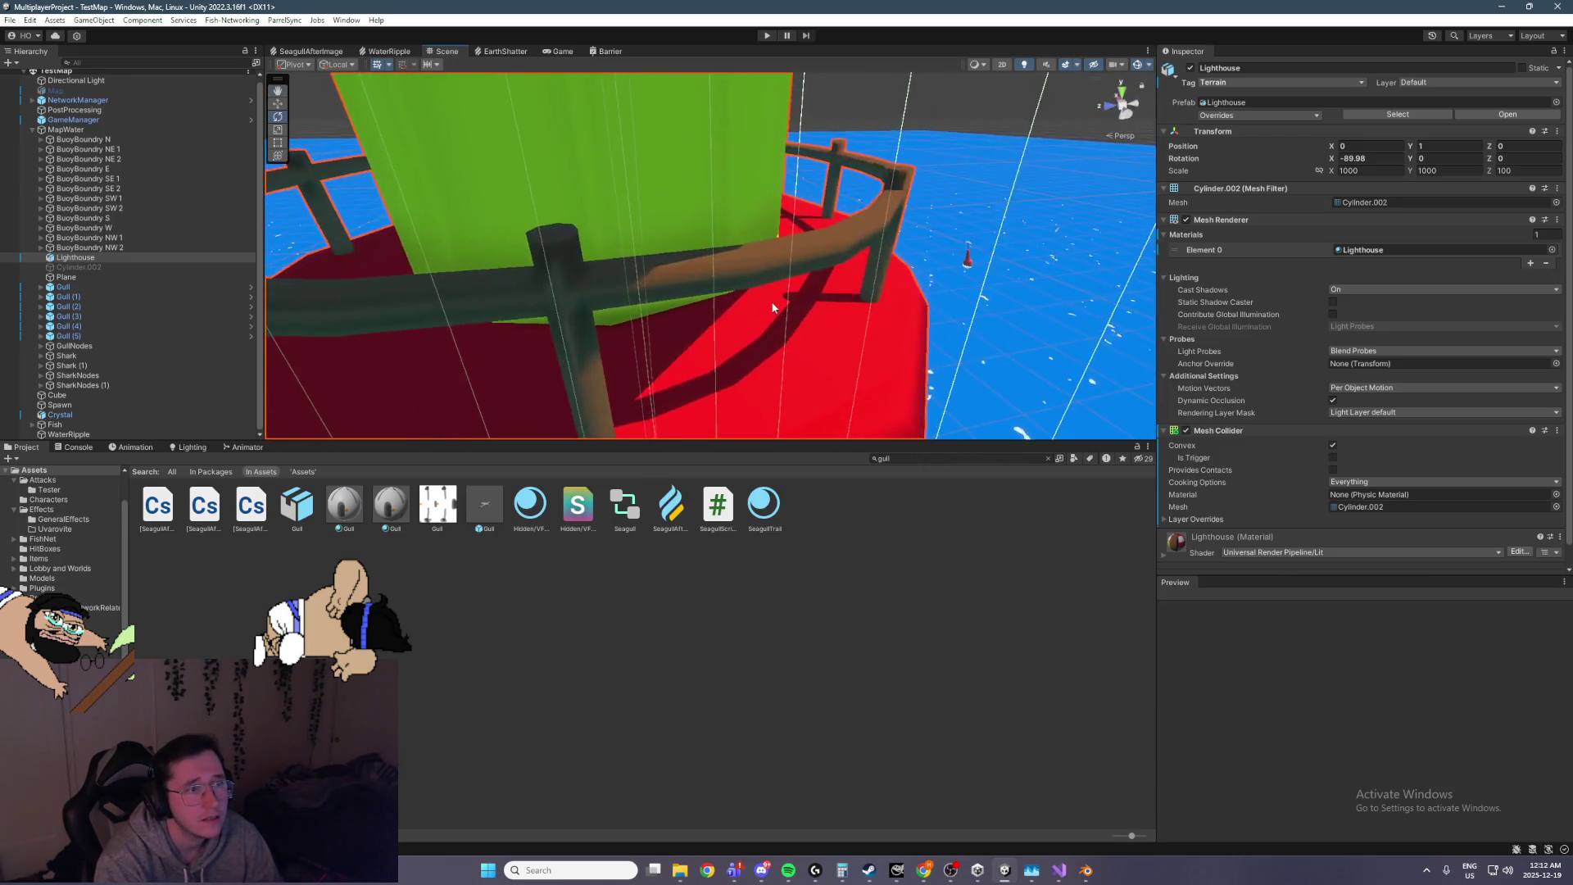
scroll(773, 307, "down", 8)
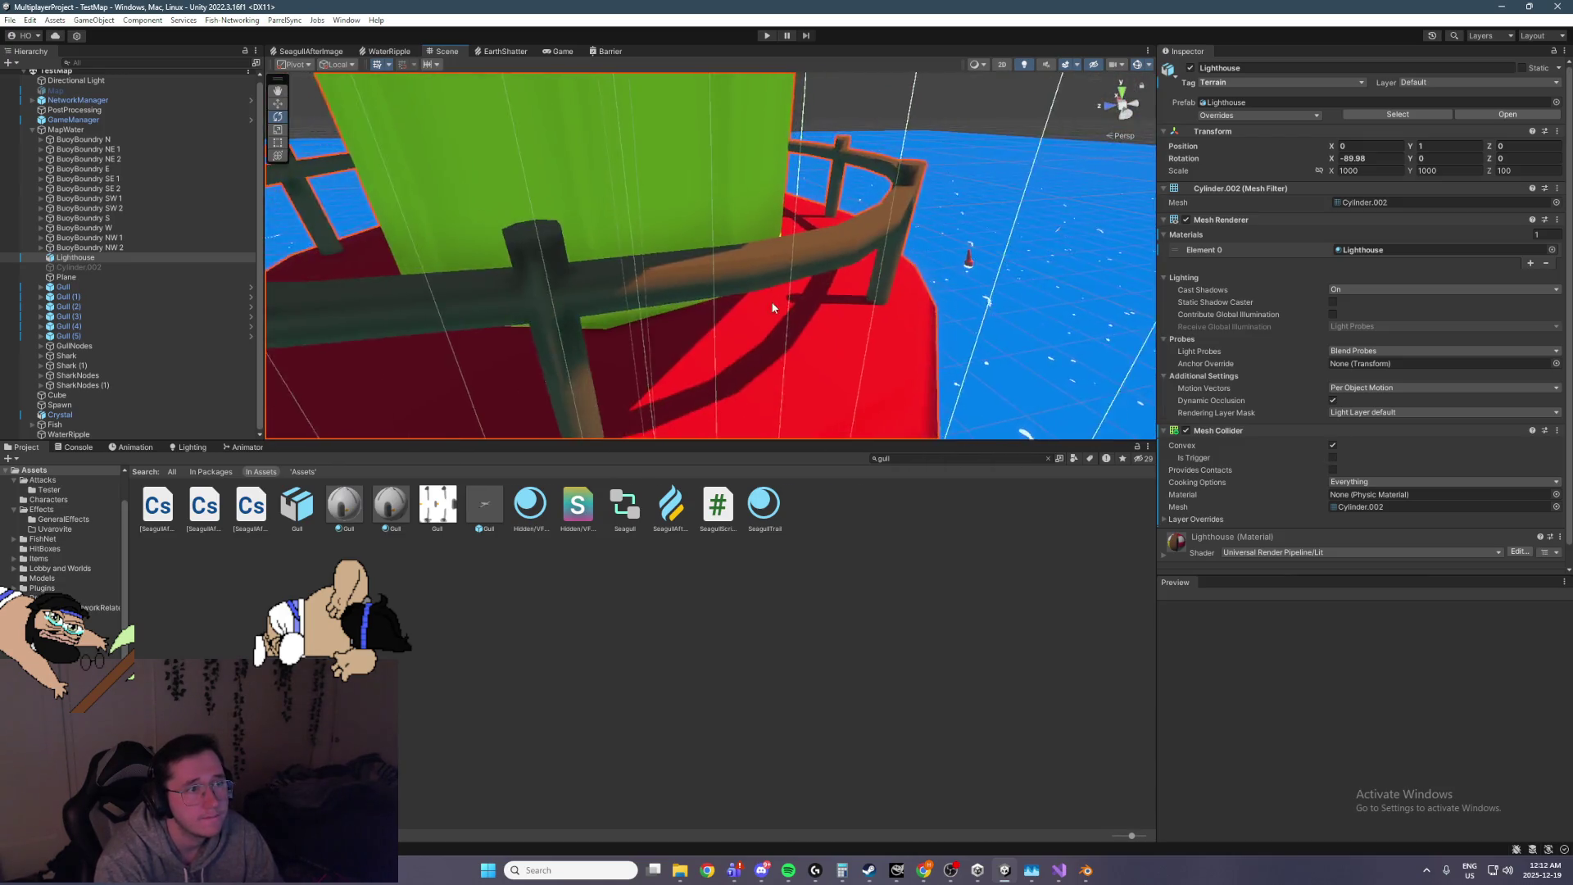
left_click_drag(773, 307, 708, 181)
scroll(819, 148, "down", 5)
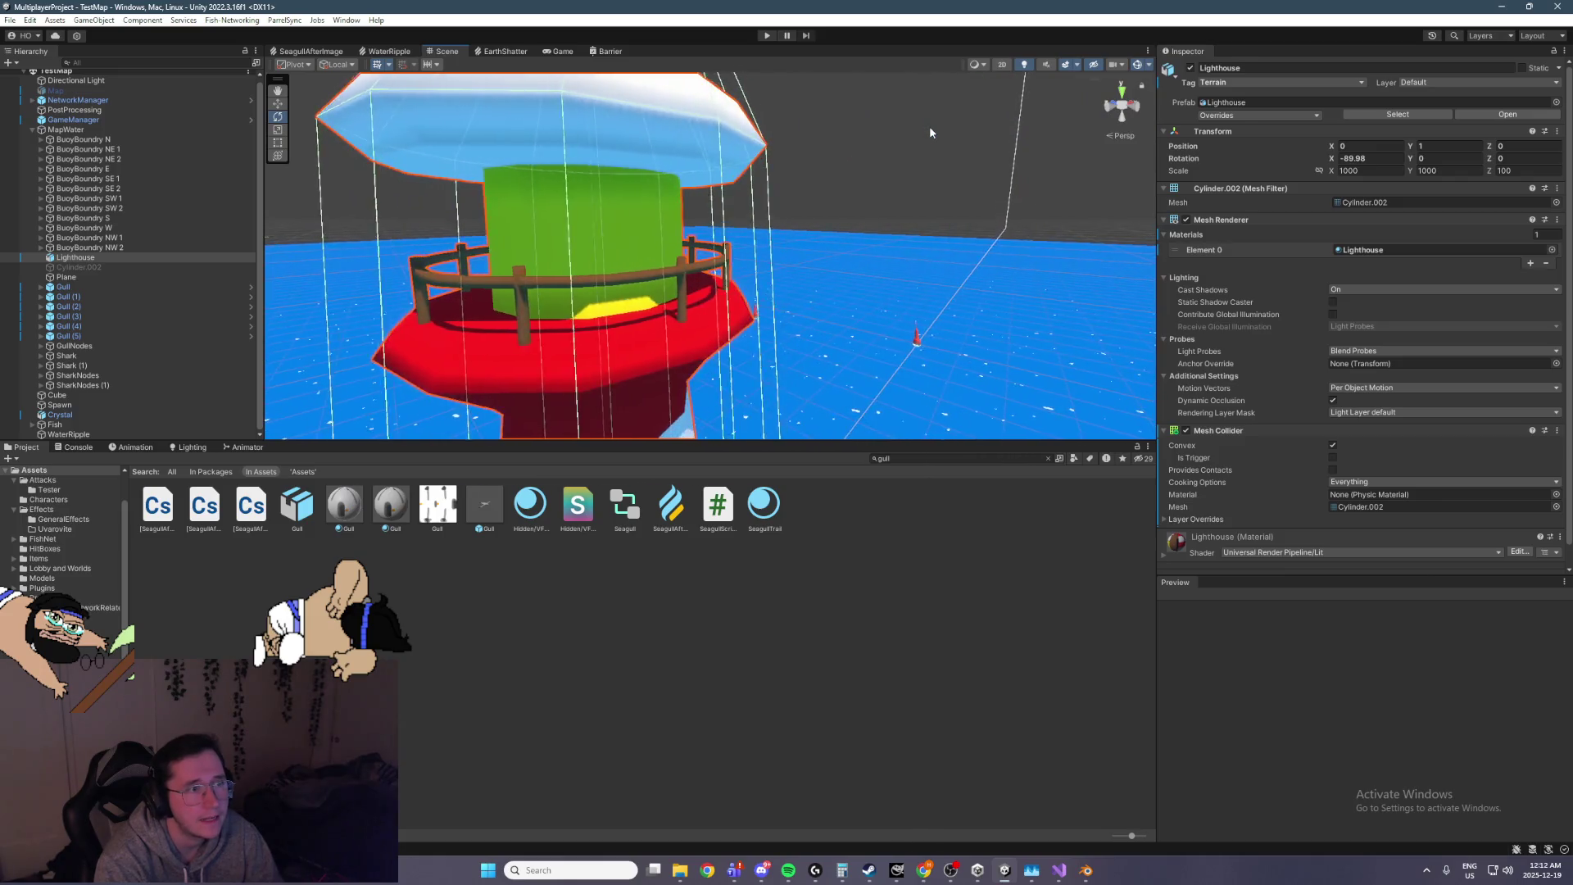
left_click(929, 125)
mouse_move(929, 125)
left_mouse_down()
mouse_move(878, 144)
mouse_move(898, 229)
mouse_move(795, 182)
mouse_move(836, 235)
mouse_move(791, 252)
mouse_move(1016, 255)
mouse_move(1027, 362)
mouse_move(941, 308)
left_mouse_up()
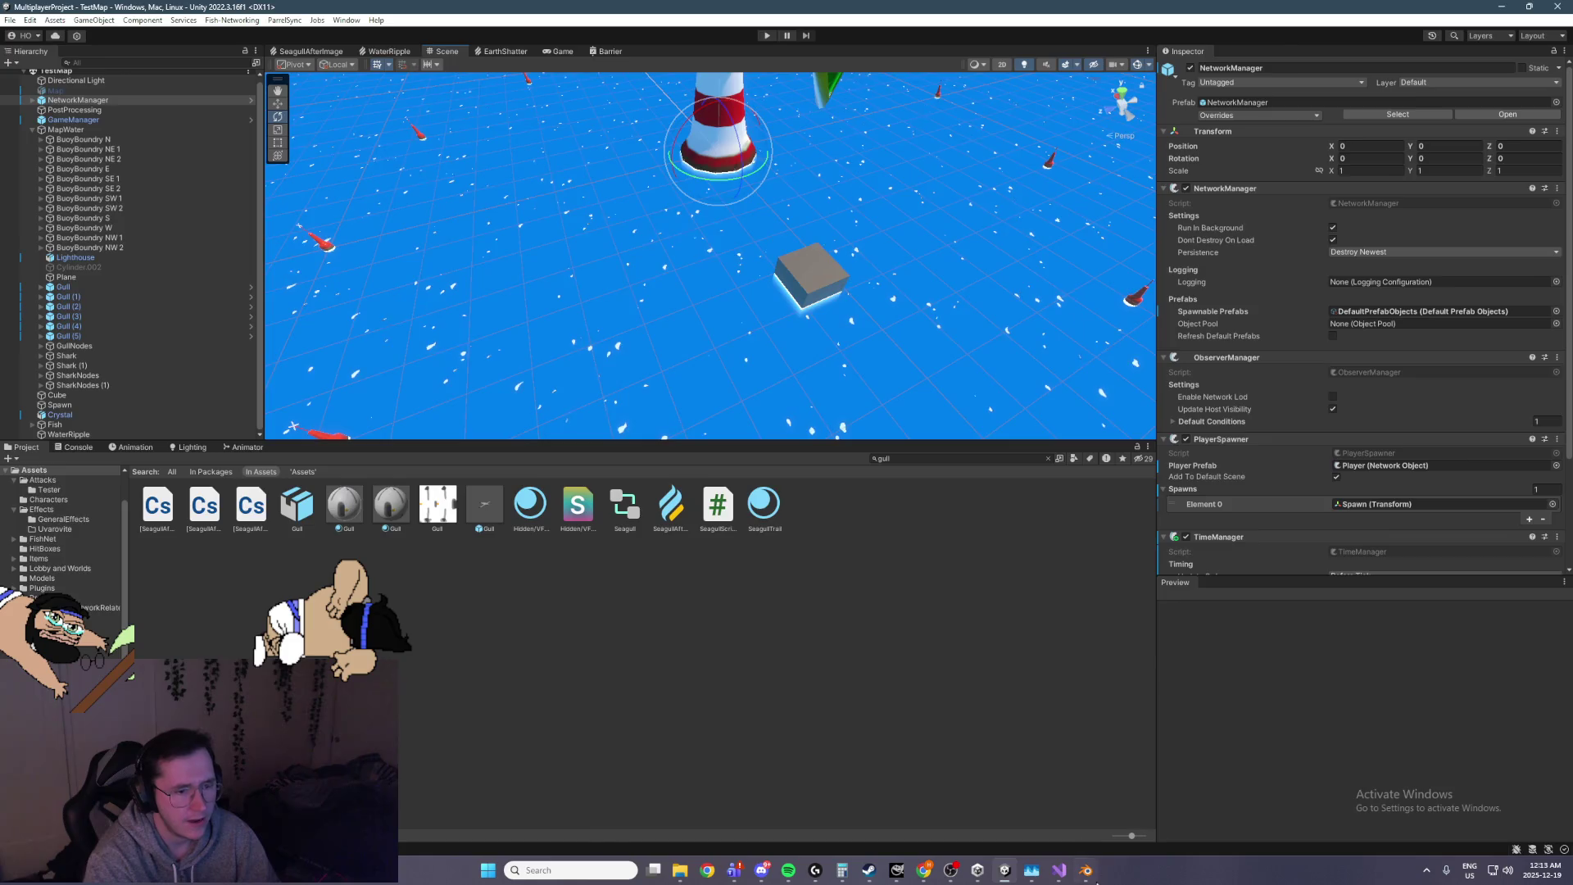
Switch to Blender showing the Shattered_Earth action and save IKUVA.blend
left_click(1086, 870)
key("ctrl+s")
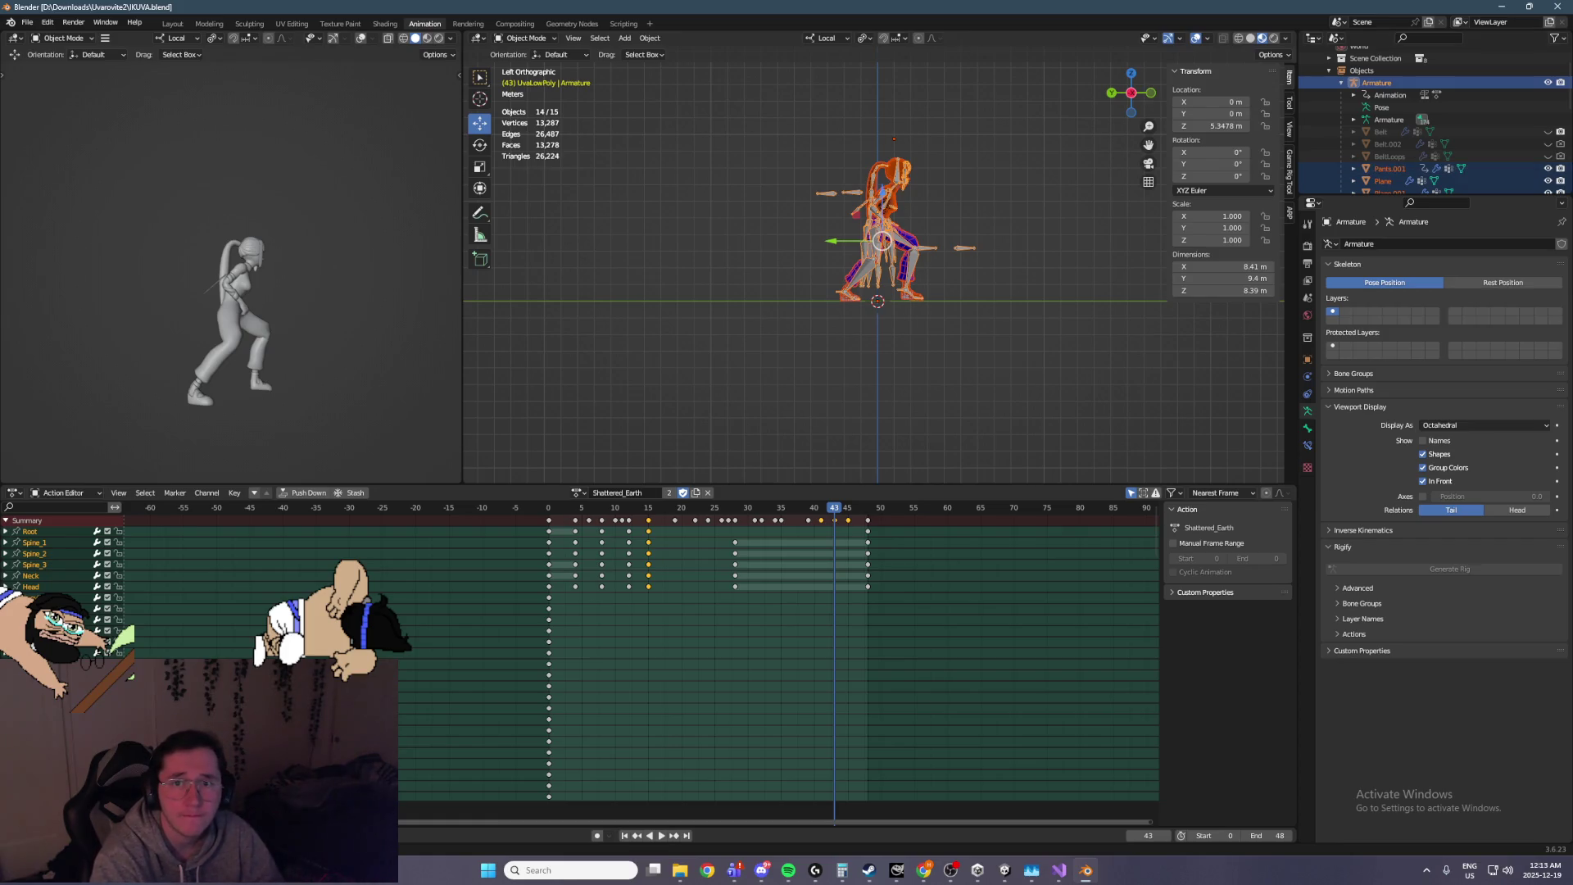
Save IKUVA.blend again with Shattered_Earth unchanged, then switch away from Blender
key("ctrl+s")
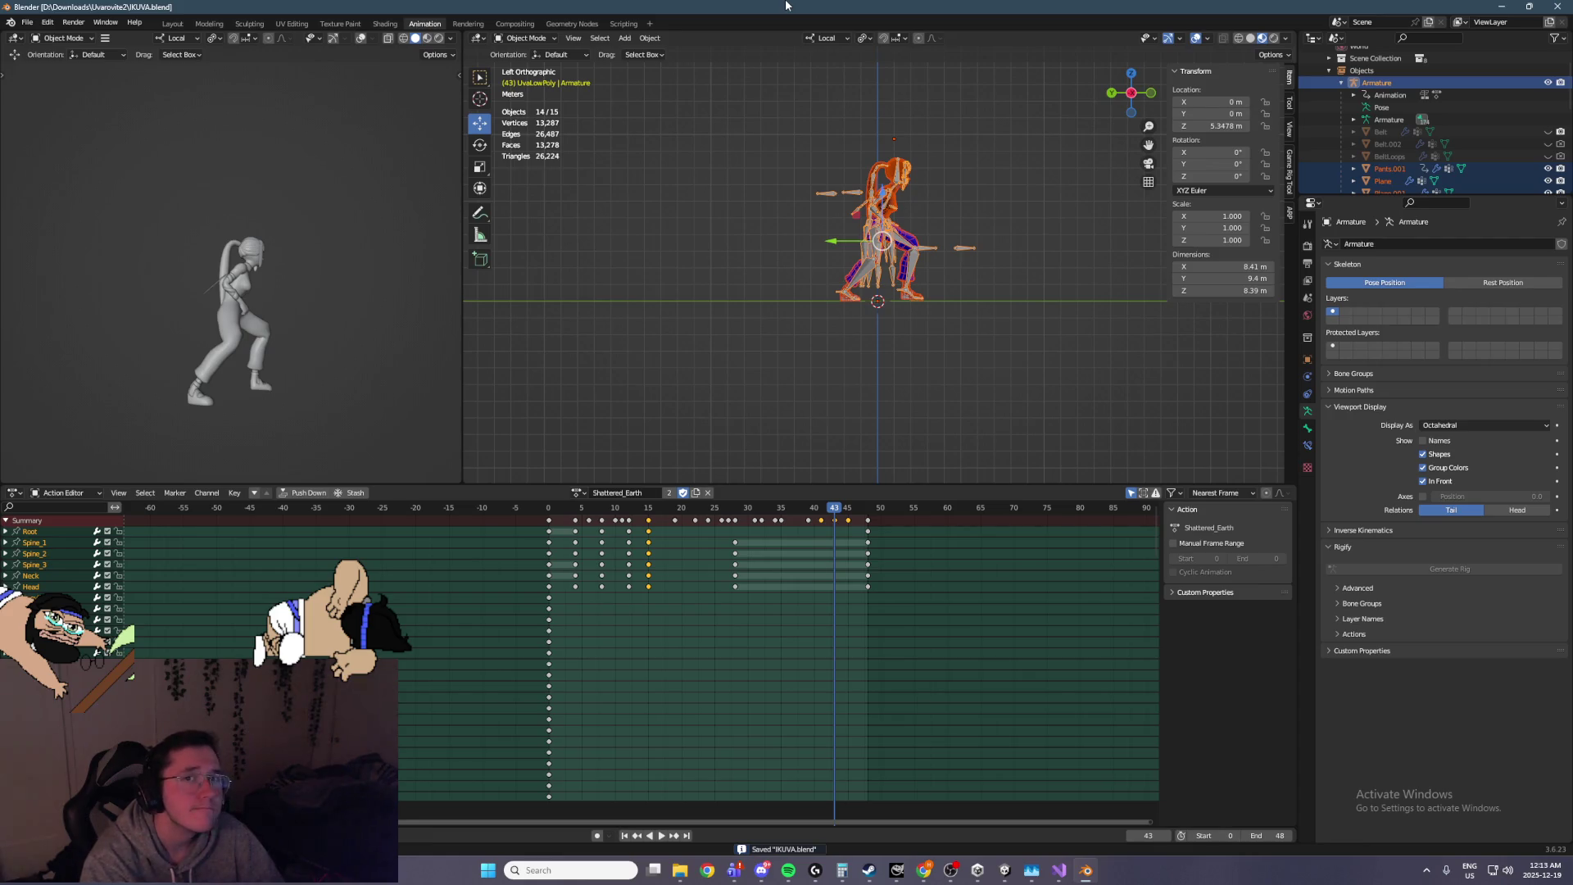
key("alt+Tab")
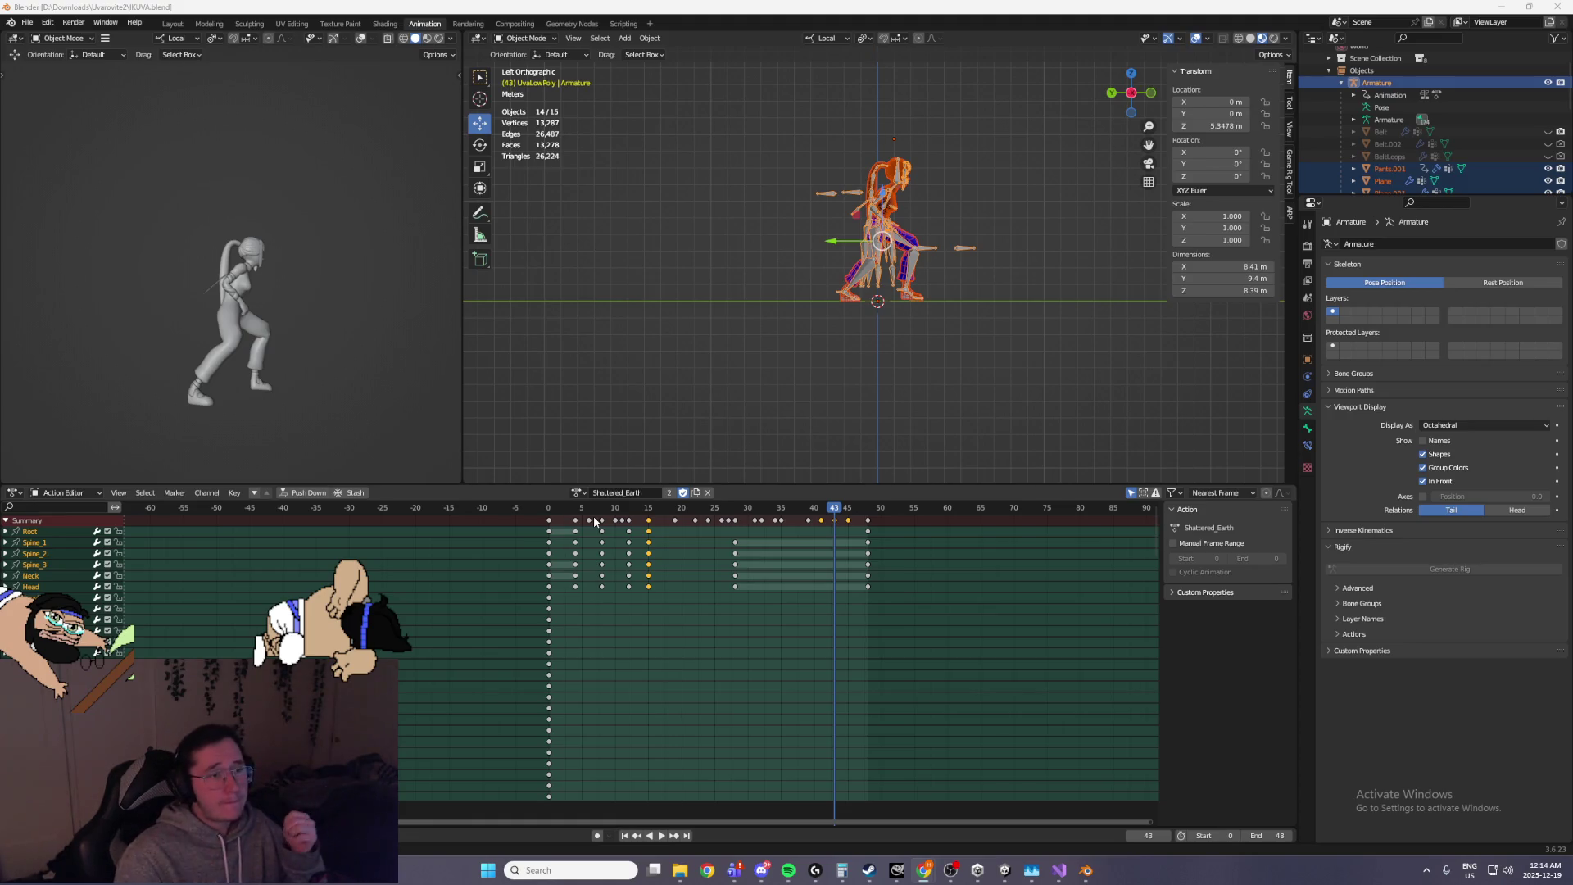
Open Steam from the taskbar and browse the Winter Sale store page
mouse_move(869, 870)
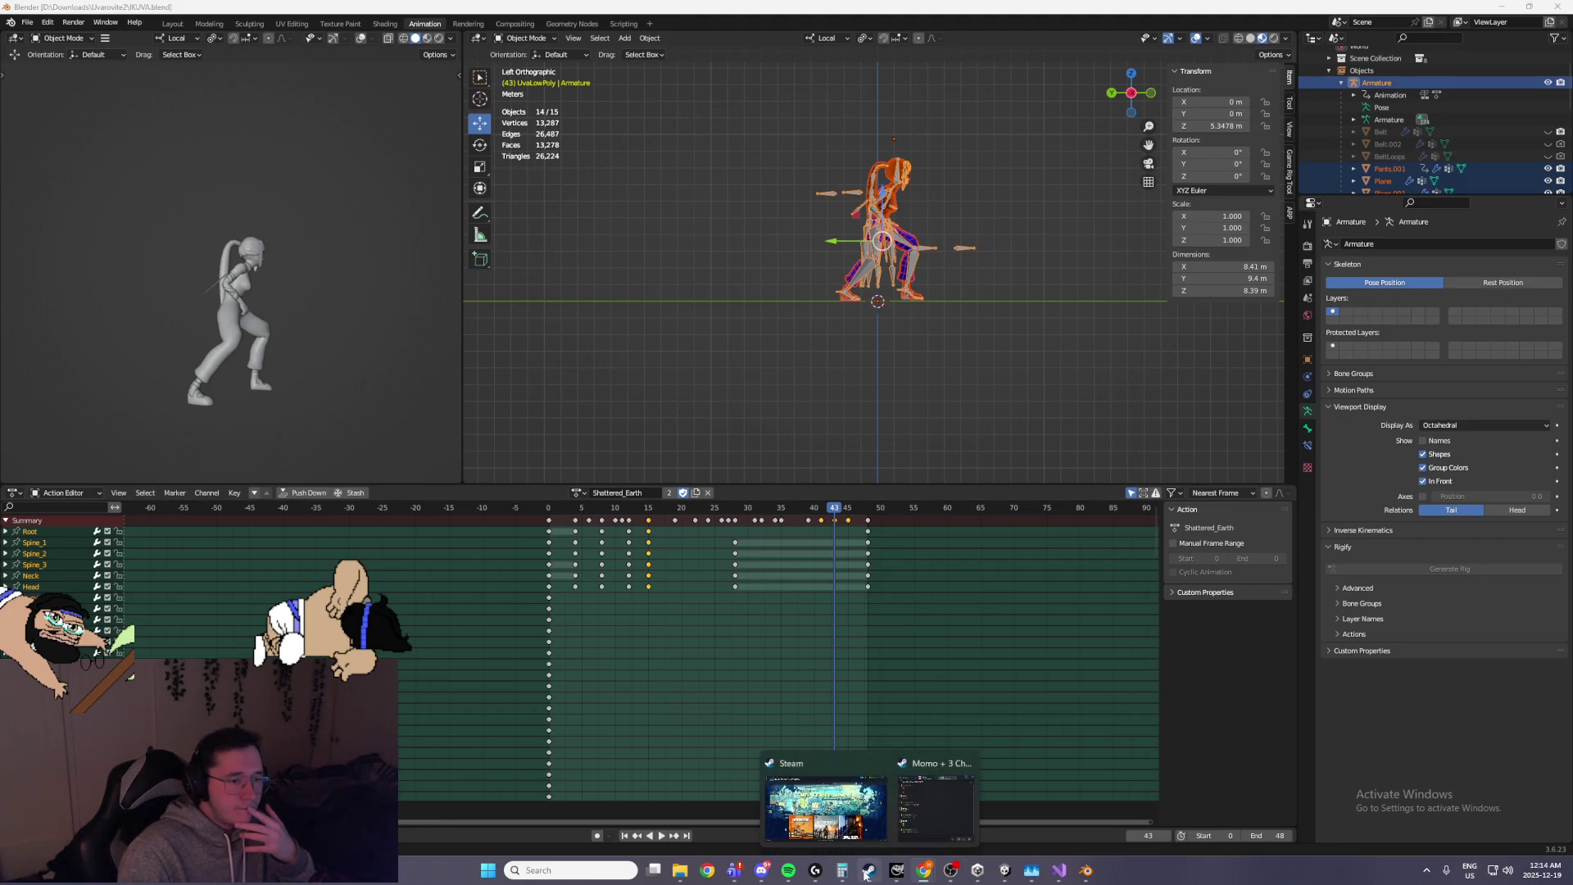
left_click(835, 826)
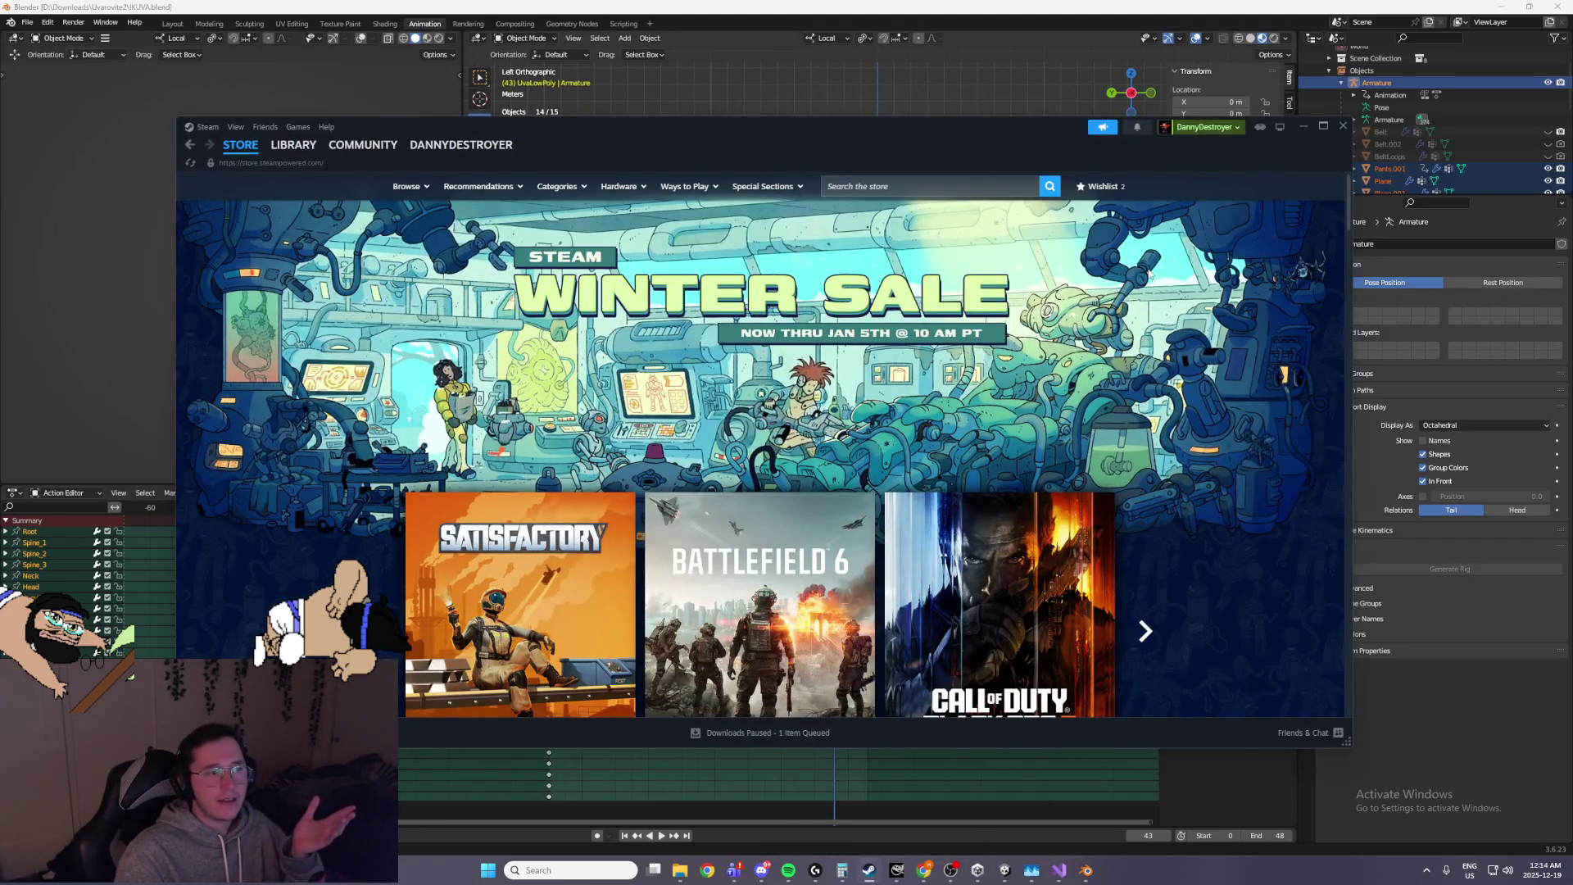
scroll(1147, 274, "down", 3)
scroll(1147, 279, "up", 2)
scroll(1155, 327, "down", 5)
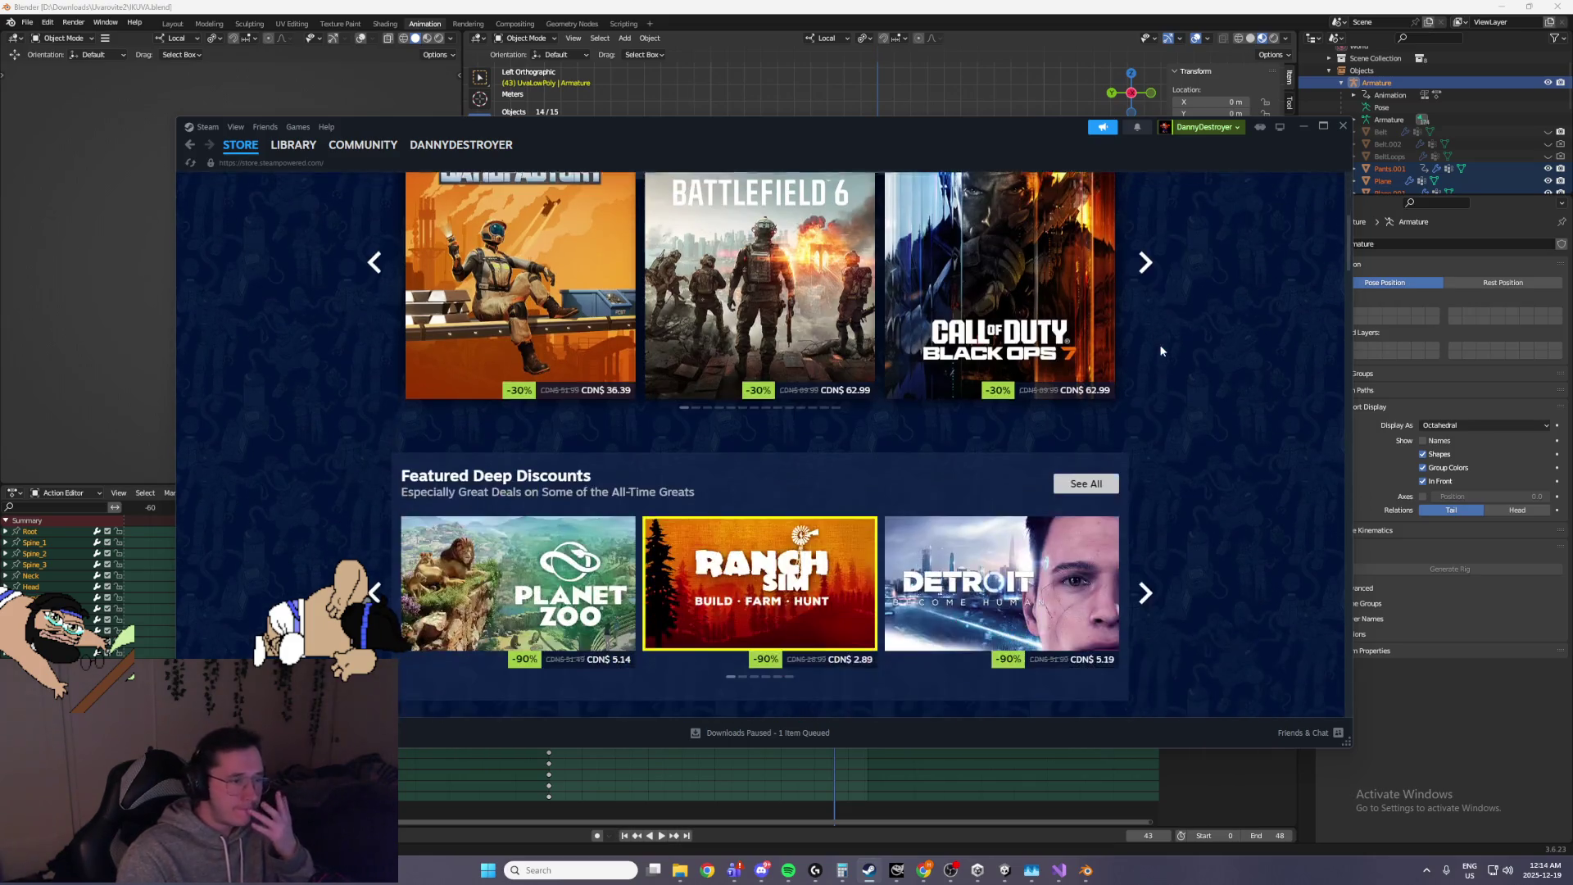
scroll(1161, 350, "down", 3)
scroll(1160, 349, "up", 2)
scroll(1159, 350, "down", 2)
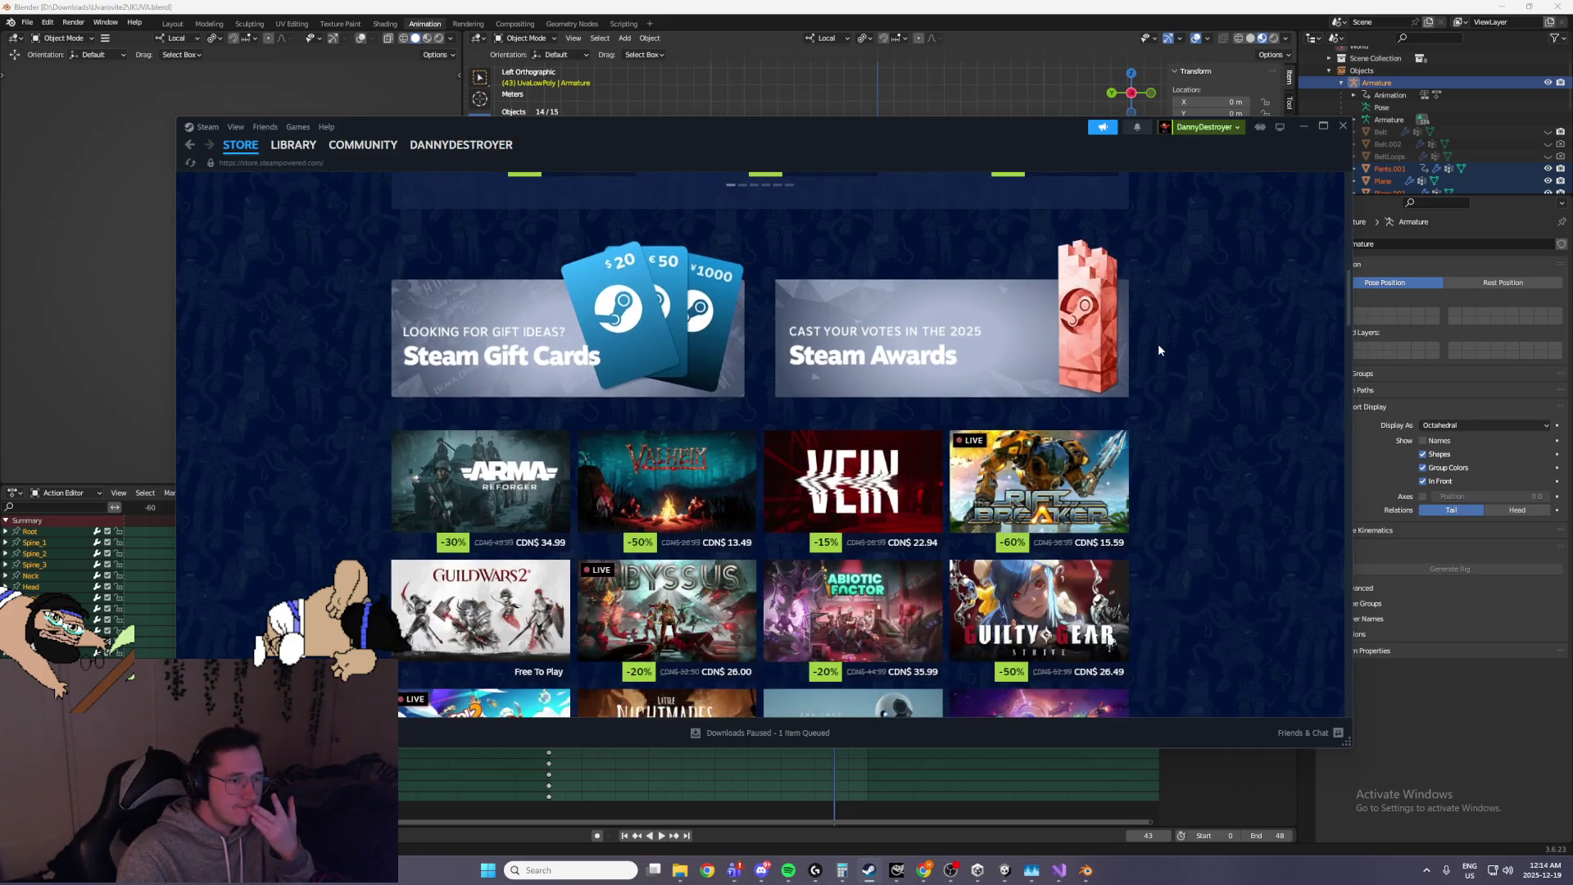
scroll(1158, 350, "up", 3)
Hide Steam and save IKUVA.blend once more in Blender
left_click(1304, 126)
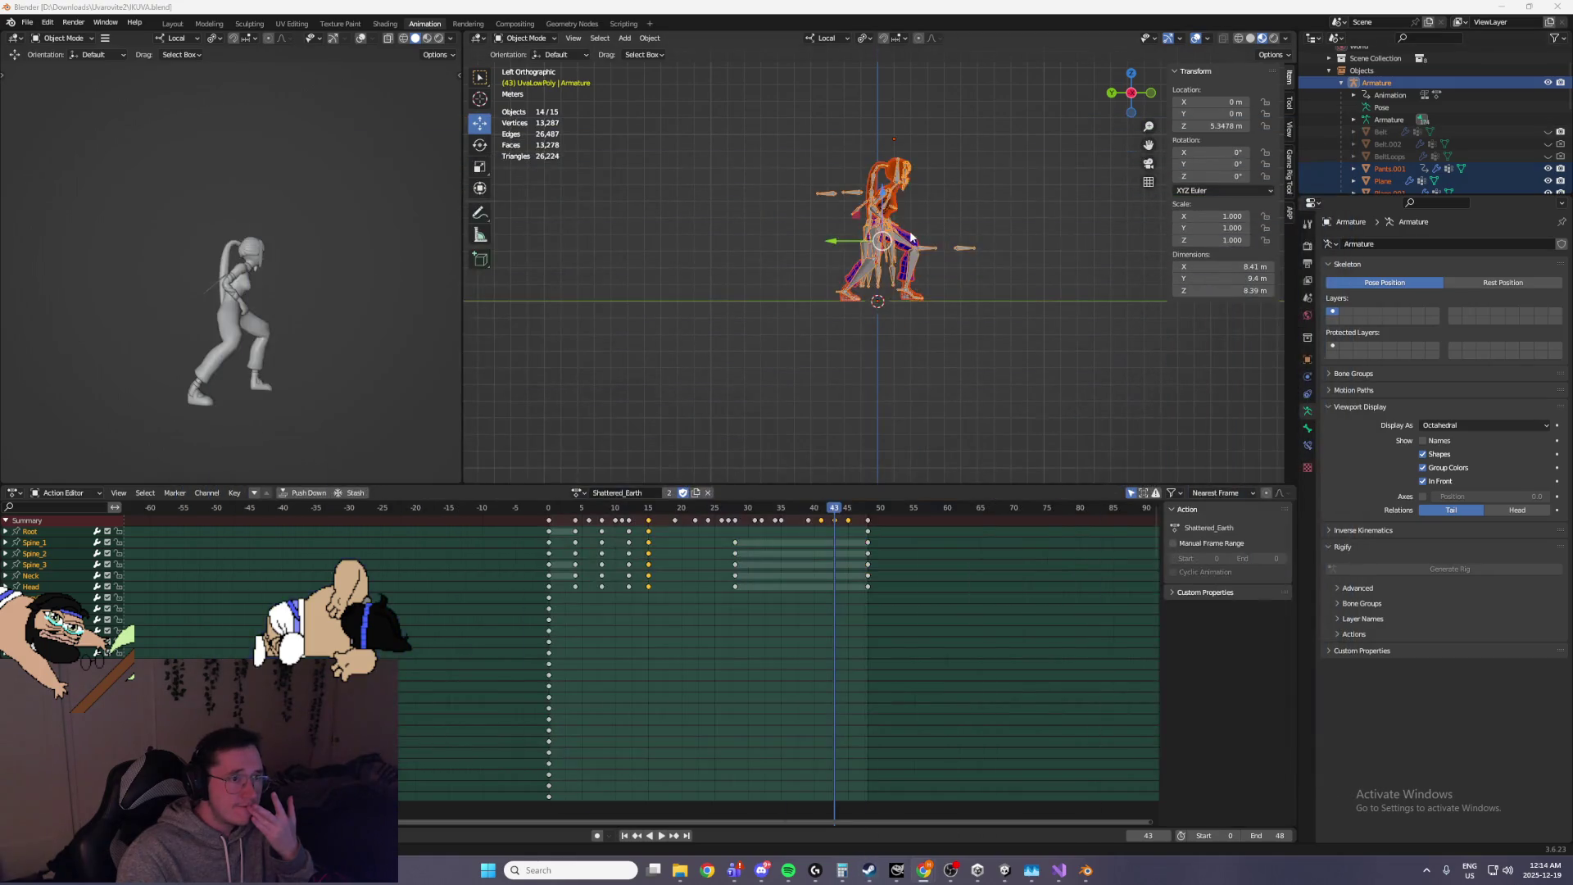
scroll(929, 262, "up", 2)
scroll(637, 656, "up", 1)
key("ctrl+s")
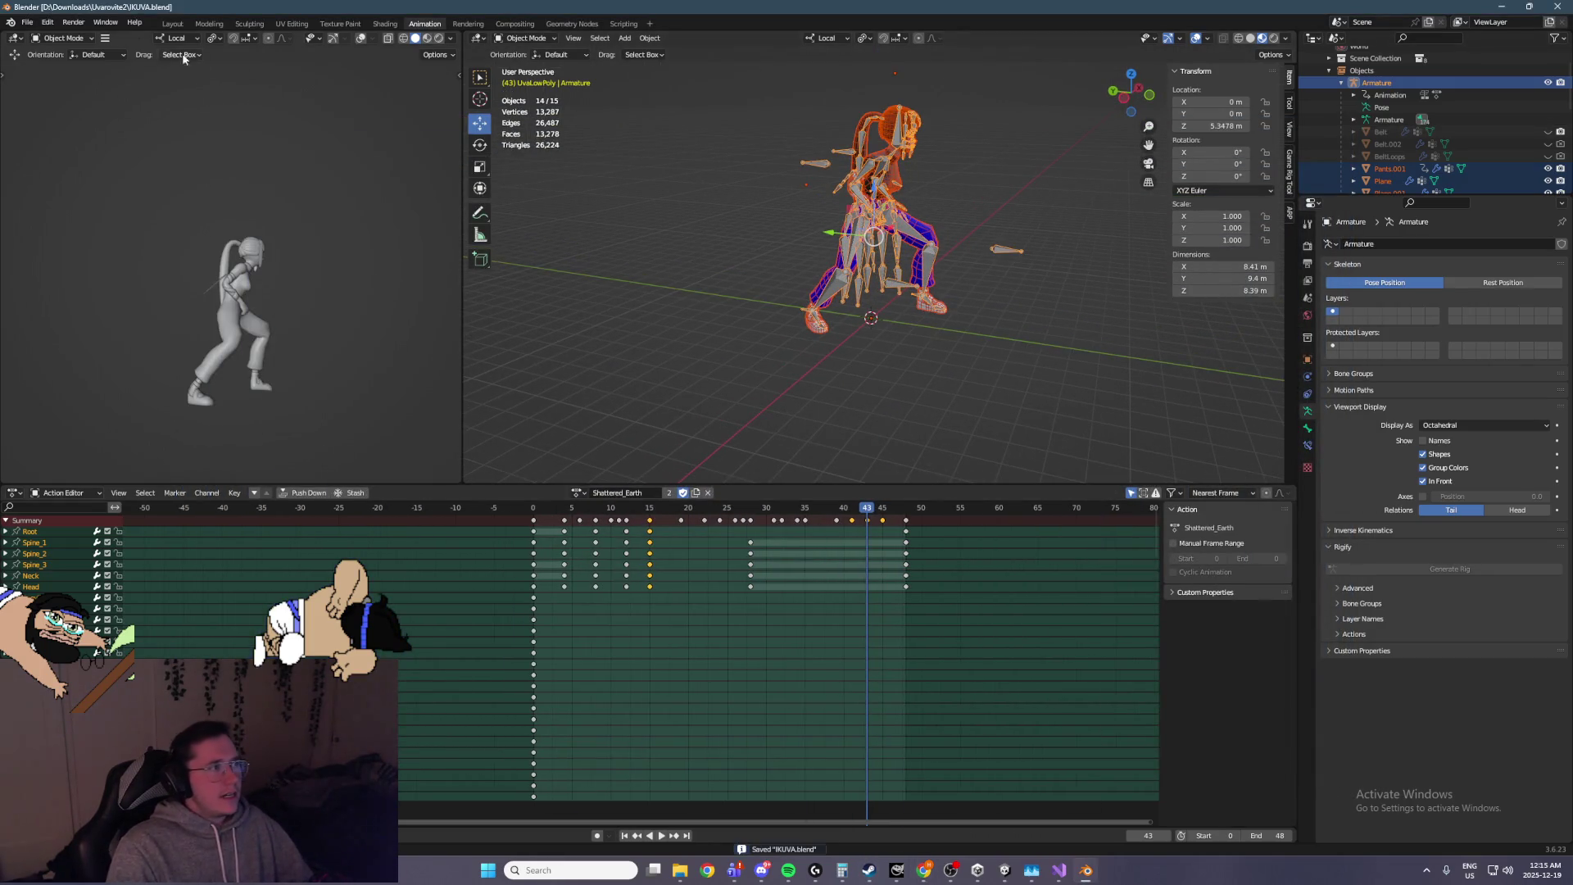